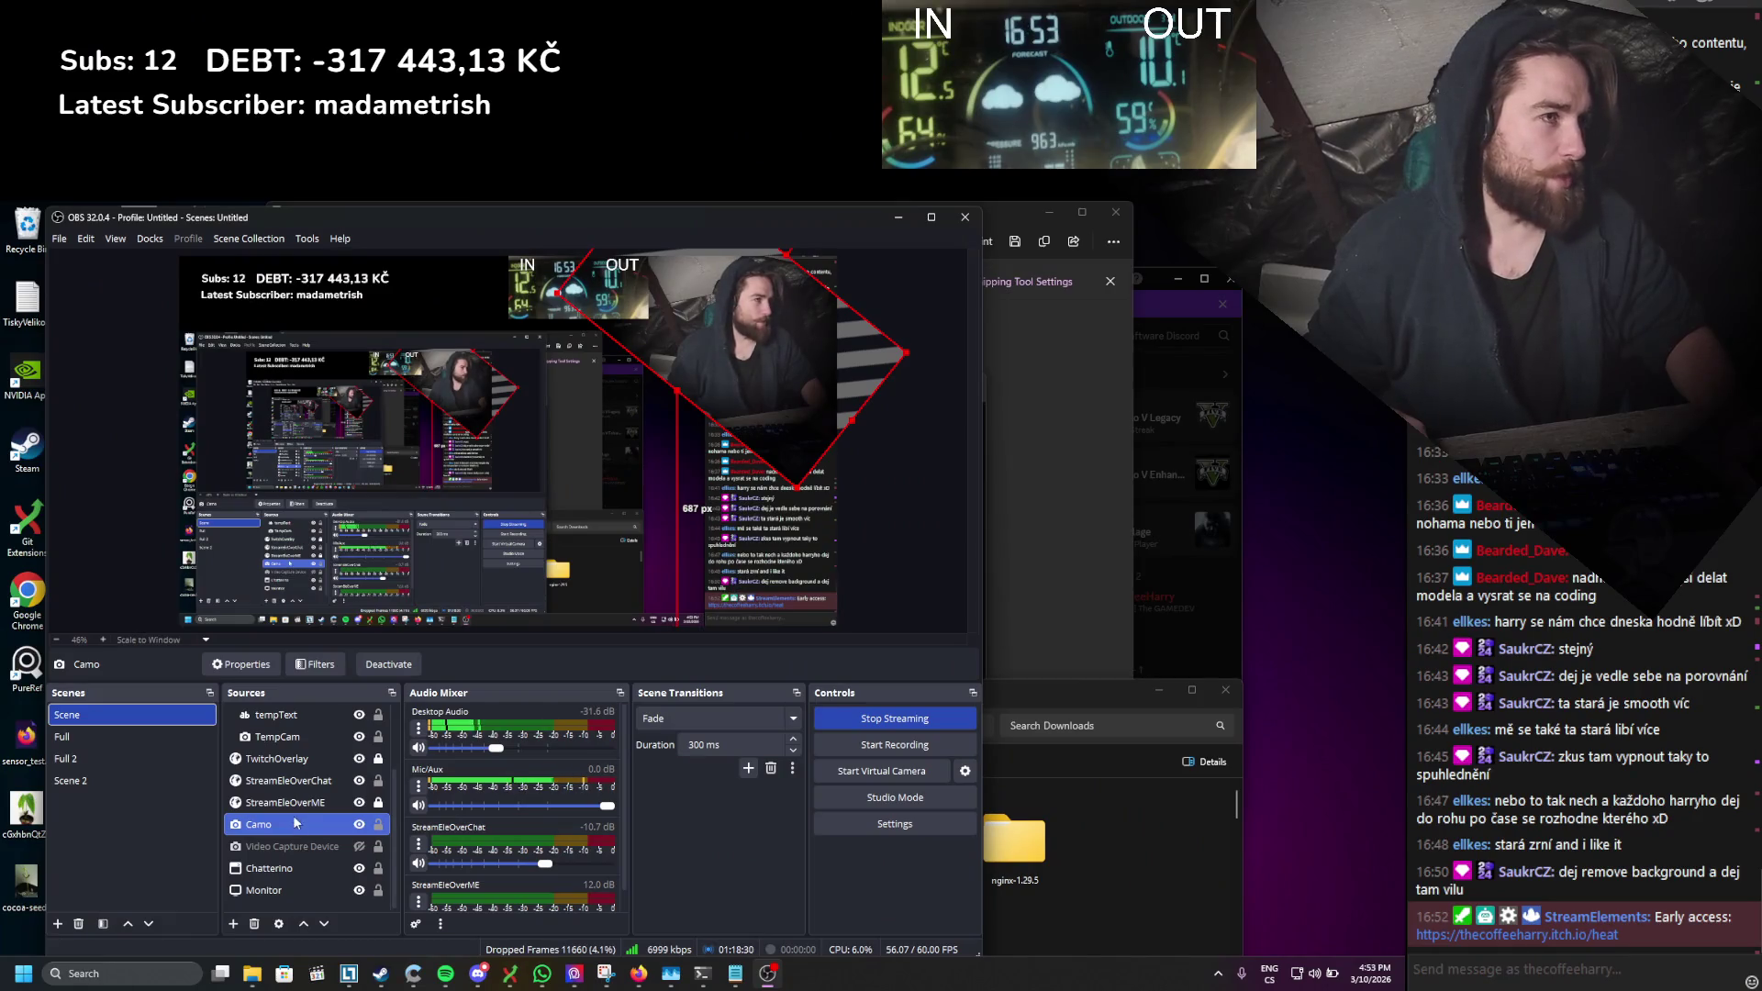
Step: Deselect the Camo webcam source in OBS and switch the stream to the fullscreen webcam Full scene
{"action": "left_click", "coordinate": [938, 441]}
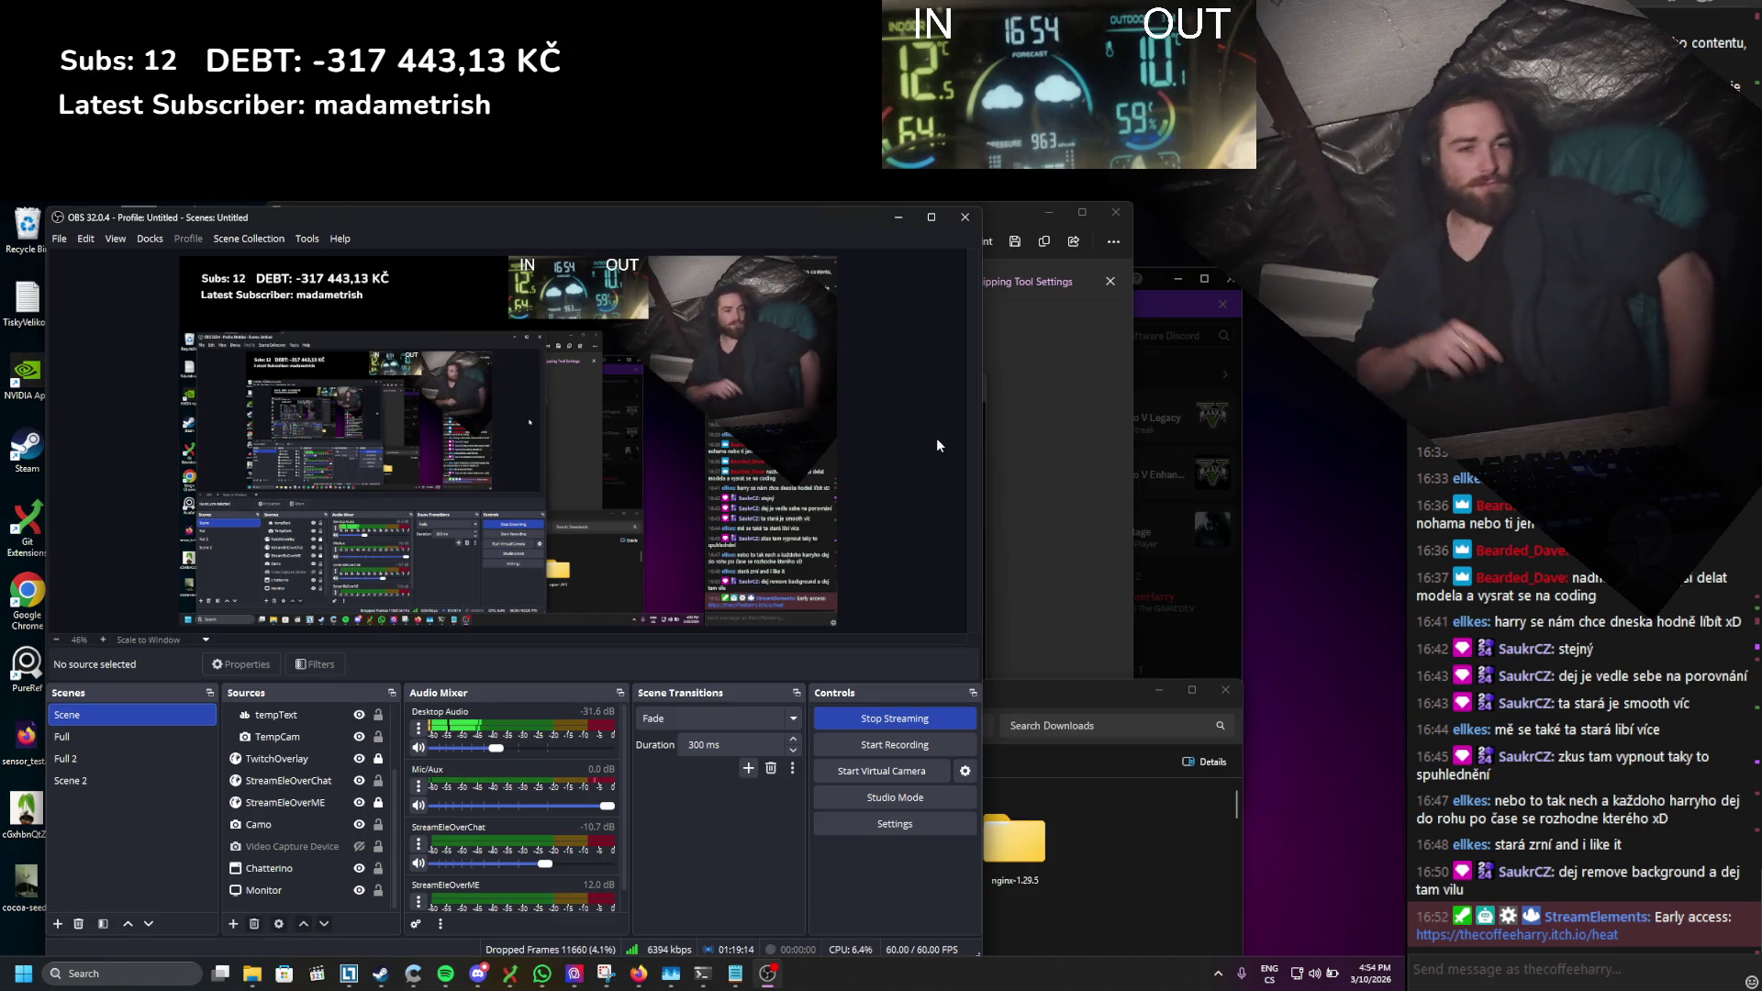
{"action": "left_click", "coordinate": [61, 736]}
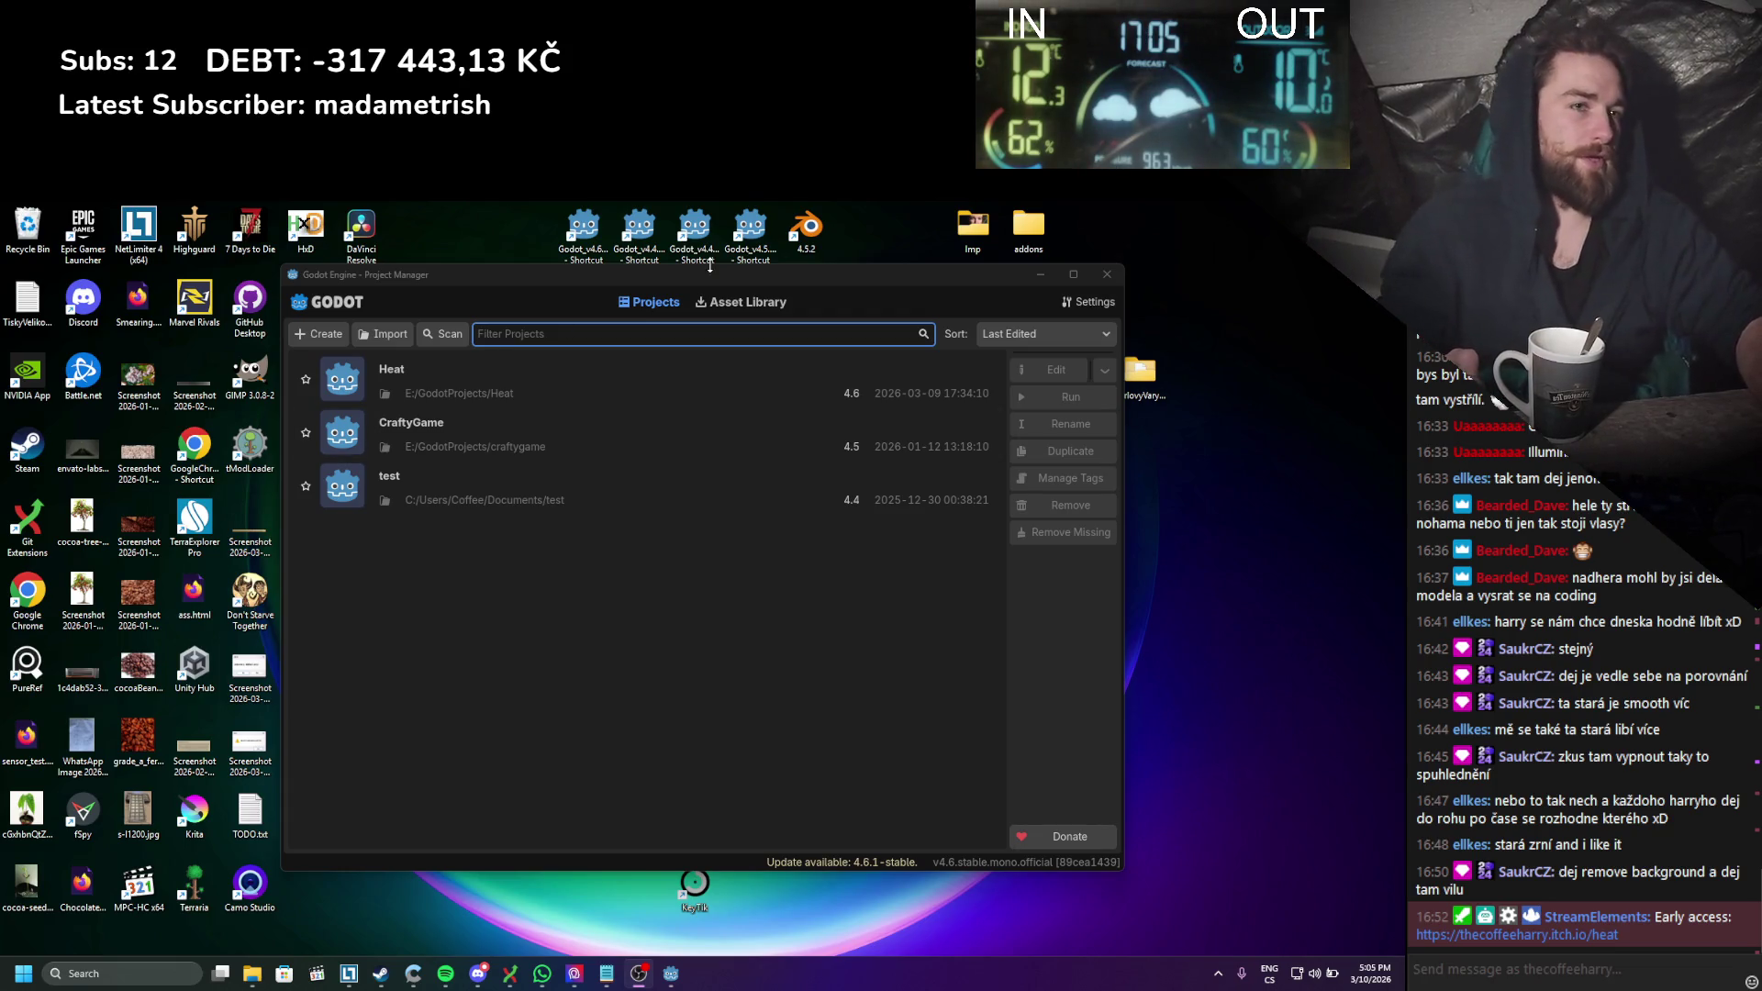
Step: Open the Heat project from the Project Manager and dismiss the system quick settings panel
{"action": "double_click", "coordinate": [621, 385]}
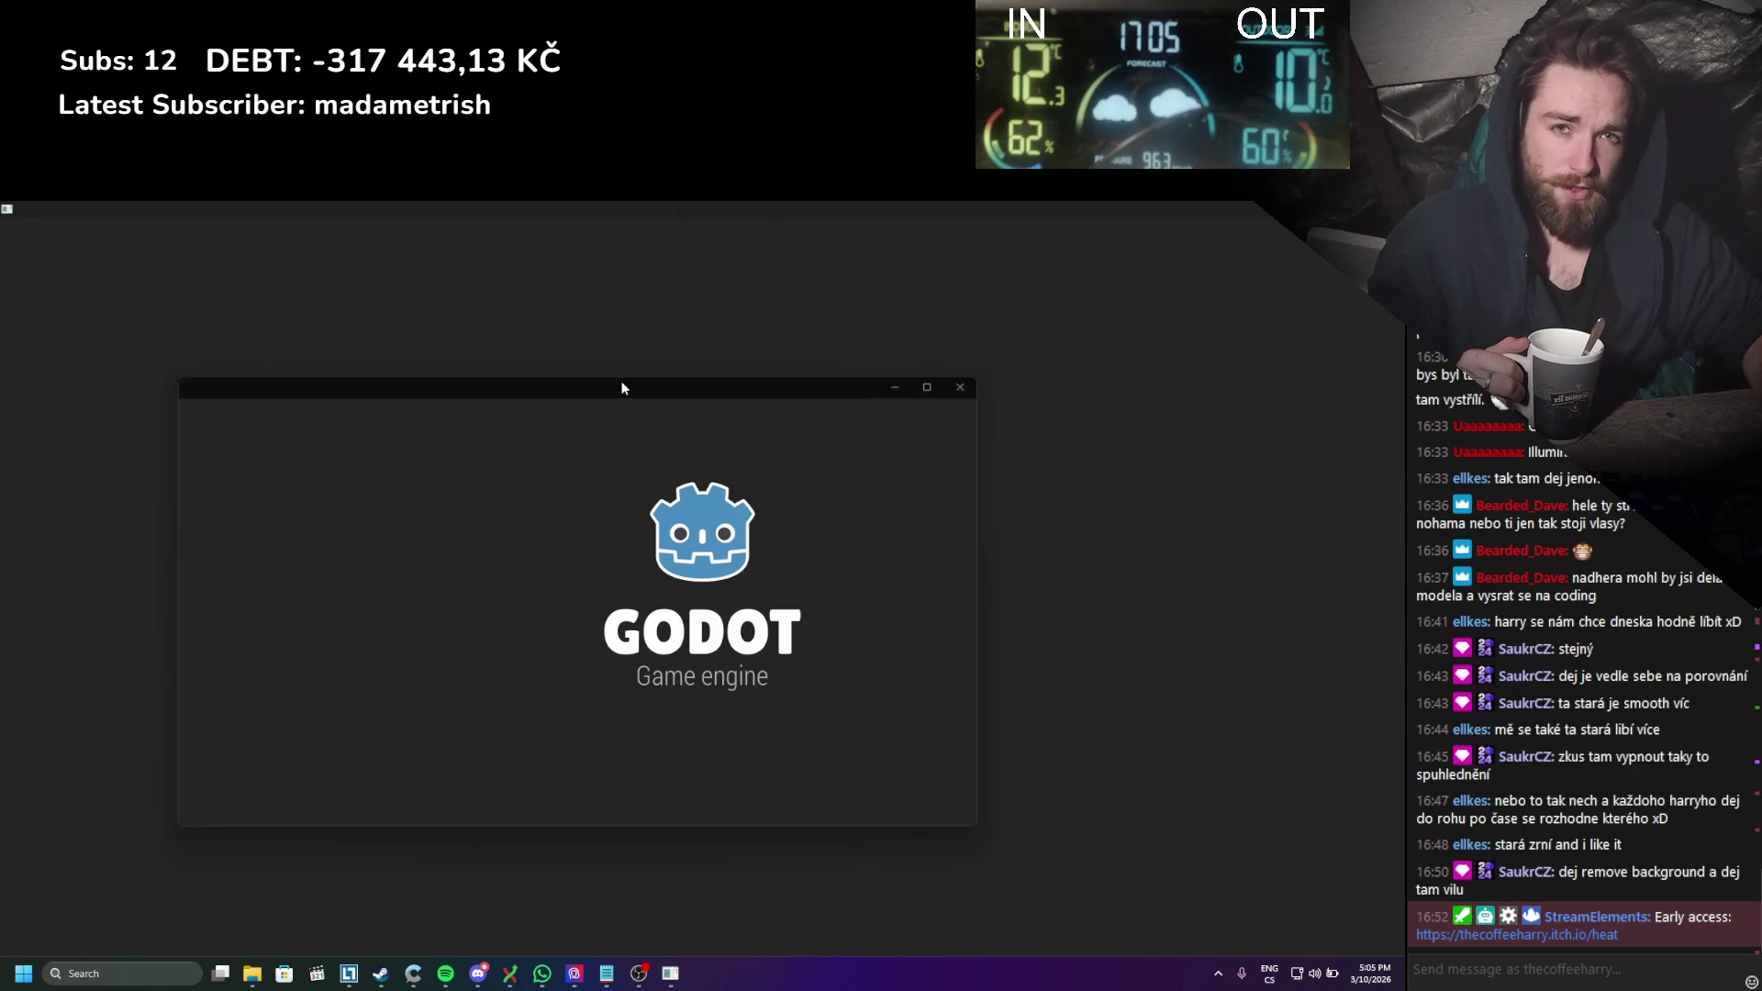
{"action": "left_click", "coordinate": [1322, 973]}
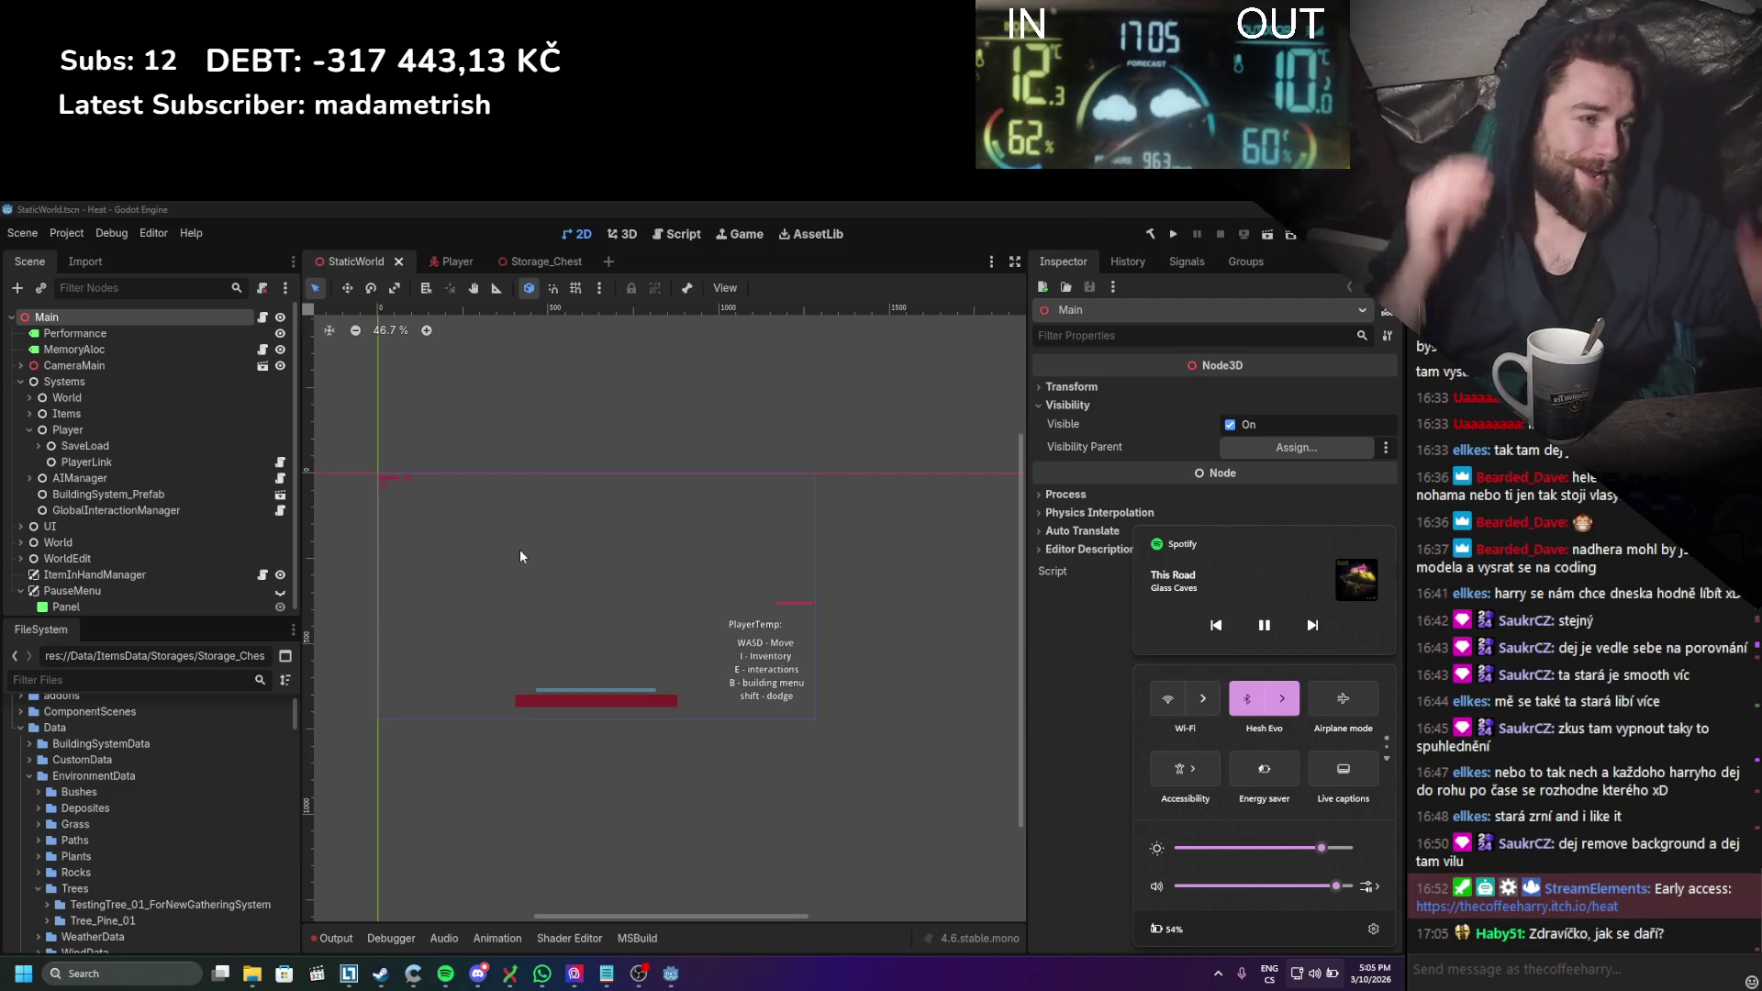
{"action": "left_click", "coordinate": [1058, 699]}
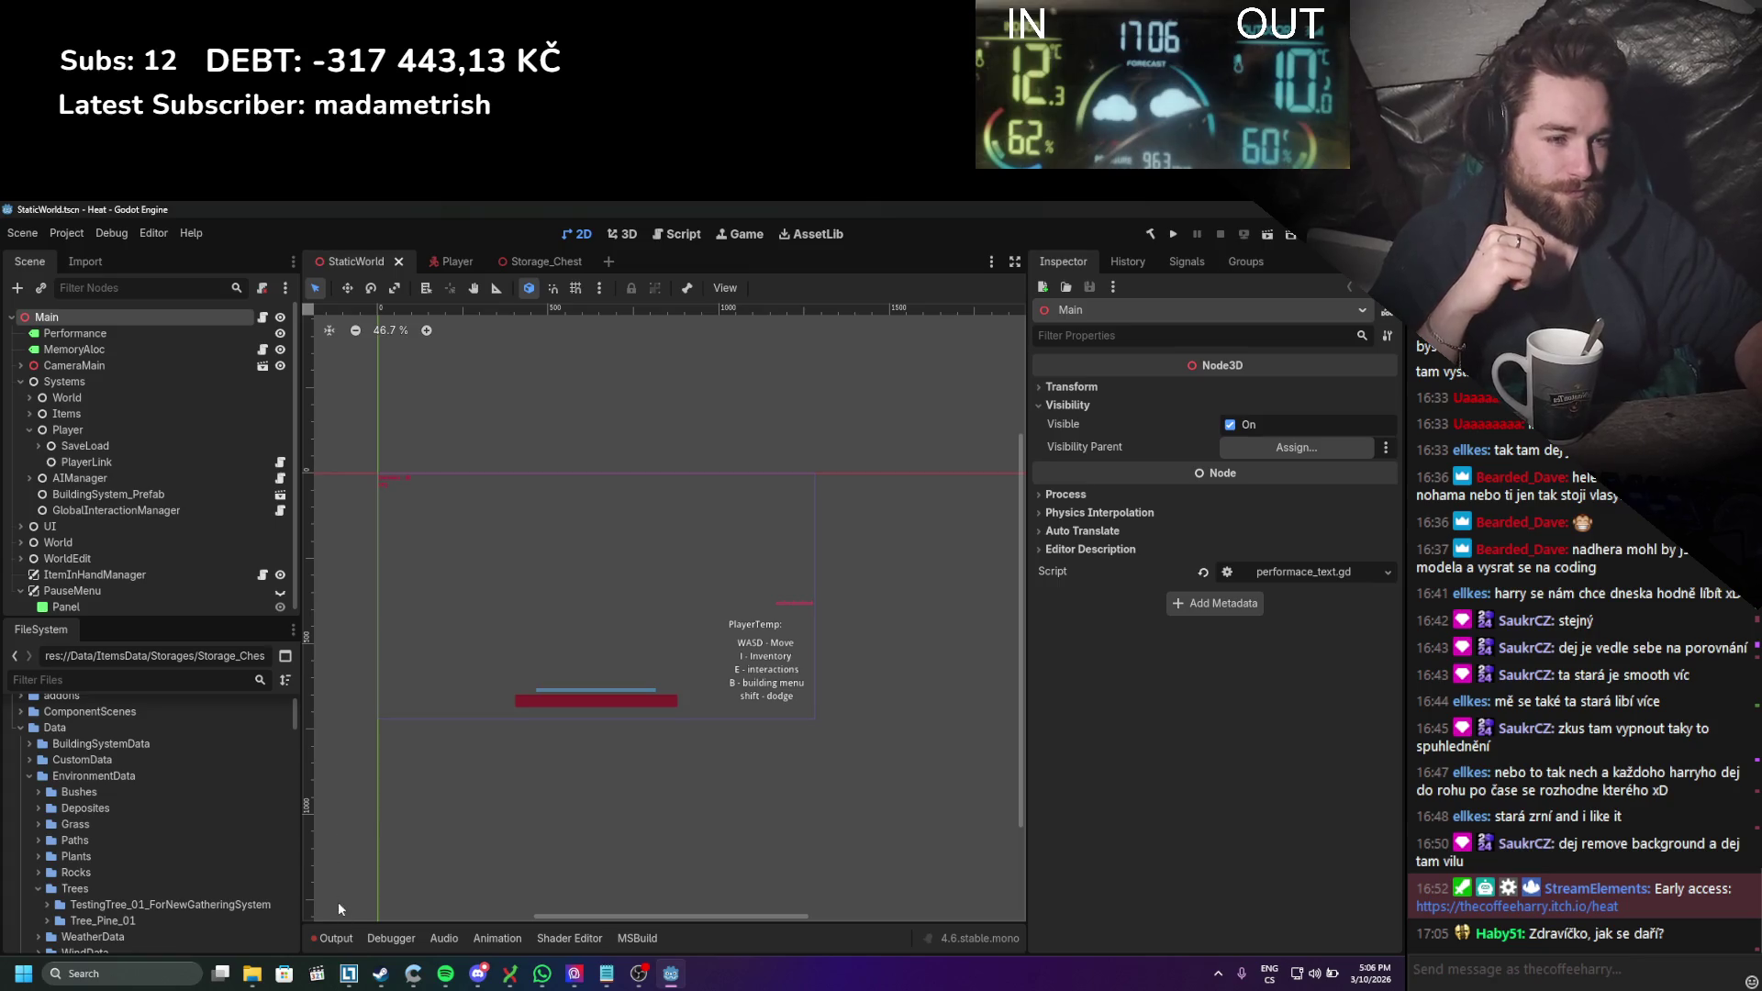
Step: Show Godot's Output log and clear its old messages
{"action": "left_click", "coordinate": [336, 937]}
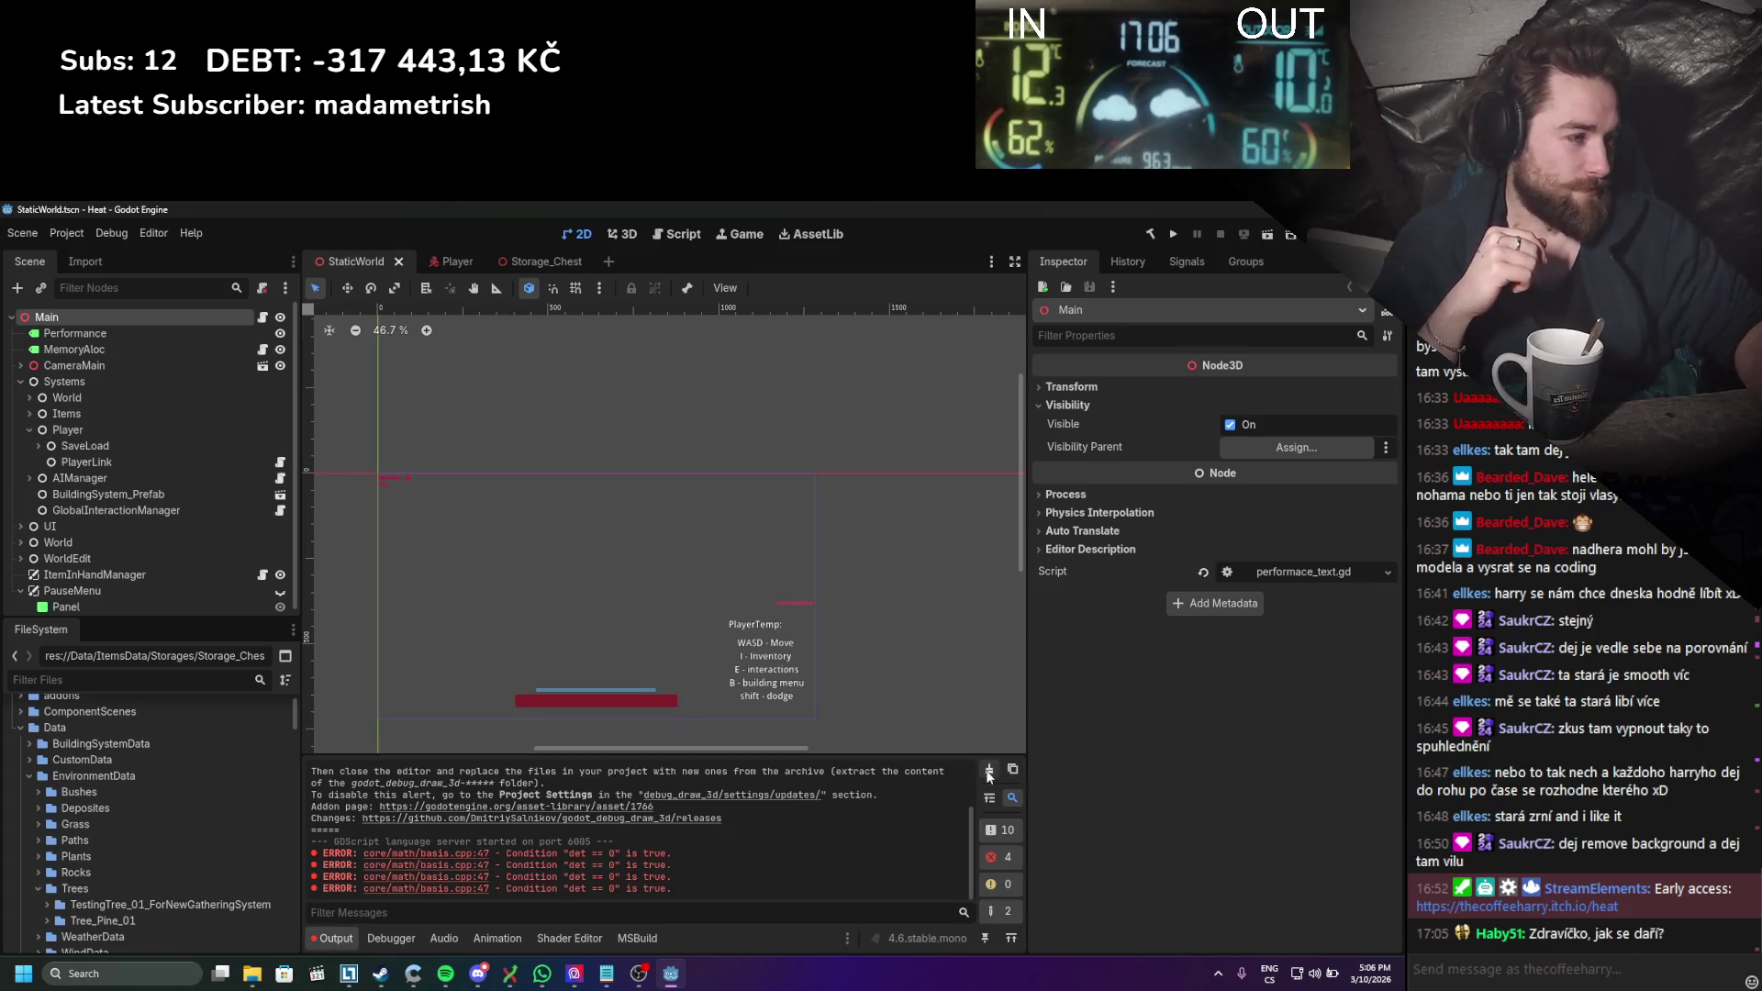
{"action": "left_click", "coordinate": [988, 774]}
Step: Run the Heat game and drop two chests from the inventory into the snow beside the player
{"action": "left_click", "coordinate": [1167, 235]}
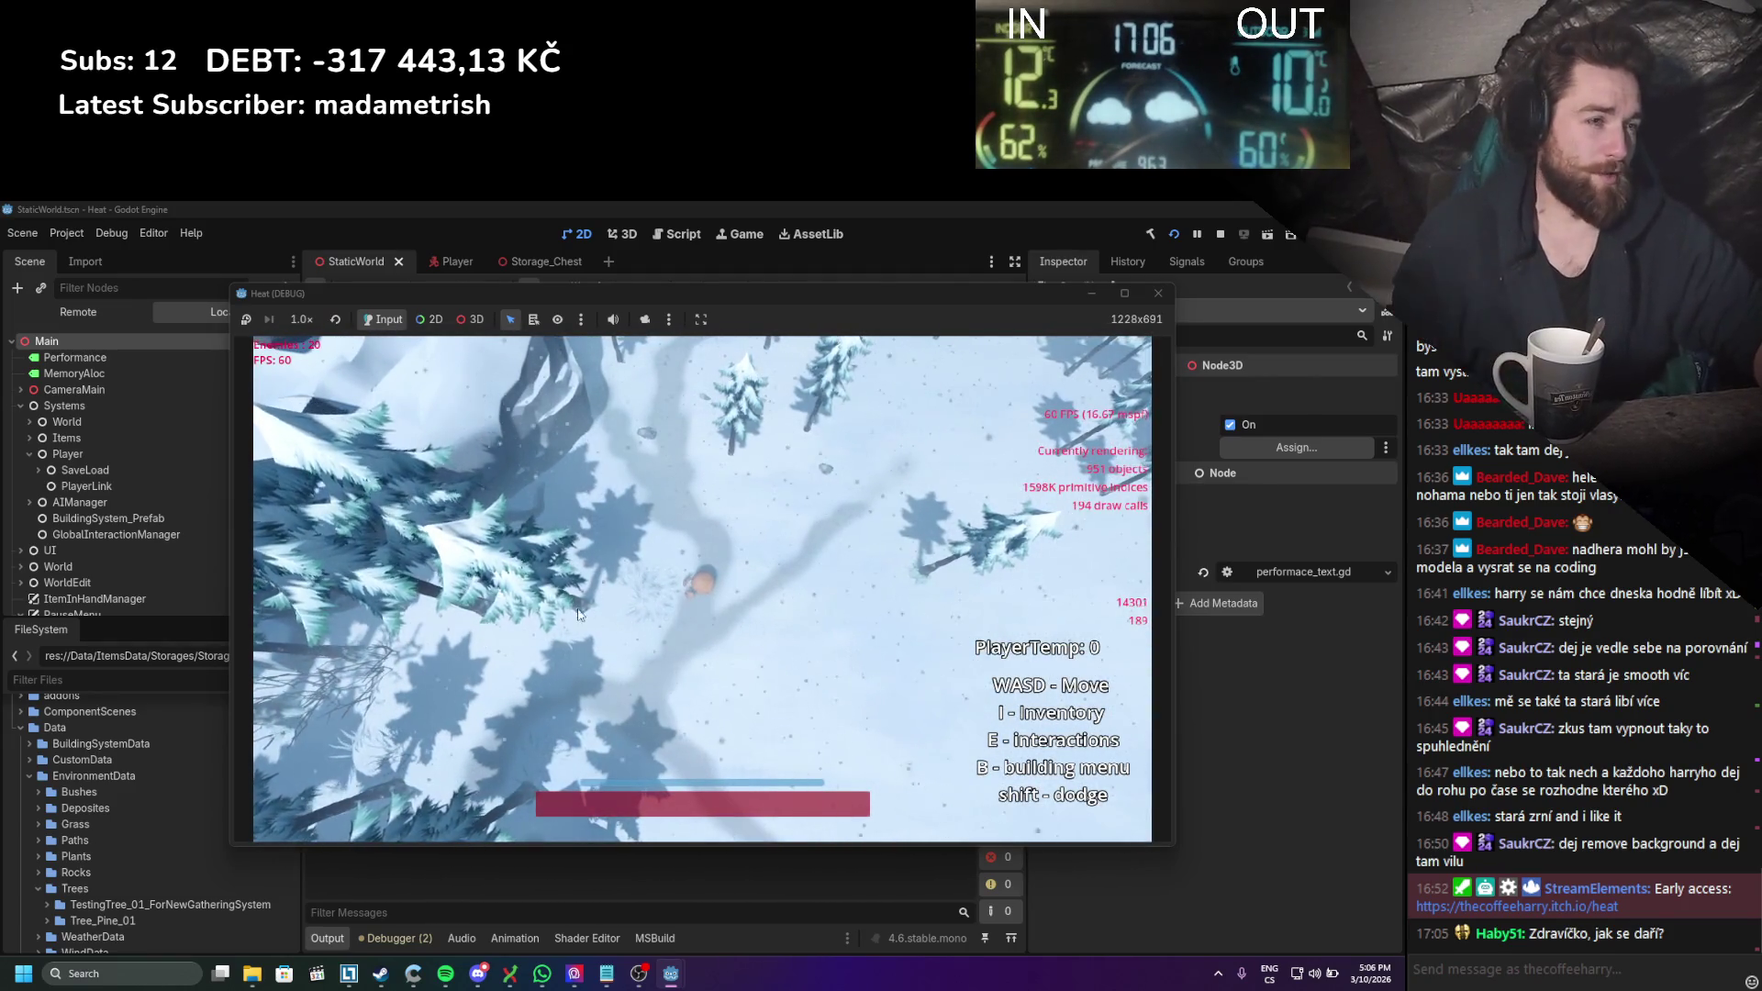
{"action": "key", "text": "d"}
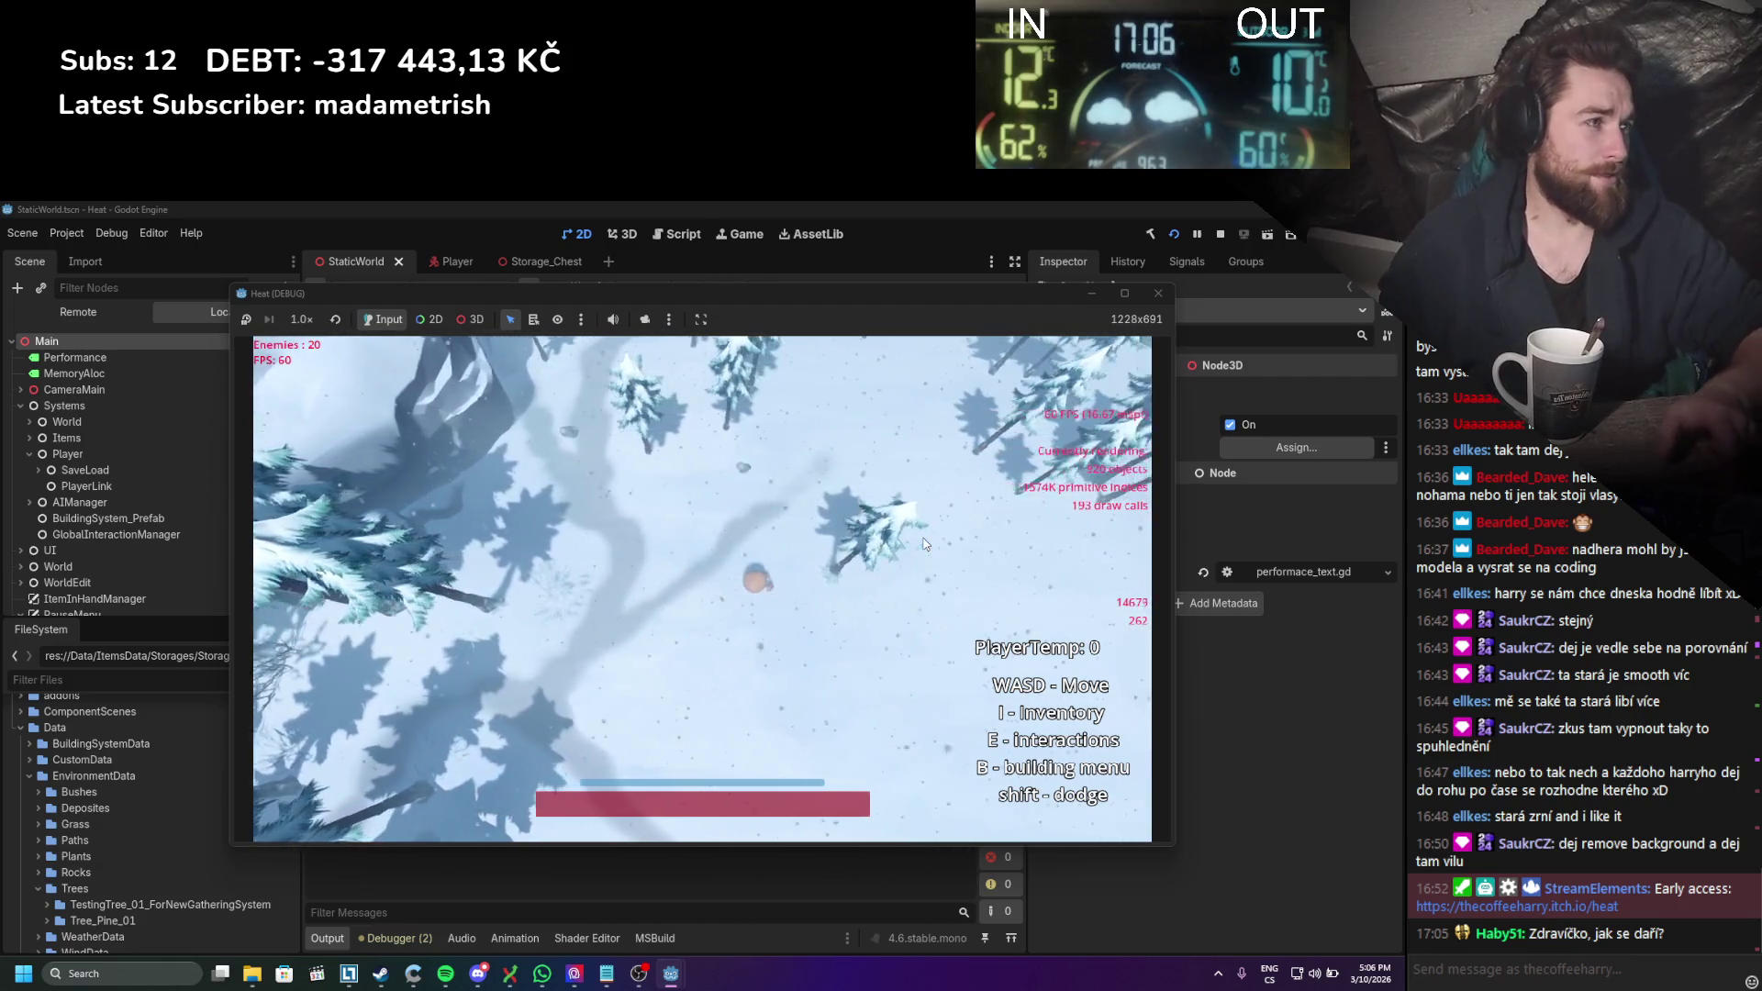
{"action": "key", "text": "a"}
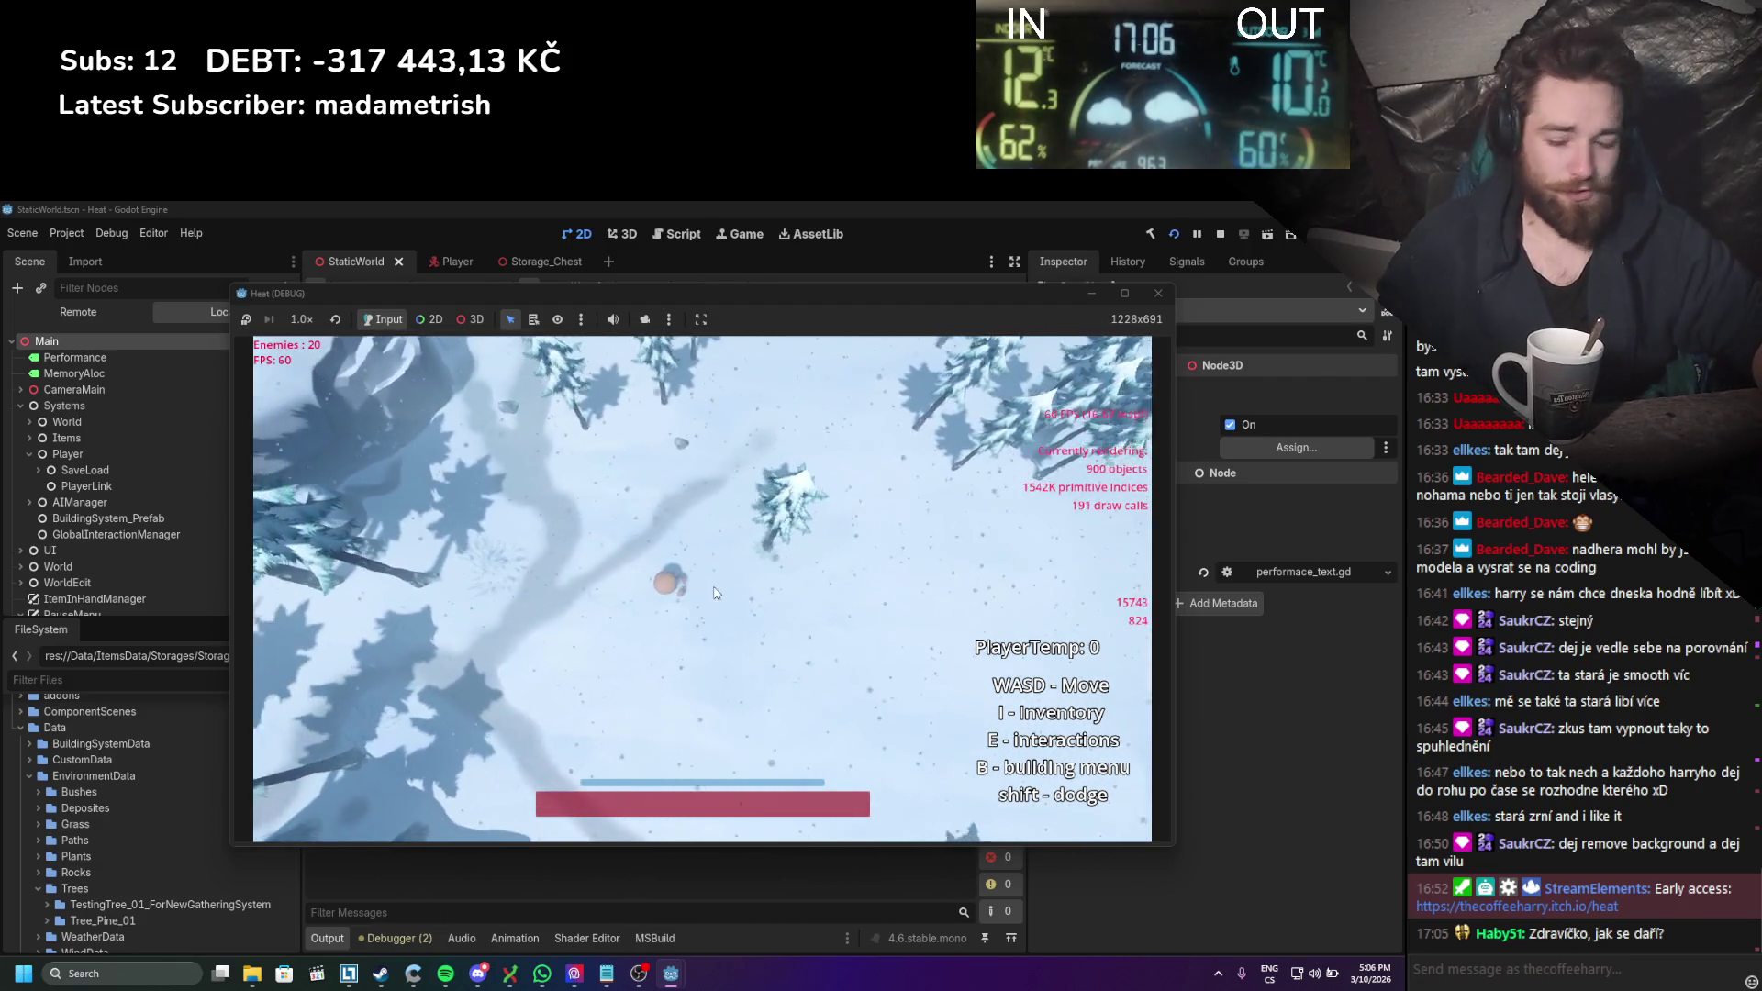
{"action": "key", "text": "i"}
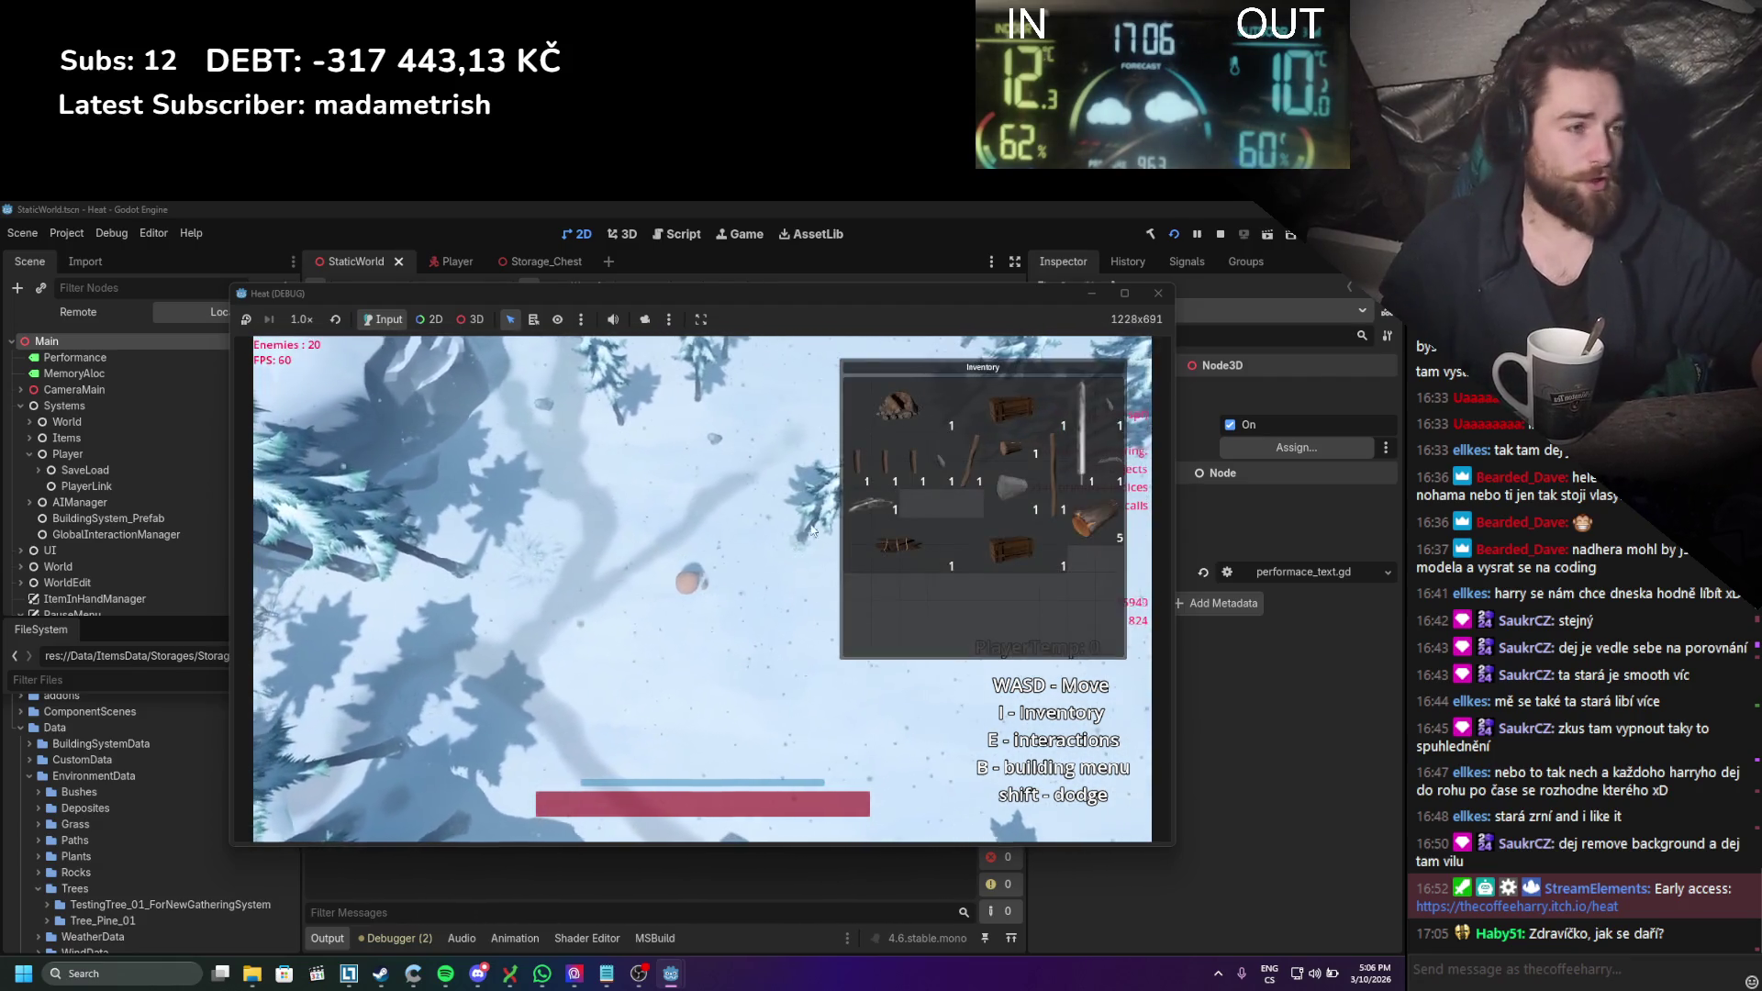
{"action": "mouse_move", "coordinate": [911, 553]}
{"action": "left_mouse_down"}
{"action": "mouse_move", "coordinate": [690, 565]}
{"action": "mouse_move", "coordinate": [642, 587]}
{"action": "left_mouse_up"}
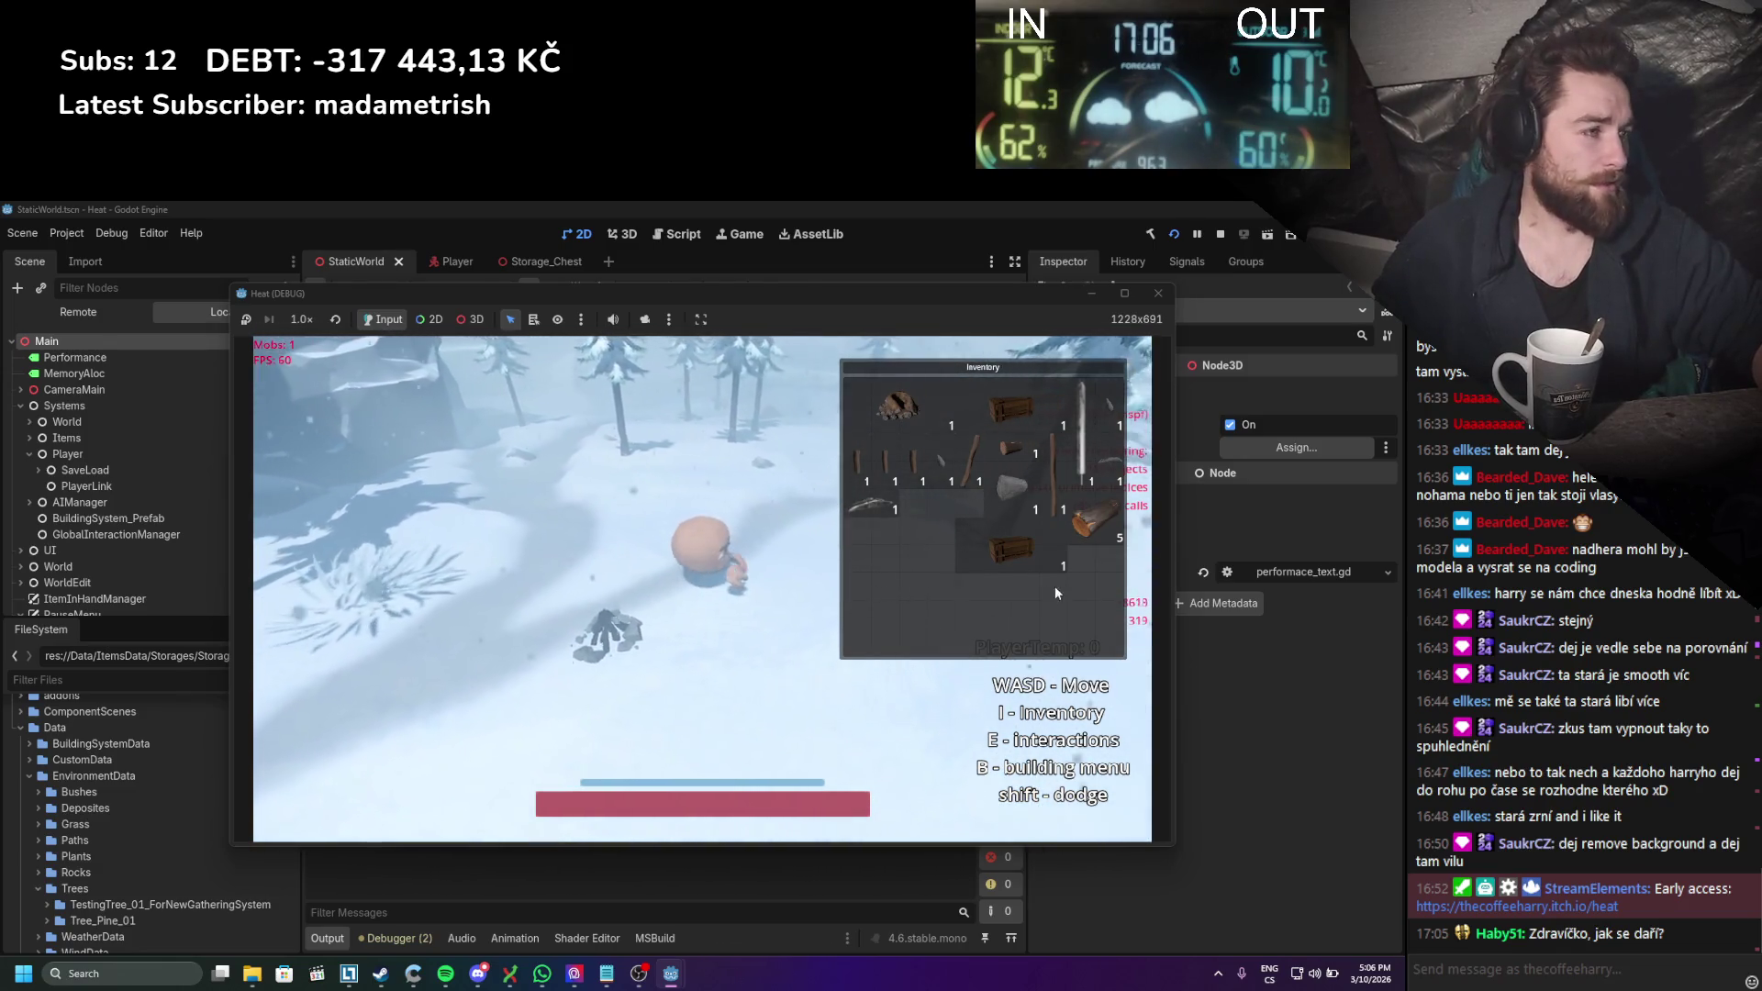
{"action": "left_click_drag", "start_coordinate": [1097, 521], "coordinate": [664, 624]}
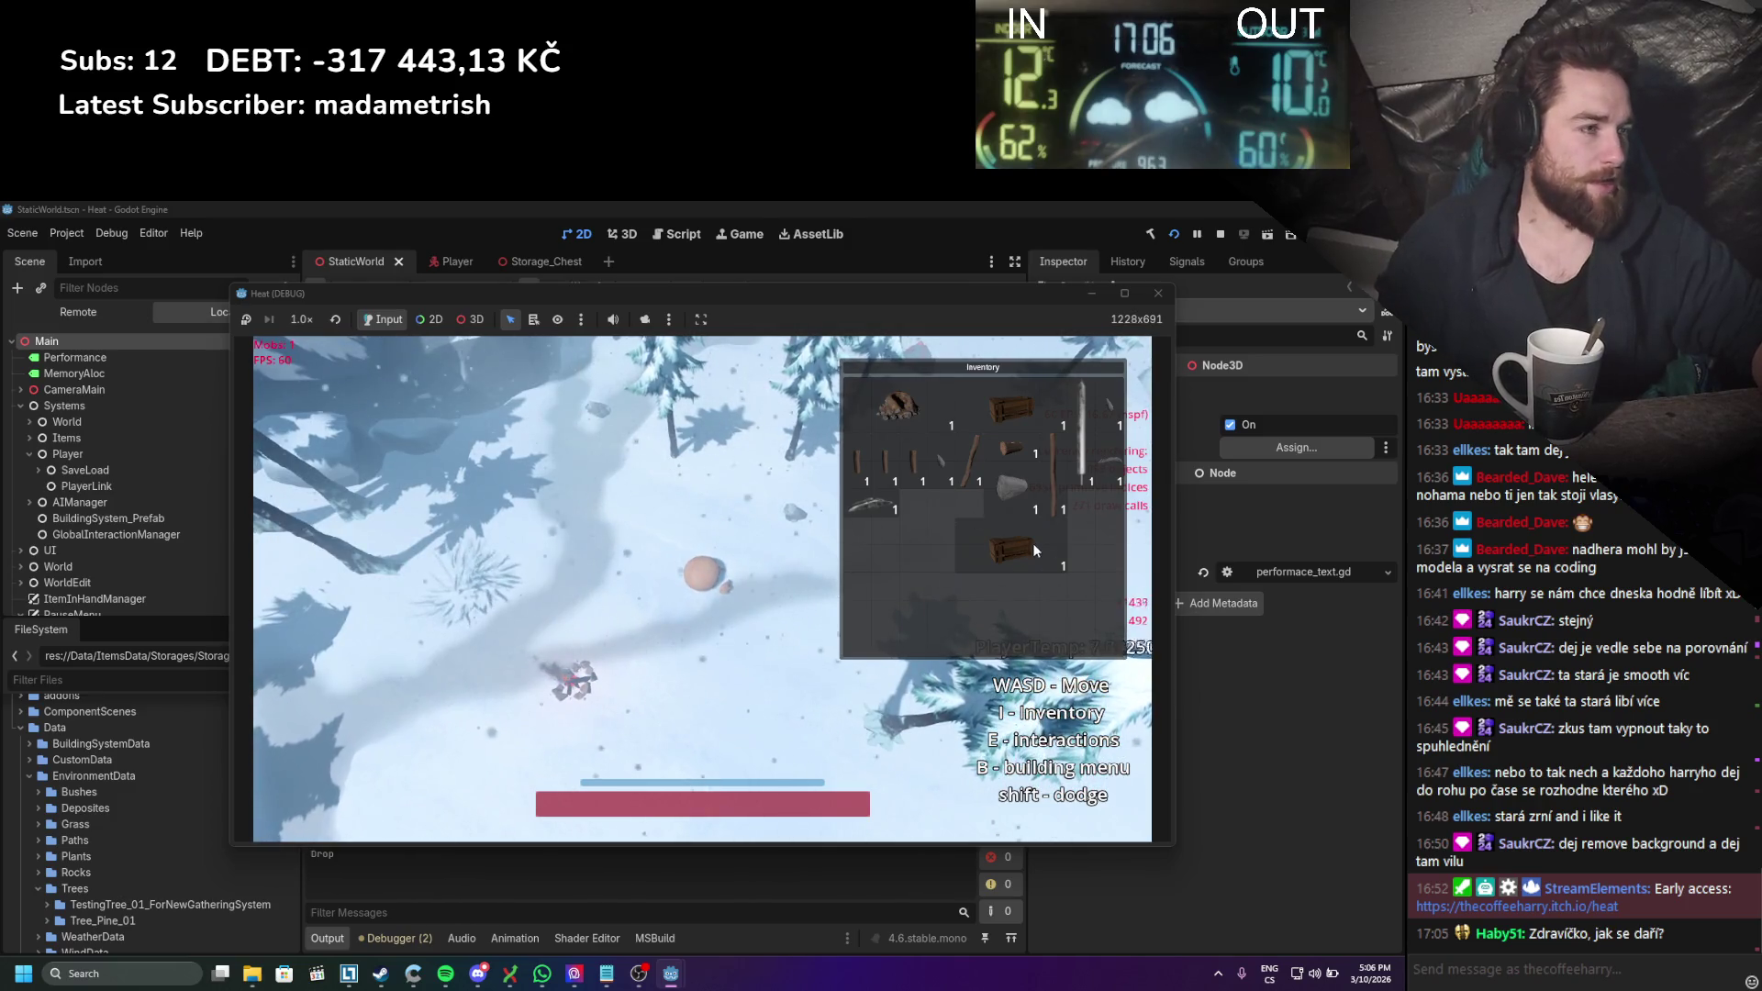
{"action": "left_click_drag", "start_coordinate": [1010, 548], "coordinate": [673, 642]}
{"action": "mouse_move", "coordinate": [1011, 419]}
{"action": "left_mouse_down"}
{"action": "mouse_move", "coordinate": [725, 629]}
{"action": "mouse_move", "coordinate": [694, 679]}
{"action": "left_mouse_up"}
Step: Open and close both chests' storage repeatedly with clicks and E, moving items between them
{"action": "key", "text": "d"}
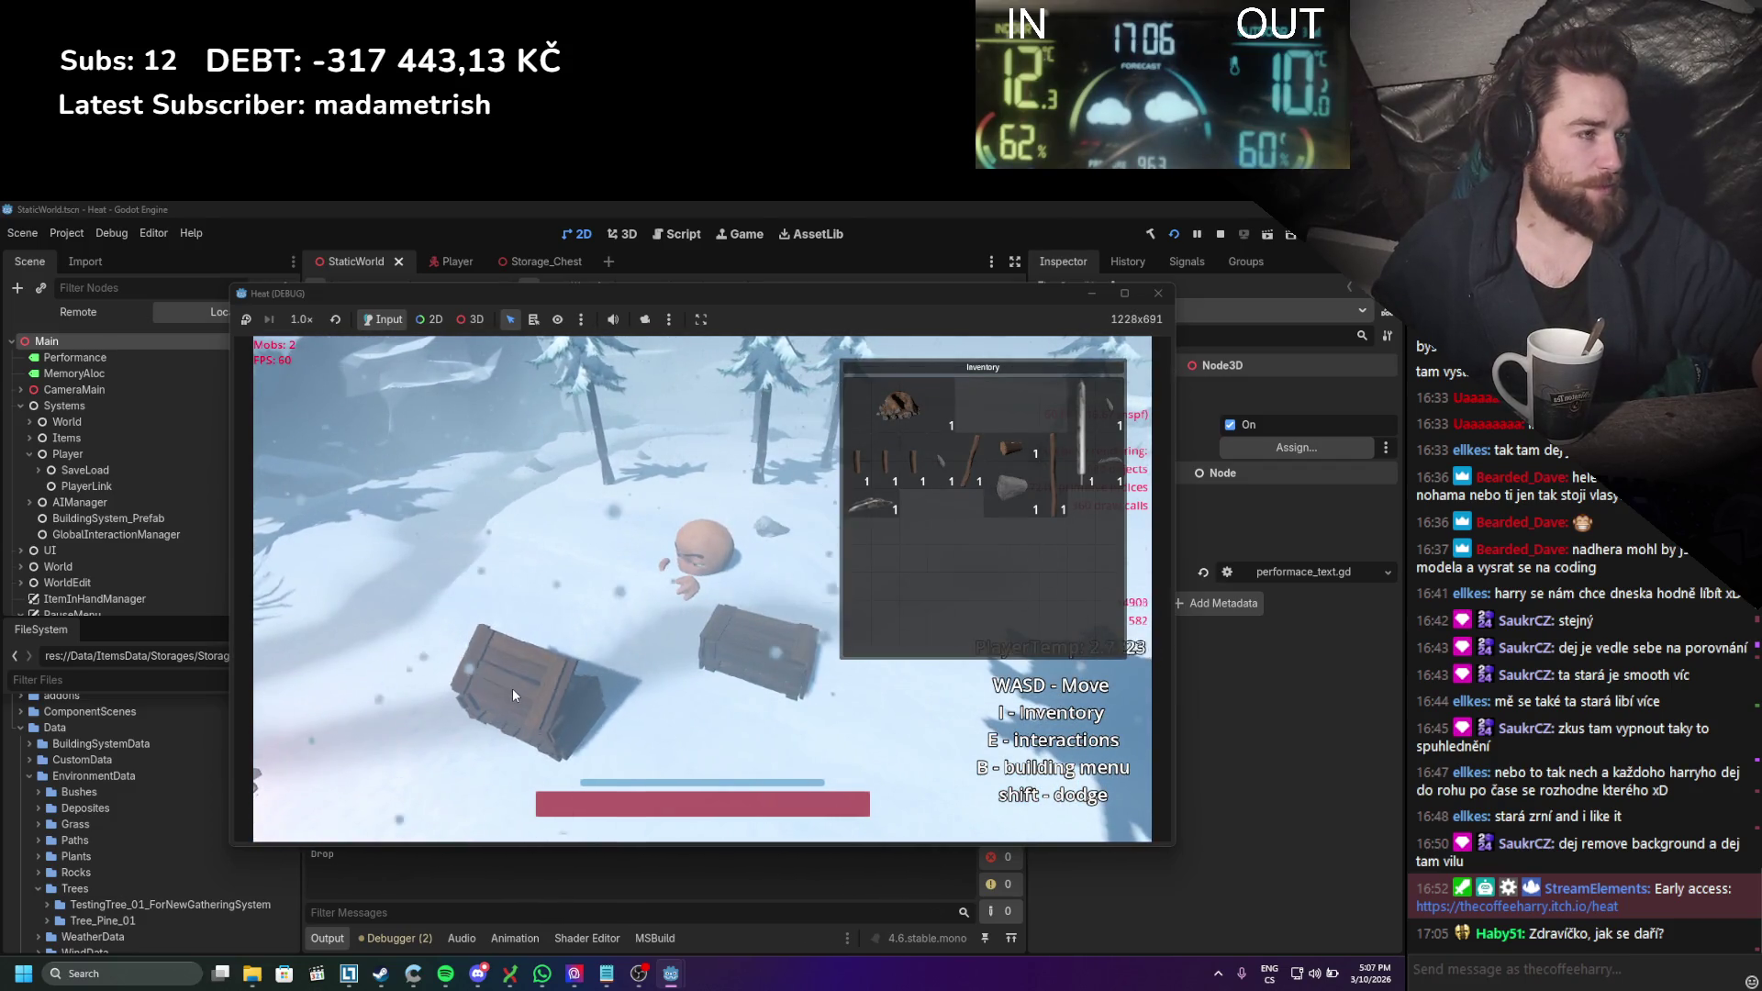
{"action": "left_click", "coordinate": [556, 690]}
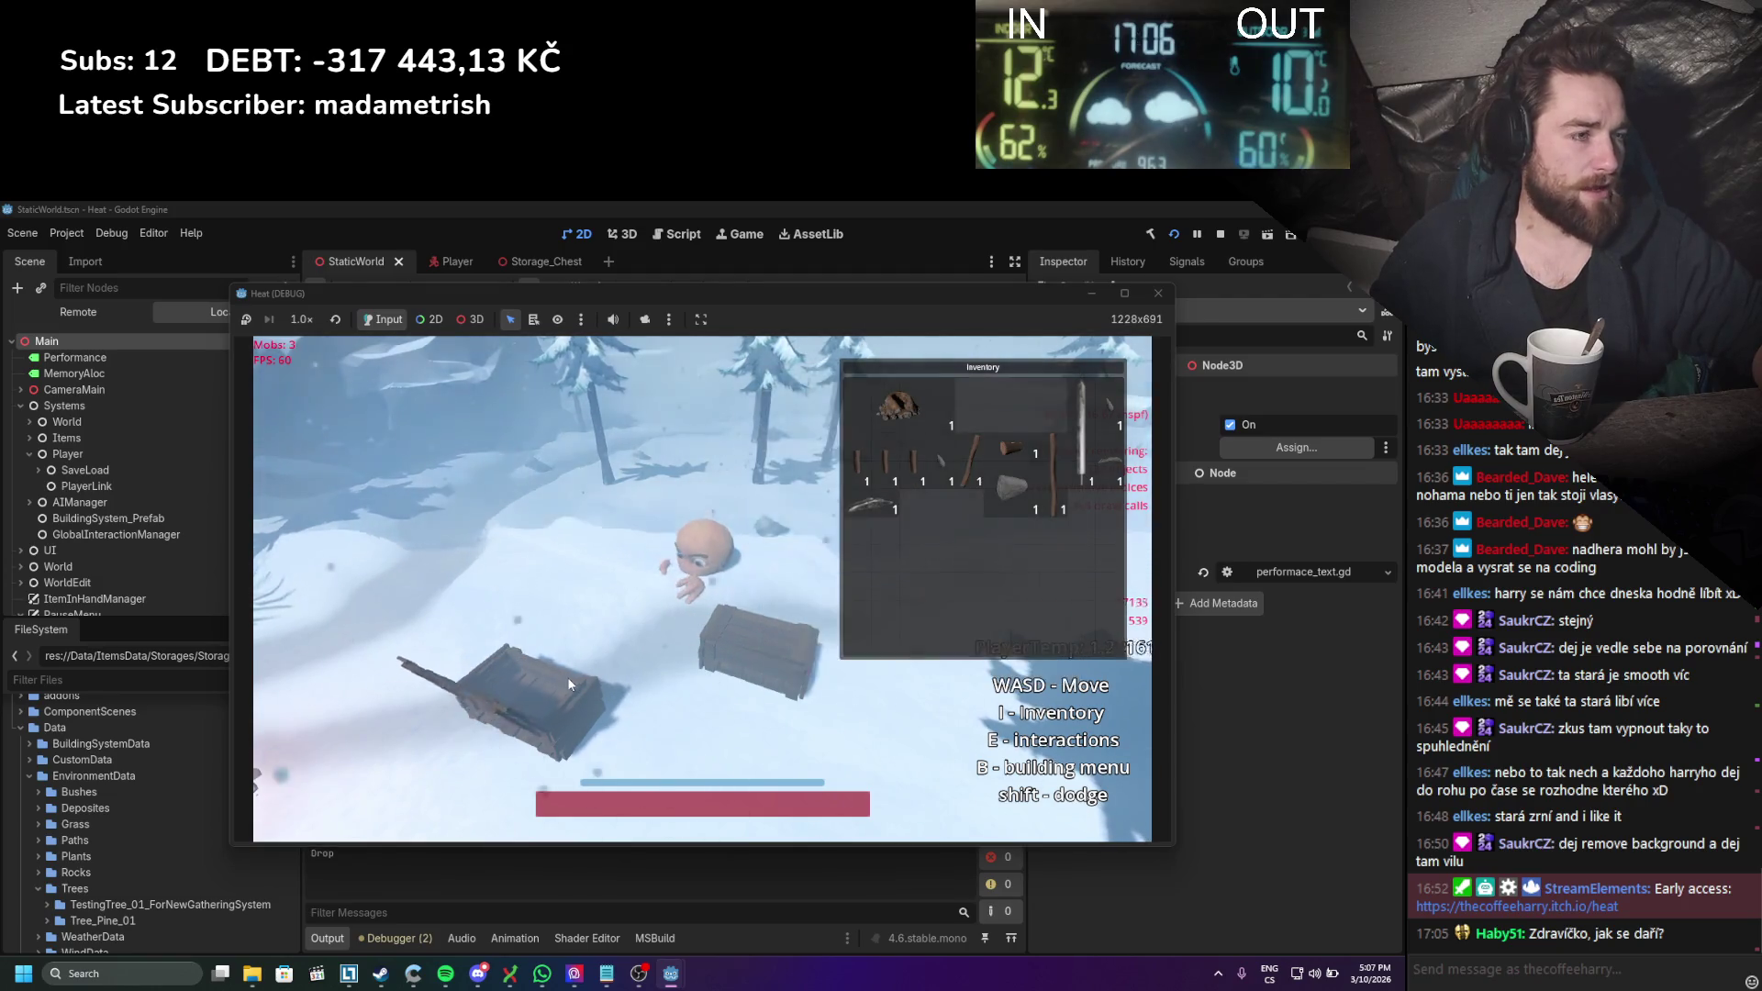
{"action": "left_click", "coordinate": [509, 677]}
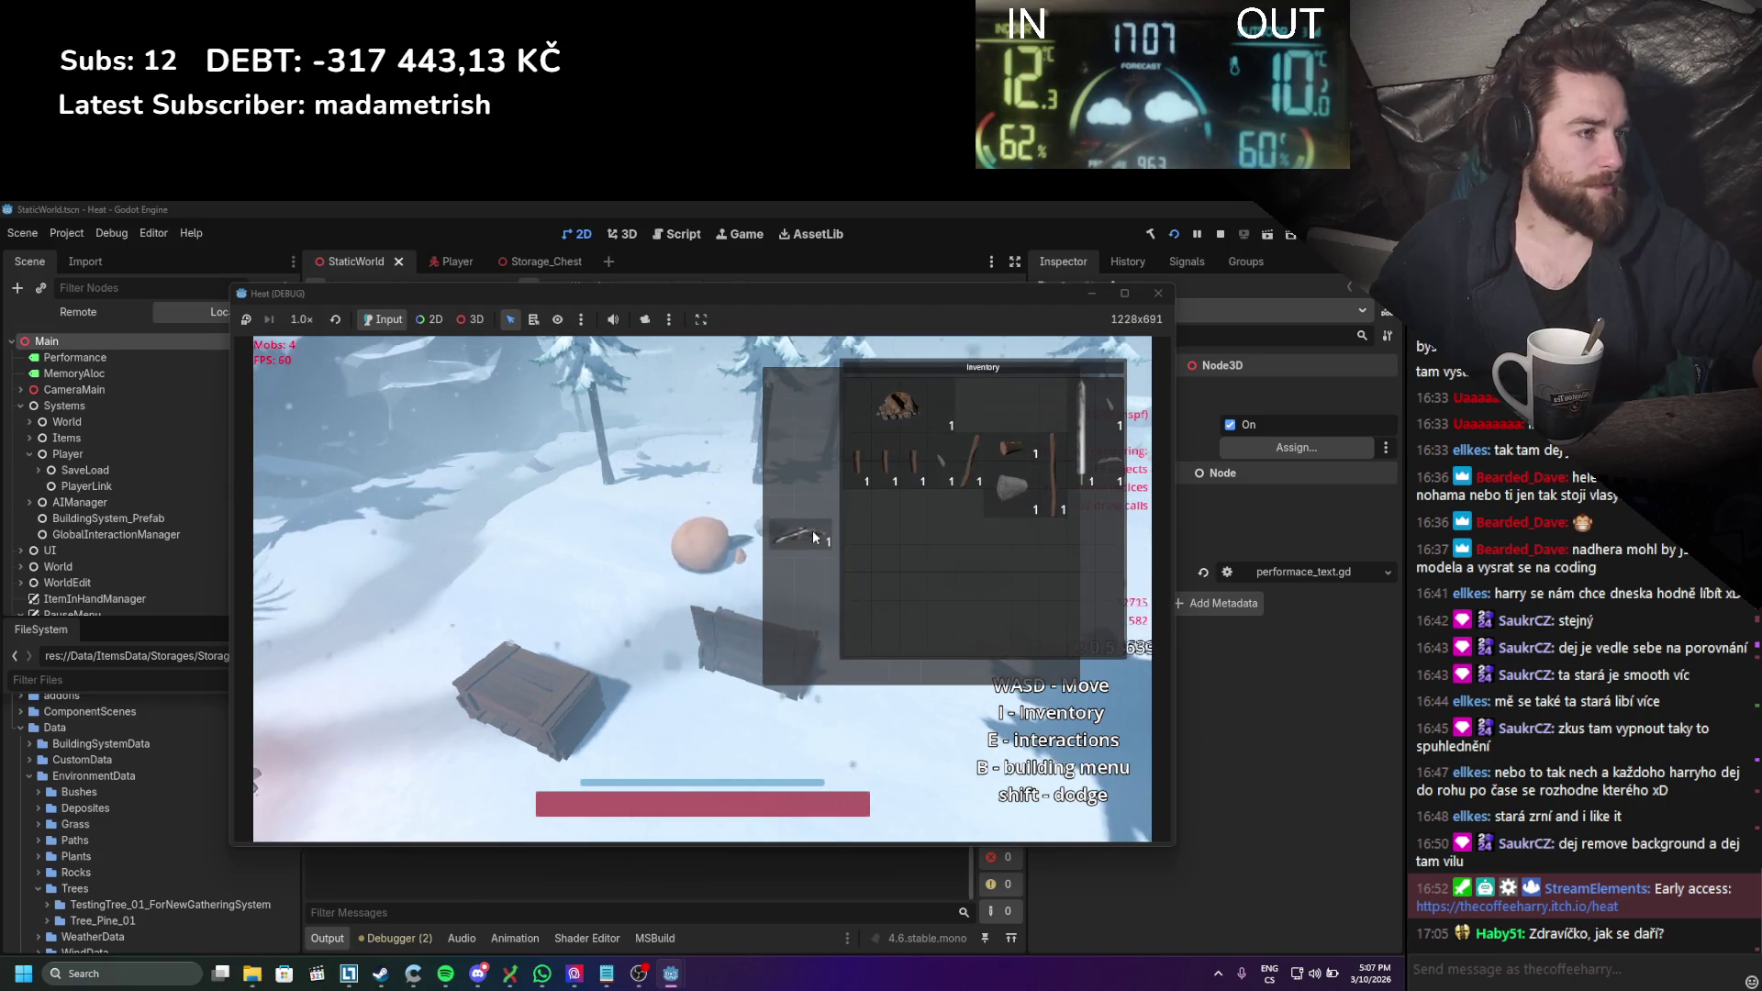
{"action": "left_click", "coordinate": [897, 496]}
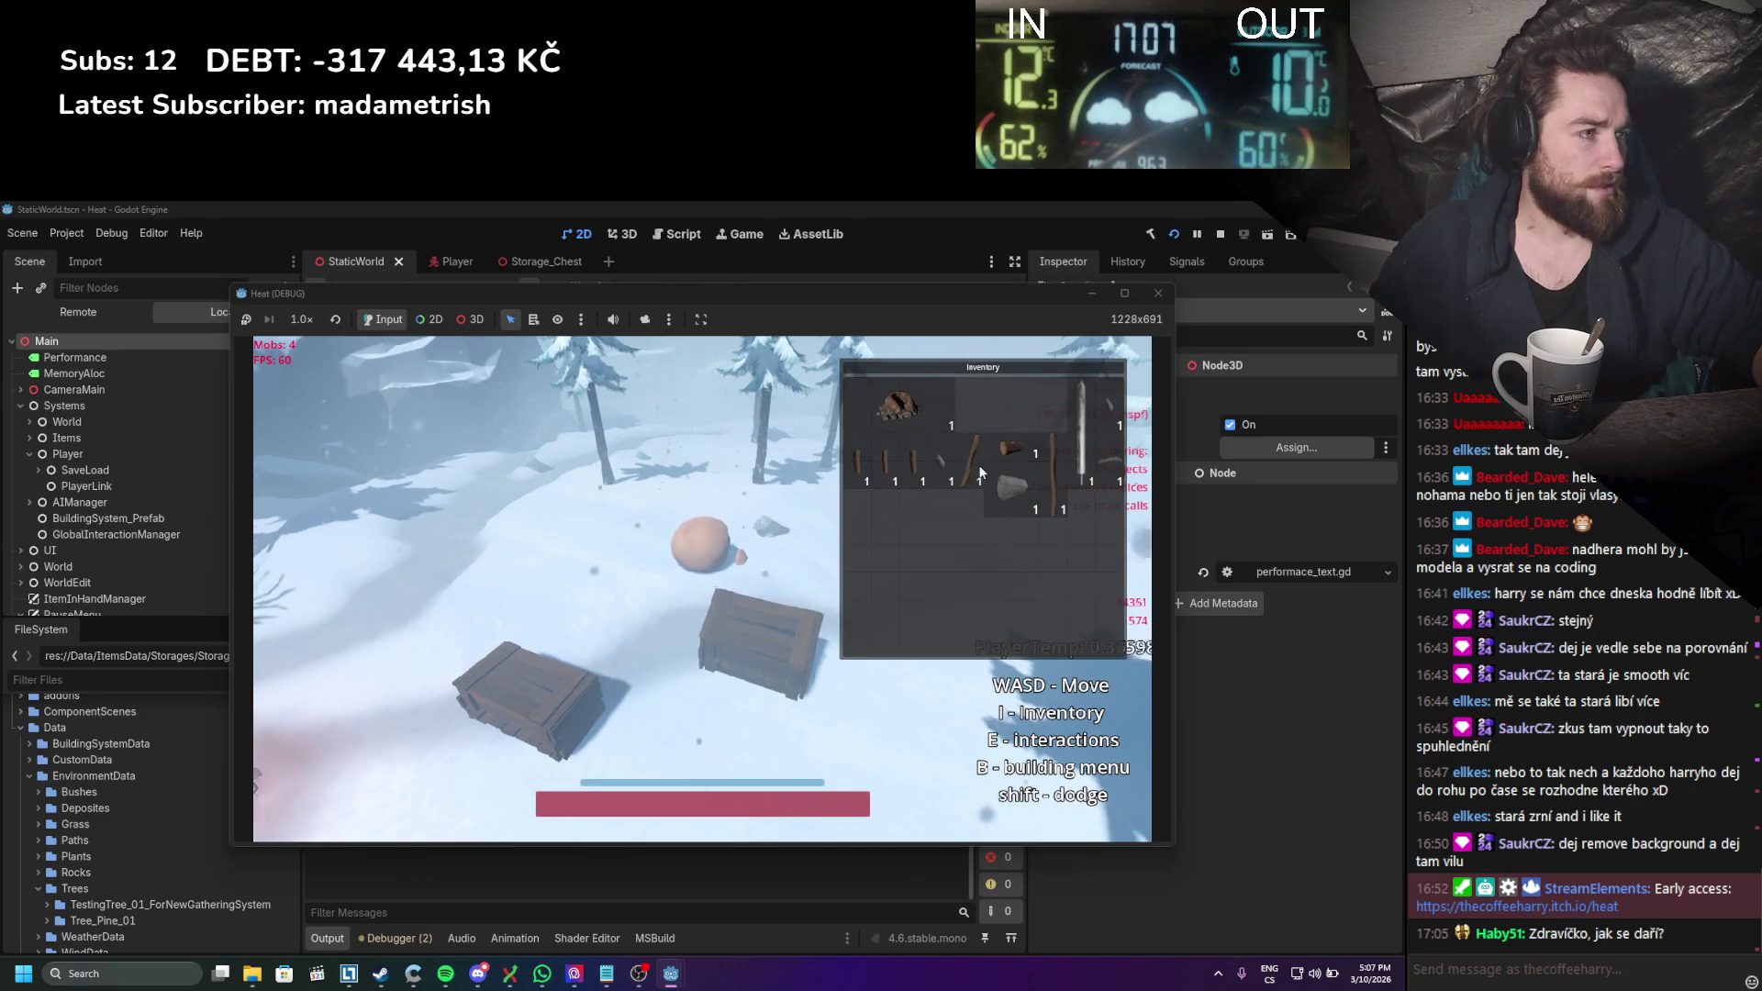
{"action": "left_click", "coordinate": [519, 681]}
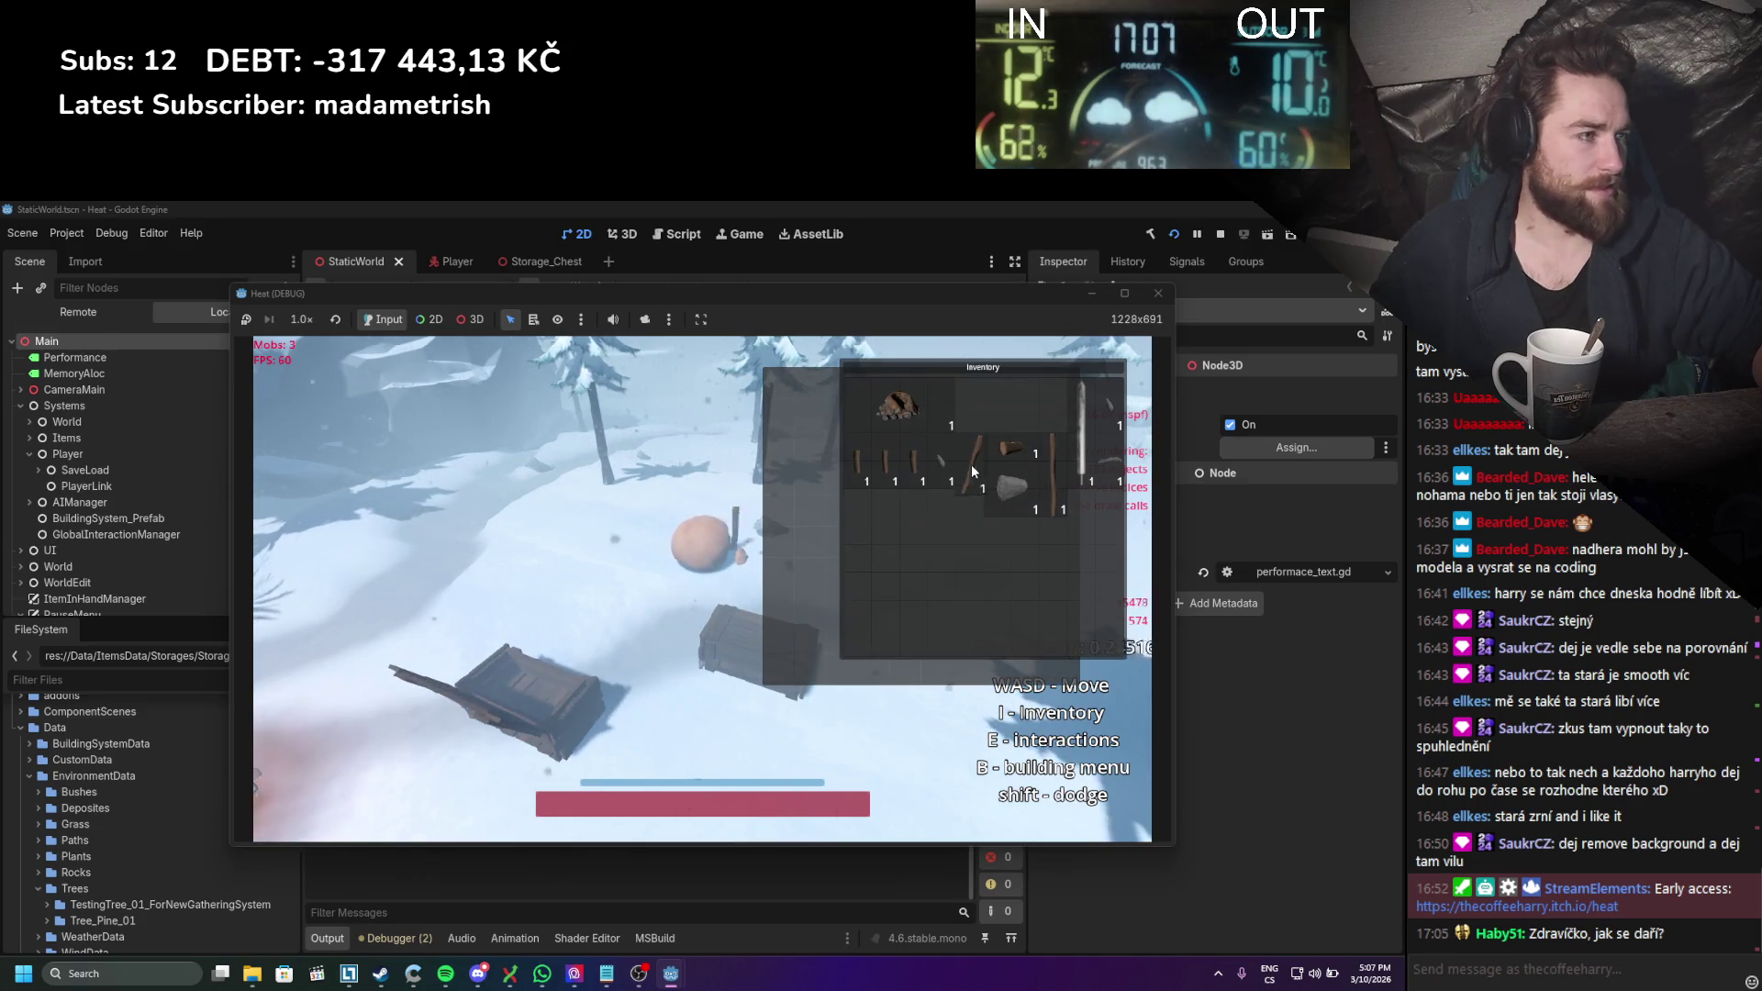
{"action": "mouse_move", "coordinate": [972, 459]}
{"action": "left_mouse_down"}
{"action": "mouse_move", "coordinate": [861, 498]}
{"action": "mouse_move", "coordinate": [965, 480]}
{"action": "mouse_move", "coordinate": [646, 593]}
{"action": "mouse_move", "coordinate": [765, 559]}
{"action": "mouse_move", "coordinate": [700, 686]}
{"action": "left_mouse_up"}
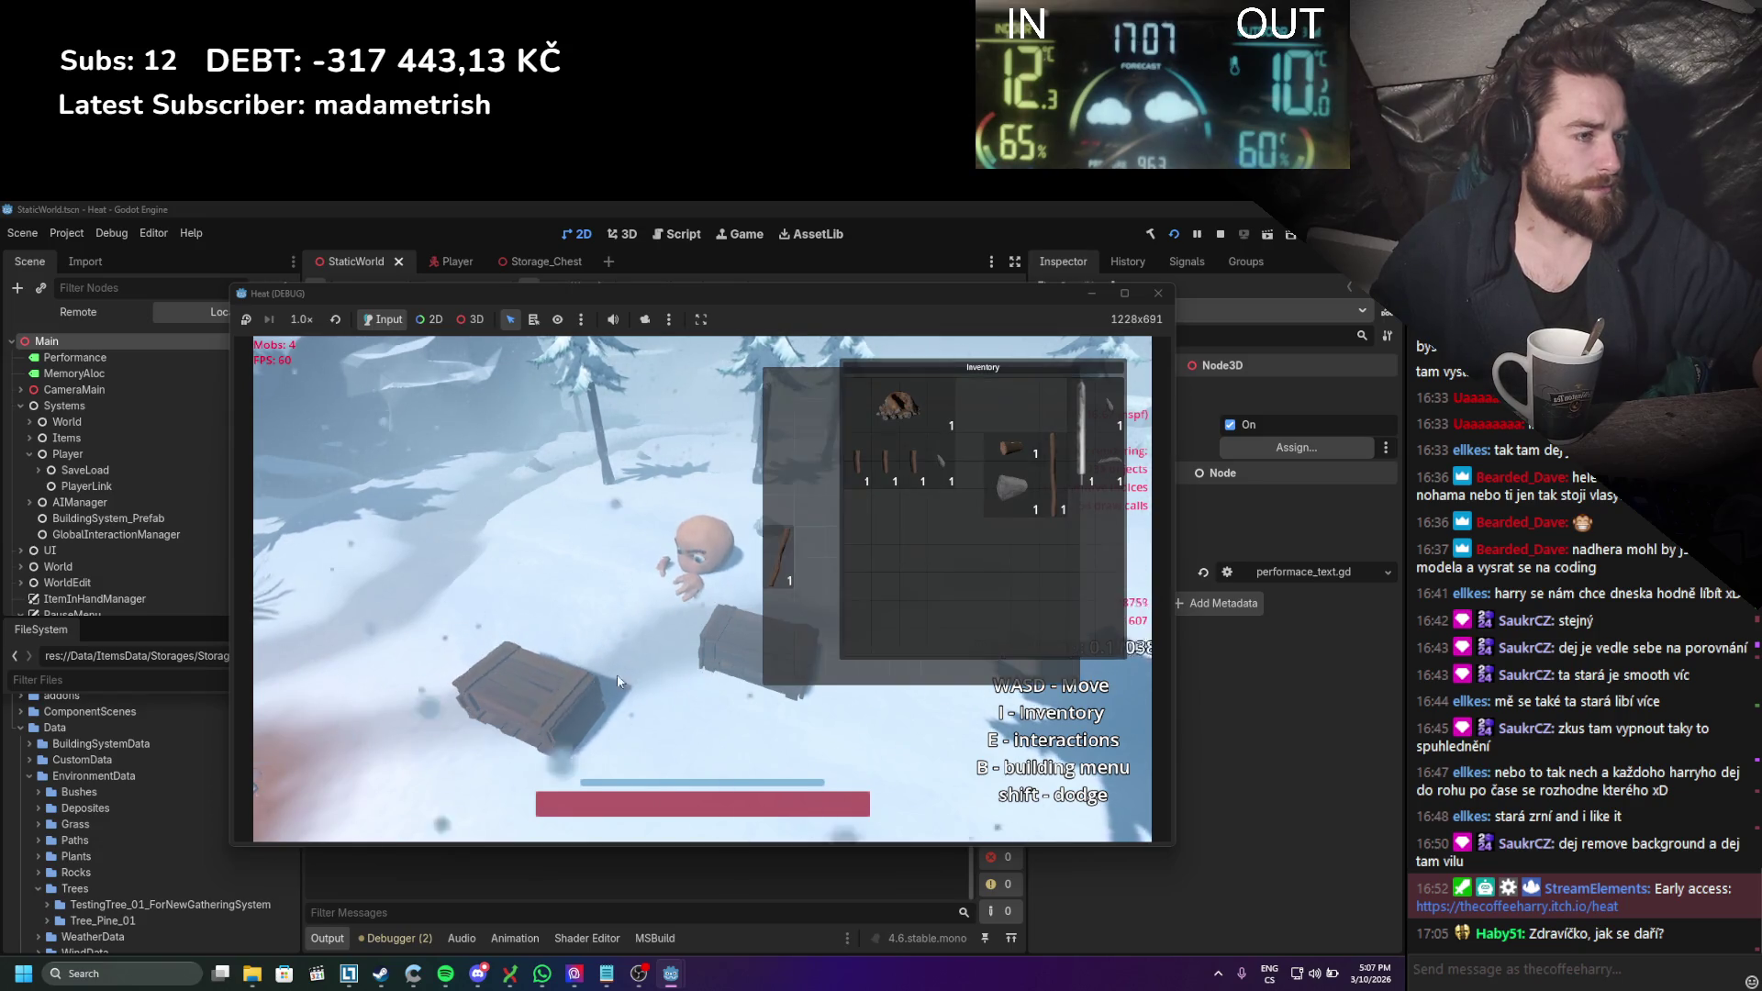
{"action": "left_click", "coordinate": [517, 688]}
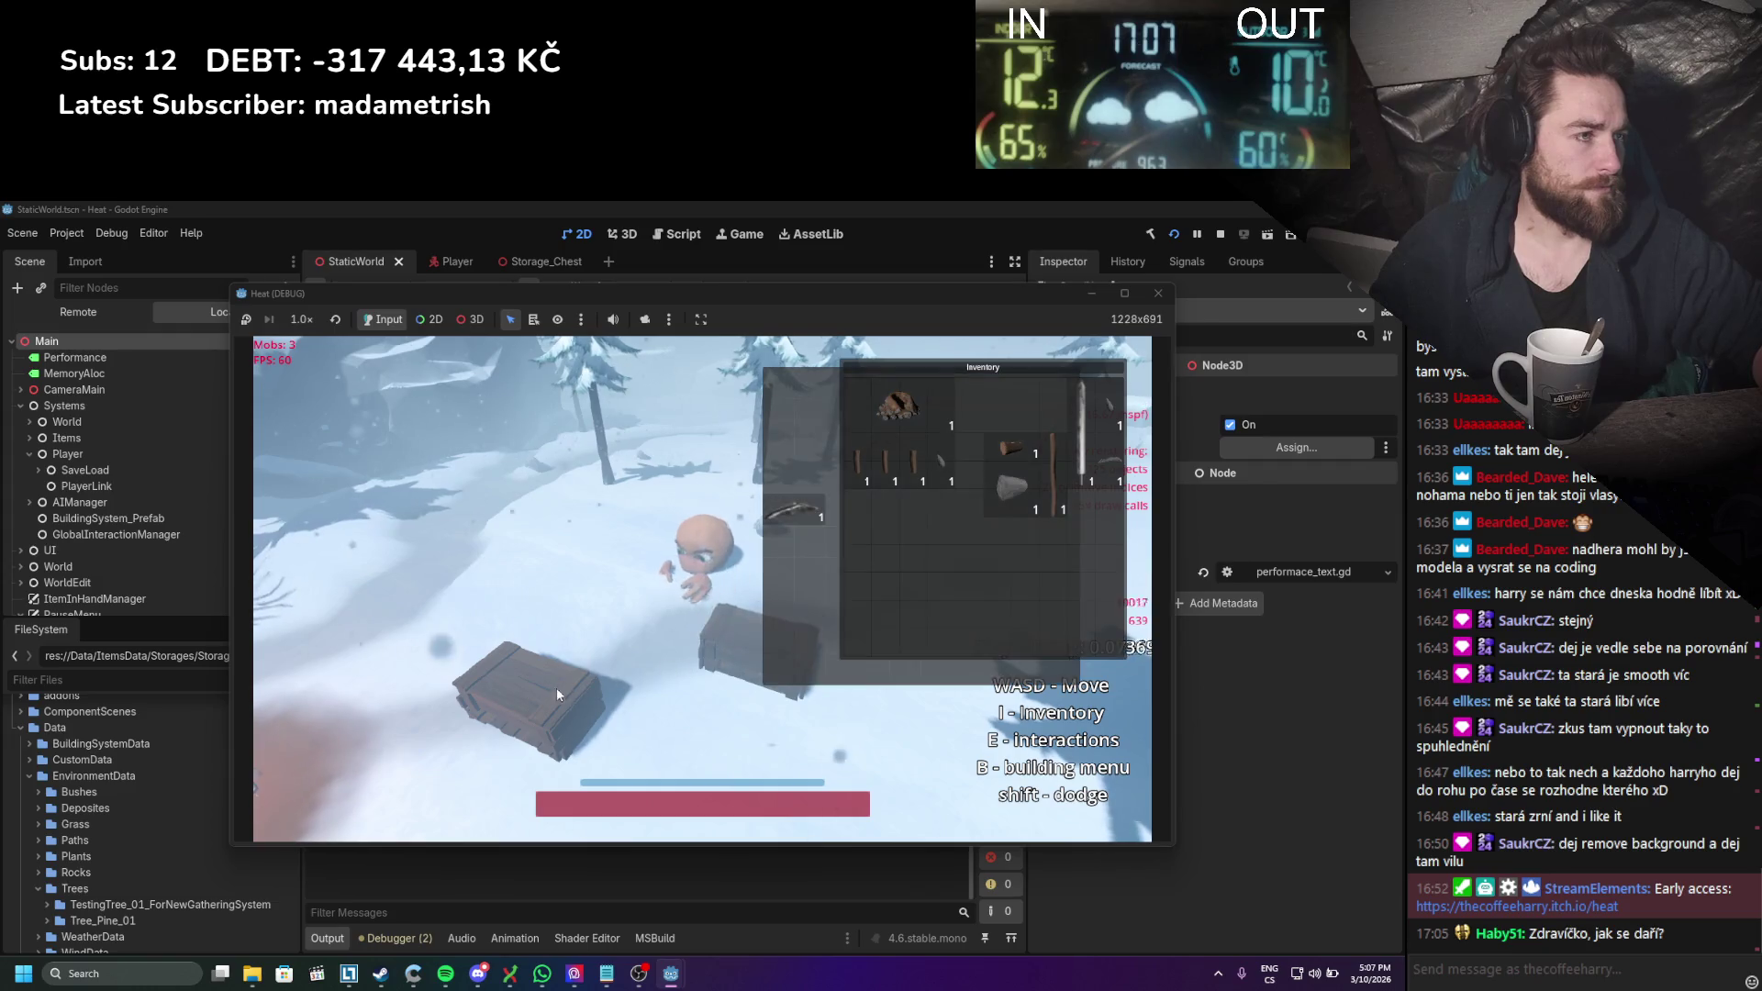
{"action": "left_click", "coordinate": [556, 686]}
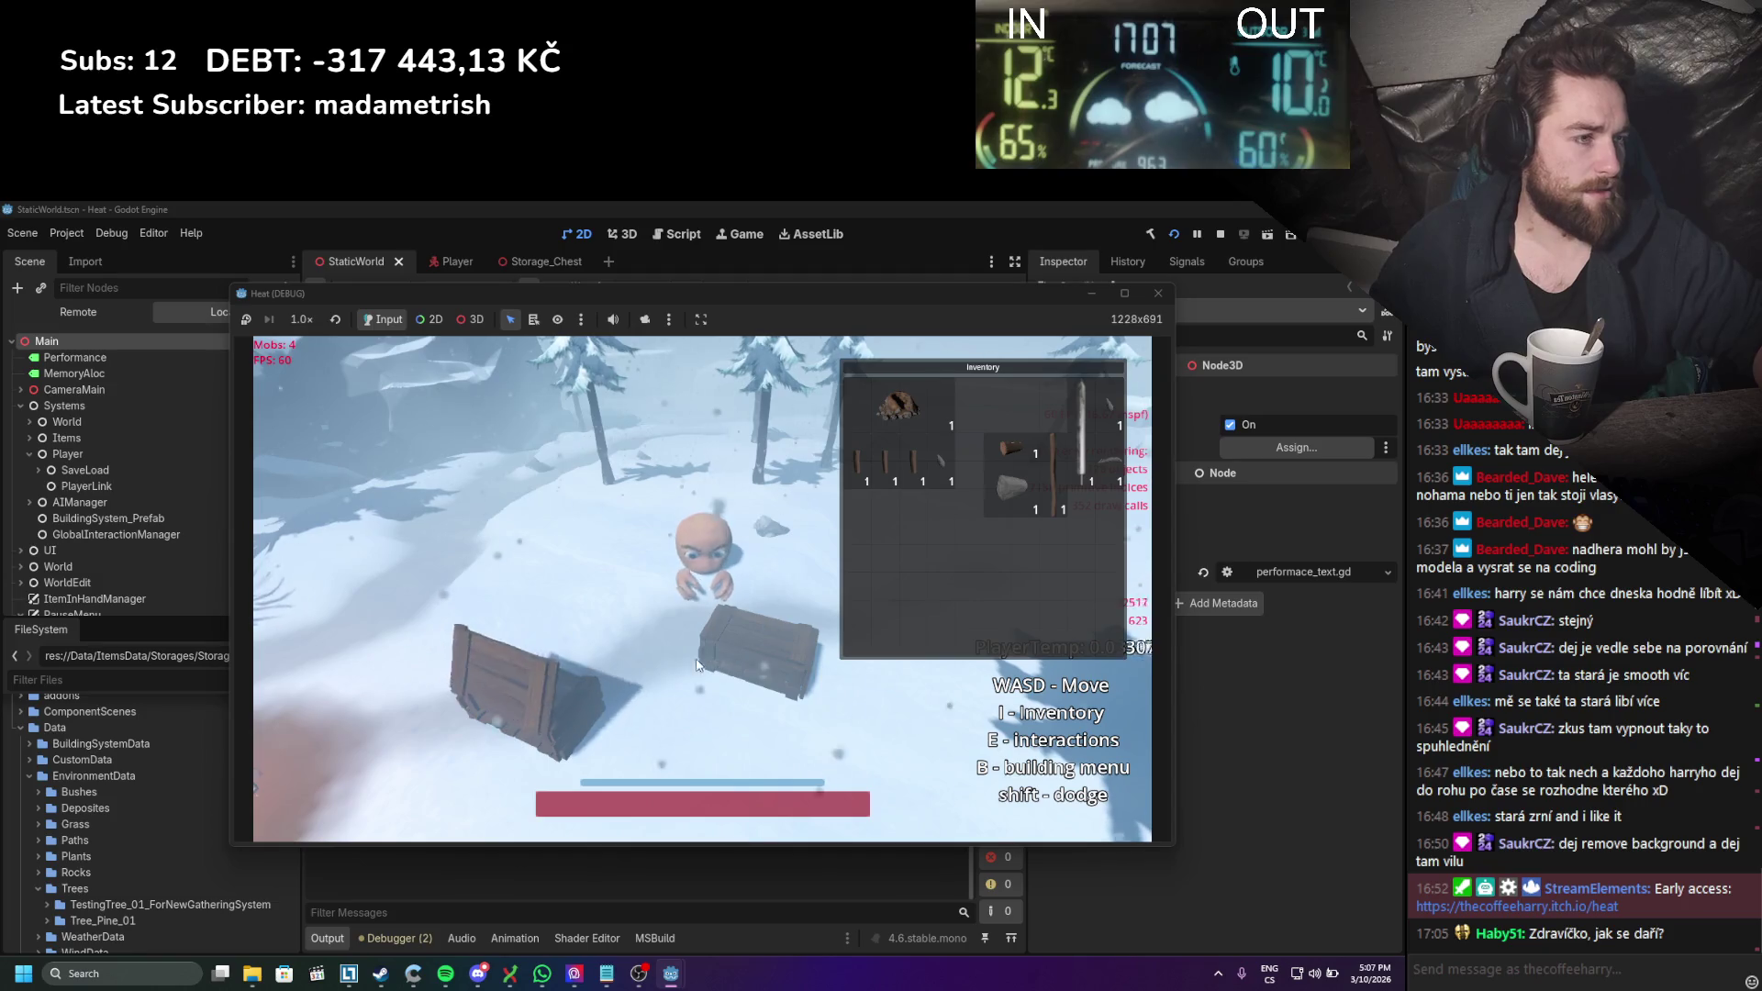
{"action": "key", "text": "shift"}
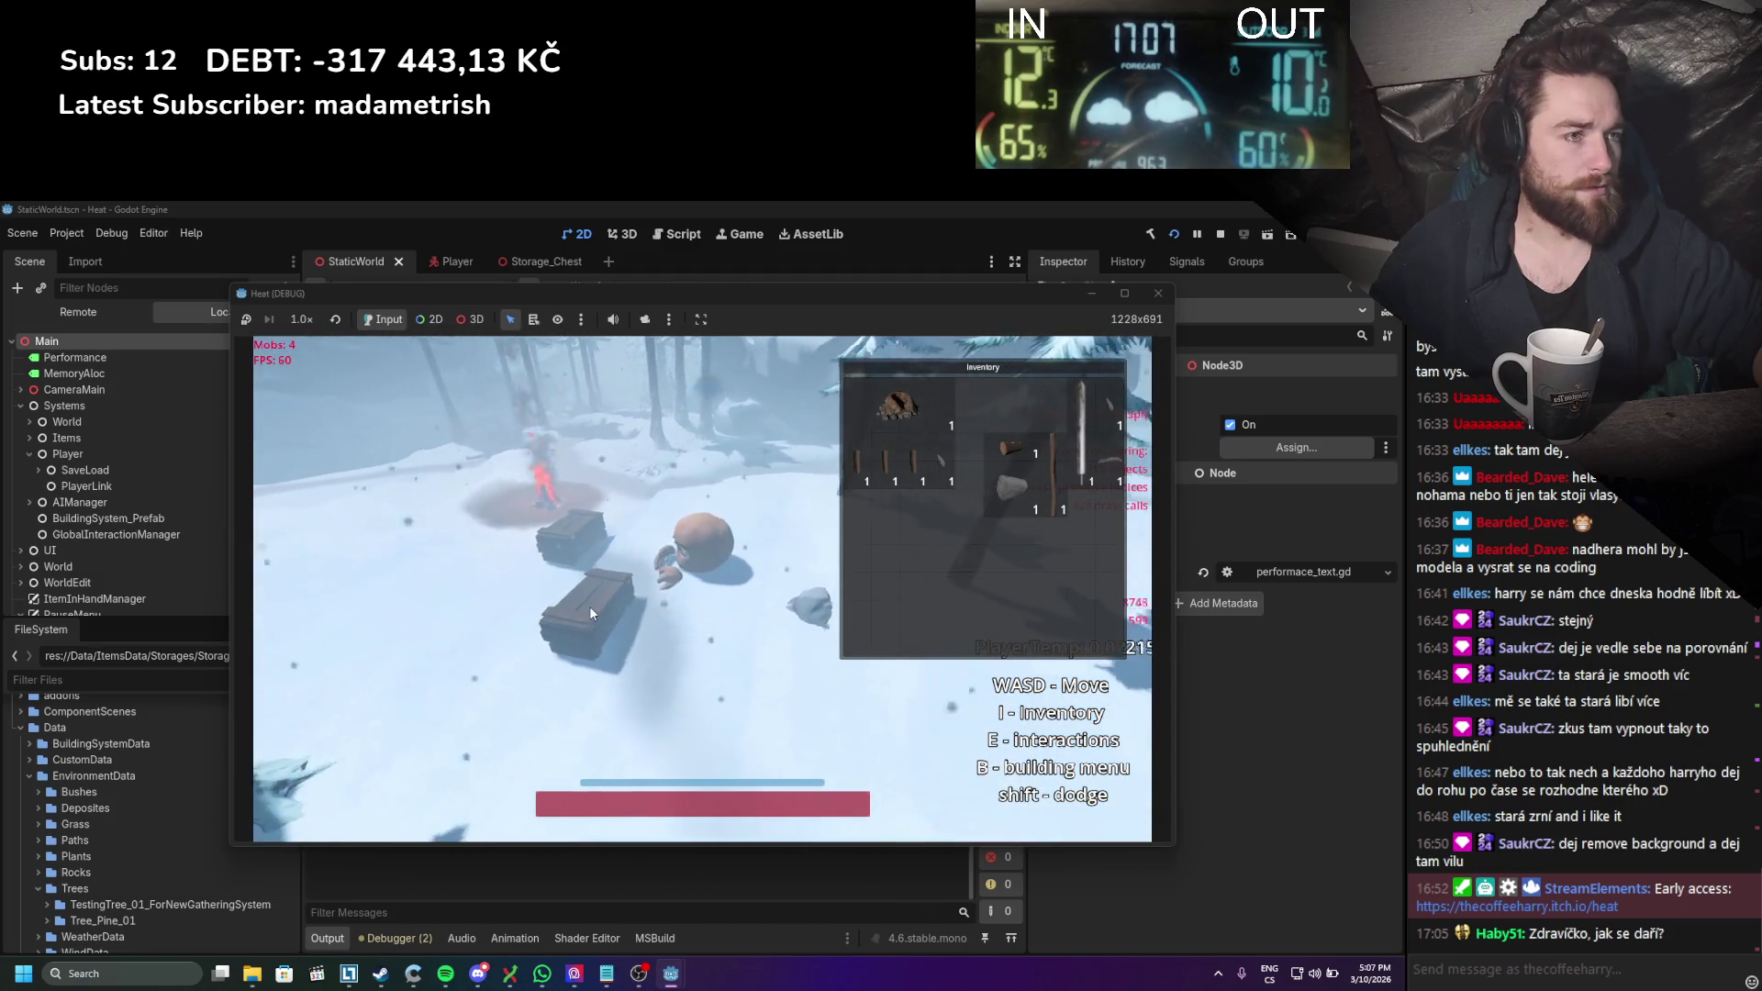
{"action": "key", "text": "e"}
{"action": "key", "text": "e"}
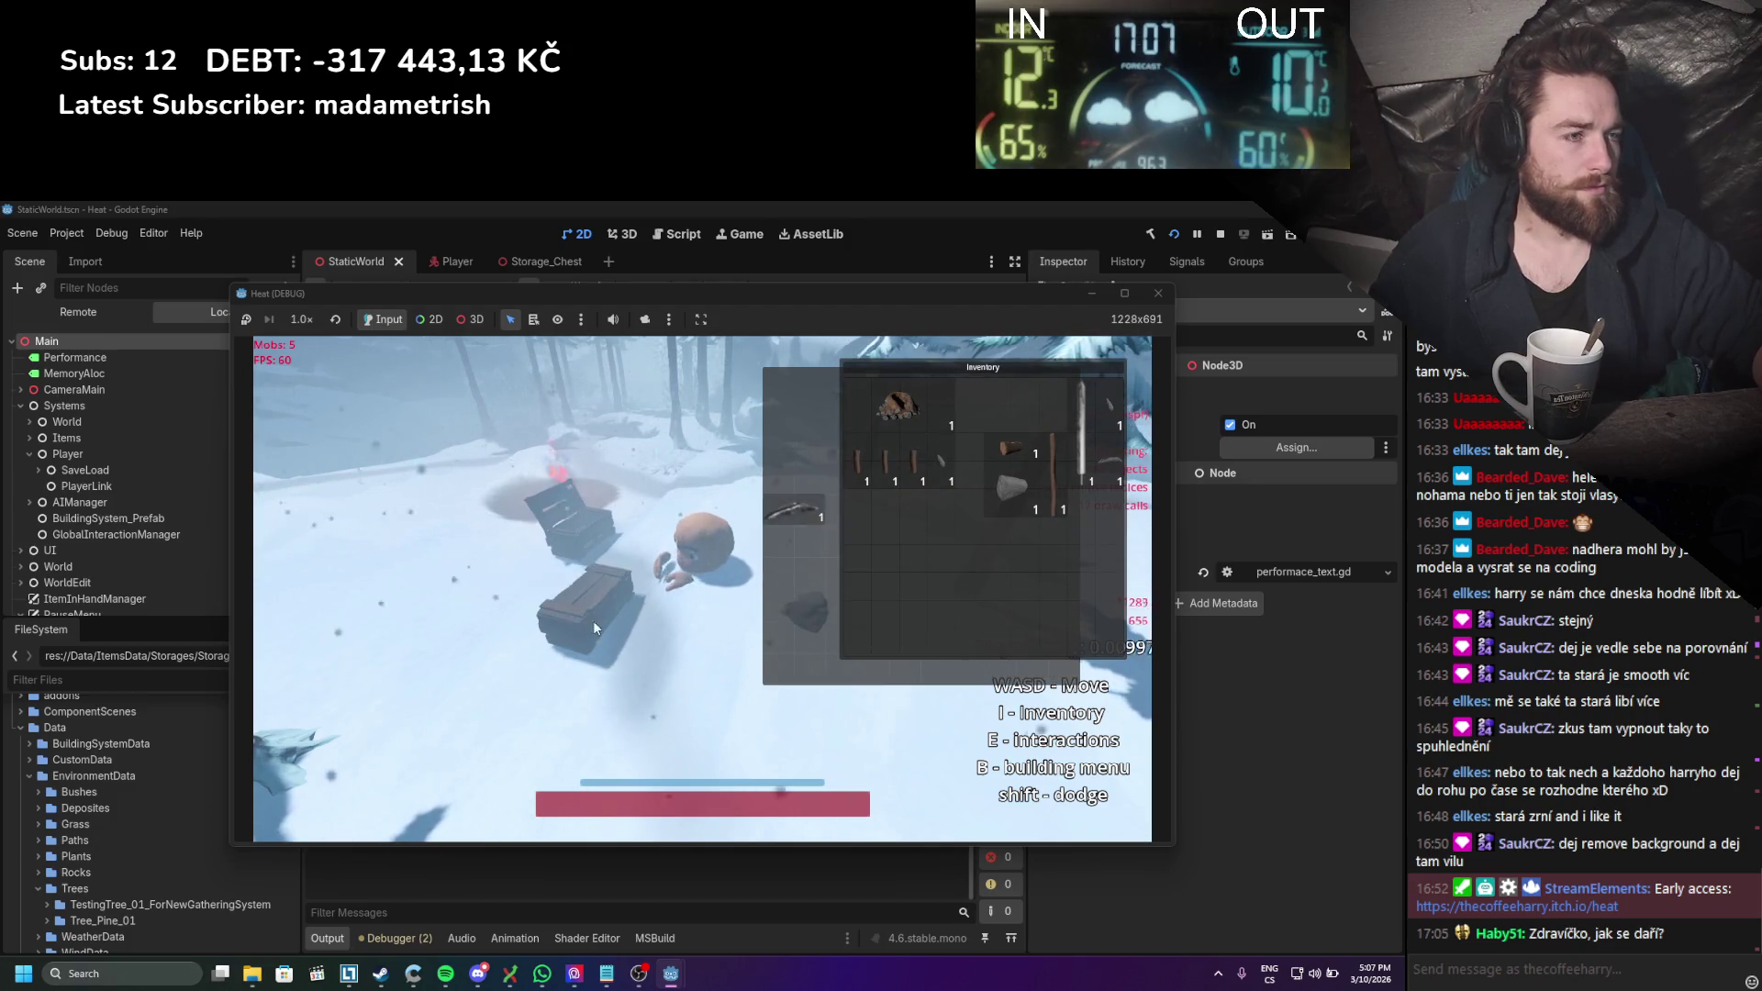
{"action": "key", "text": "e"}
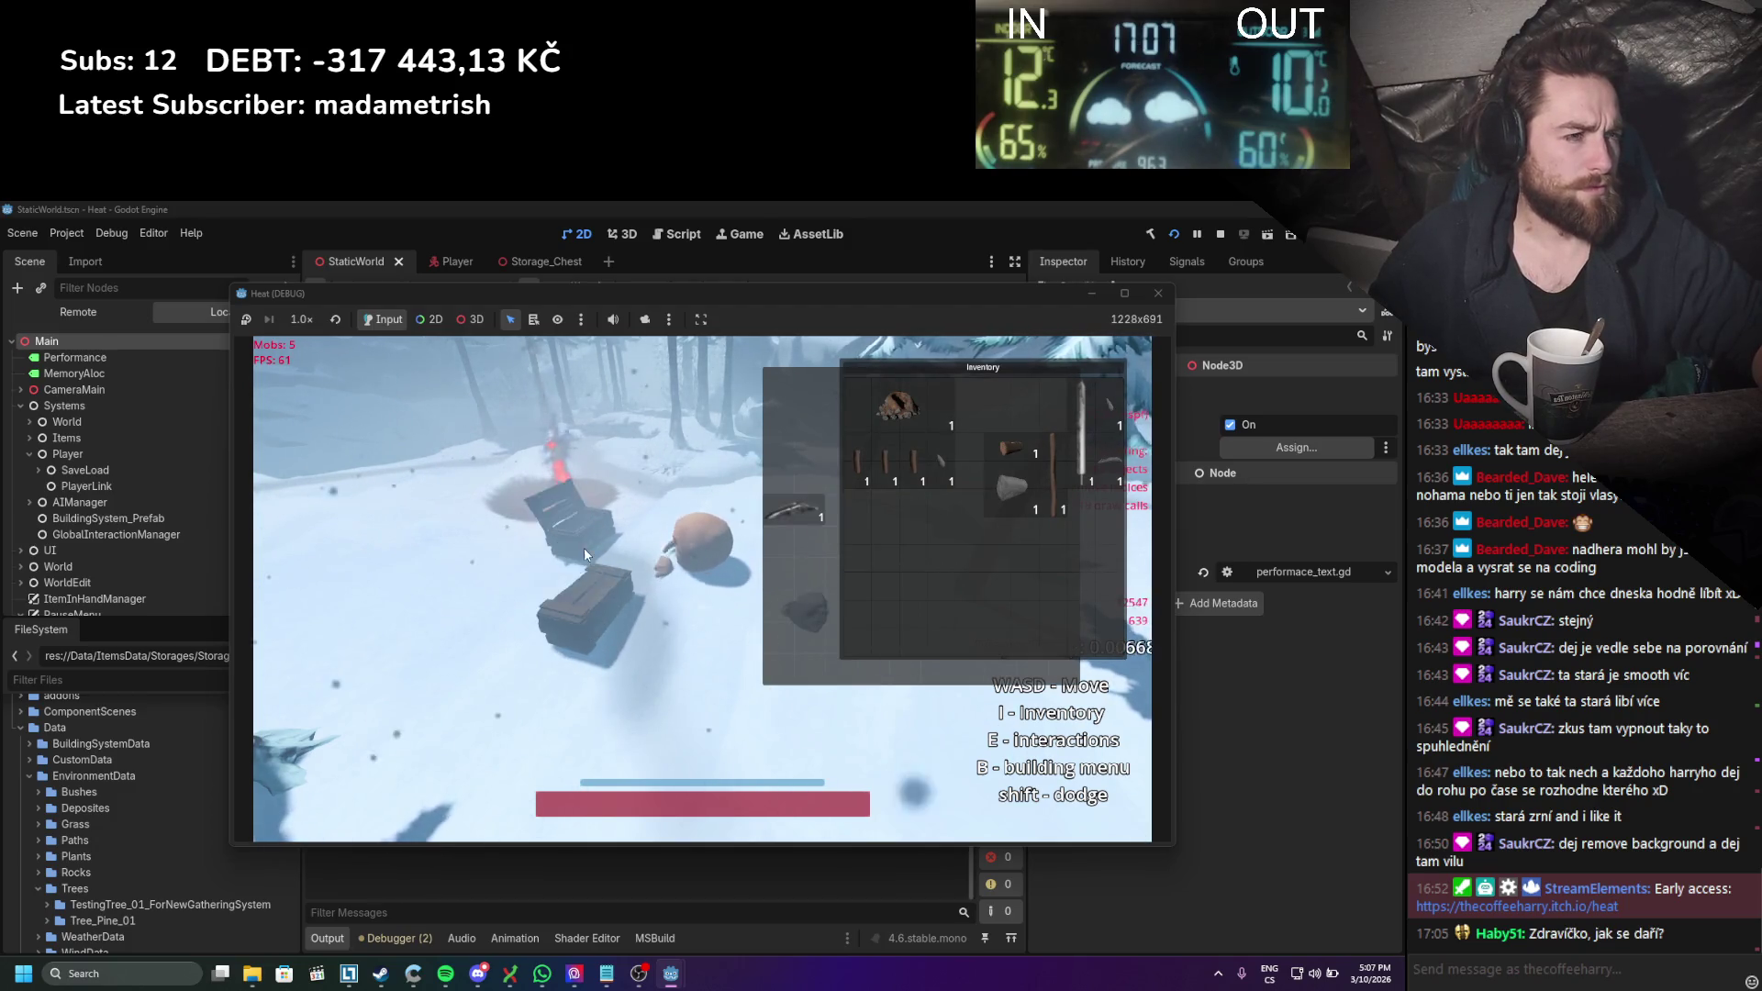
{"action": "key", "text": "e"}
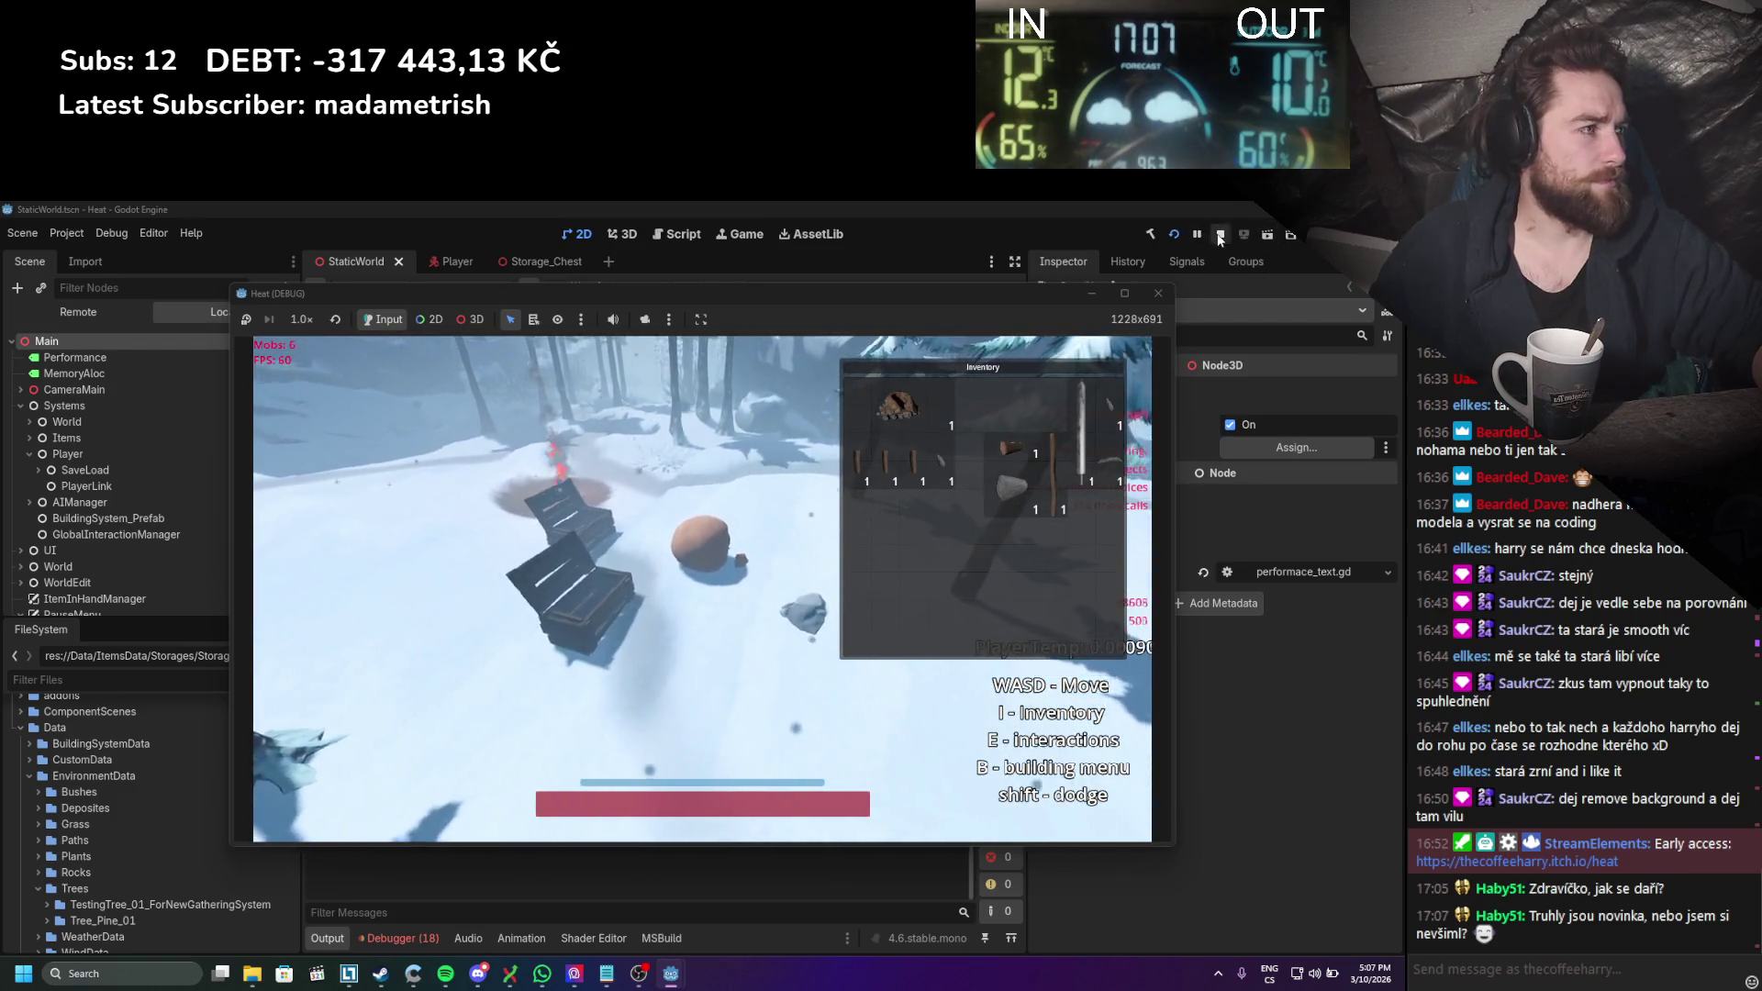
Step: Restart the game, drop two crates into the world, open one with E, then stop the run
{"action": "left_click", "coordinate": [1219, 235]}
{"action": "left_click", "coordinate": [1171, 234]}
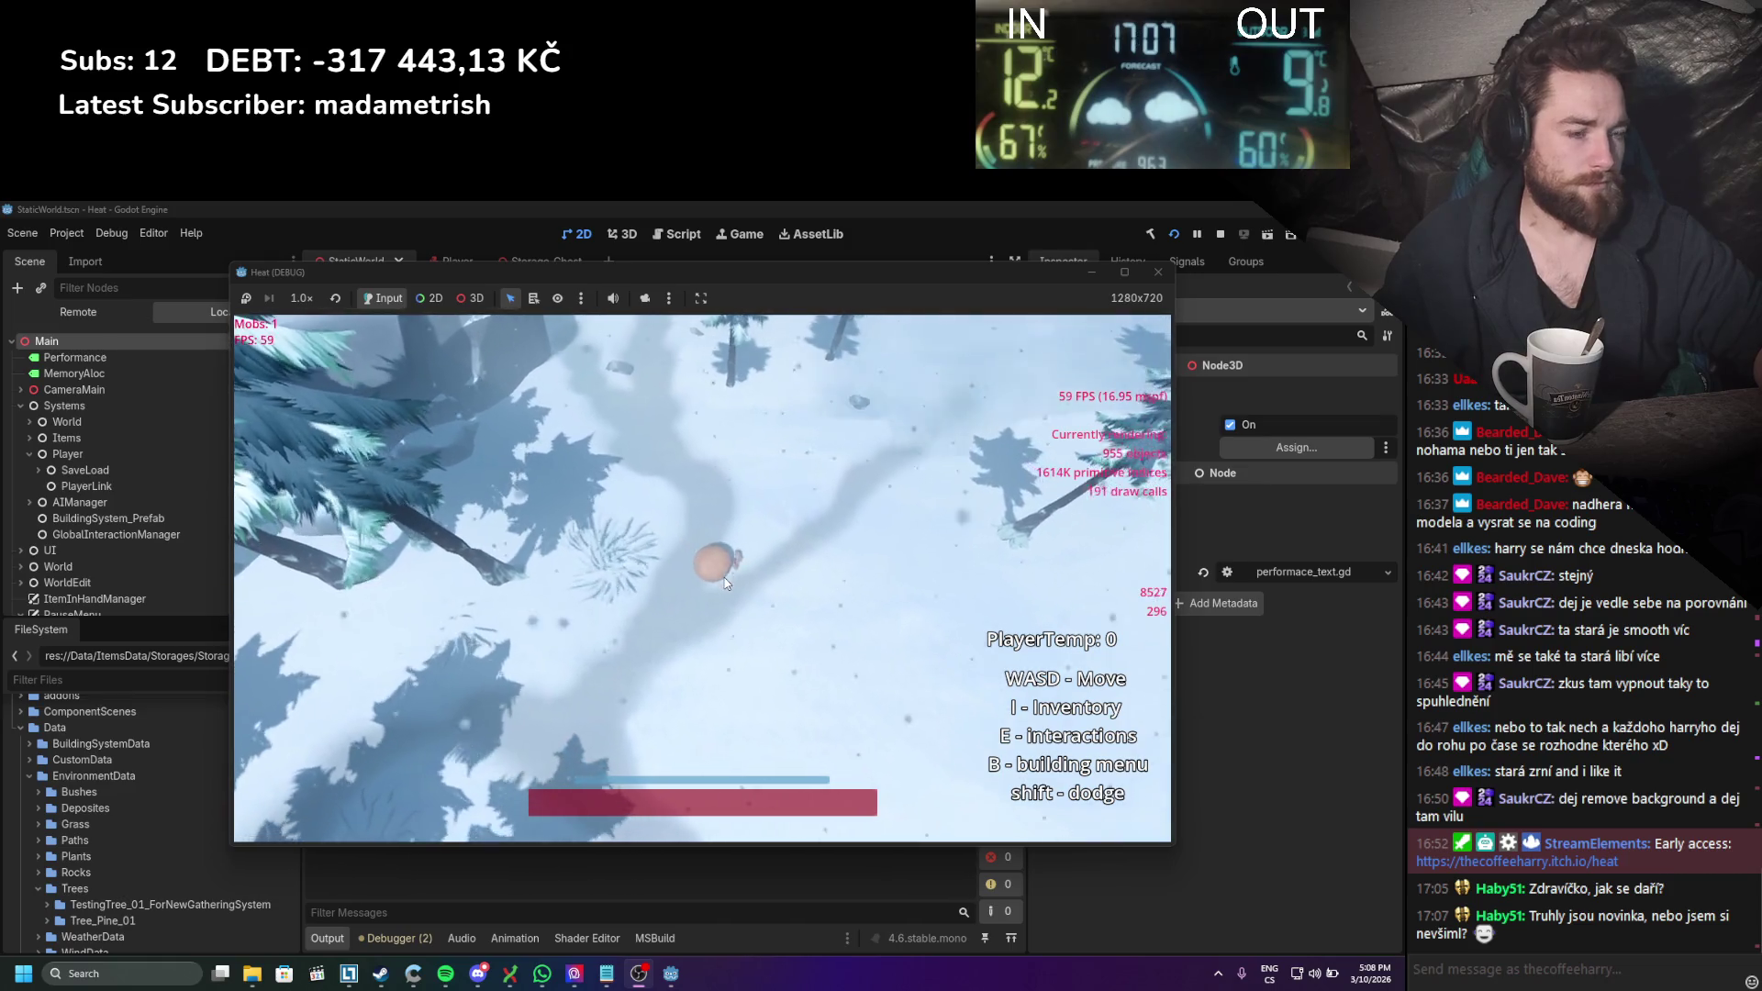
{"action": "key", "text": "i"}
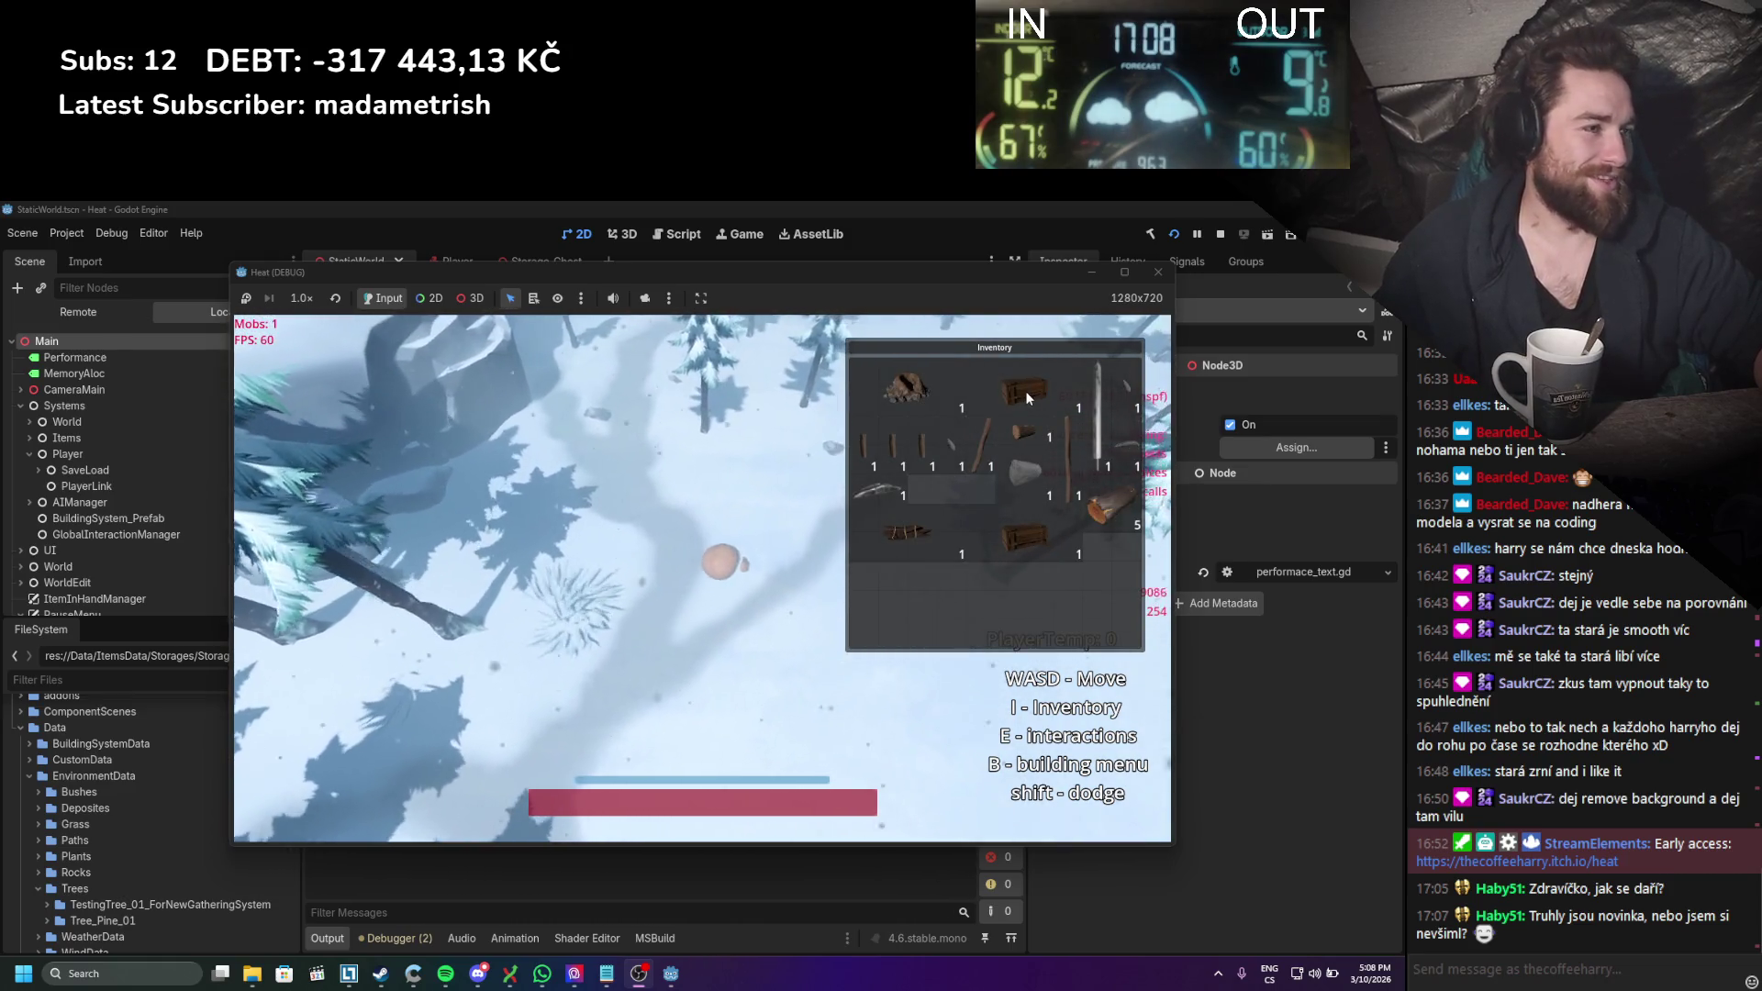
{"action": "left_click_drag", "start_coordinate": [1026, 391], "coordinate": [940, 599]}
{"action": "left_click_drag", "start_coordinate": [1026, 537], "coordinate": [678, 653]}
{"action": "scroll", "coordinate": [690, 662], "scroll_direction": "up", "scroll_amount": 5}
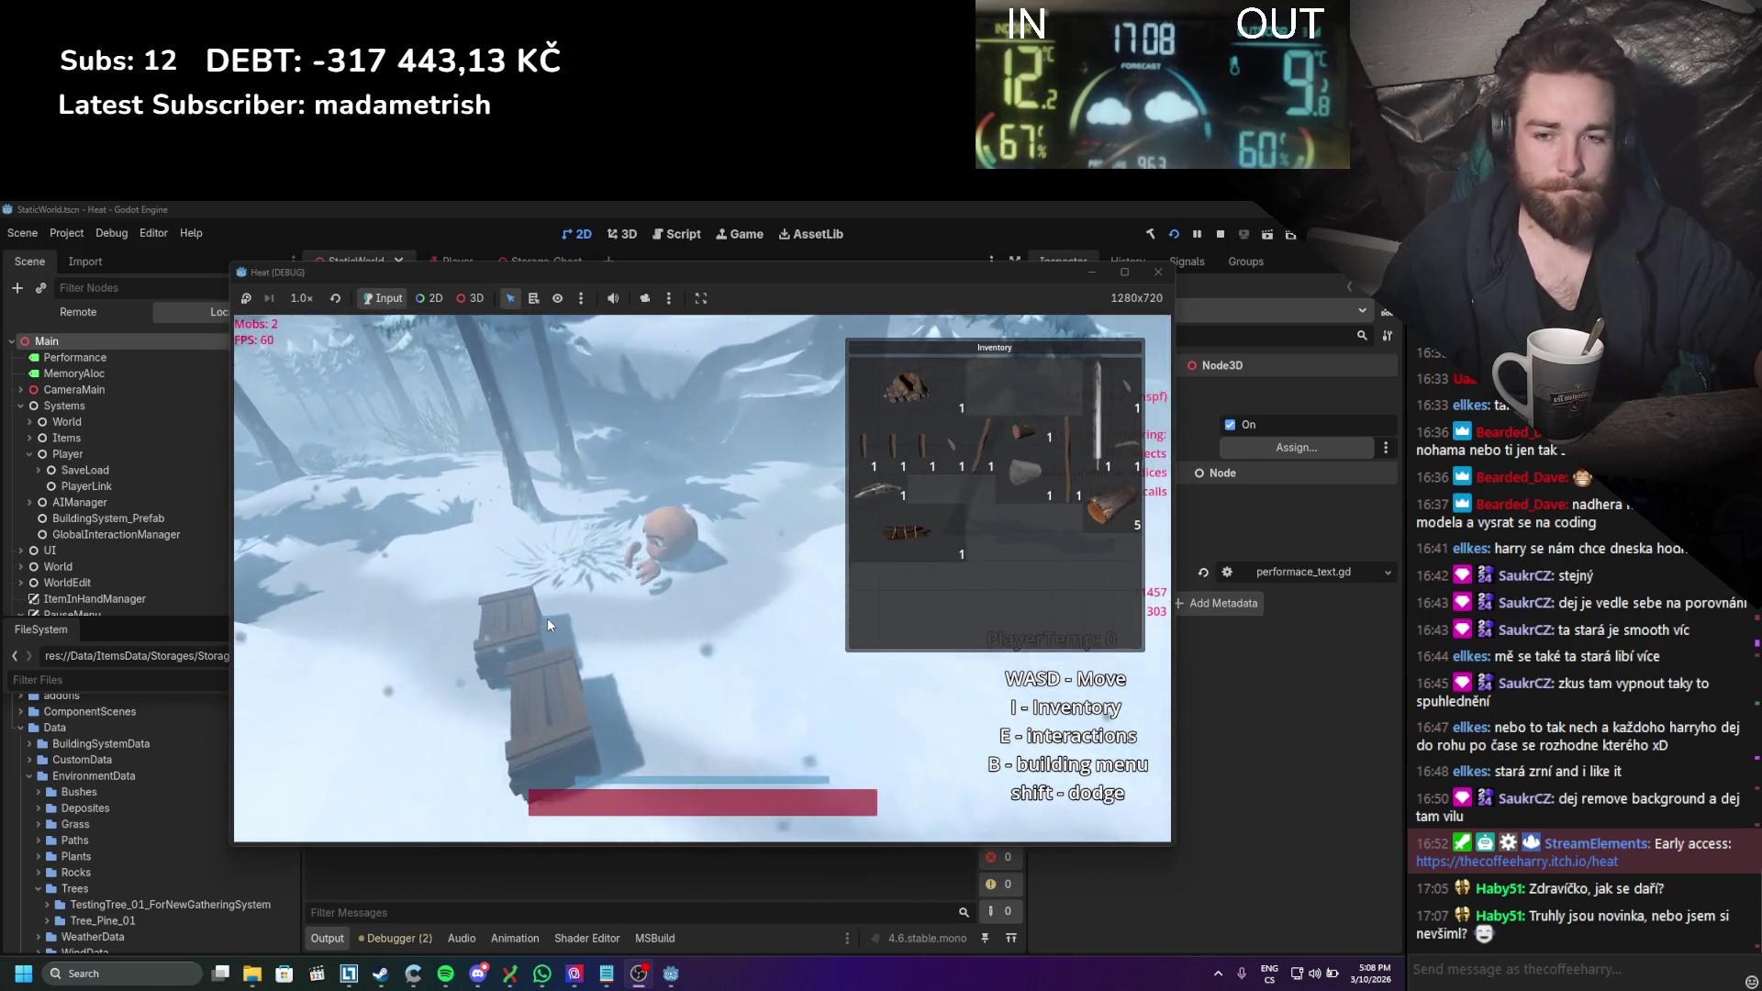
{"action": "scroll", "coordinate": [547, 618], "scroll_direction": "down", "scroll_amount": 3}
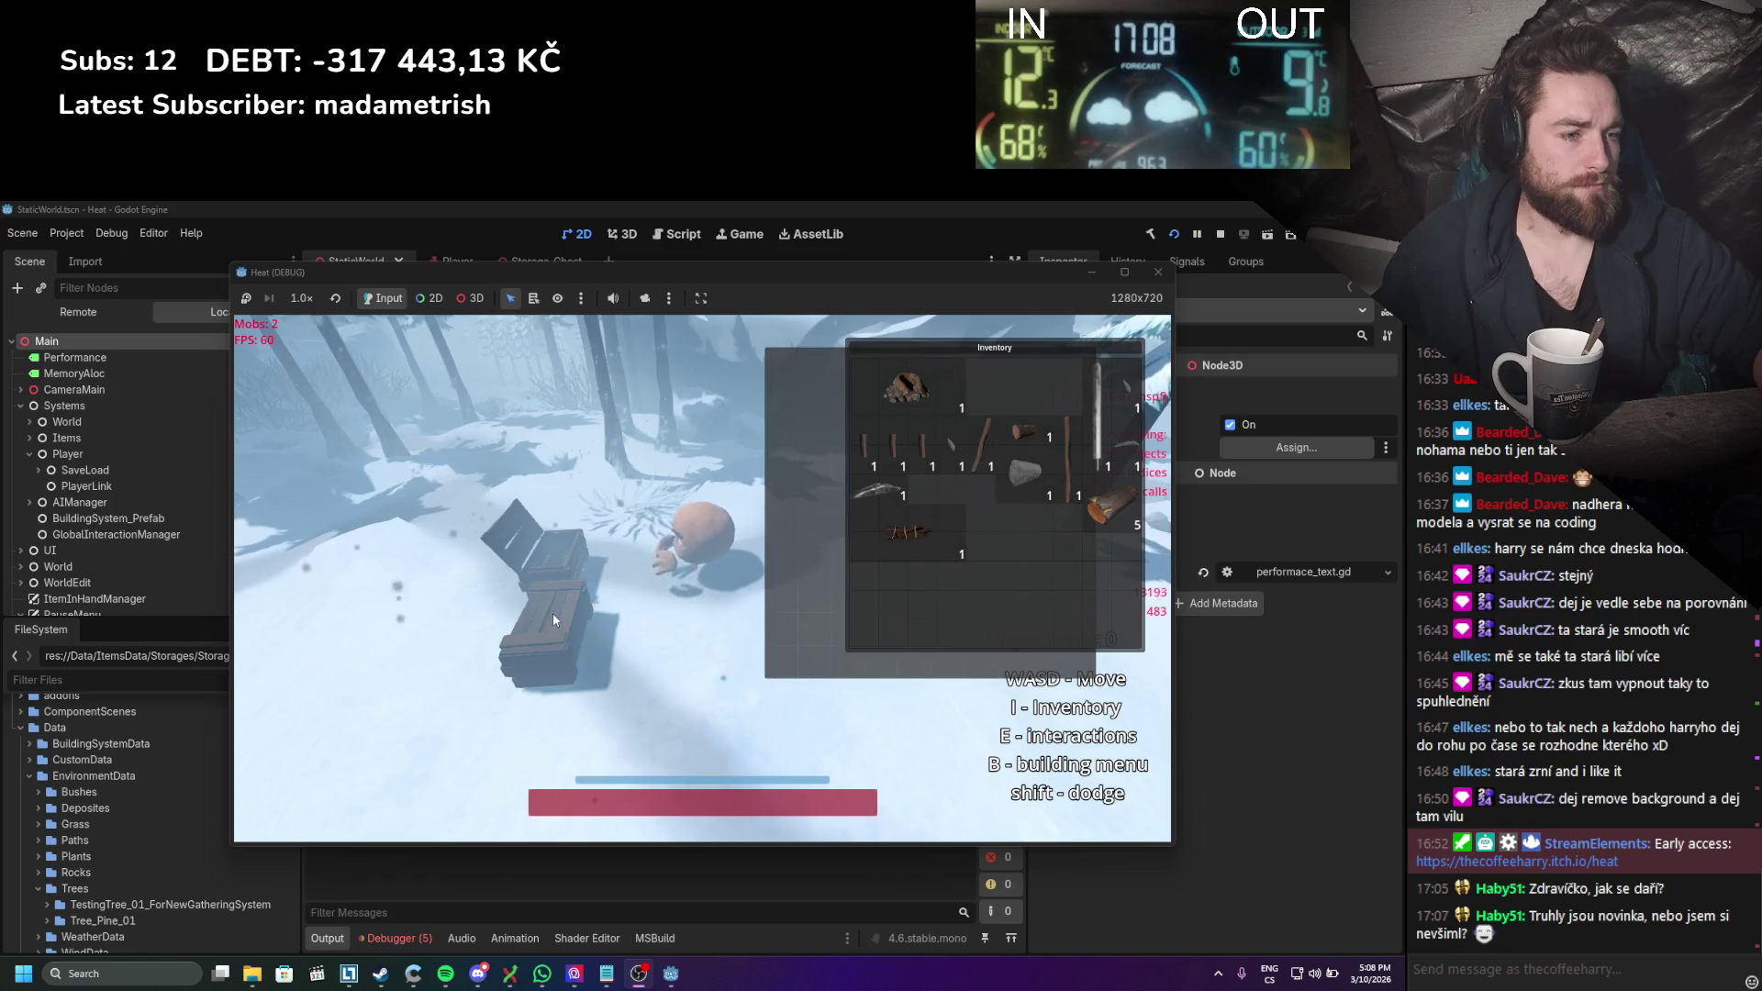
{"action": "key", "text": "e"}
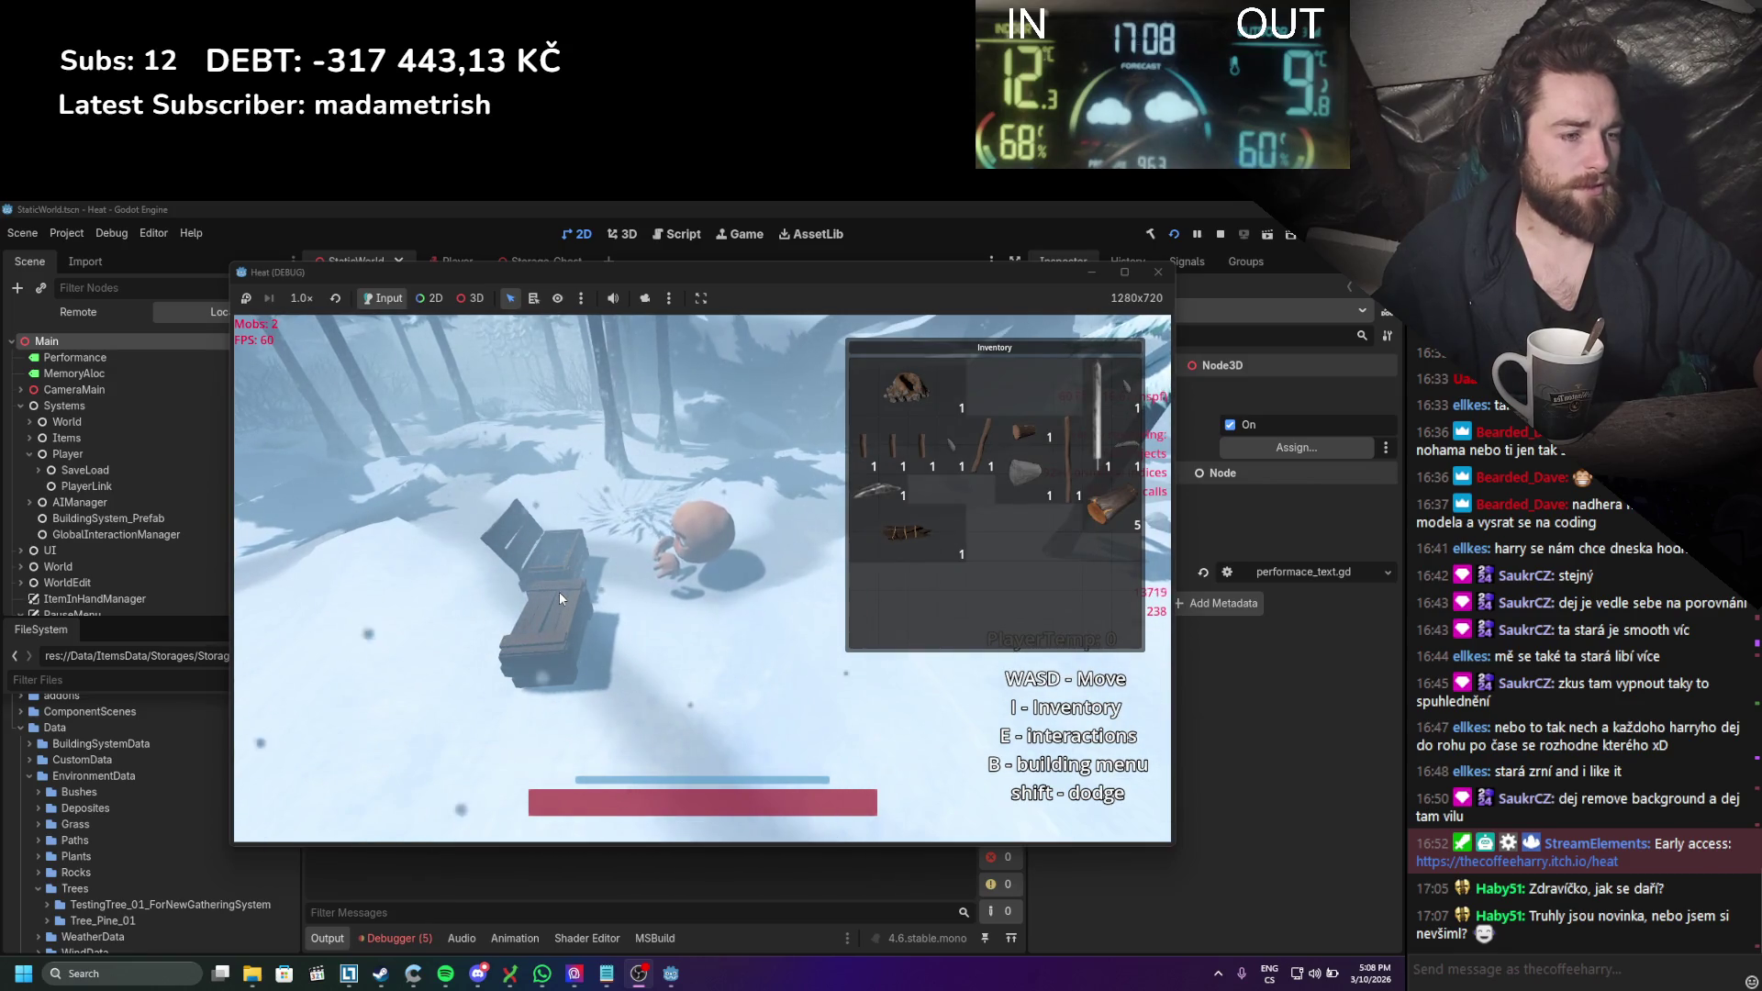
{"action": "left_click", "coordinate": [1221, 235]}
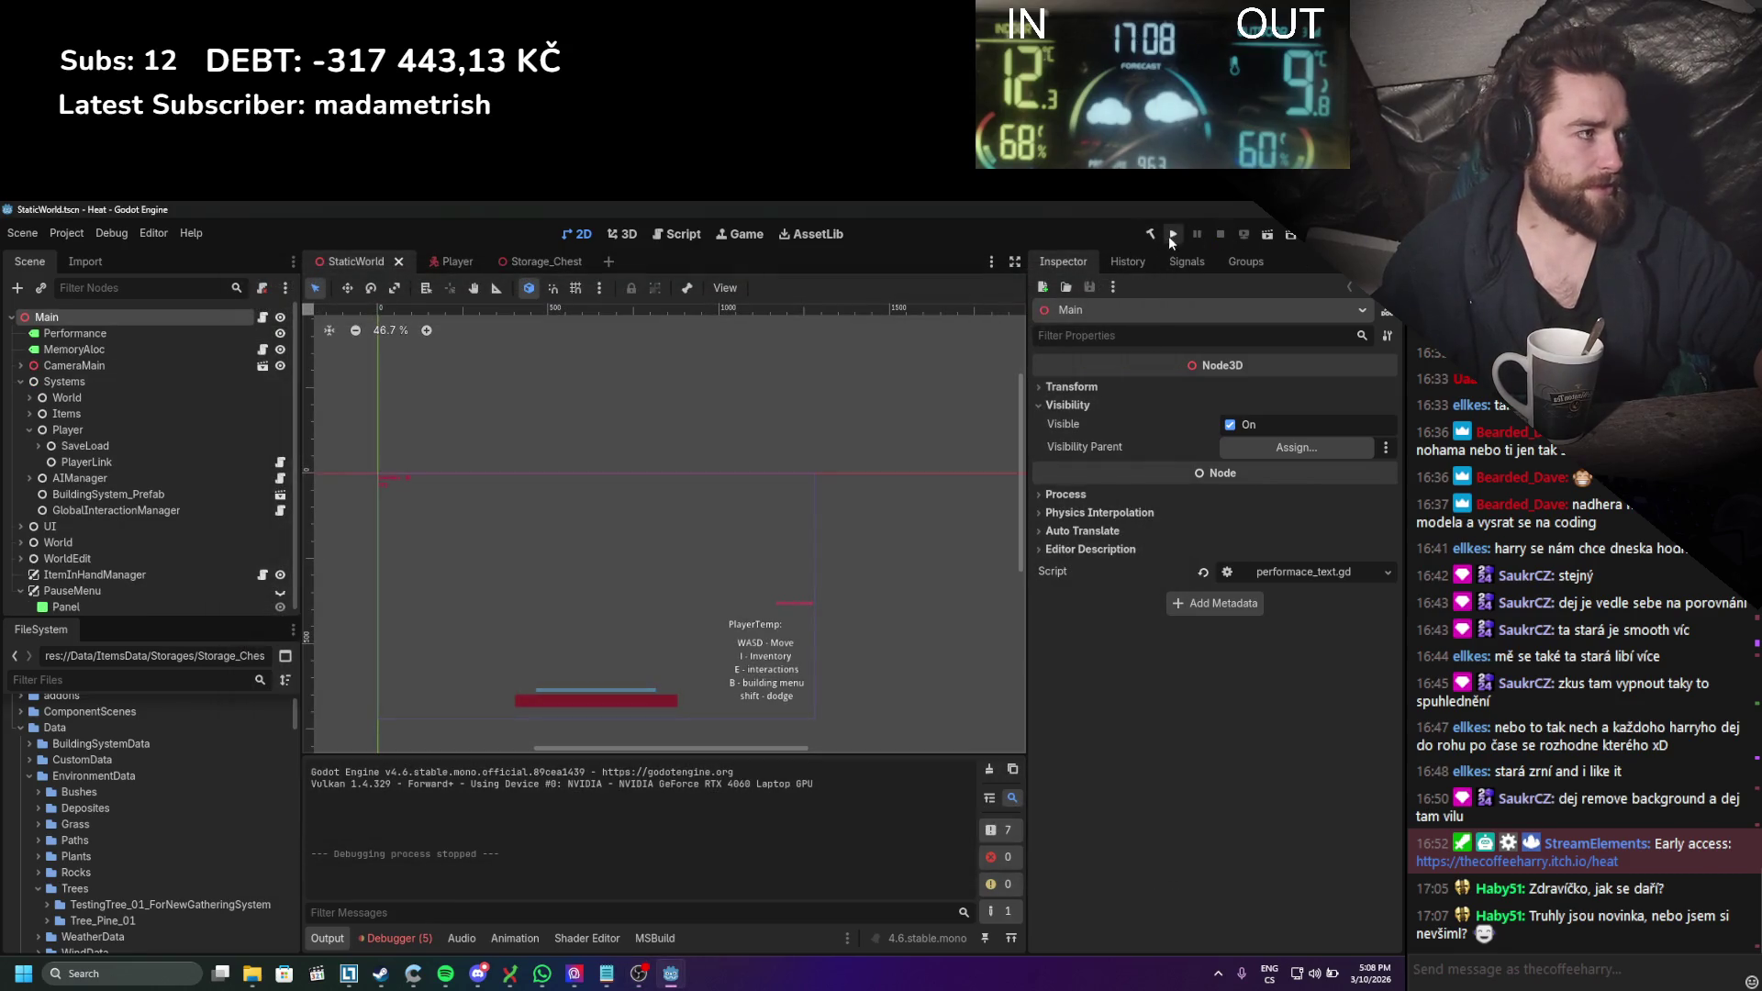
Step: Relaunch the game and place two chests side by side from the inventory
{"action": "left_click", "coordinate": [1171, 235]}
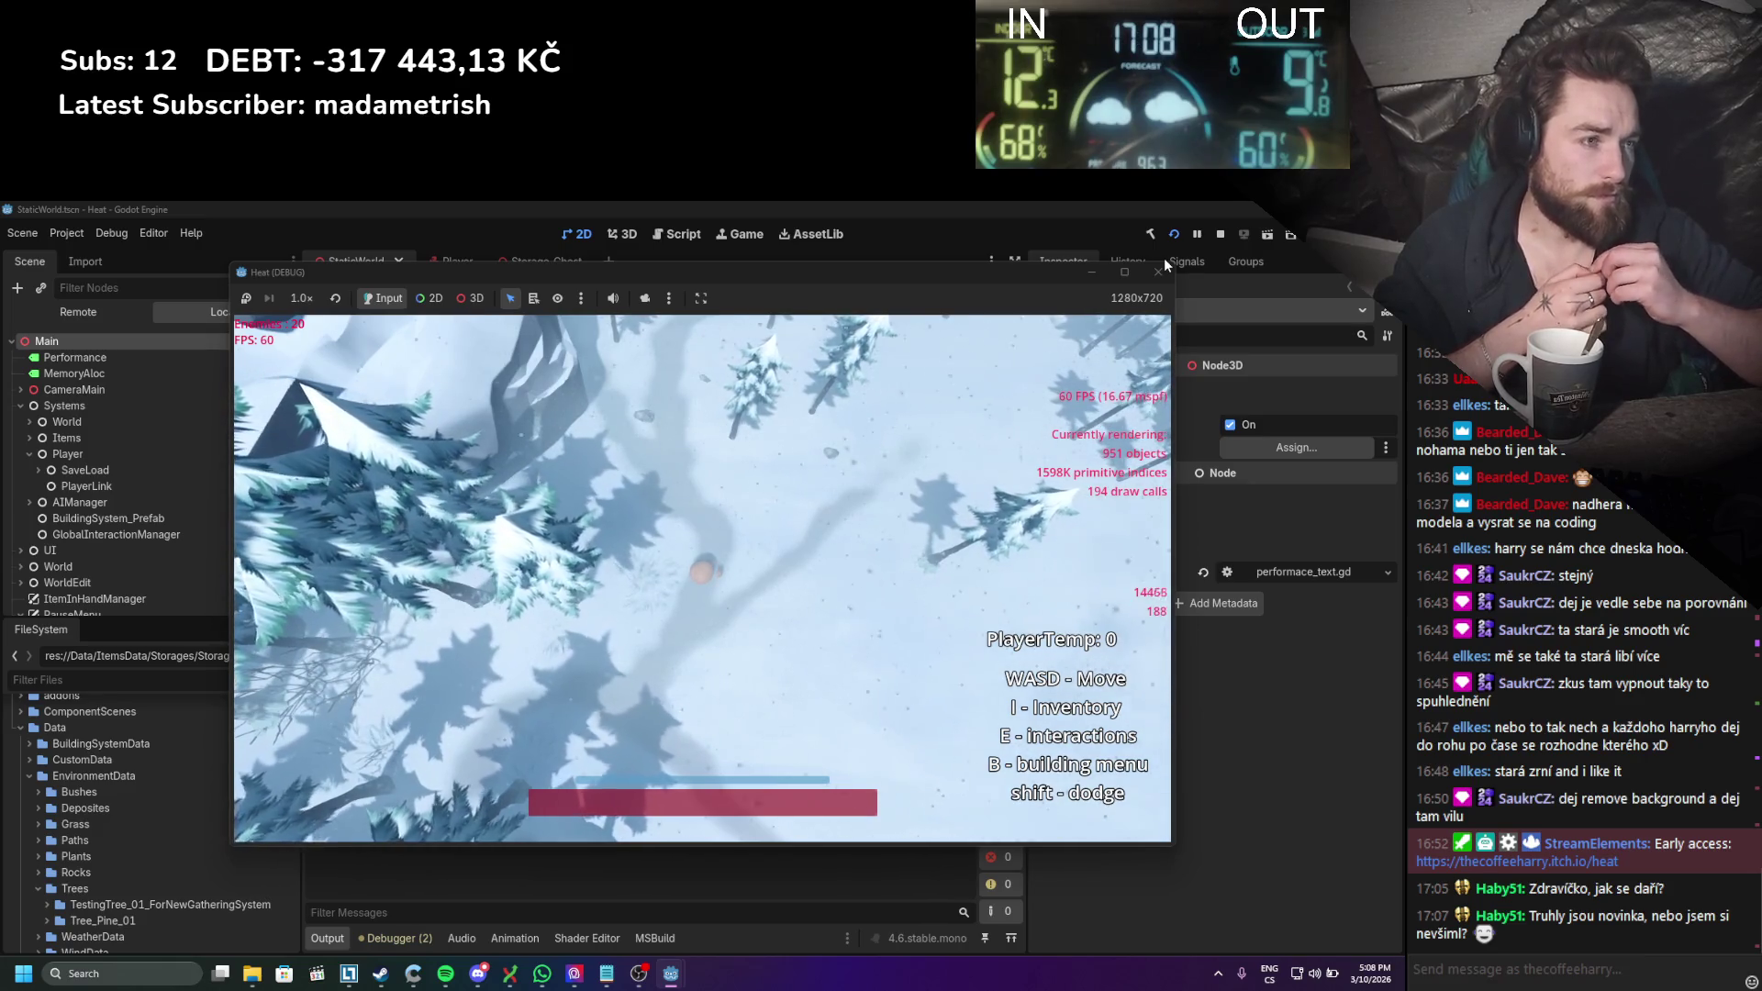
{"action": "scroll", "coordinate": [699, 485], "scroll_direction": "up", "scroll_amount": 3}
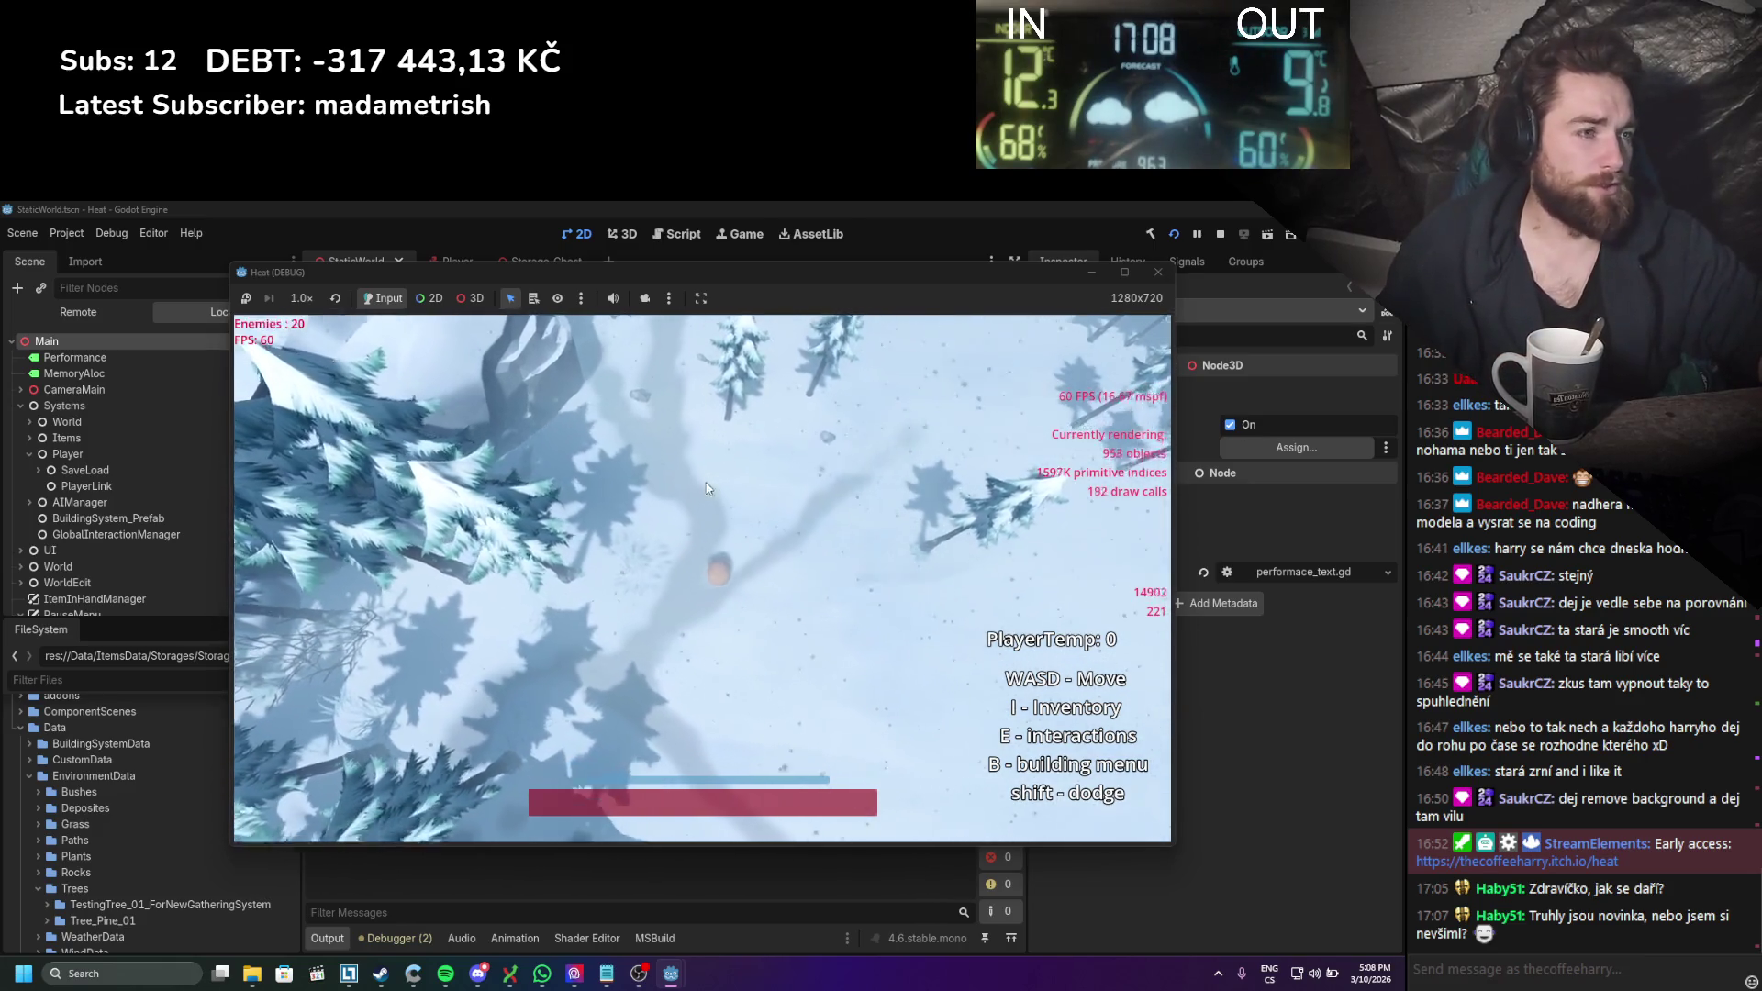
{"action": "key", "text": "i"}
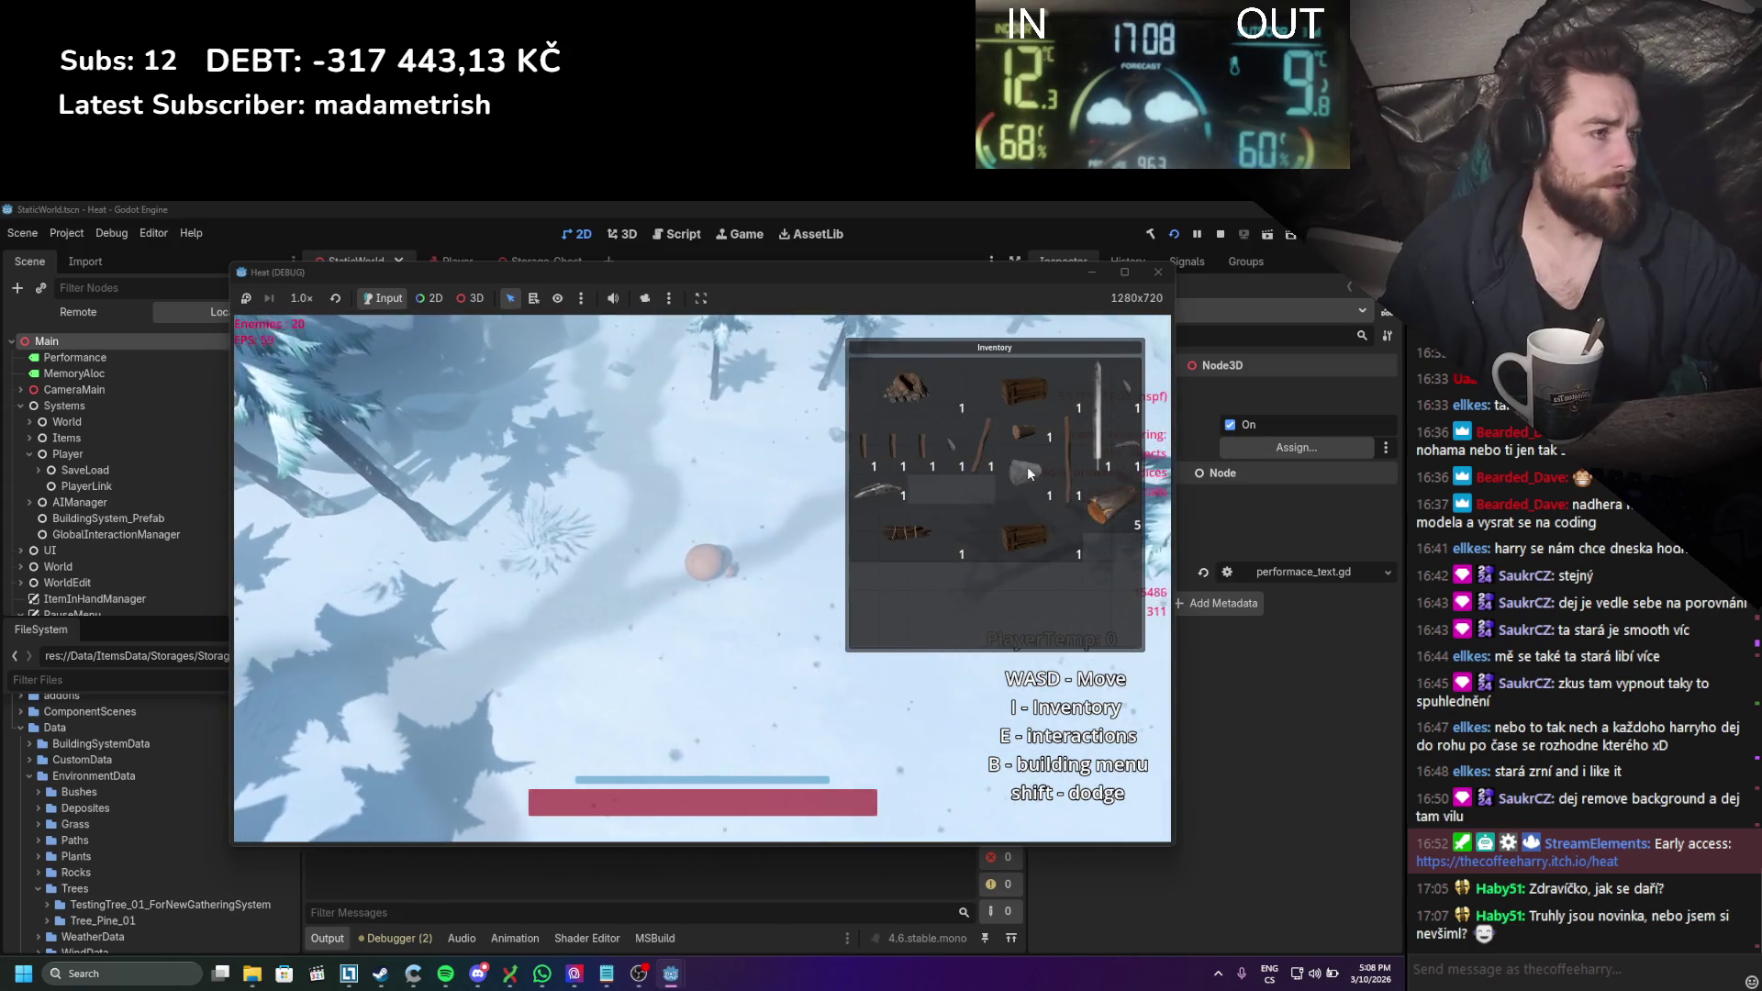
{"action": "left_click_drag", "start_coordinate": [1017, 537], "coordinate": [604, 598]}
{"action": "mouse_move", "coordinate": [980, 389]}
{"action": "left_mouse_down"}
{"action": "mouse_move", "coordinate": [707, 590]}
{"action": "mouse_move", "coordinate": [649, 610]}
{"action": "mouse_move", "coordinate": [666, 625]}
{"action": "left_mouse_up"}
{"action": "key", "text": "i"}
{"action": "key", "text": "i"}
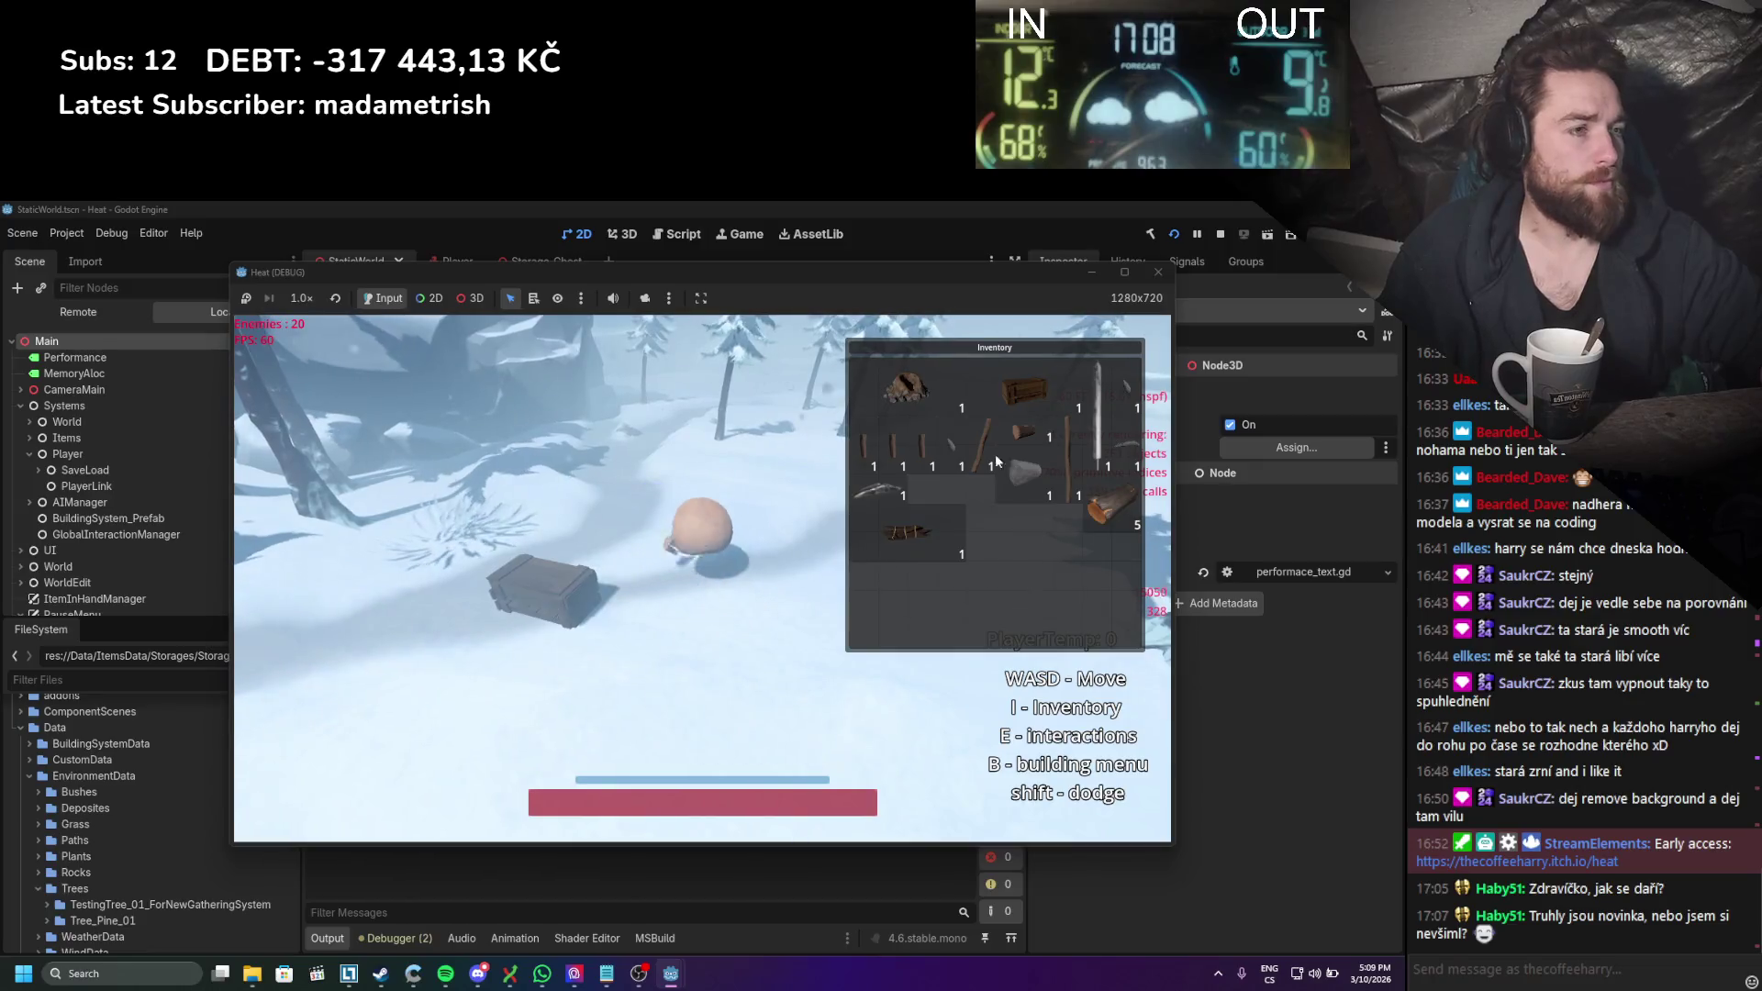
{"action": "mouse_move", "coordinate": [995, 453]}
{"action": "left_mouse_down"}
{"action": "mouse_move", "coordinate": [697, 514]}
{"action": "mouse_move", "coordinate": [728, 637]}
{"action": "left_mouse_up"}
{"action": "key", "text": "a"}
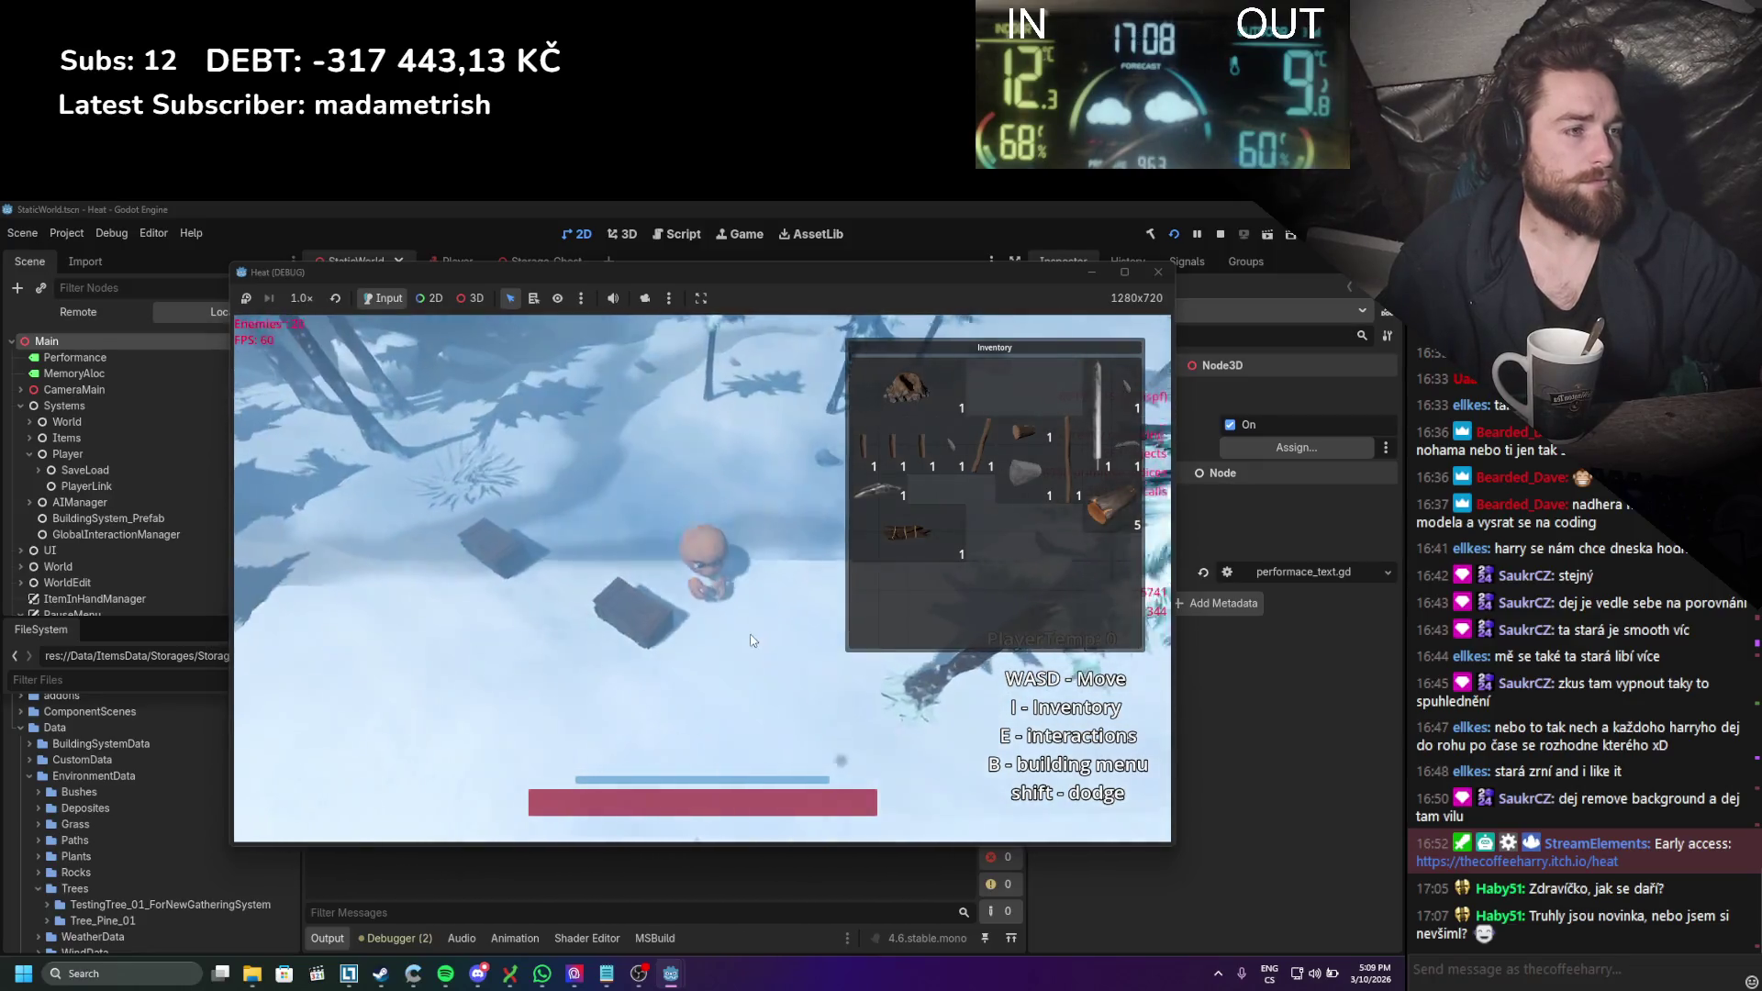
{"action": "key", "text": "c"}
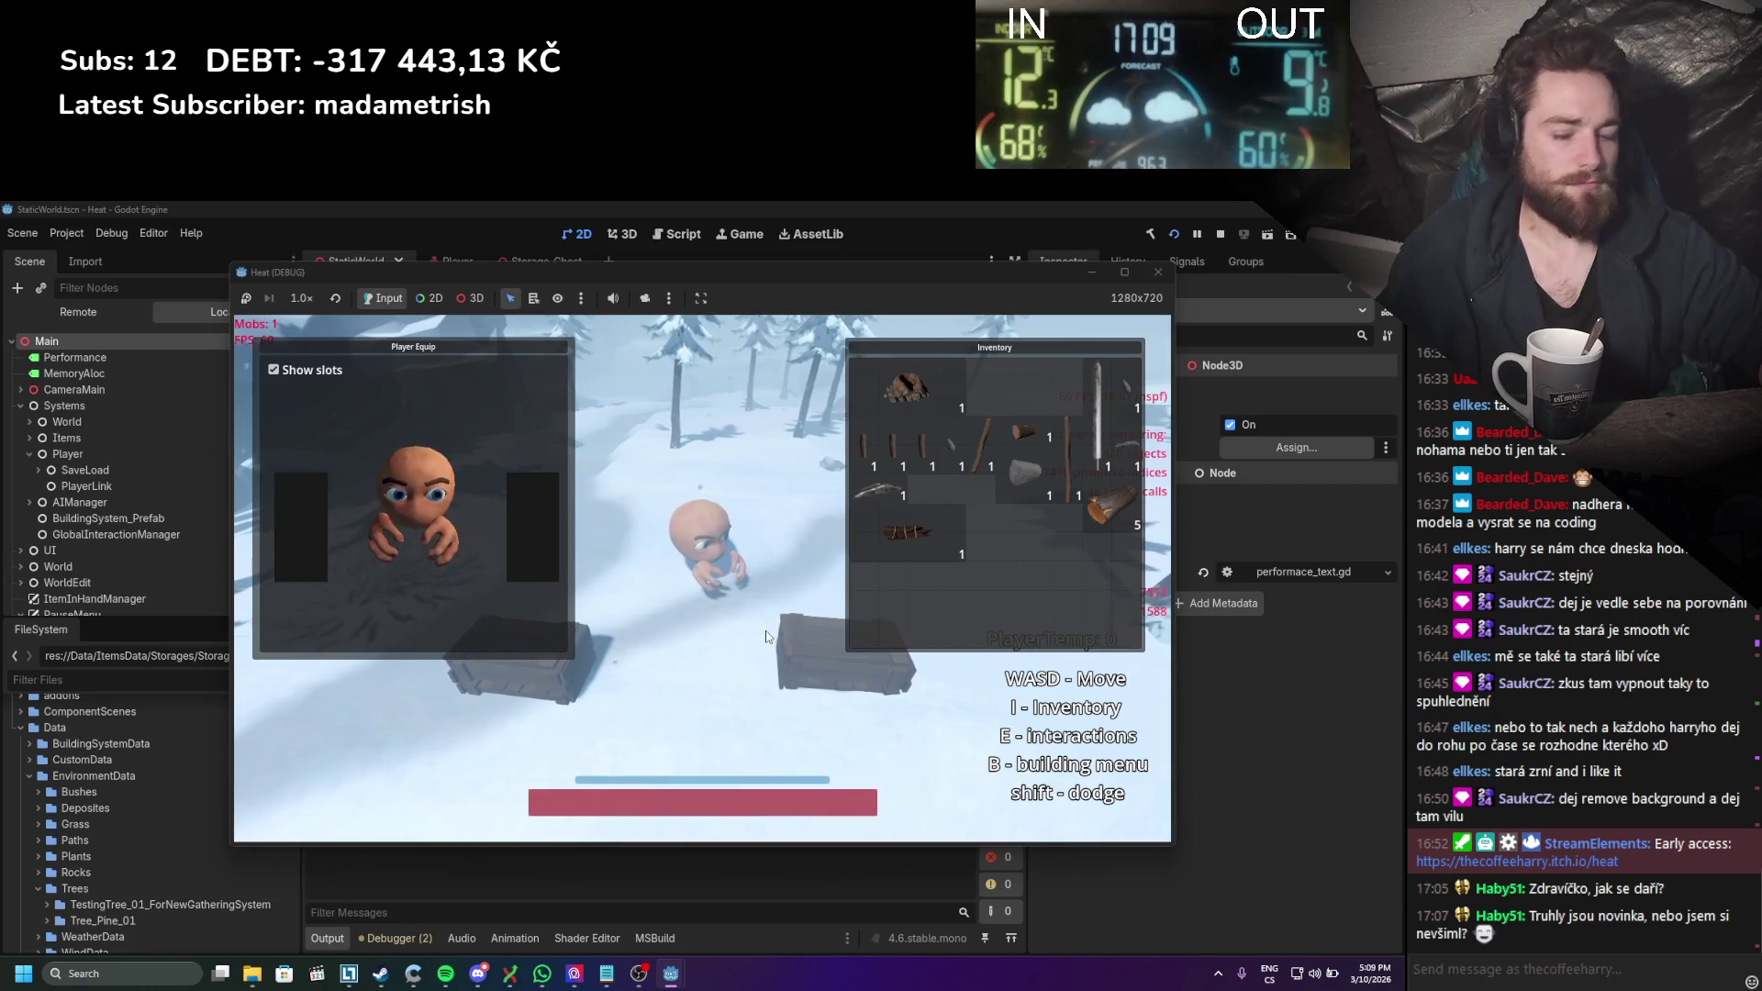
{"action": "key", "text": "i"}
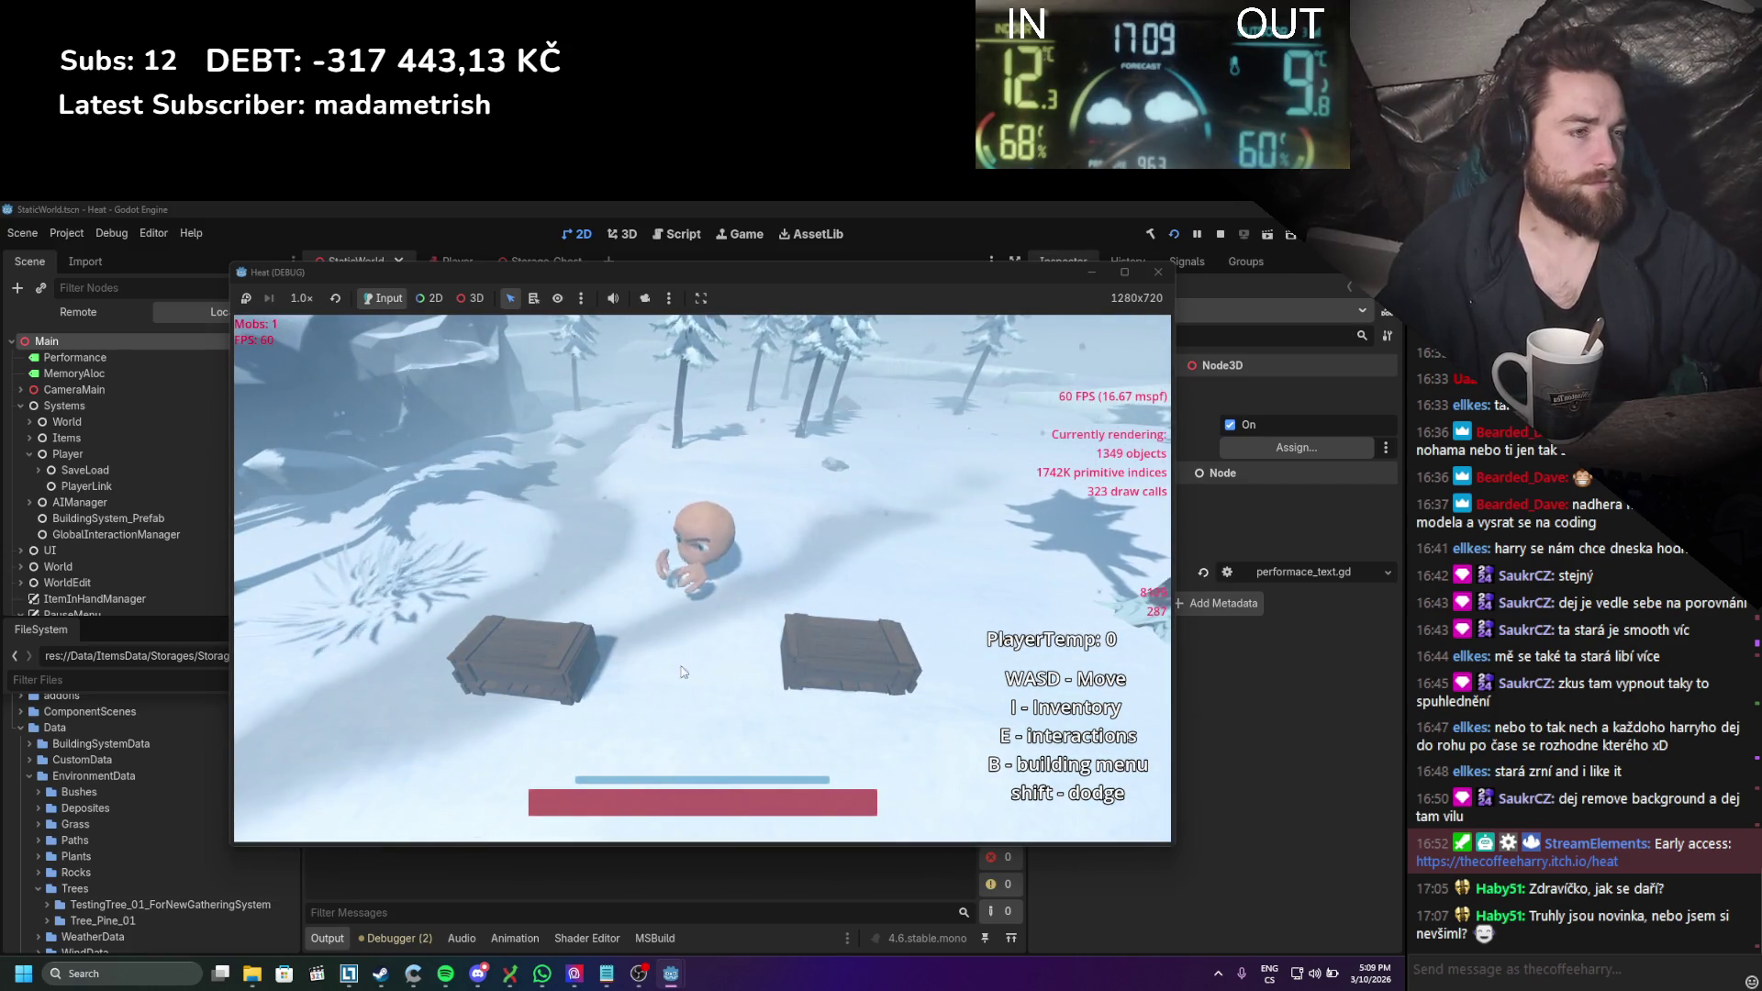
Step: Rapidly open and close the left and right chests' storage, then show the debugger's Errors list
{"action": "left_click", "coordinate": [784, 658]}
{"action": "left_click", "coordinate": [786, 662]}
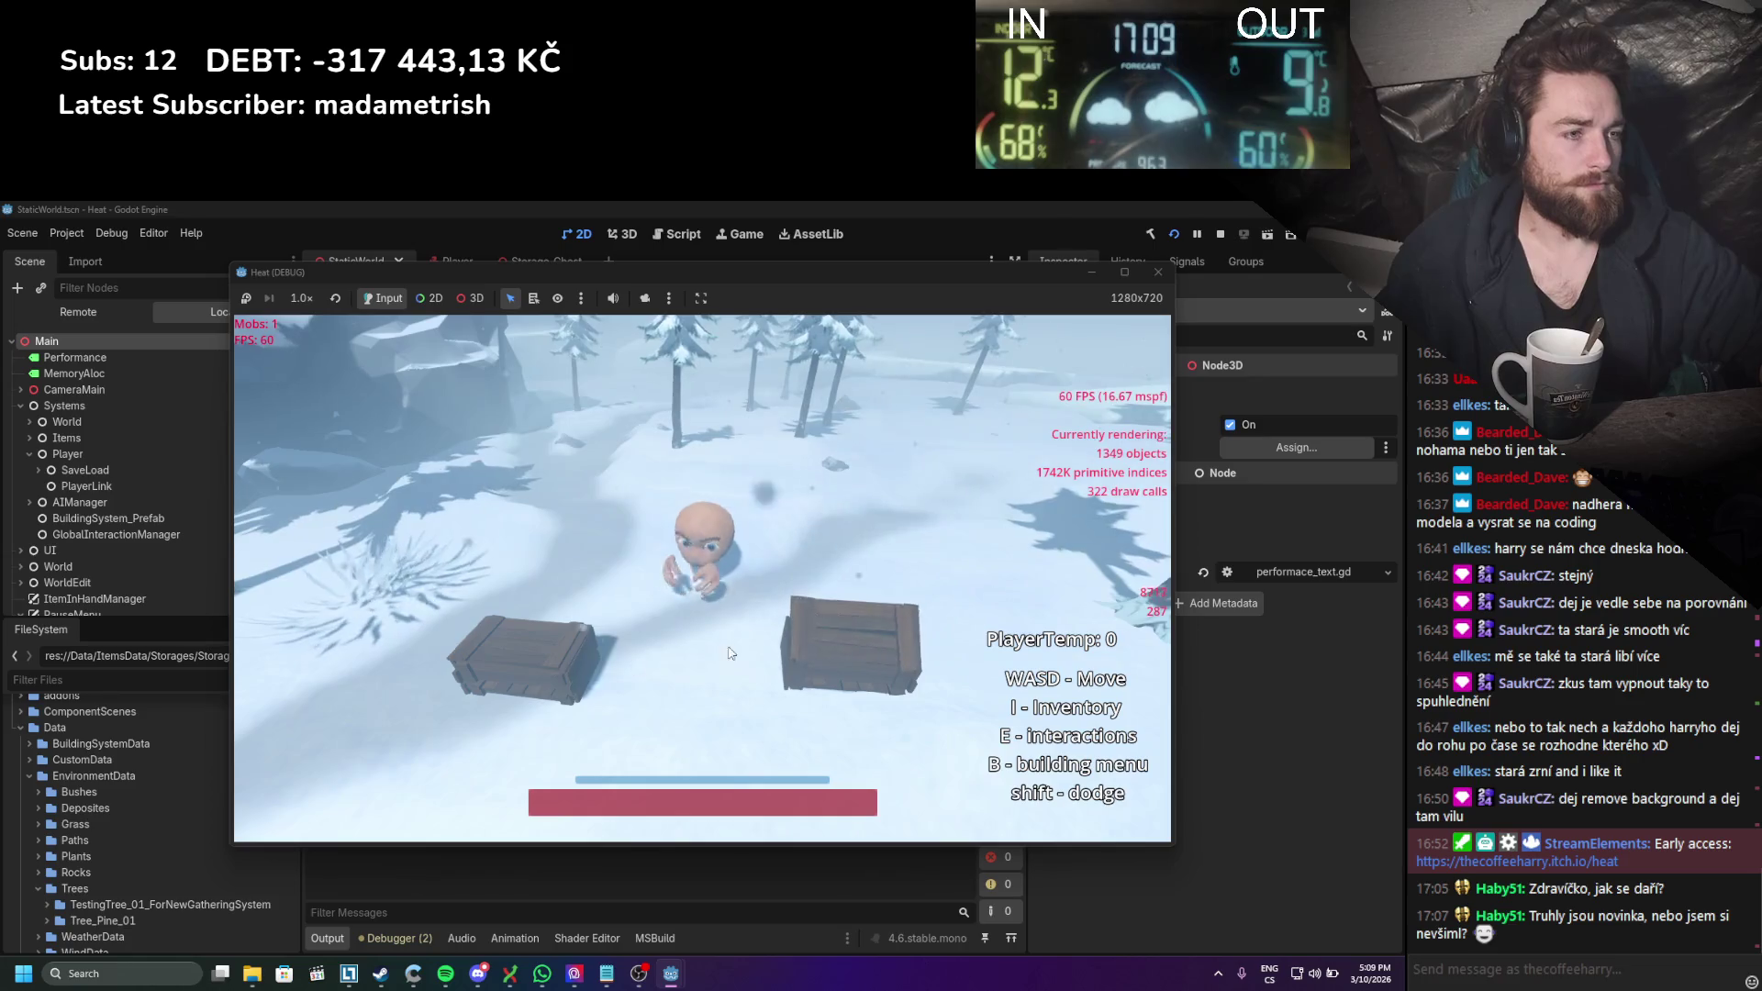
{"action": "left_click", "coordinate": [563, 666]}
{"action": "key", "text": "s"}
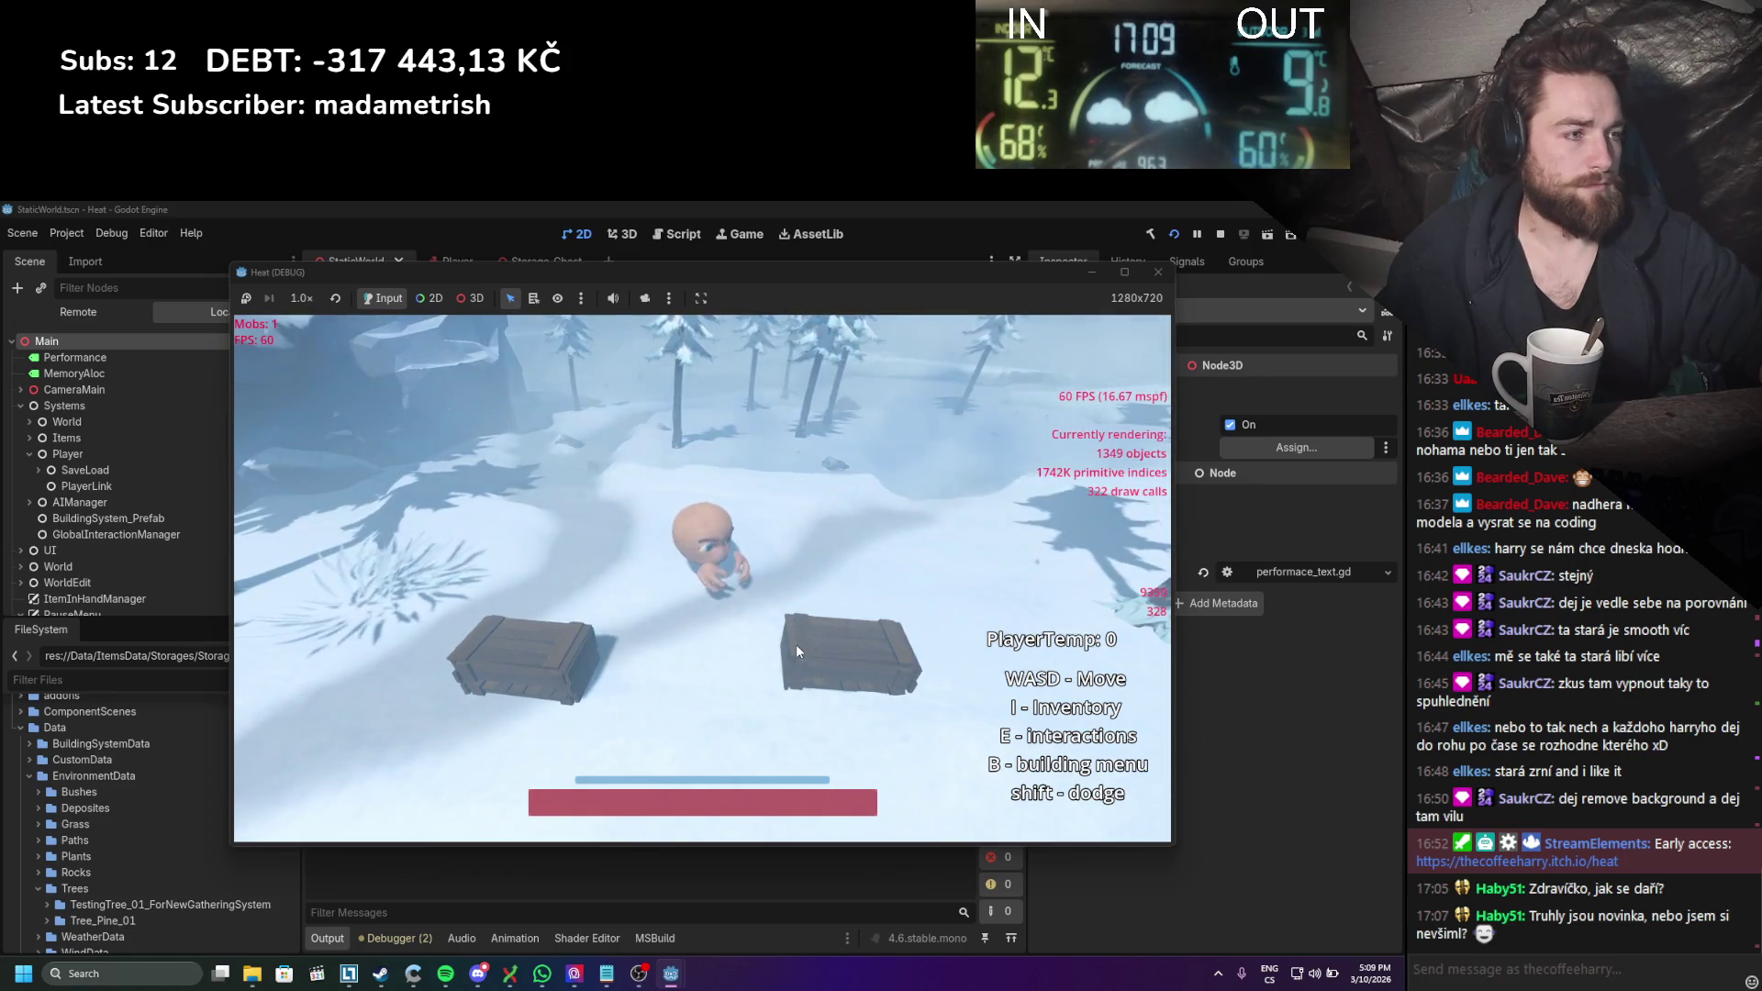
{"action": "left_click", "coordinate": [823, 657]}
{"action": "left_click", "coordinate": [522, 642]}
{"action": "left_click", "coordinate": [521, 643]}
{"action": "left_click", "coordinate": [819, 633]}
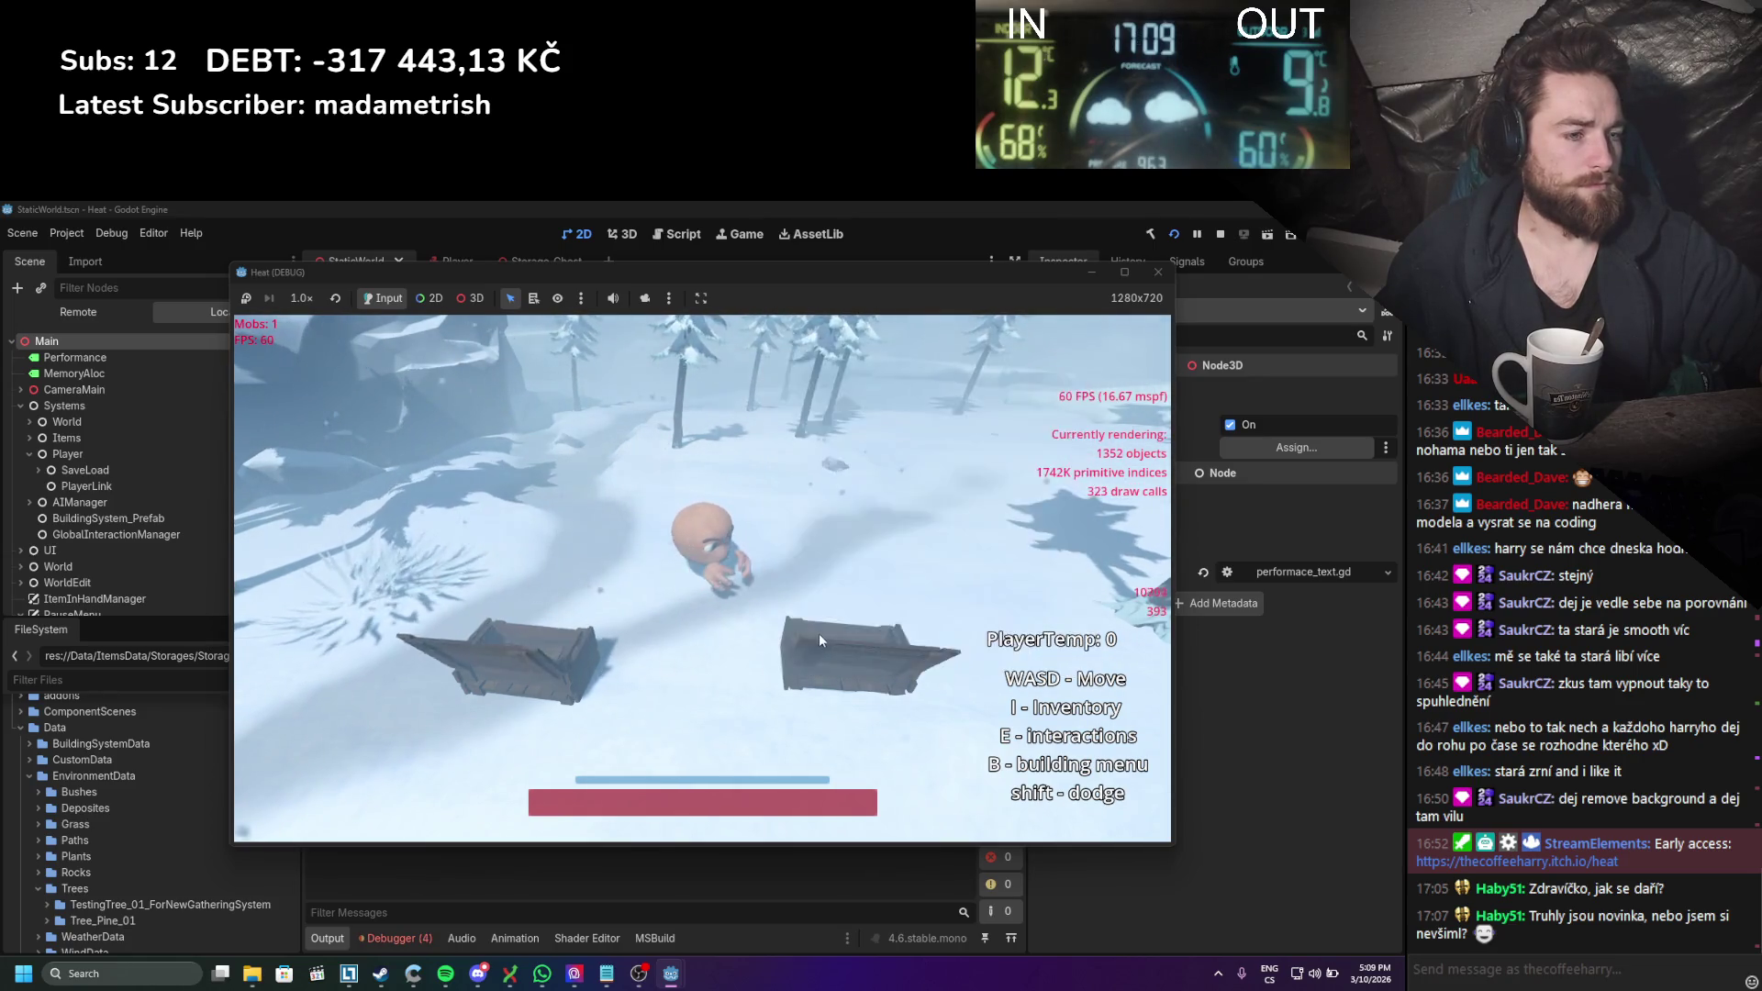
{"action": "left_click", "coordinate": [393, 937]}
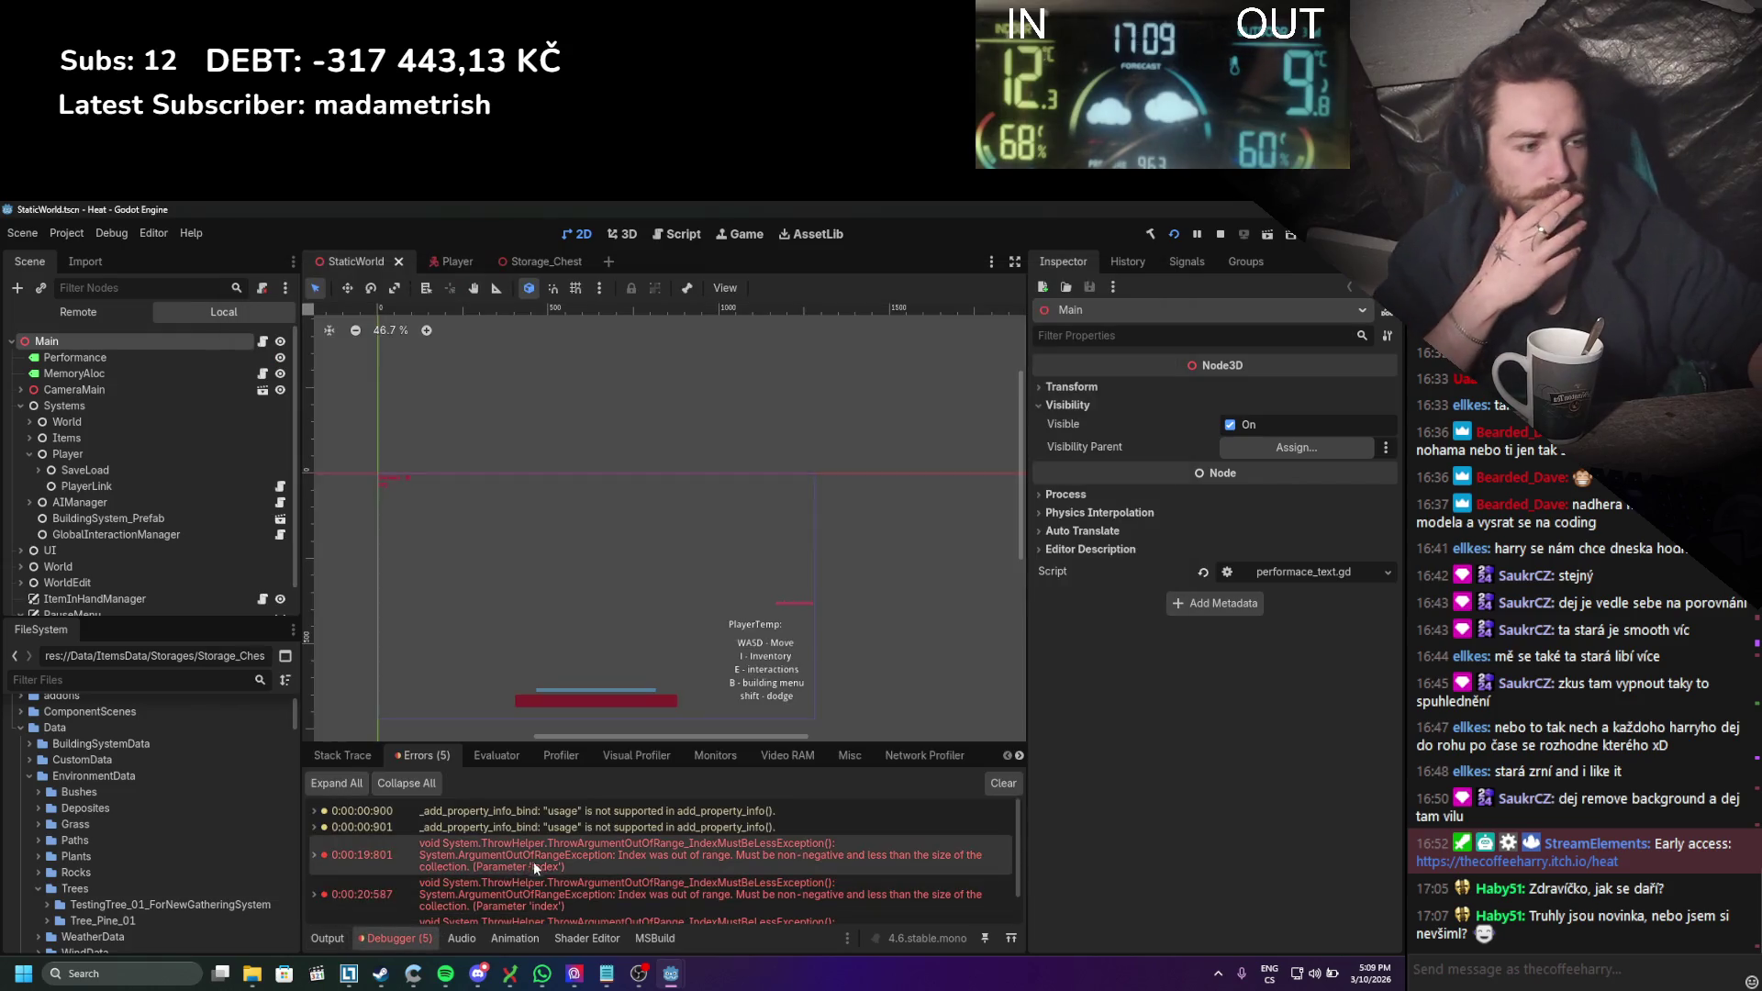
Step: Expand the ArgumentOutOfRange error, scroll through its stack trace, and switch to the 3D workspace
{"action": "mouse_move", "coordinate": [659, 857]}
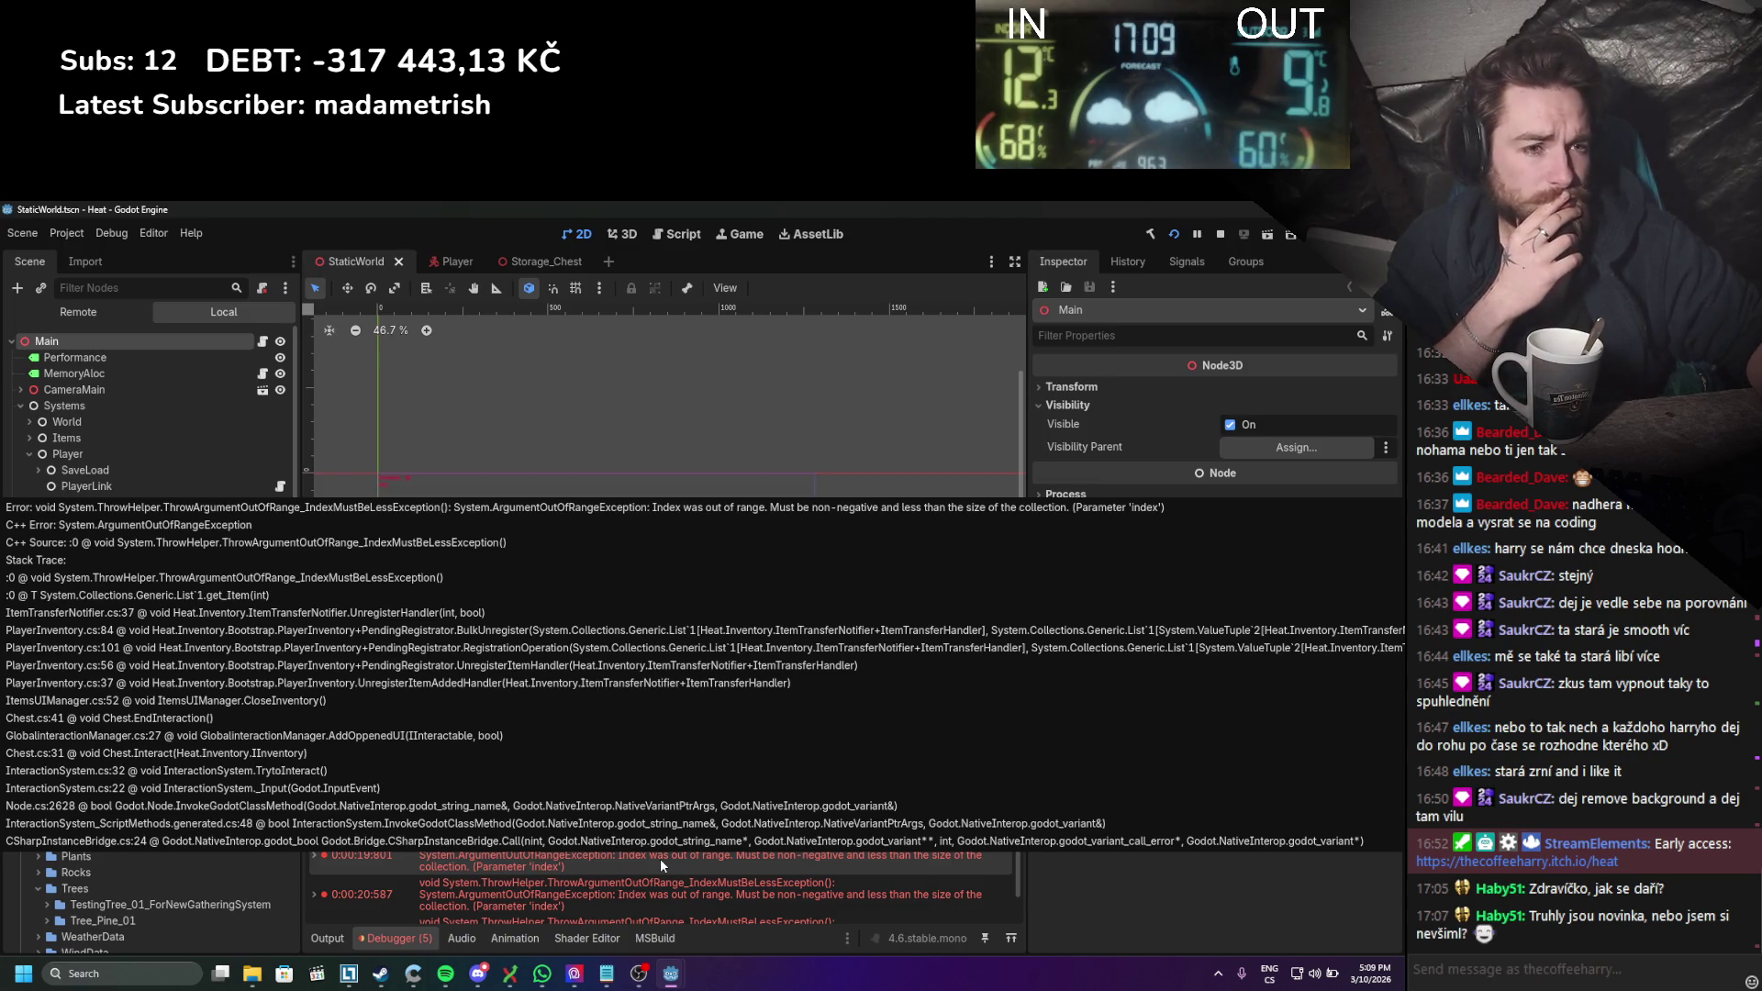
{"action": "left_click", "coordinate": [659, 857]}
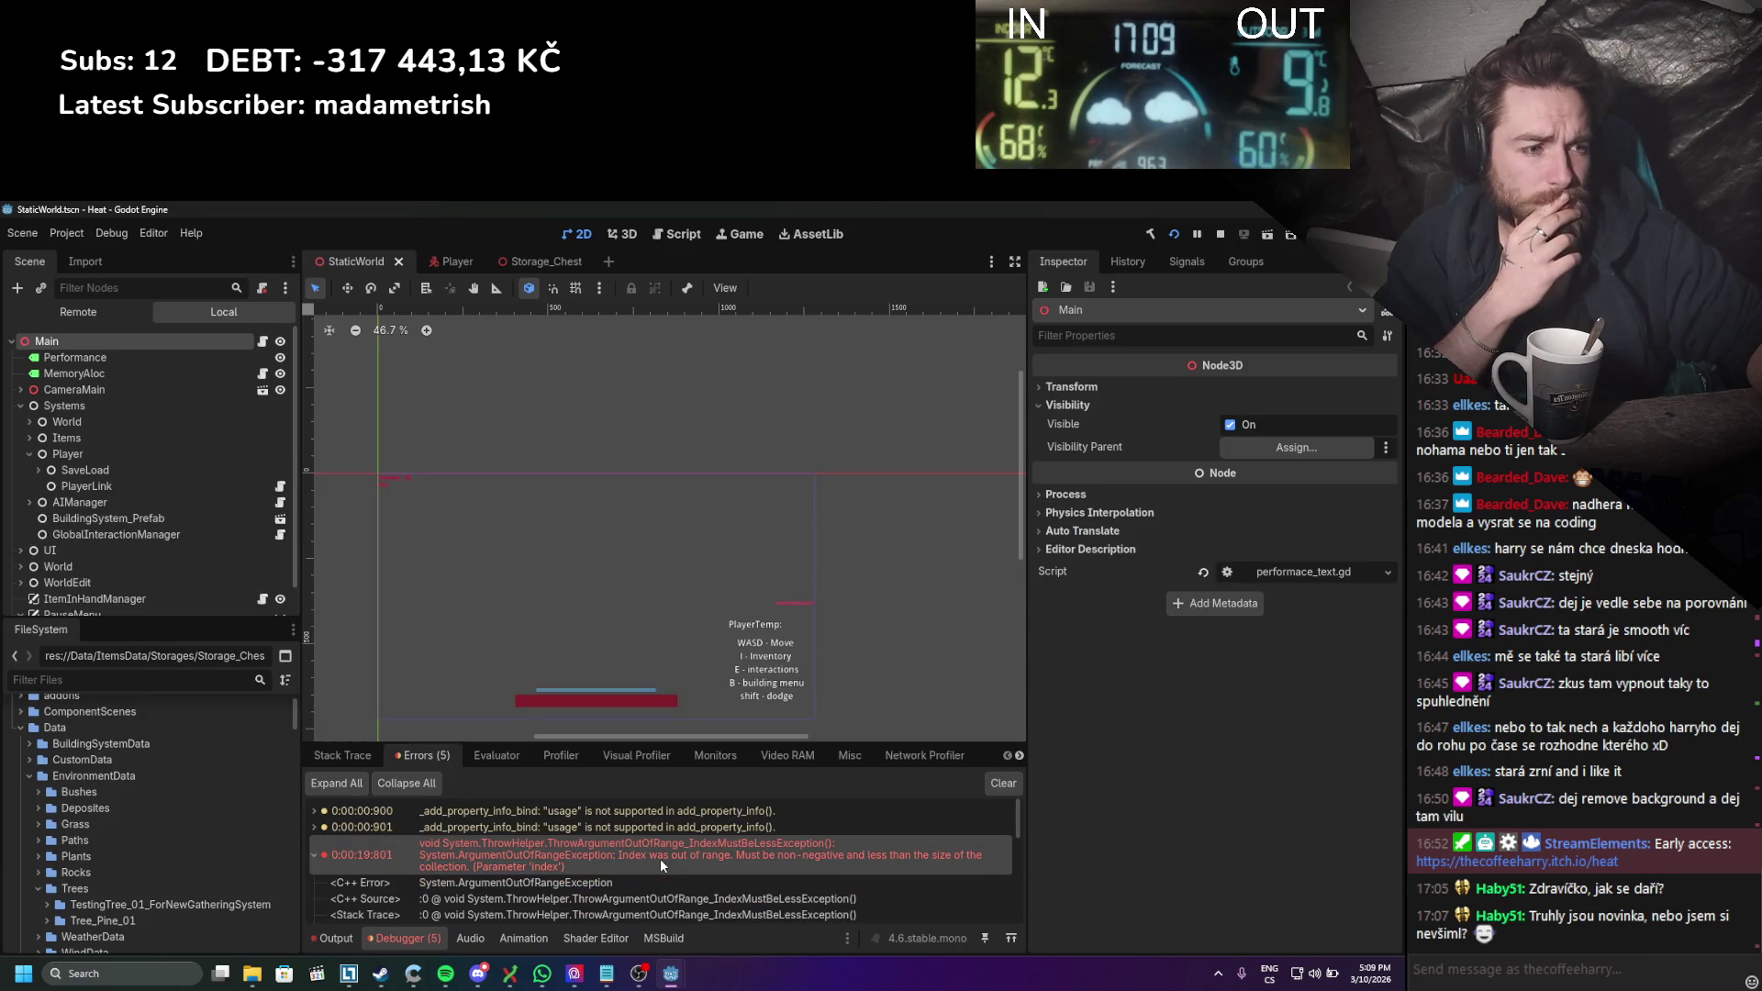
{"action": "scroll", "coordinate": [660, 862], "scroll_direction": "down", "scroll_amount": 2}
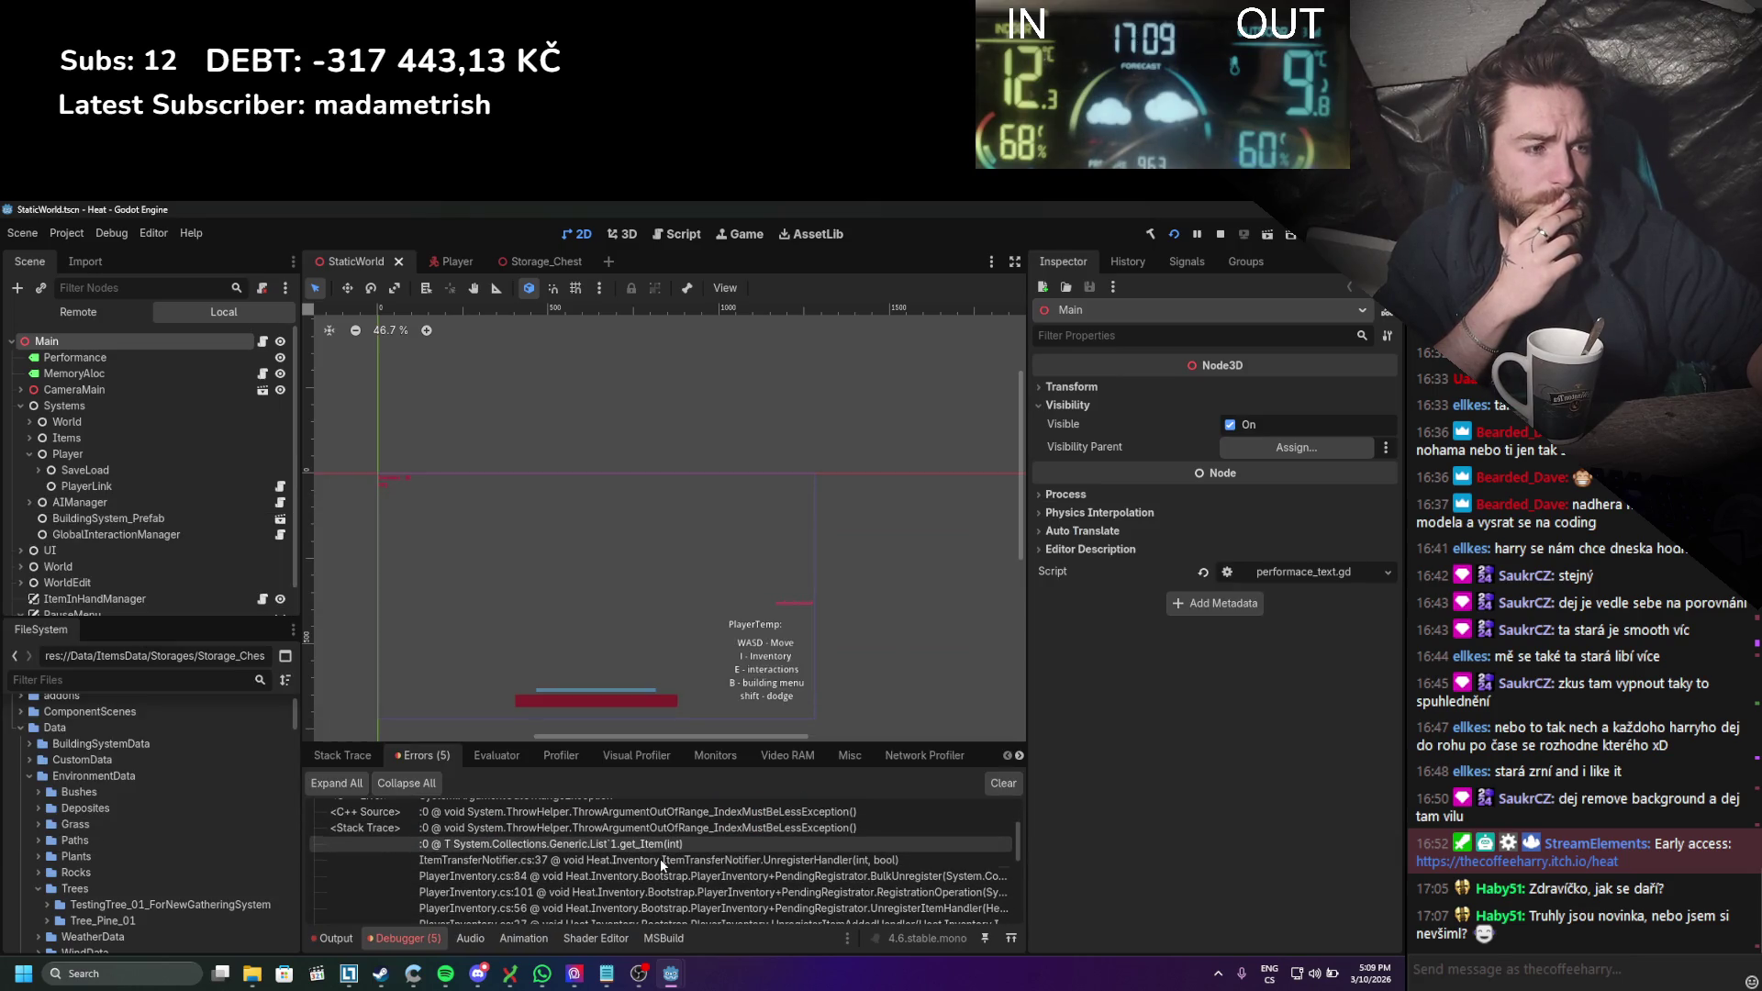
{"action": "scroll", "coordinate": [587, 878], "scroll_direction": "down", "scroll_amount": 3}
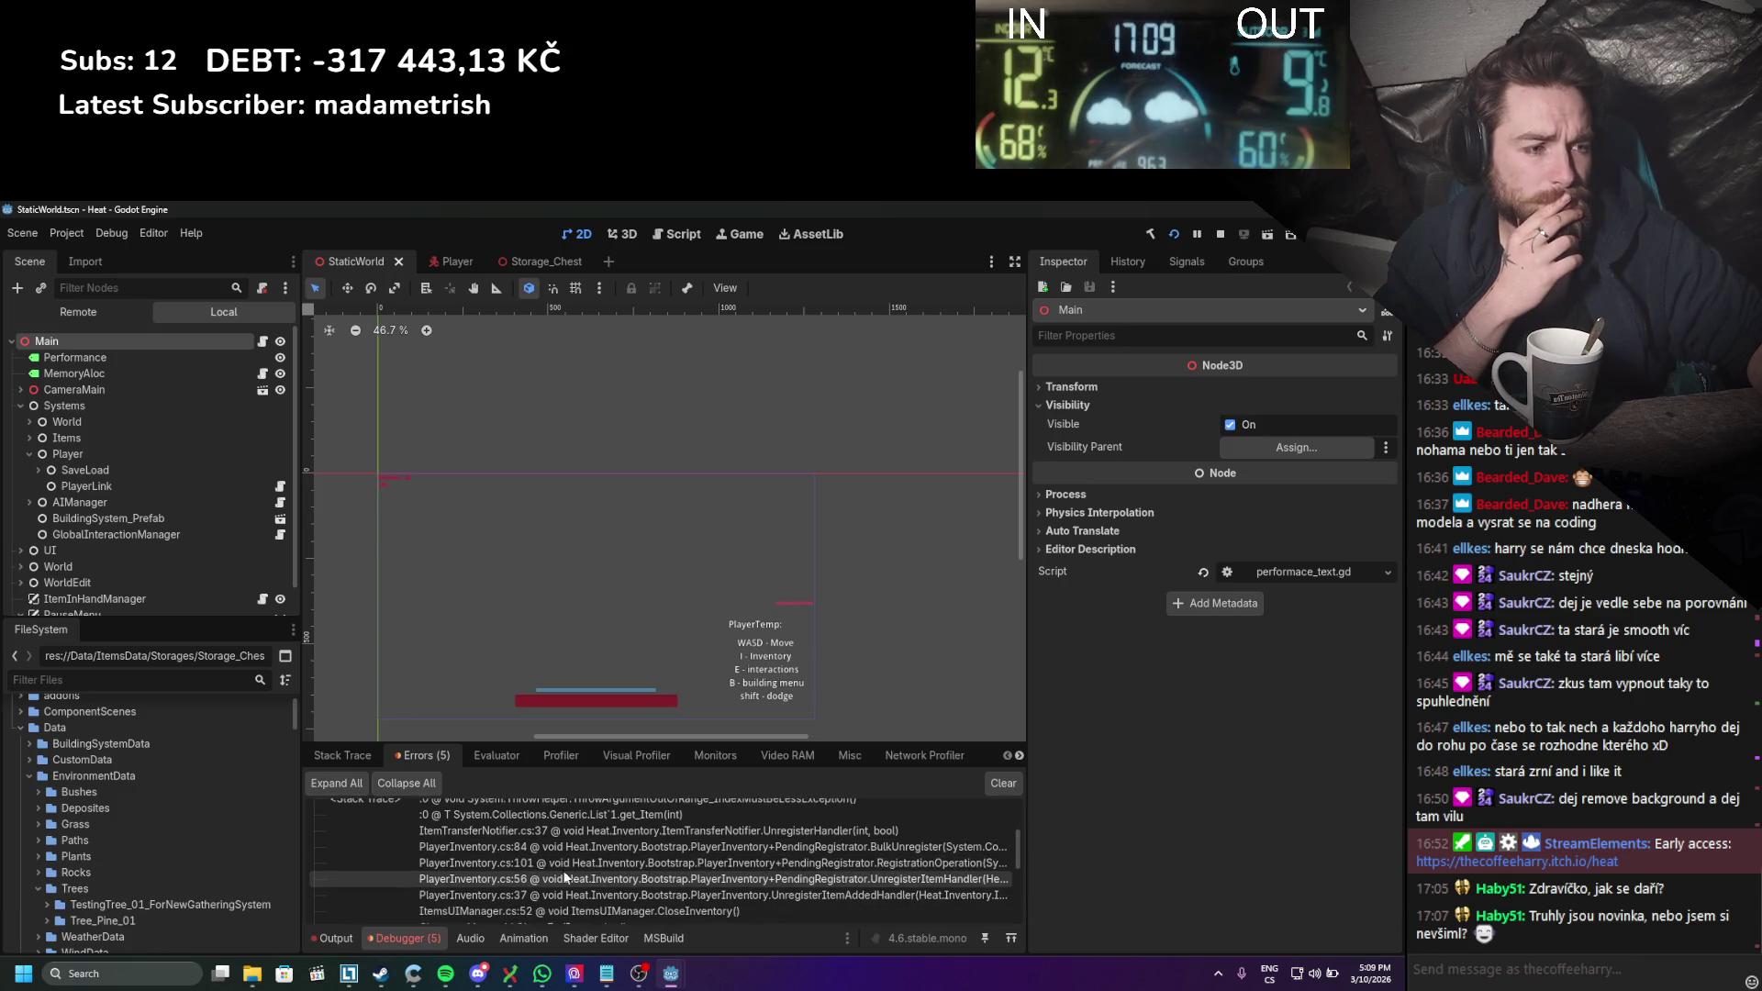
{"action": "key", "text": "ctrl+F2"}
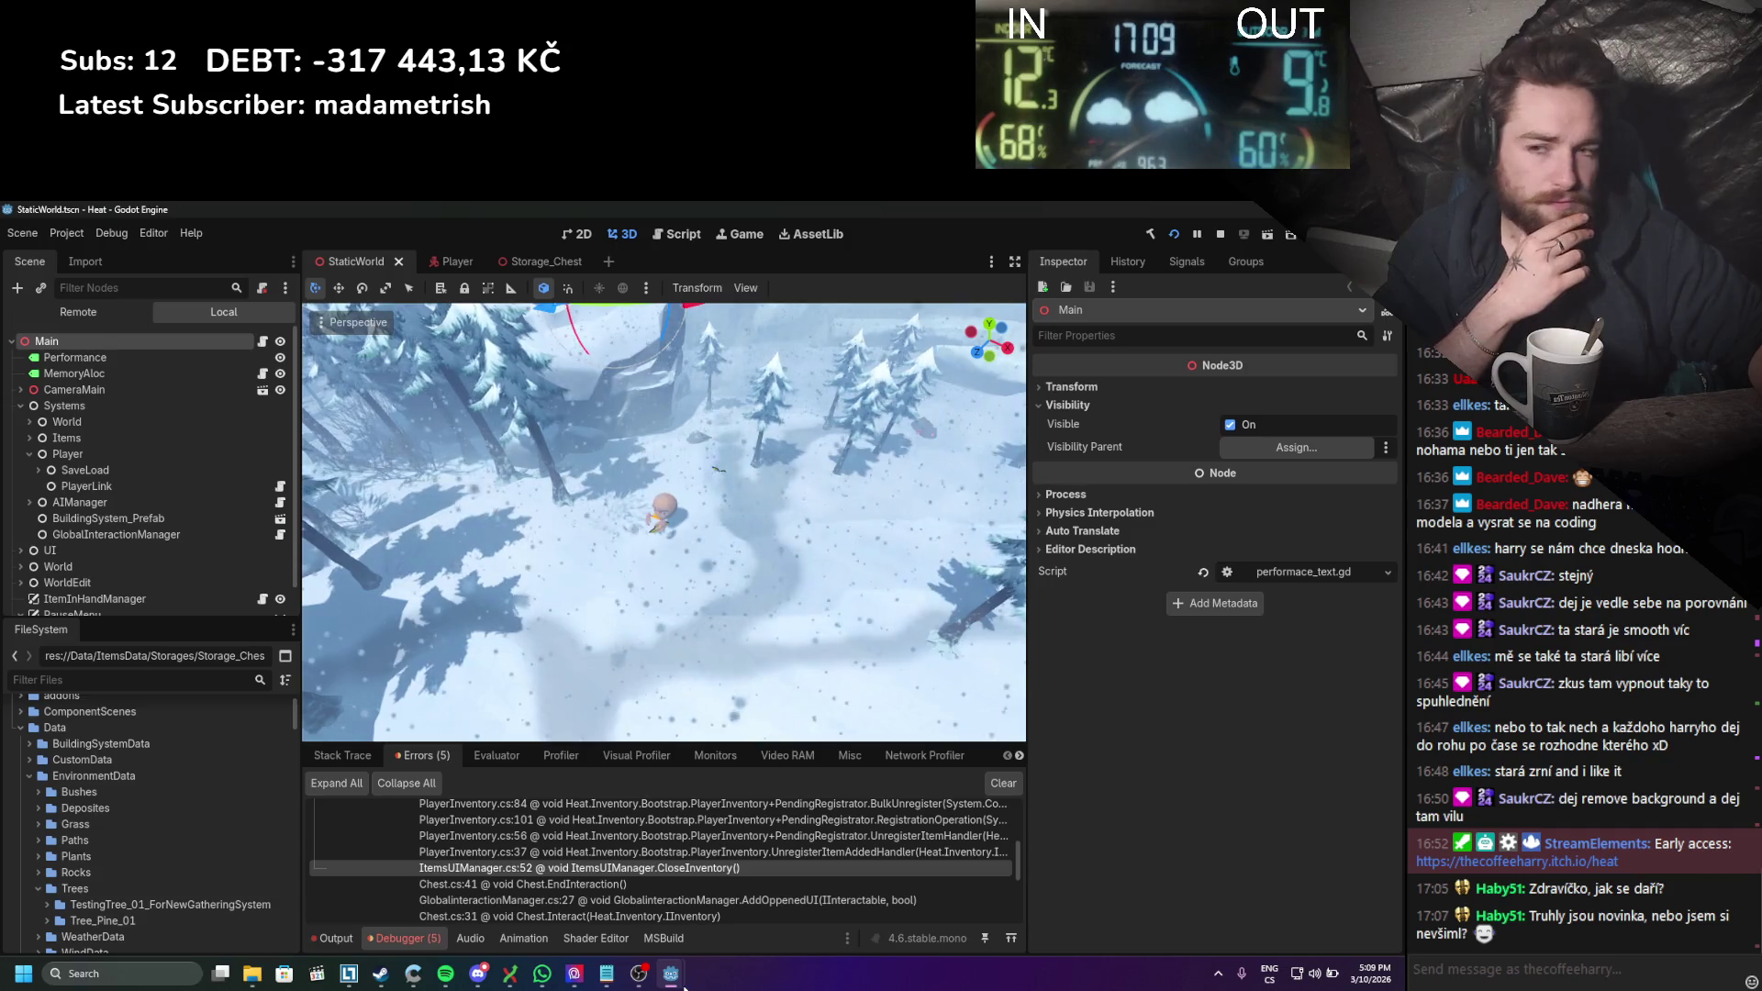
Step: Close the Heat (DEBUG) game window from its taskbar preview and bring up Windows quick settings
{"action": "mouse_move", "coordinate": [670, 973]}
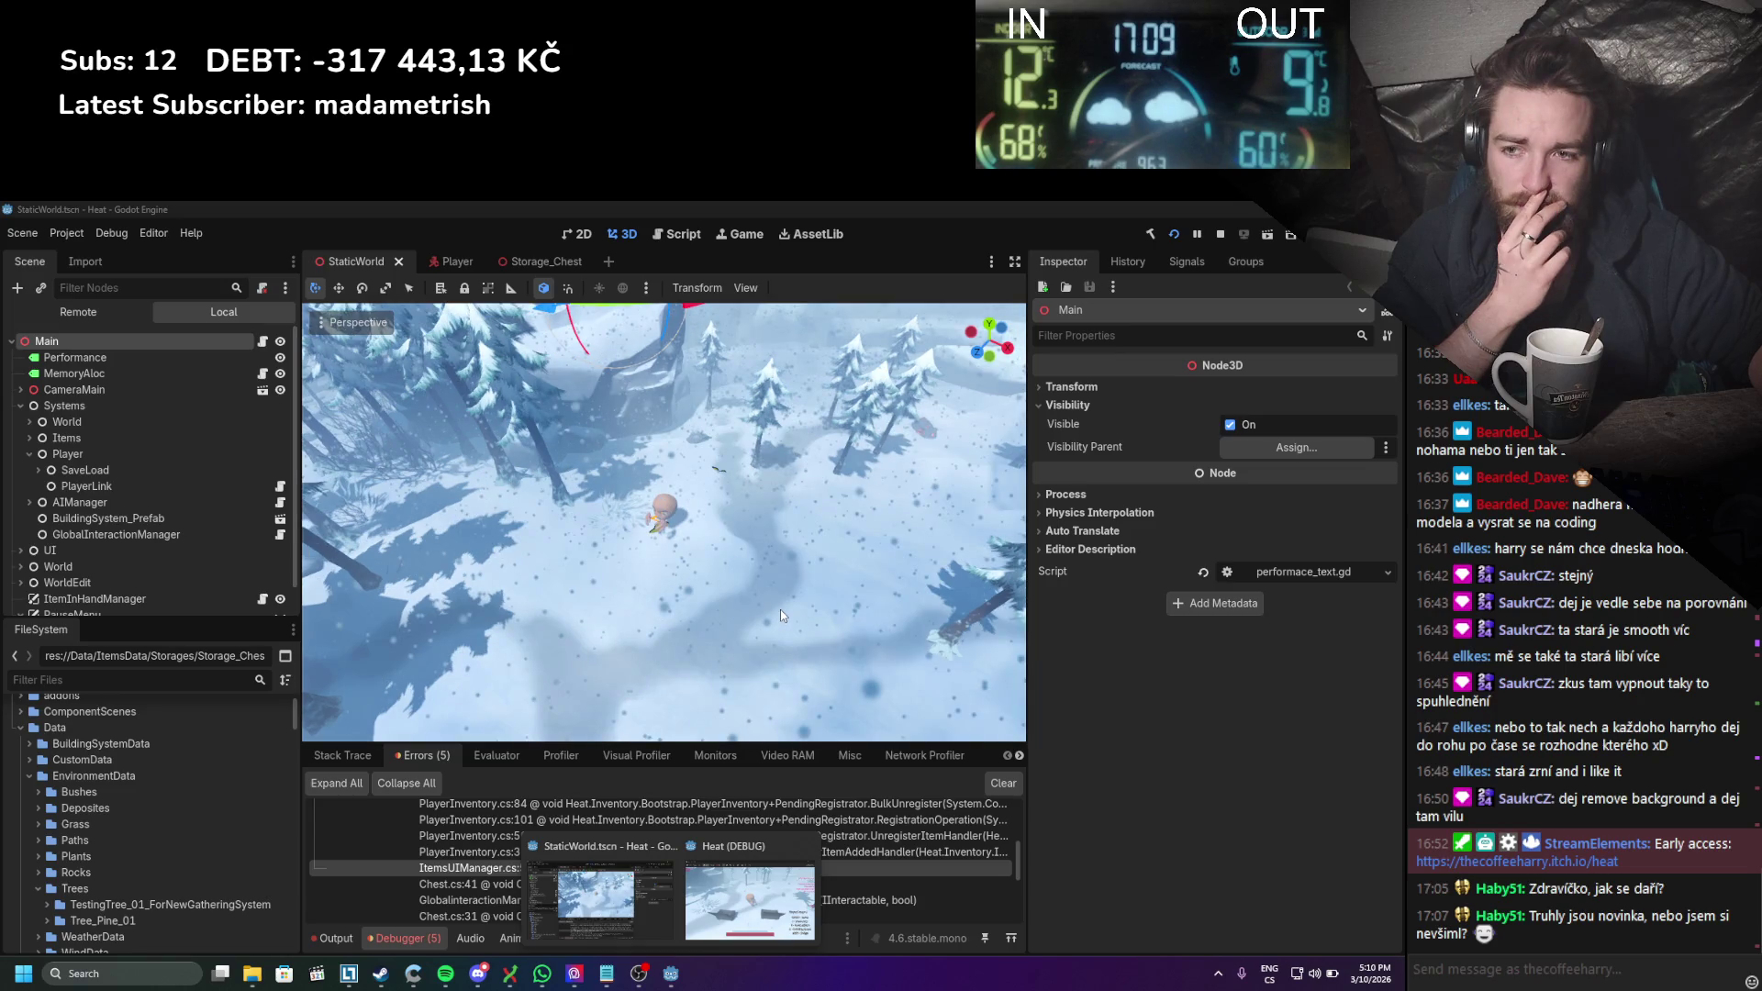
{"action": "left_click", "coordinate": [806, 846]}
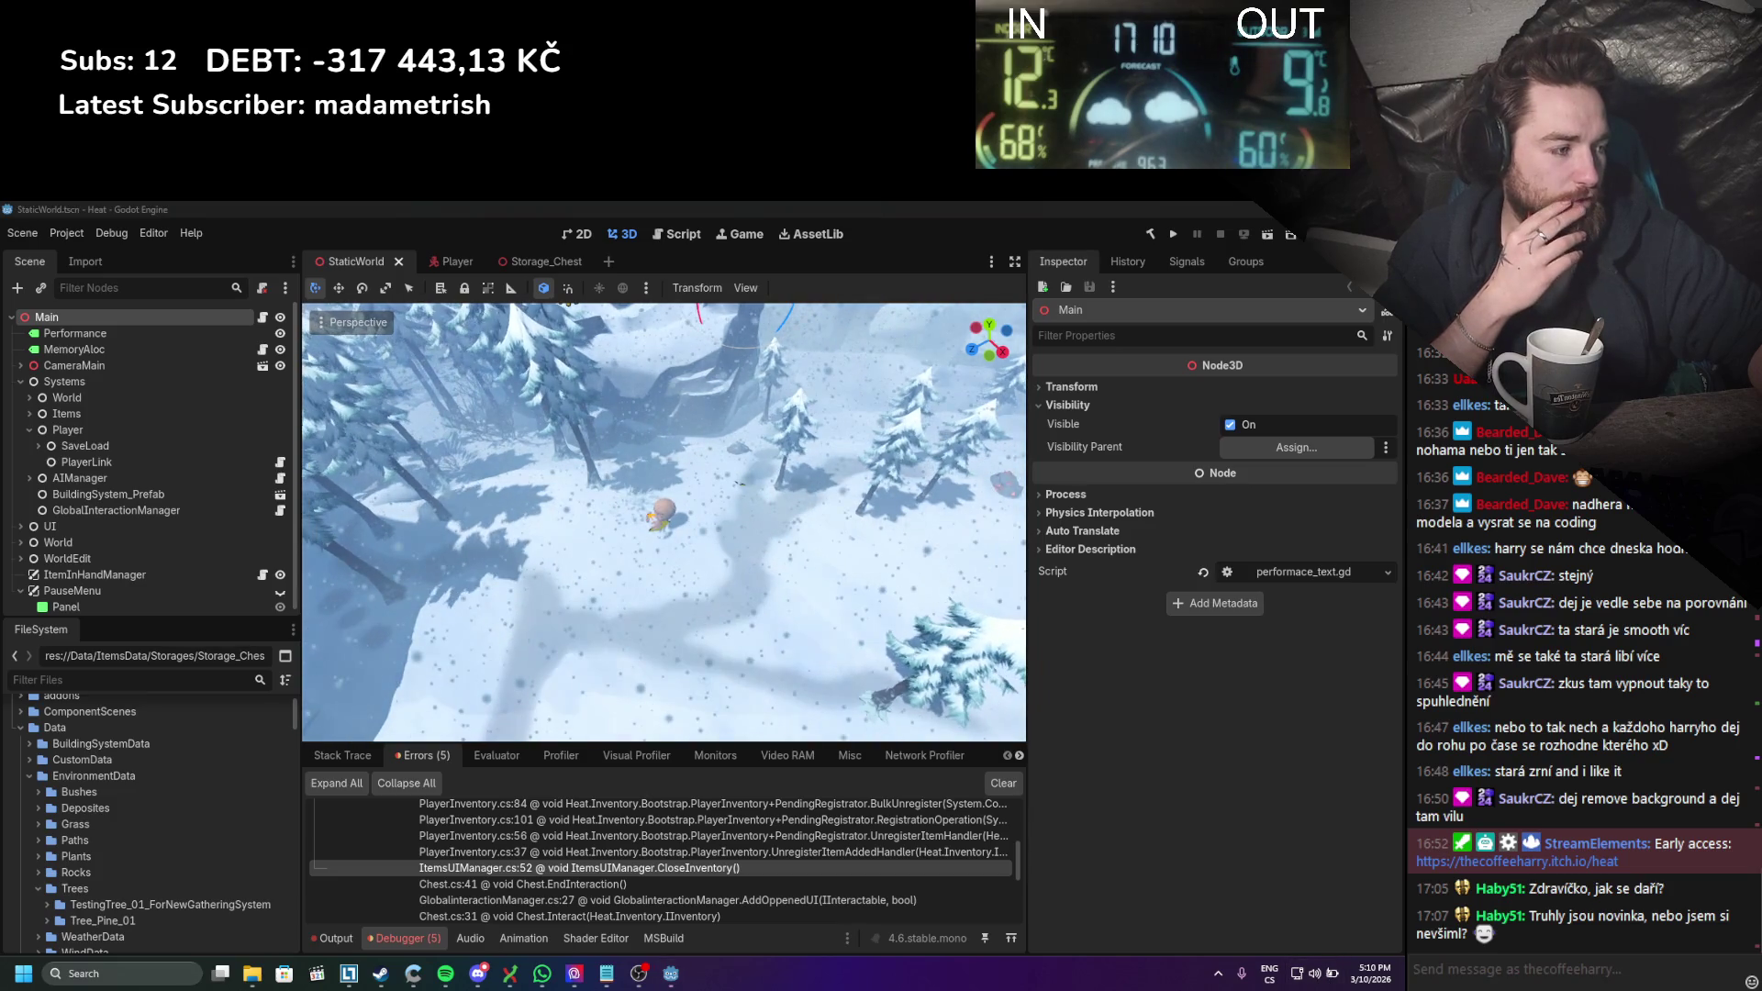
{"action": "key", "text": "super+a"}
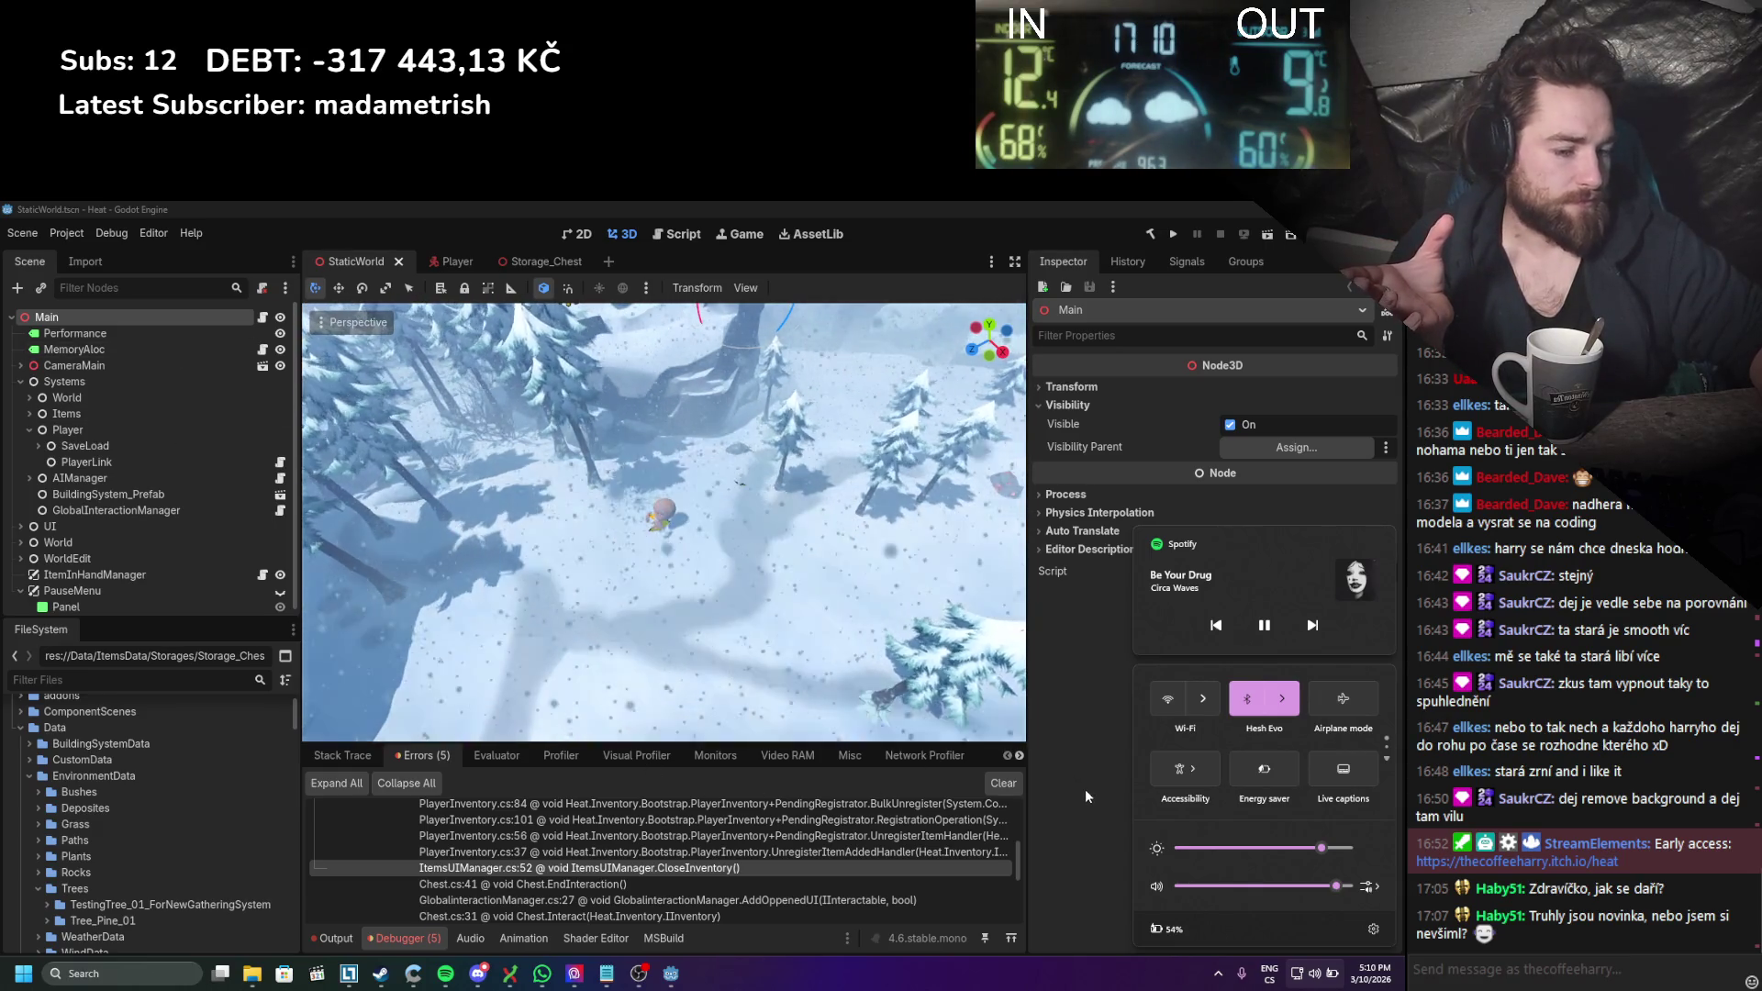
Step: Dismiss quick settings and clear the five errors from the debugger list
{"action": "left_click", "coordinate": [1098, 758]}
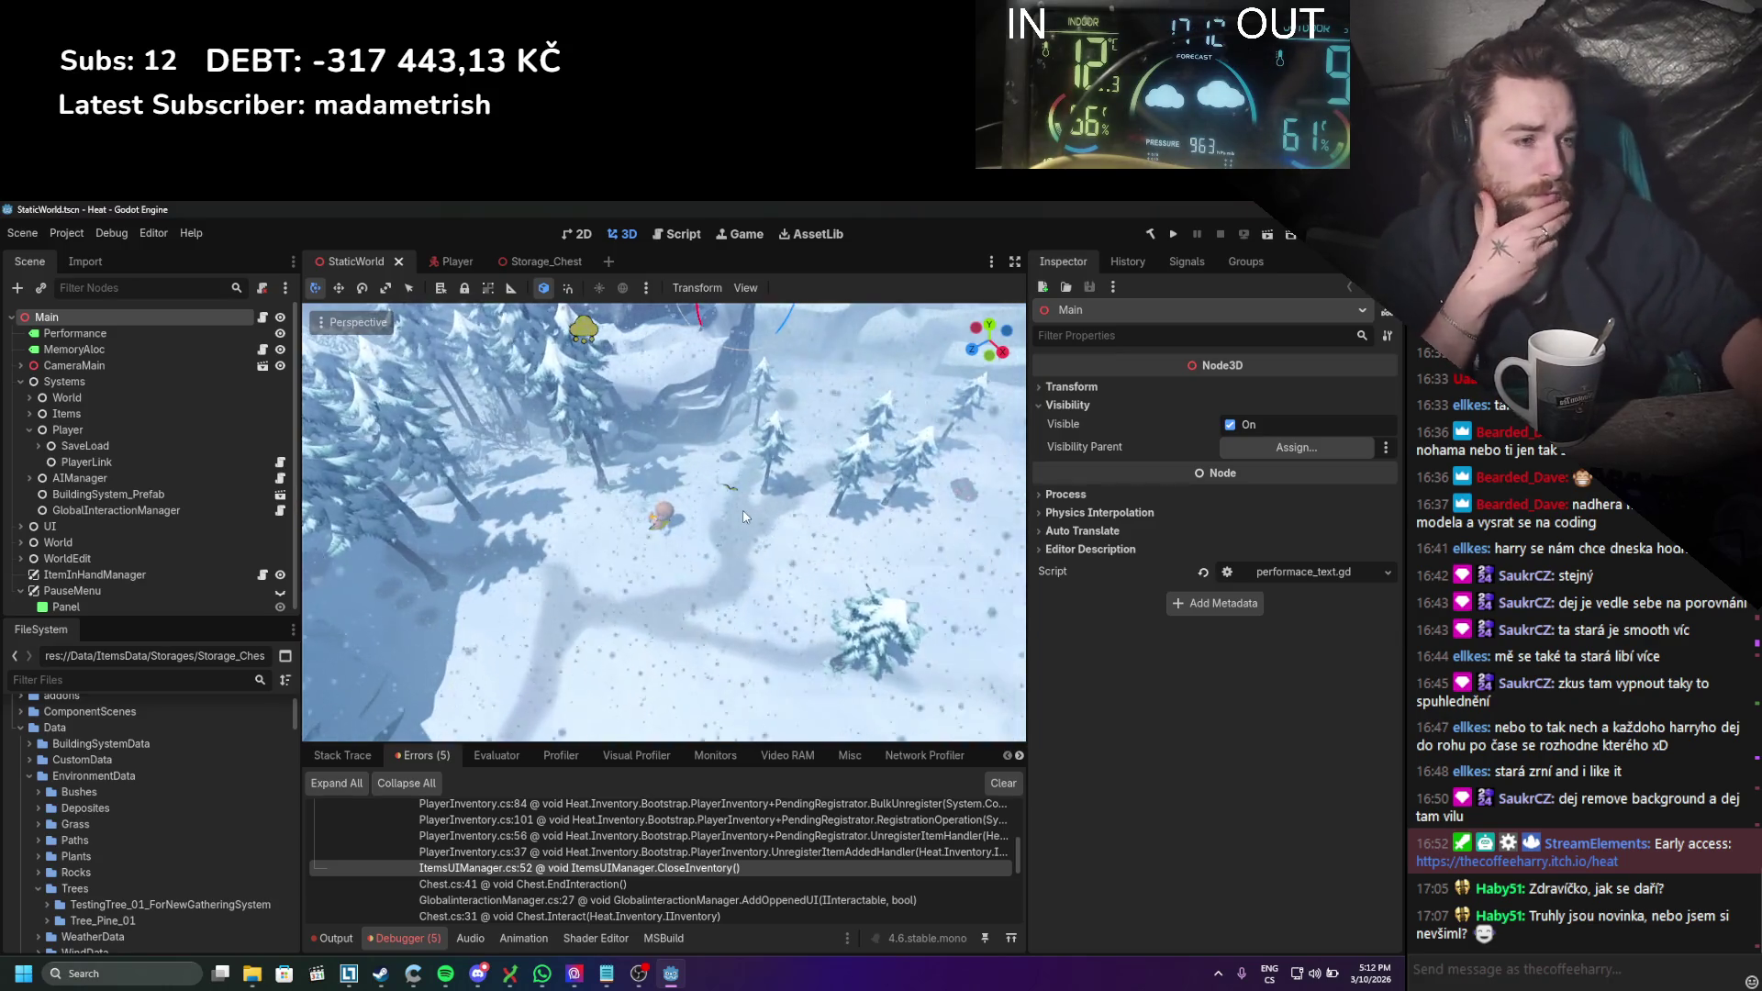
{"action": "left_click", "coordinate": [1002, 785]}
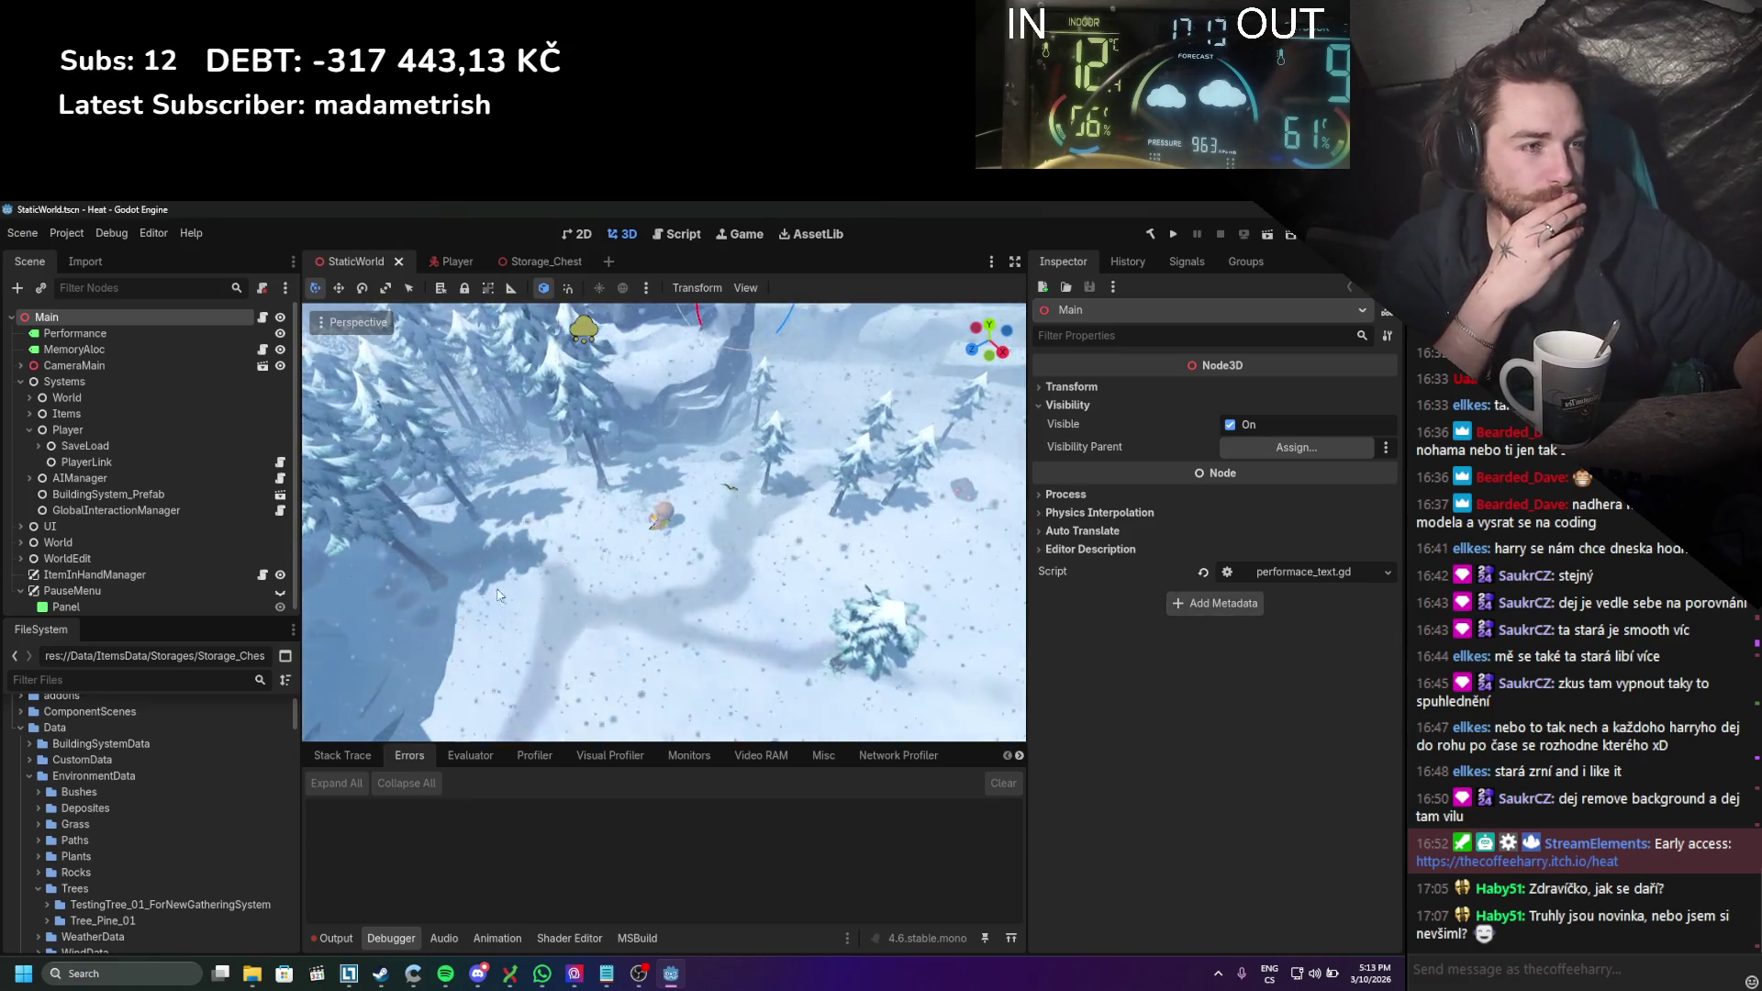
Step: Clear the old error lines from the Output panel
{"action": "scroll", "coordinate": [514, 633], "scroll_direction": "up", "scroll_amount": 2}
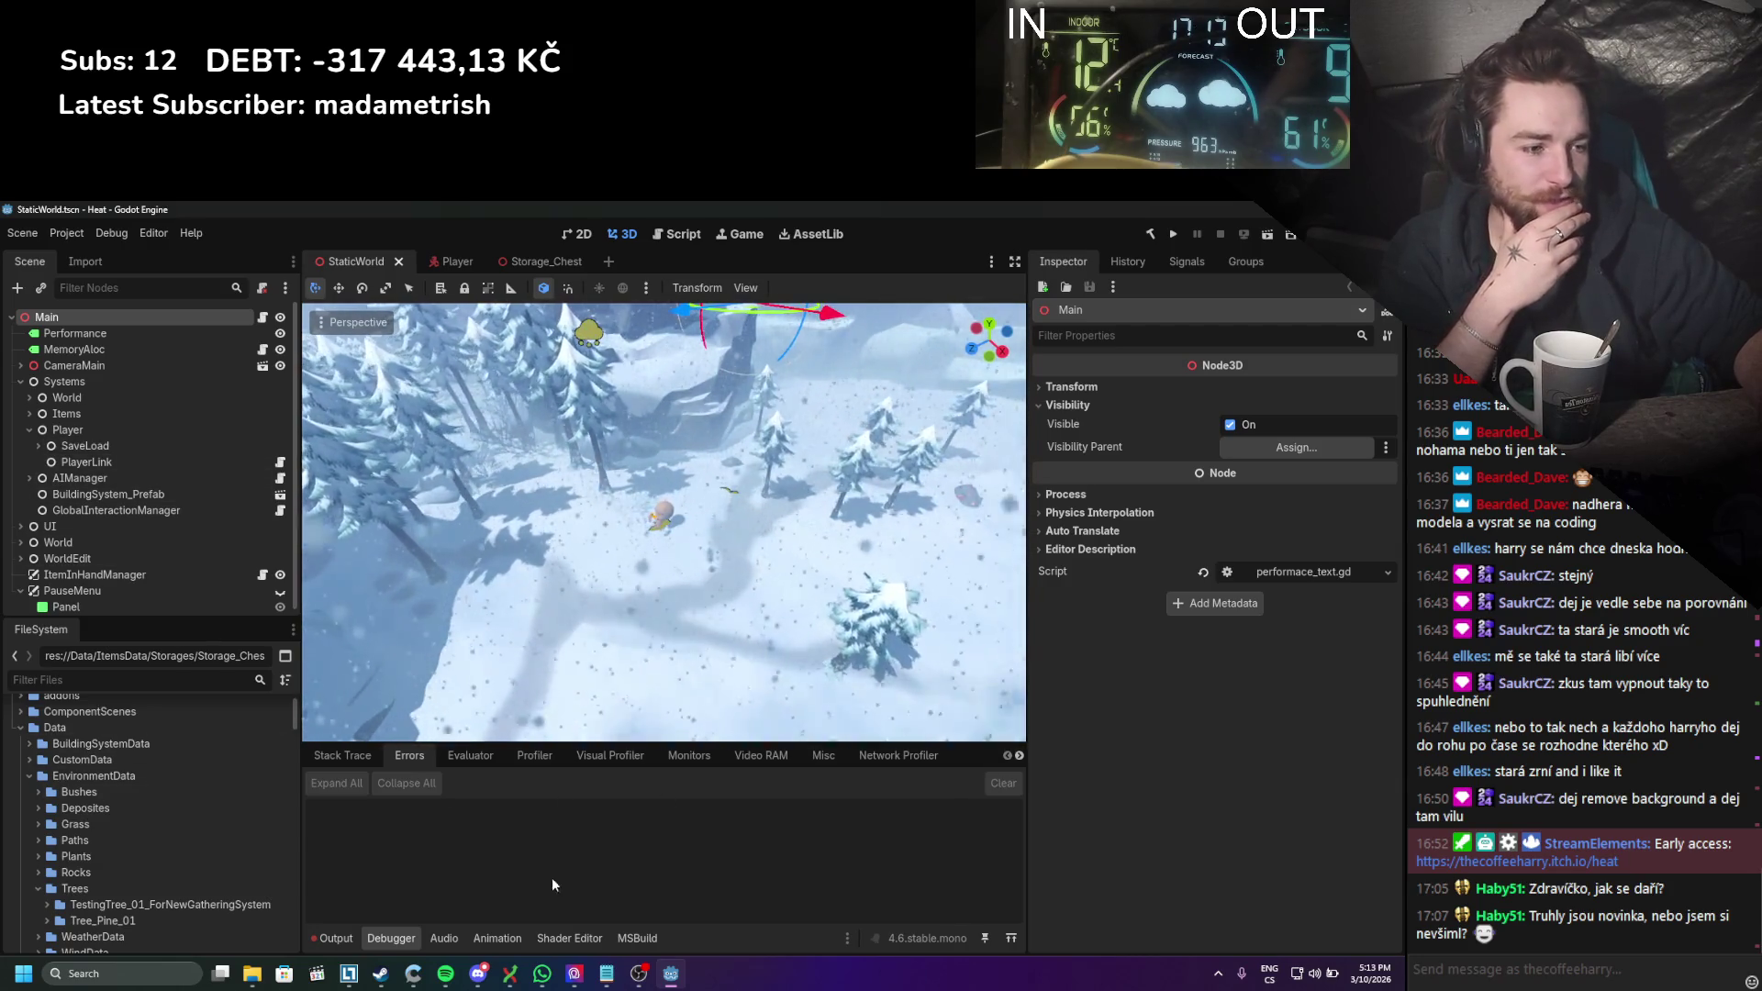
{"action": "scroll", "coordinate": [234, 550], "scroll_direction": "down", "scroll_amount": 1}
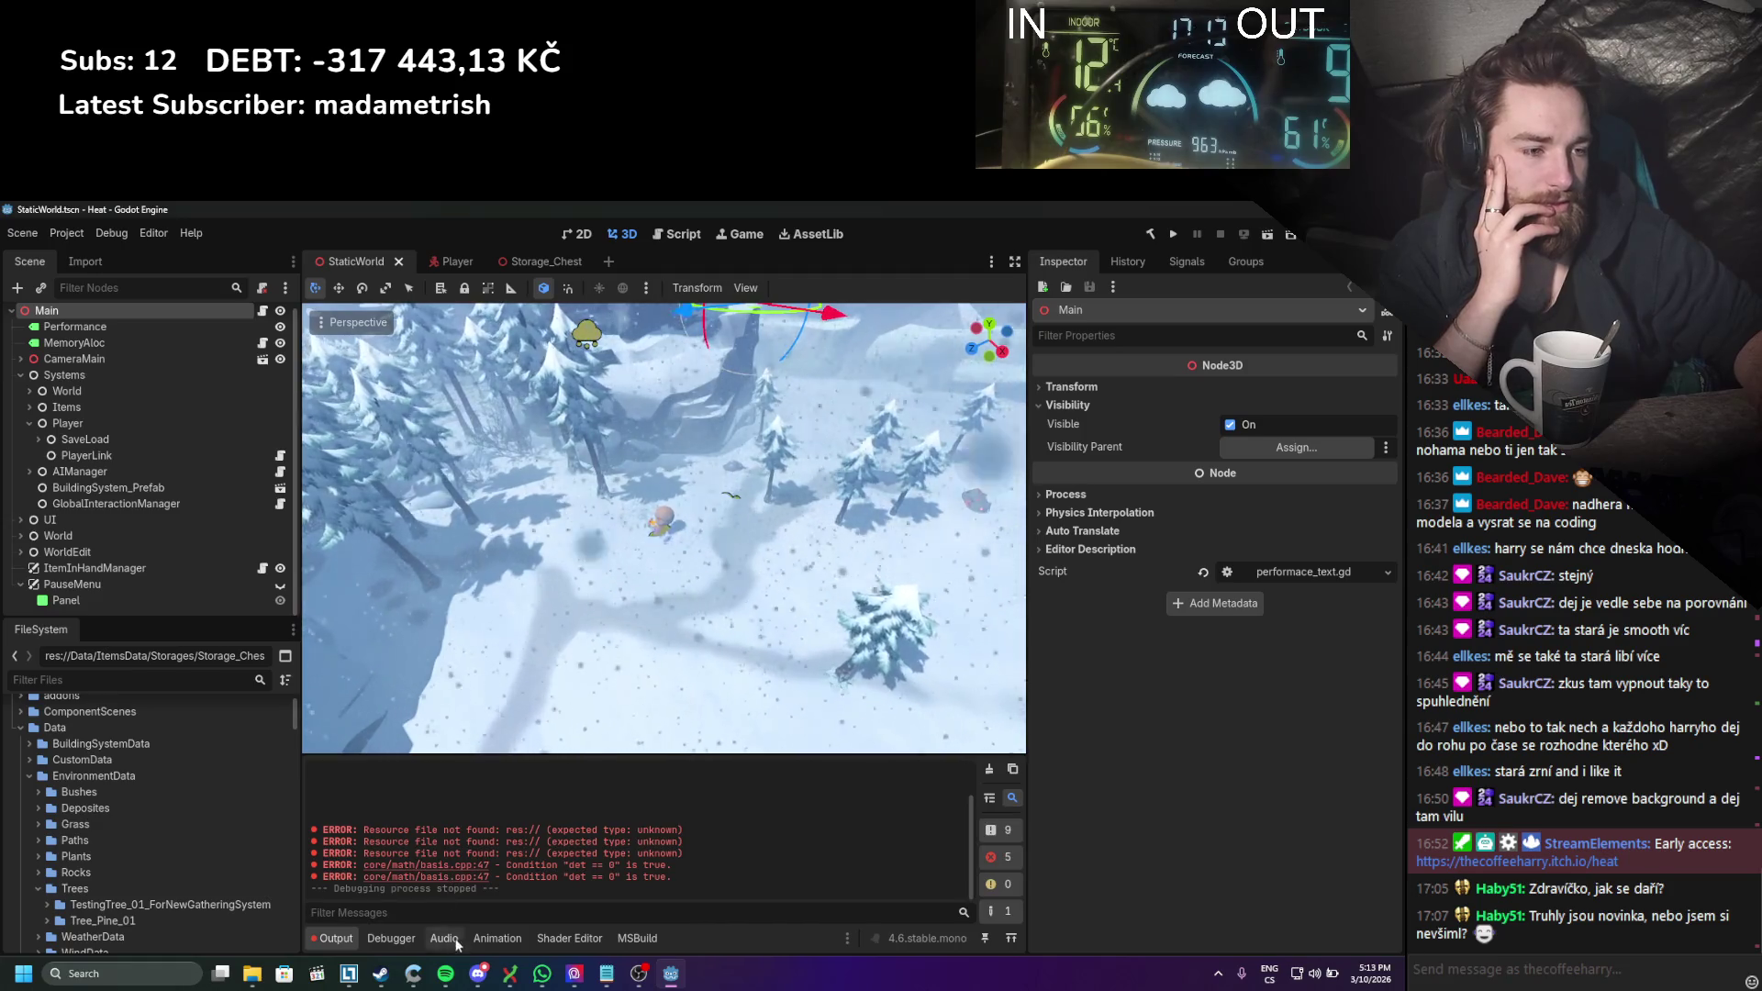
{"action": "left_click", "coordinate": [989, 769]}
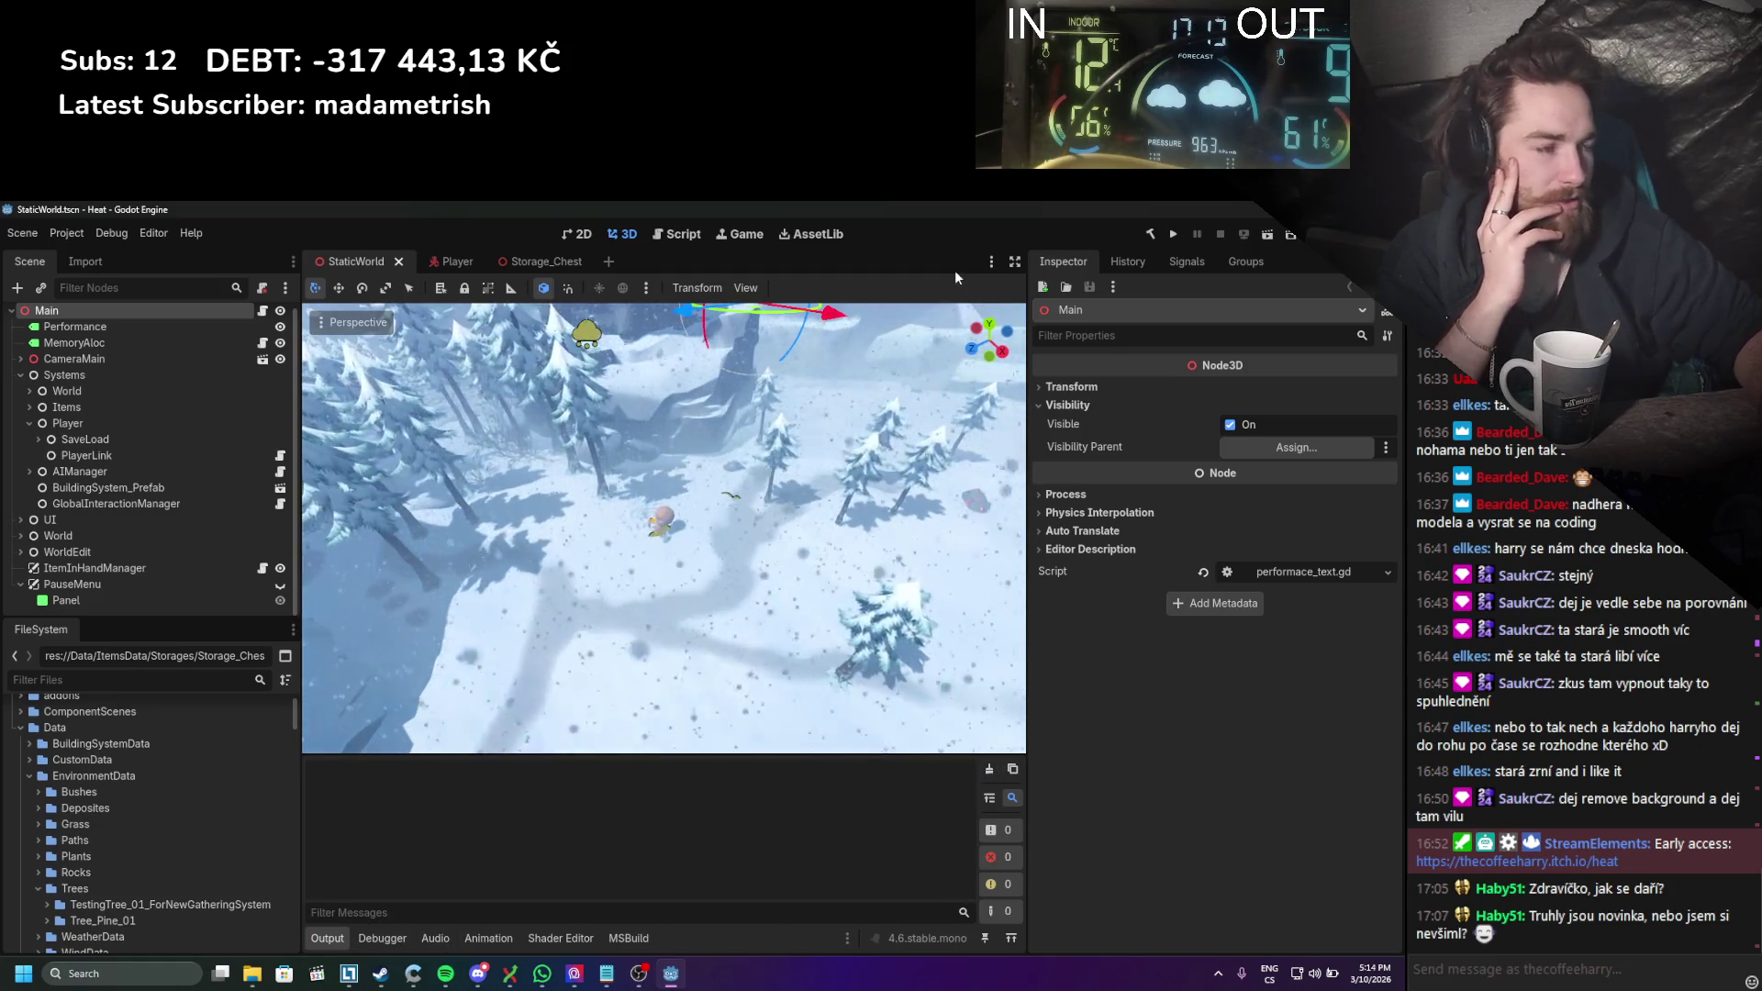
Step: Open Project Settings at Display > Window, then bring MSI Center to the front
{"action": "left_click", "coordinate": [70, 234]}
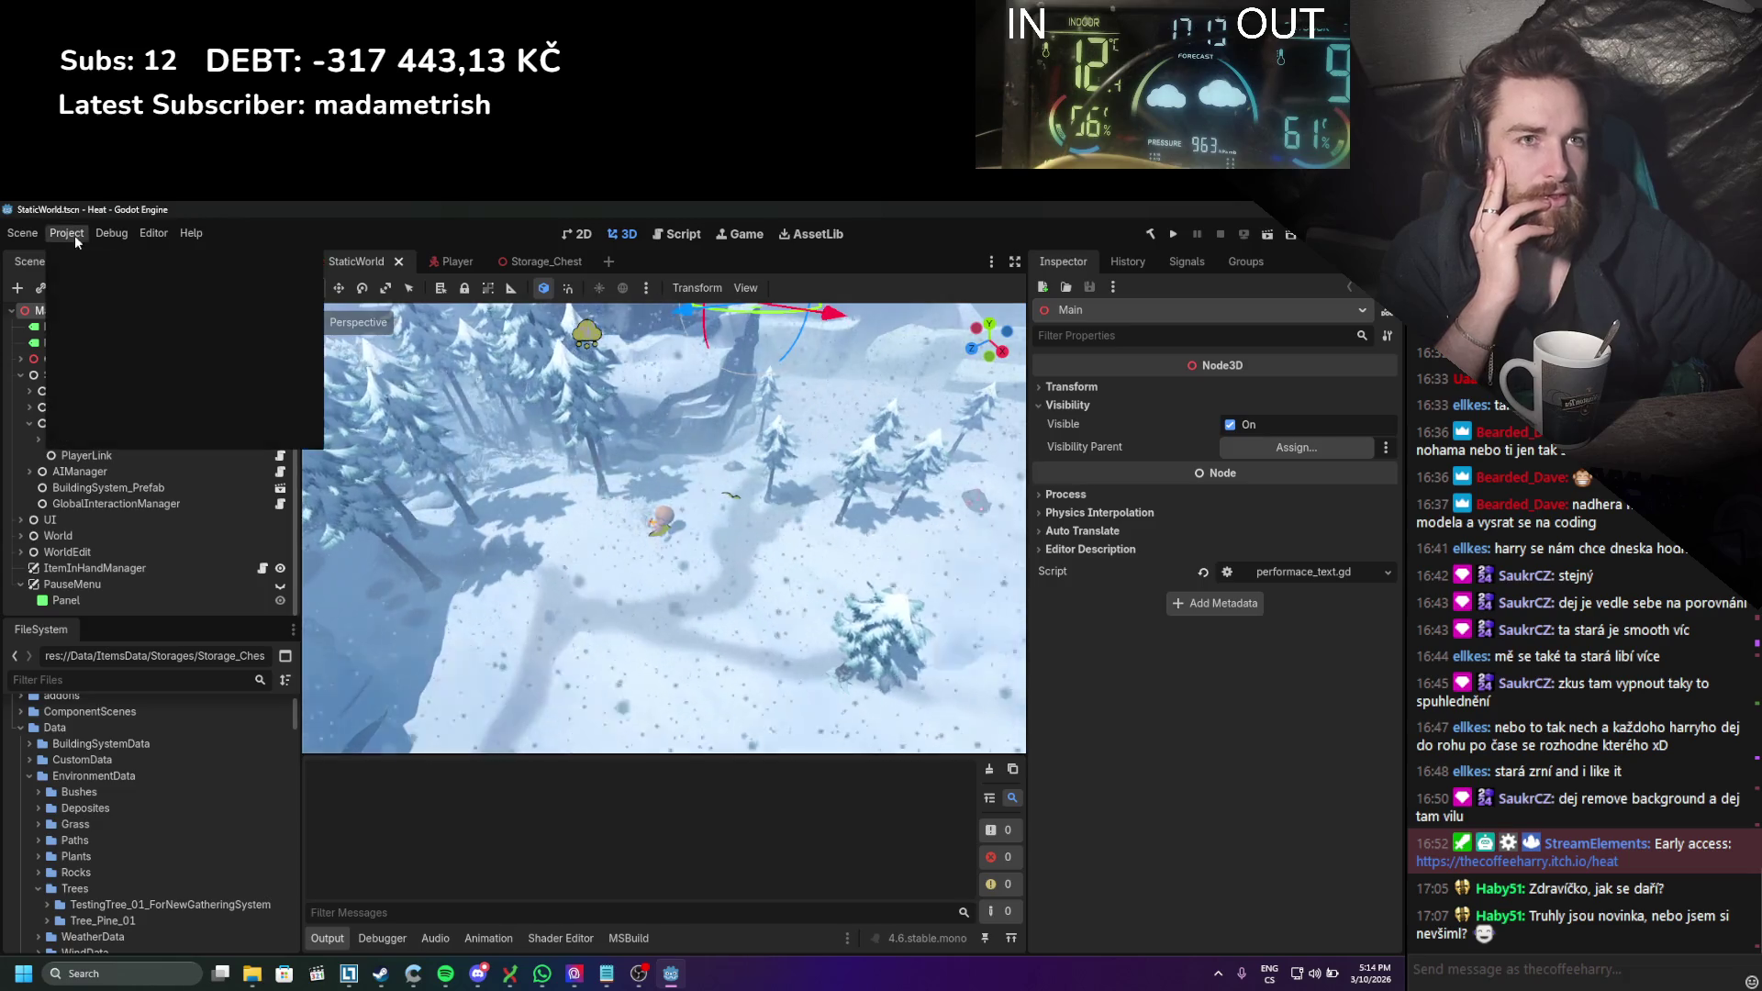
{"action": "left_click", "coordinate": [87, 253]}
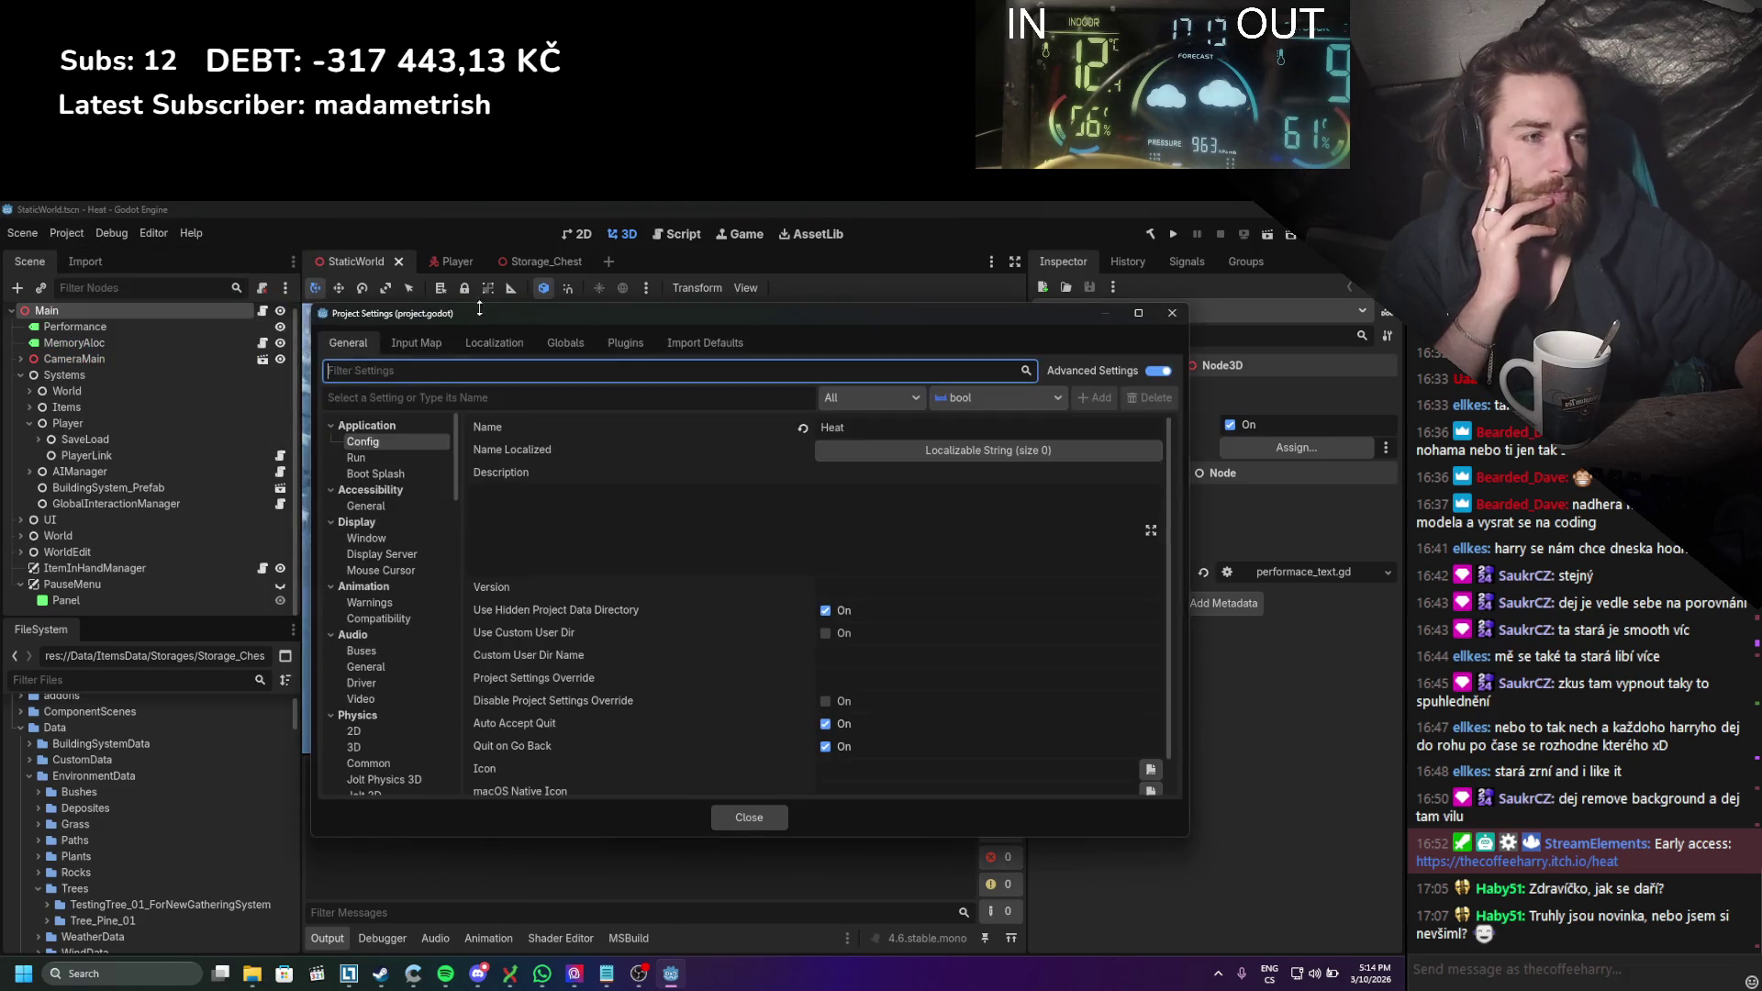
{"action": "left_click", "coordinate": [372, 537]}
{"action": "scroll", "coordinate": [697, 493], "scroll_direction": "down", "scroll_amount": 2}
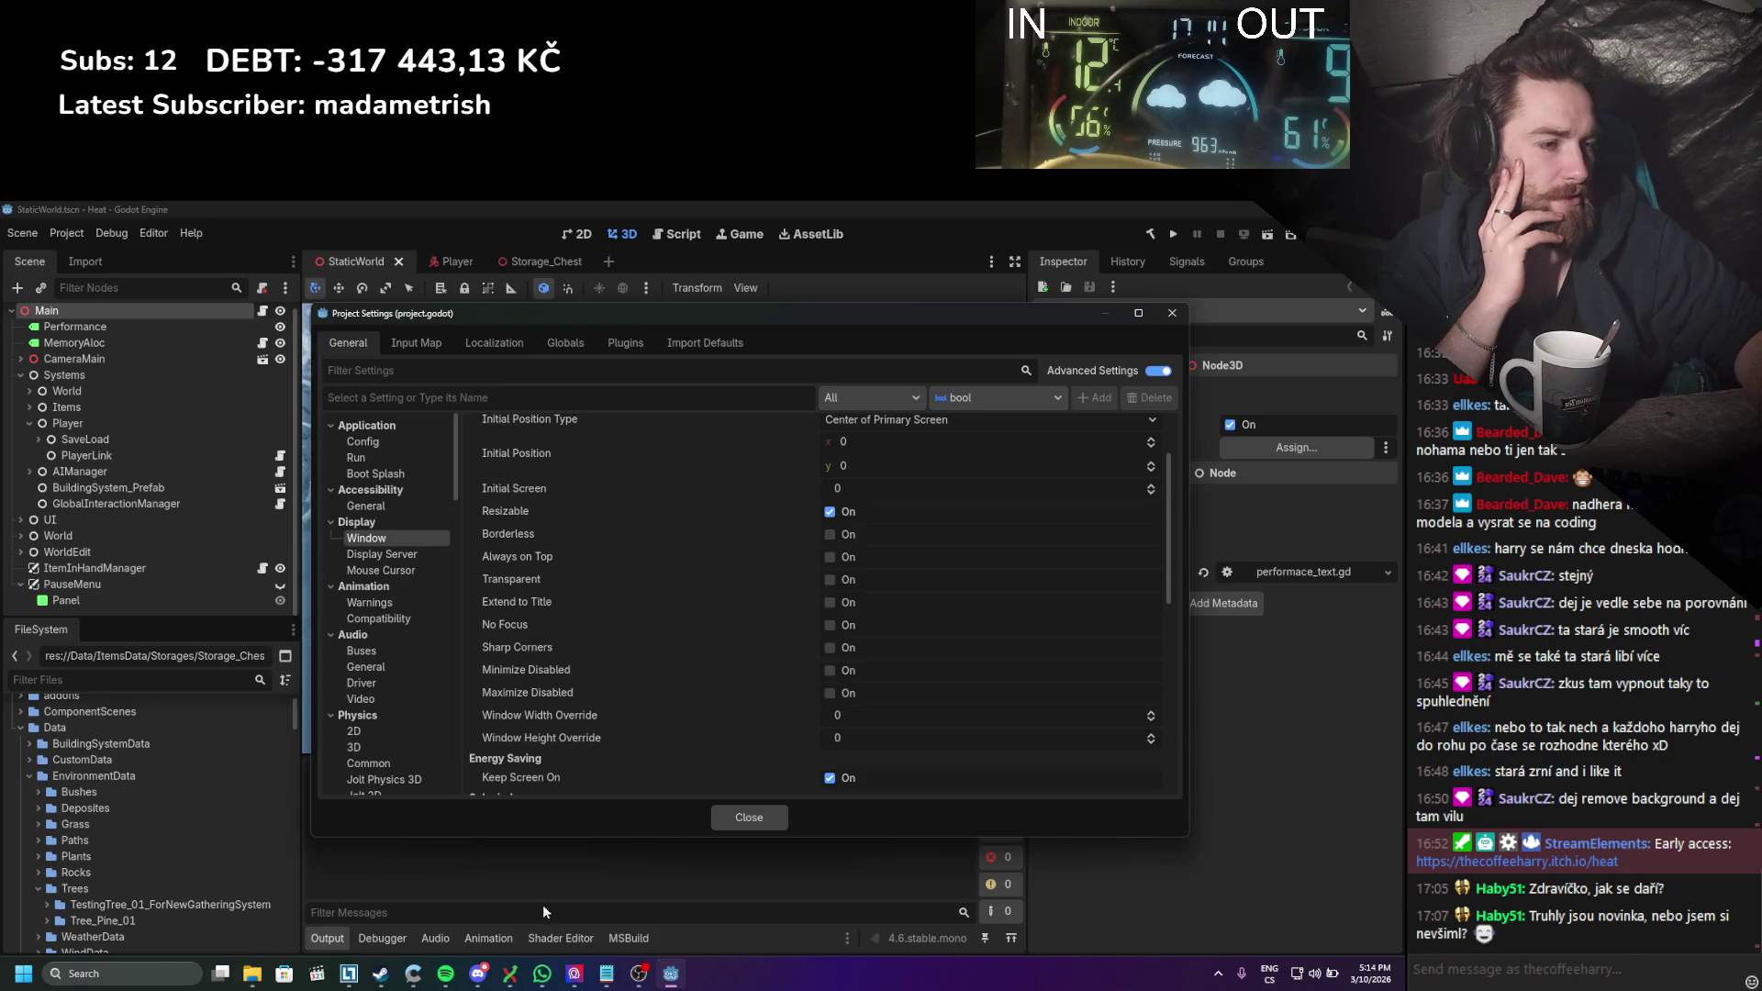
{"action": "left_click", "coordinate": [601, 978]}
{"action": "left_click", "coordinate": [574, 972]}
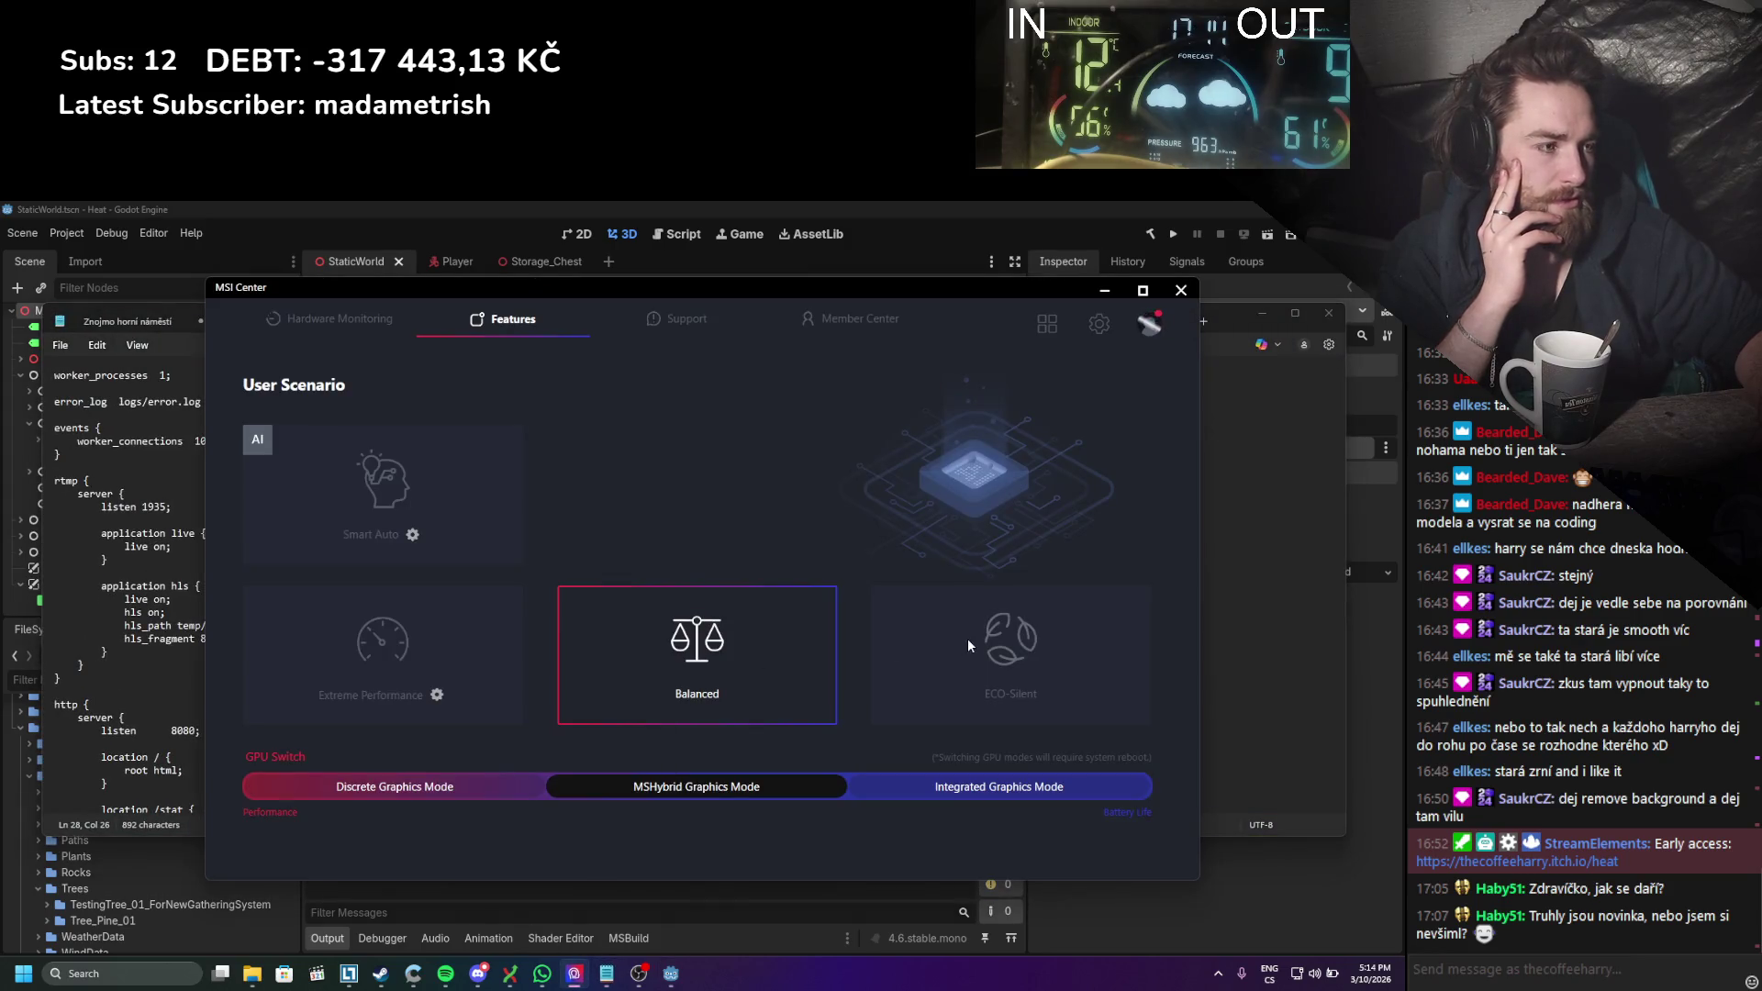
Step: Switch MSI Center to the ECO-Silent scenario, then minimise MSI Center and the Notepad nginx.conf window
{"action": "left_click", "coordinate": [967, 637]}
{"action": "left_click", "coordinate": [1104, 292]}
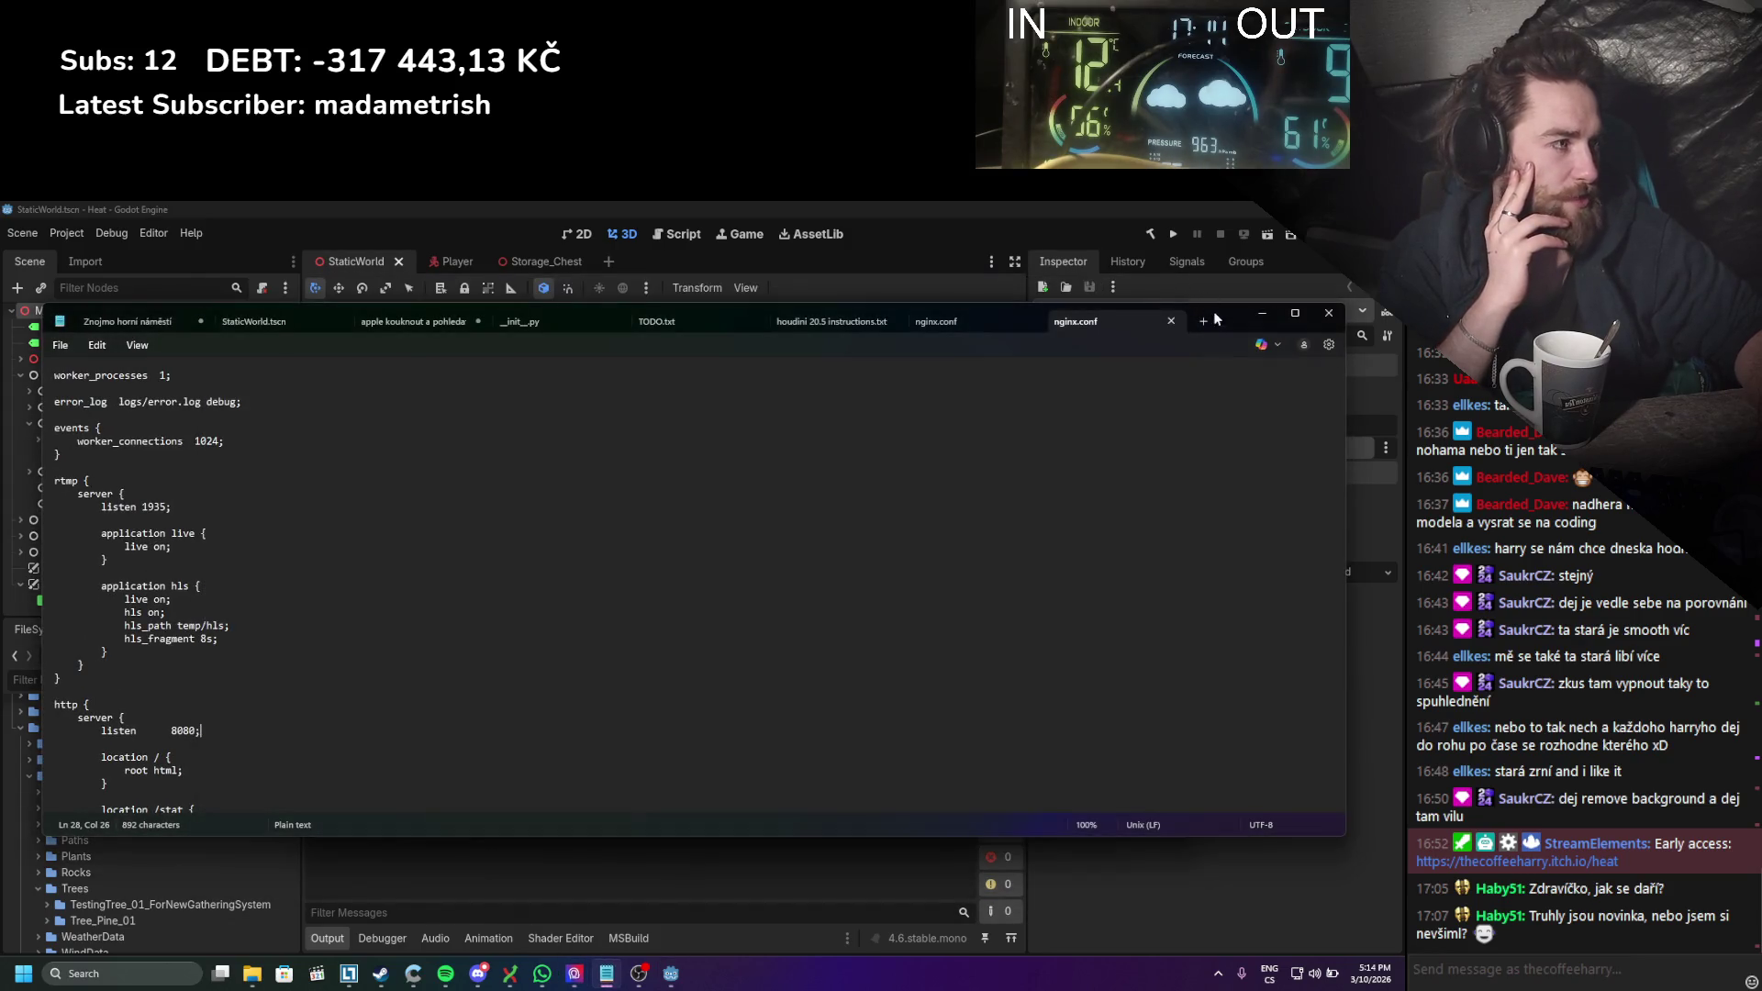
{"action": "left_click", "coordinate": [1262, 315]}
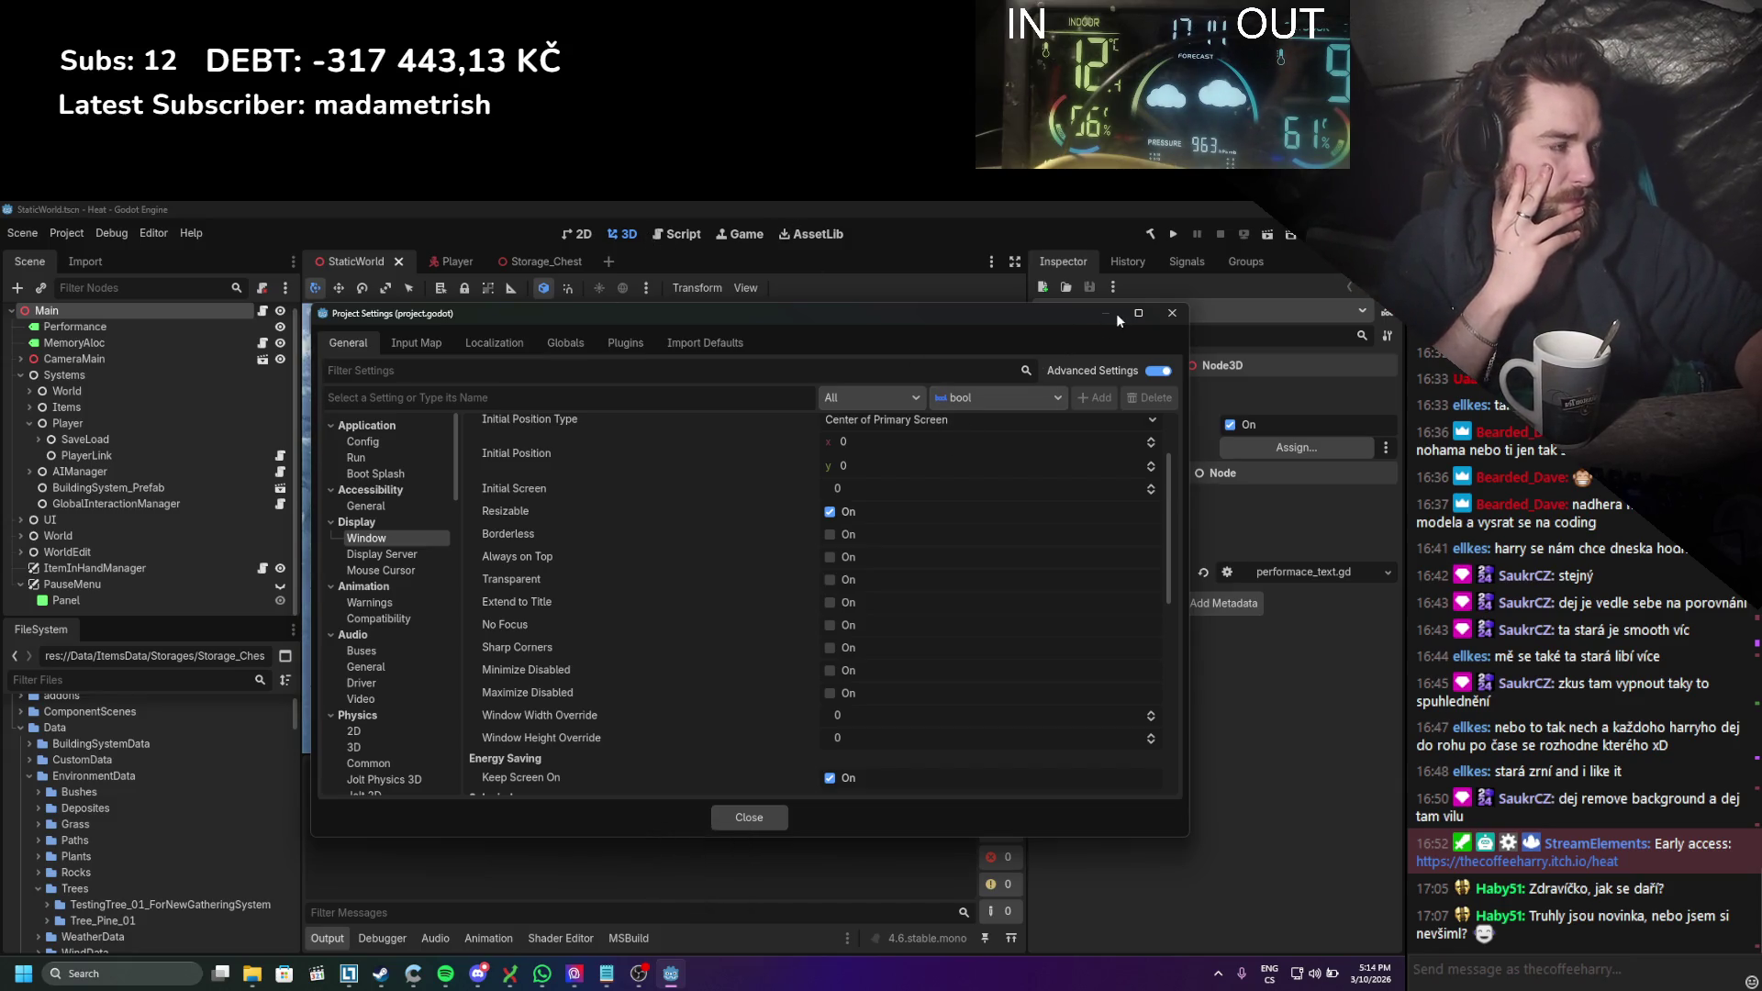
Step: Close Godot's Project Settings dialog to return to the StaticWorld snowy 3D scene
{"action": "left_click", "coordinate": [1171, 314]}
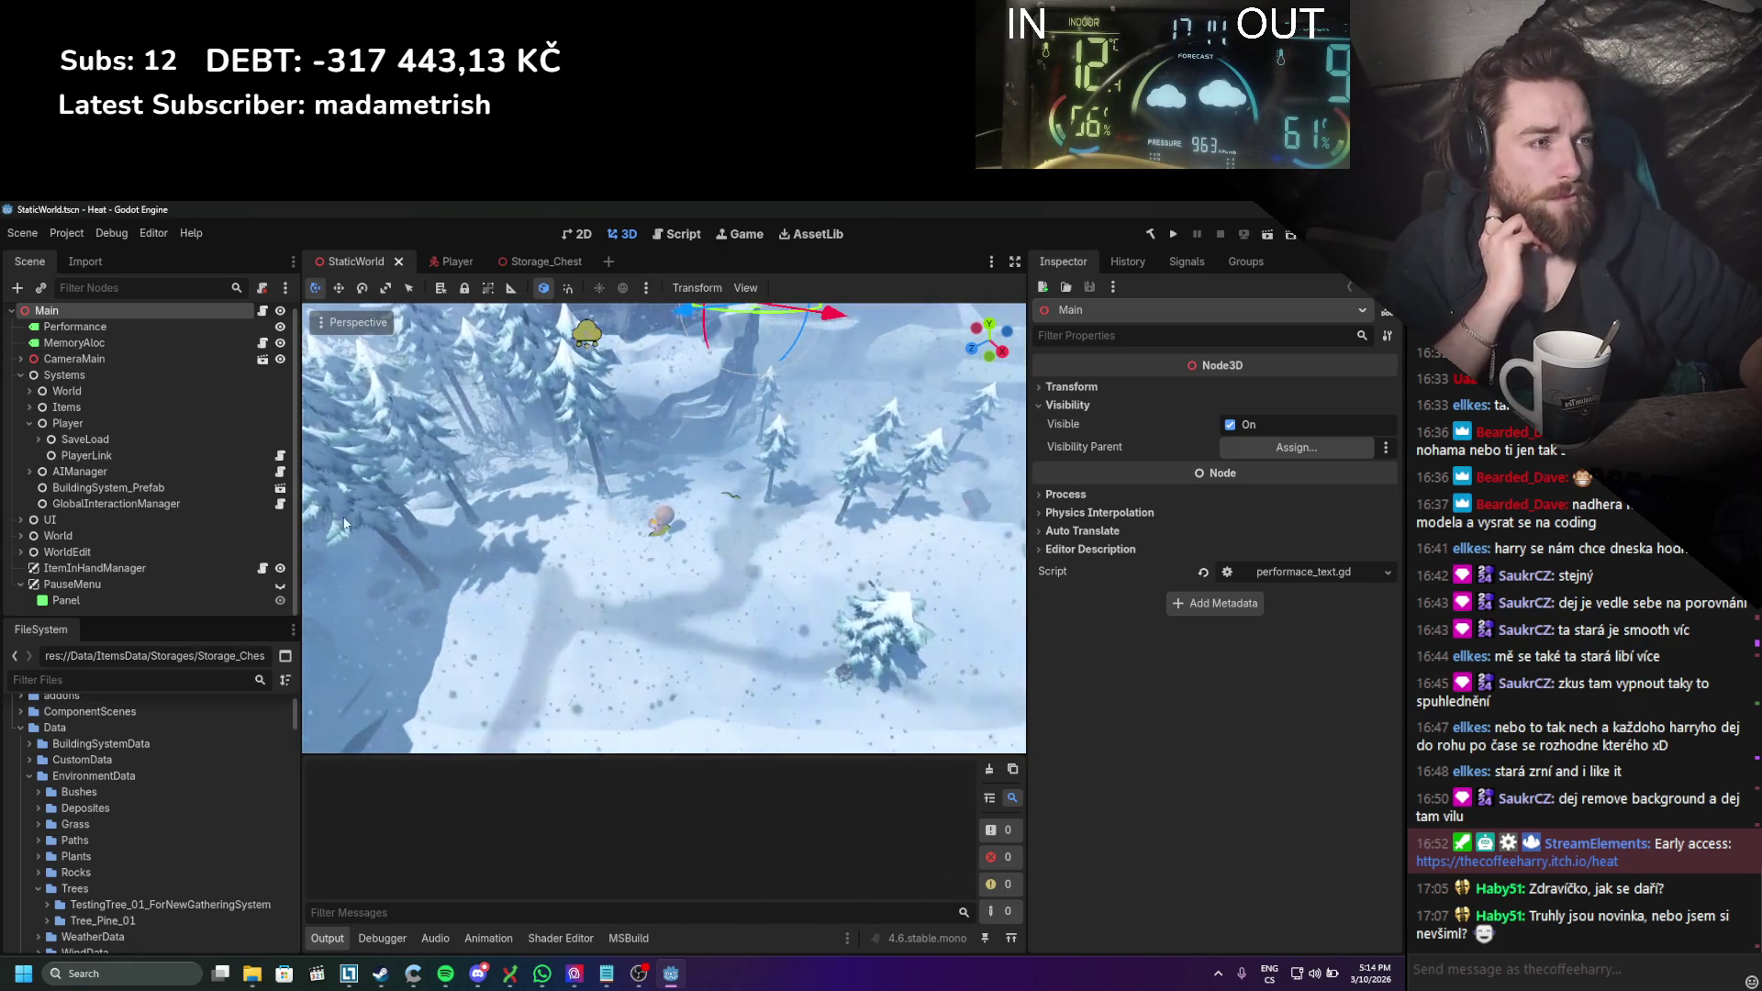
Step: Filter the FileSystem dock by 'itemsui' and select ItemsUIManager.cs
{"action": "scroll", "coordinate": [437, 556], "scroll_direction": "down", "scroll_amount": 3}
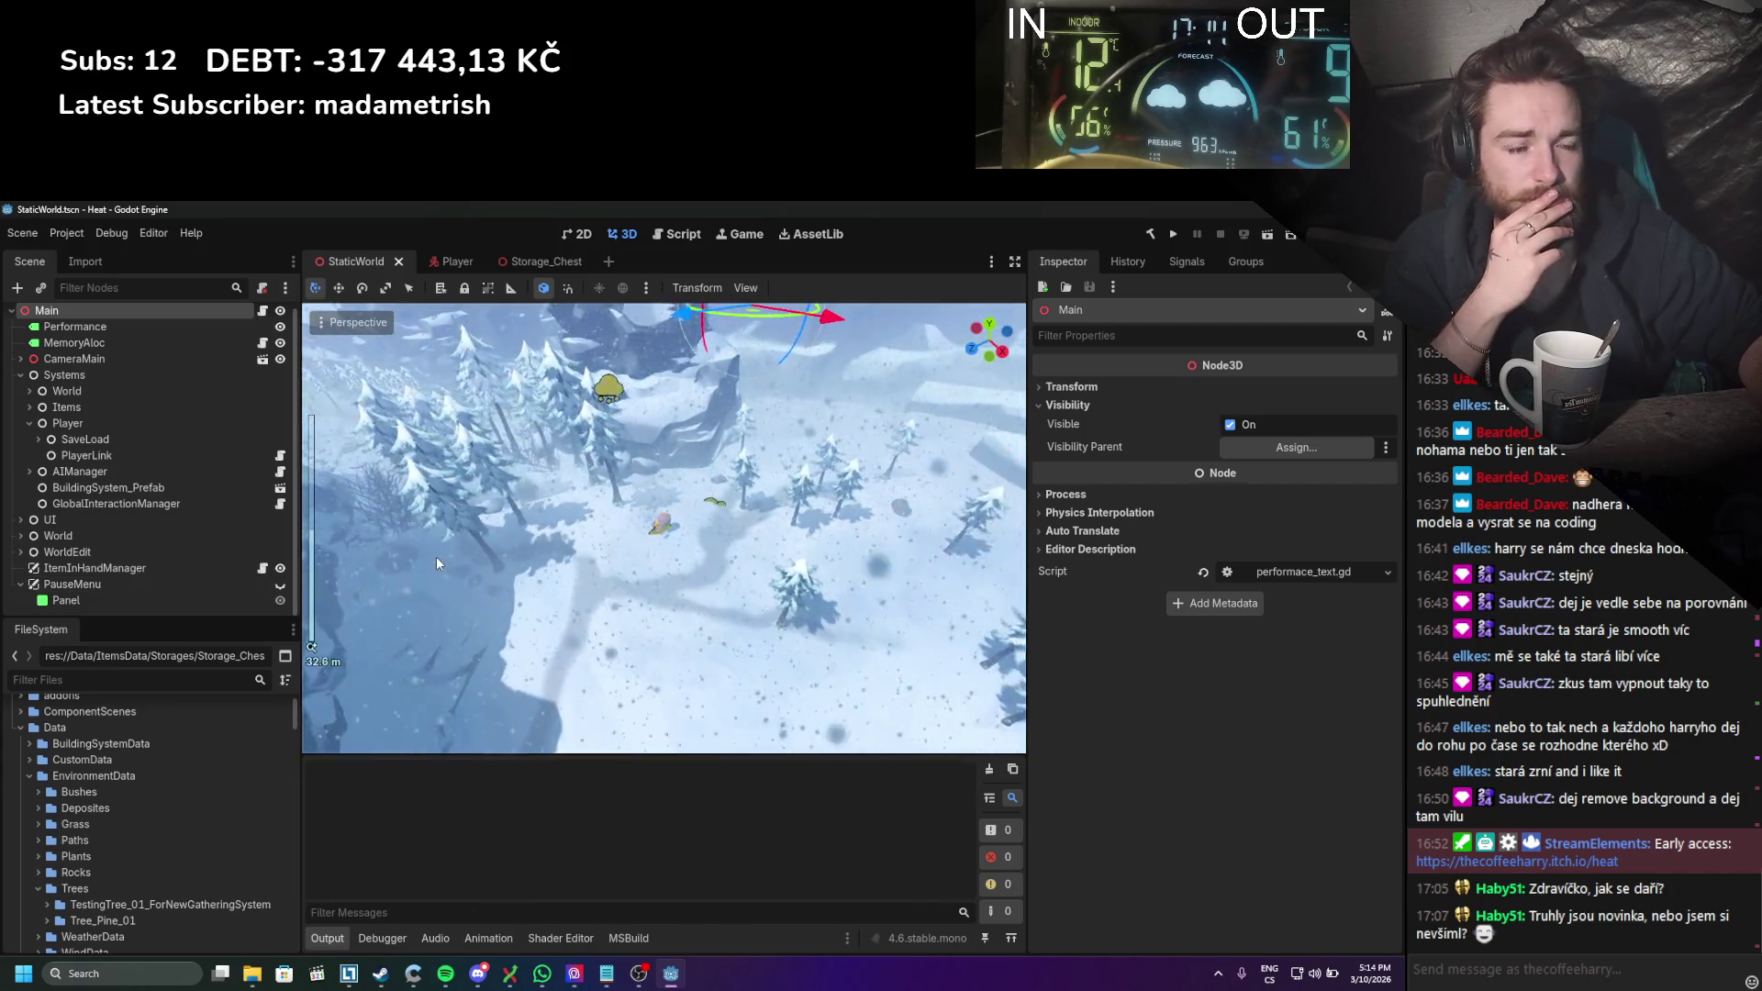
{"action": "scroll", "coordinate": [437, 556], "scroll_direction": "up", "scroll_amount": 3}
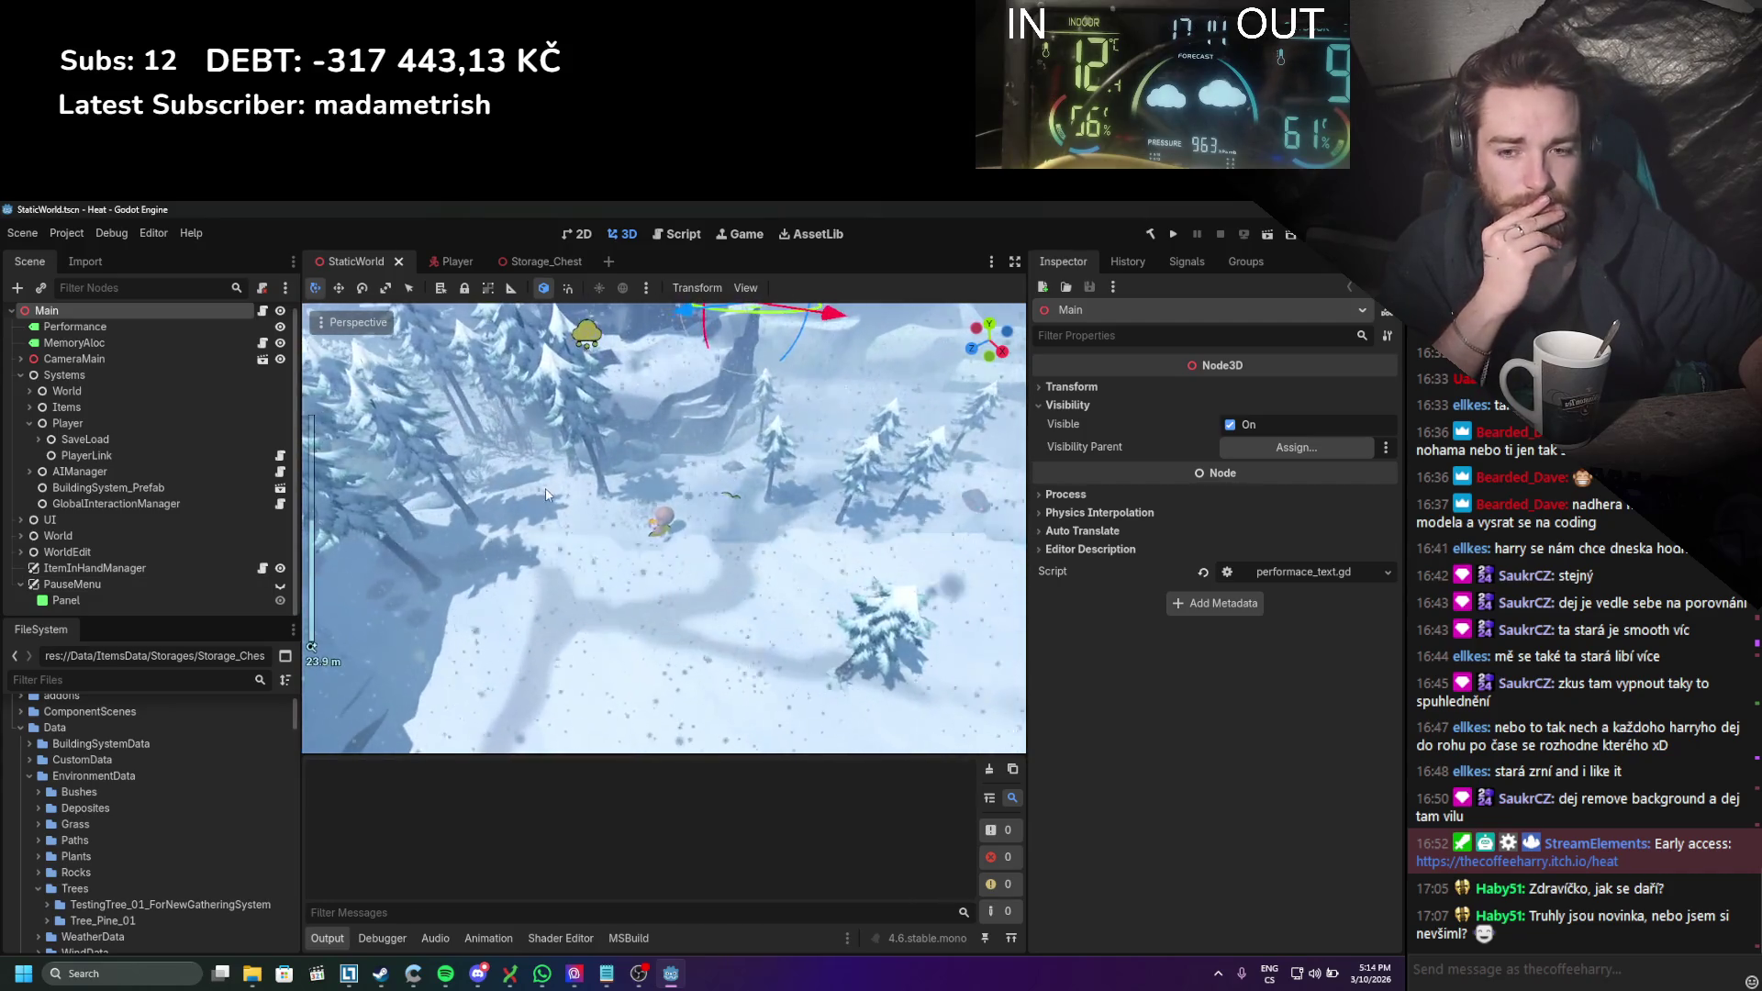
{"action": "left_click", "coordinate": [208, 679]}
{"action": "type", "text": "itemsui"}
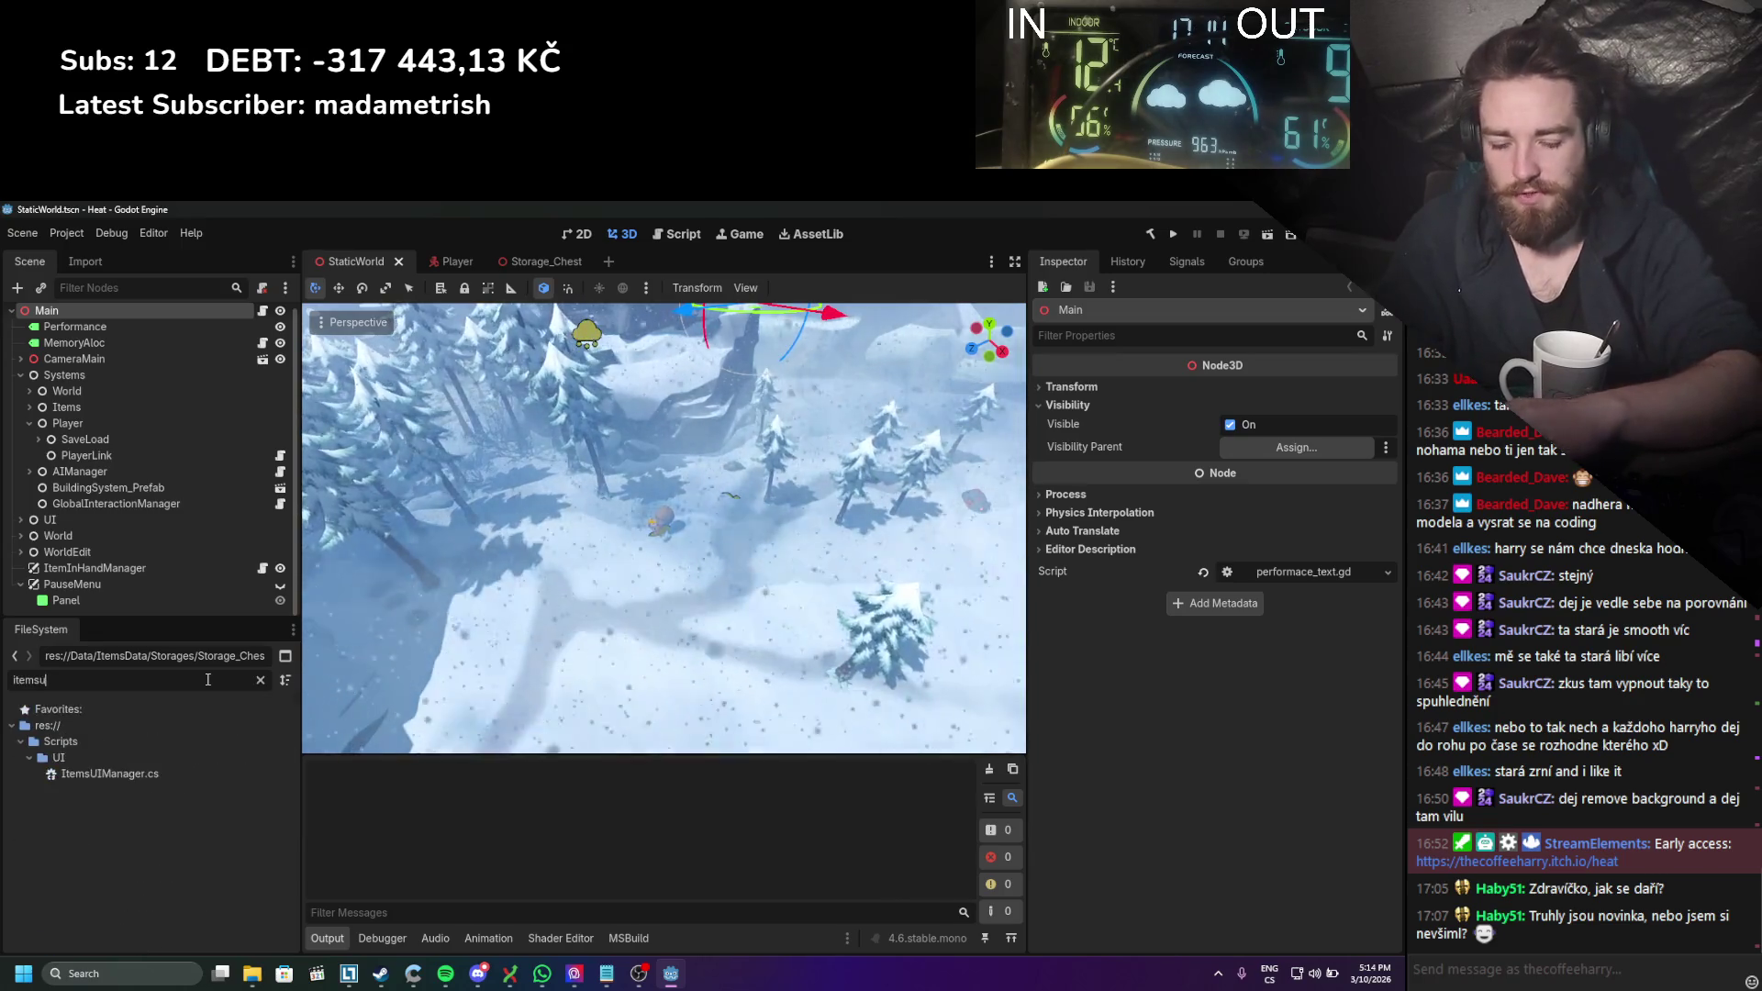
{"action": "left_click", "coordinate": [138, 775]}
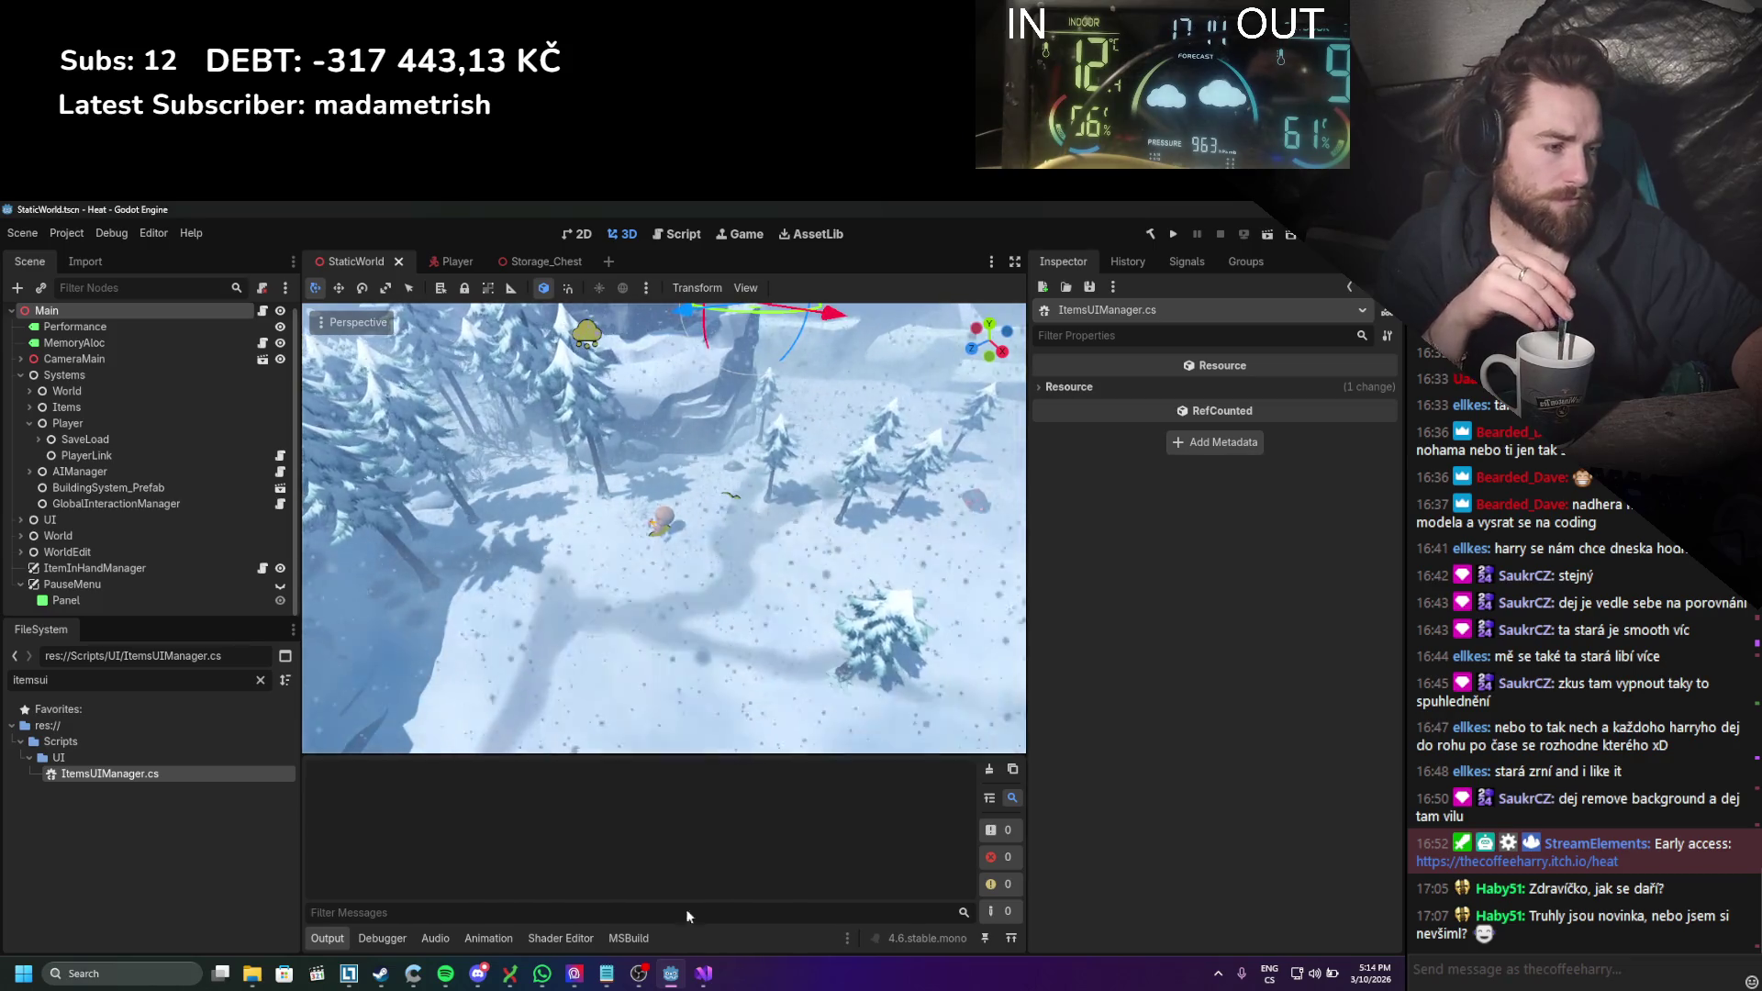
{"action": "left_click", "coordinate": [702, 973]}
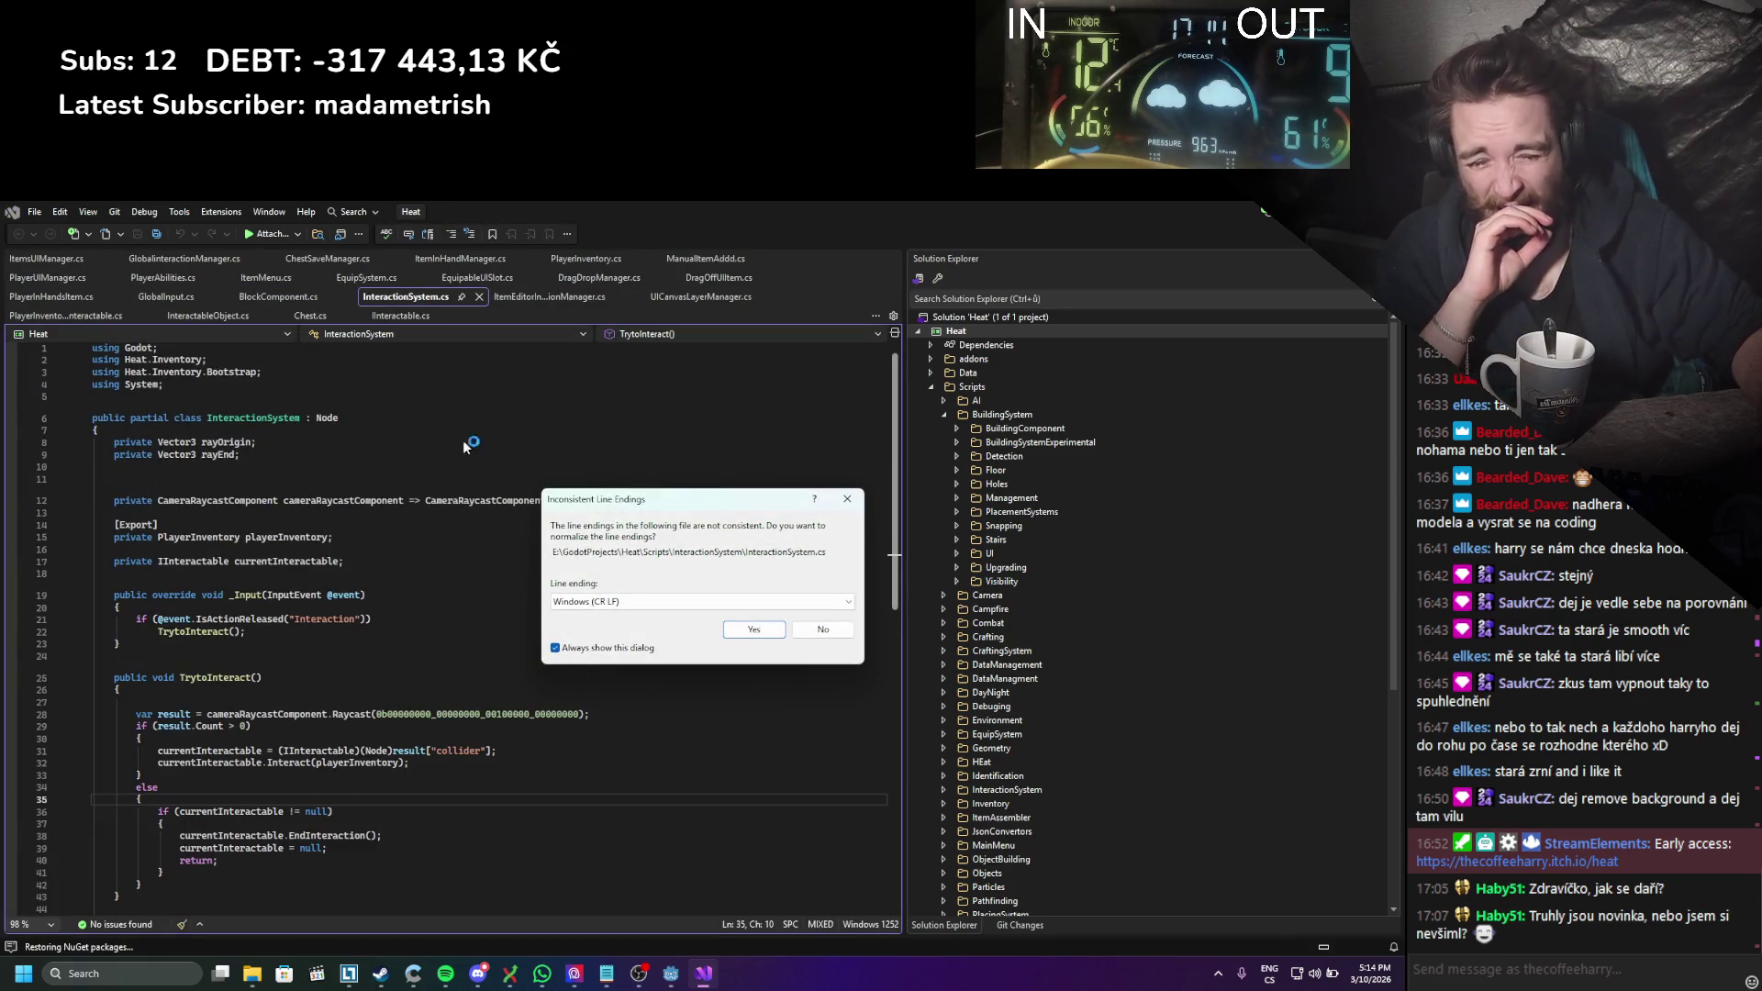
Step: Normalise InteractionSystem.cs line endings to Windows CRLF and place the cursor below the fields
{"action": "left_click", "coordinate": [762, 631]}
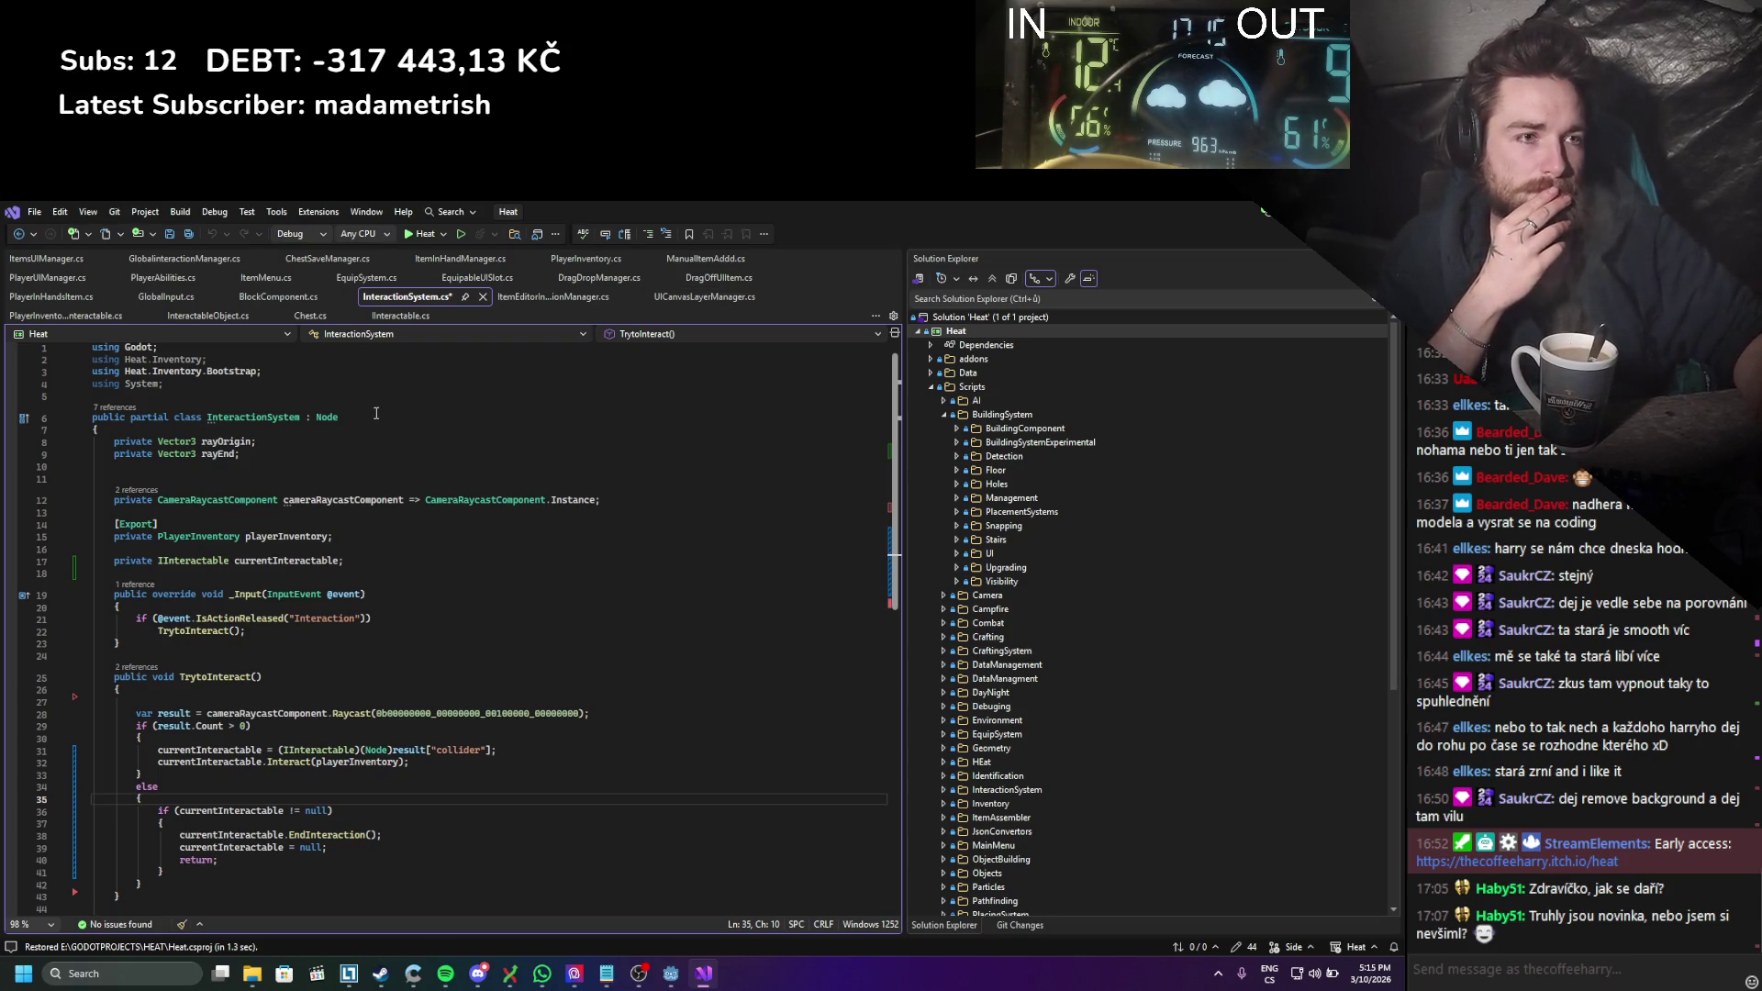
{"action": "scroll", "coordinate": [375, 413], "scroll_direction": "down", "scroll_amount": 1}
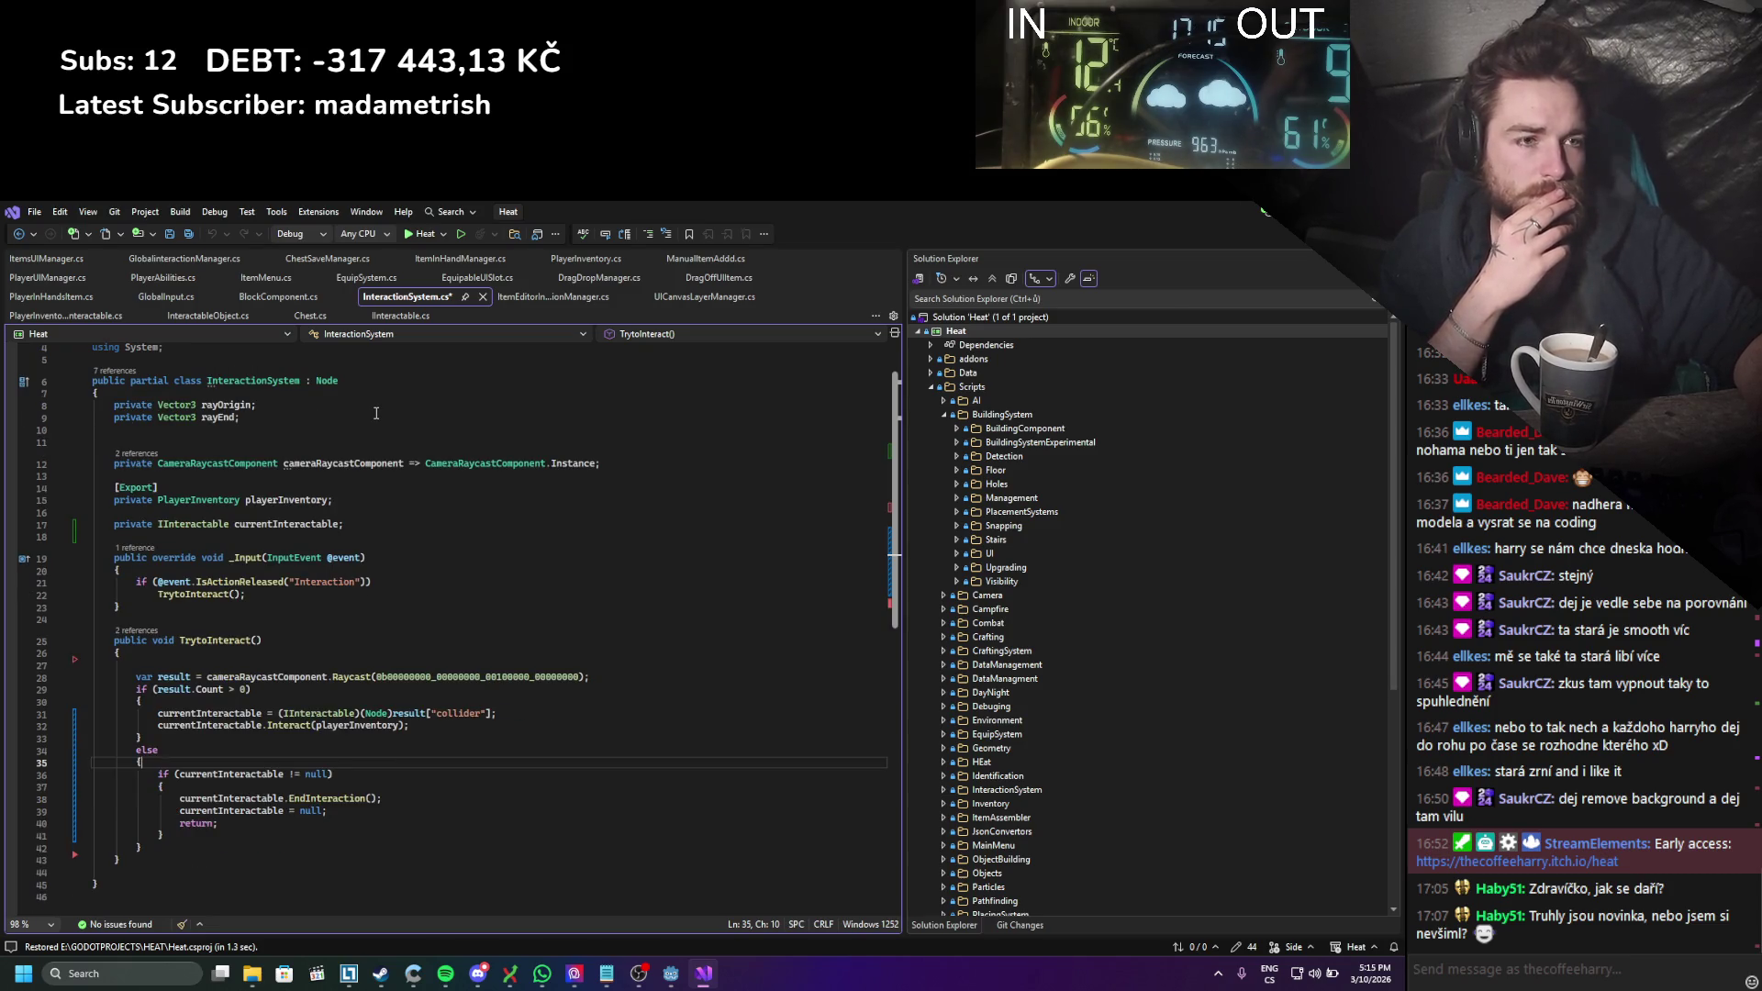
{"action": "left_click", "coordinate": [395, 456]}
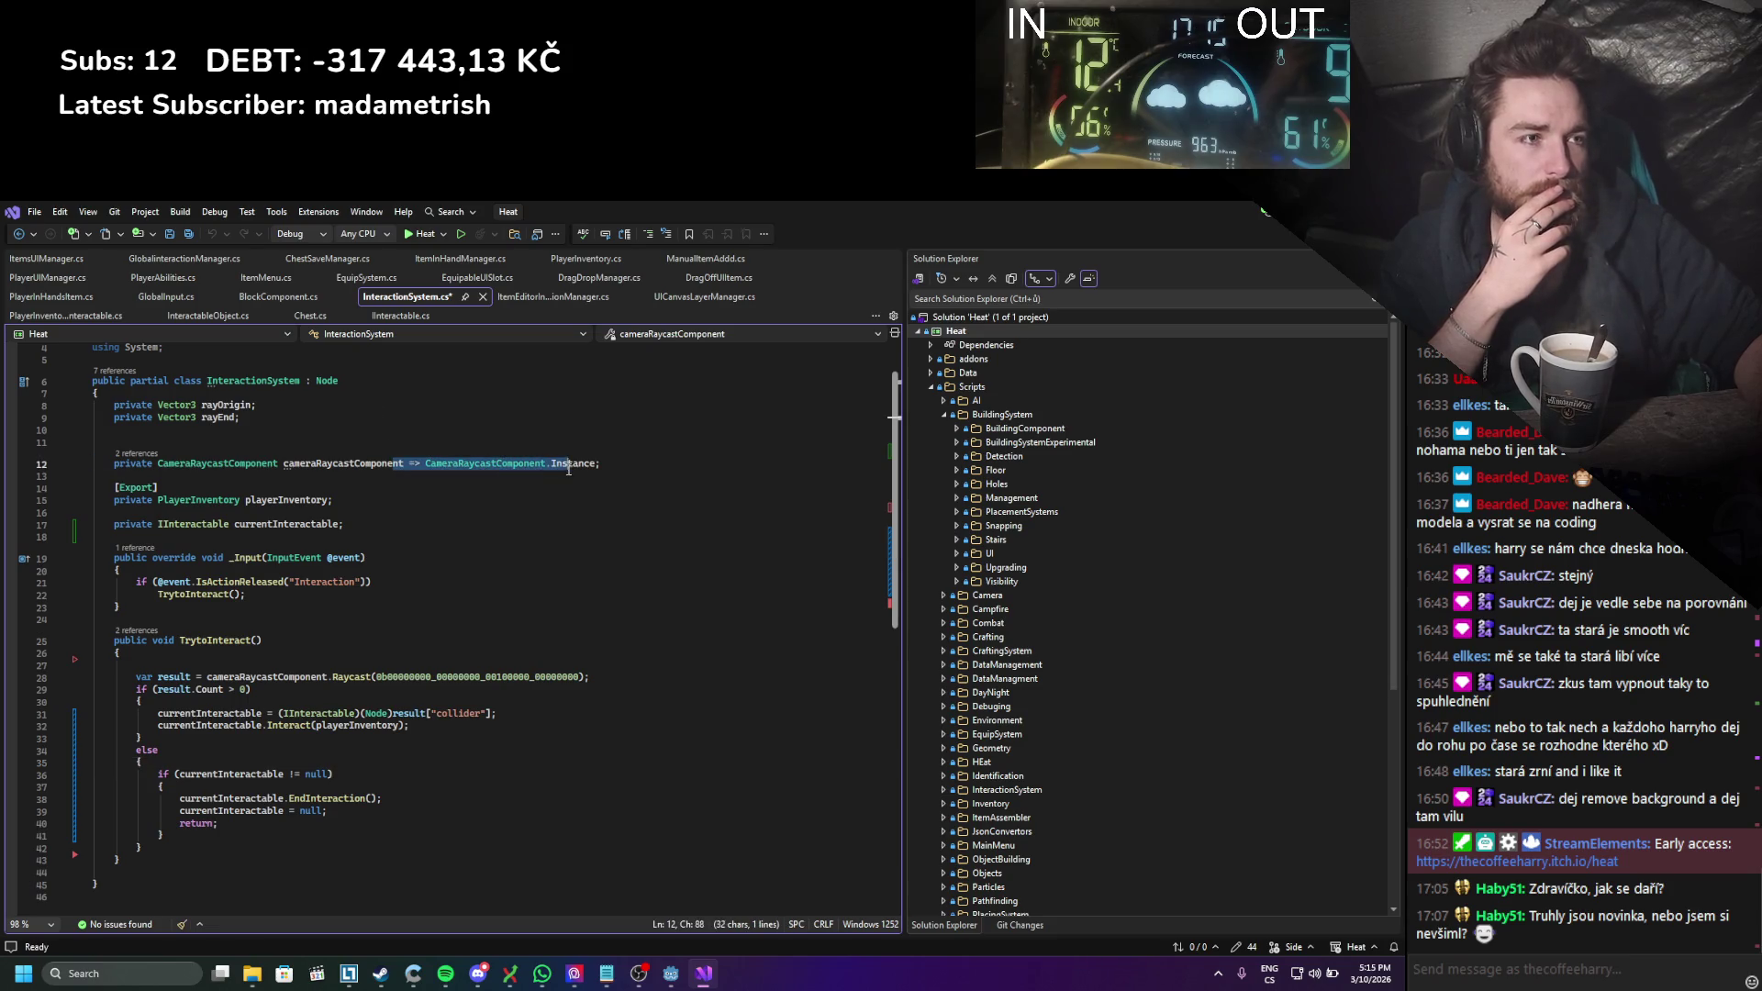
{"action": "left_click", "coordinate": [360, 520]}
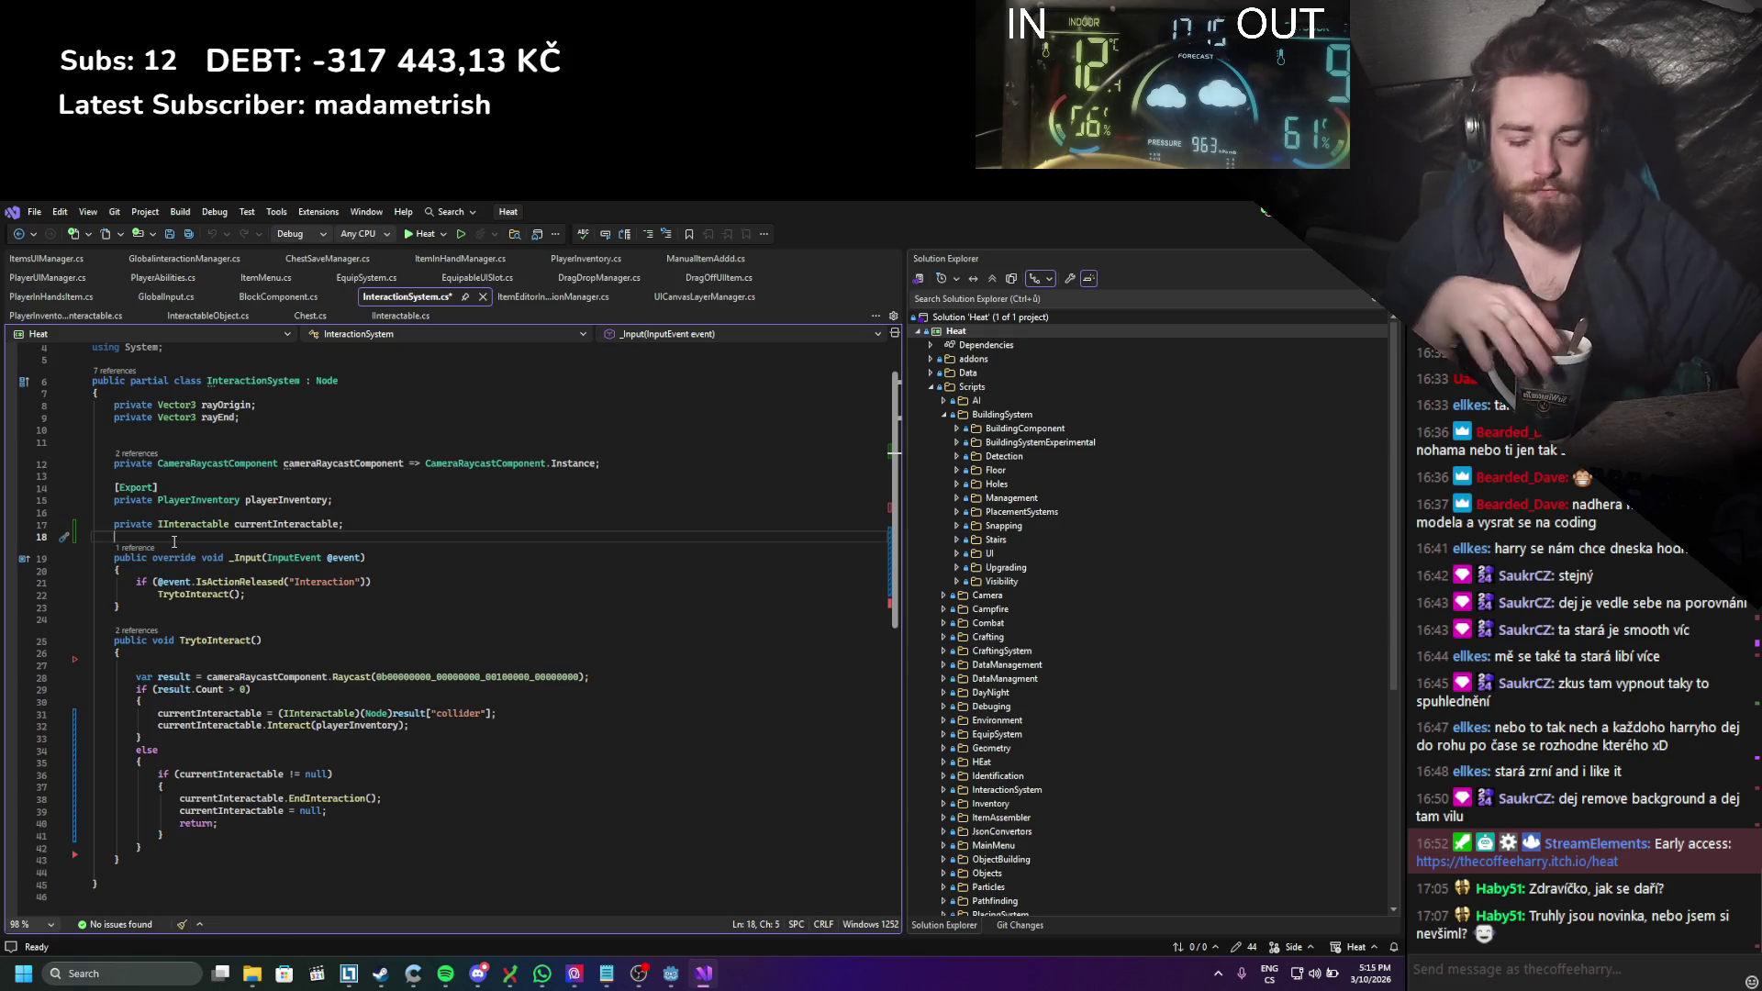
Step: Add a _Ready override containing the pasted camera raycast initialiser and save the script
{"action": "key", "text": "Return"}
{"action": "type", "text": "override"}
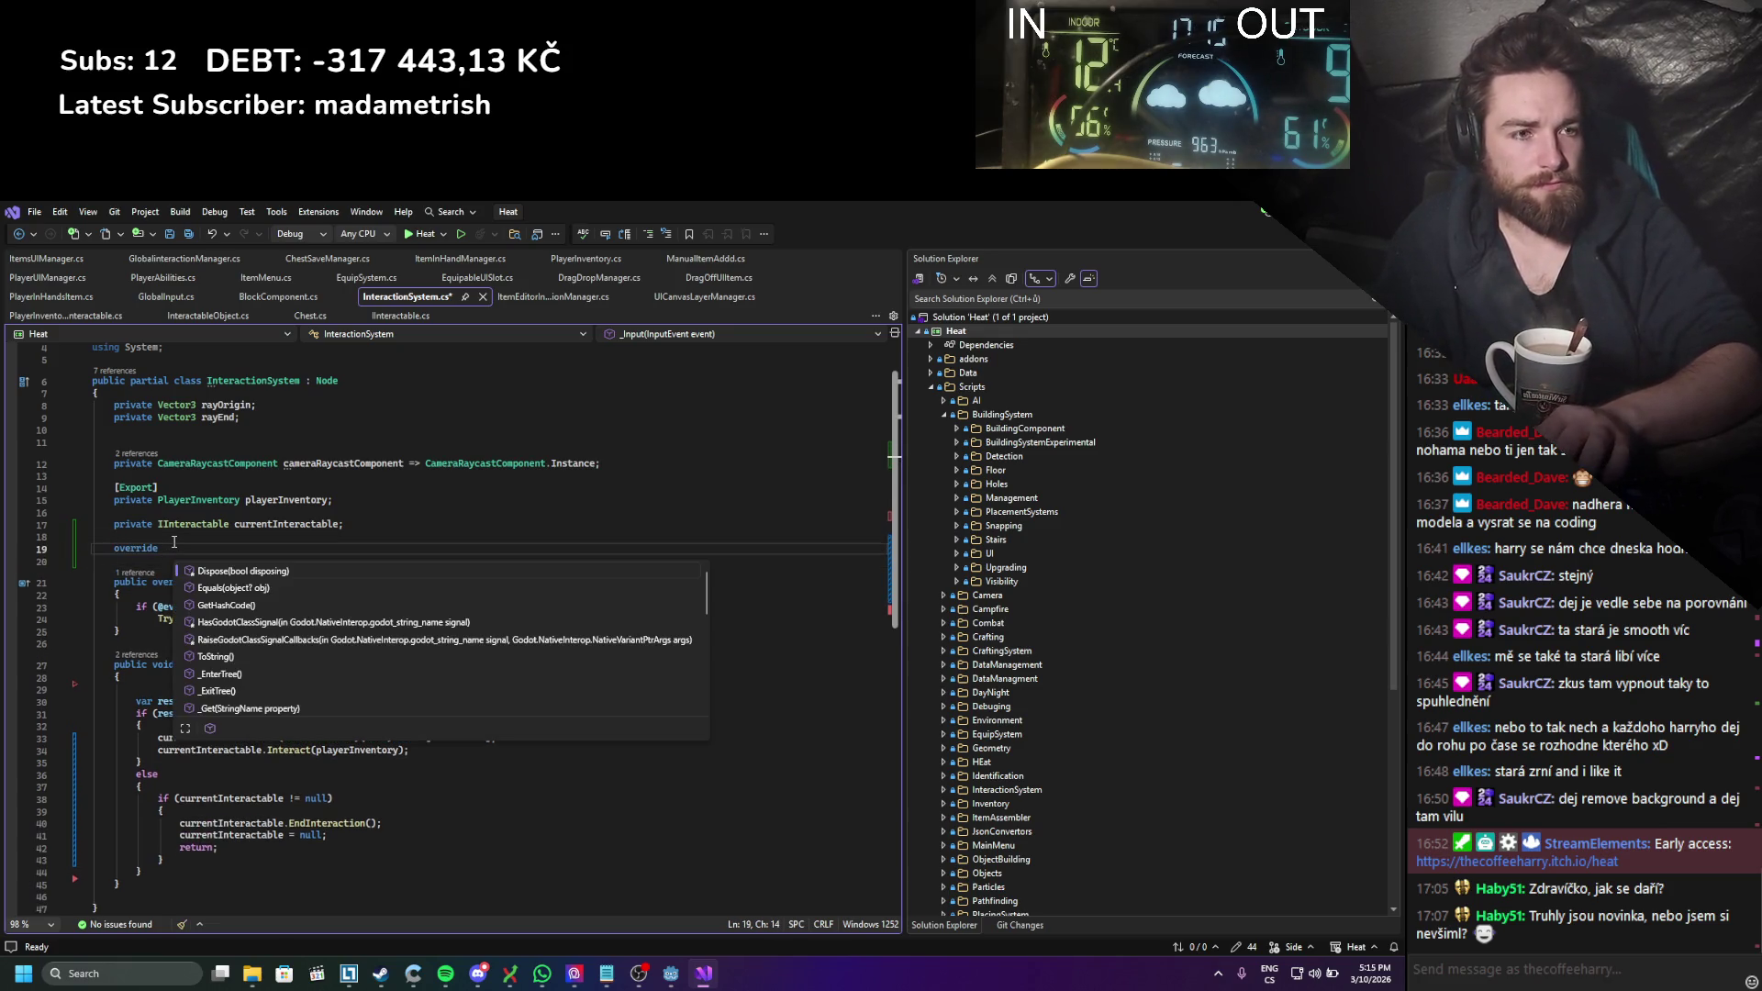
{"action": "type", "text": "Rea"}
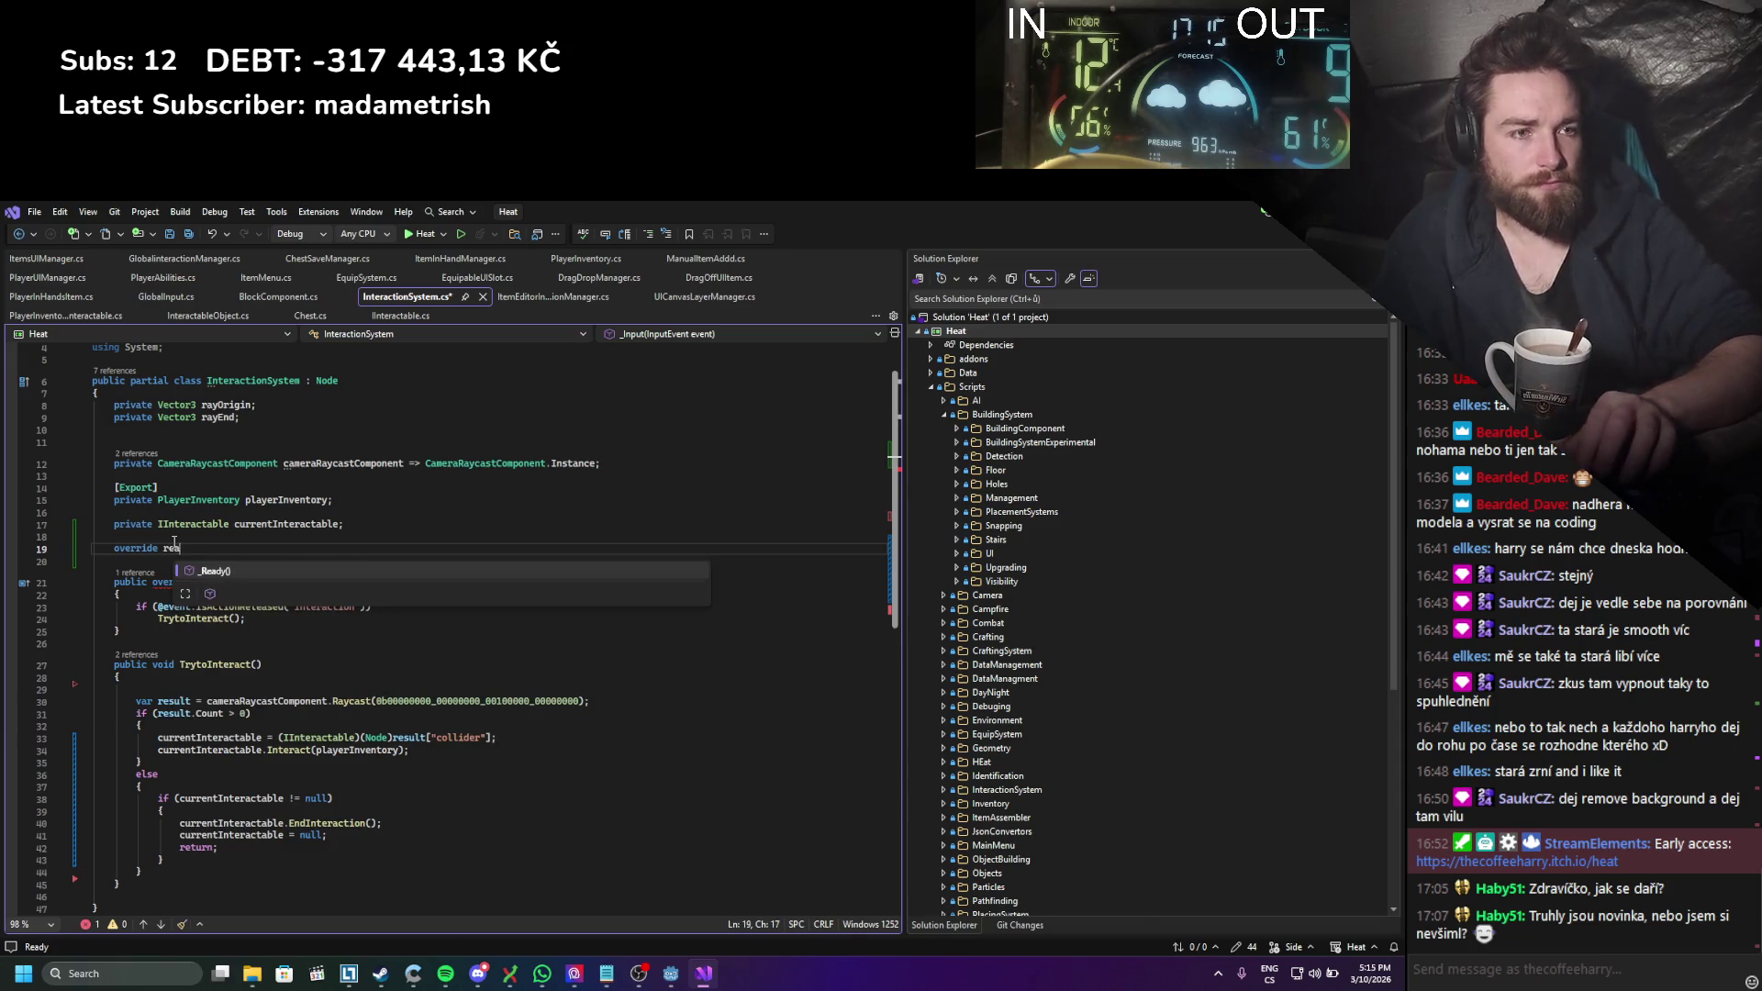
{"action": "key", "text": "Tab"}
{"action": "mouse_move", "coordinate": [628, 459]}
{"action": "left_mouse_down"}
{"action": "mouse_move", "coordinate": [281, 463]}
{"action": "mouse_move", "coordinate": [395, 463]}
{"action": "left_mouse_up"}
{"action": "left_click_drag", "start_coordinate": [211, 581], "coordinate": [136, 581]}
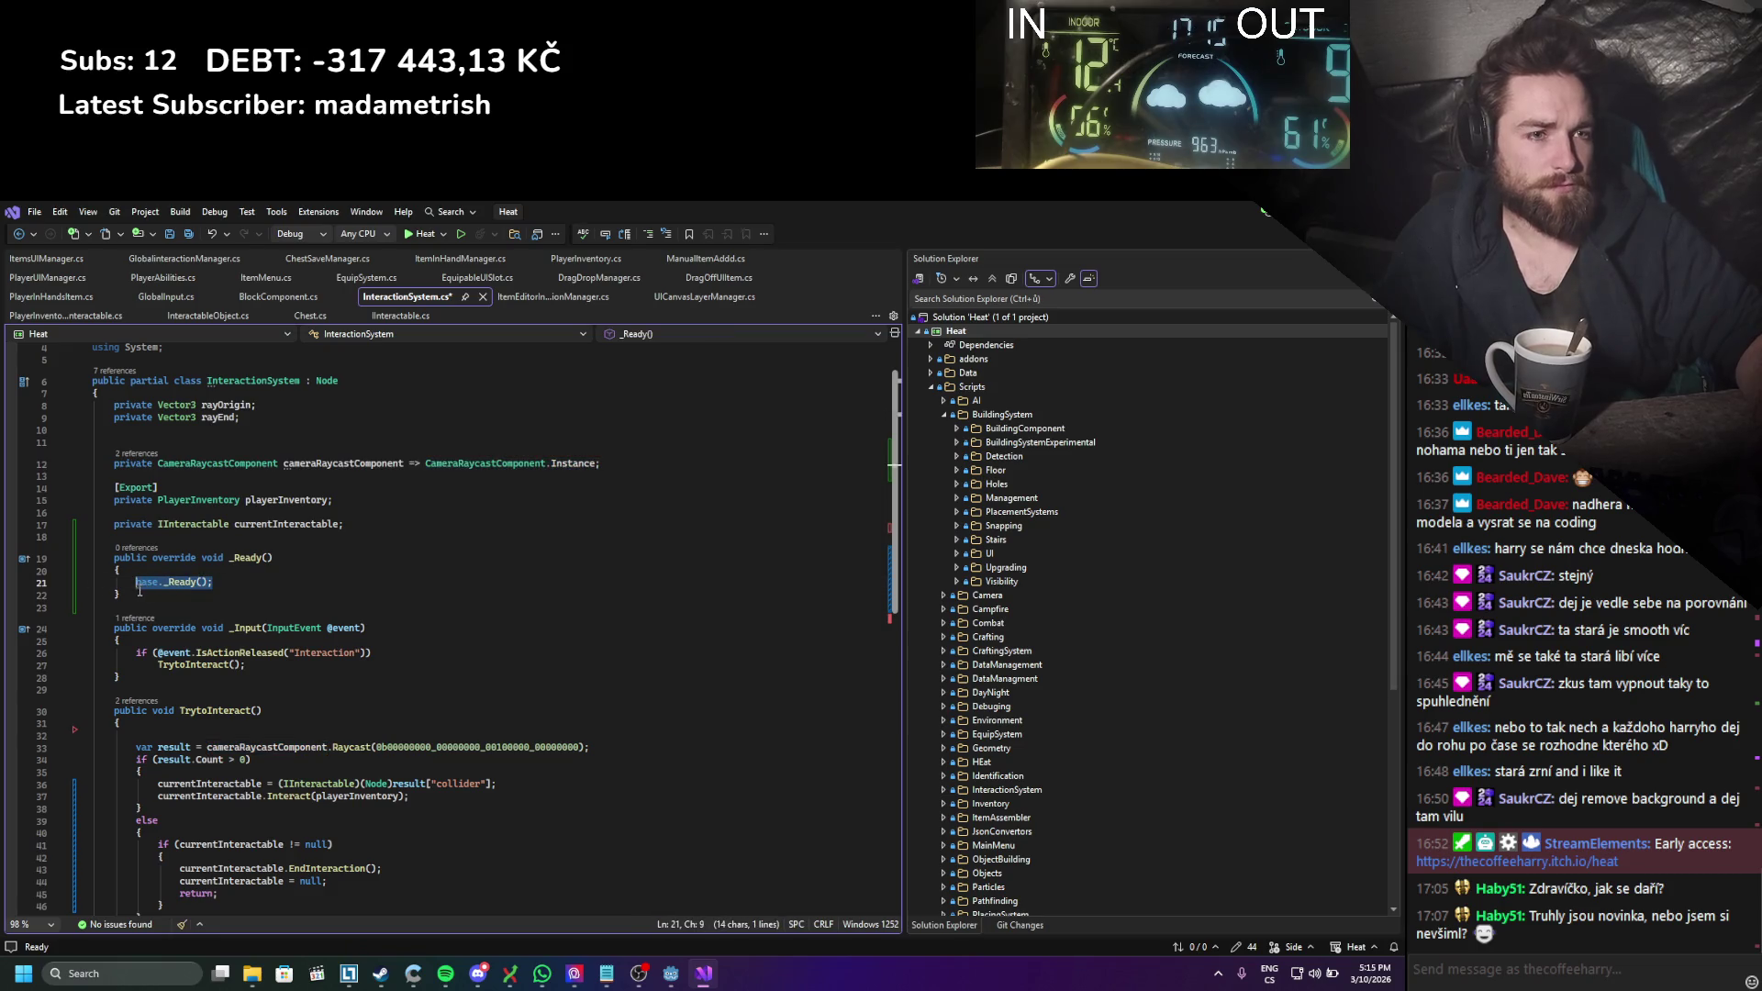
{"action": "type", "text": "cameraRaycastComponent => CameraRaycastComponent.Instance;"}
{"action": "key", "text": "ctrl+s"}
Step: Remove the initialiser from the line-12 field and make line 21 a plain assignment
{"action": "left_click_drag", "start_coordinate": [599, 463], "coordinate": [444, 469]}
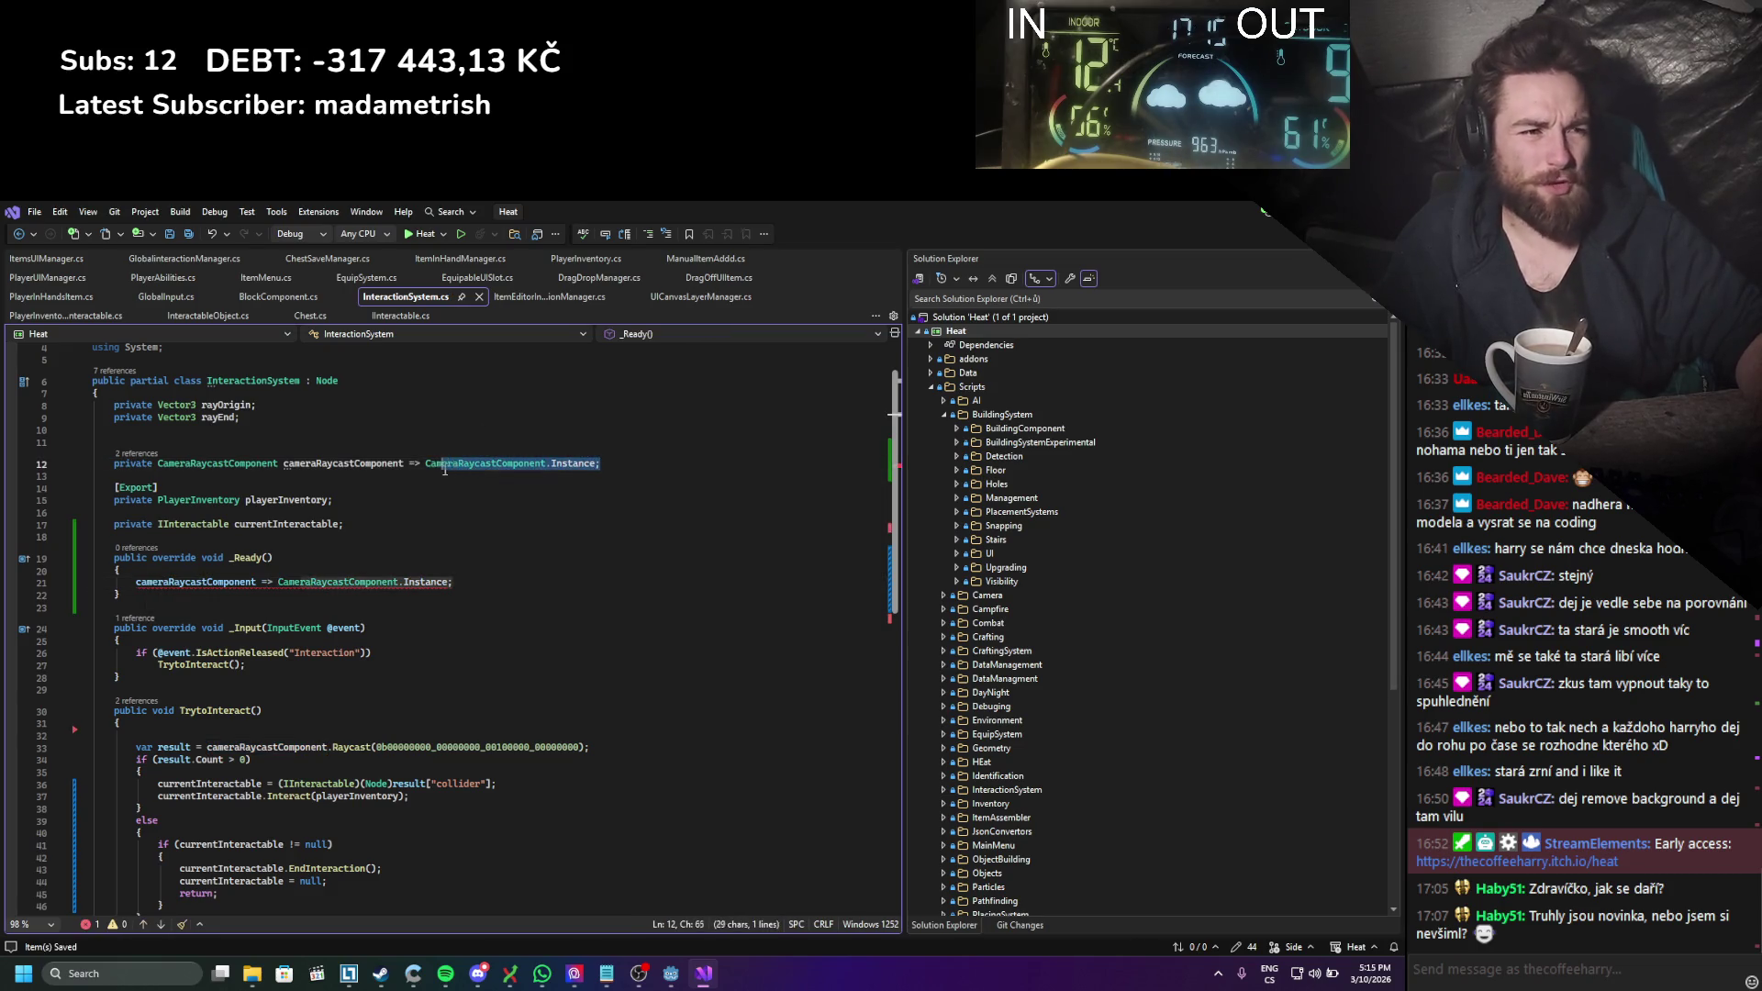
{"action": "type", "text": ";"}
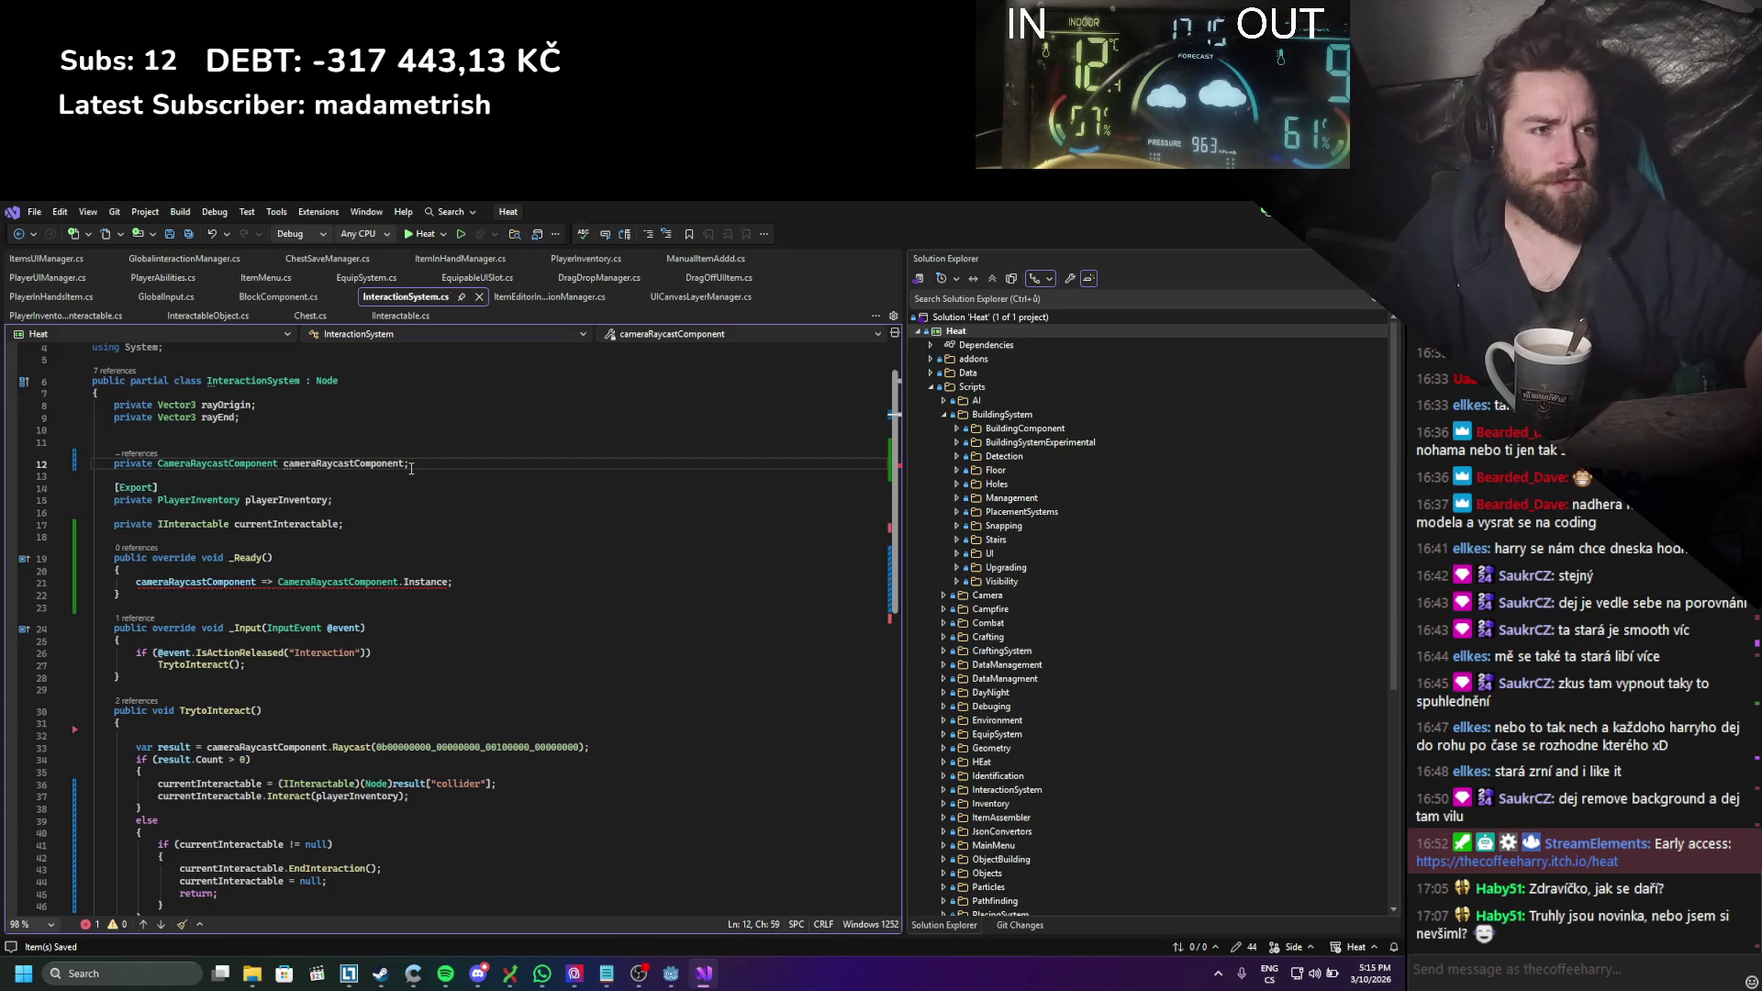
{"action": "left_click", "coordinate": [479, 580]}
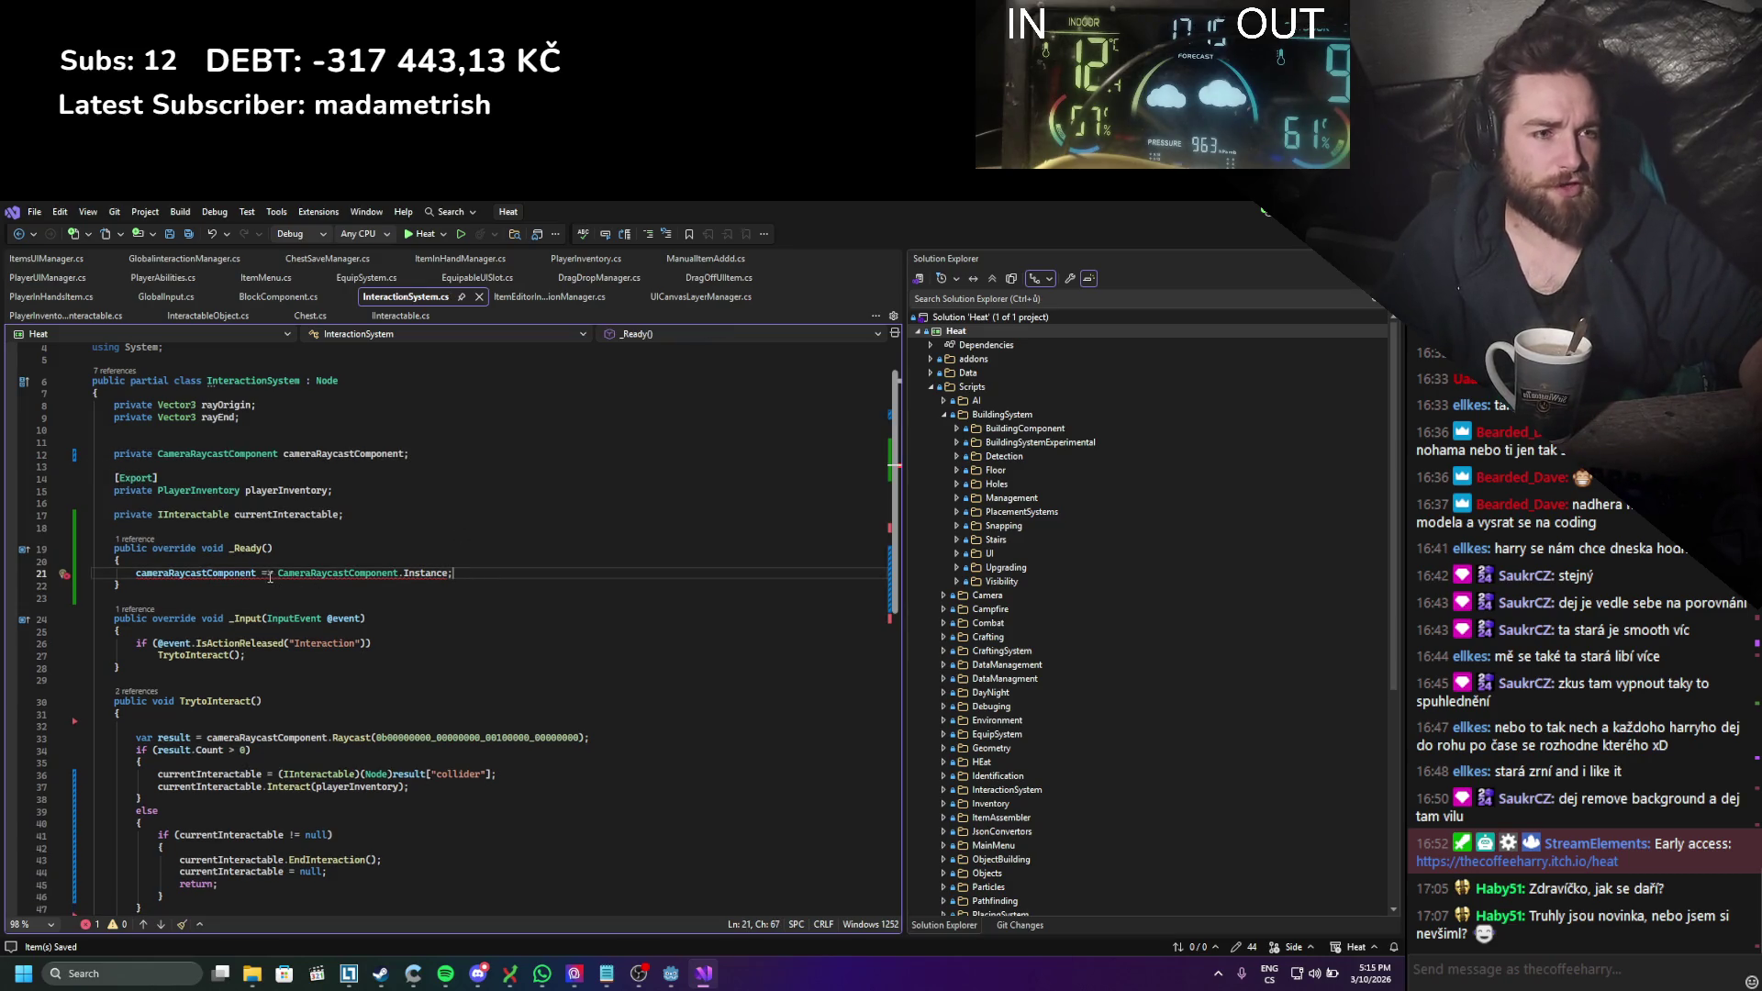
{"action": "key", "text": "BackSpace"}
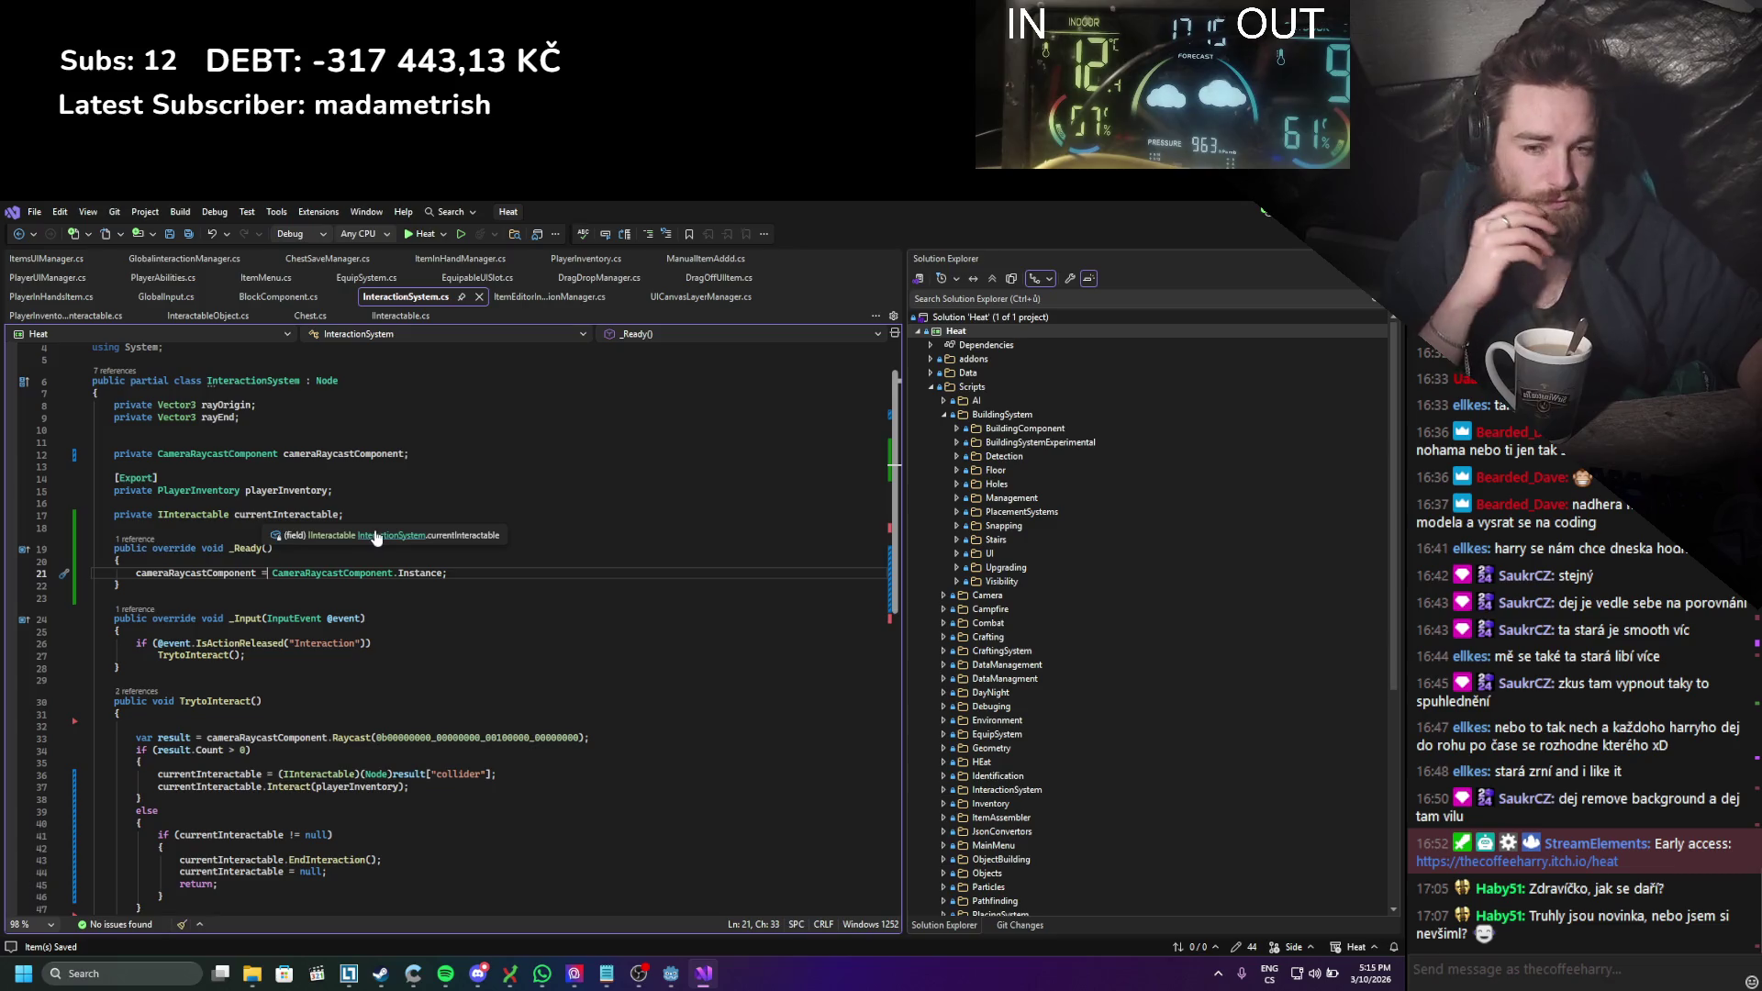
Step: Review the interaction-released check in _Input and launch a build-and-run in Godot
{"action": "scroll", "coordinate": [375, 538], "scroll_direction": "down", "scroll_amount": 4}
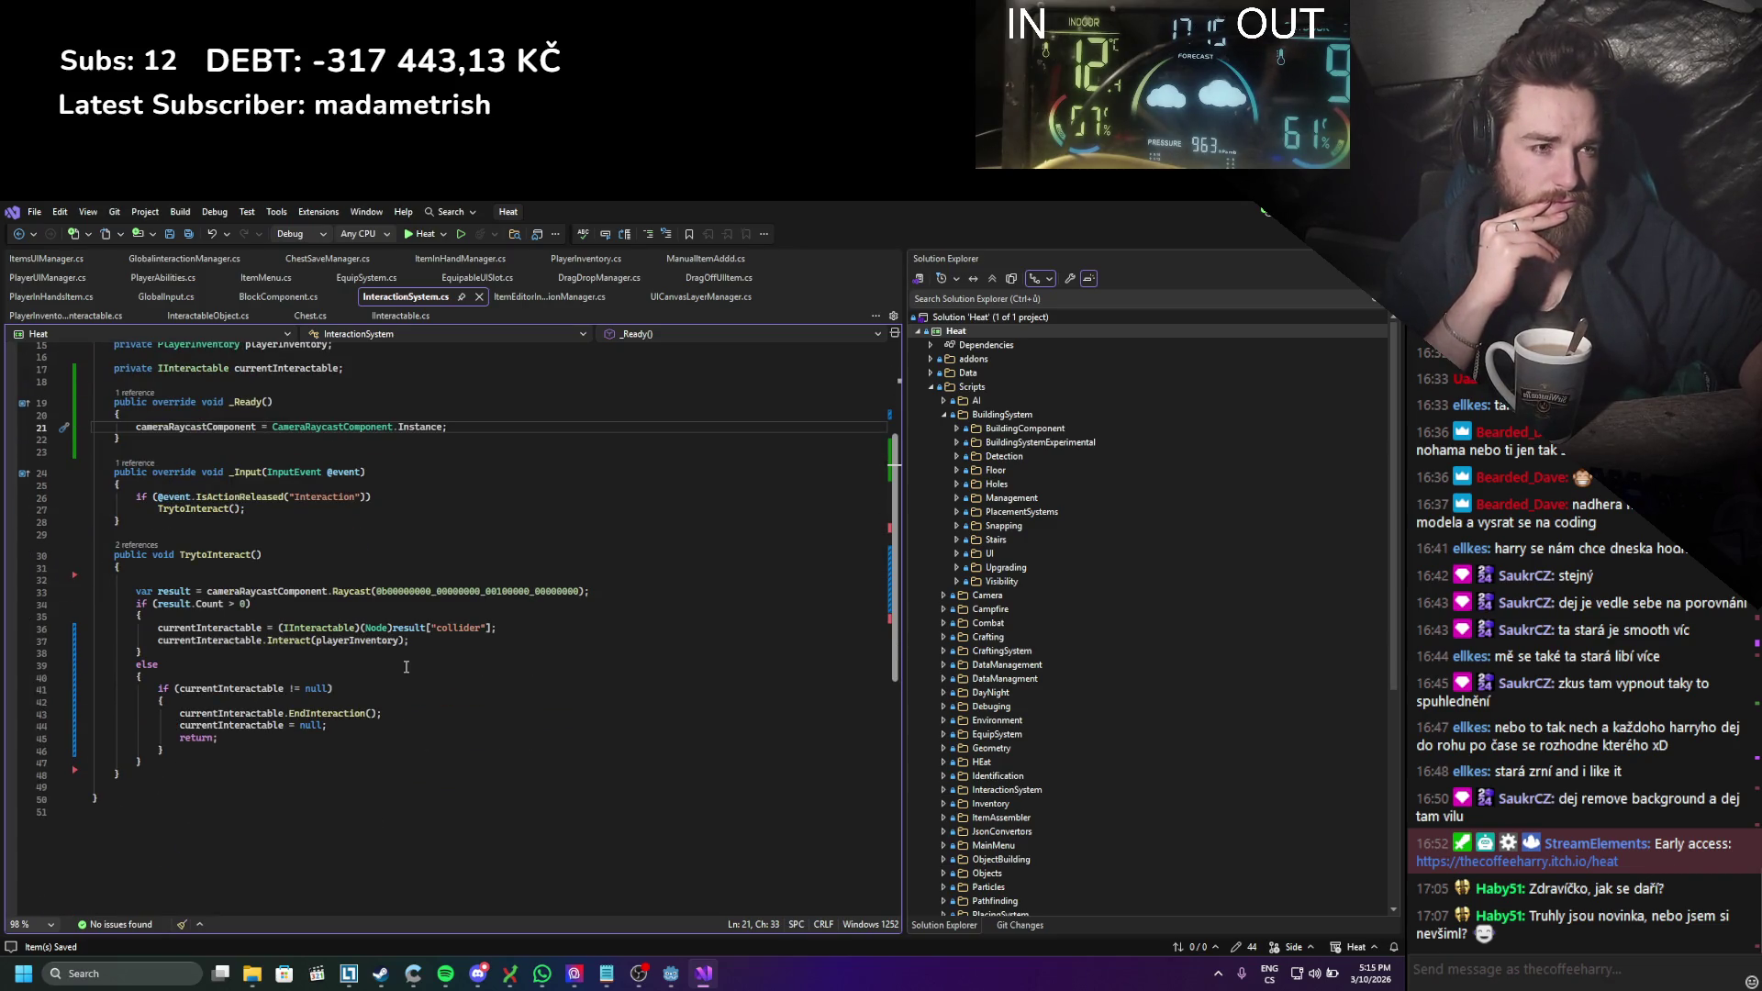
{"action": "scroll", "coordinate": [405, 667], "scroll_direction": "up", "scroll_amount": 1}
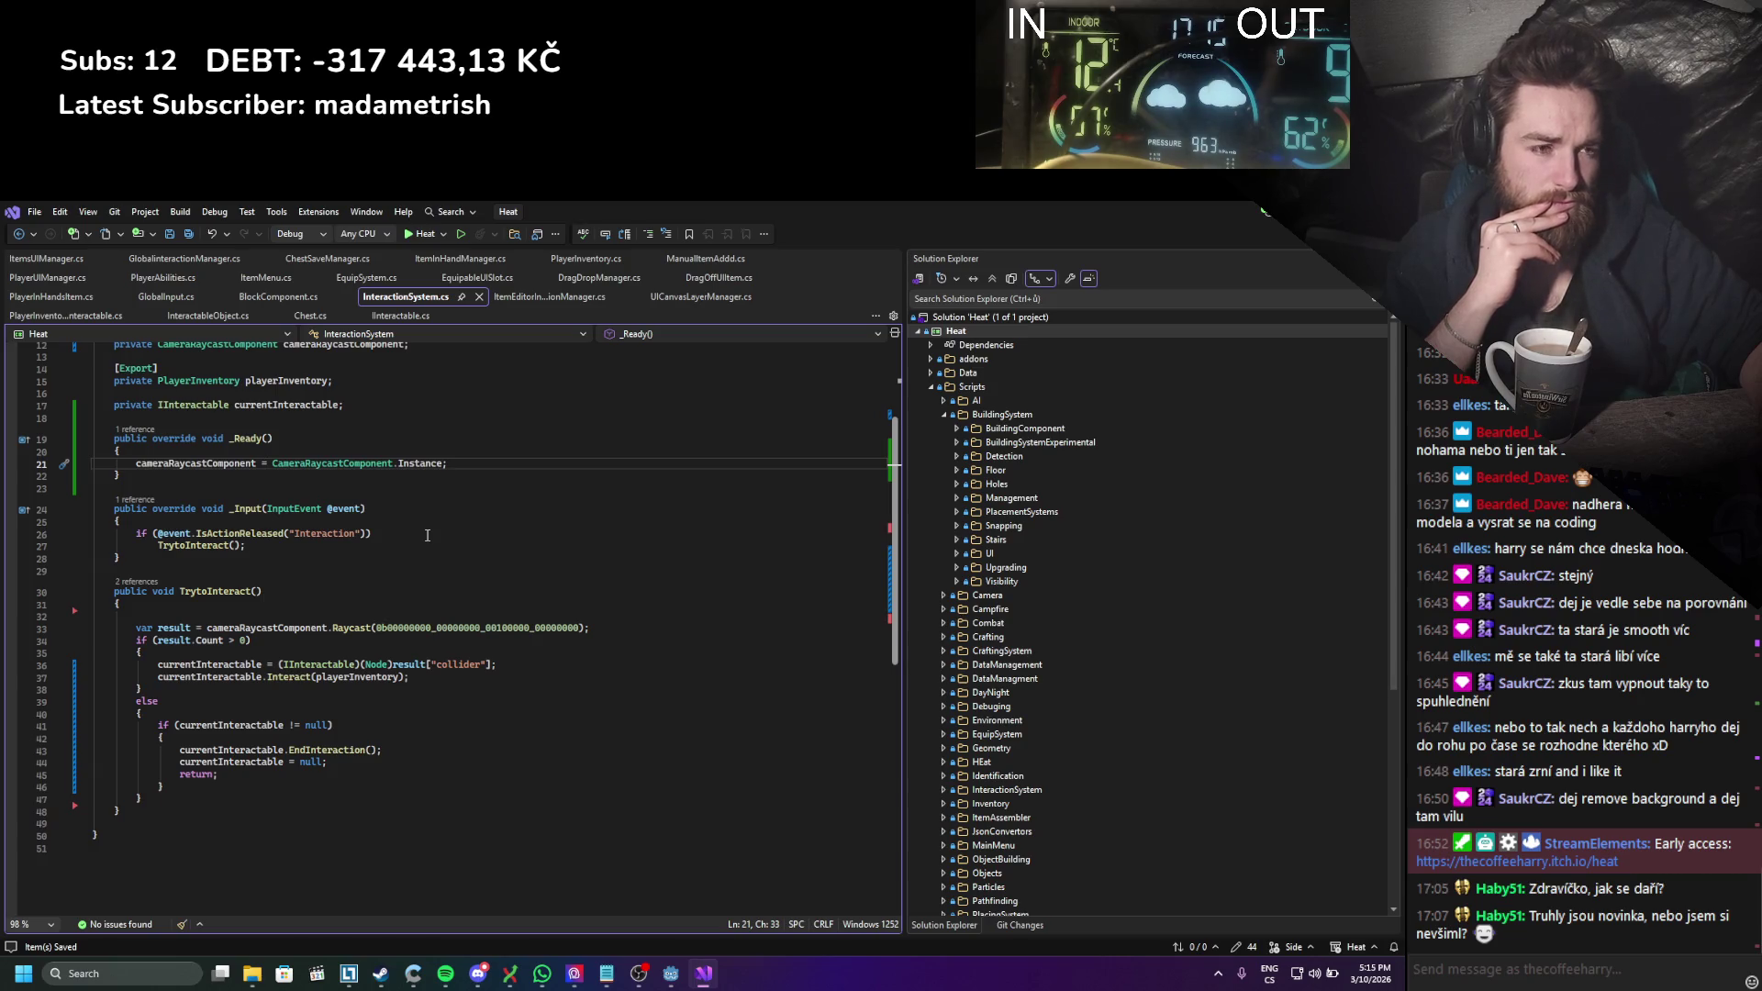
{"action": "left_click", "coordinate": [426, 534]}
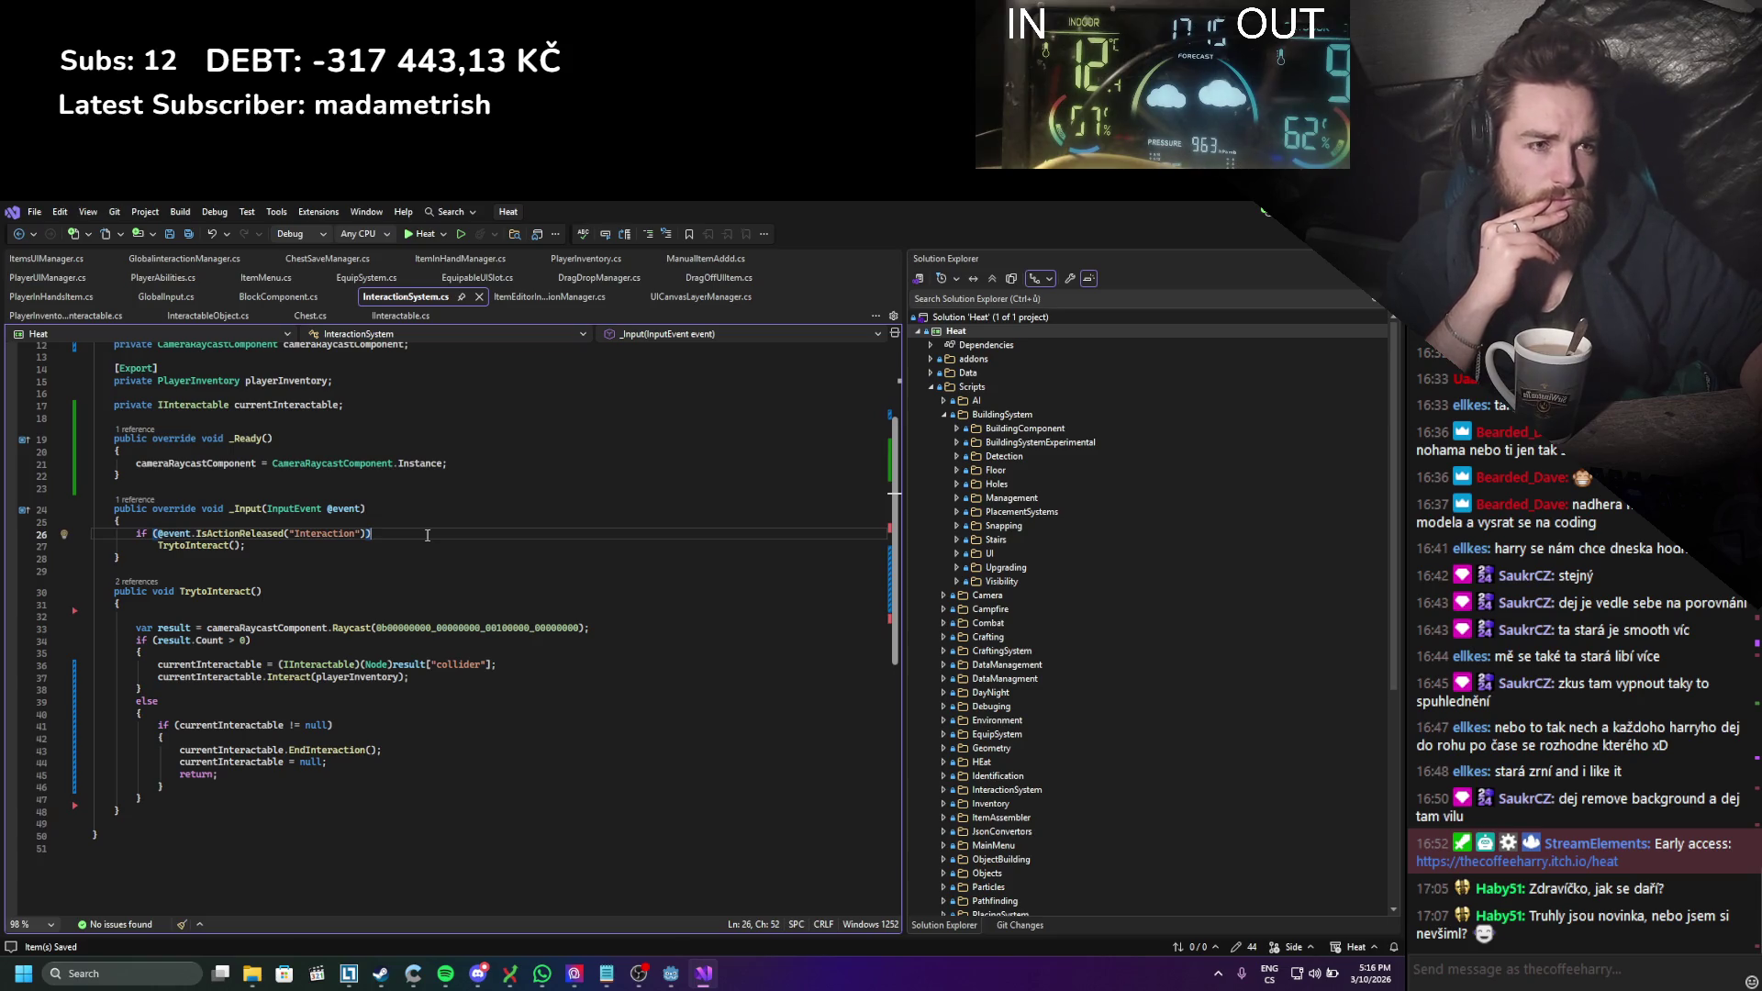
{"action": "scroll", "coordinate": [539, 499], "scroll_direction": "up", "scroll_amount": 3}
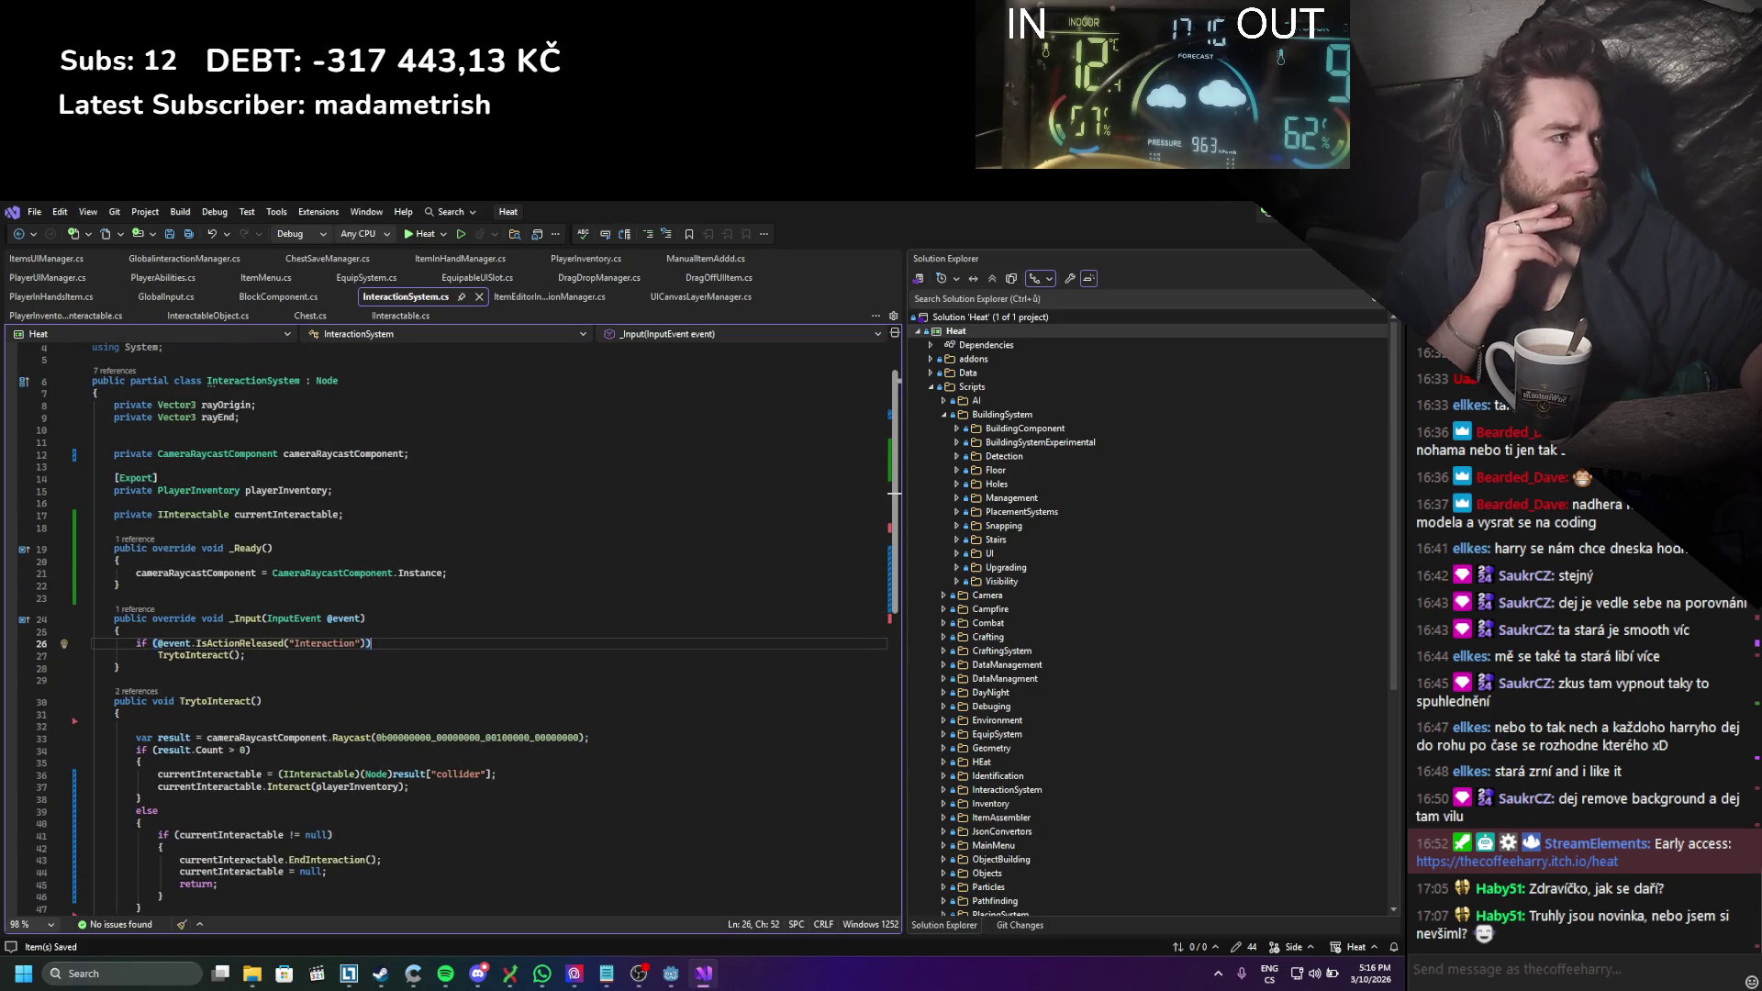
{"action": "key", "text": "alt+Tab"}
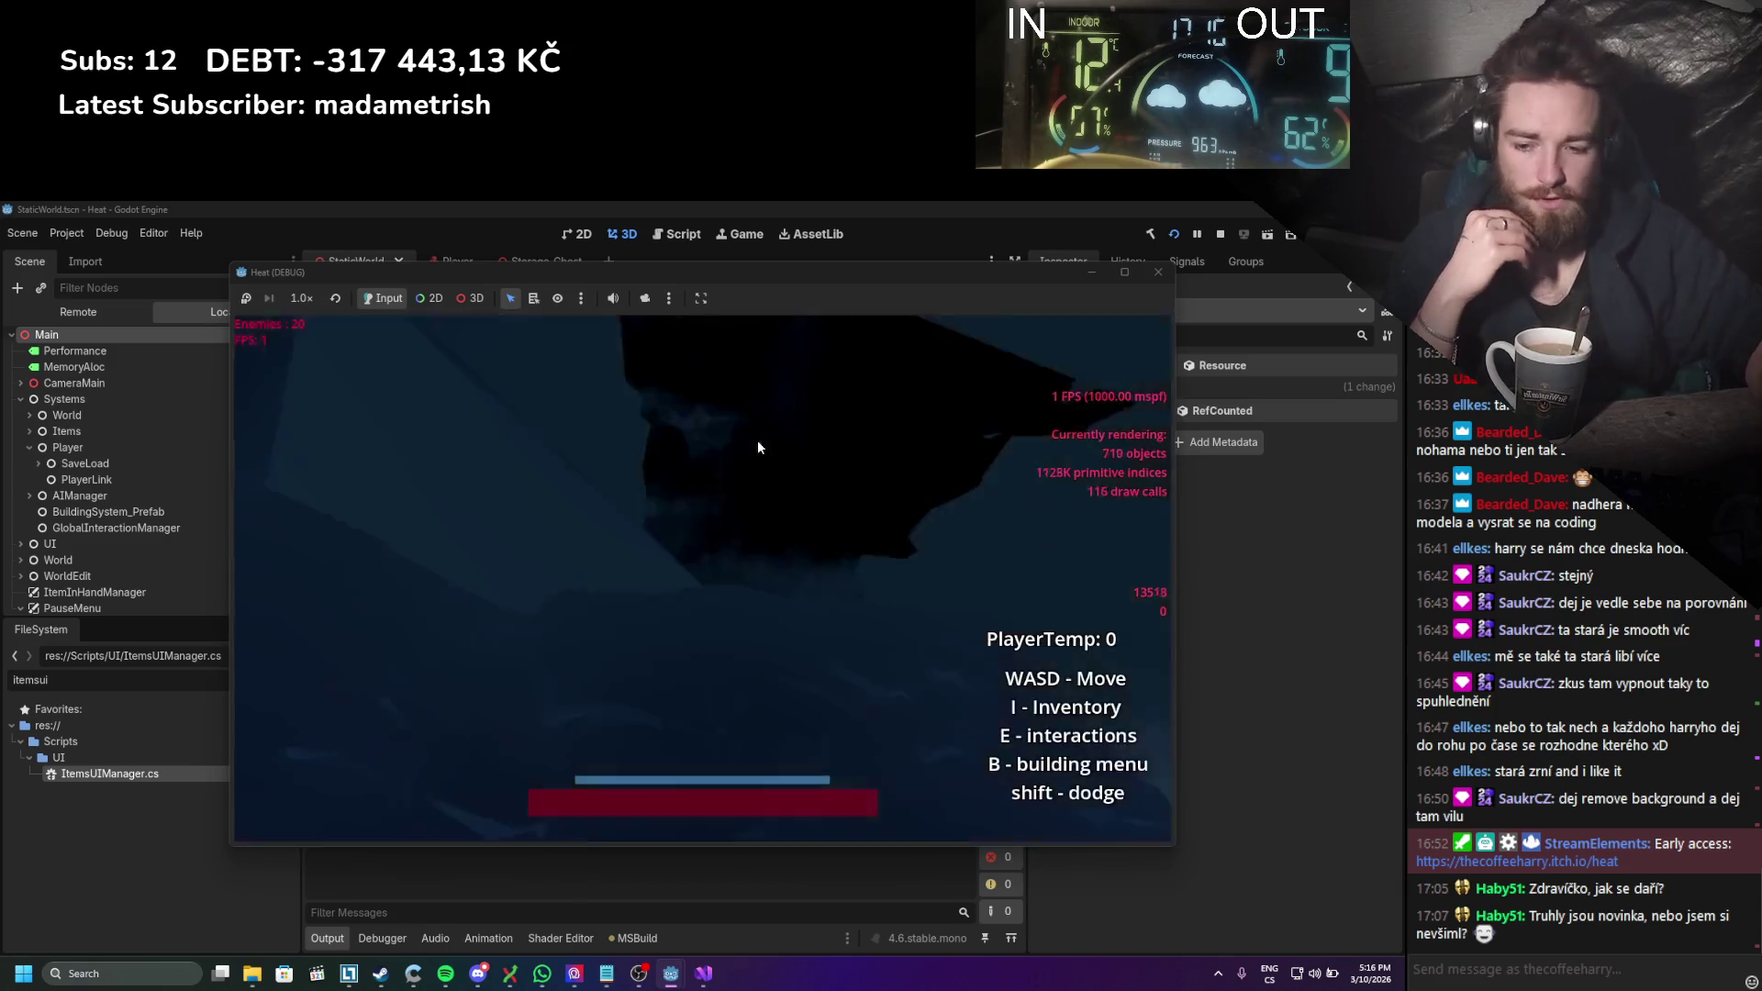
Step: Walk the player north across the snow once the game has loaded
{"action": "key", "text": "w"}
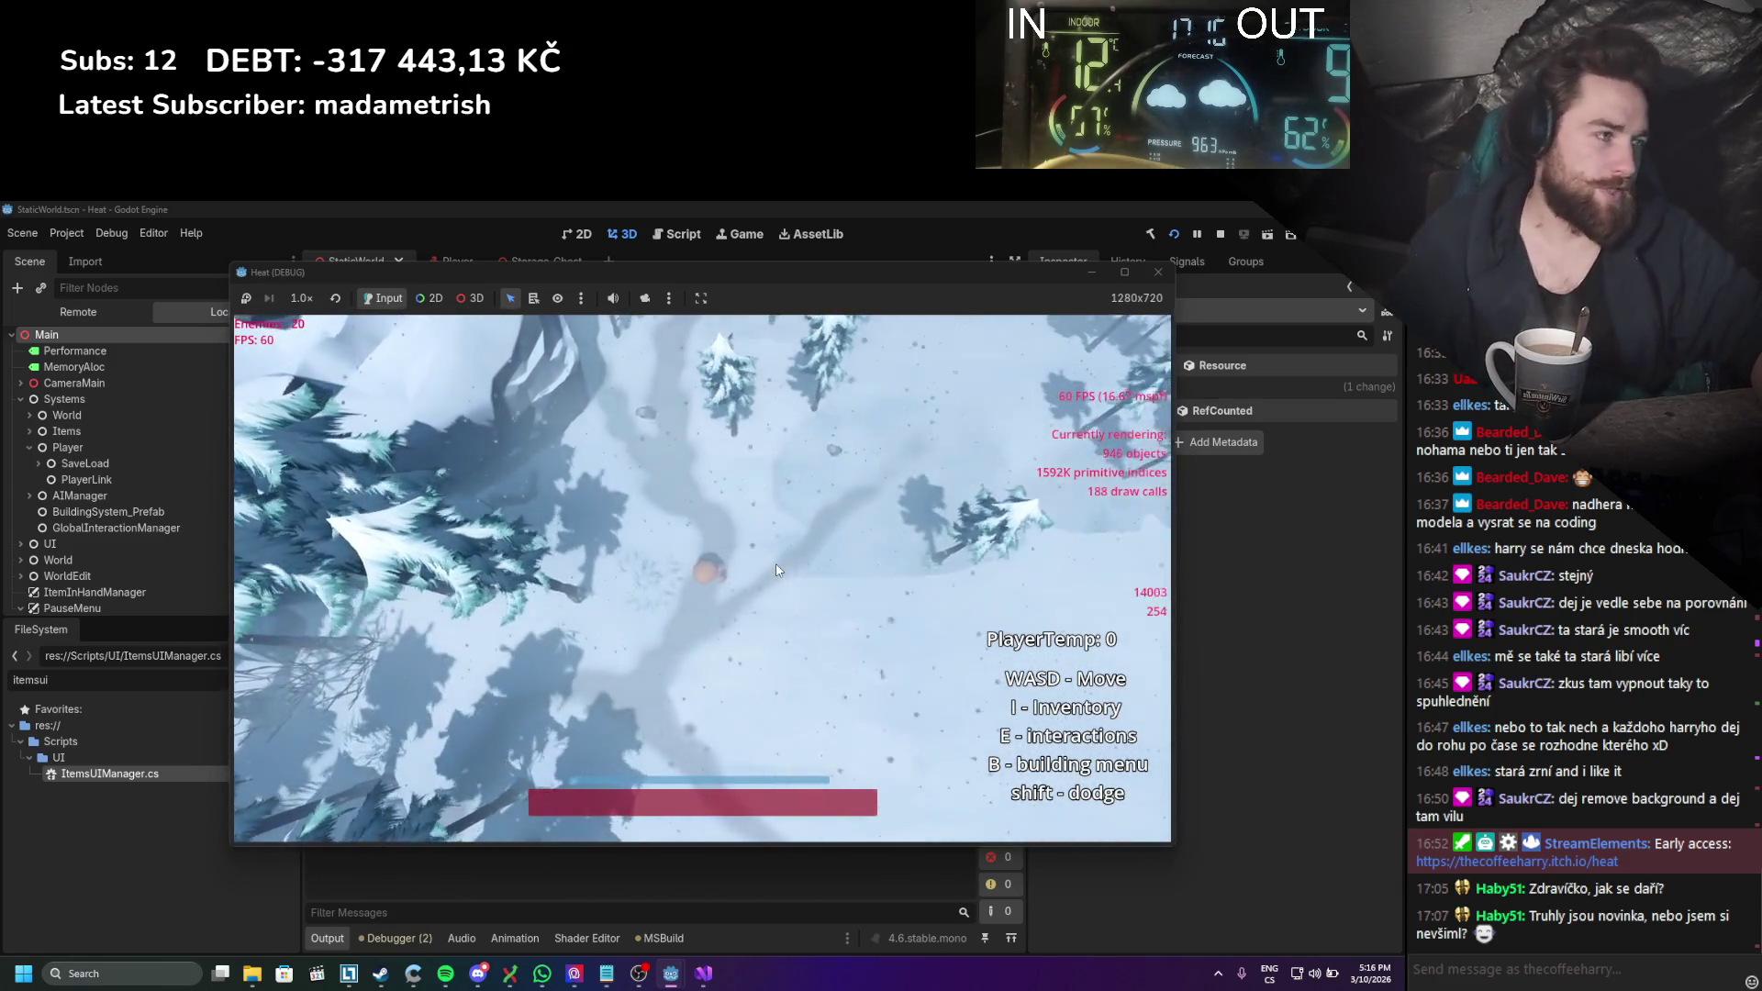
{"action": "key", "text": "w"}
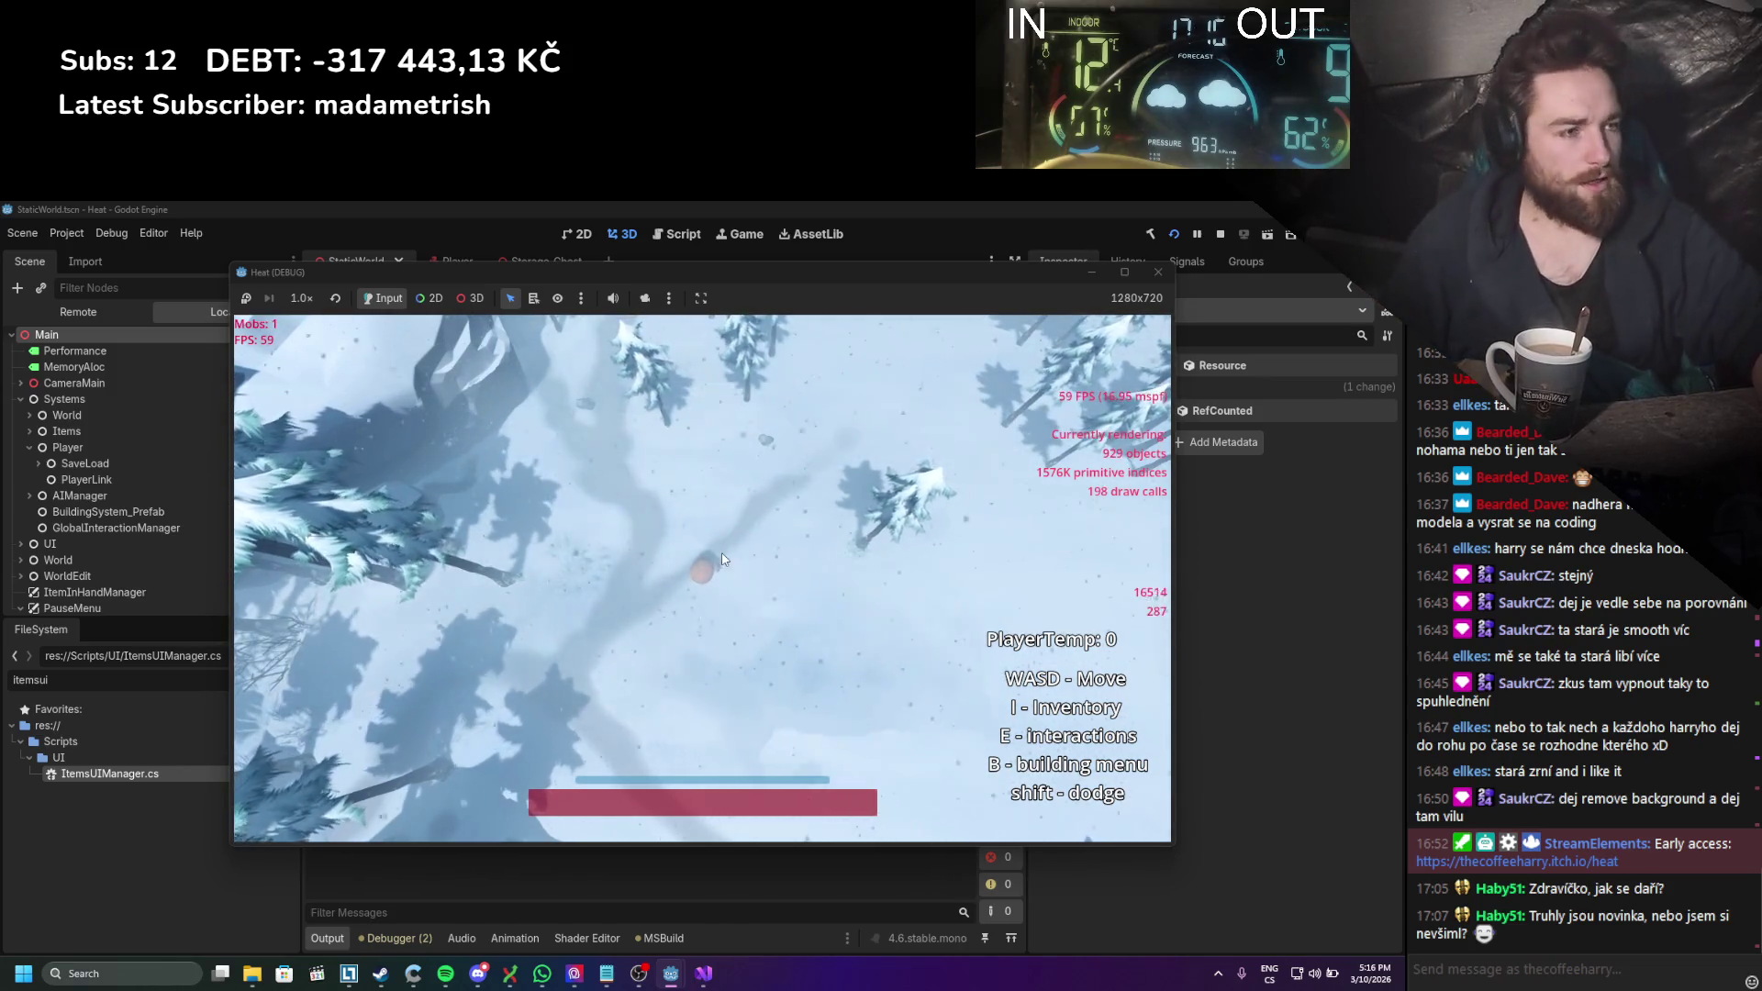
Step: Place two chests from the inventory in the snow near the player, then close the inventory
{"action": "key", "text": "s"}
{"action": "key", "text": "a"}
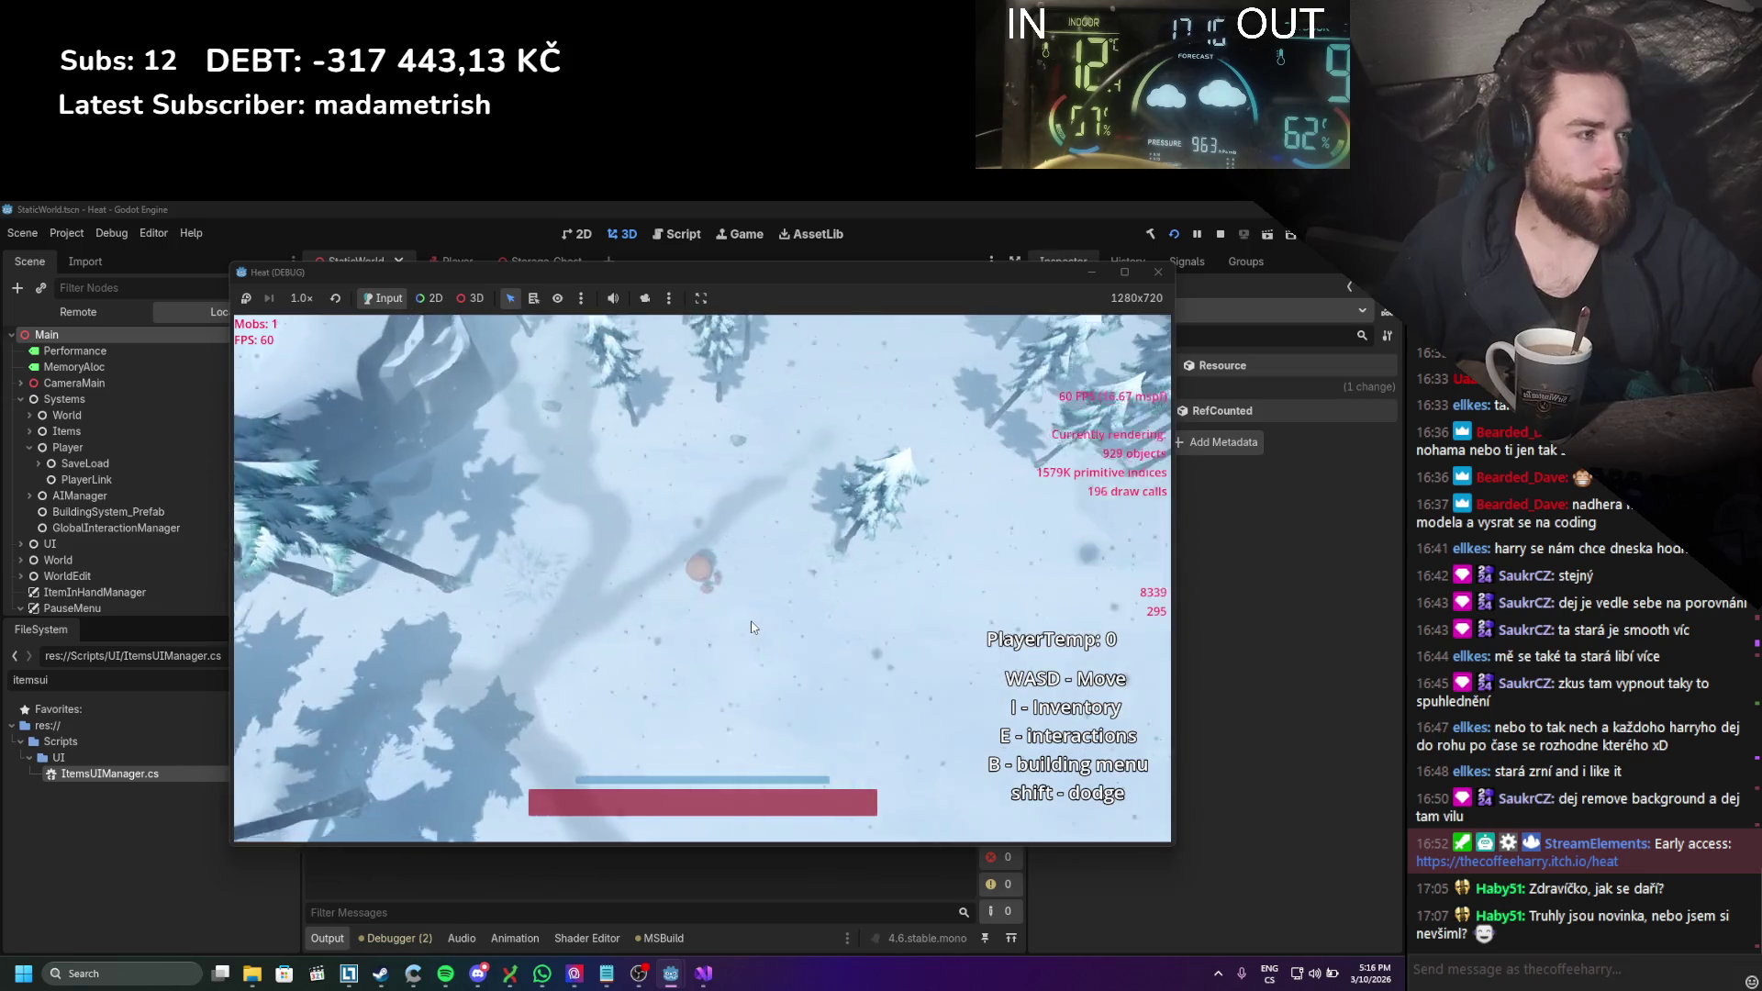
{"action": "key", "text": "i"}
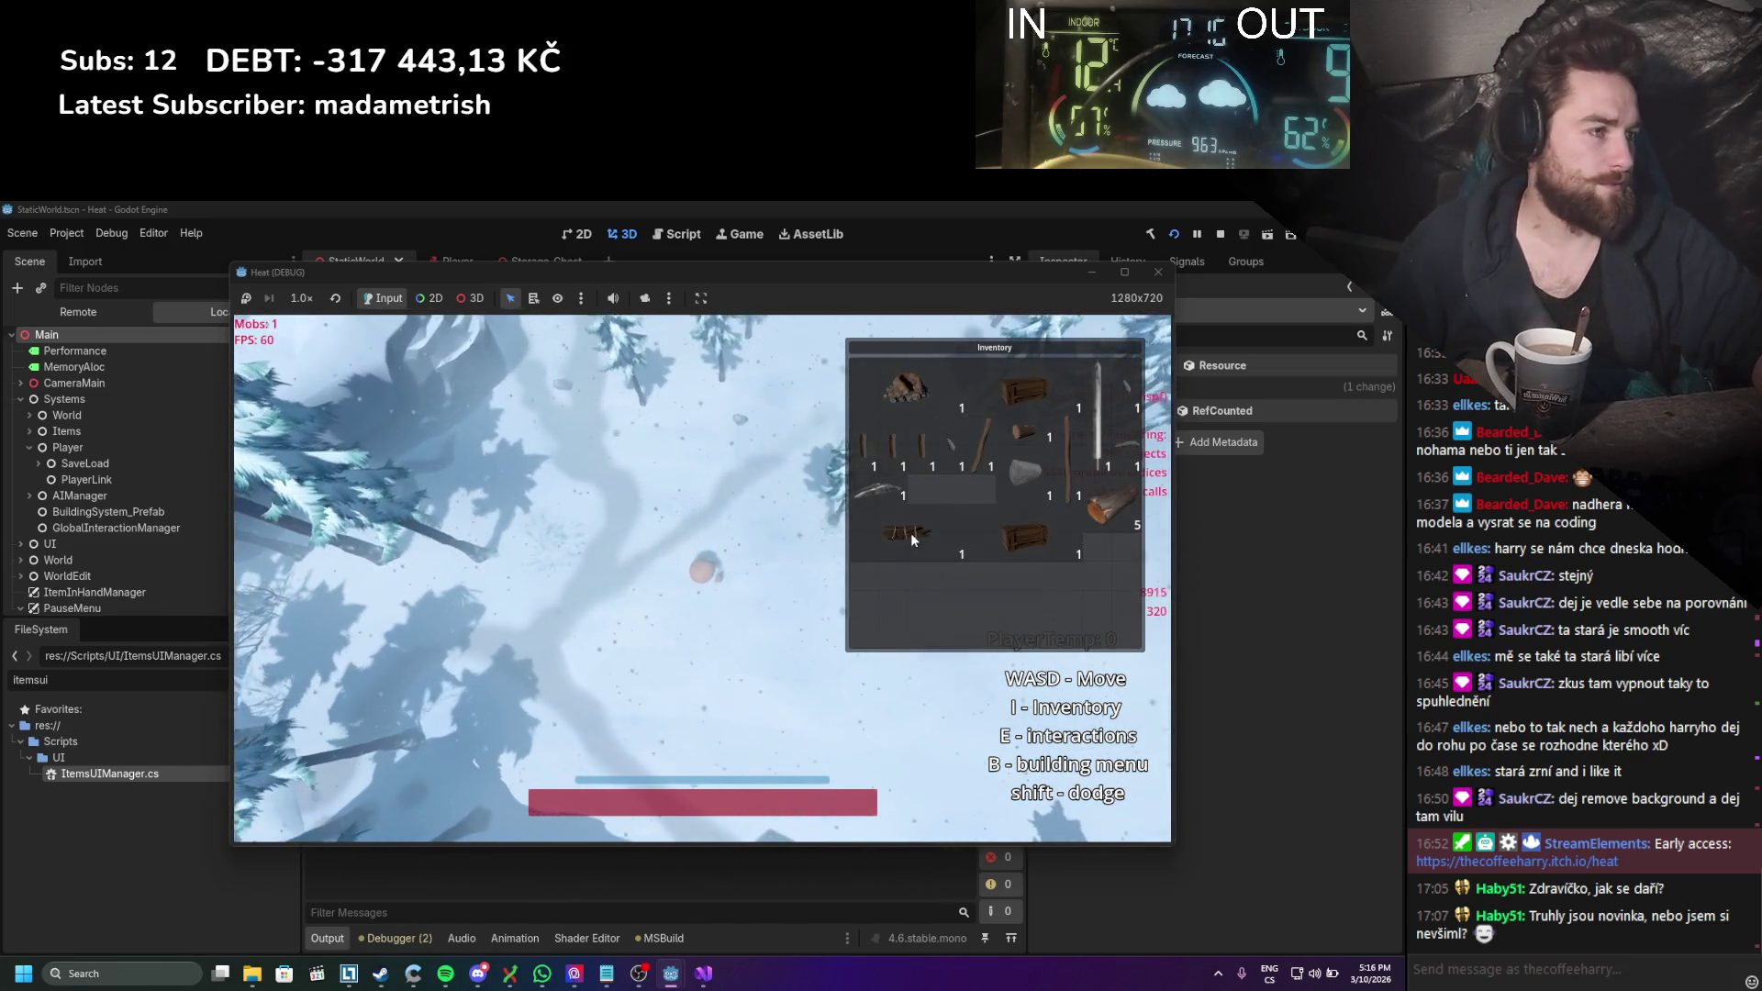
{"action": "mouse_move", "coordinate": [910, 533]}
{"action": "left_mouse_down"}
{"action": "mouse_move", "coordinate": [590, 617]}
{"action": "mouse_move", "coordinate": [616, 653]}
{"action": "left_mouse_up"}
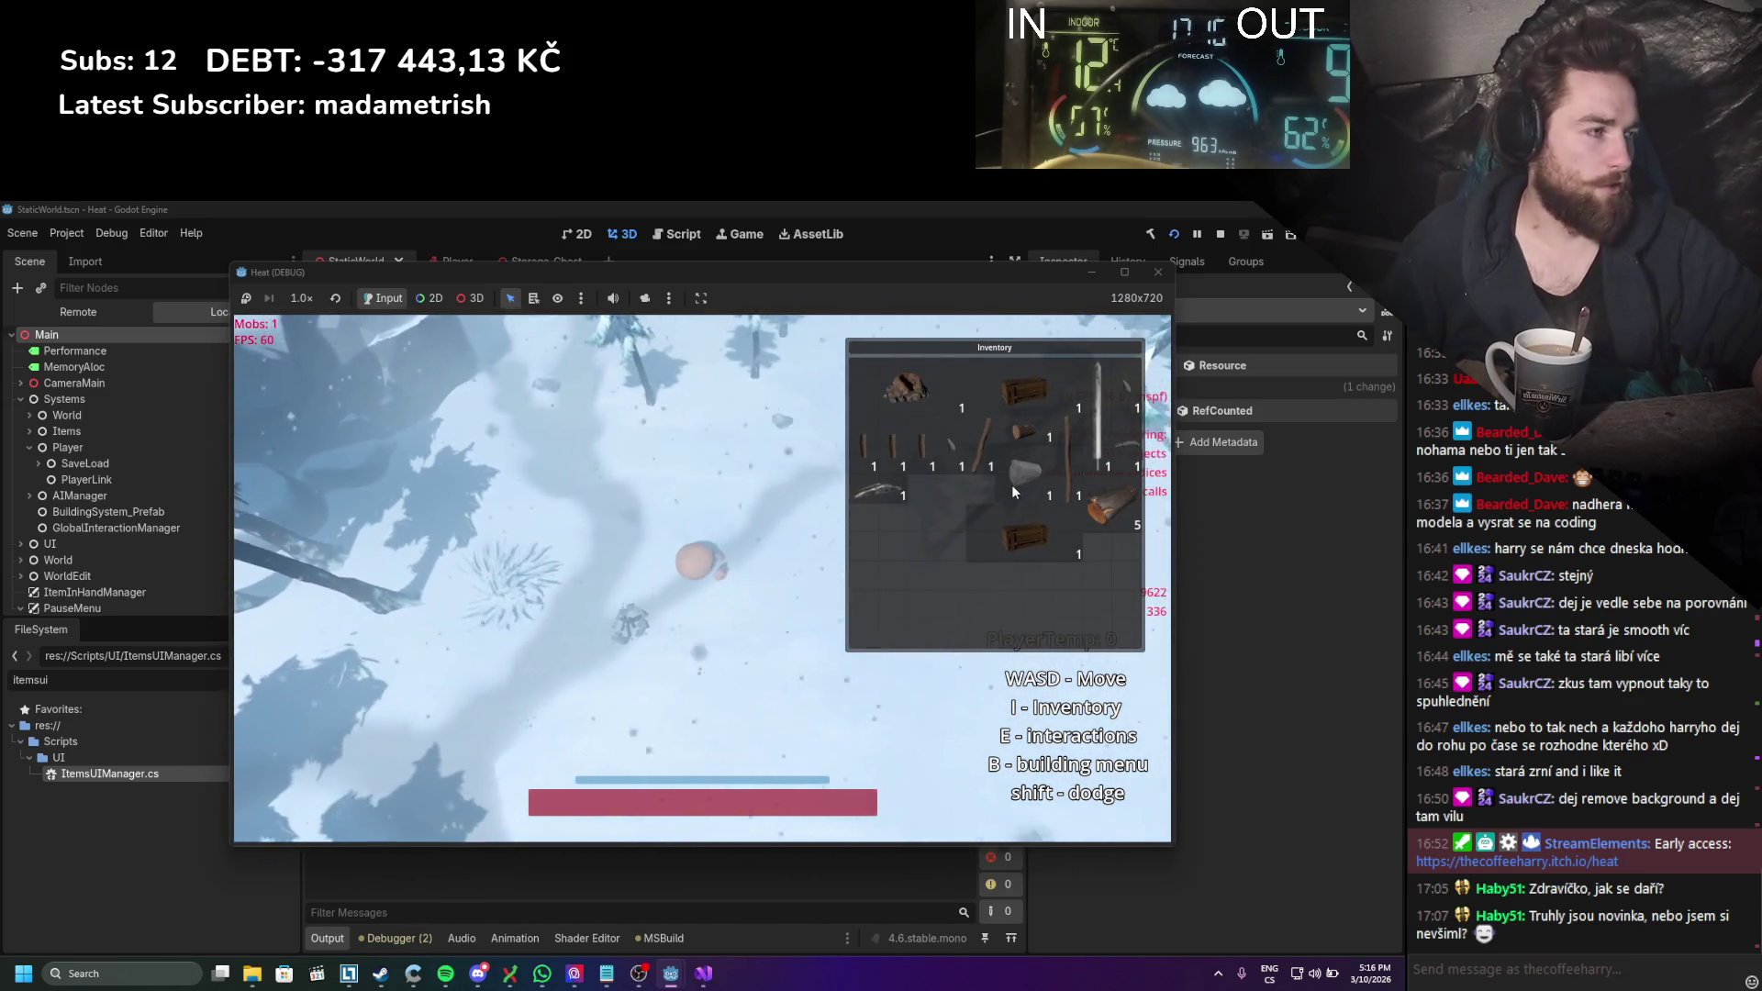
{"action": "left_click_drag", "start_coordinate": [1025, 537], "coordinate": [719, 653]}
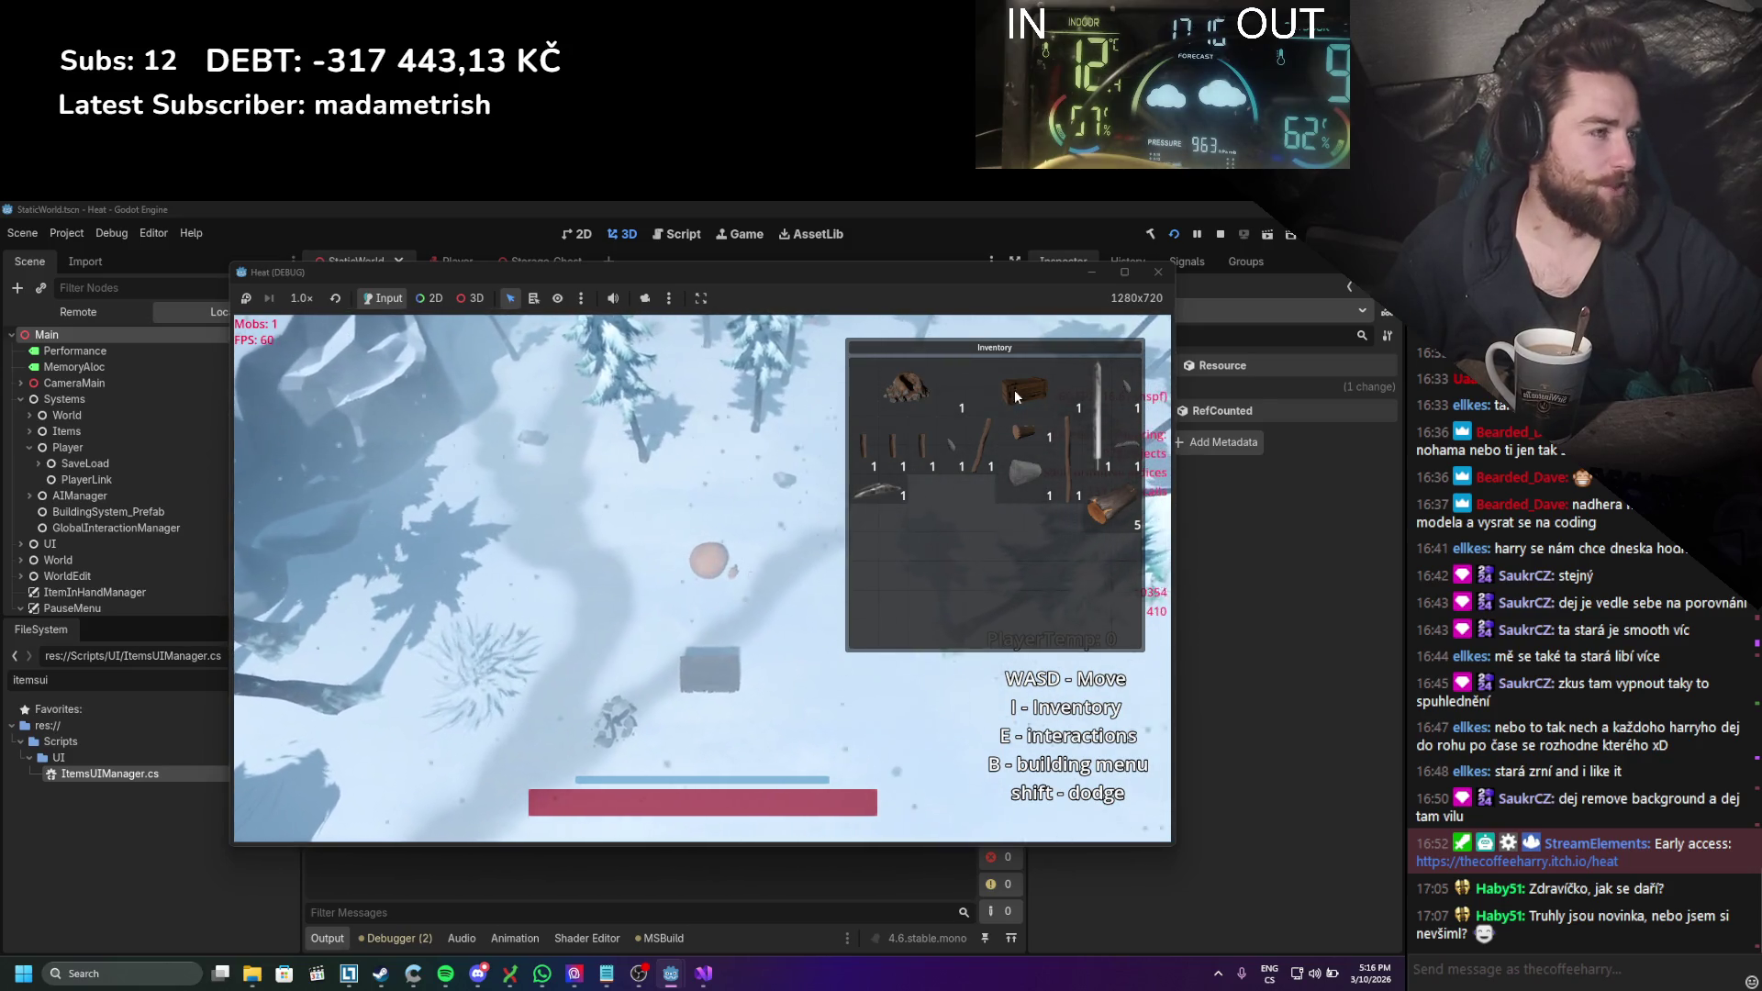
{"action": "mouse_move", "coordinate": [1009, 385]}
{"action": "left_mouse_down"}
{"action": "mouse_move", "coordinate": [770, 734]}
{"action": "mouse_move", "coordinate": [778, 645]}
{"action": "left_mouse_up"}
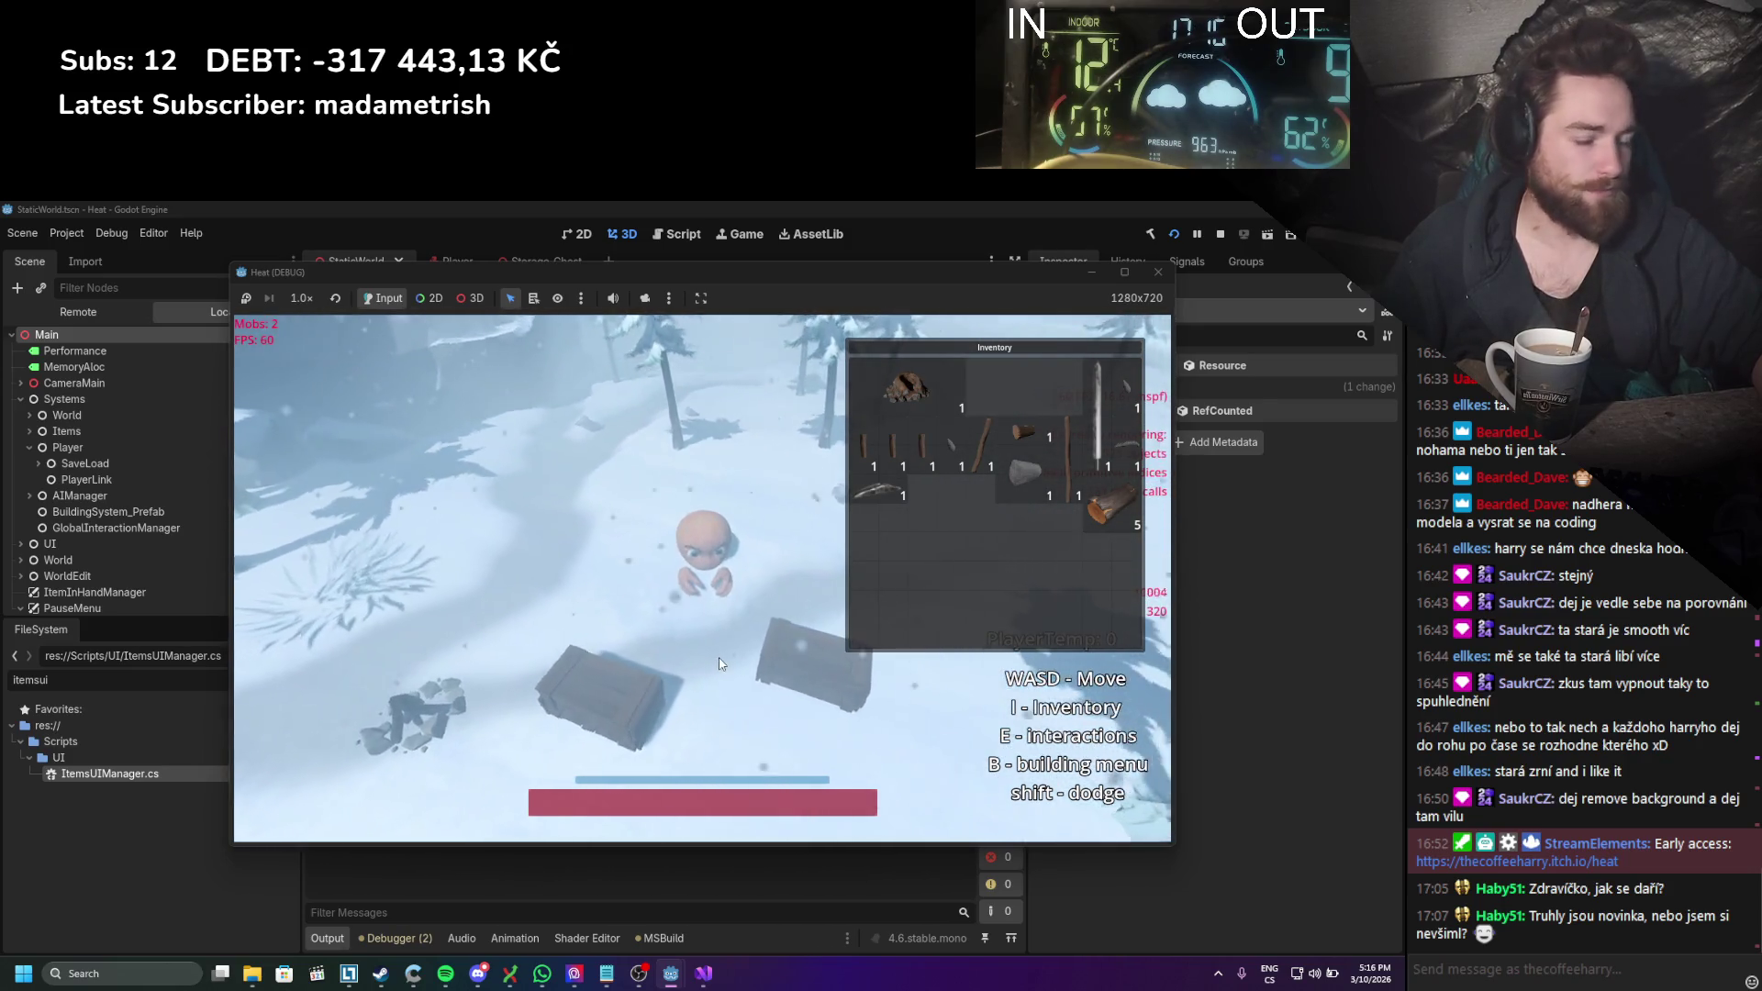
{"action": "key", "text": "i"}
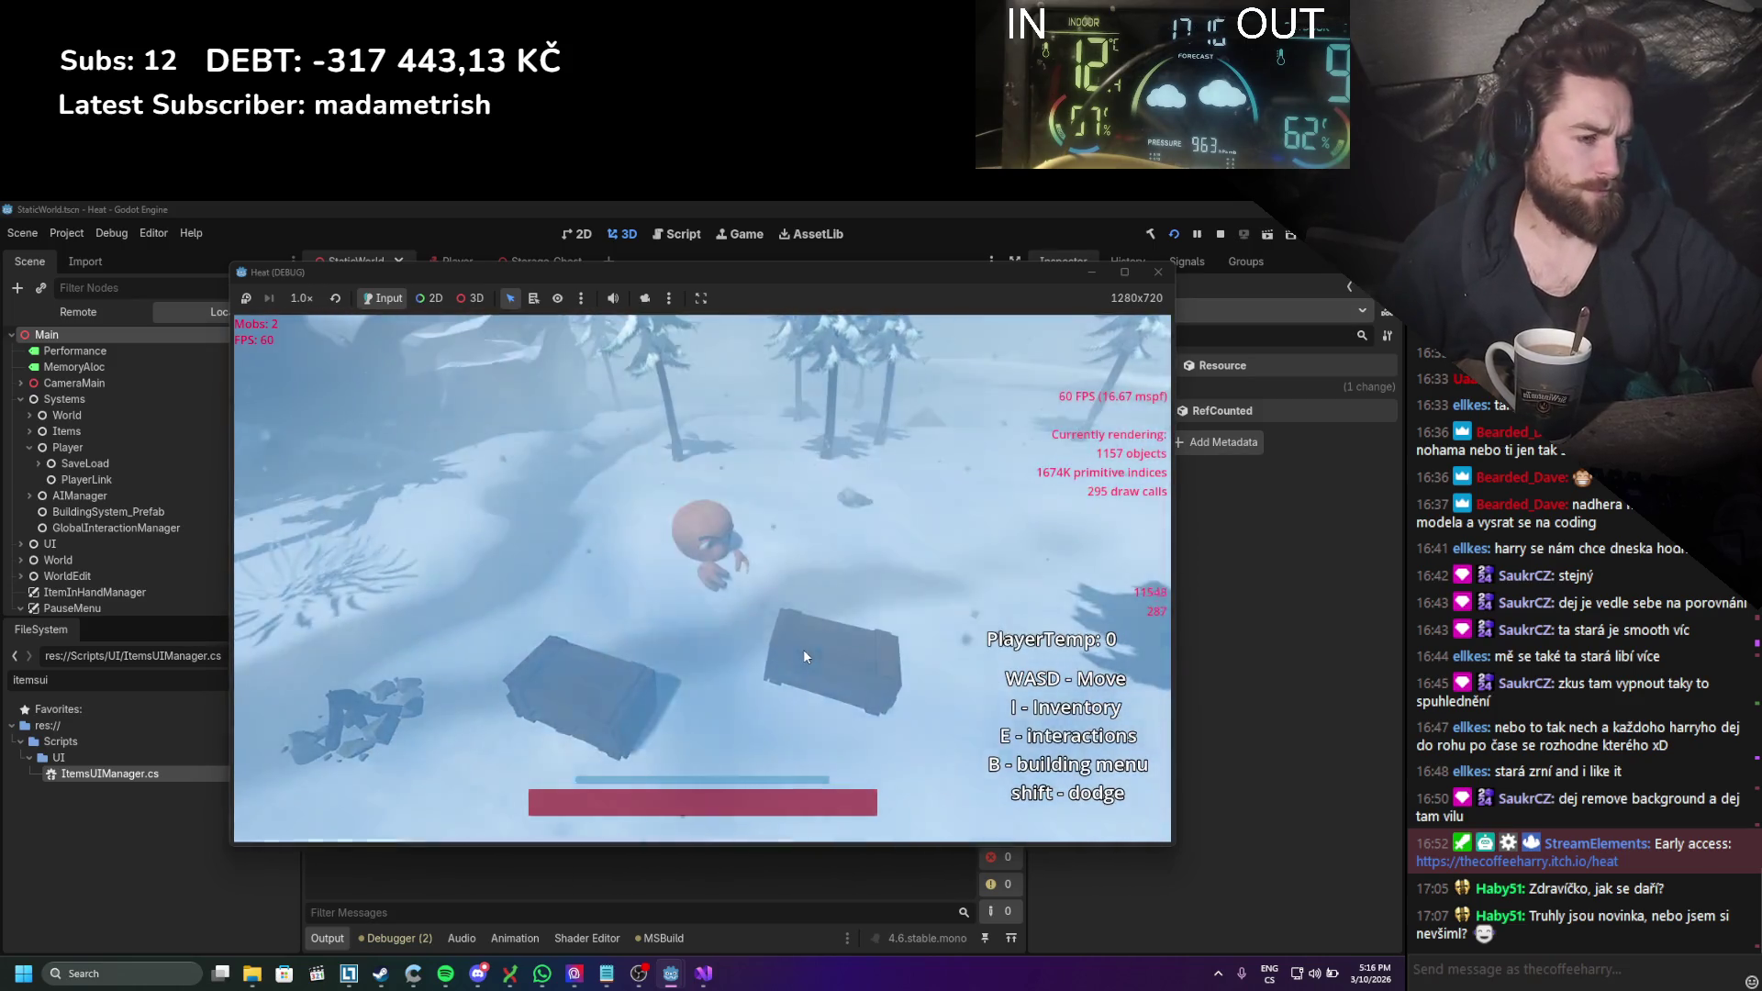
Step: Interact alternately with the left and right chests to test opening, then close the game
{"action": "left_click", "coordinate": [607, 653]}
{"action": "left_click", "coordinate": [785, 650]}
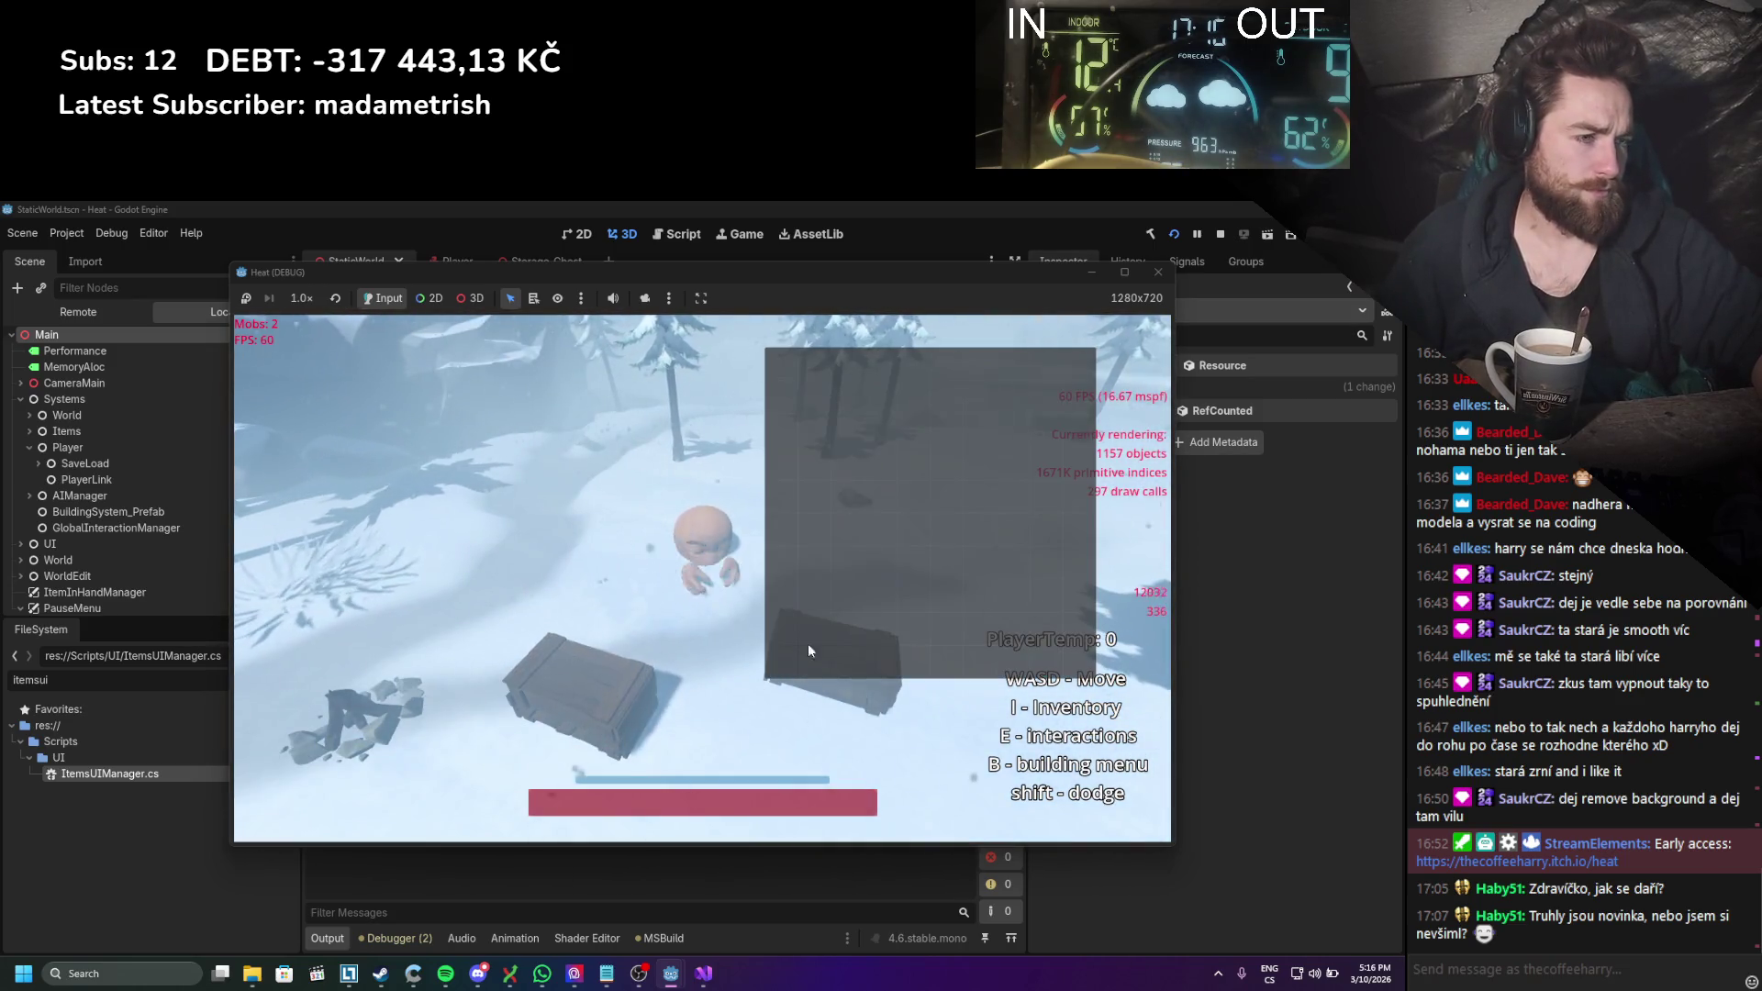
{"action": "left_click", "coordinate": [604, 697]}
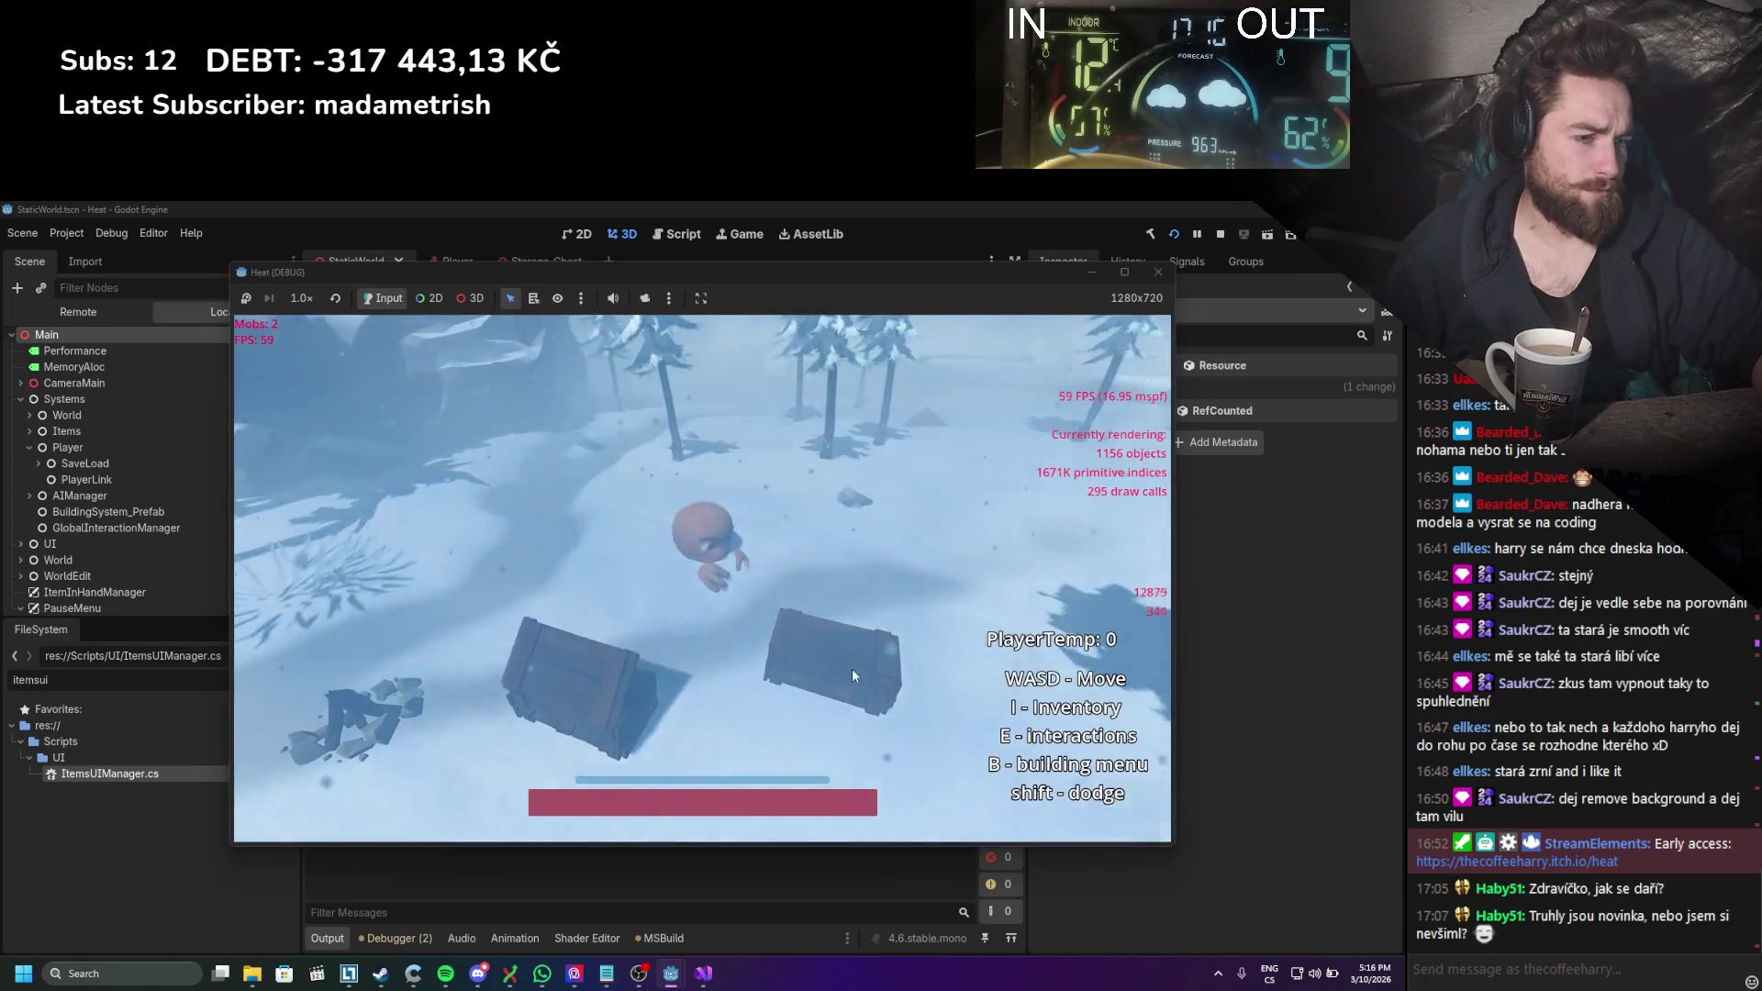
{"action": "left_click", "coordinate": [851, 668]}
{"action": "left_click", "coordinate": [657, 693]}
{"action": "left_click", "coordinate": [791, 664]}
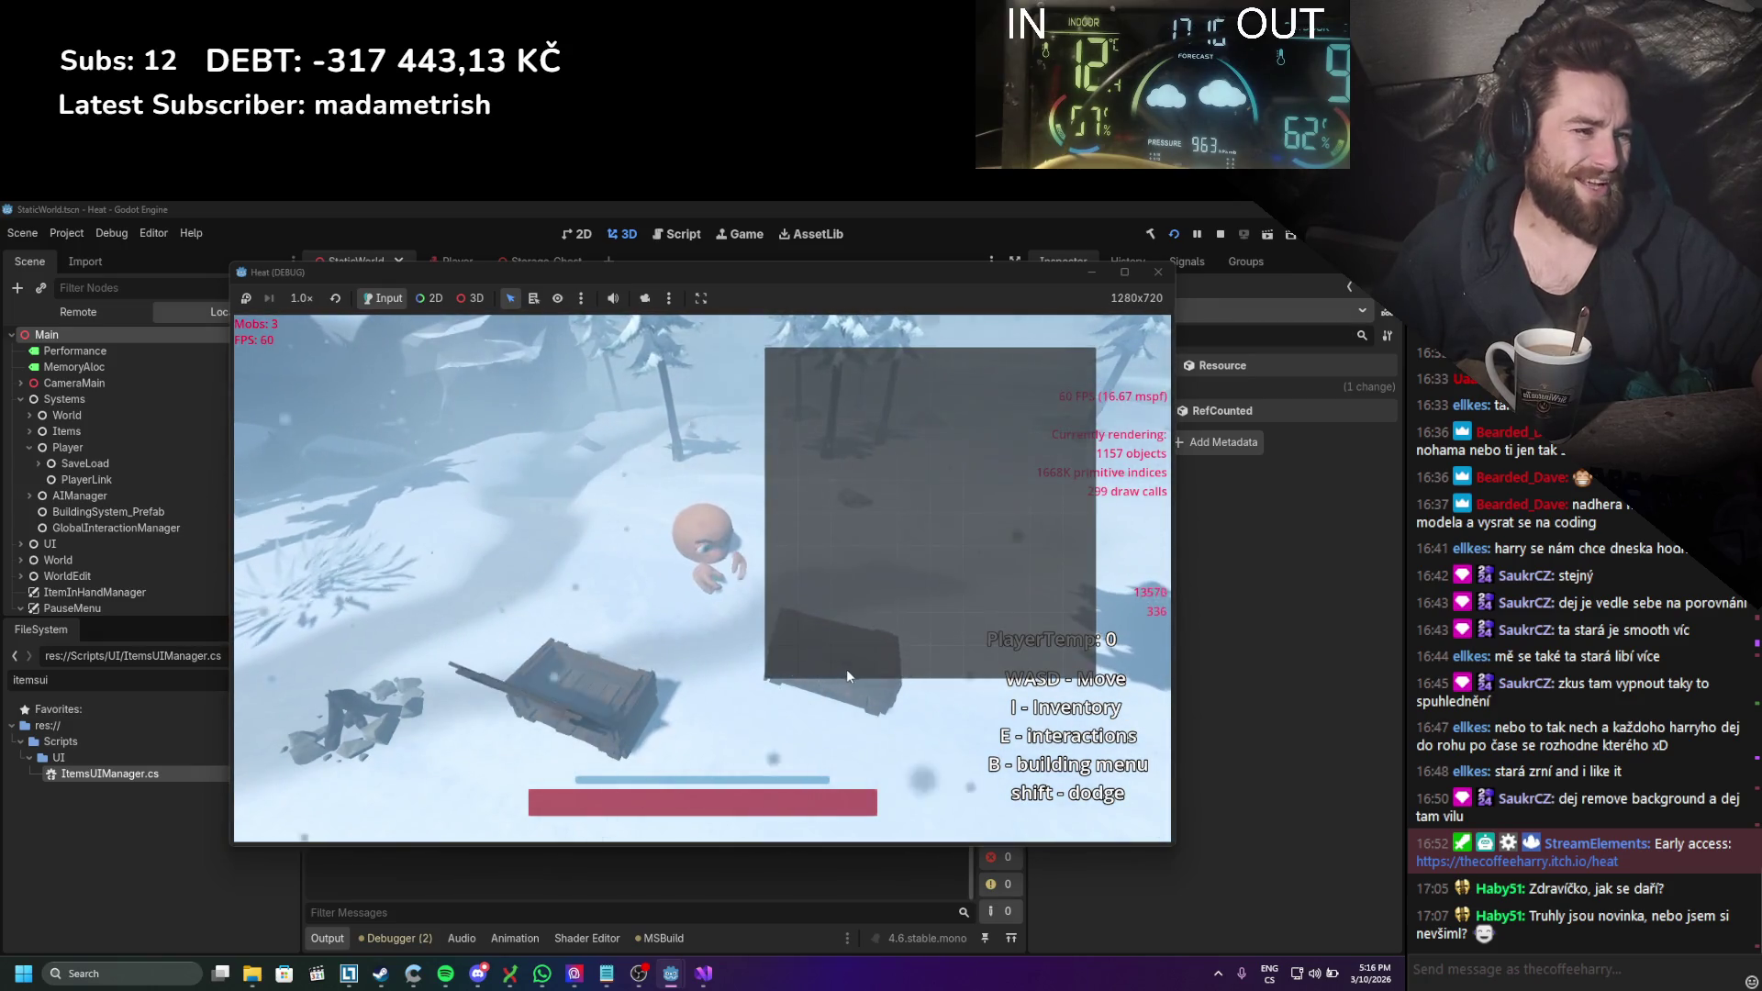
{"action": "left_click", "coordinate": [550, 701]}
{"action": "left_click", "coordinate": [806, 666]}
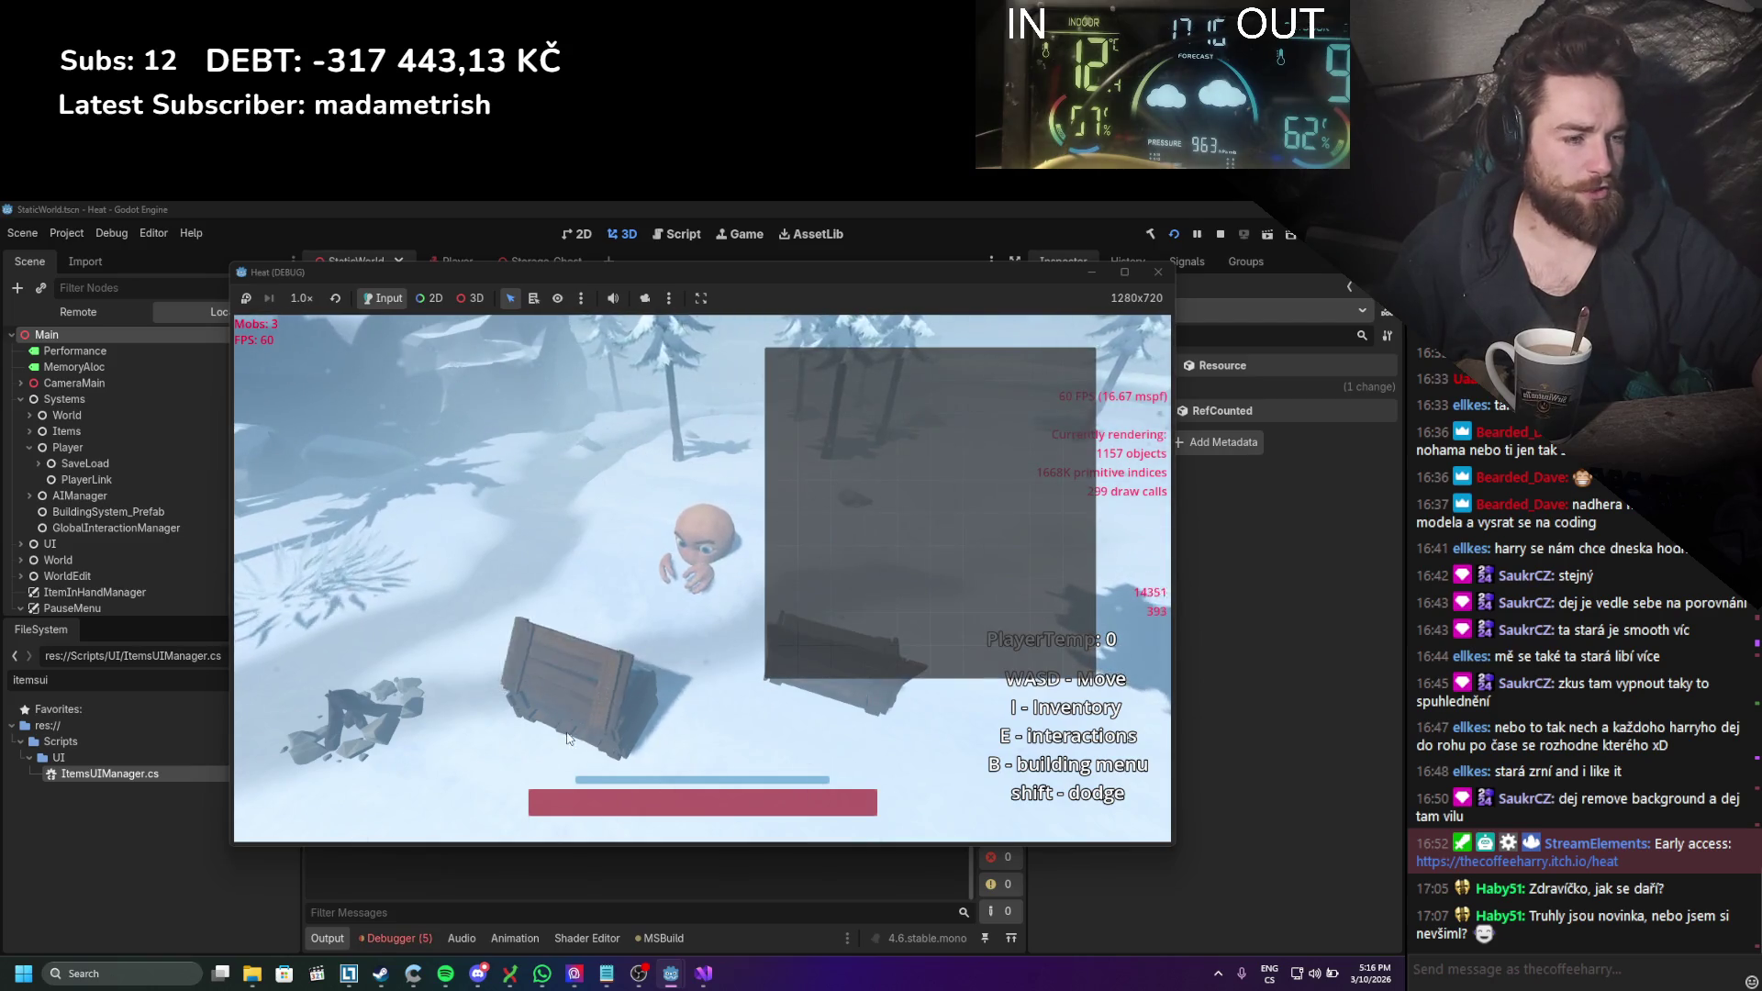
{"action": "left_click", "coordinate": [1157, 273]}
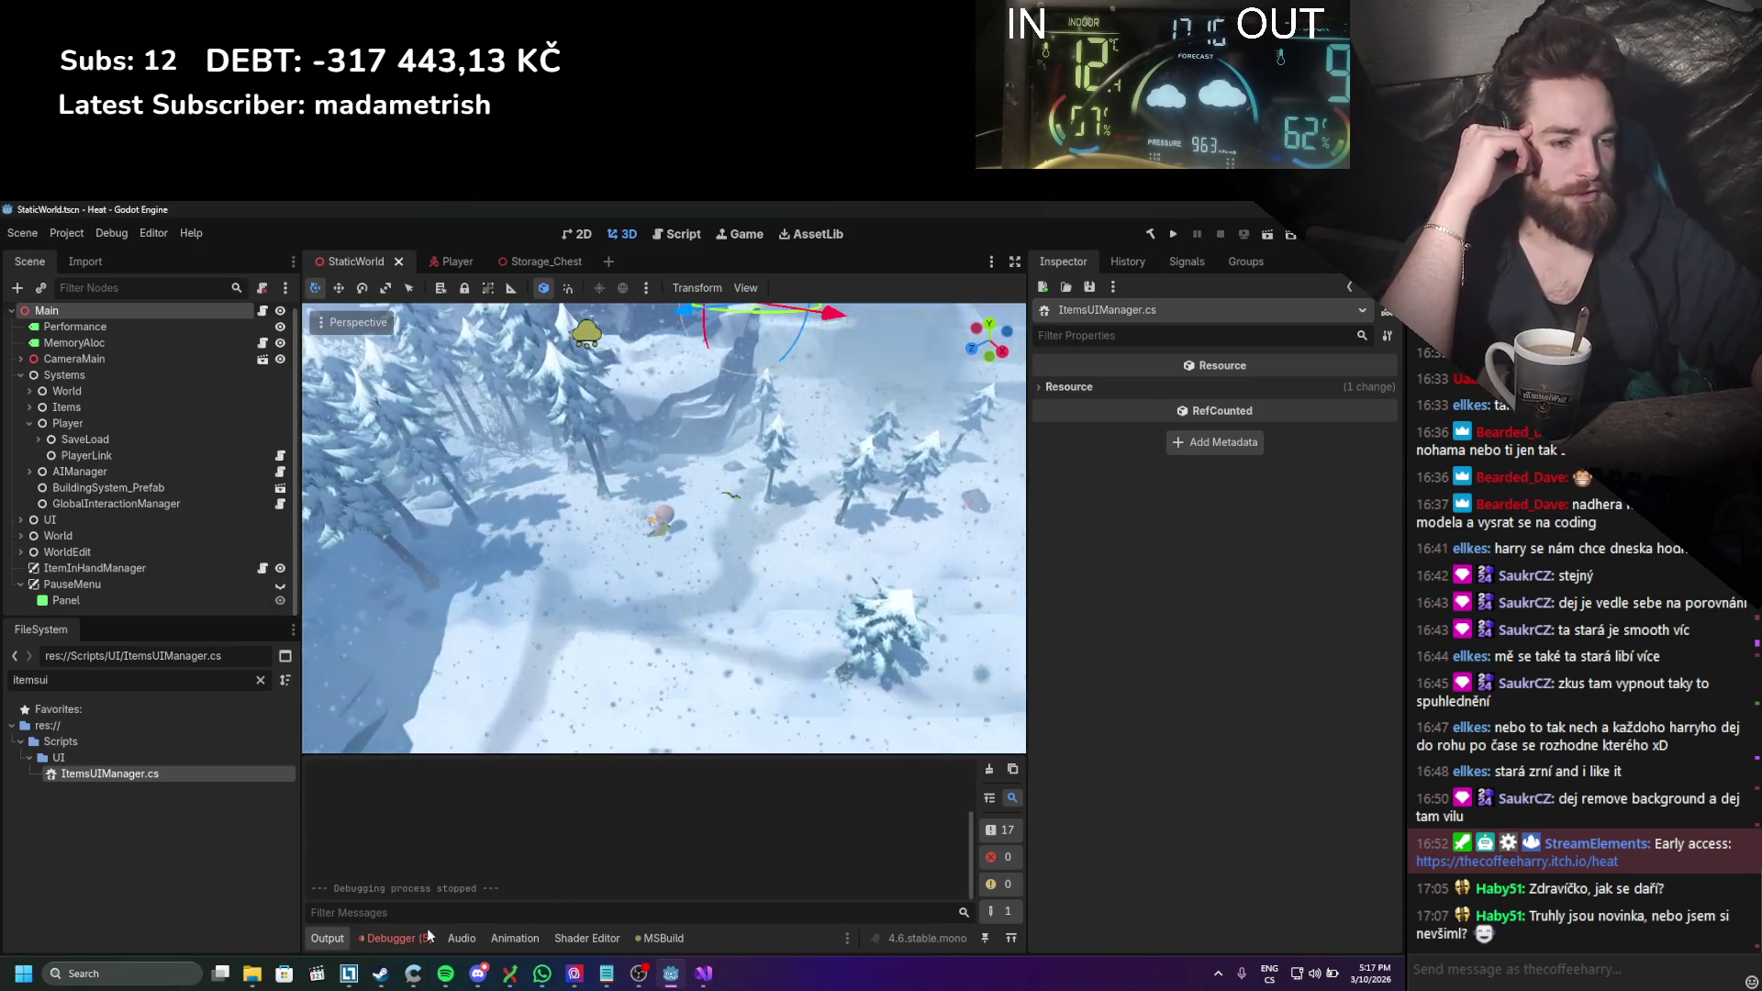
Step: Check the debugger's Errors list and rebuild and run the game again
{"action": "left_click", "coordinate": [395, 938]}
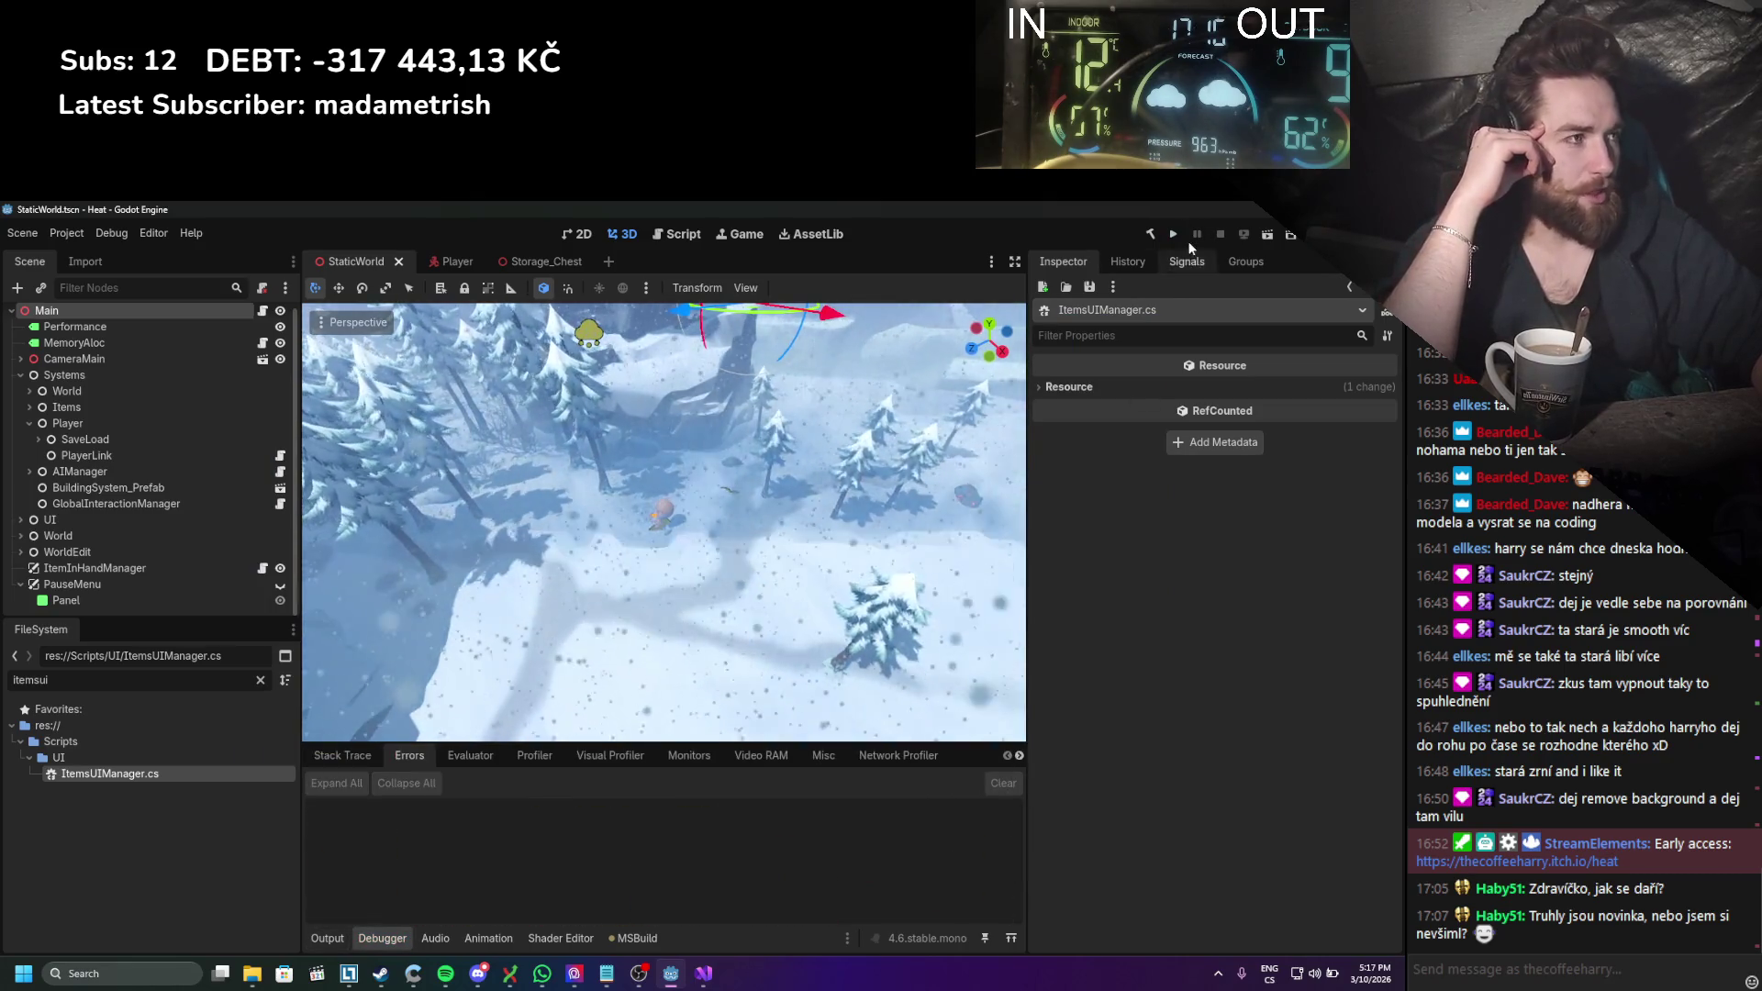
{"action": "left_click", "coordinate": [1174, 234]}
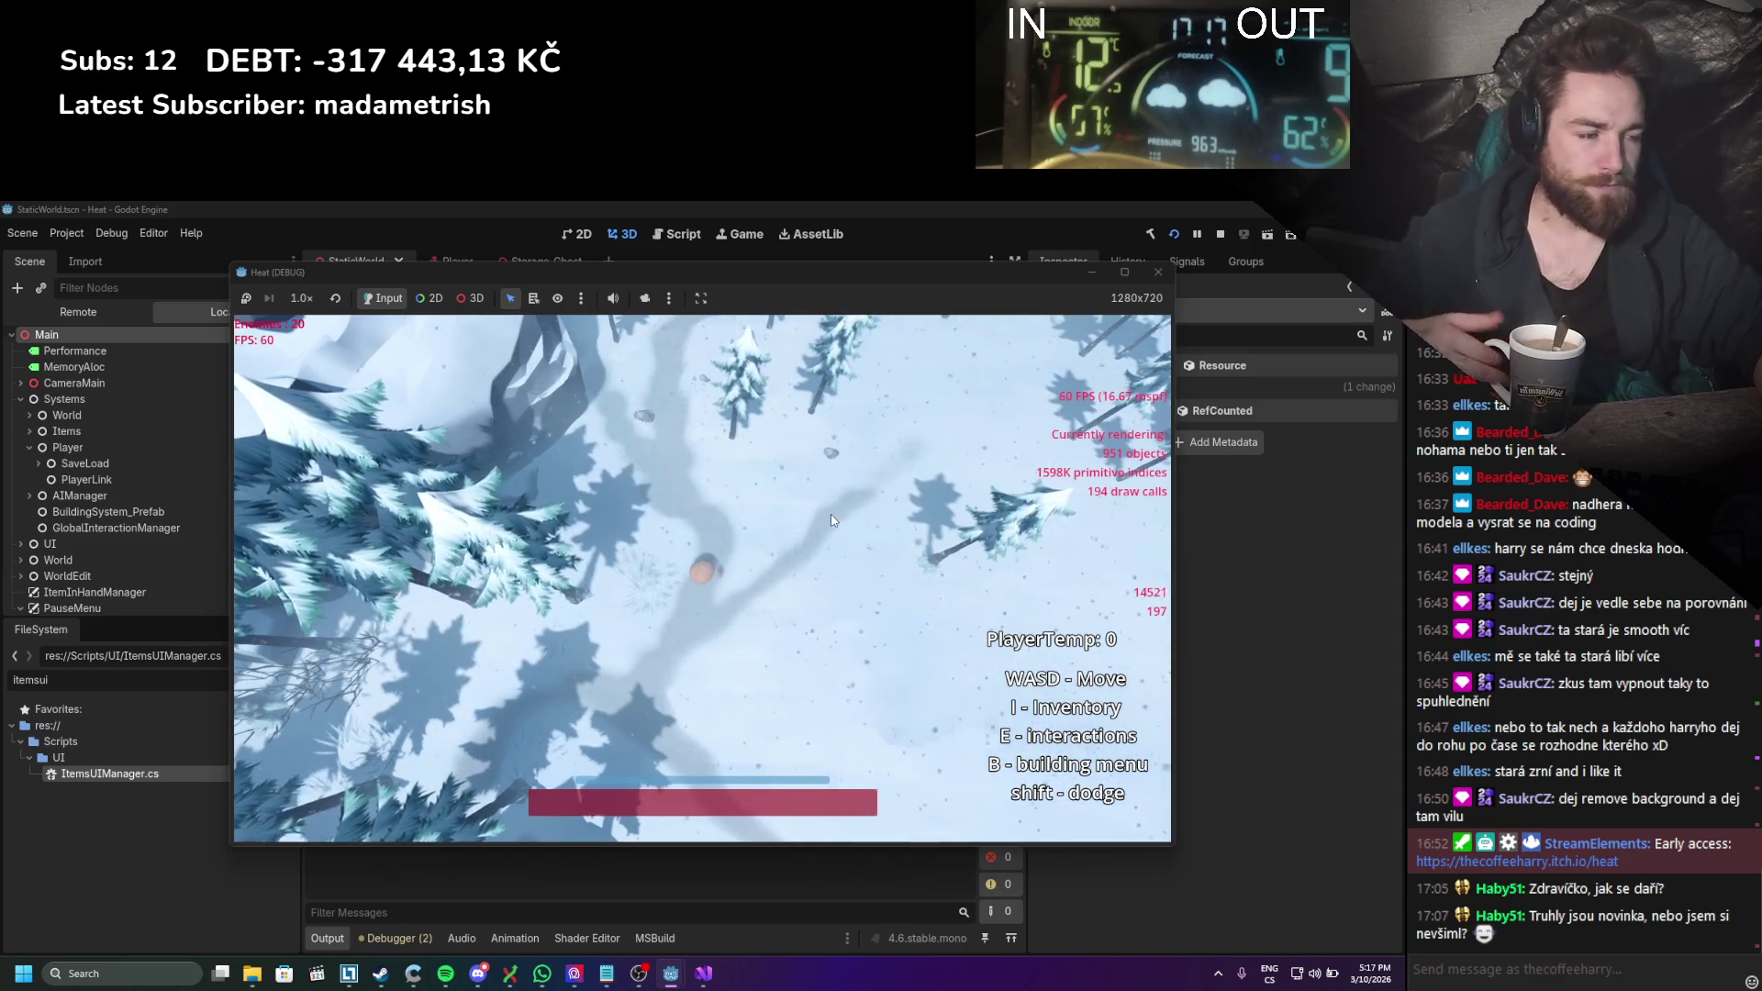
Step: Place one chest from the inventory in the snow before the player and toggle its storage
{"action": "key", "text": "i"}
{"action": "mouse_move", "coordinate": [999, 547]}
{"action": "left_mouse_down"}
{"action": "mouse_move", "coordinate": [716, 638]}
{"action": "mouse_move", "coordinate": [728, 685]}
{"action": "left_mouse_up"}
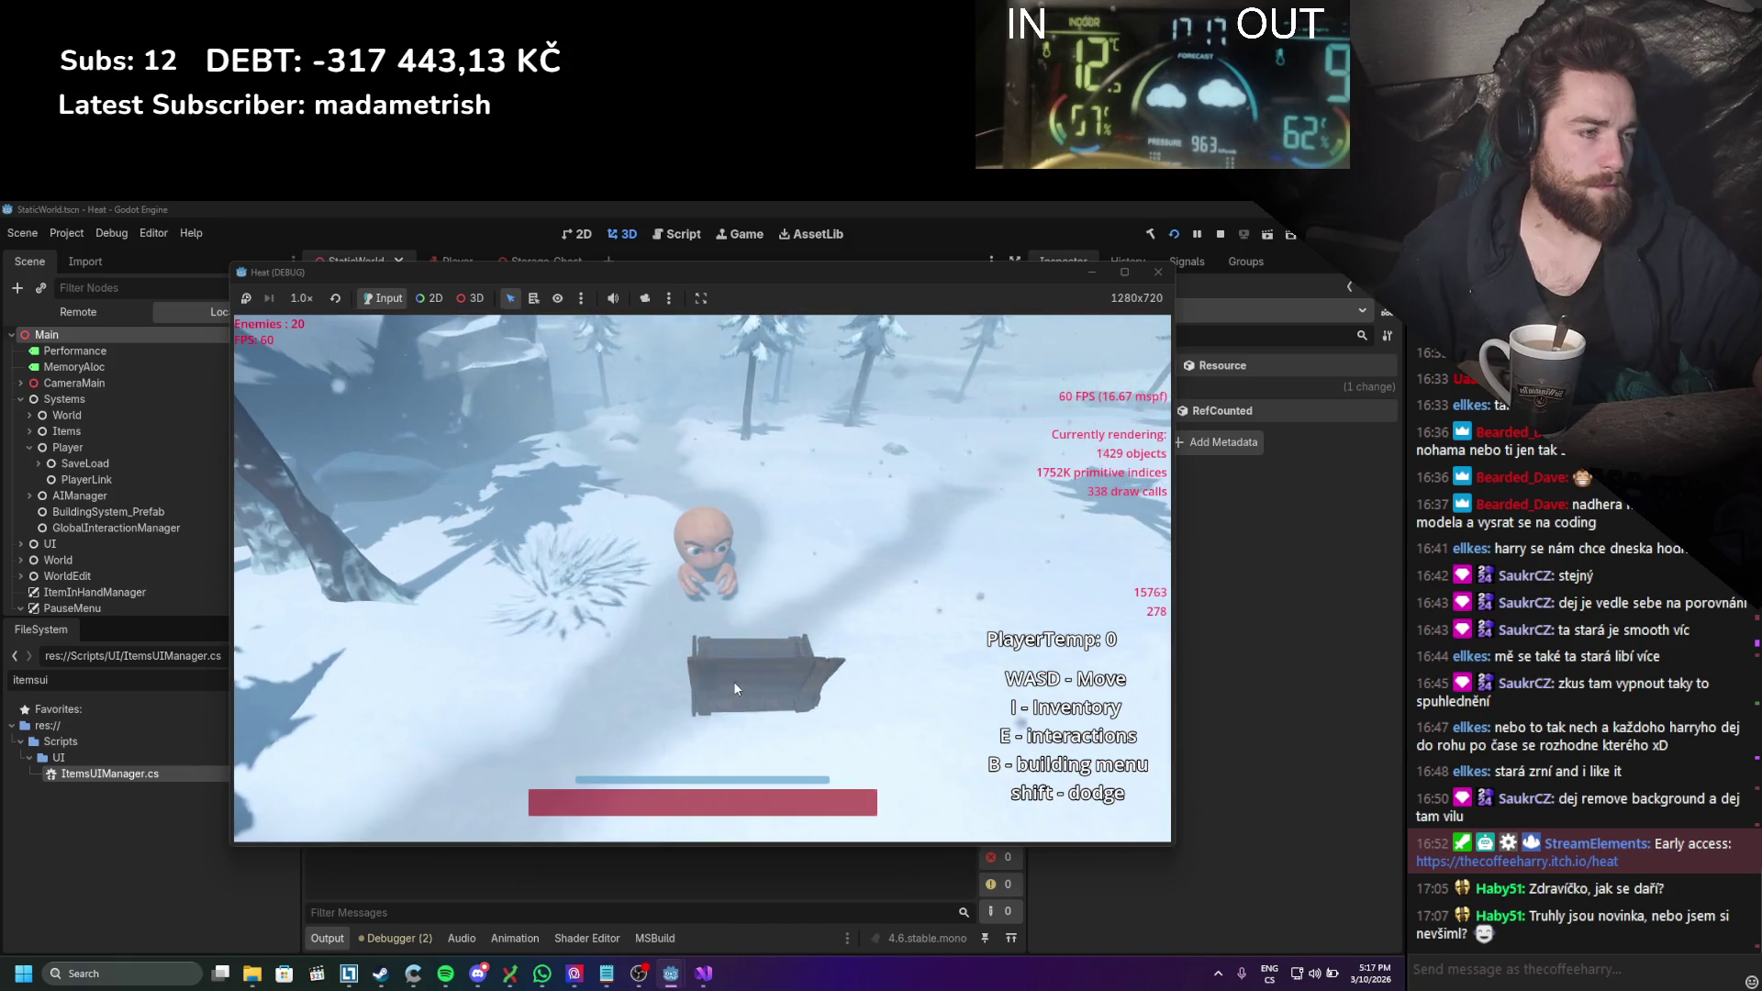
{"action": "left_click", "coordinate": [734, 684]}
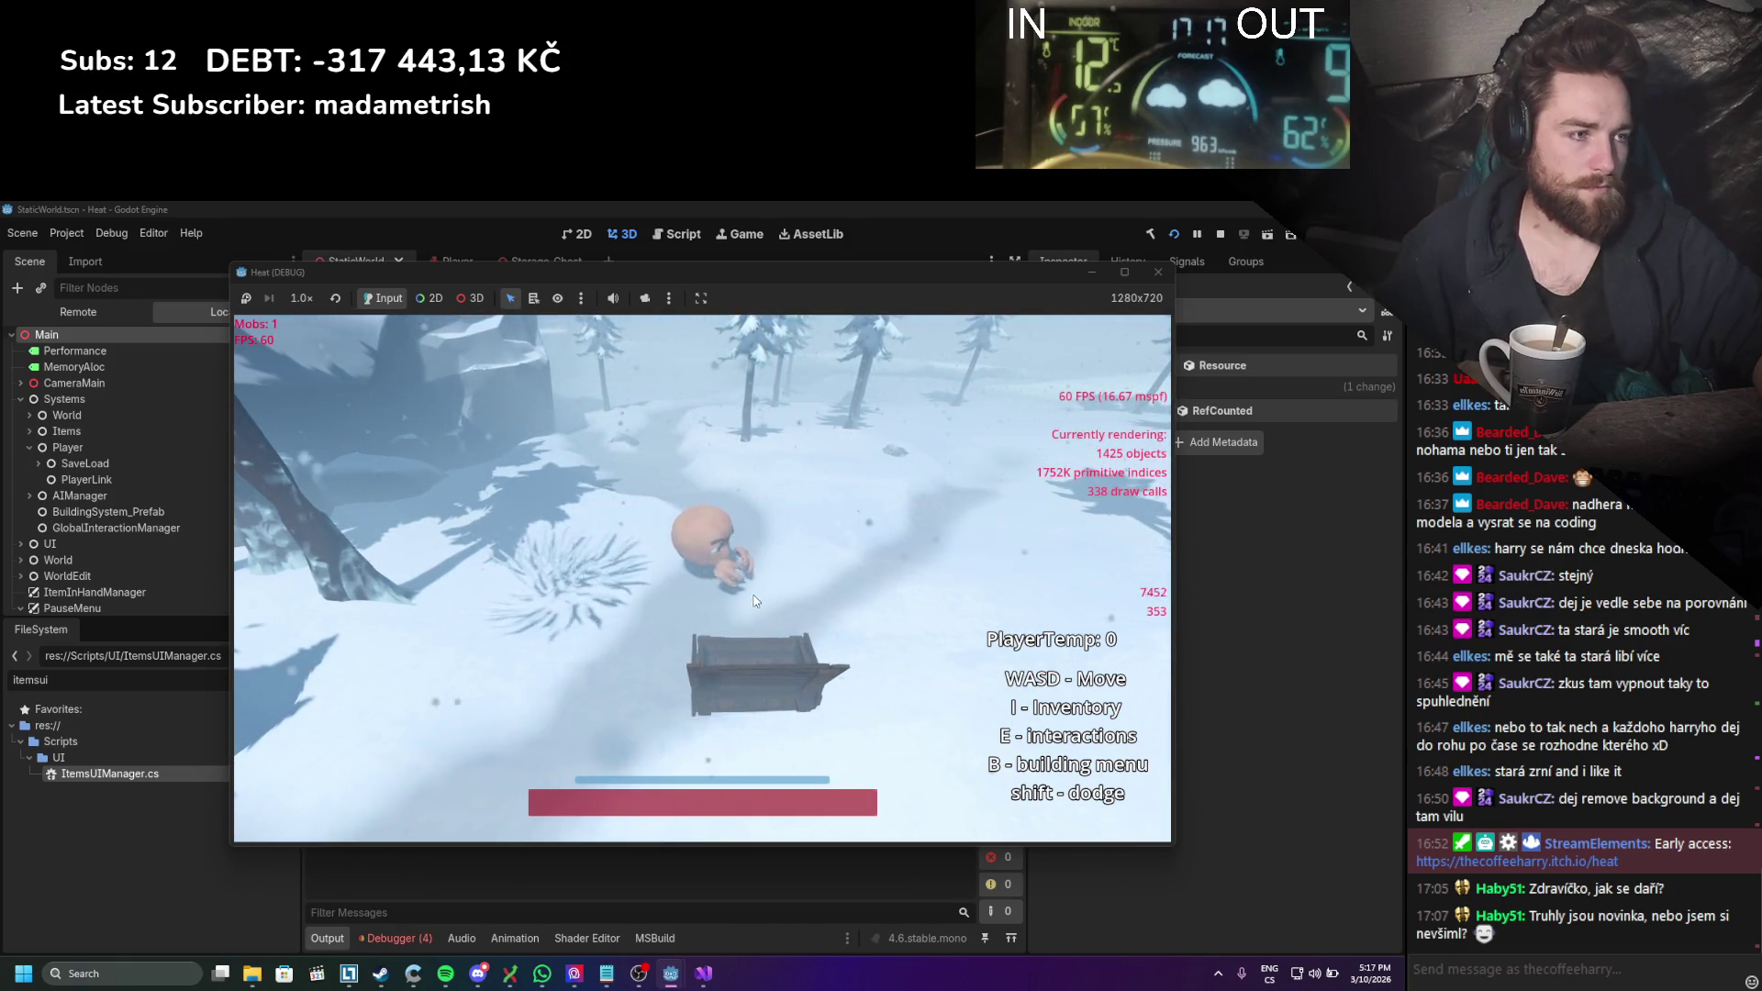
{"action": "key", "text": "i"}
{"action": "key", "text": "i"}
{"action": "key", "text": "i"}
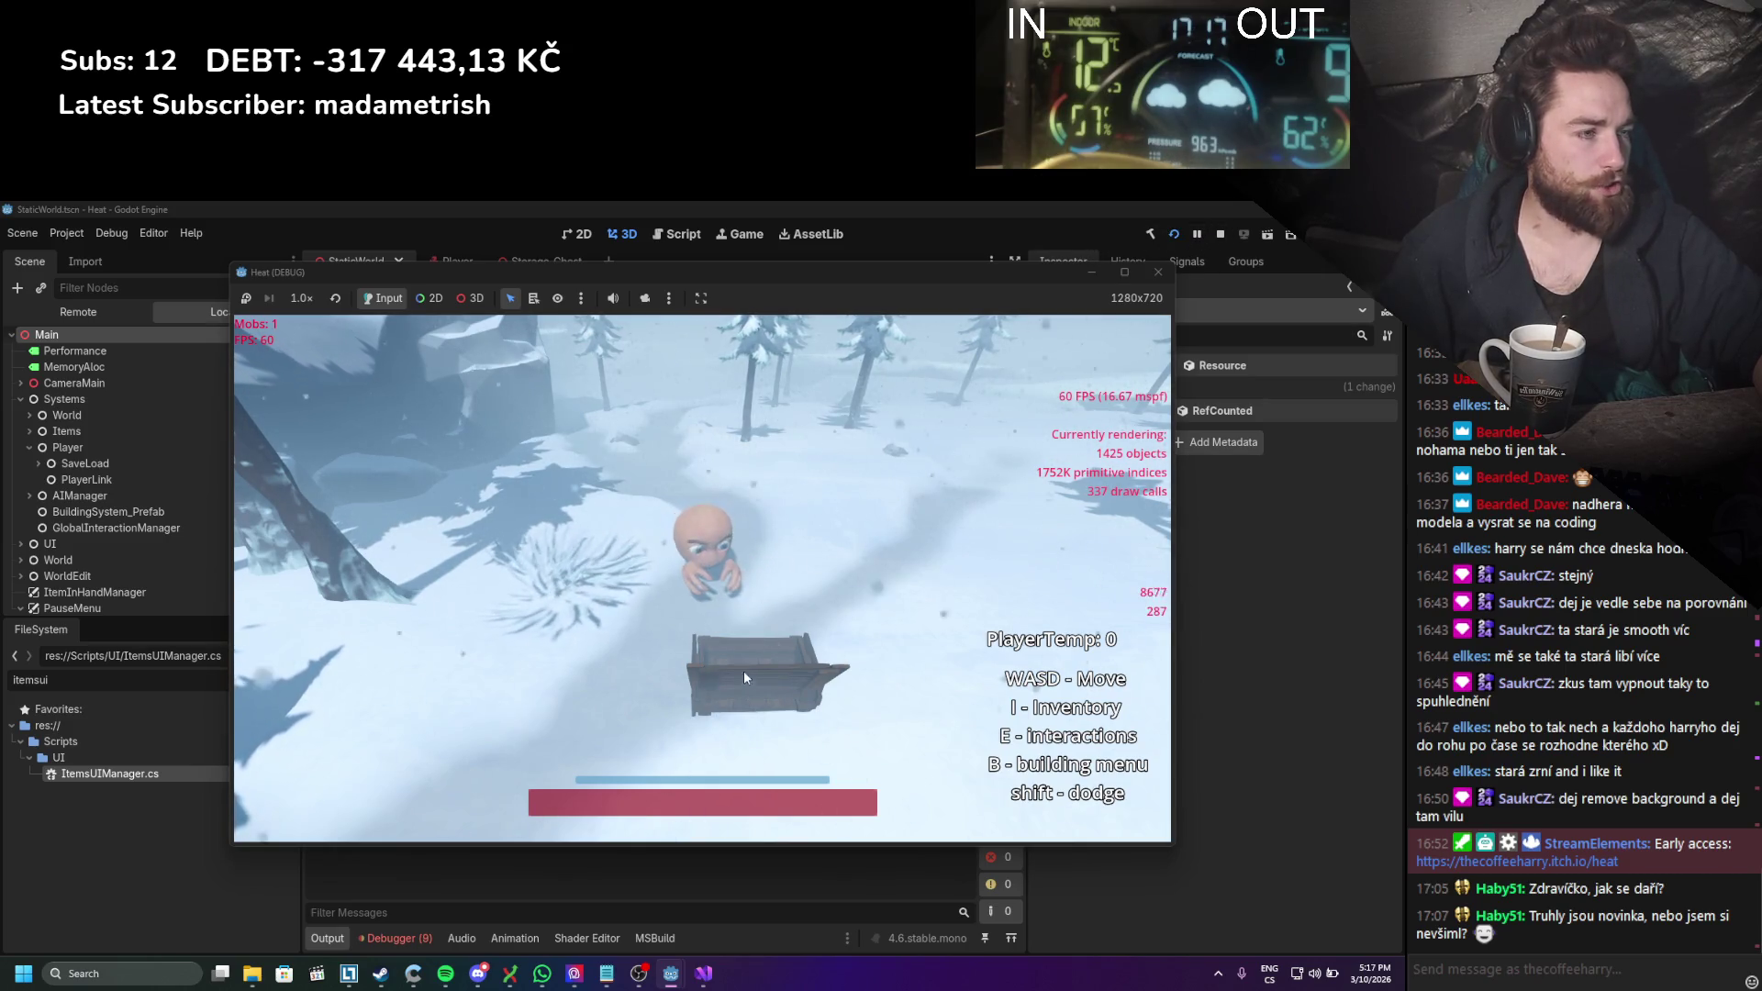
Step: Stop the game and expand the ArgumentOutOfRange error's stack trace in the Debugger Errors list
{"action": "key", "text": "i"}
{"action": "key", "text": "i"}
{"action": "key", "text": "i"}
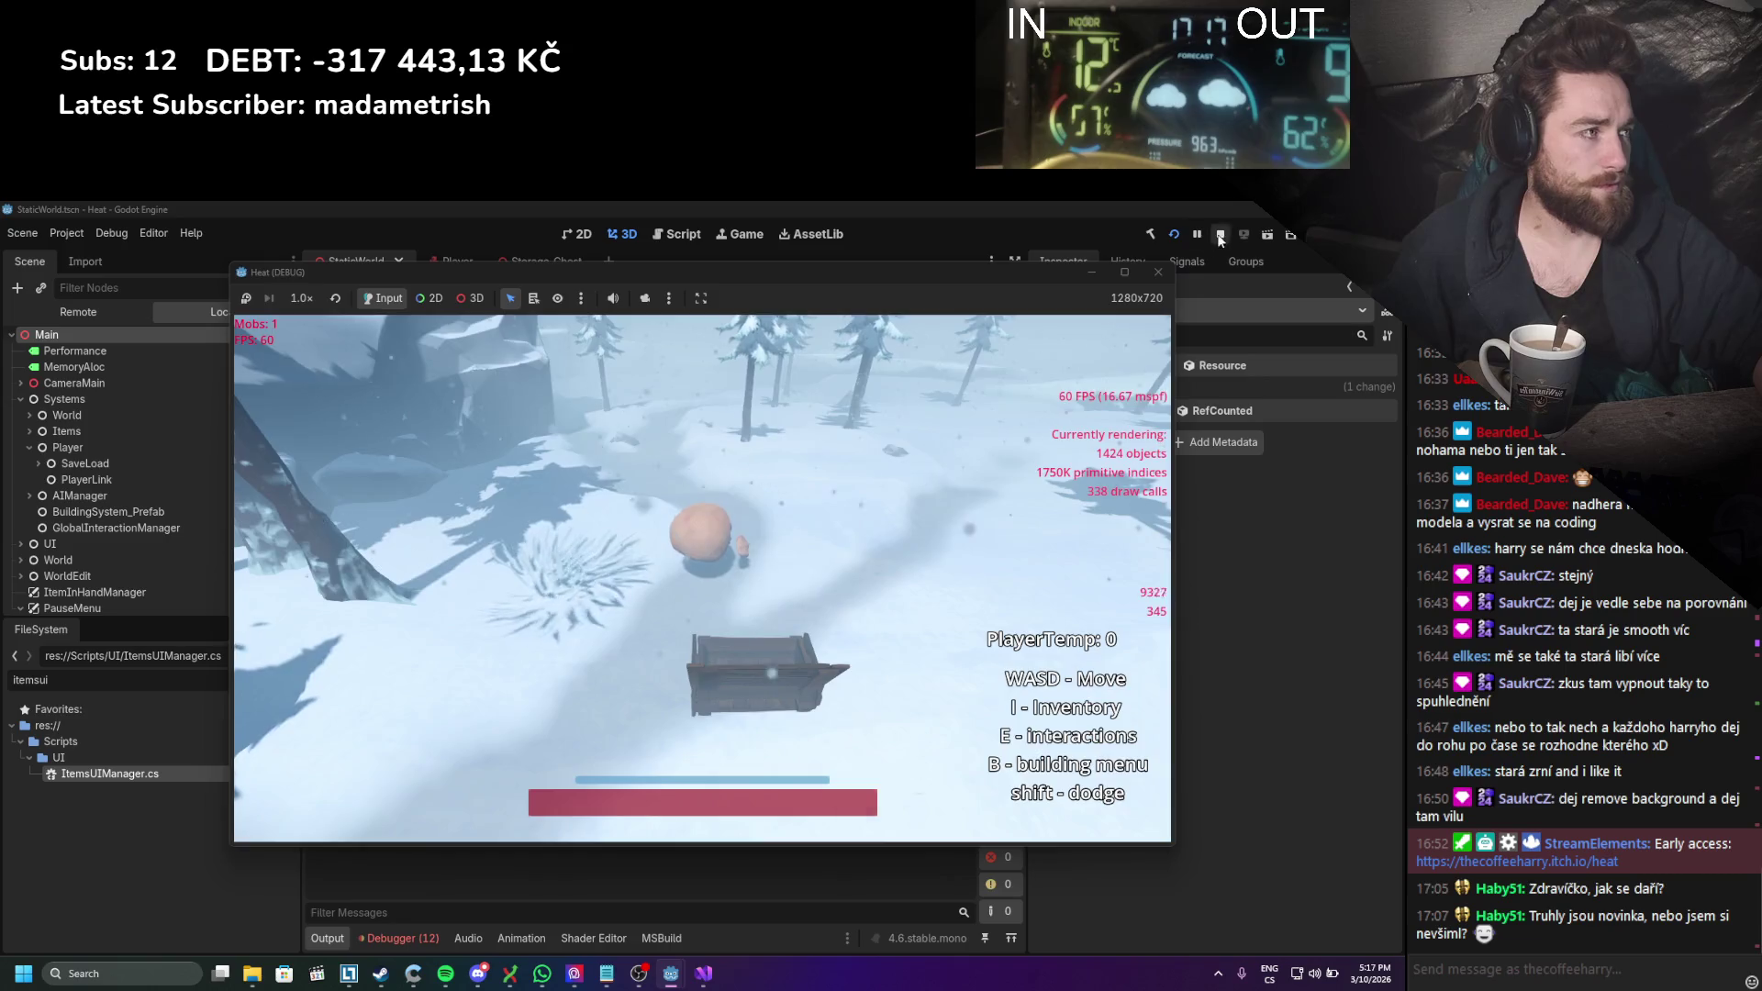
{"action": "left_click", "coordinate": [1221, 234]}
{"action": "left_click", "coordinate": [403, 938]}
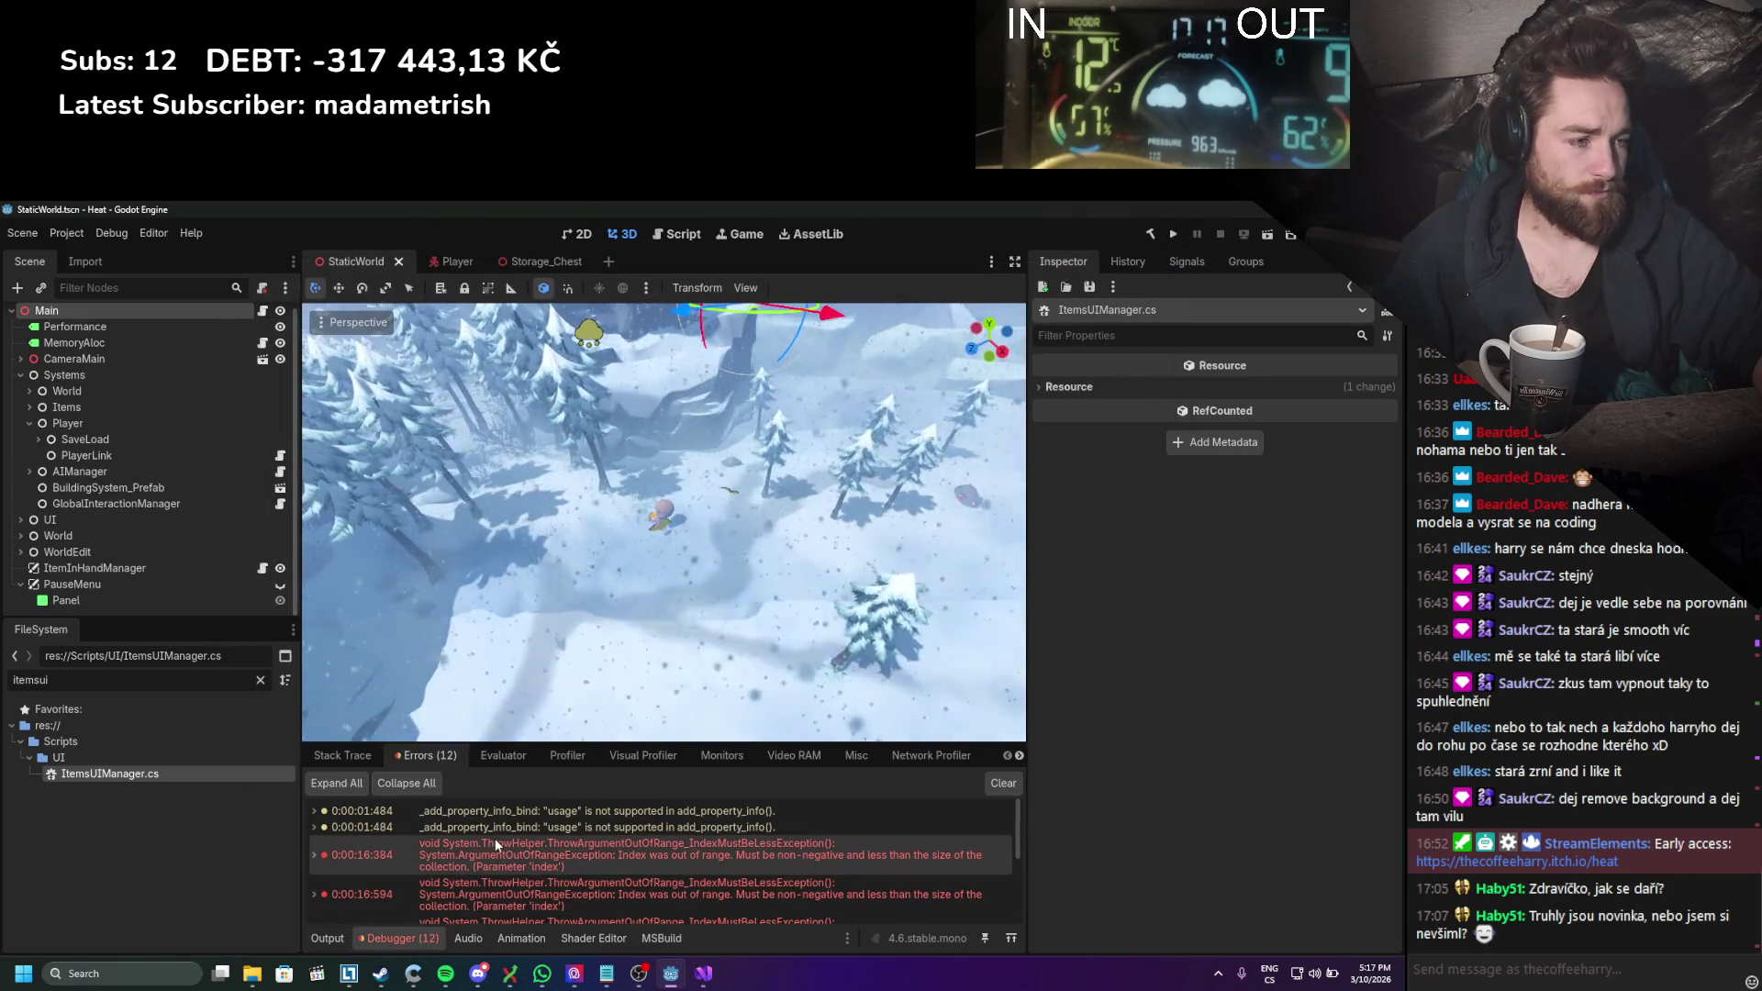
{"action": "mouse_move", "coordinate": [493, 839]}
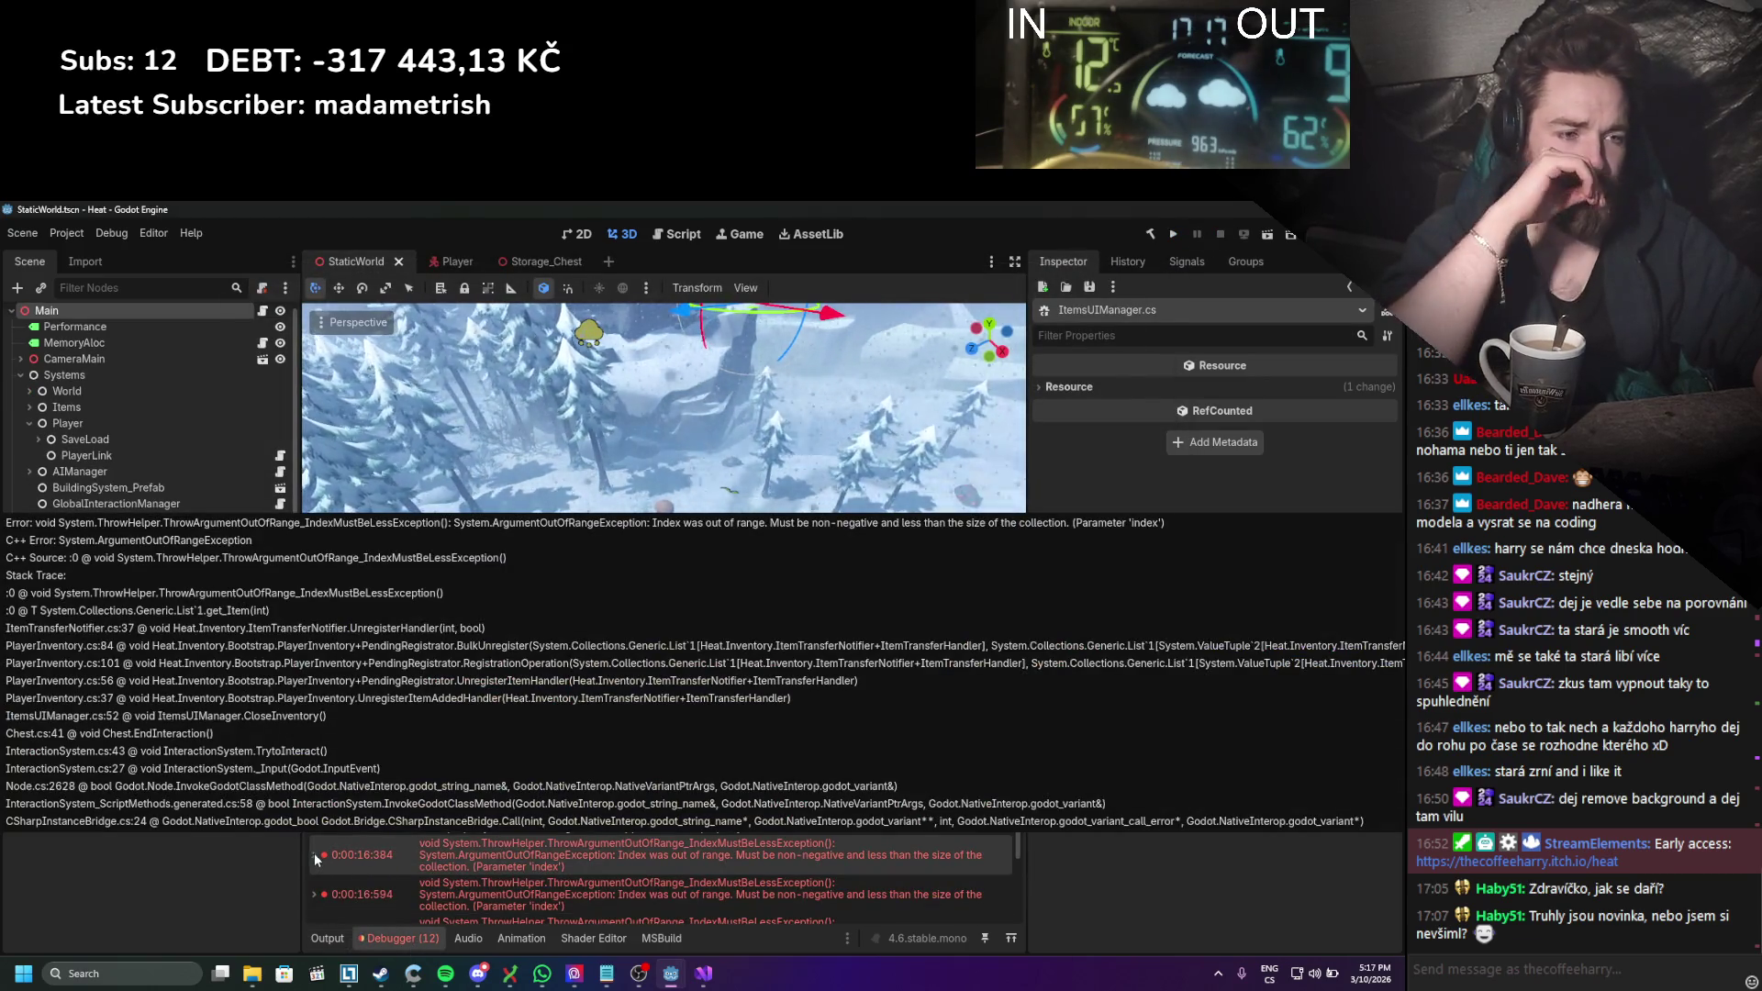
{"action": "left_click", "coordinate": [314, 853]}
{"action": "scroll", "coordinate": [449, 833], "scroll_direction": "down", "scroll_amount": 2}
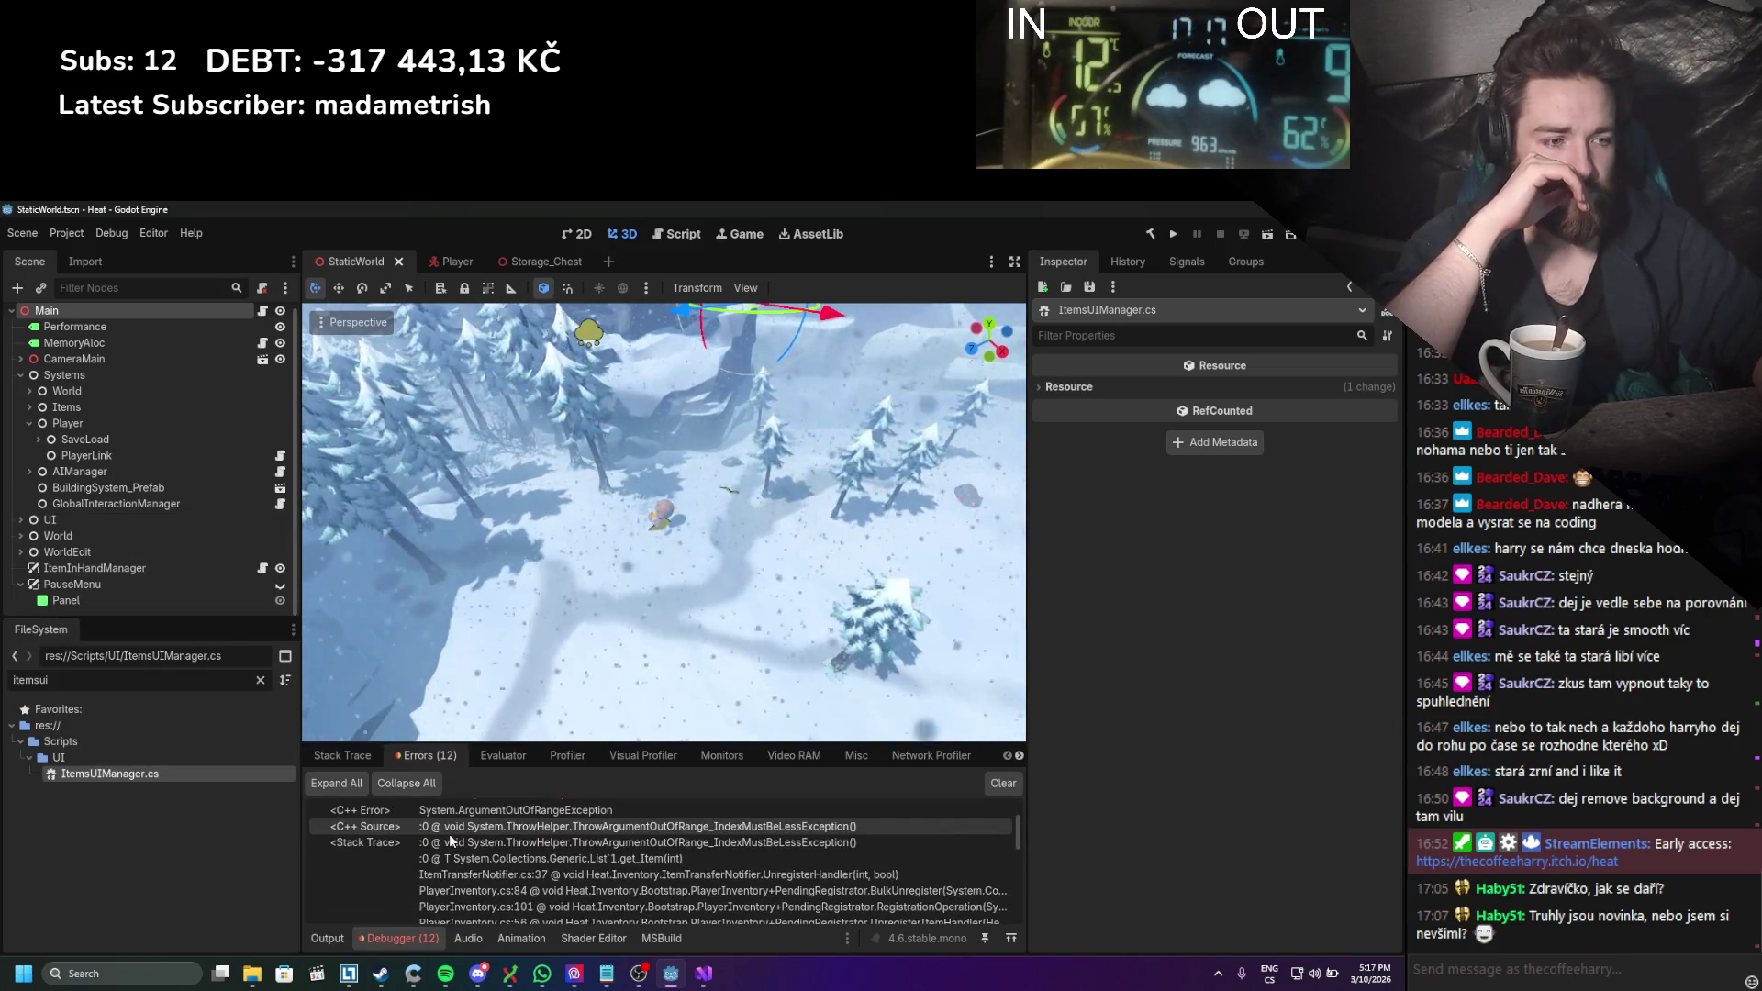
{"action": "scroll", "coordinate": [449, 833], "scroll_direction": "down", "scroll_amount": 1}
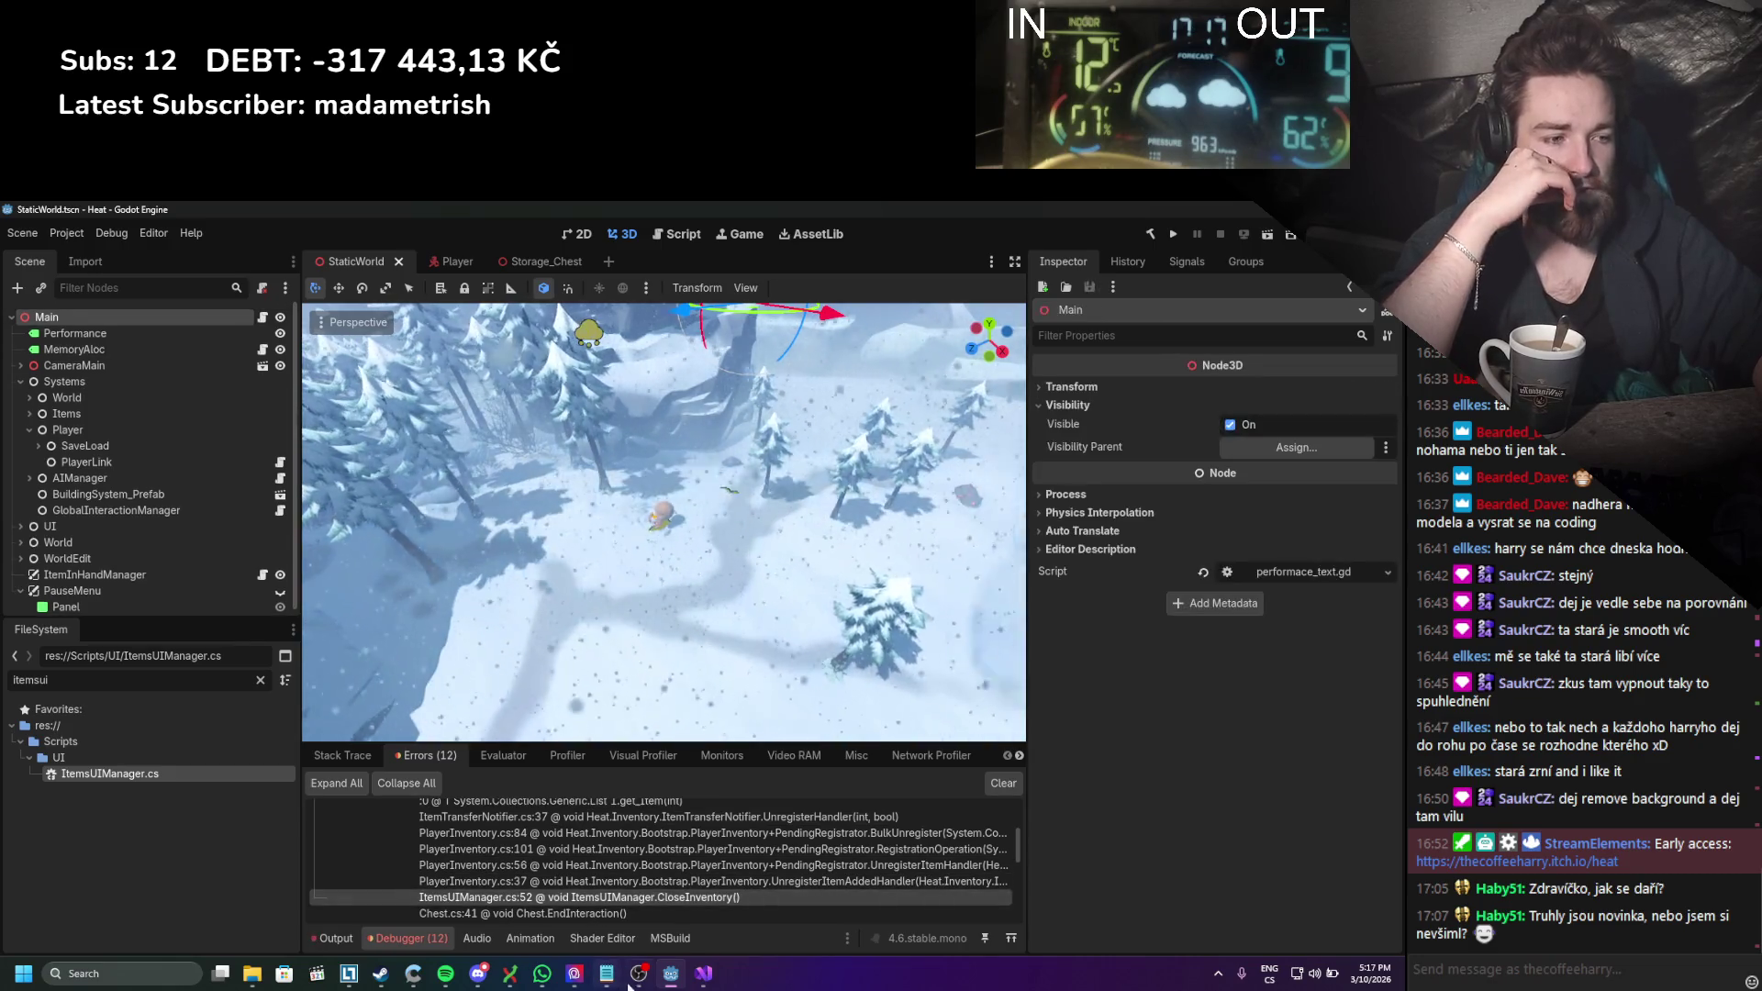
{"action": "left_click", "coordinate": [703, 973]}
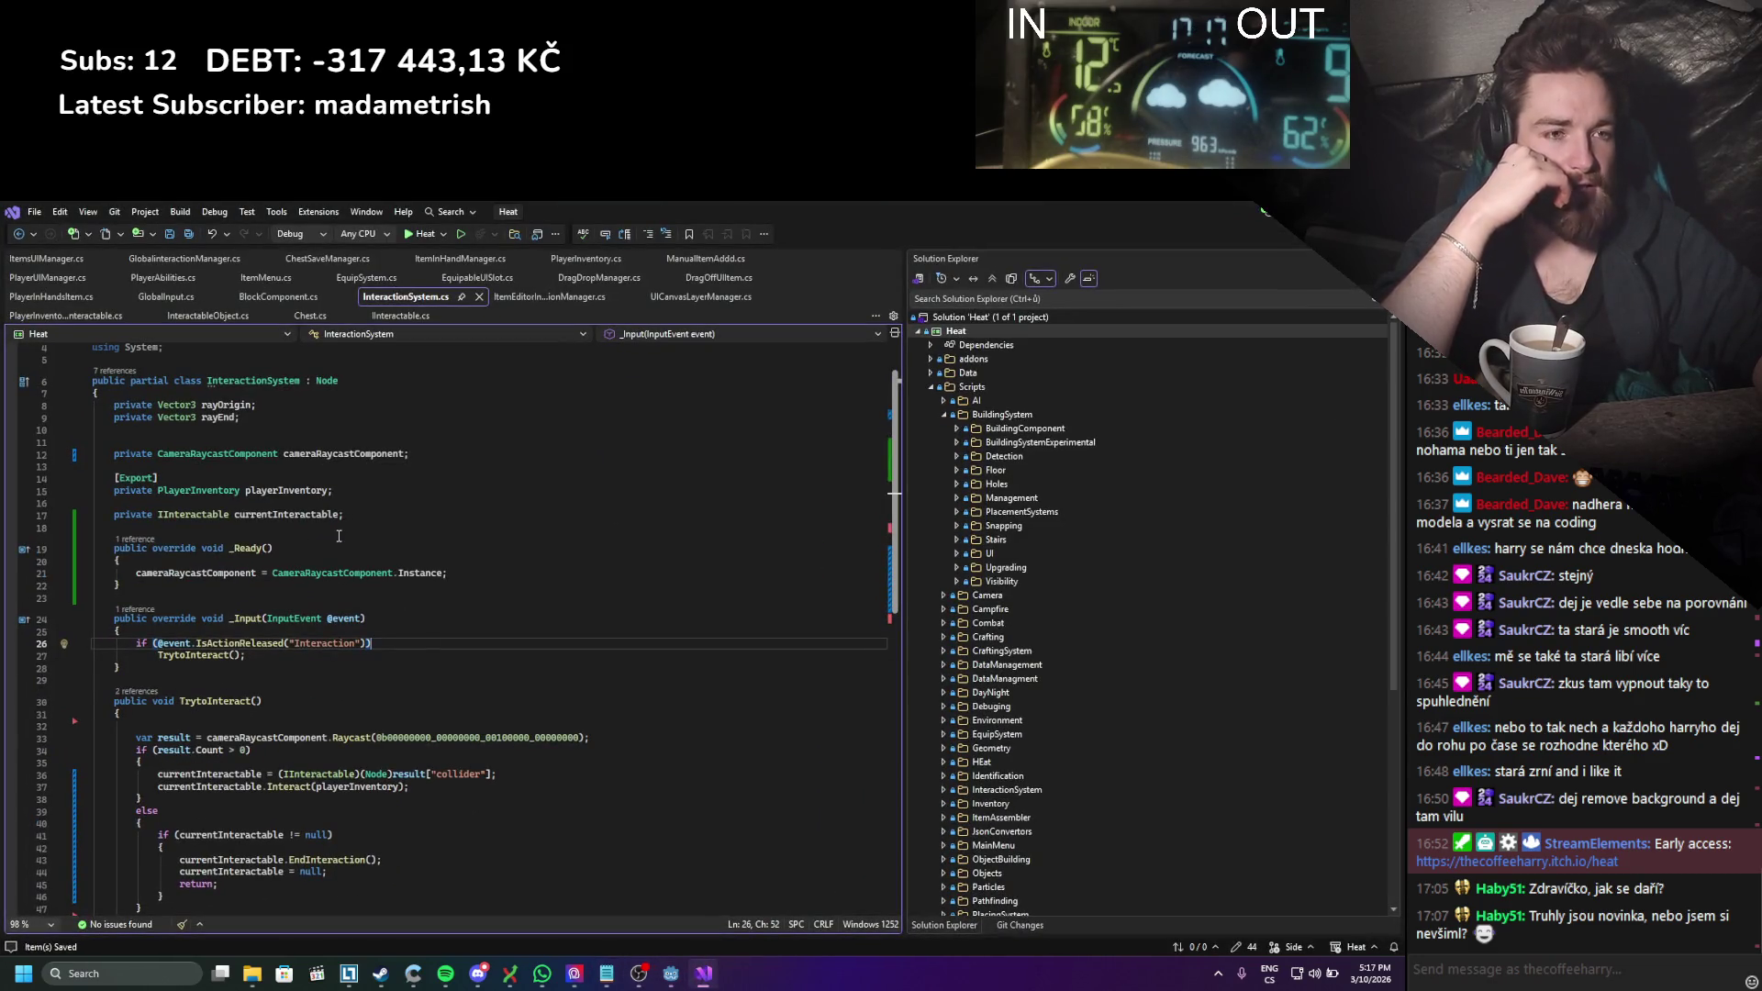
Step: Keep only ItemsUIManager.cs open by closing all the other editor tabs
{"action": "left_click", "coordinate": [42, 259]}
{"action": "right_click", "coordinate": [42, 263]}
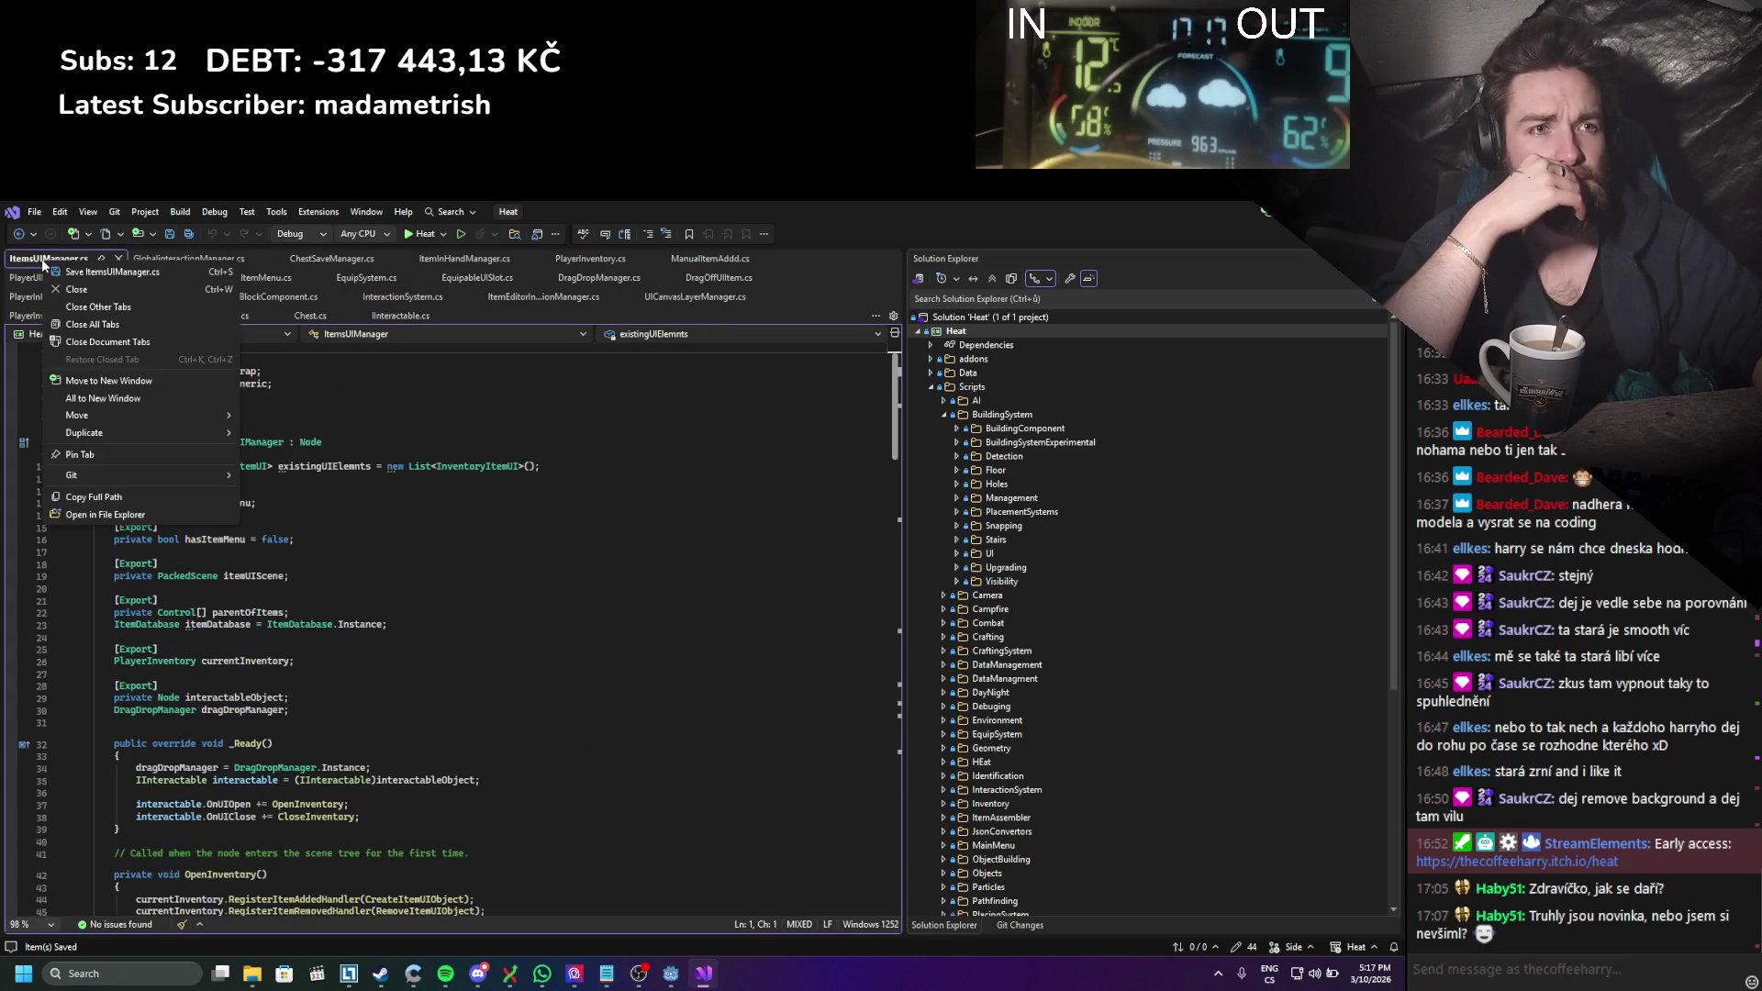
{"action": "left_click", "coordinate": [98, 307]}
Step: Review CloseInventory() with currentInventory's uses highlighted, then return to Godot
{"action": "scroll", "coordinate": [225, 477], "scroll_direction": "down", "scroll_amount": 5}
{"action": "scroll", "coordinate": [227, 477], "scroll_direction": "down", "scroll_amount": 1}
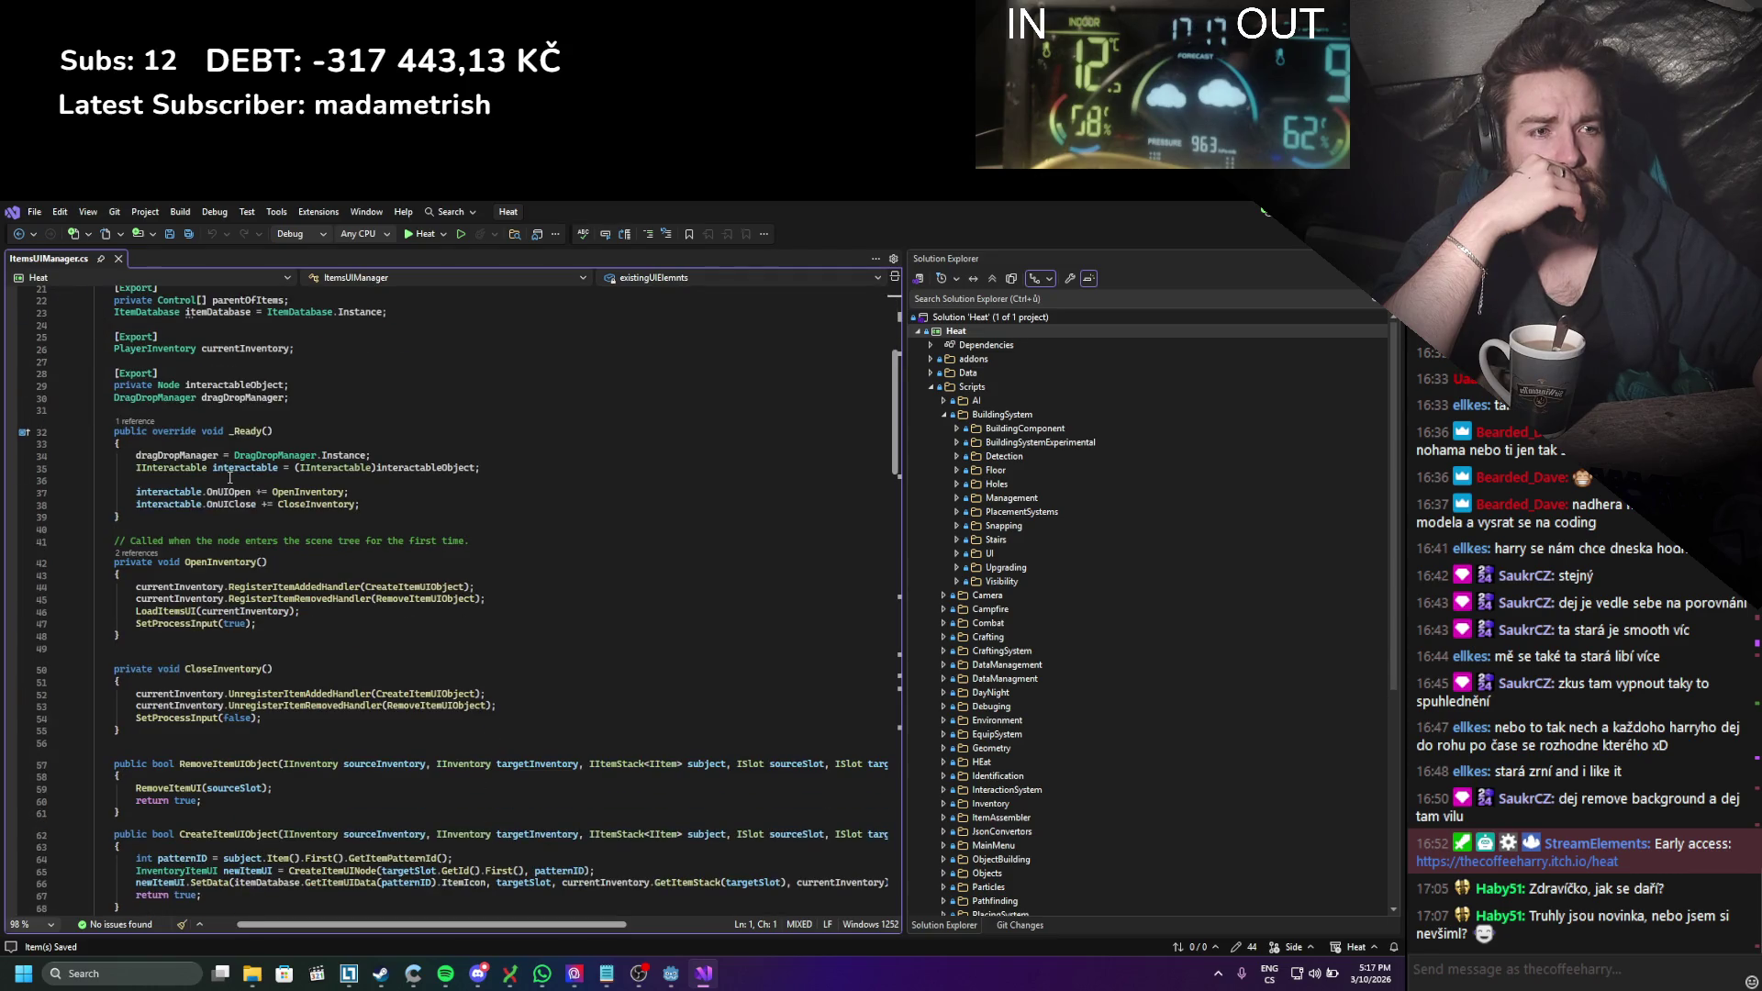
{"action": "scroll", "coordinate": [230, 477], "scroll_direction": "down", "scroll_amount": 10}
{"action": "scroll", "coordinate": [229, 477], "scroll_direction": "up", "scroll_amount": 4}
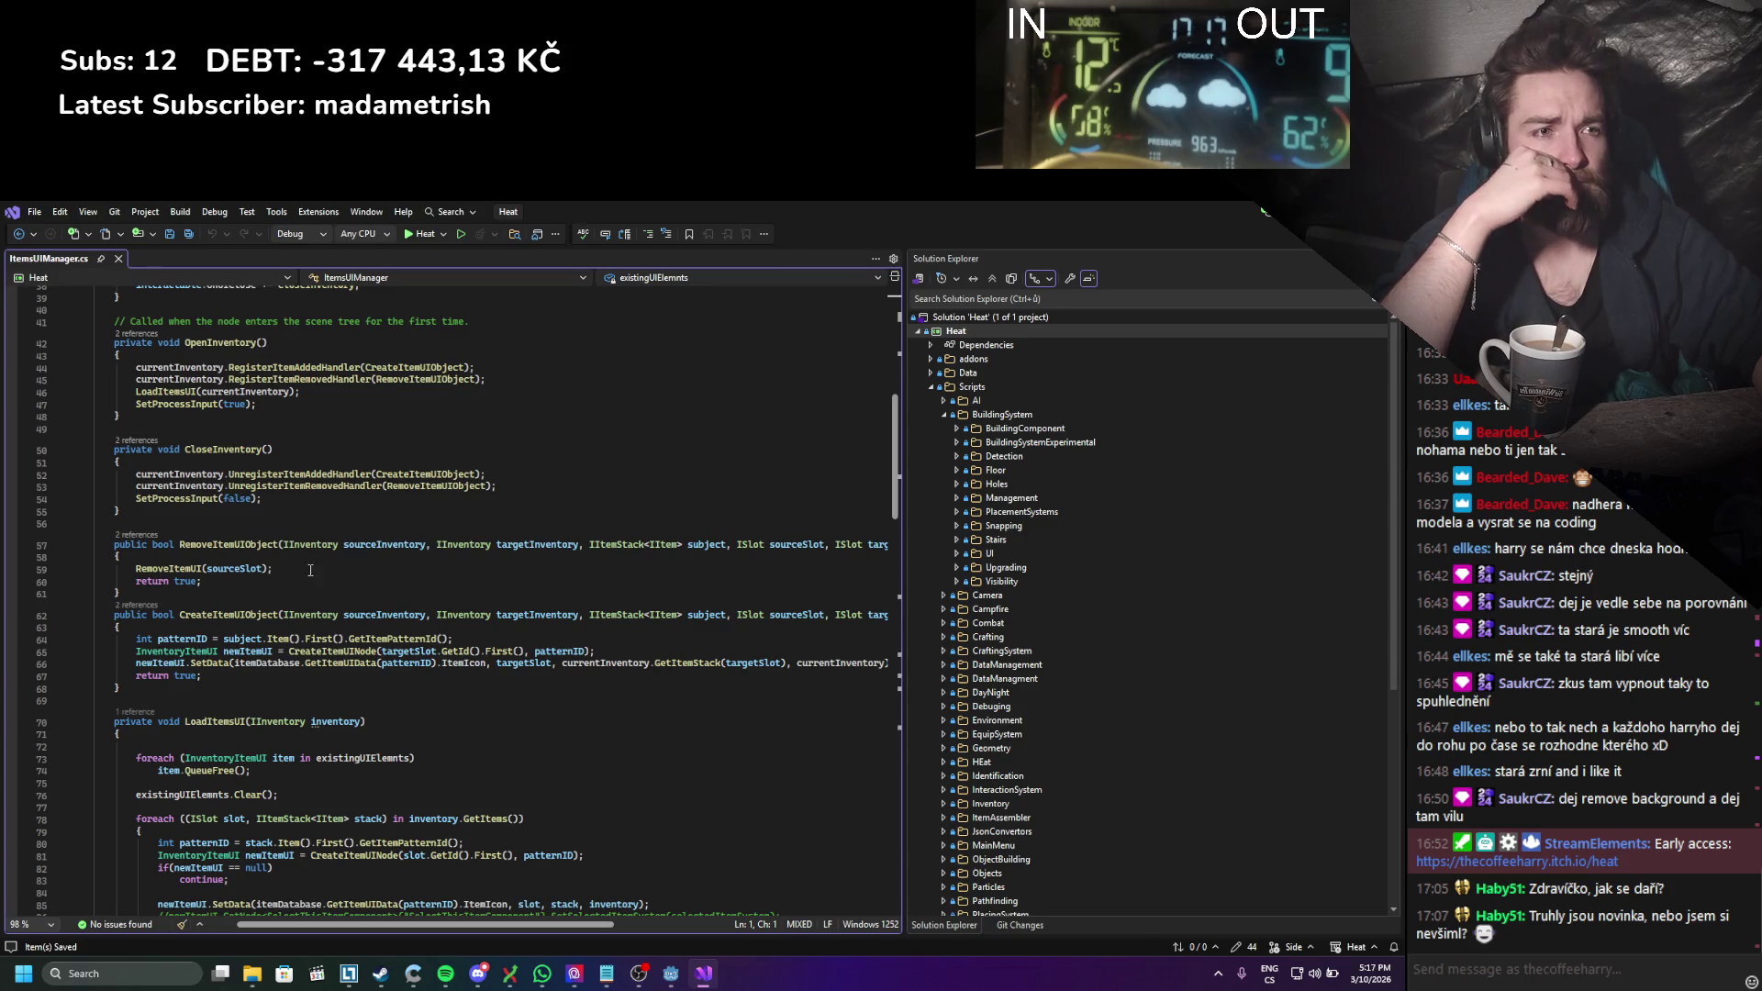
{"action": "scroll", "coordinate": [324, 578], "scroll_direction": "up", "scroll_amount": 6}
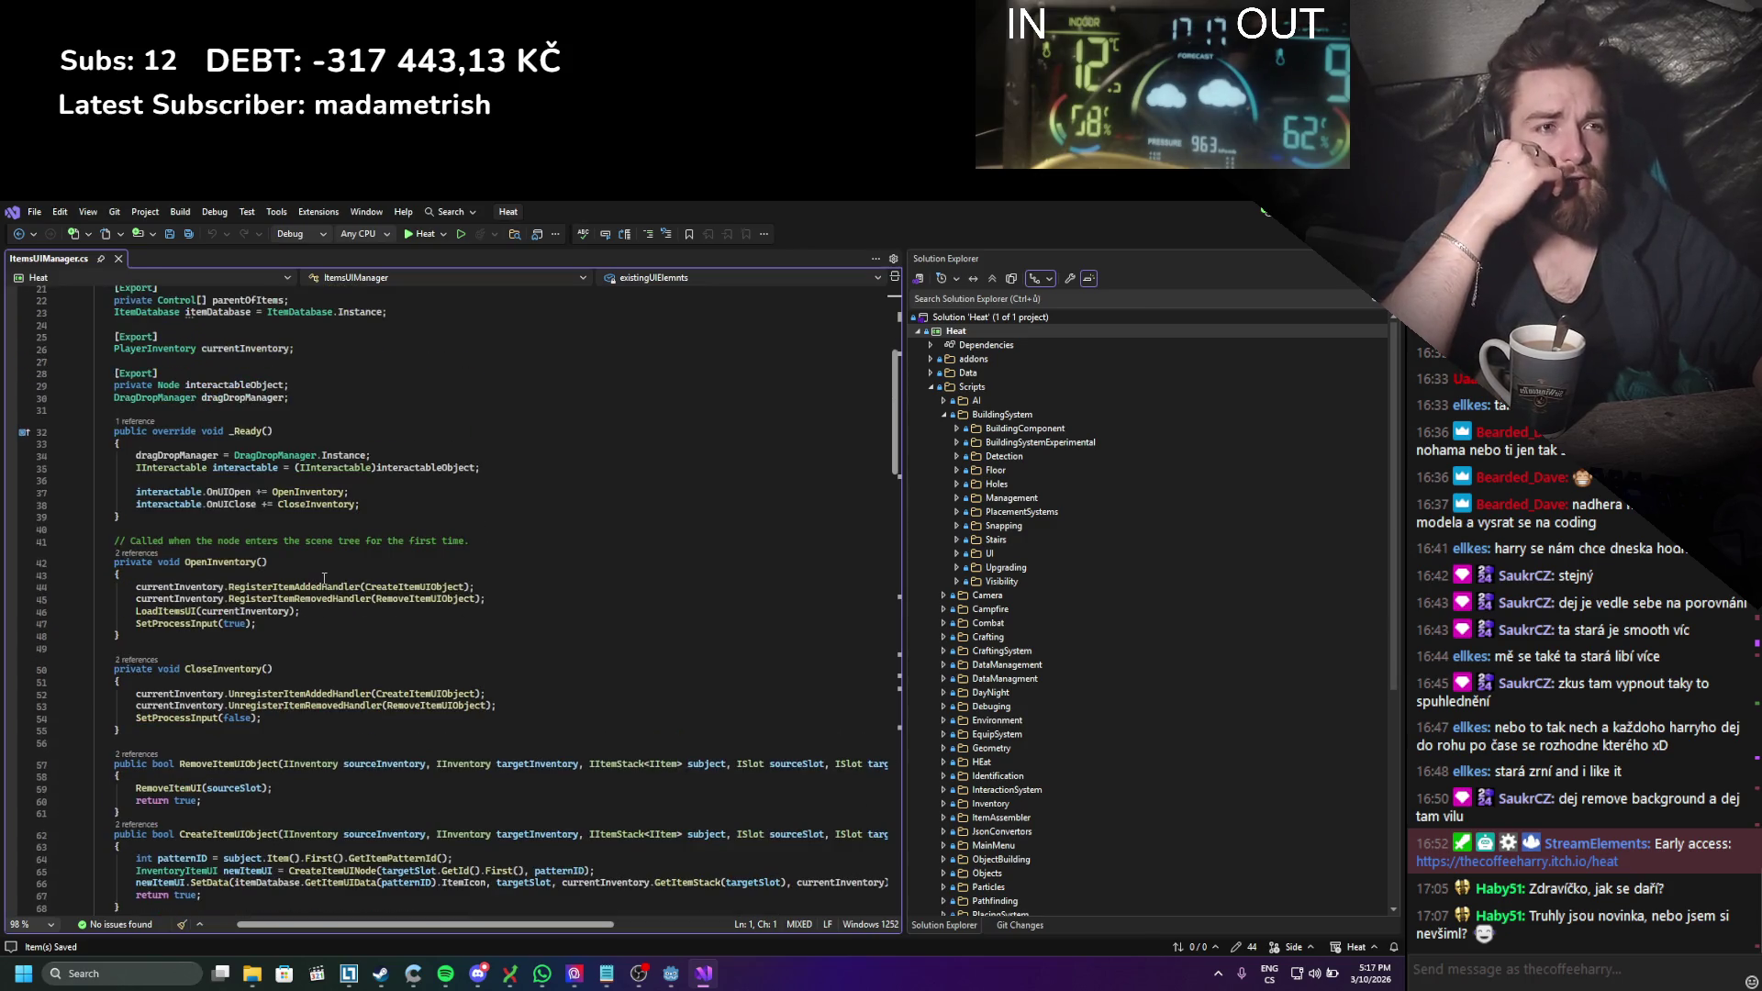
{"action": "left_click", "coordinate": [180, 695]}
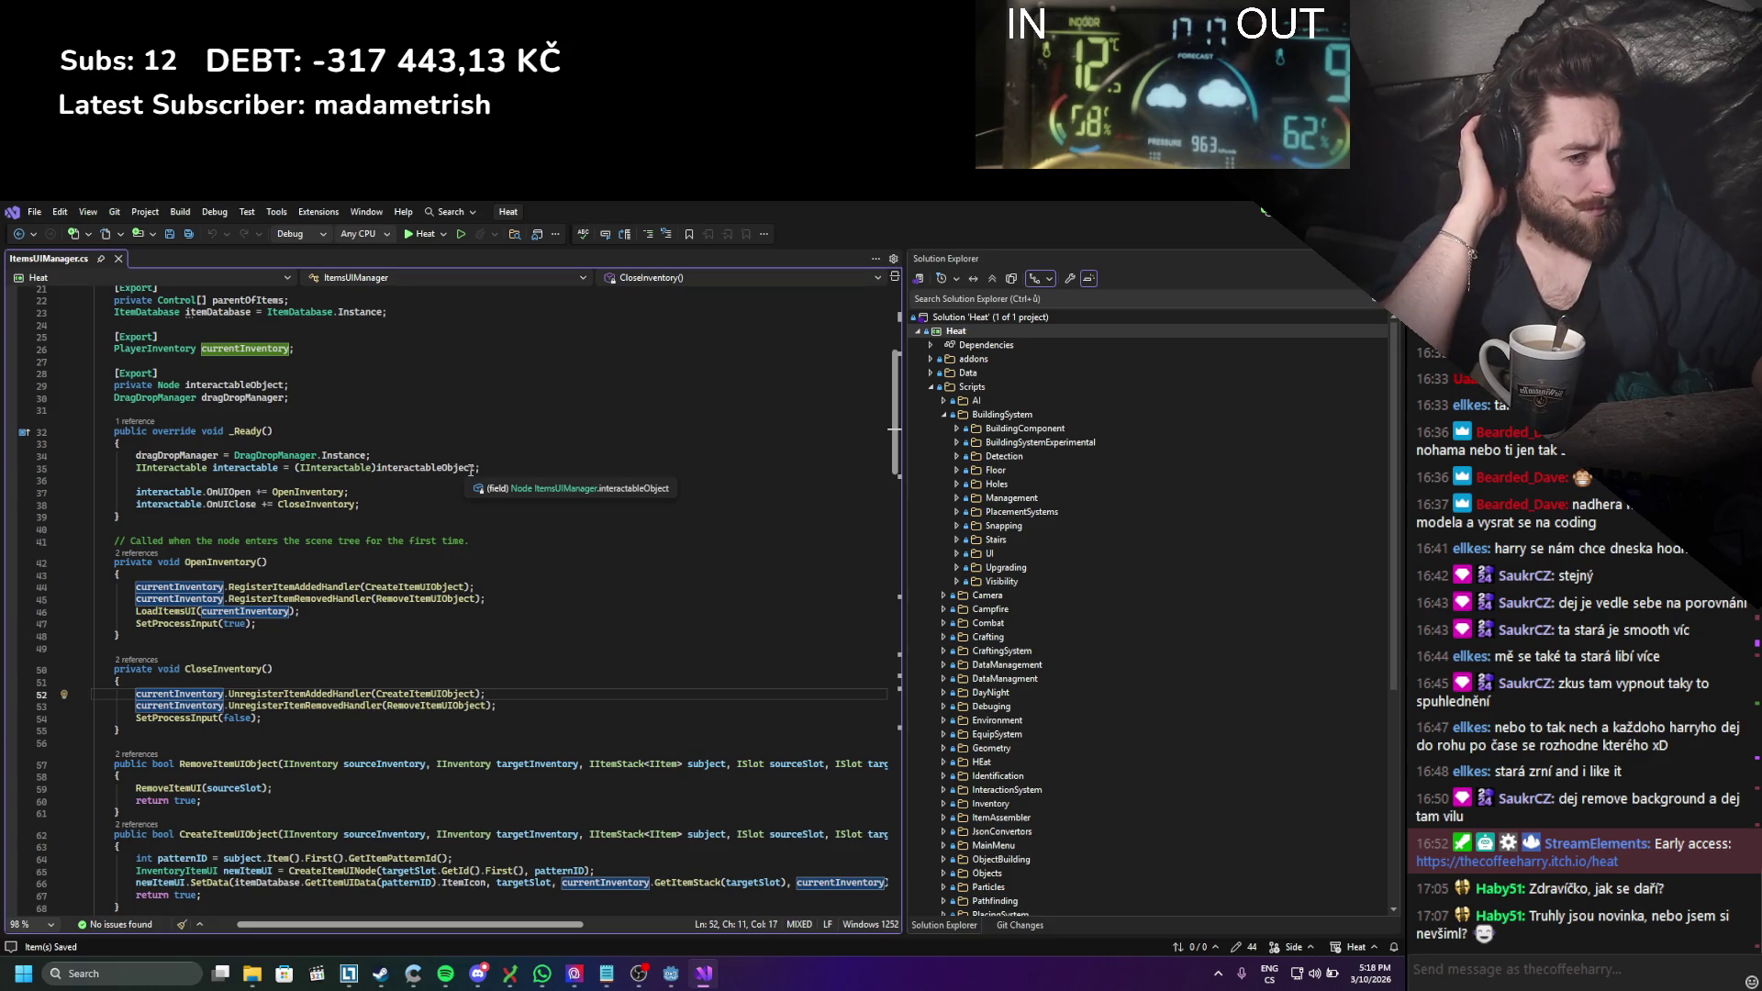
{"action": "scroll", "coordinate": [471, 470], "scroll_direction": "down", "scroll_amount": 7}
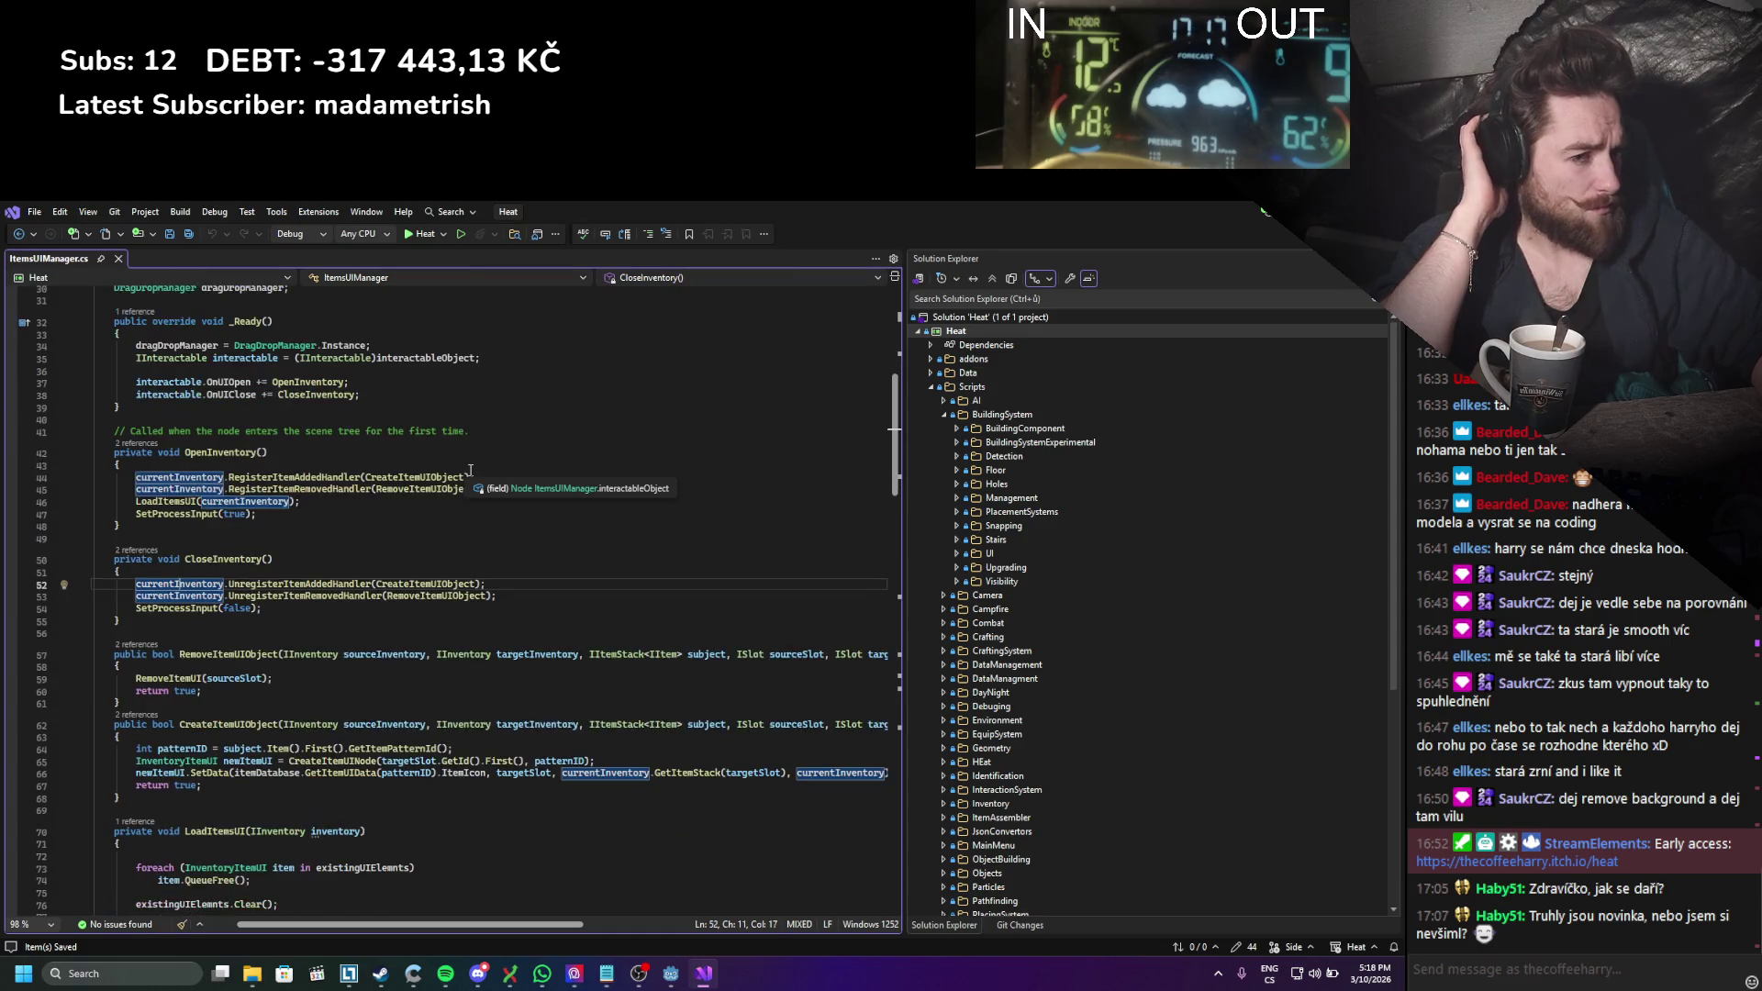
{"action": "scroll", "coordinate": [470, 469], "scroll_direction": "up", "scroll_amount": 11}
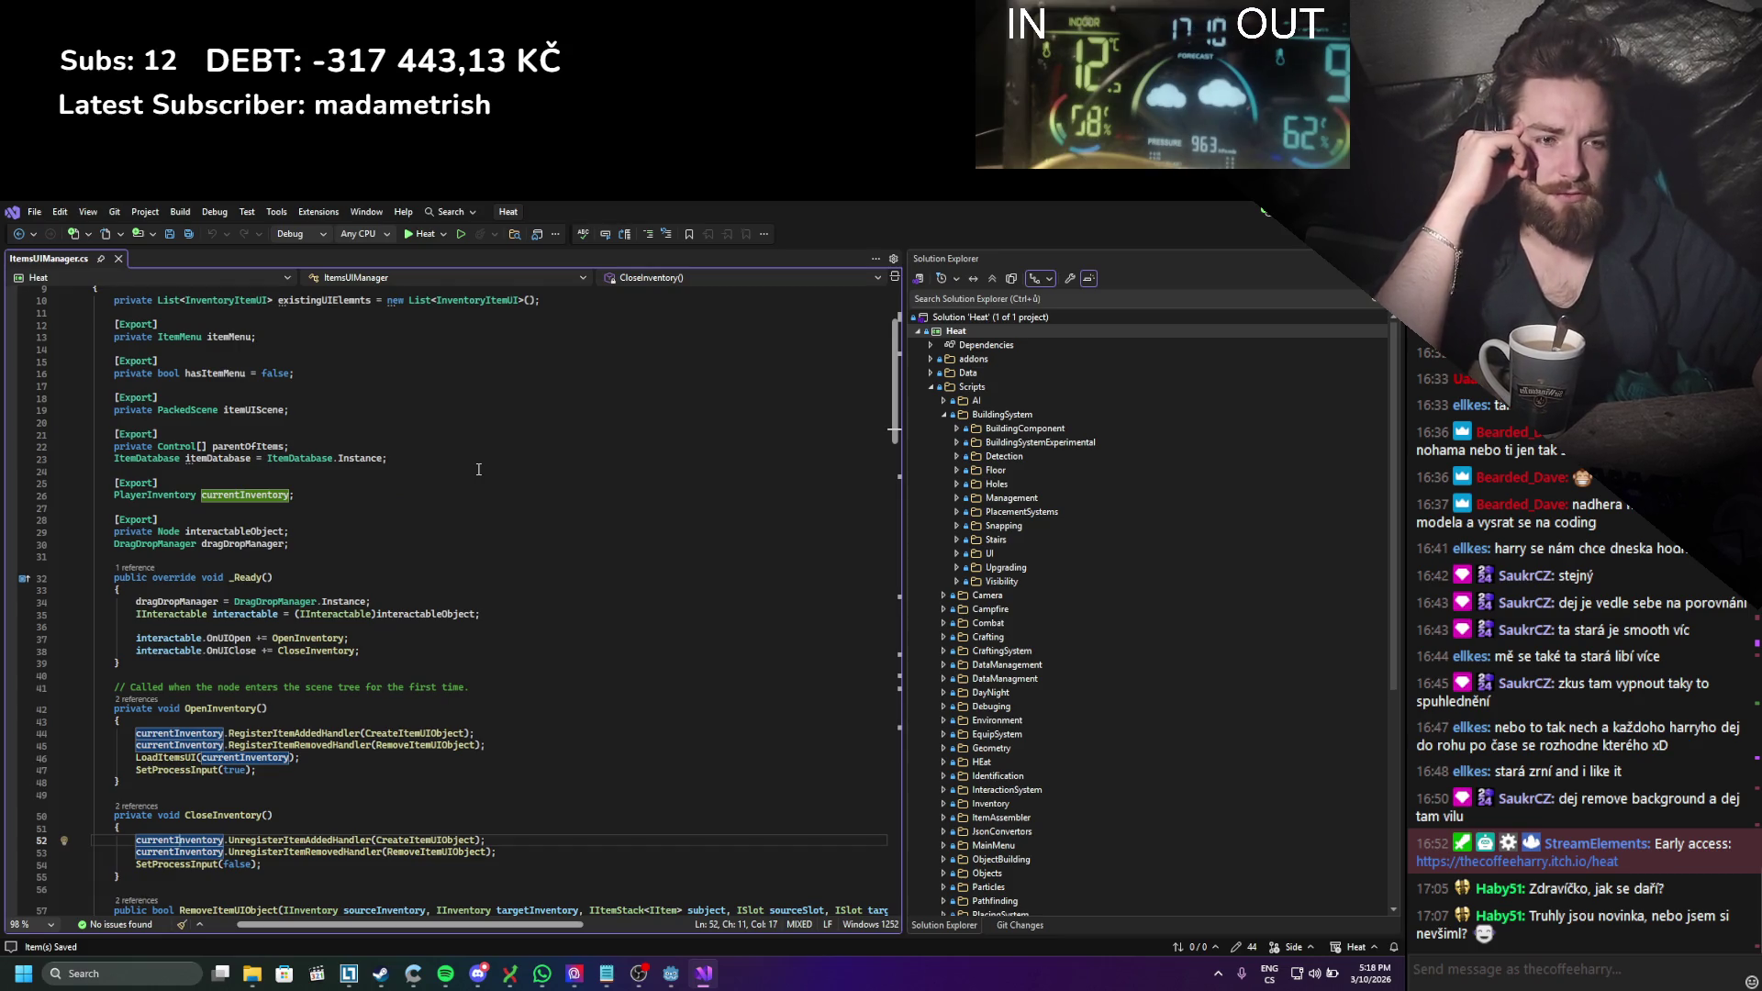
{"action": "scroll", "coordinate": [478, 469], "scroll_direction": "down", "scroll_amount": 2}
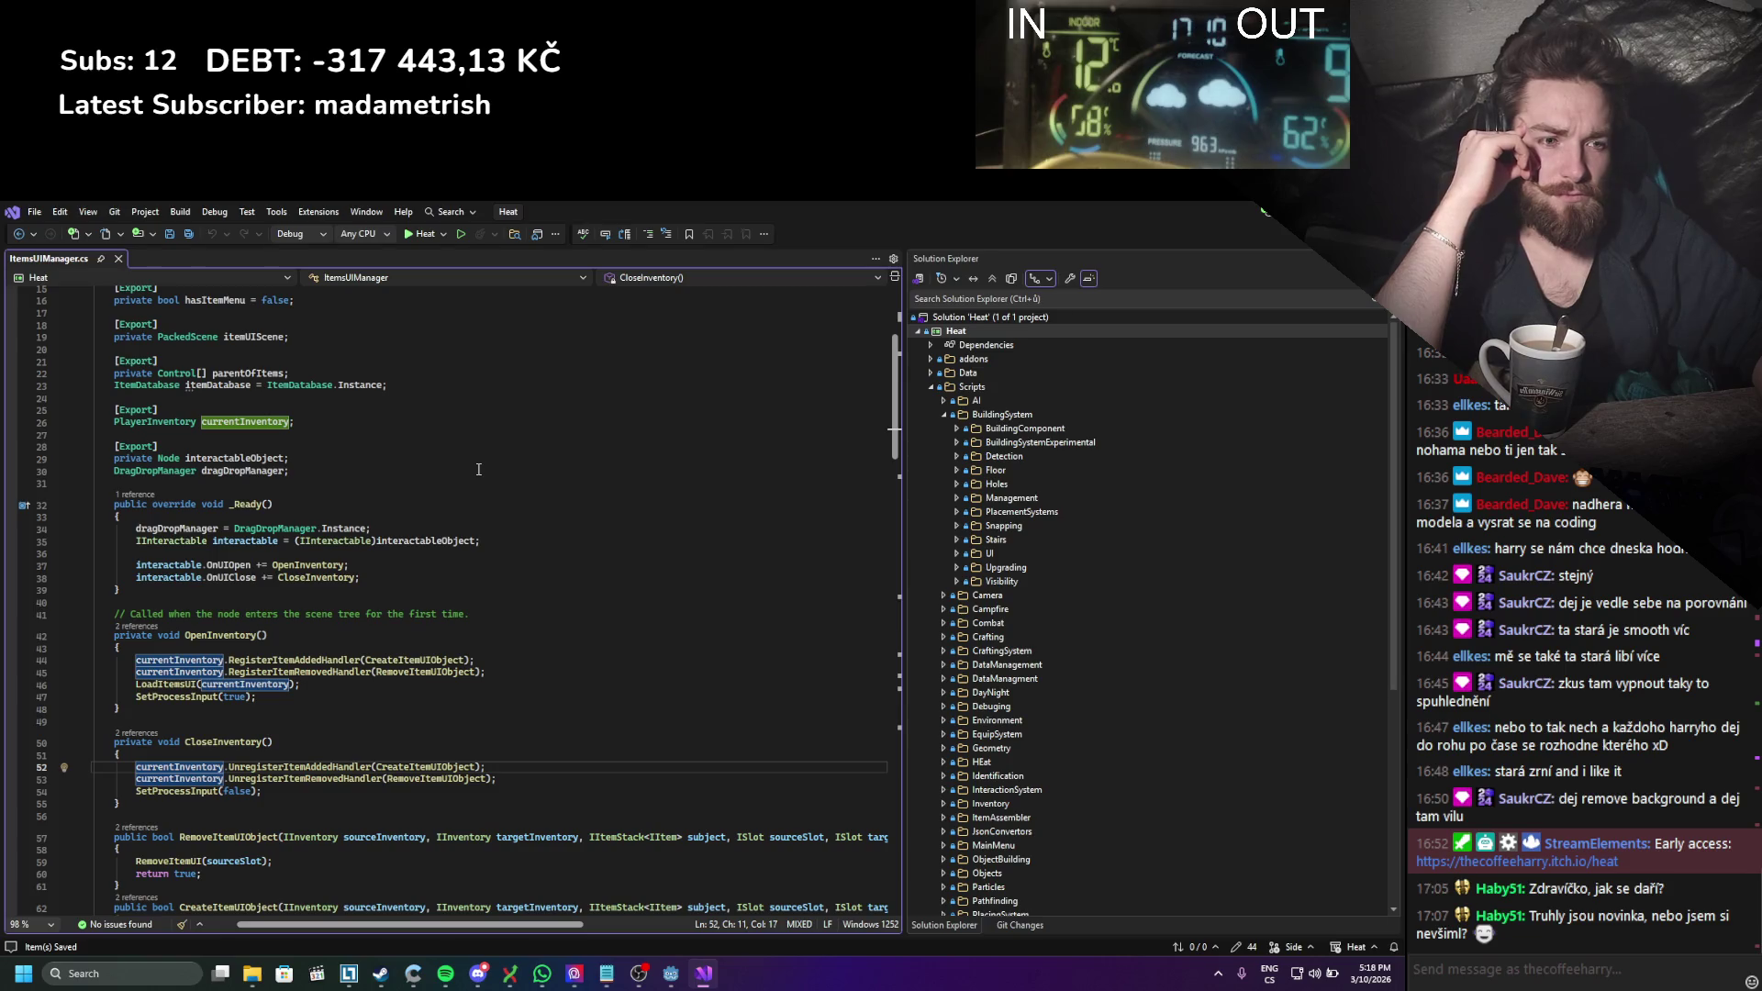
{"action": "key", "text": "alt+Tab"}
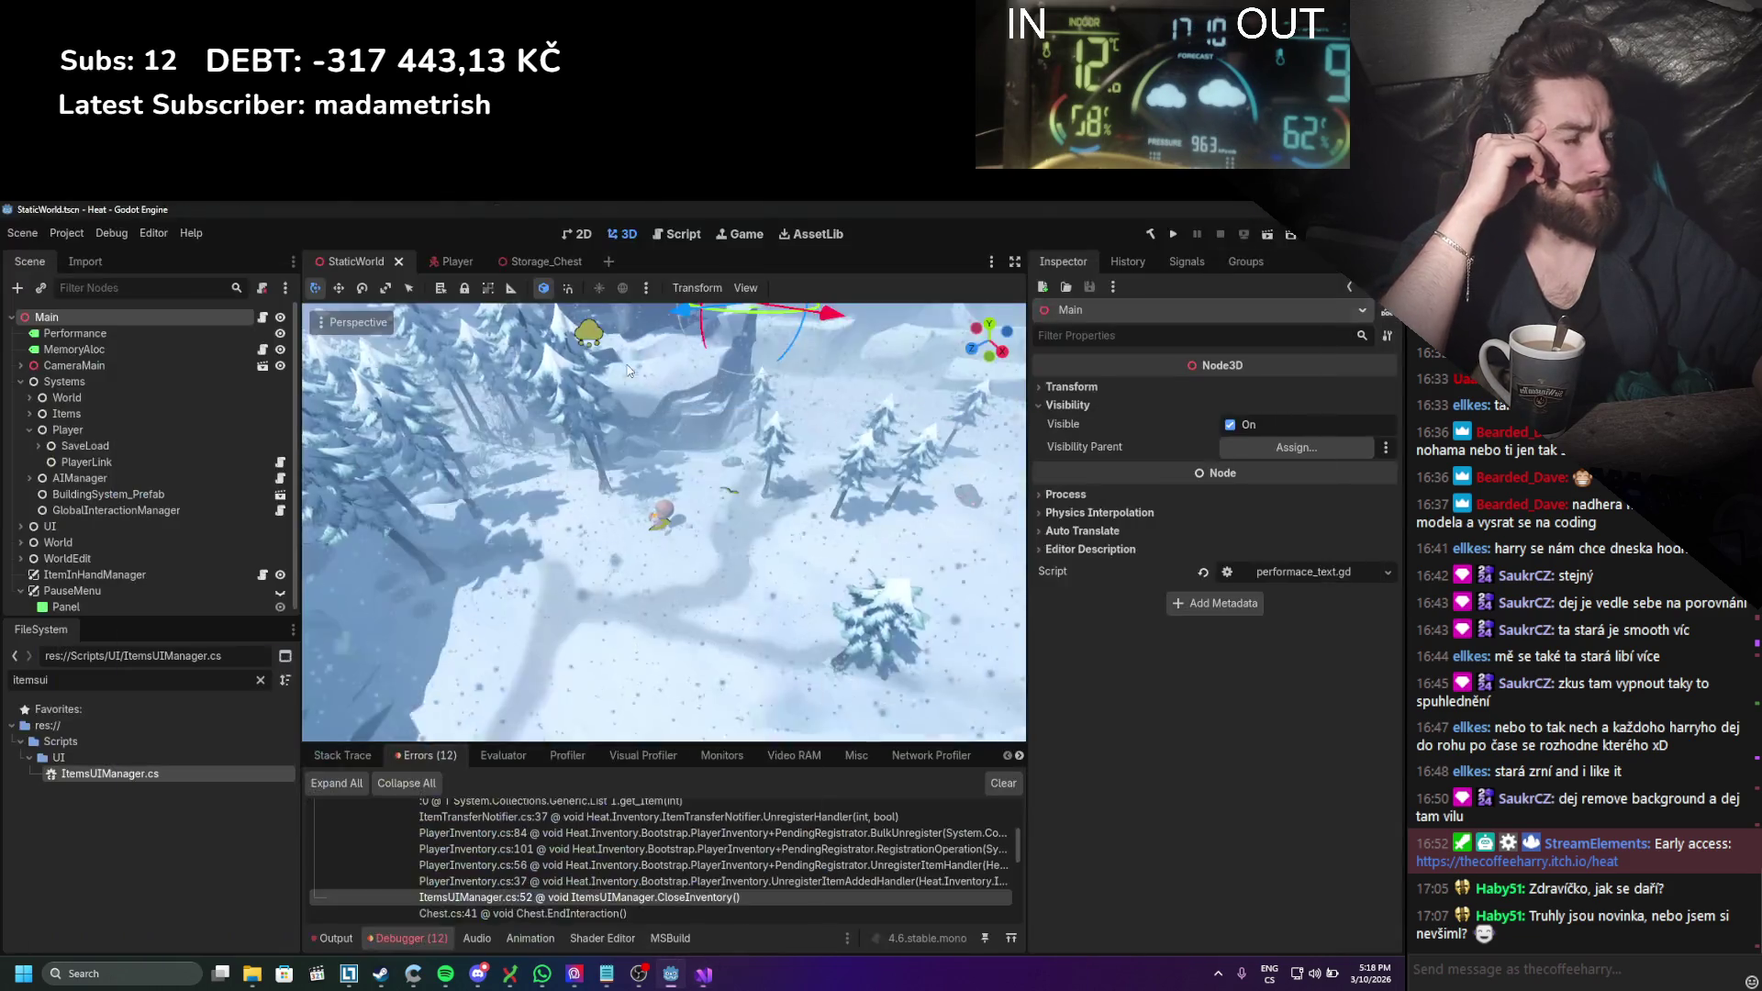
Step: In the Storage_Chest scene, select Chest_UI's ItemsUIManager node to check its Current Inventory
{"action": "left_click", "coordinate": [550, 262]}
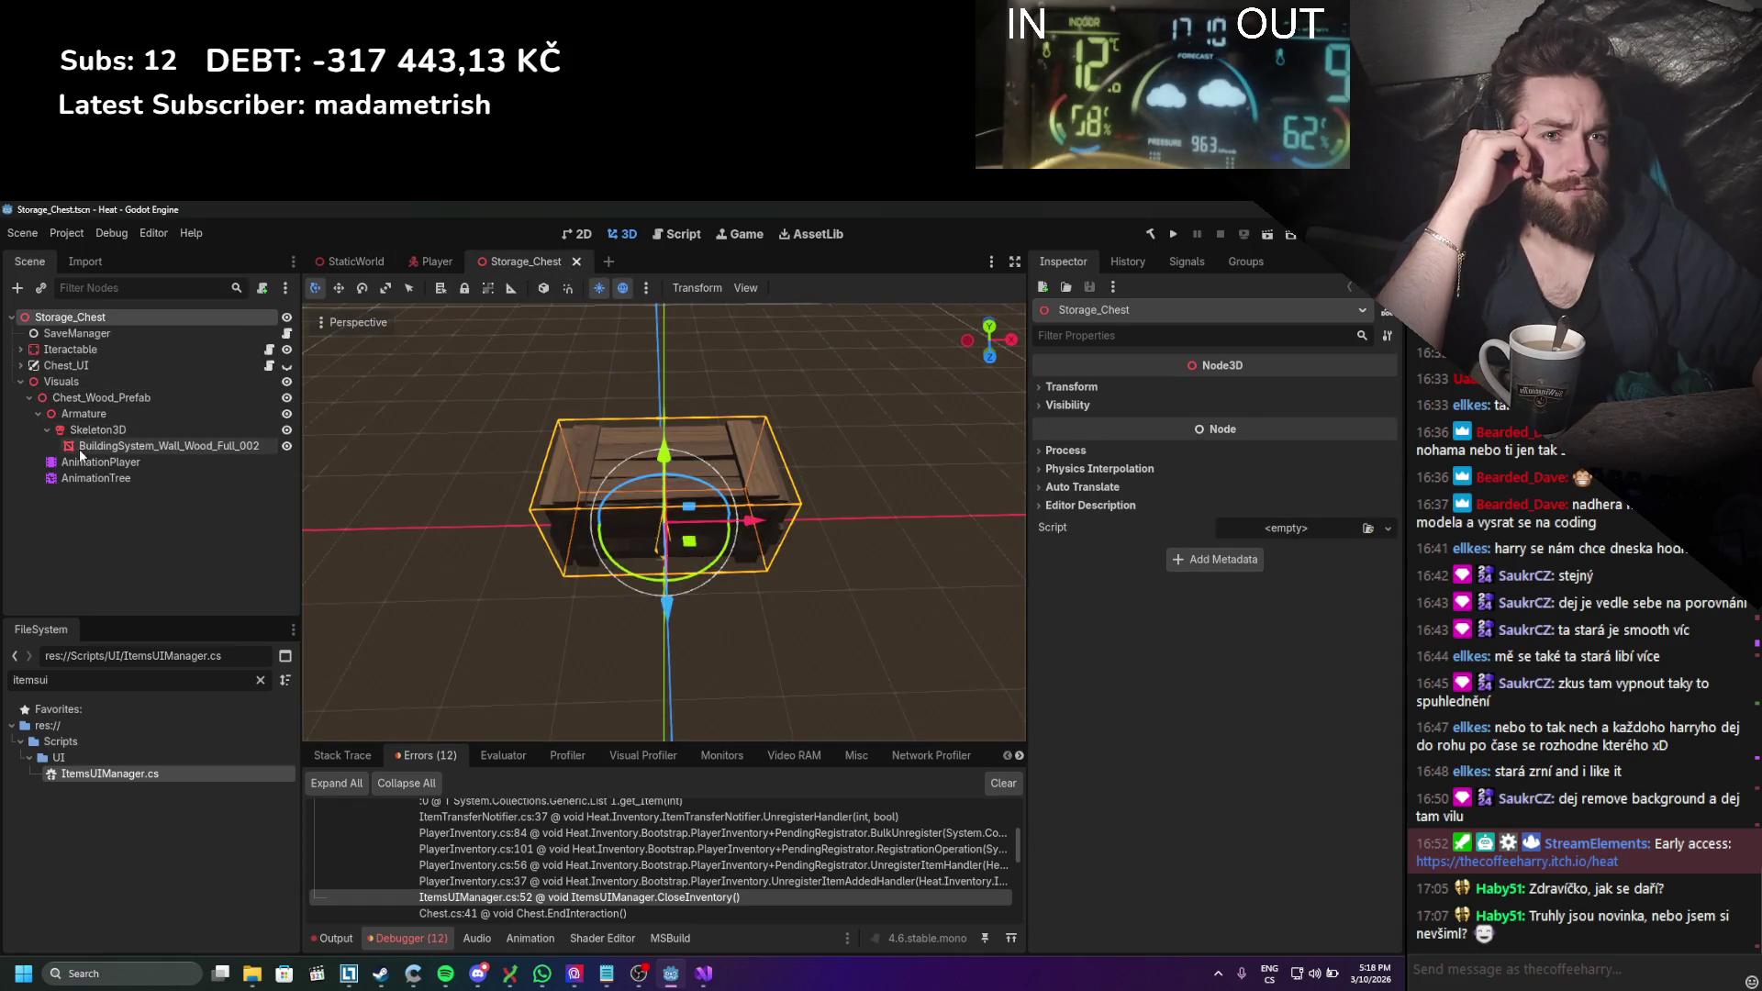
{"action": "left_click", "coordinate": [20, 365]}
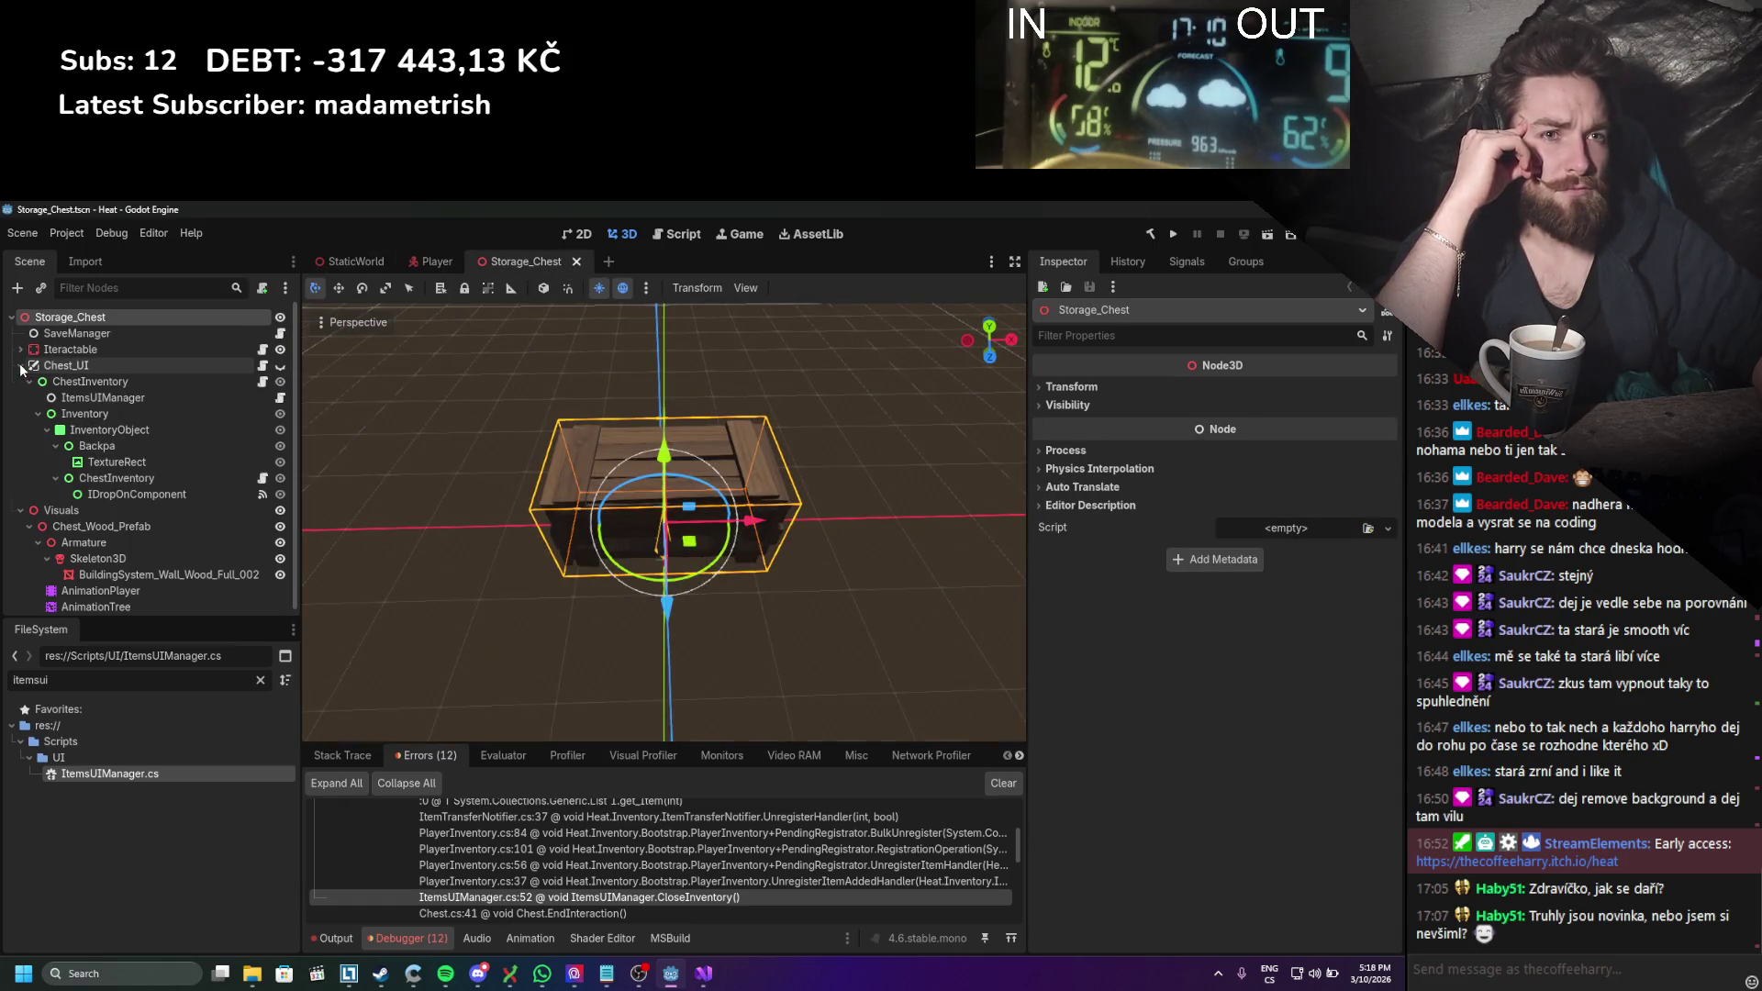
{"action": "left_click", "coordinate": [129, 397]}
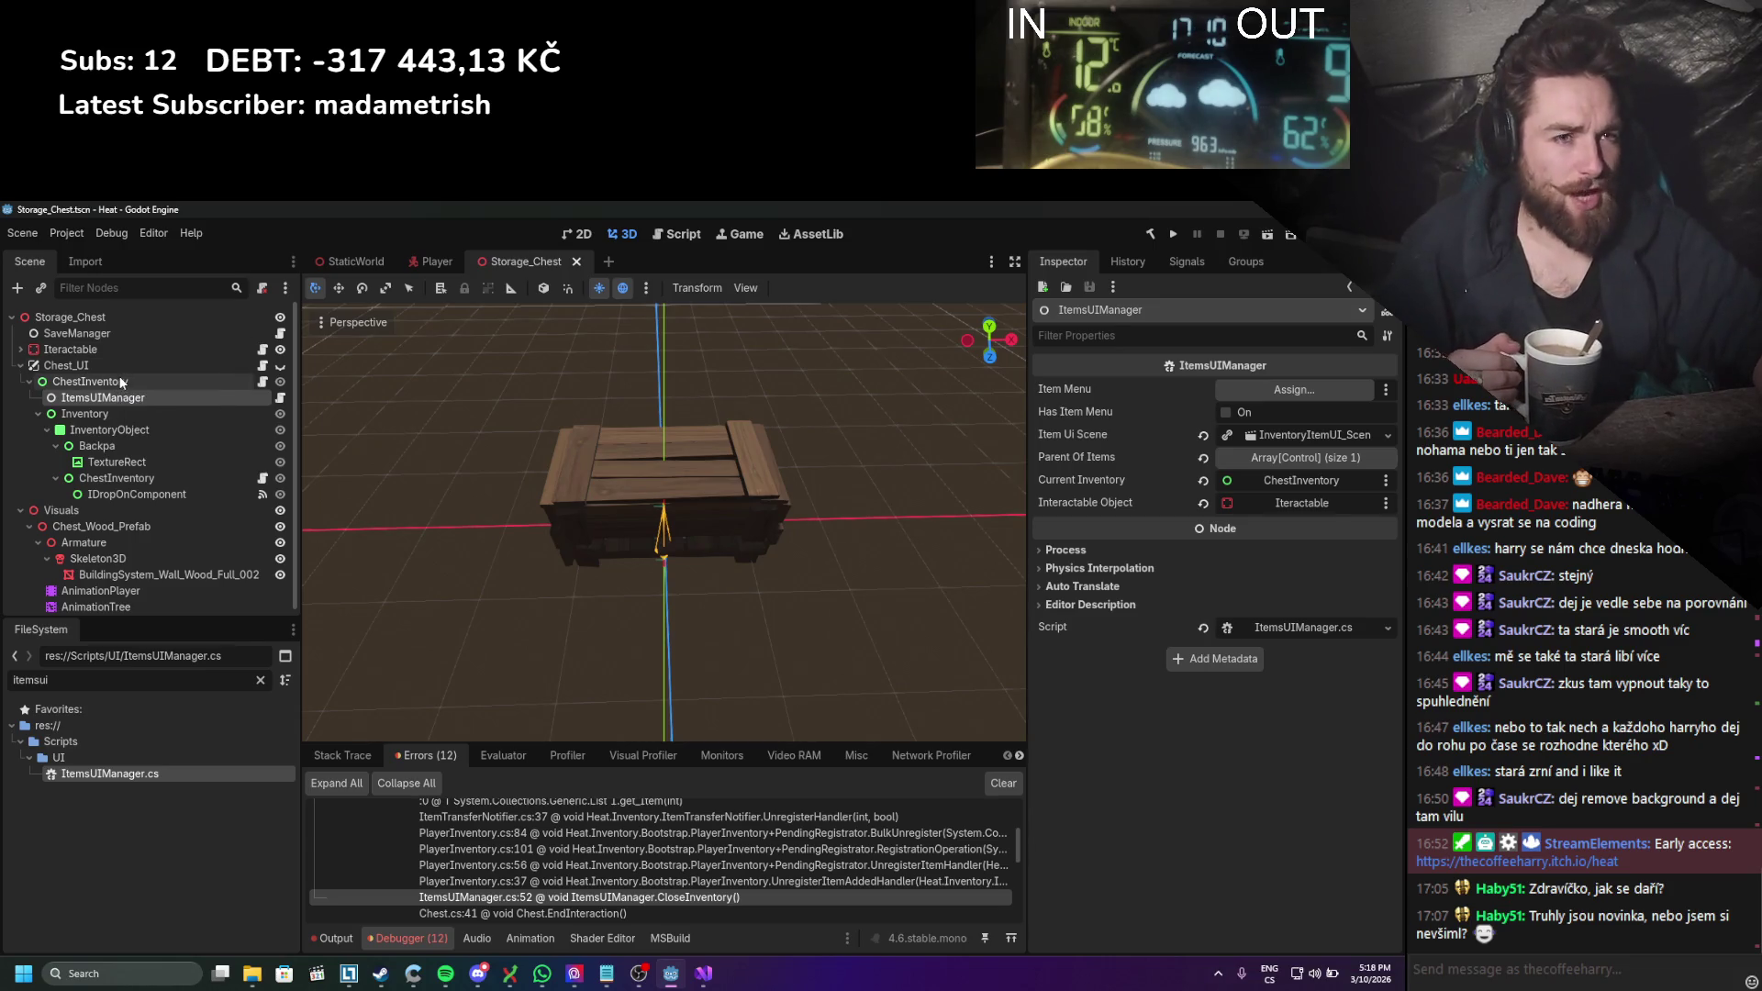
{"action": "left_click", "coordinate": [707, 975]}
{"action": "scroll", "coordinate": [593, 696], "scroll_direction": "down", "scroll_amount": 7}
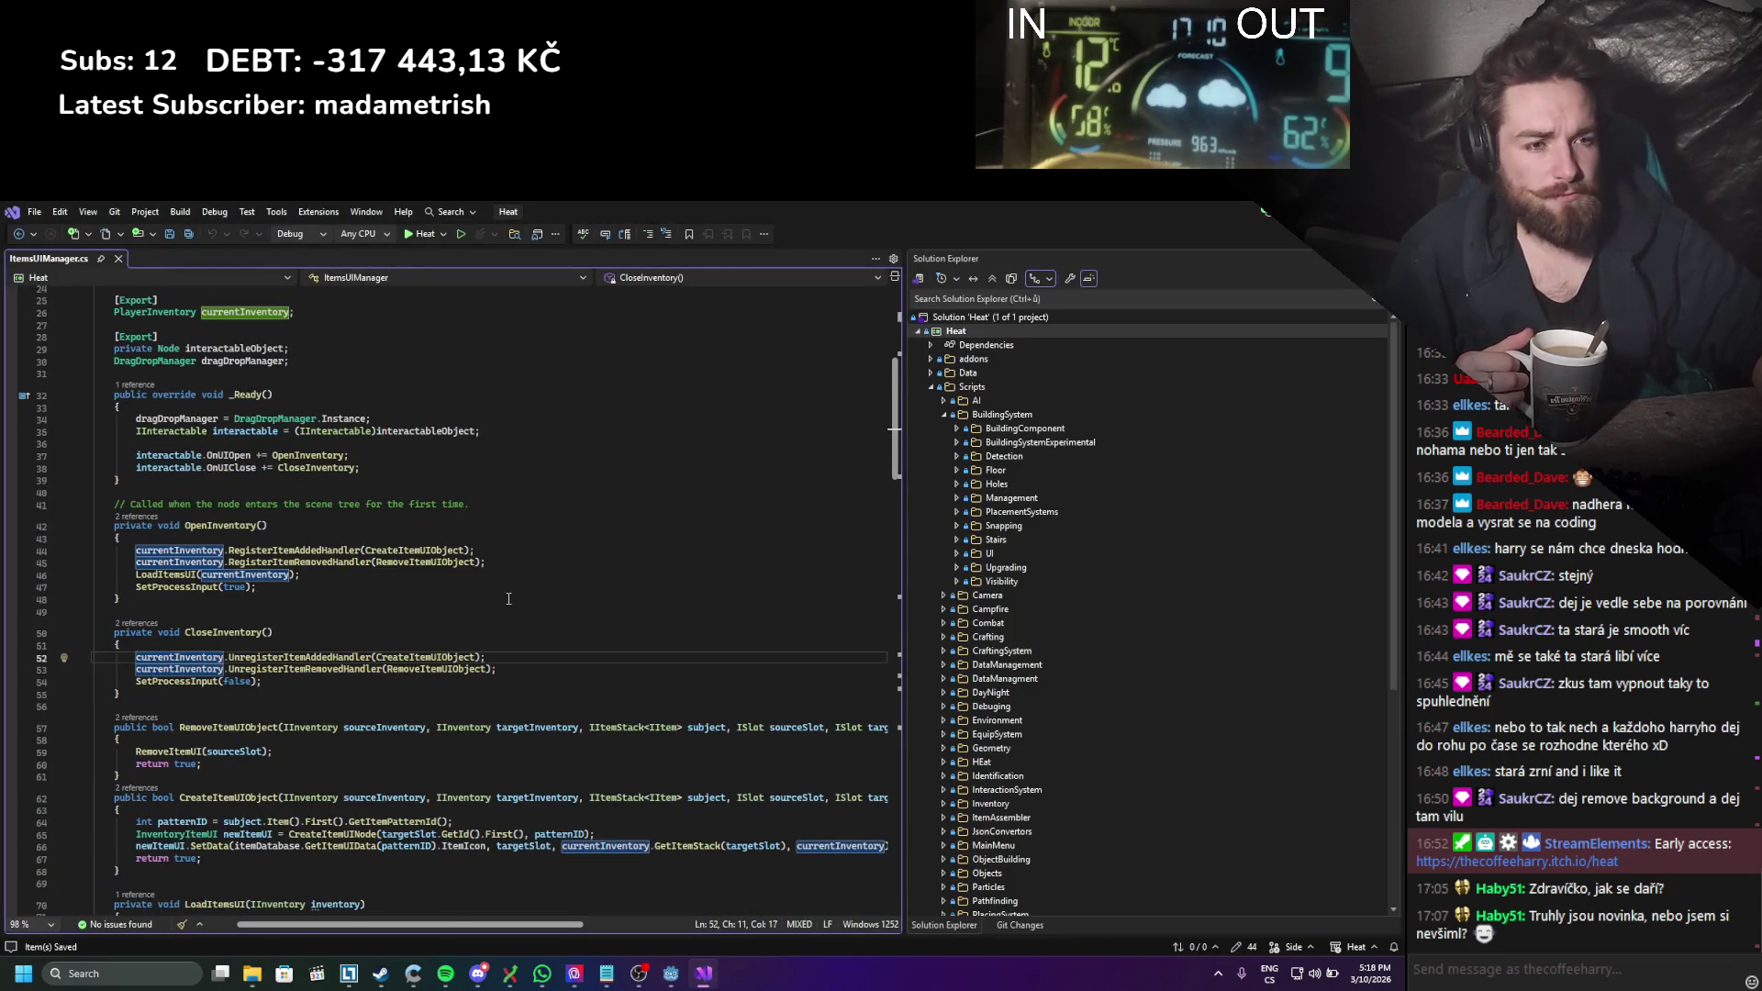
{"action": "scroll", "coordinate": [509, 598], "scroll_direction": "down", "scroll_amount": 5}
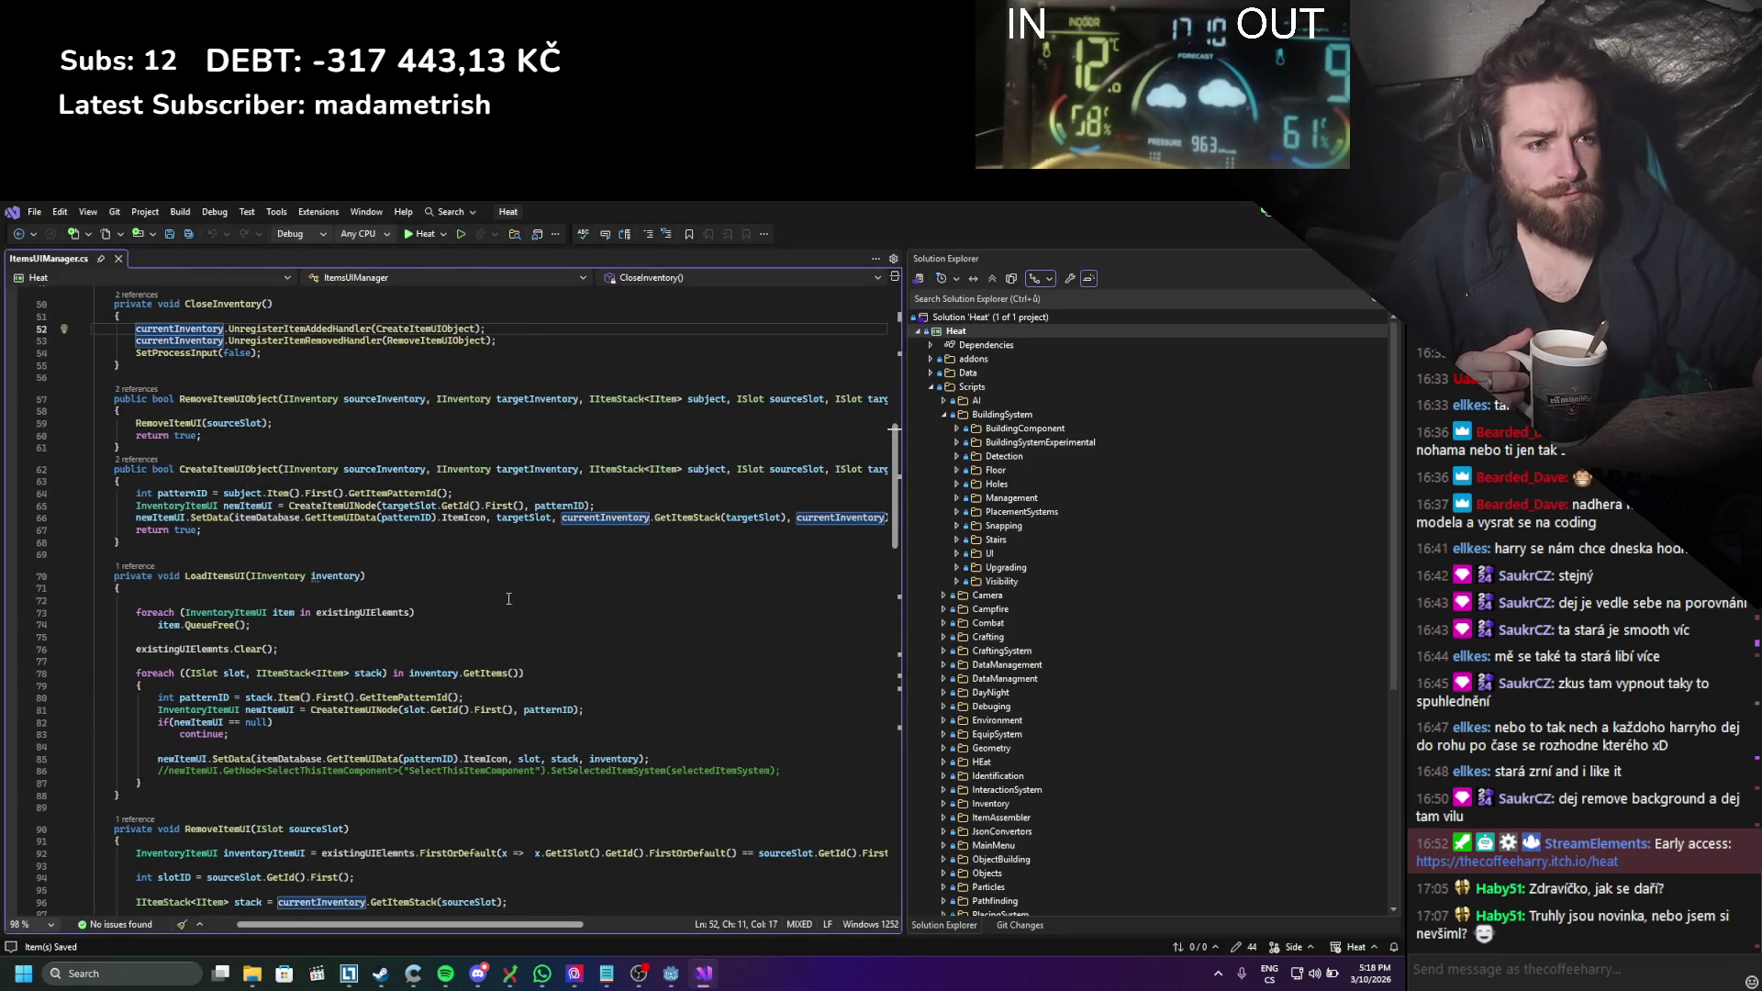
{"action": "scroll", "coordinate": [508, 599], "scroll_direction": "up", "scroll_amount": 4}
{"action": "scroll", "coordinate": [509, 598], "scroll_direction": "up", "scroll_amount": 3}
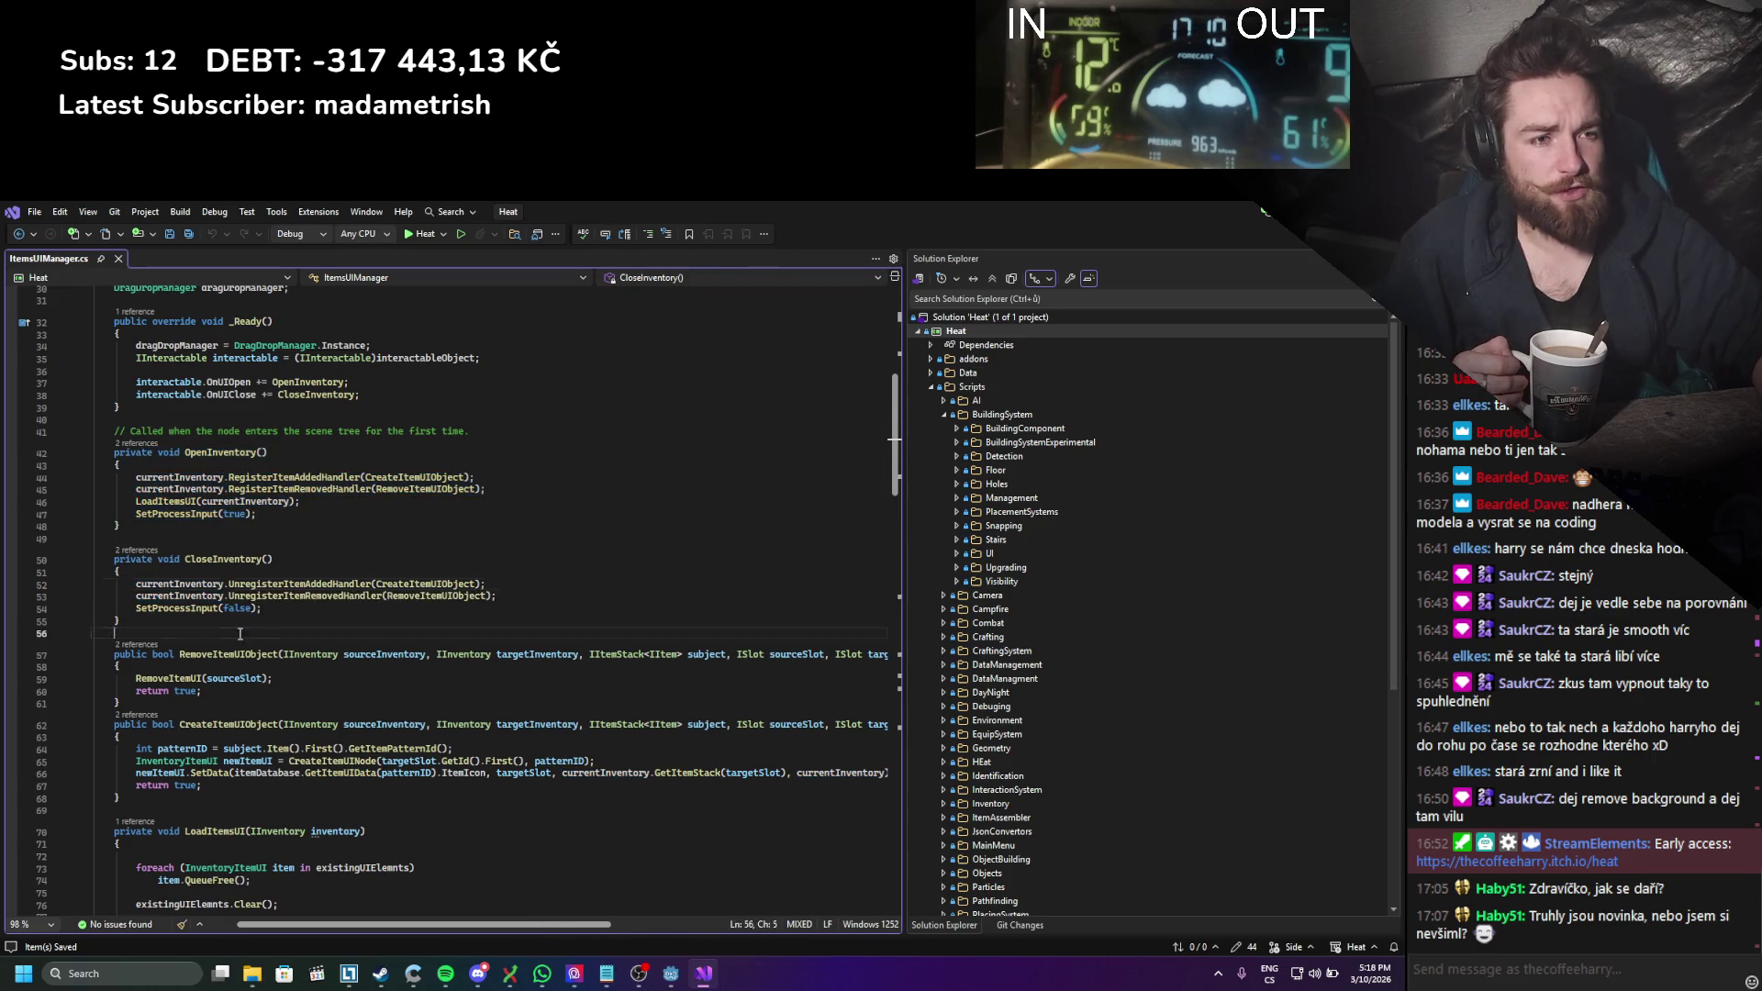
{"action": "left_click", "coordinate": [345, 561]}
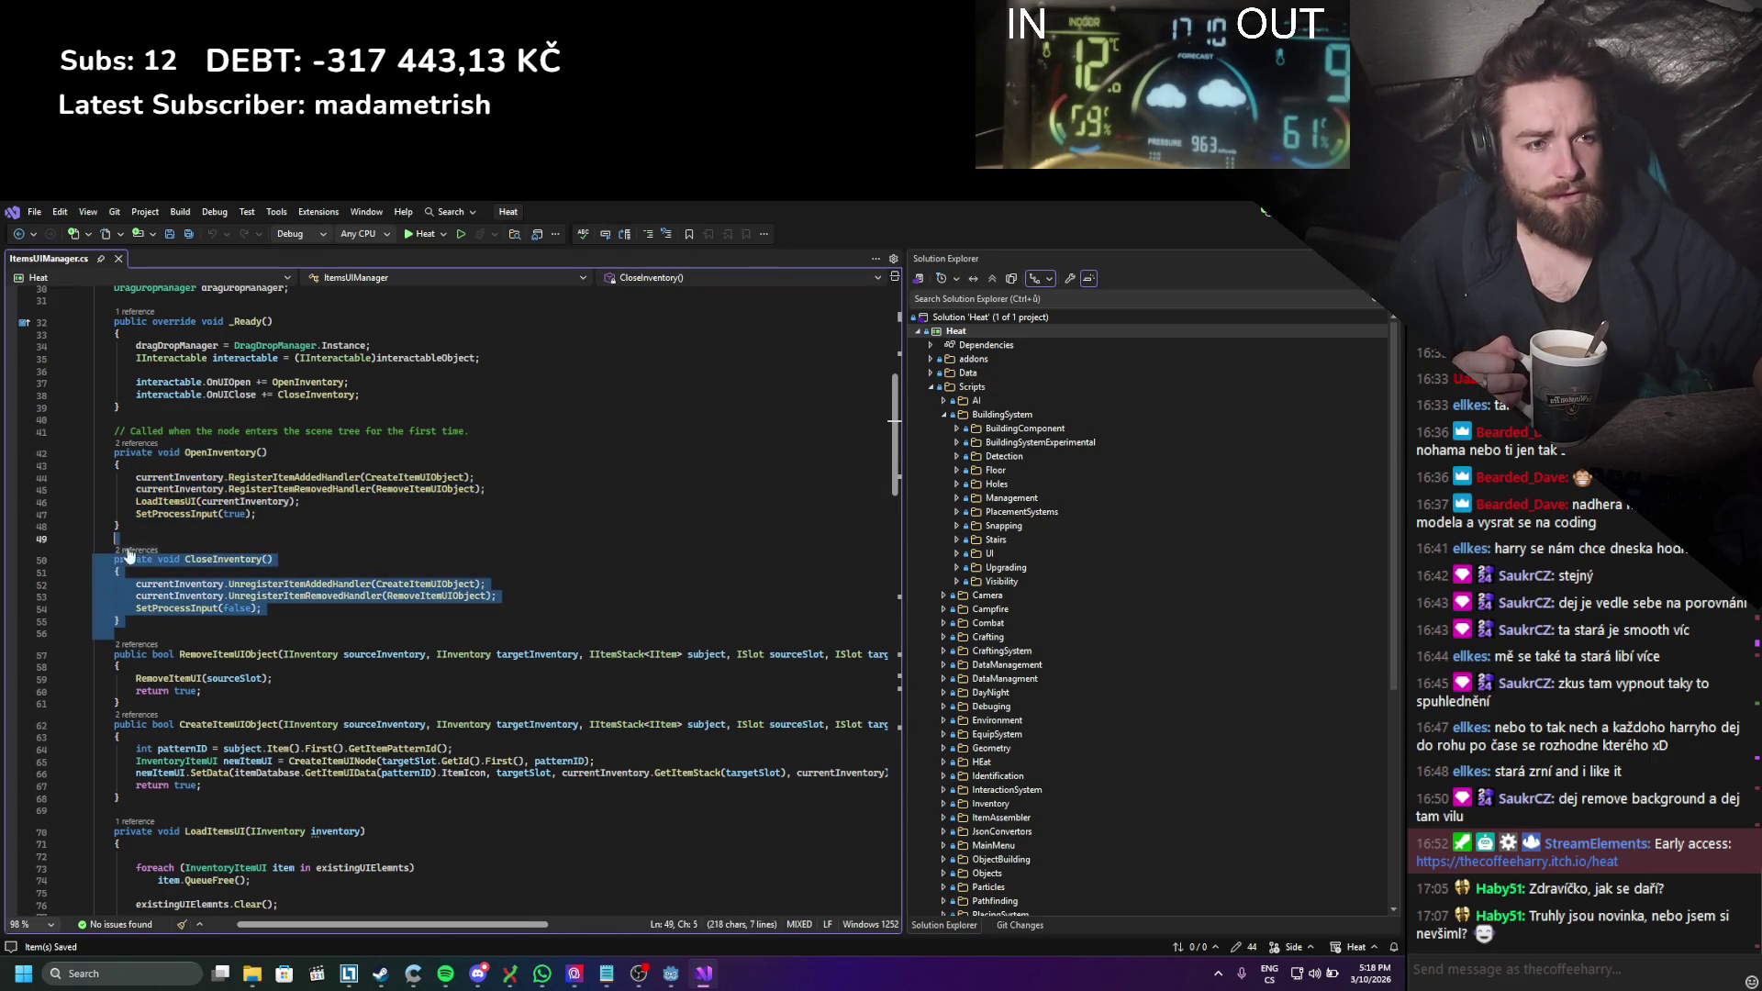
{"action": "left_click_drag", "start_coordinate": [95, 633], "coordinate": [170, 583]}
{"action": "left_click_drag", "start_coordinate": [302, 526], "coordinate": [114, 453]}
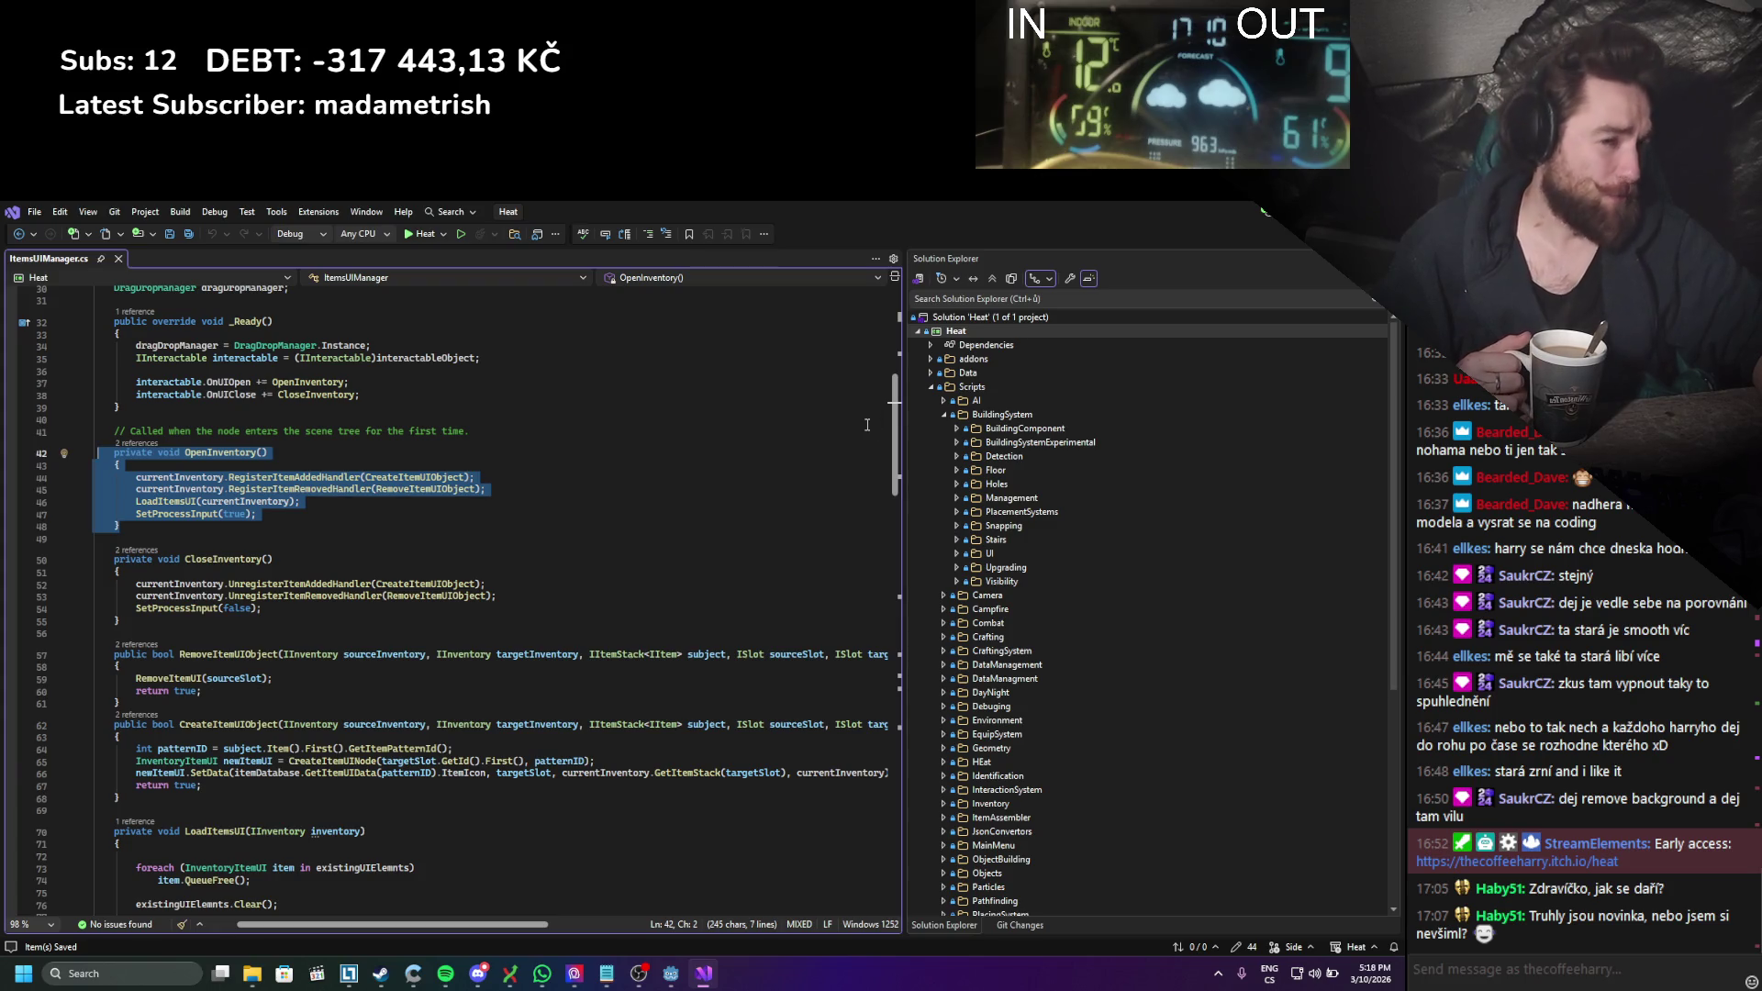
{"action": "key", "text": "alt+Tab"}
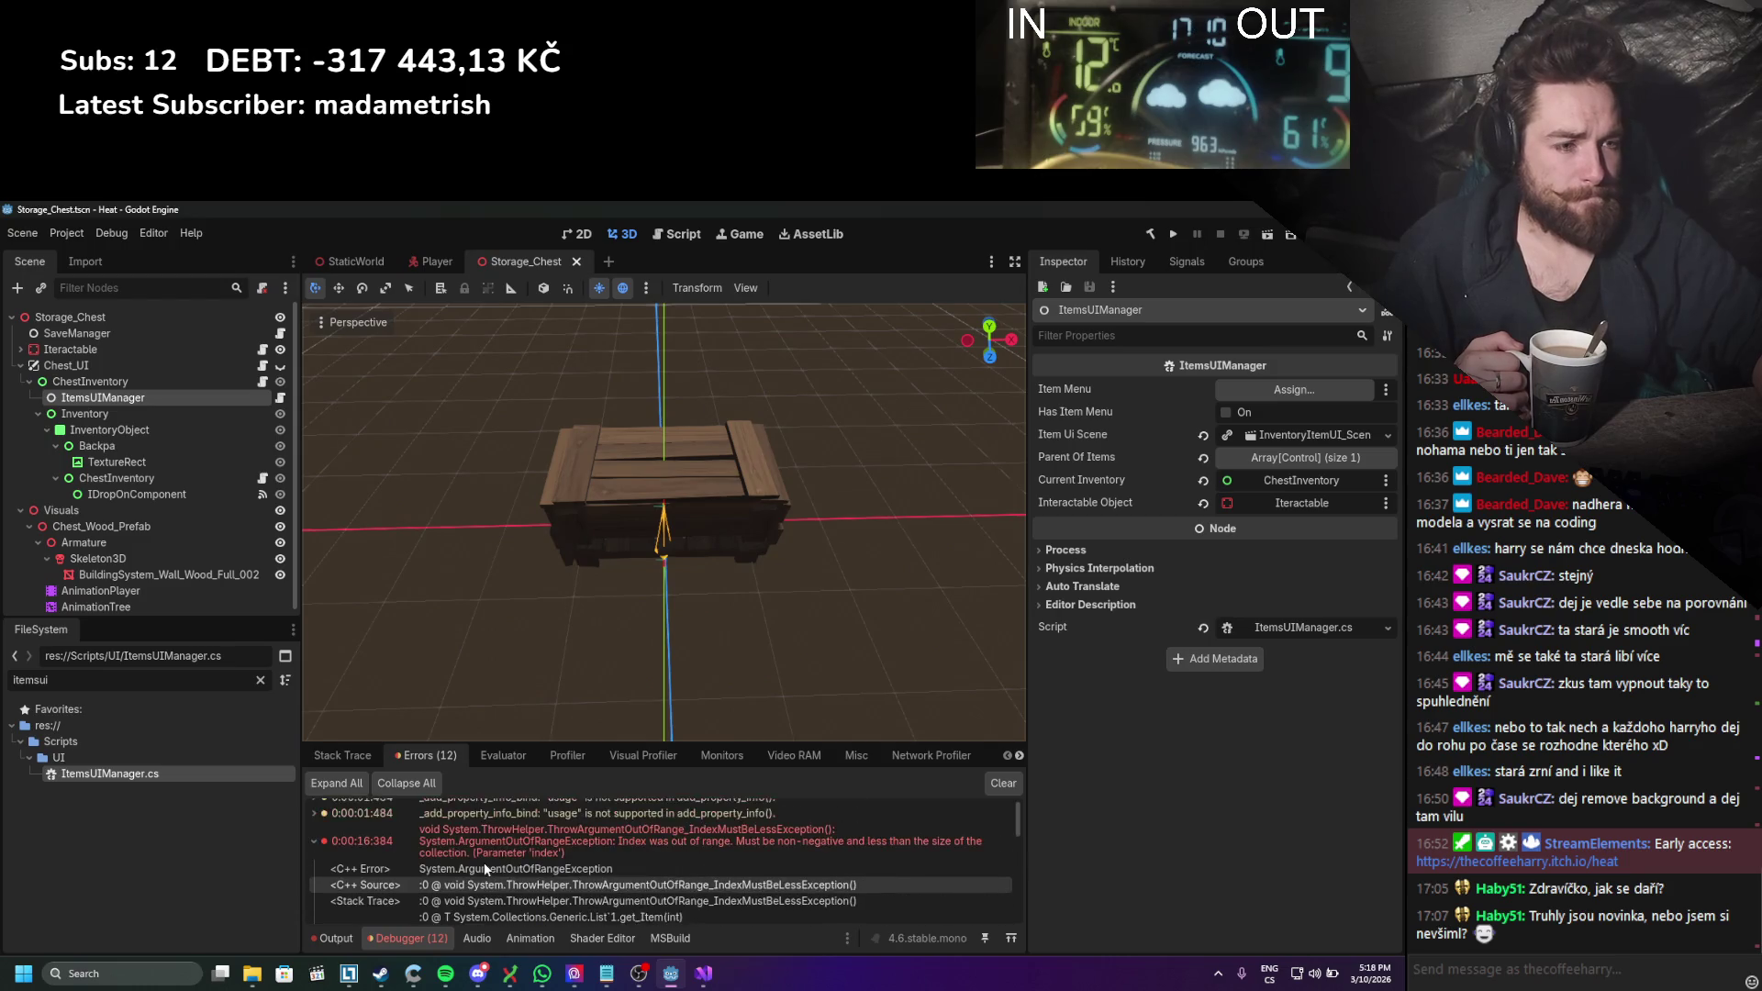
Step: Rebuild and launch the Heat game with Run Project
{"action": "scroll", "coordinate": [483, 862], "scroll_direction": "up", "scroll_amount": 5}
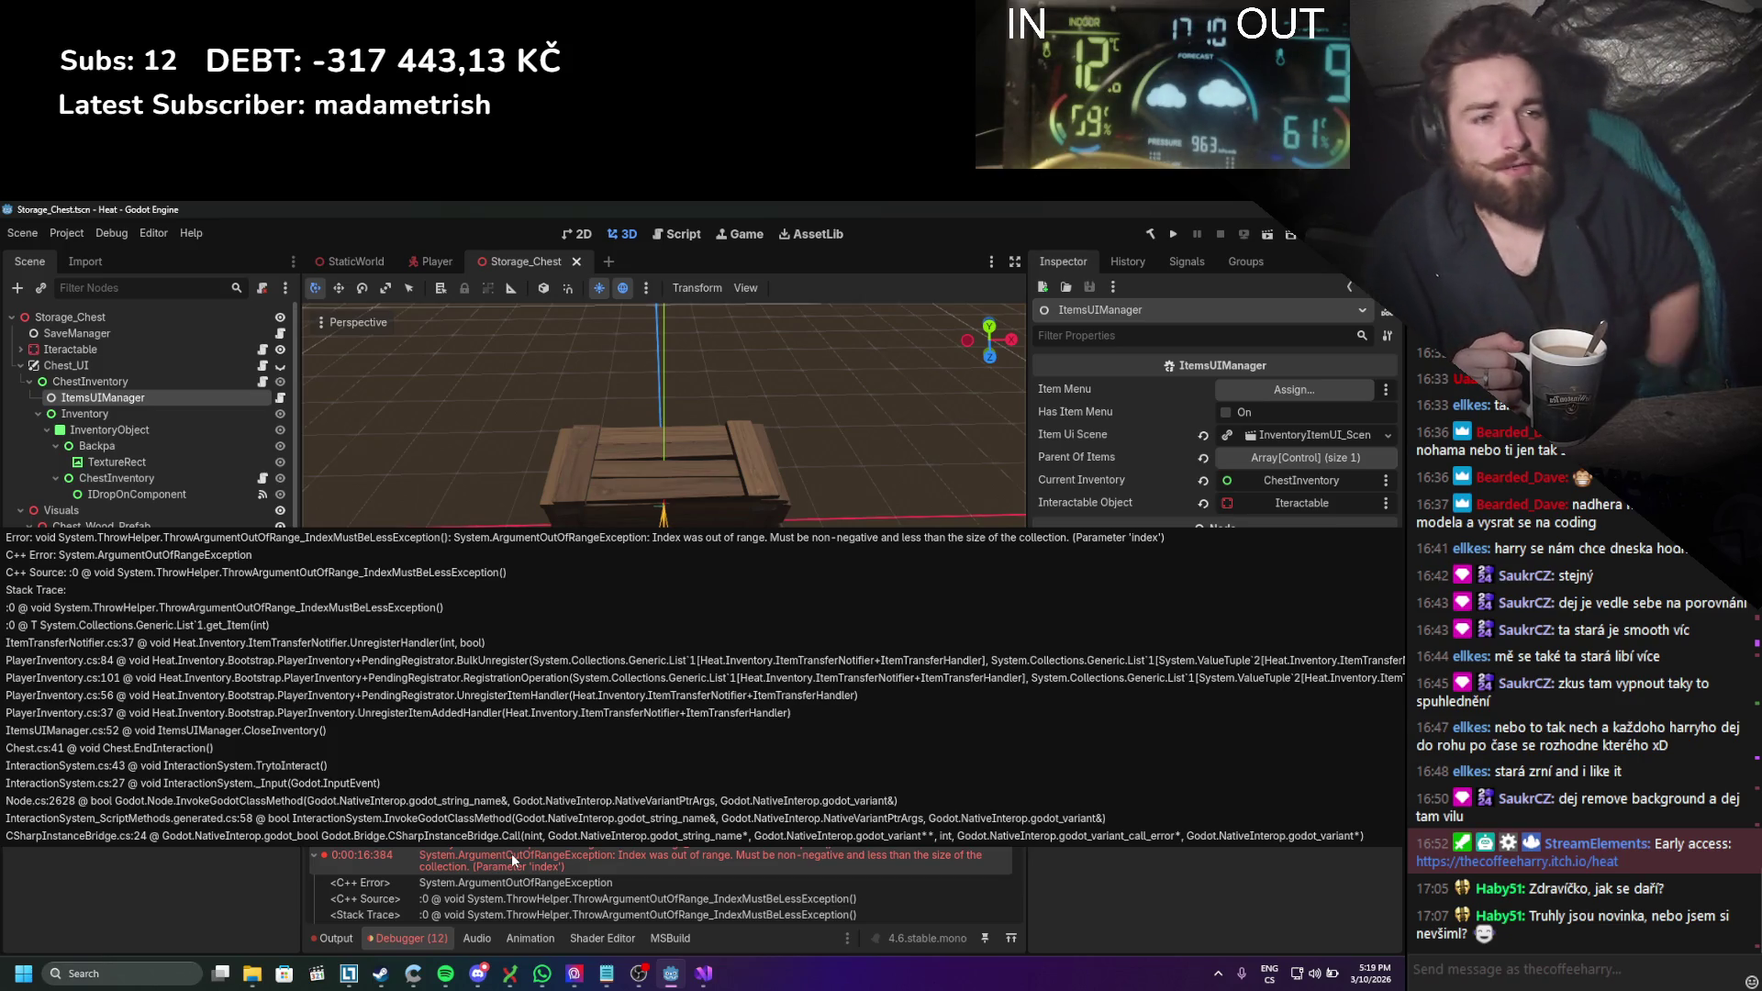
{"action": "left_click", "coordinate": [1173, 236]}
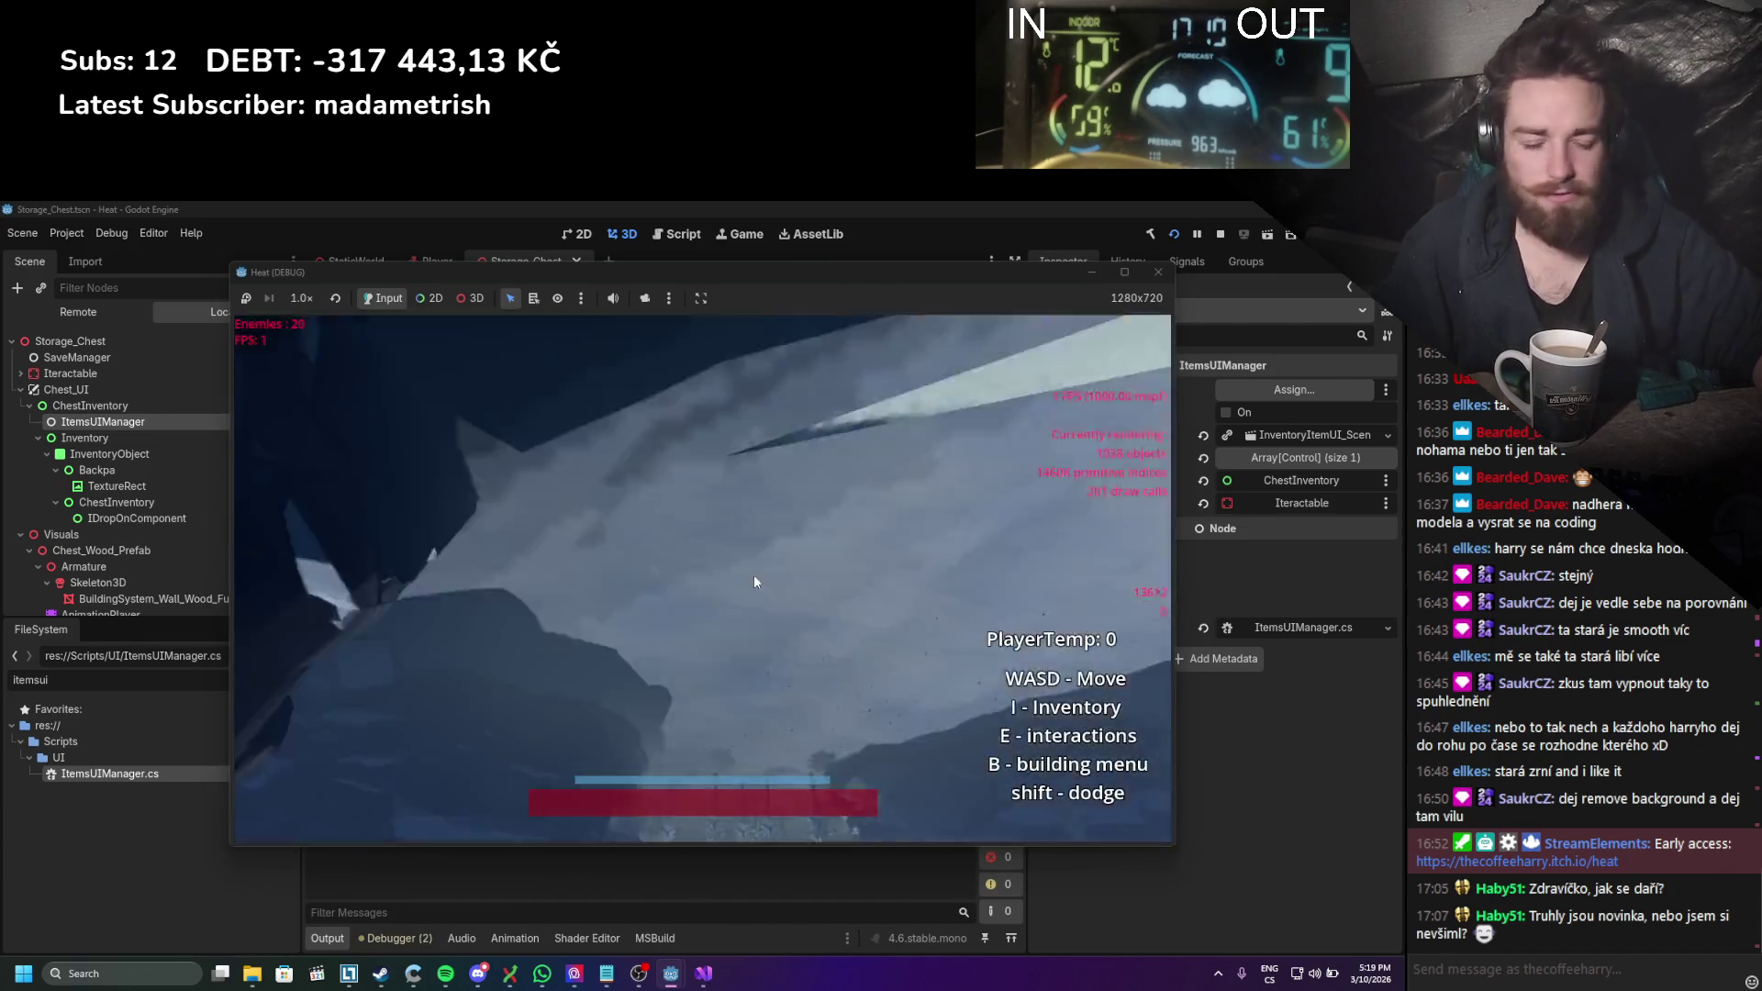
Step: Open and close the in-game inventory with I, then stop the running game
{"action": "key", "text": "i"}
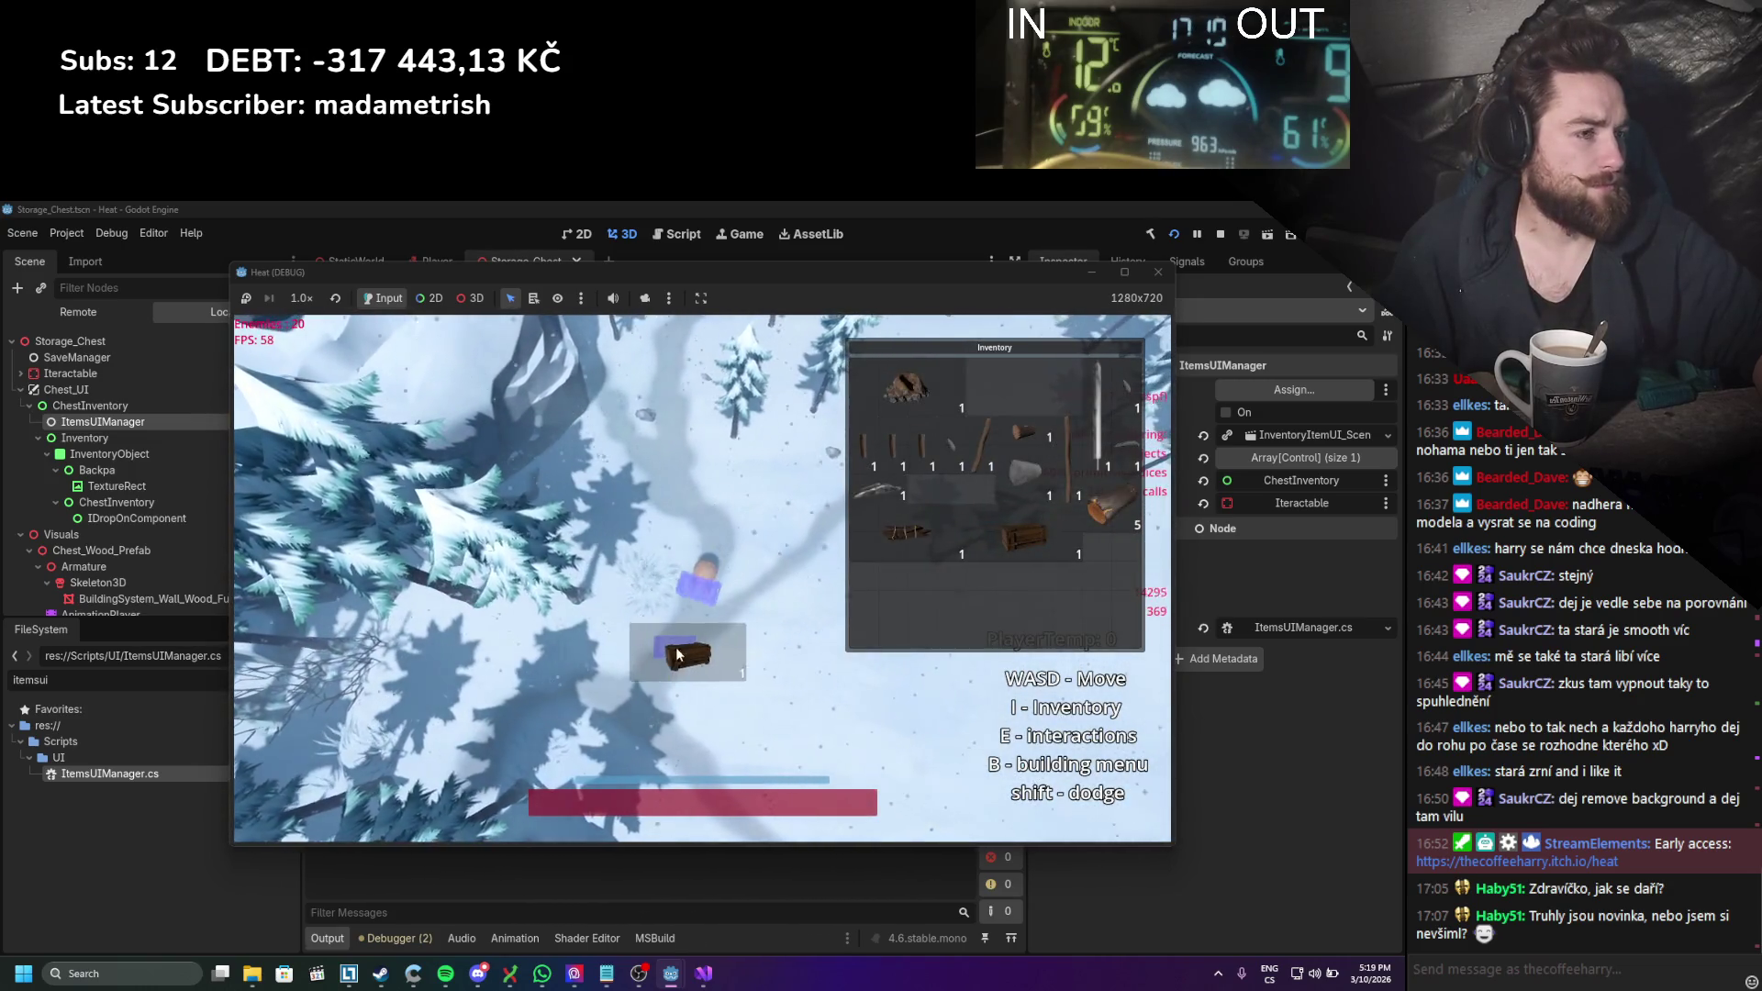
{"action": "key", "text": "i"}
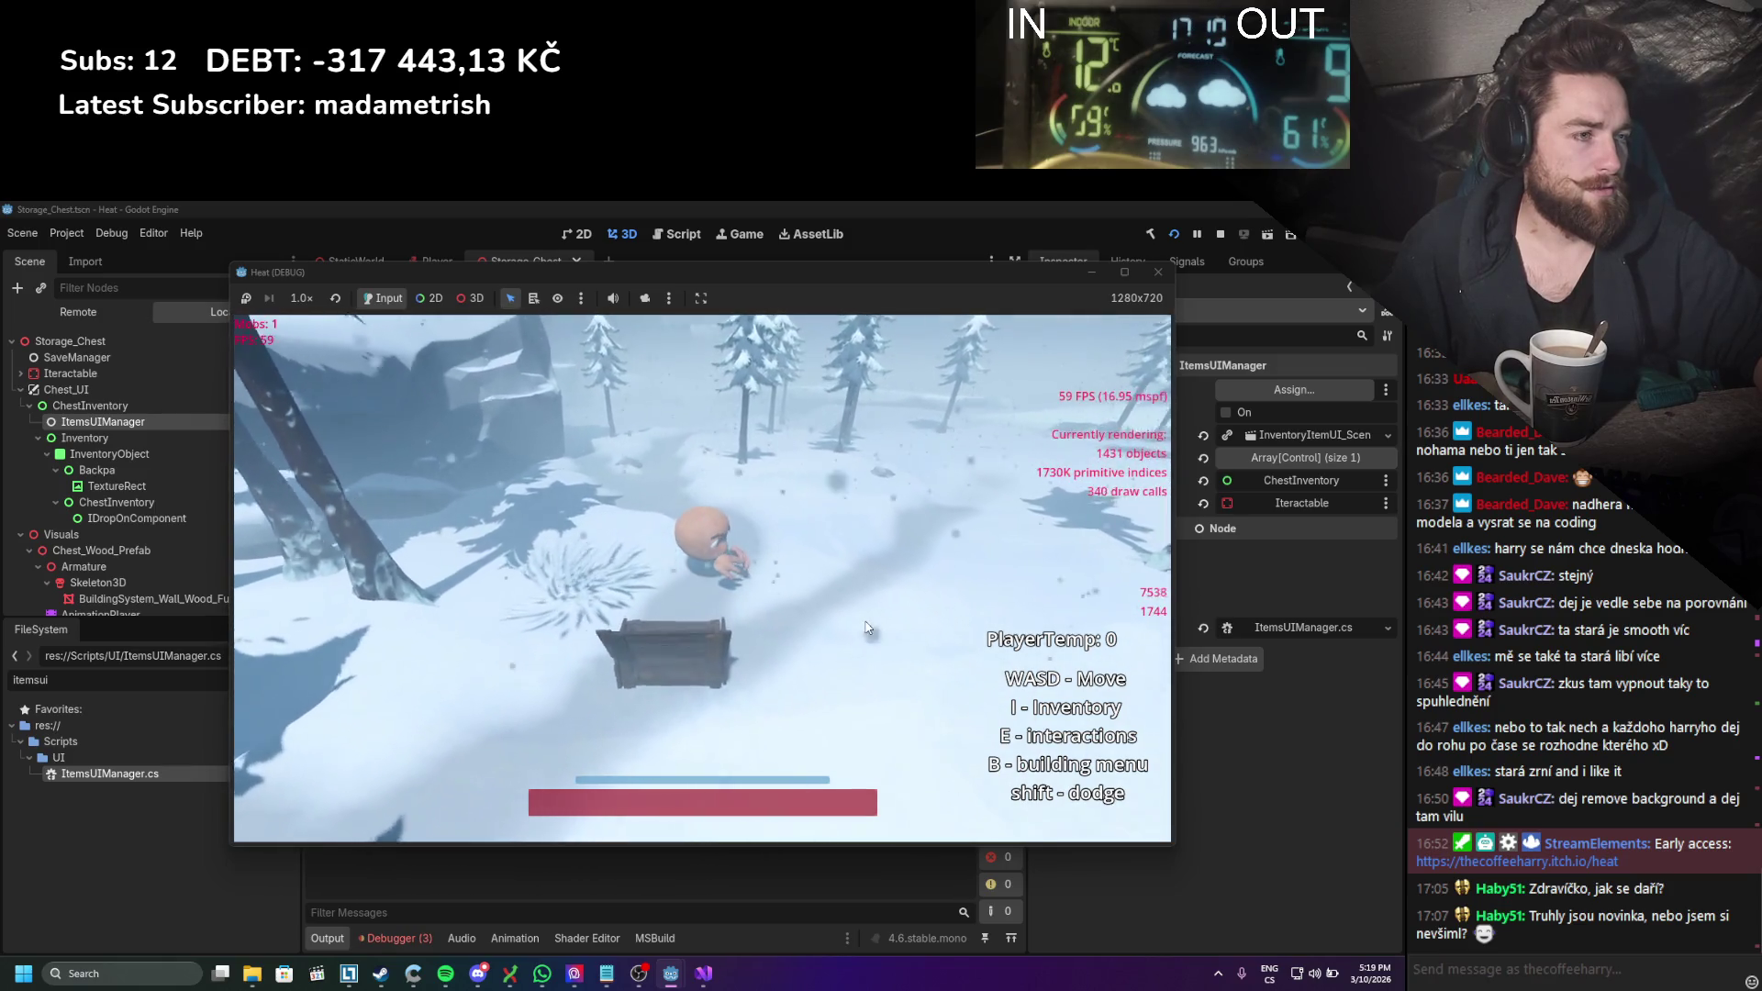
{"action": "left_click", "coordinate": [674, 686]}
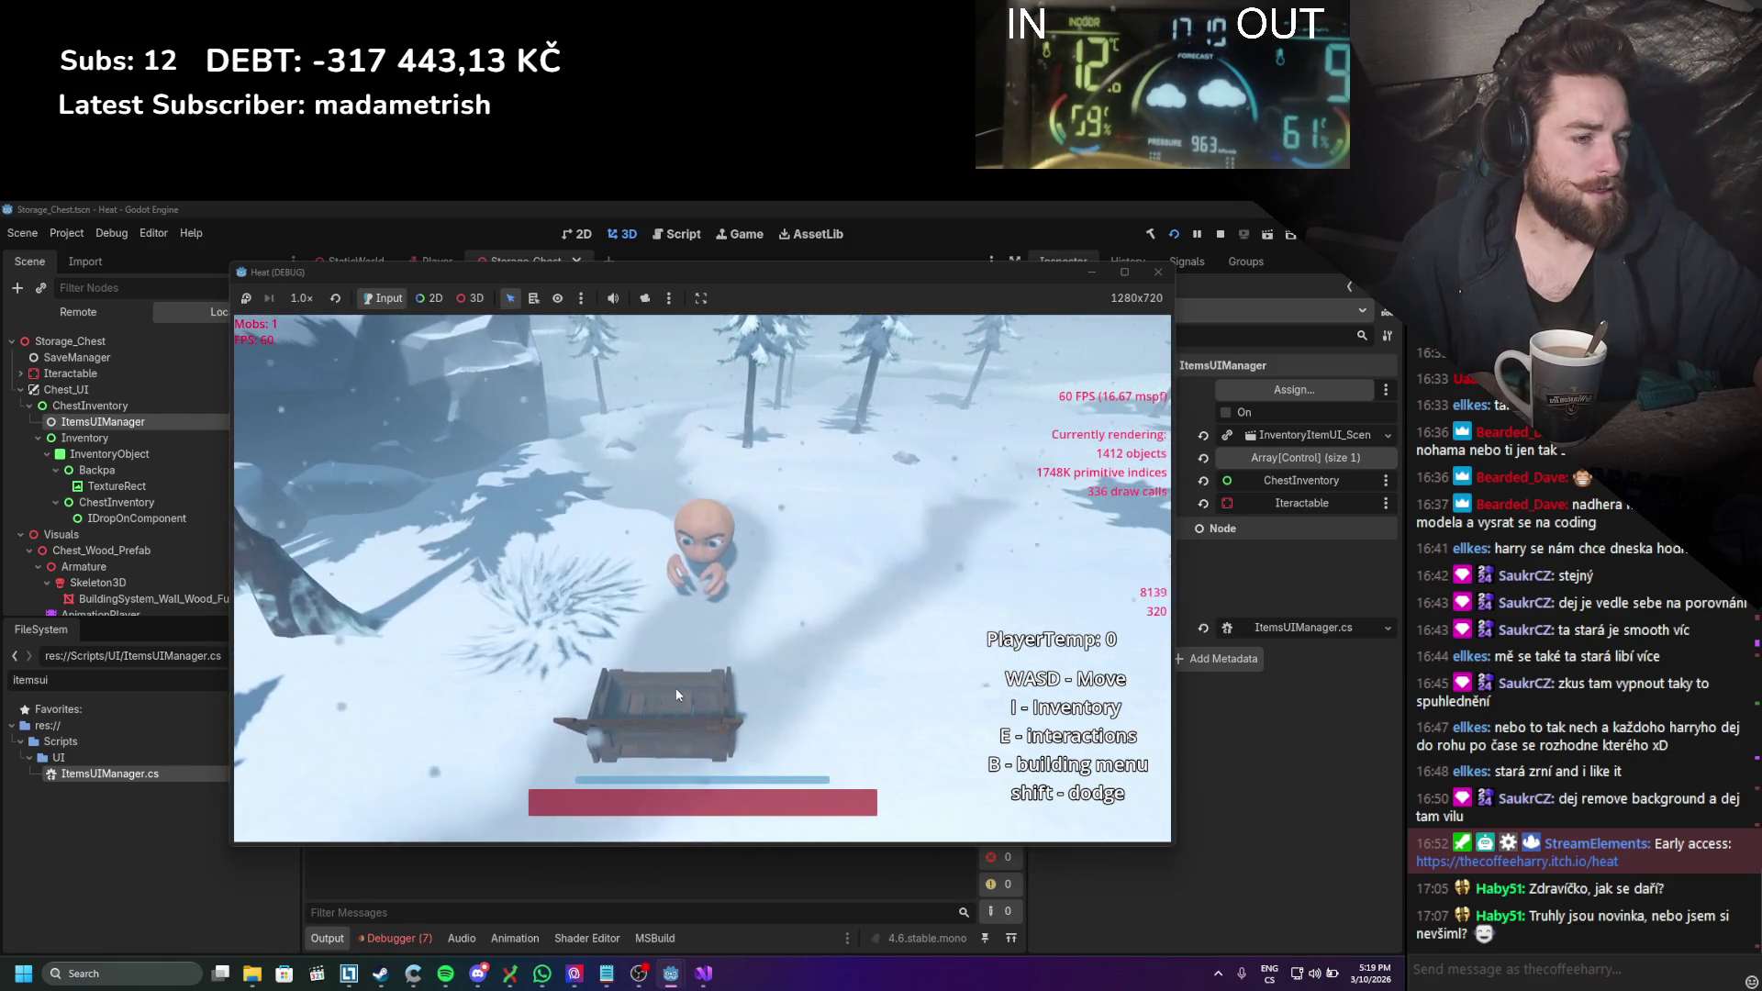
{"action": "left_click", "coordinate": [1158, 272]}
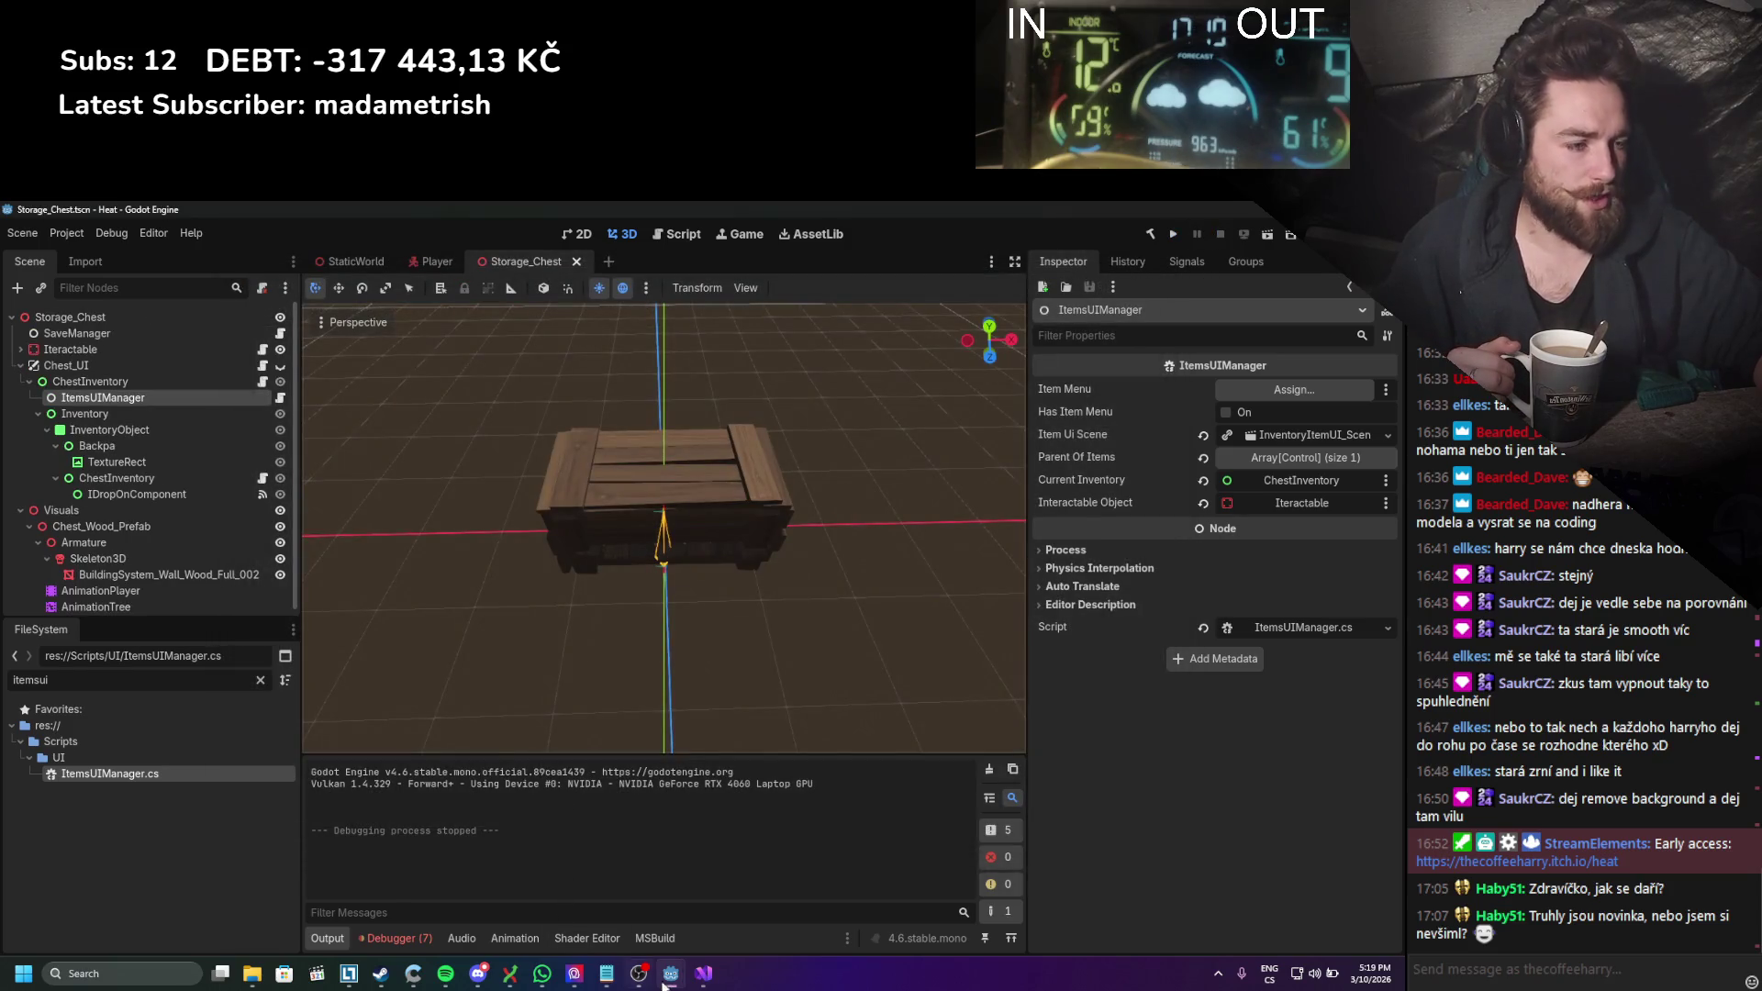
Step: Glance at ItemsUIManager.cs, then show the Debugger's Errors list in Godot
{"action": "left_click", "coordinate": [703, 974]}
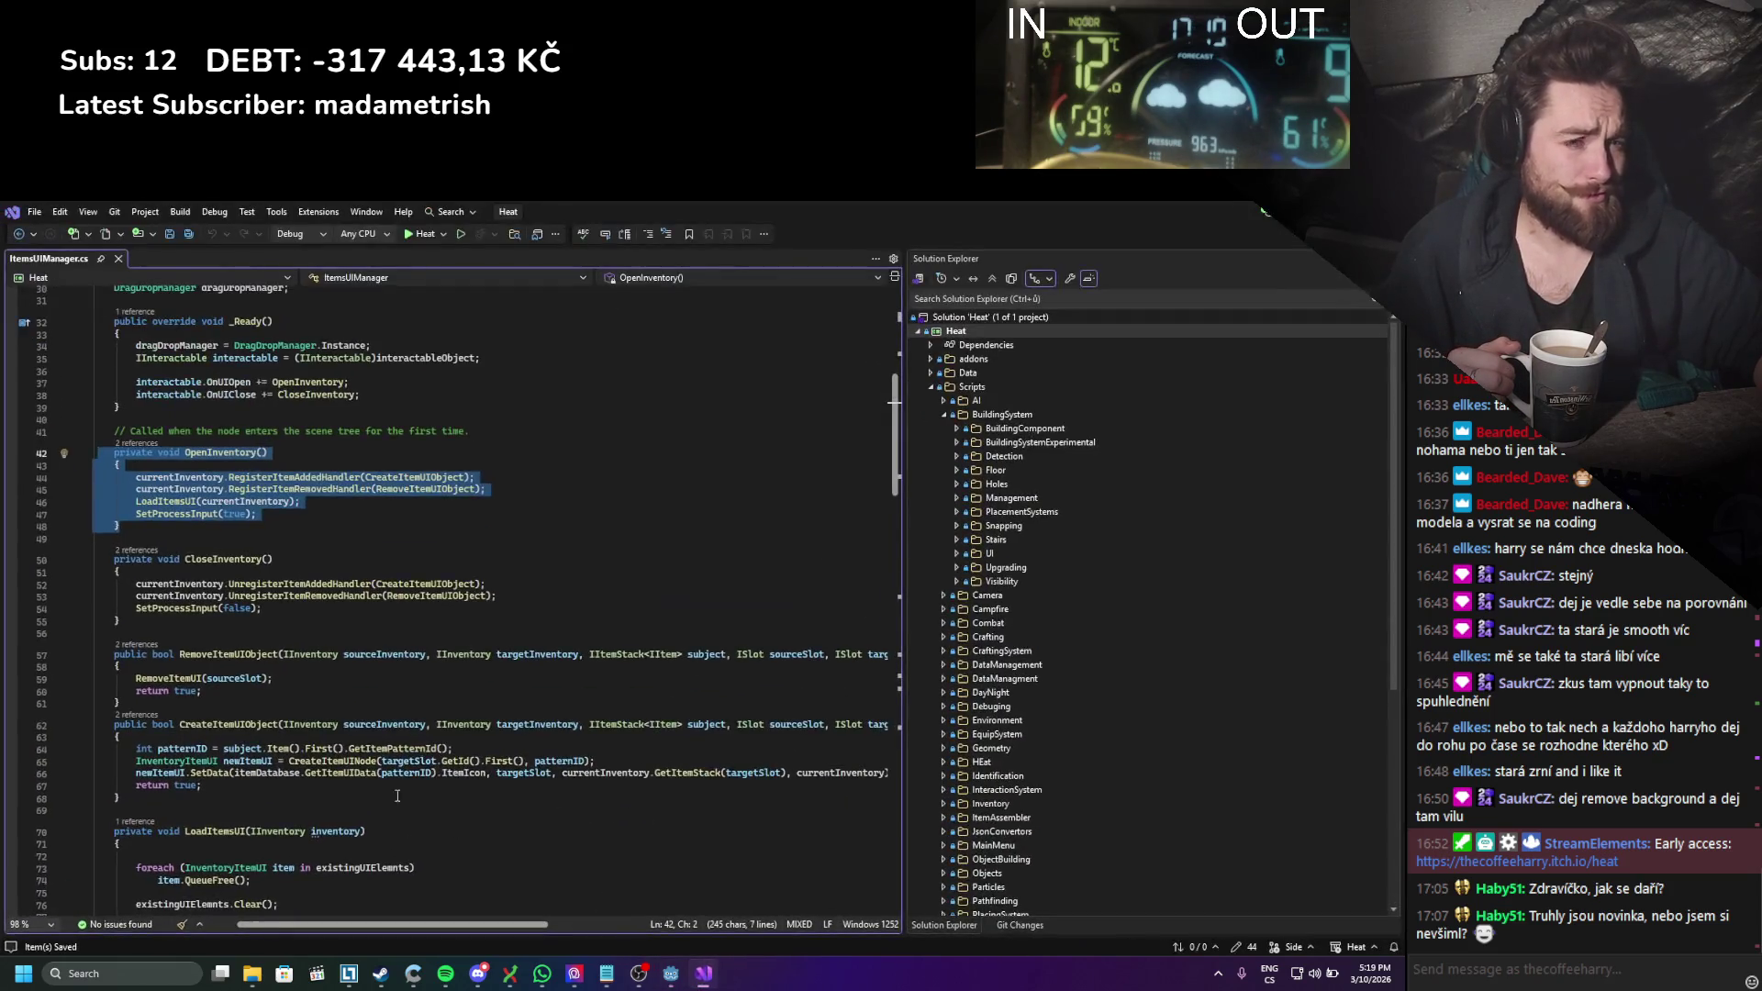
{"action": "scroll", "coordinate": [217, 618], "scroll_direction": "down", "scroll_amount": 5}
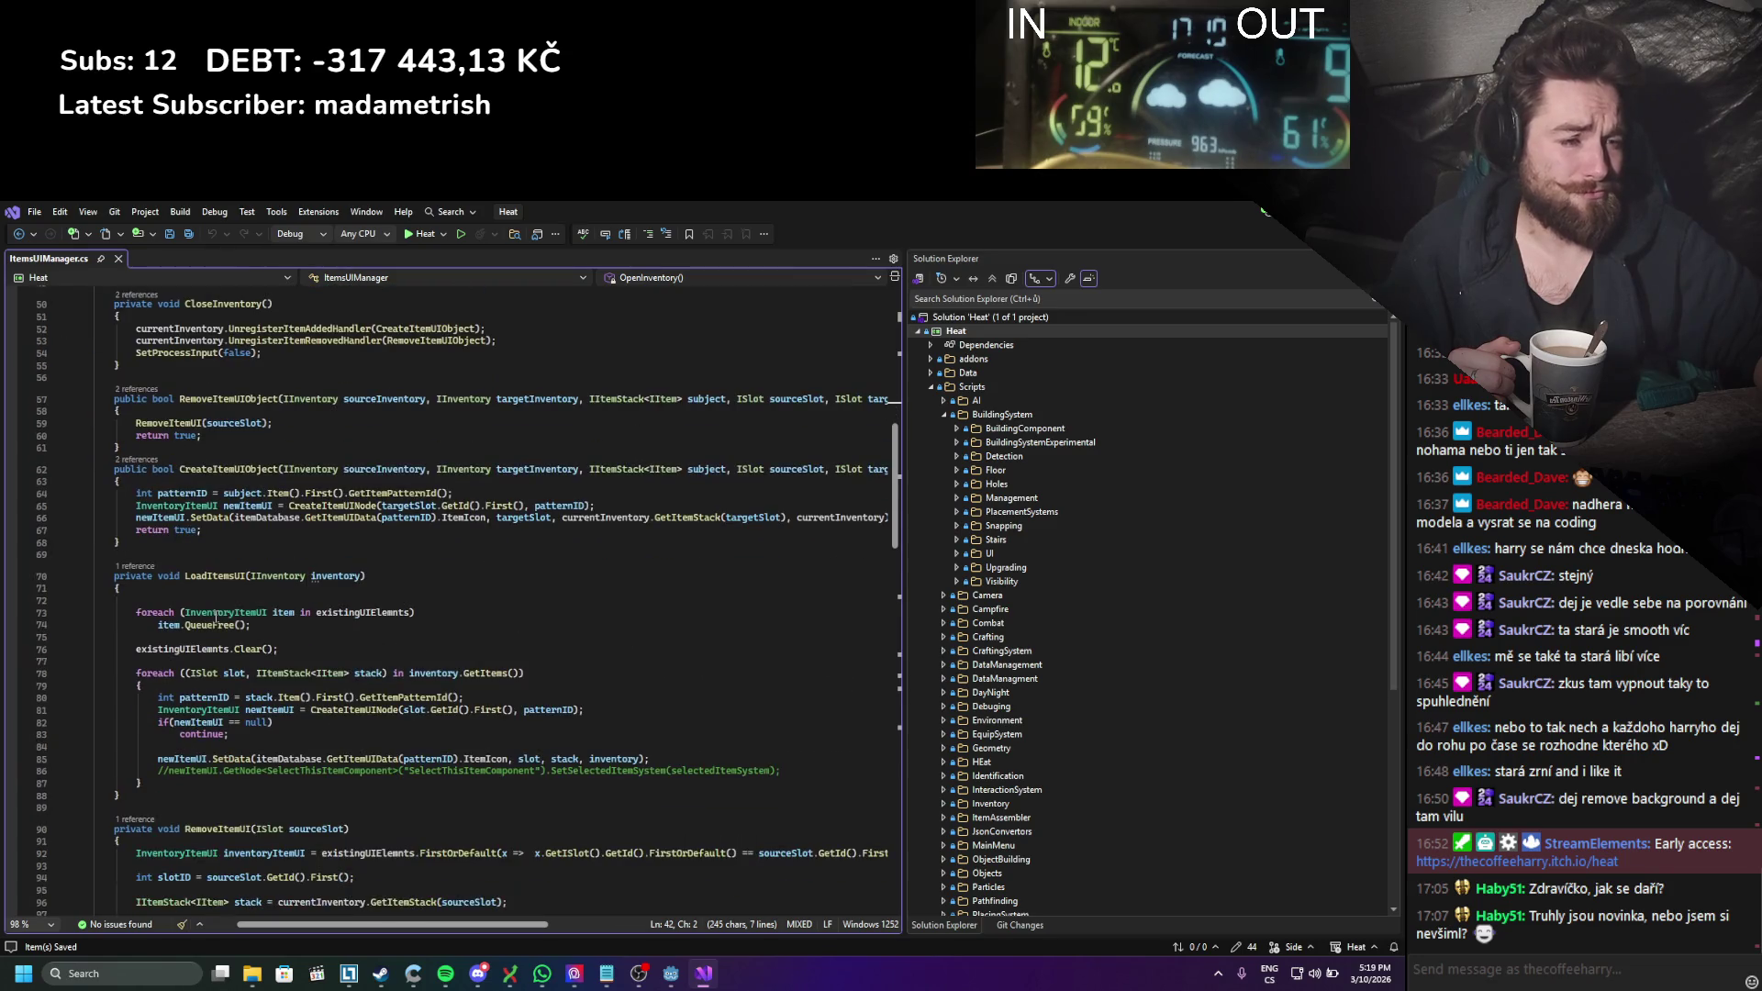
{"action": "key", "text": "alt+Tab"}
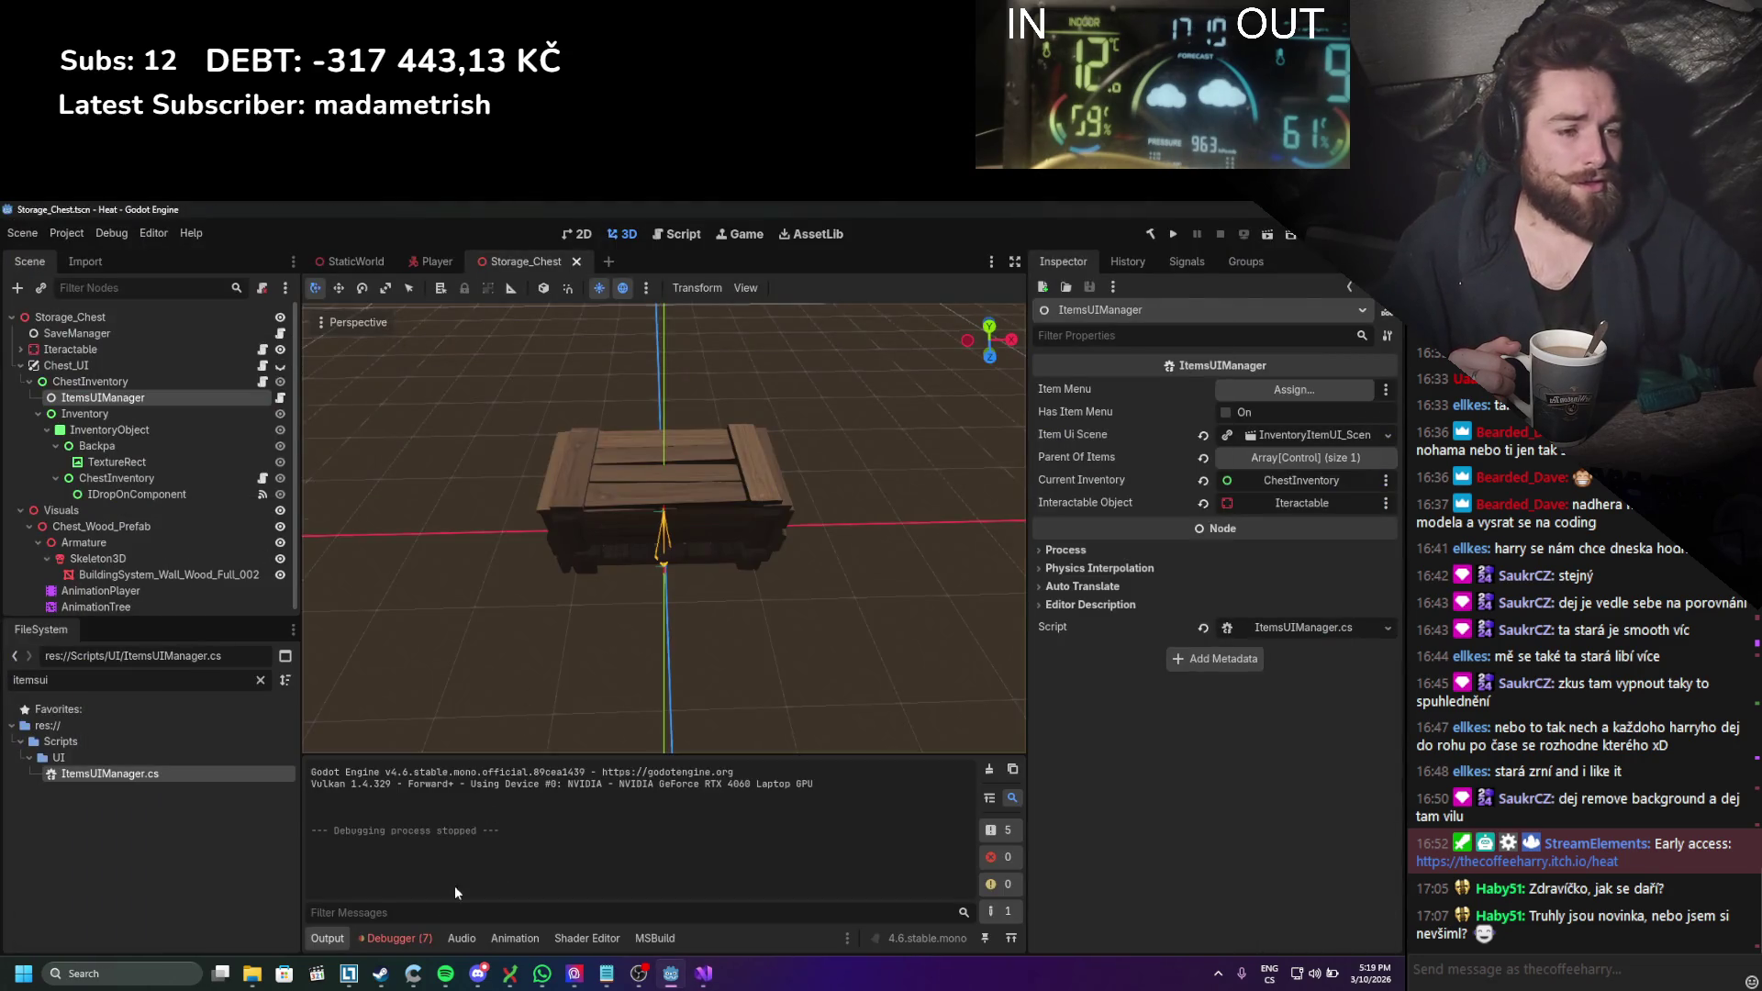
{"action": "left_click", "coordinate": [415, 937]}
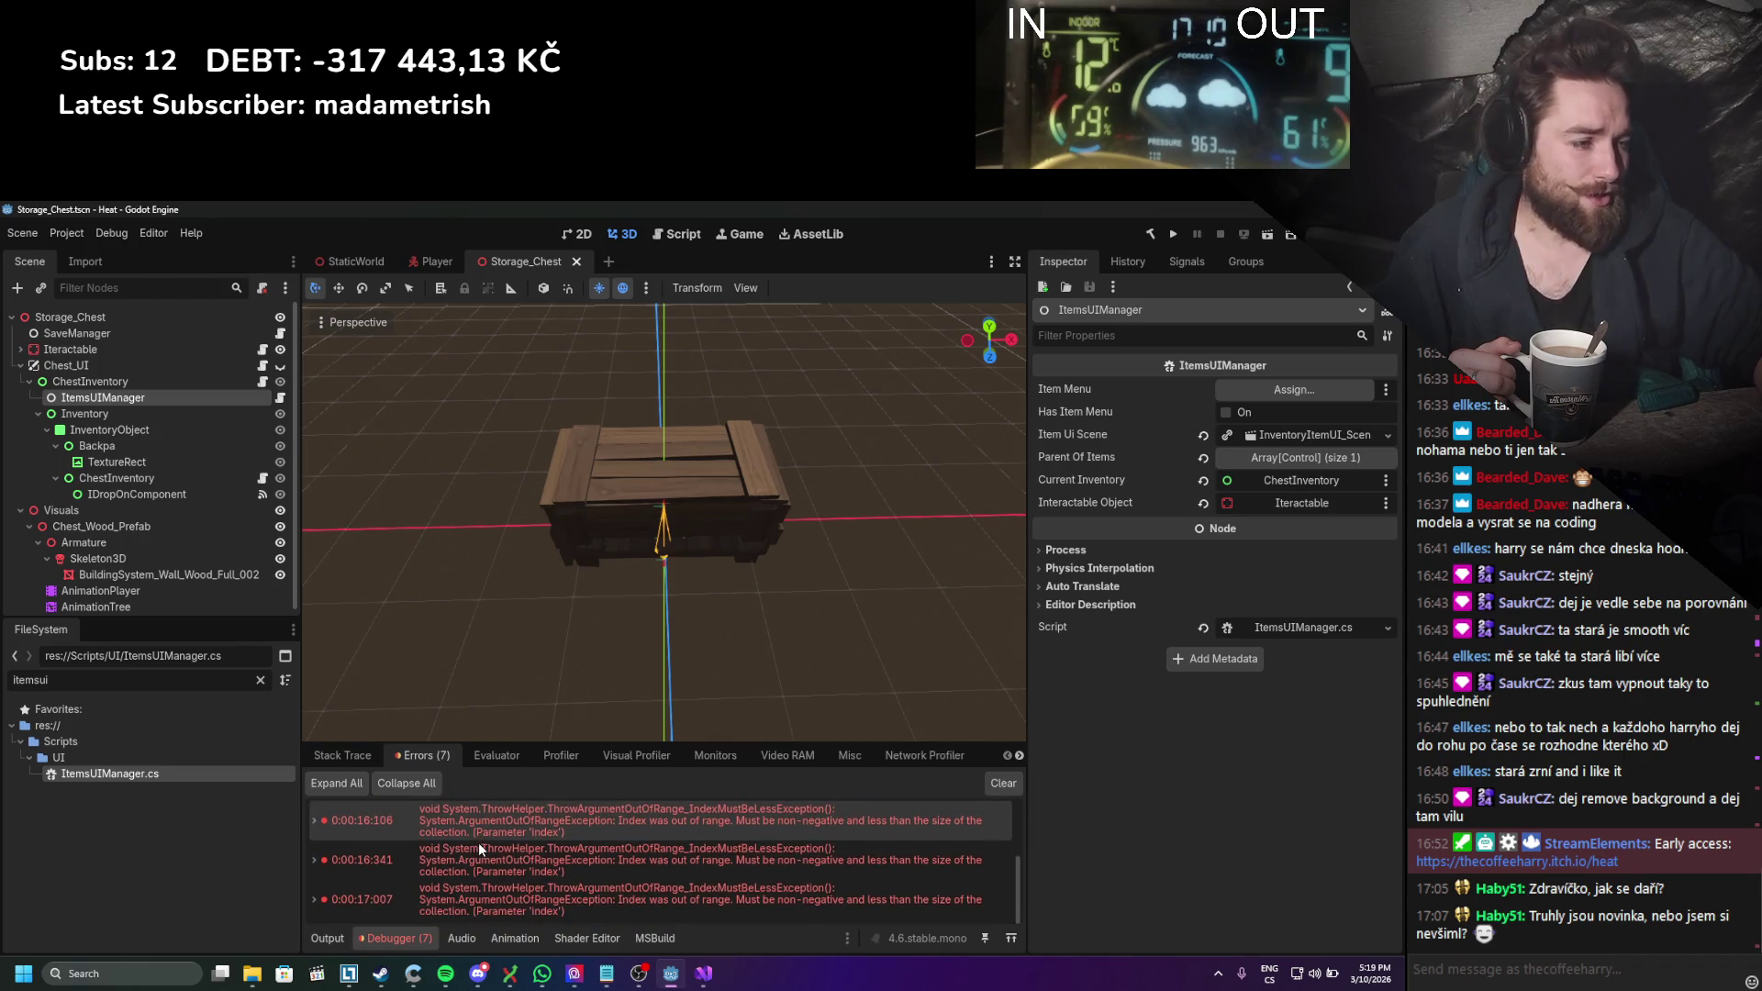
Step: Expand the out-of-range error's stack trace, filter FileSystem for 'interacti', and open GlobalInteractionManager.cs
{"action": "left_click", "coordinate": [313, 852]}
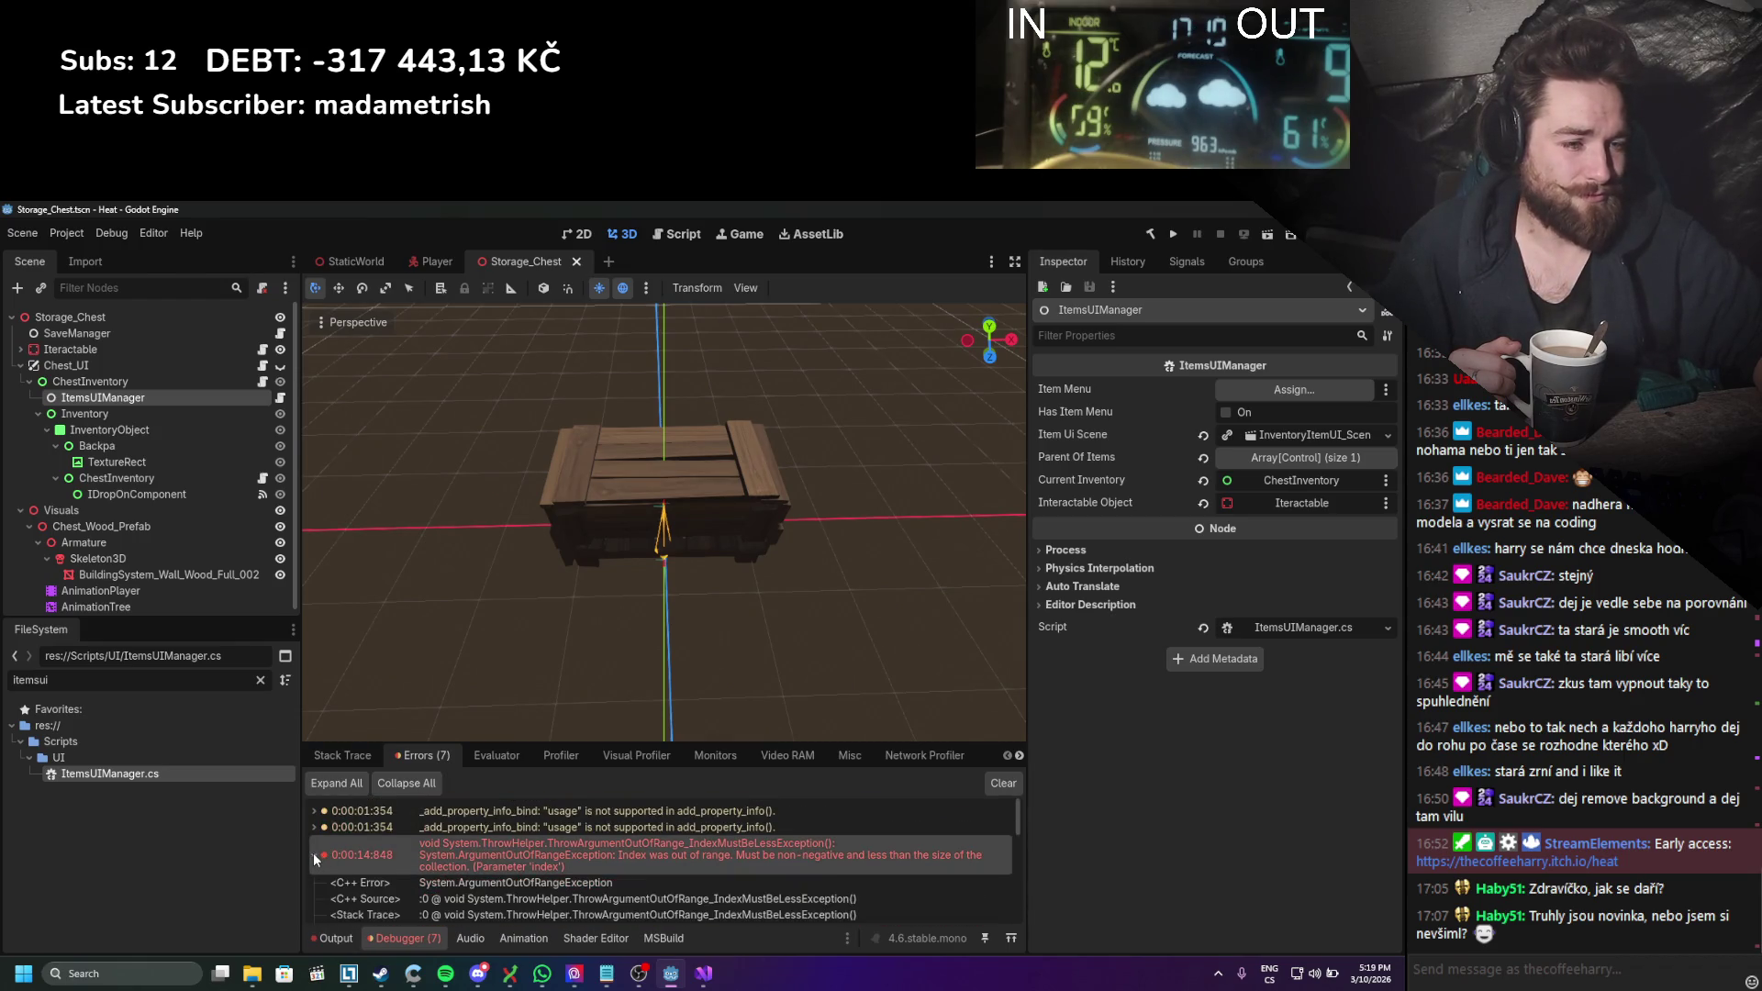
{"action": "scroll", "coordinate": [314, 850], "scroll_direction": "down", "scroll_amount": 3}
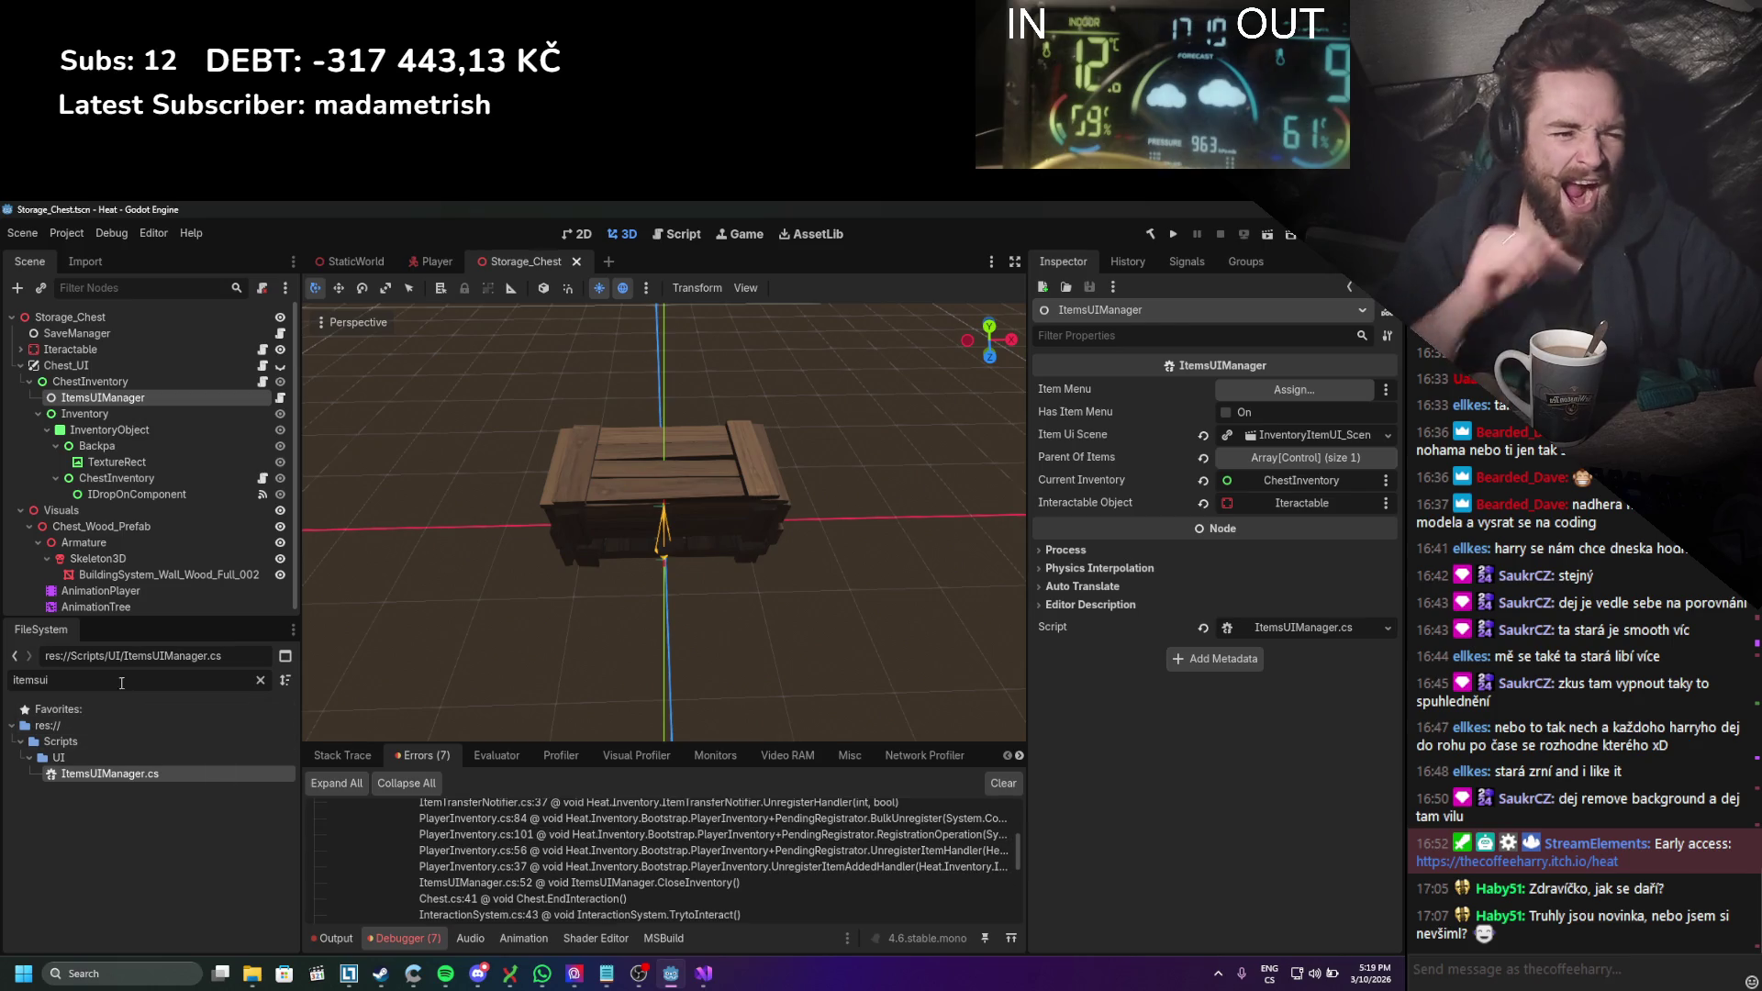
{"action": "left_click", "coordinate": [23, 680]}
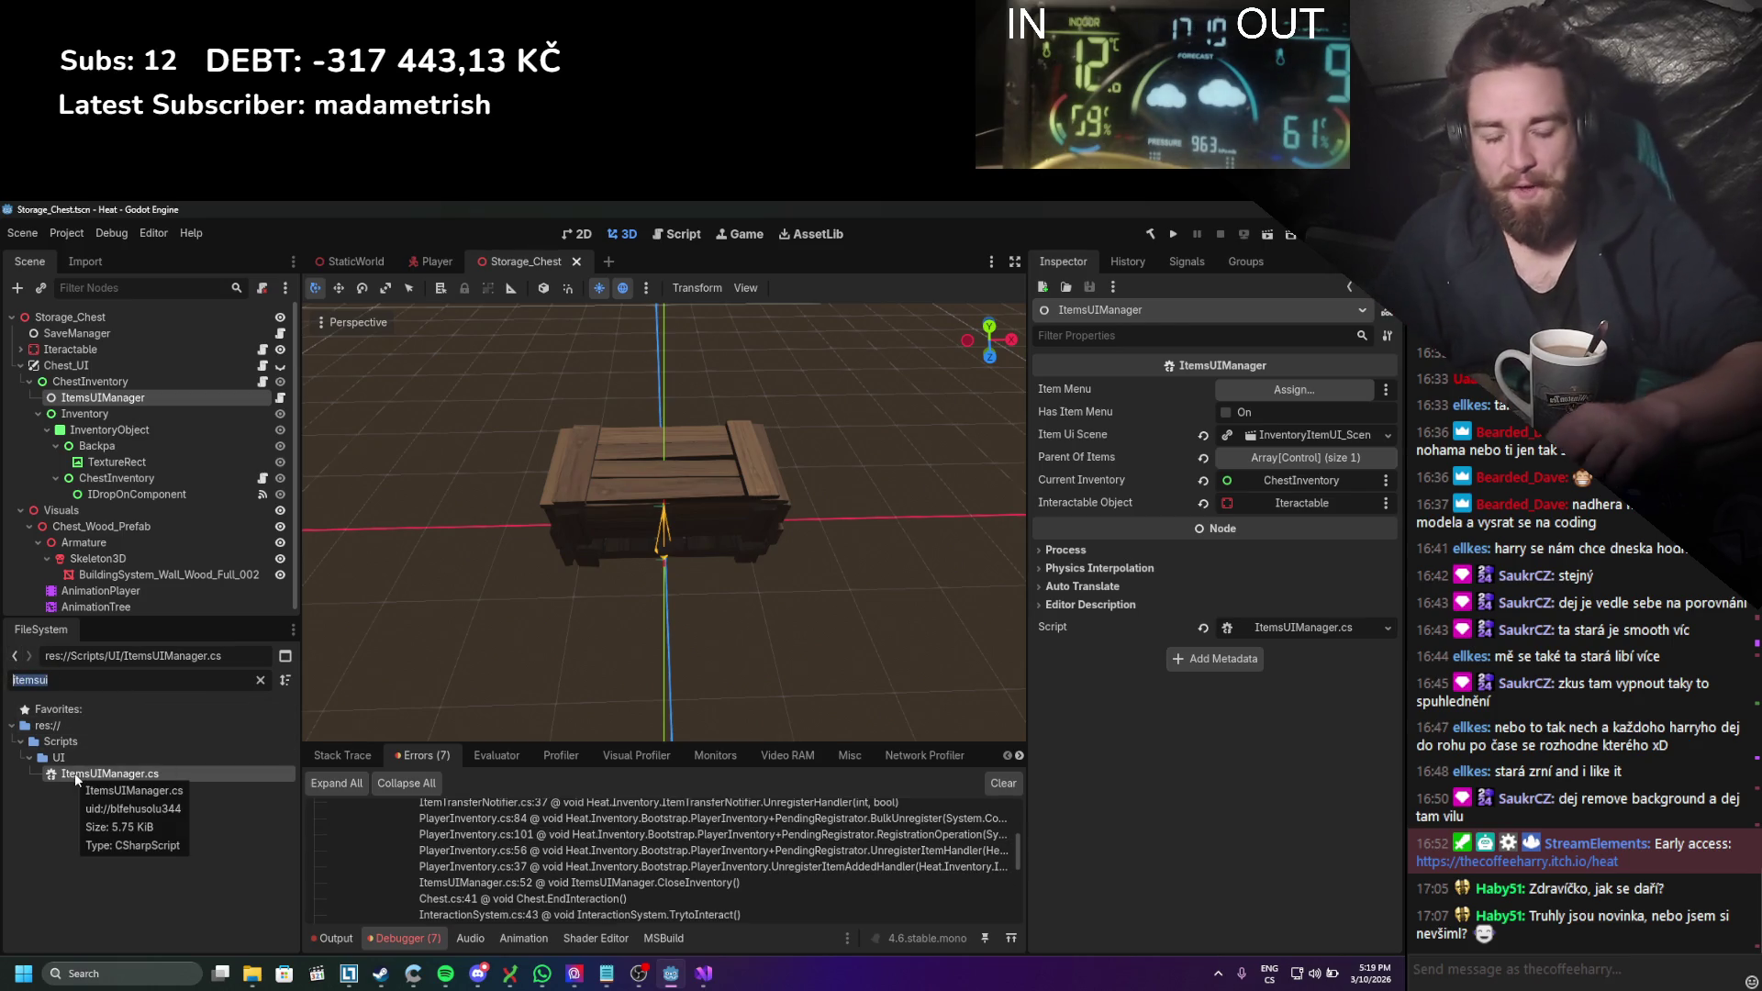
{"action": "type", "text": "interacti"}
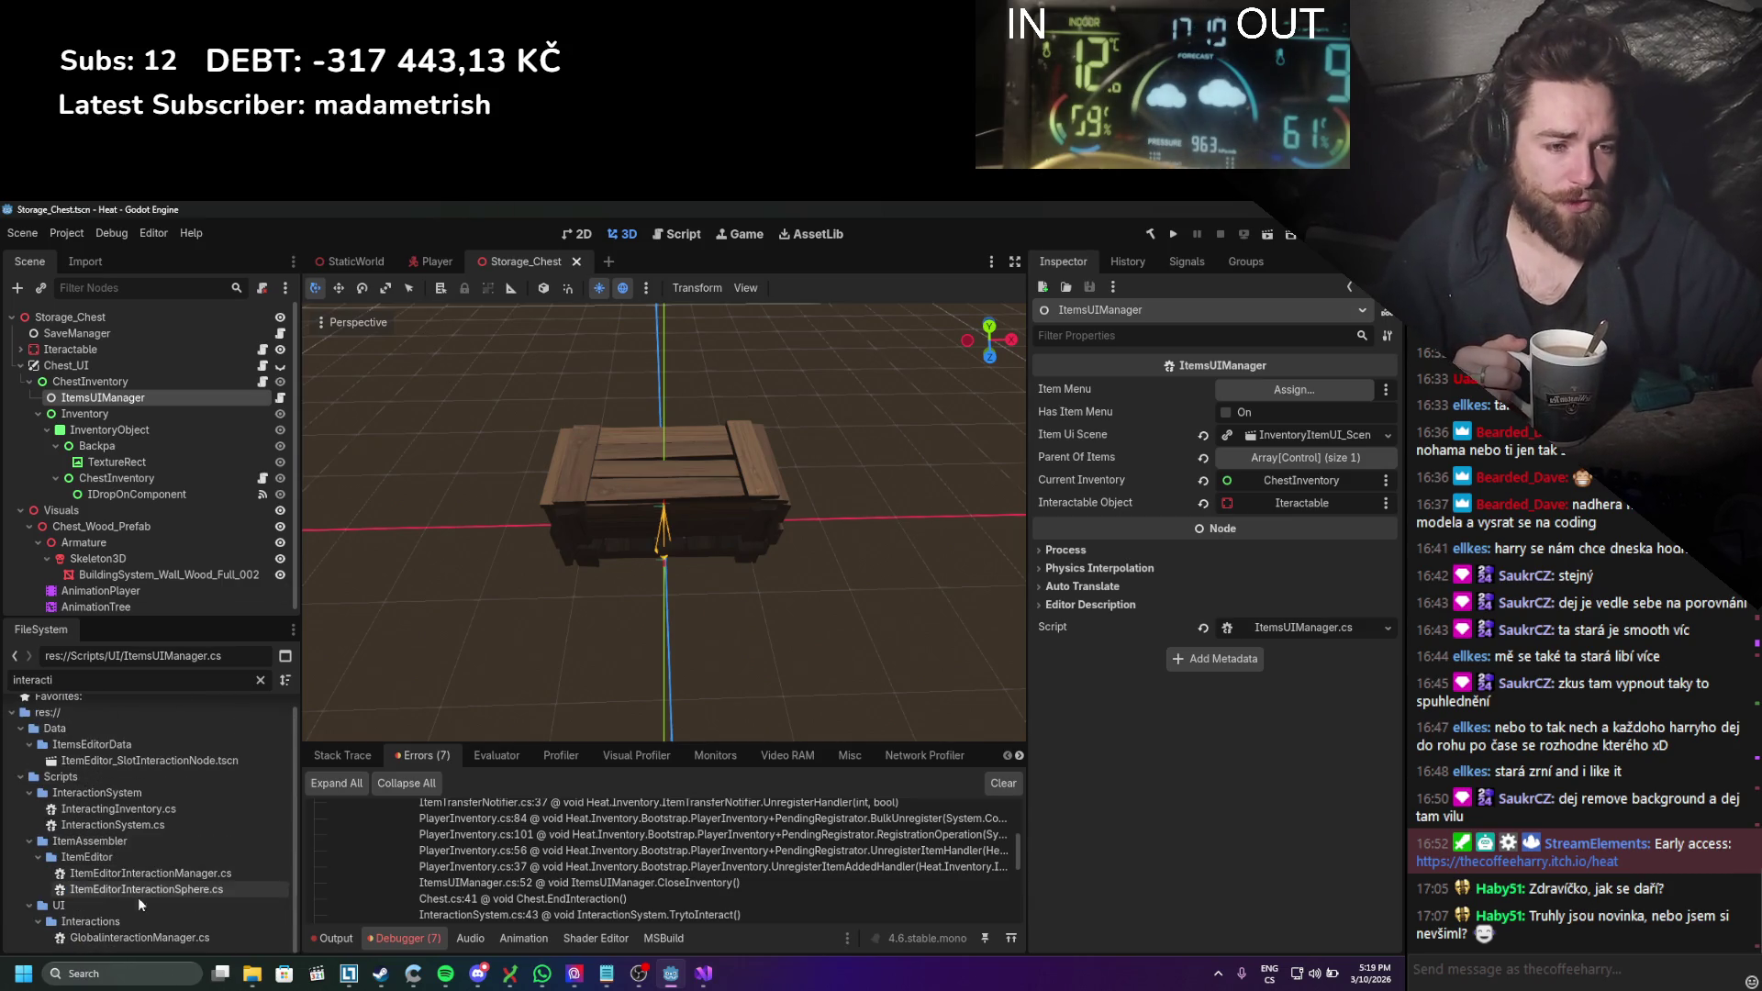
{"action": "double_click", "coordinate": [156, 938]}
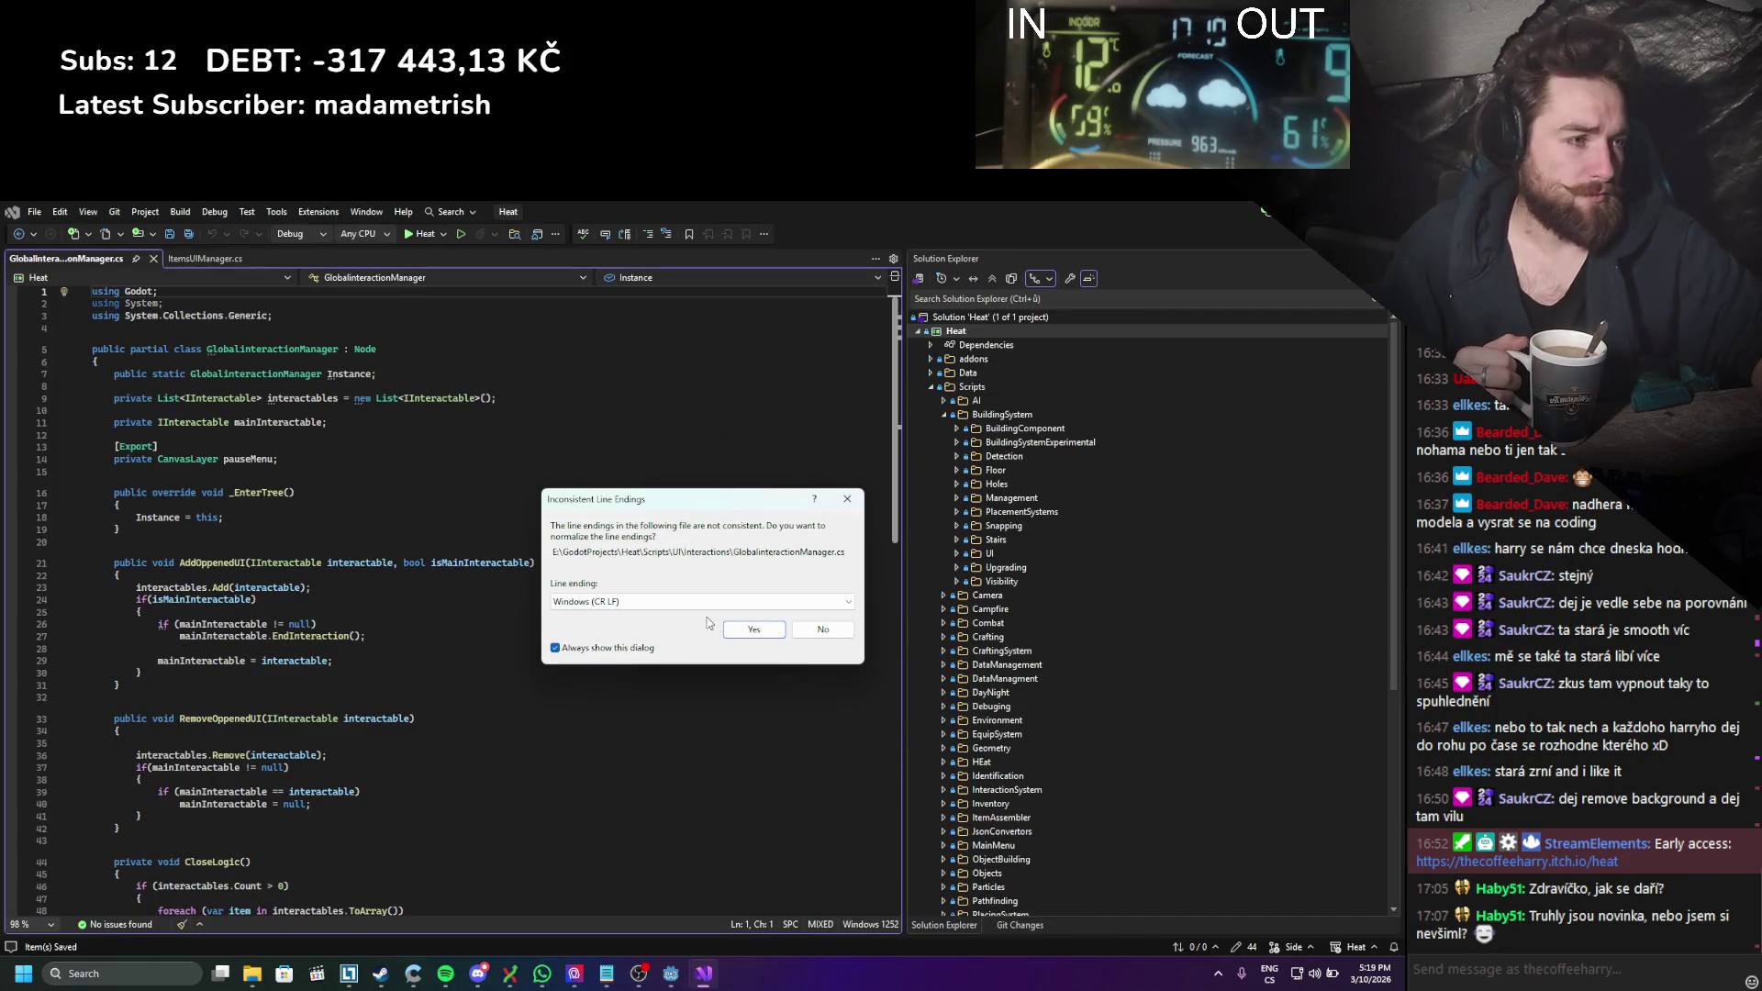
Step: Accept normalized line endings, review AddOppenedUI and CloseLogic, then return to Godot
{"action": "key", "text": "Return"}
{"action": "left_click", "coordinate": [369, 610]}
{"action": "scroll", "coordinate": [501, 536], "scroll_direction": "down", "scroll_amount": 5}
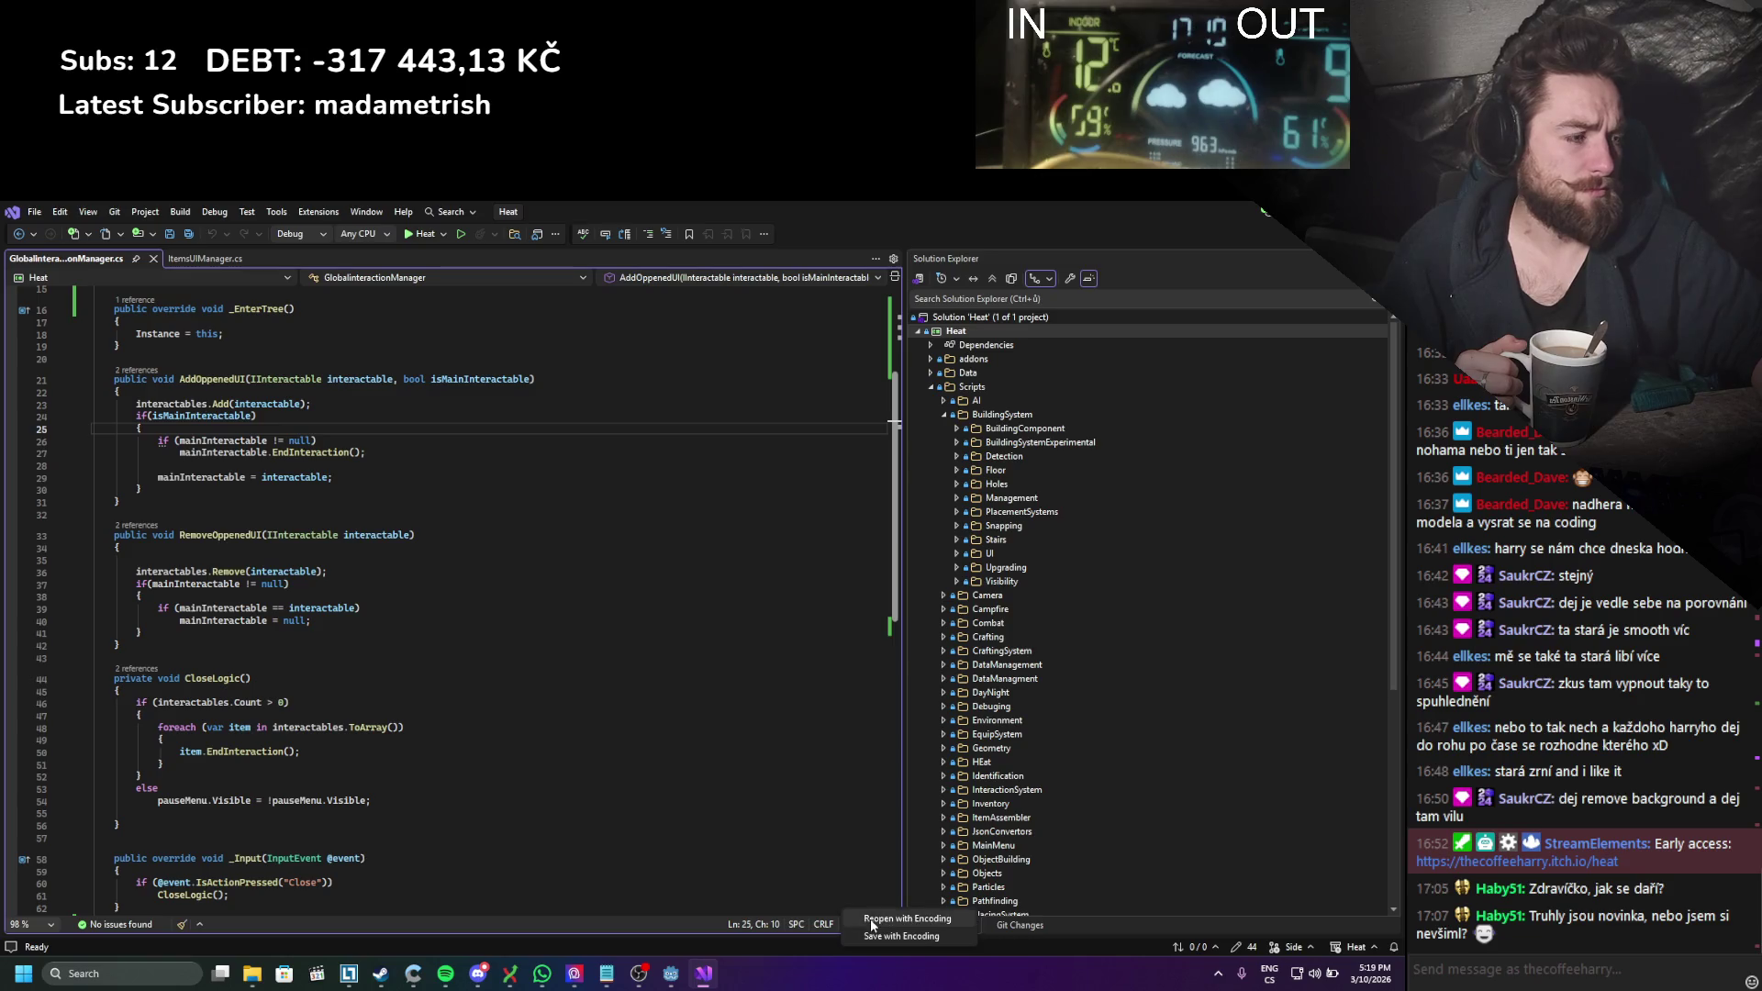
{"action": "left_click", "coordinate": [630, 716]}
{"action": "scroll", "coordinate": [569, 688], "scroll_direction": "down", "scroll_amount": 3}
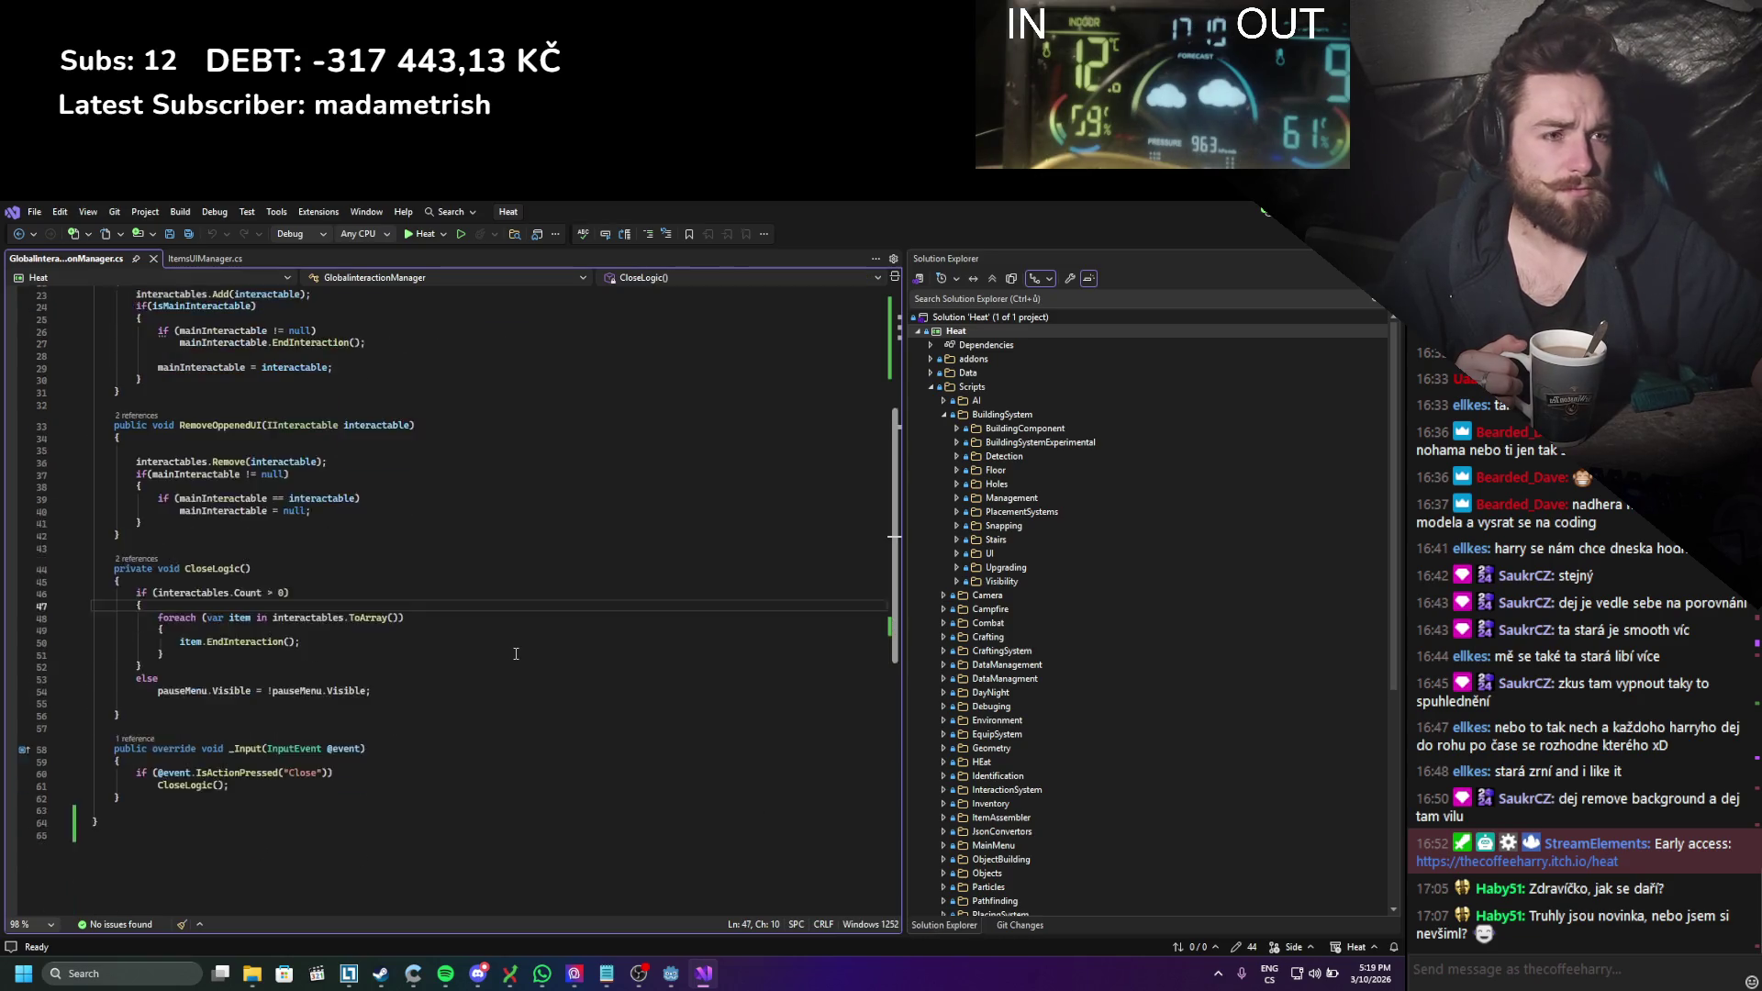
{"action": "scroll", "coordinate": [516, 653], "scroll_direction": "up", "scroll_amount": 3}
{"action": "scroll", "coordinate": [515, 653], "scroll_direction": "up", "scroll_amount": 5}
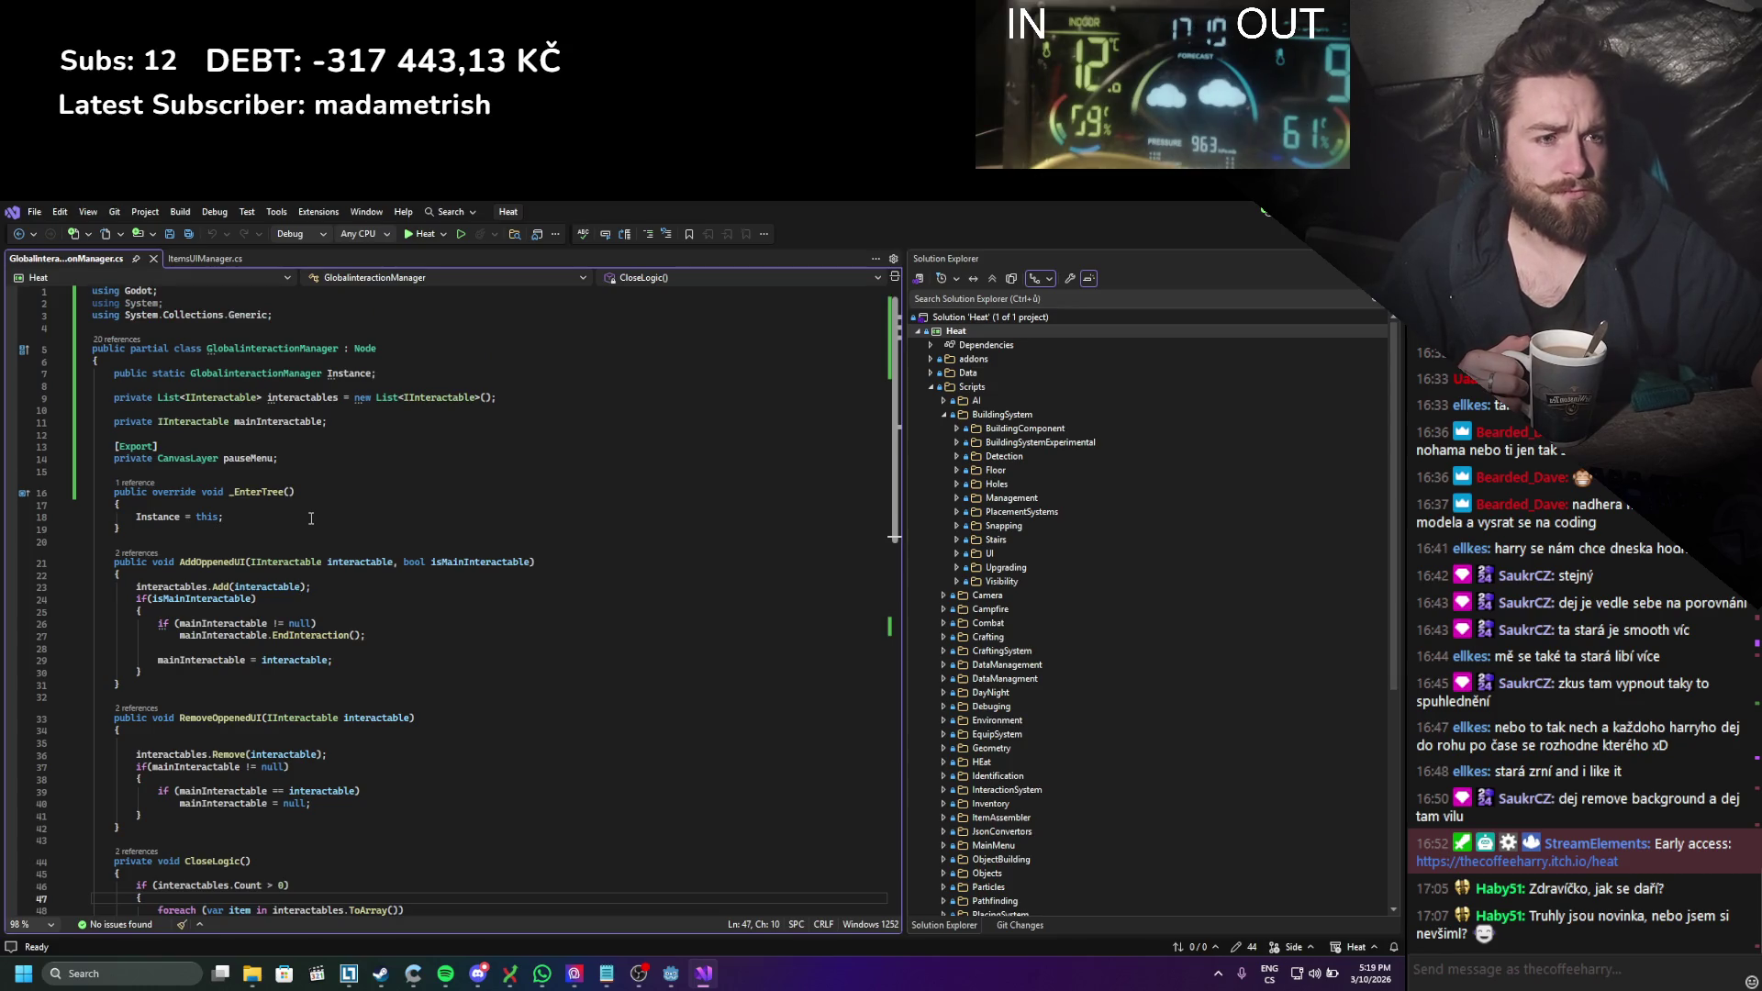
{"action": "scroll", "coordinate": [311, 518], "scroll_direction": "down", "scroll_amount": 7}
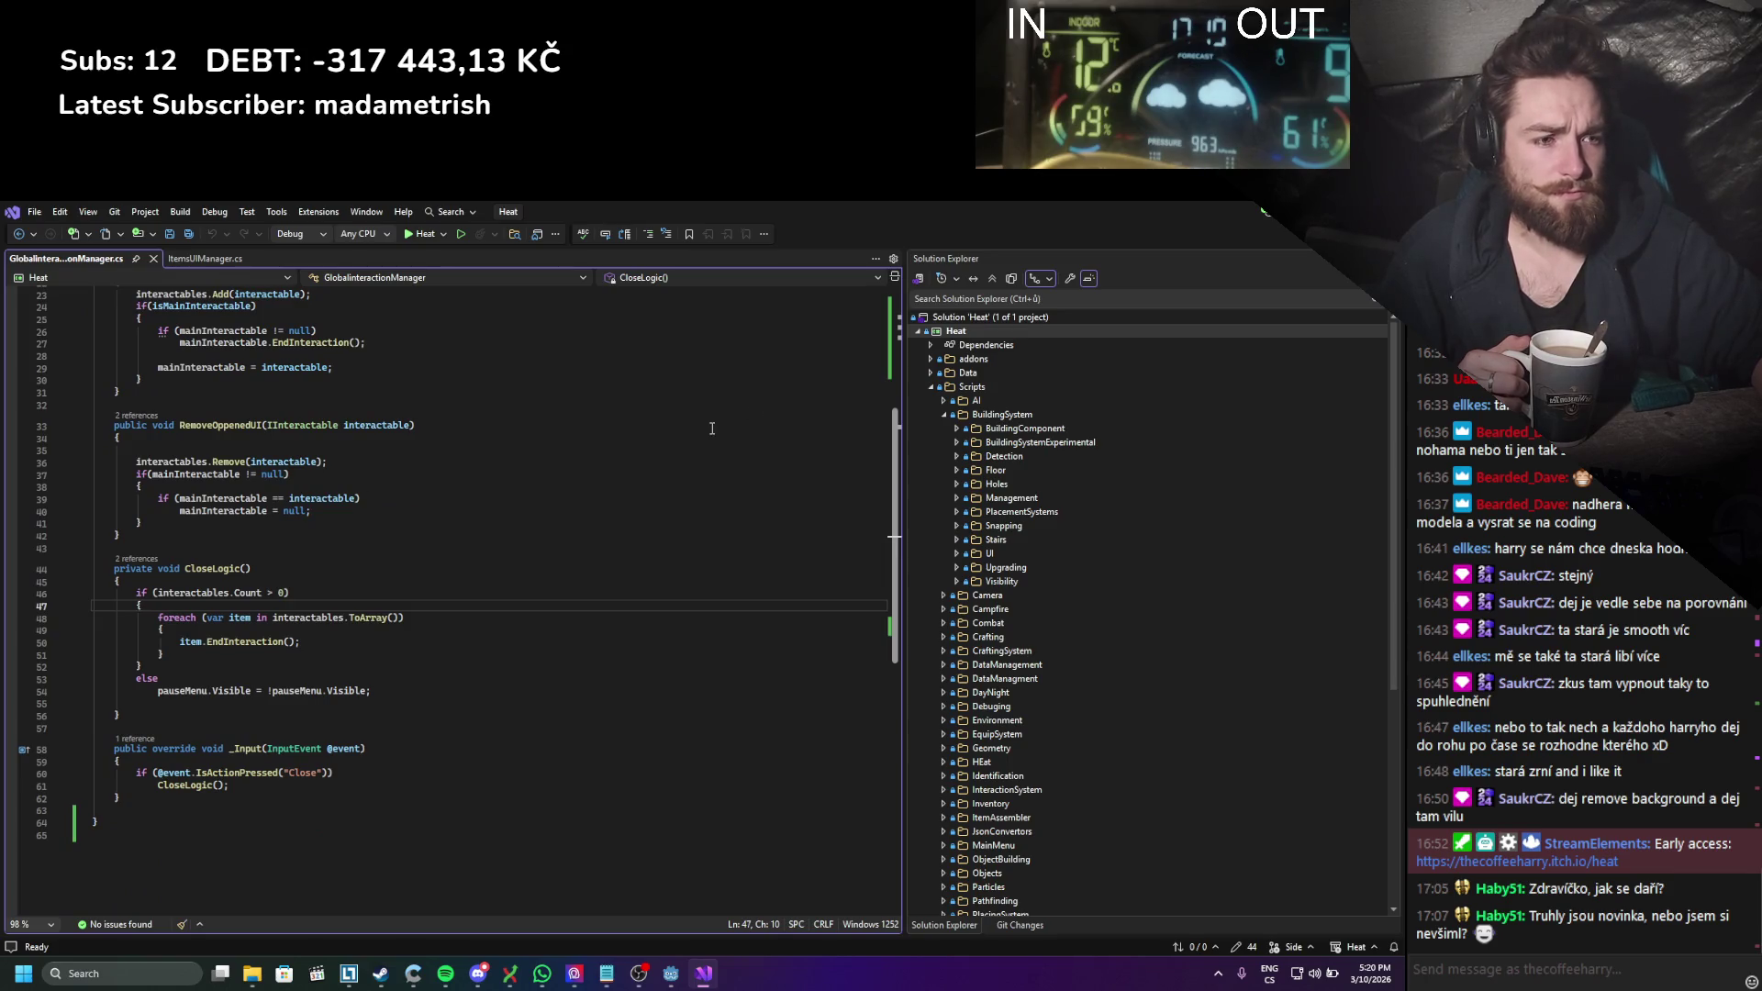
{"action": "key", "text": "alt+Tab"}
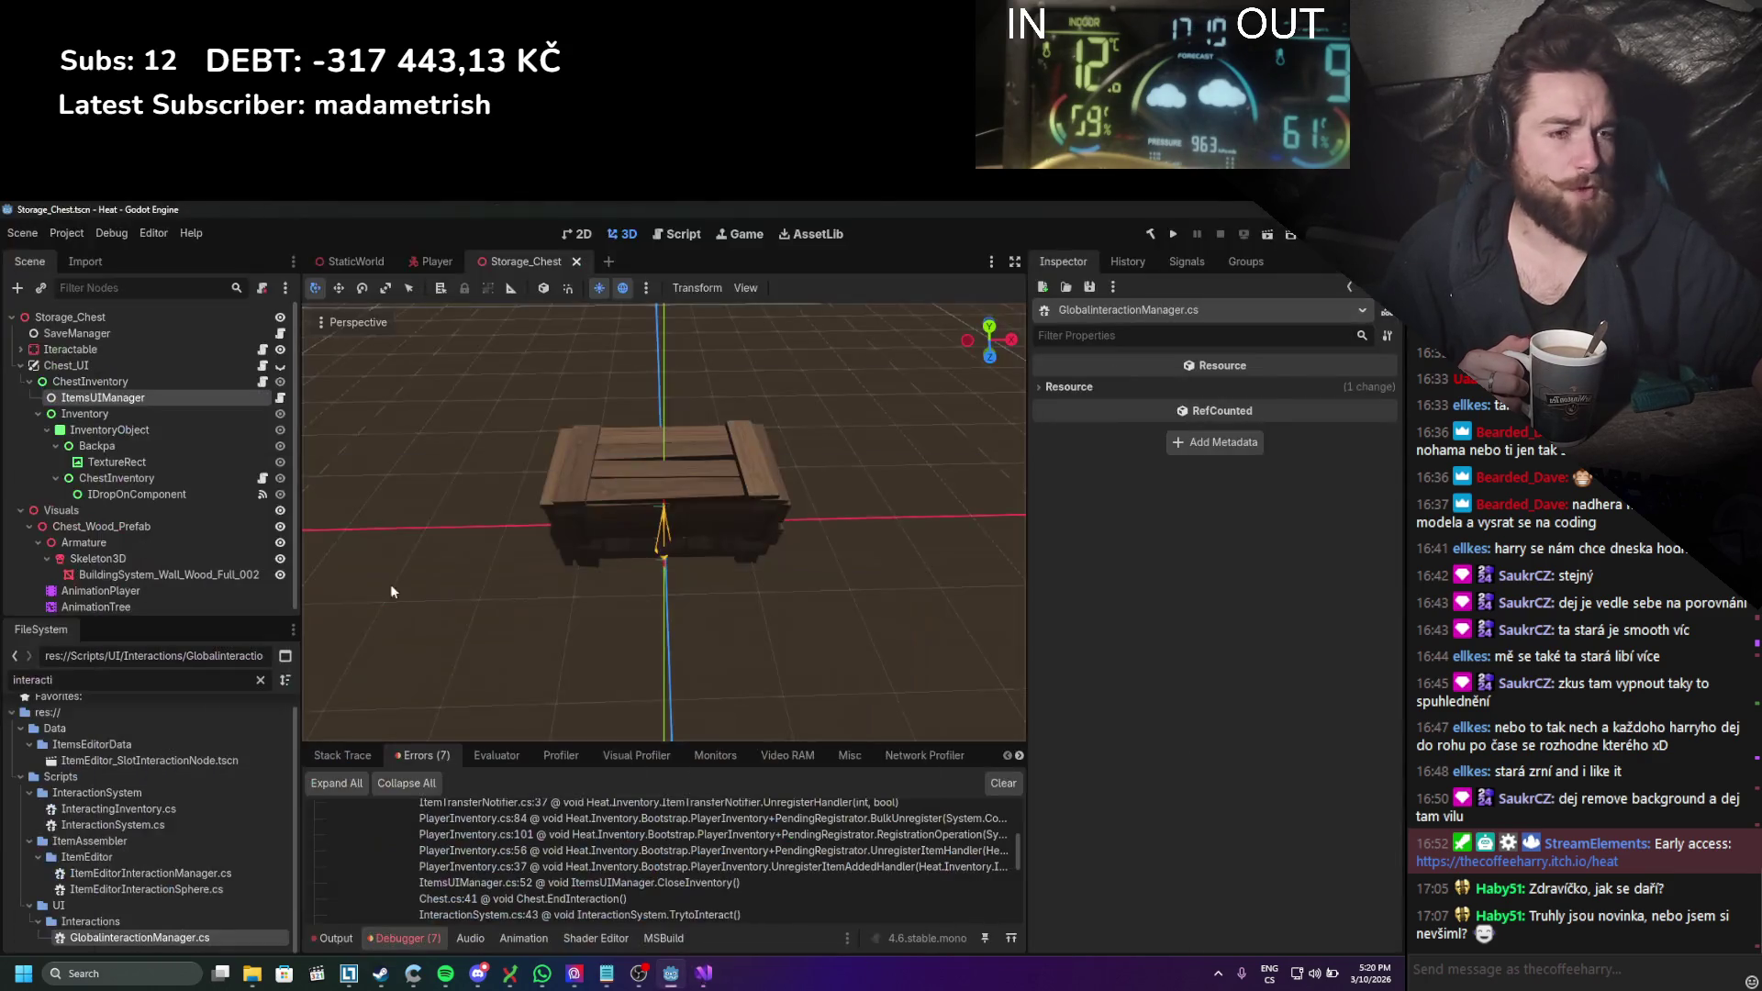
Step: From the Player scene, open the InteractionSystem node's script in Visual Studio
{"action": "left_click", "coordinate": [432, 262]}
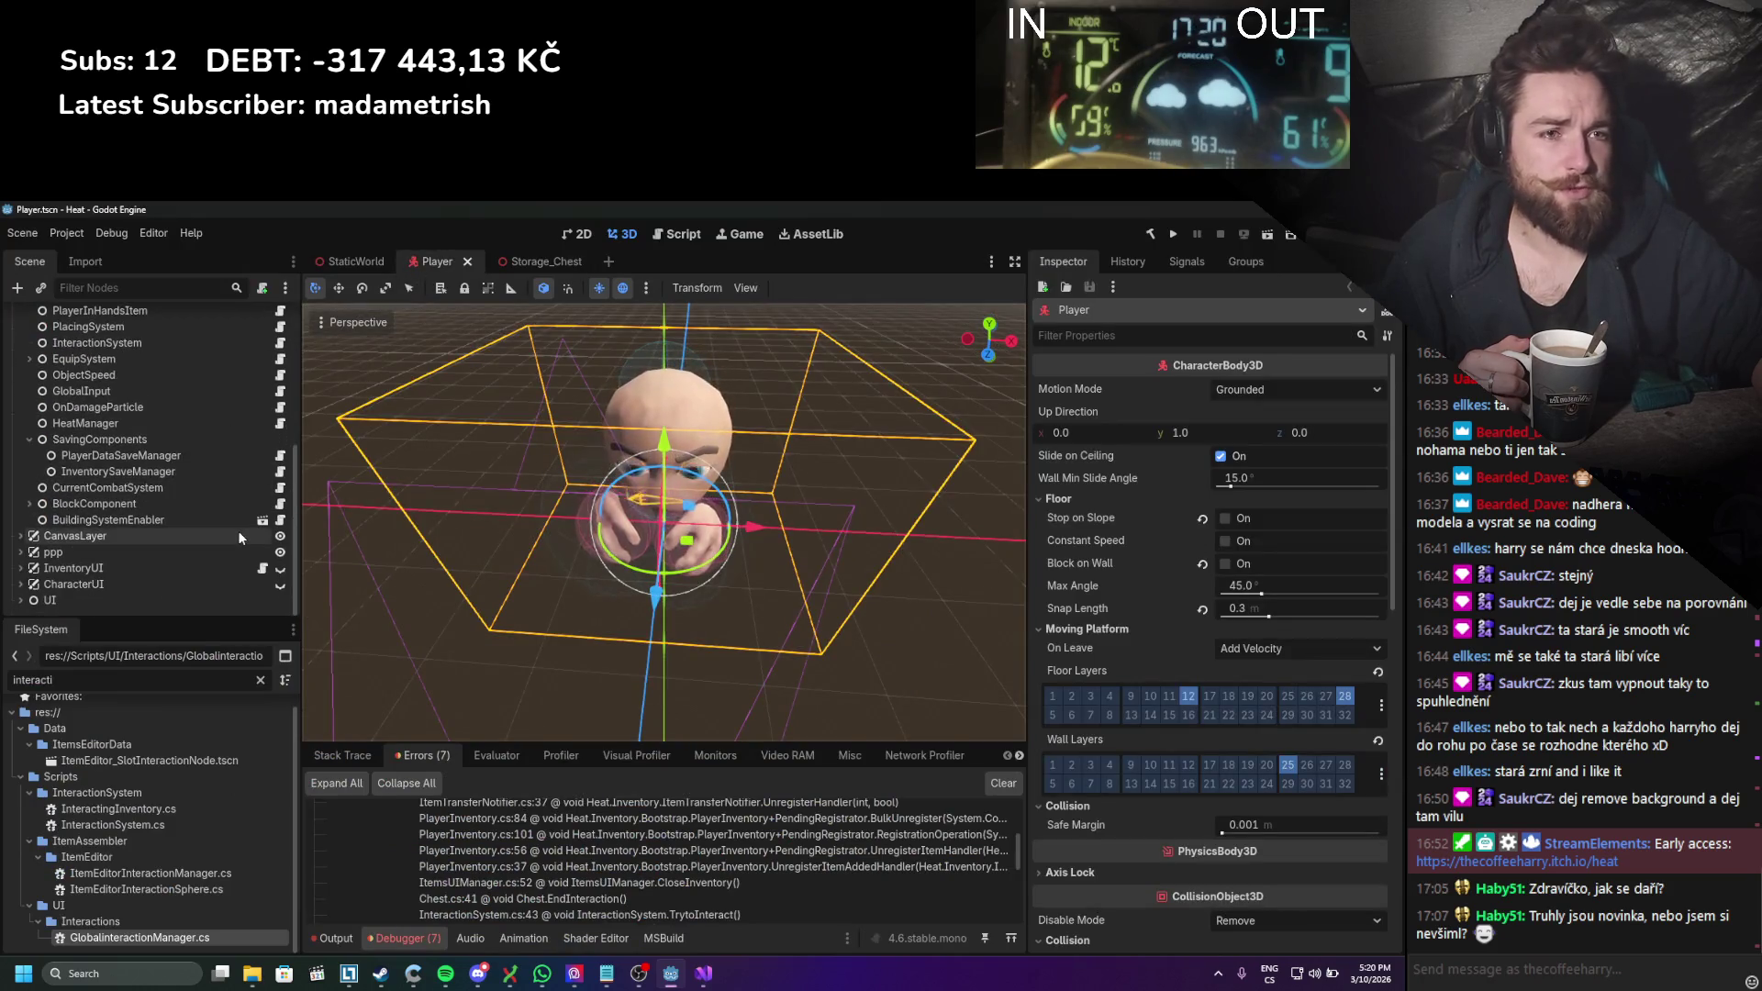
{"action": "scroll", "coordinate": [147, 433], "scroll_direction": "down", "scroll_amount": 4}
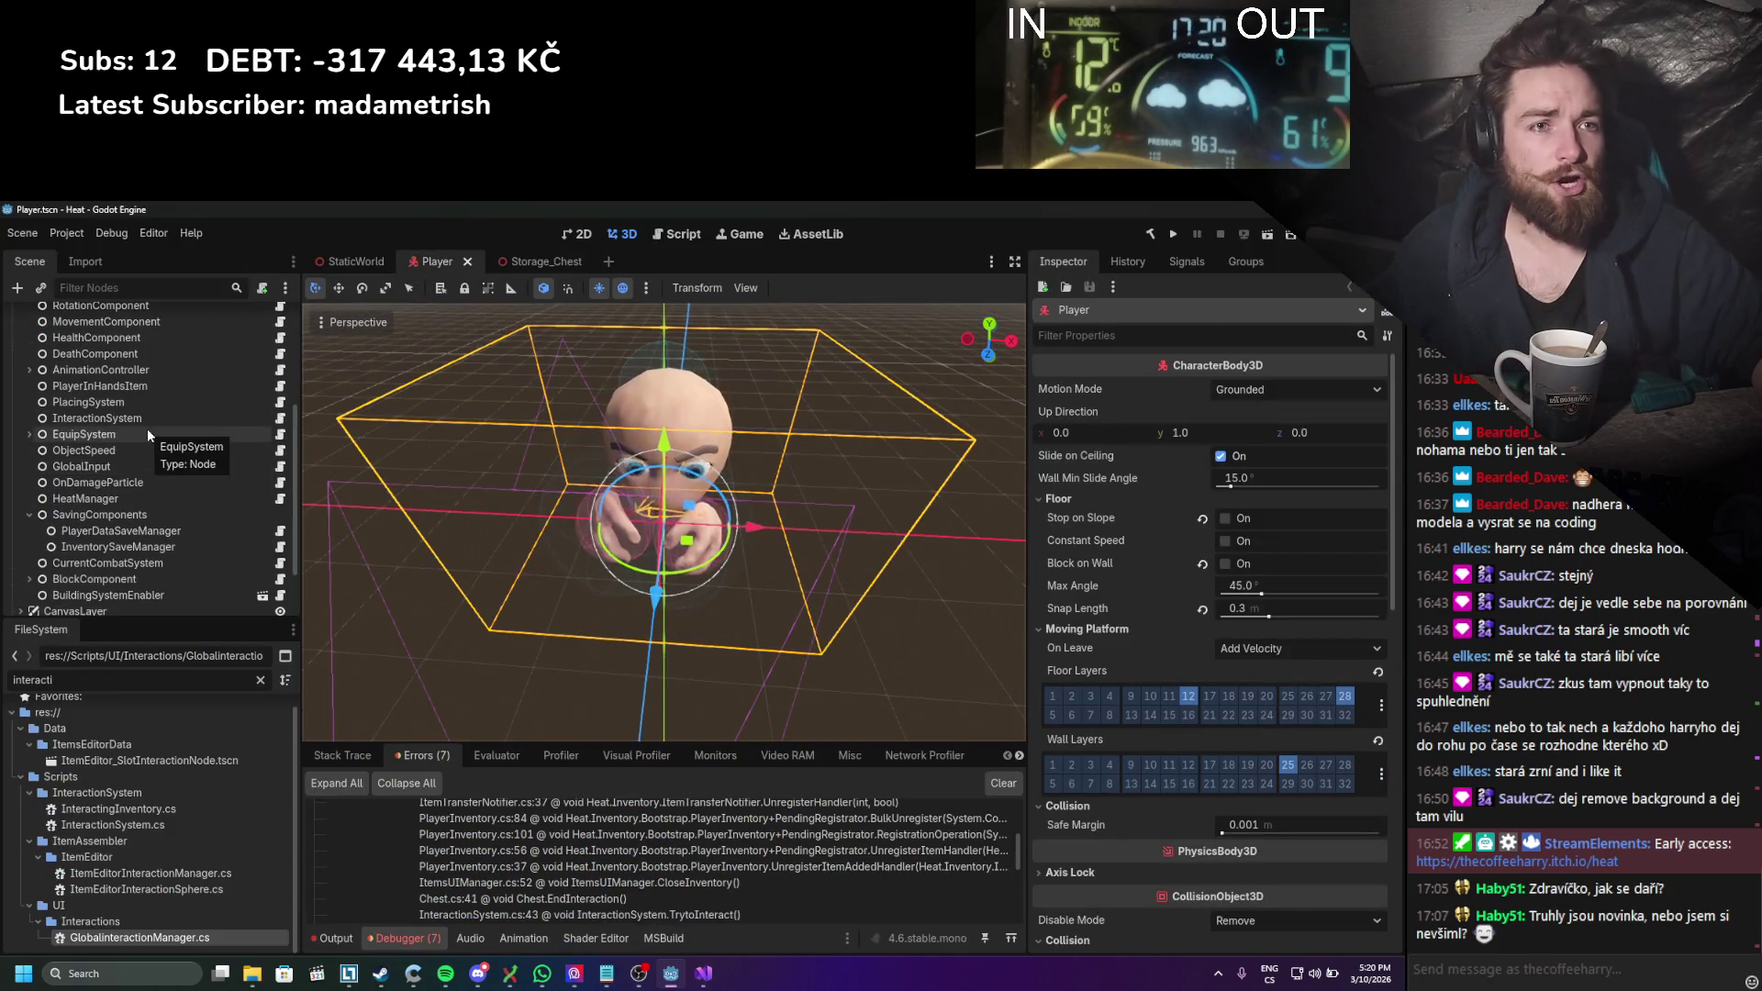
{"action": "left_click", "coordinate": [155, 417]}
{"action": "left_click", "coordinate": [280, 419]}
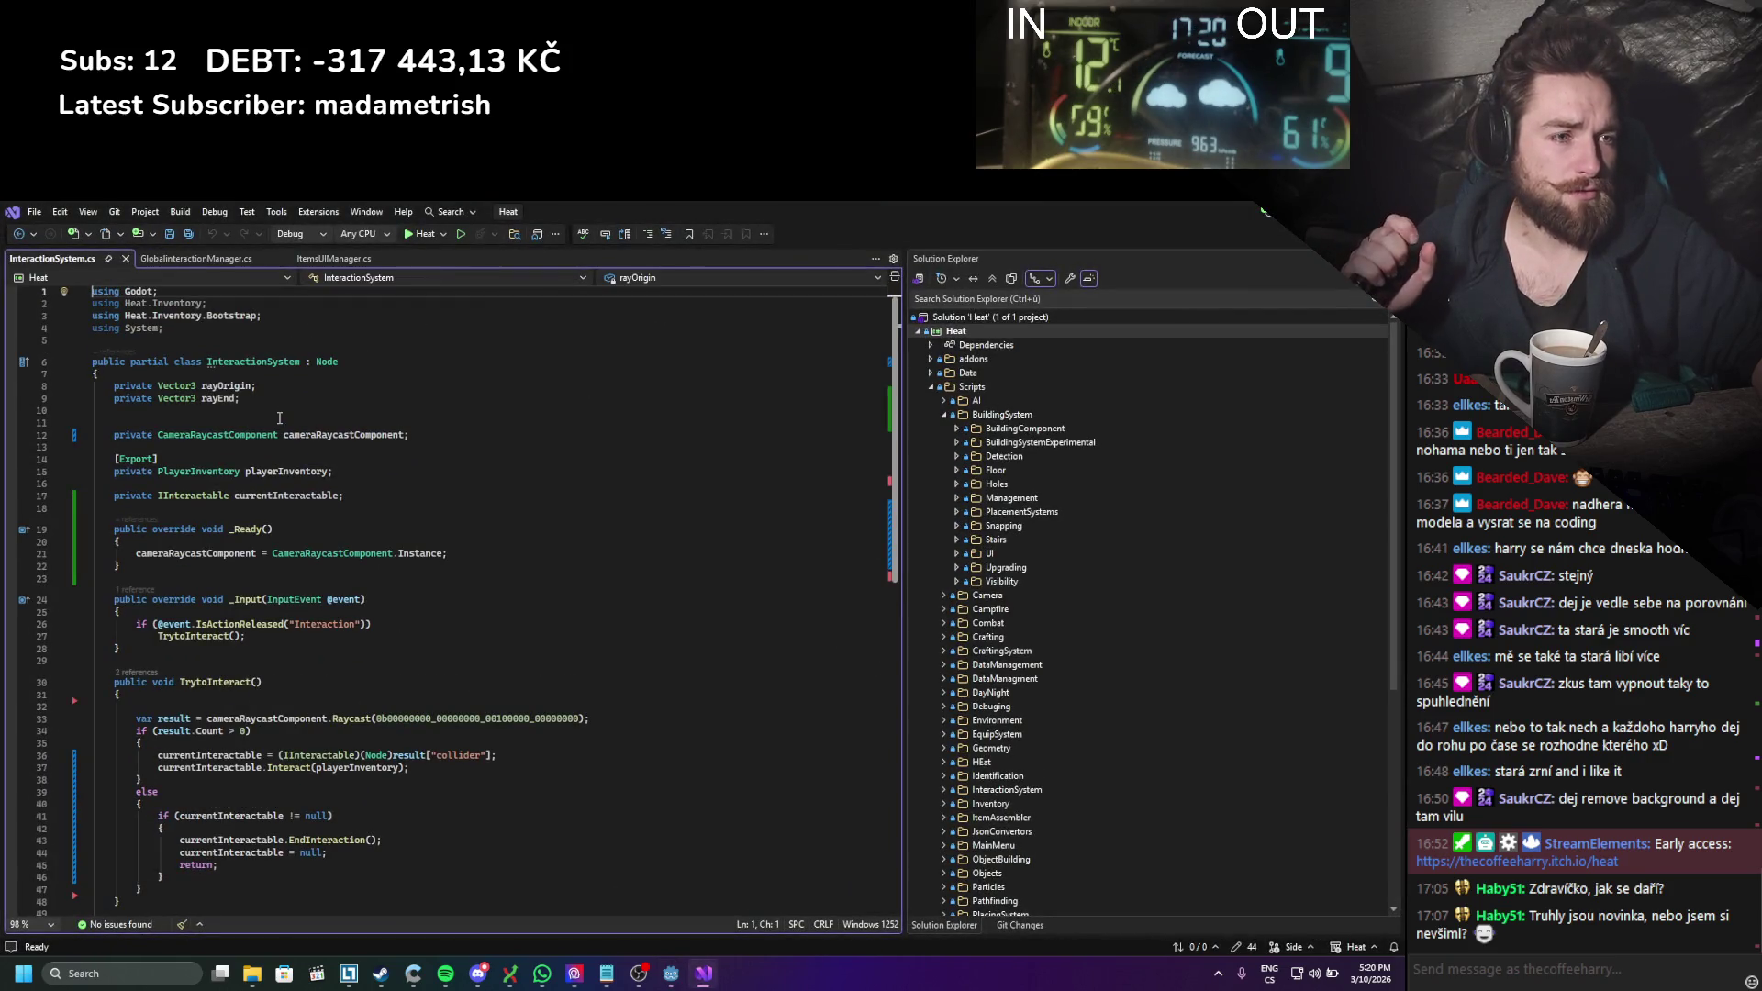
Step: Highlight currentInteractable's uses and start 'IInteractable casteInterractable =' at the top of TrytoInteract's hit branch
{"action": "scroll", "coordinate": [554, 459], "scroll_direction": "down", "scroll_amount": 3}
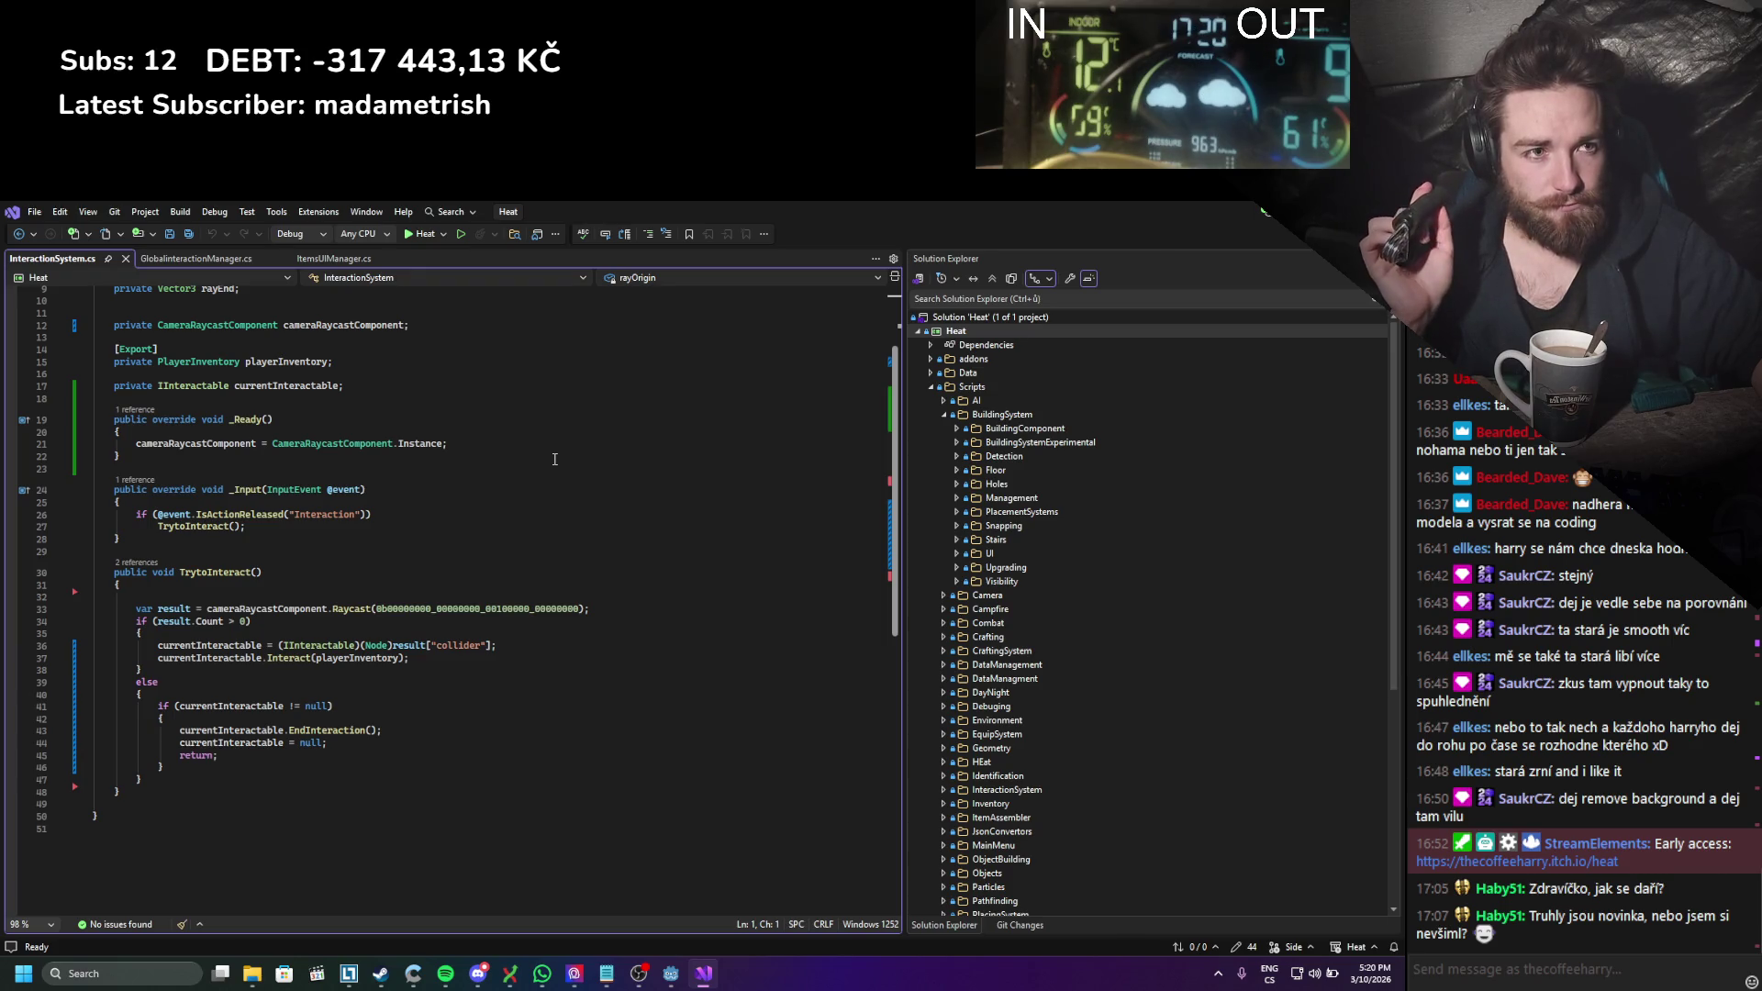
{"action": "double_click", "coordinate": [293, 389]}
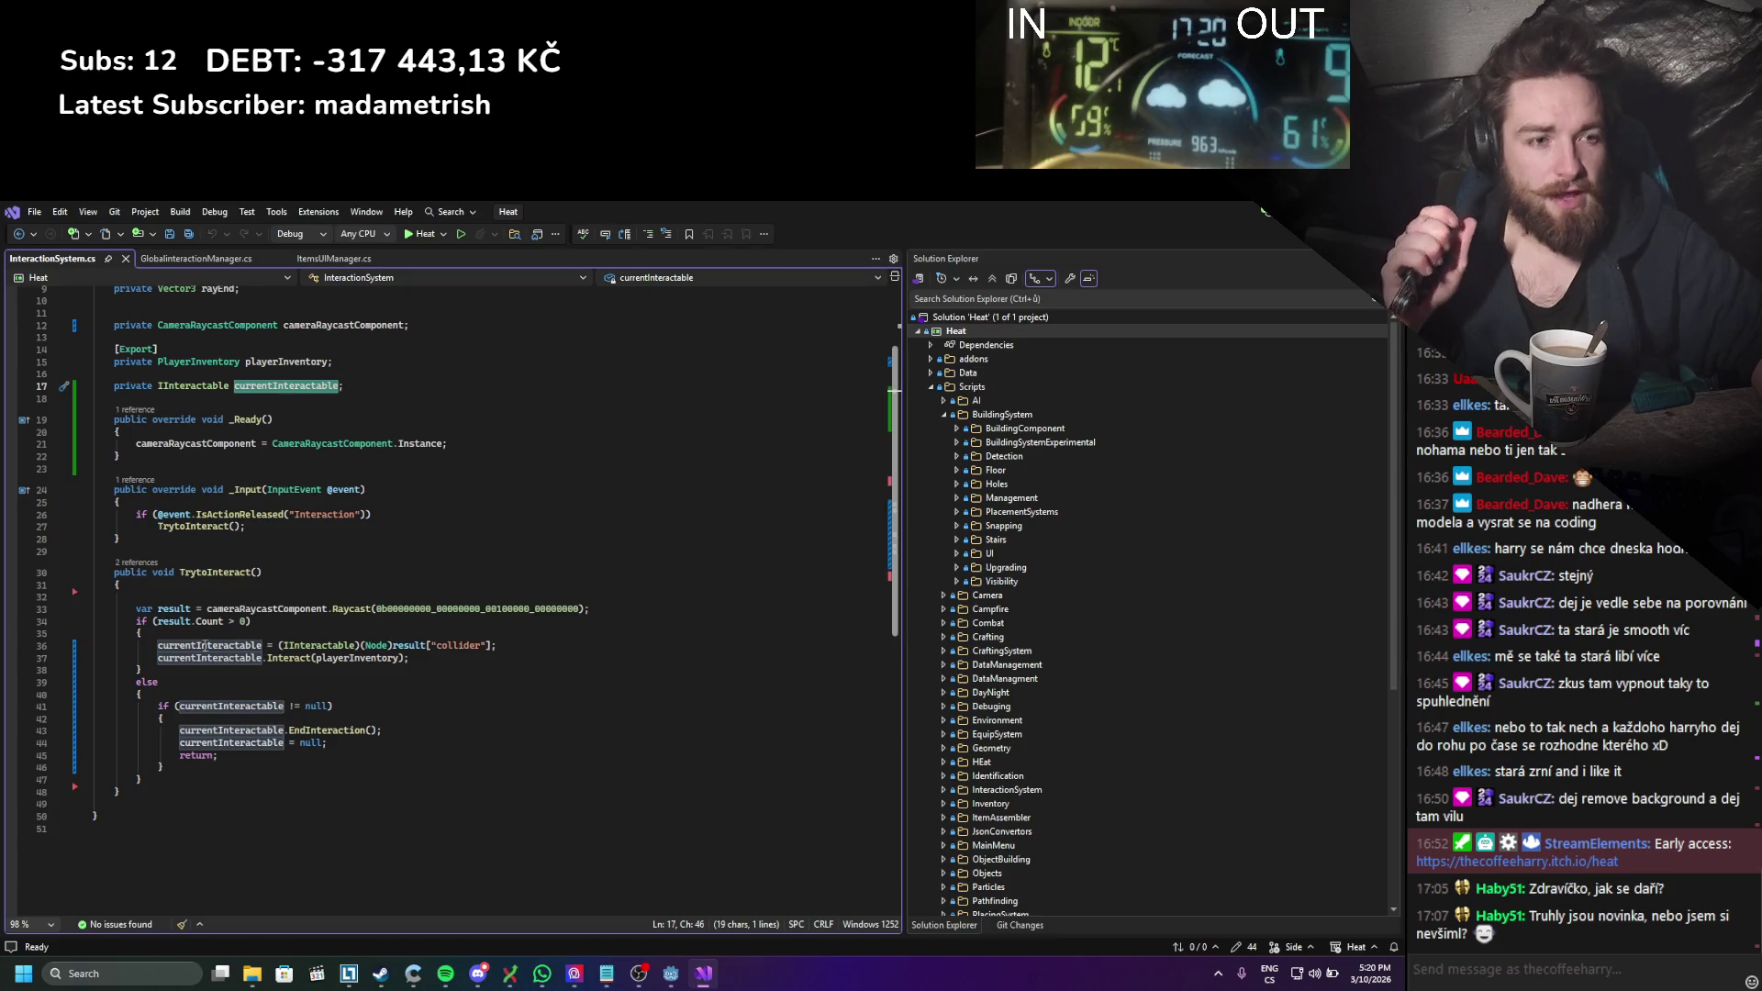
{"action": "left_click", "coordinate": [205, 647]}
{"action": "key", "text": "Up"}
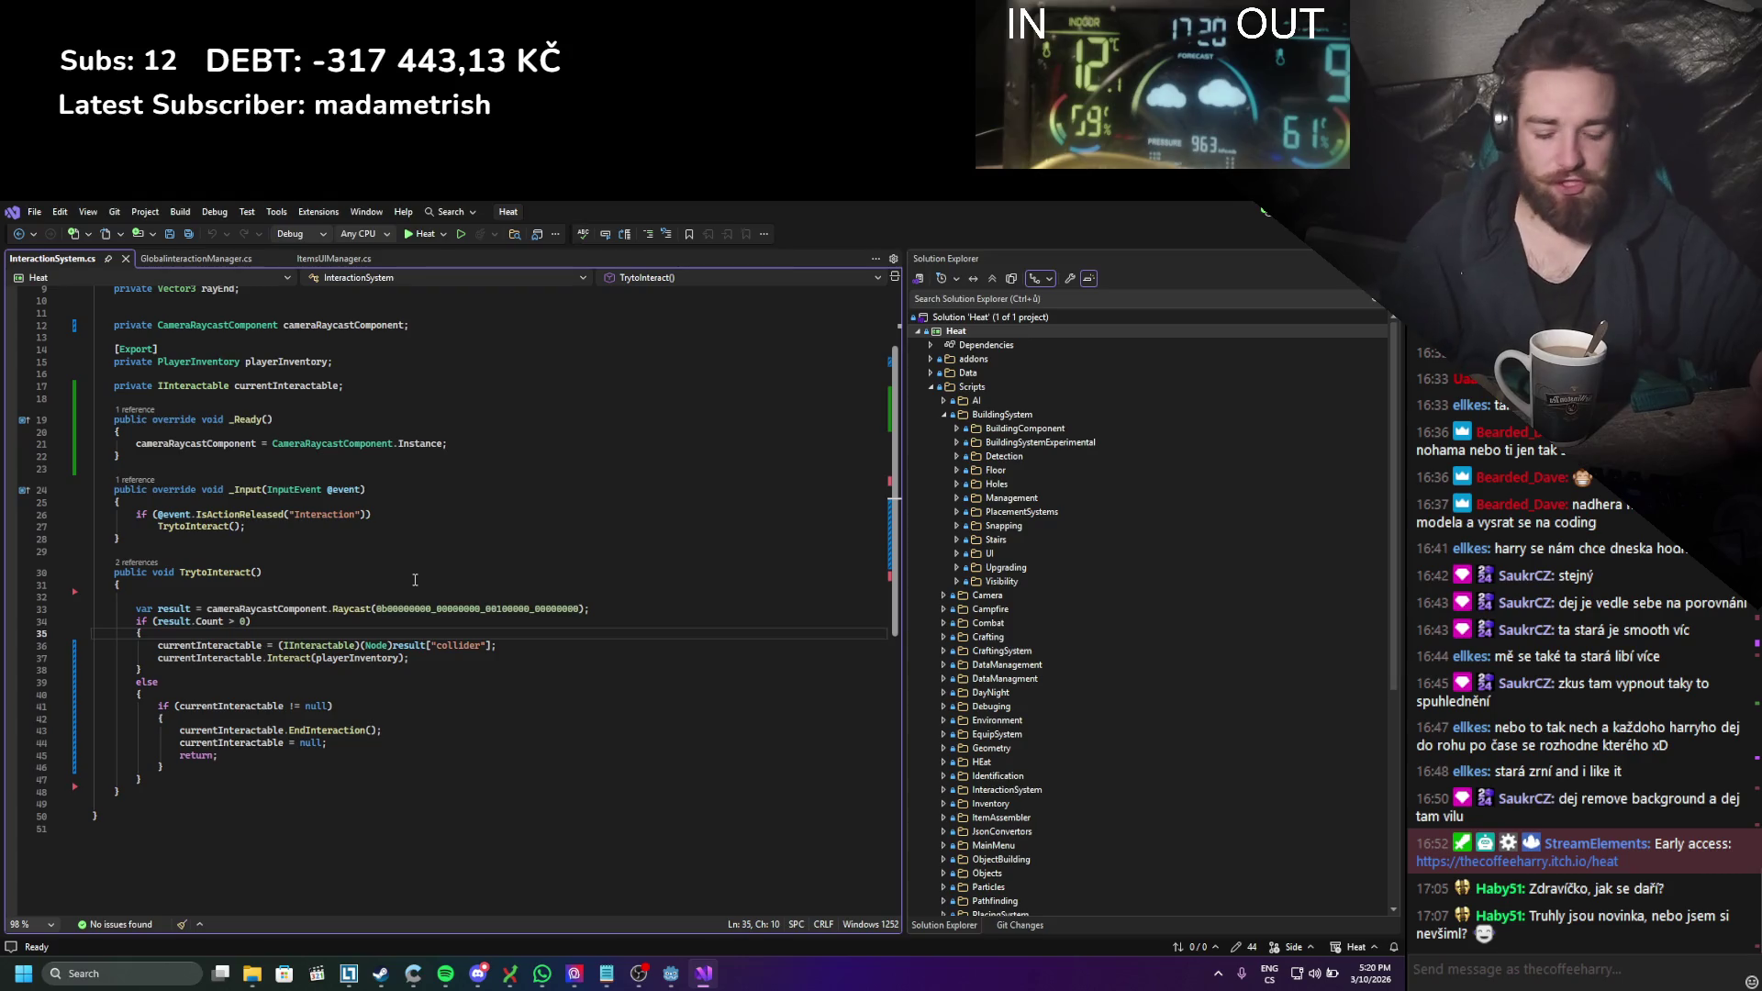
{"action": "key", "text": "Return"}
{"action": "type", "text": "IInteractable"}
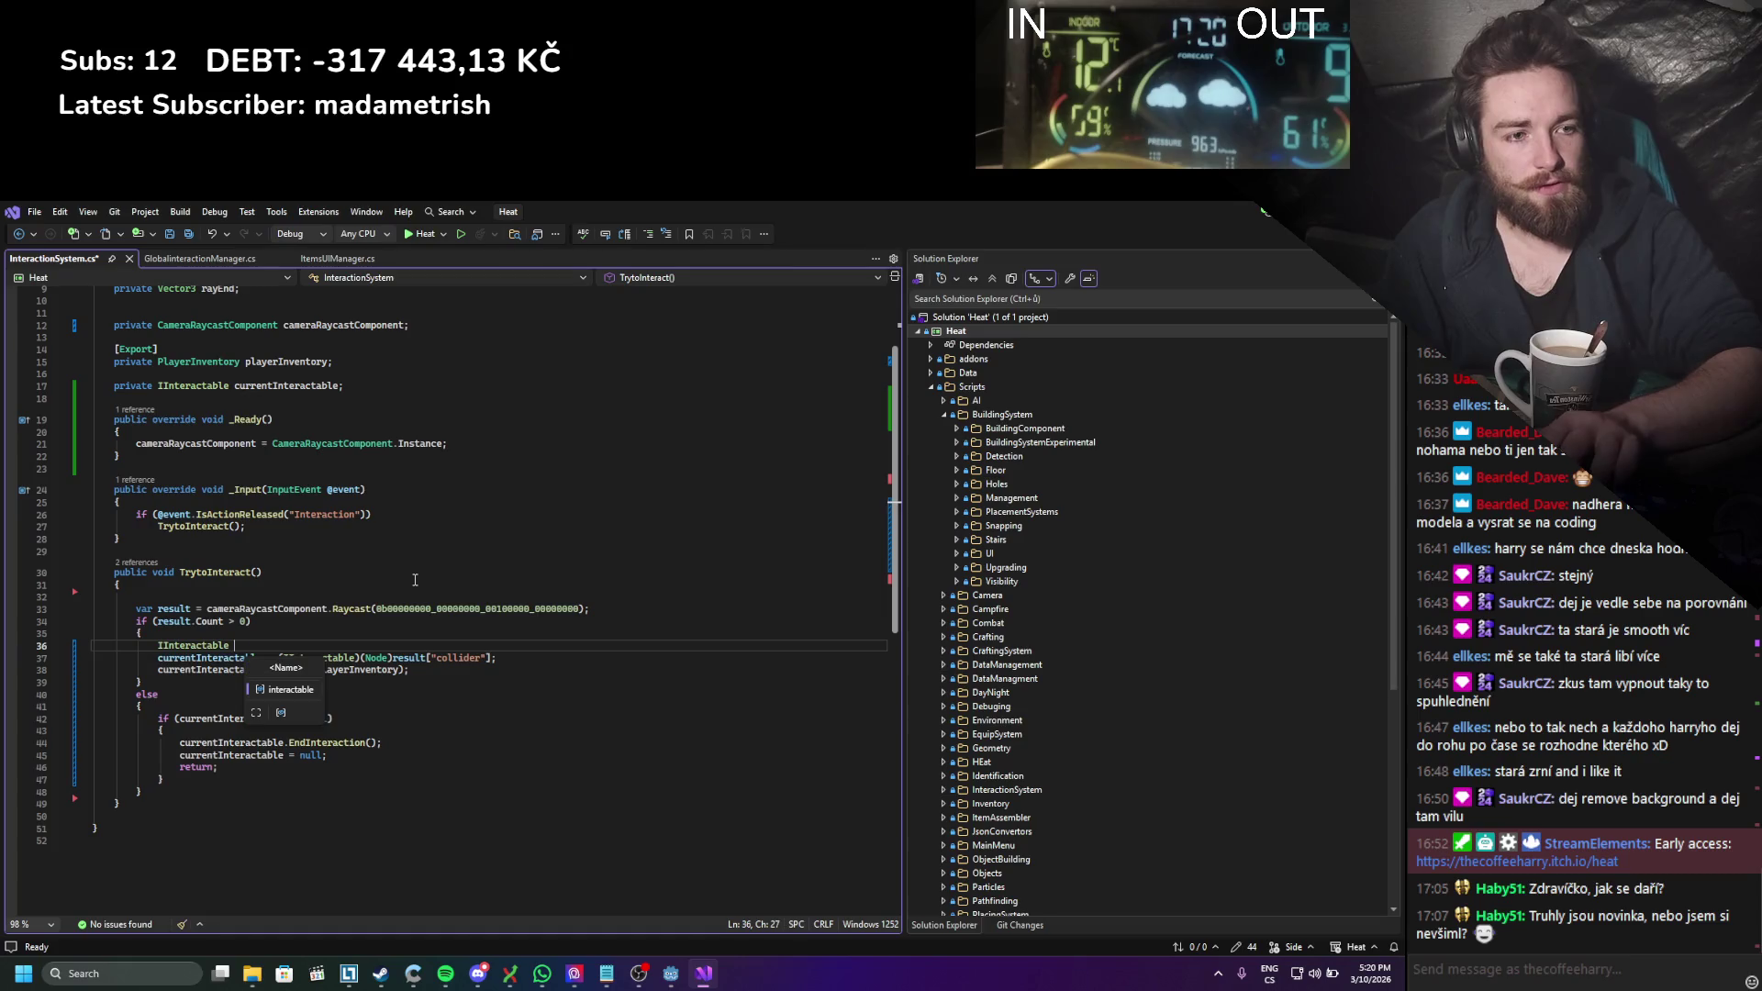
{"action": "type", "text": " casteInt"}
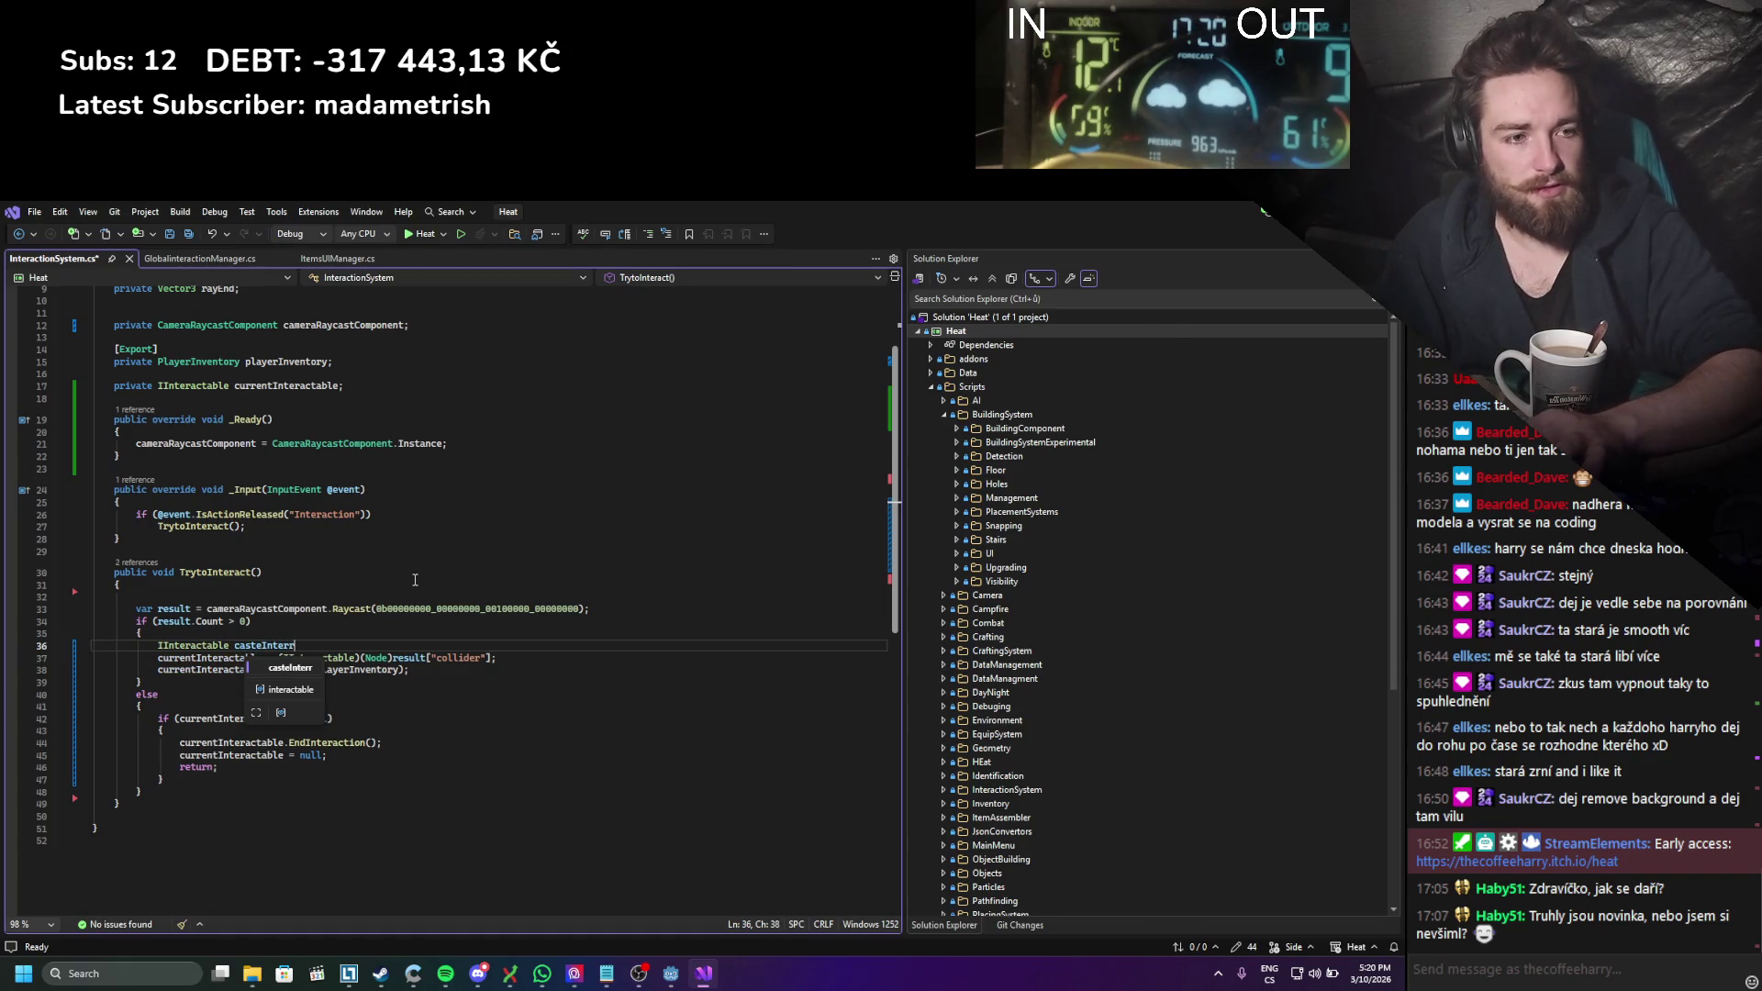
{"action": "type", "text": "erractable"}
{"action": "type", "text": " ="}
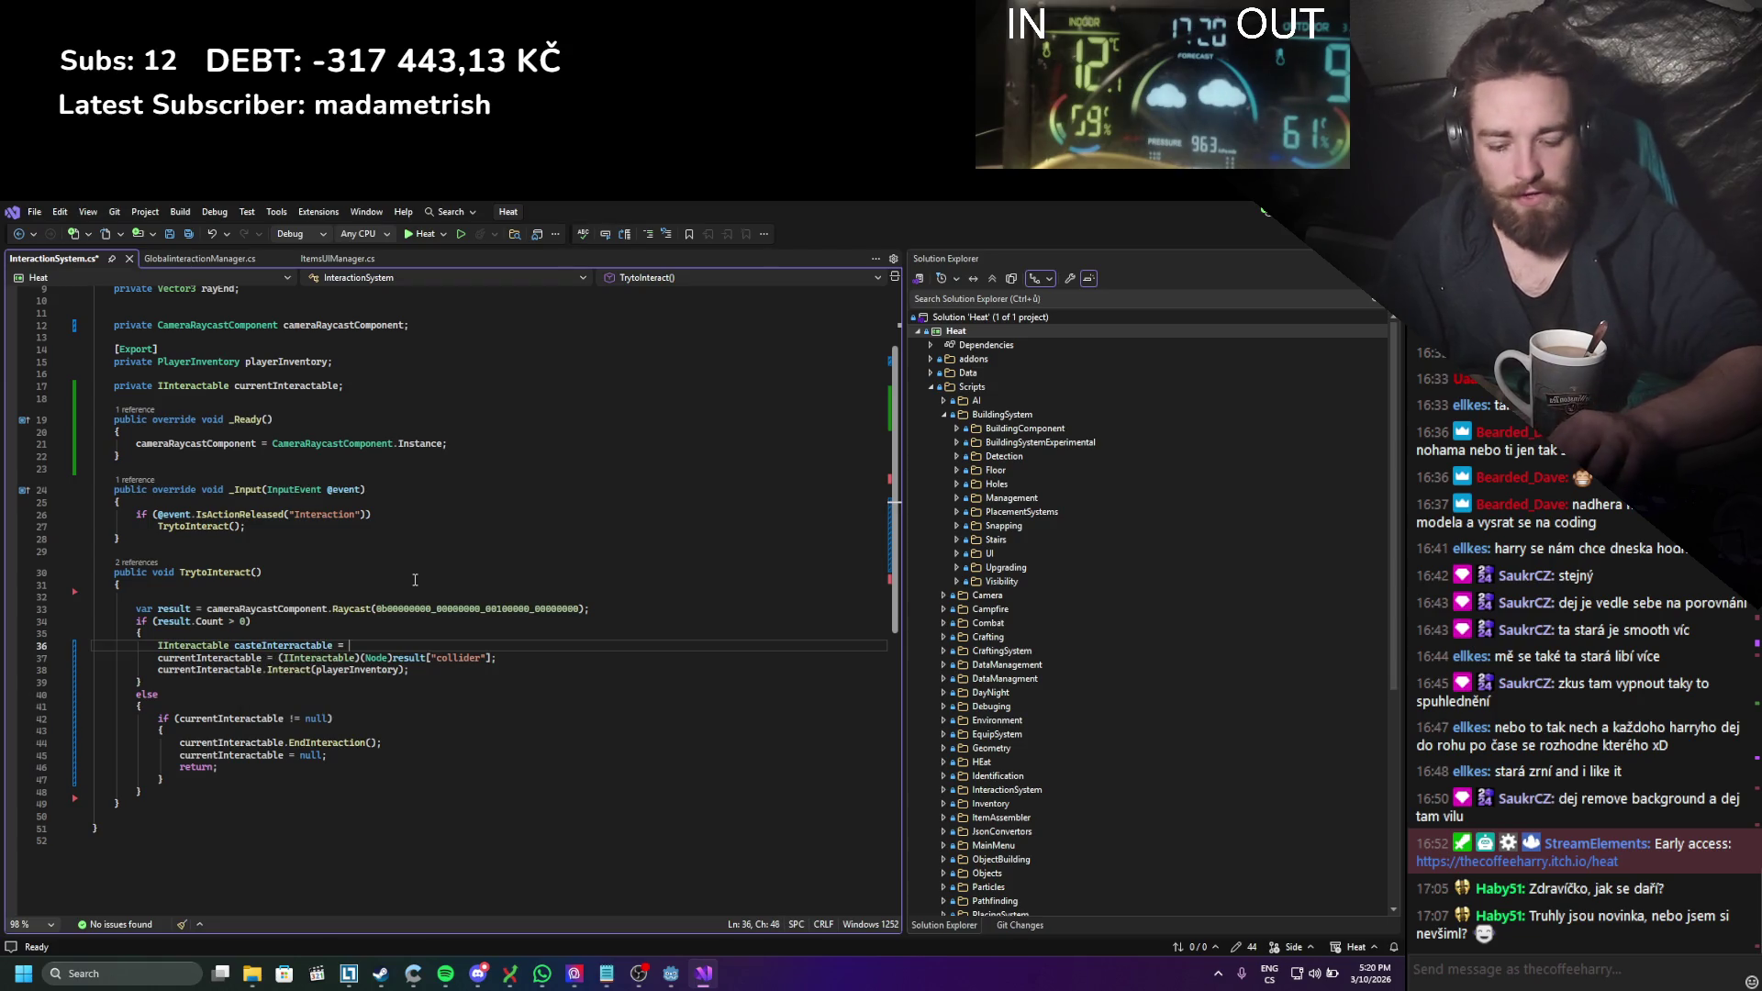
Step: Assign the copied collider cast to casteInteractable and save InteractionSystem.cs
{"action": "left_click_drag", "start_coordinate": [279, 659], "coordinate": [494, 662]}
{"action": "key", "text": "ctrl+c"}
{"action": "key", "text": "Up"}
{"action": "key", "text": "ctrl+v"}
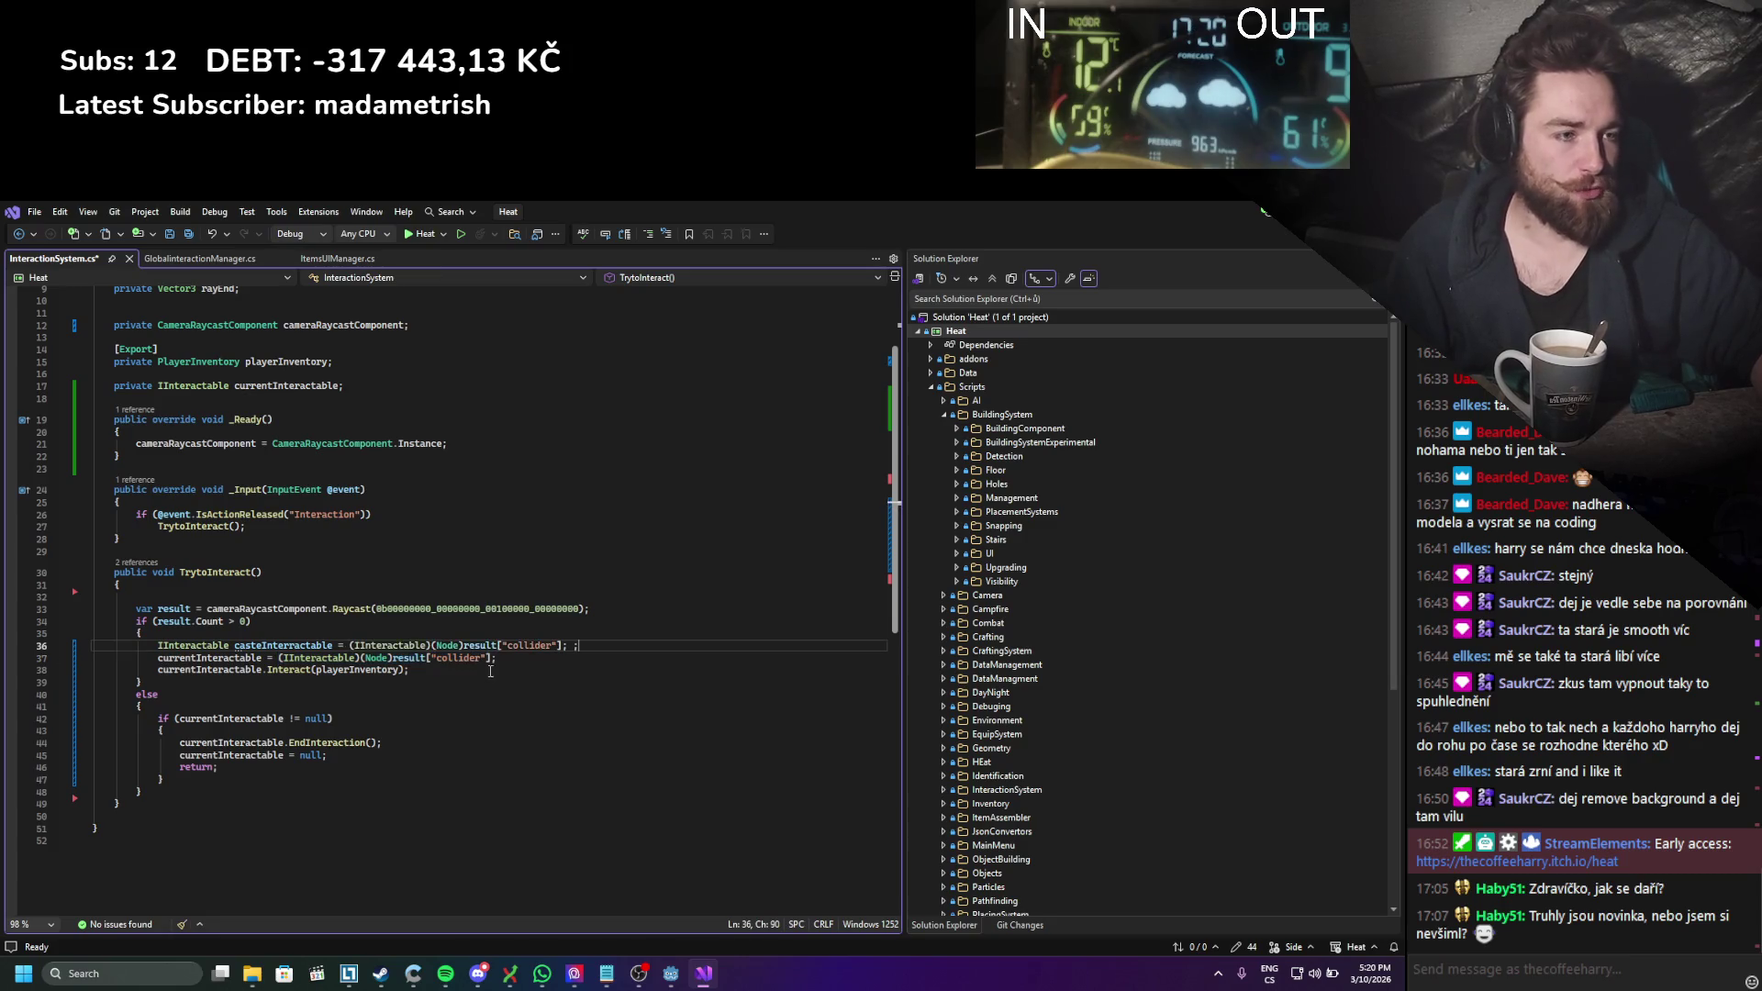
{"action": "key", "text": "ctrl+s"}
Step: Add an if (currentInteractable != null) check comparing currentInteractable == casteInteractable, with a brace block
{"action": "key", "text": "Return"}
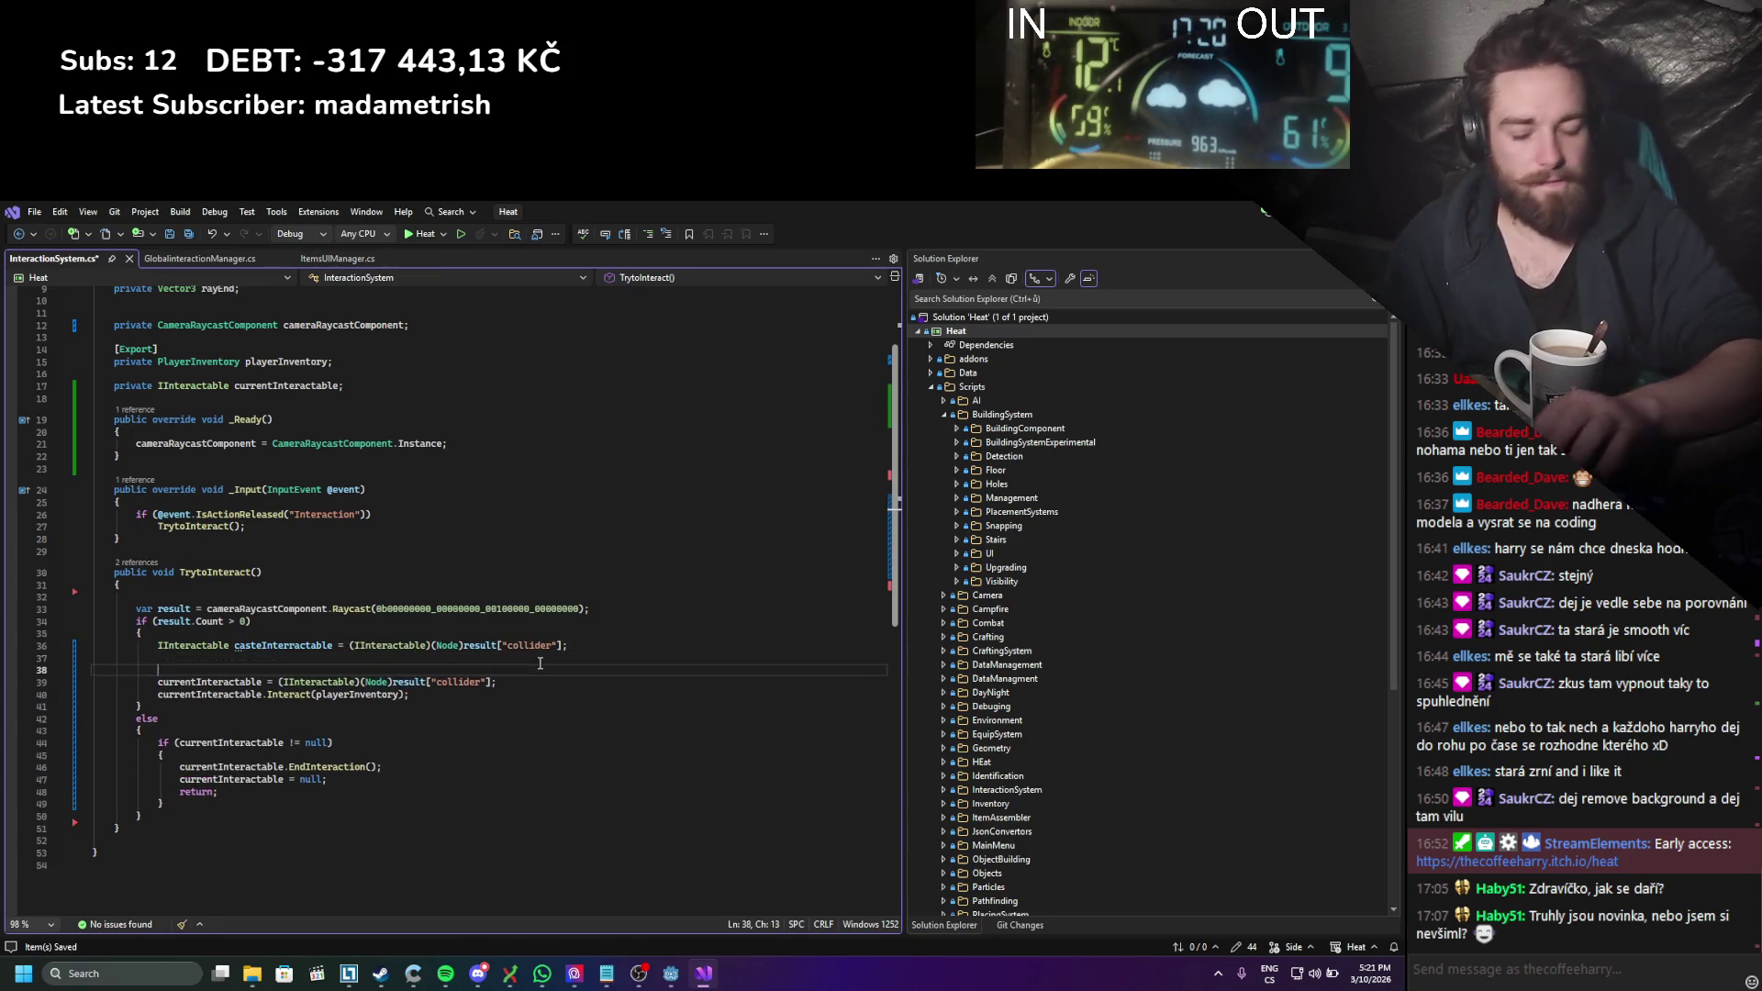
{"action": "type", "text": "if(c"}
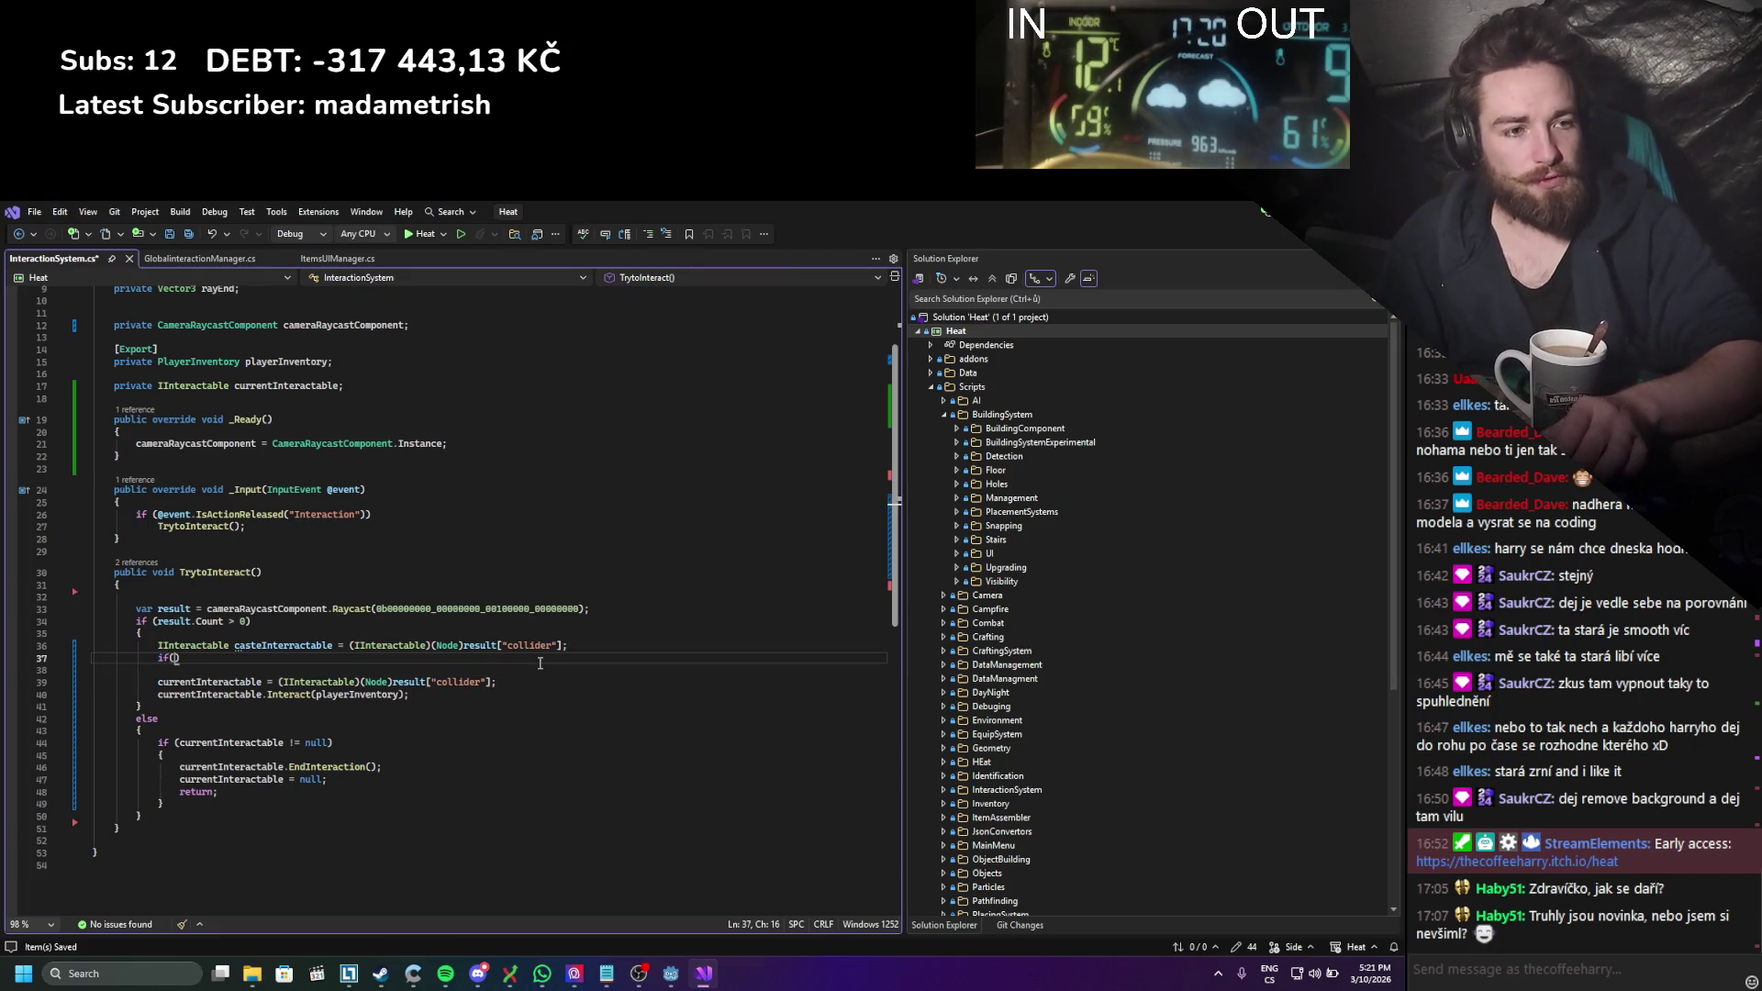
{"action": "type", "text": "urrentInteractable != nu"}
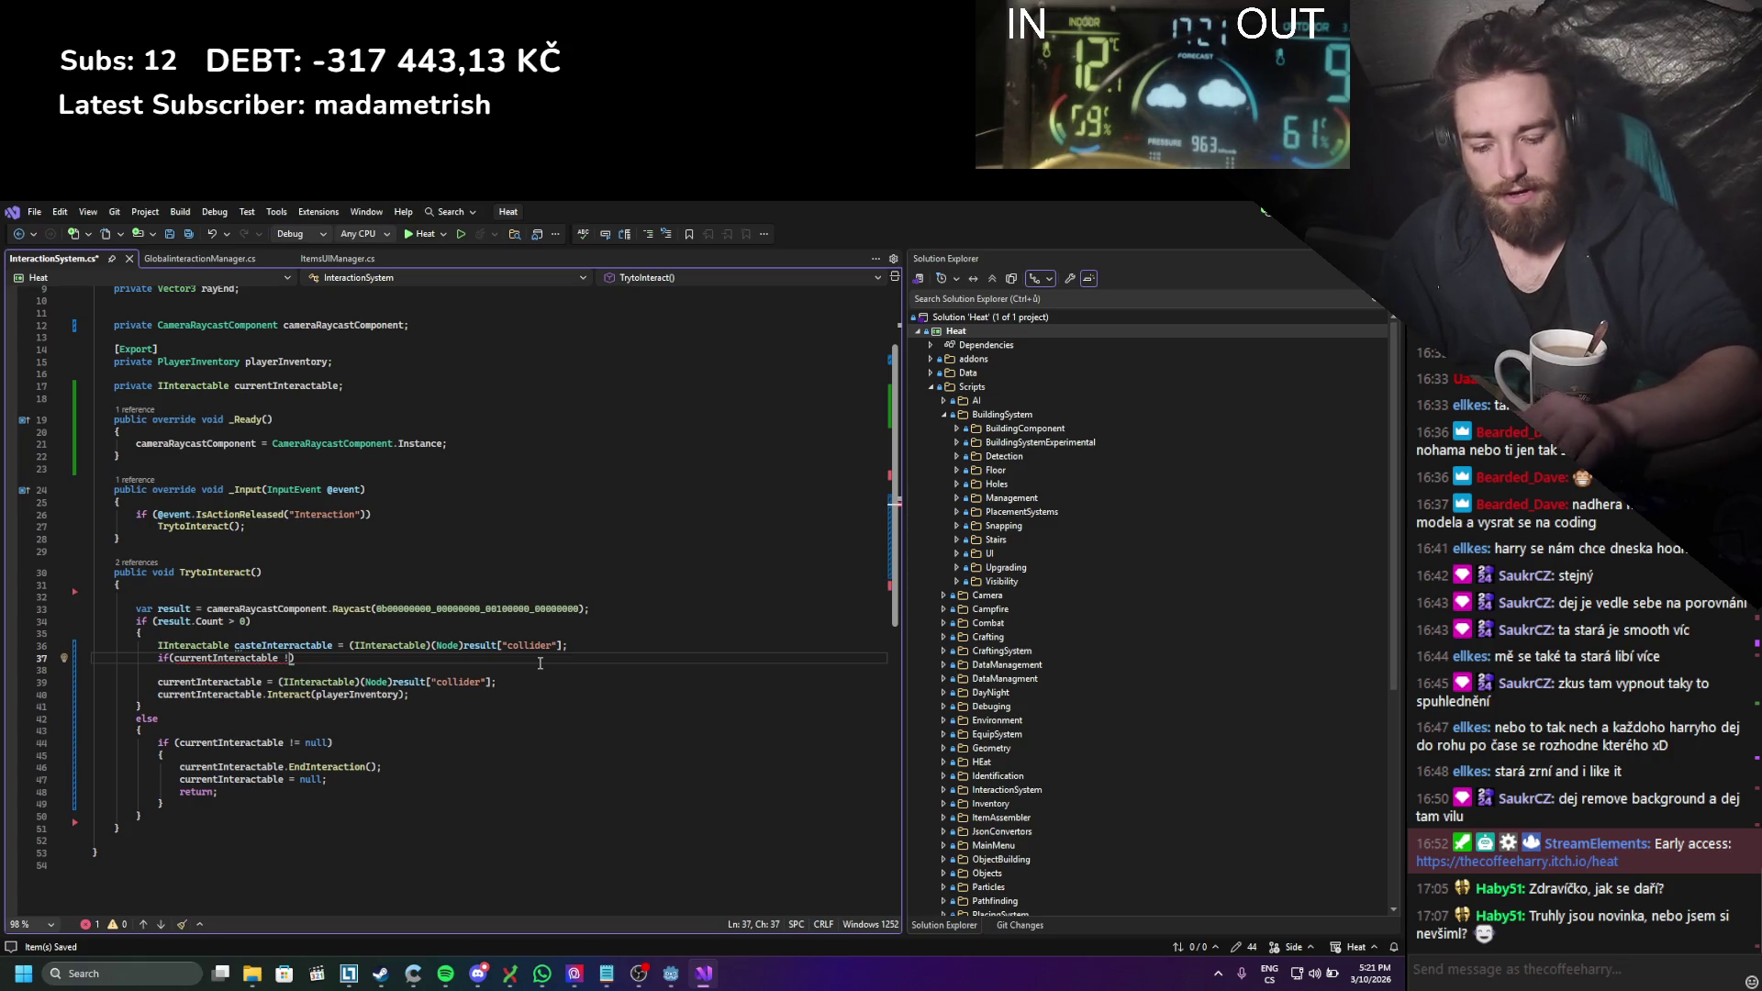
{"action": "type", "text": "ll)"}
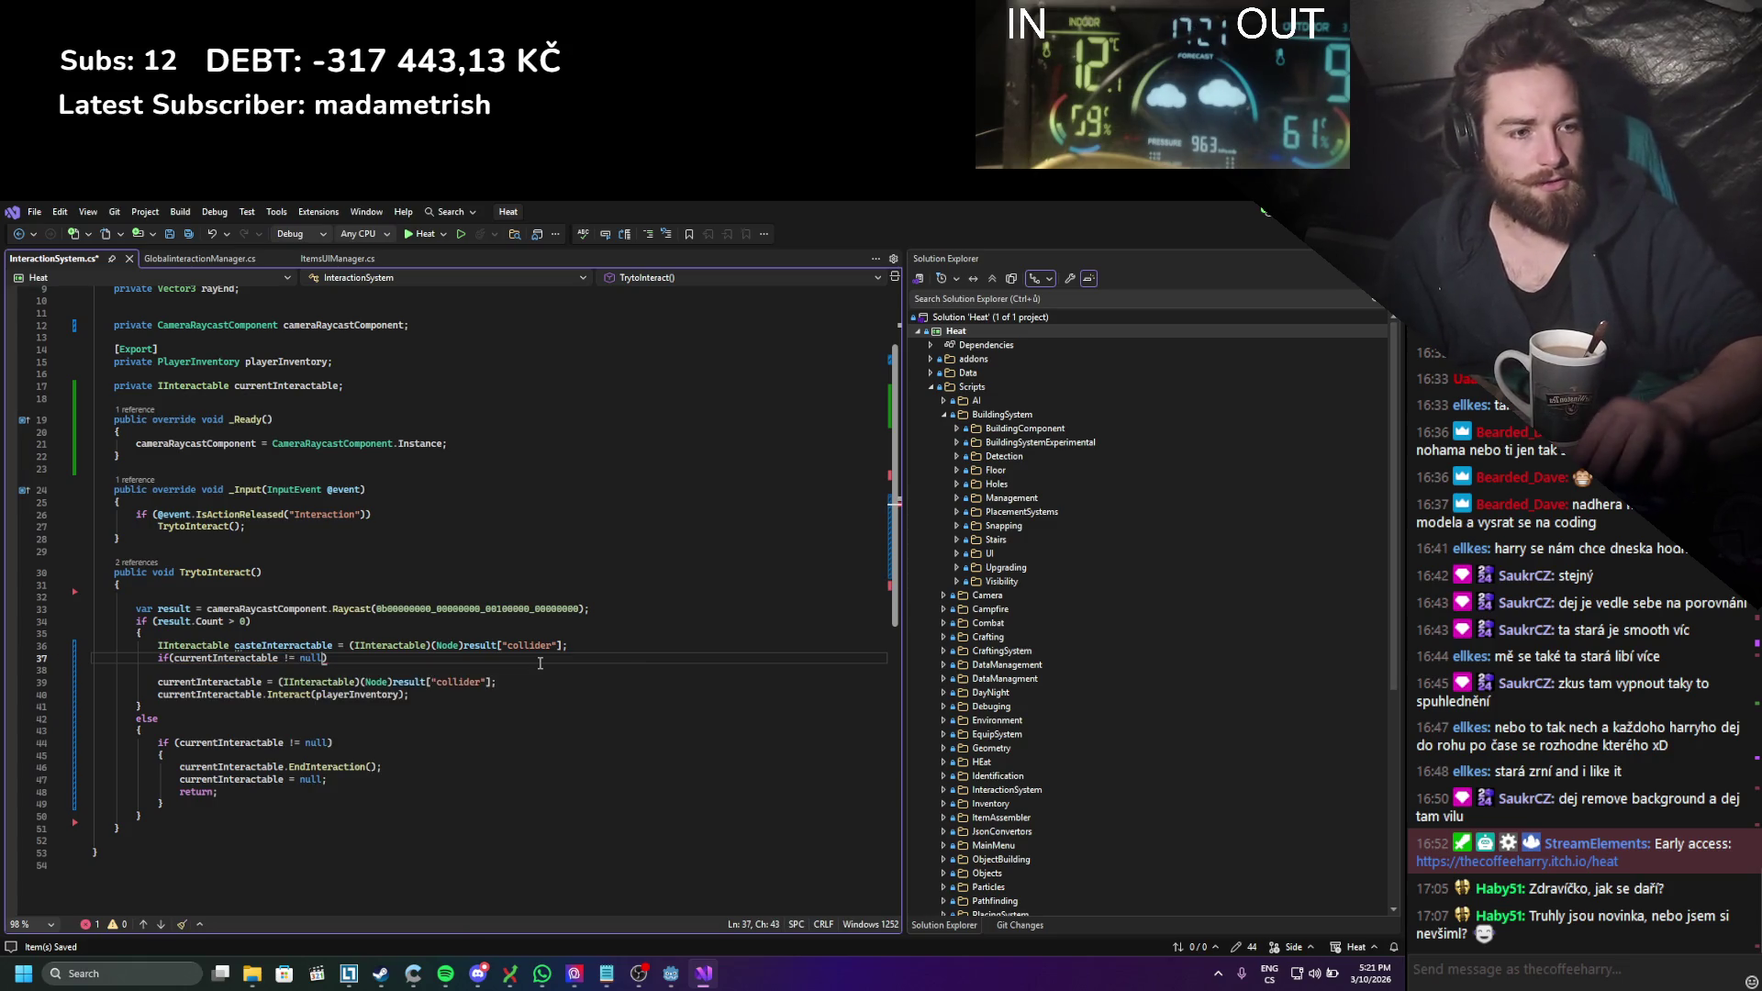
{"action": "key", "text": "Return"}
{"action": "key", "text": "Return"}
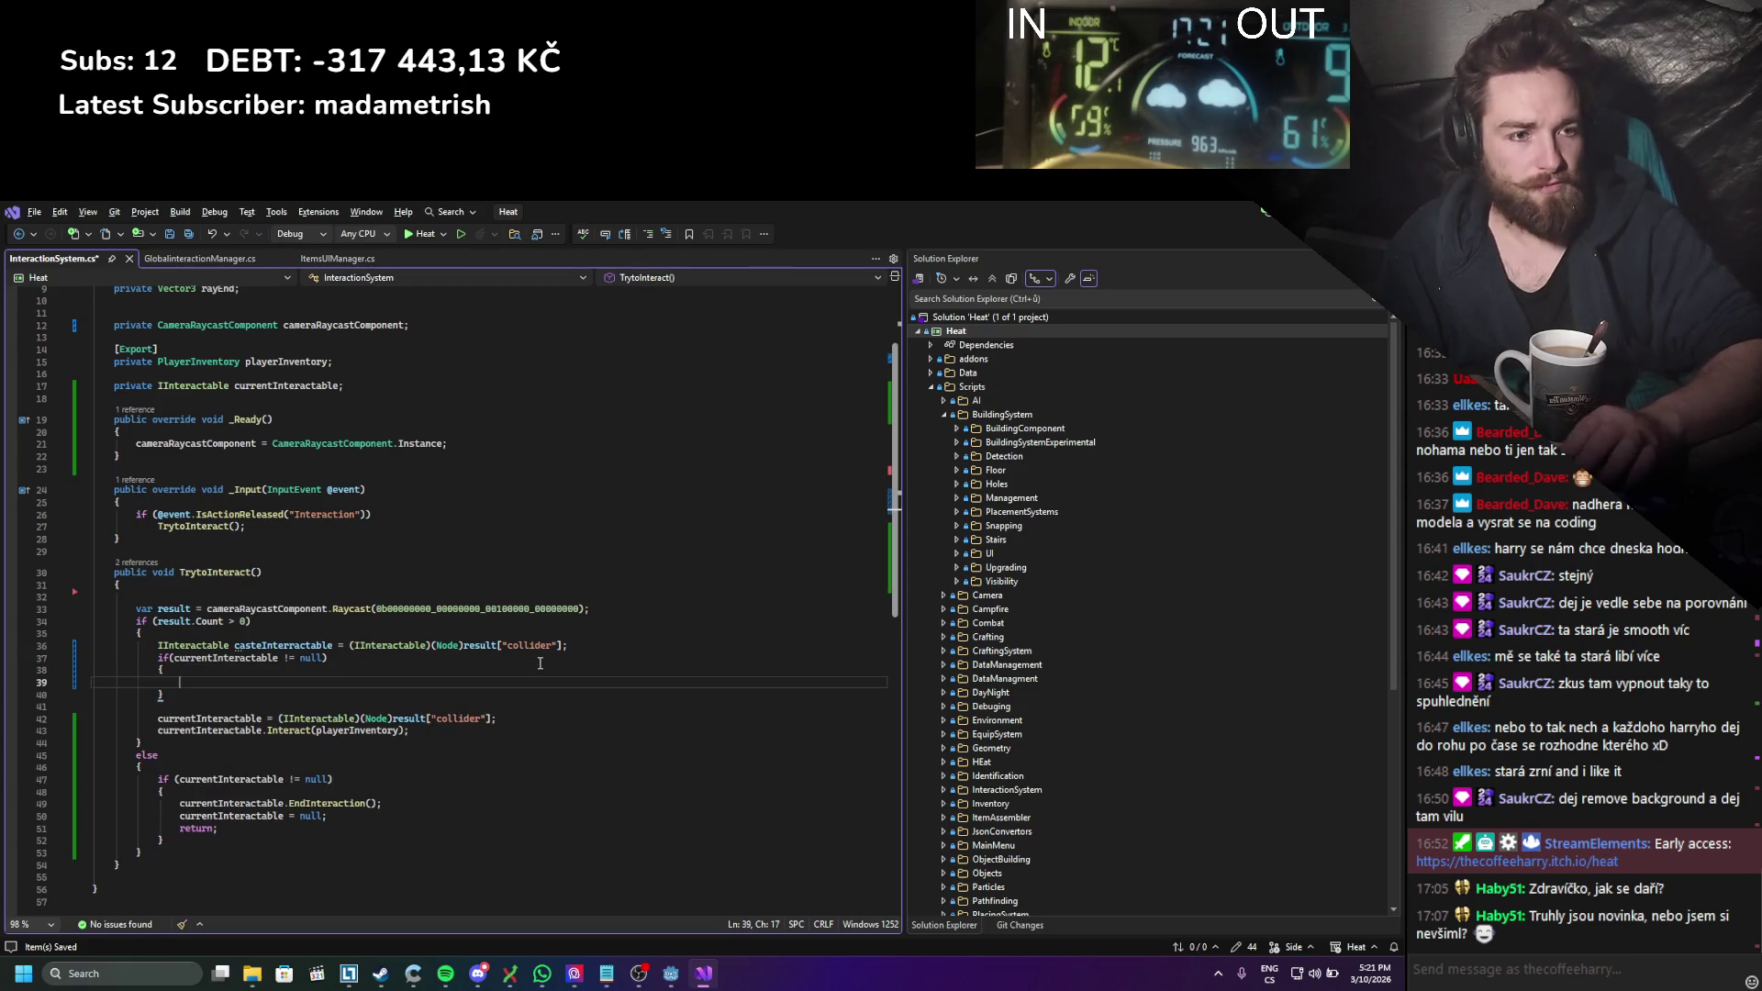
{"action": "type", "text": "if(currentInteractable == "}
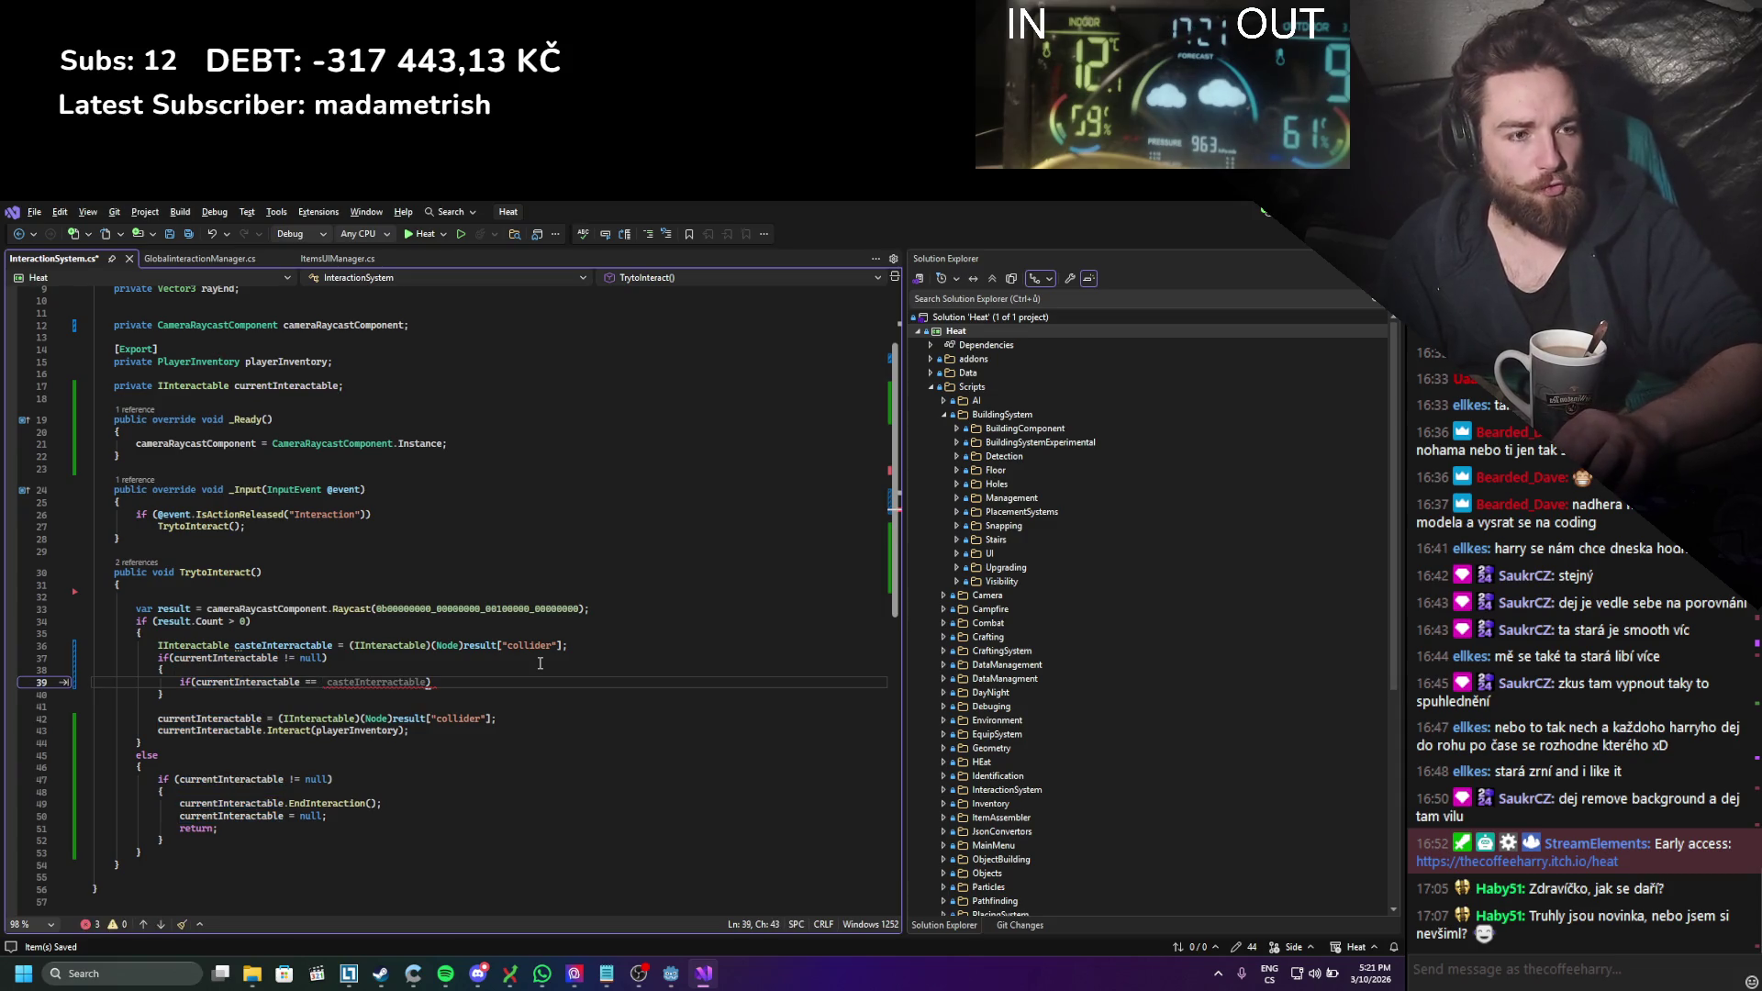
{"action": "type", "text": "cas"}
{"action": "key", "text": "Tab"}
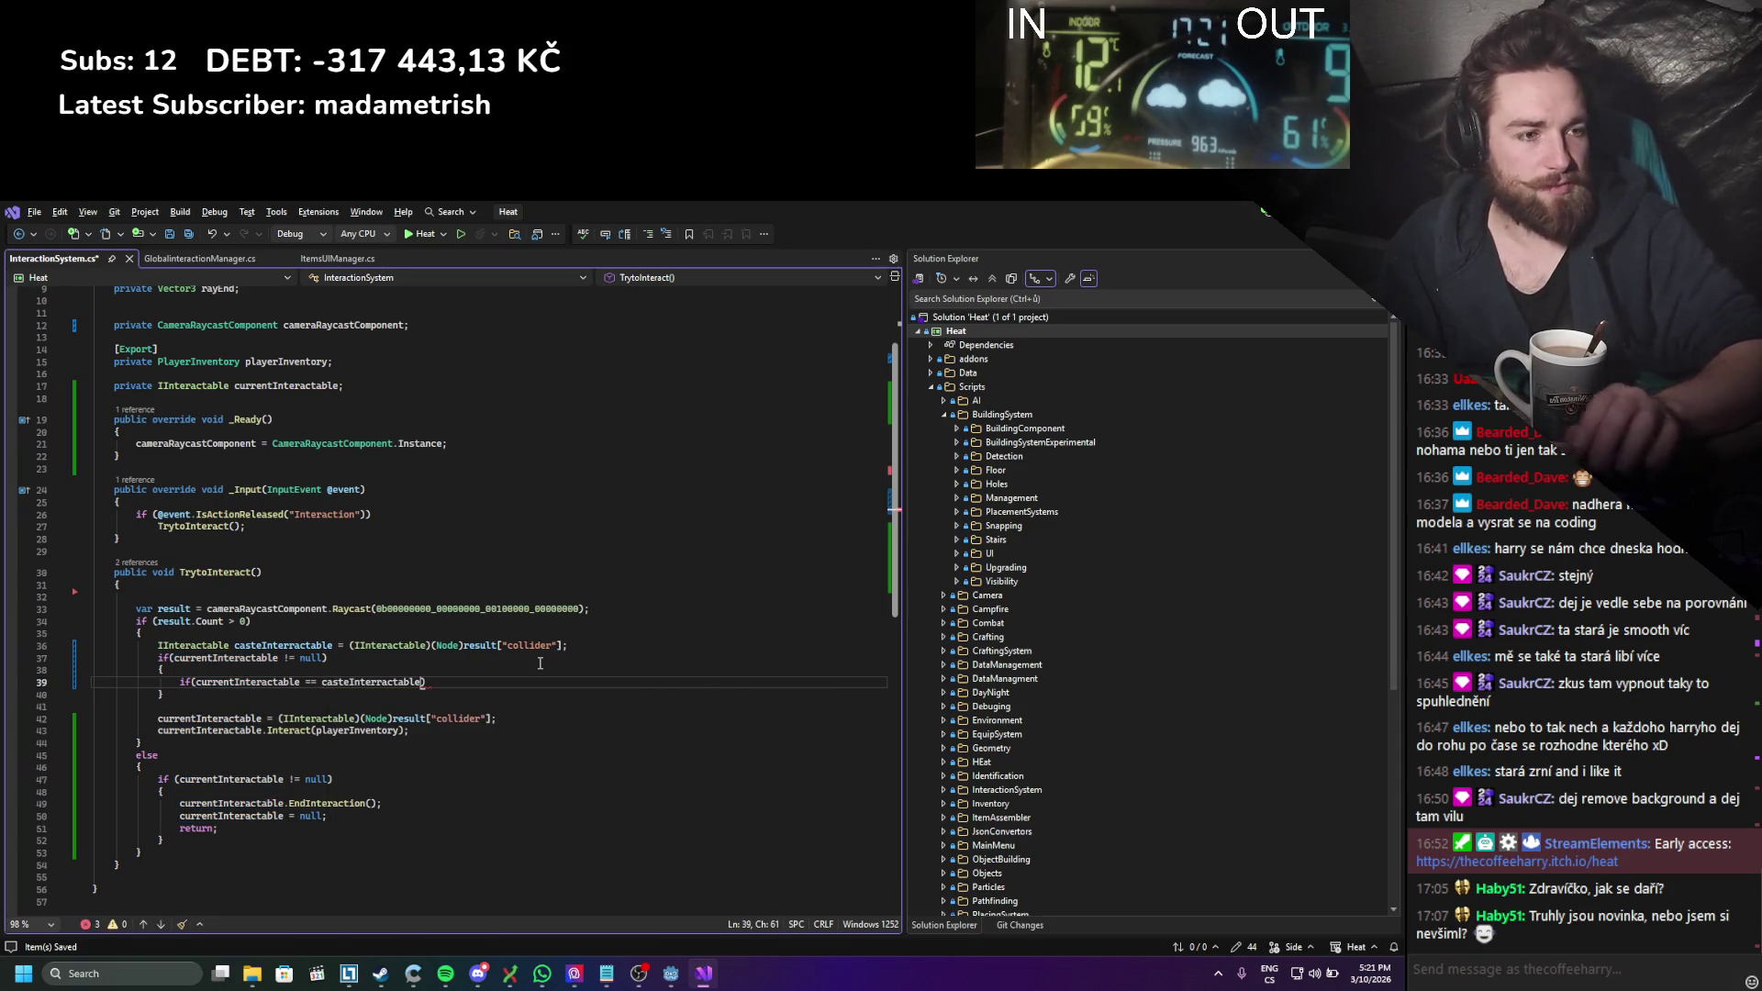
{"action": "key", "text": "Return"}
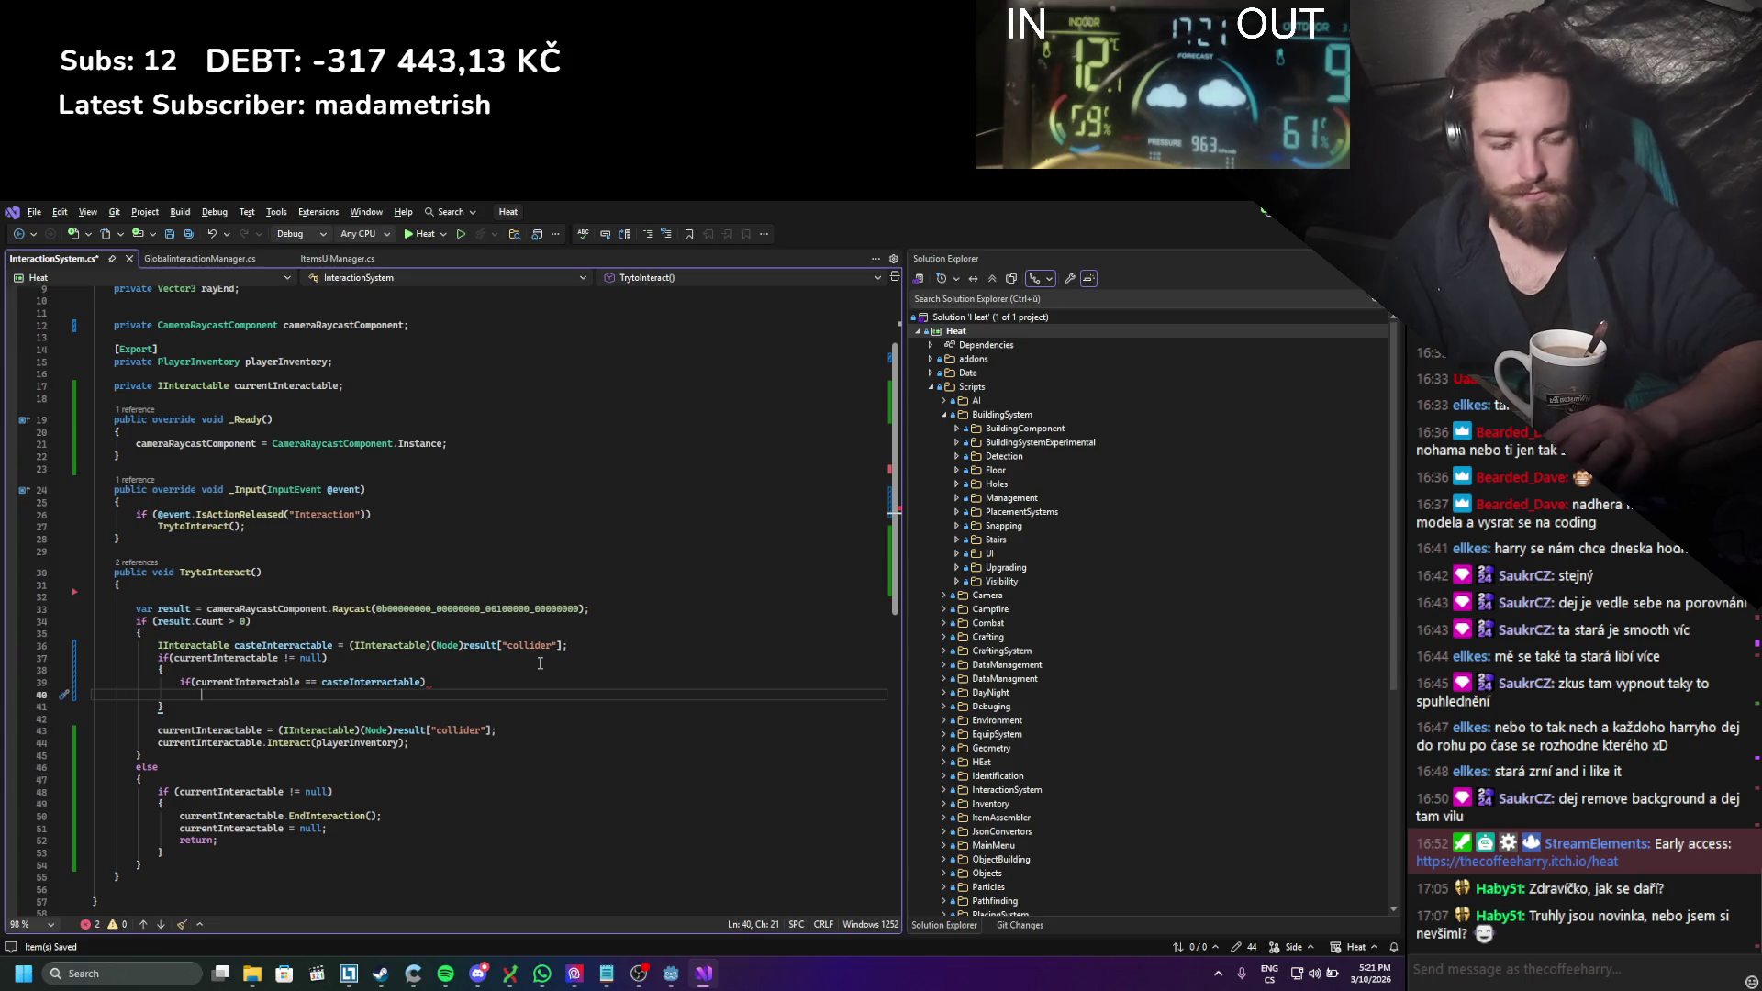
{"action": "type", "text": "{"}
{"action": "key", "text": "Return"}
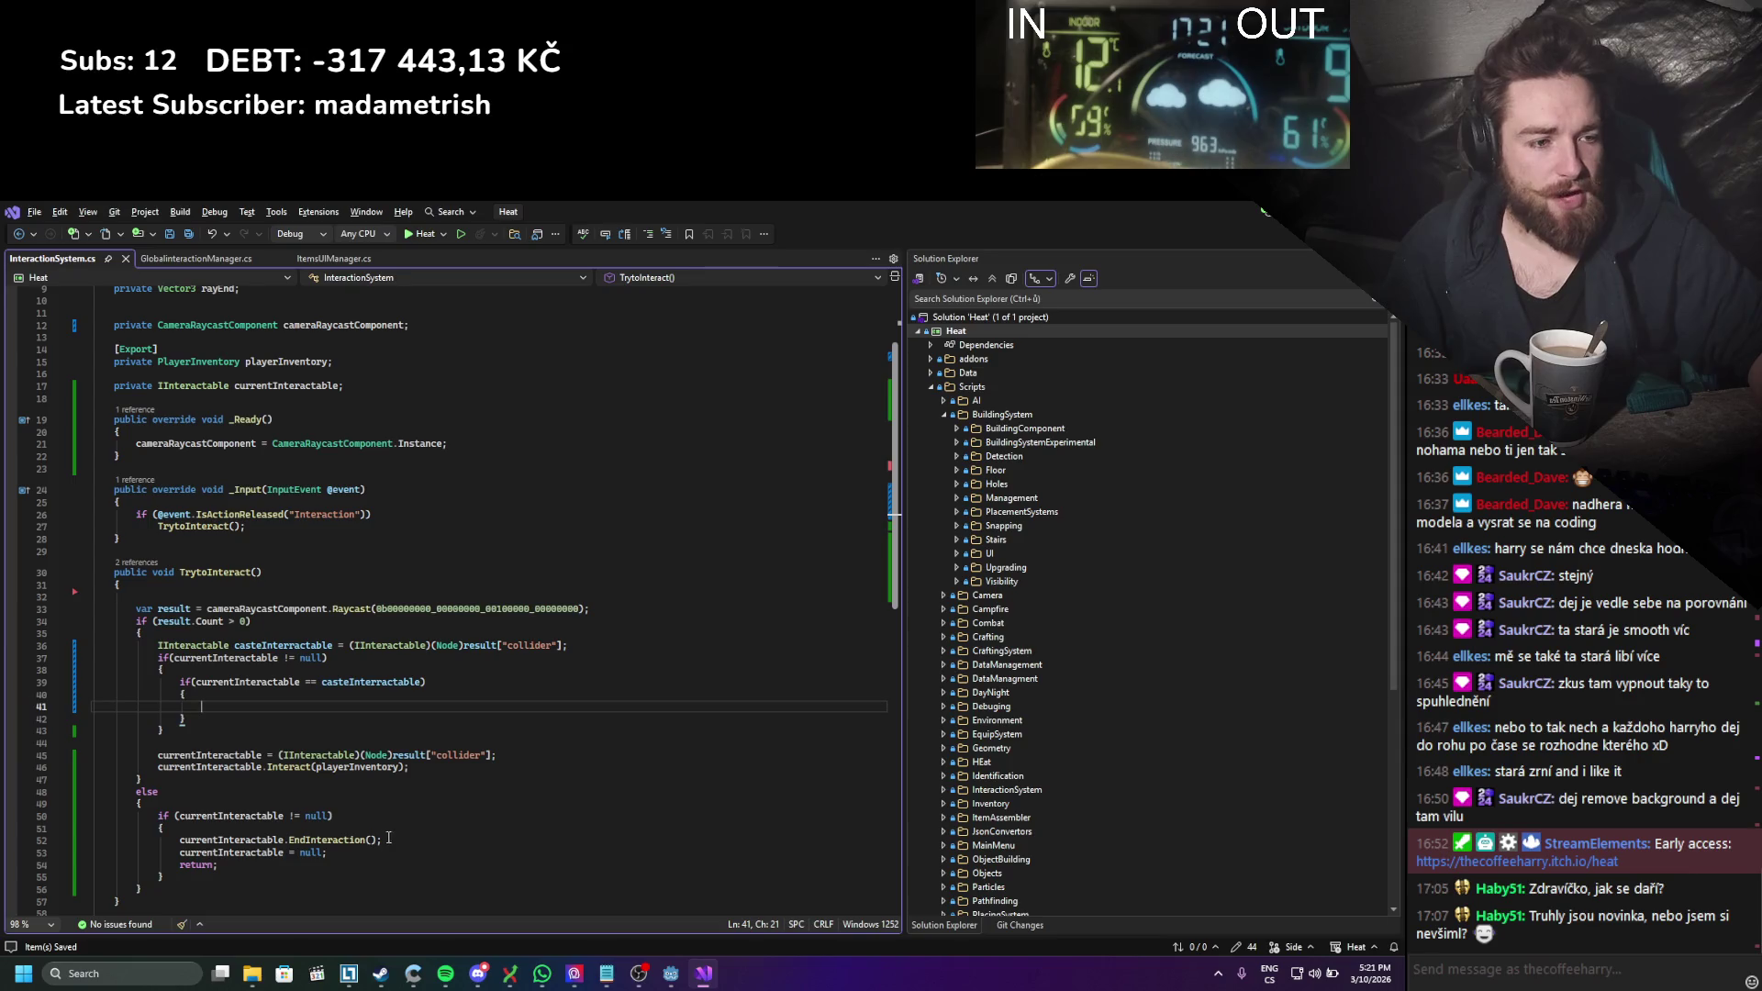
Step: Fill the block with the end-interaction, clear and return lines, using casteInteractable instead of the cast
{"action": "left_click", "coordinate": [363, 854]}
{"action": "left_click_drag", "start_coordinate": [225, 873], "coordinate": [181, 839]}
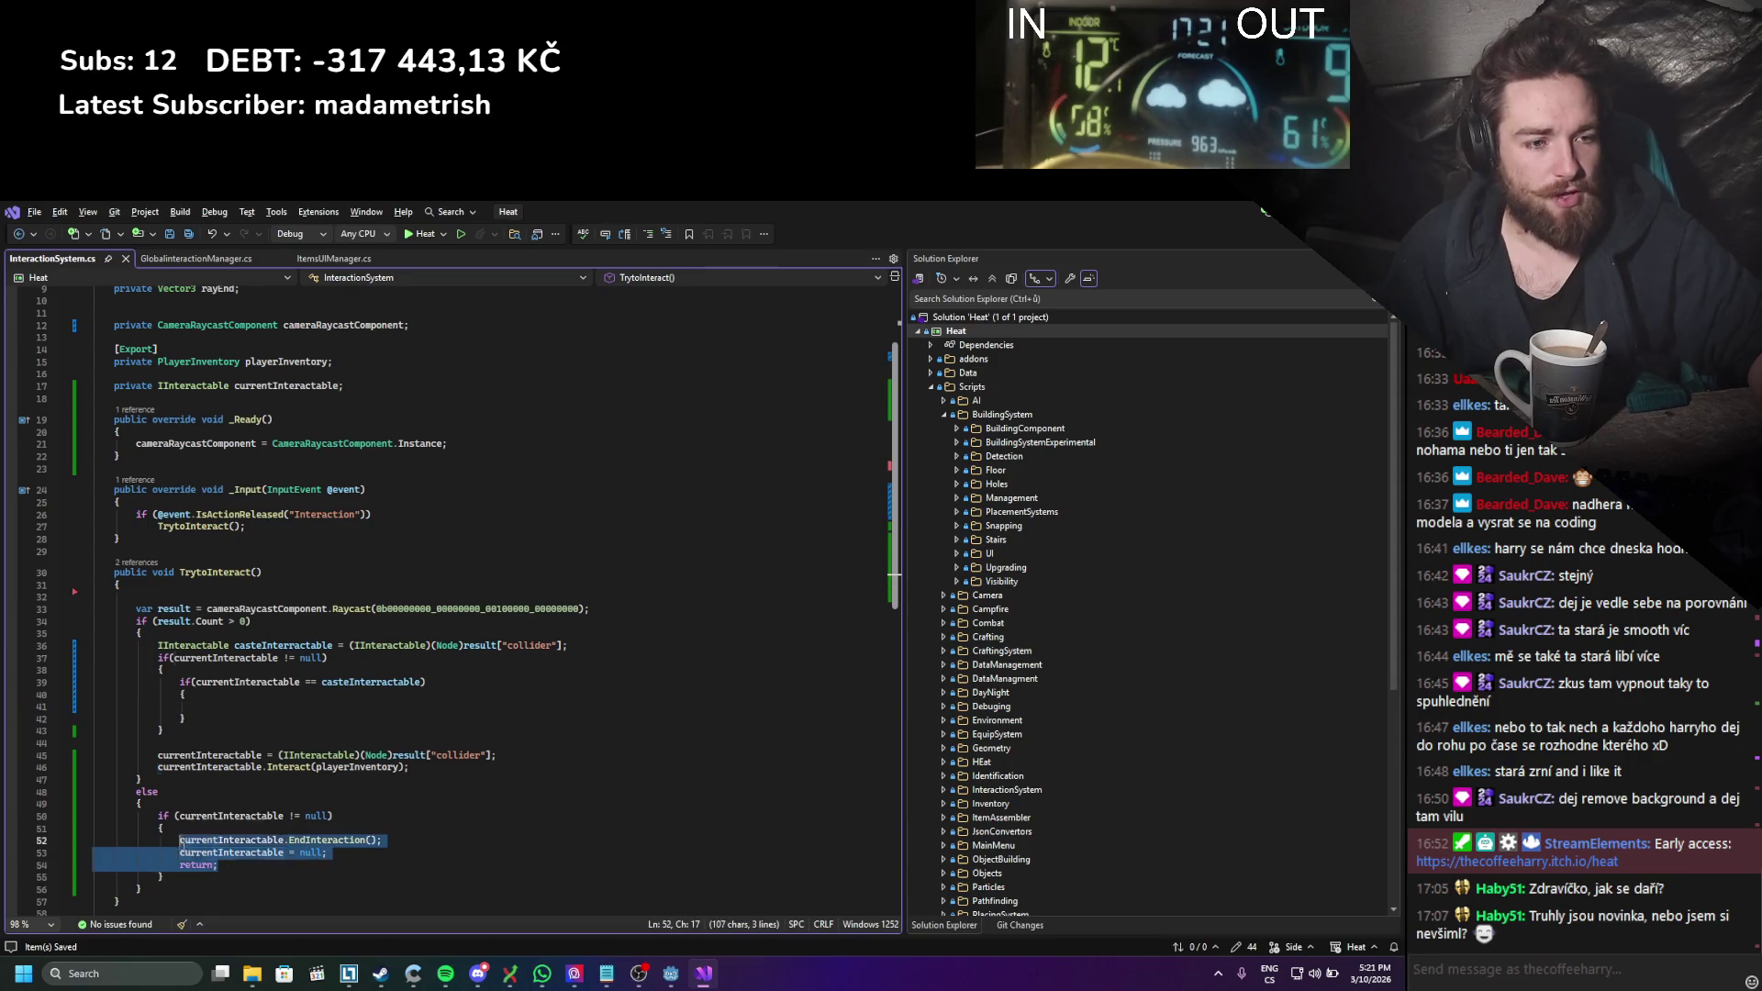
{"action": "key", "text": "ctrl+c"}
{"action": "left_click", "coordinate": [212, 700]}
{"action": "key", "text": "ctrl+v"}
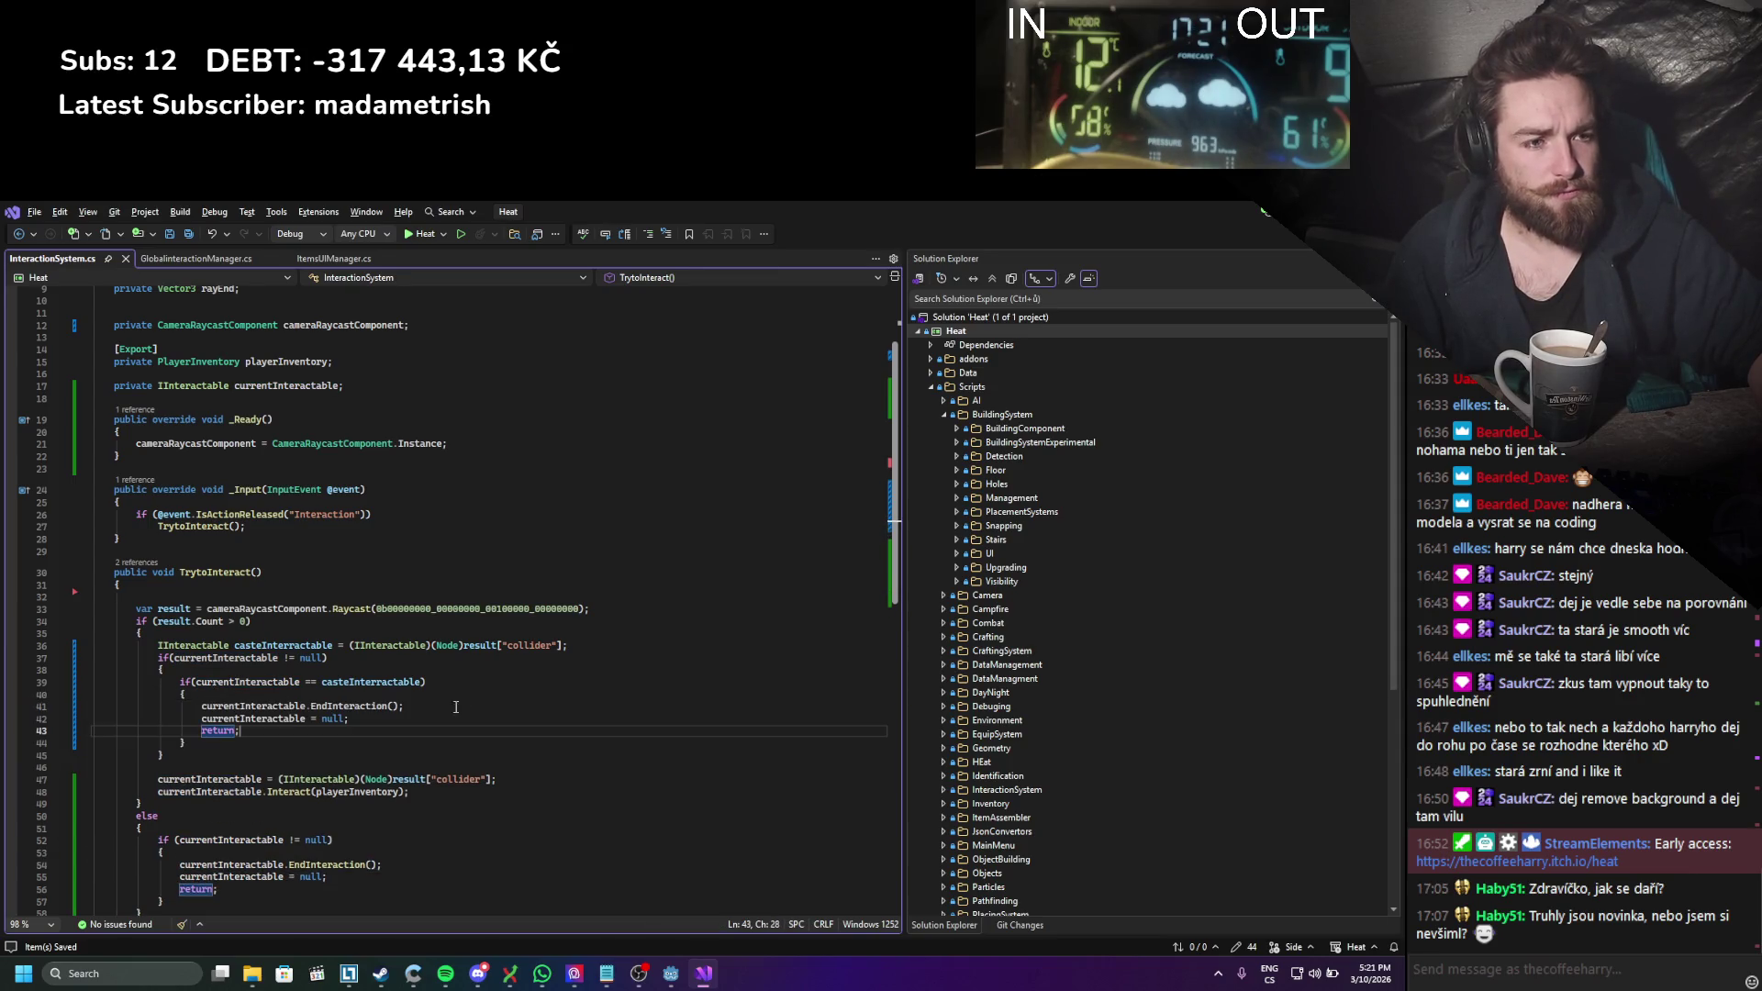
{"action": "left_click", "coordinate": [449, 717]}
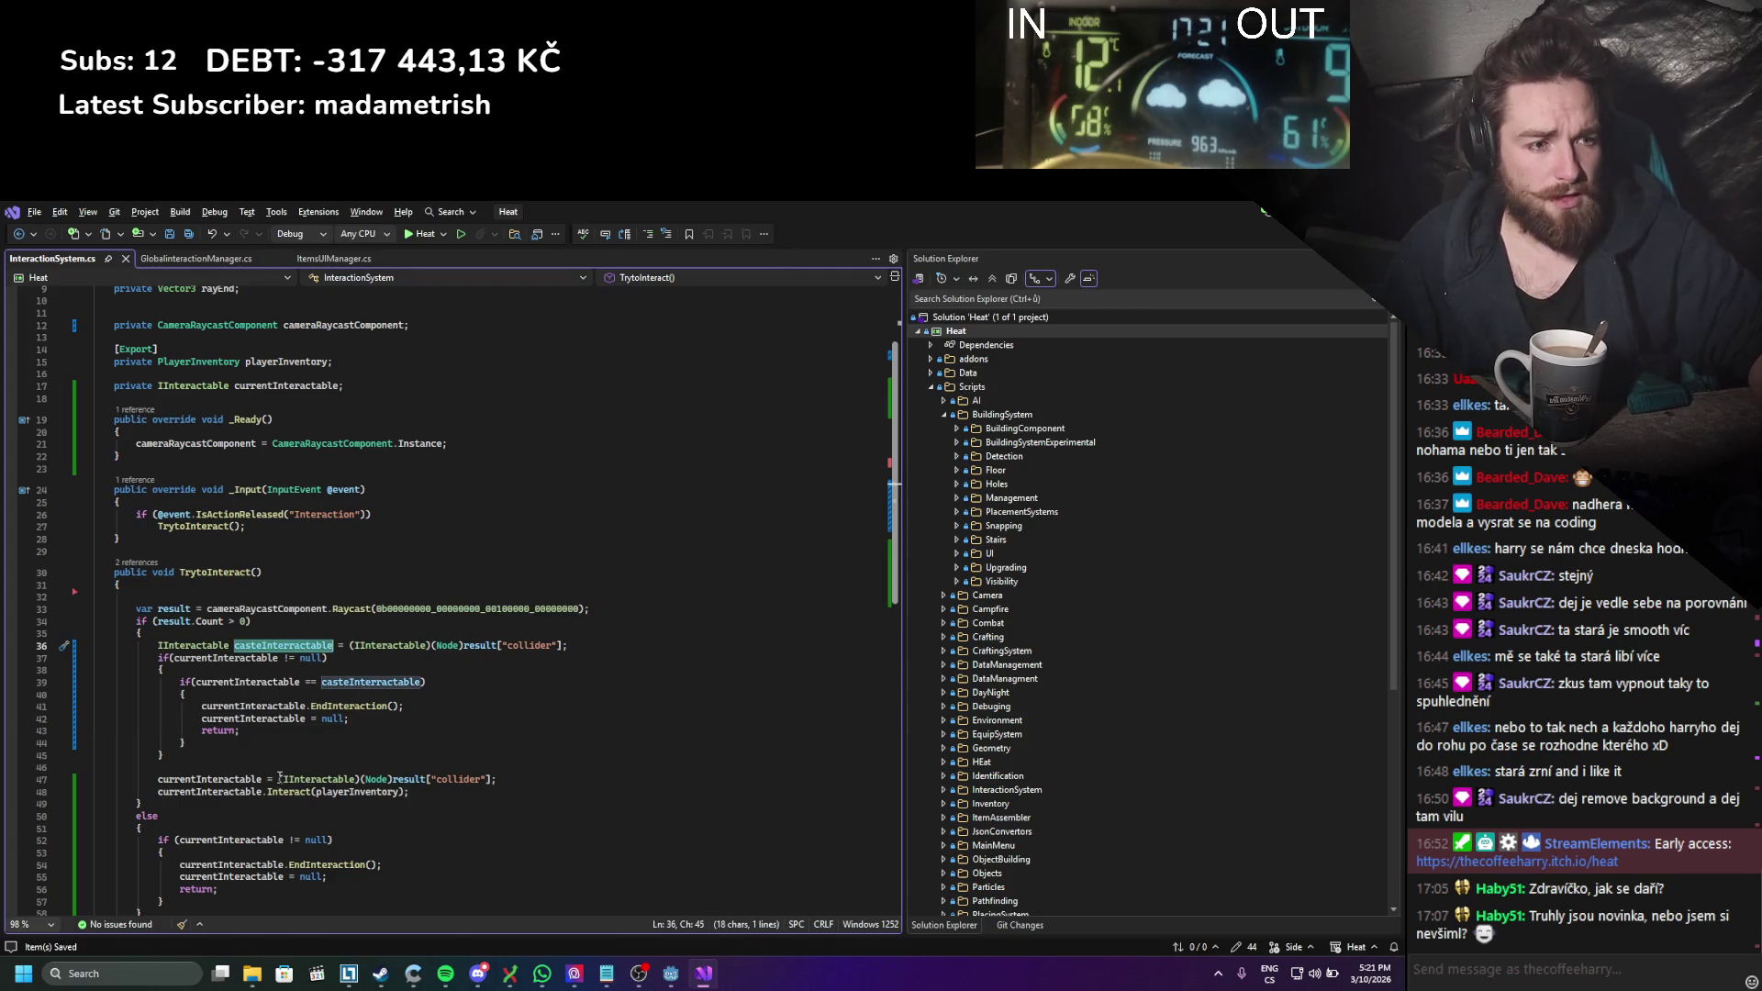
{"action": "left_click_drag", "start_coordinate": [279, 779], "coordinate": [369, 779]}
{"action": "type", "text": "casteInteractable"}
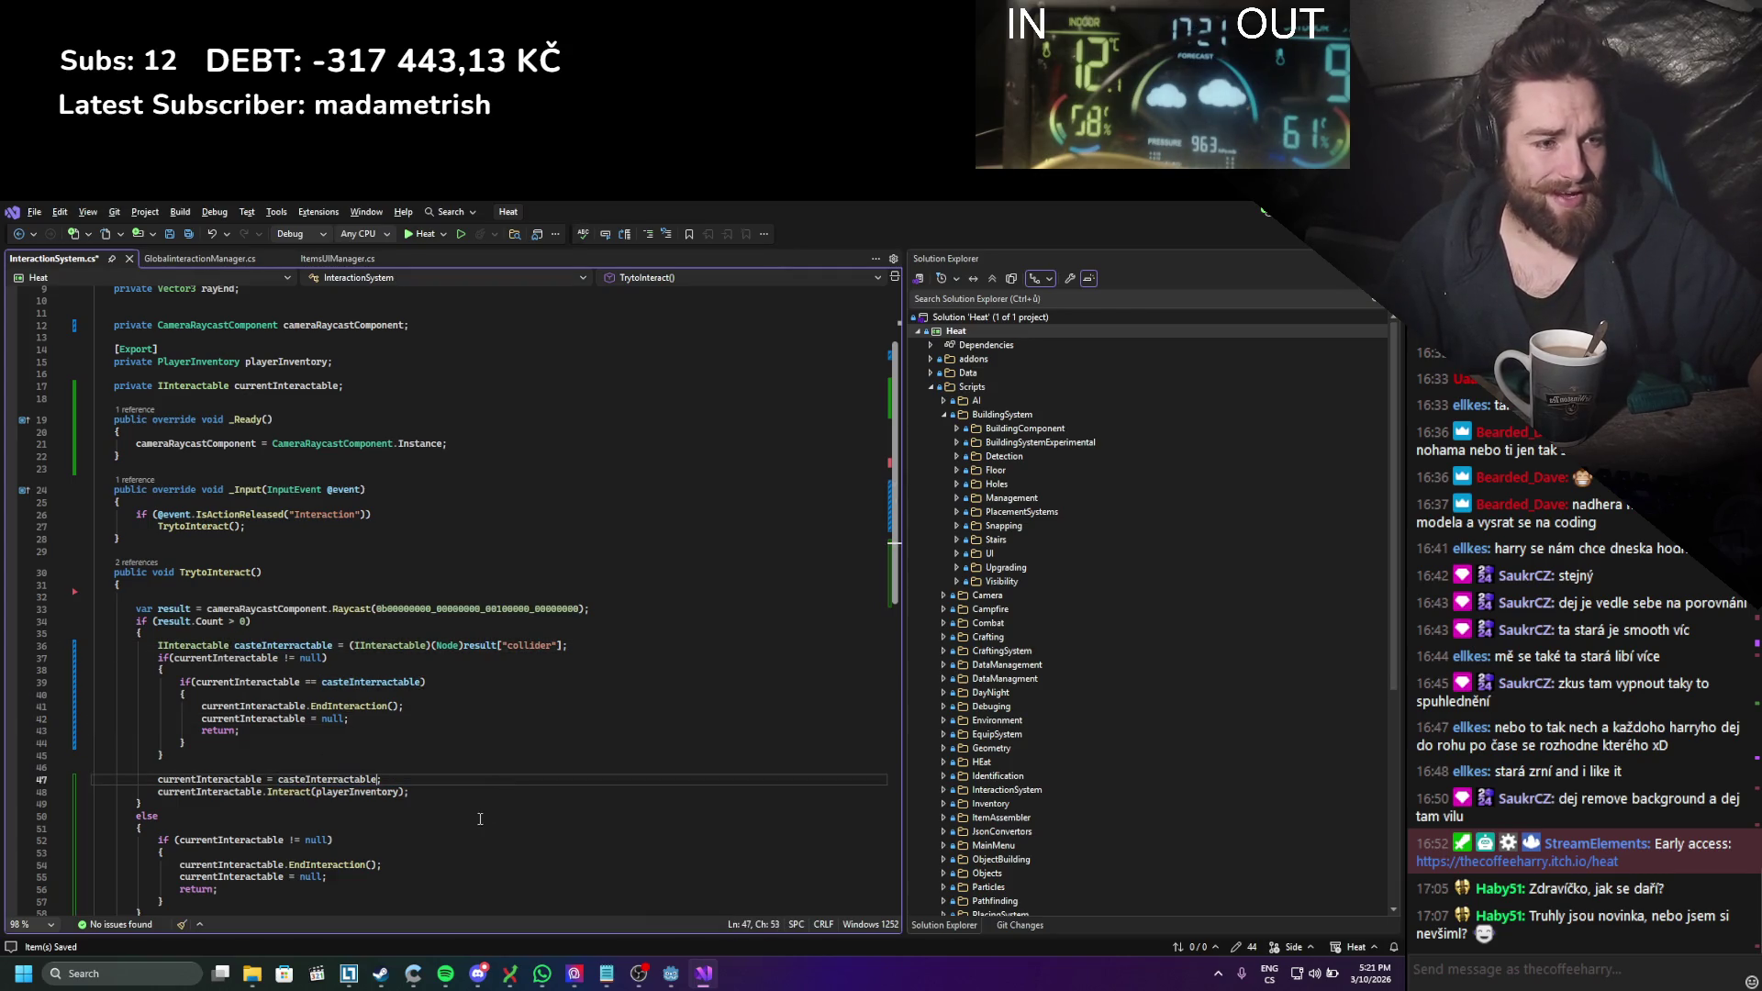
Step: Add an else branch with a brace block after the same-interactable check
{"action": "left_click", "coordinate": [209, 742]}
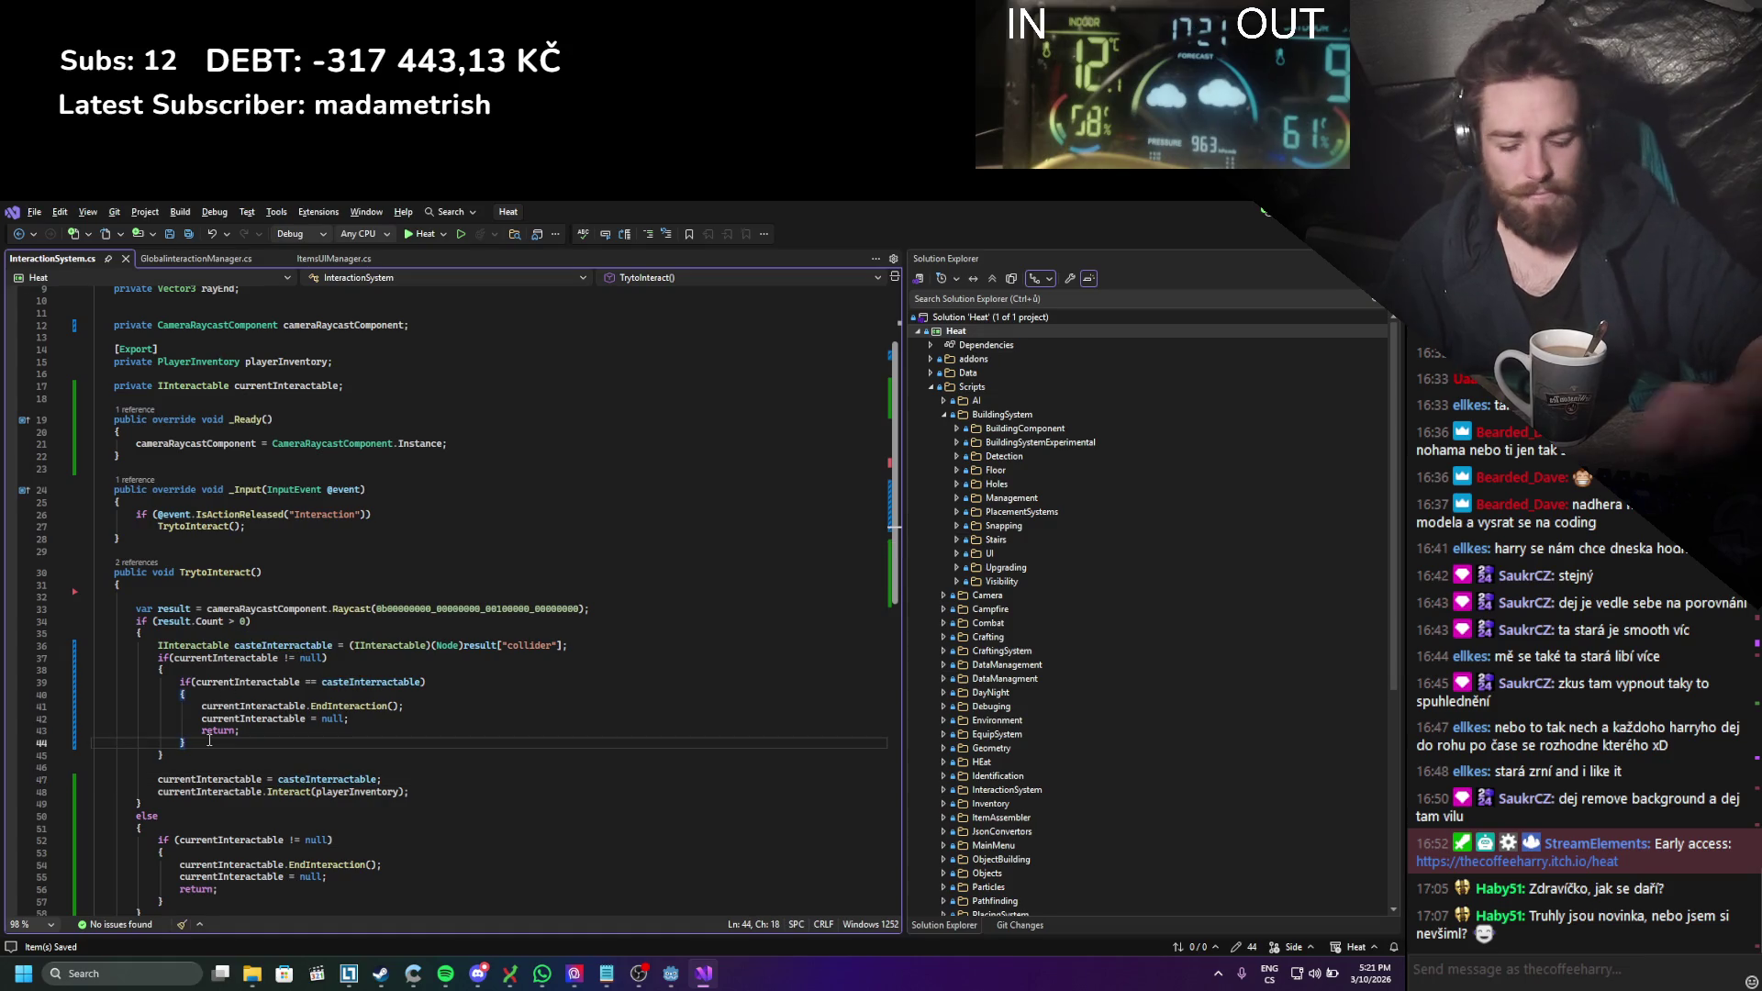
{"action": "key", "text": "Return"}
{"action": "type", "text": "else"}
{"action": "key", "text": "Escape"}
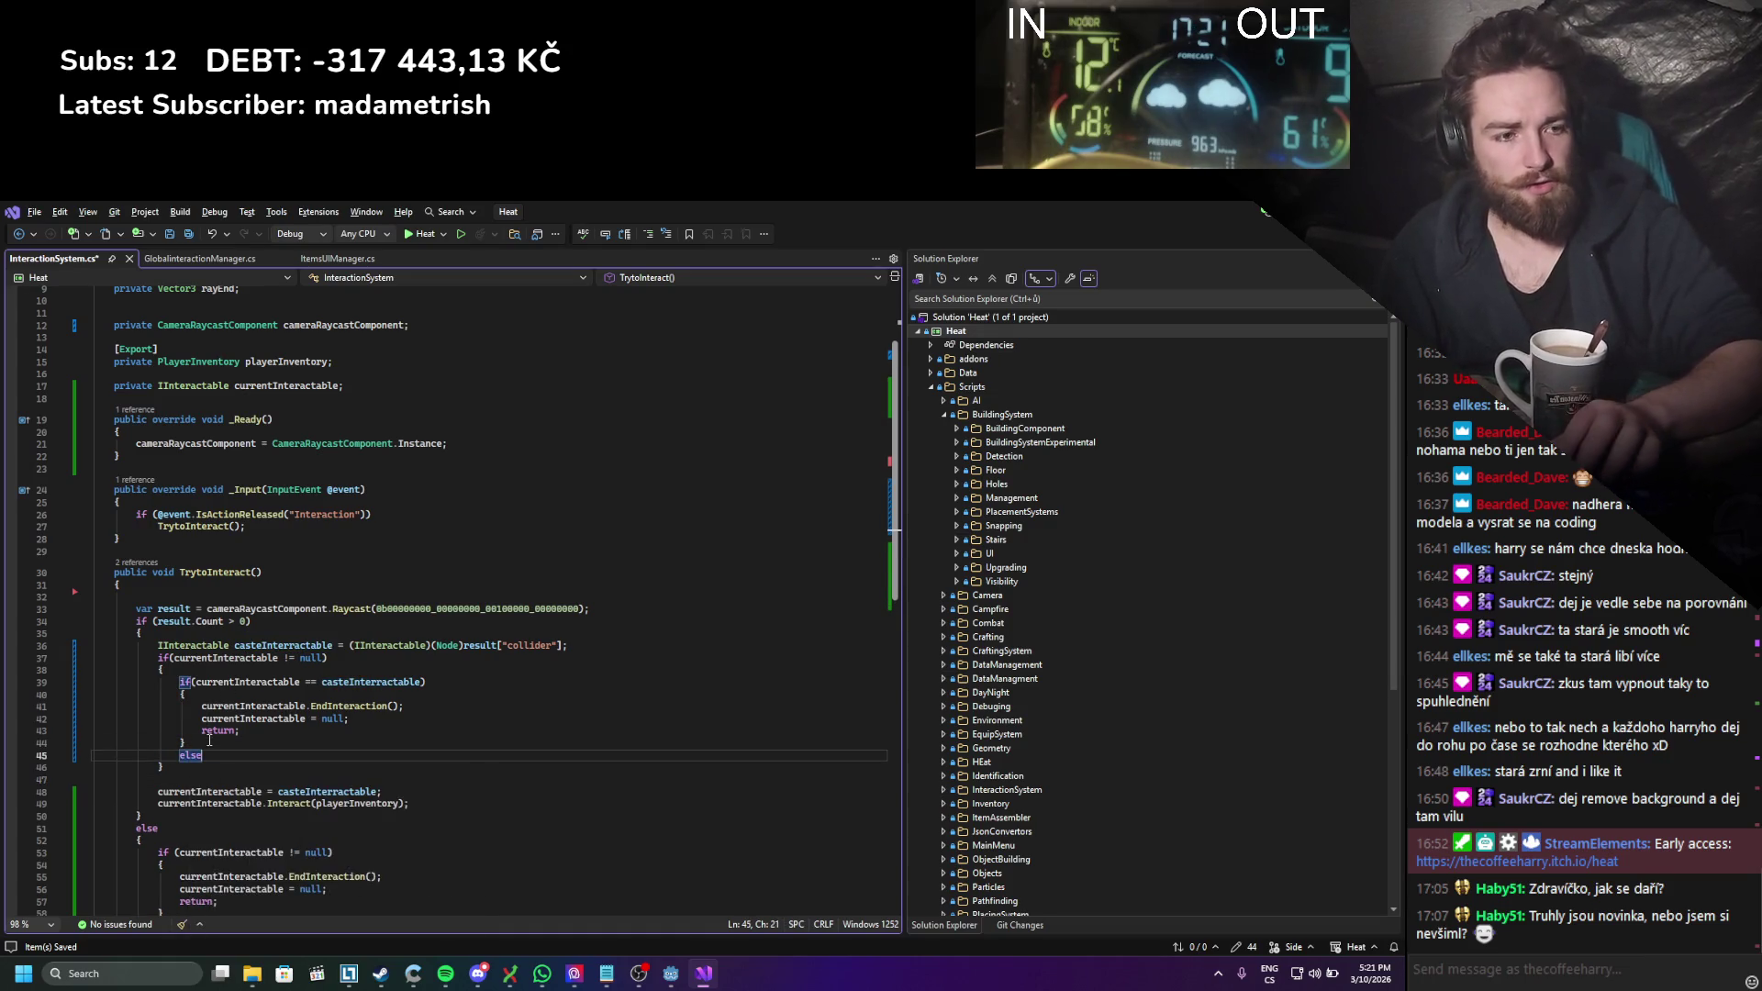
{"action": "key", "text": "Return"}
{"action": "type", "text": "{"}
{"action": "key", "text": "Return"}
{"action": "scroll", "coordinate": [318, 732], "scroll_direction": "down", "scroll_amount": 2}
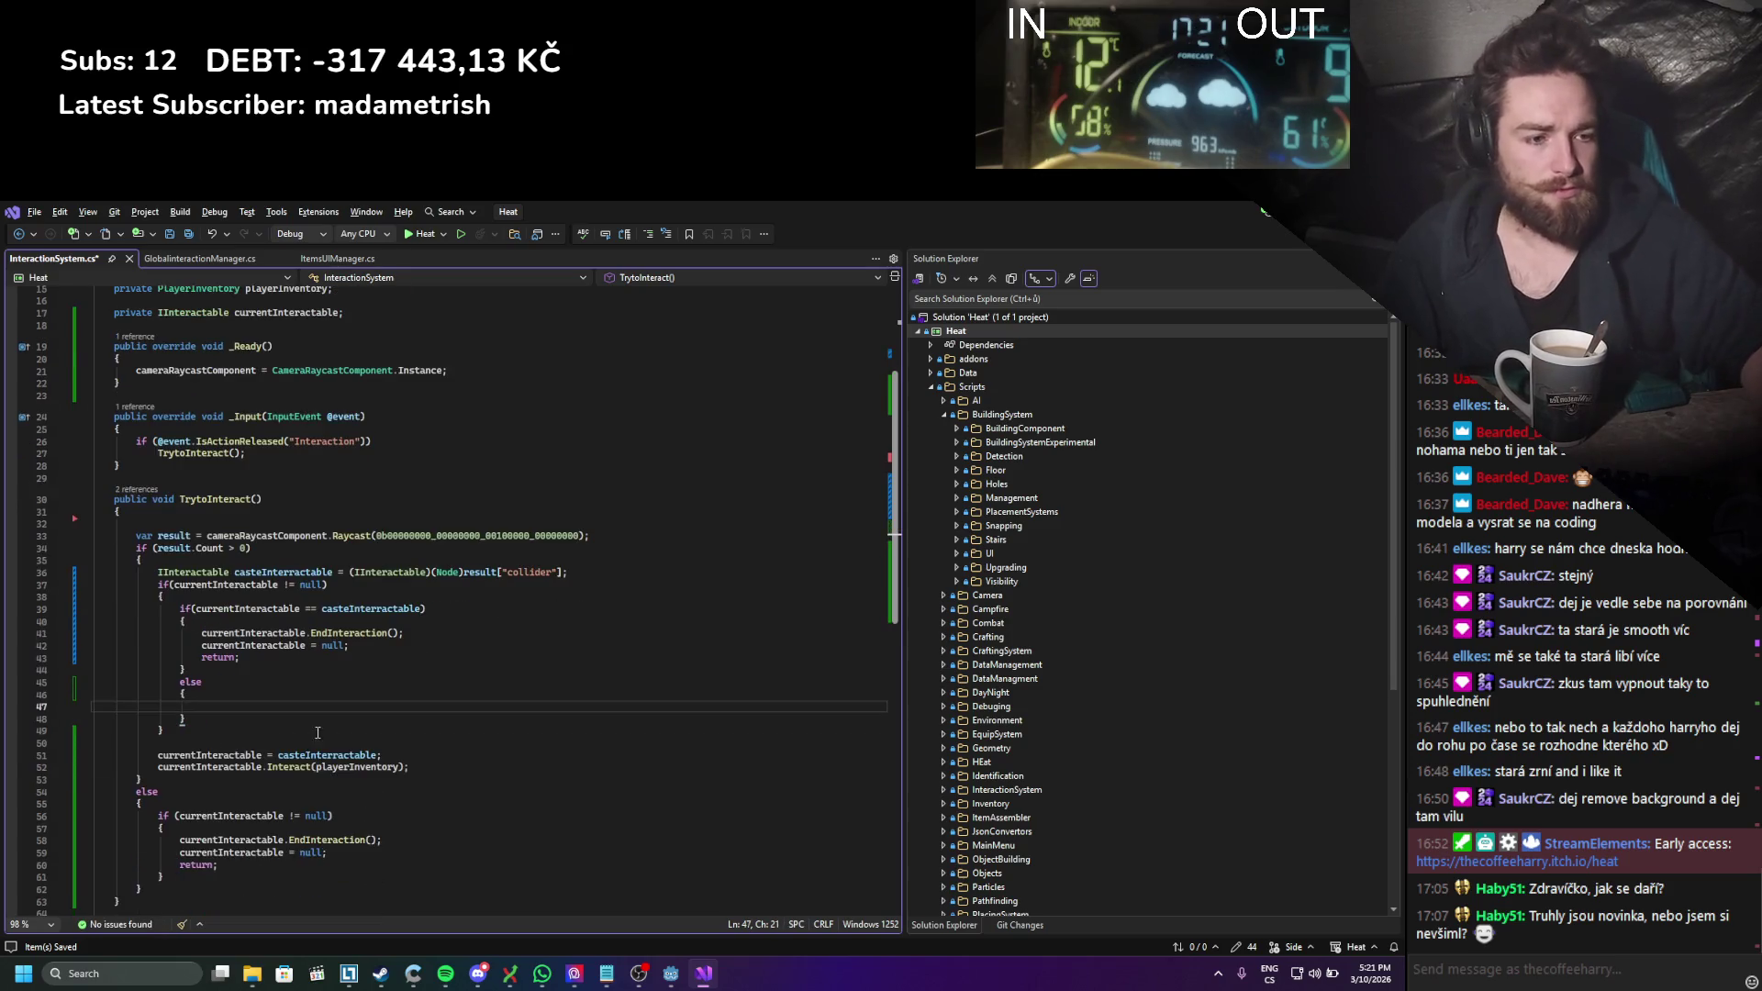
{"action": "left_click_drag", "start_coordinate": [343, 850], "coordinate": [180, 840]}
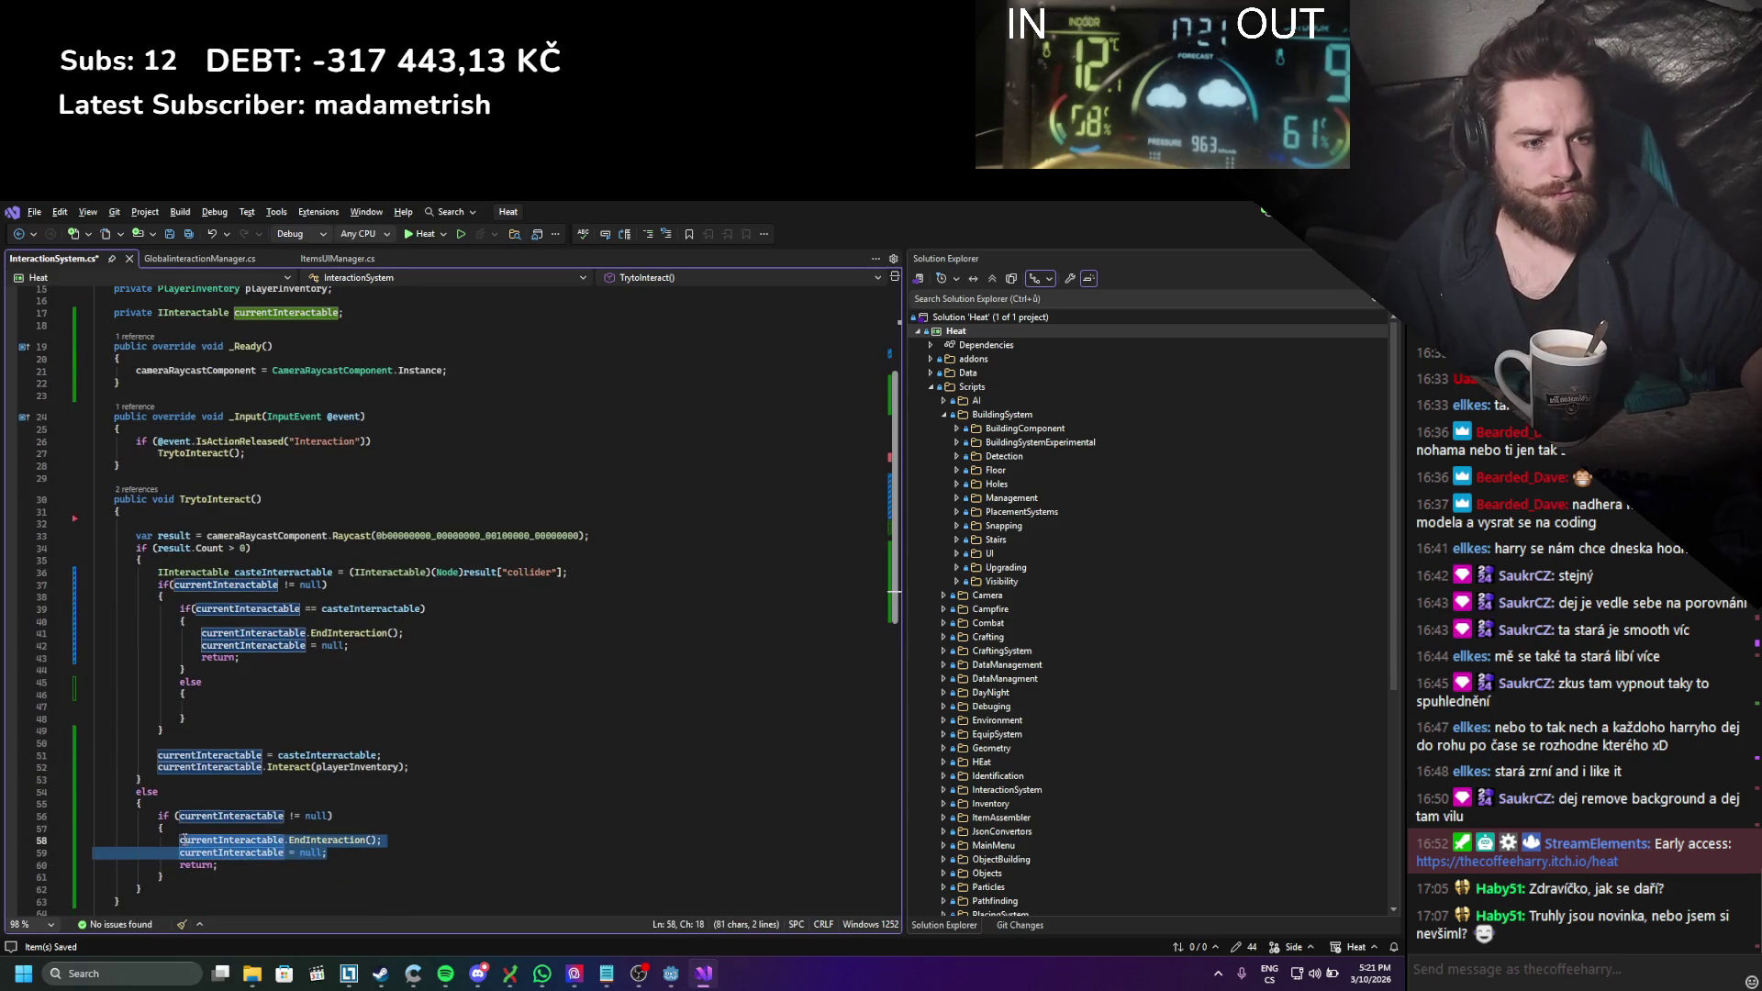
{"action": "left_click", "coordinate": [370, 830]}
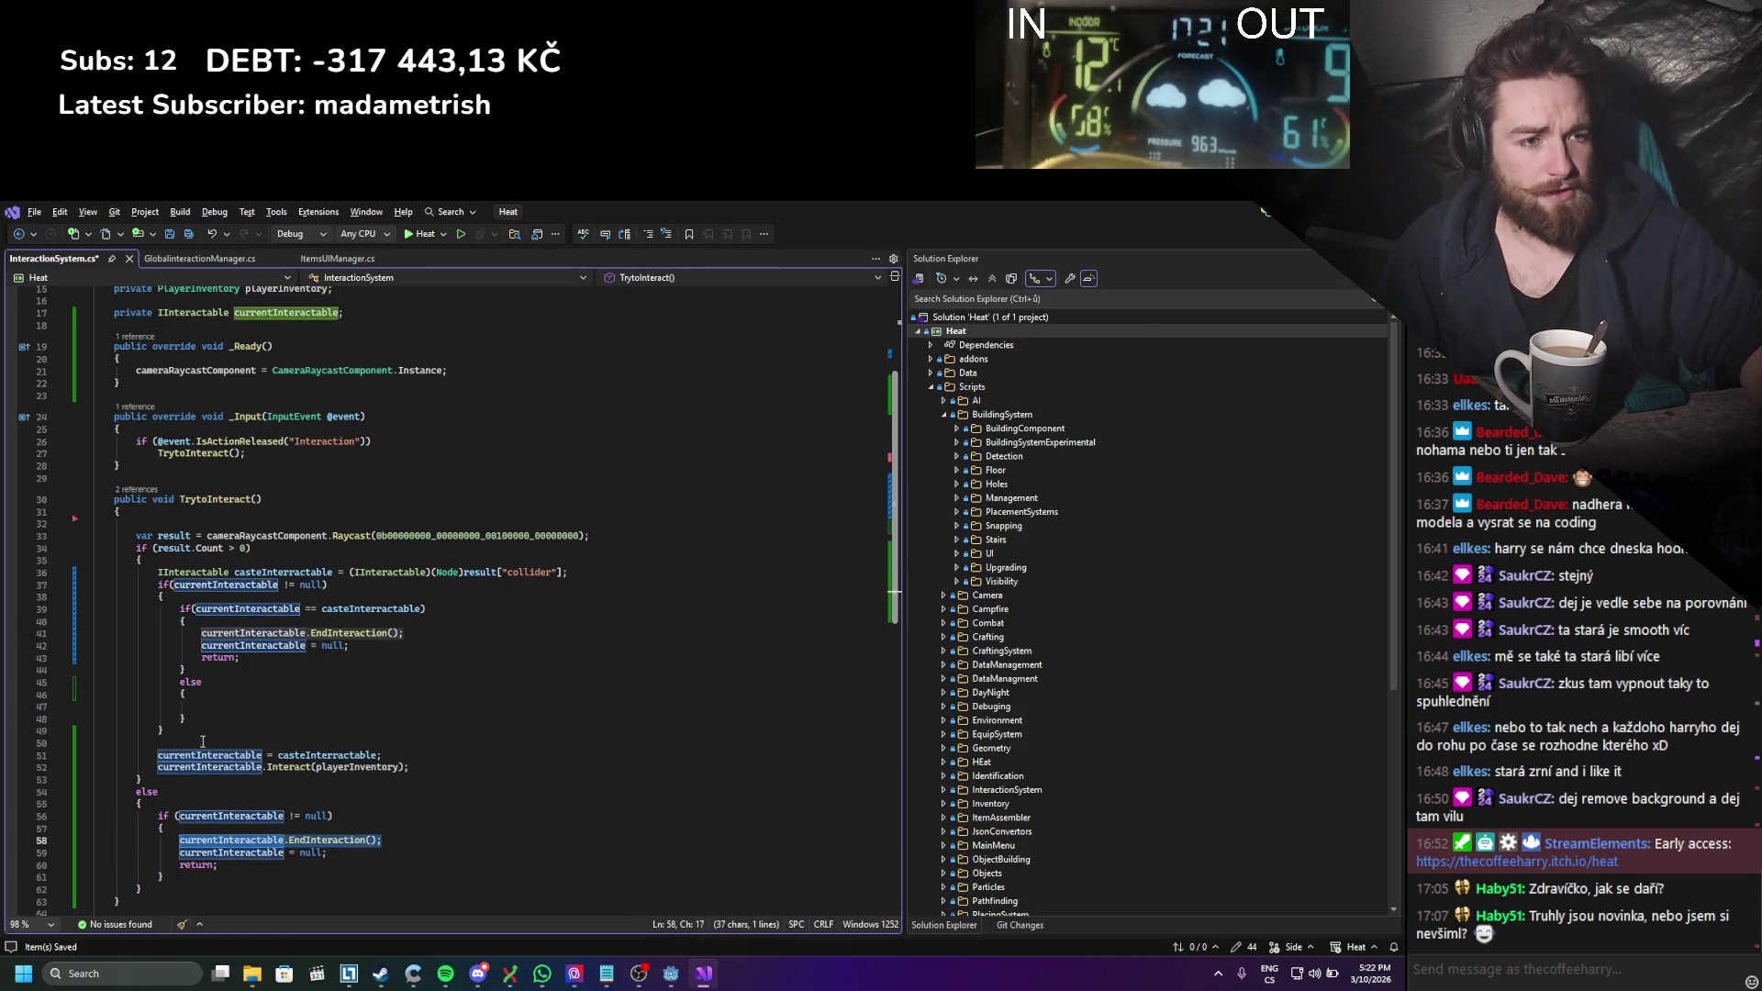
Step: Tidy the else branch by removing its braces so it holds a single call
{"action": "left_click", "coordinate": [218, 704]}
{"action": "left_click", "coordinate": [210, 685]}
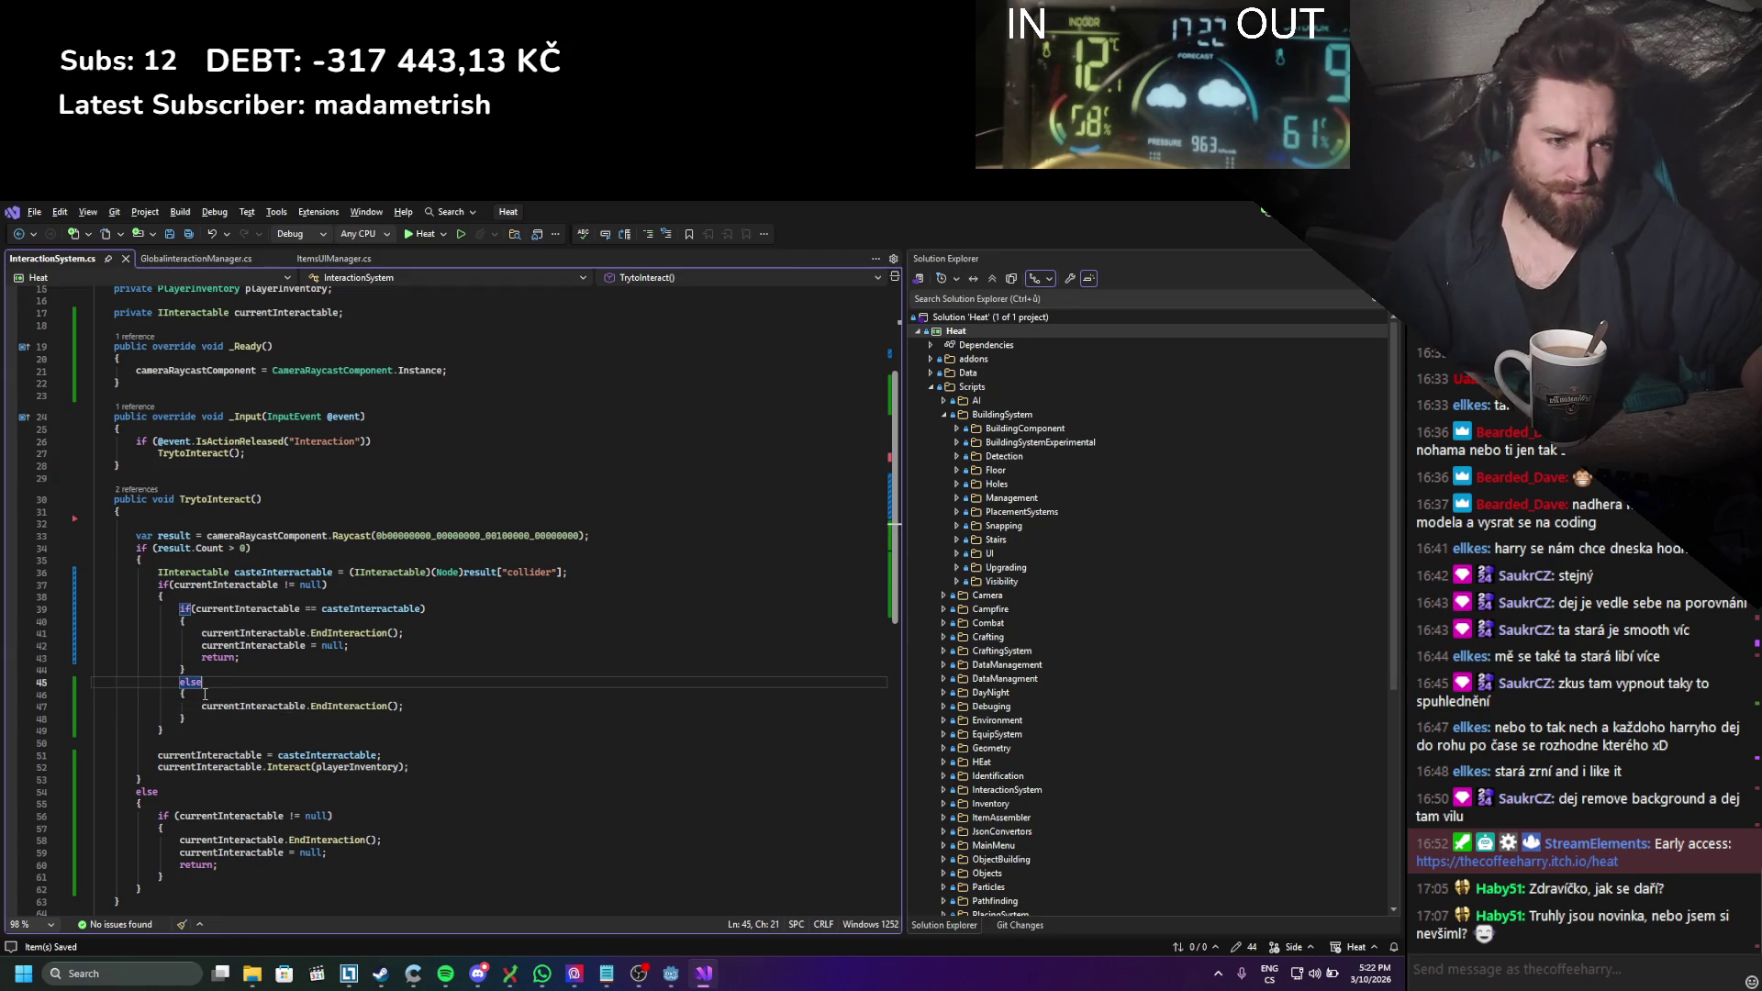
{"action": "left_click_drag", "start_coordinate": [205, 693], "coordinate": [93, 682]}
{"action": "key", "text": "BackSpace"}
{"action": "key", "text": "ctrl+z"}
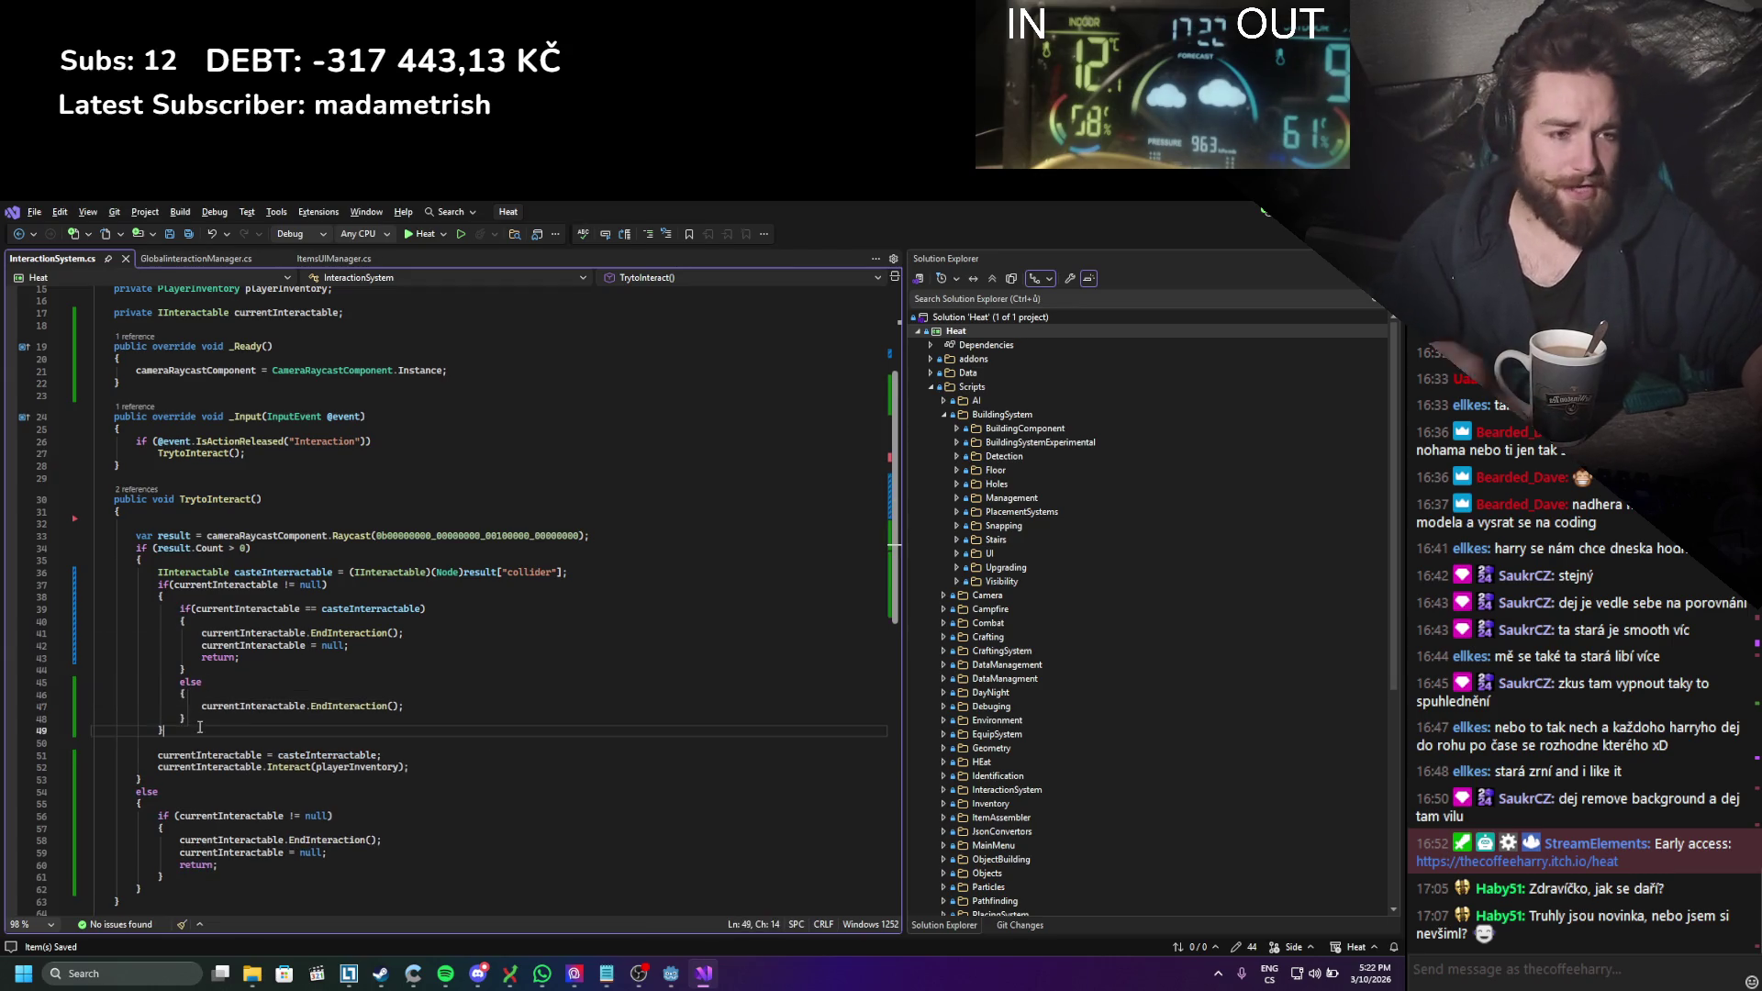
{"action": "key", "text": "Delete"}
{"action": "key", "text": "Delete"}
{"action": "key", "text": "End"}
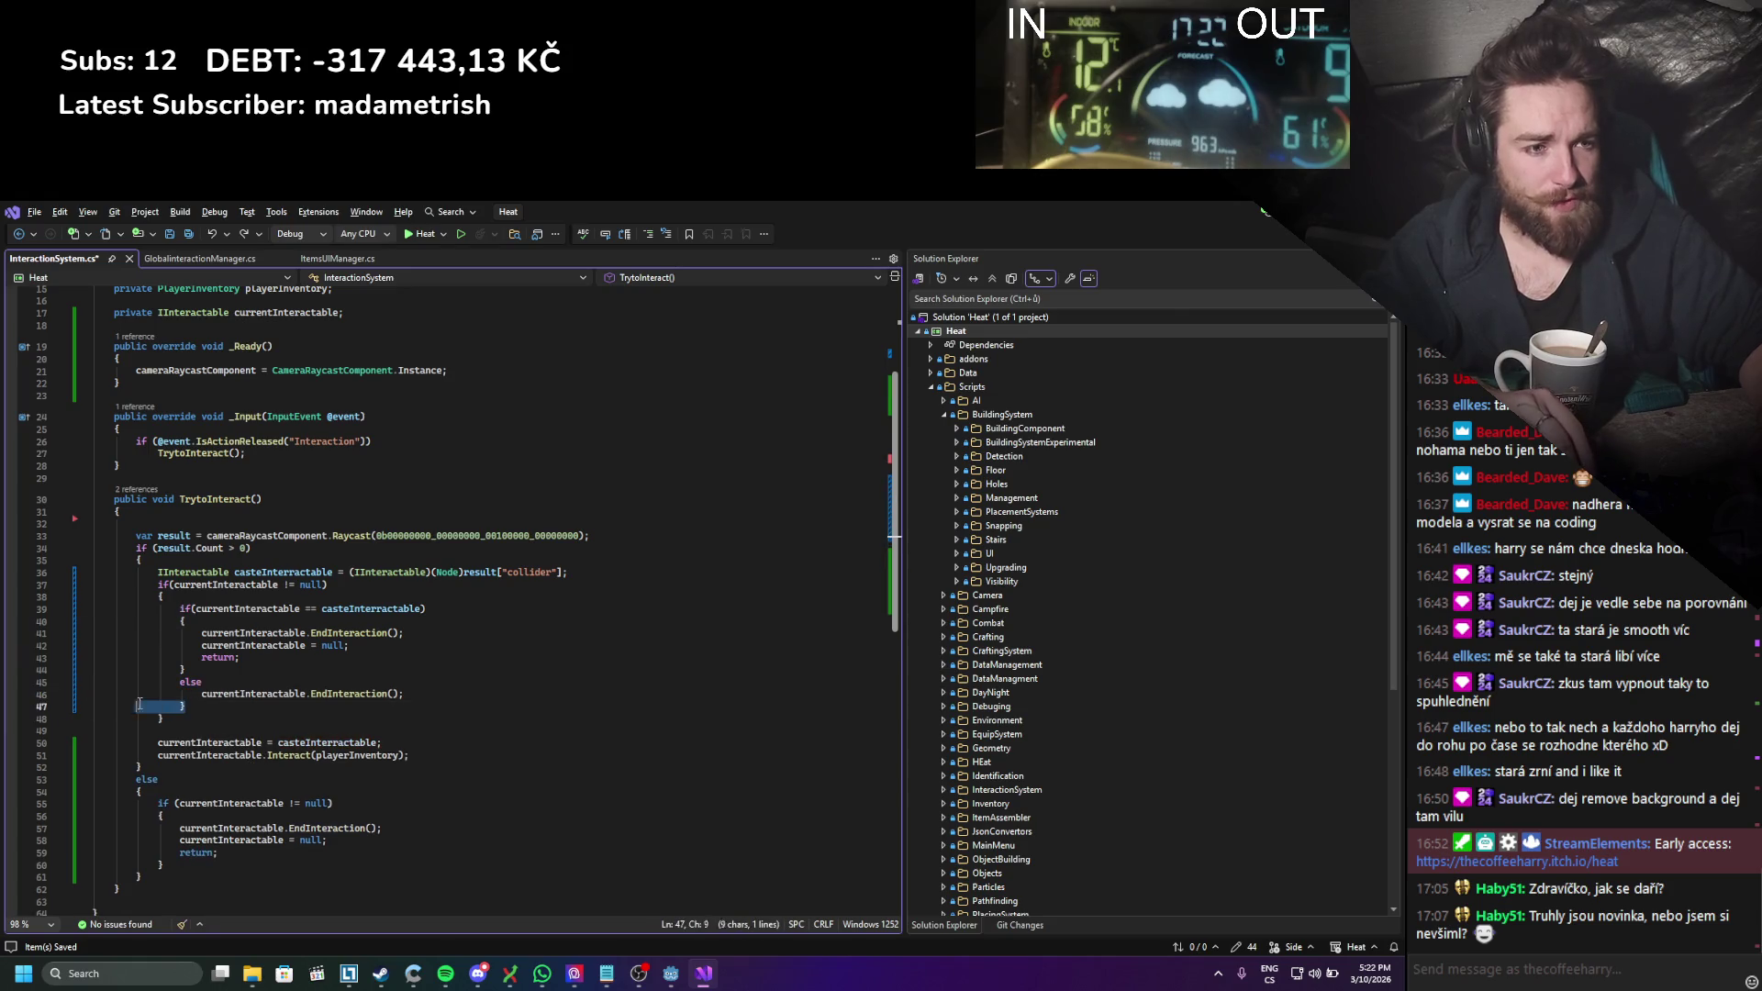
{"action": "key", "text": "shift+Down"}
{"action": "key", "text": "Delete"}
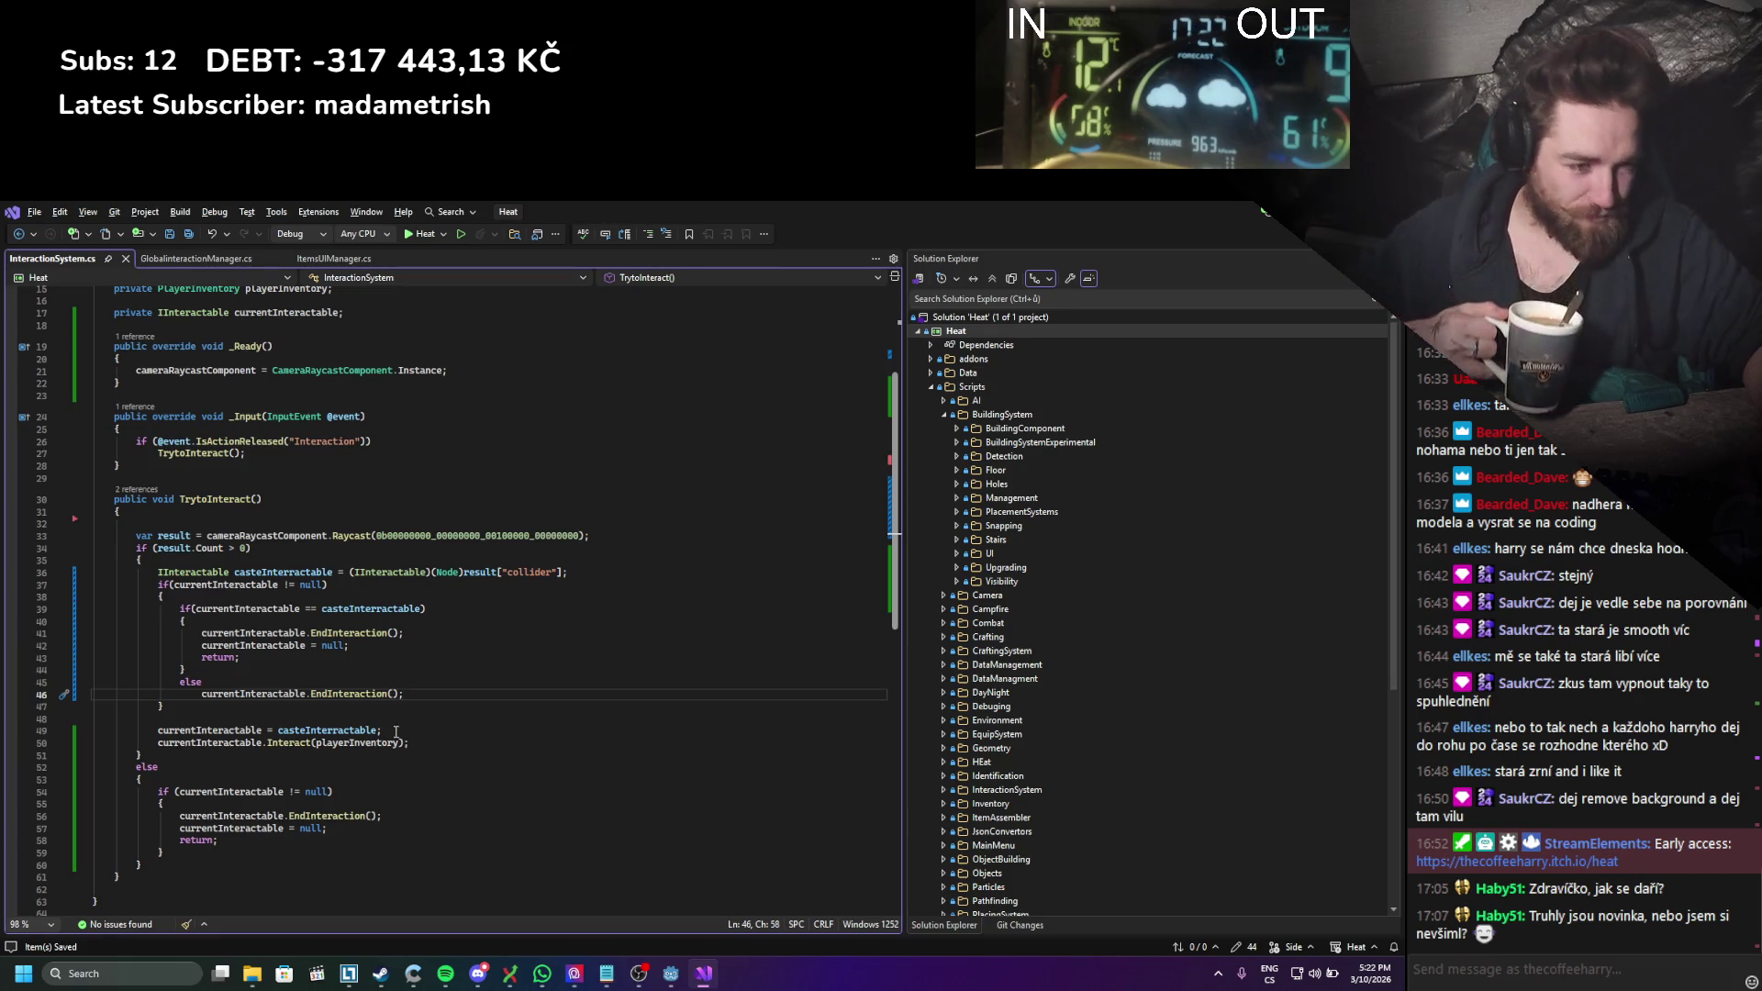
{"action": "left_click", "coordinate": [392, 720]}
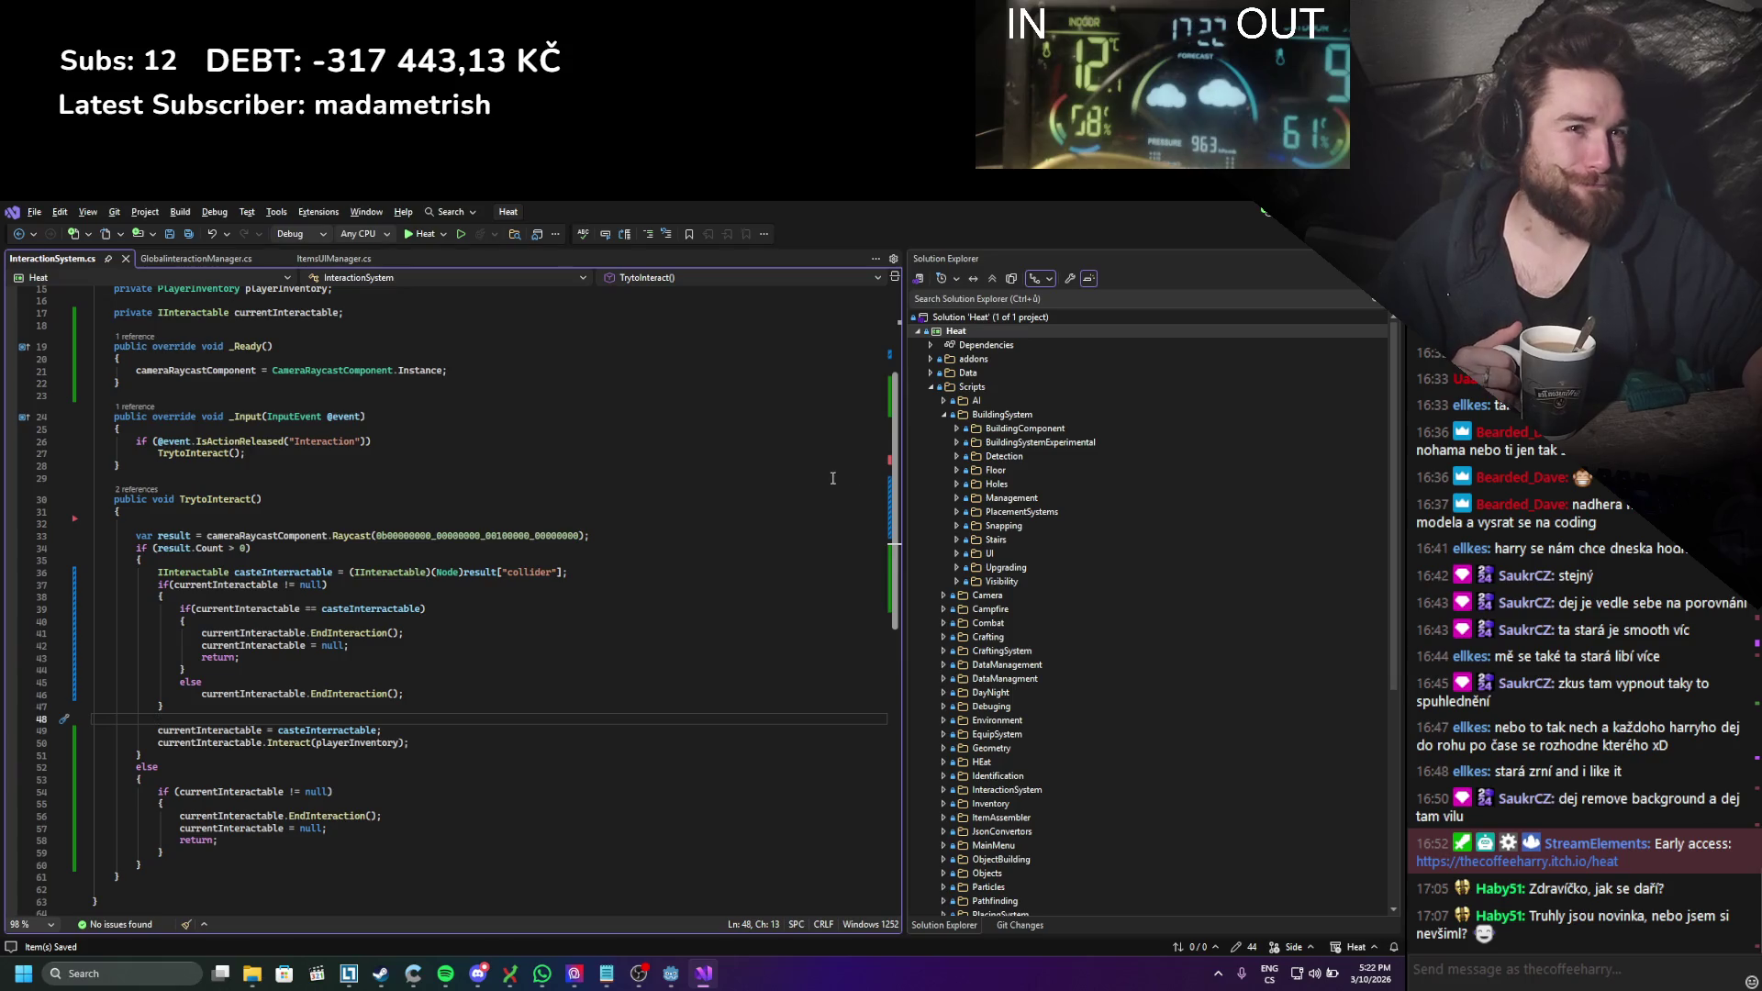
{"action": "left_click_drag", "start_coordinate": [1335, 211], "coordinate": [1287, 243]}
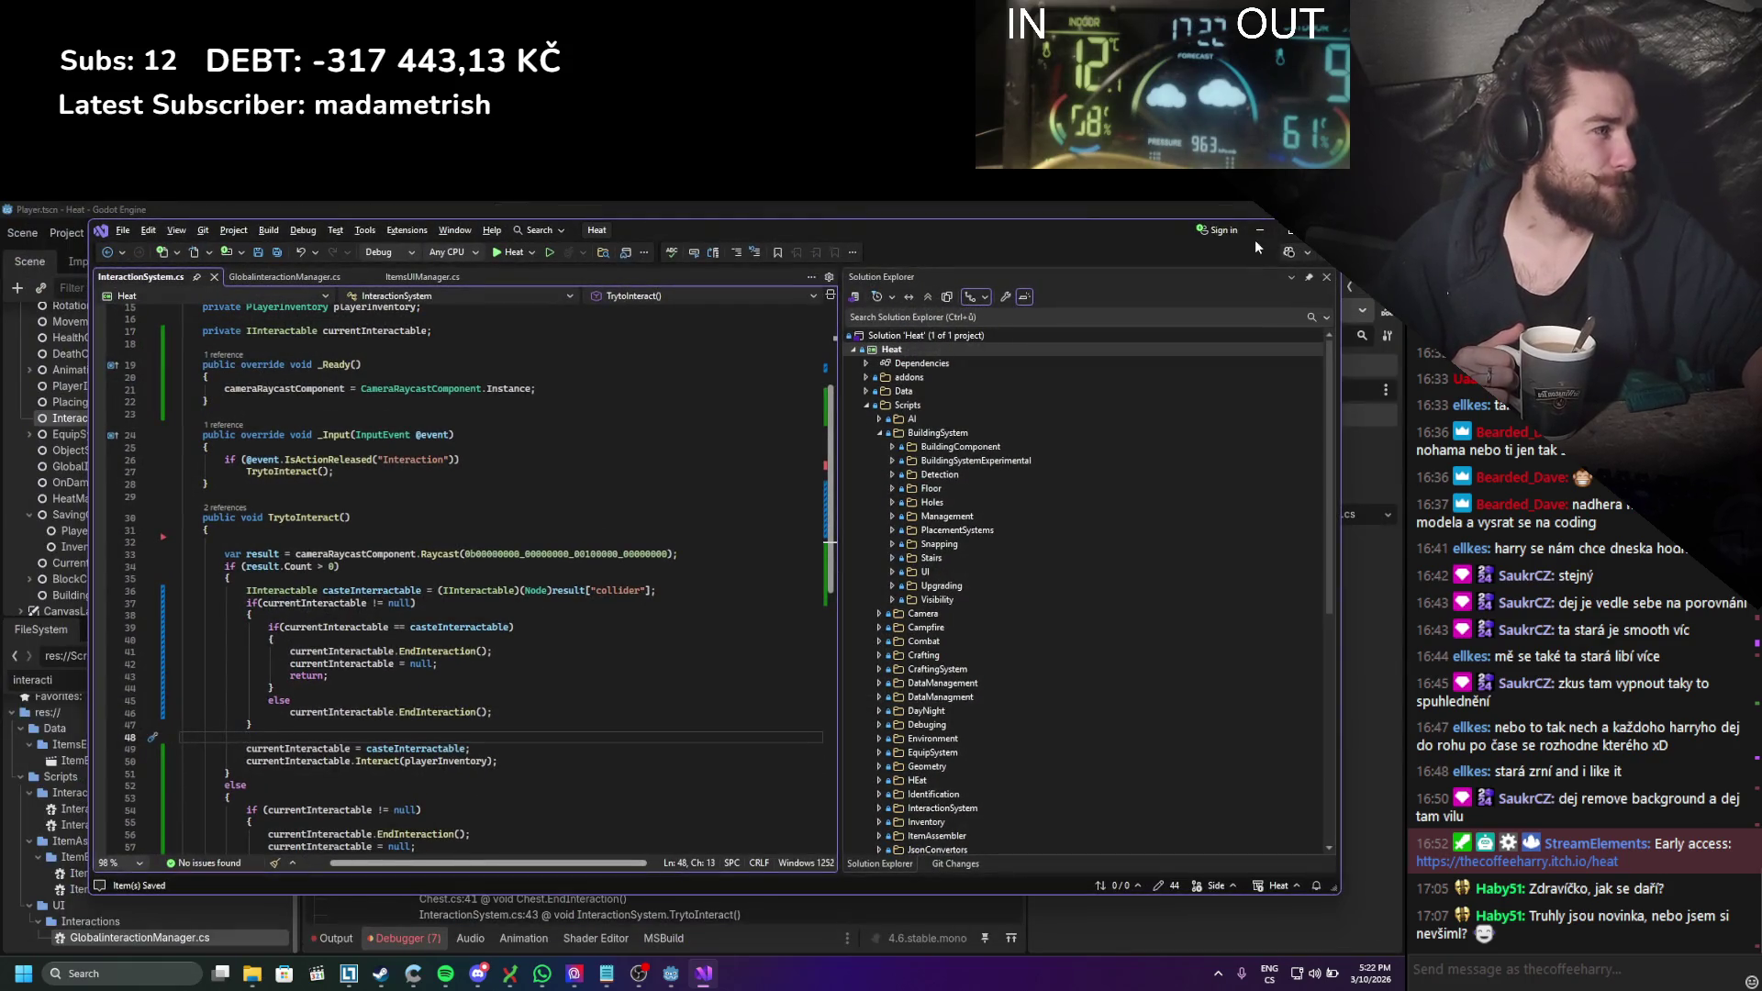
Step: Rebuild the C# project, clear the debugger's old errors, and run the game to test
{"action": "left_click", "coordinate": [1259, 231]}
{"action": "left_click", "coordinate": [1150, 235]}
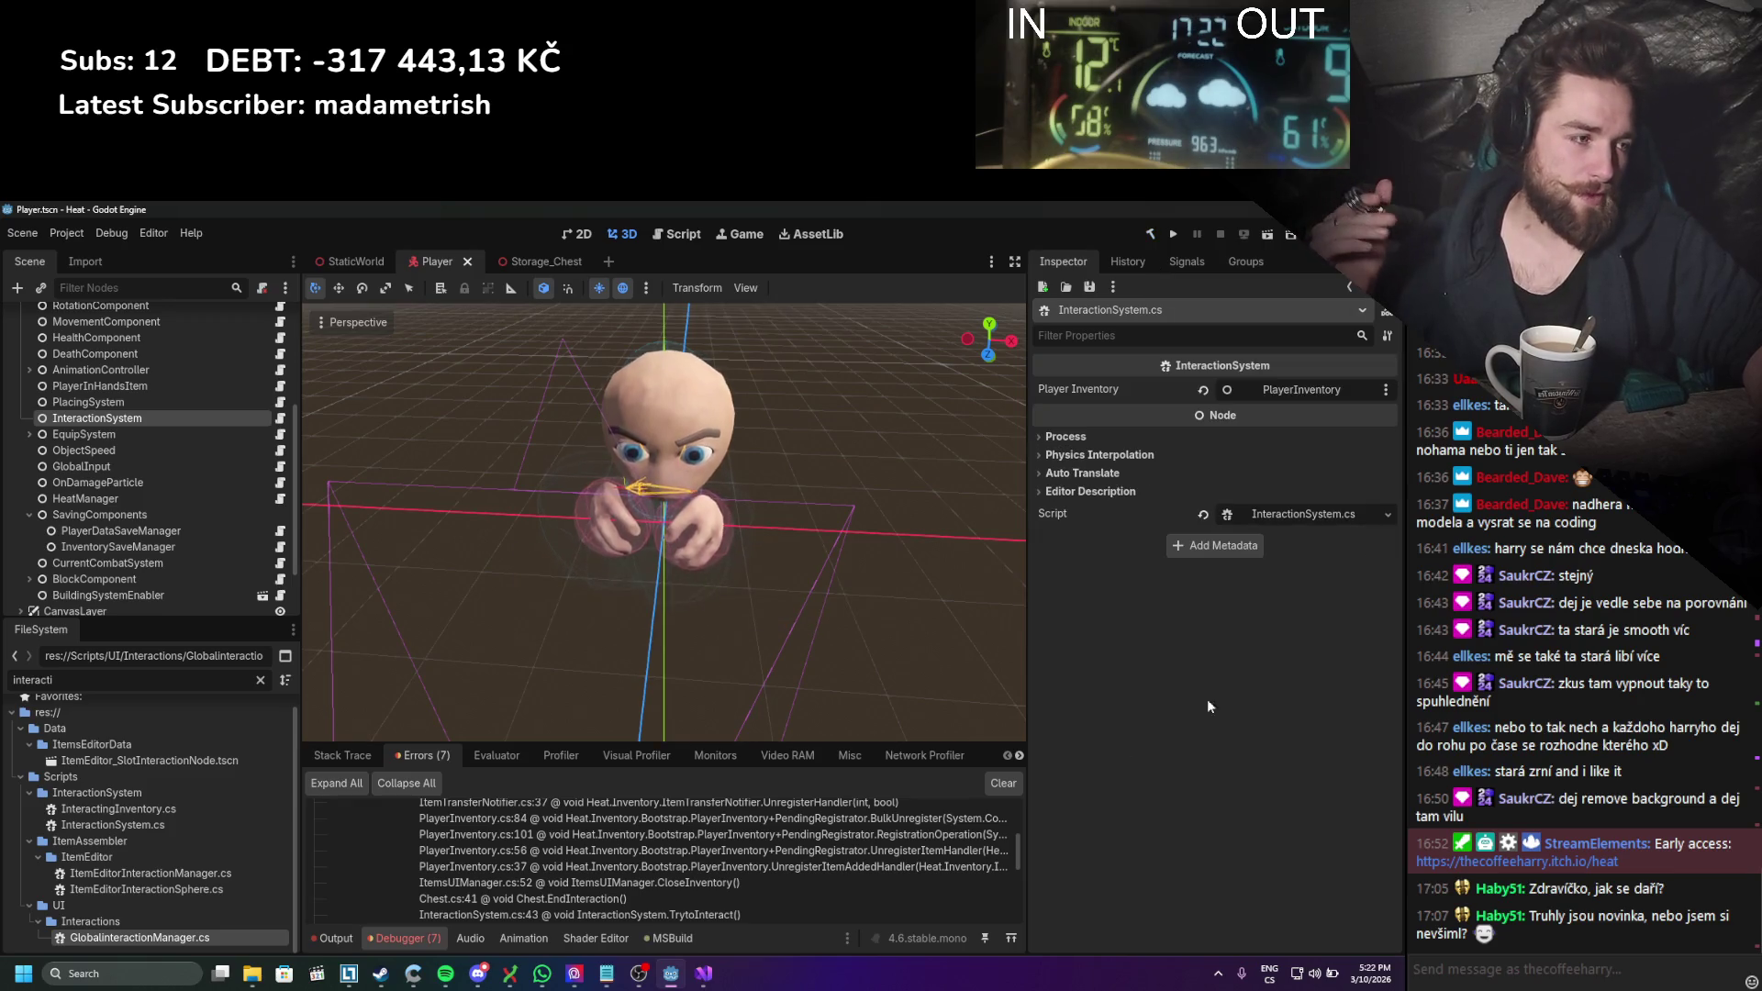
{"action": "left_click", "coordinate": [1003, 782]}
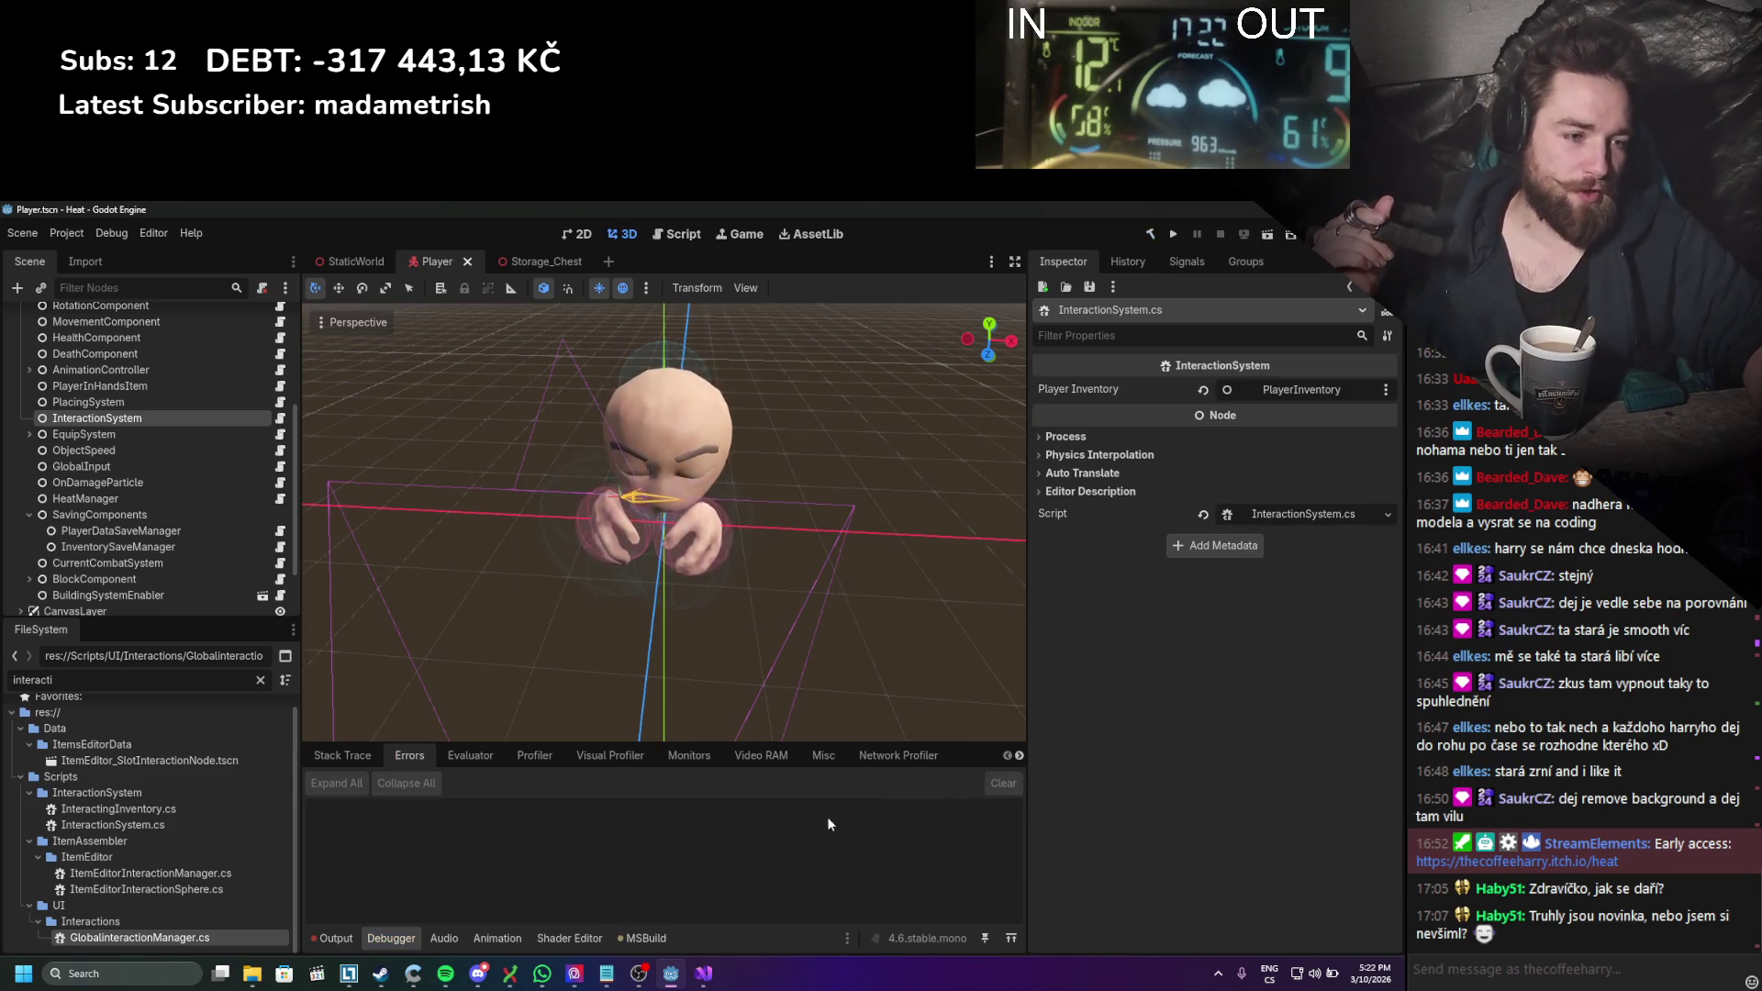
{"action": "left_click", "coordinate": [1173, 233]}
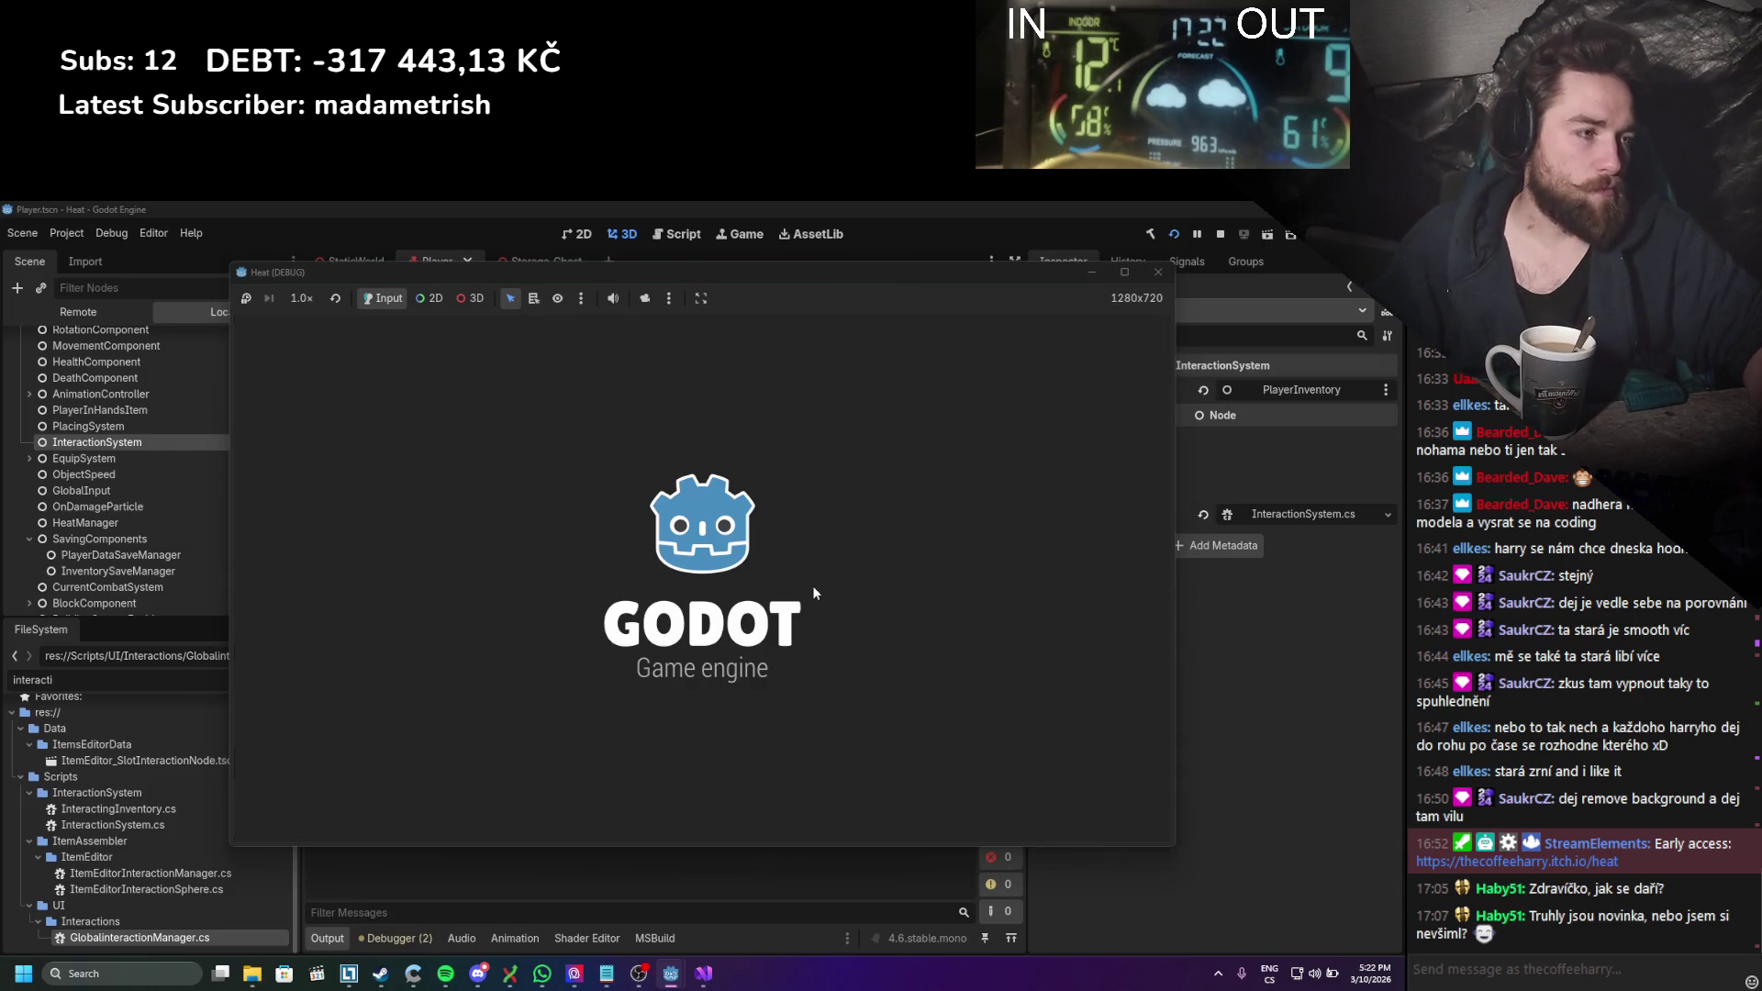
Step: Toggle the inventory, then open and close the front chest several times with E
{"action": "key", "text": "i"}
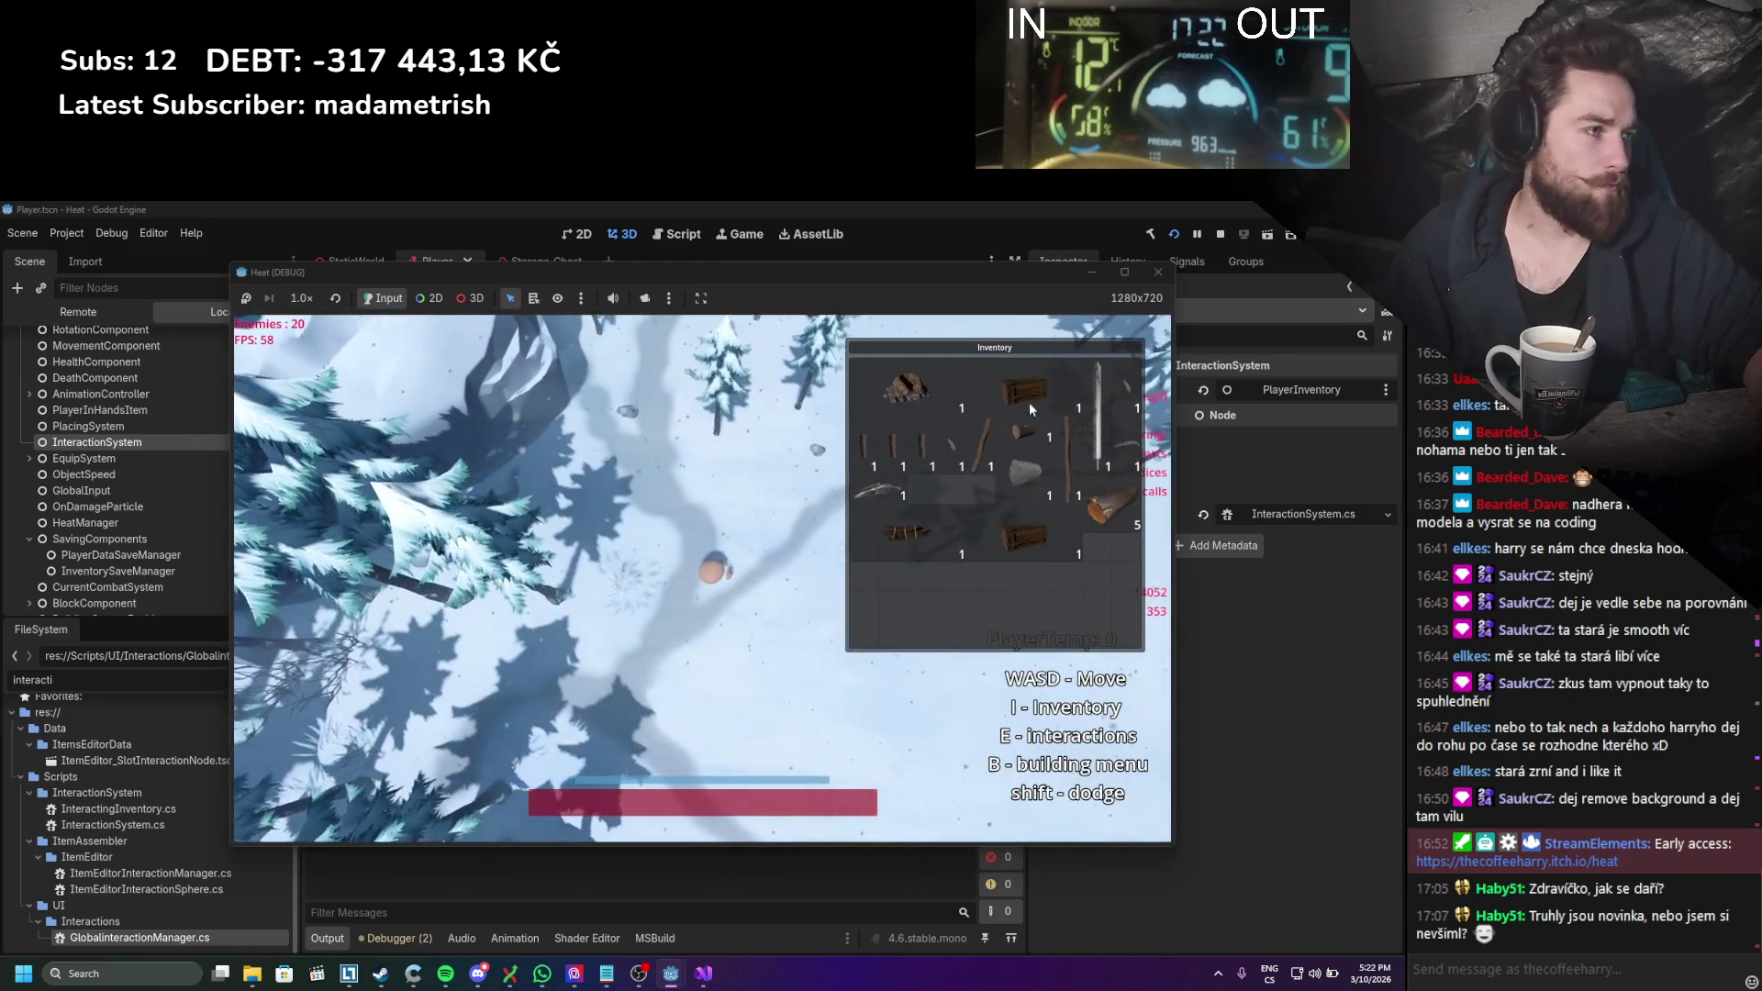
{"action": "key", "text": "i"}
{"action": "key", "text": "e"}
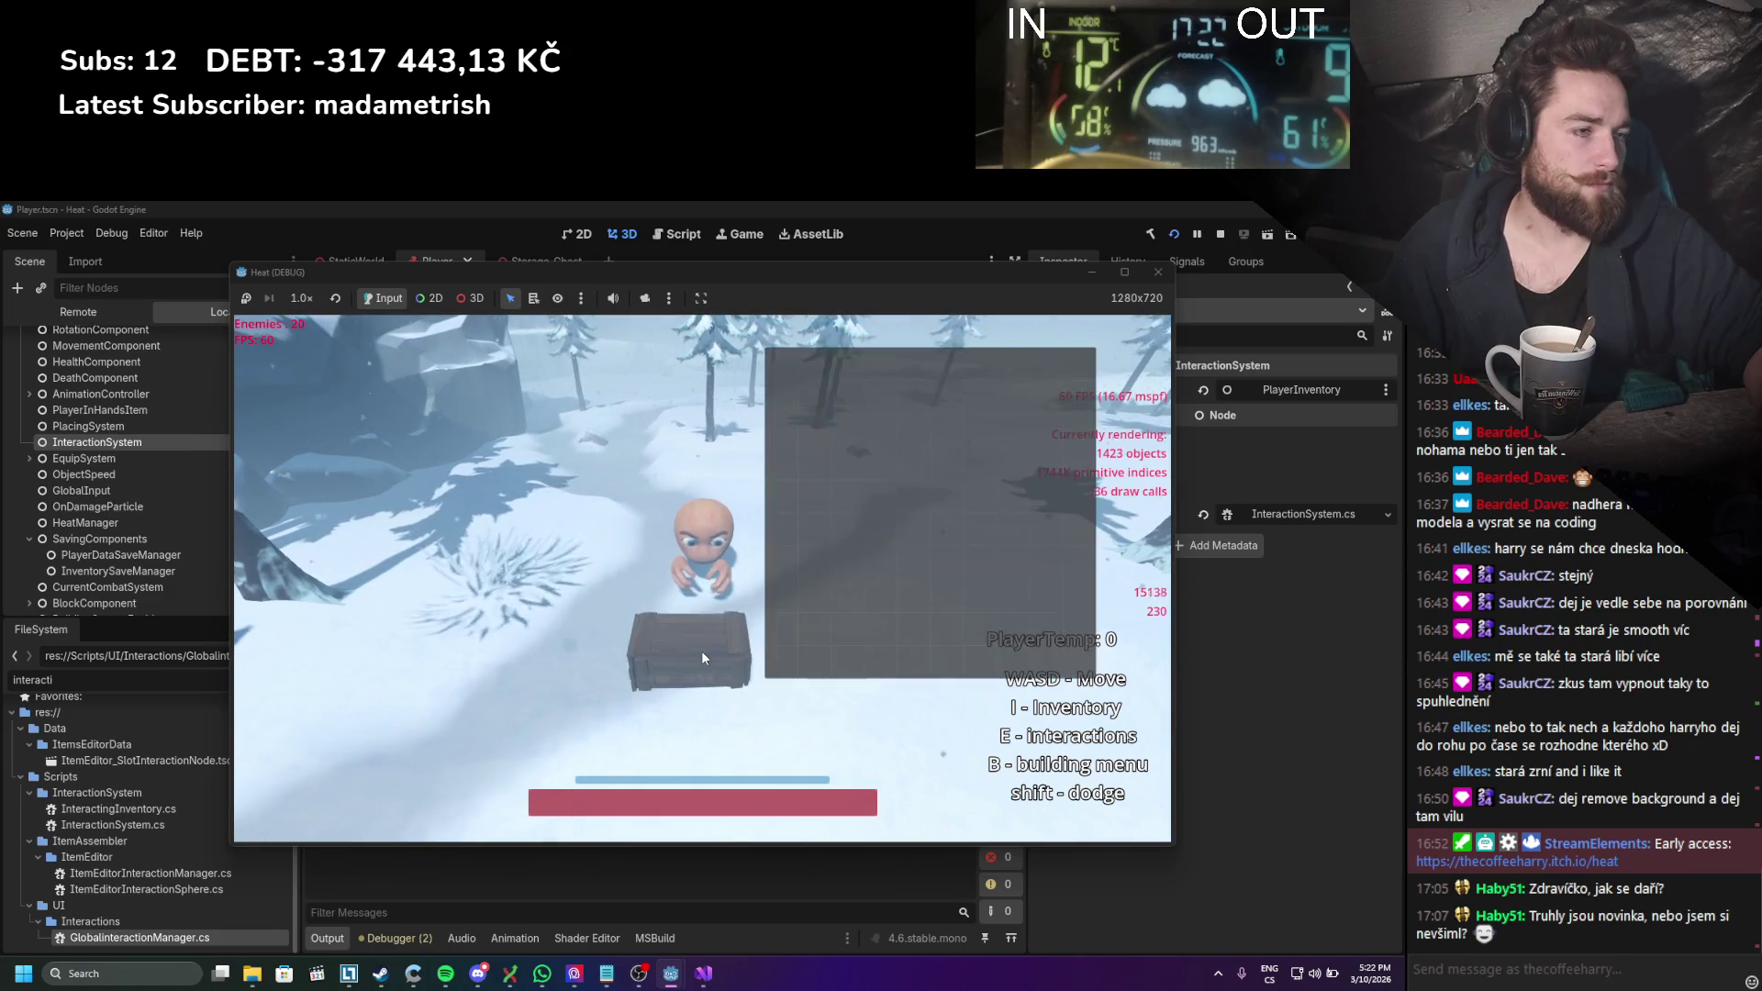
{"action": "key", "text": "e"}
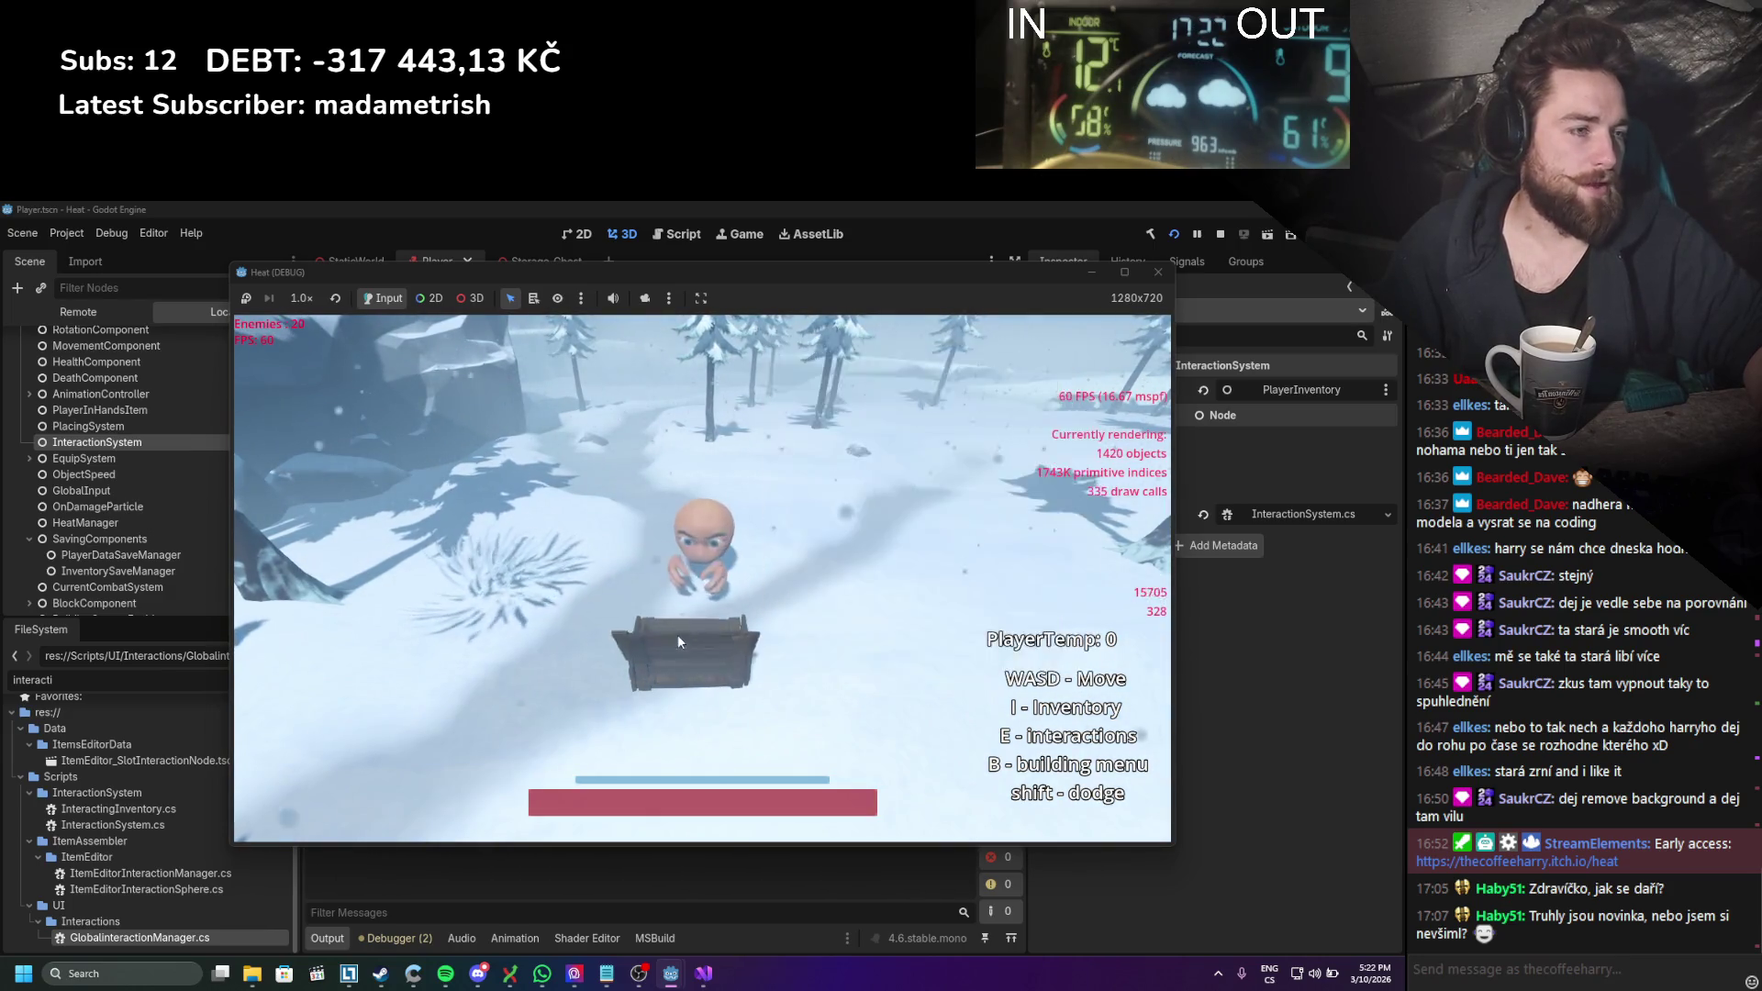
{"action": "key", "text": "e"}
{"action": "key", "text": "e"}
{"action": "key", "text": "e"}
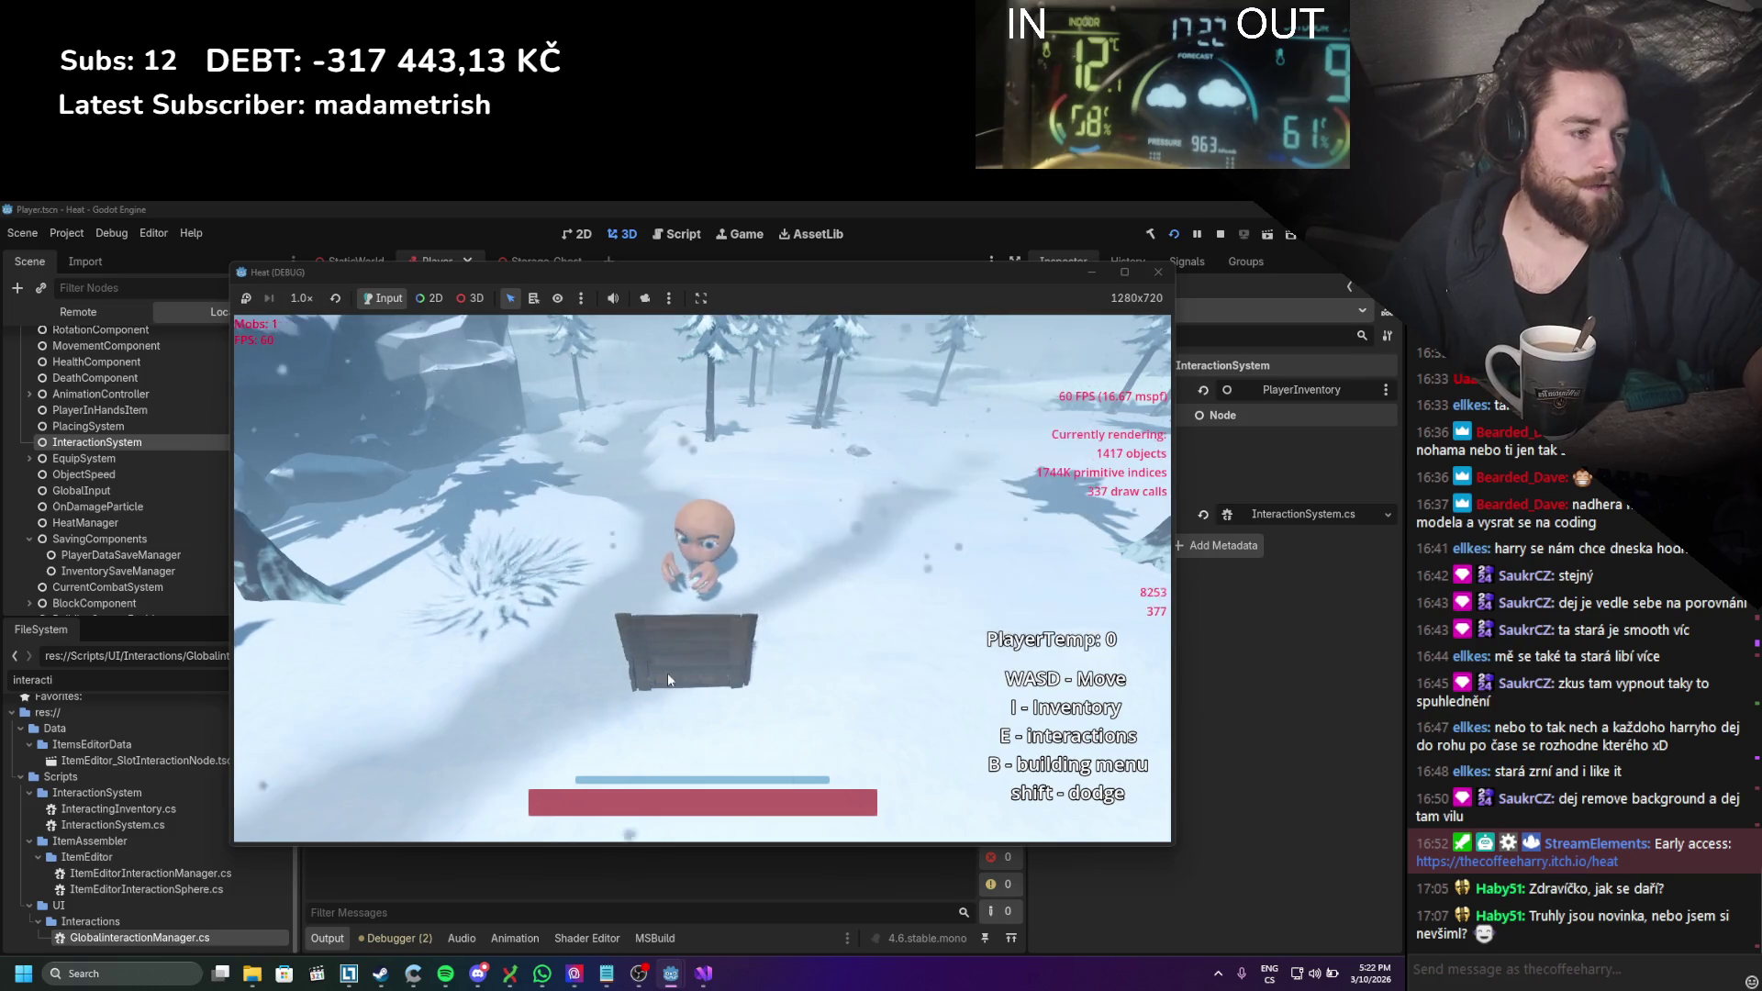
{"action": "key", "text": "e"}
{"action": "key", "text": "e"}
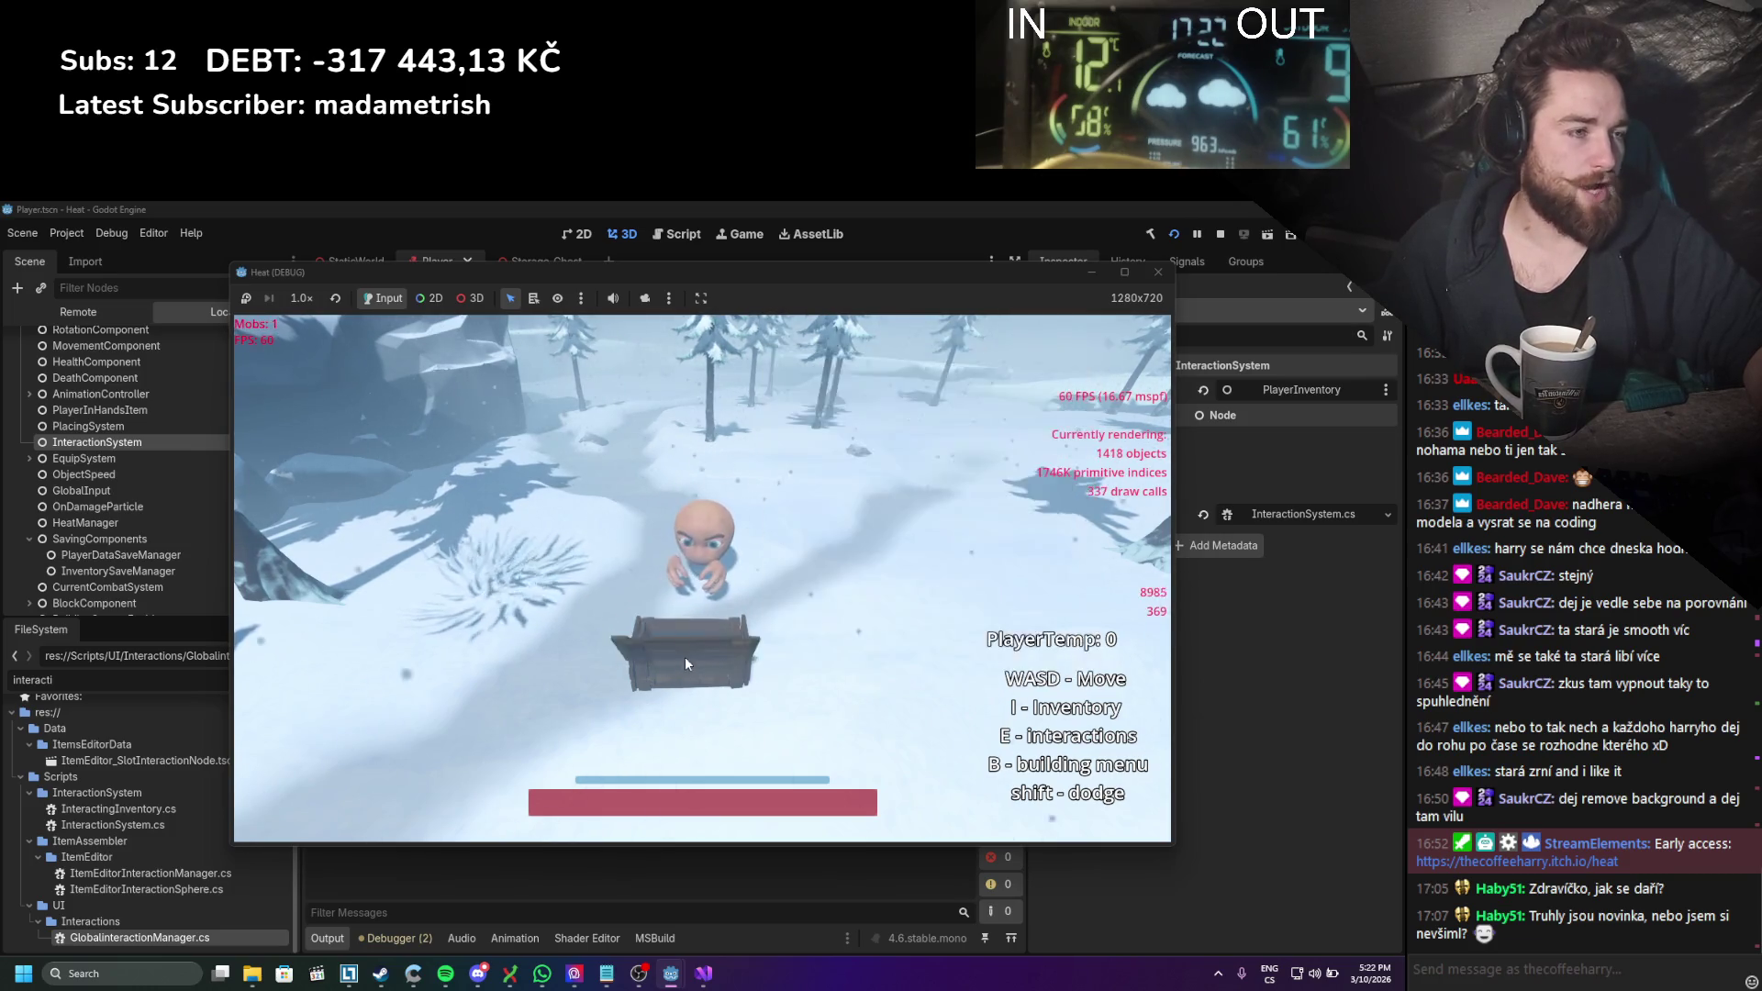
Step: Show the inventory beside the open chest, move its panel left, then close both panels
{"action": "key", "text": "e"}
{"action": "key", "text": "e"}
{"action": "key", "text": "e"}
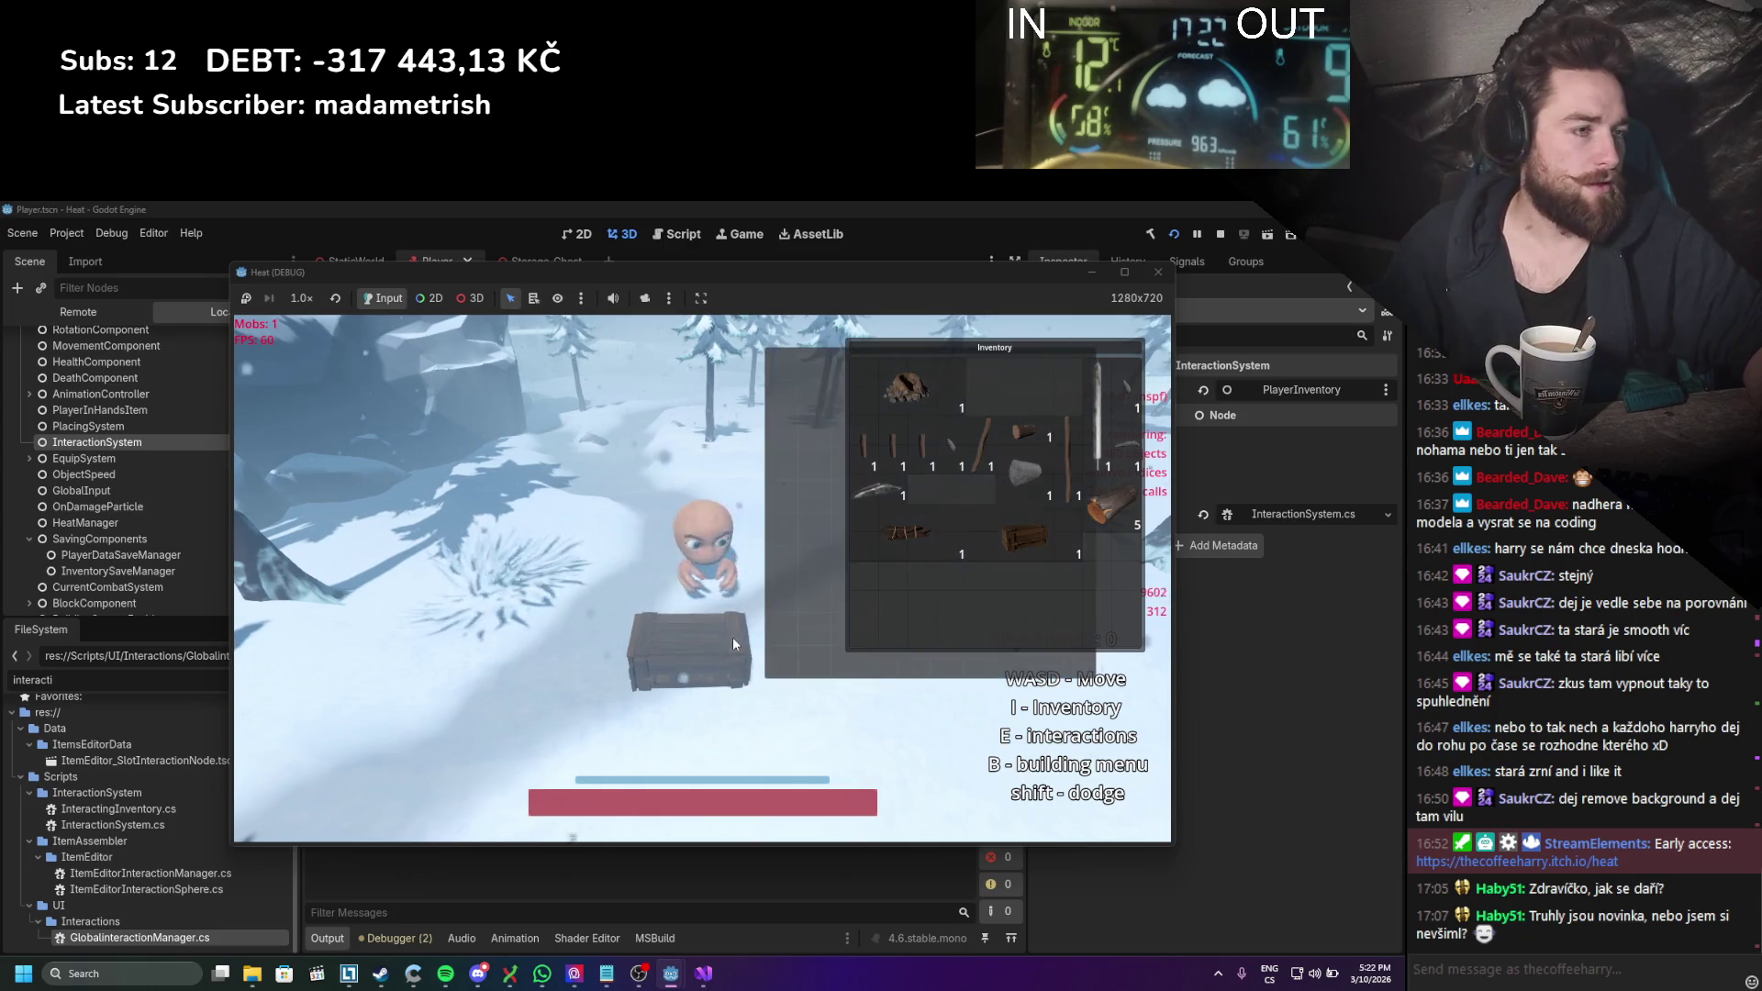
{"action": "left_click_drag", "start_coordinate": [948, 342], "coordinate": [381, 354]}
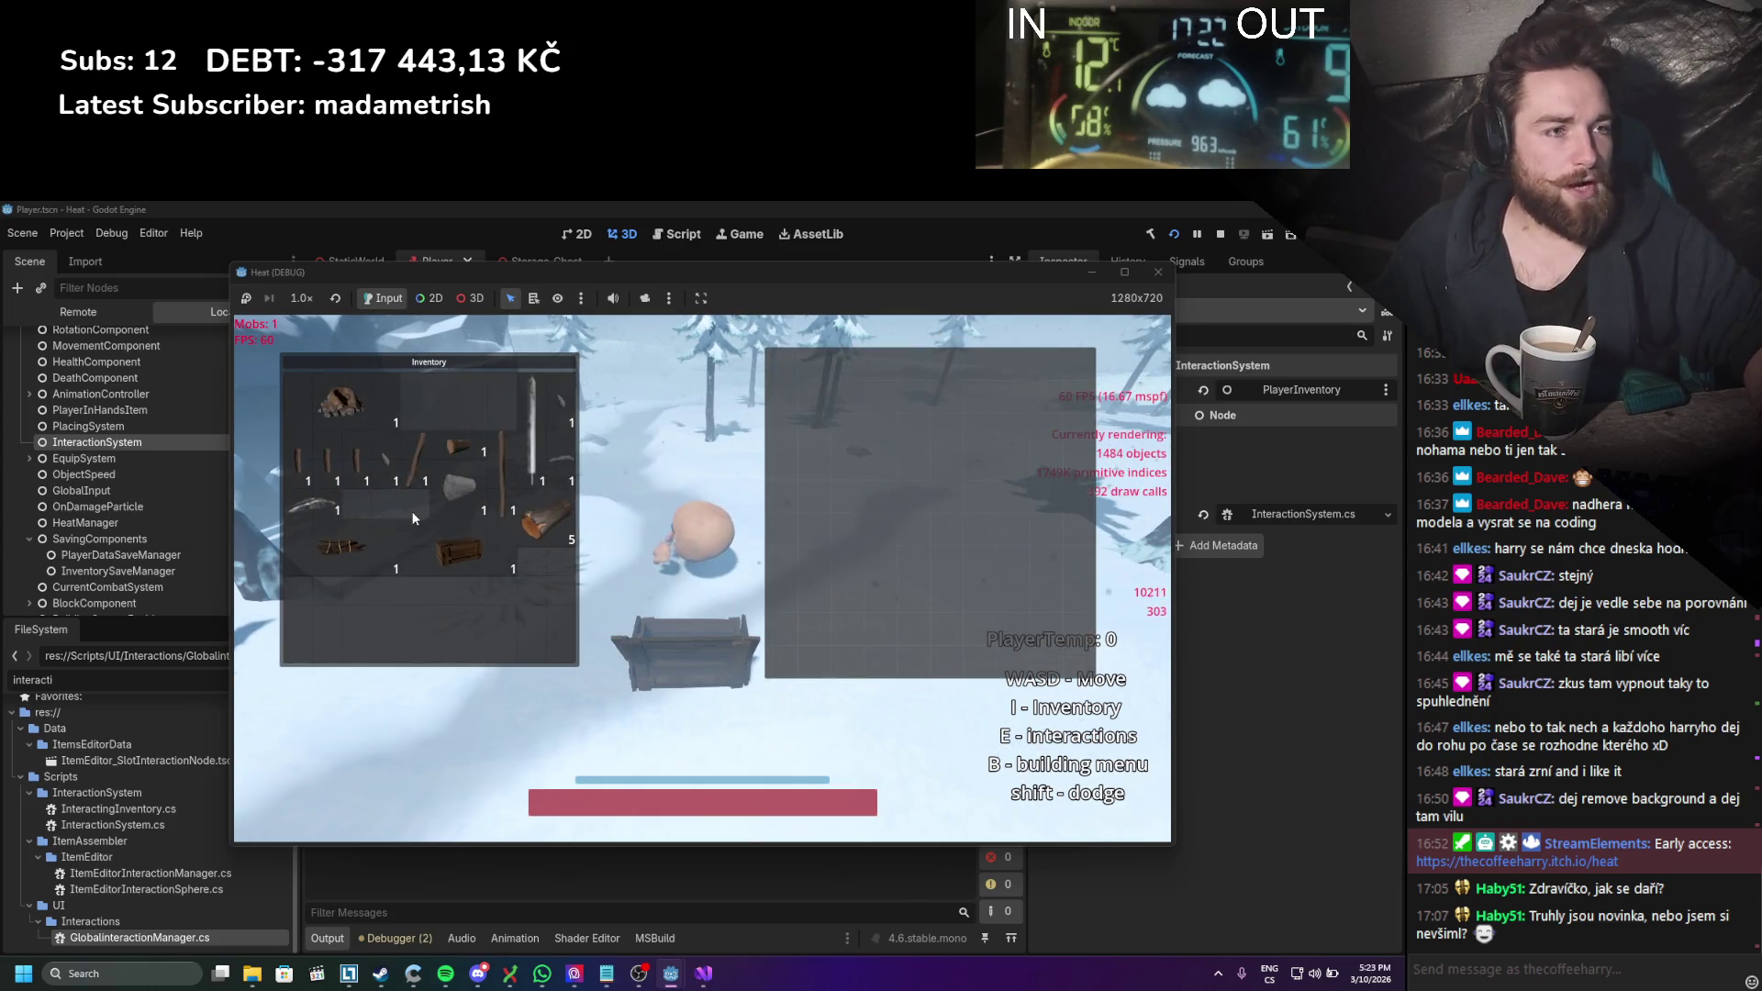
{"action": "key", "text": "i"}
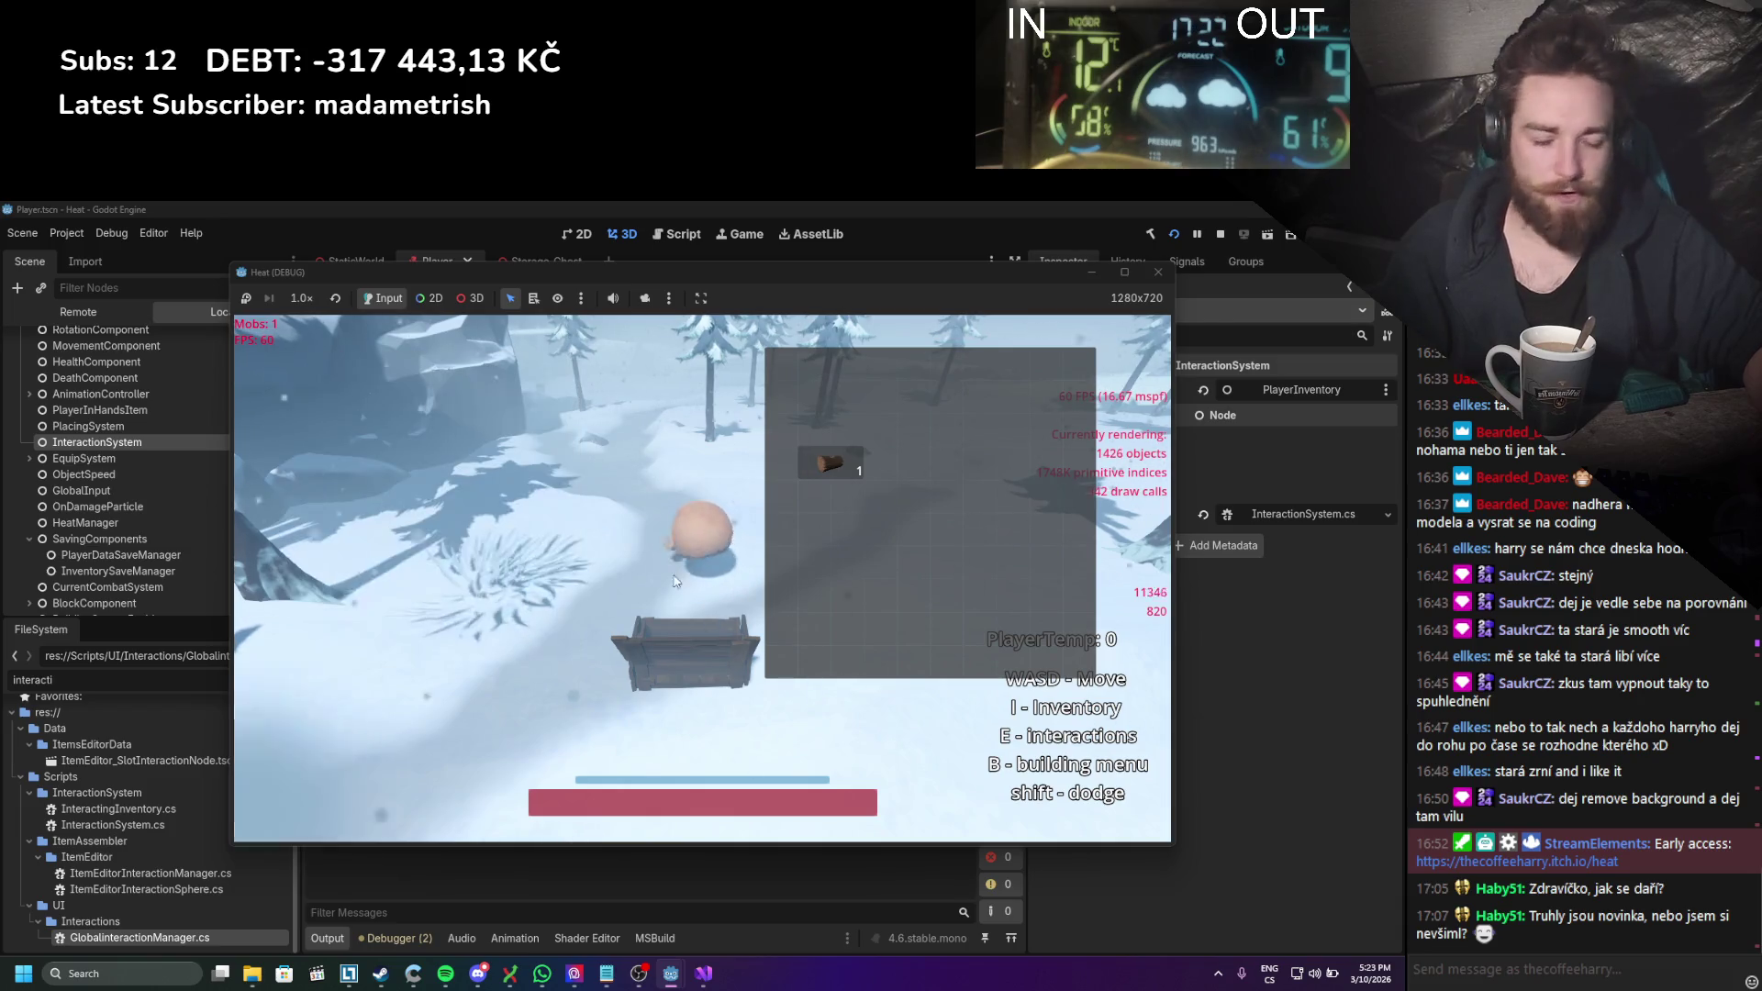
{"action": "key", "text": "e"}
{"action": "key", "text": "e"}
{"action": "key", "text": "e"}
{"action": "key", "text": "e"}
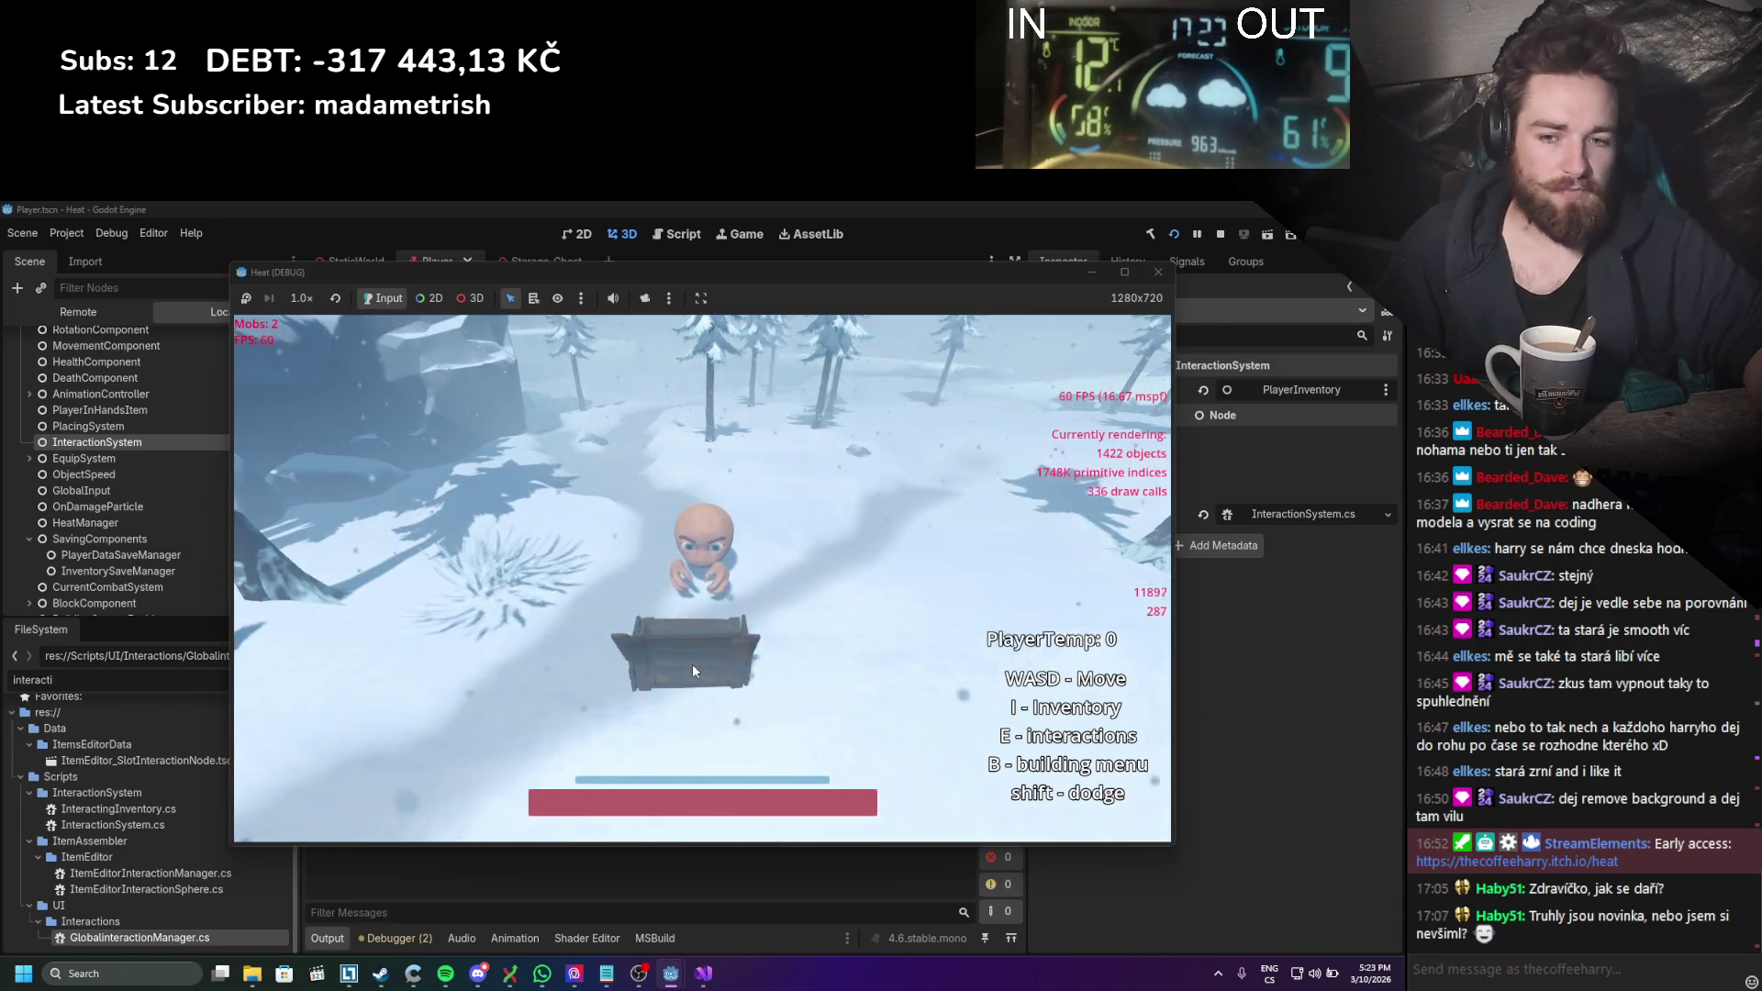
Step: Walk away and back, then place a second chest in the snow
{"action": "key", "text": "e"}
{"action": "key", "text": "d"}
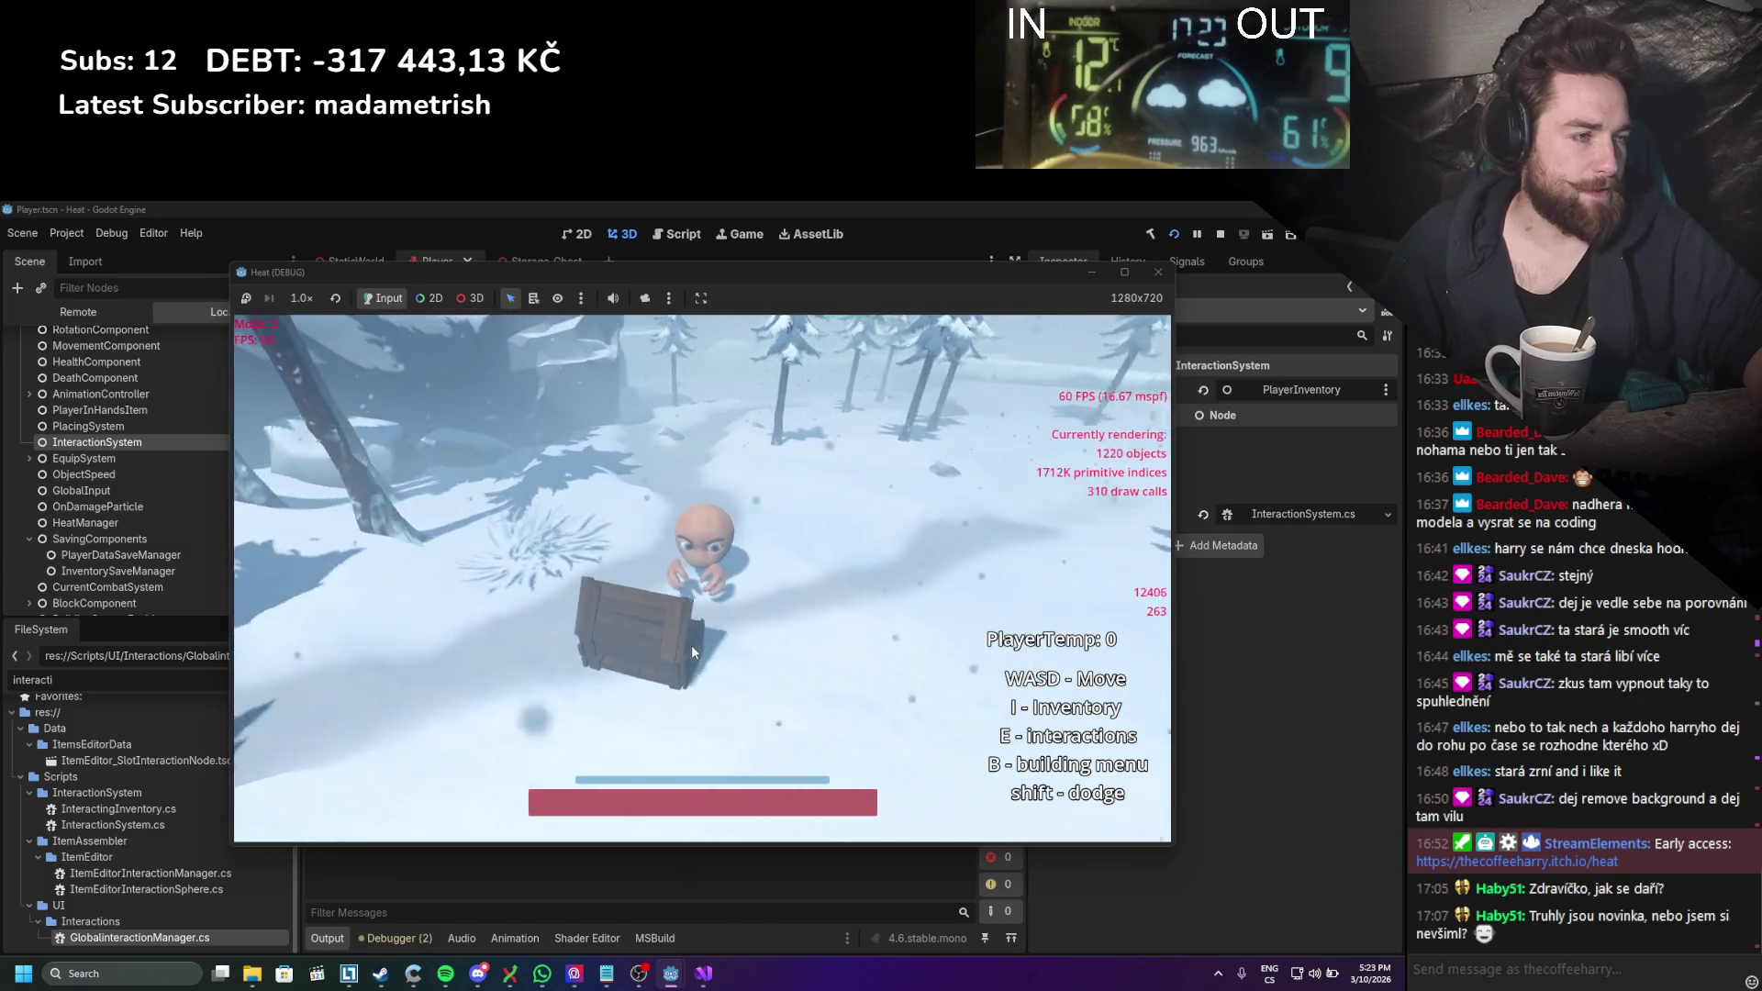
{"action": "key", "text": "a"}
{"action": "key", "text": "i"}
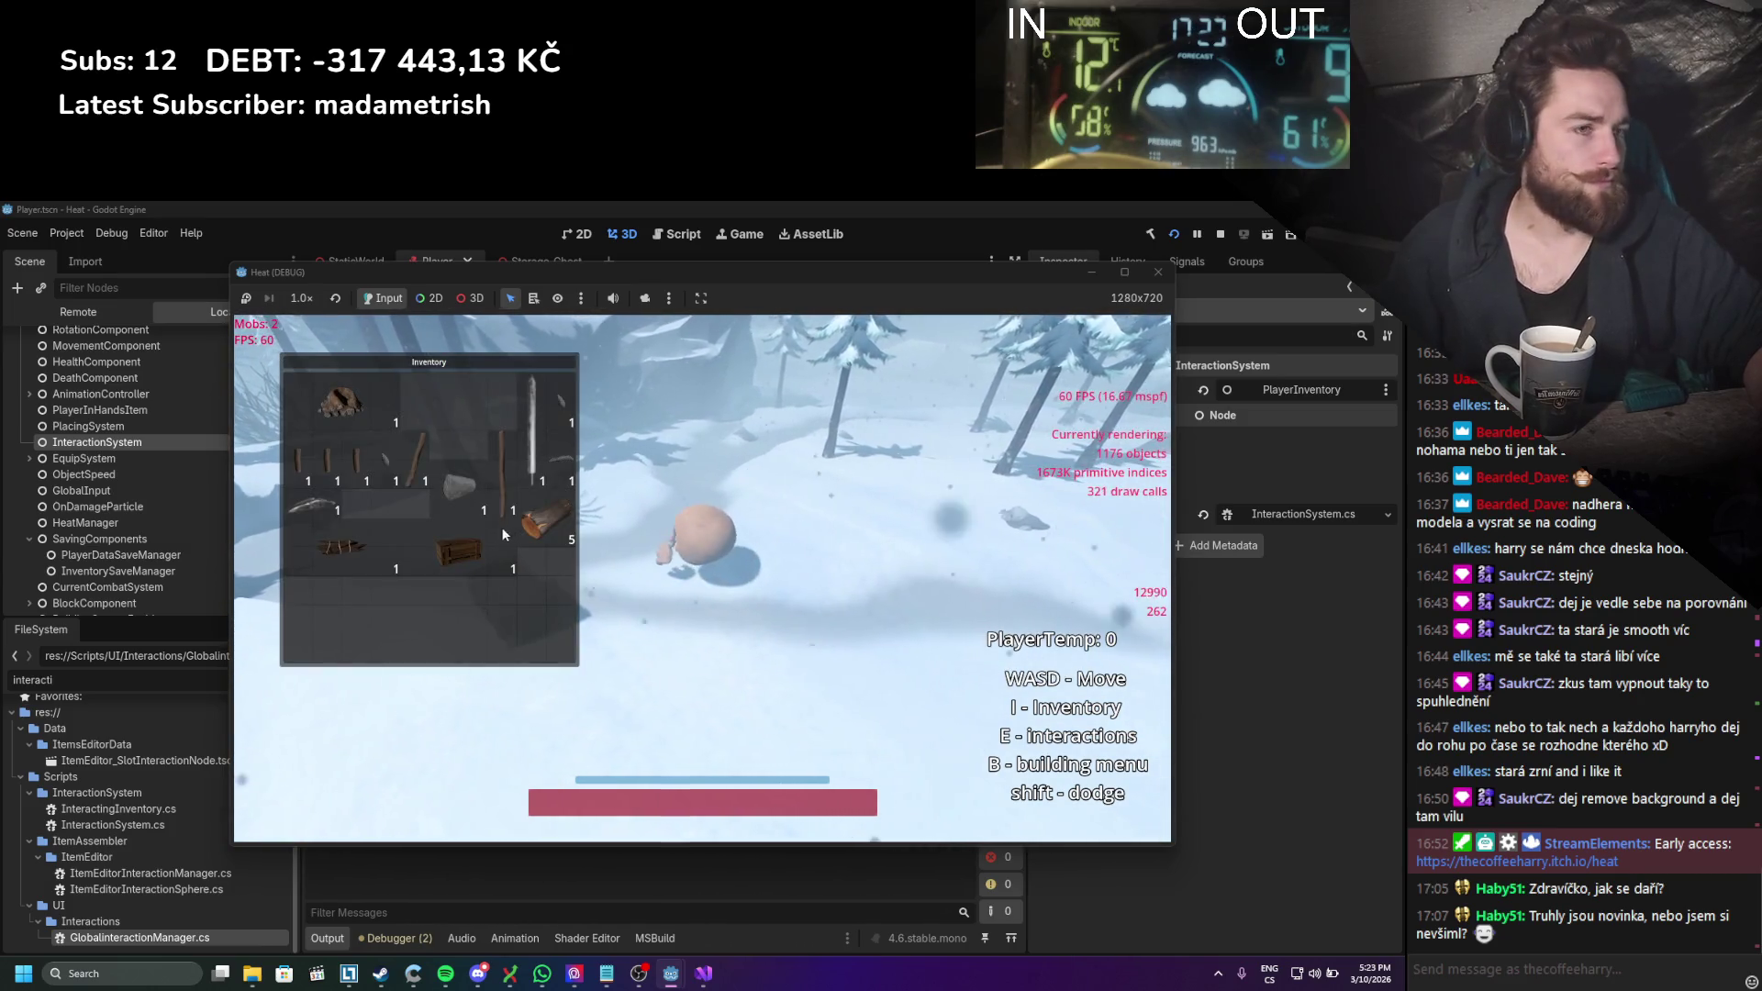
{"action": "key", "text": "e"}
{"action": "left_click_drag", "start_coordinate": [602, 591], "coordinate": [679, 617]}
{"action": "key", "text": "i"}
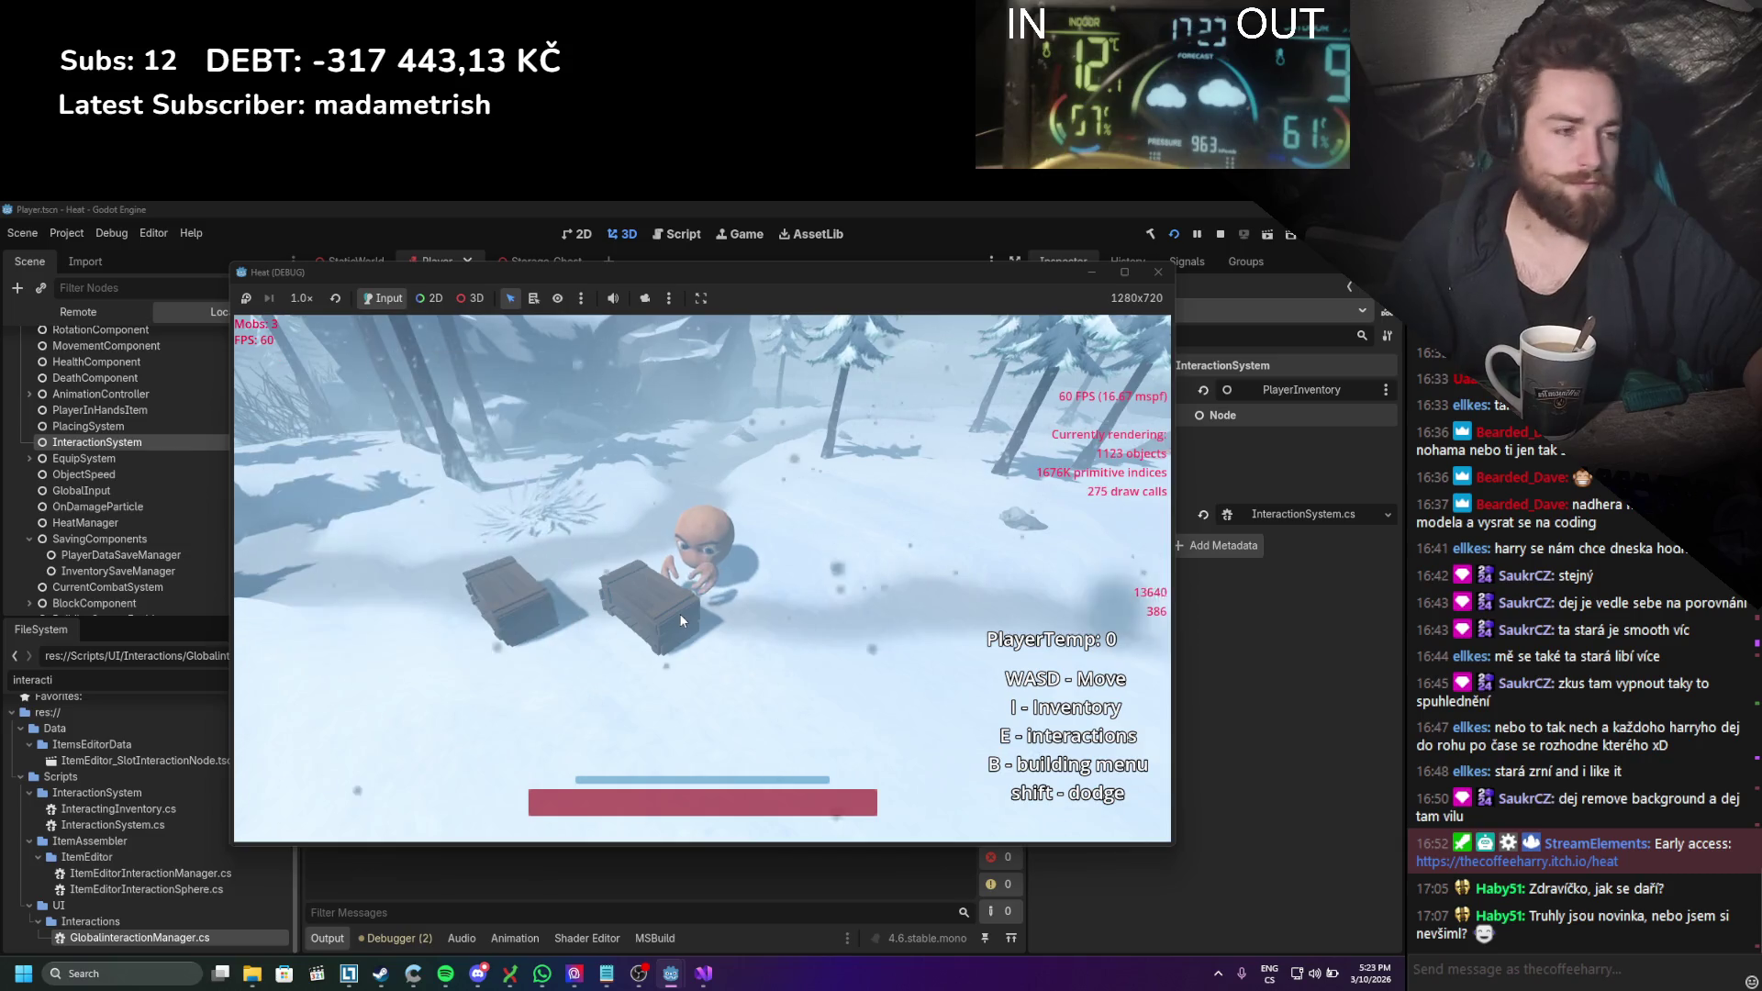
Step: Move the rock from the inventory into the chest, then switch between the two chests
{"action": "key", "text": "e"}
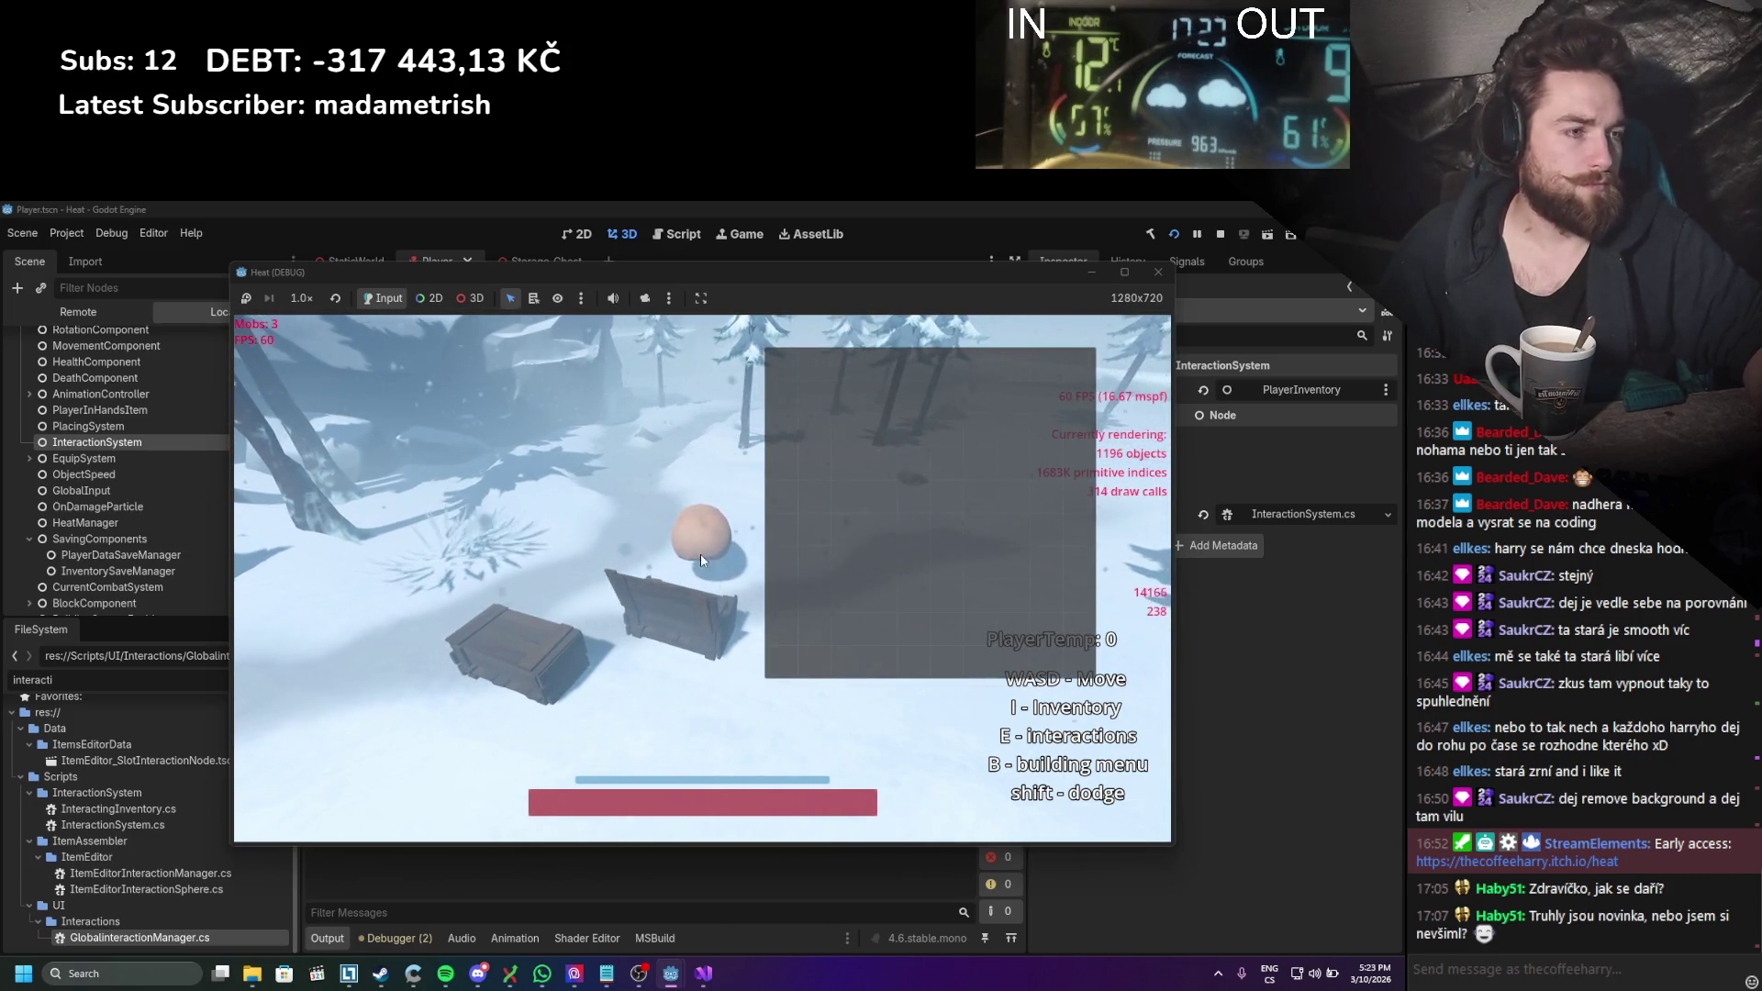
{"action": "key", "text": "i"}
{"action": "left_click_drag", "start_coordinate": [484, 515], "coordinate": [863, 509]}
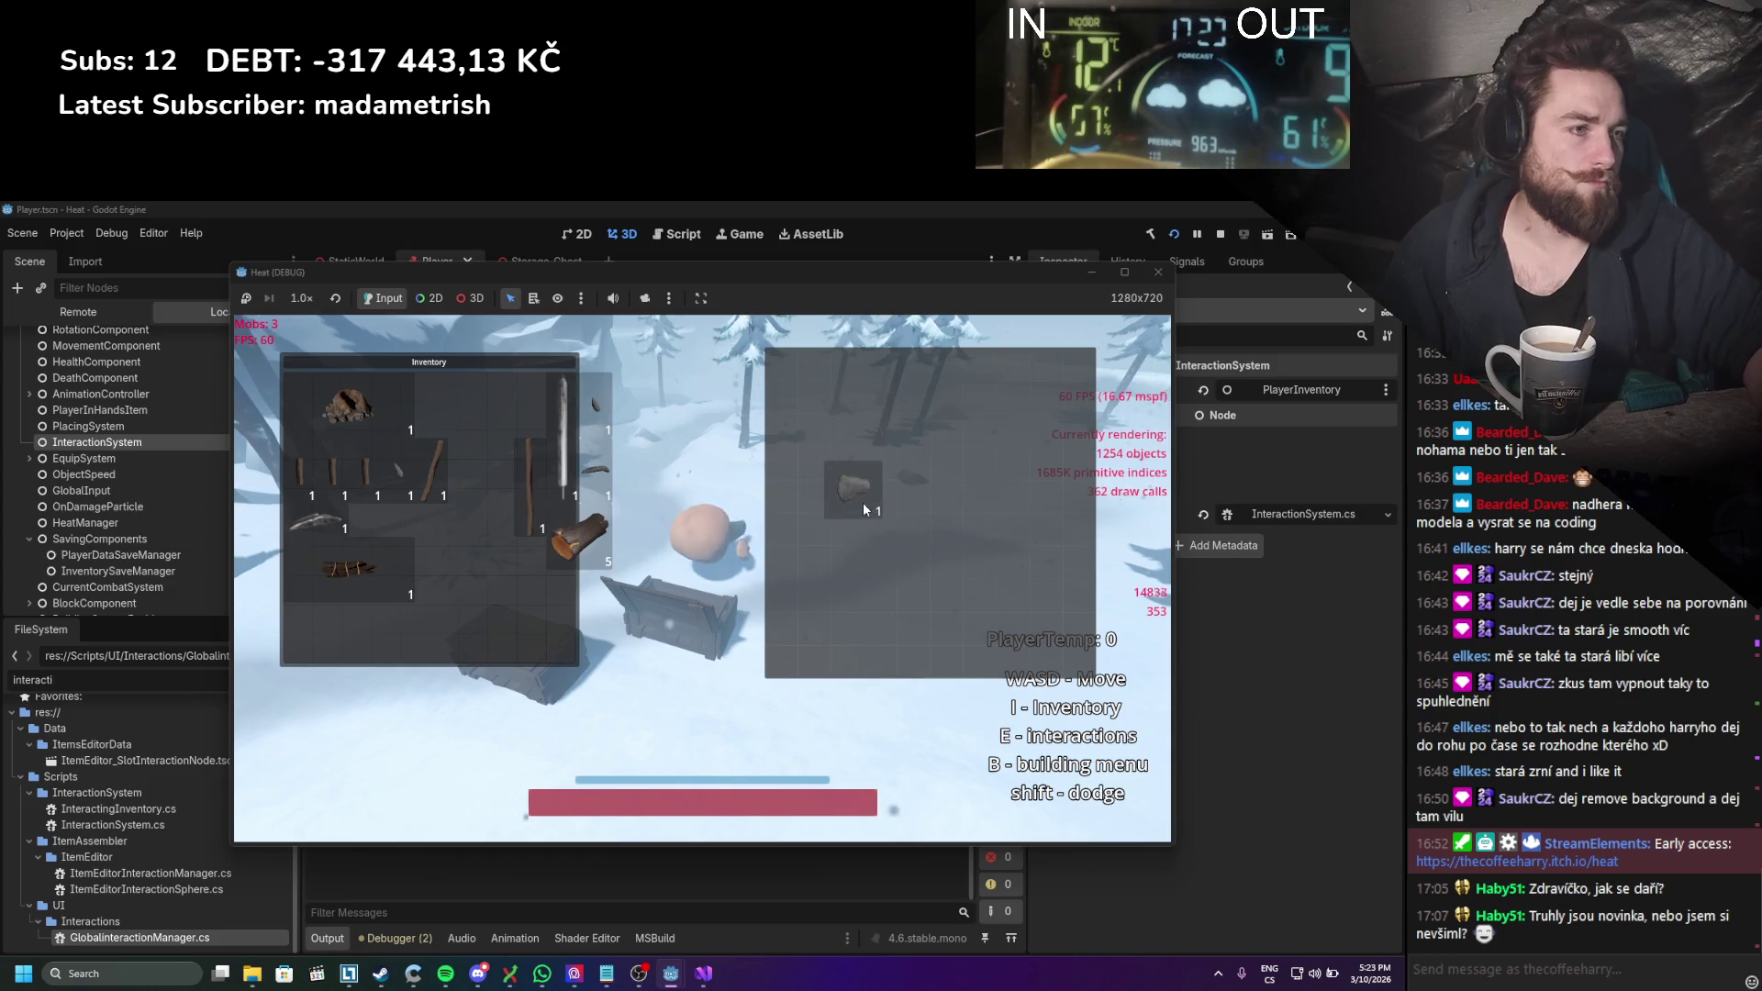
{"action": "key", "text": "e"}
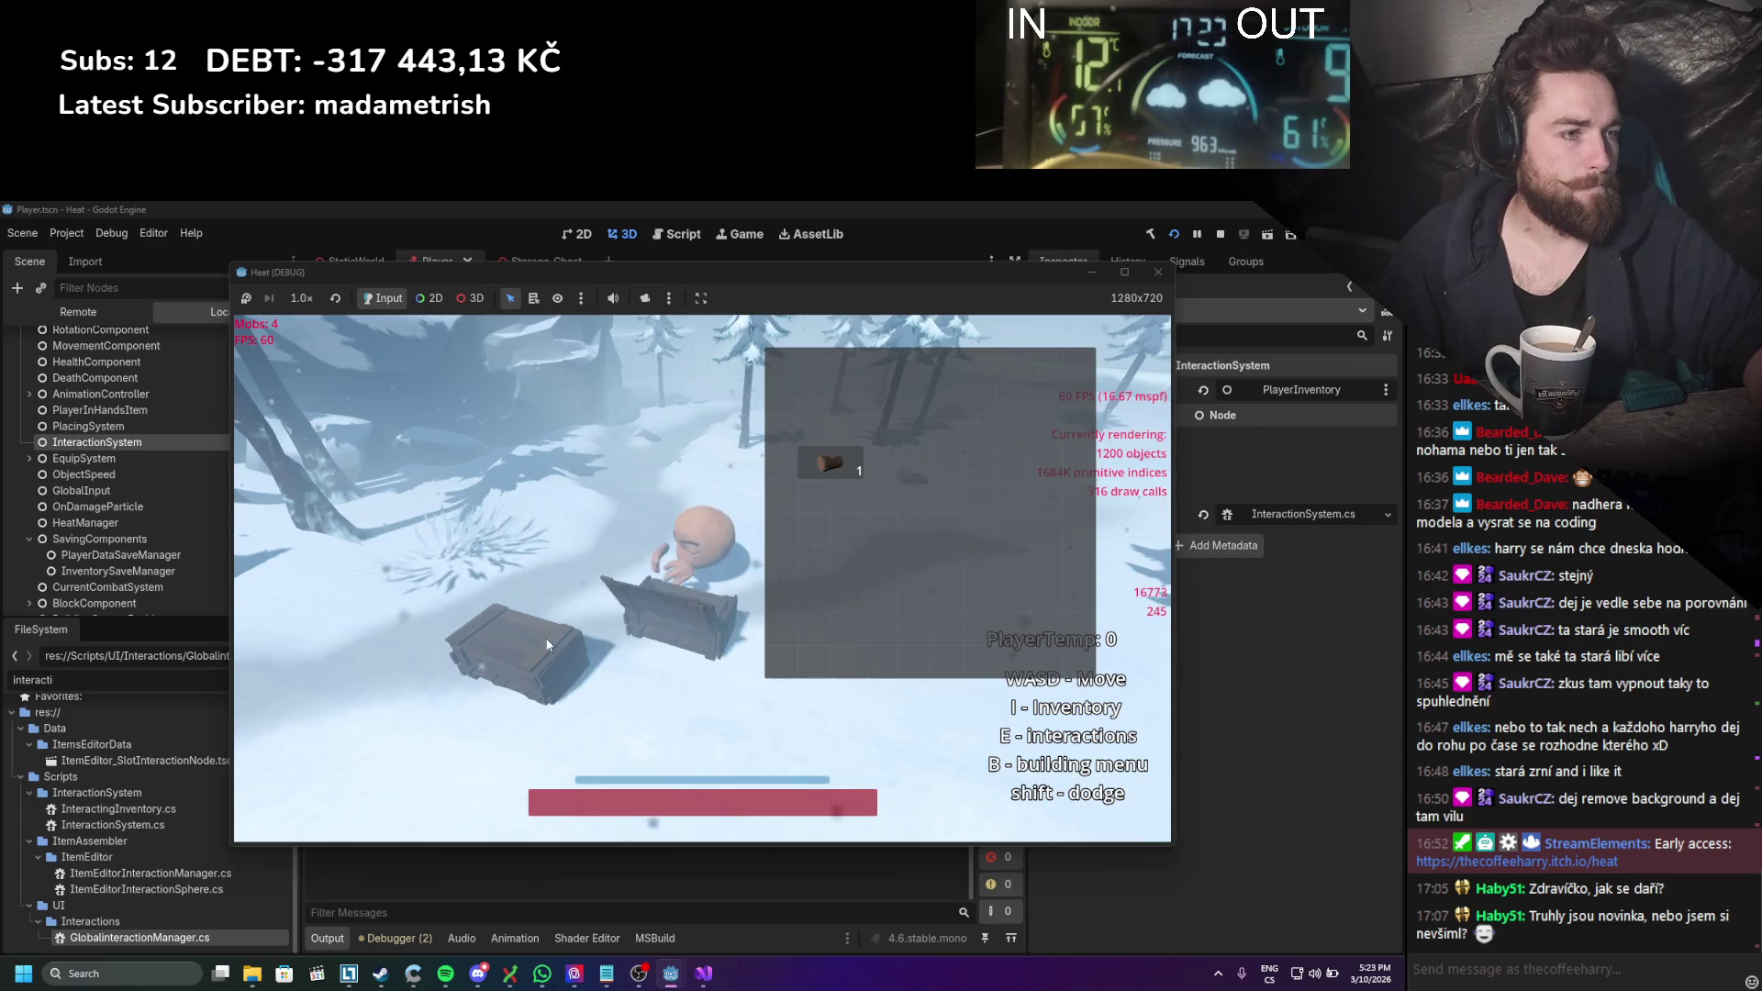
{"action": "key", "text": "e"}
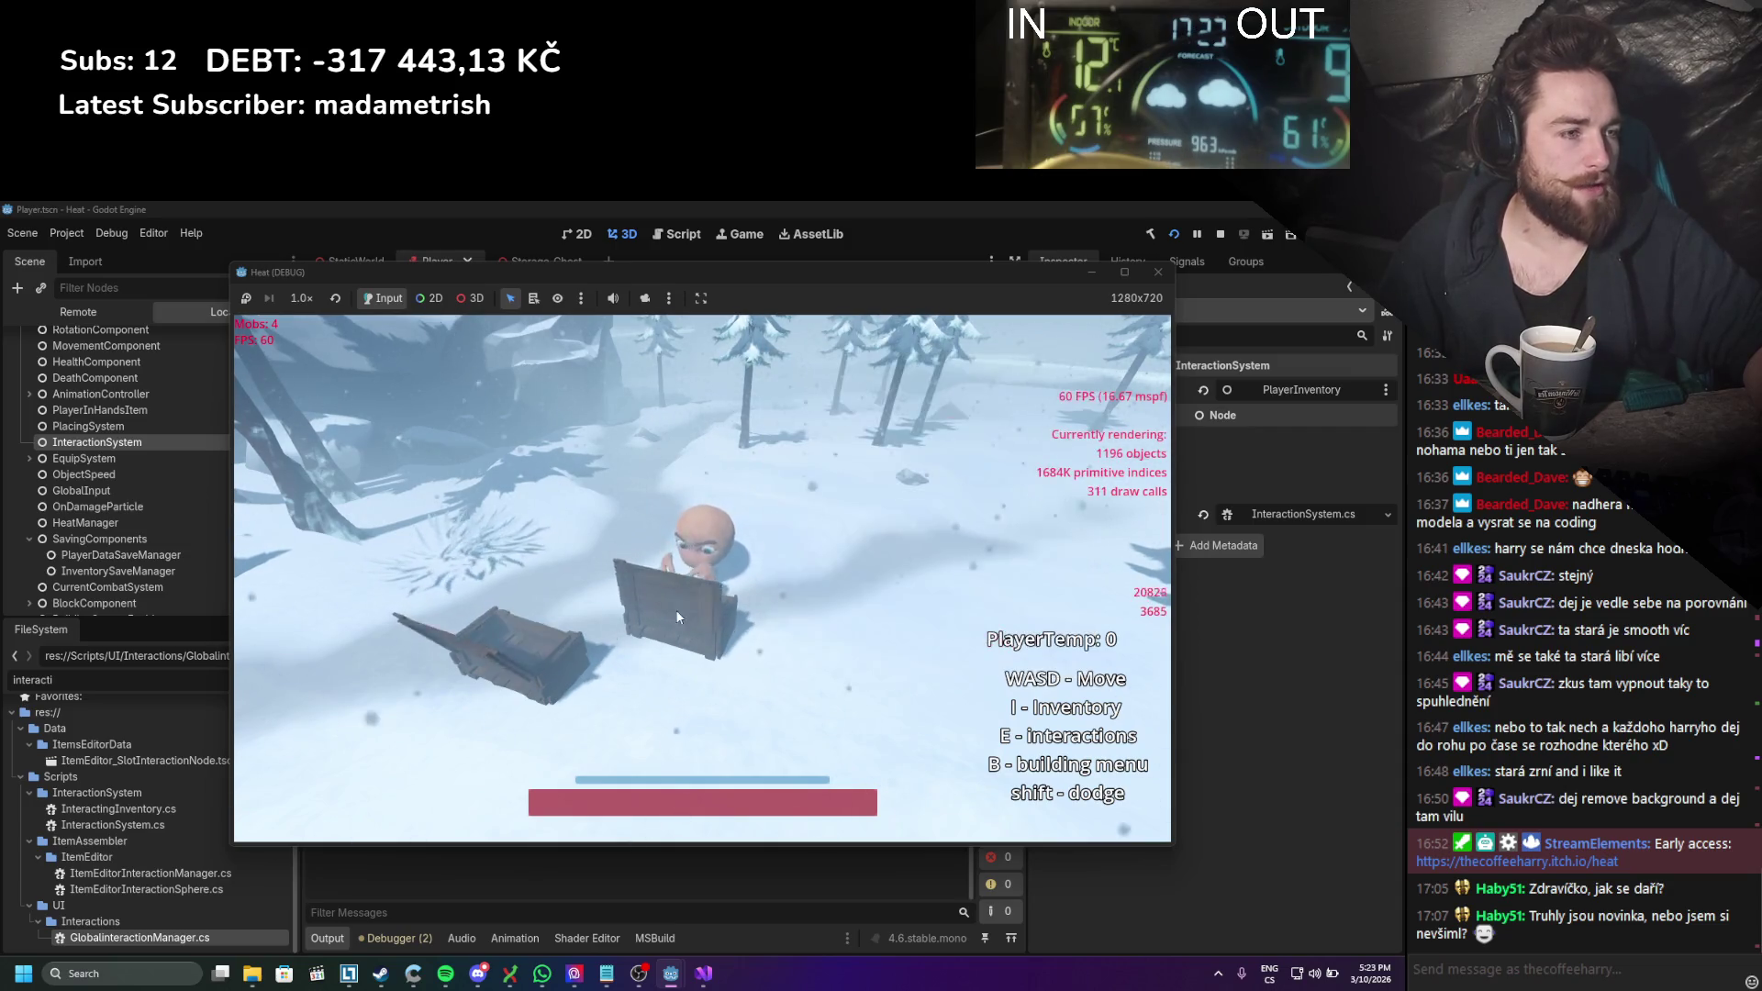
{"action": "key", "text": "e"}
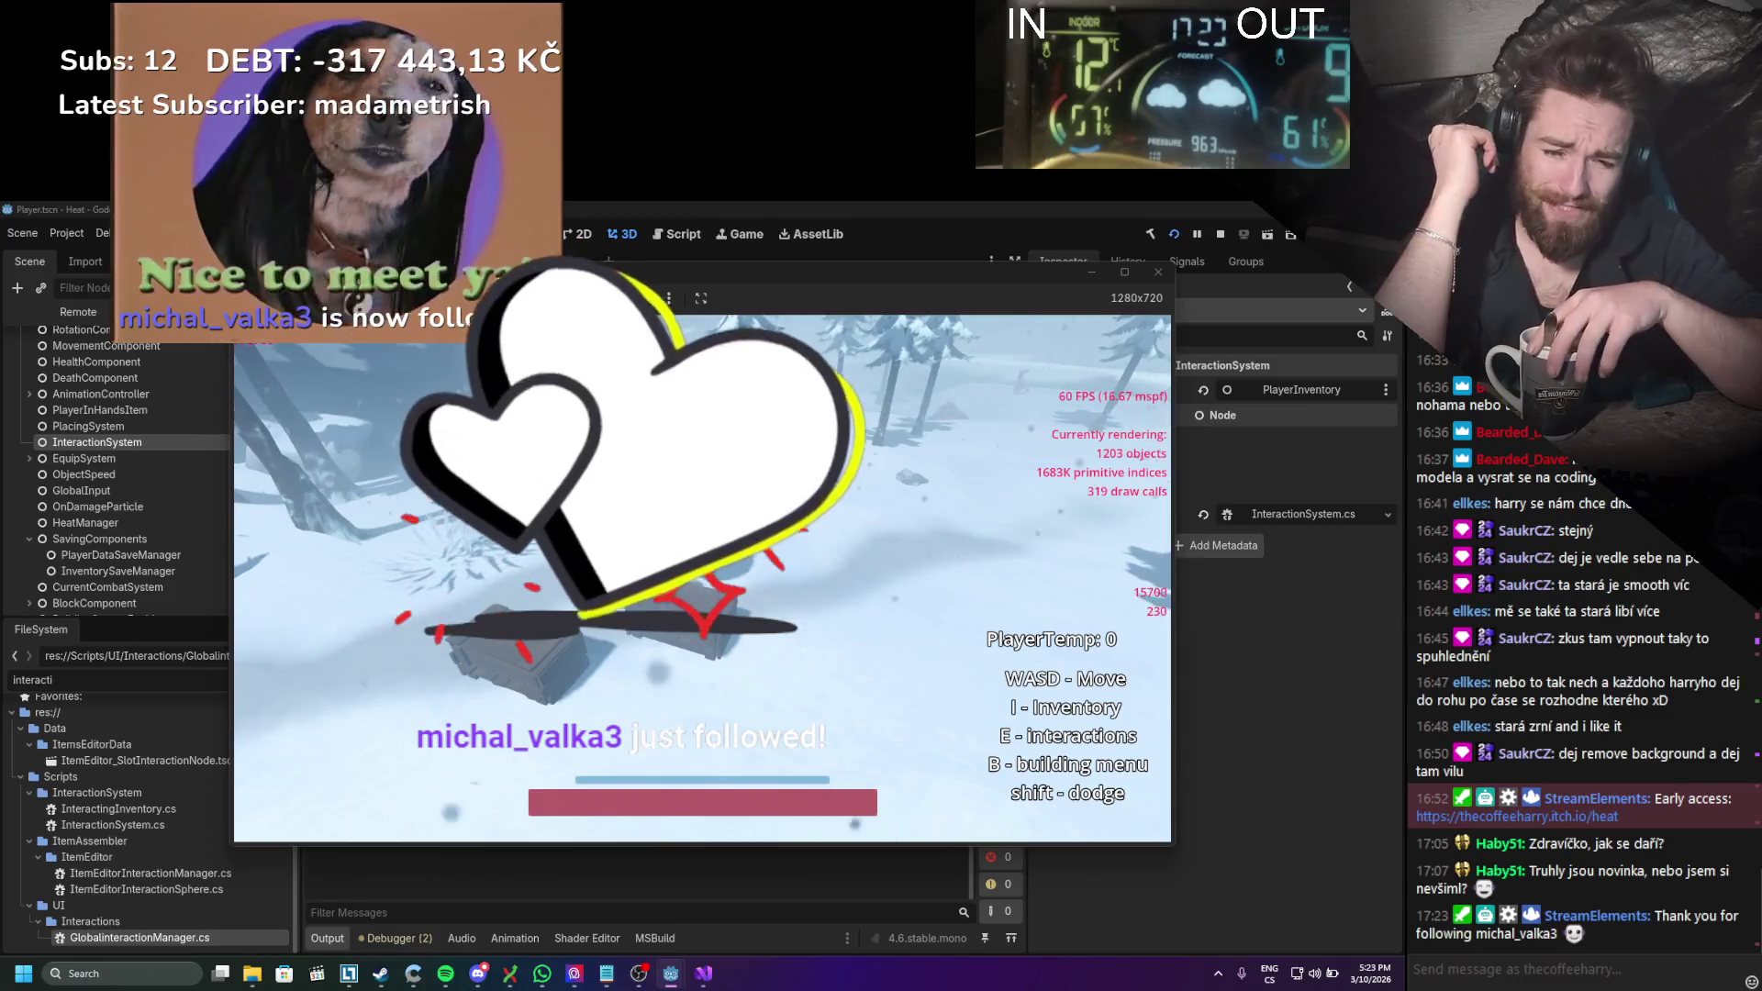
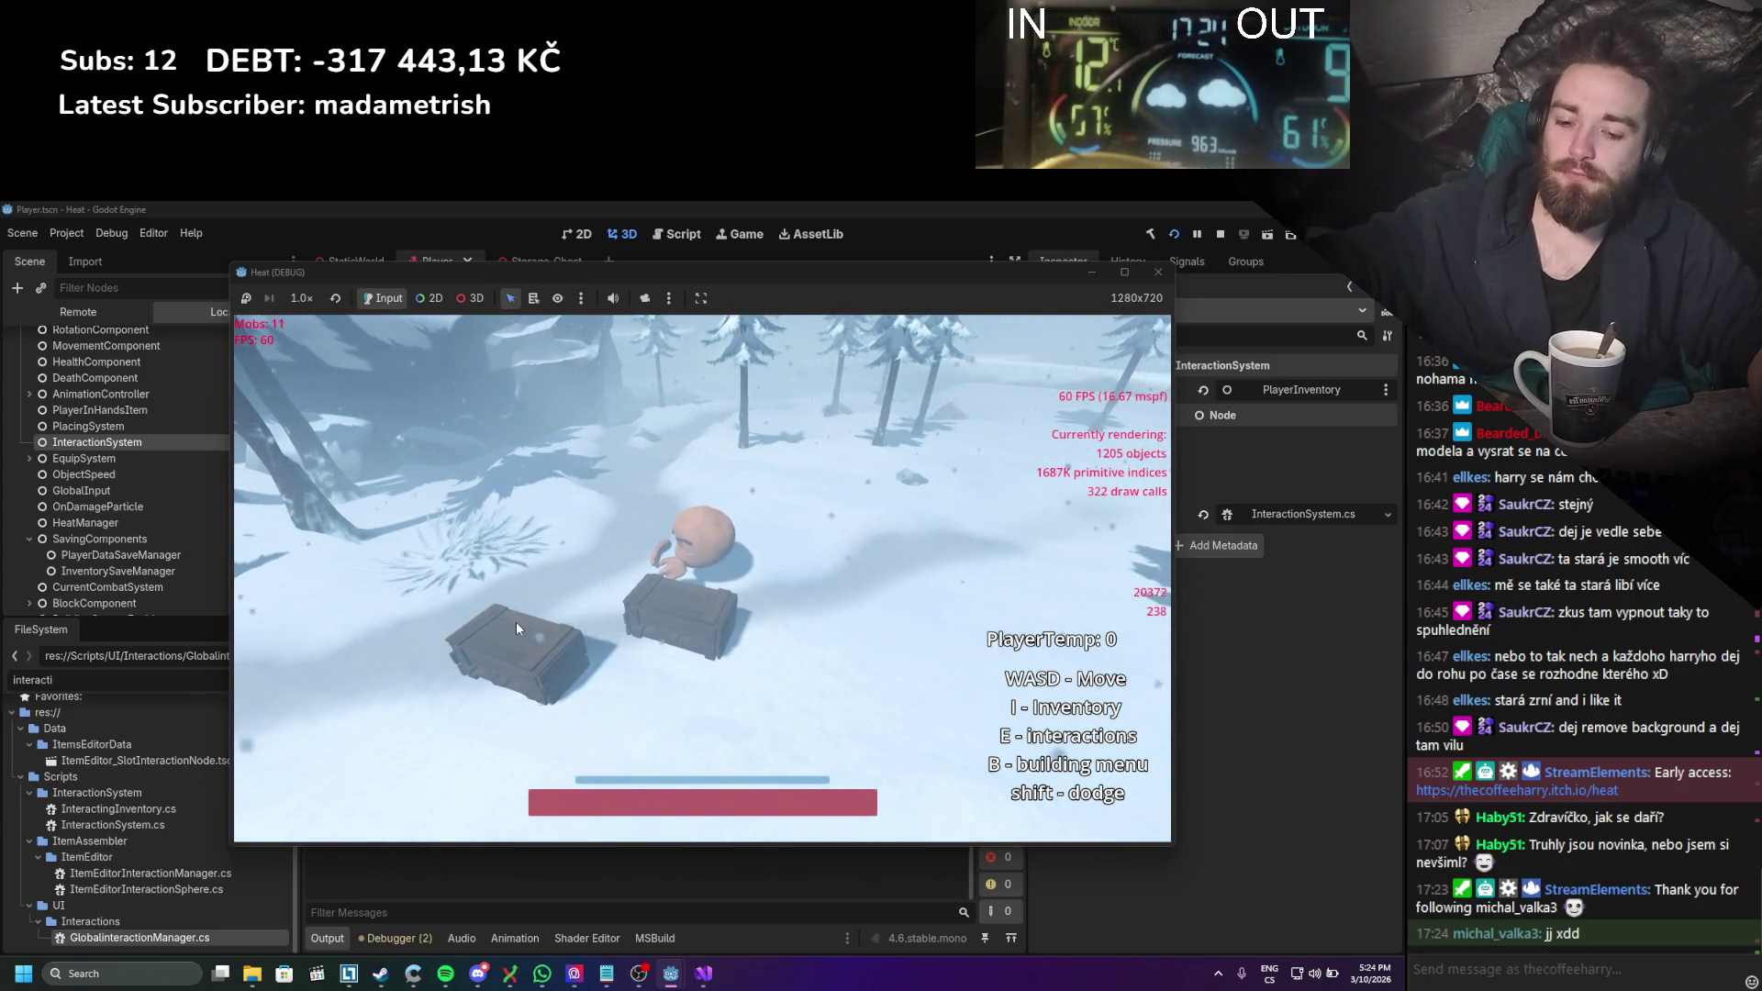
Step: Open and close both crates repeatedly, switching between their storage contents
{"action": "key", "text": "e"}
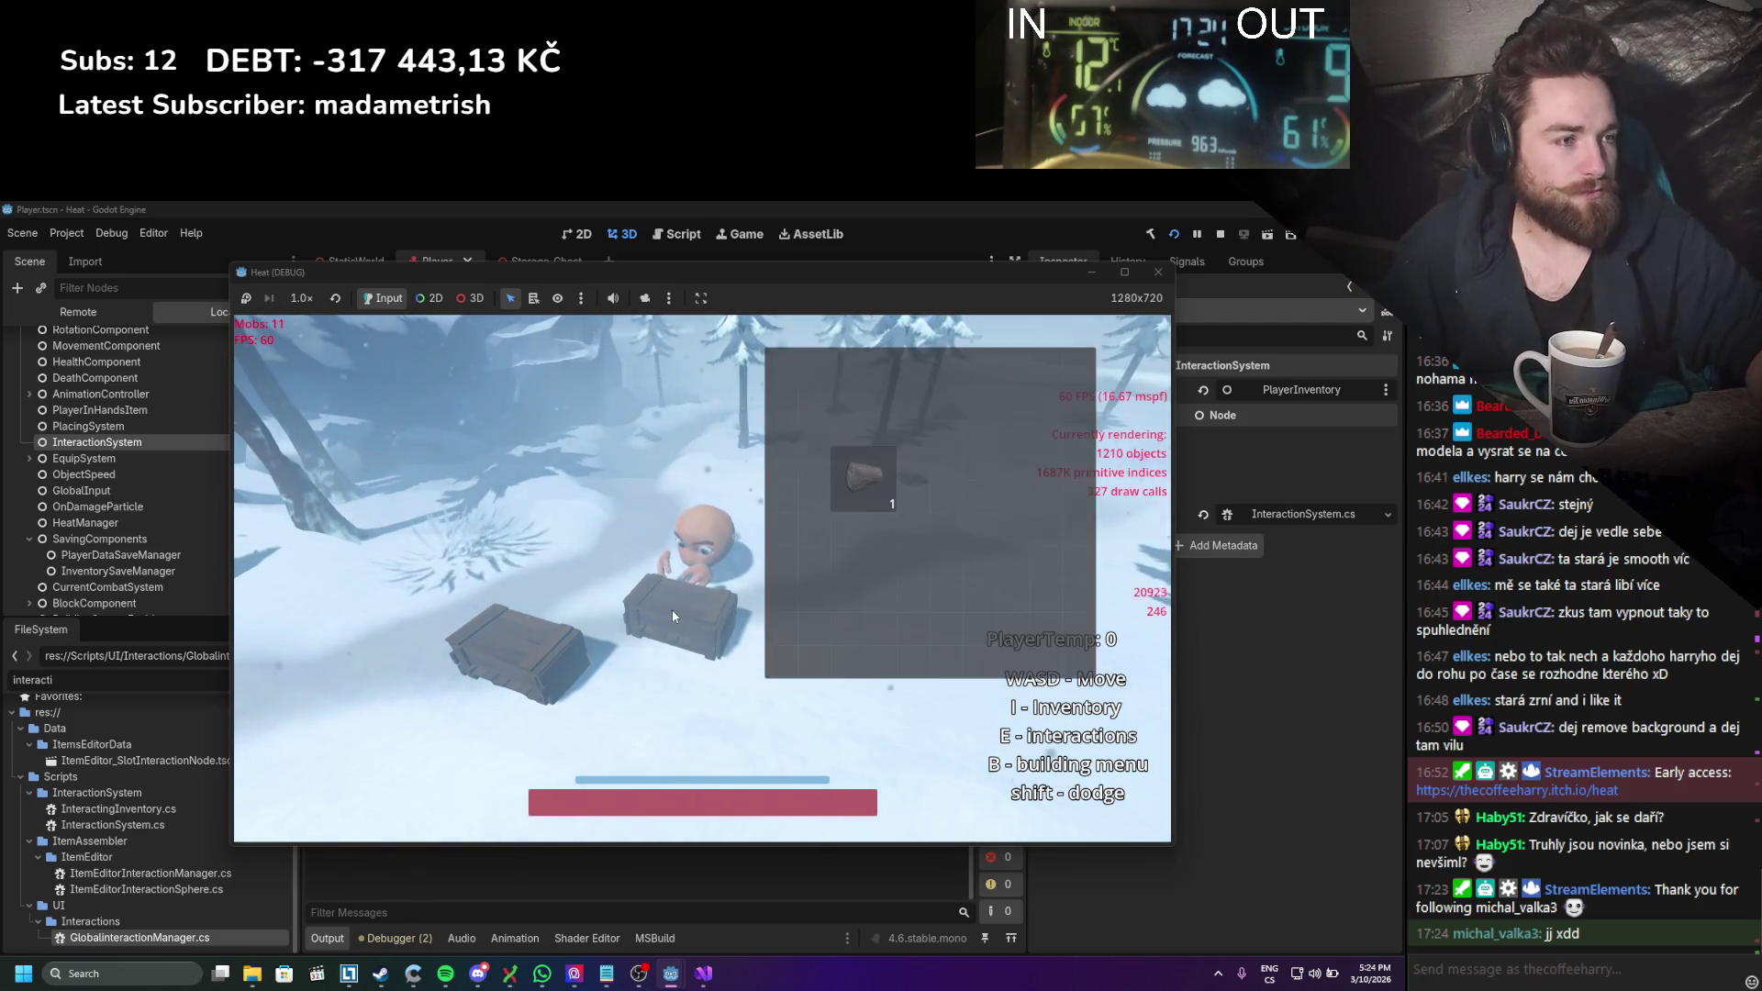
{"action": "key", "text": "e"}
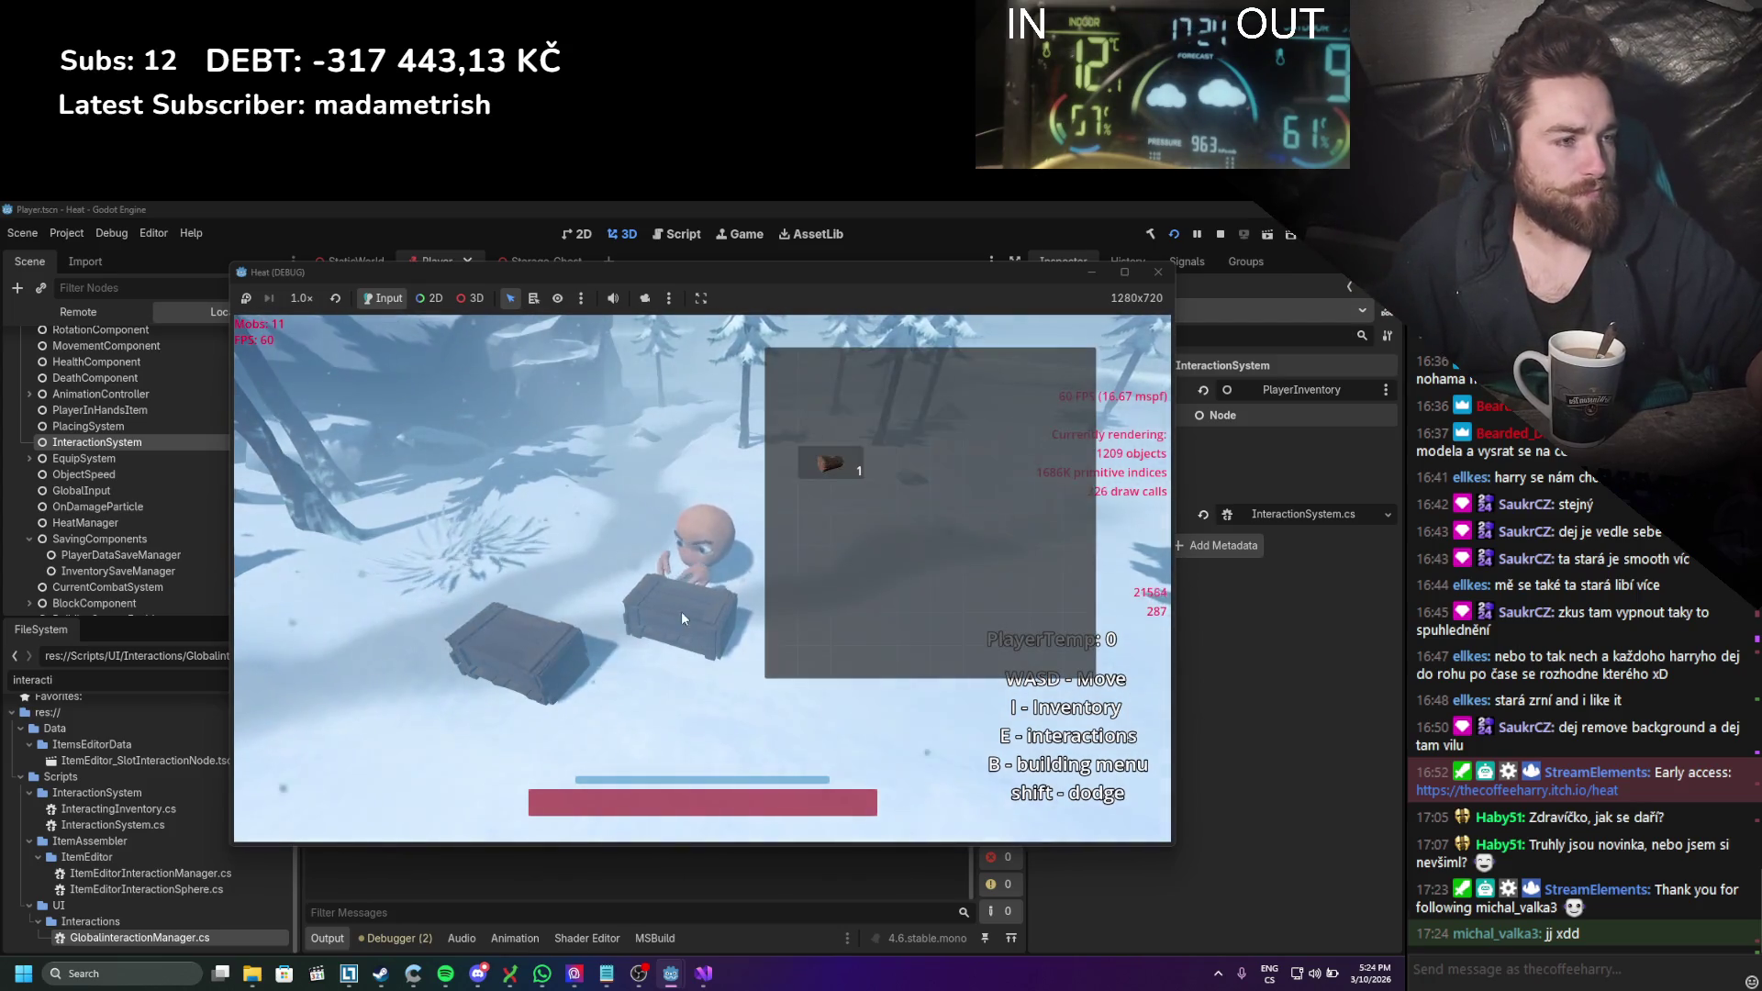
{"action": "key", "text": "e"}
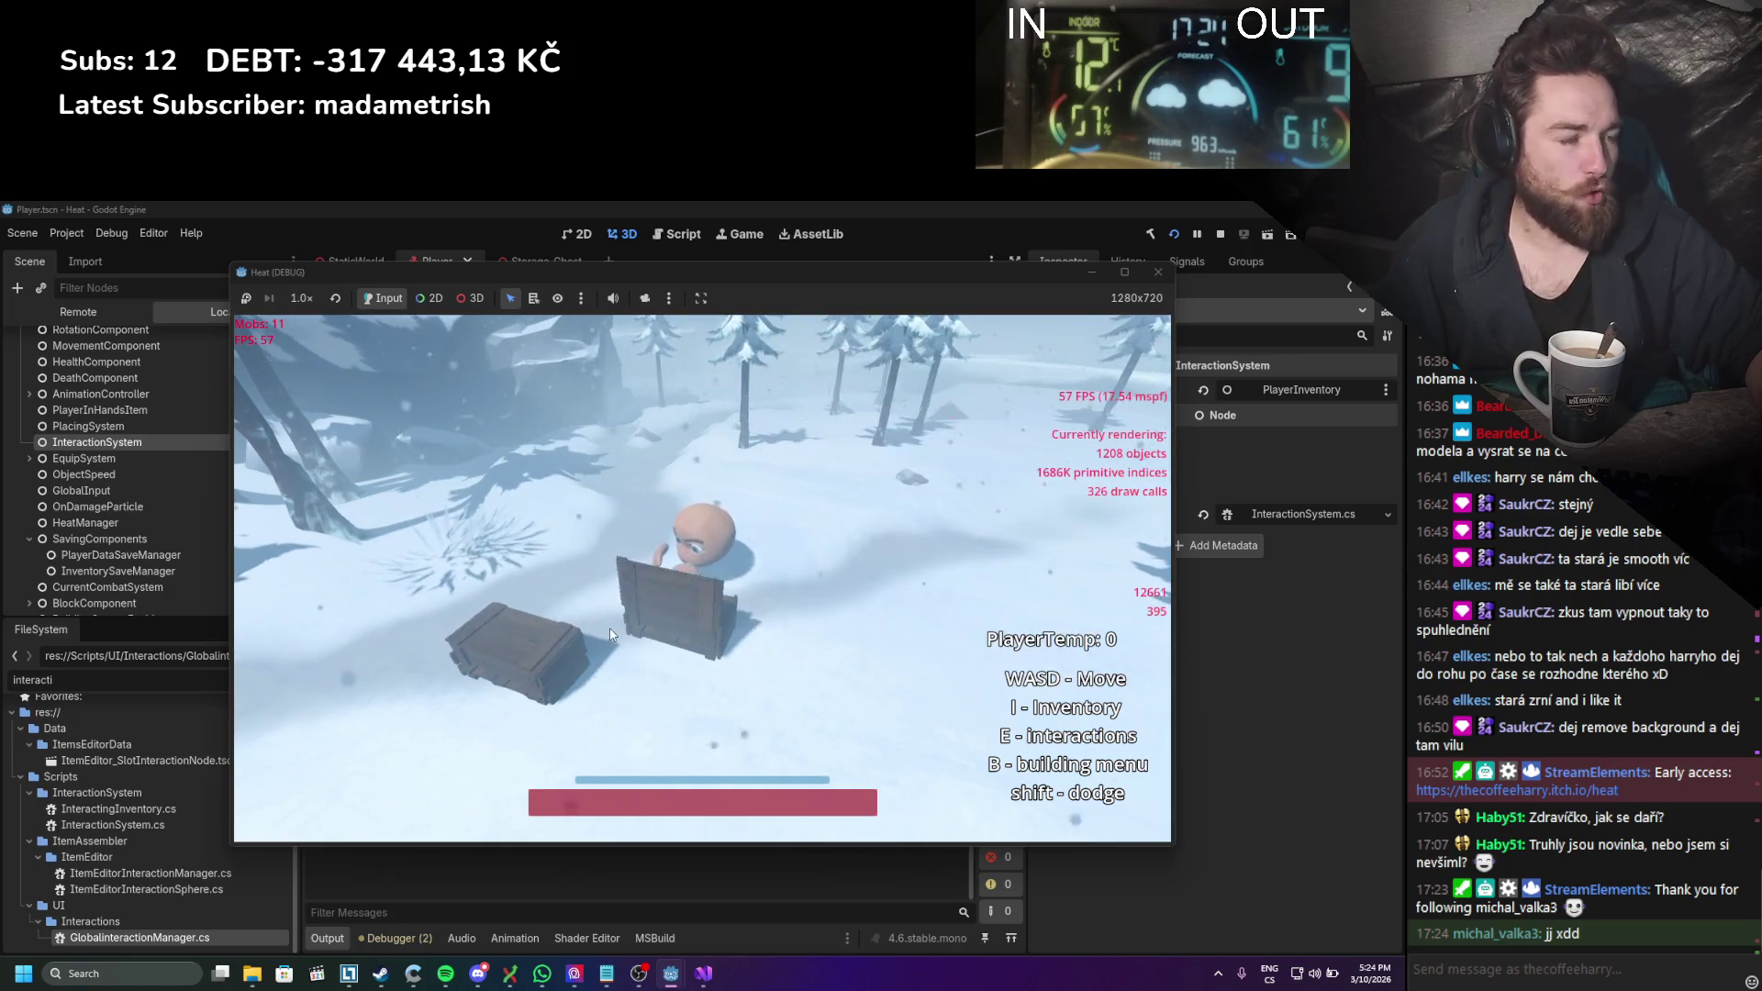
{"action": "key", "text": "e"}
{"action": "key", "text": "e"}
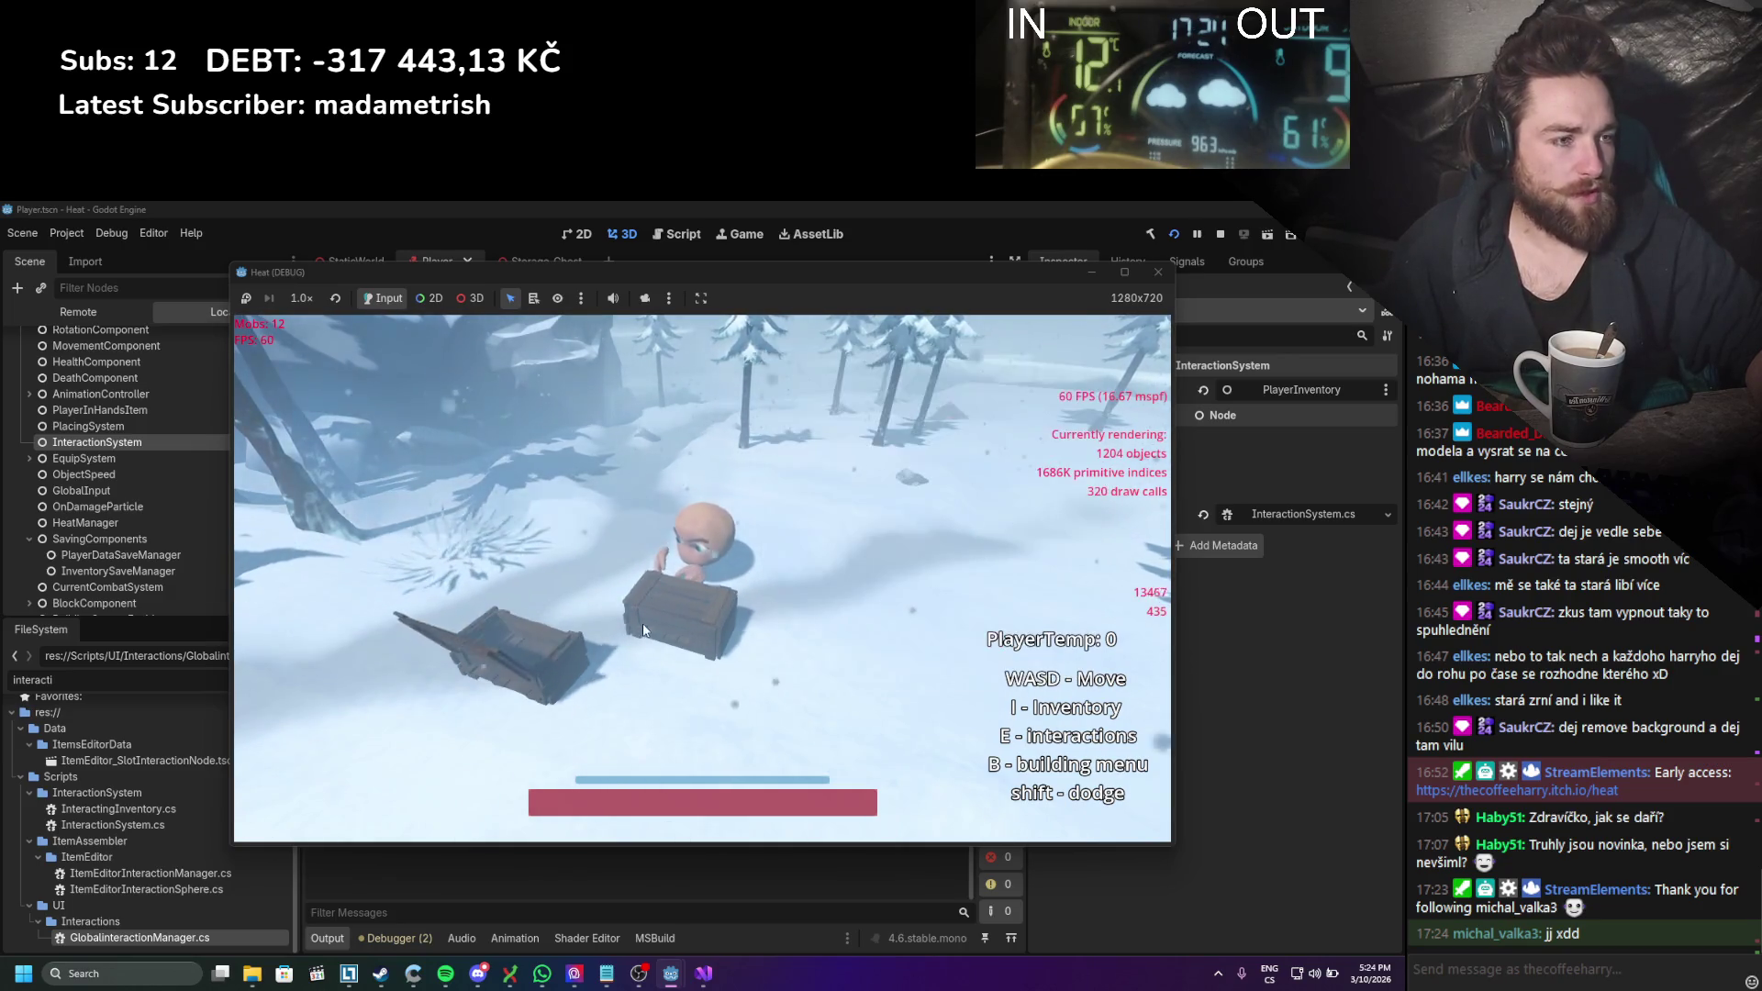
{"action": "key", "text": "e"}
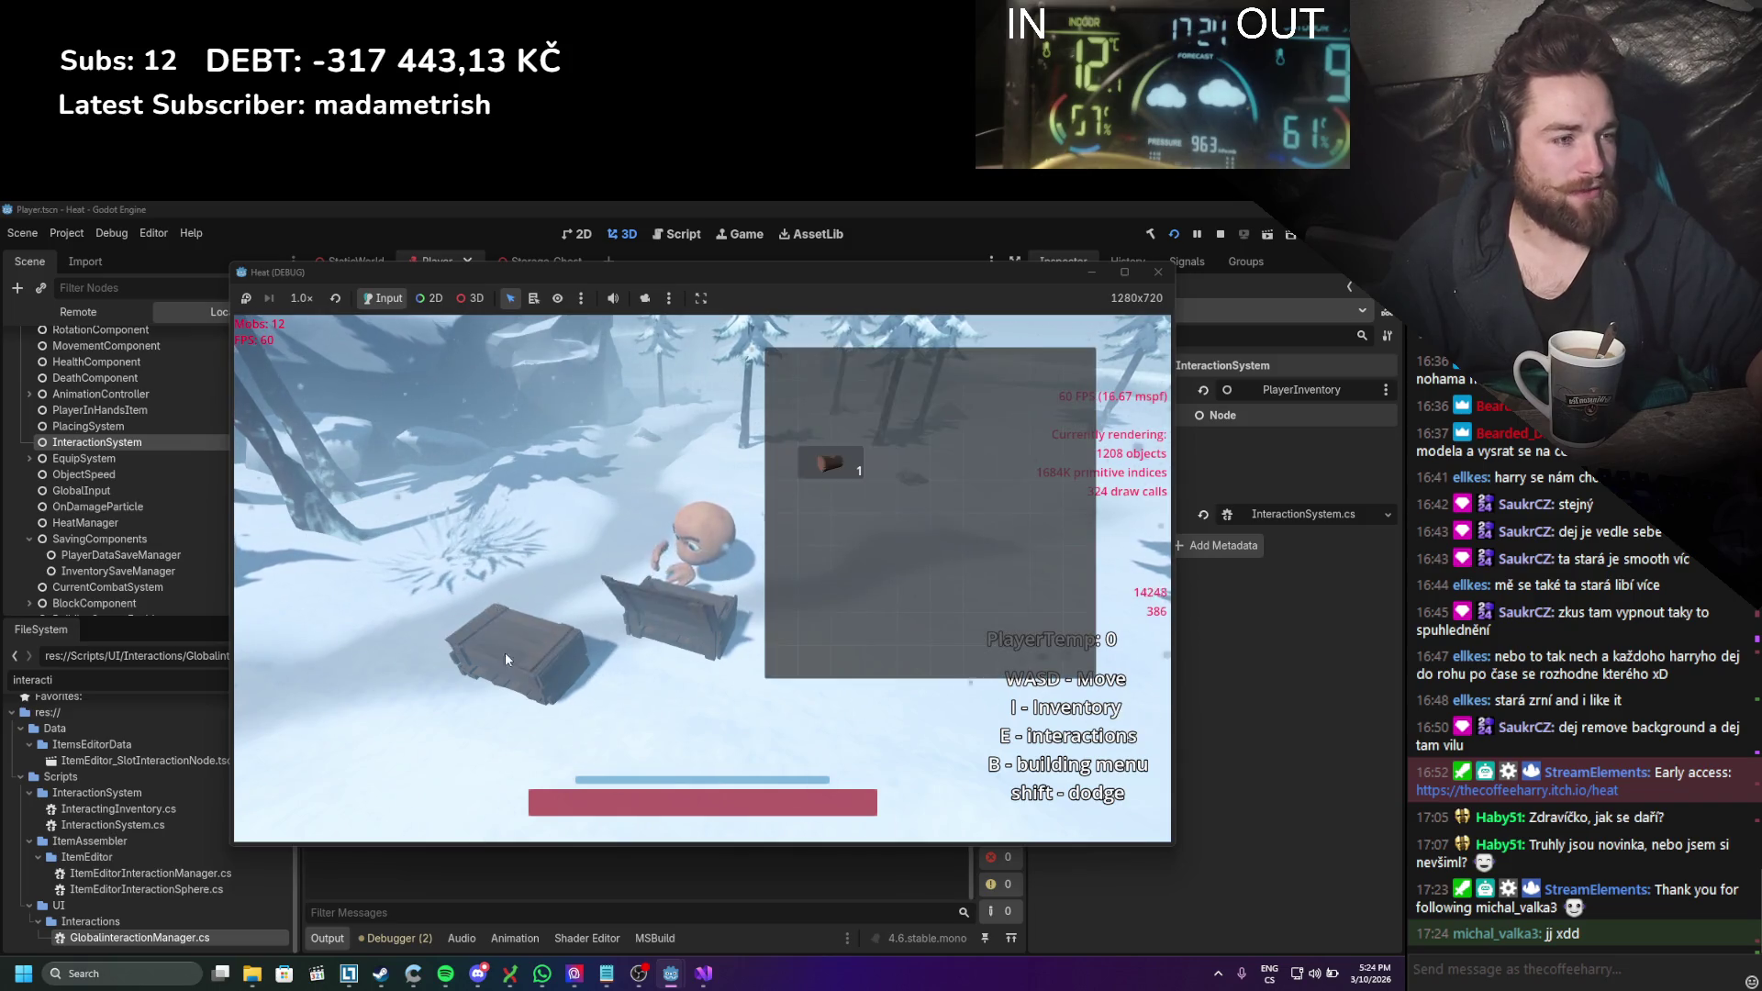
{"action": "key", "text": "e"}
{"action": "key", "text": "e"}
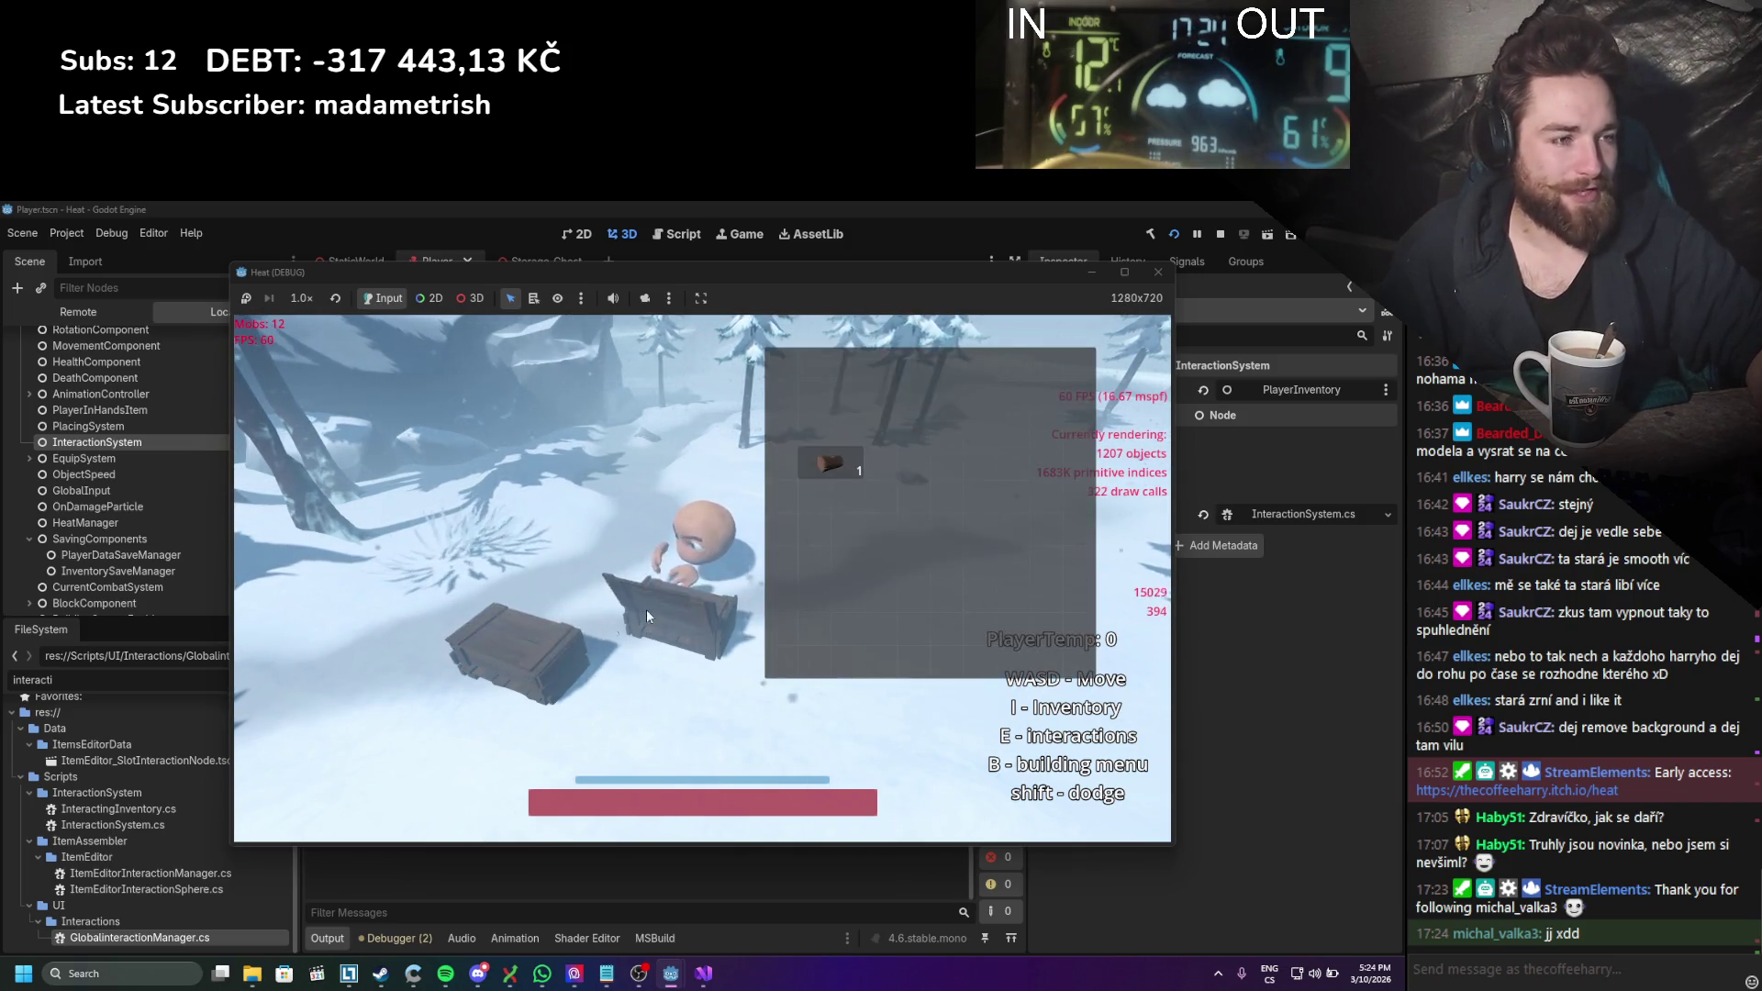
{"action": "key", "text": "e"}
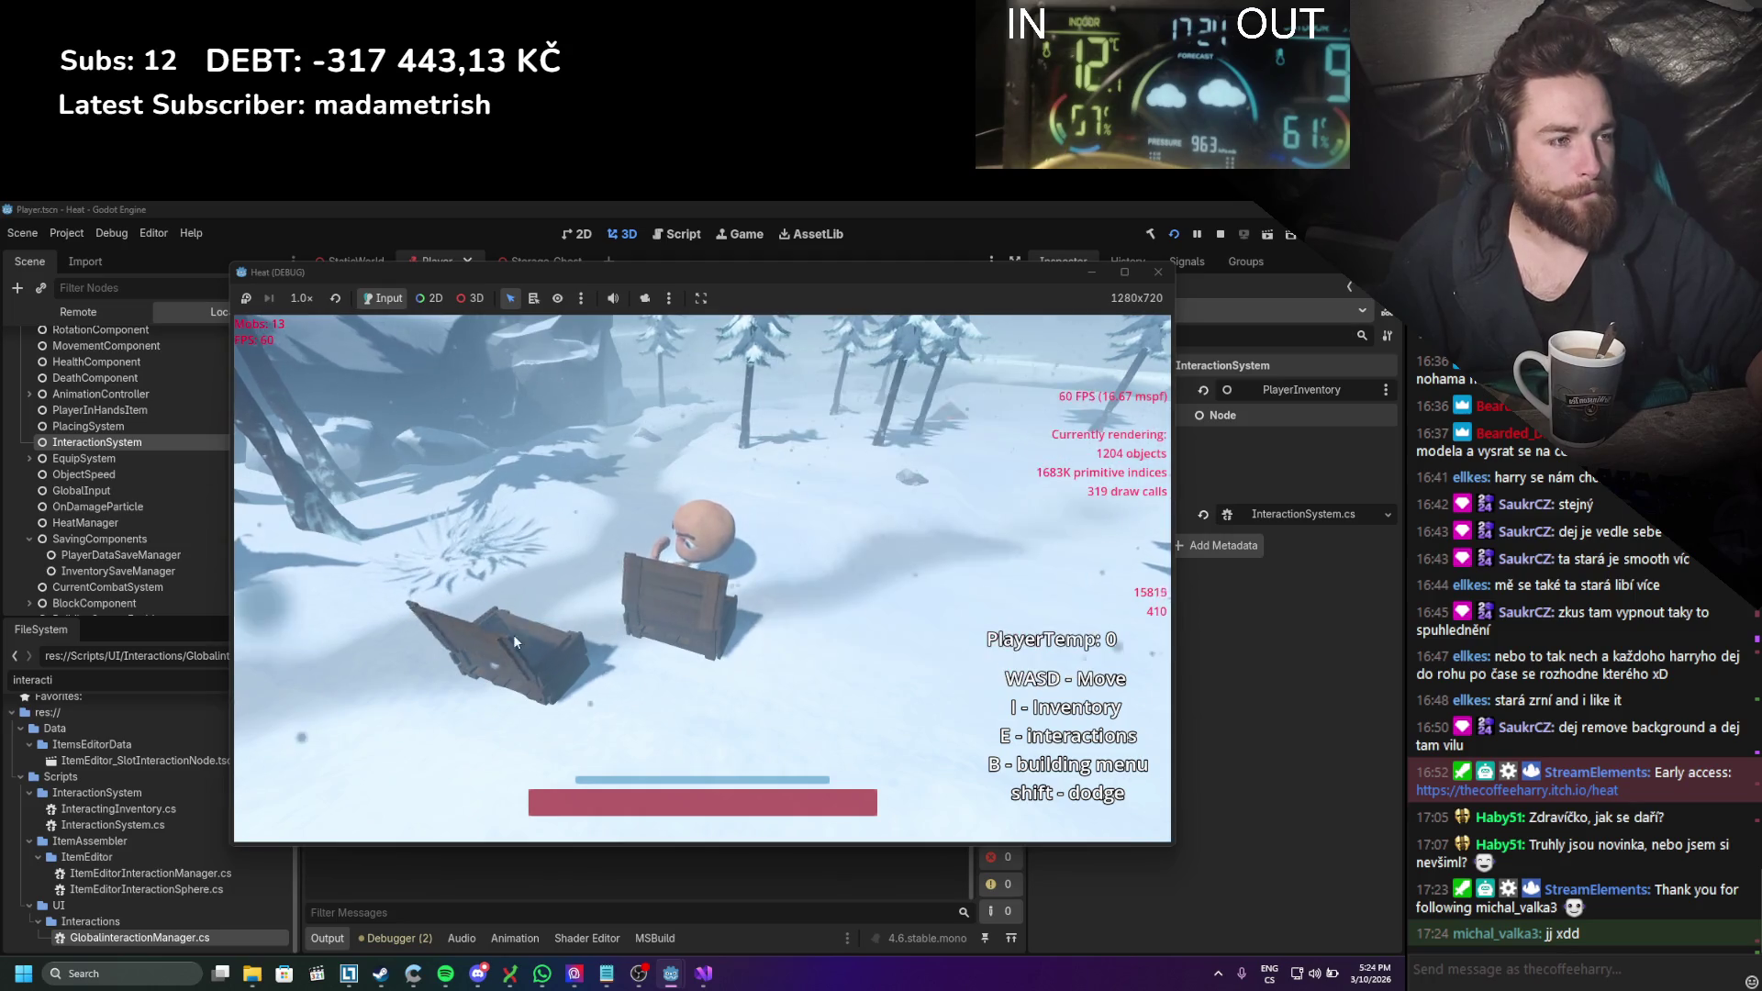
{"action": "key", "text": "e"}
{"action": "key", "text": "e"}
{"action": "key", "text": "e"}
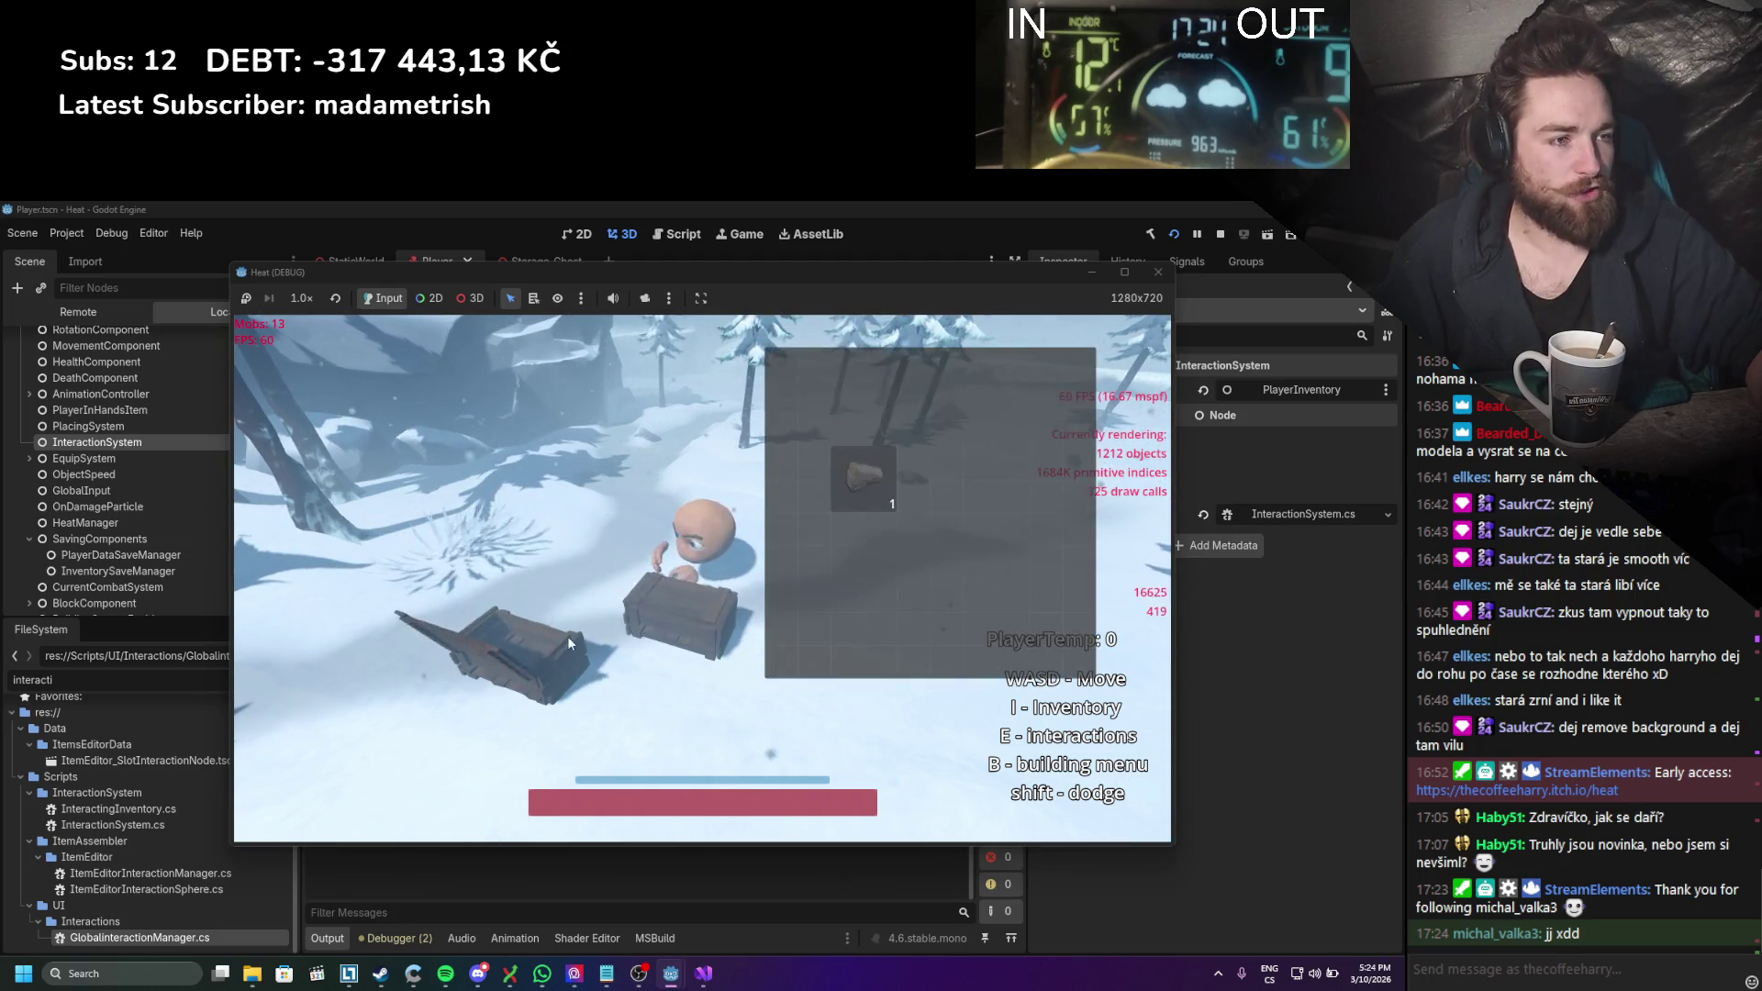
{"action": "key", "text": "e"}
{"action": "key", "text": "e"}
{"action": "key", "text": "e"}
{"action": "key", "text": "e"}
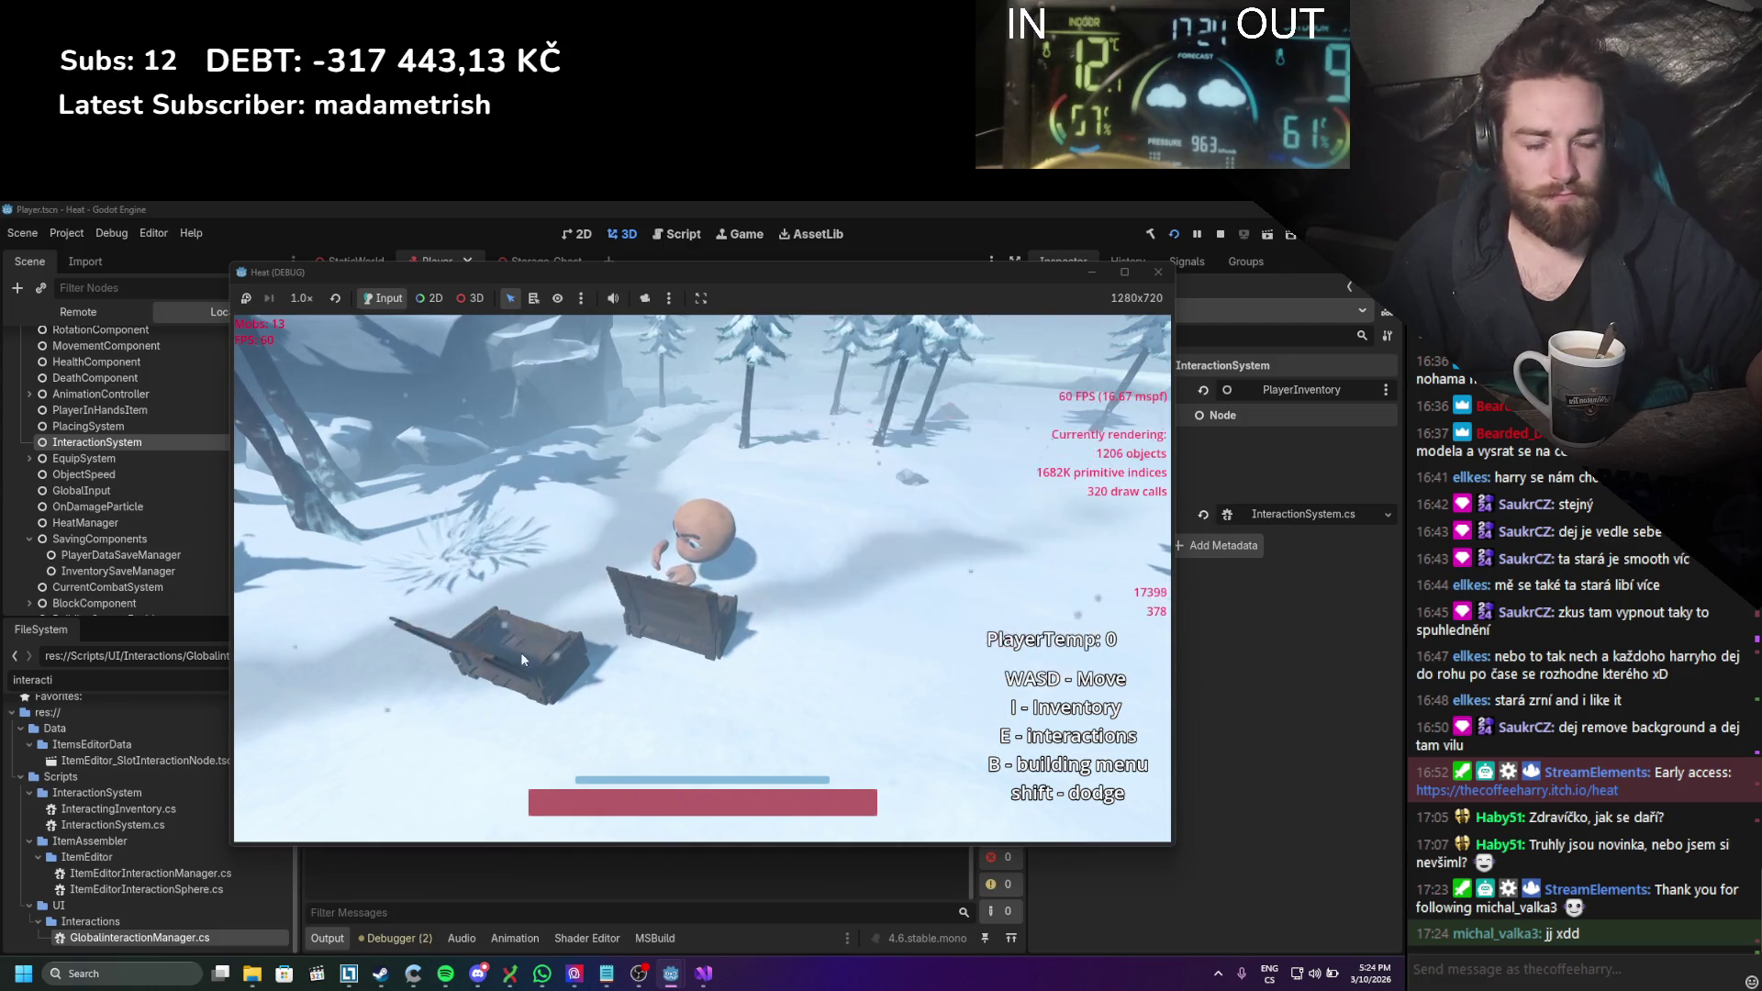
{"action": "key", "text": "e"}
{"action": "key", "text": "e"}
{"action": "key", "text": "e"}
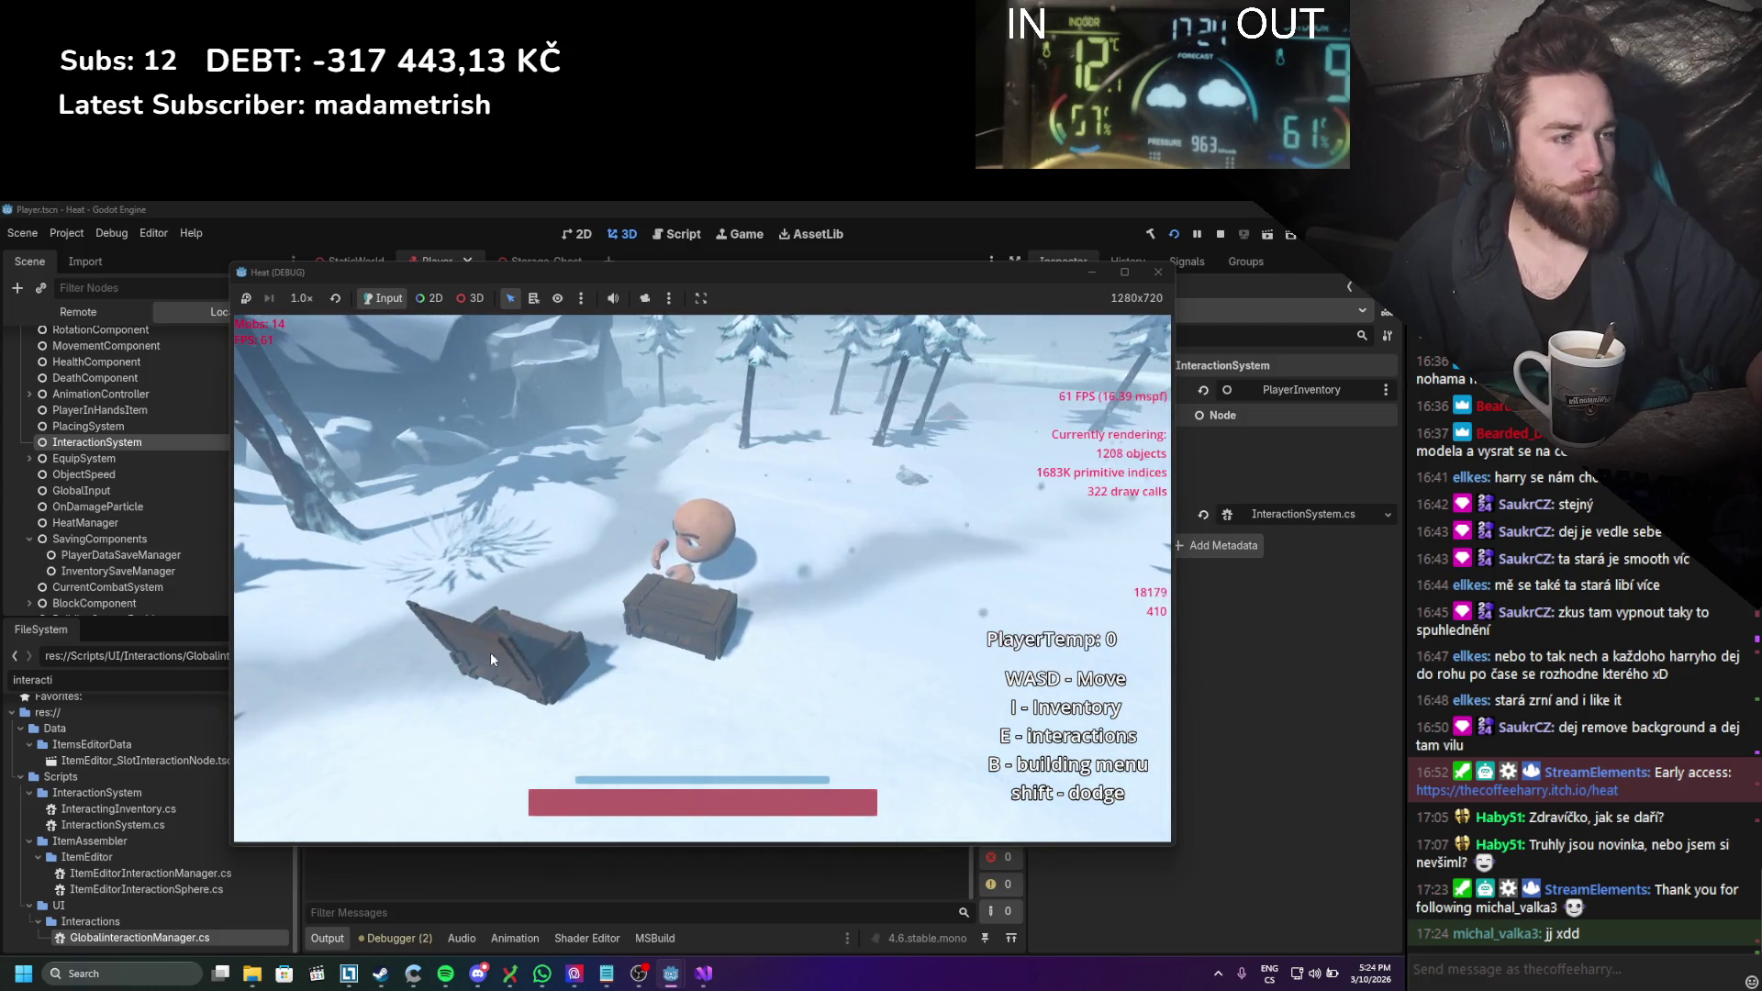
{"action": "key", "text": "e"}
{"action": "key", "text": "e"}
{"action": "key", "text": "e"}
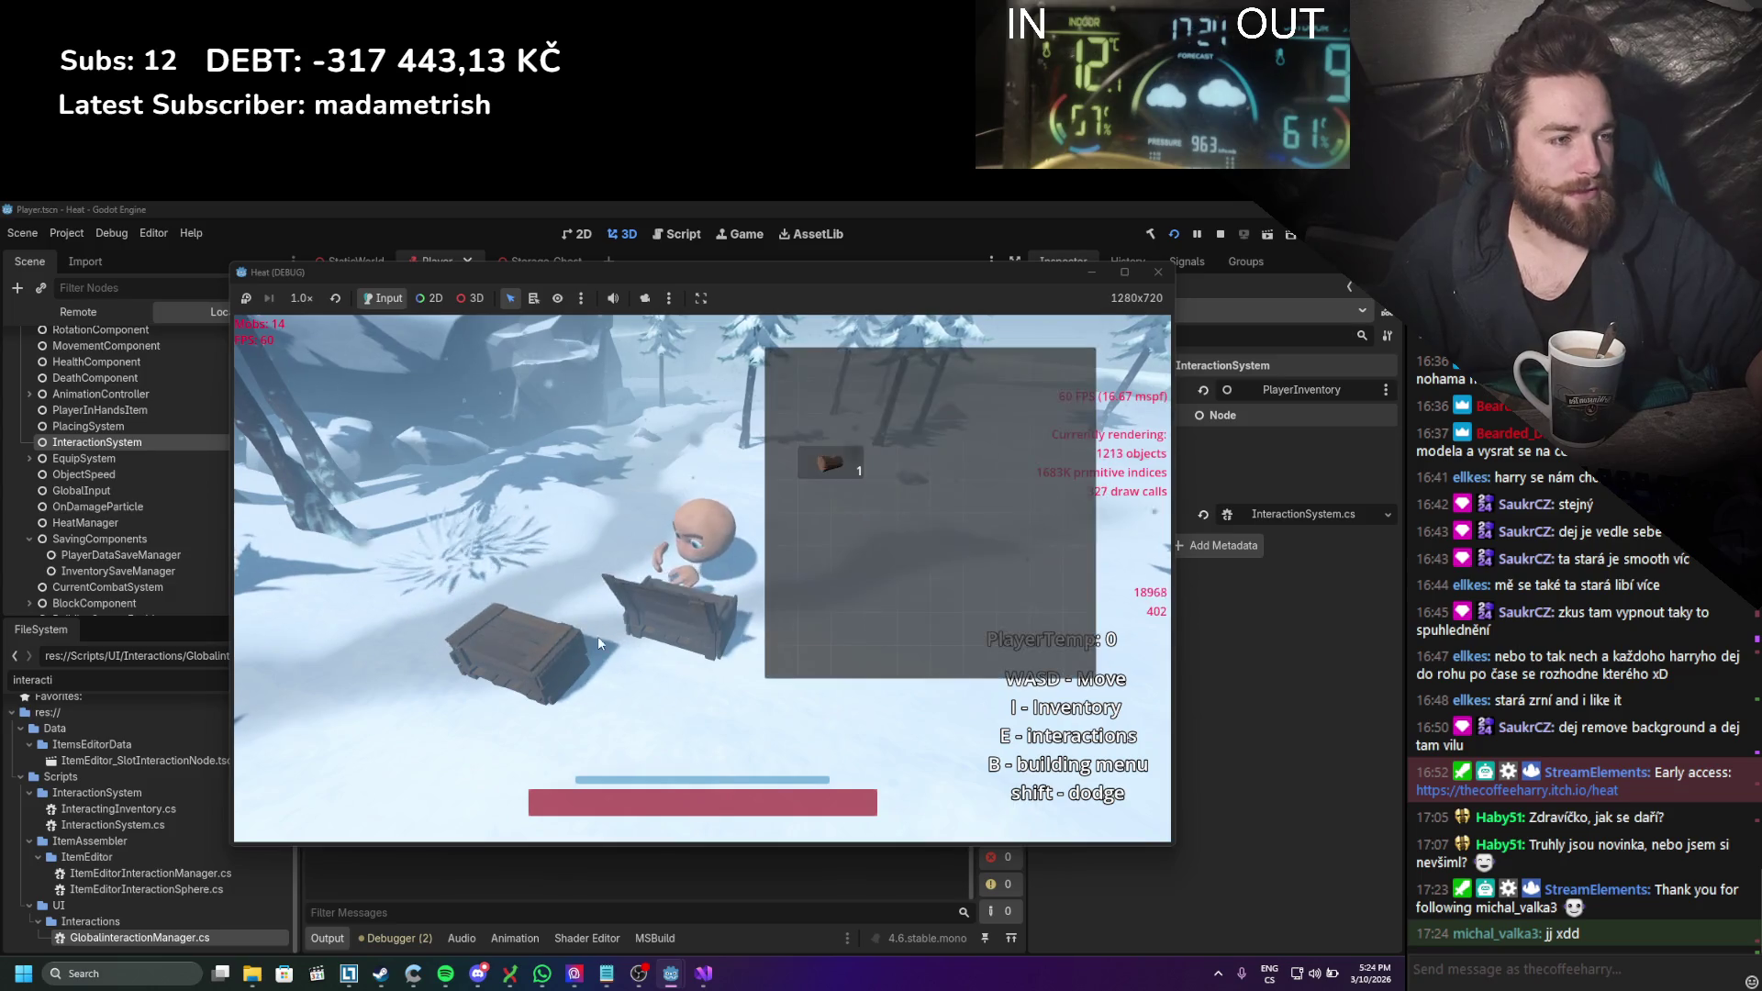
{"action": "key", "text": "e"}
{"action": "key", "text": "e"}
{"action": "key", "text": "e"}
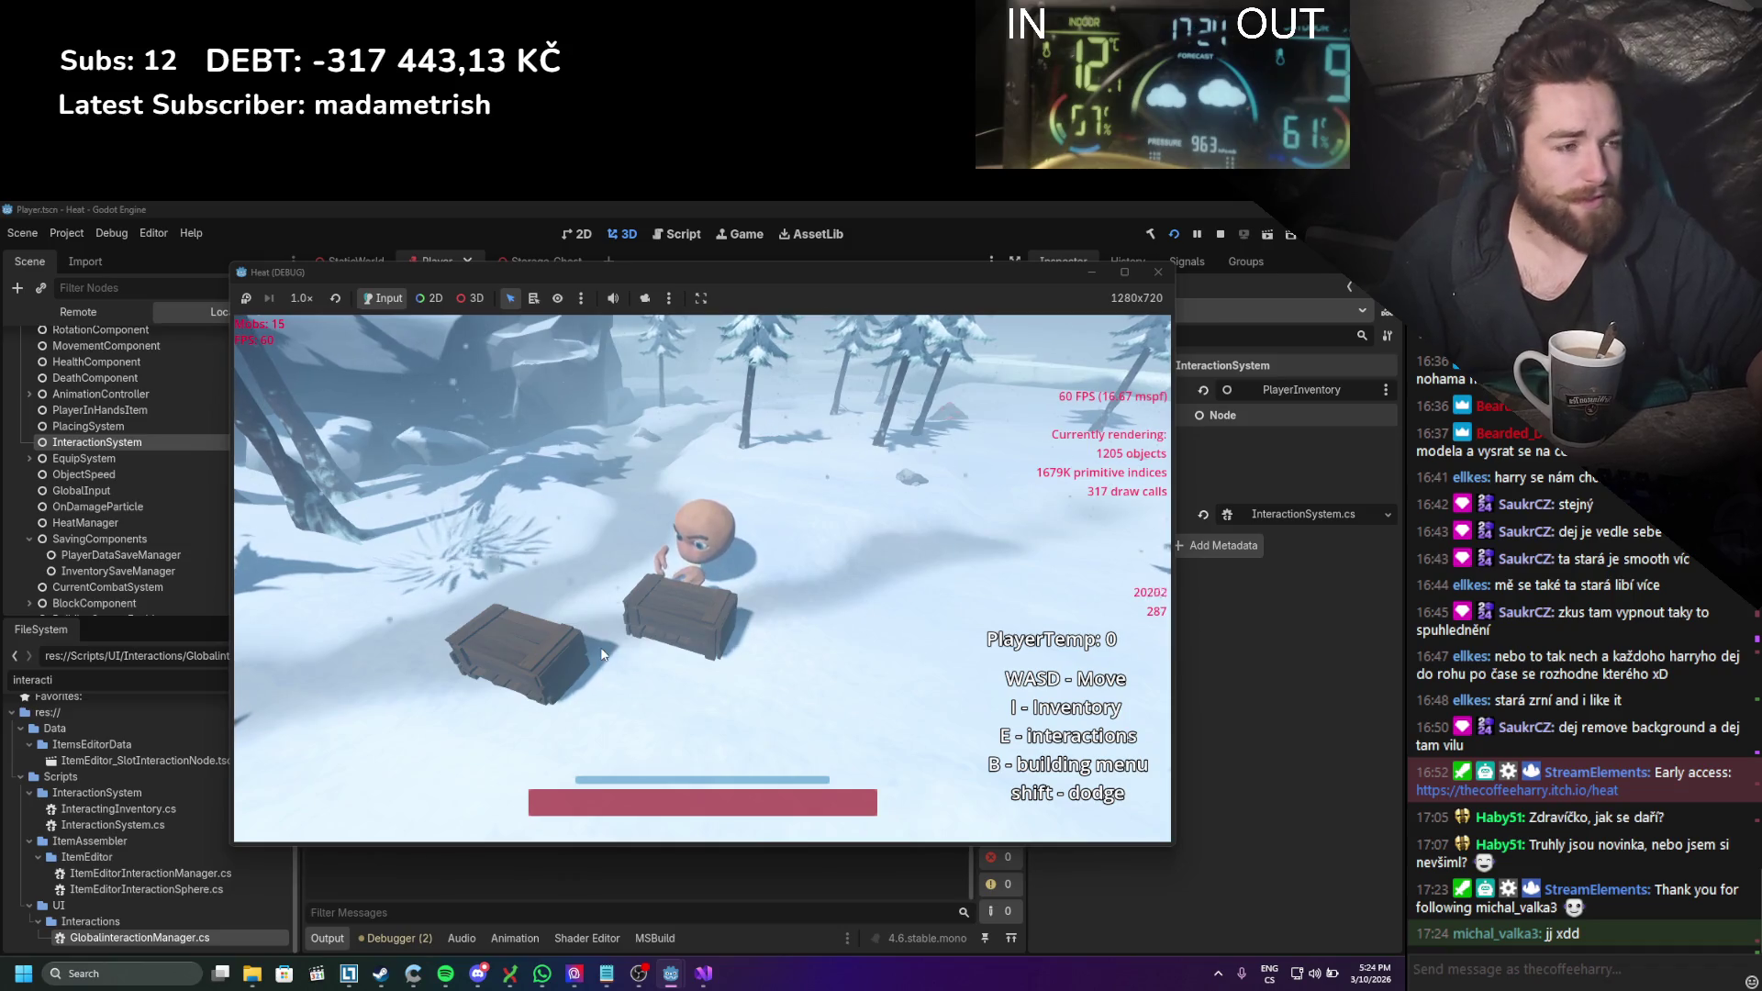
Step: Retest each chest's storage, opening and closing the chest holding one log
{"action": "key", "text": "e"}
{"action": "key", "text": "e"}
{"action": "key", "text": "e"}
{"action": "key", "text": "e"}
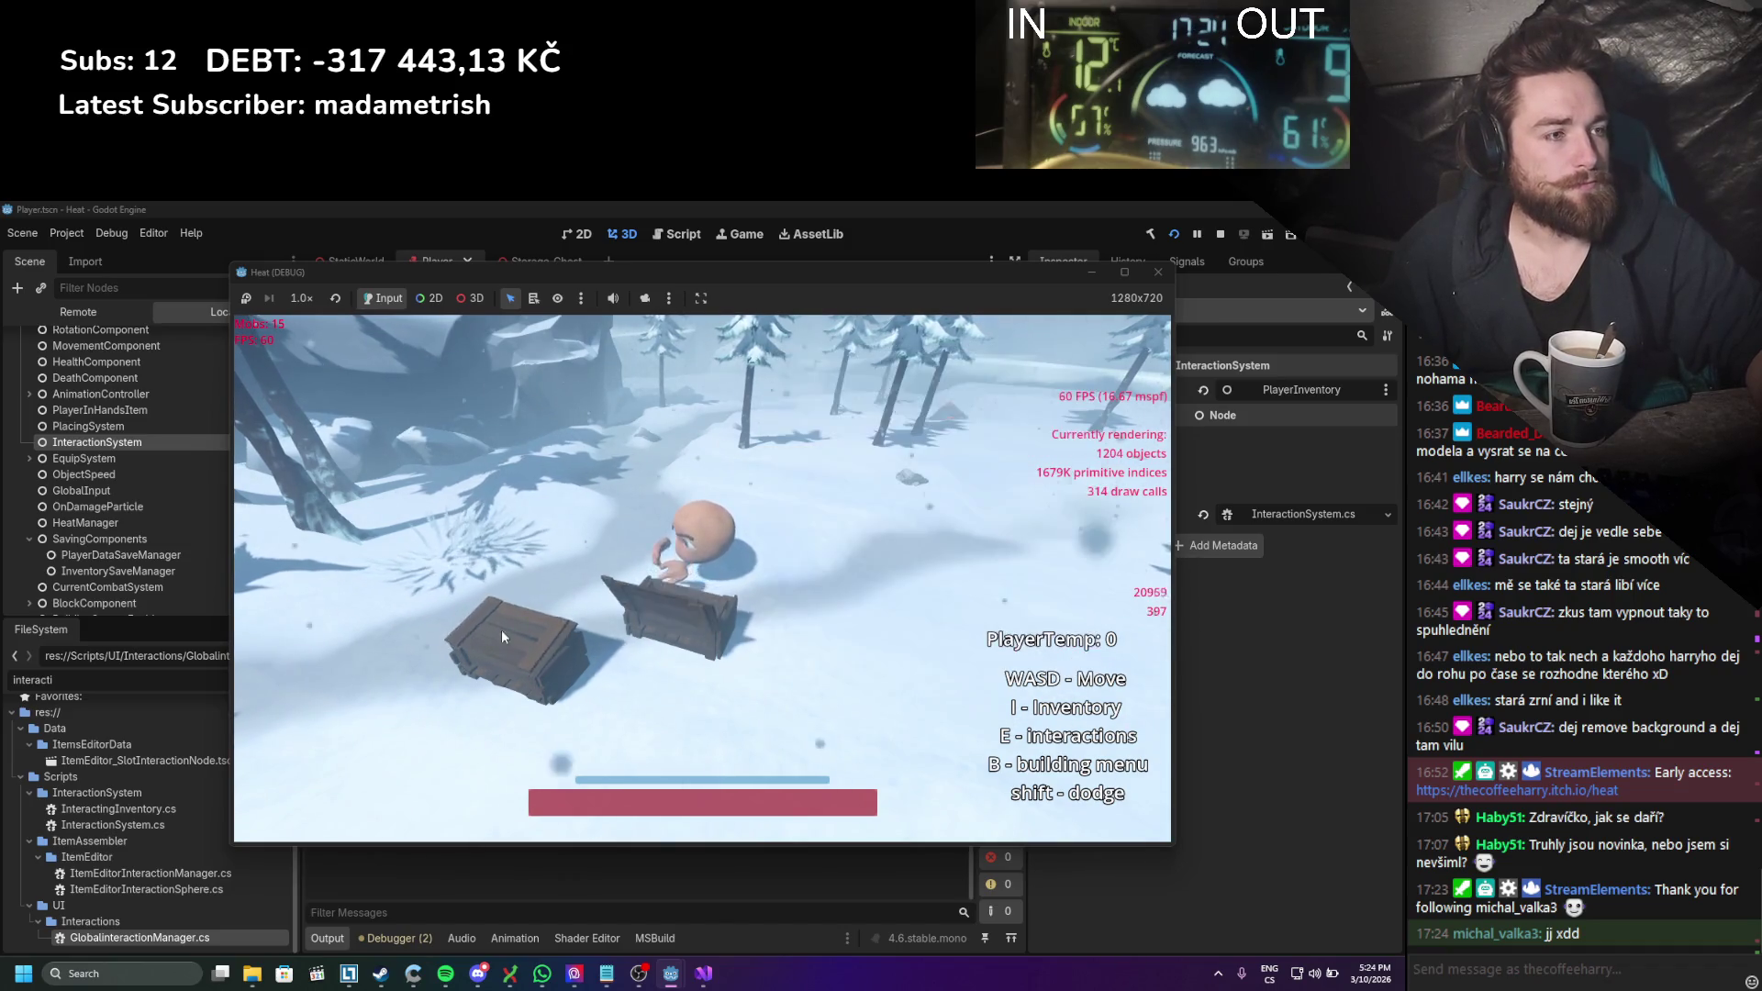
{"action": "key", "text": "e"}
{"action": "key", "text": "e"}
{"action": "key", "text": "e"}
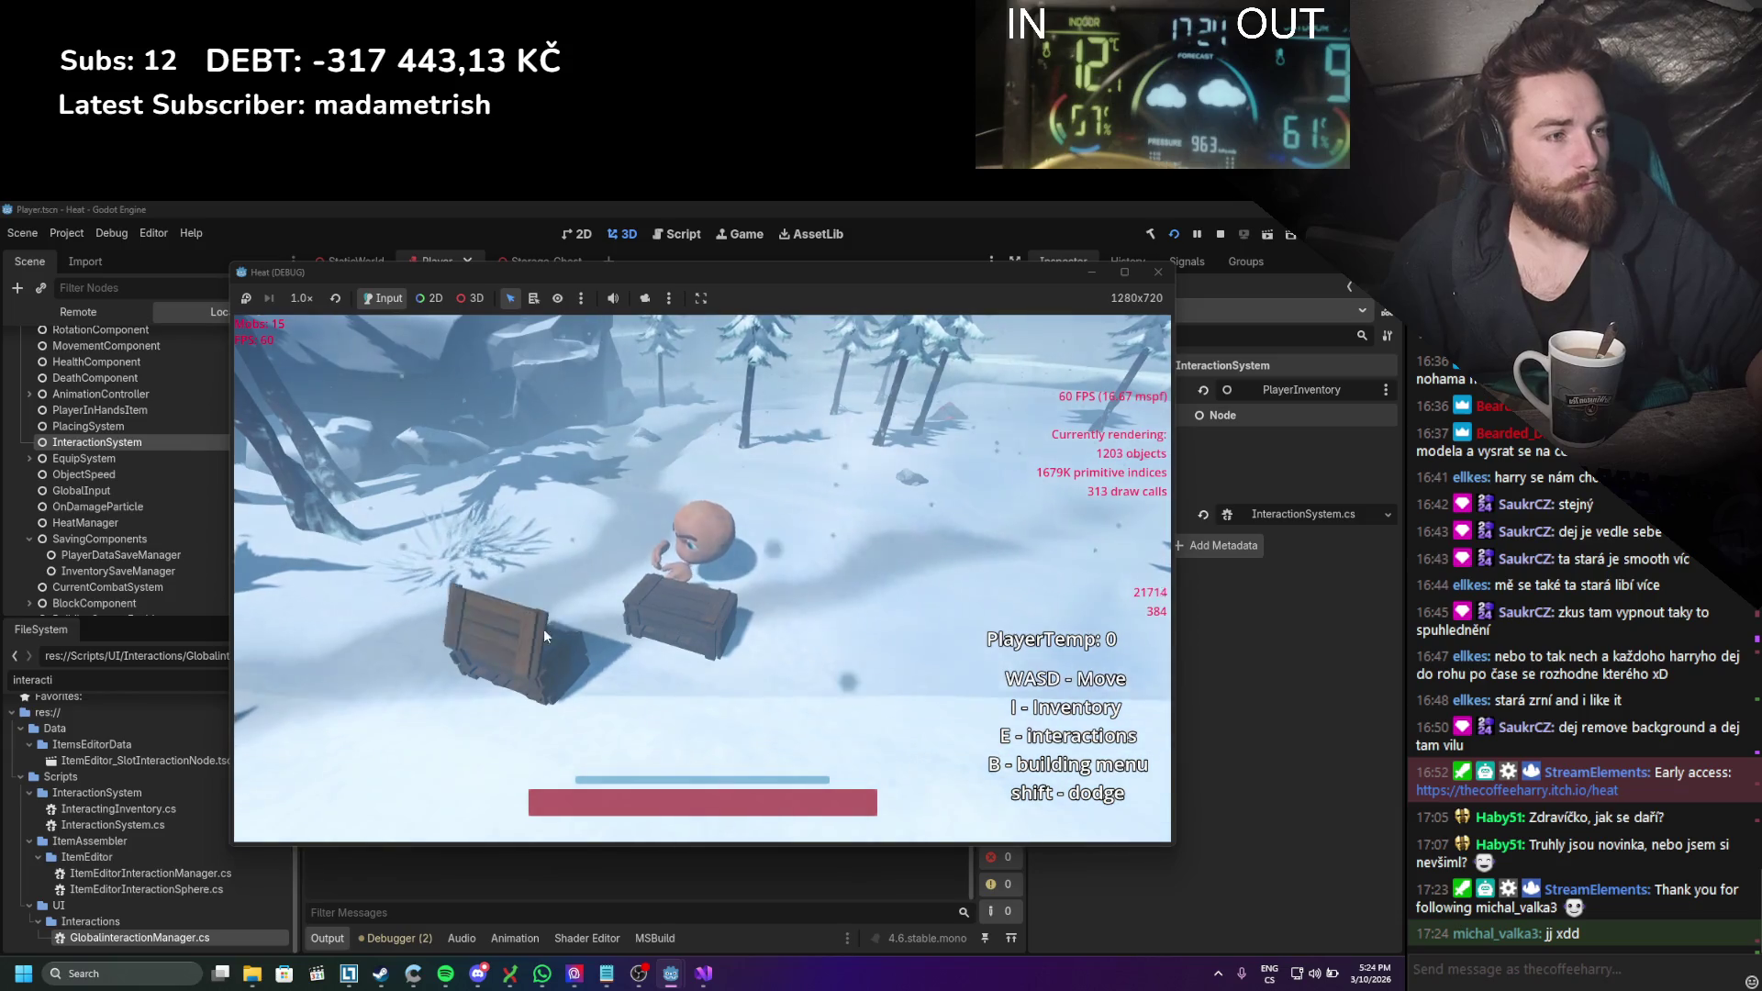
{"action": "key", "text": "e"}
{"action": "key", "text": "e"}
{"action": "key", "text": "e"}
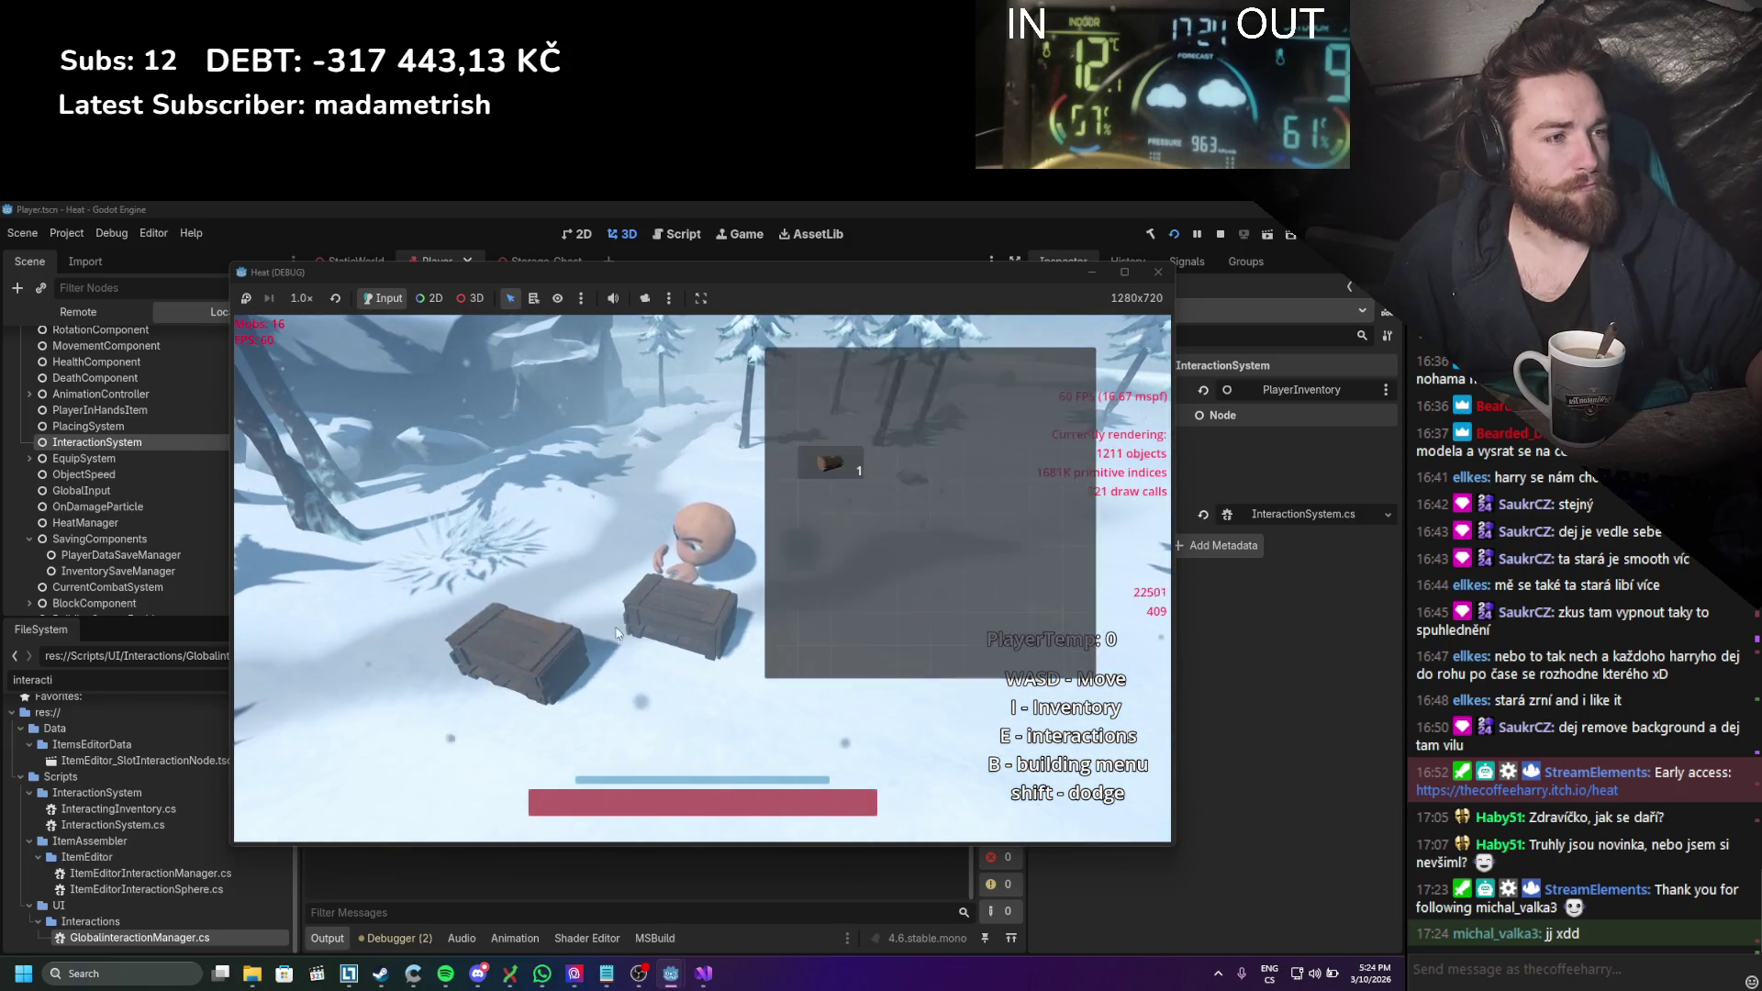
{"action": "key", "text": "e"}
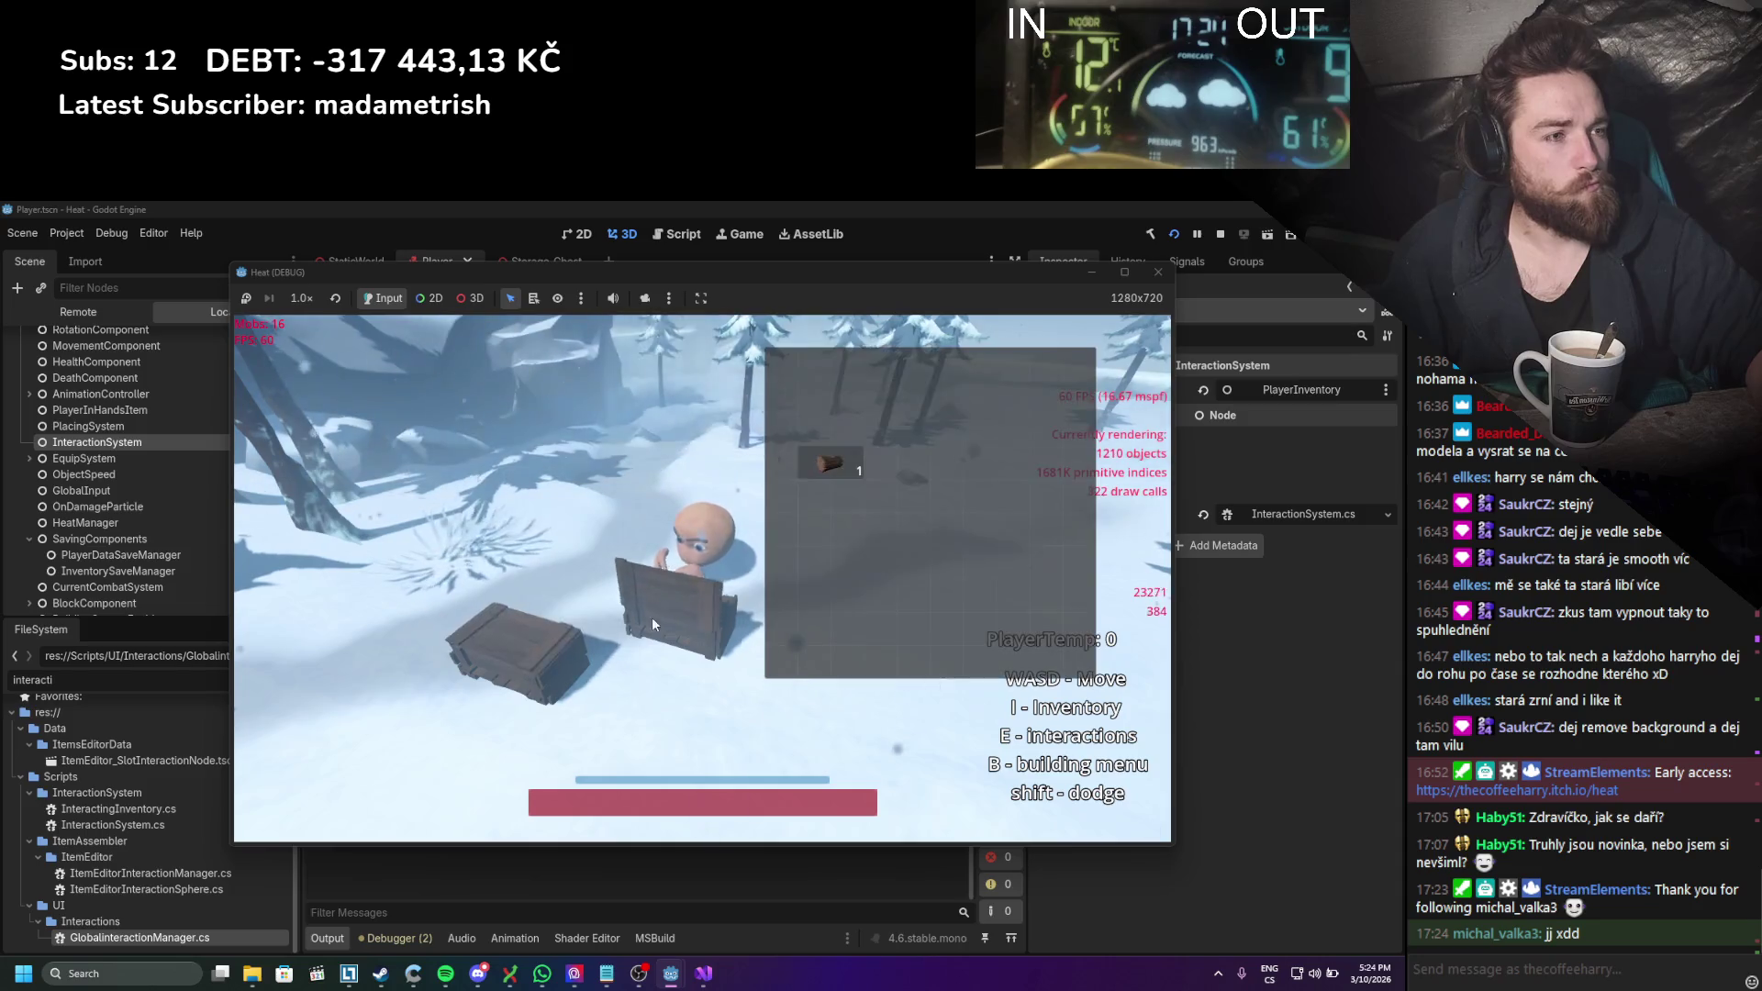
{"action": "key", "text": "e"}
{"action": "key", "text": "e"}
{"action": "key", "text": "e"}
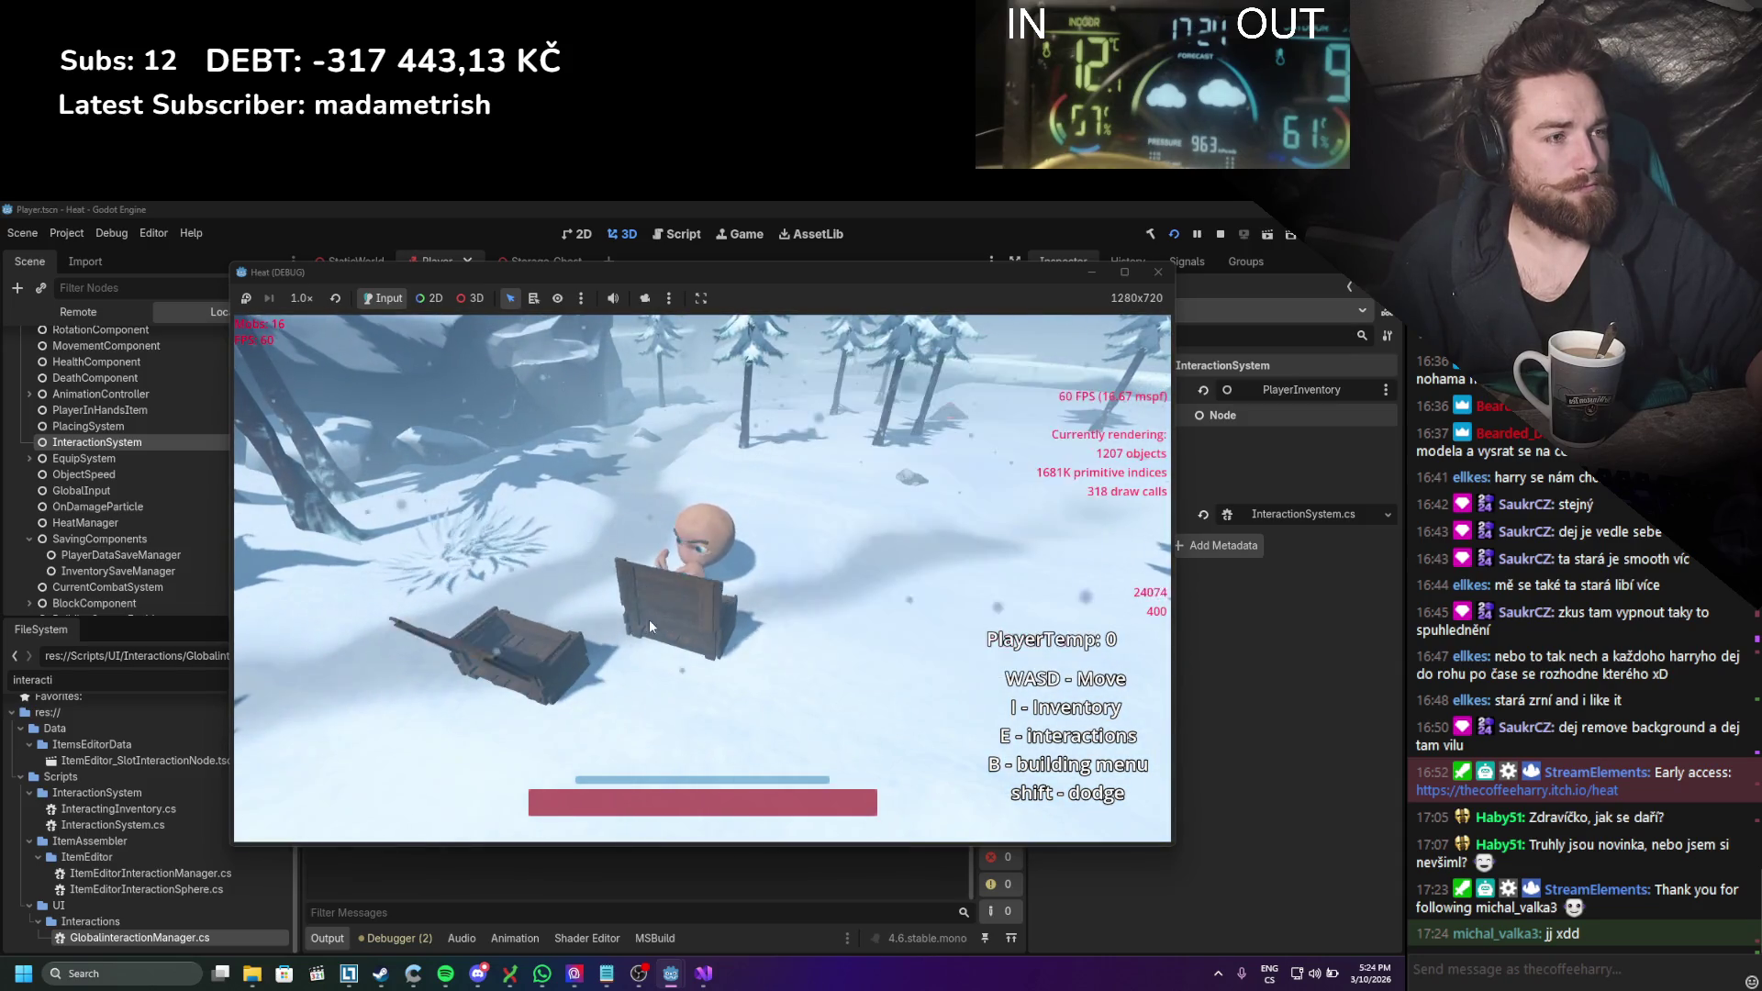
{"action": "key", "text": "e"}
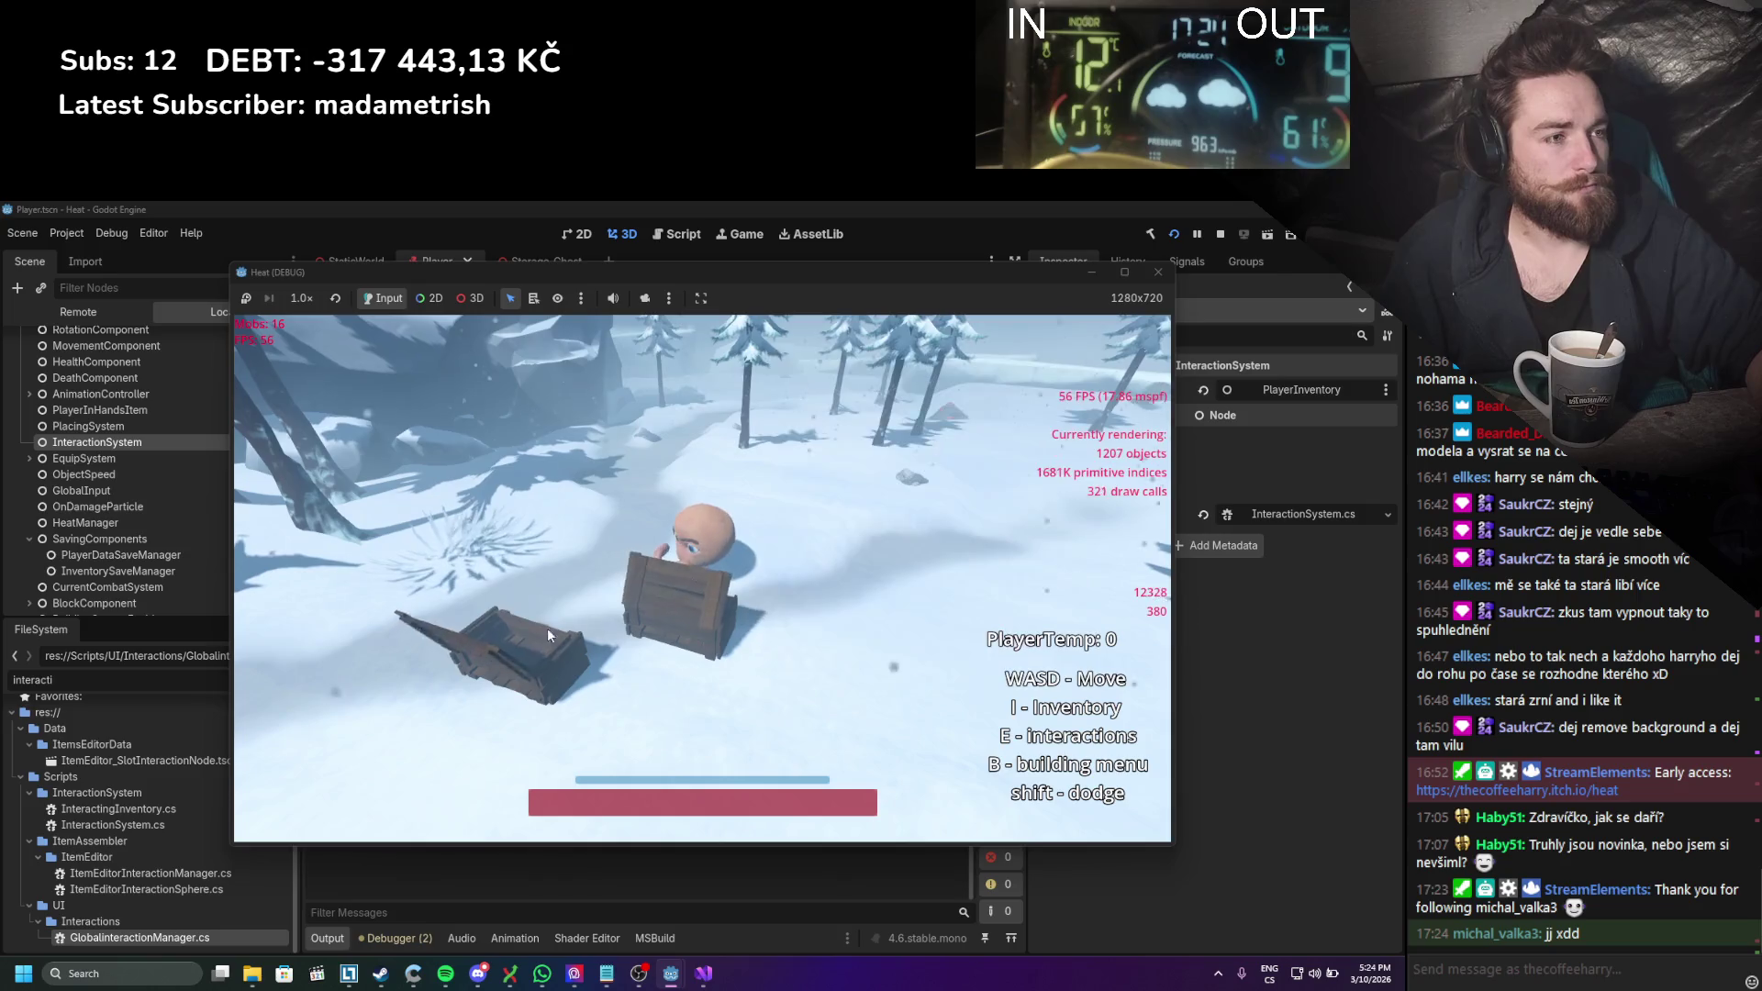
Step: Toggle the player Inventory with I while reopening the nearby chest
{"action": "key", "text": "e"}
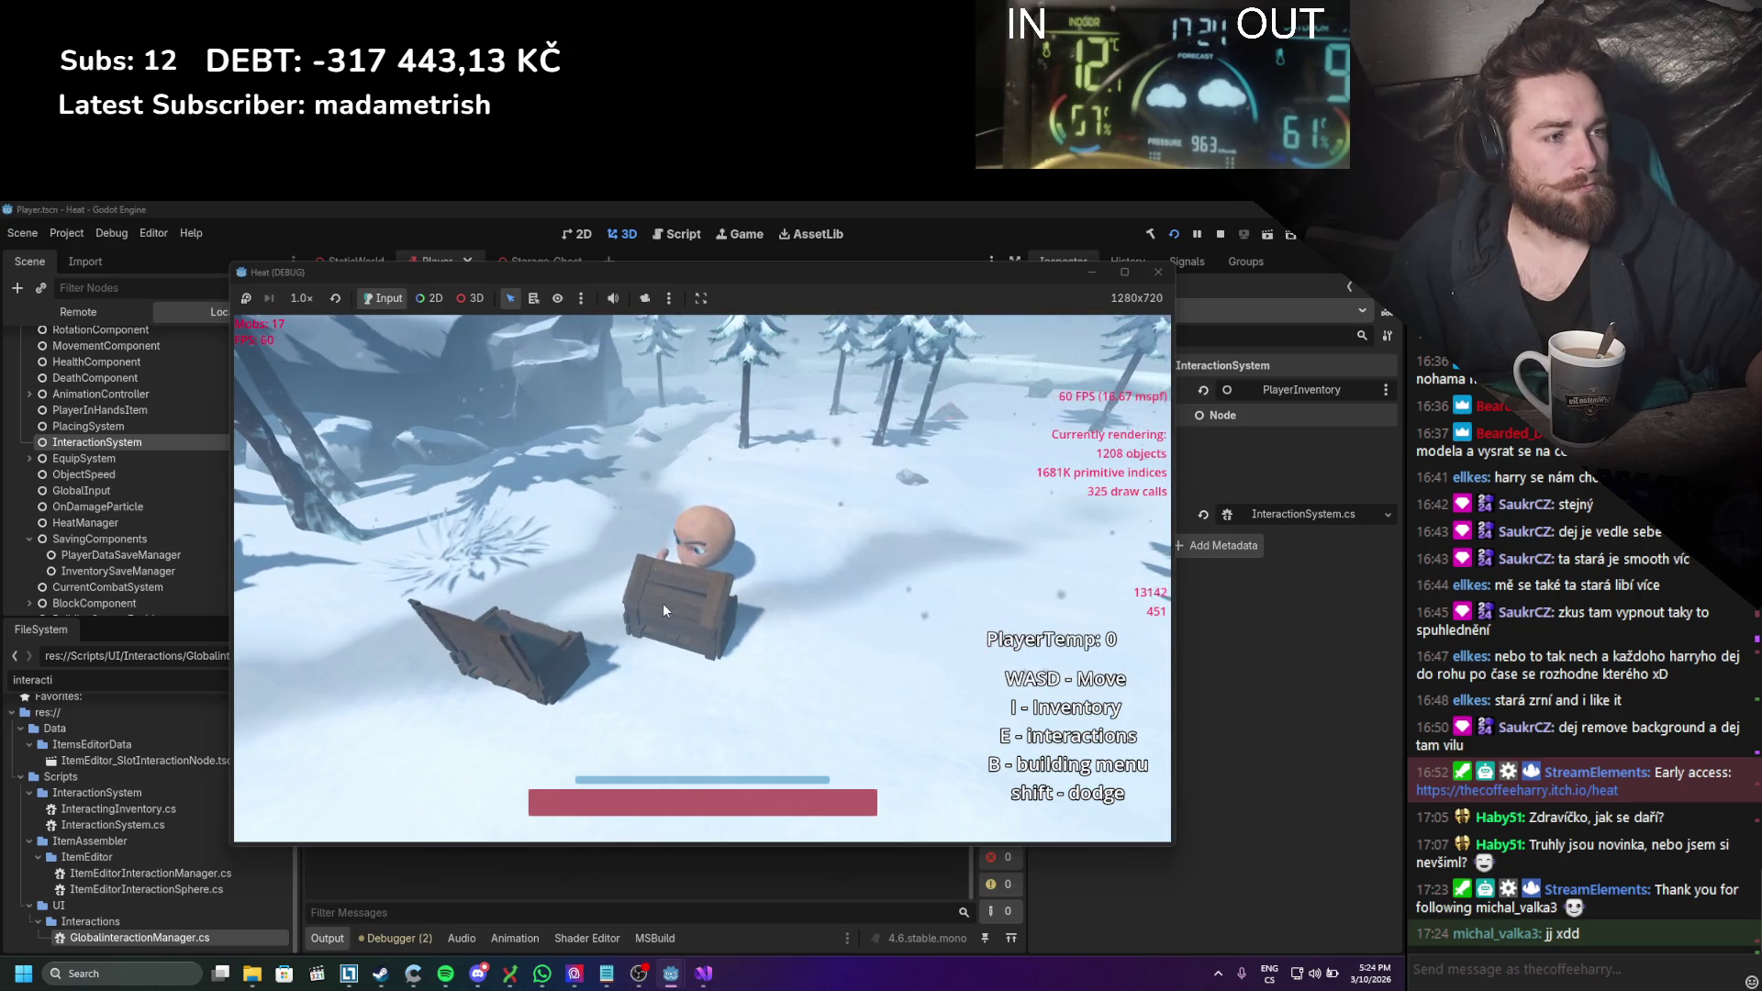
{"action": "key", "text": "i"}
{"action": "key", "text": "e"}
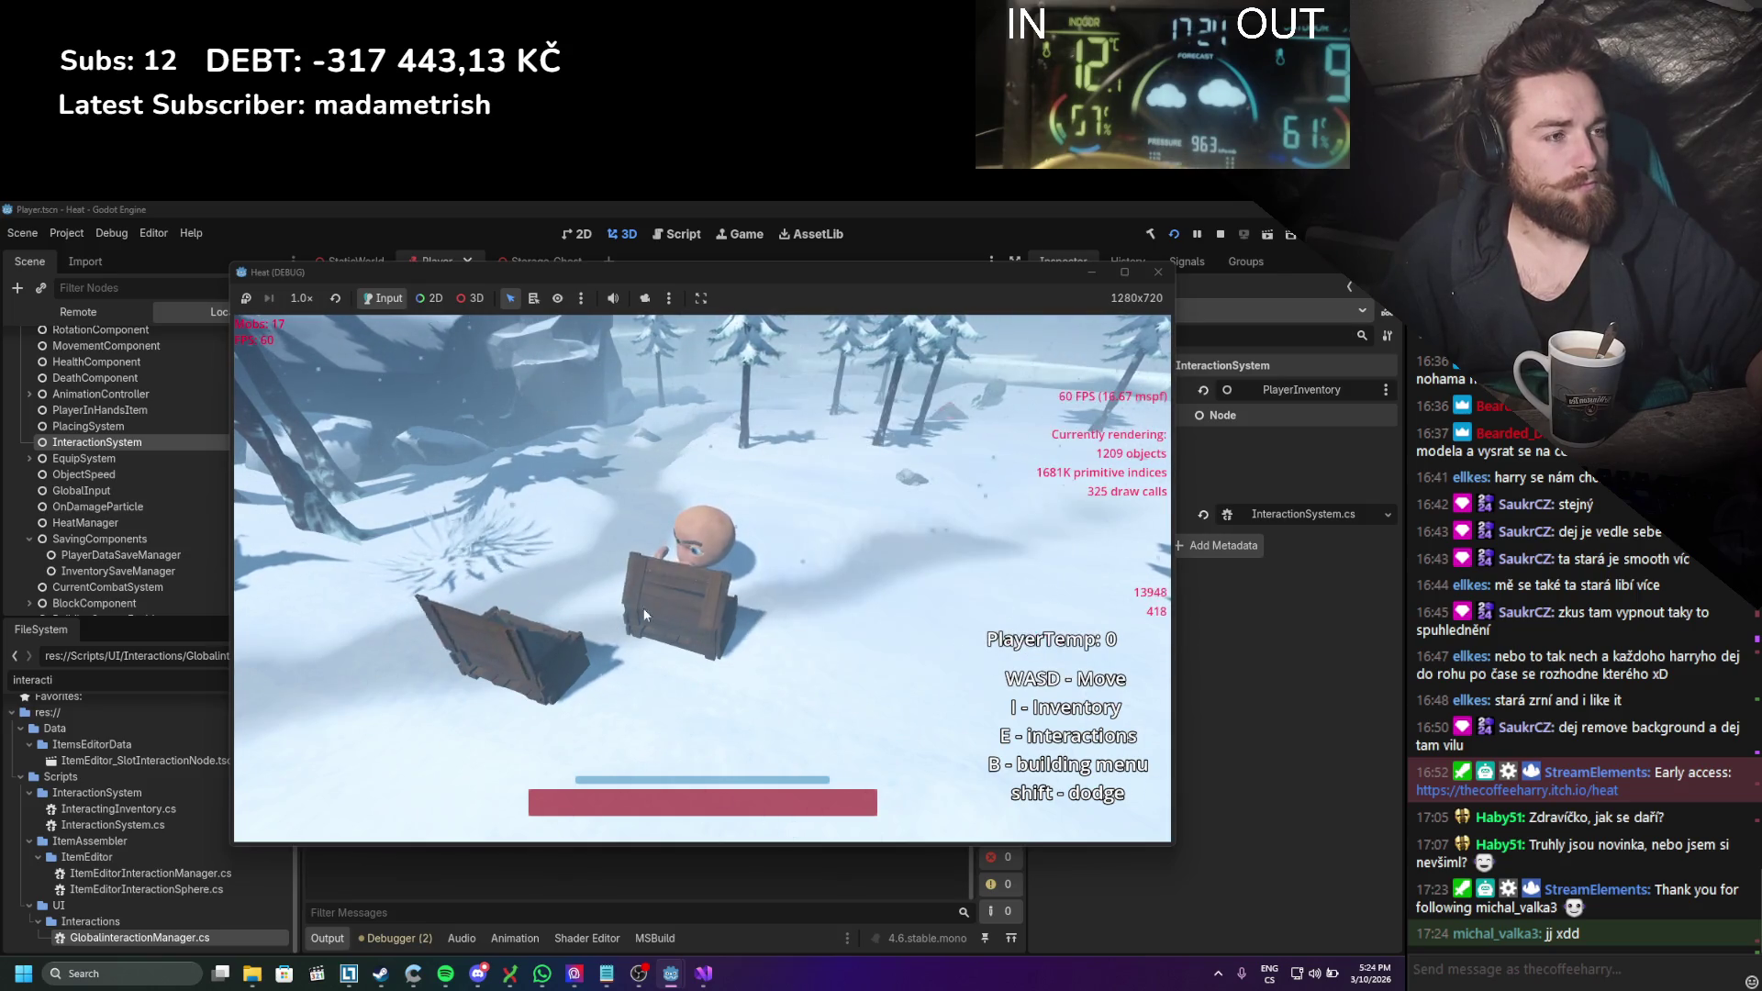
{"action": "key", "text": "i"}
{"action": "key", "text": "i"}
{"action": "key", "text": "i"}
{"action": "key", "text": "i"}
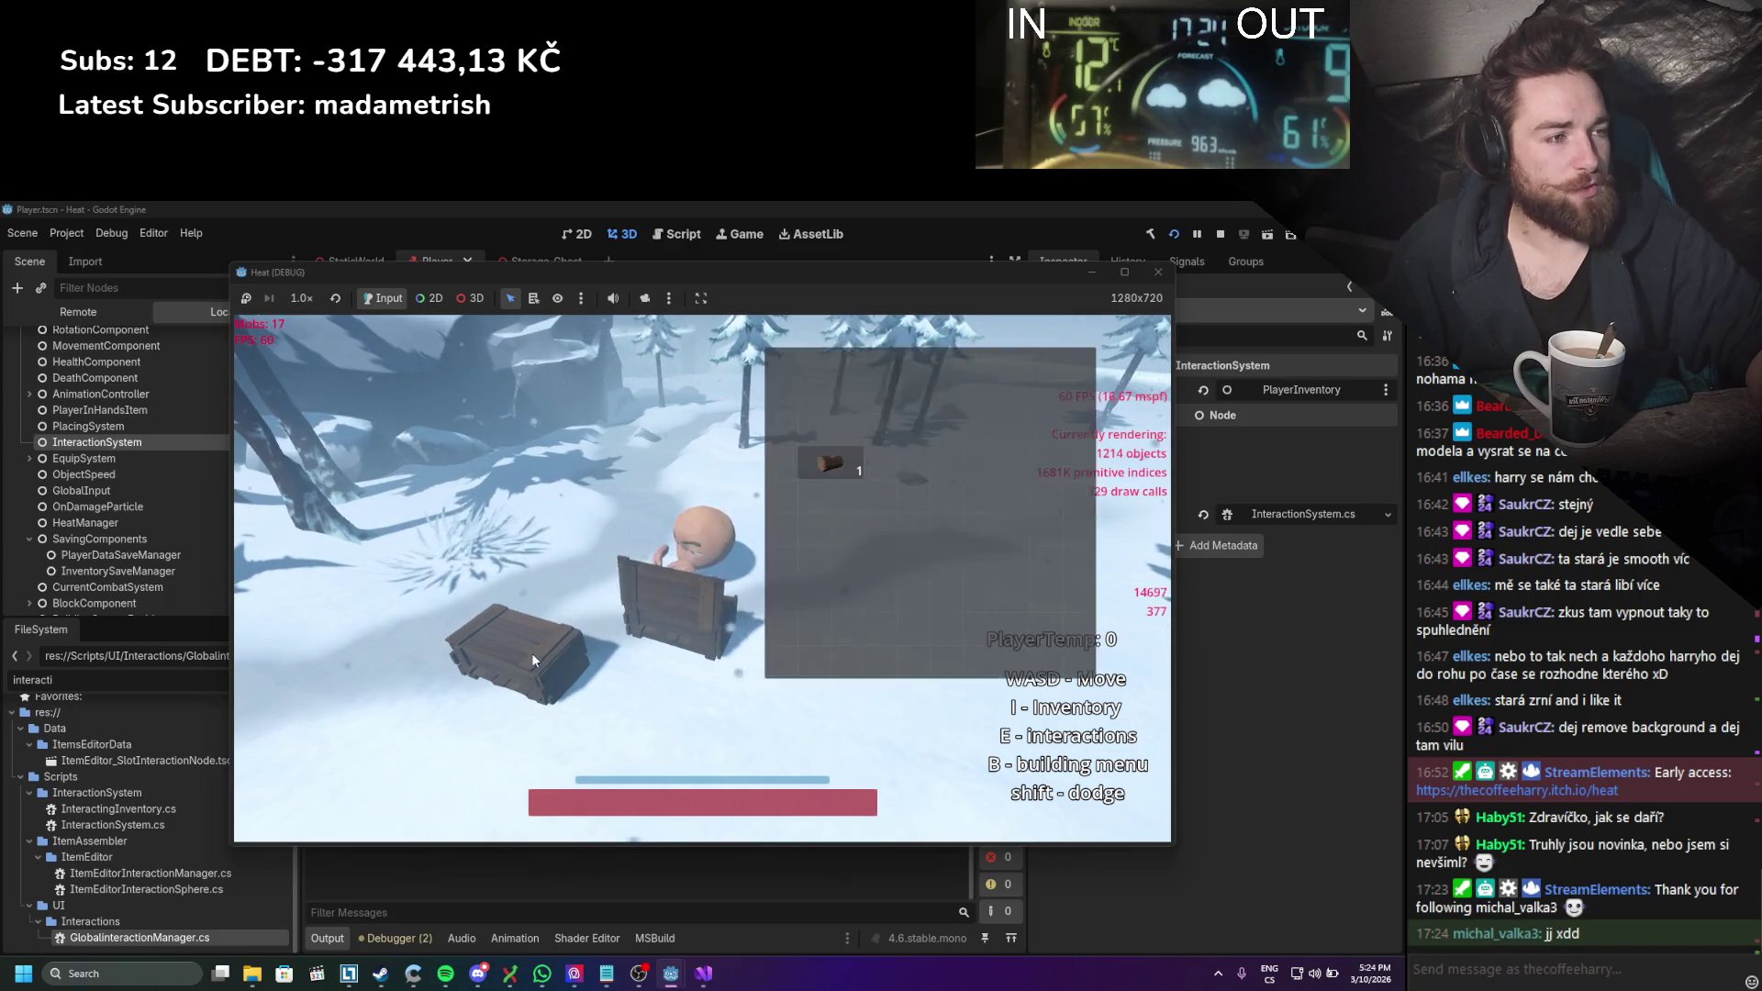
{"action": "key", "text": "i"}
{"action": "key", "text": "e"}
{"action": "key", "text": "i"}
{"action": "key", "text": "i"}
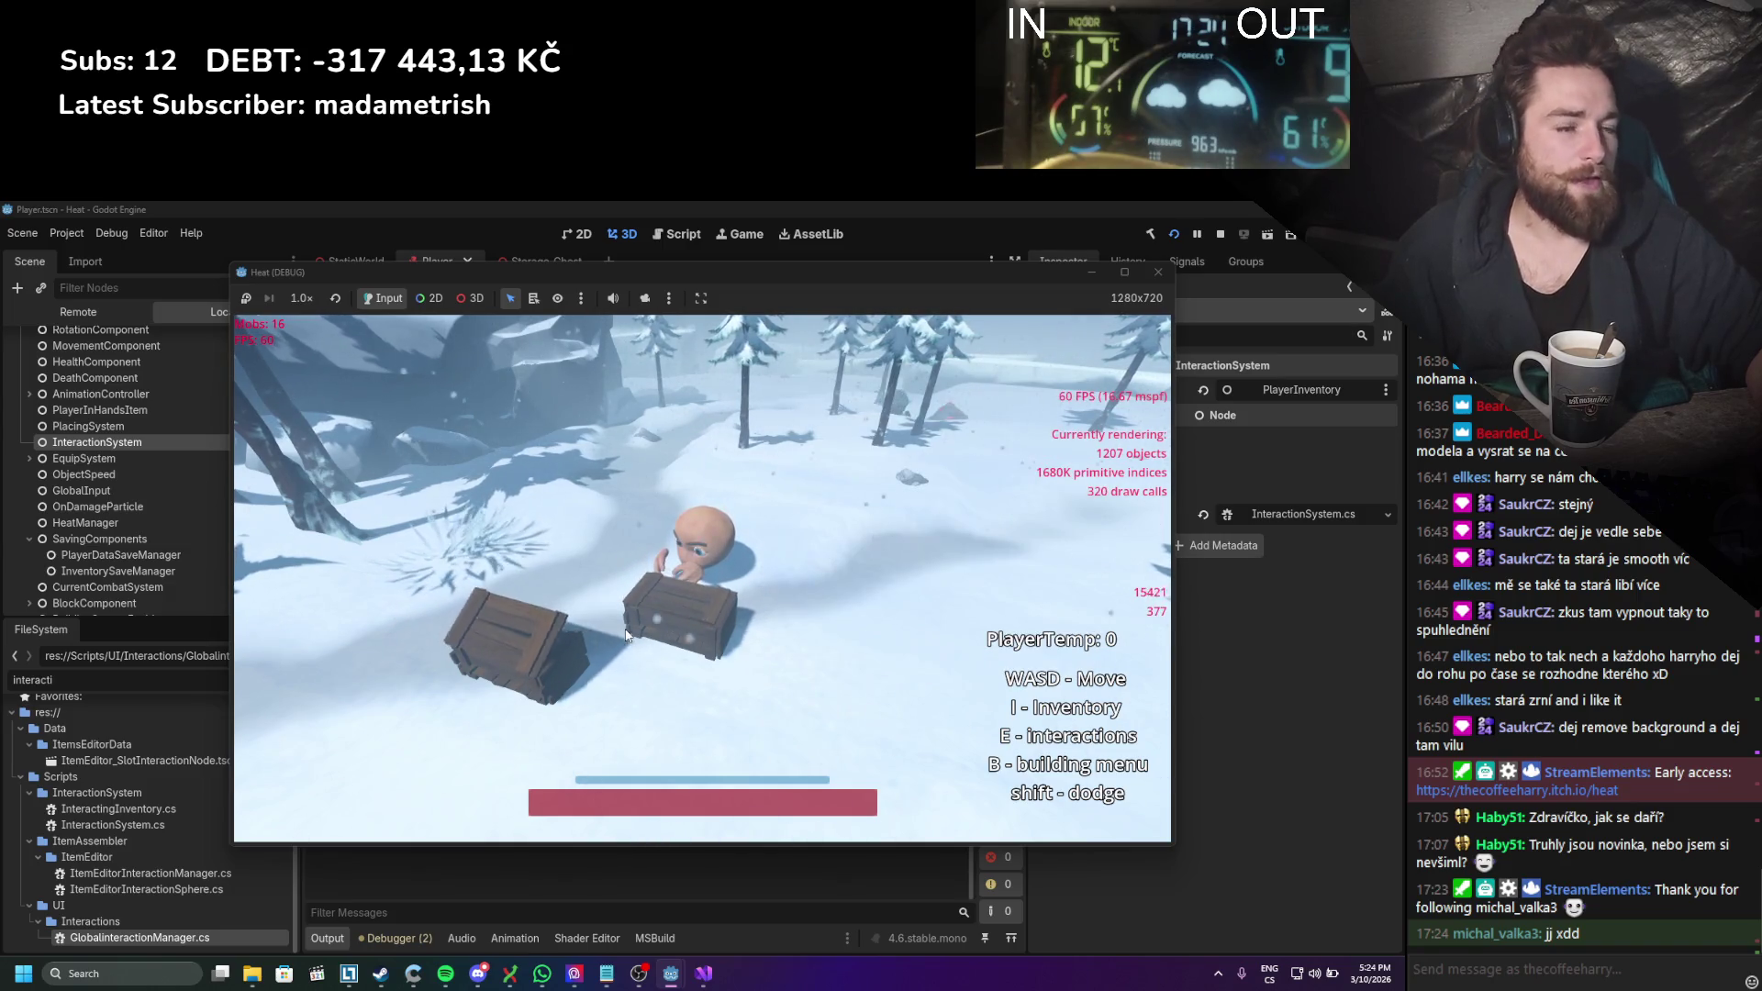
{"action": "key", "text": "i"}
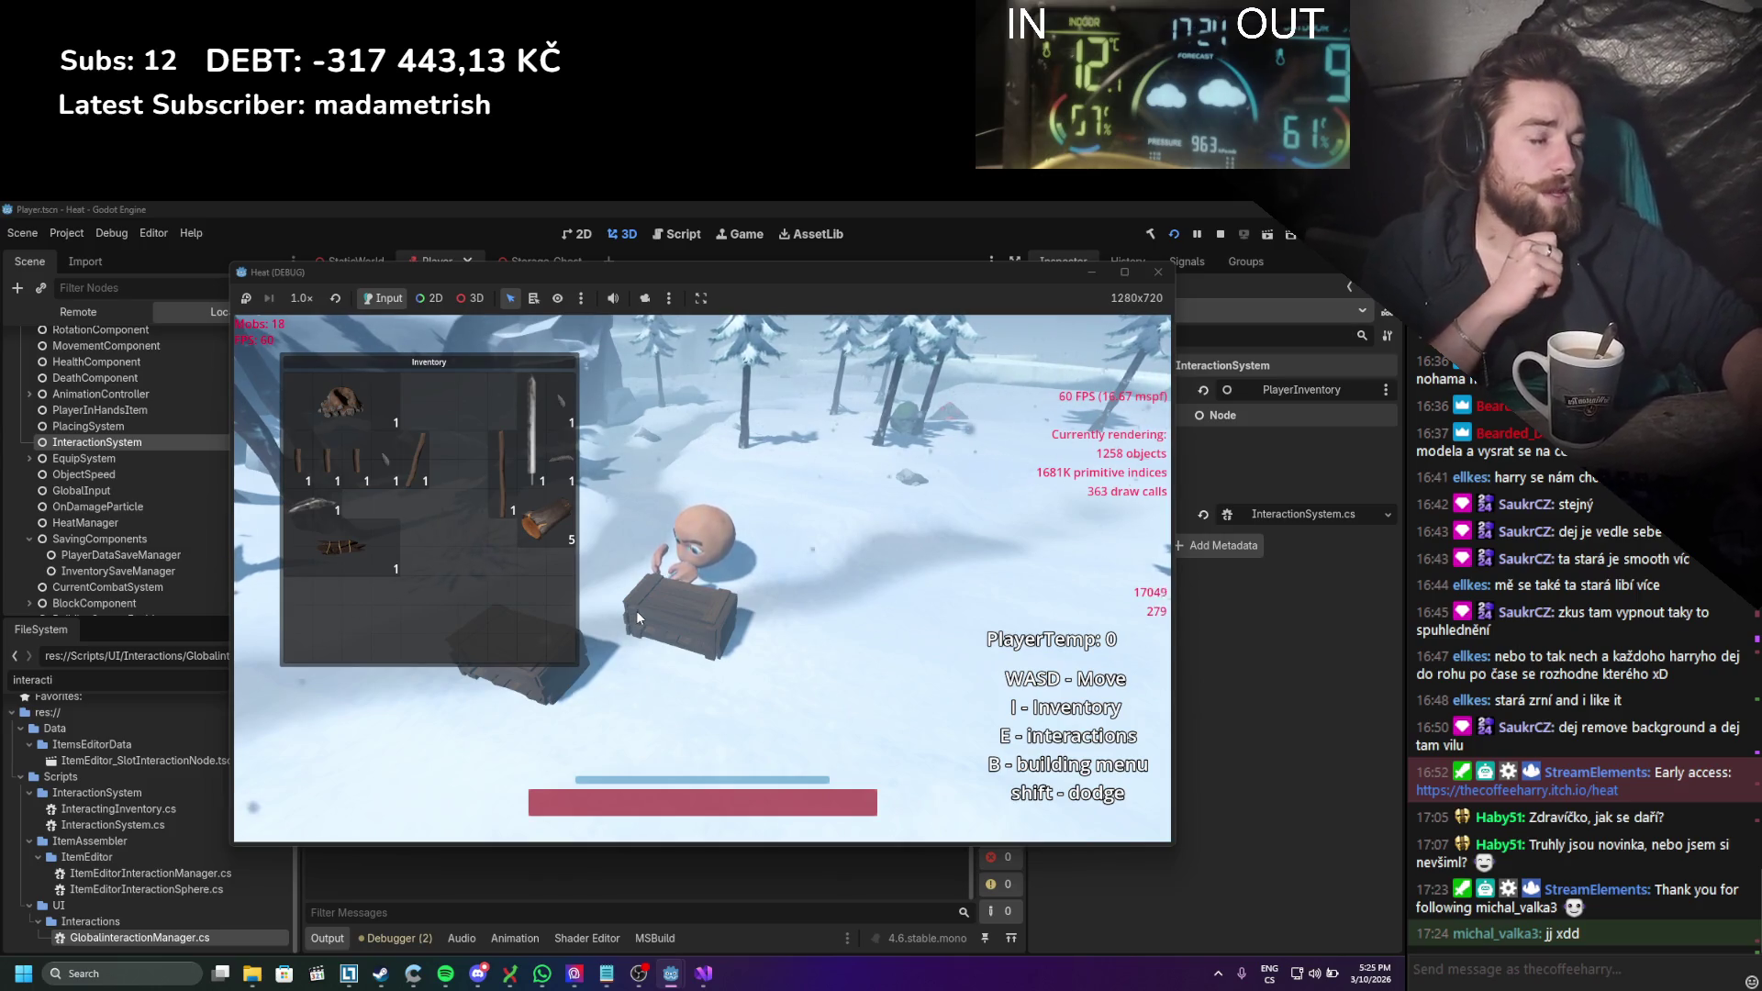
Step: Open the chest storage beside the Inventory, nudge the Inventory right, and walk around the crates
{"action": "left_click", "coordinate": [709, 593]}
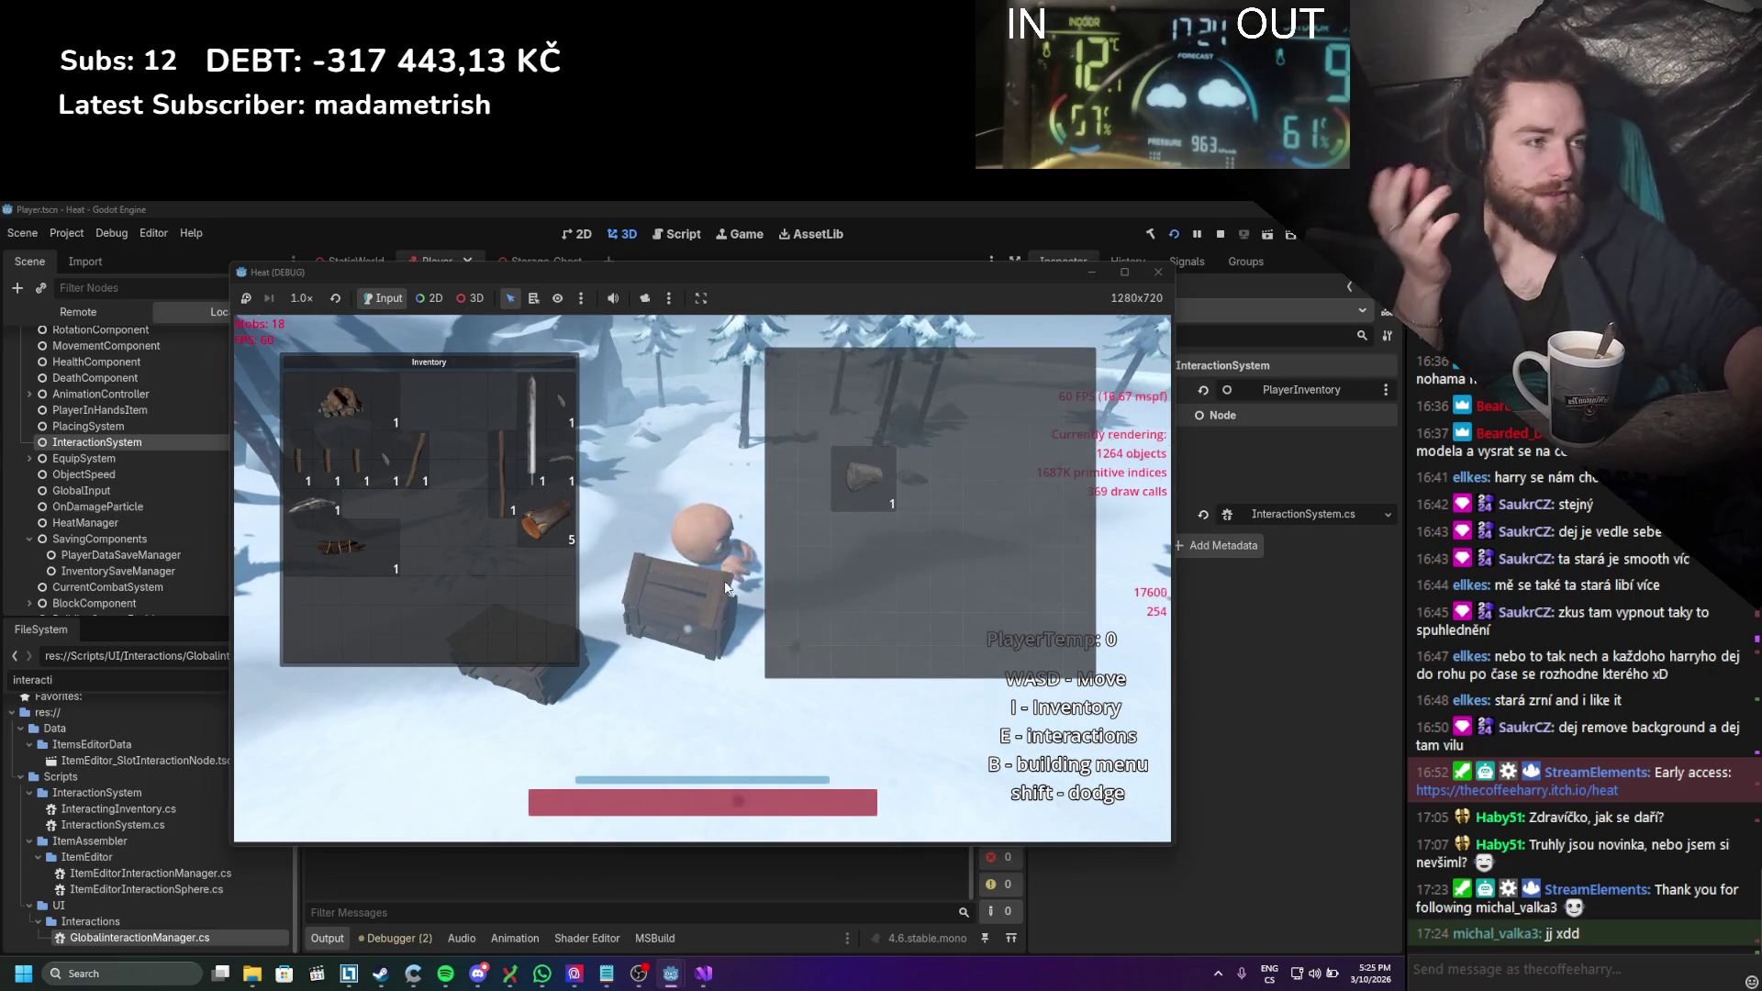
{"action": "mouse_move", "coordinate": [458, 354]}
{"action": "left_mouse_down"}
{"action": "mouse_move", "coordinate": [563, 366]}
{"action": "mouse_move", "coordinate": [487, 366]}
{"action": "left_mouse_up"}
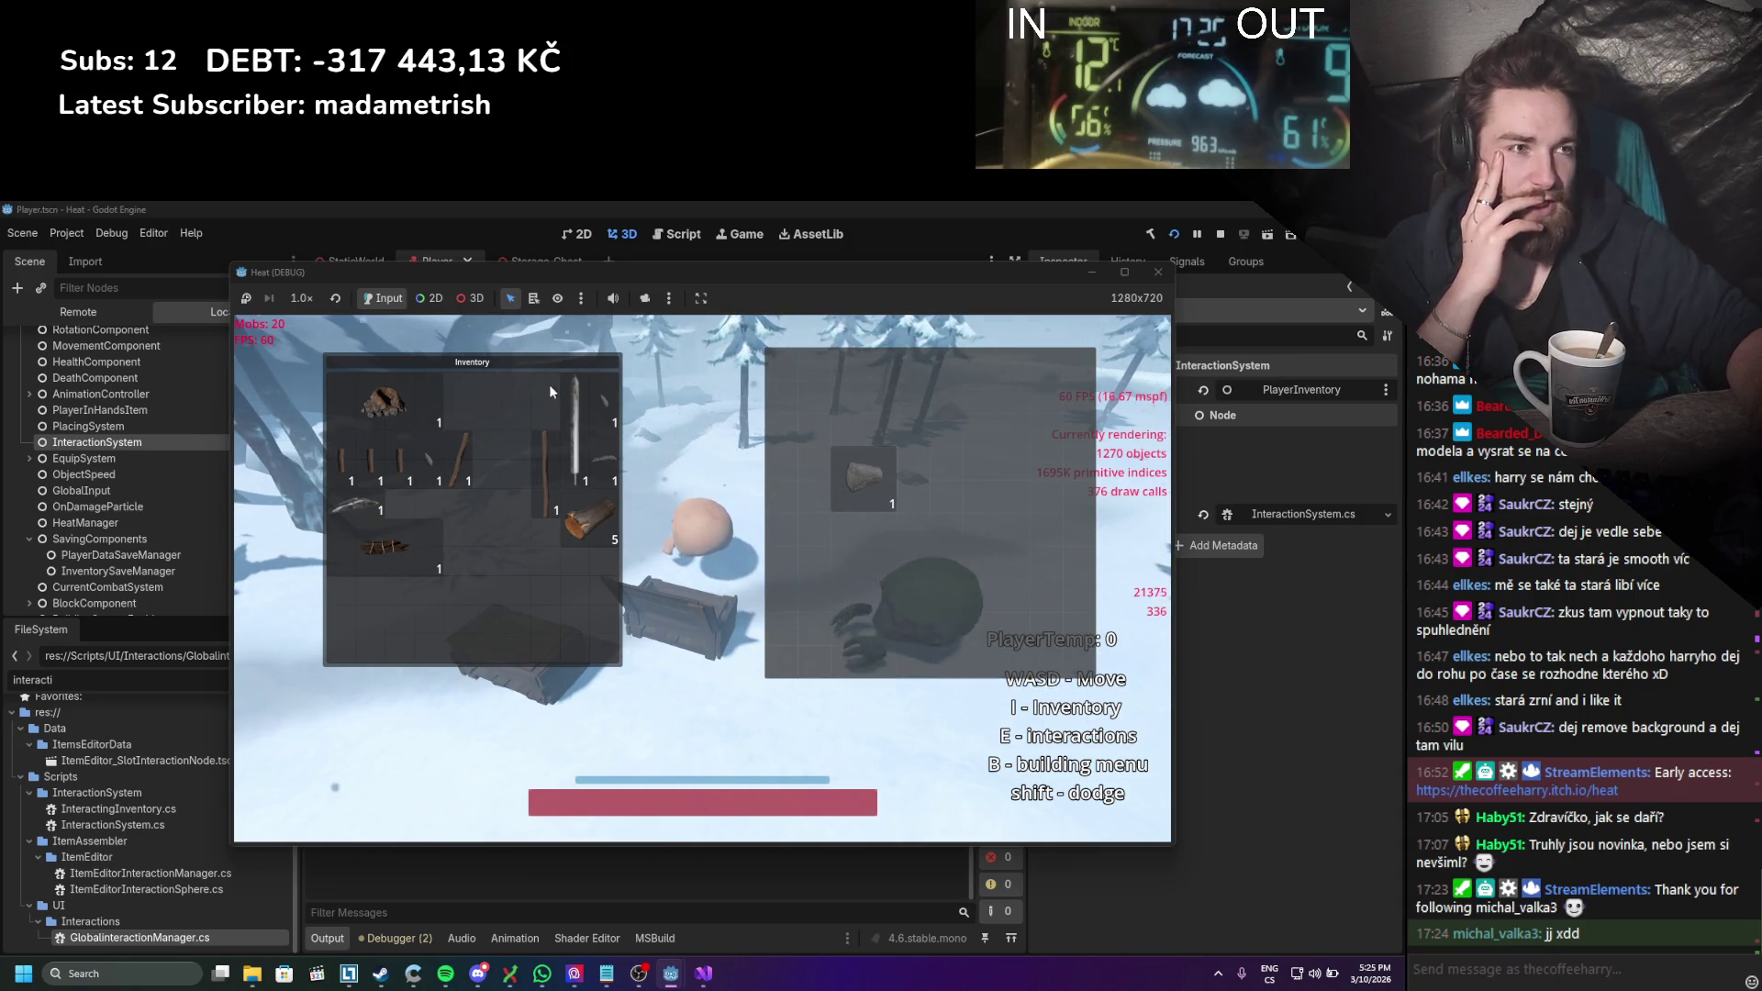
{"action": "key", "text": "w"}
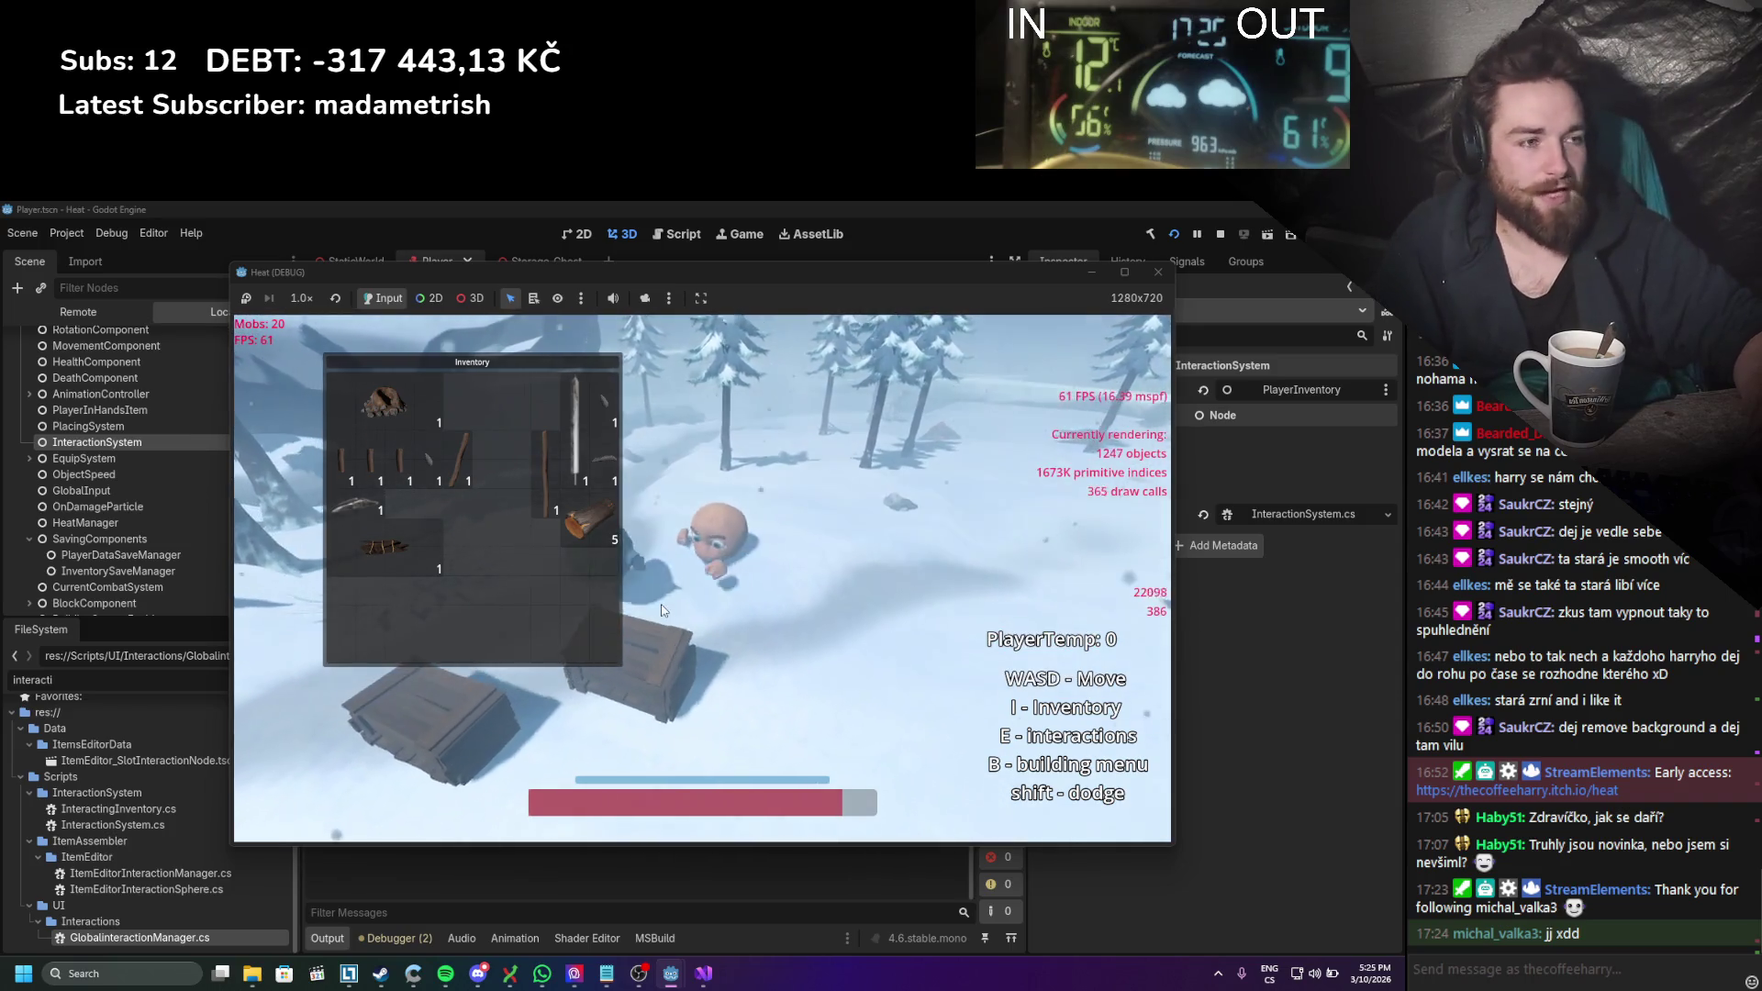
{"action": "key", "text": "s"}
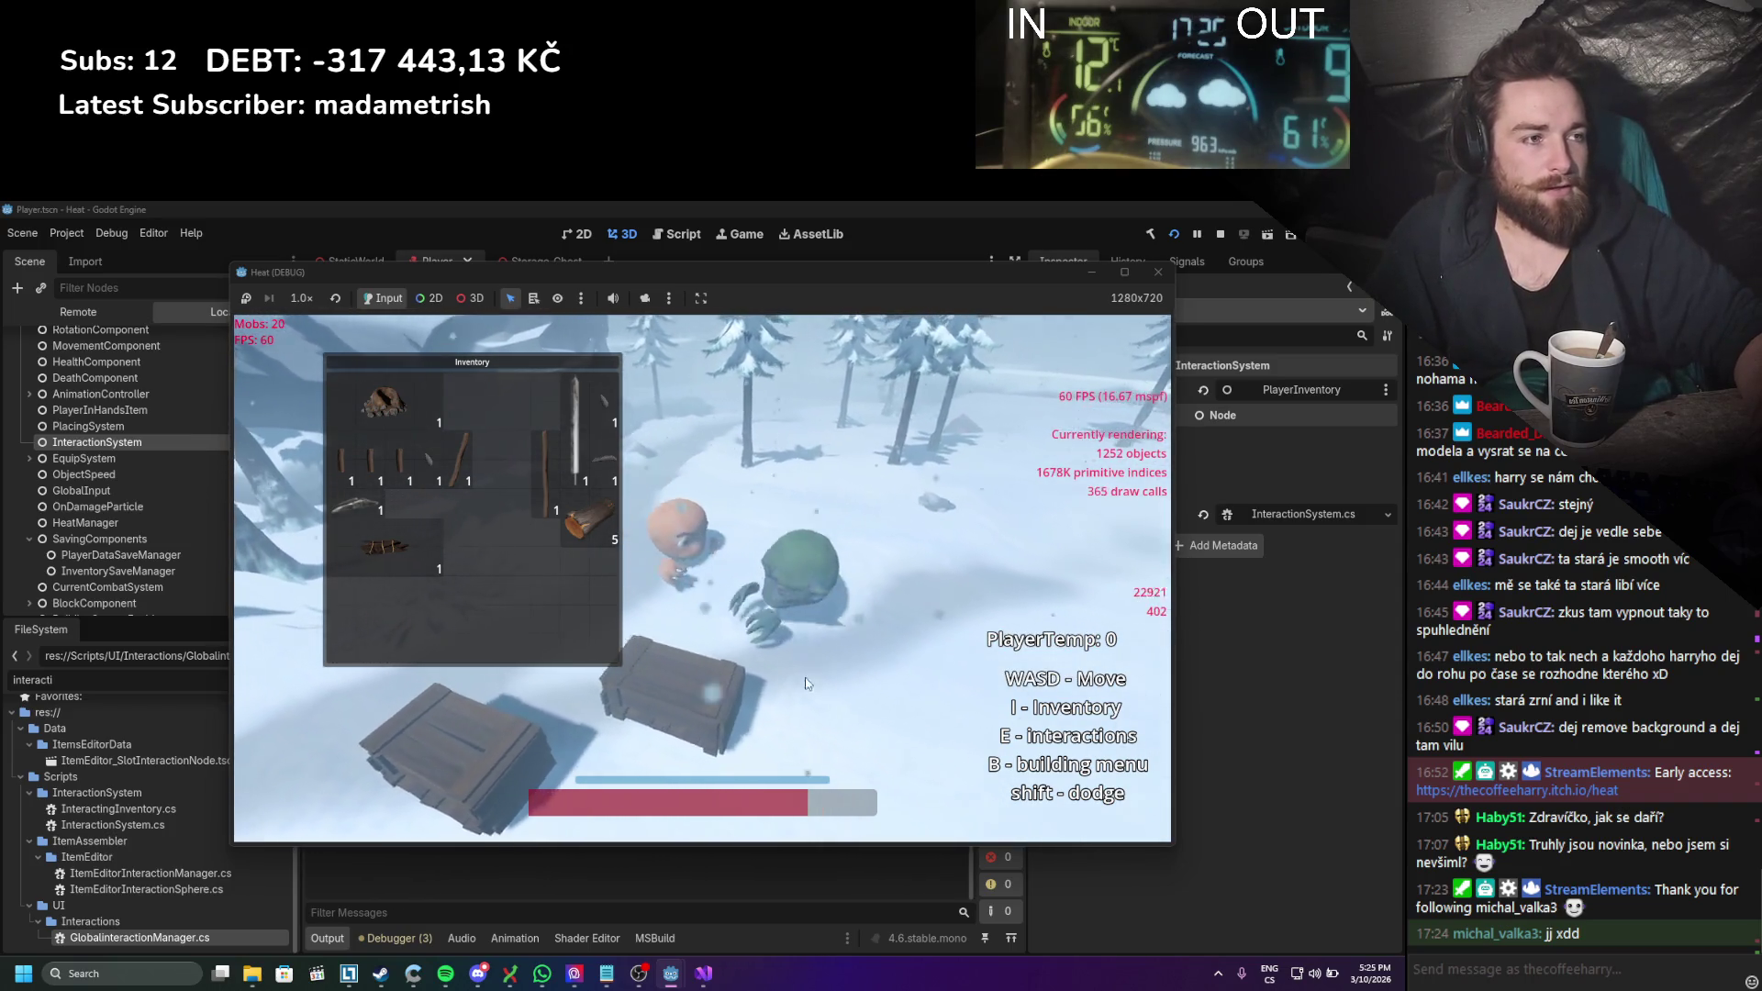
{"action": "key", "text": "w"}
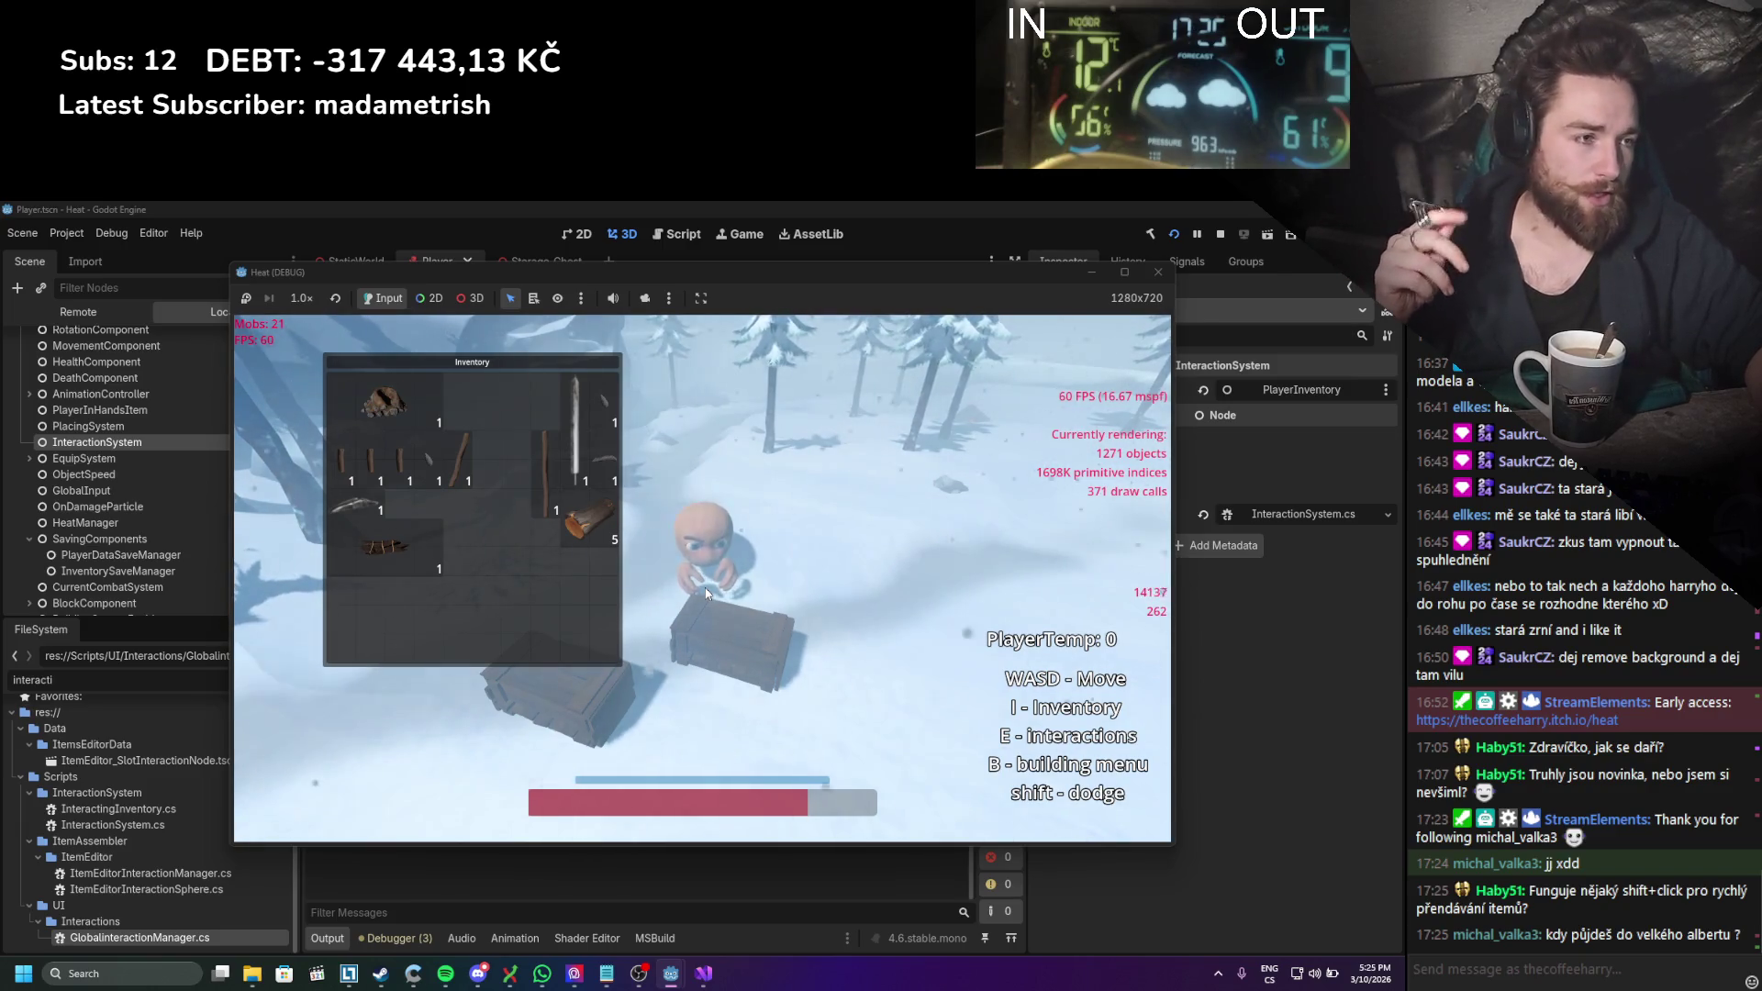
Step: Open the chest and move the log stack, stick bundle, rock and long stick into it
{"action": "key", "text": "a"}
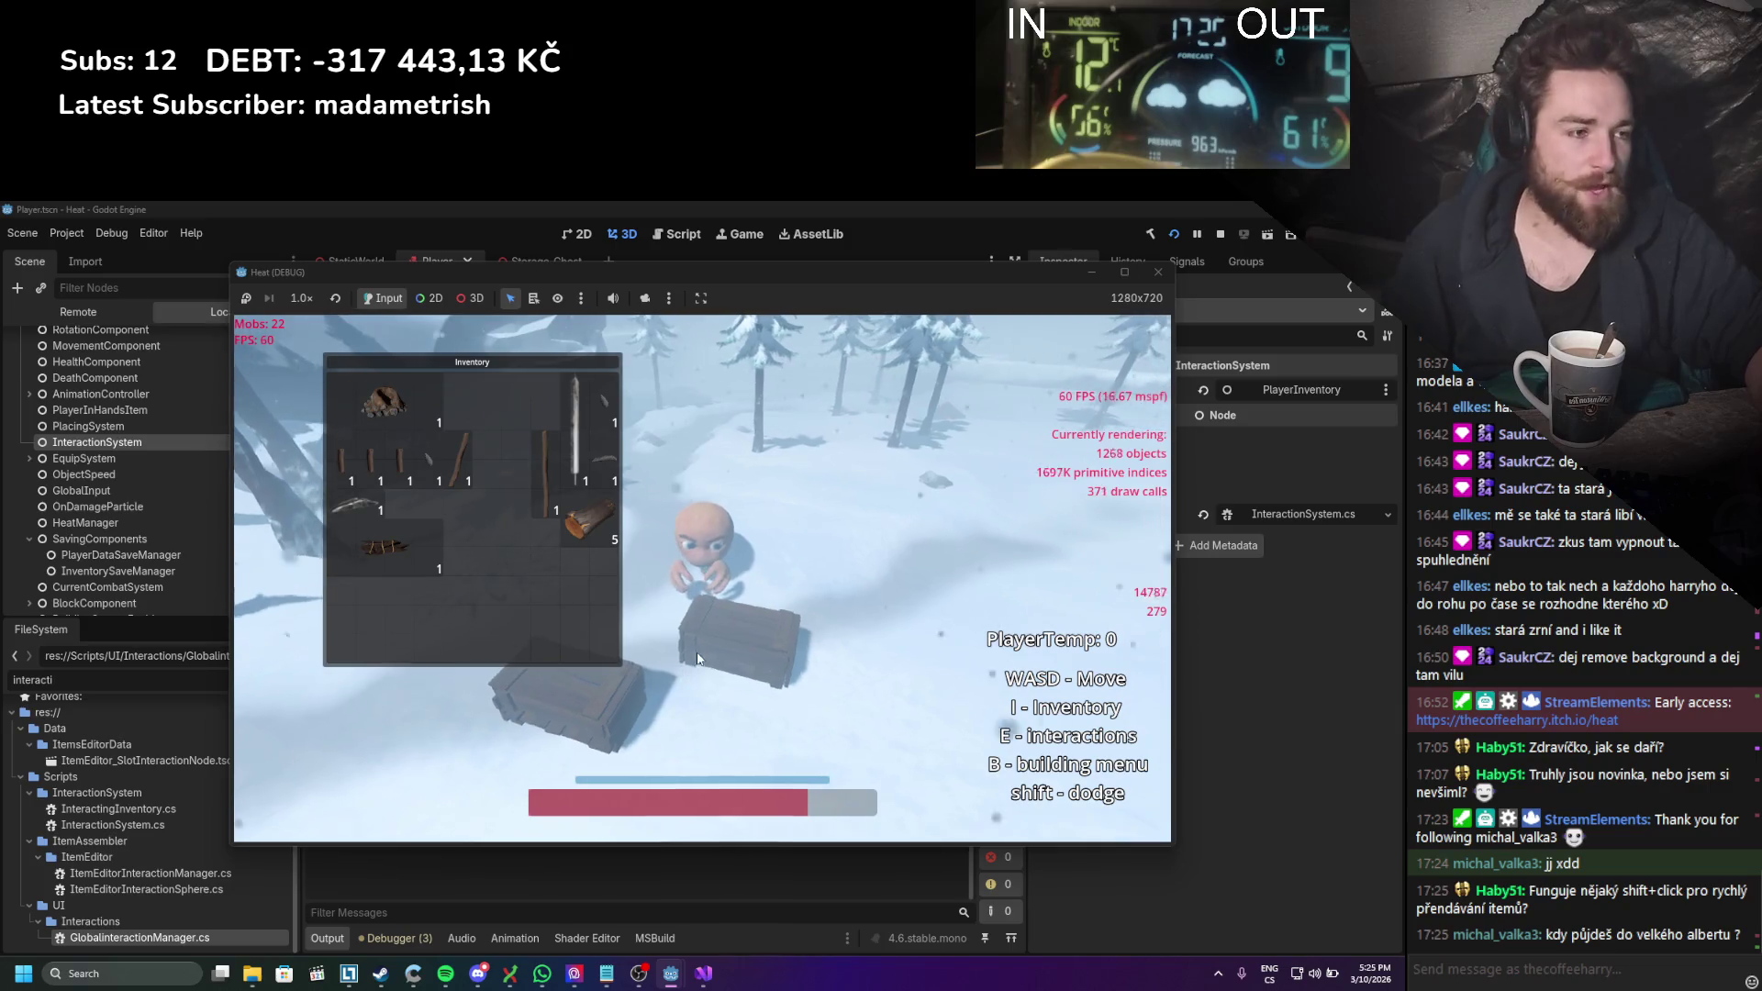
{"action": "key", "text": "e"}
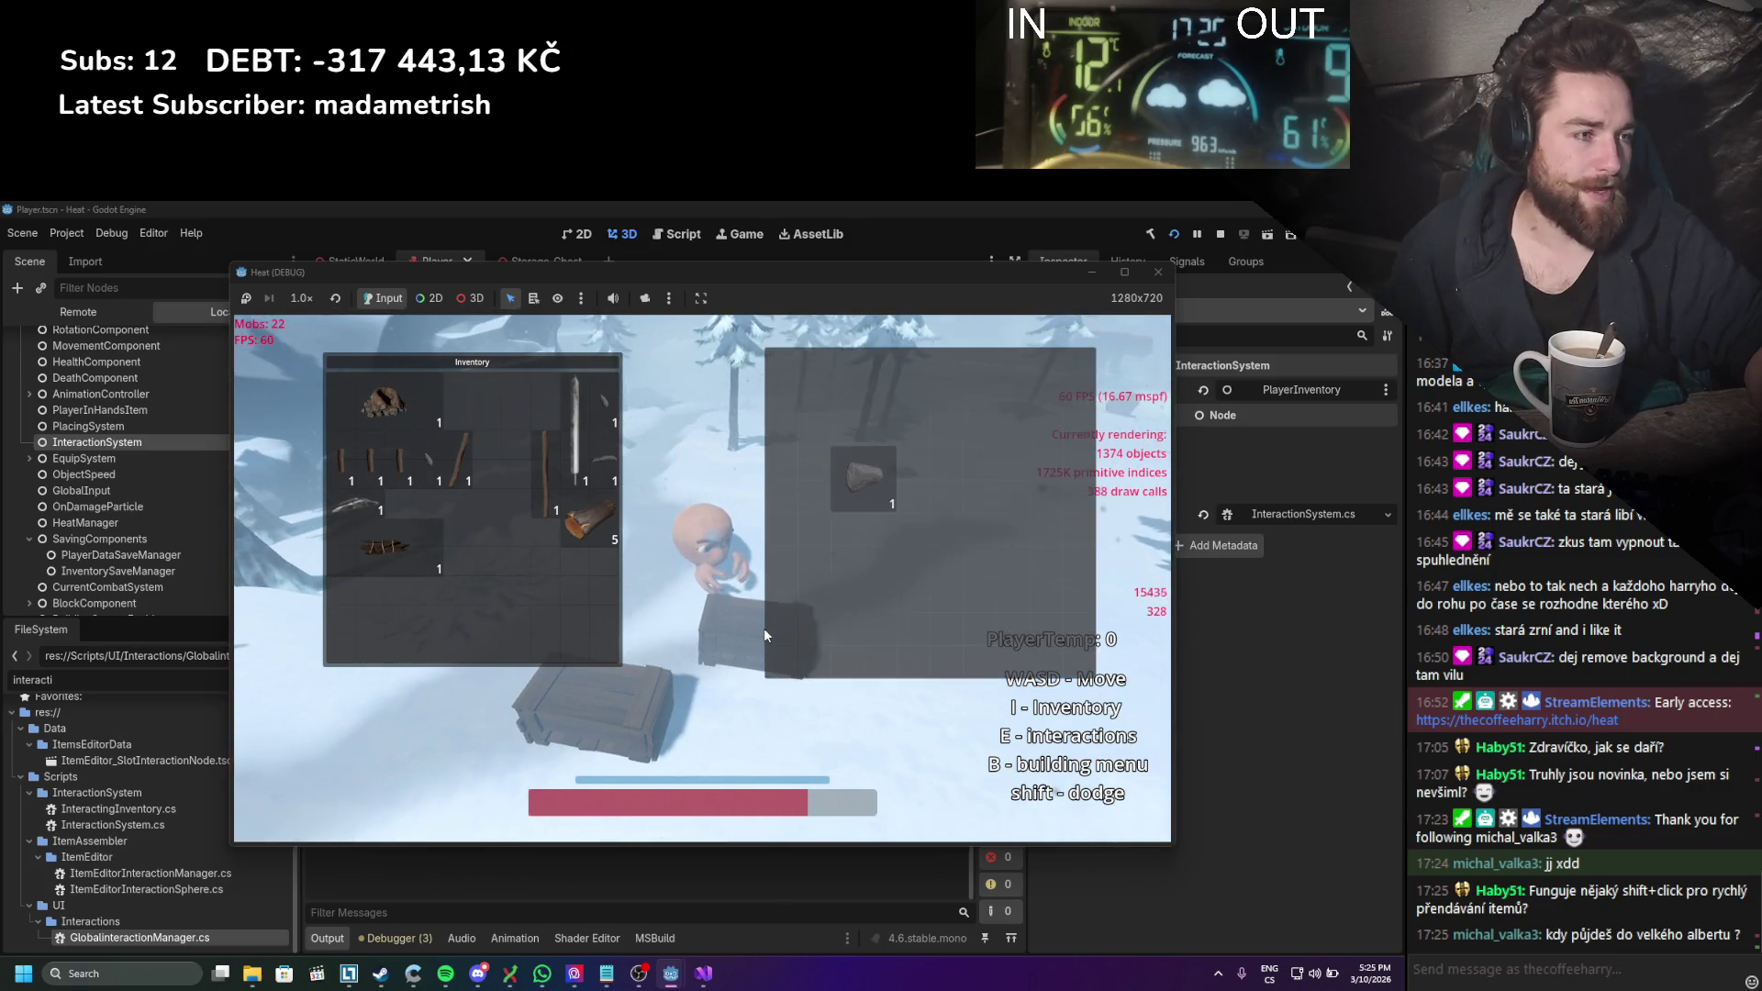
{"action": "mouse_move", "coordinate": [600, 537]}
{"action": "left_mouse_down"}
{"action": "mouse_move", "coordinate": [571, 528]}
{"action": "mouse_move", "coordinate": [590, 513]}
{"action": "mouse_move", "coordinate": [866, 597]}
{"action": "left_mouse_up"}
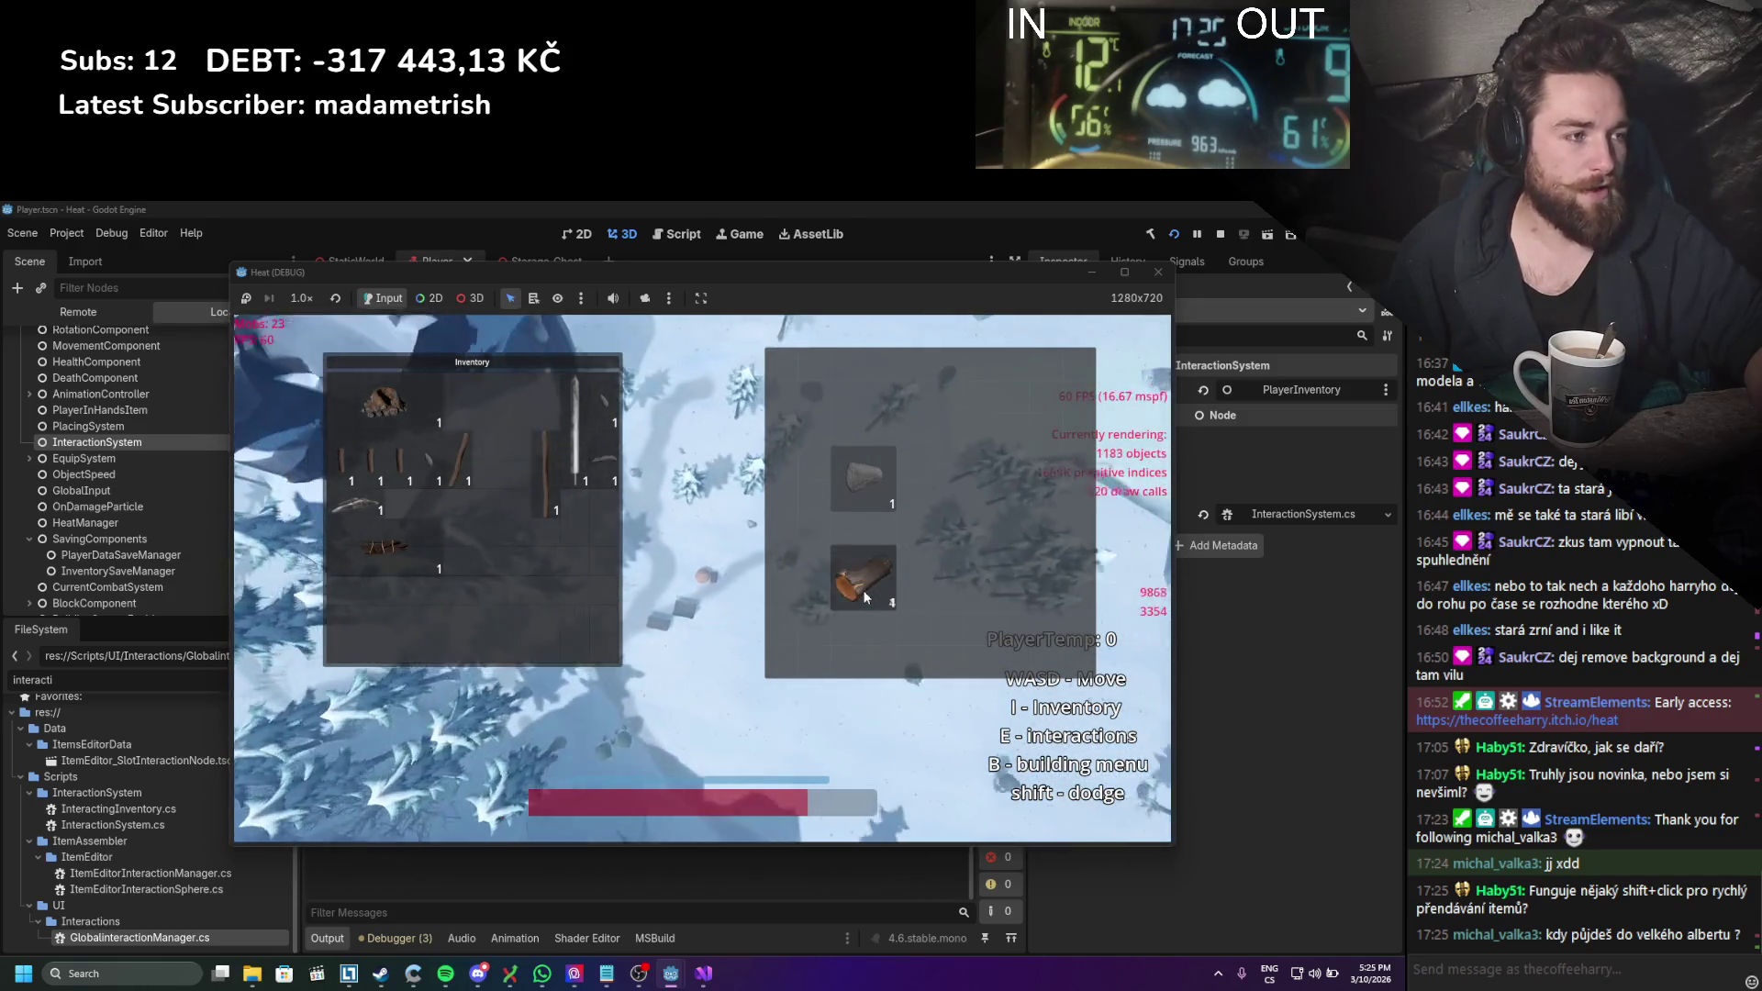
{"action": "mouse_move", "coordinate": [386, 546]}
{"action": "left_mouse_down"}
{"action": "mouse_move", "coordinate": [936, 556]}
{"action": "mouse_move", "coordinate": [945, 576]}
{"action": "left_mouse_up"}
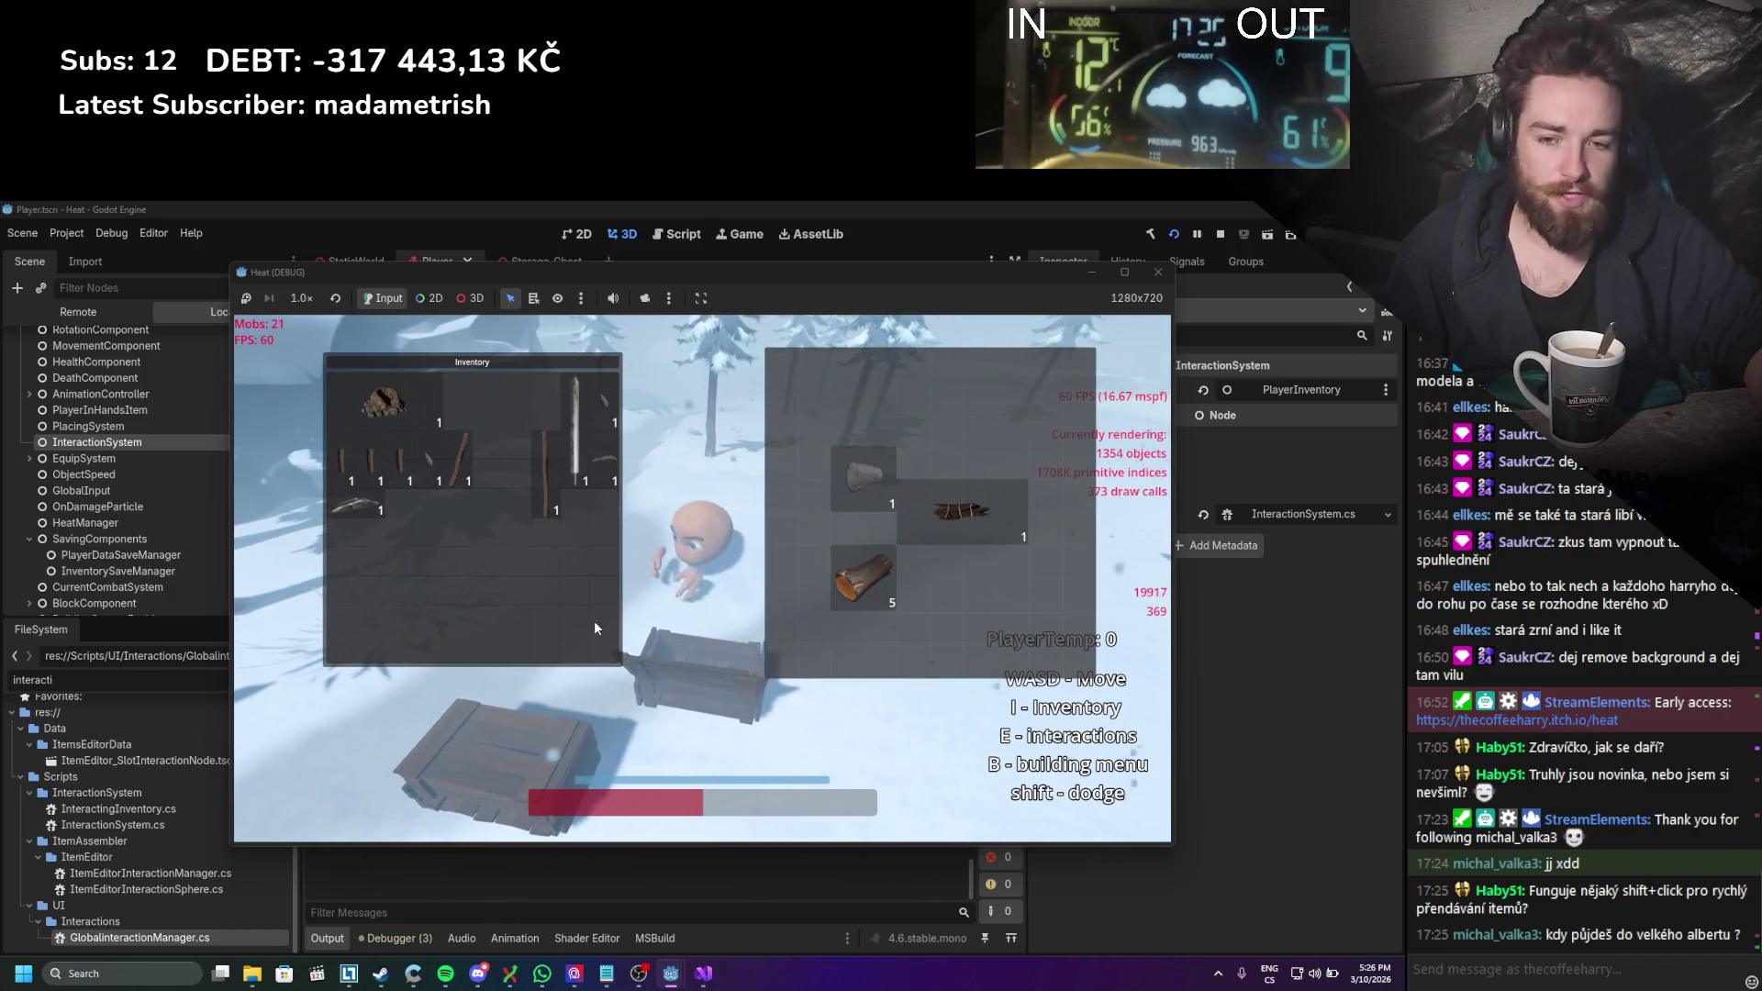
{"action": "mouse_move", "coordinate": [384, 401]}
{"action": "left_mouse_down"}
{"action": "mouse_move", "coordinate": [675, 464]}
{"action": "mouse_move", "coordinate": [830, 384]}
{"action": "left_mouse_up"}
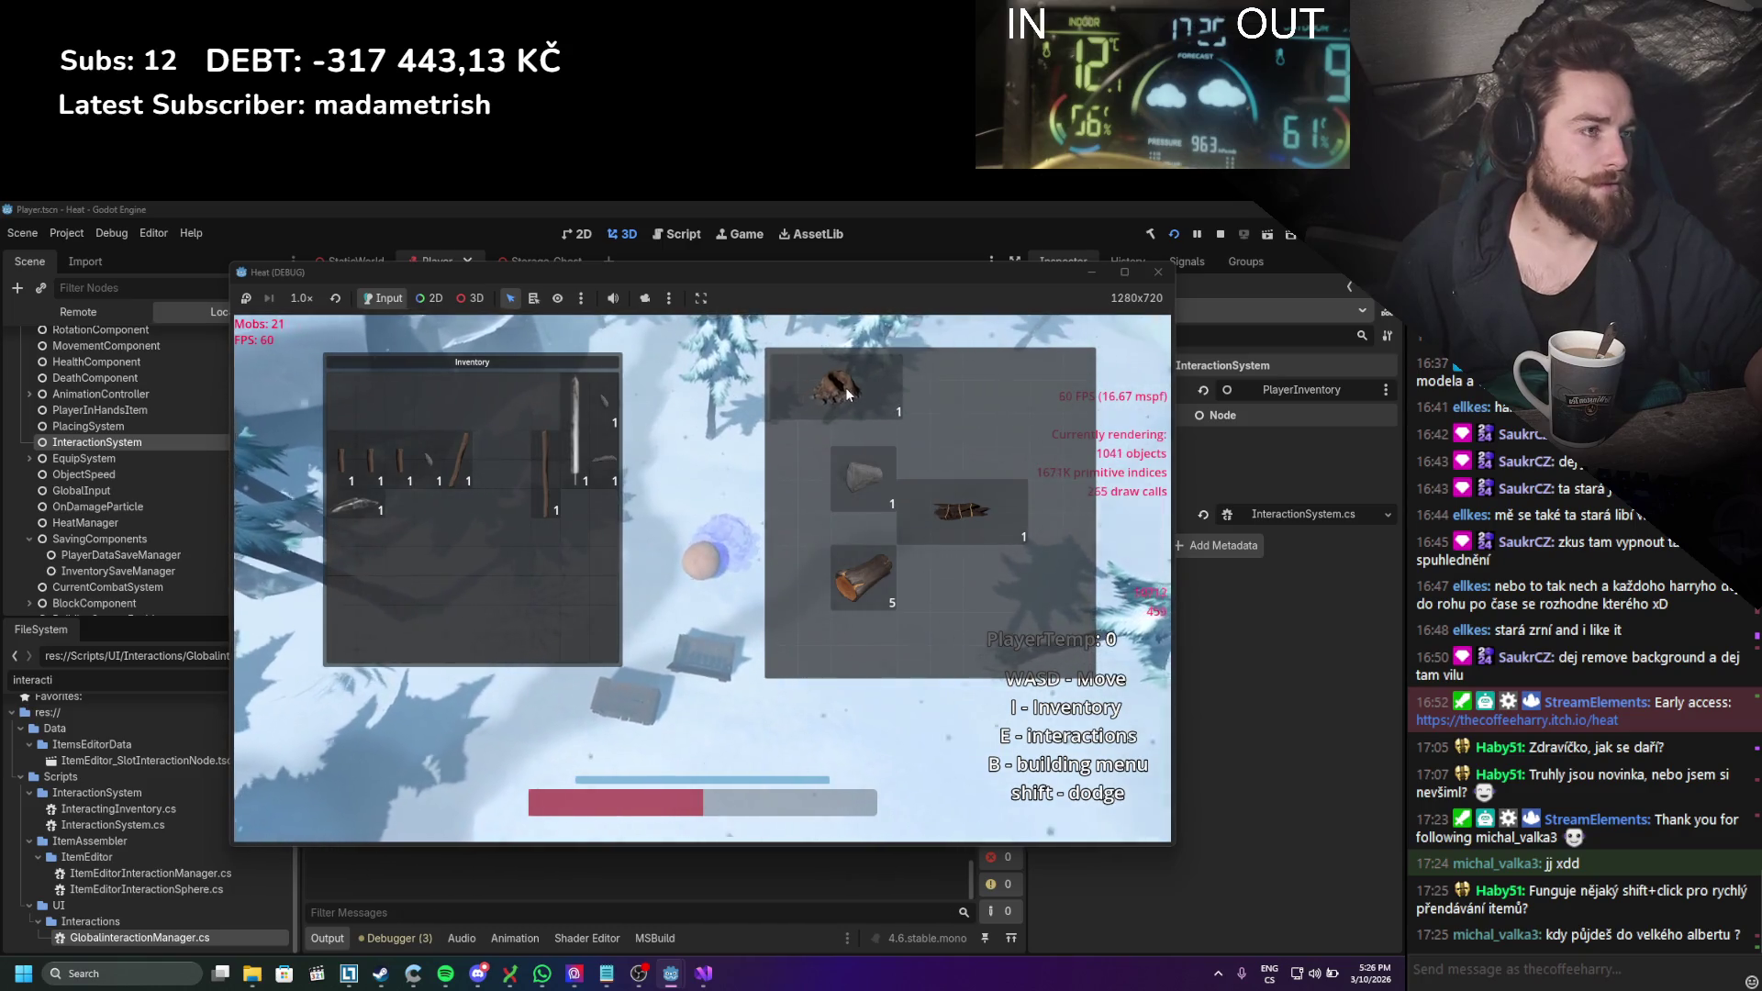
{"action": "left_click_drag", "start_coordinate": [590, 428], "coordinate": [1055, 411]}
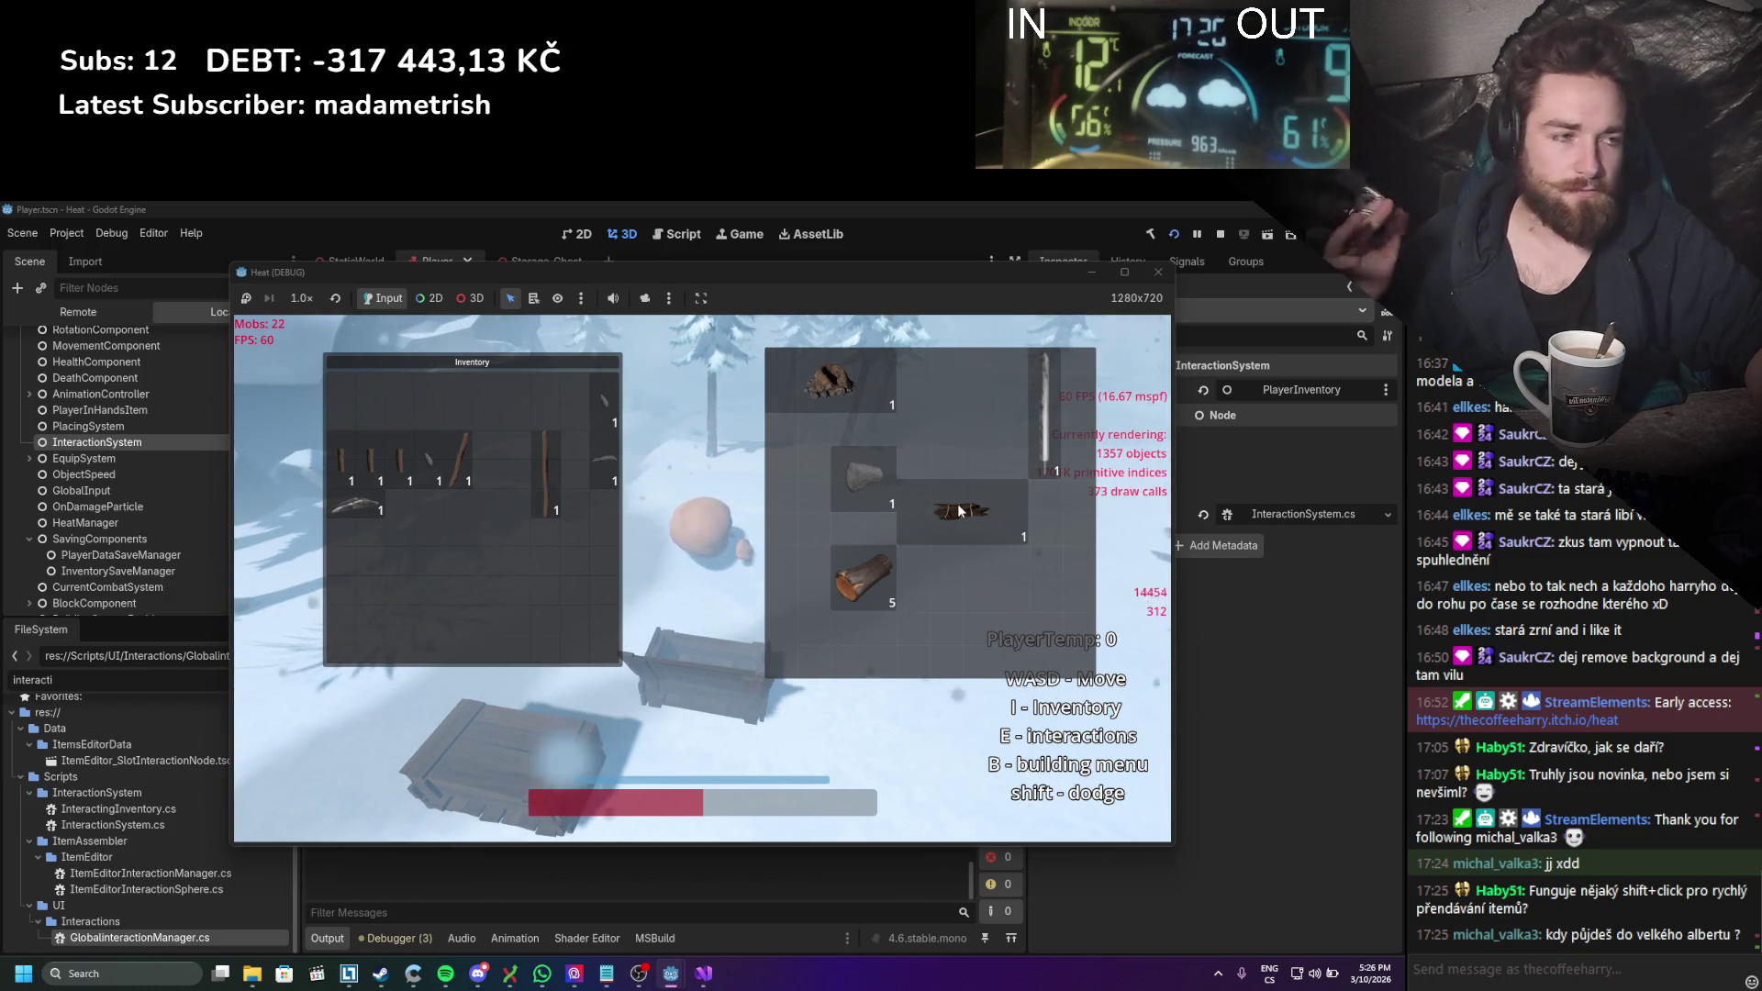
Step: Place the small item and remaining stick in chest slots, then nudge the Inventory right
{"action": "left_click_drag", "start_coordinate": [594, 445], "coordinate": [899, 426]}
{"action": "left_click_drag", "start_coordinate": [571, 477], "coordinate": [756, 497]}
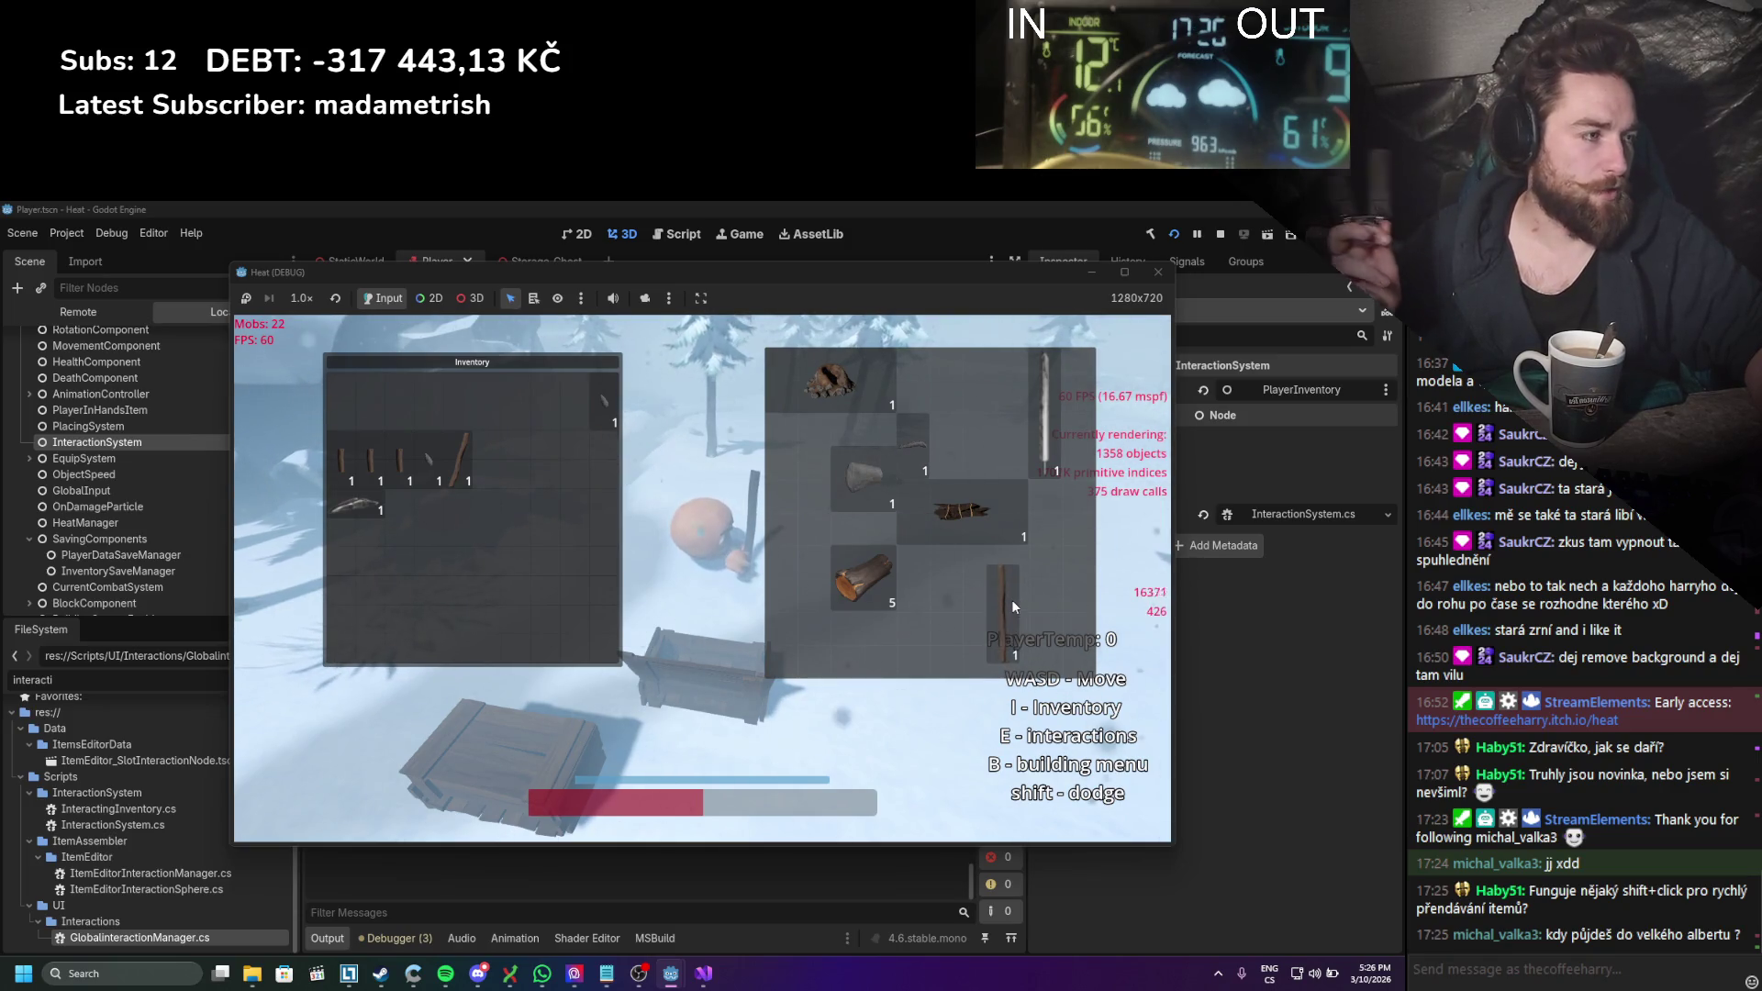
{"action": "left_click_drag", "start_coordinate": [1013, 604], "coordinate": [984, 615]}
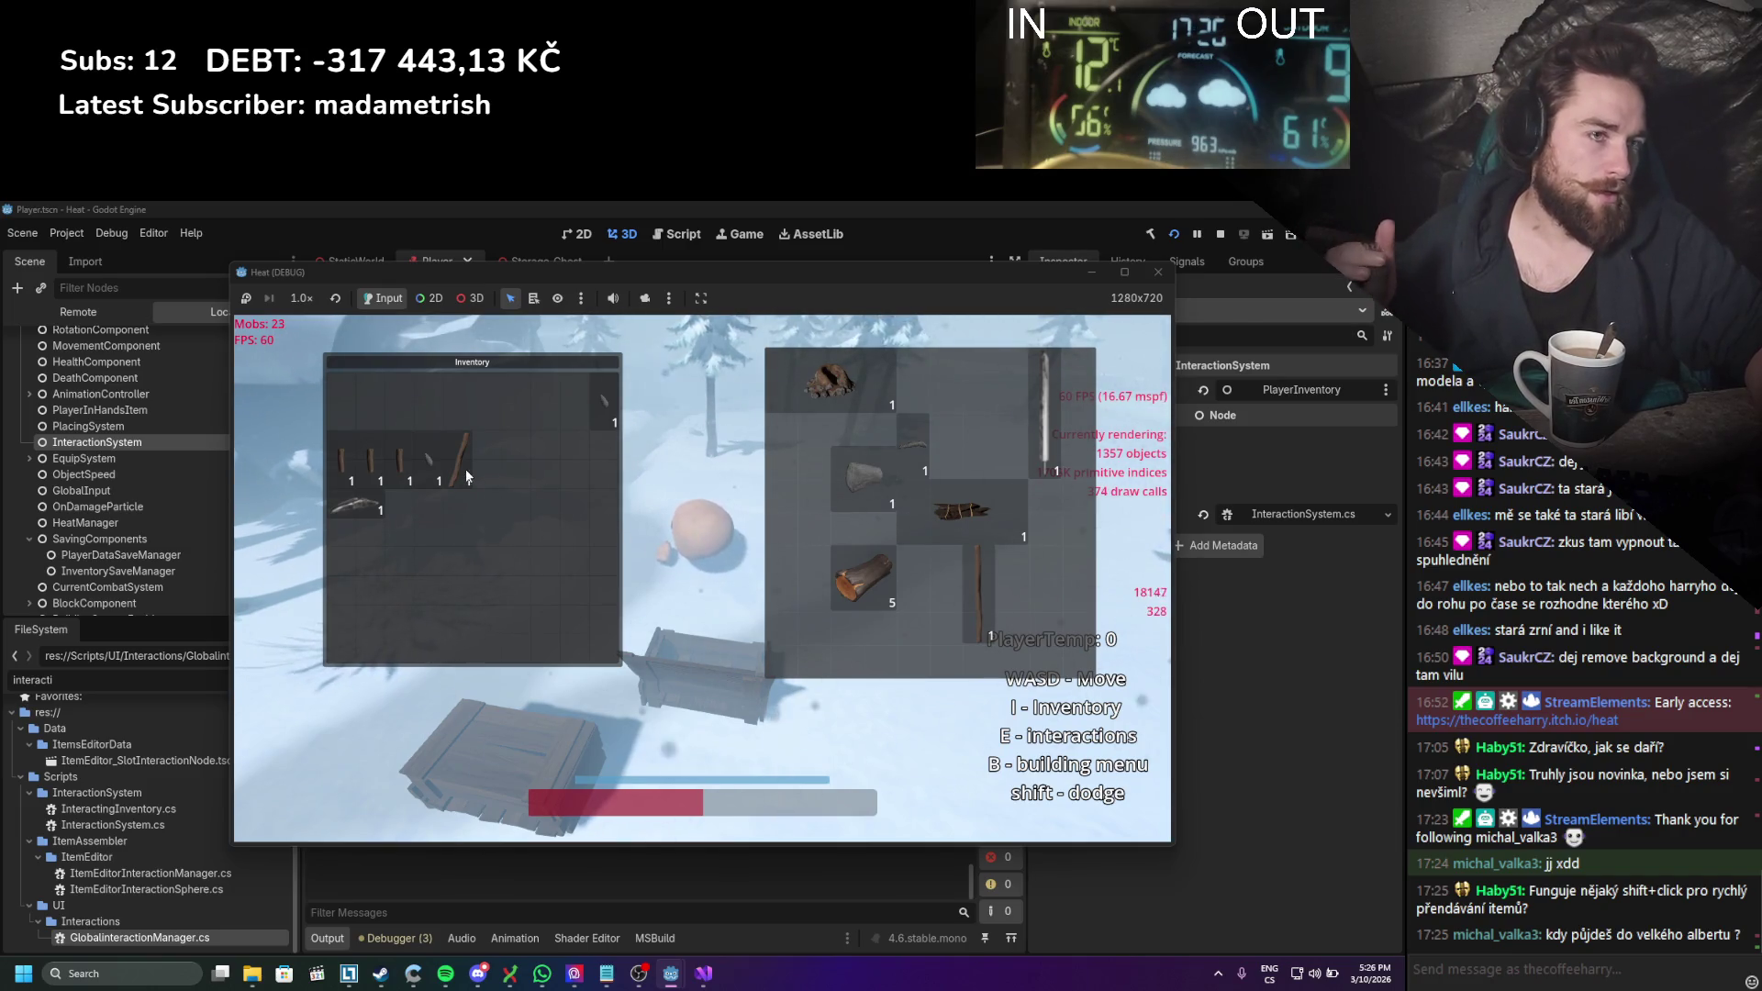
{"action": "mouse_move", "coordinate": [465, 476]}
{"action": "left_mouse_down"}
{"action": "mouse_move", "coordinate": [852, 492]}
{"action": "mouse_move", "coordinate": [795, 472]}
{"action": "left_mouse_up"}
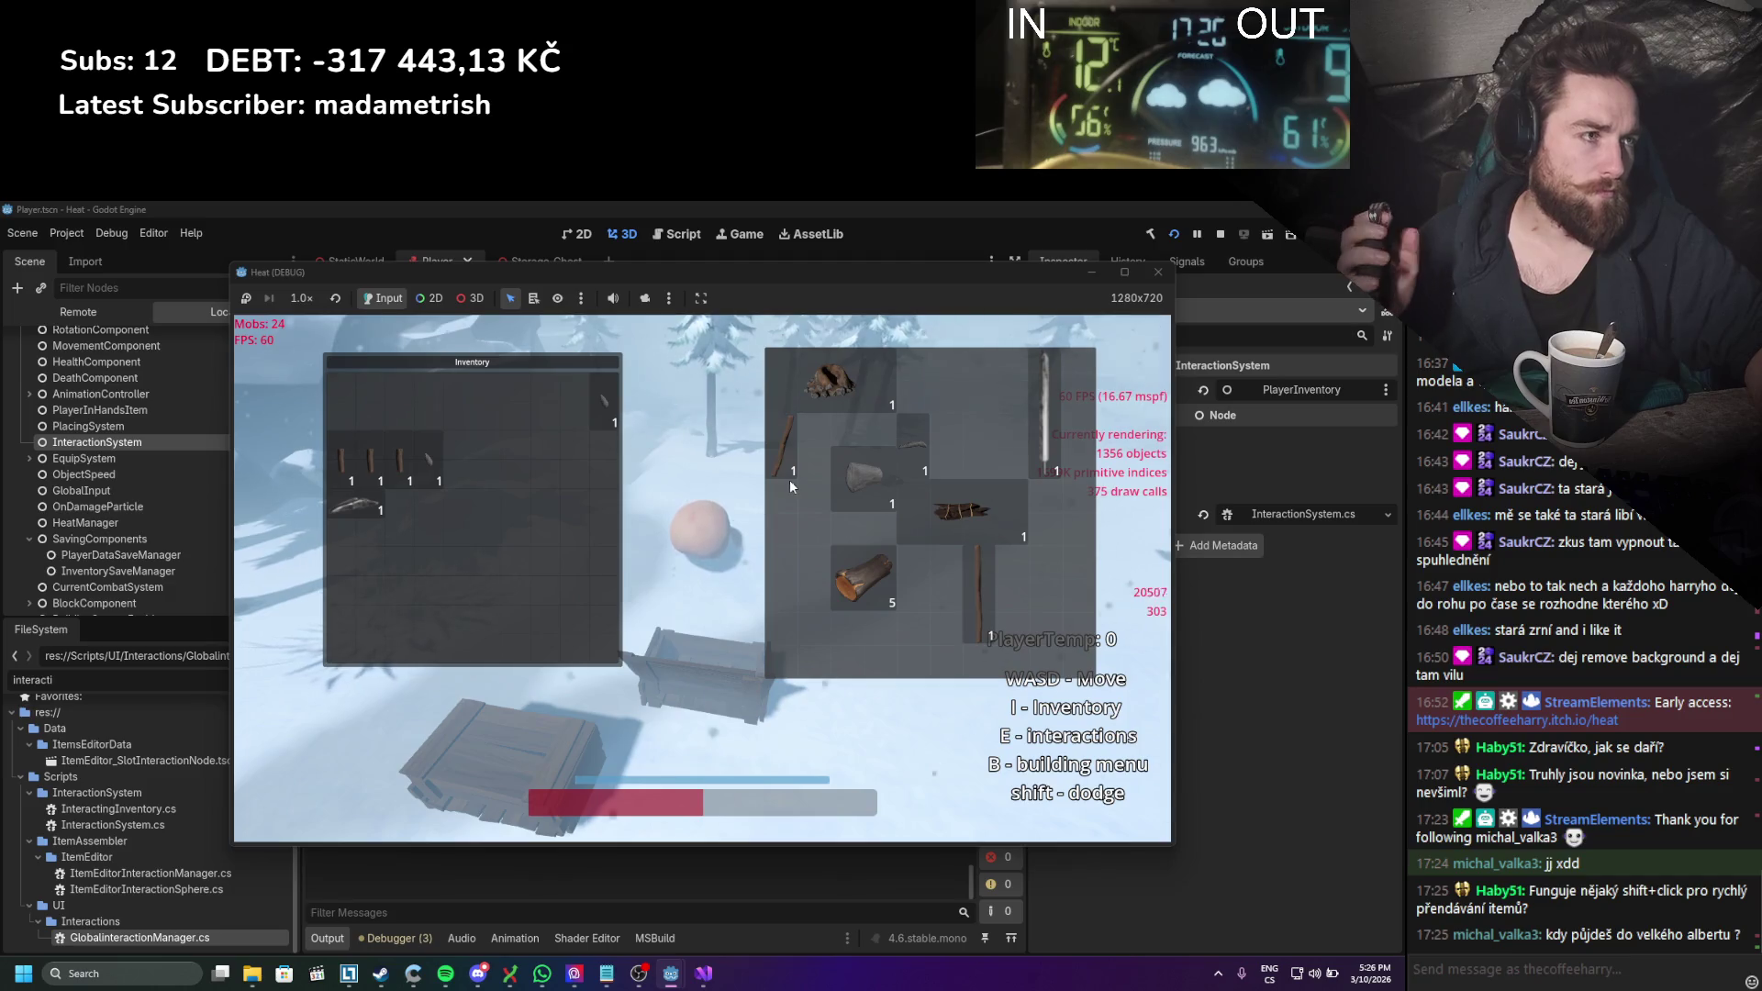
{"action": "left_click_drag", "start_coordinate": [565, 362], "coordinate": [578, 364]}
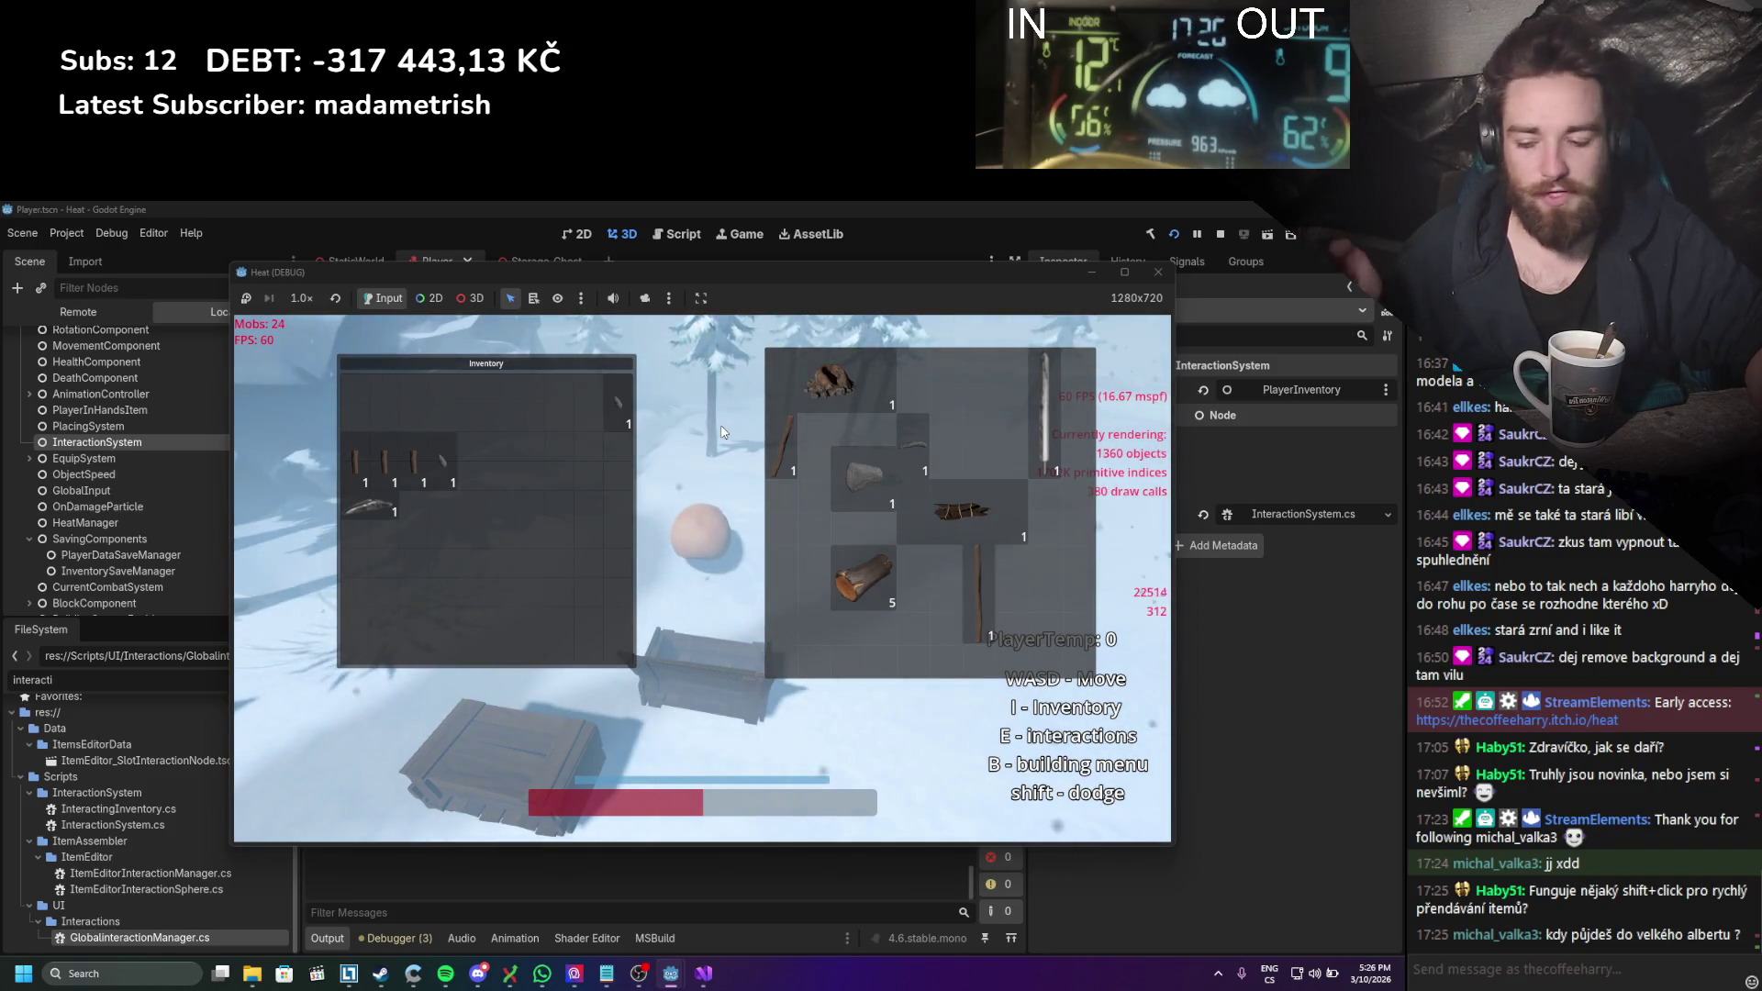
Step: Close the chest, reopen the Inventory on the right, and maximize then restore the game window
{"action": "key", "text": "i"}
{"action": "key", "text": "i"}
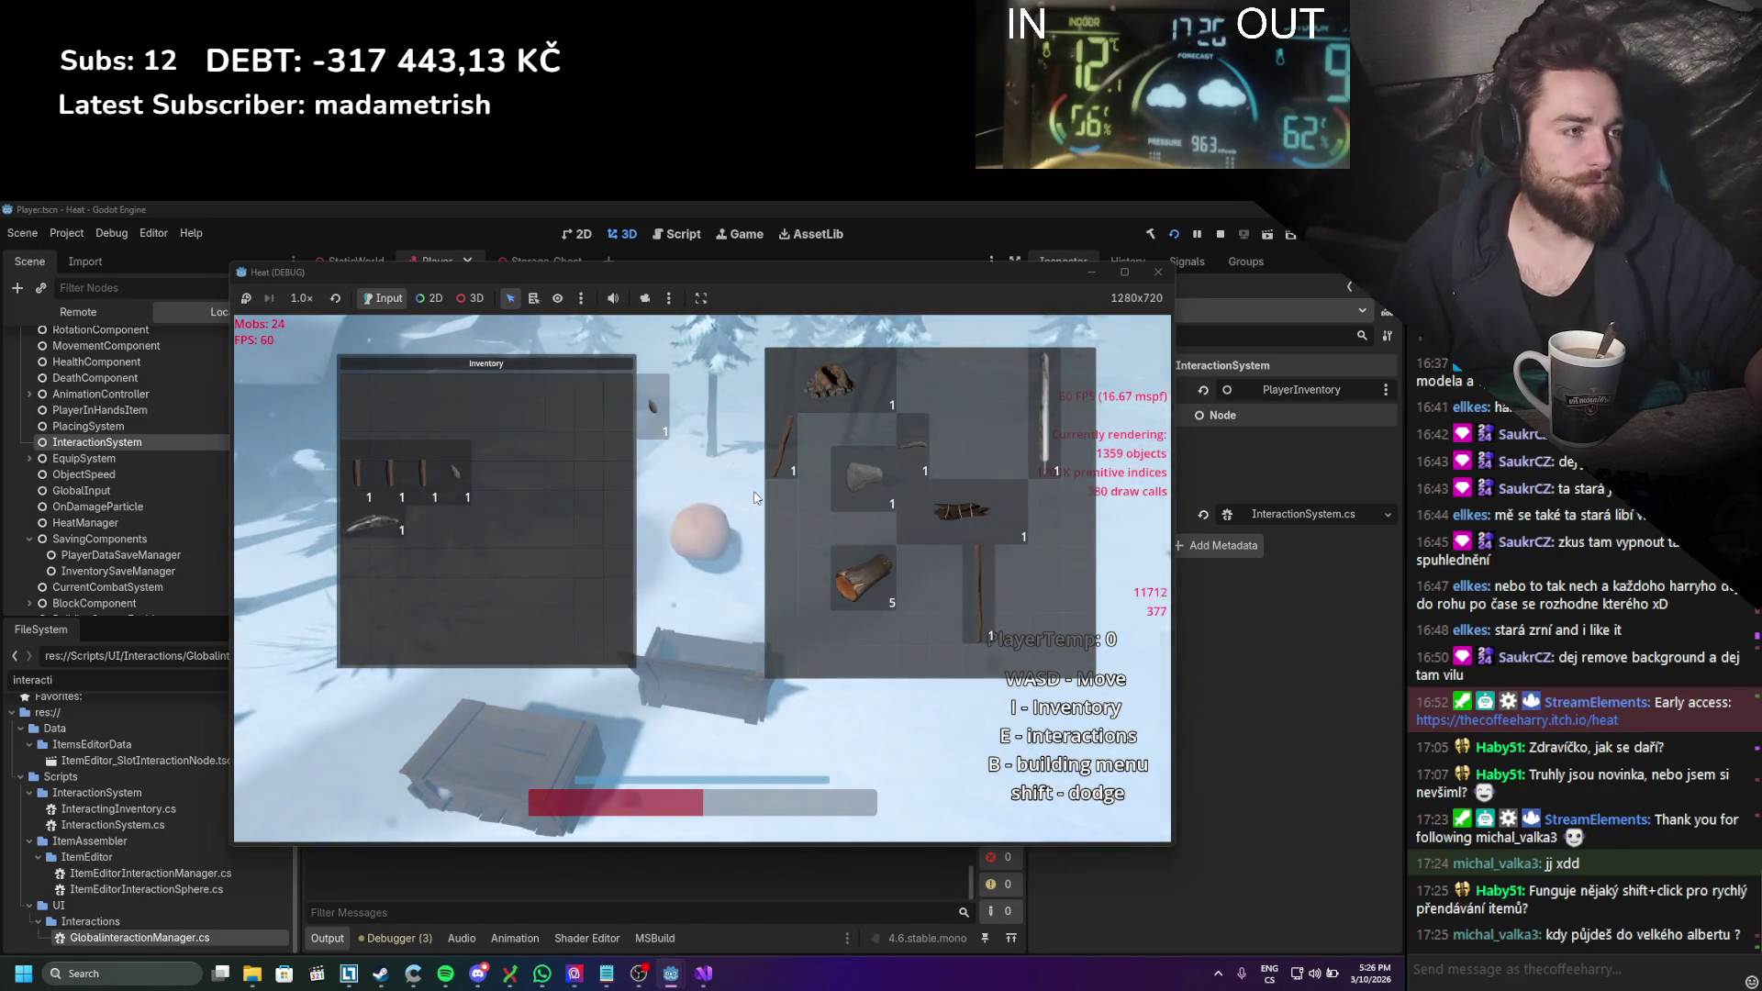
{"action": "key", "text": "e"}
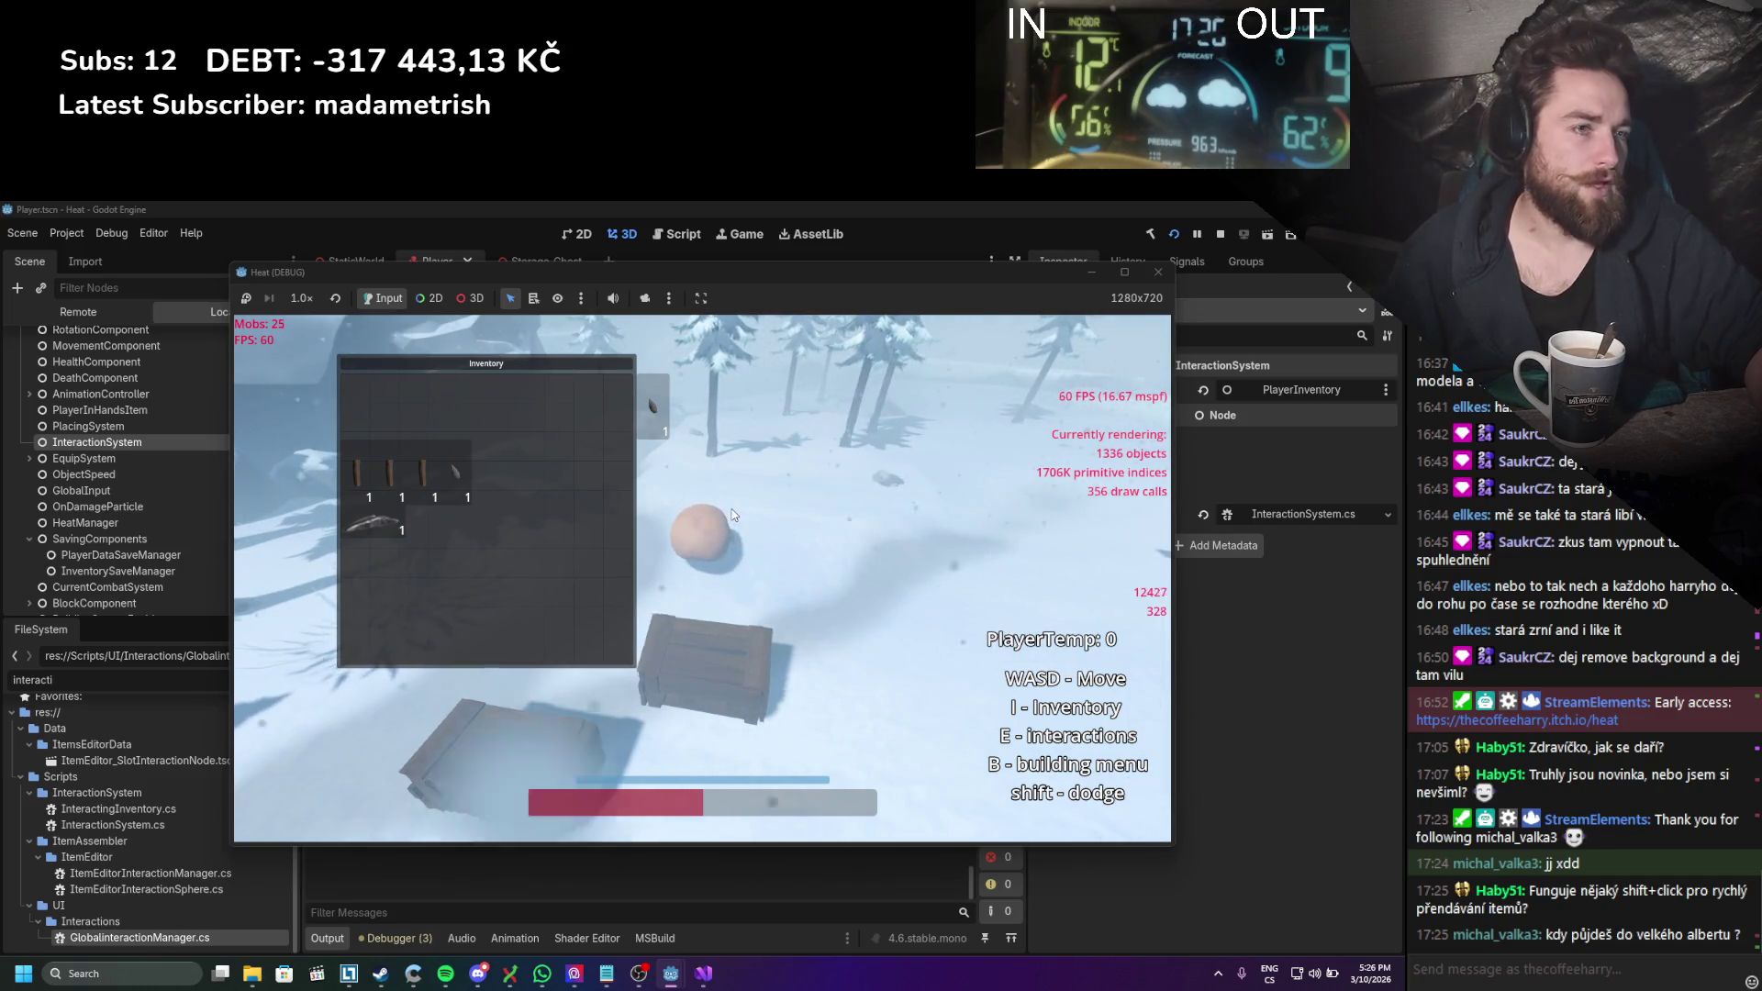
{"action": "key", "text": "i"}
{"action": "key", "text": "i"}
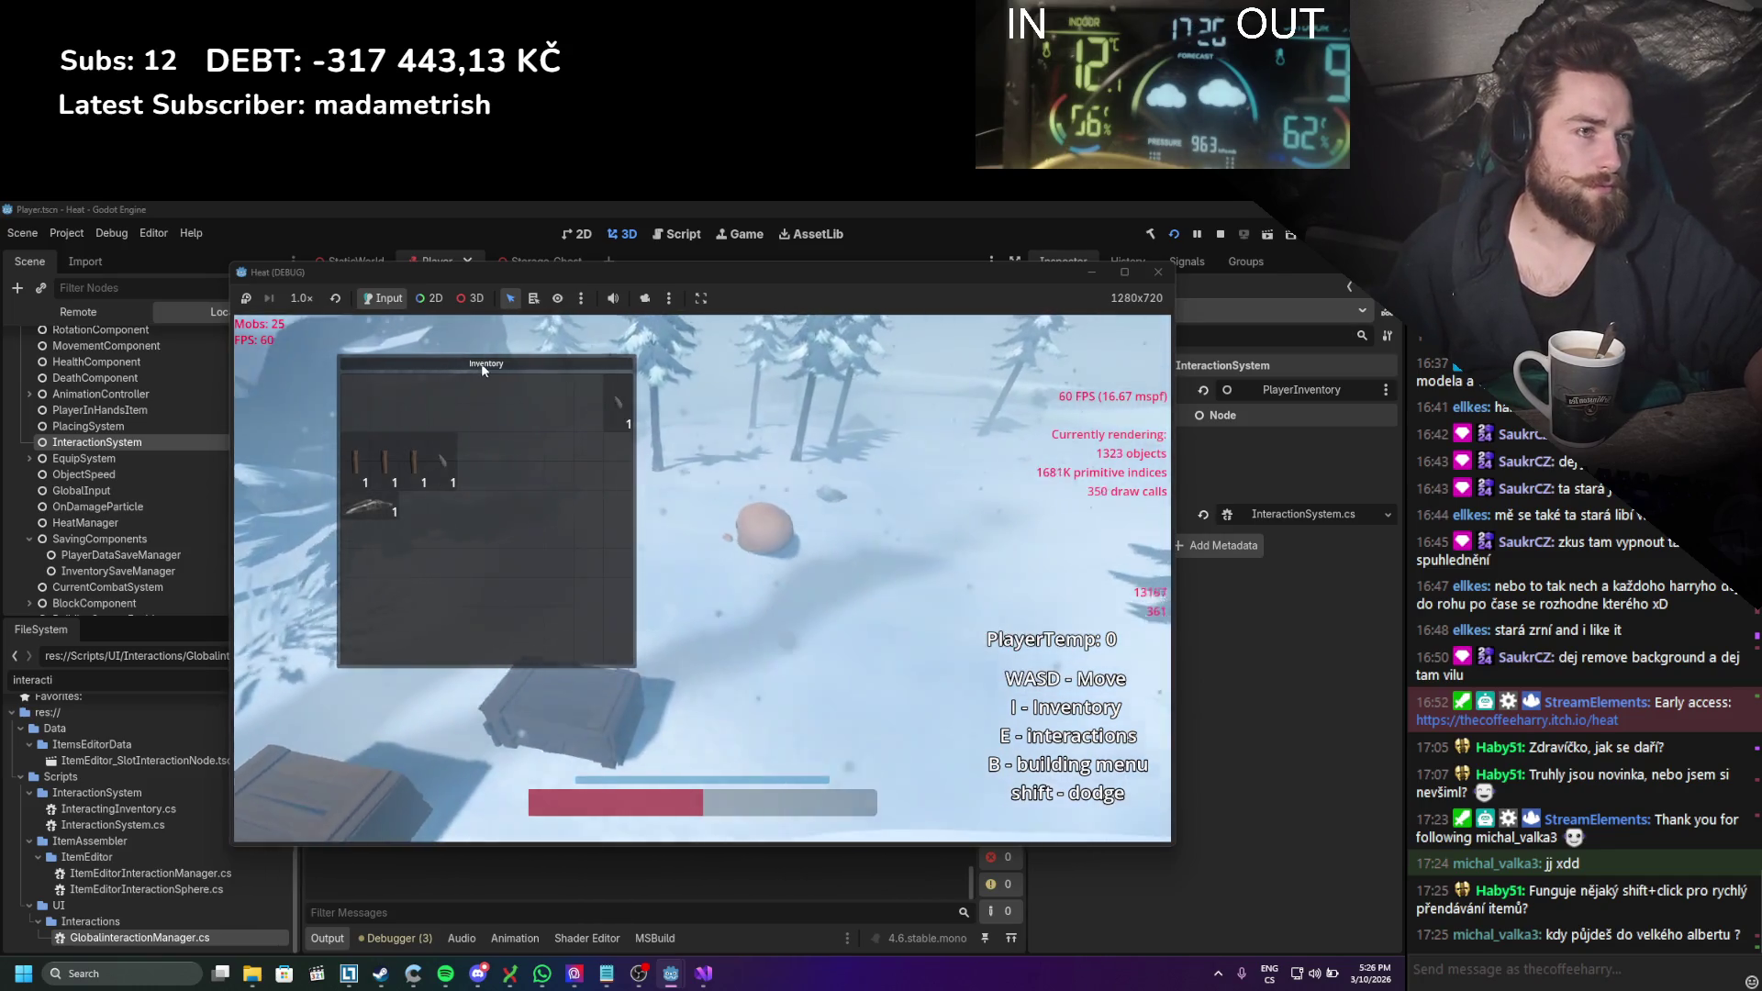
{"action": "mouse_move", "coordinate": [484, 370]}
{"action": "left_mouse_down"}
{"action": "mouse_move", "coordinate": [854, 404]}
{"action": "mouse_move", "coordinate": [995, 352]}
{"action": "left_mouse_up"}
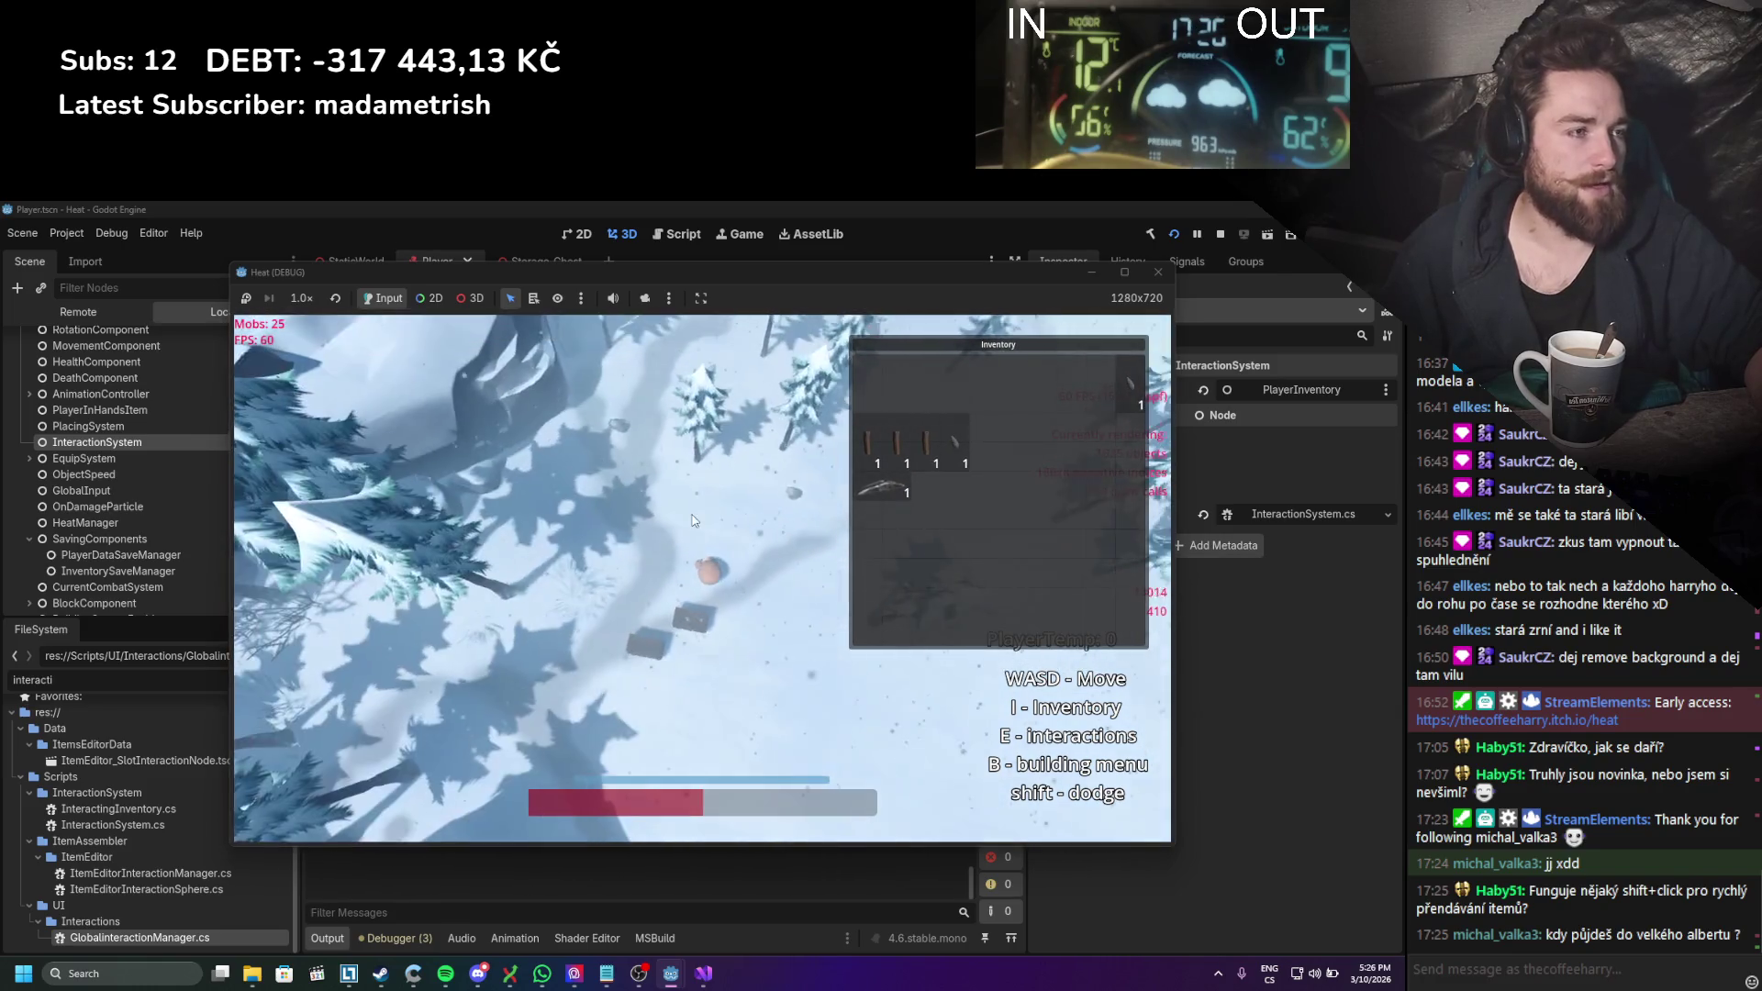
{"action": "left_click", "coordinate": [1124, 271]}
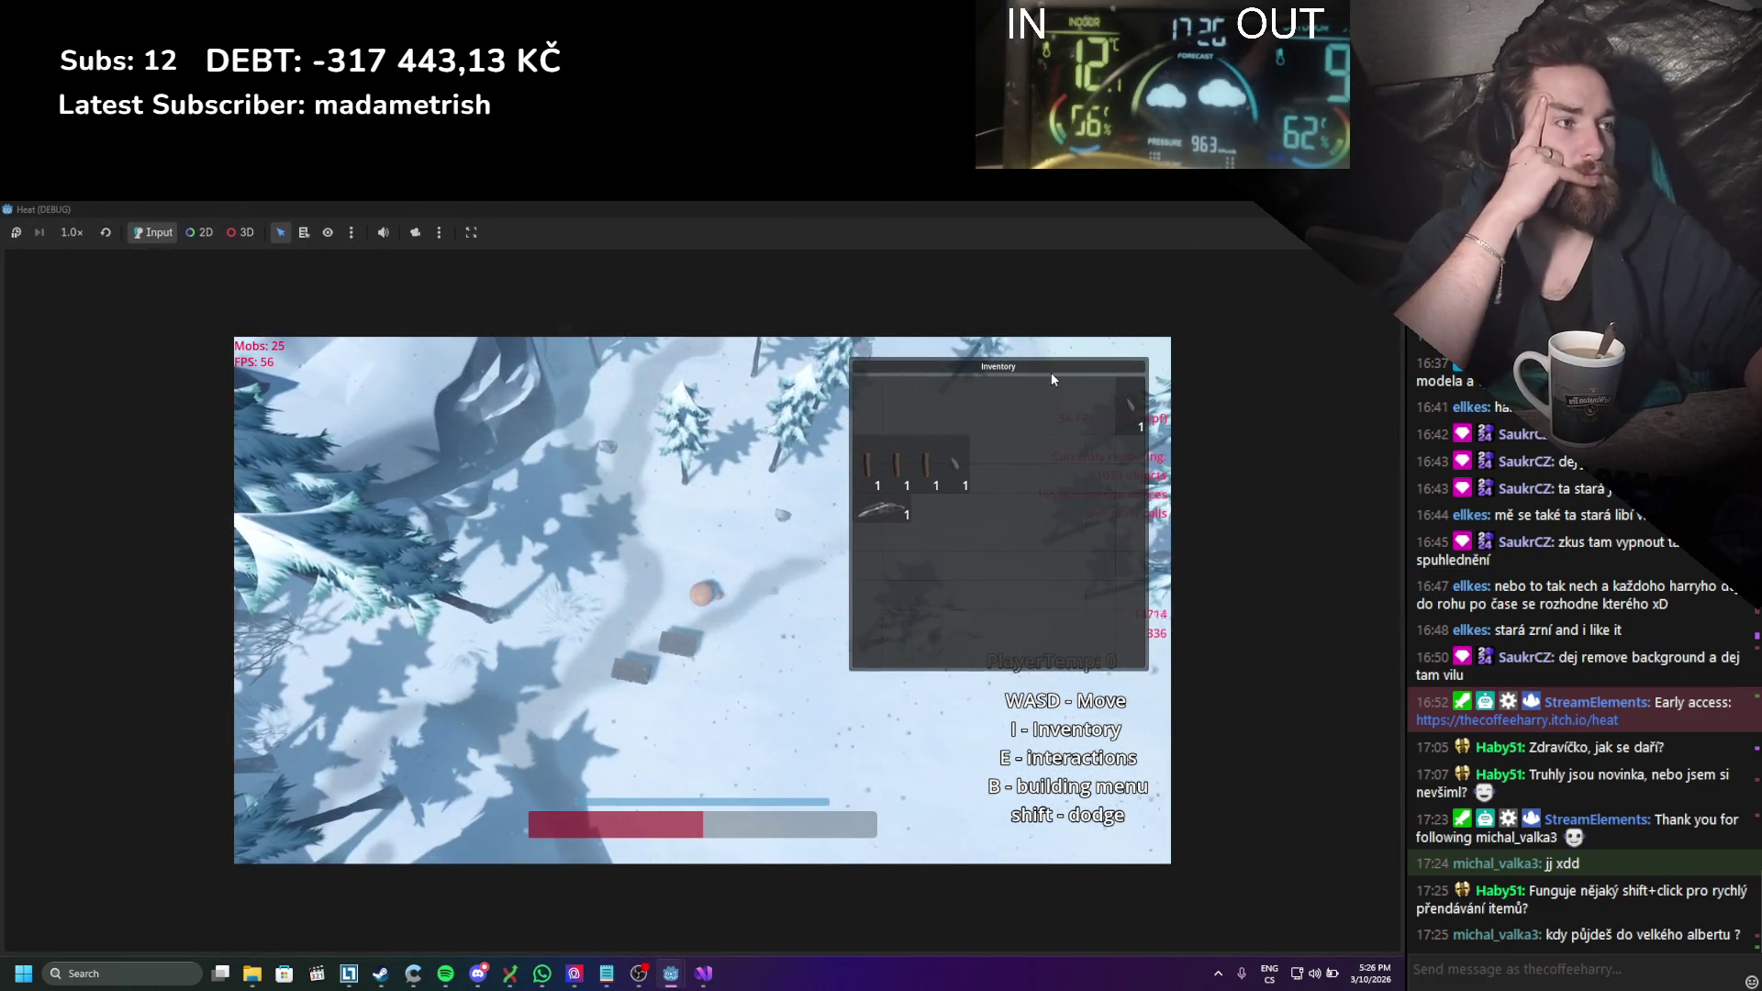
{"action": "key", "text": "super+Down"}
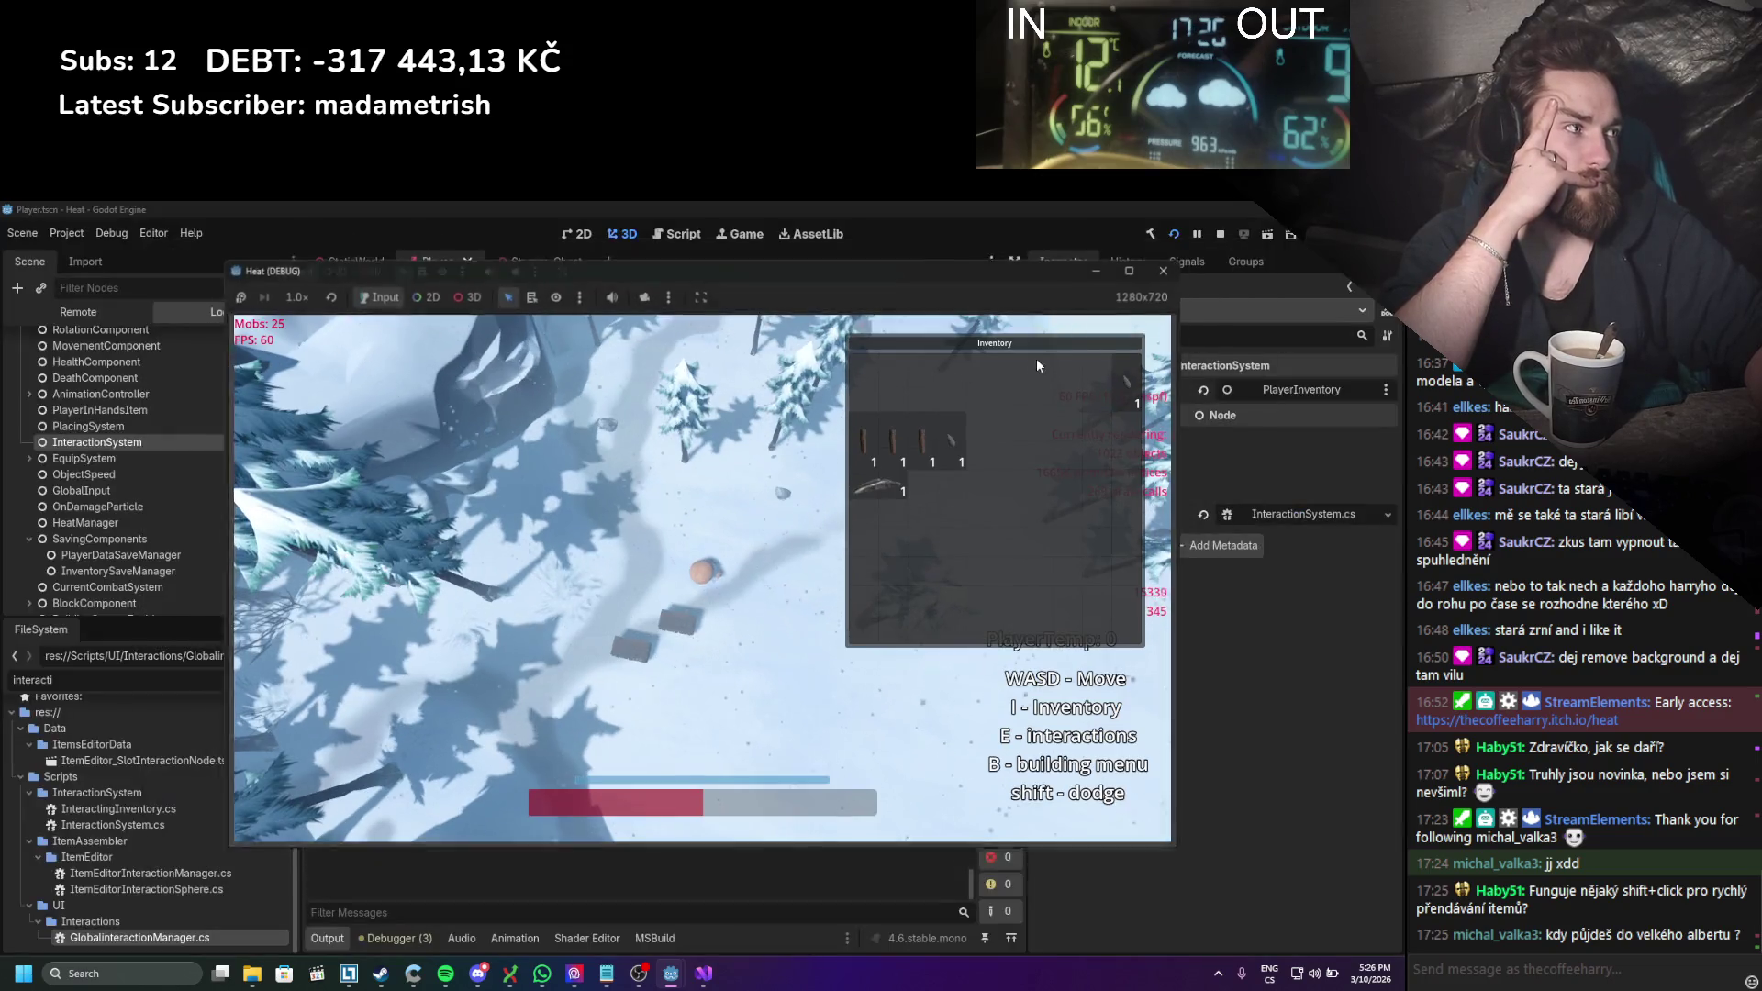
{"action": "scroll", "coordinate": [740, 634], "scroll_direction": "up", "scroll_amount": 3}
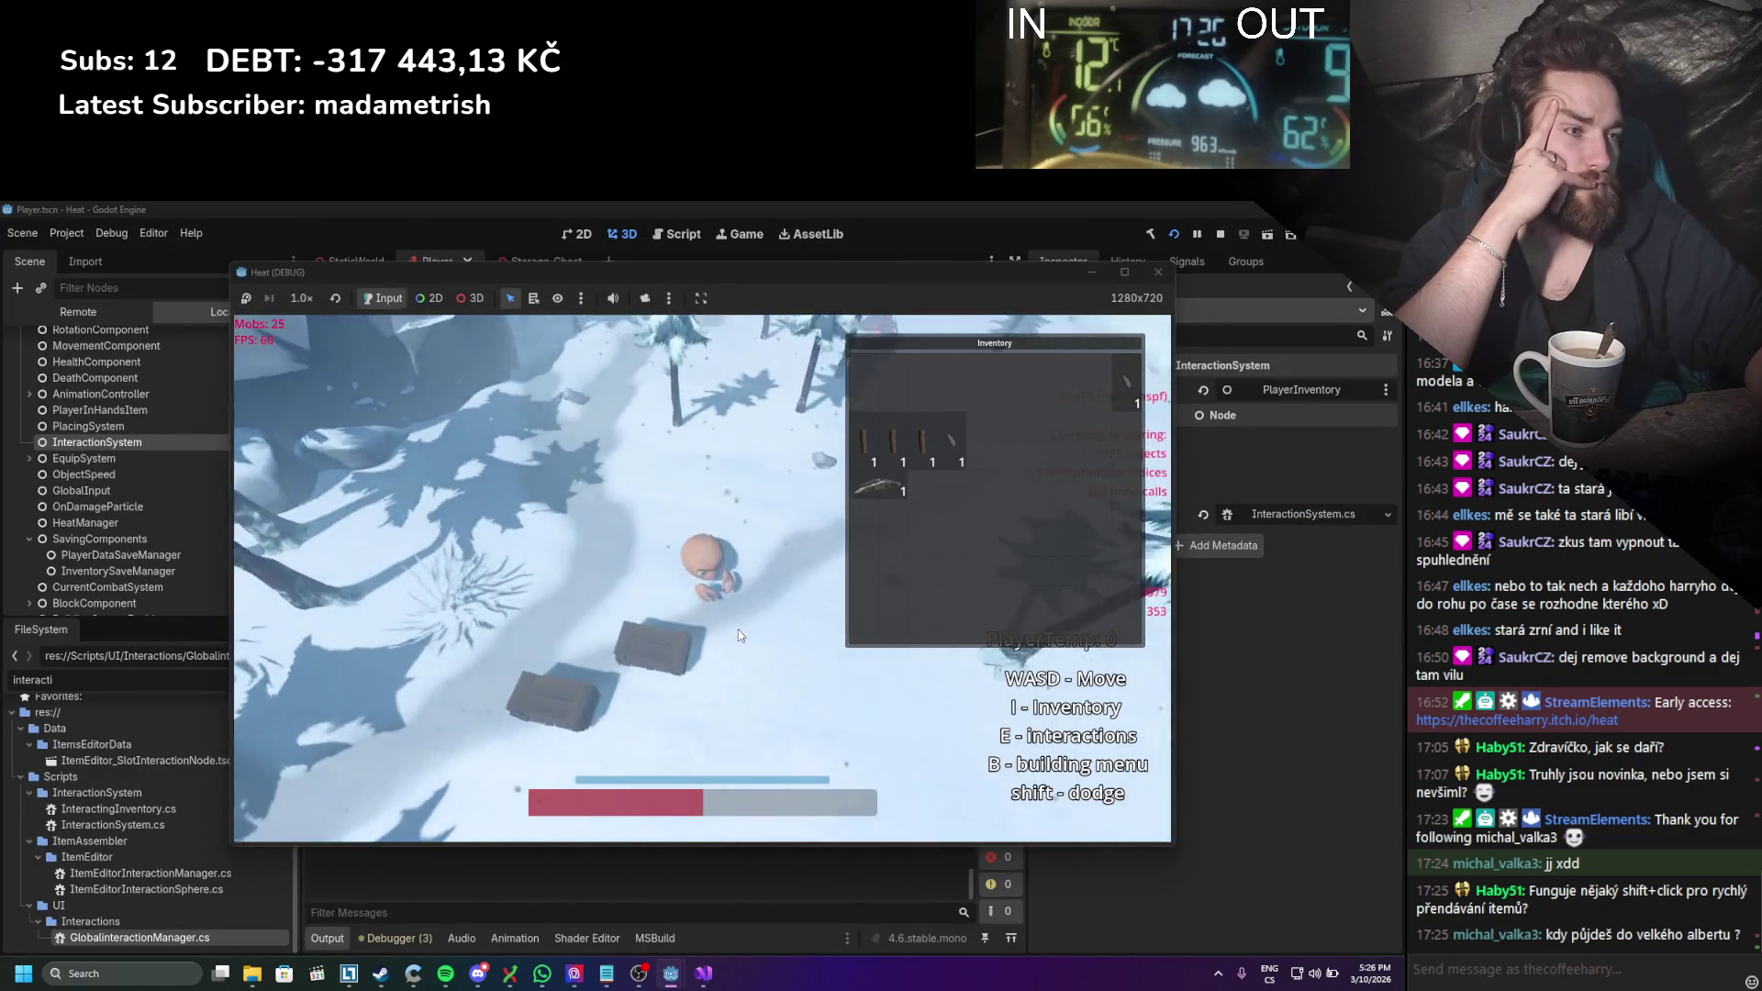
{"action": "scroll", "coordinate": [744, 637], "scroll_direction": "up", "scroll_amount": 2}
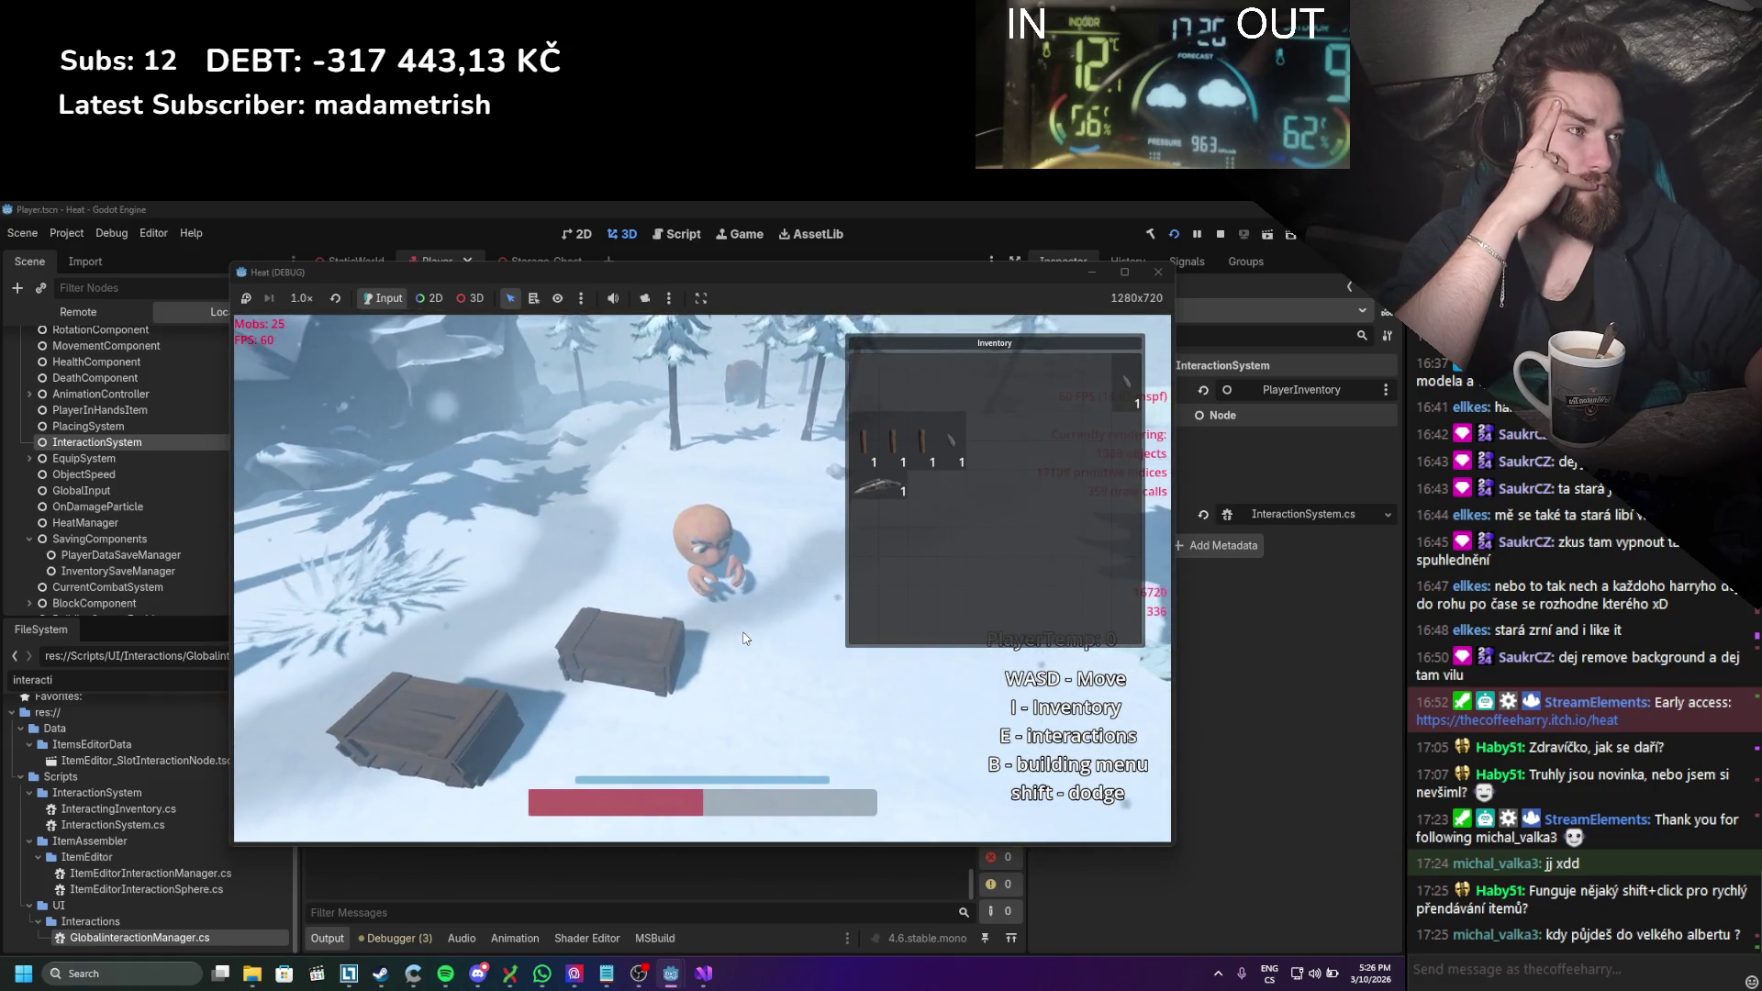
{"action": "scroll", "coordinate": [744, 639], "scroll_direction": "down", "scroll_amount": 4}
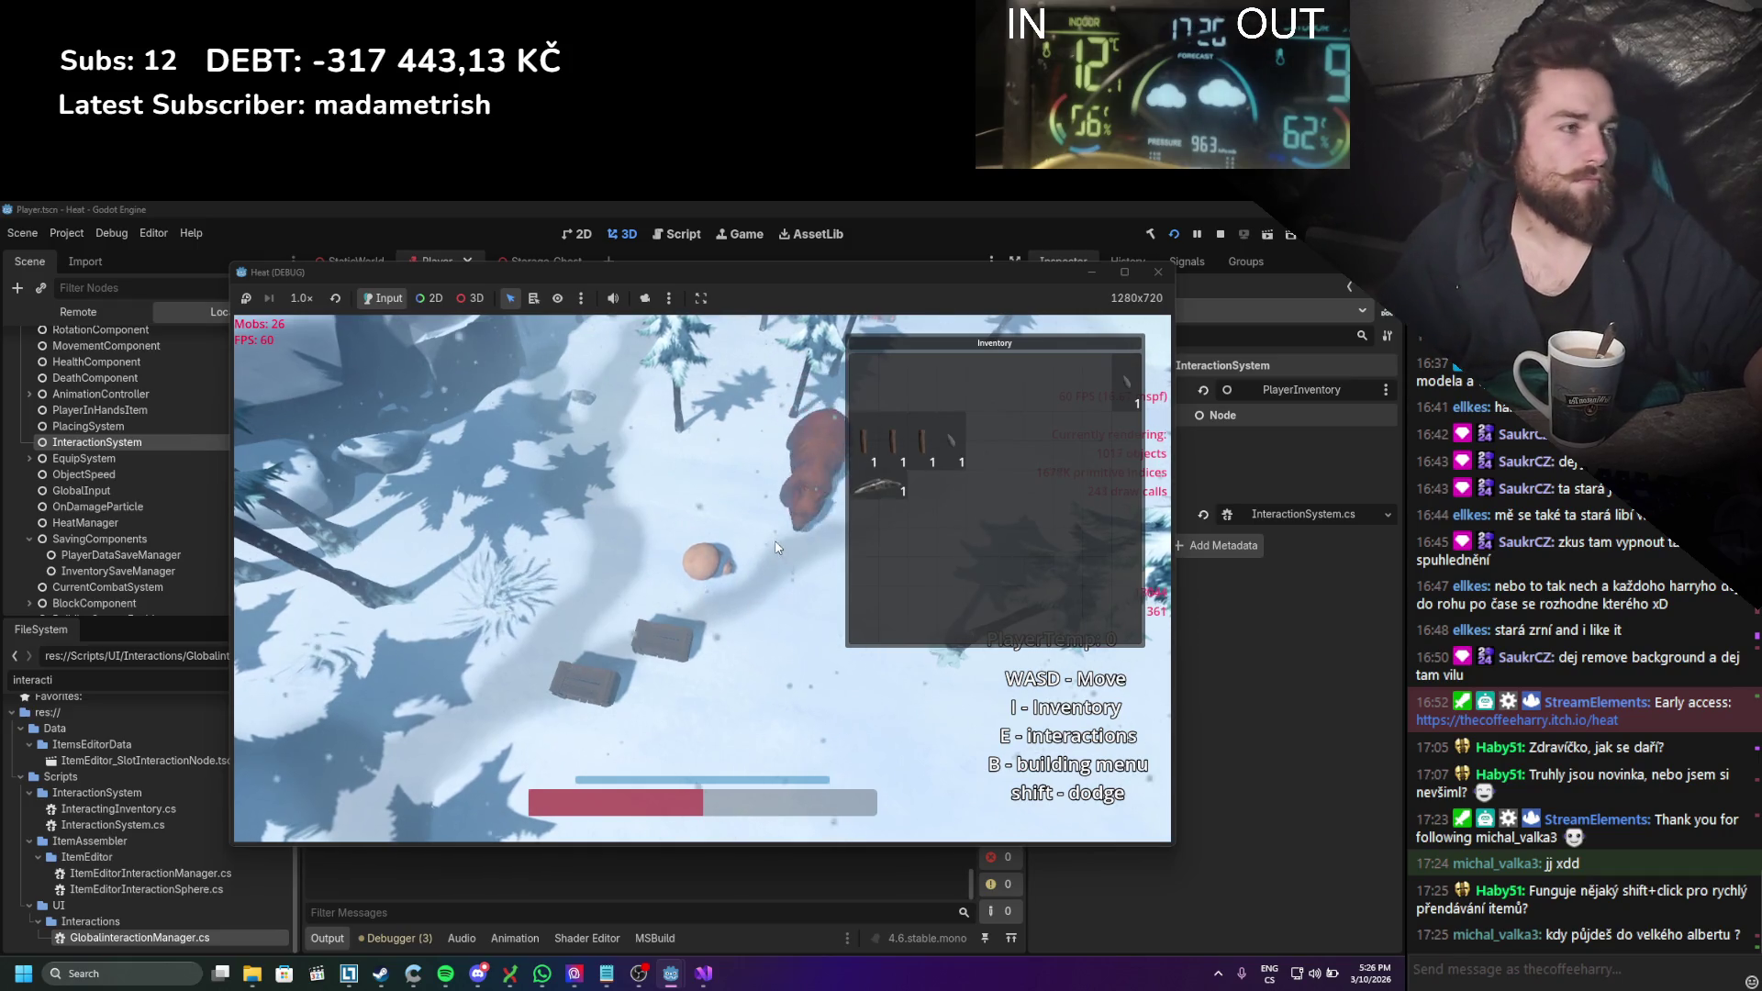
Step: Walk to the bear and attack it until it dies, then move the Inventory back left
{"action": "key", "text": "w"}
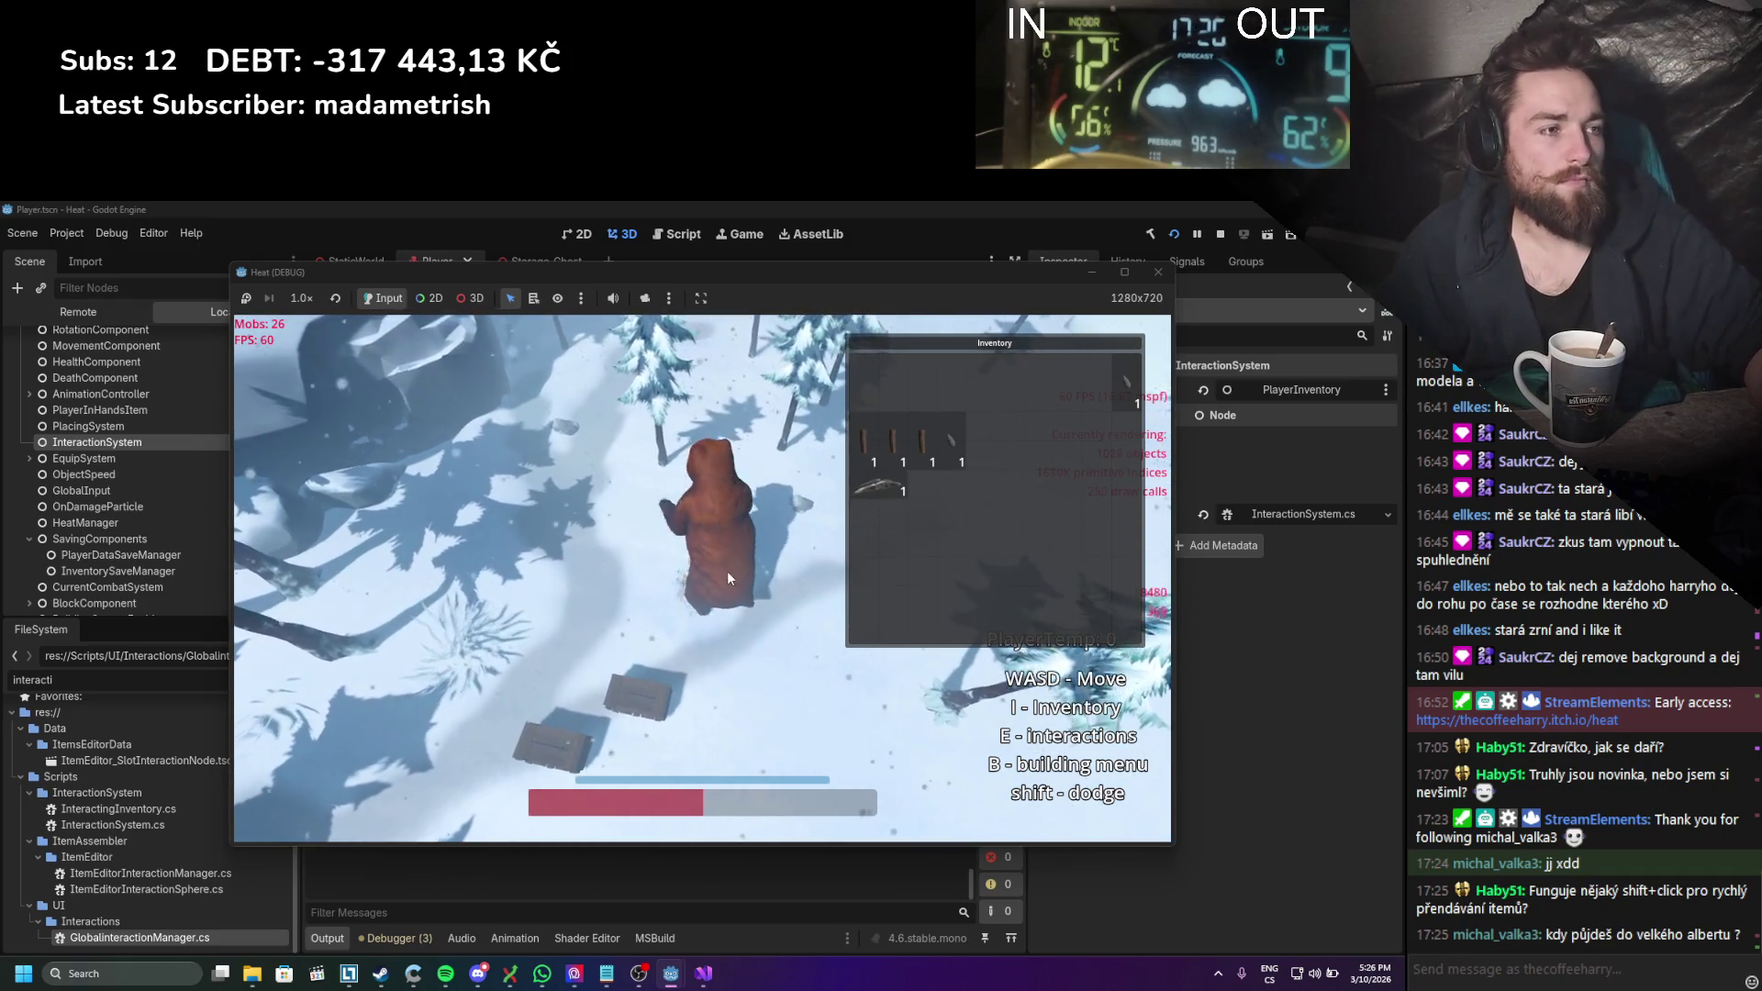
{"action": "left_click", "coordinate": [728, 577]}
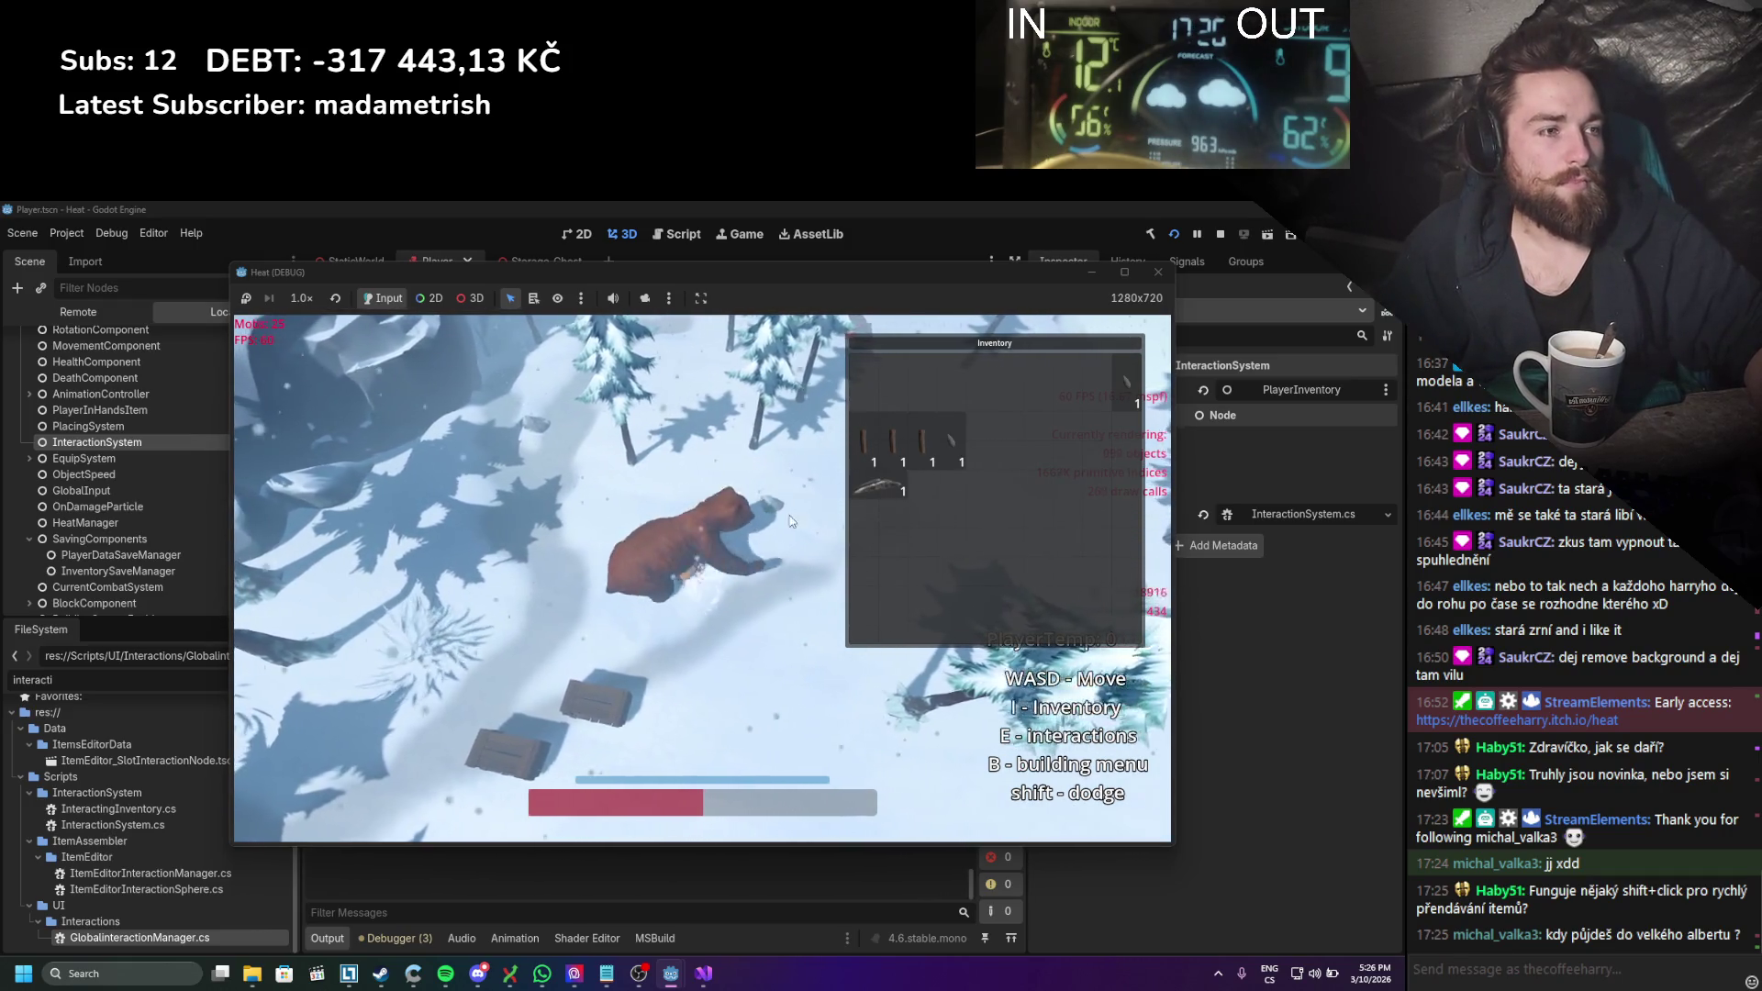
{"action": "scroll", "coordinate": [716, 541], "scroll_direction": "up", "scroll_amount": 4}
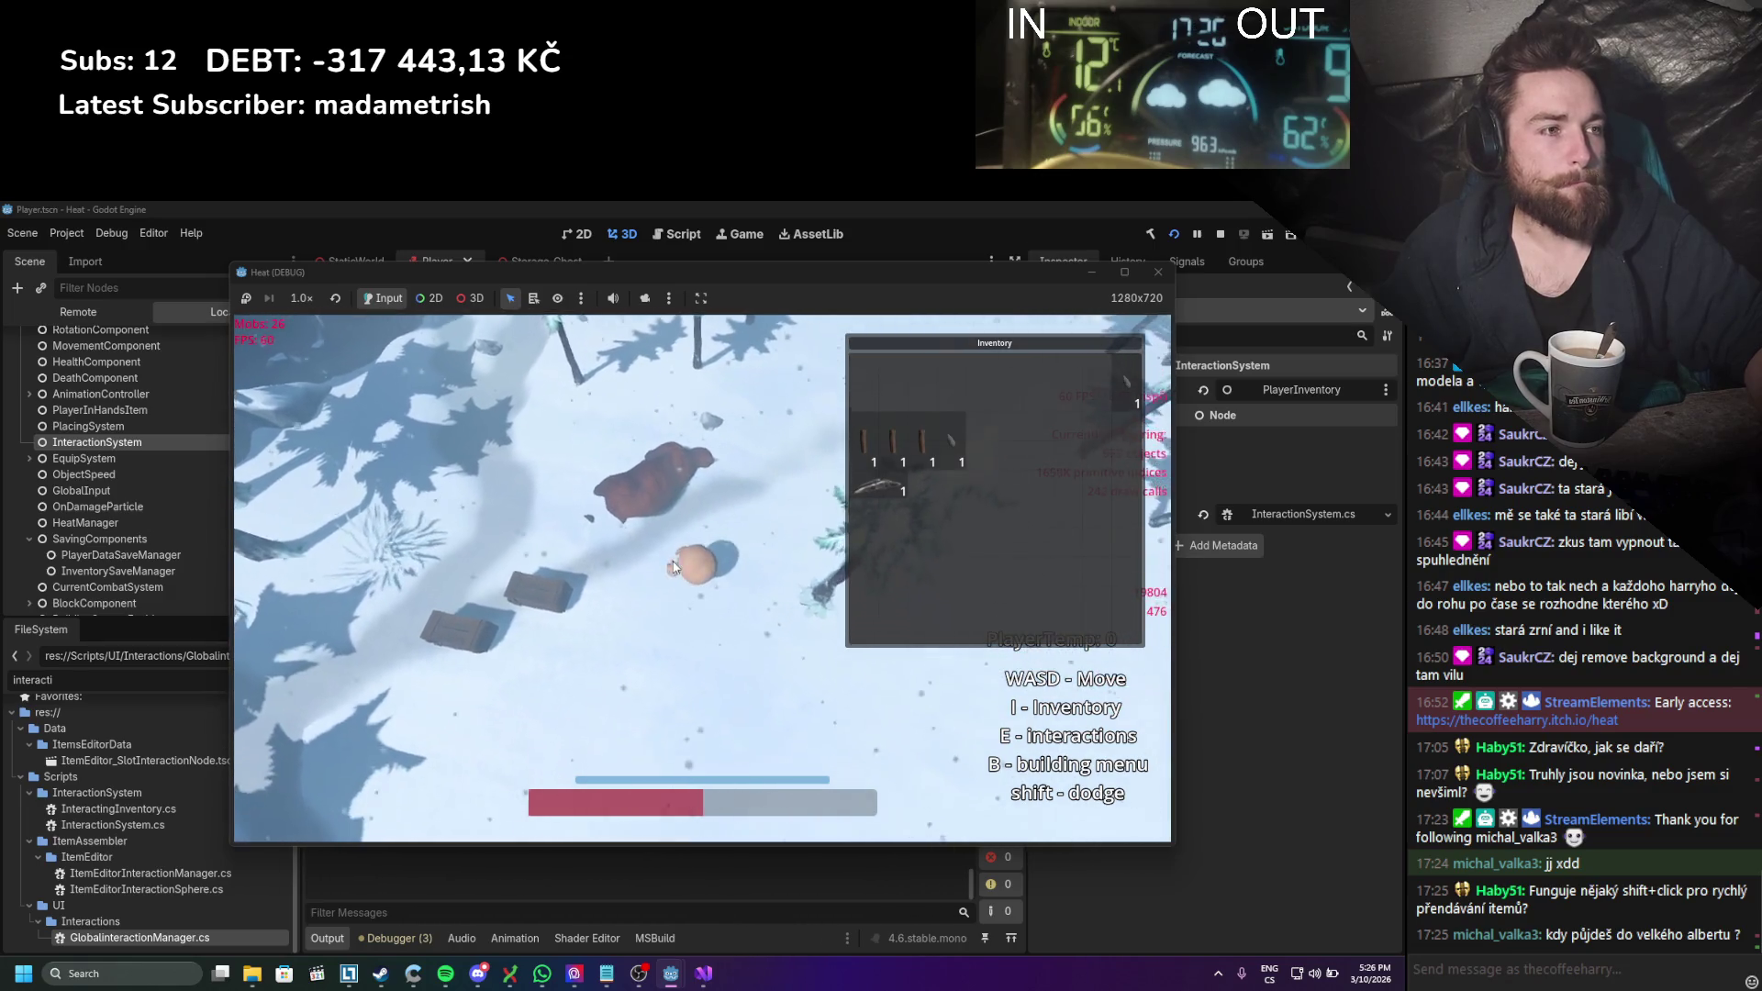
{"action": "scroll", "coordinate": [685, 590], "scroll_direction": "up", "scroll_amount": 2}
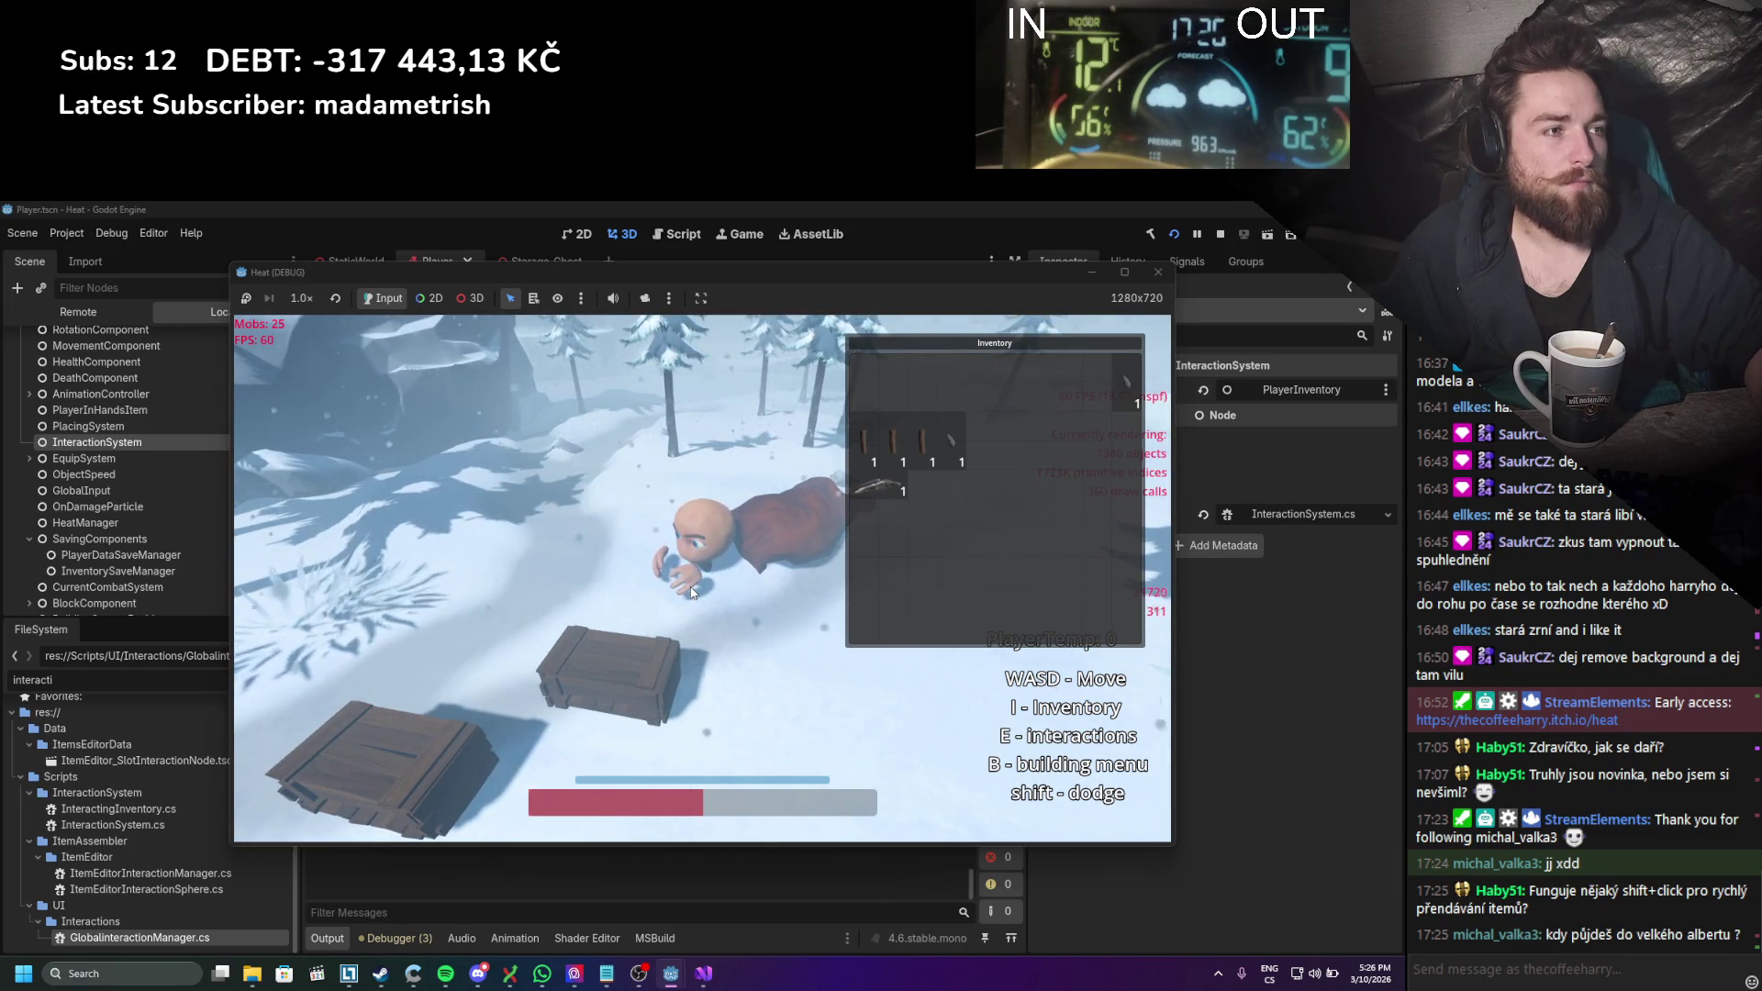
{"action": "scroll", "coordinate": [691, 592], "scroll_direction": "down", "scroll_amount": 5}
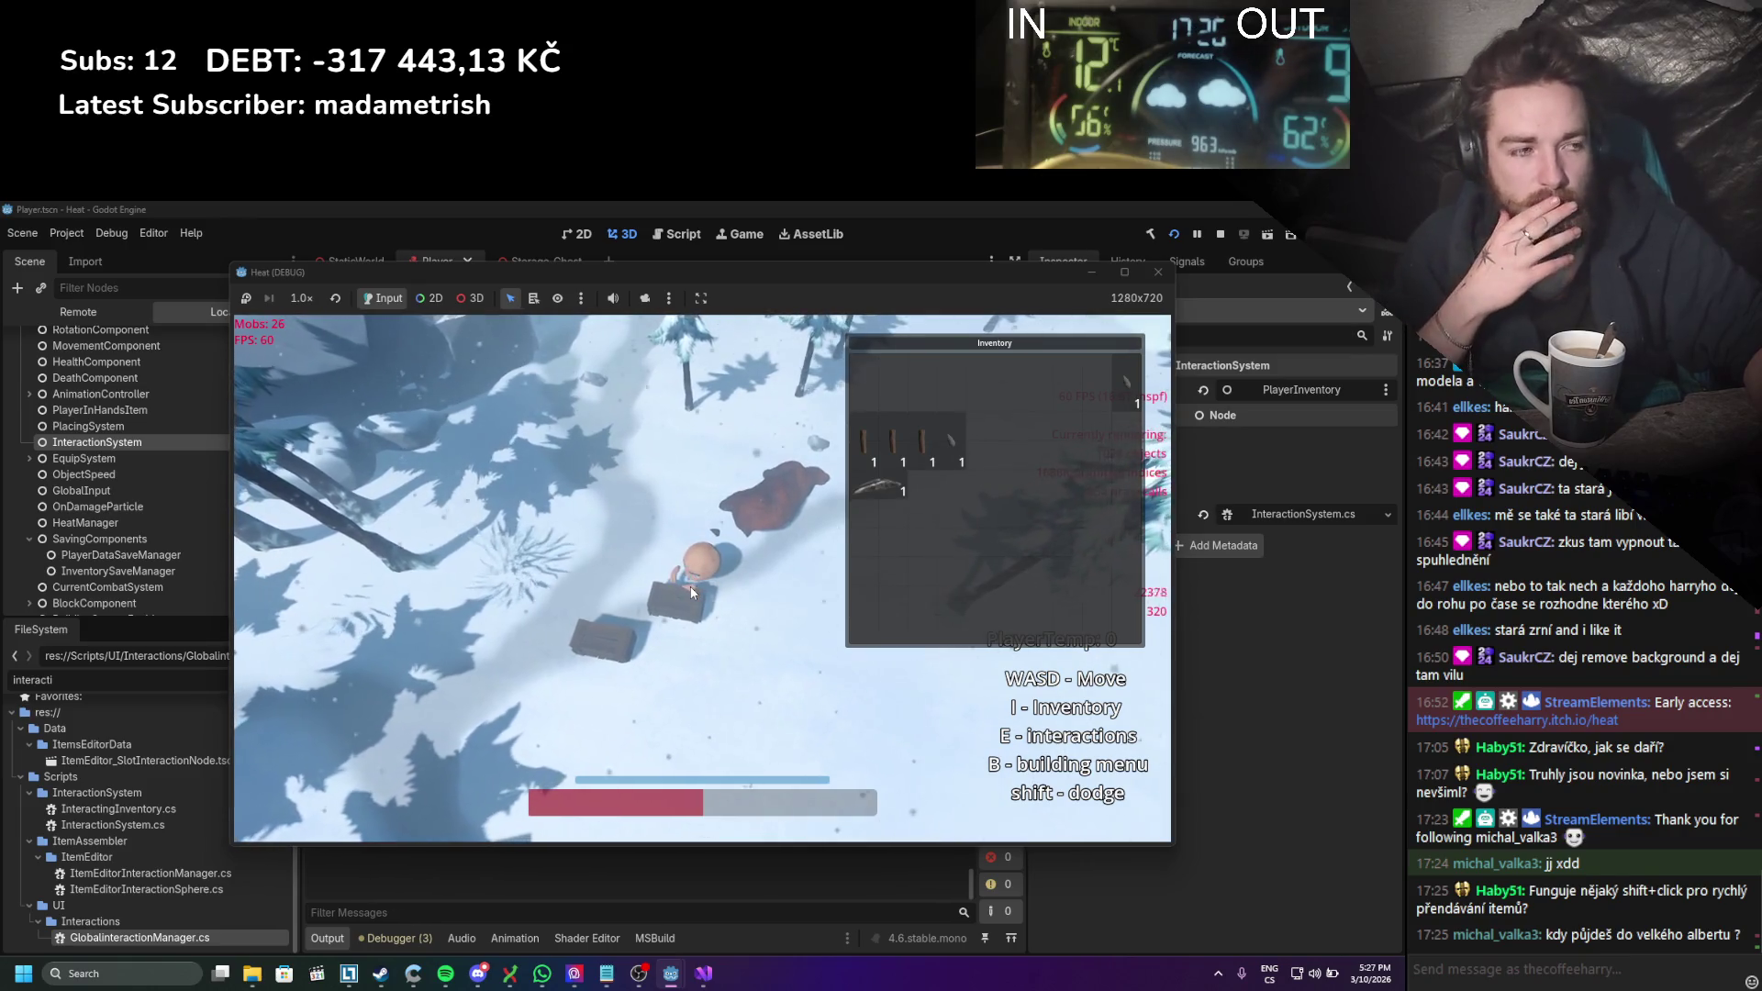
{"action": "scroll", "coordinate": [729, 578], "scroll_direction": "up", "scroll_amount": 2}
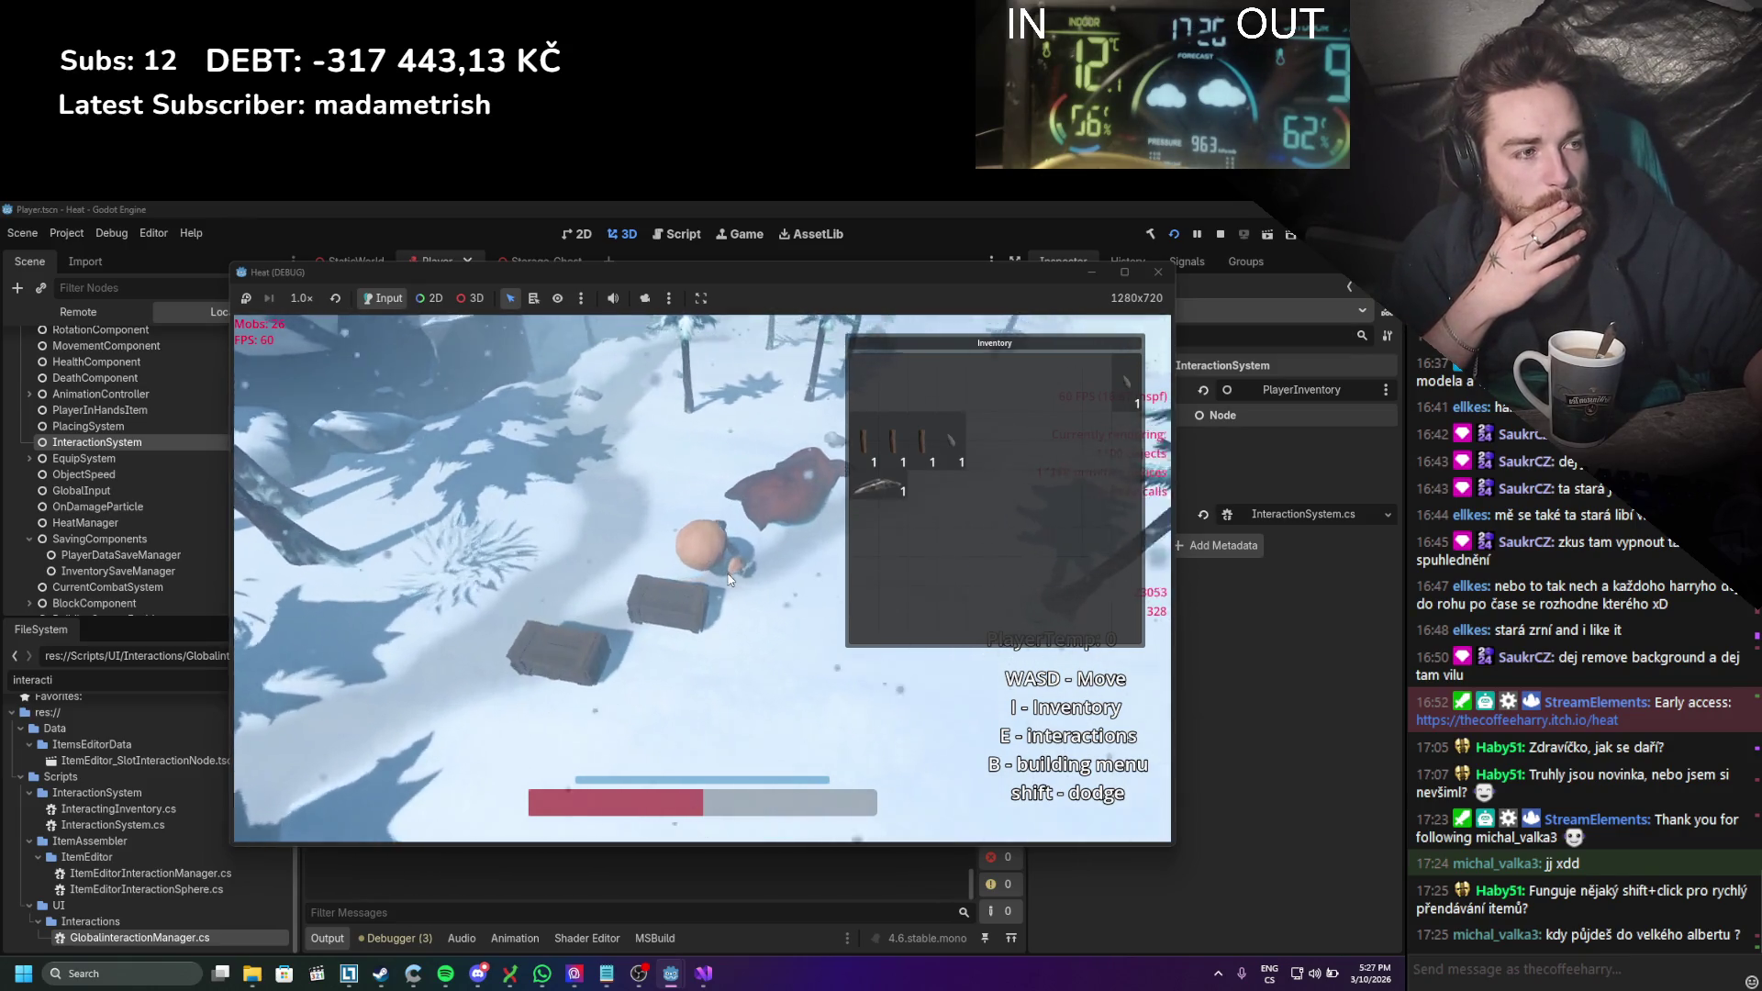
{"action": "scroll", "coordinate": [729, 587], "scroll_direction": "down", "scroll_amount": 1}
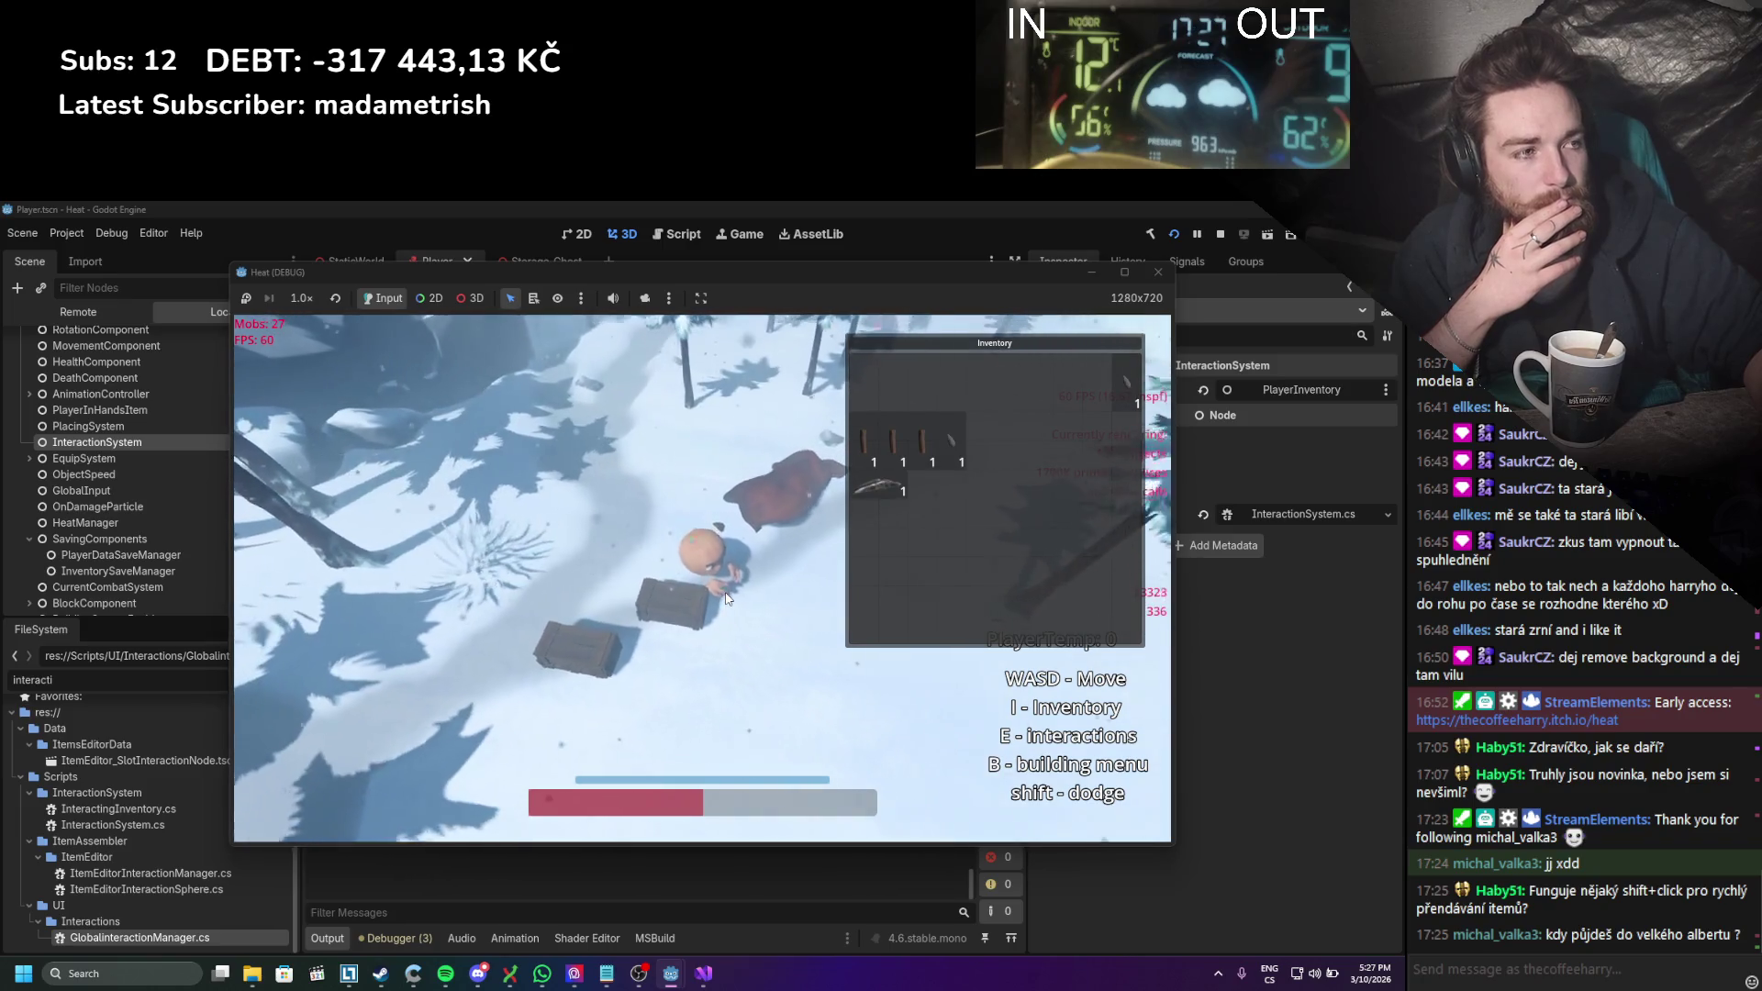
{"action": "scroll", "coordinate": [727, 598], "scroll_direction": "up", "scroll_amount": 2}
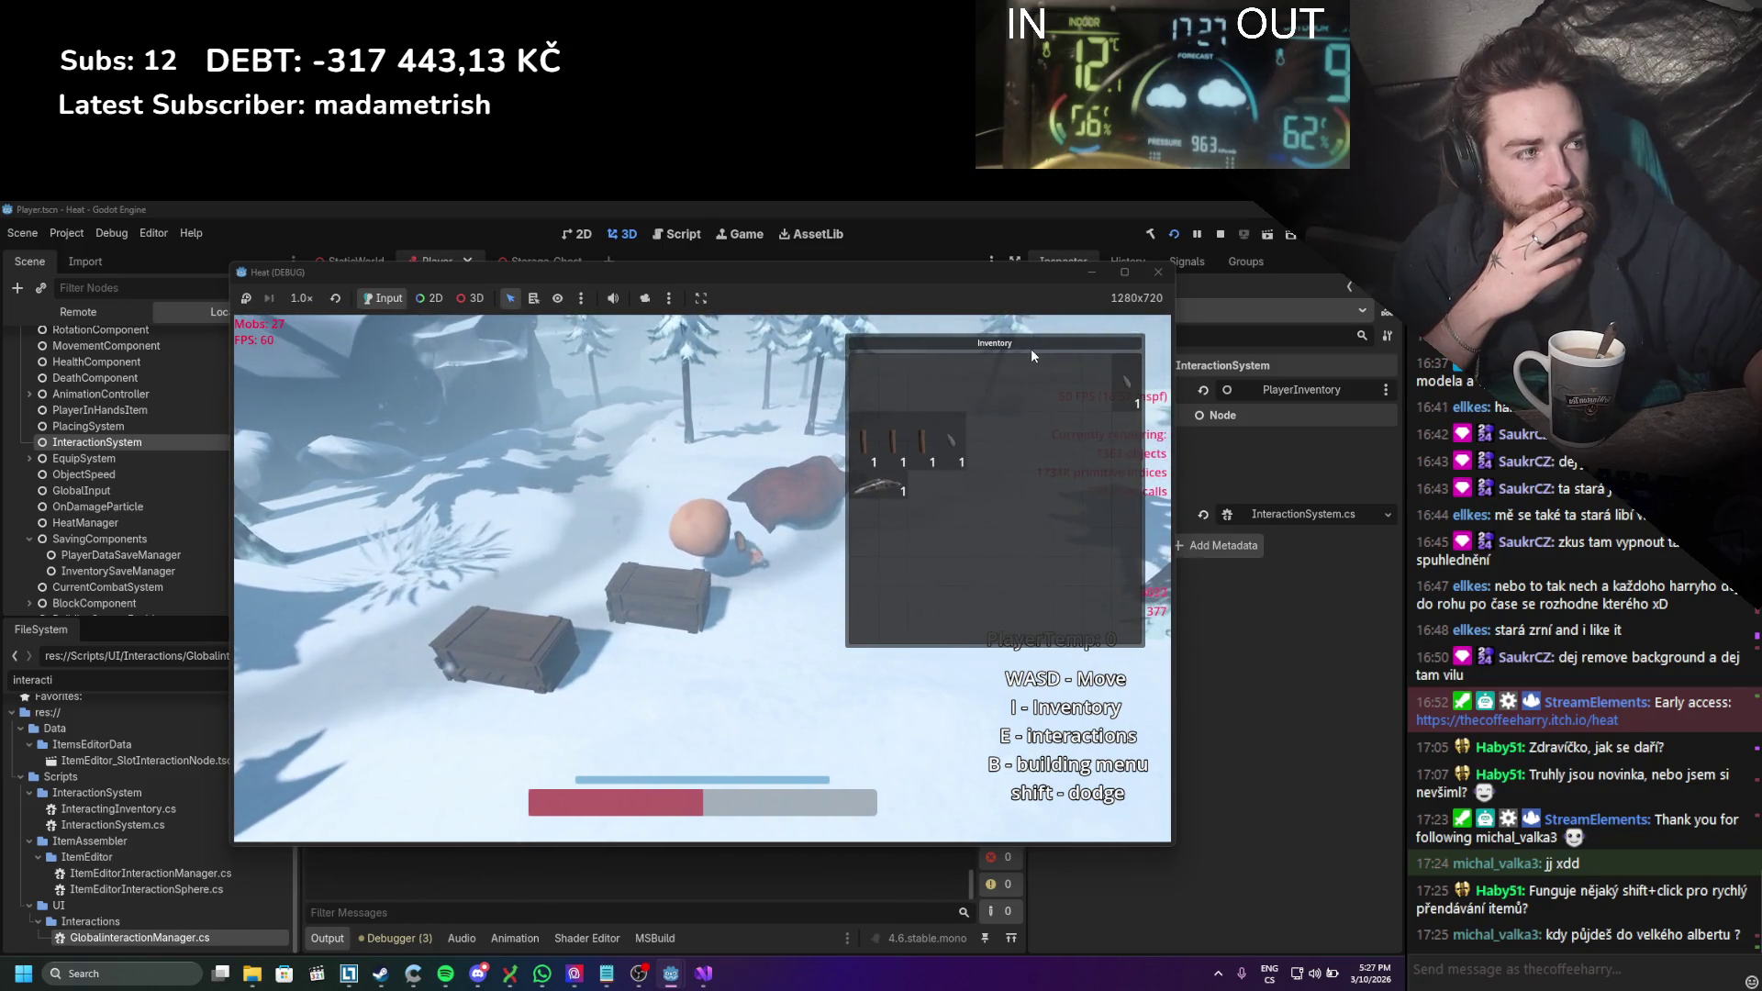
{"action": "mouse_move", "coordinate": [1031, 348]}
{"action": "left_mouse_down"}
{"action": "mouse_move", "coordinate": [917, 506]}
{"action": "mouse_move", "coordinate": [1025, 352]}
{"action": "mouse_move", "coordinate": [636, 413]}
{"action": "mouse_move", "coordinate": [487, 356]}
{"action": "left_mouse_up"}
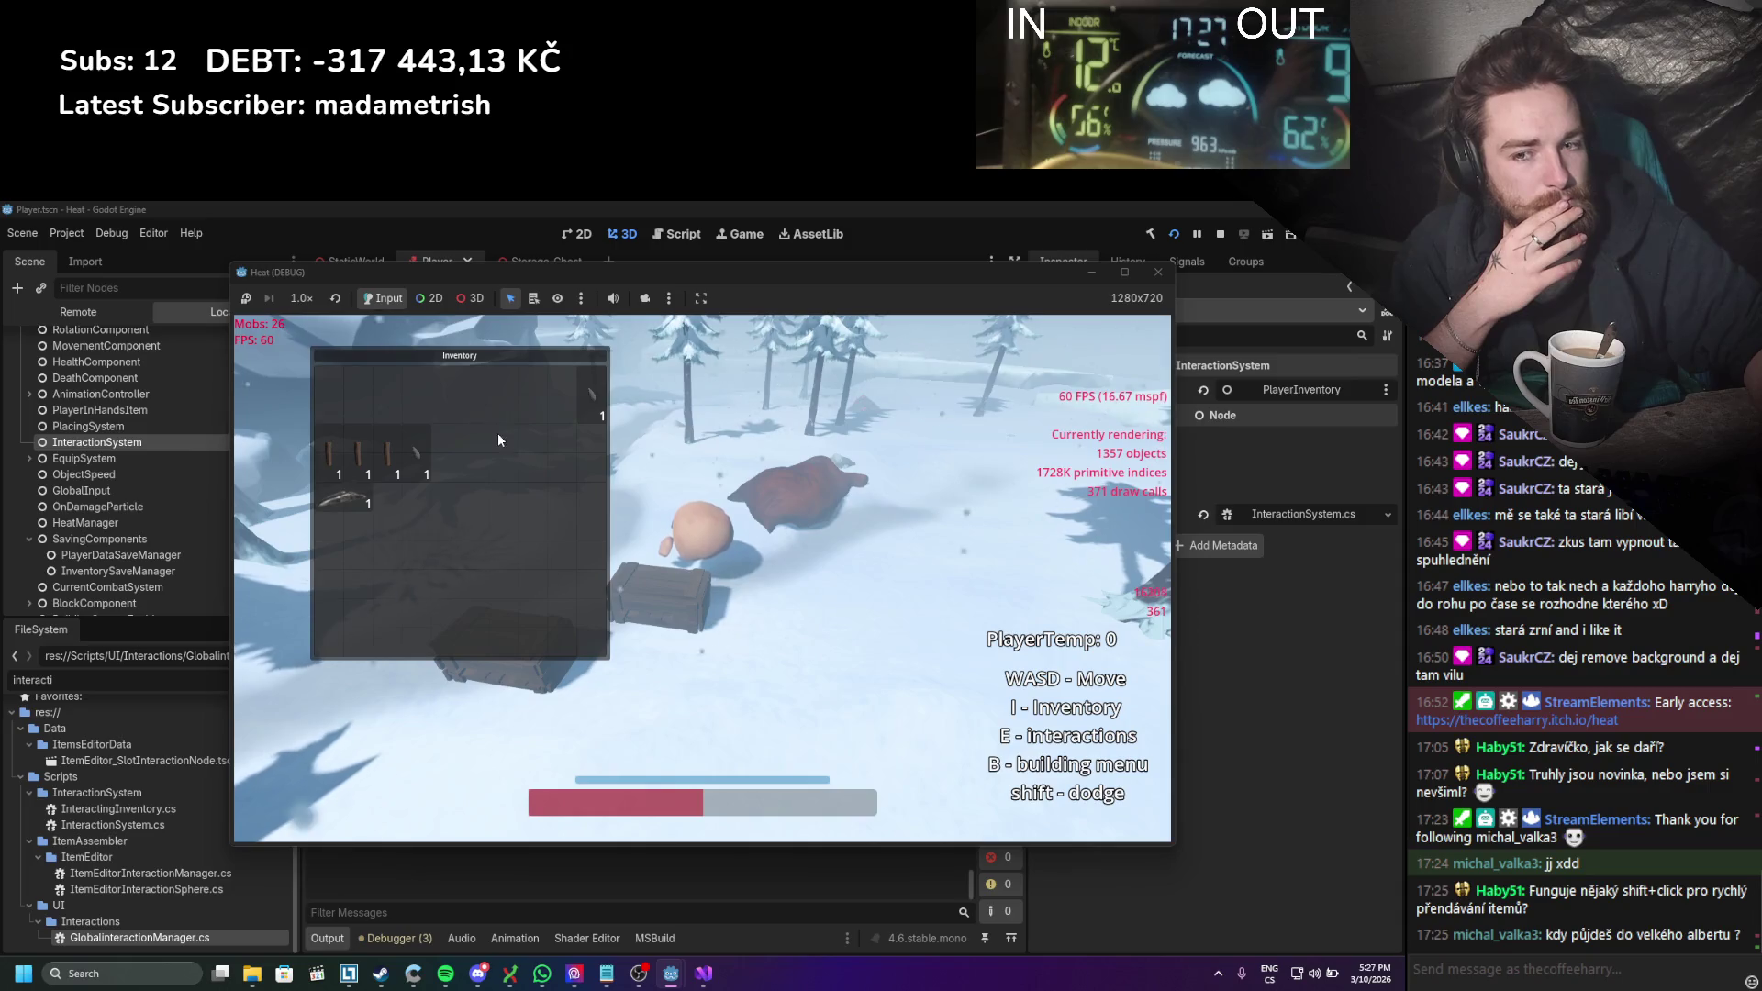
Step: Open the chest, move its dark item into the Inventory, and close it
{"action": "key", "text": "s"}
{"action": "key", "text": "e"}
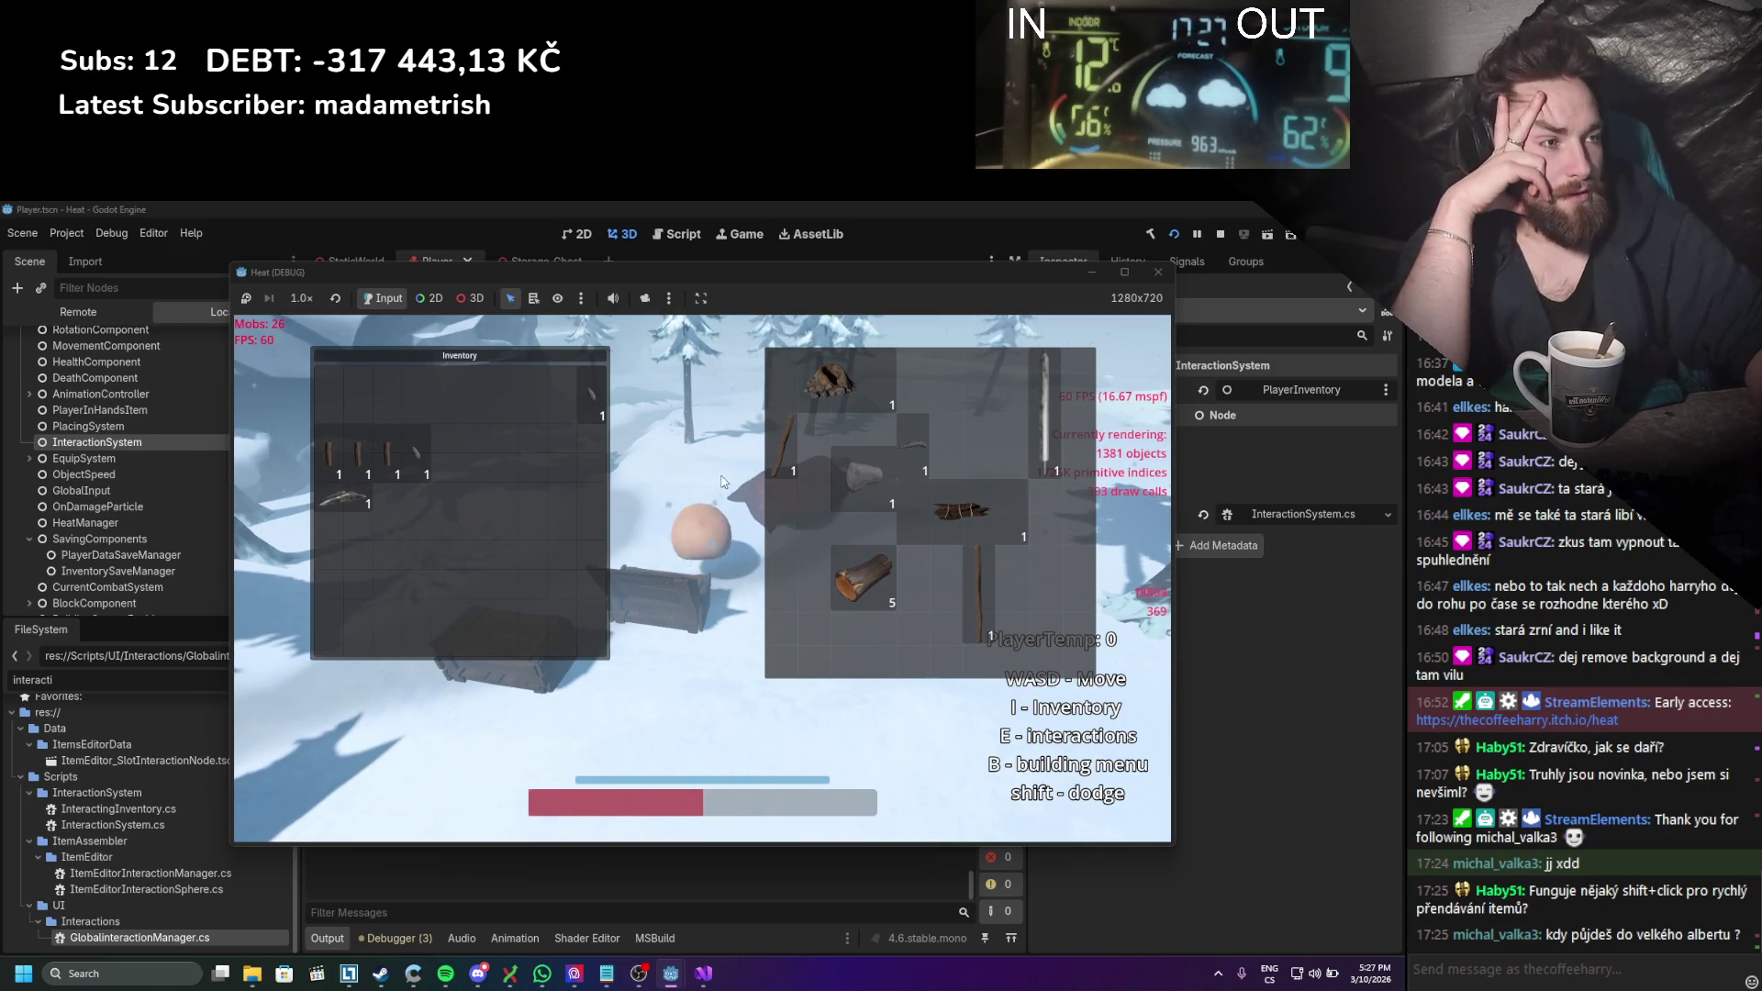
{"action": "mouse_move", "coordinate": [804, 411]}
{"action": "left_mouse_down"}
{"action": "mouse_move", "coordinate": [400, 390]}
{"action": "mouse_move", "coordinate": [499, 541]}
{"action": "left_mouse_up"}
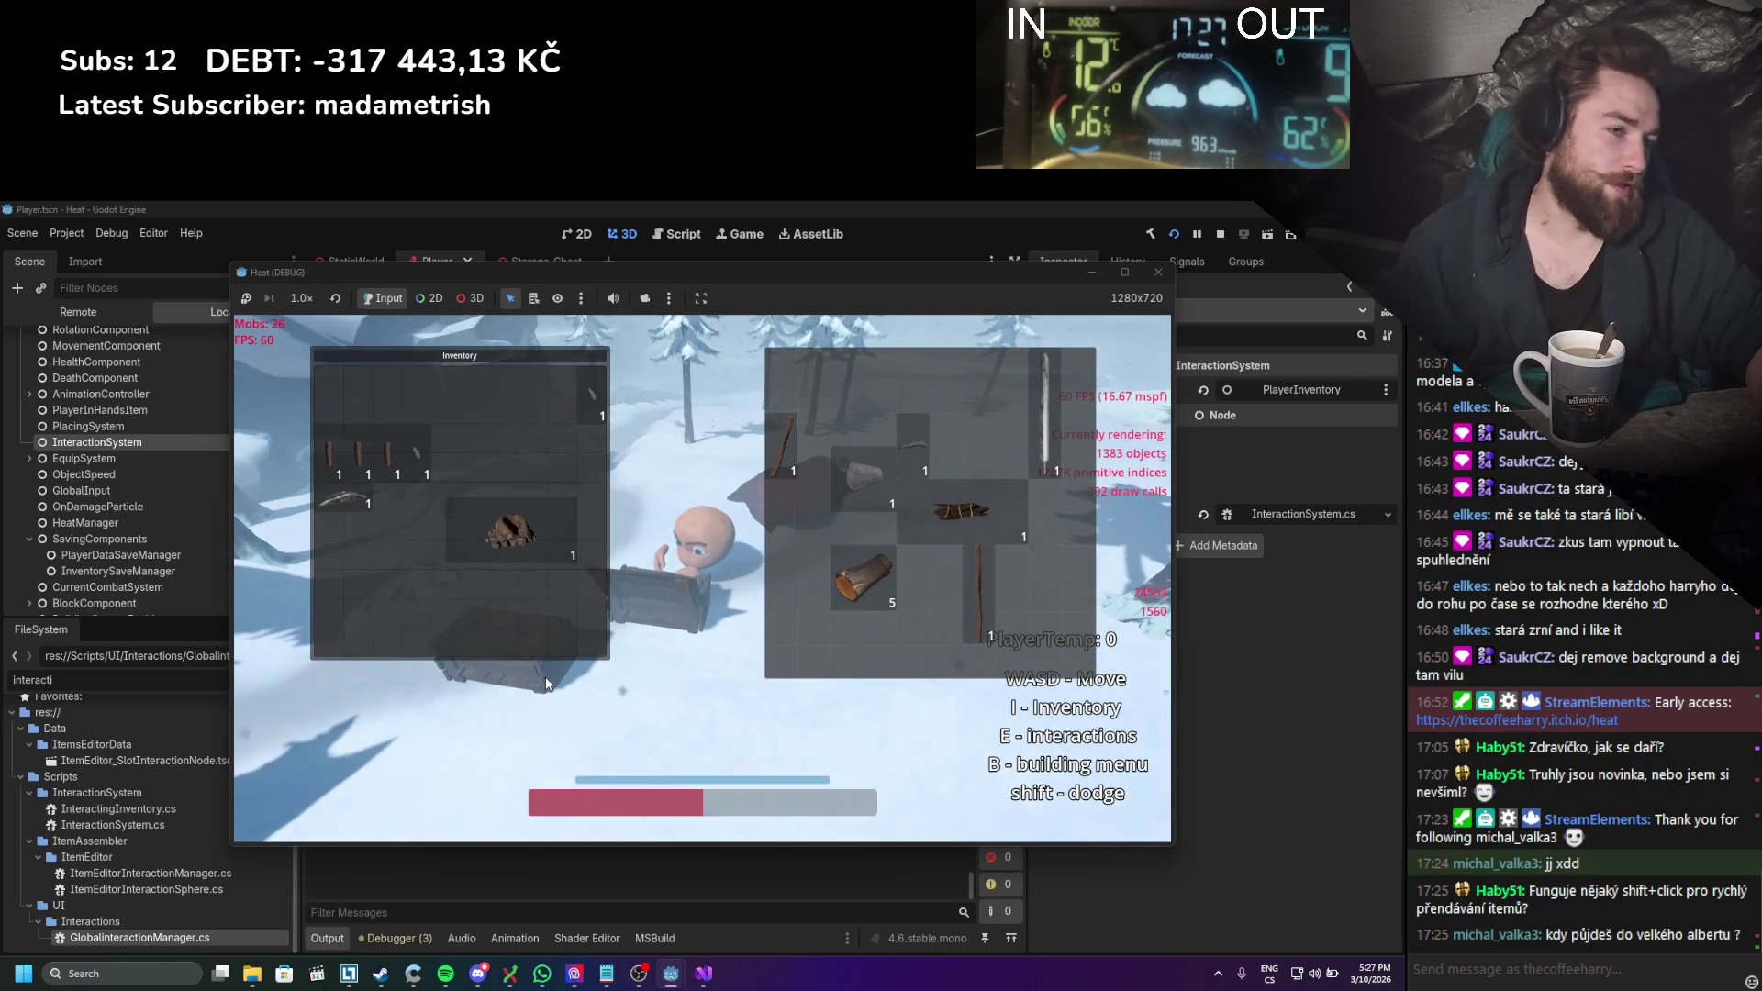
{"action": "key", "text": "e"}
{"action": "key", "text": "e"}
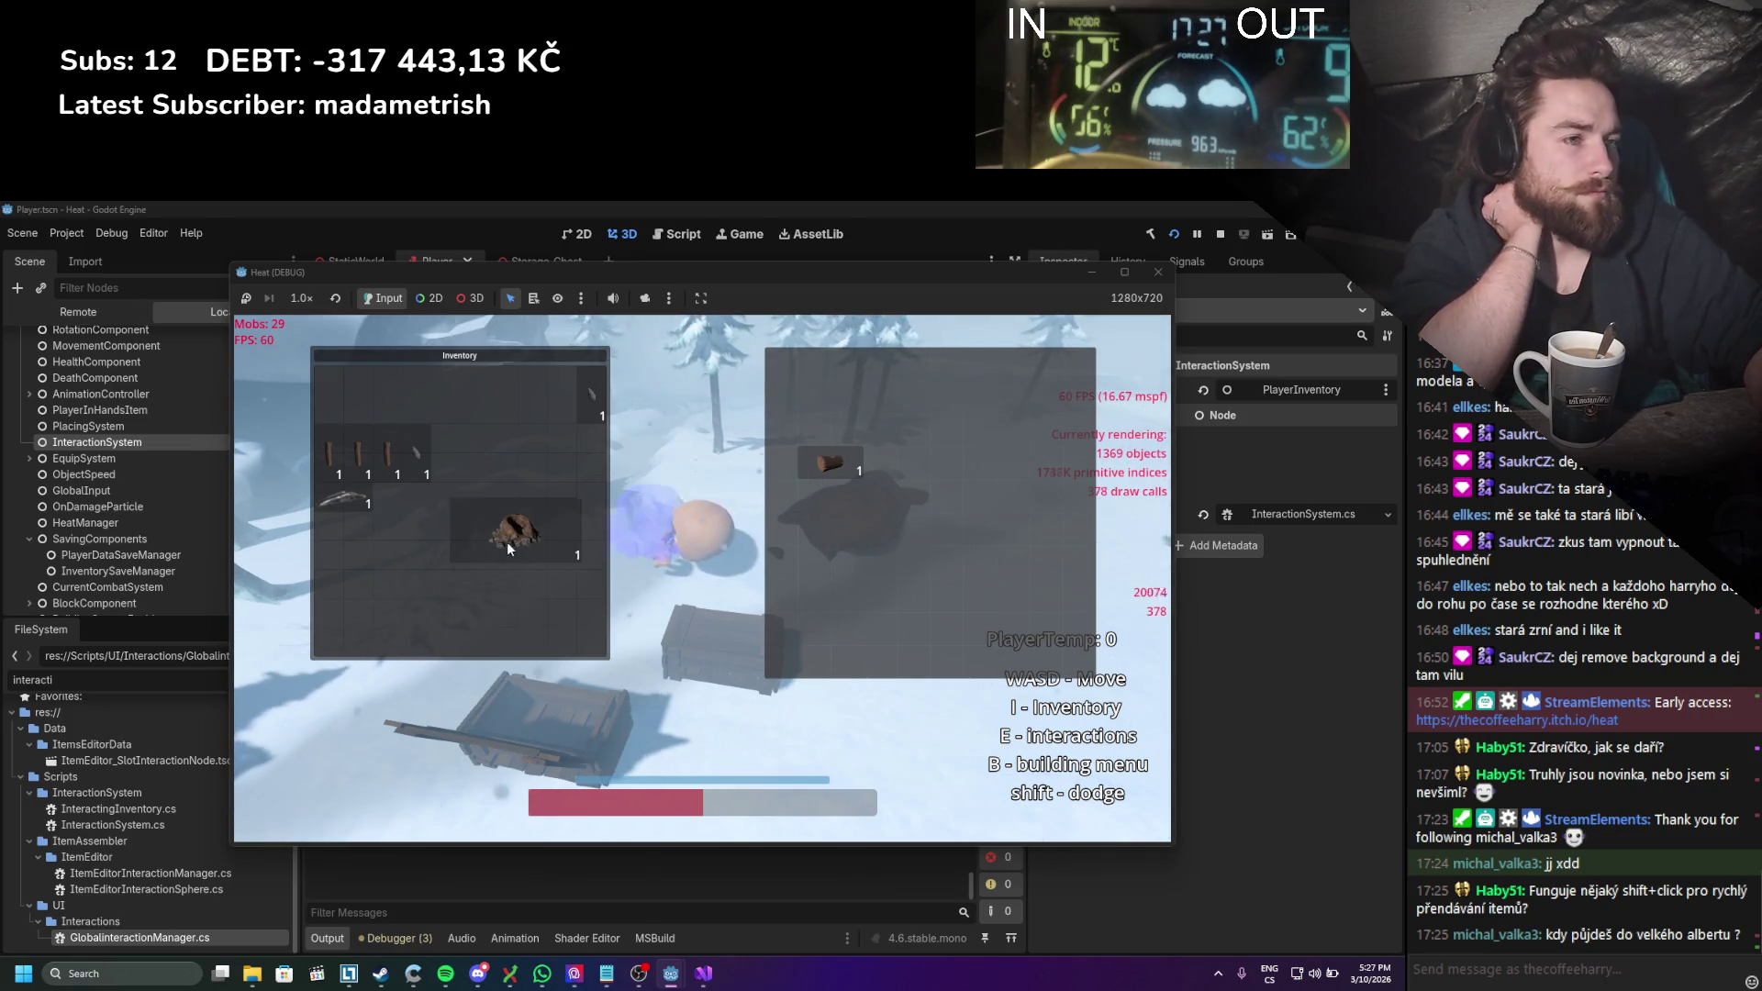
Step: Try the rock in the chest's top slot, then return the log to its top-left slot
{"action": "left_click_drag", "start_coordinate": [507, 541], "coordinate": [839, 418]}
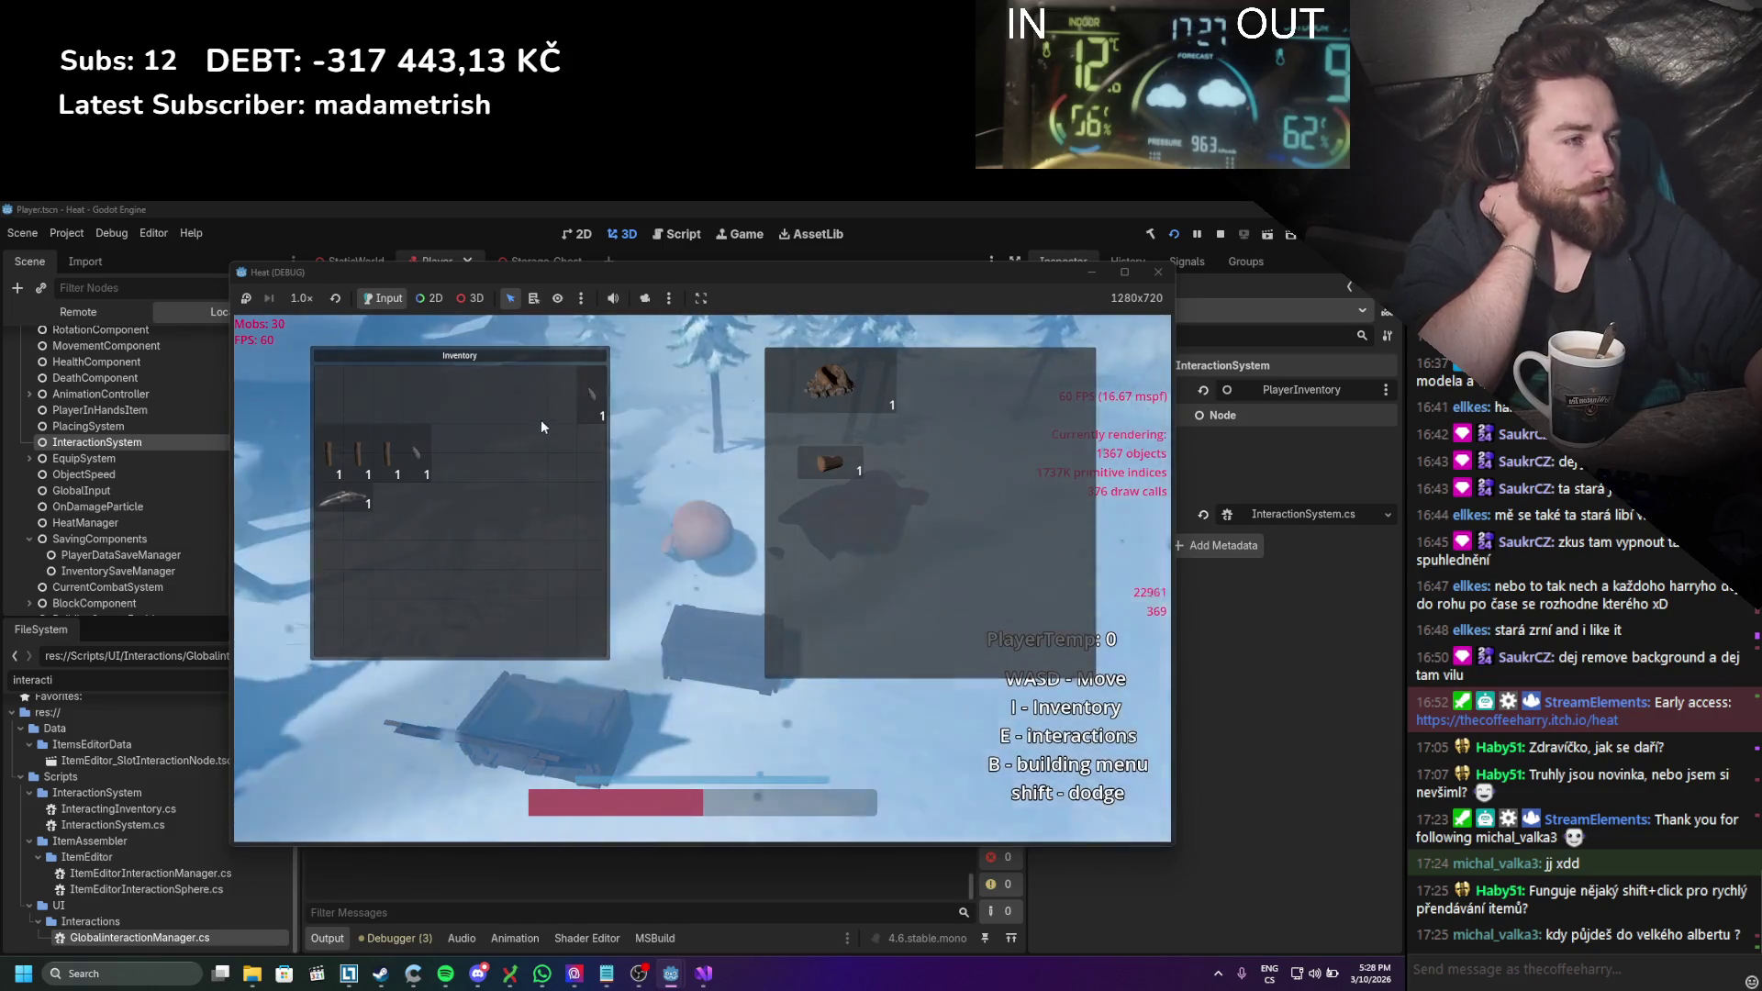
{"action": "mouse_move", "coordinate": [831, 381]}
{"action": "left_mouse_down"}
{"action": "mouse_move", "coordinate": [563, 483]}
{"action": "mouse_move", "coordinate": [521, 474]}
{"action": "left_mouse_up"}
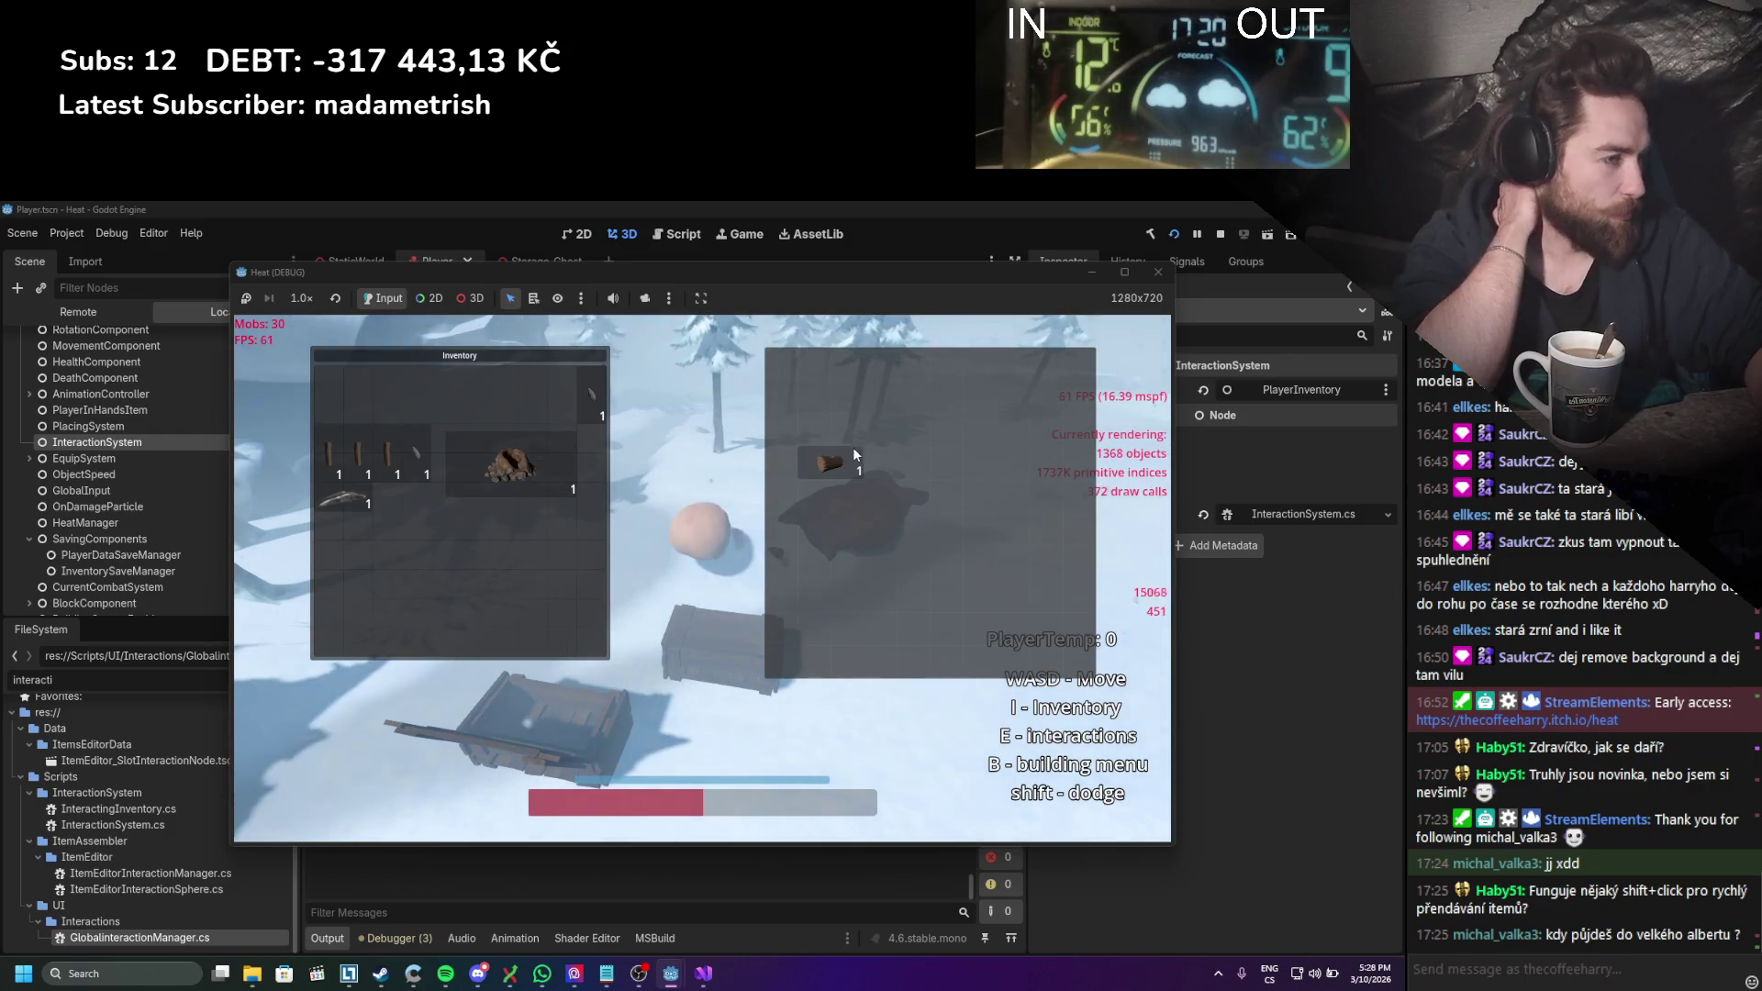
{"action": "left_click_drag", "start_coordinate": [852, 448], "coordinate": [523, 567]}
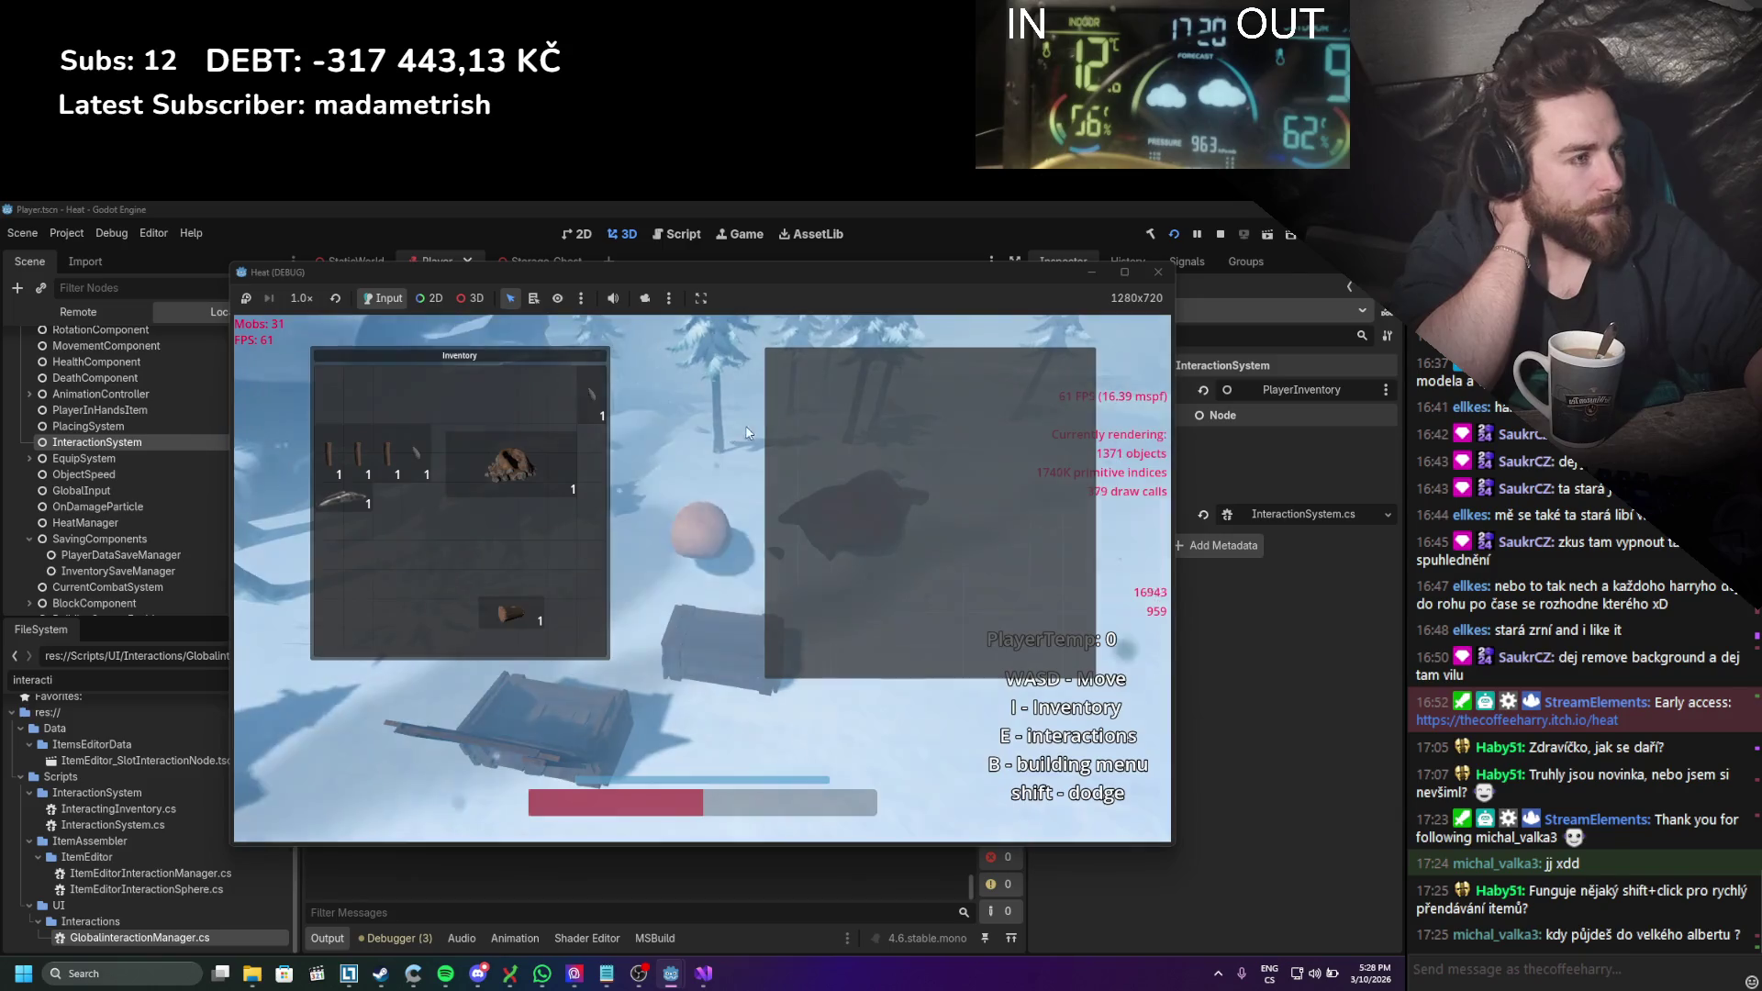
{"action": "mouse_move", "coordinate": [506, 585]}
{"action": "left_mouse_down"}
{"action": "mouse_move", "coordinate": [757, 527]}
{"action": "mouse_move", "coordinate": [819, 386]}
{"action": "left_mouse_up"}
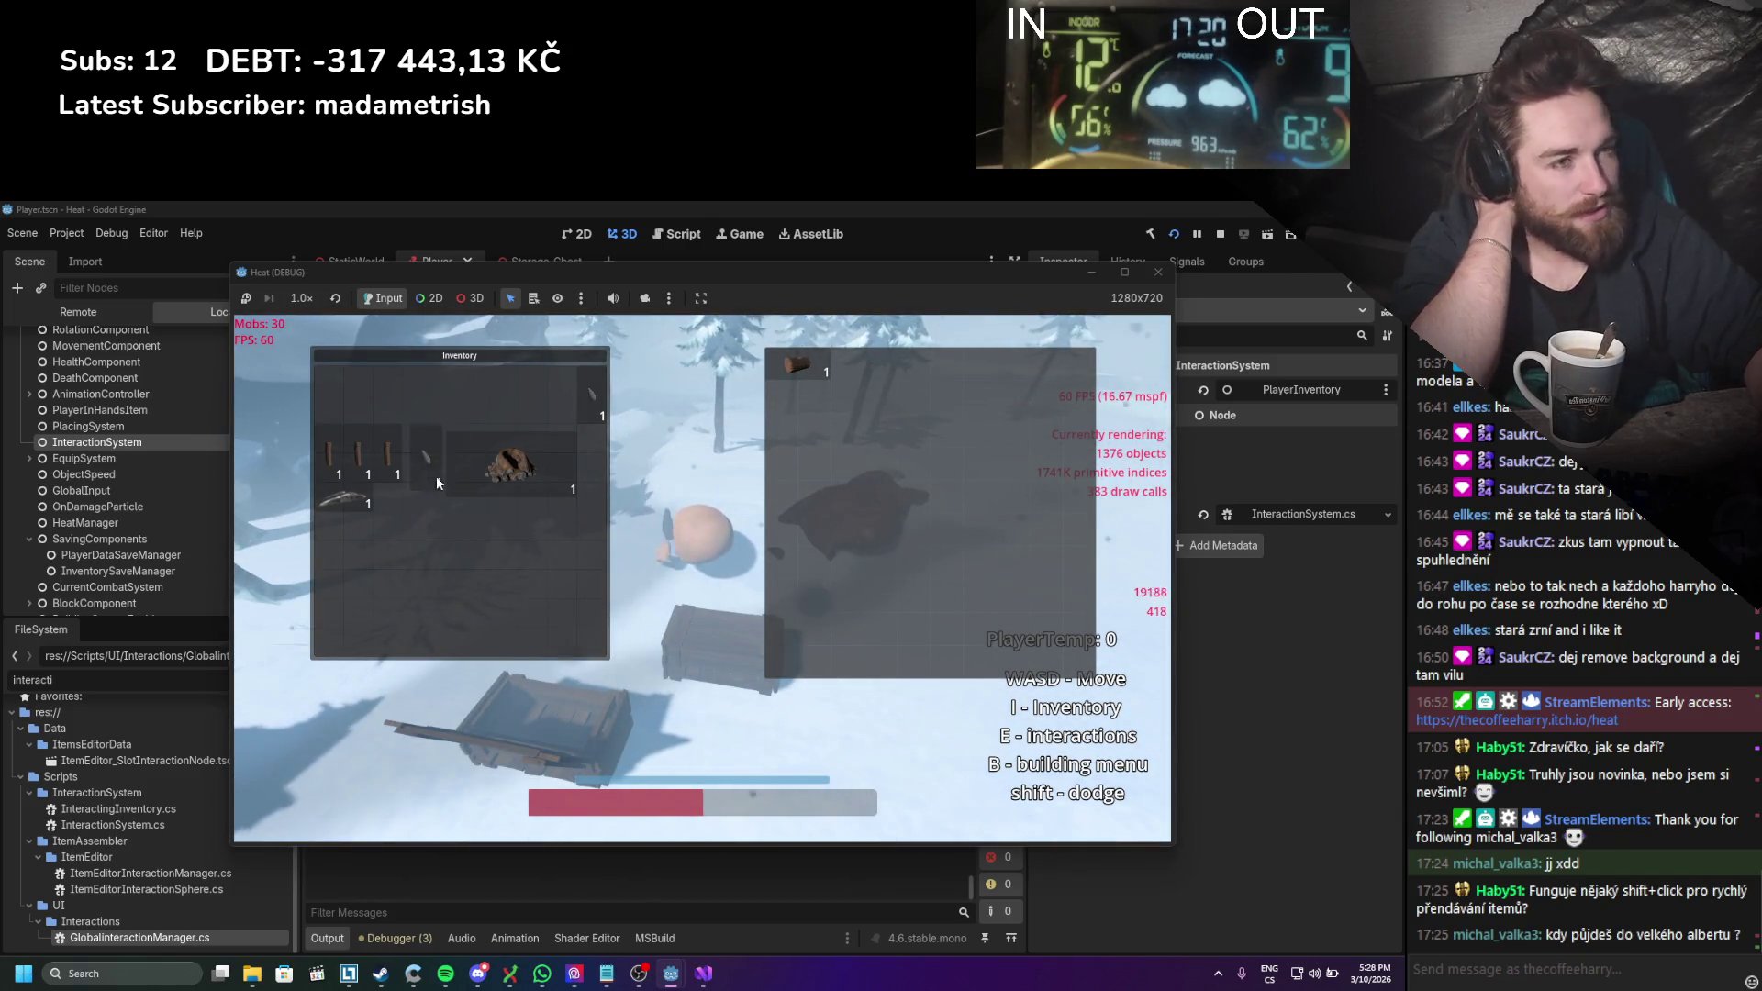
Step: Put the stick in the Inventory's lower-left slot and the rock stack below the chest's log
{"action": "mouse_move", "coordinate": [494, 565]}
{"action": "left_mouse_down"}
{"action": "mouse_move", "coordinate": [472, 630]}
{"action": "mouse_move", "coordinate": [466, 586]}
{"action": "mouse_move", "coordinate": [328, 565]}
{"action": "left_mouse_up"}
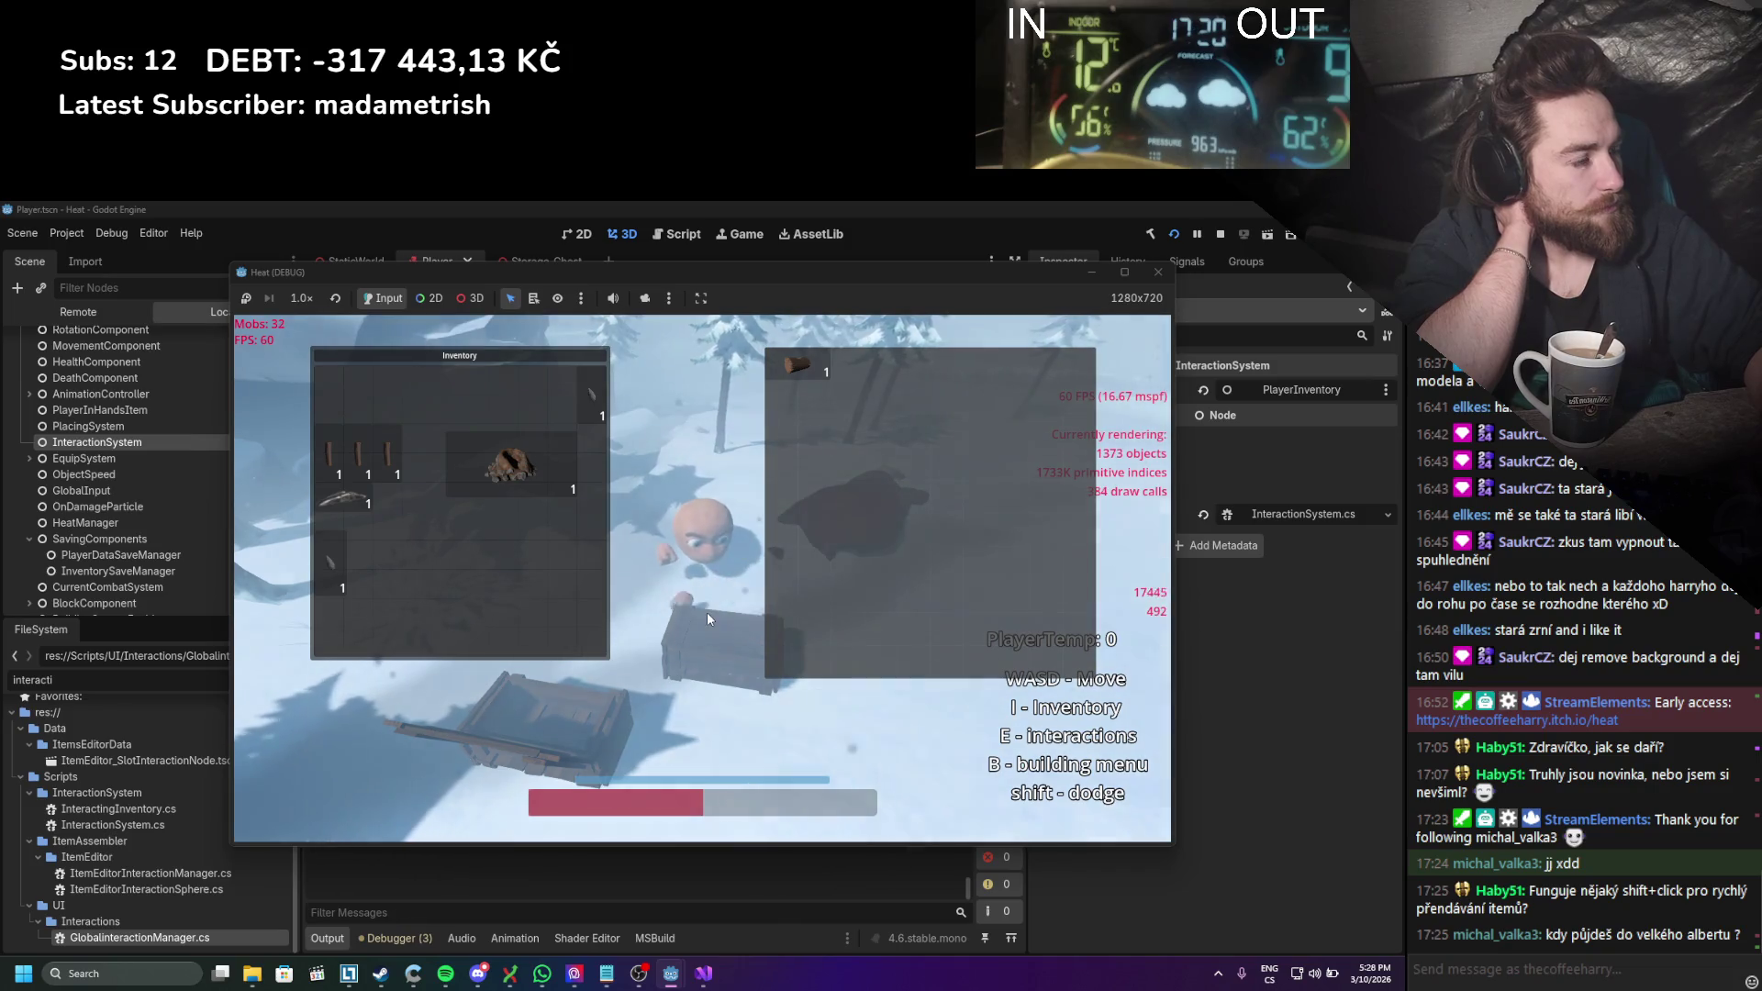
{"action": "mouse_move", "coordinate": [531, 471]}
{"action": "left_mouse_down"}
{"action": "mouse_move", "coordinate": [971, 406]}
{"action": "mouse_move", "coordinate": [922, 402]}
{"action": "left_mouse_up"}
{"action": "mouse_move", "coordinate": [863, 451]}
{"action": "left_mouse_down"}
{"action": "mouse_move", "coordinate": [838, 433]}
{"action": "mouse_move", "coordinate": [823, 627]}
{"action": "mouse_move", "coordinate": [841, 387]}
{"action": "left_mouse_up"}
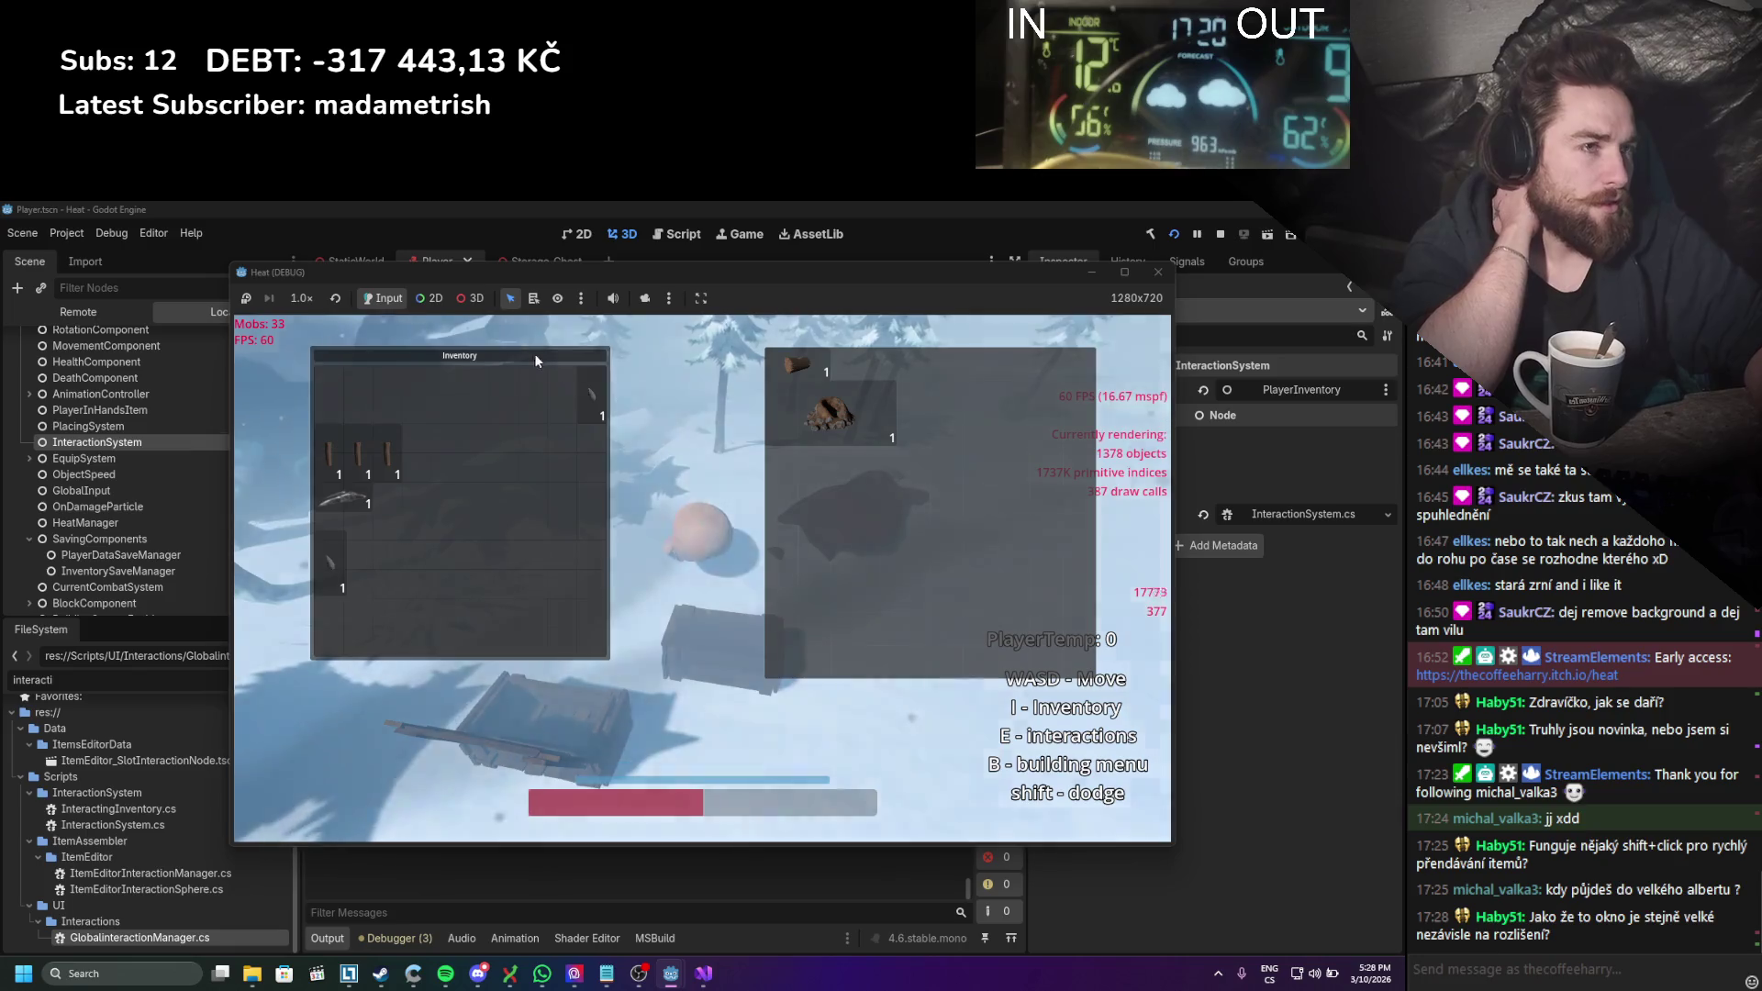
{"action": "mouse_move", "coordinate": [534, 354]}
{"action": "left_mouse_down"}
{"action": "mouse_move", "coordinate": [580, 371]}
{"action": "mouse_move", "coordinate": [565, 349]}
{"action": "mouse_move", "coordinate": [551, 409]}
{"action": "mouse_move", "coordinate": [459, 377]}
{"action": "mouse_move", "coordinate": [463, 350]}
{"action": "mouse_move", "coordinate": [422, 326]}
{"action": "mouse_move", "coordinate": [601, 436]}
{"action": "left_mouse_up"}
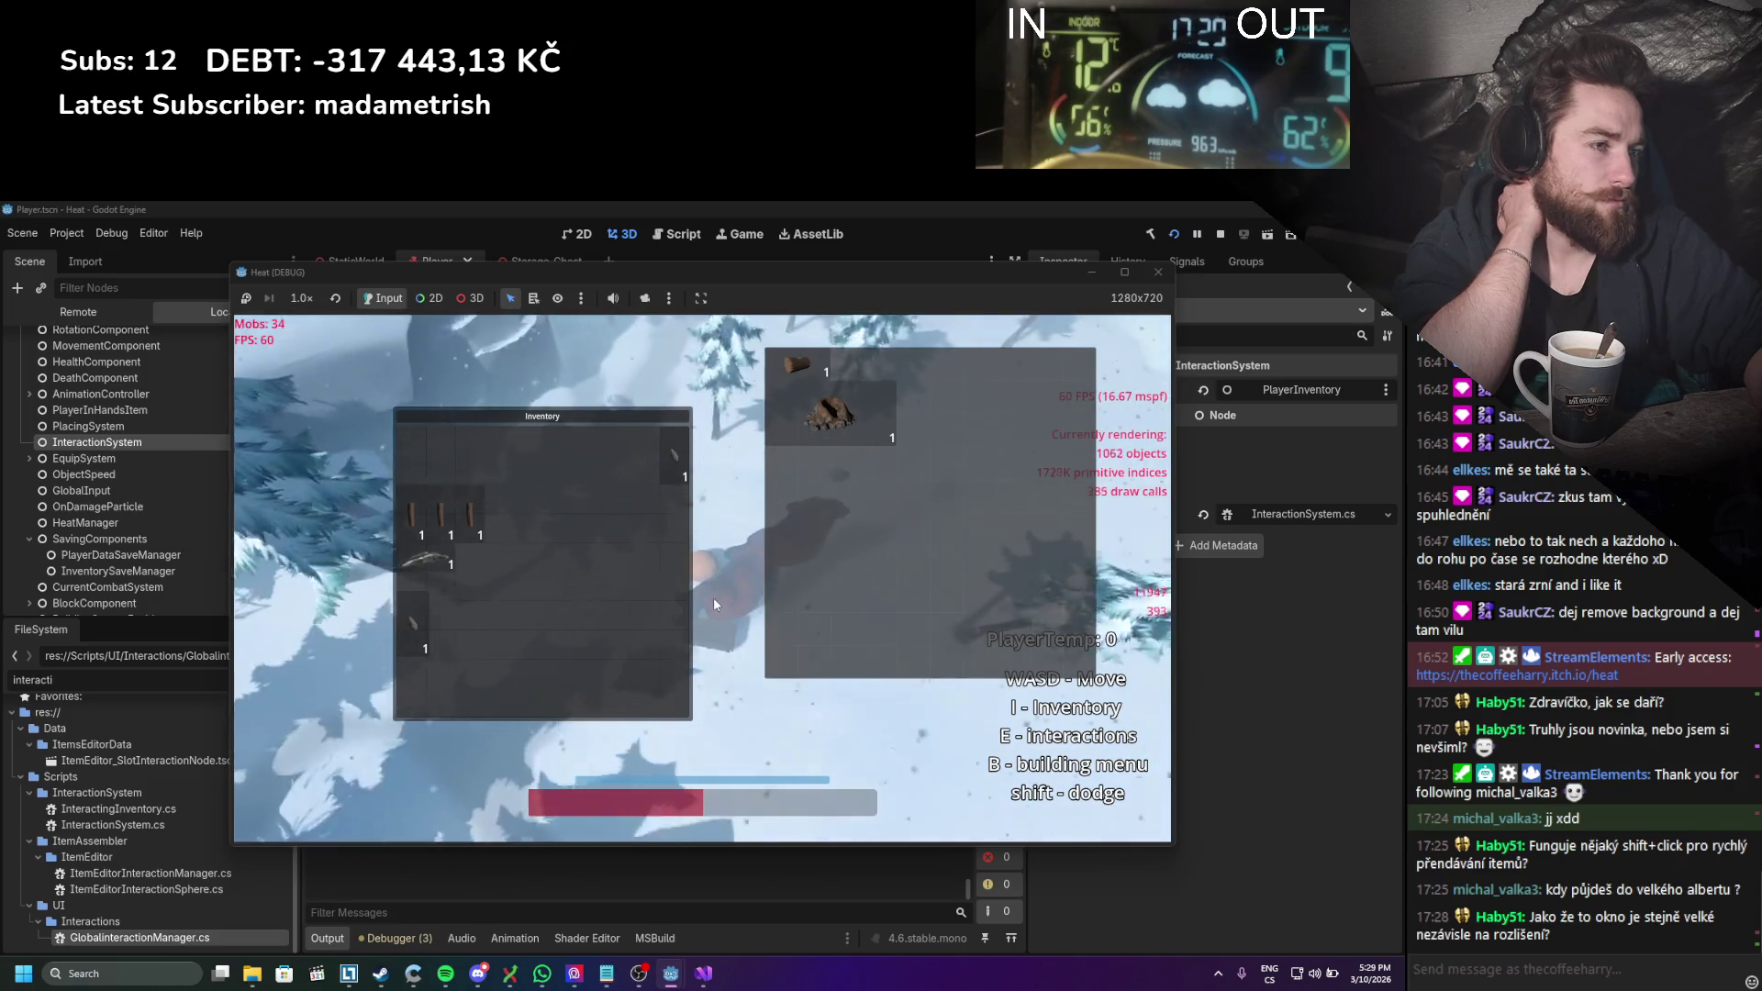
Step: Reposition the Inventory window and open the Player Equip panel with I
{"action": "left_click_drag", "start_coordinate": [594, 416], "coordinate": [440, 329]}
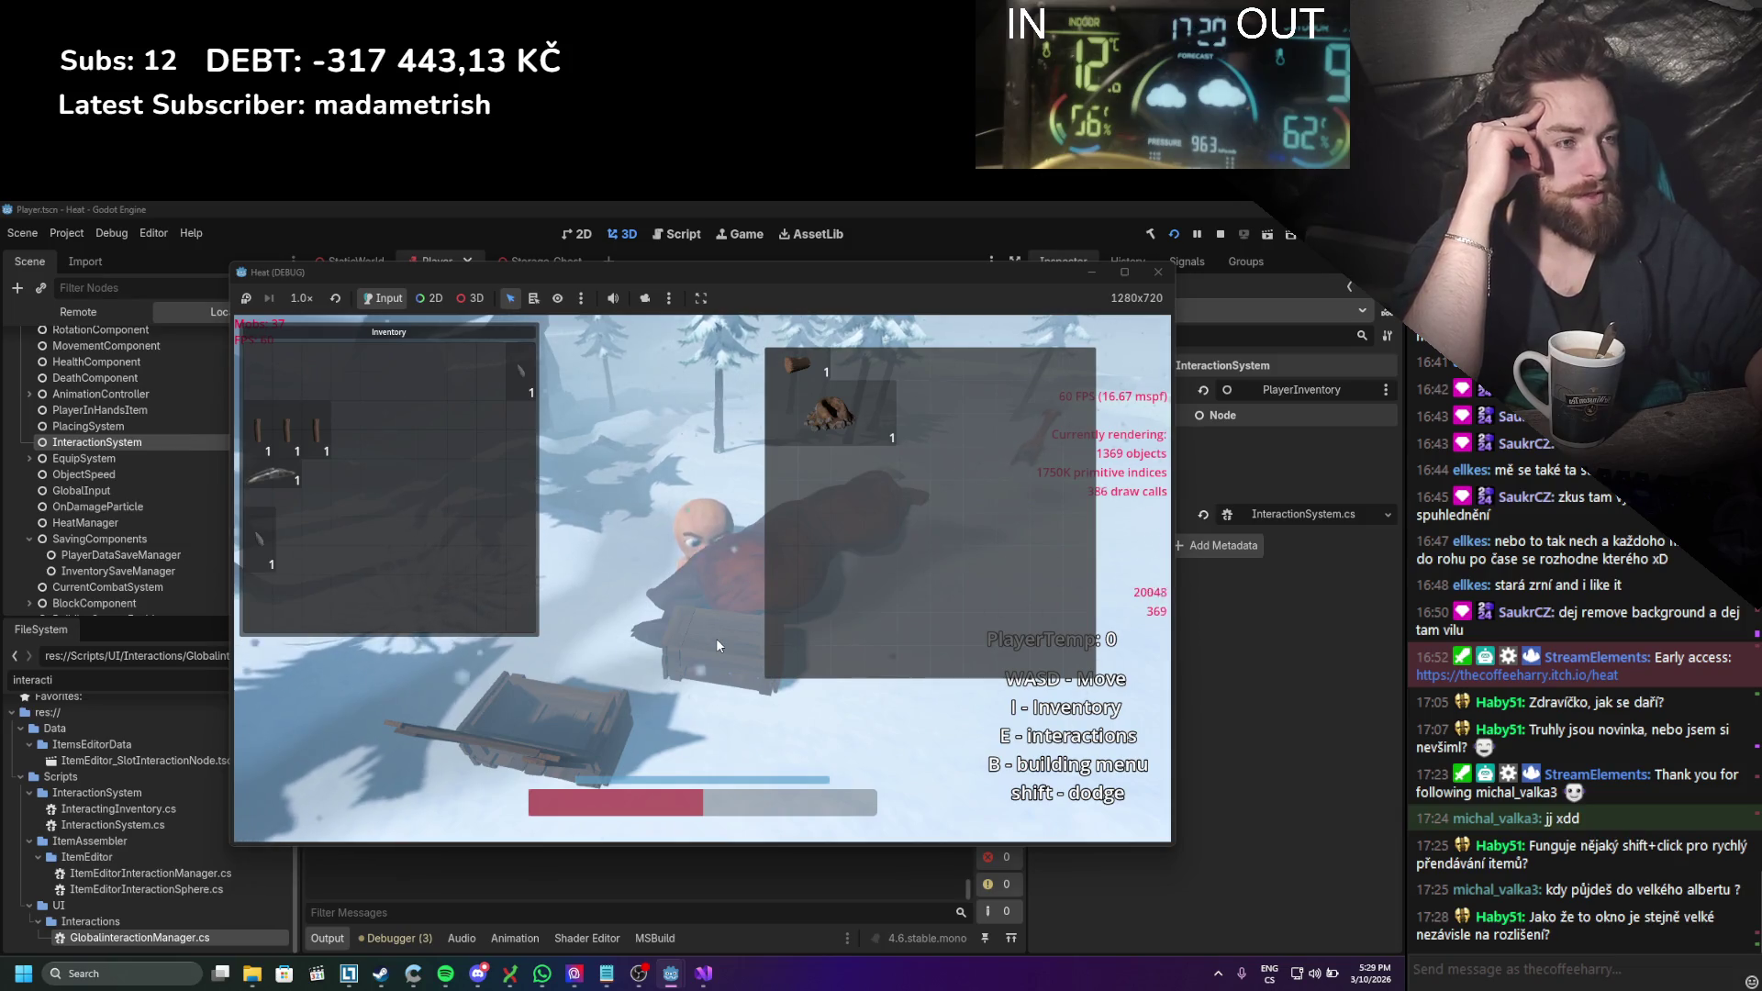
{"action": "left_click_drag", "start_coordinate": [468, 330], "coordinate": [528, 353]}
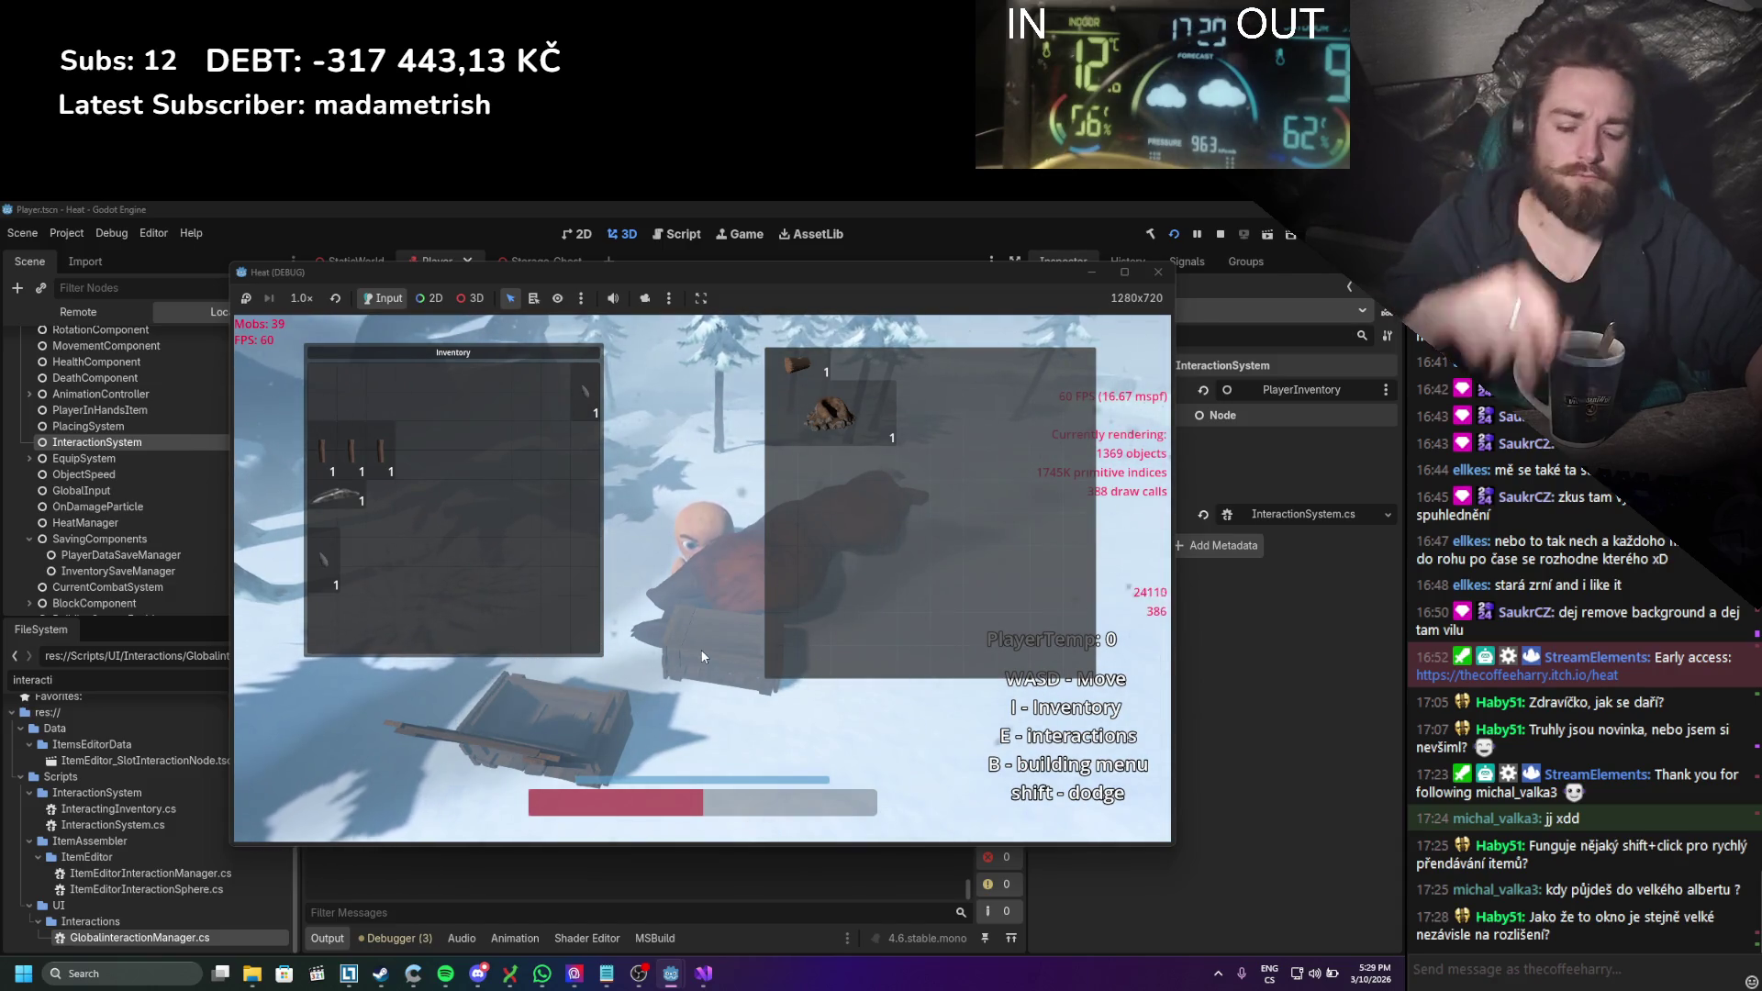
{"action": "key", "text": "i"}
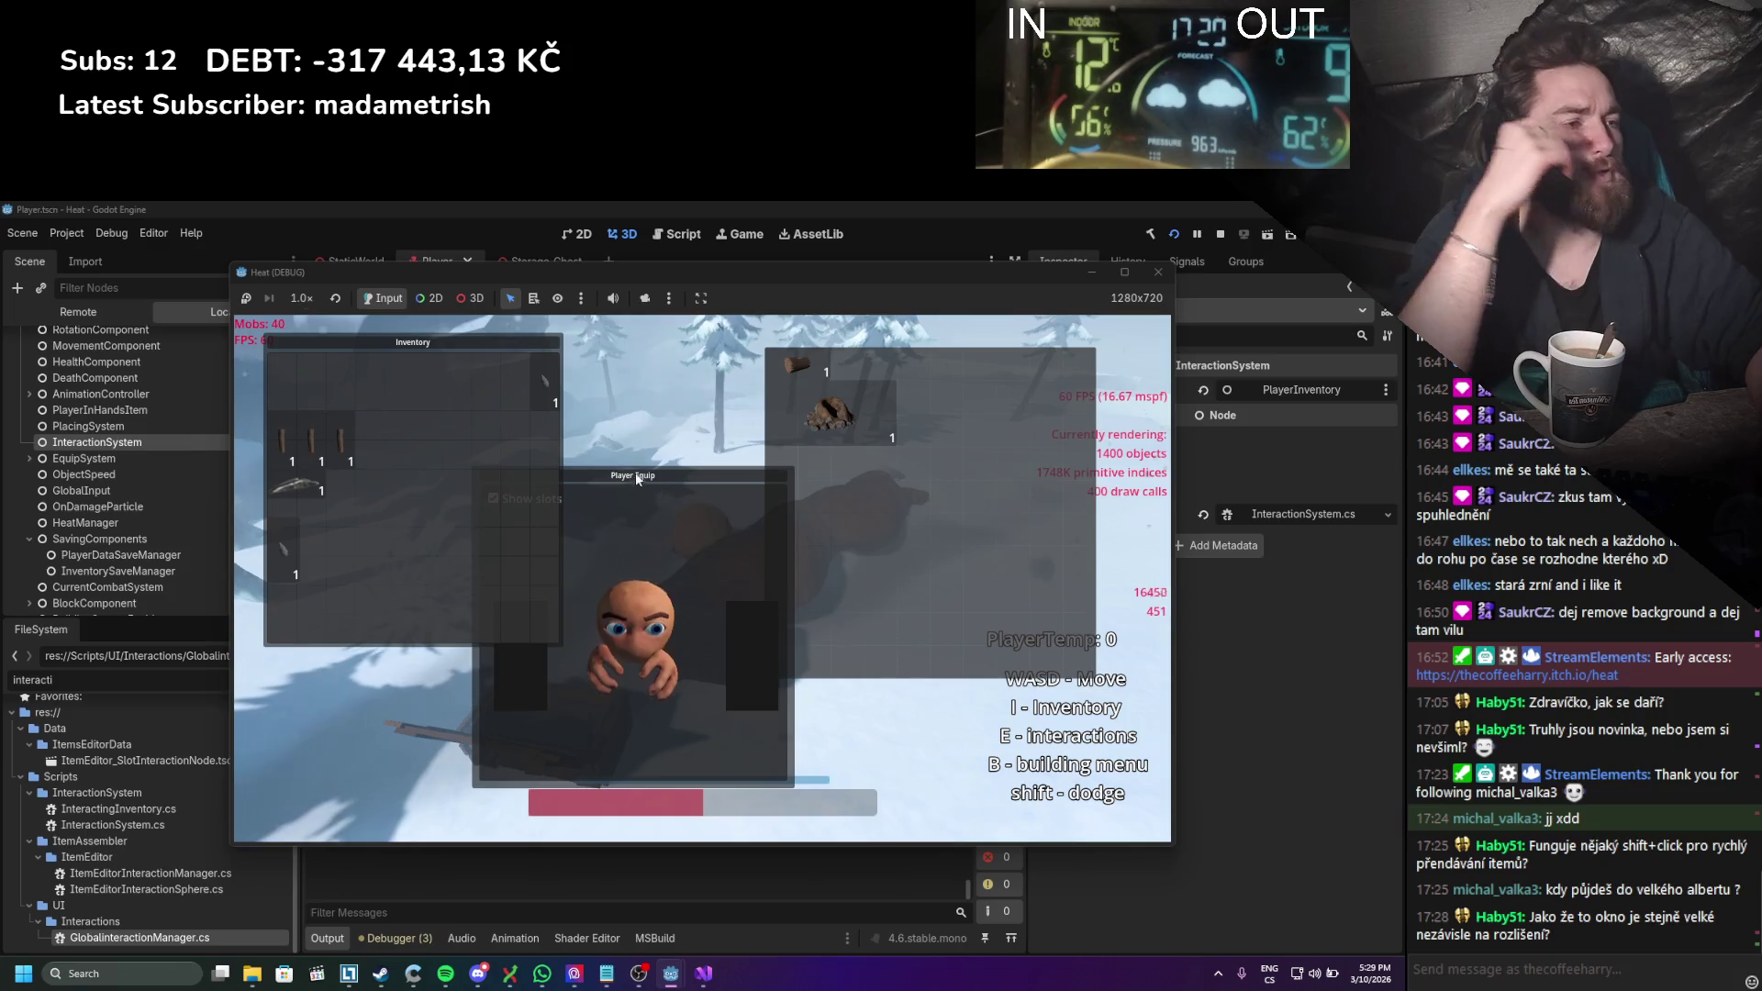
Step: Drag Player Equip and Inventory around, settling Player Equip right of the Inventory over the chest
{"action": "mouse_move", "coordinate": [633, 475]}
{"action": "left_mouse_down"}
{"action": "mouse_move", "coordinate": [881, 395]}
{"action": "mouse_move", "coordinate": [916, 364]}
{"action": "left_mouse_up"}
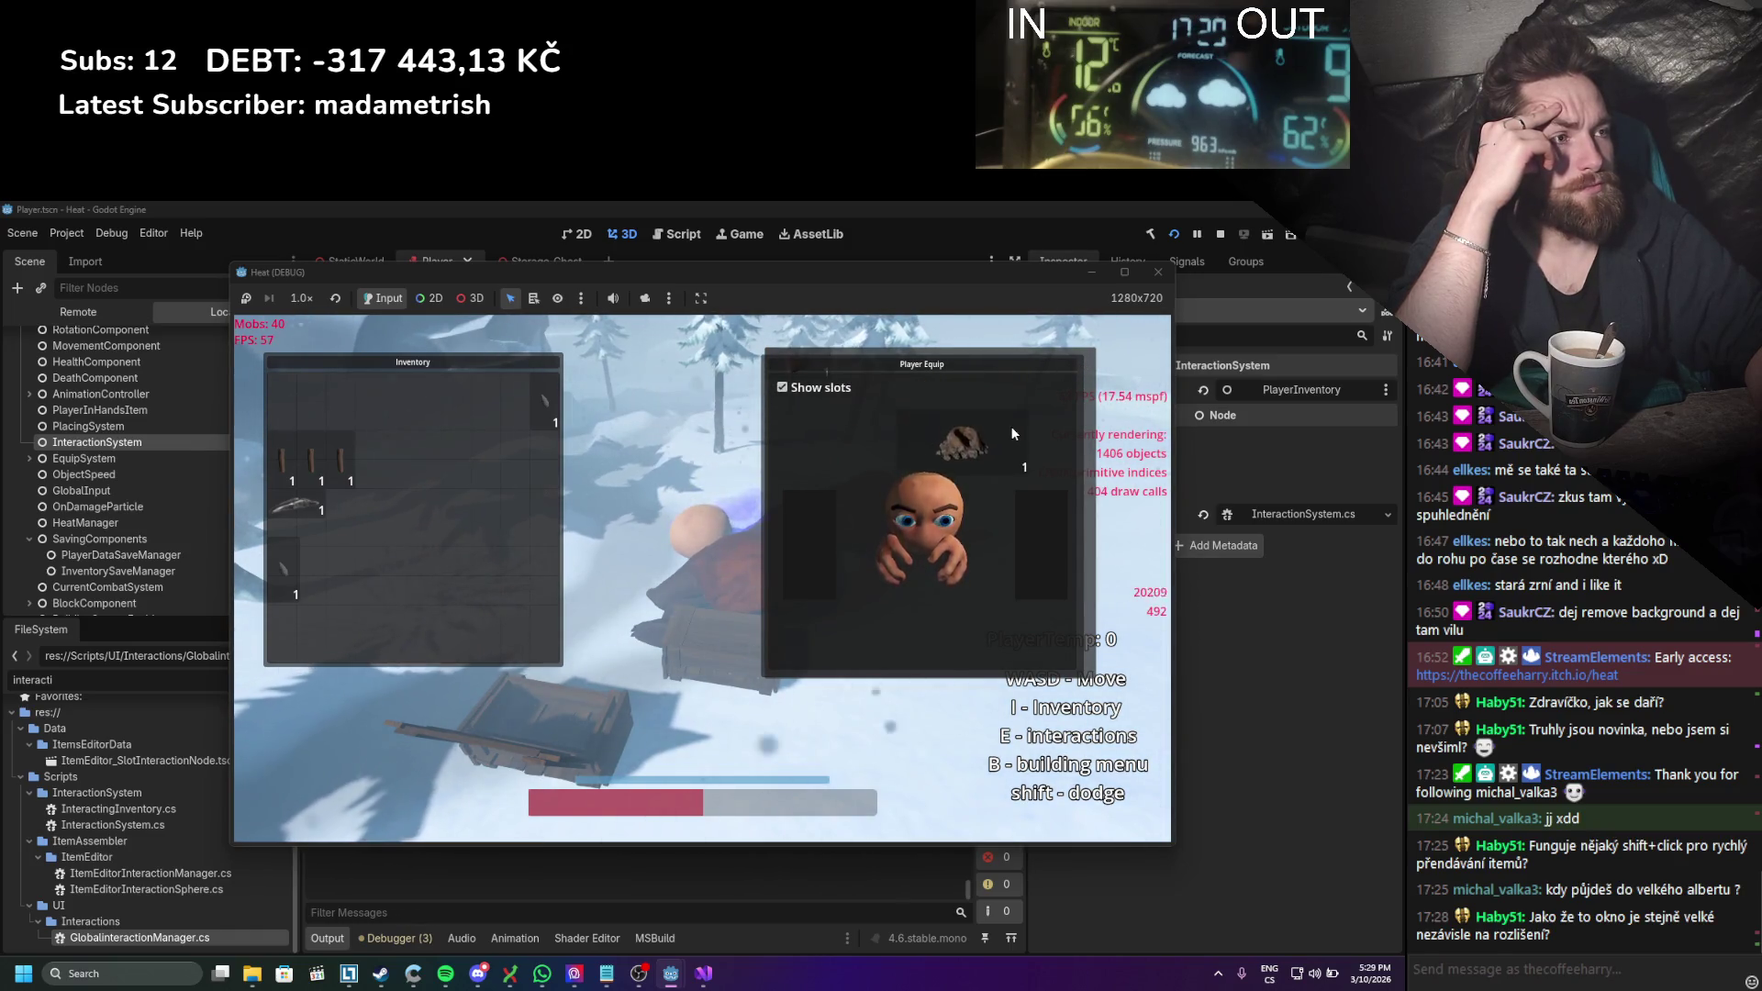
{"action": "mouse_move", "coordinate": [821, 393]}
{"action": "left_mouse_down"}
{"action": "mouse_move", "coordinate": [668, 454]}
{"action": "mouse_move", "coordinate": [646, 490]}
{"action": "mouse_move", "coordinate": [679, 363]}
{"action": "mouse_move", "coordinate": [668, 376]}
{"action": "left_mouse_up"}
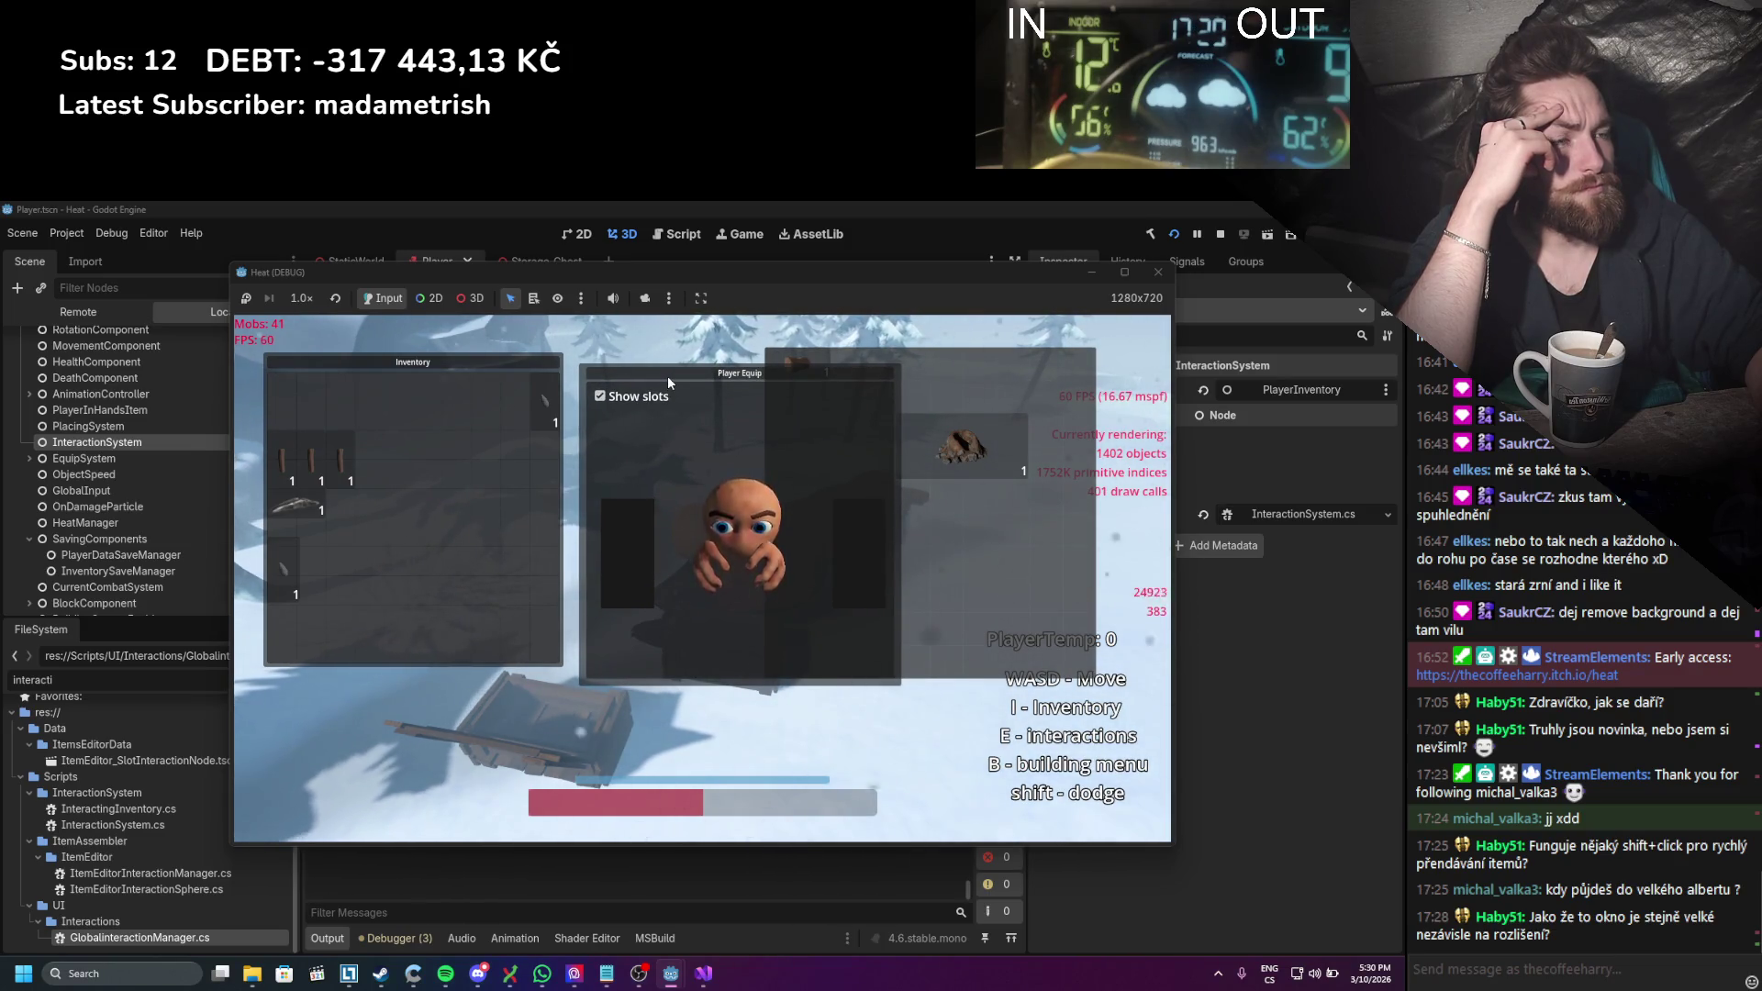
{"action": "mouse_move", "coordinate": [668, 377]}
{"action": "left_mouse_down"}
{"action": "mouse_move", "coordinate": [323, 327]}
{"action": "mouse_move", "coordinate": [343, 526]}
{"action": "mouse_move", "coordinate": [354, 410]}
{"action": "mouse_move", "coordinate": [591, 346]}
{"action": "mouse_move", "coordinate": [613, 458]}
{"action": "mouse_move", "coordinate": [592, 566]}
{"action": "mouse_move", "coordinate": [472, 511]}
{"action": "left_mouse_up"}
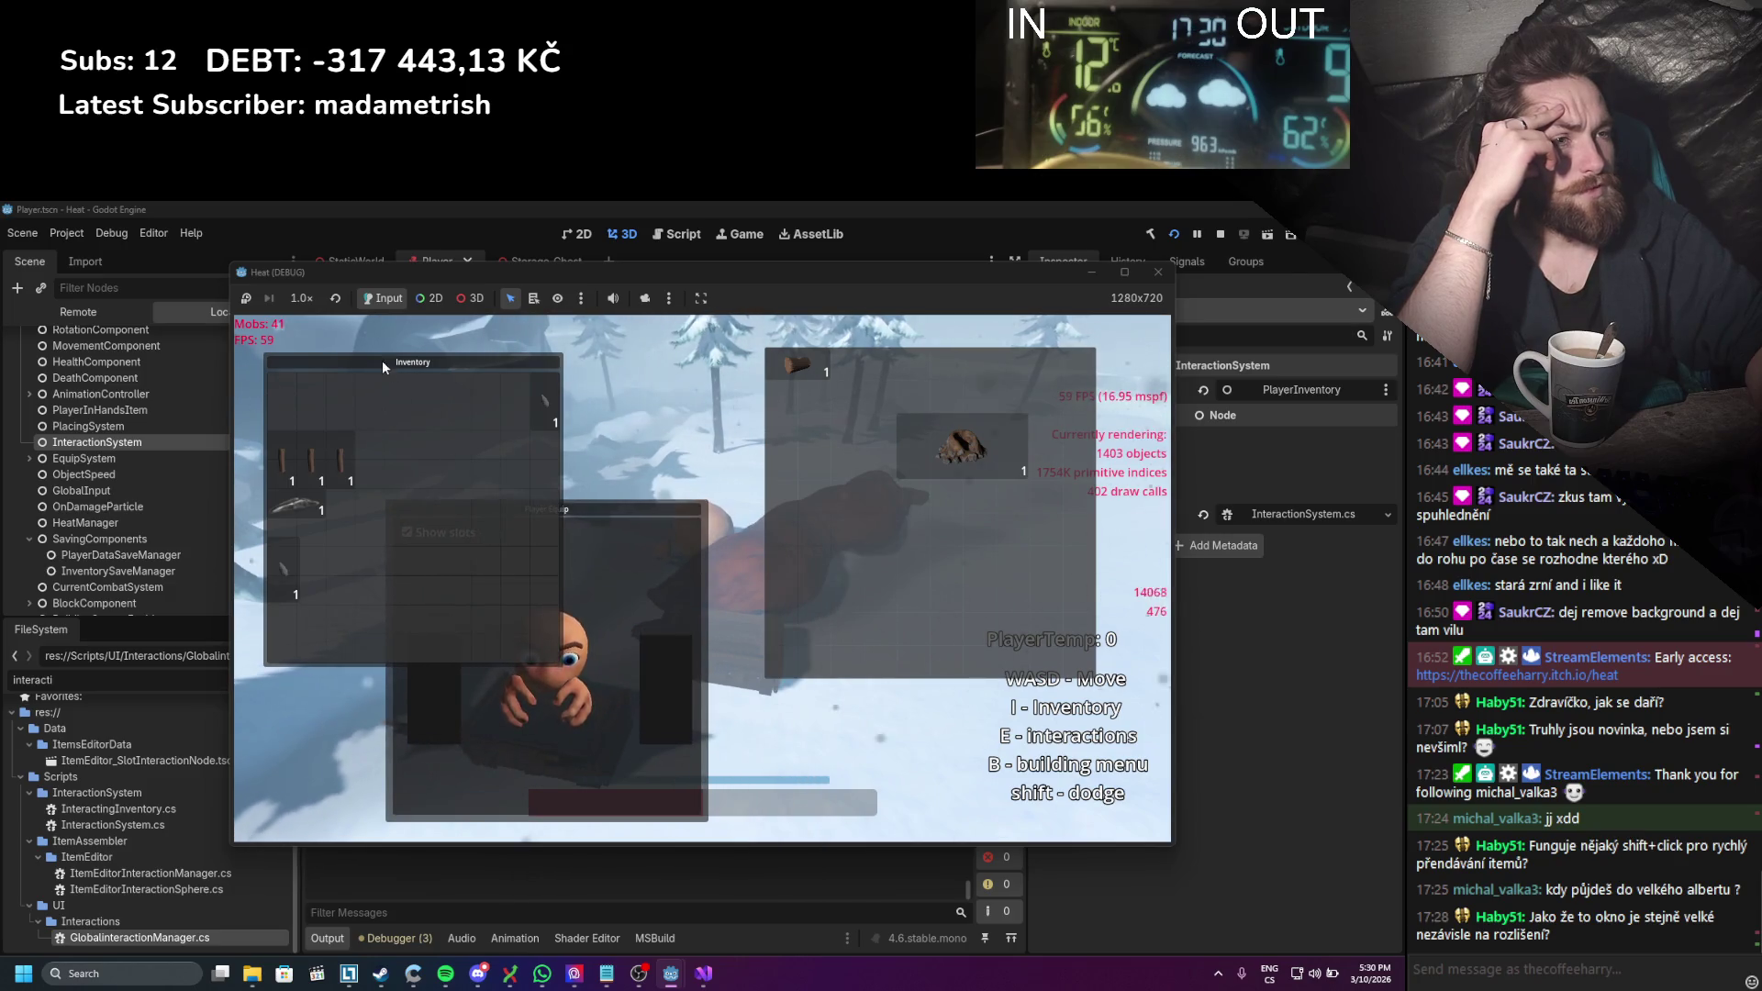
{"action": "left_click_drag", "start_coordinate": [382, 360], "coordinate": [334, 323]}
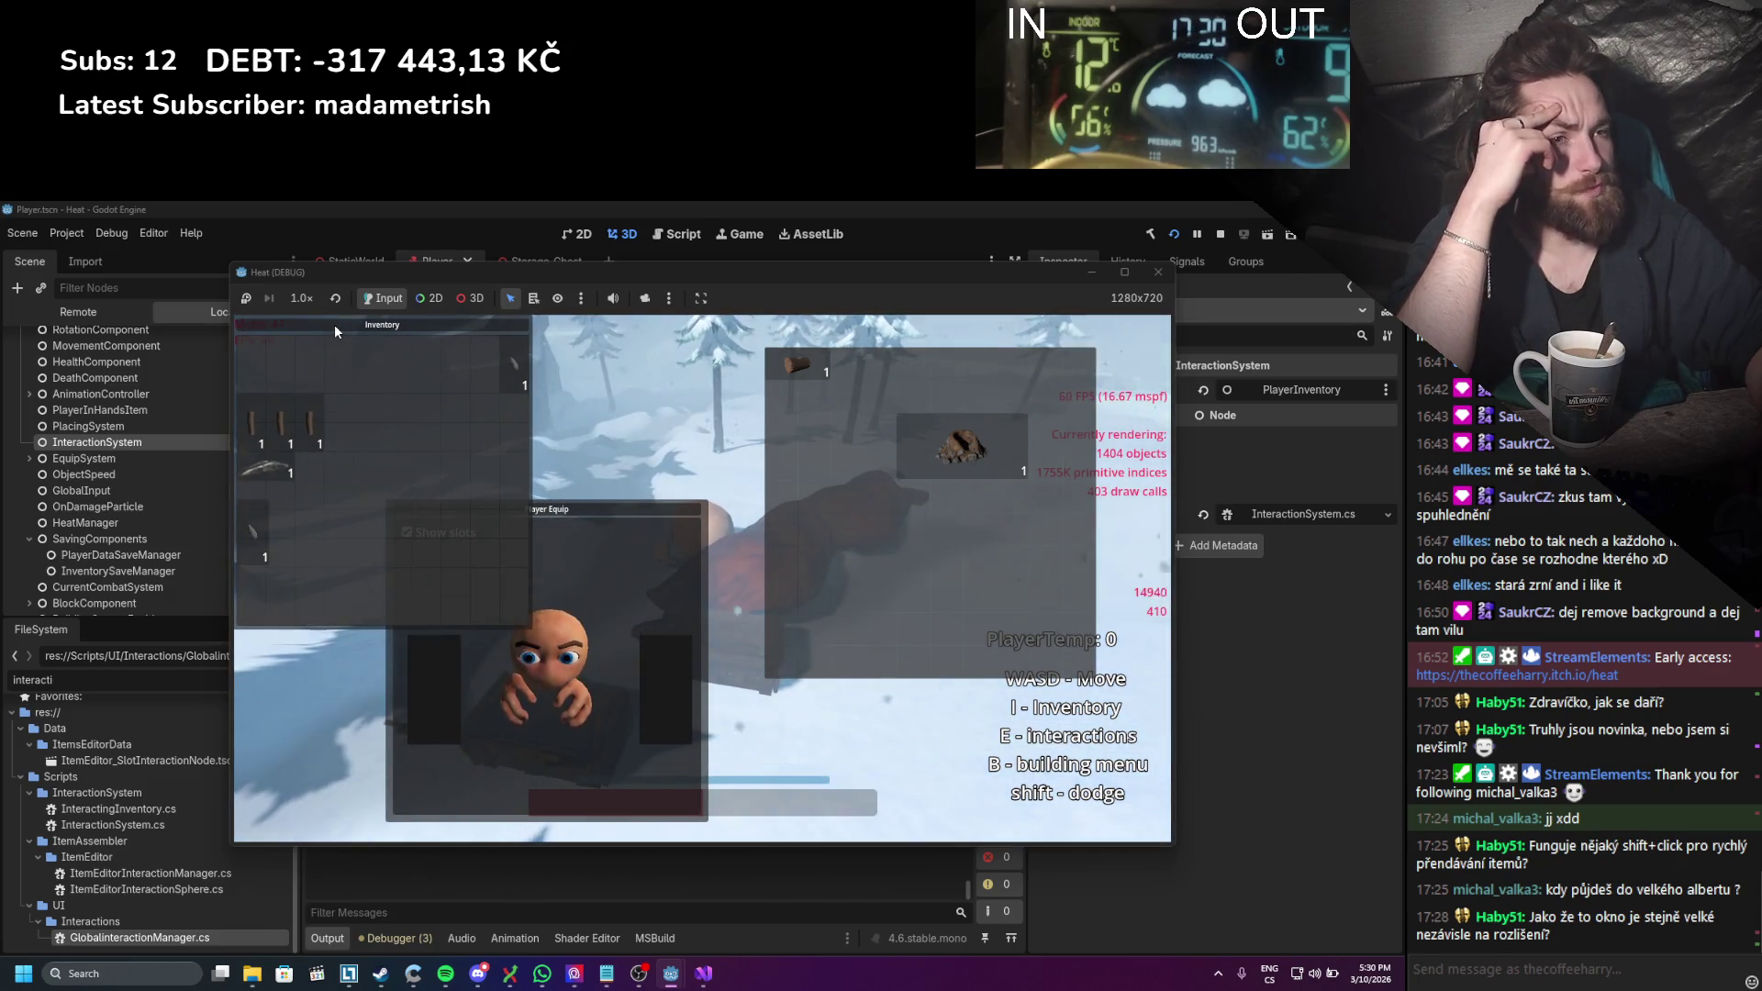
{"action": "left_click_drag", "start_coordinate": [615, 507], "coordinate": [697, 544]}
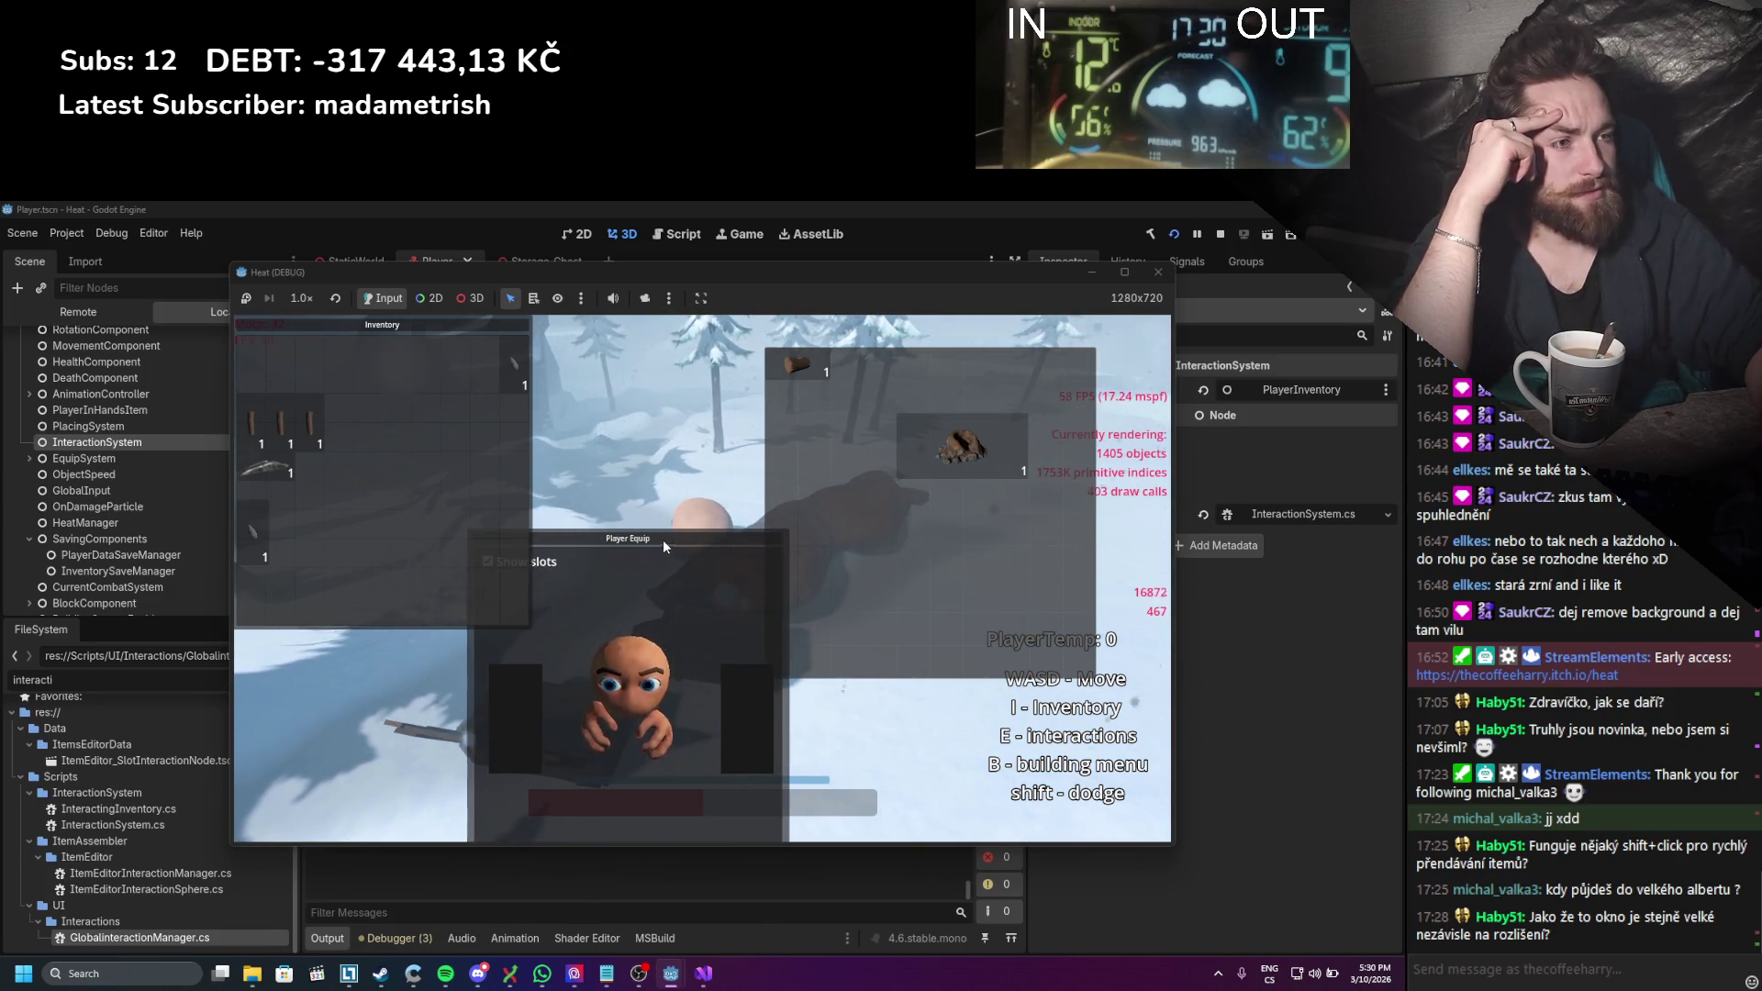
{"action": "mouse_move", "coordinate": [663, 539]}
{"action": "left_mouse_down"}
{"action": "mouse_move", "coordinate": [930, 413]}
{"action": "mouse_move", "coordinate": [960, 376]}
{"action": "mouse_move", "coordinate": [852, 476]}
{"action": "mouse_move", "coordinate": [873, 345]}
{"action": "mouse_move", "coordinate": [890, 361]}
{"action": "left_mouse_up"}
{"action": "mouse_move", "coordinate": [740, 372]}
{"action": "left_mouse_down"}
{"action": "mouse_move", "coordinate": [774, 354]}
{"action": "mouse_move", "coordinate": [783, 367]}
{"action": "mouse_move", "coordinate": [752, 392]}
{"action": "mouse_move", "coordinate": [774, 387]}
{"action": "left_mouse_up"}
{"action": "left_click_drag", "start_coordinate": [466, 333], "coordinate": [475, 367]}
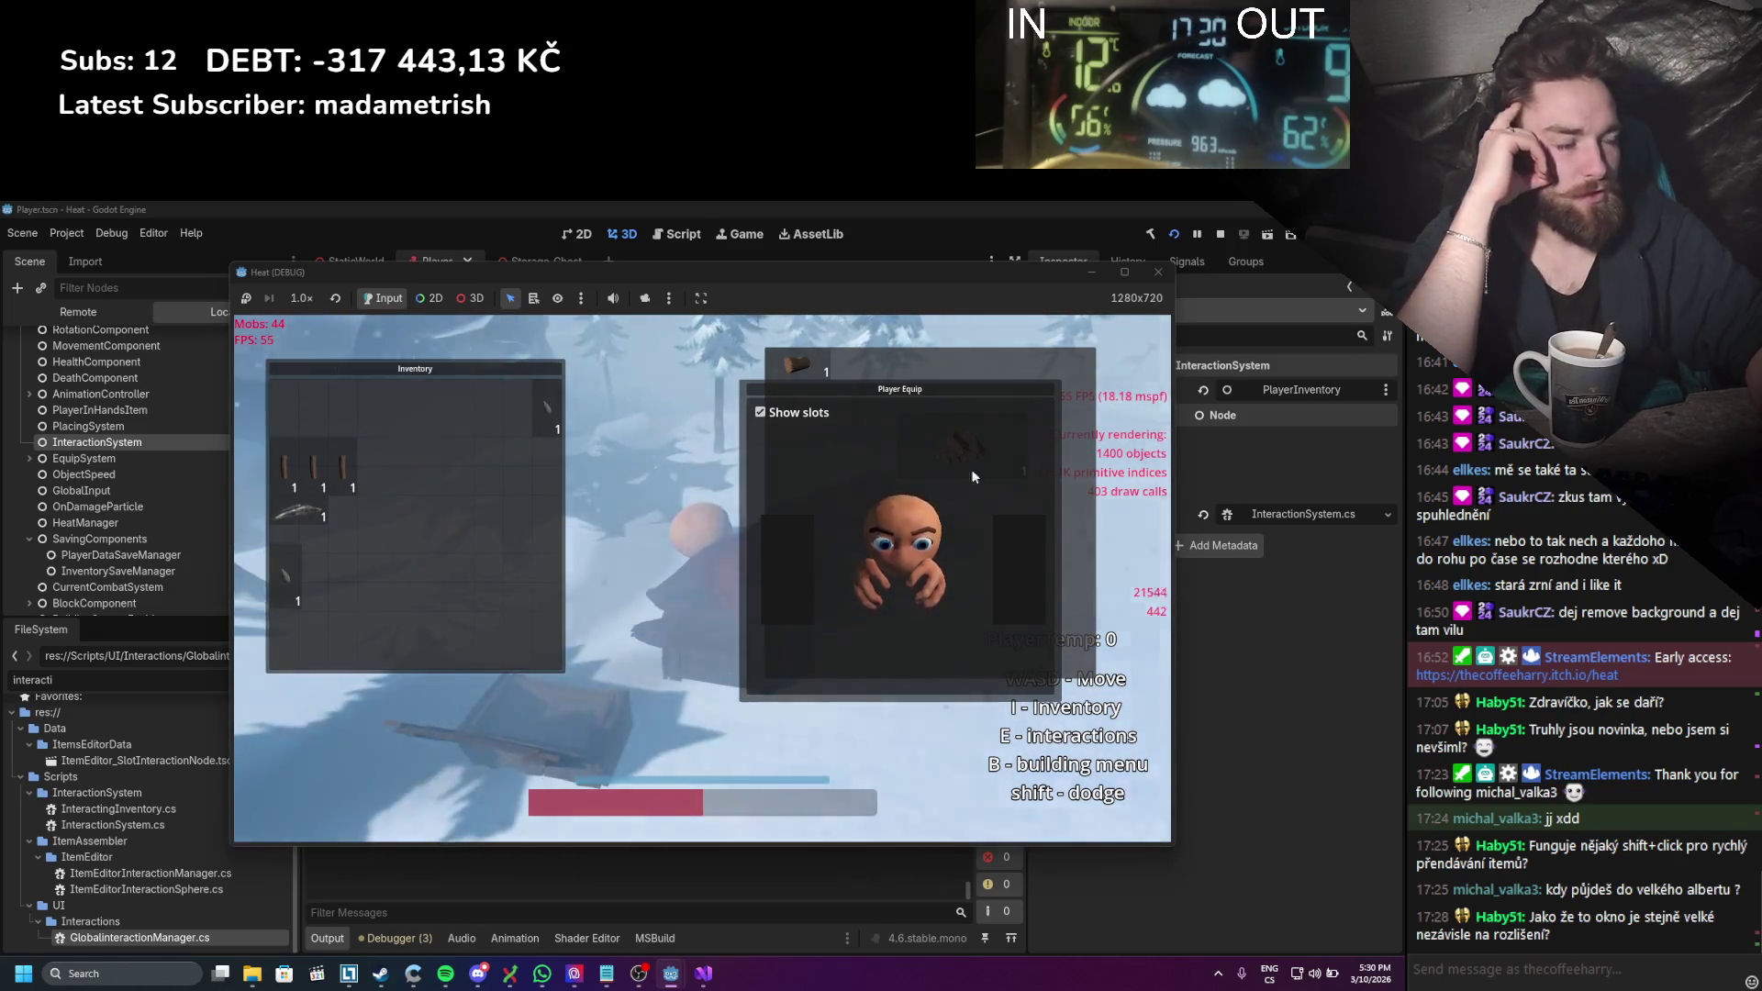
Step: Drag the Player Equip panel over and away from the Inventory to test its movement
{"action": "mouse_move", "coordinate": [751, 384]}
{"action": "left_mouse_down"}
{"action": "mouse_move", "coordinate": [527, 372]}
{"action": "mouse_move", "coordinate": [443, 340]}
{"action": "mouse_move", "coordinate": [530, 361]}
{"action": "mouse_move", "coordinate": [652, 358]}
{"action": "mouse_move", "coordinate": [582, 372]}
{"action": "left_mouse_up"}
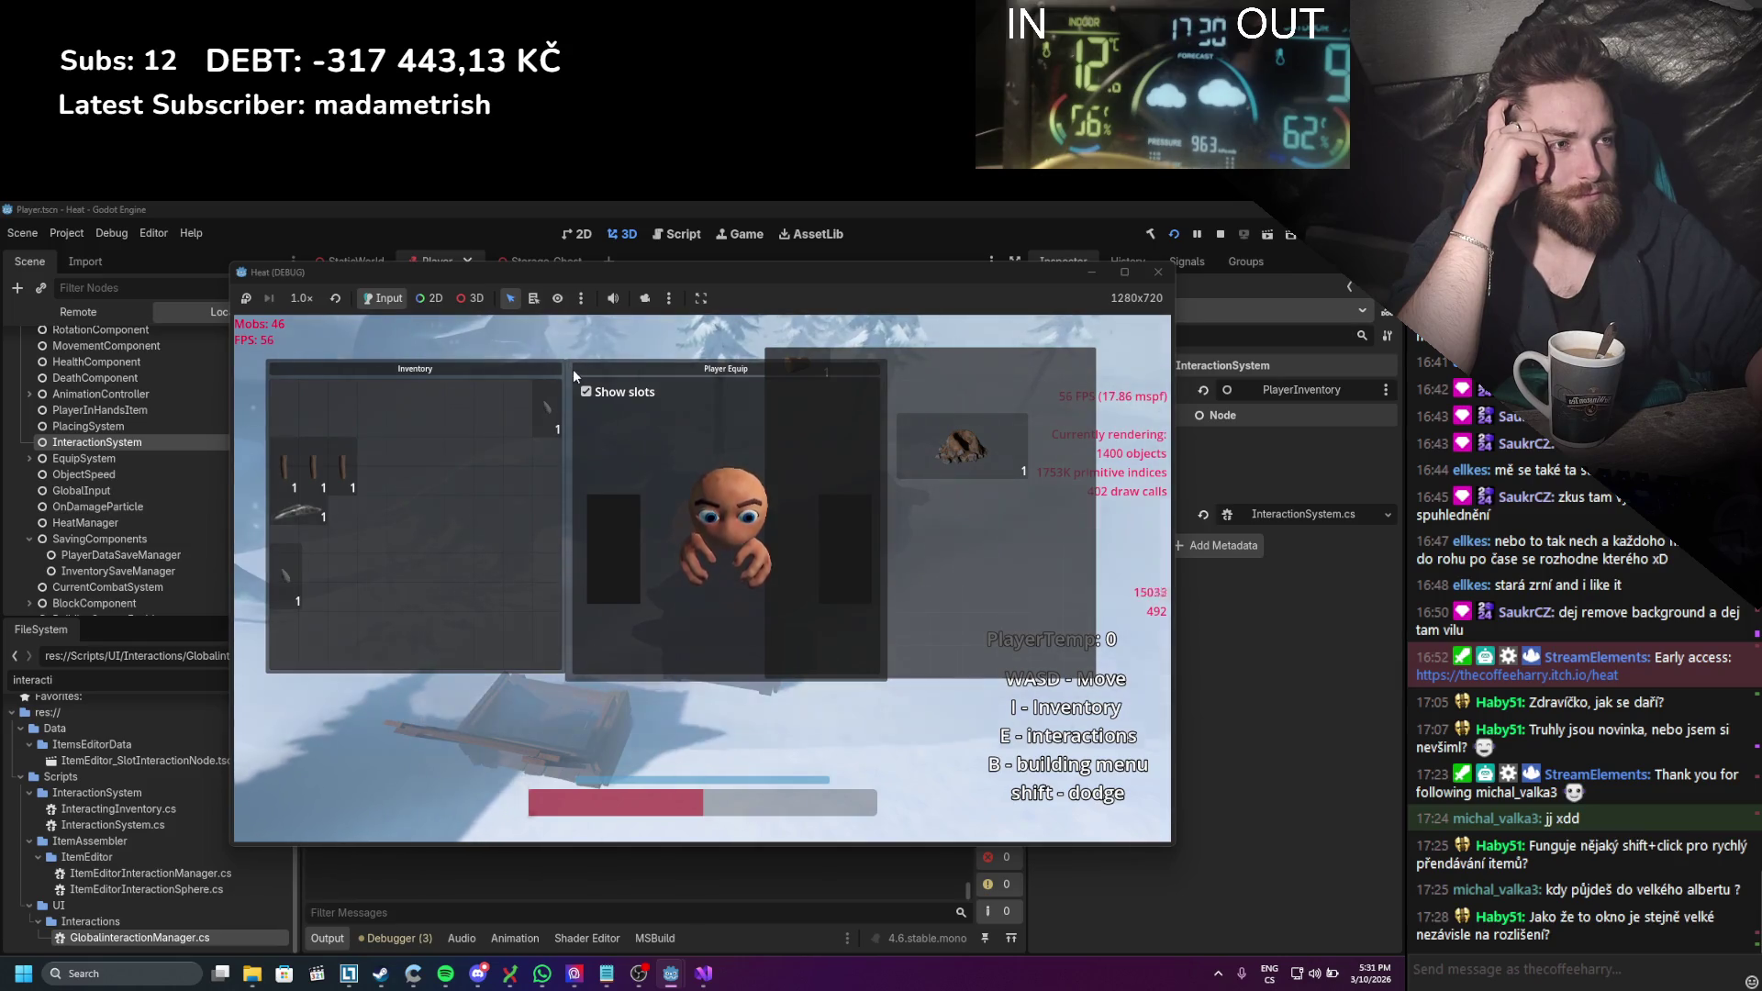
{"action": "left_click_drag", "start_coordinate": [572, 369], "coordinate": [605, 382]}
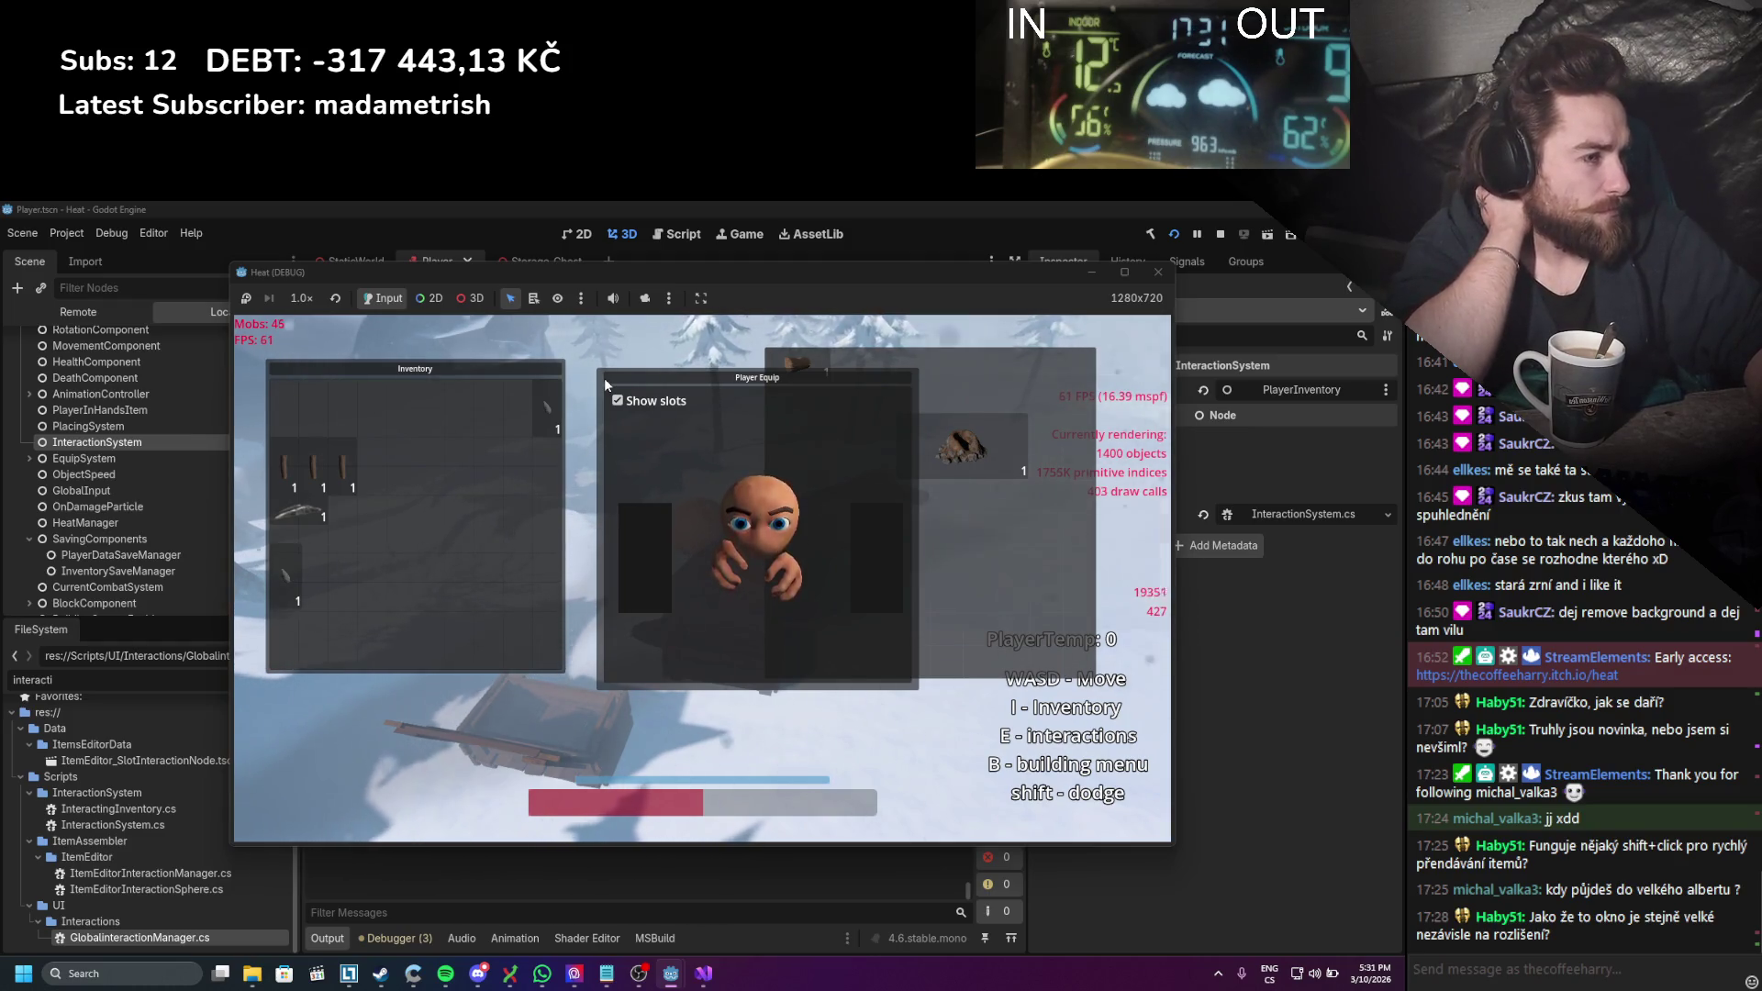
{"action": "mouse_move", "coordinate": [604, 377]}
{"action": "left_mouse_down"}
{"action": "mouse_move", "coordinate": [718, 613]}
{"action": "mouse_move", "coordinate": [712, 509]}
{"action": "mouse_move", "coordinate": [624, 442]}
{"action": "mouse_move", "coordinate": [610, 382]}
{"action": "mouse_move", "coordinate": [571, 365]}
{"action": "mouse_move", "coordinate": [626, 471]}
{"action": "left_mouse_up"}
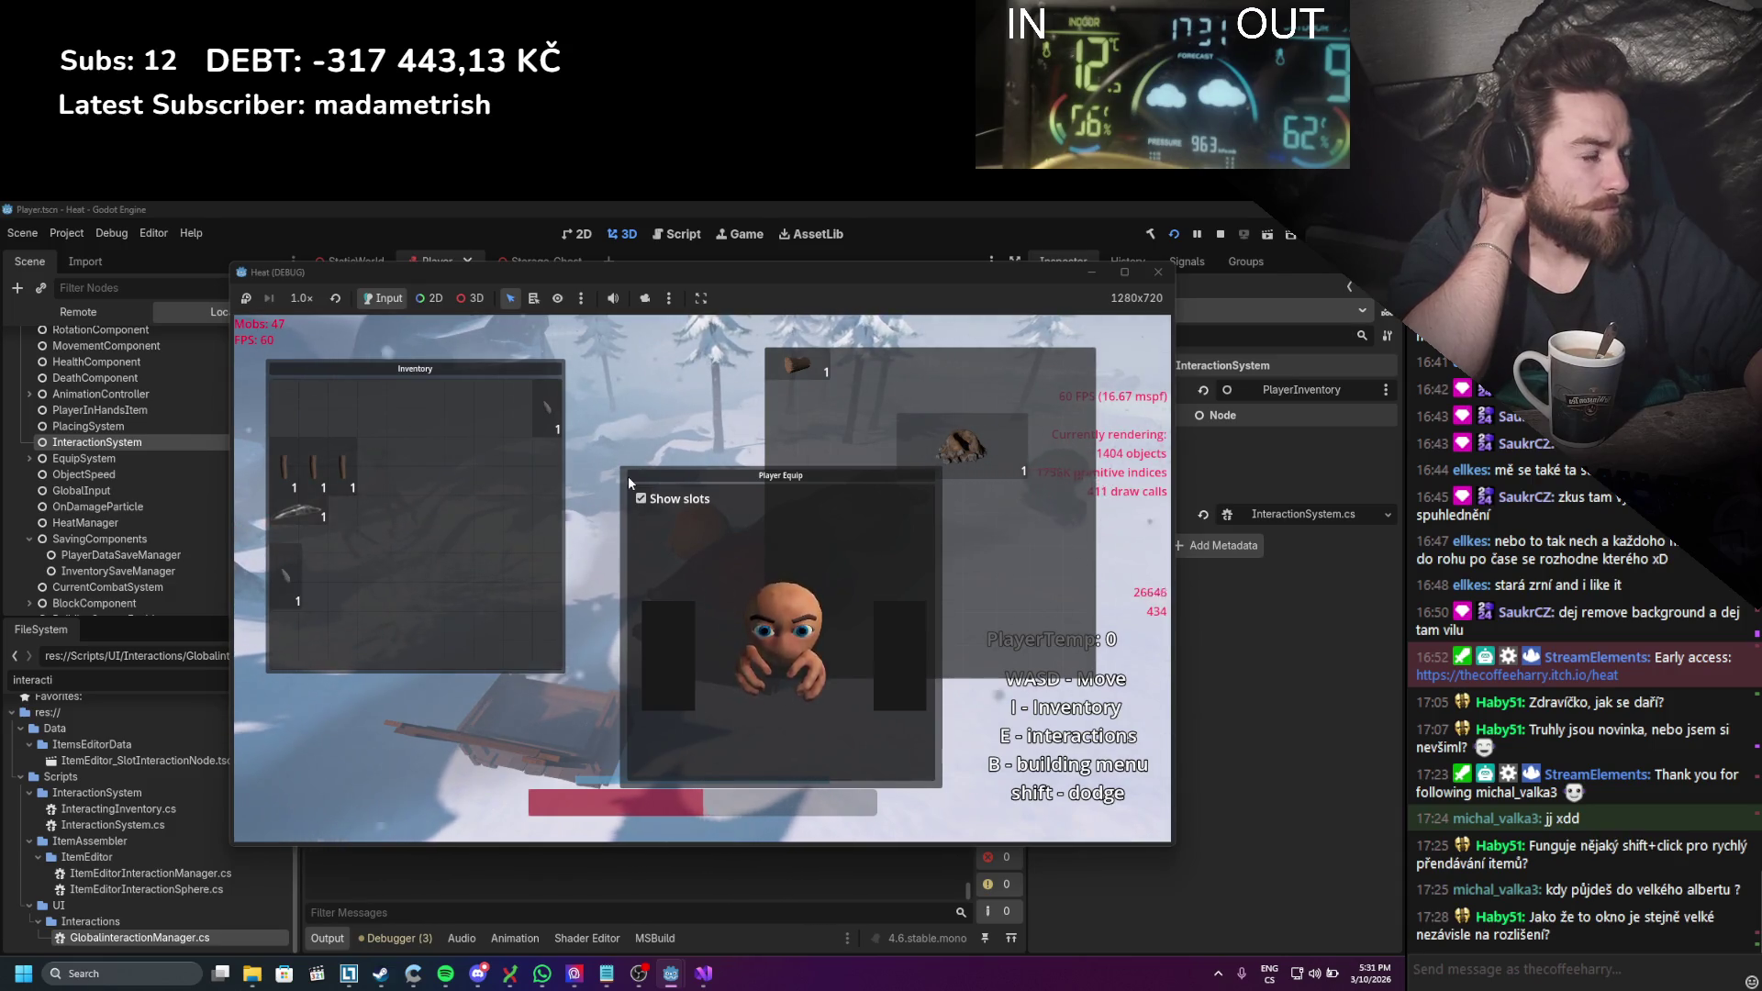
{"action": "mouse_move", "coordinate": [629, 481]}
{"action": "left_mouse_down"}
{"action": "mouse_move", "coordinate": [822, 554]}
{"action": "mouse_move", "coordinate": [817, 591]}
{"action": "mouse_move", "coordinate": [687, 542]}
{"action": "mouse_move", "coordinate": [603, 475]}
{"action": "mouse_move", "coordinate": [724, 377]}
{"action": "mouse_move", "coordinate": [701, 327]}
{"action": "mouse_move", "coordinate": [655, 359]}
{"action": "mouse_move", "coordinate": [772, 343]}
{"action": "mouse_move", "coordinate": [763, 356]}
{"action": "left_mouse_up"}
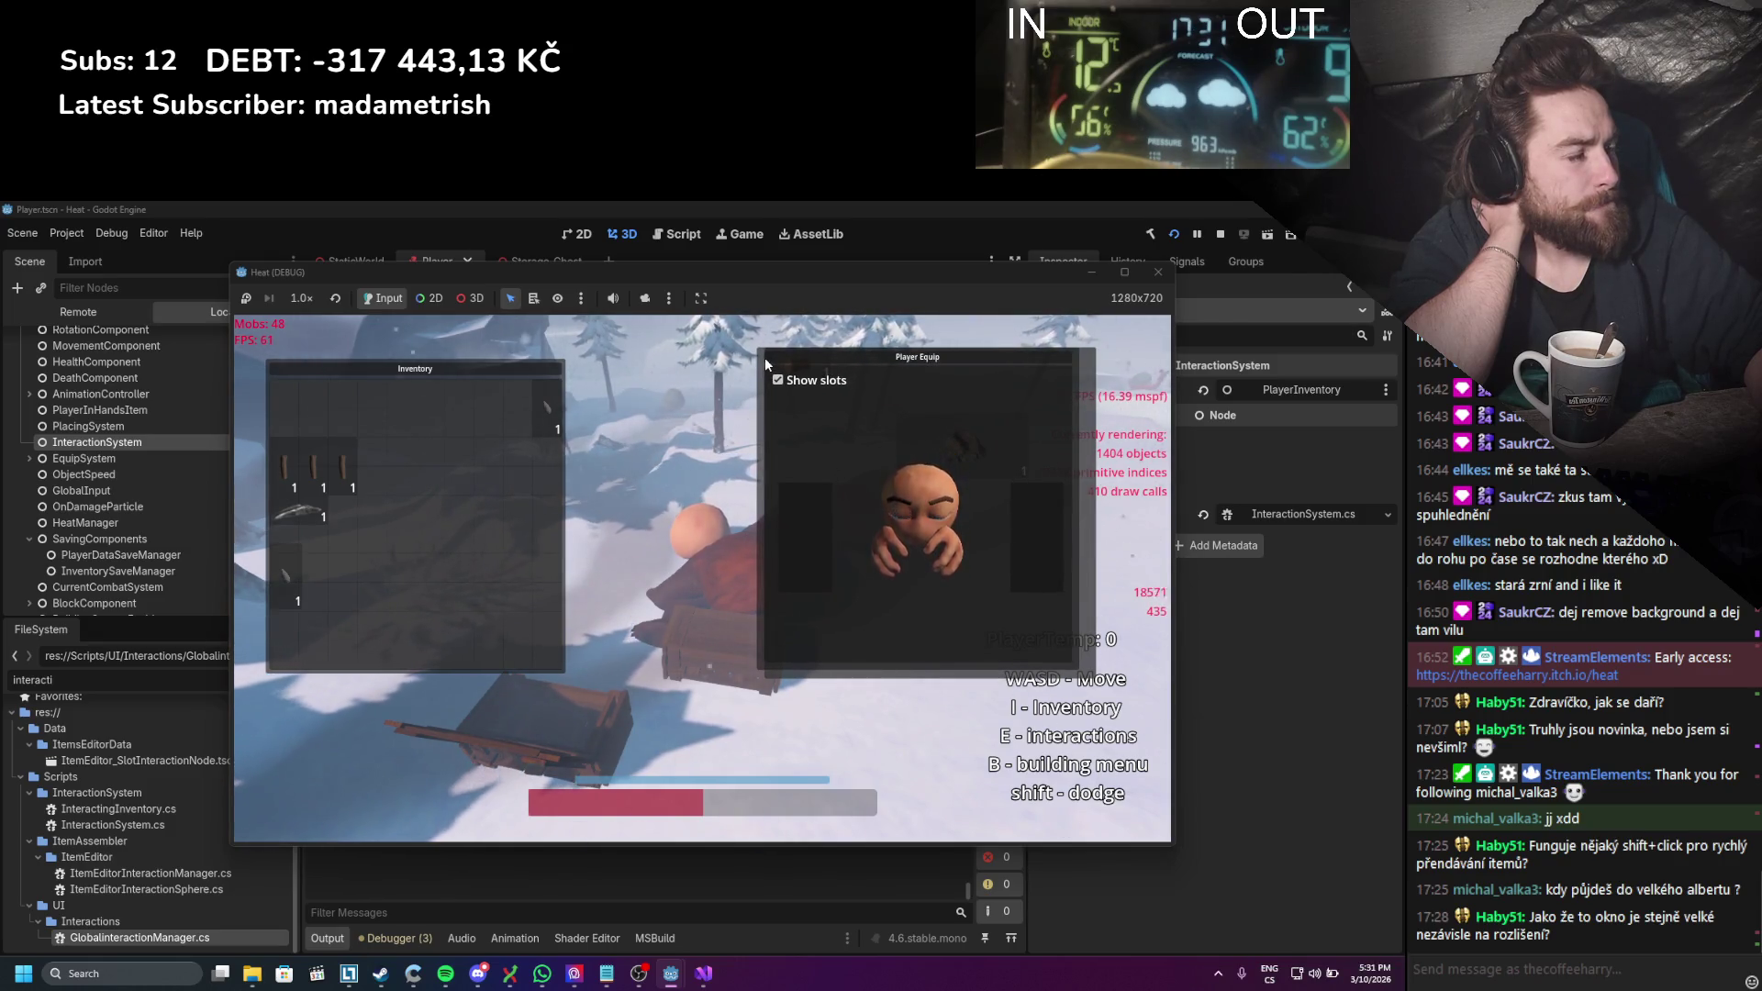
{"action": "mouse_move", "coordinate": [764, 356]}
{"action": "left_mouse_down"}
{"action": "mouse_move", "coordinate": [693, 459]}
{"action": "mouse_move", "coordinate": [570, 492]}
{"action": "left_mouse_up"}
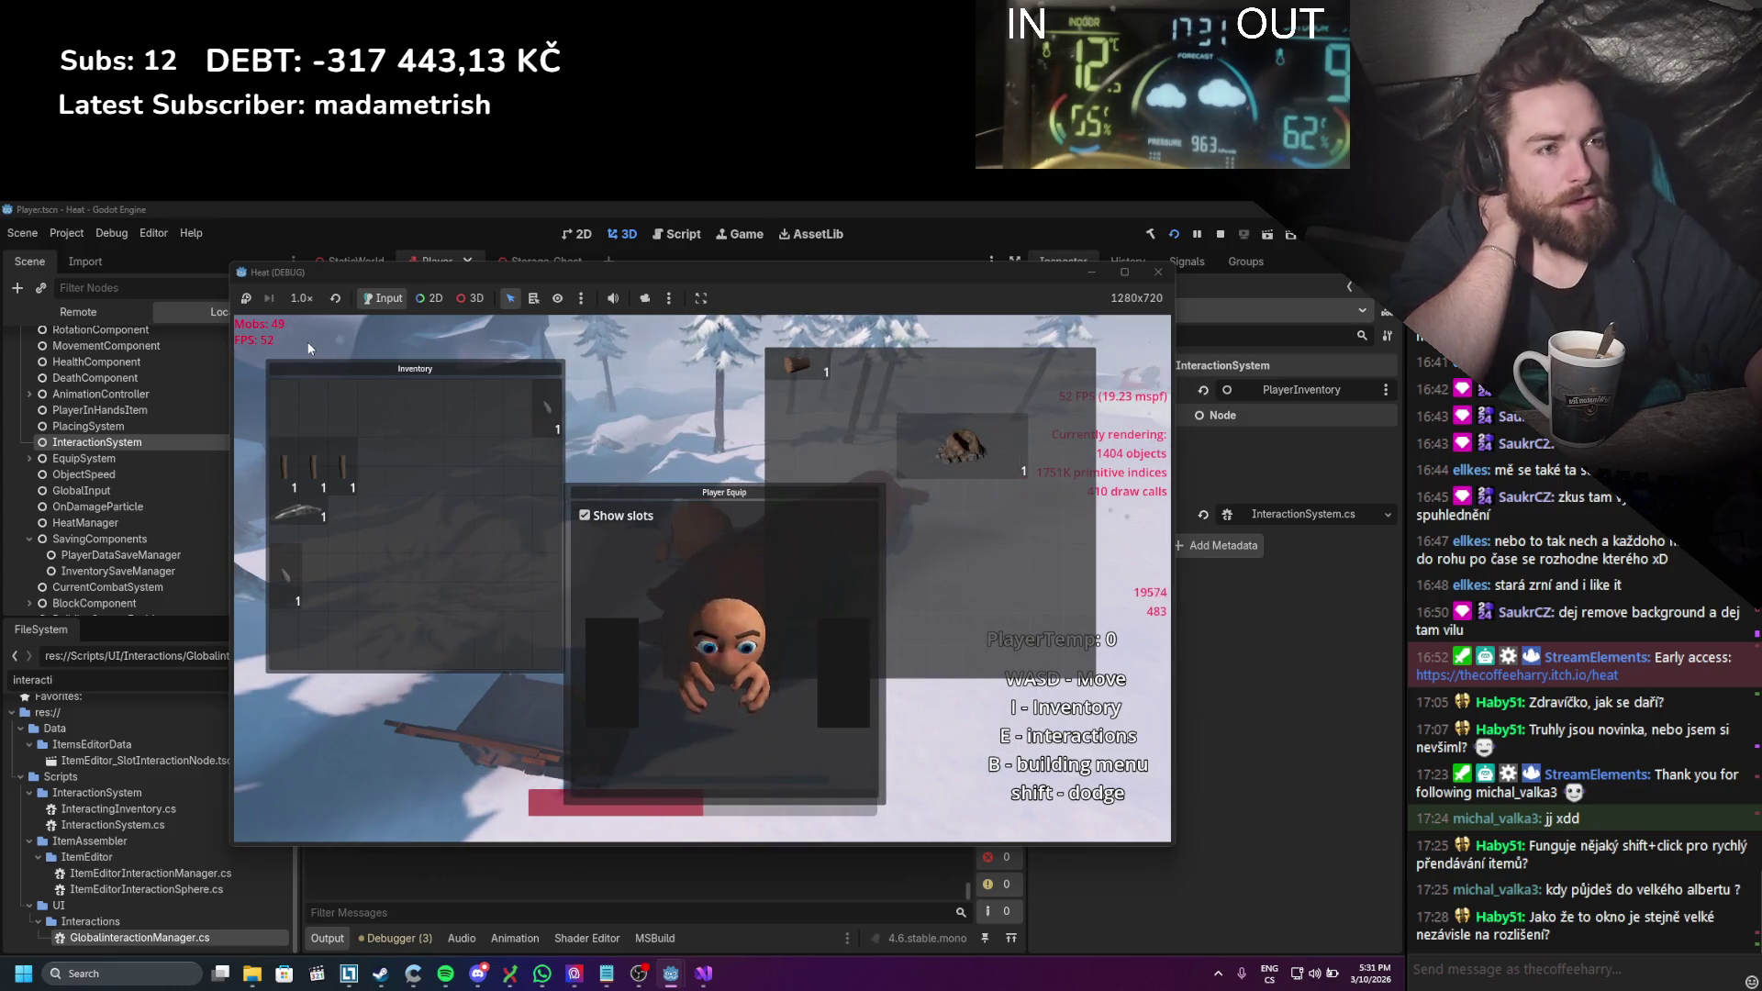
{"action": "left_click_drag", "start_coordinate": [296, 370], "coordinate": [275, 335]}
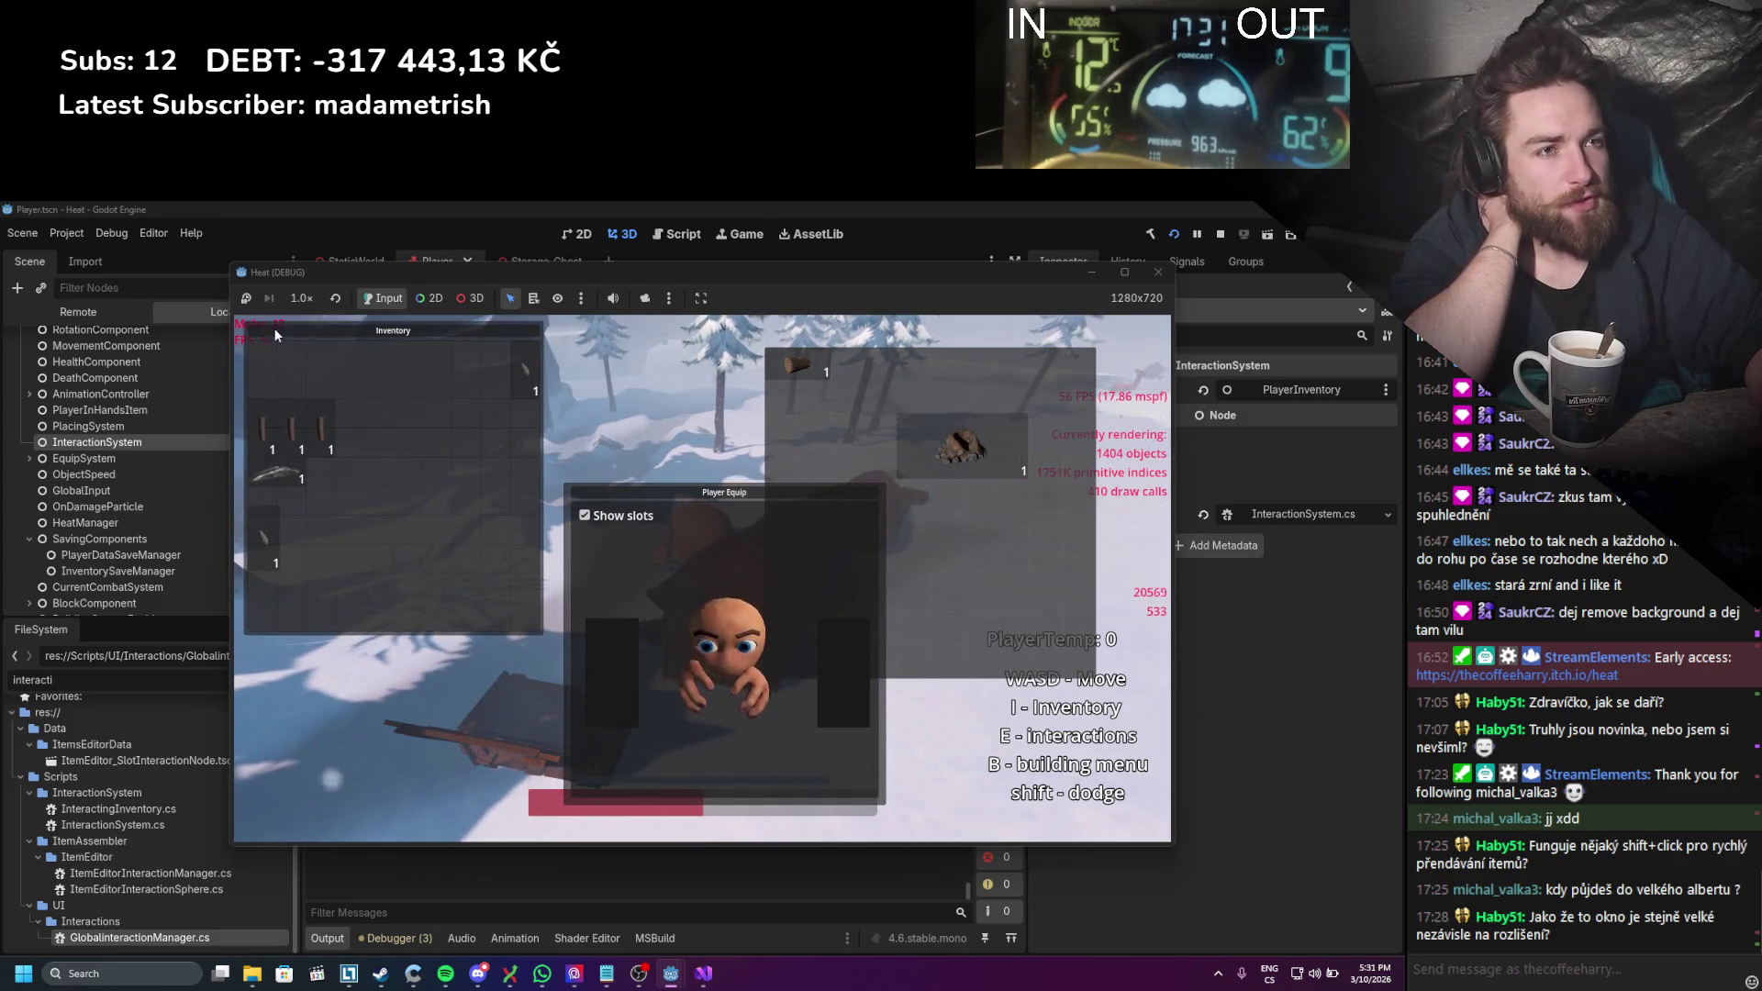
{"action": "mouse_move", "coordinate": [639, 488]}
{"action": "left_mouse_down"}
{"action": "mouse_move", "coordinate": [625, 334]}
{"action": "mouse_move", "coordinate": [336, 651]}
{"action": "mouse_move", "coordinate": [338, 624]}
{"action": "mouse_move", "coordinate": [592, 385]}
{"action": "mouse_move", "coordinate": [662, 382]}
{"action": "left_mouse_up"}
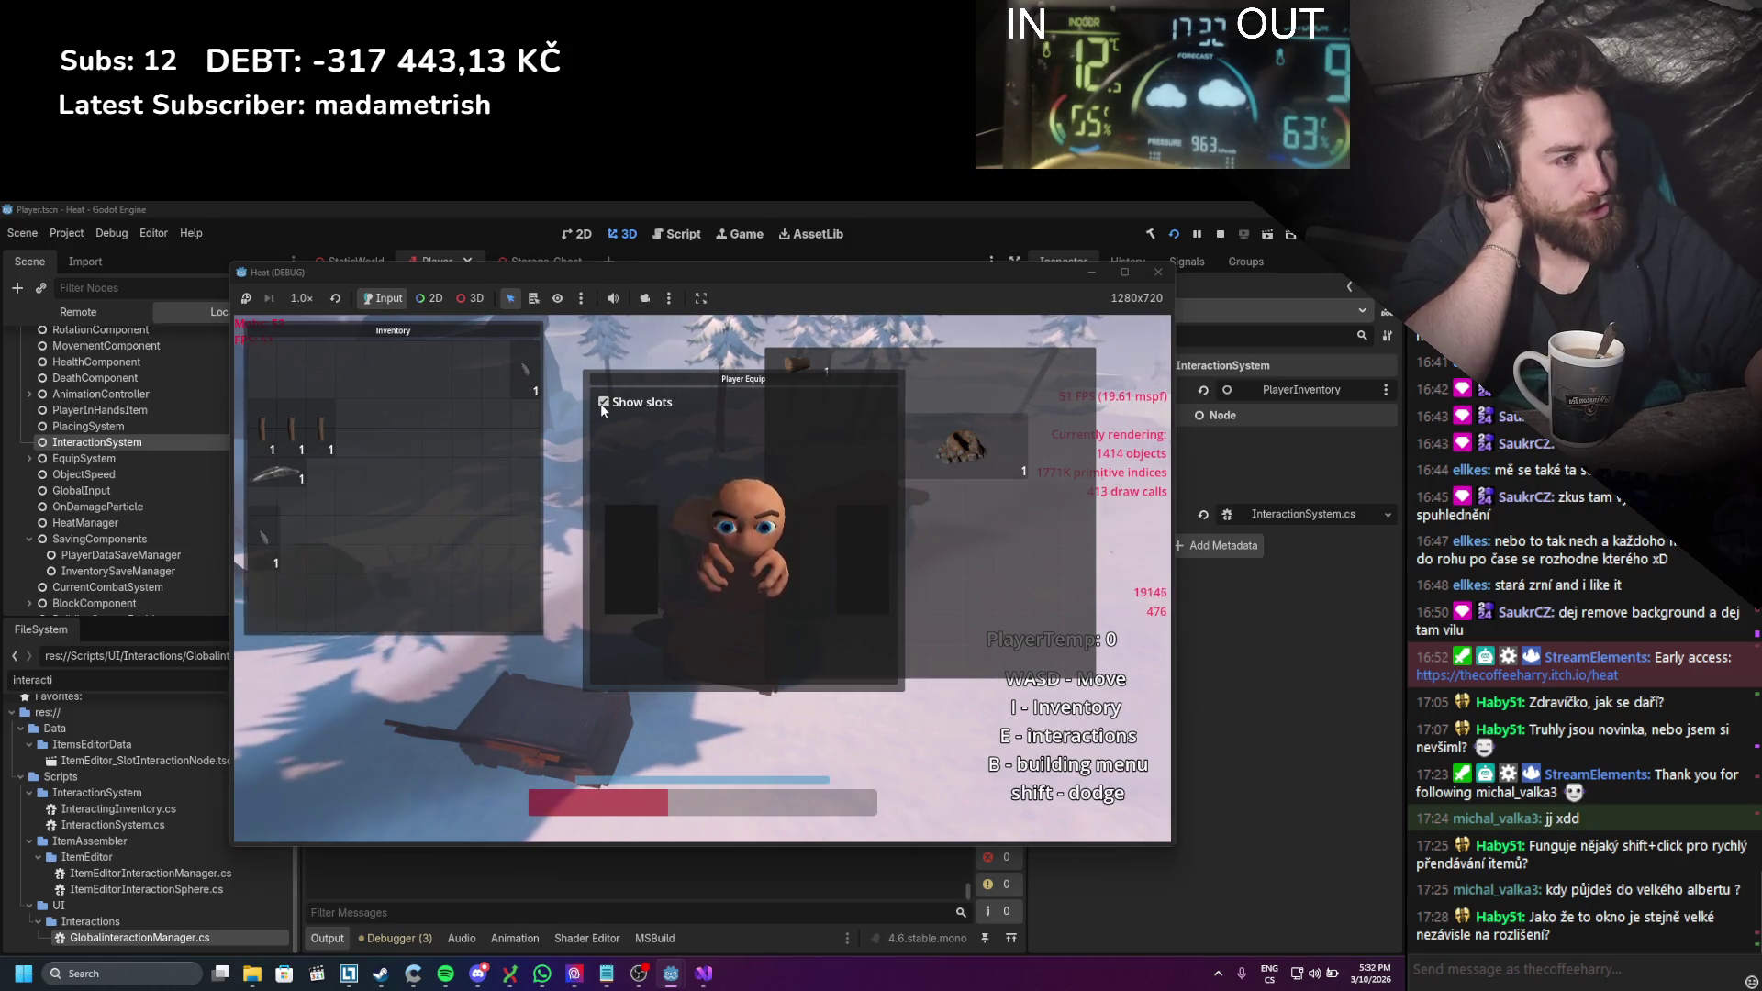
{"action": "mouse_move", "coordinate": [671, 381]}
{"action": "left_mouse_down"}
{"action": "mouse_move", "coordinate": [630, 370]}
{"action": "mouse_move", "coordinate": [644, 378]}
{"action": "left_mouse_up"}
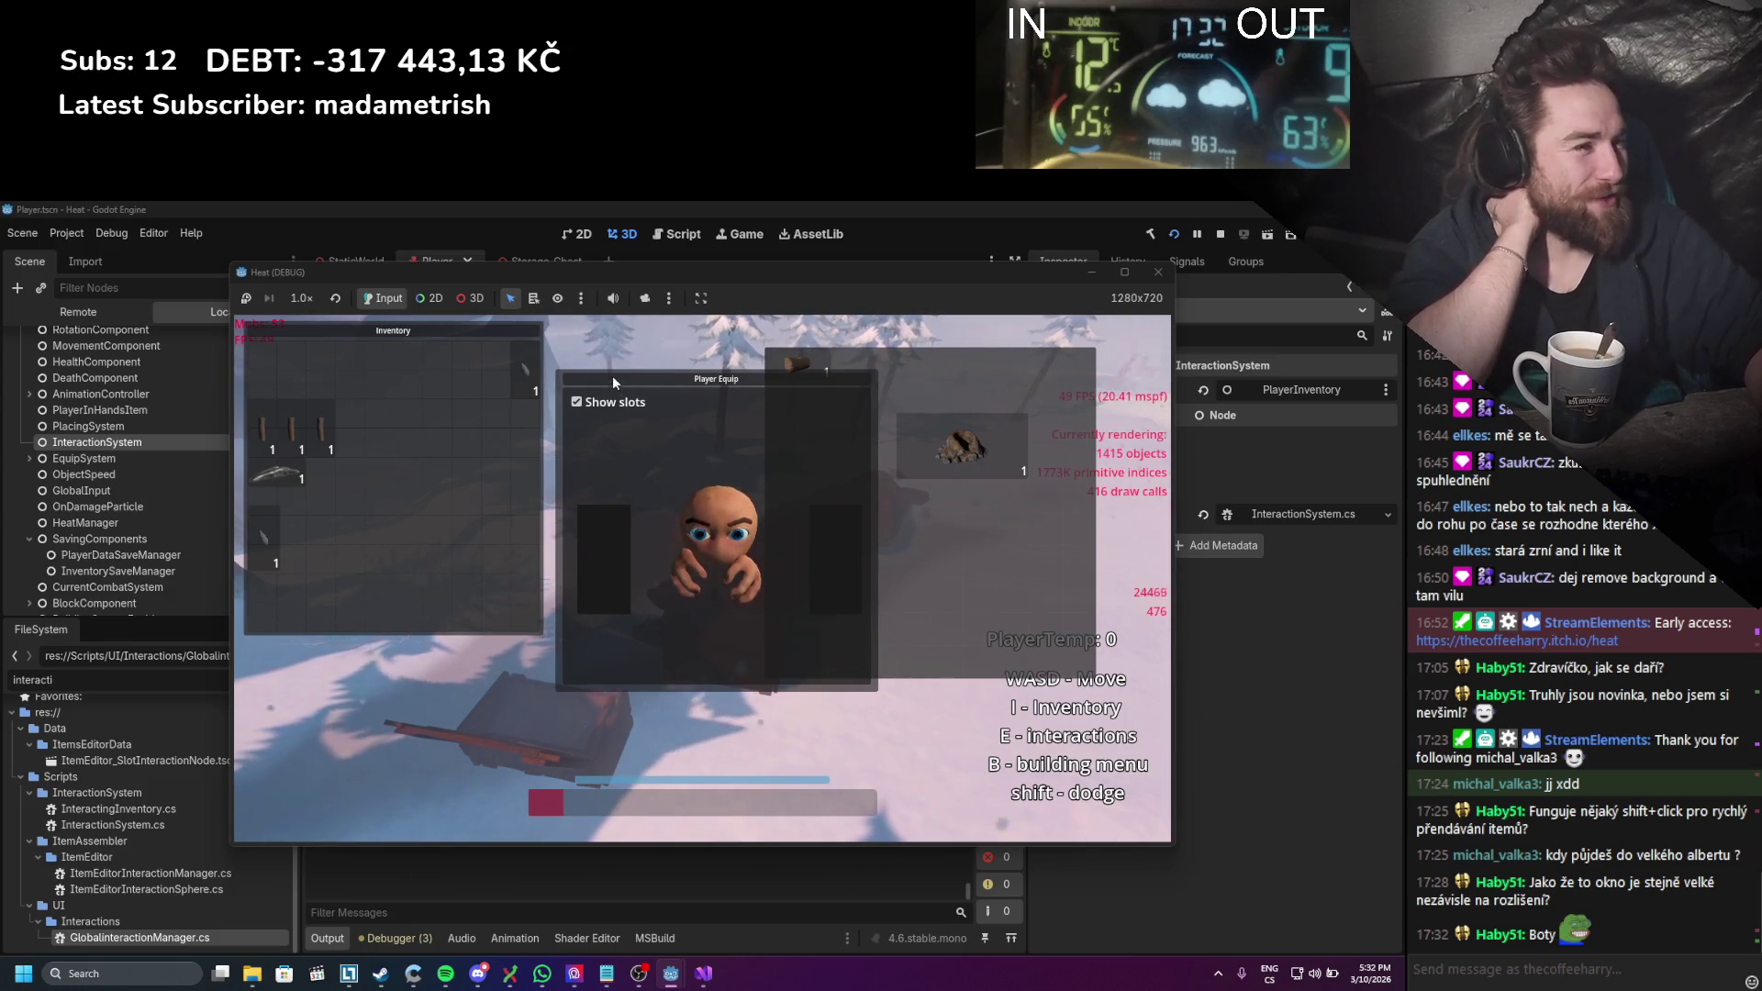
Step: Move Player Equip to the lower left and back right, then stop the debug game
{"action": "mouse_move", "coordinate": [613, 377]}
{"action": "left_mouse_down"}
{"action": "mouse_move", "coordinate": [307, 574]}
{"action": "mouse_move", "coordinate": [304, 653]}
{"action": "left_mouse_up"}
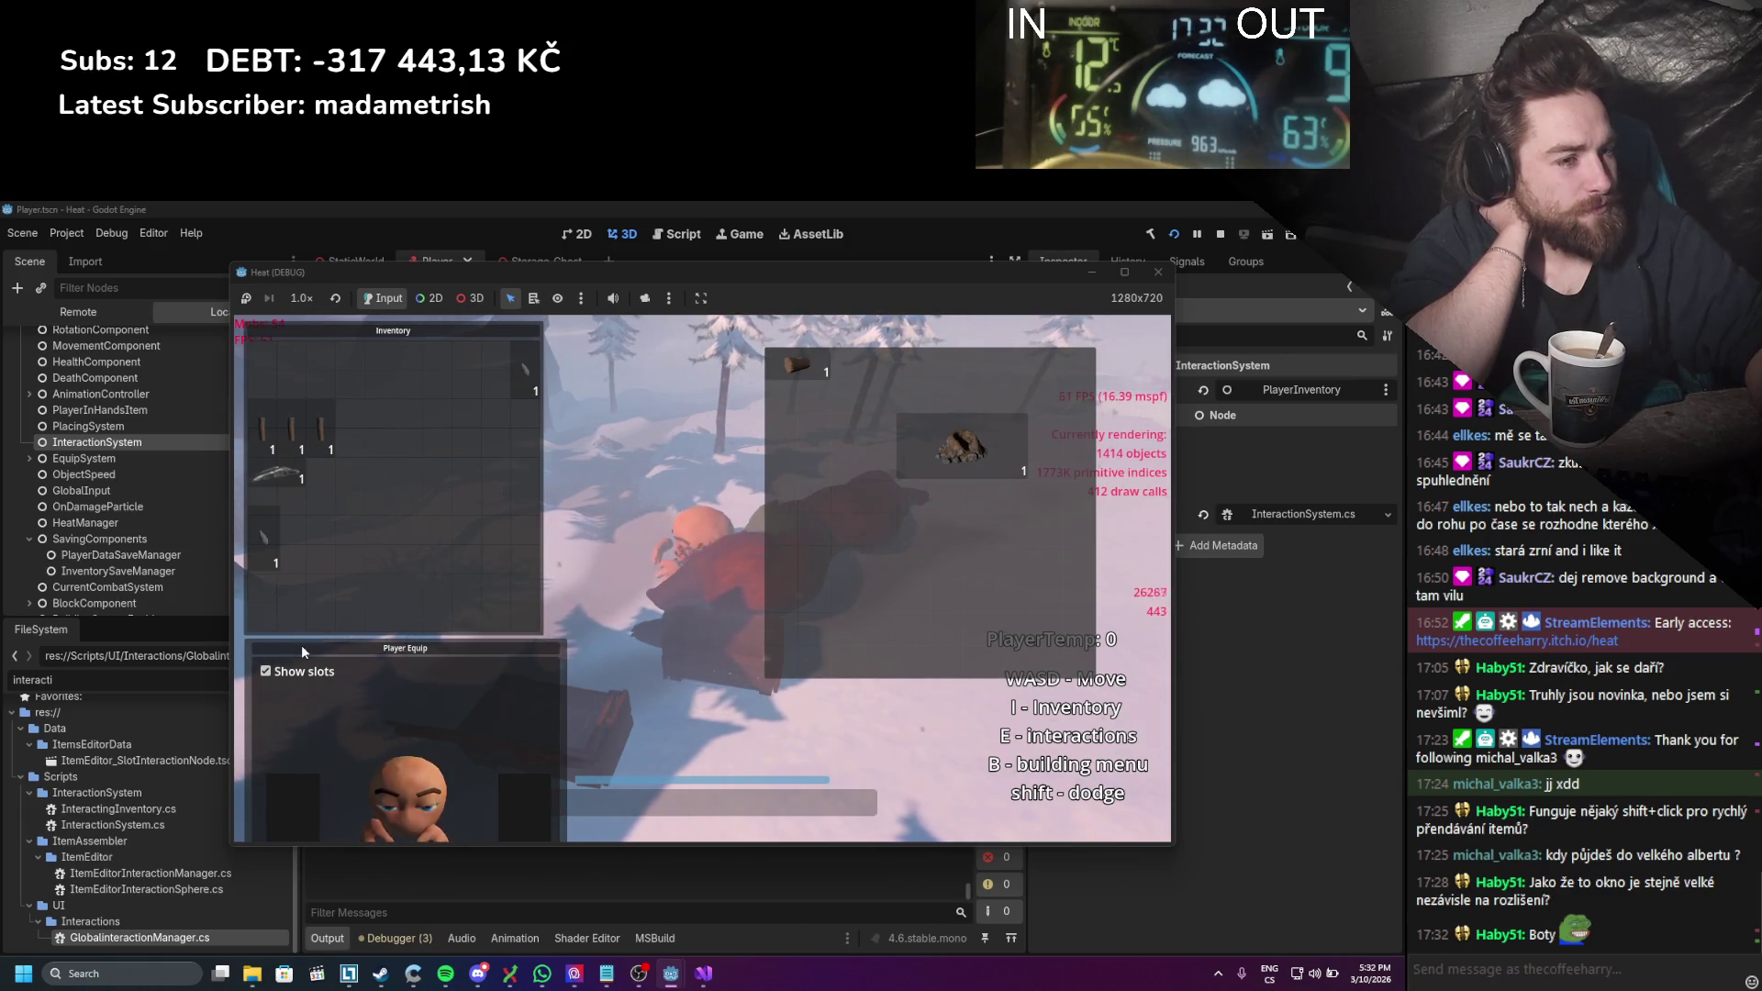
{"action": "left_click_drag", "start_coordinate": [302, 651], "coordinate": [300, 649]}
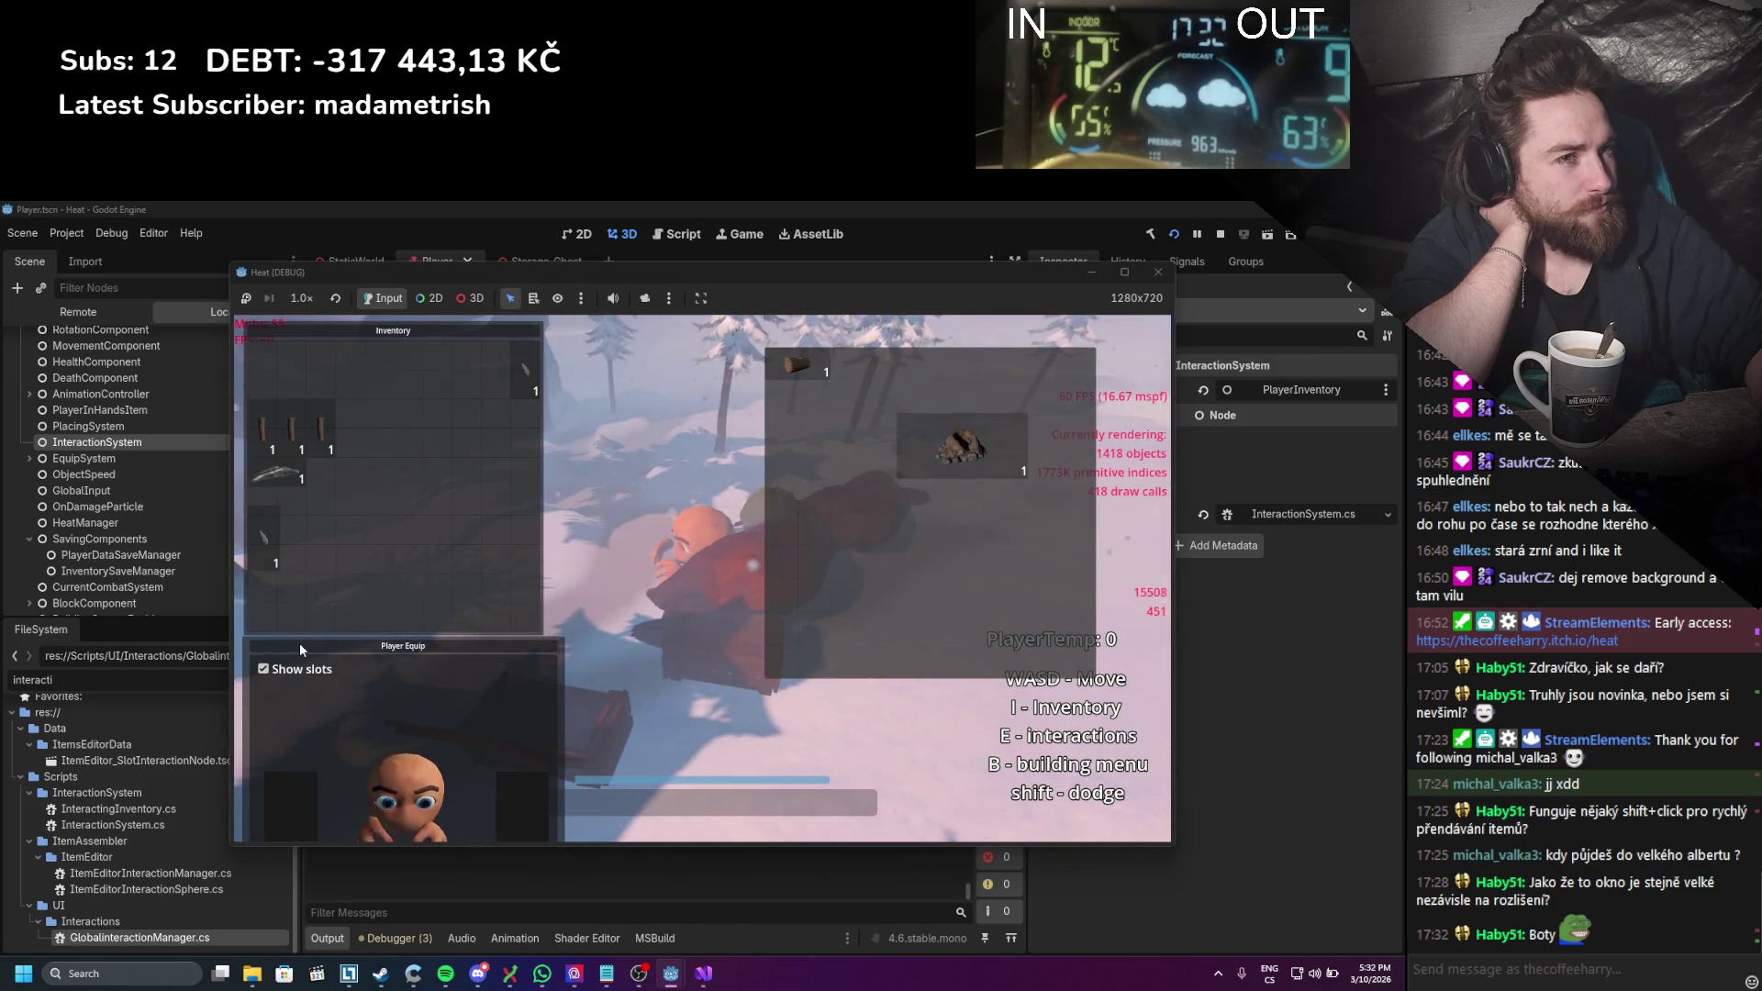
{"action": "left_click_drag", "start_coordinate": [300, 649], "coordinate": [484, 400]}
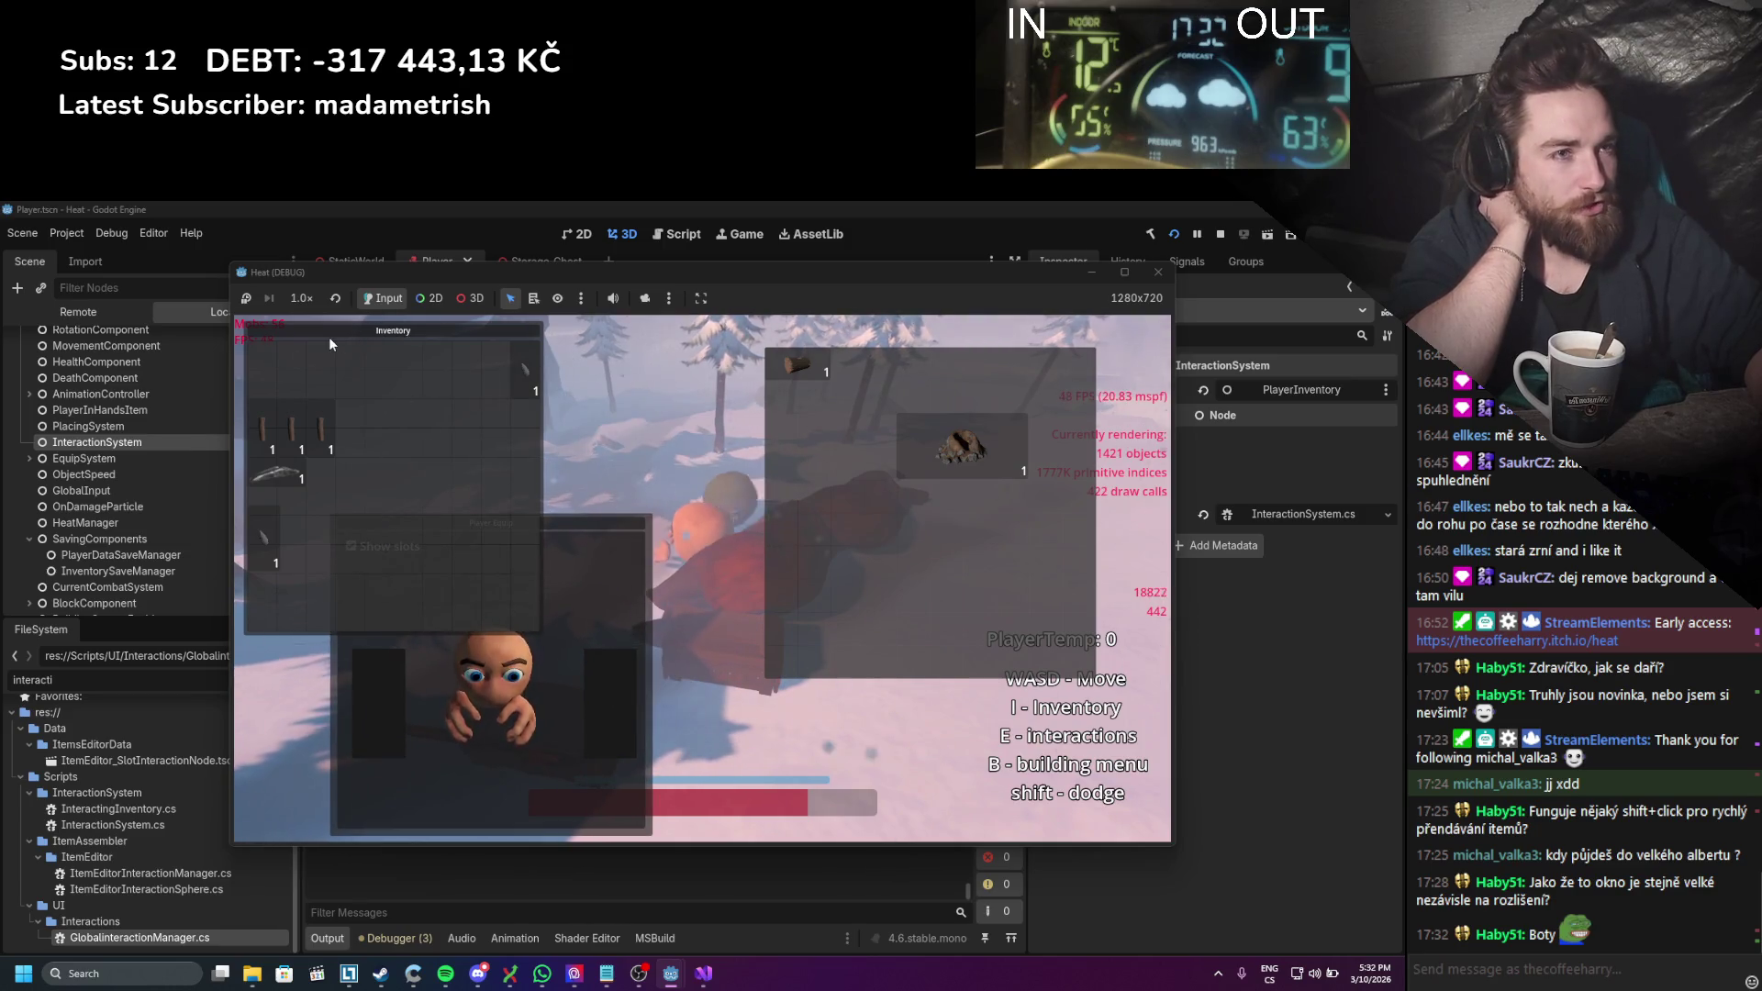
{"action": "left_click_drag", "start_coordinate": [330, 340], "coordinate": [326, 336]}
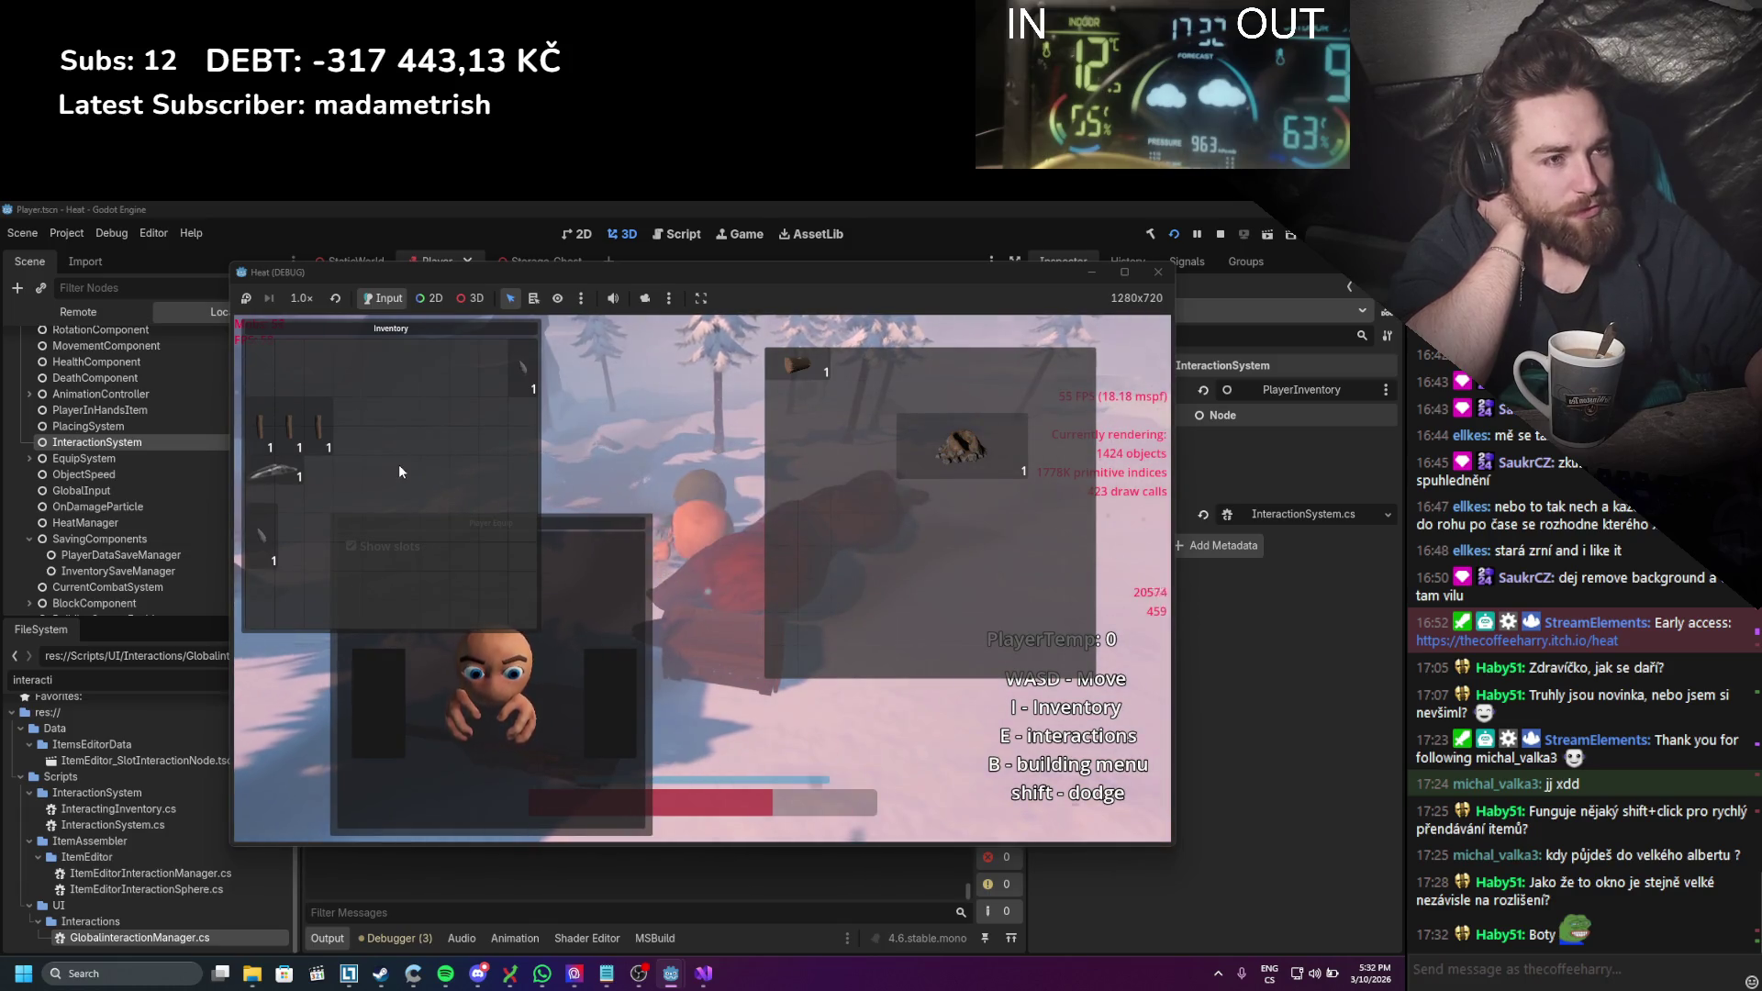
{"action": "mouse_move", "coordinate": [566, 530]}
{"action": "left_mouse_down"}
{"action": "mouse_move", "coordinate": [513, 578]}
{"action": "mouse_move", "coordinate": [526, 652]}
{"action": "mouse_move", "coordinate": [526, 505]}
{"action": "mouse_move", "coordinate": [530, 519]}
{"action": "left_mouse_up"}
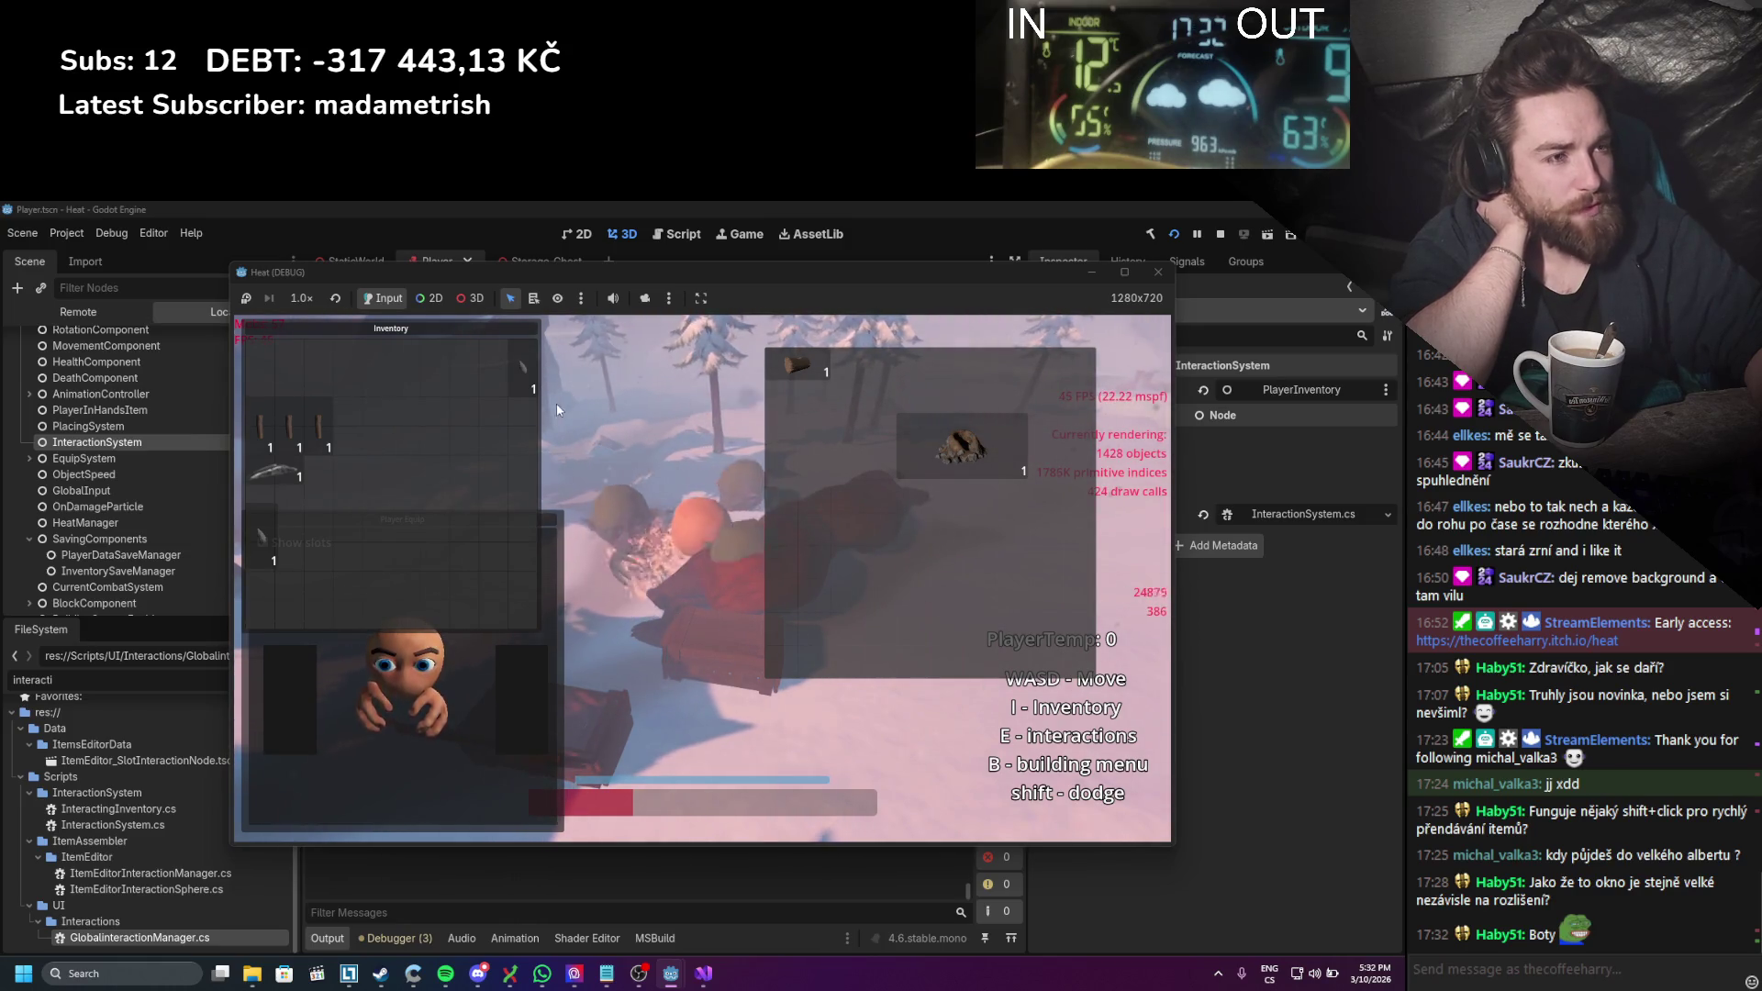
{"action": "mouse_move", "coordinate": [356, 343]}
{"action": "left_mouse_down"}
{"action": "mouse_move", "coordinate": [742, 371]}
{"action": "mouse_move", "coordinate": [296, 330]}
{"action": "left_mouse_up"}
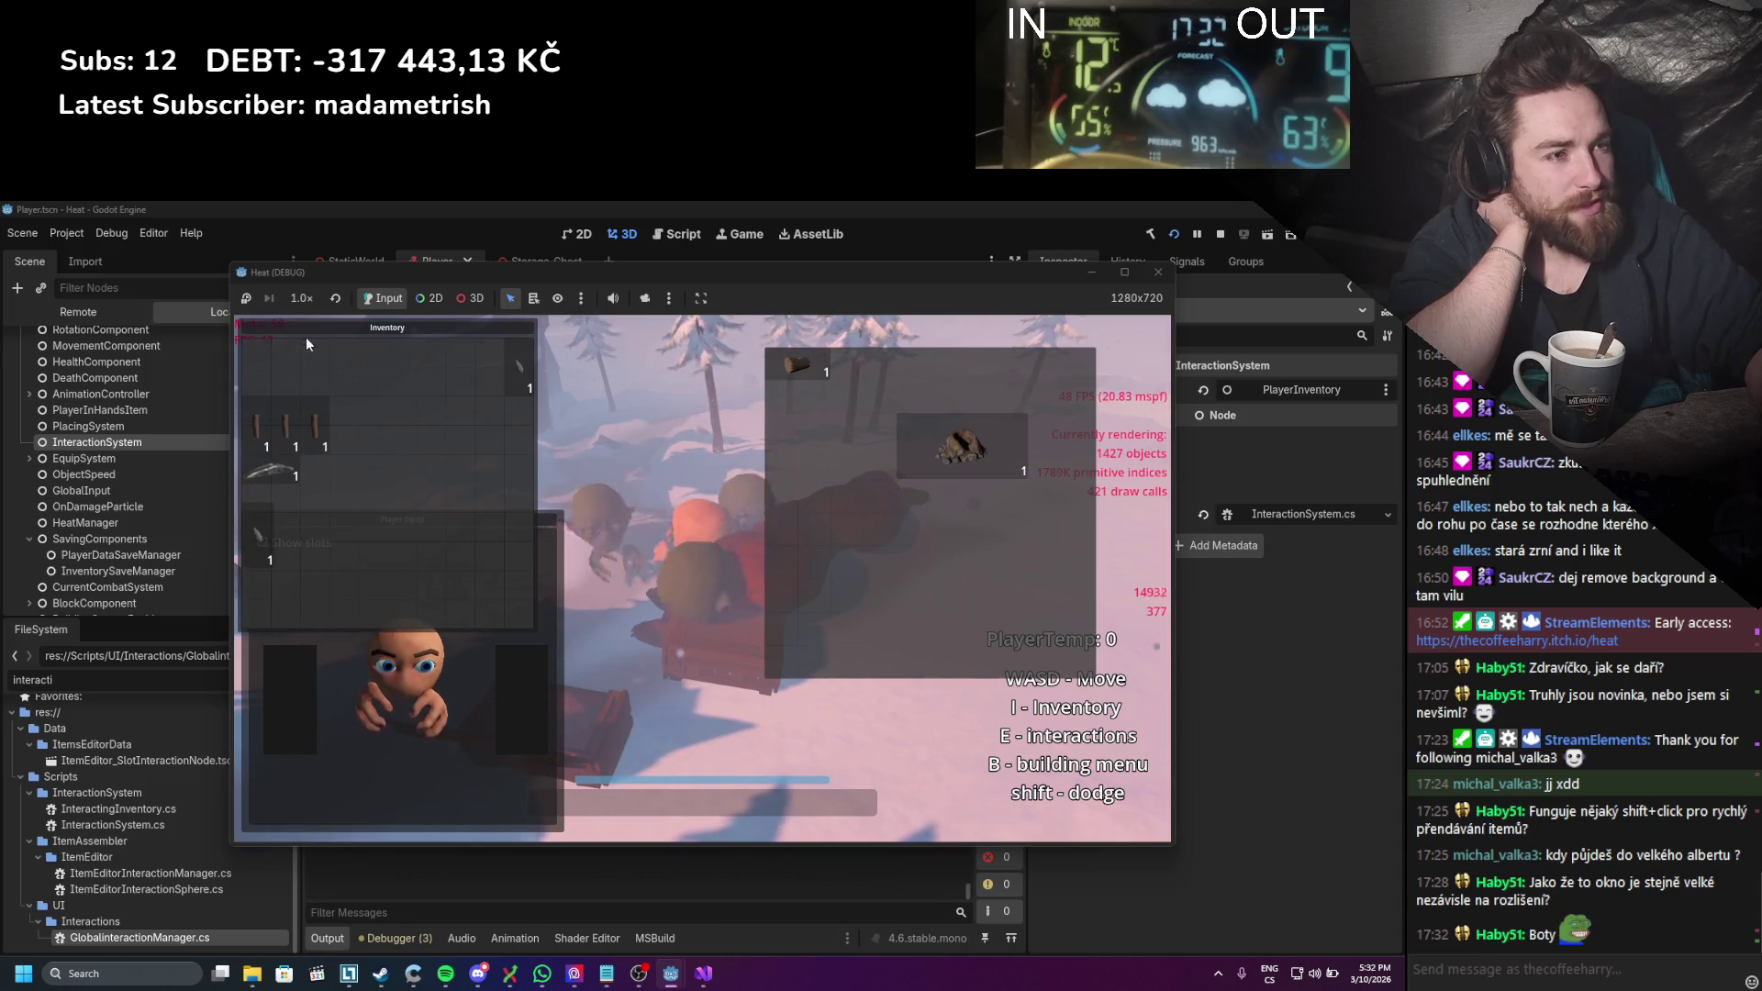
{"action": "mouse_move", "coordinate": [547, 523]}
{"action": "left_mouse_down"}
{"action": "mouse_move", "coordinate": [697, 517]}
{"action": "mouse_move", "coordinate": [745, 474]}
{"action": "mouse_move", "coordinate": [663, 513]}
{"action": "mouse_move", "coordinate": [558, 536]}
{"action": "mouse_move", "coordinate": [548, 520]}
{"action": "mouse_move", "coordinate": [806, 497]}
{"action": "mouse_move", "coordinate": [1144, 517]}
{"action": "mouse_move", "coordinate": [1117, 487]}
{"action": "mouse_move", "coordinate": [1094, 327]}
{"action": "mouse_move", "coordinate": [822, 426]}
{"action": "mouse_move", "coordinate": [851, 327]}
{"action": "mouse_move", "coordinate": [503, 675]}
{"action": "mouse_move", "coordinate": [548, 648]}
{"action": "mouse_move", "coordinate": [787, 293]}
{"action": "mouse_move", "coordinate": [784, 334]}
{"action": "mouse_move", "coordinate": [553, 637]}
{"action": "mouse_move", "coordinate": [789, 341]}
{"action": "mouse_move", "coordinate": [850, 323]}
{"action": "mouse_move", "coordinate": [829, 526]}
{"action": "mouse_move", "coordinate": [522, 652]}
{"action": "mouse_move", "coordinate": [540, 633]}
{"action": "mouse_move", "coordinate": [549, 648]}
{"action": "left_mouse_up"}
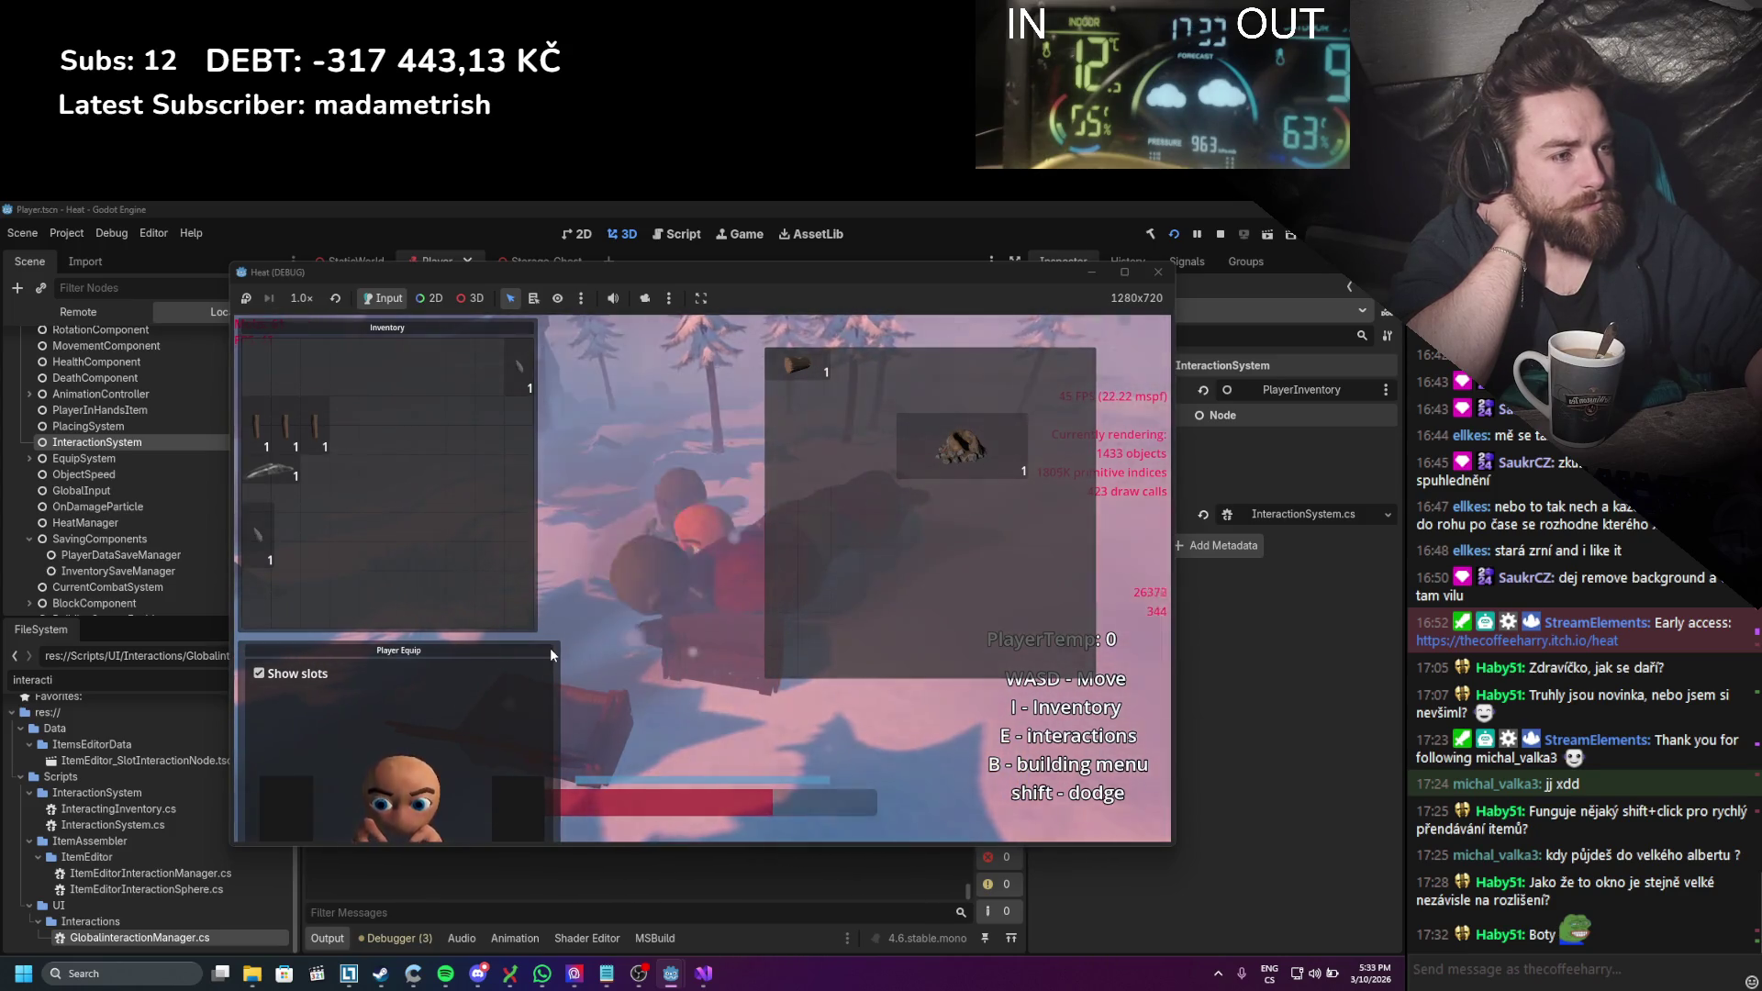
{"action": "mouse_move", "coordinate": [550, 654]}
{"action": "left_mouse_down"}
{"action": "mouse_move", "coordinate": [706, 463]}
{"action": "mouse_move", "coordinate": [759, 461]}
{"action": "left_mouse_up"}
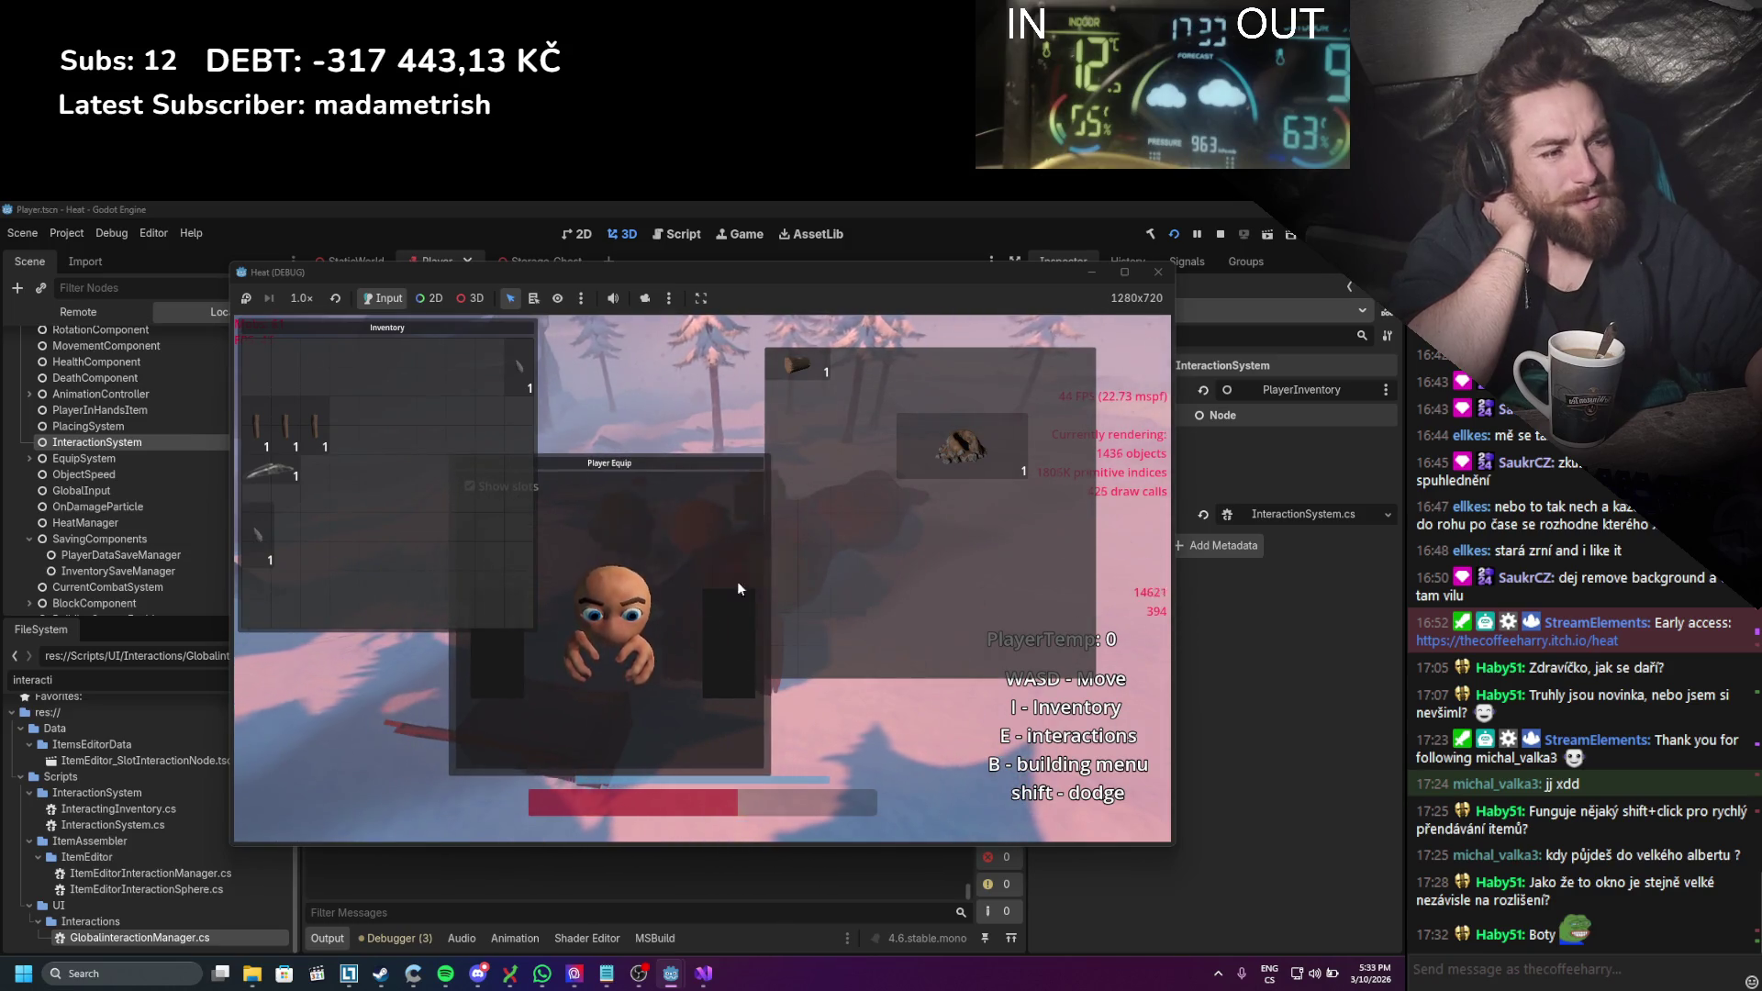
{"action": "left_click_drag", "start_coordinate": [648, 474], "coordinate": [817, 494]}
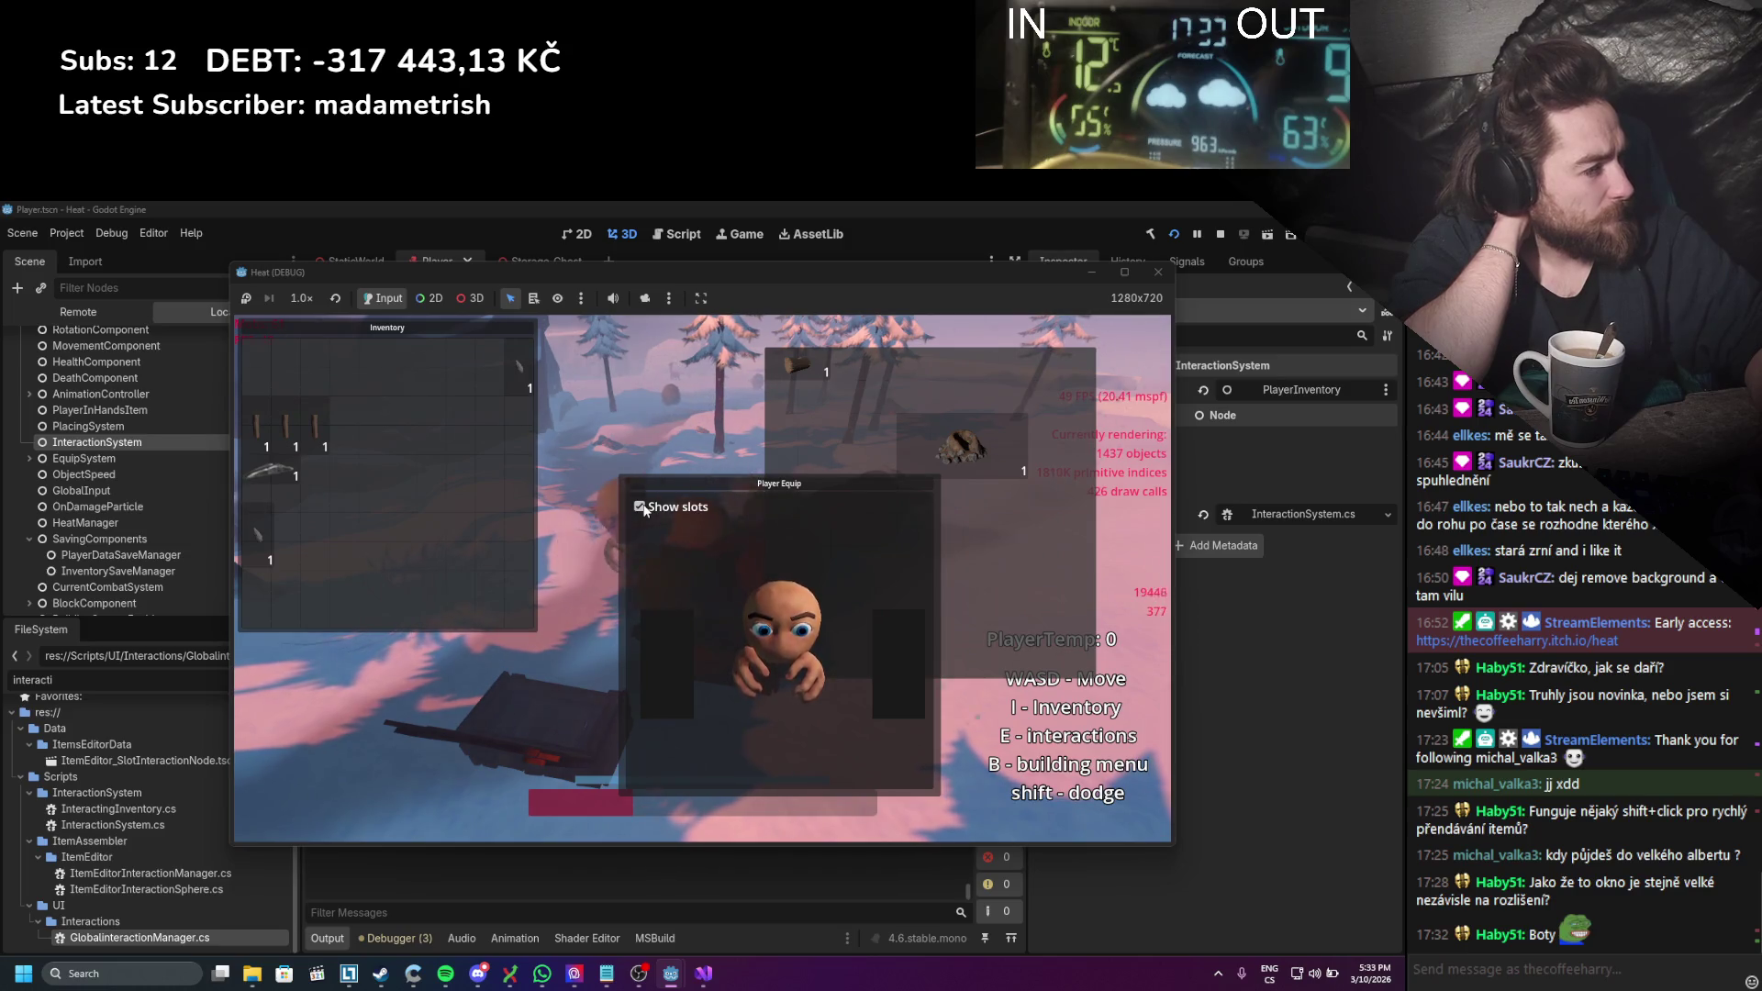
{"action": "left_click", "coordinate": [1167, 276]}
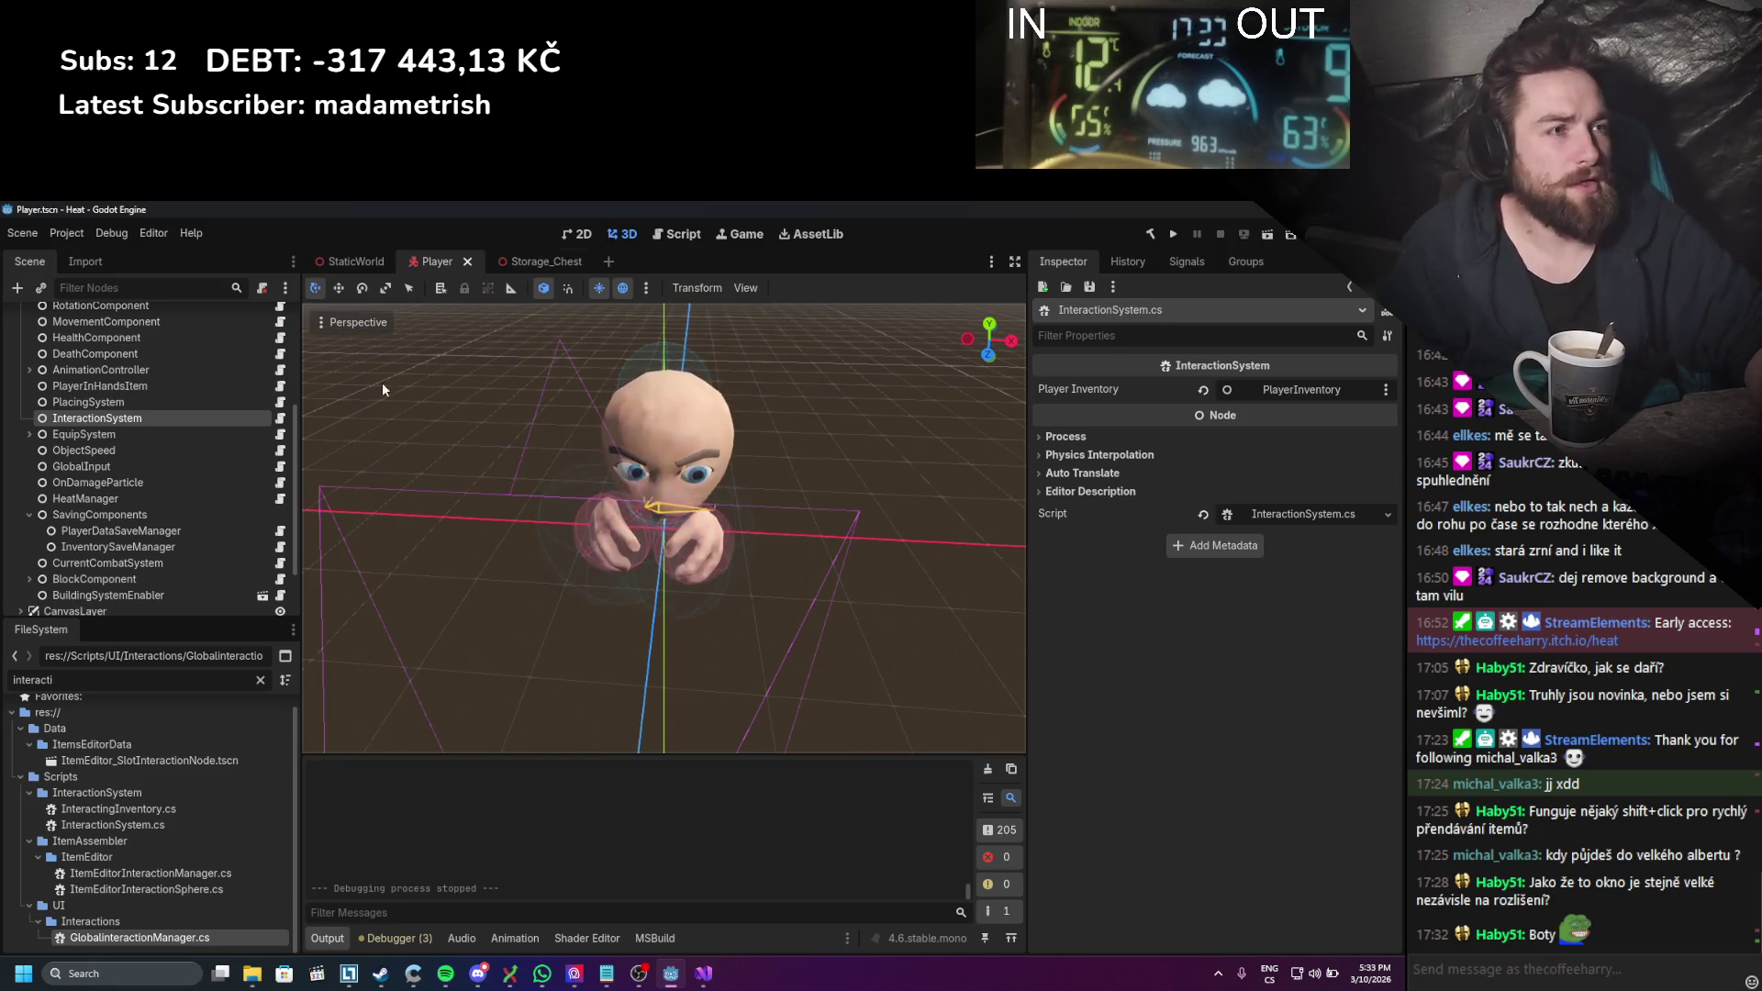
Step: Make the CharacterUI node visible and expand it in the Scene tree
{"action": "scroll", "coordinate": [151, 447], "scroll_direction": "up", "scroll_amount": 5}
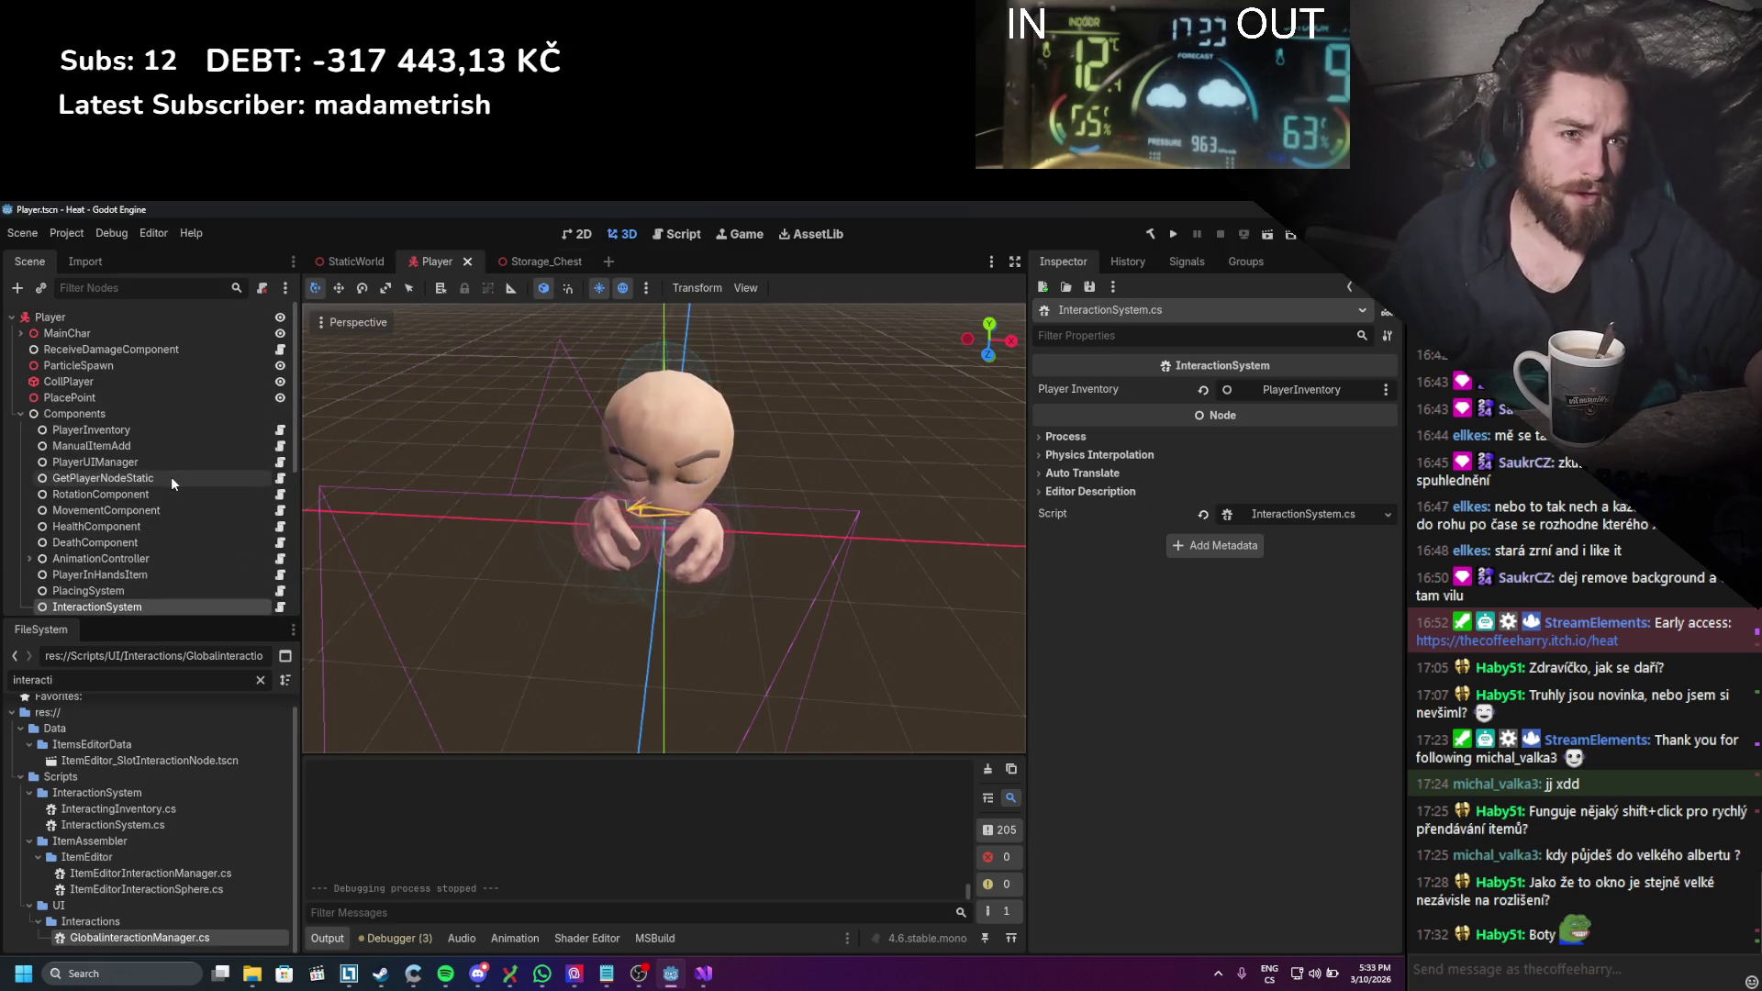
{"action": "scroll", "coordinate": [171, 476], "scroll_direction": "down", "scroll_amount": 5}
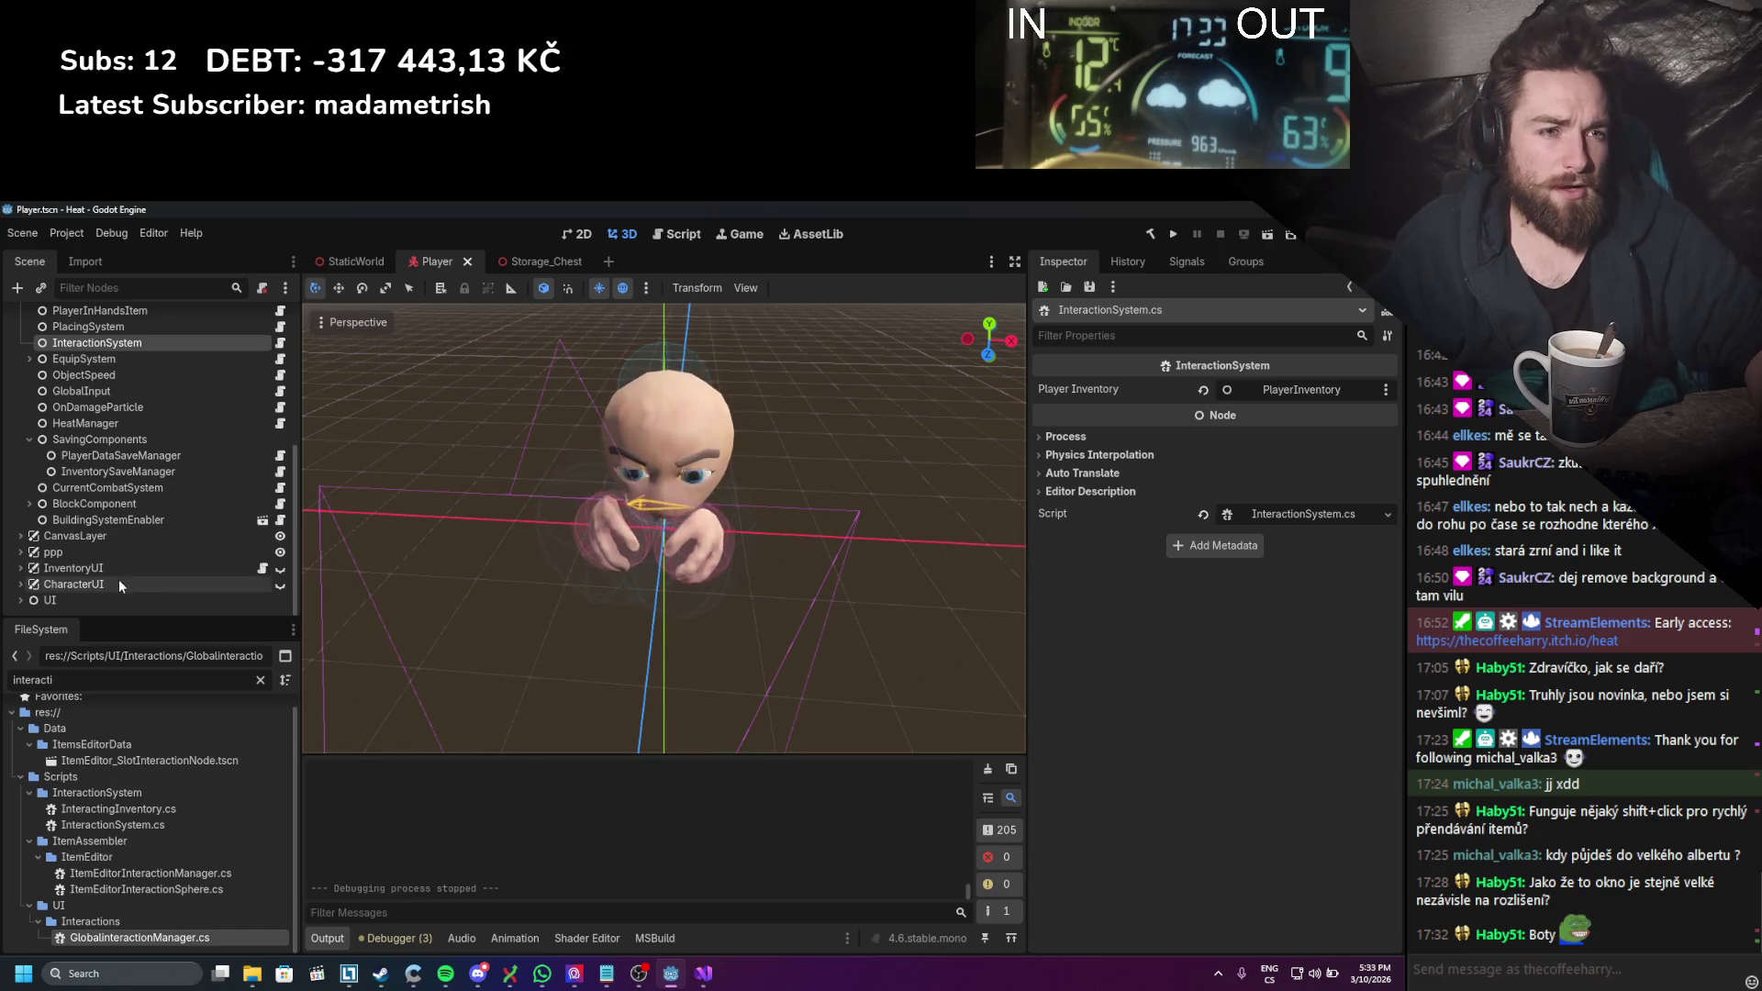
{"action": "left_click", "coordinate": [282, 585]}
{"action": "left_click", "coordinate": [21, 586]}
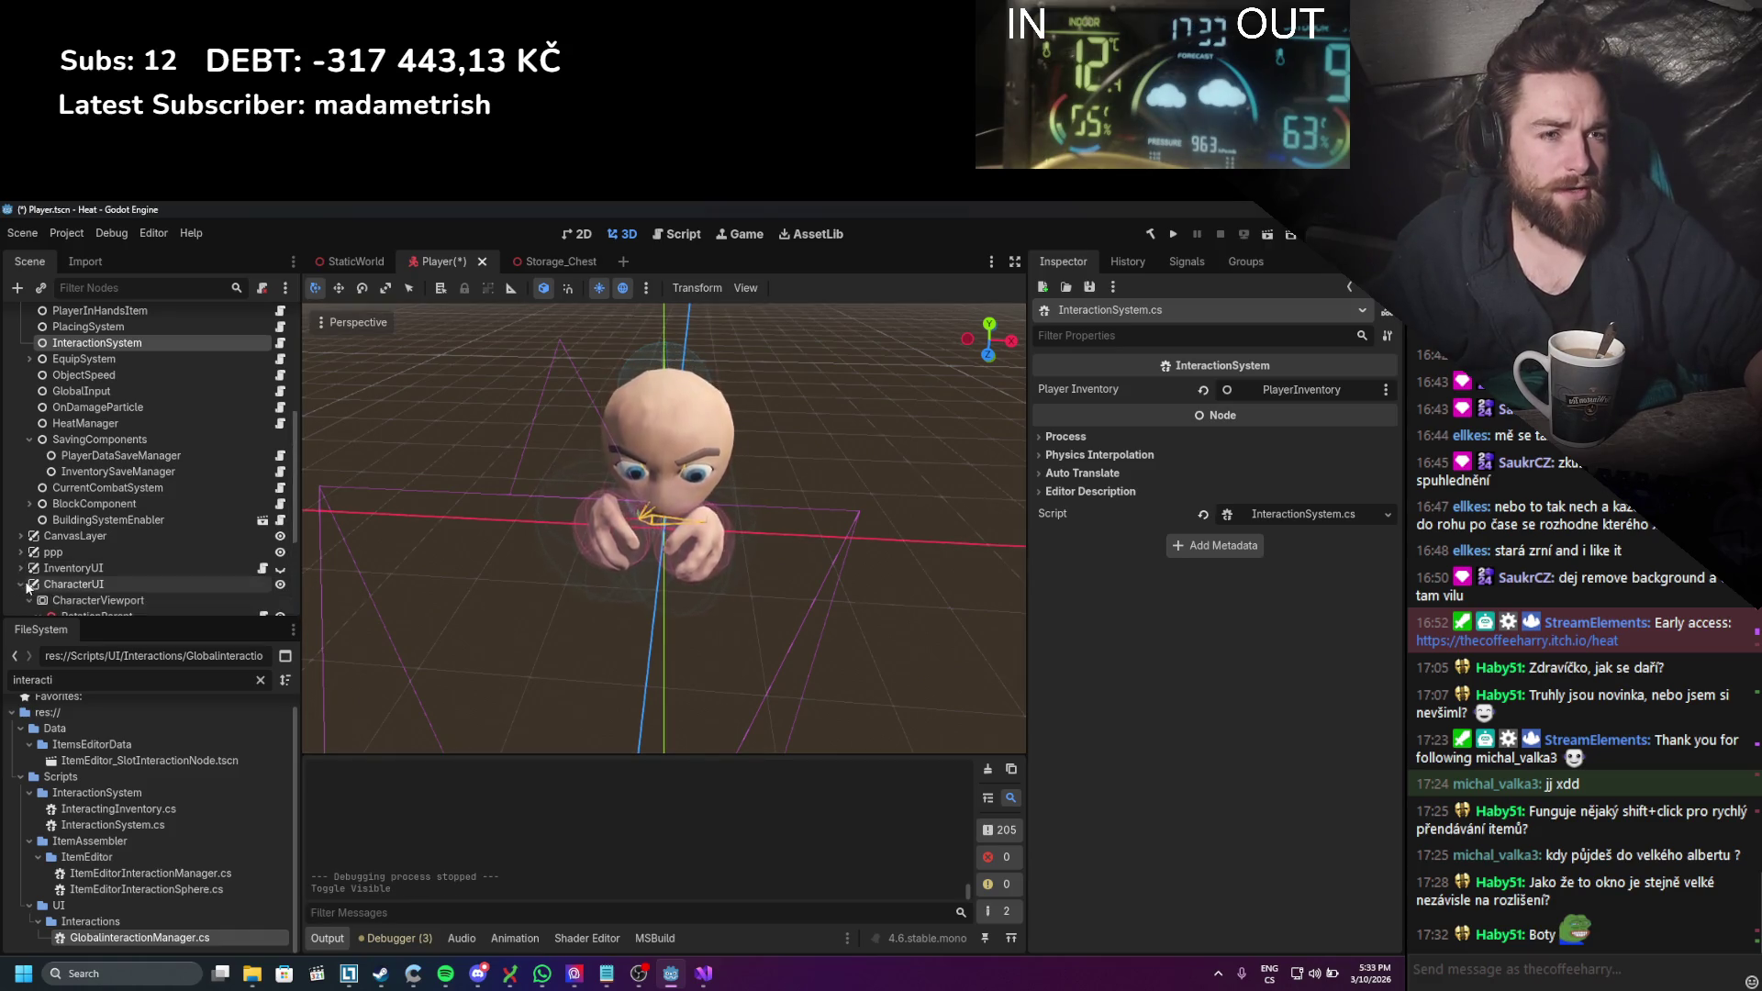
Step: Save the Player scene and view the equip panel in the 2D workspace
{"action": "scroll", "coordinate": [108, 537], "scroll_direction": "down", "scroll_amount": 2}
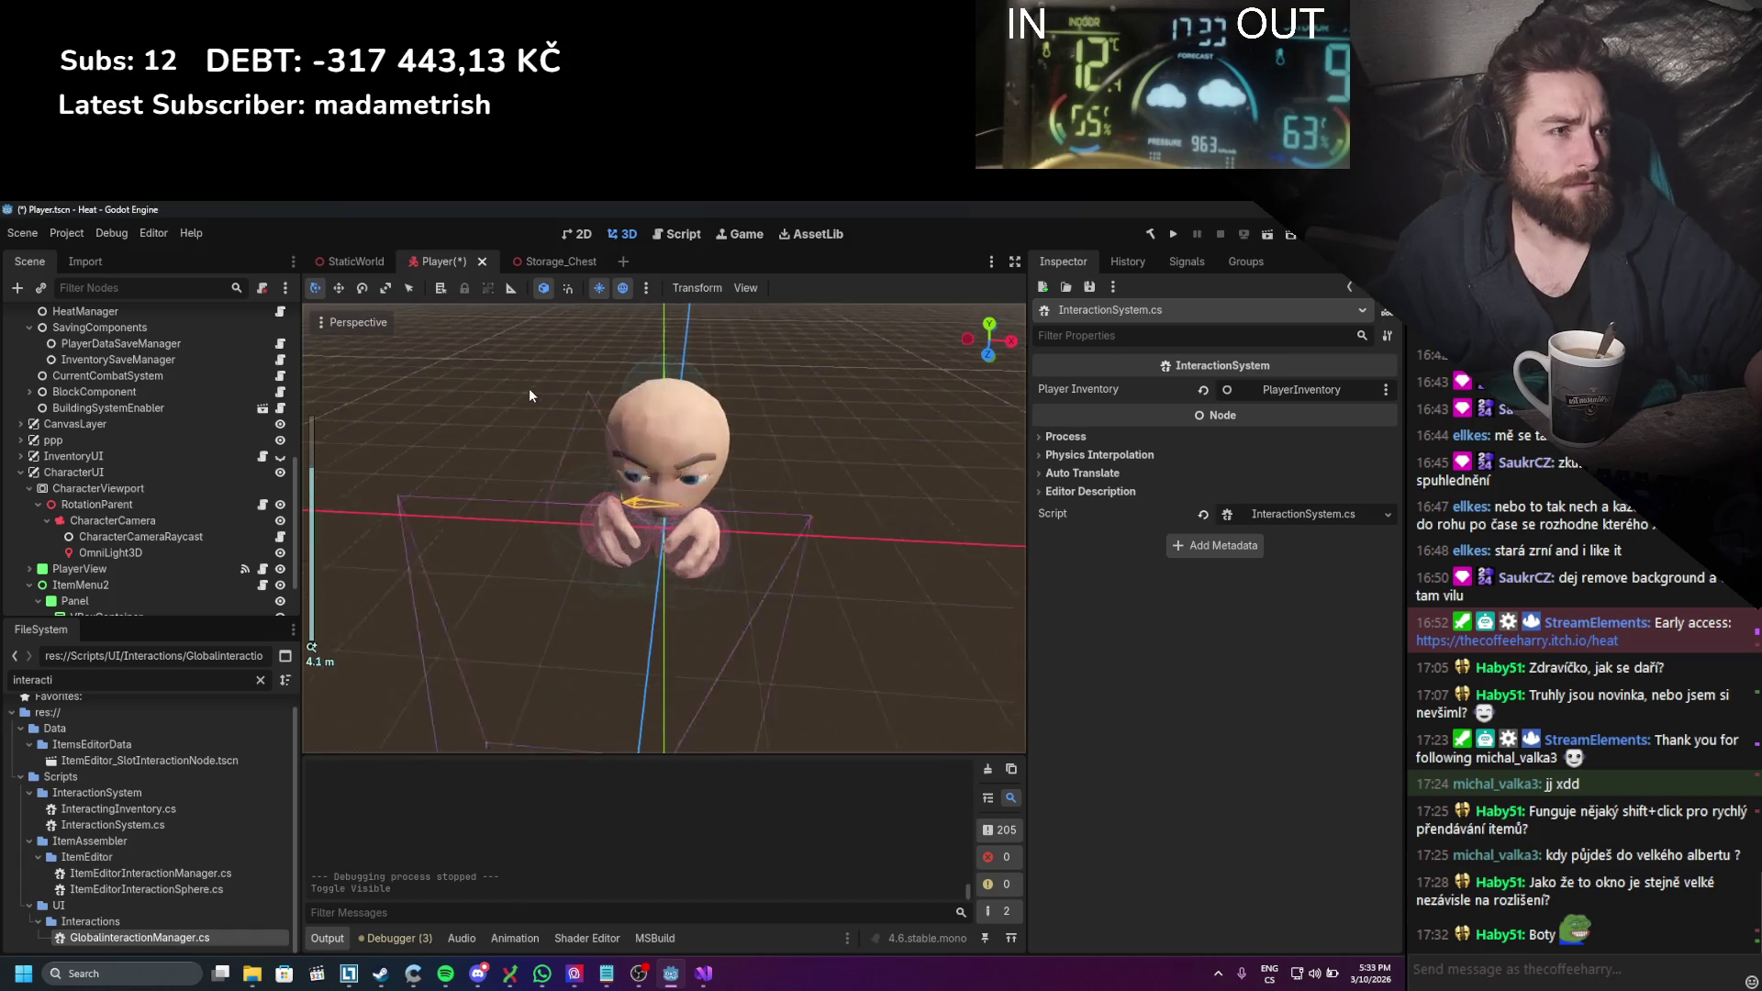
{"action": "key", "text": "ctrl+s"}
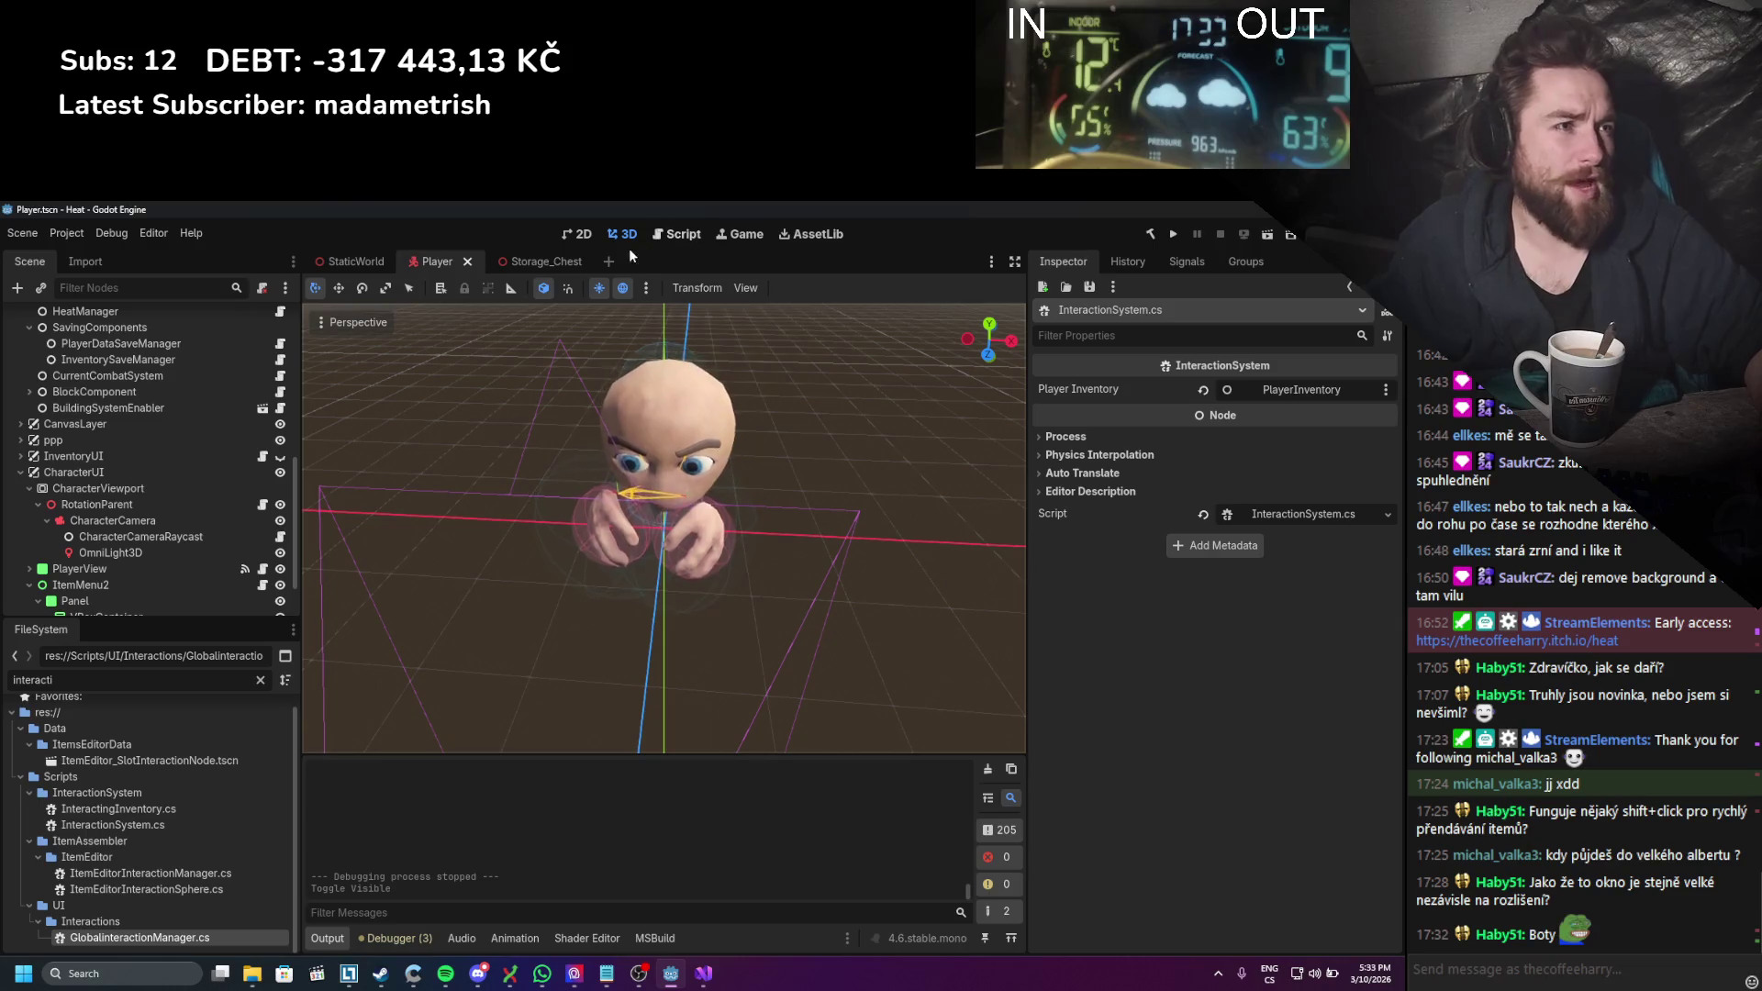
{"action": "left_click", "coordinate": [586, 240]}
{"action": "scroll", "coordinate": [659, 540], "scroll_direction": "up", "scroll_amount": 3}
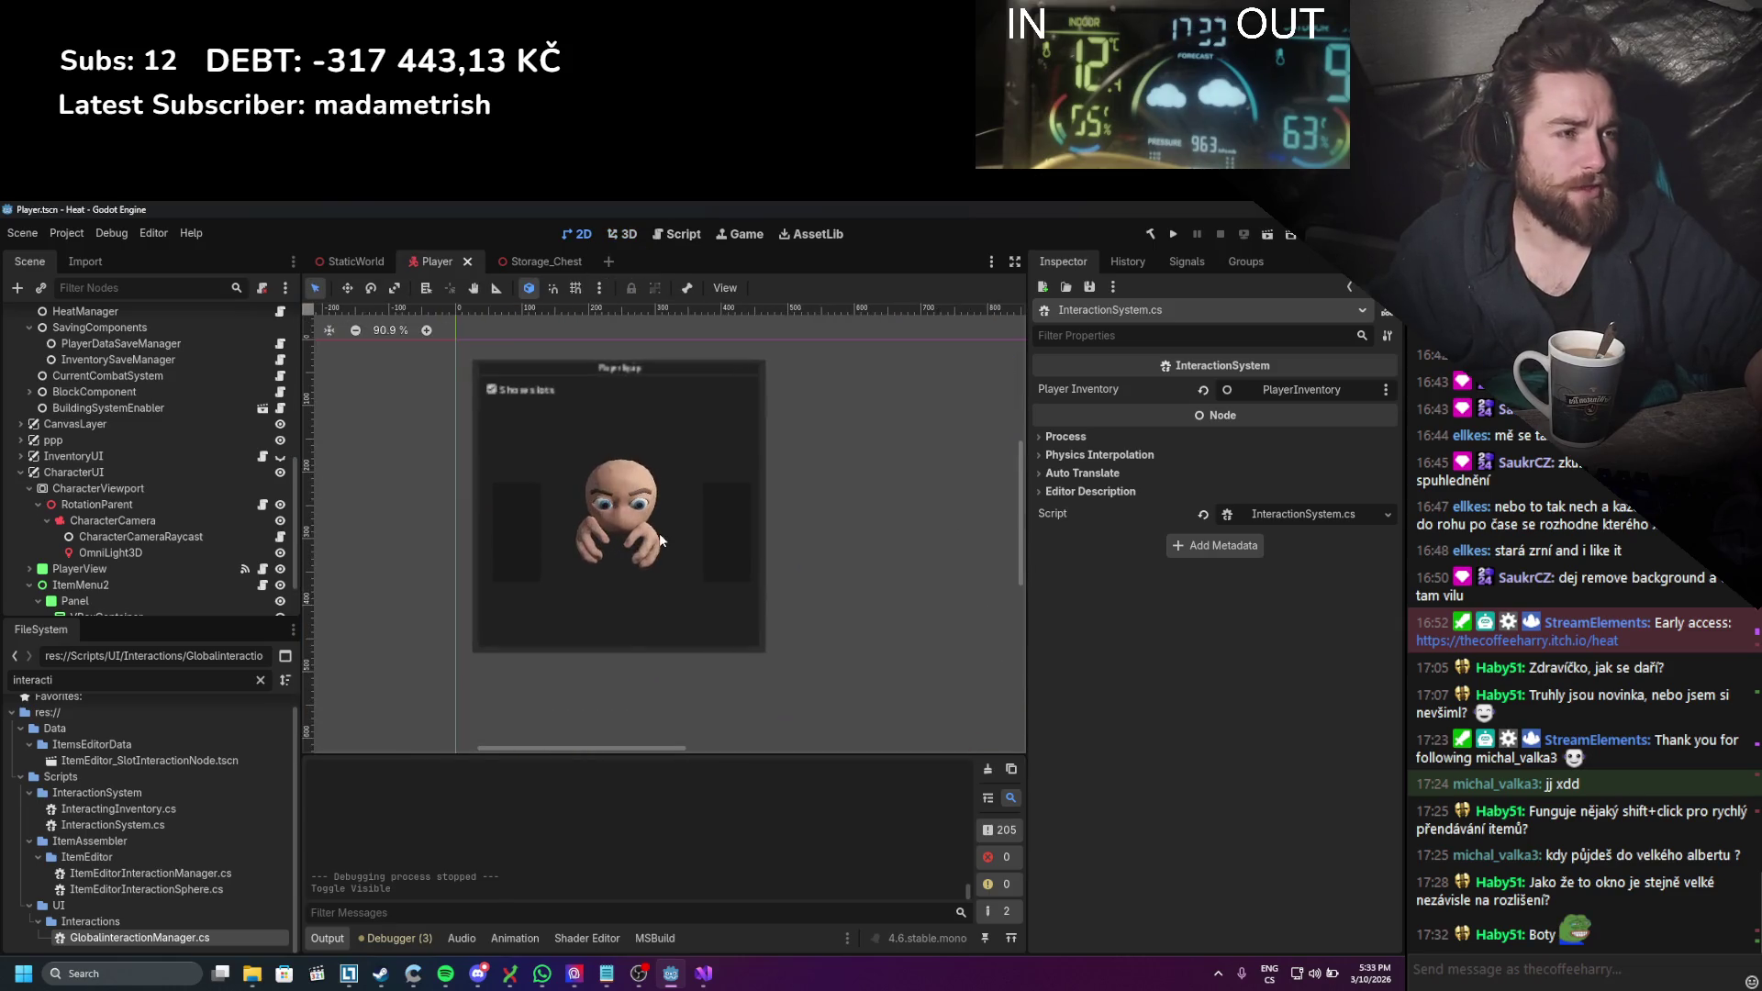
Step: Try shrinking the PlayerView character preview area, then undo the resize
{"action": "scroll", "coordinate": [108, 582], "scroll_direction": "down", "scroll_amount": 2}
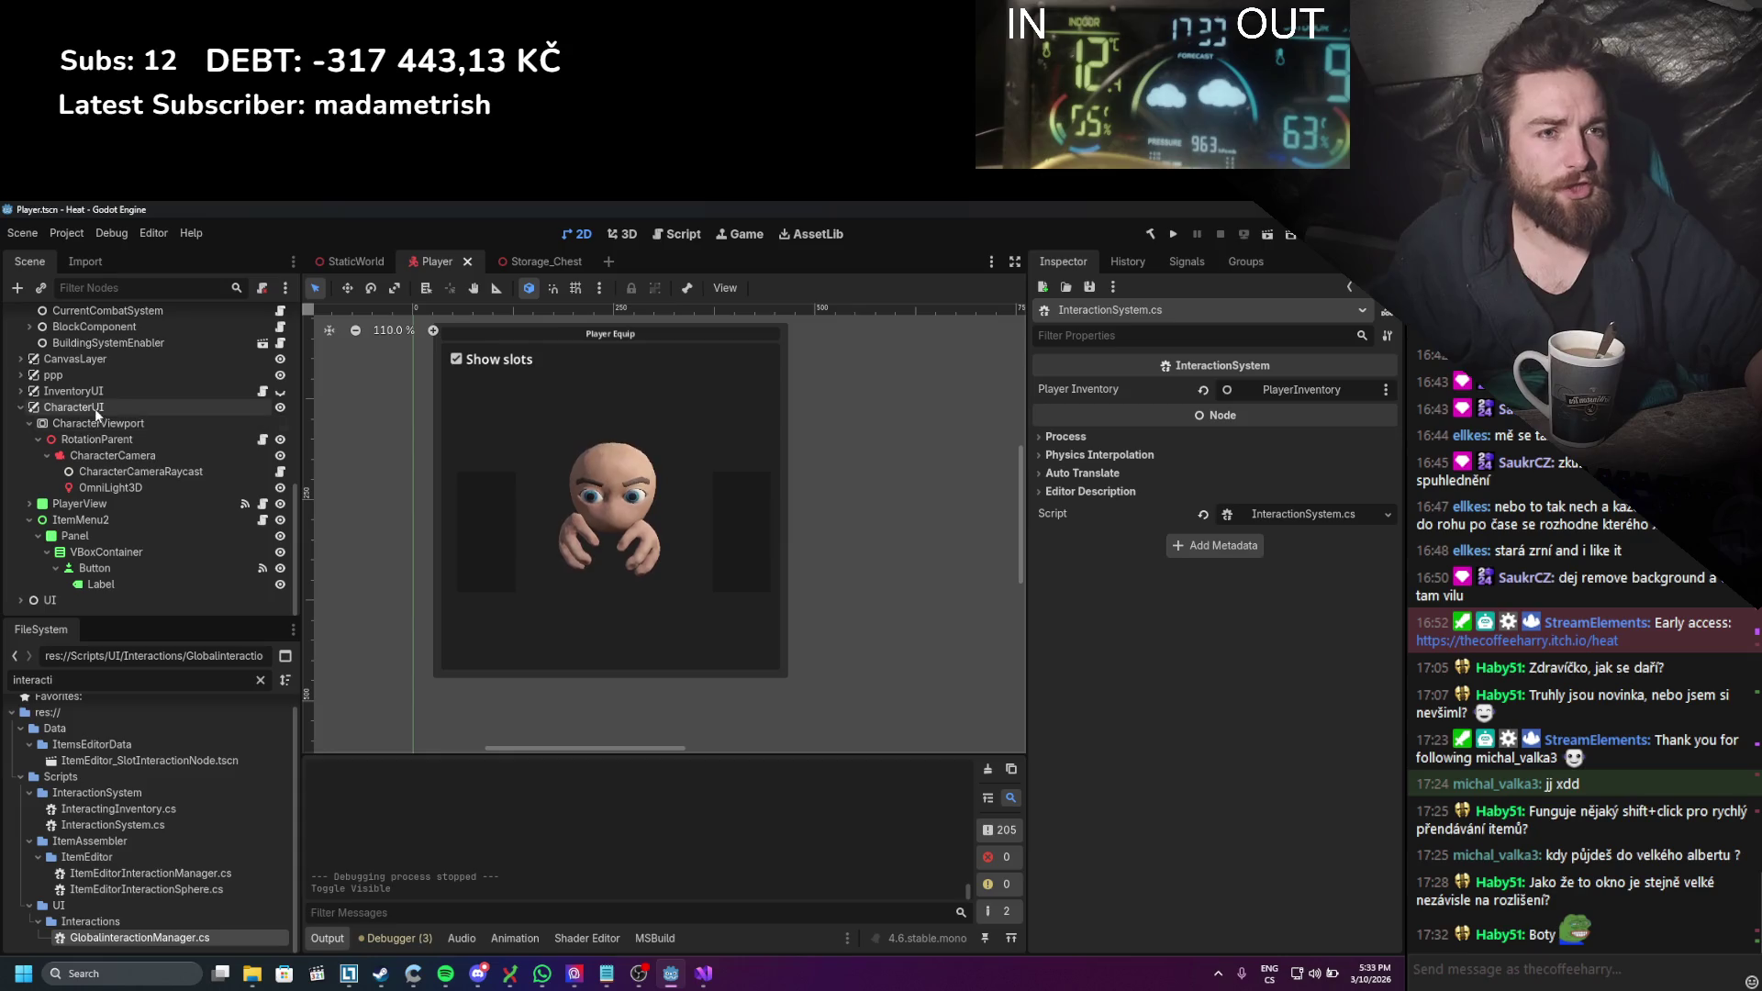
{"action": "left_click", "coordinate": [69, 506]}
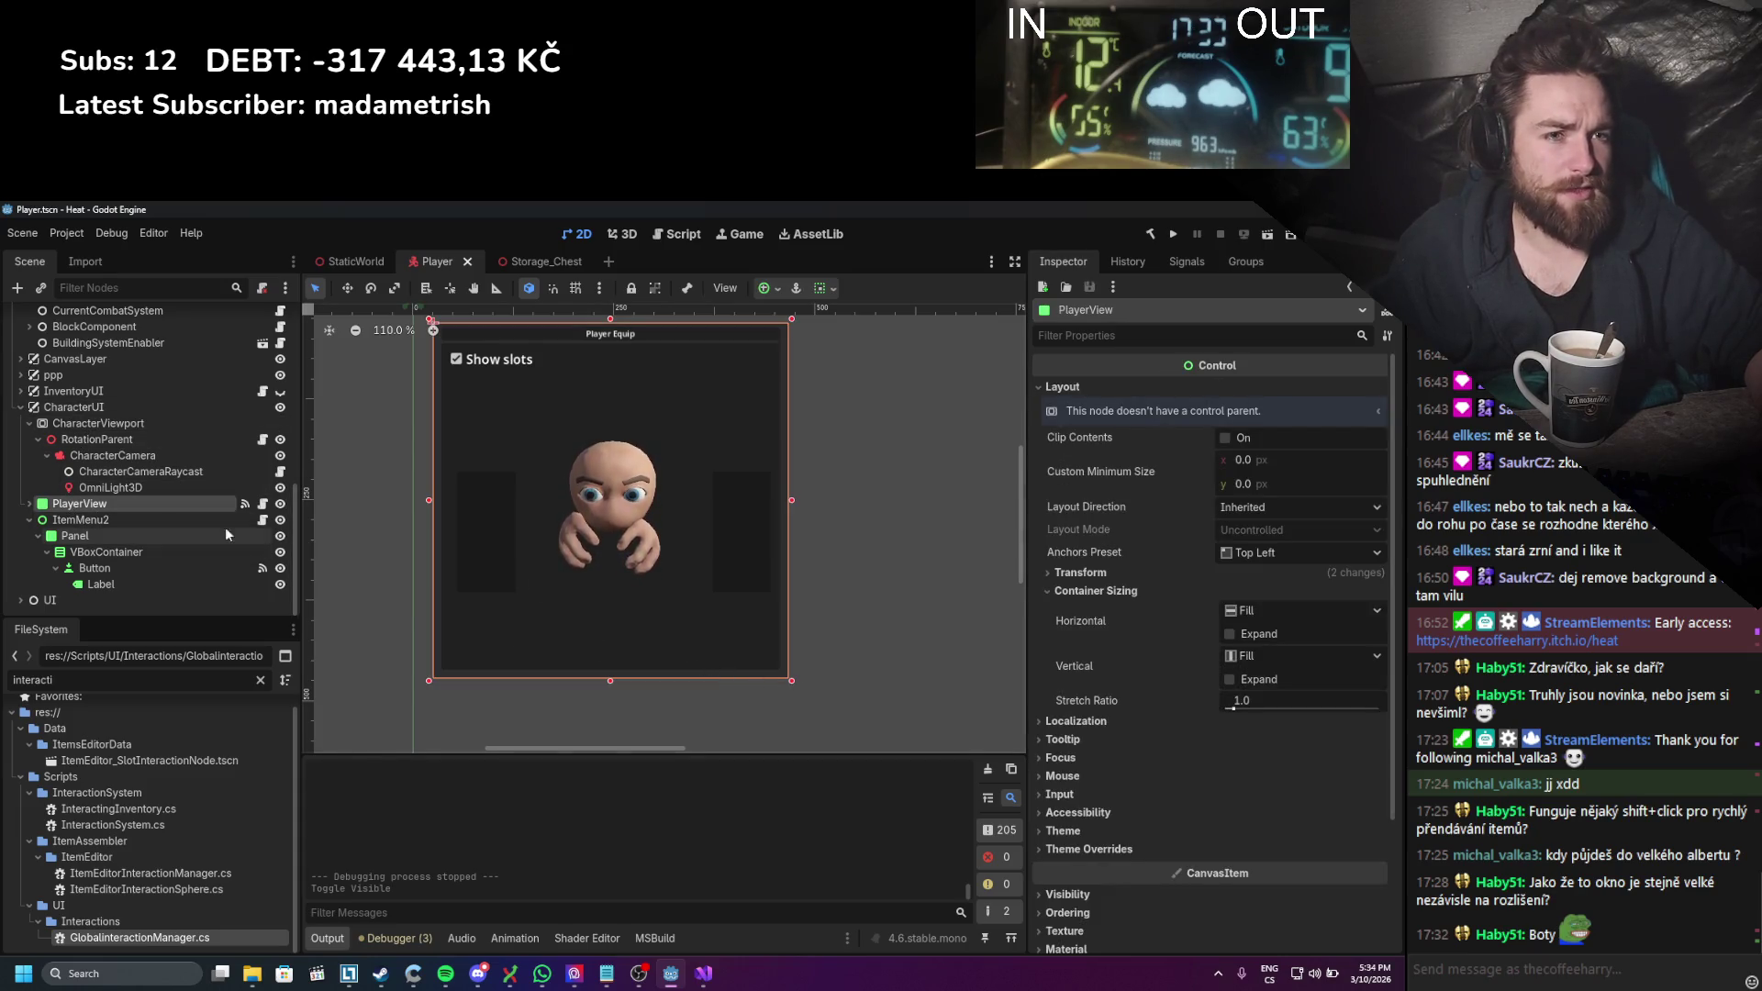
{"action": "mouse_move", "coordinate": [792, 680]}
{"action": "left_mouse_down"}
{"action": "mouse_move", "coordinate": [743, 604]}
{"action": "mouse_move", "coordinate": [714, 601]}
{"action": "left_mouse_up"}
{"action": "key", "text": "ctrl+z"}
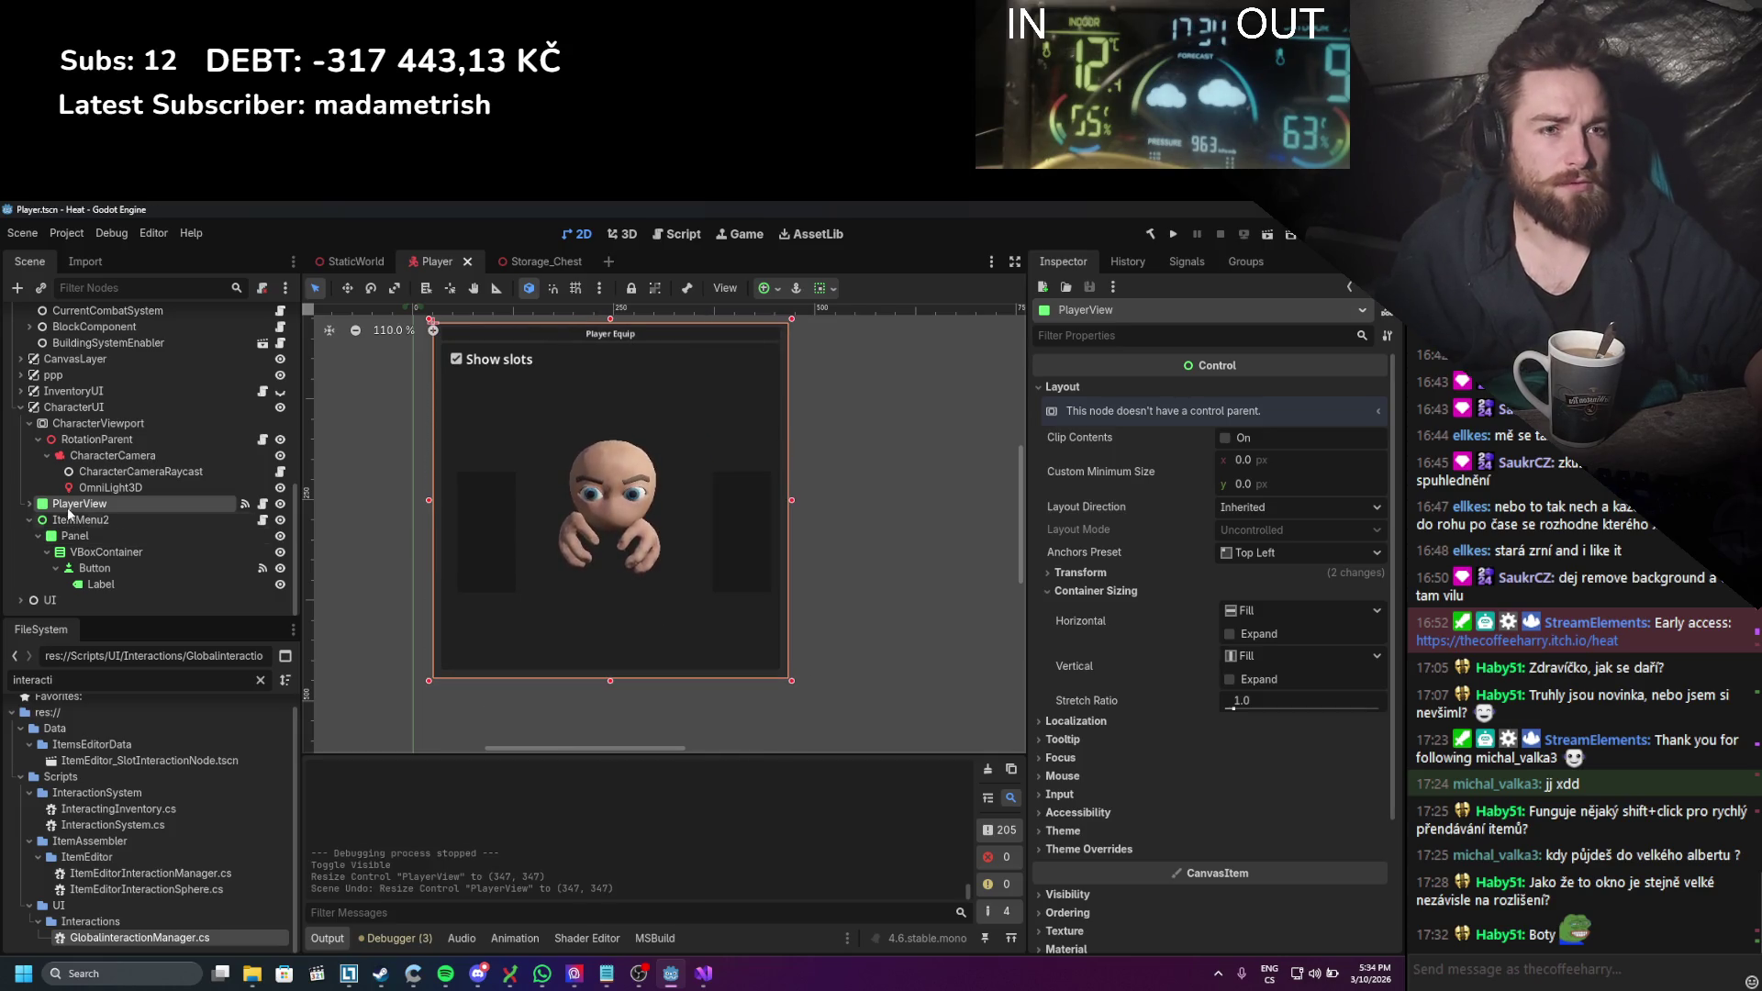
Step: Browse PlayerView's children and show RightItemSlot's Top Left anchored Layout properties in the Inspector
{"action": "left_click", "coordinate": [31, 504]}
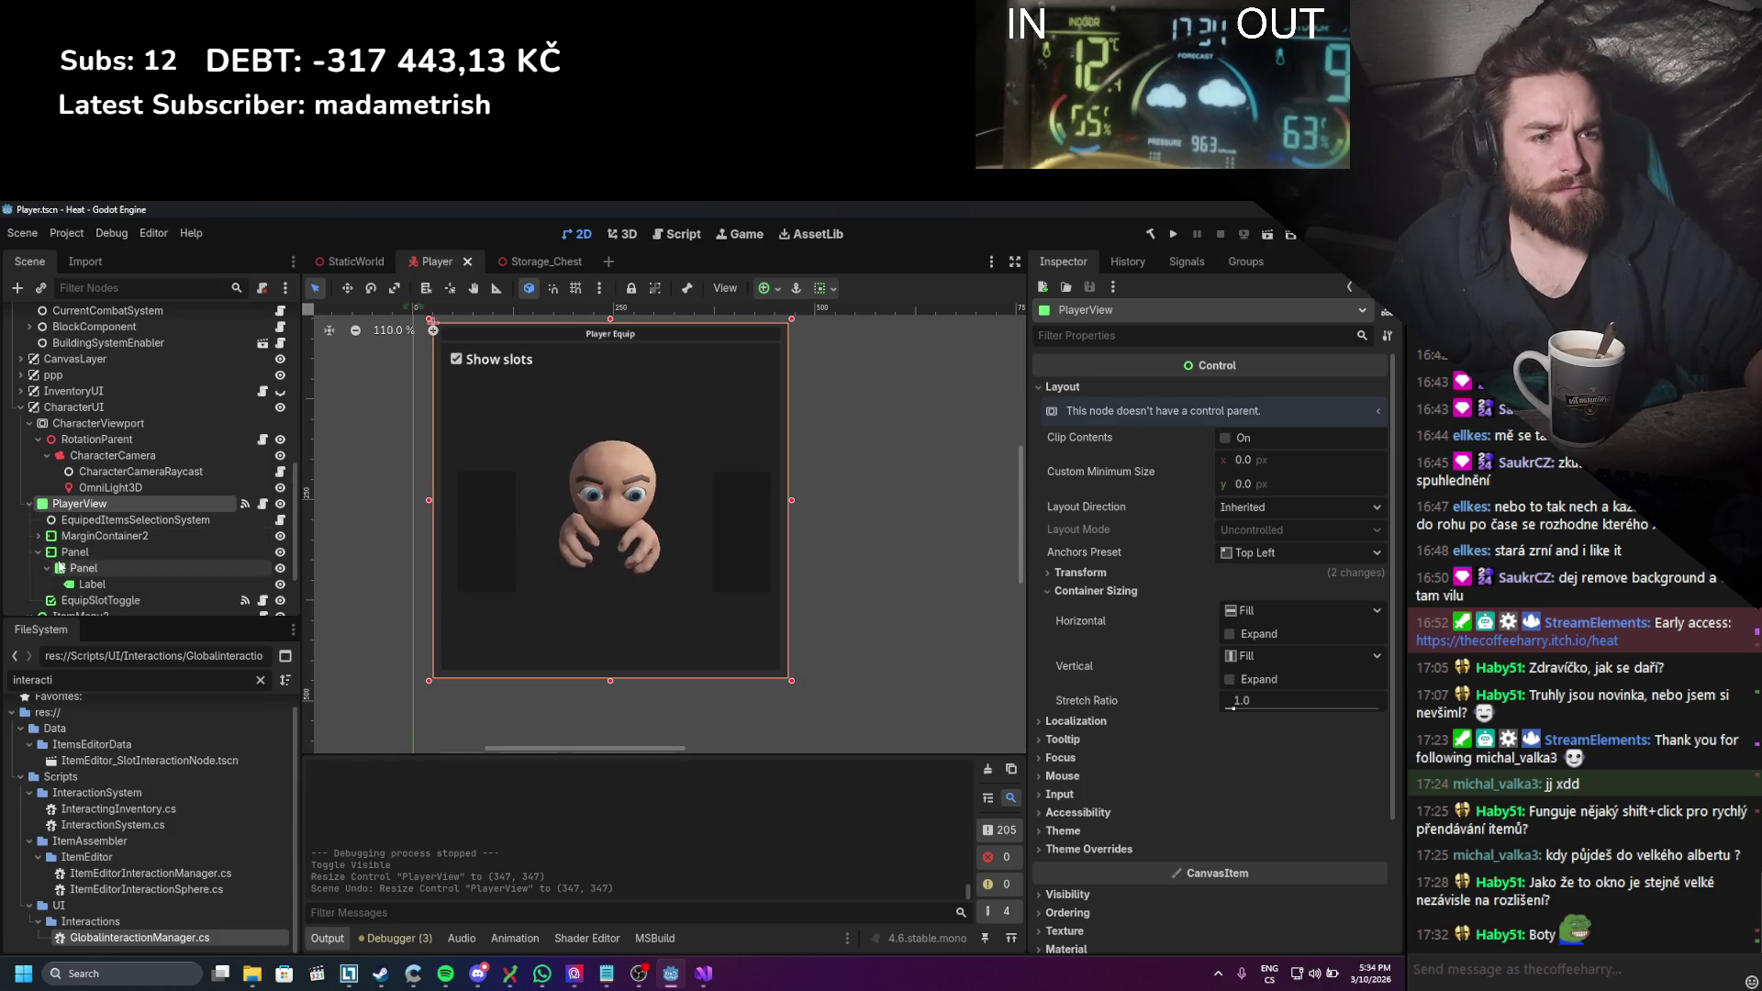
{"action": "left_click", "coordinate": [90, 552]}
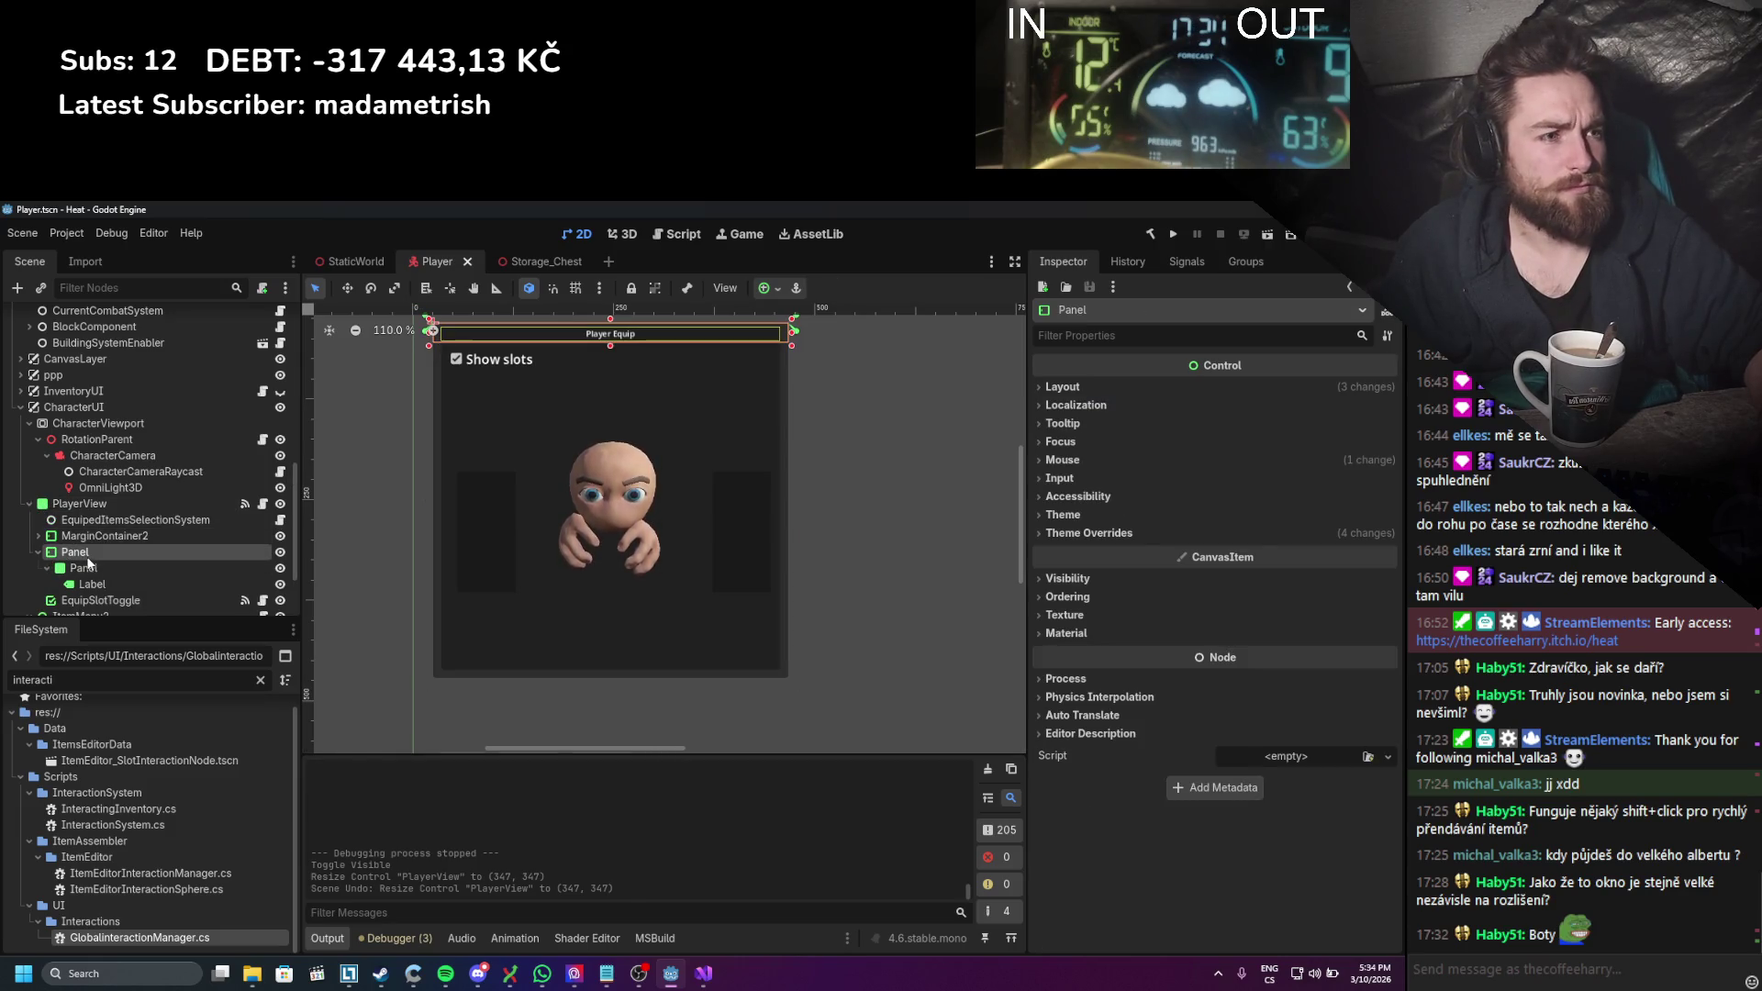
{"action": "left_click", "coordinate": [91, 520]}
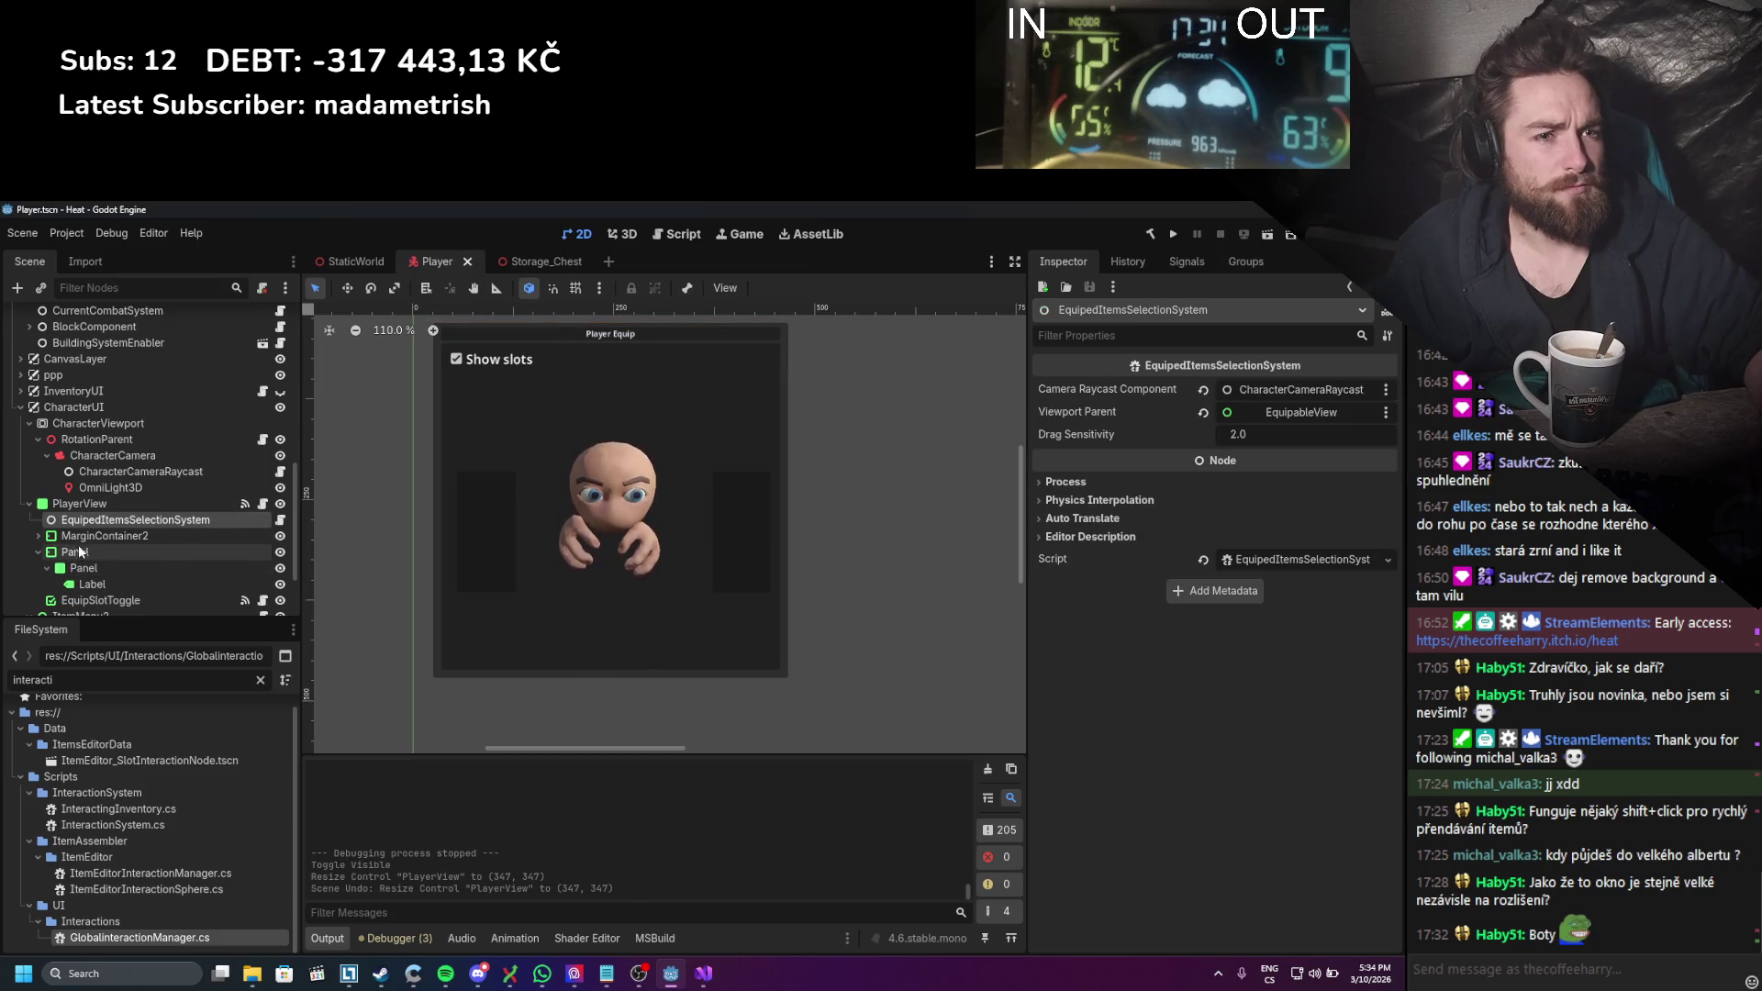
{"action": "left_click", "coordinate": [486, 516]}
{"action": "left_click", "coordinate": [57, 569]}
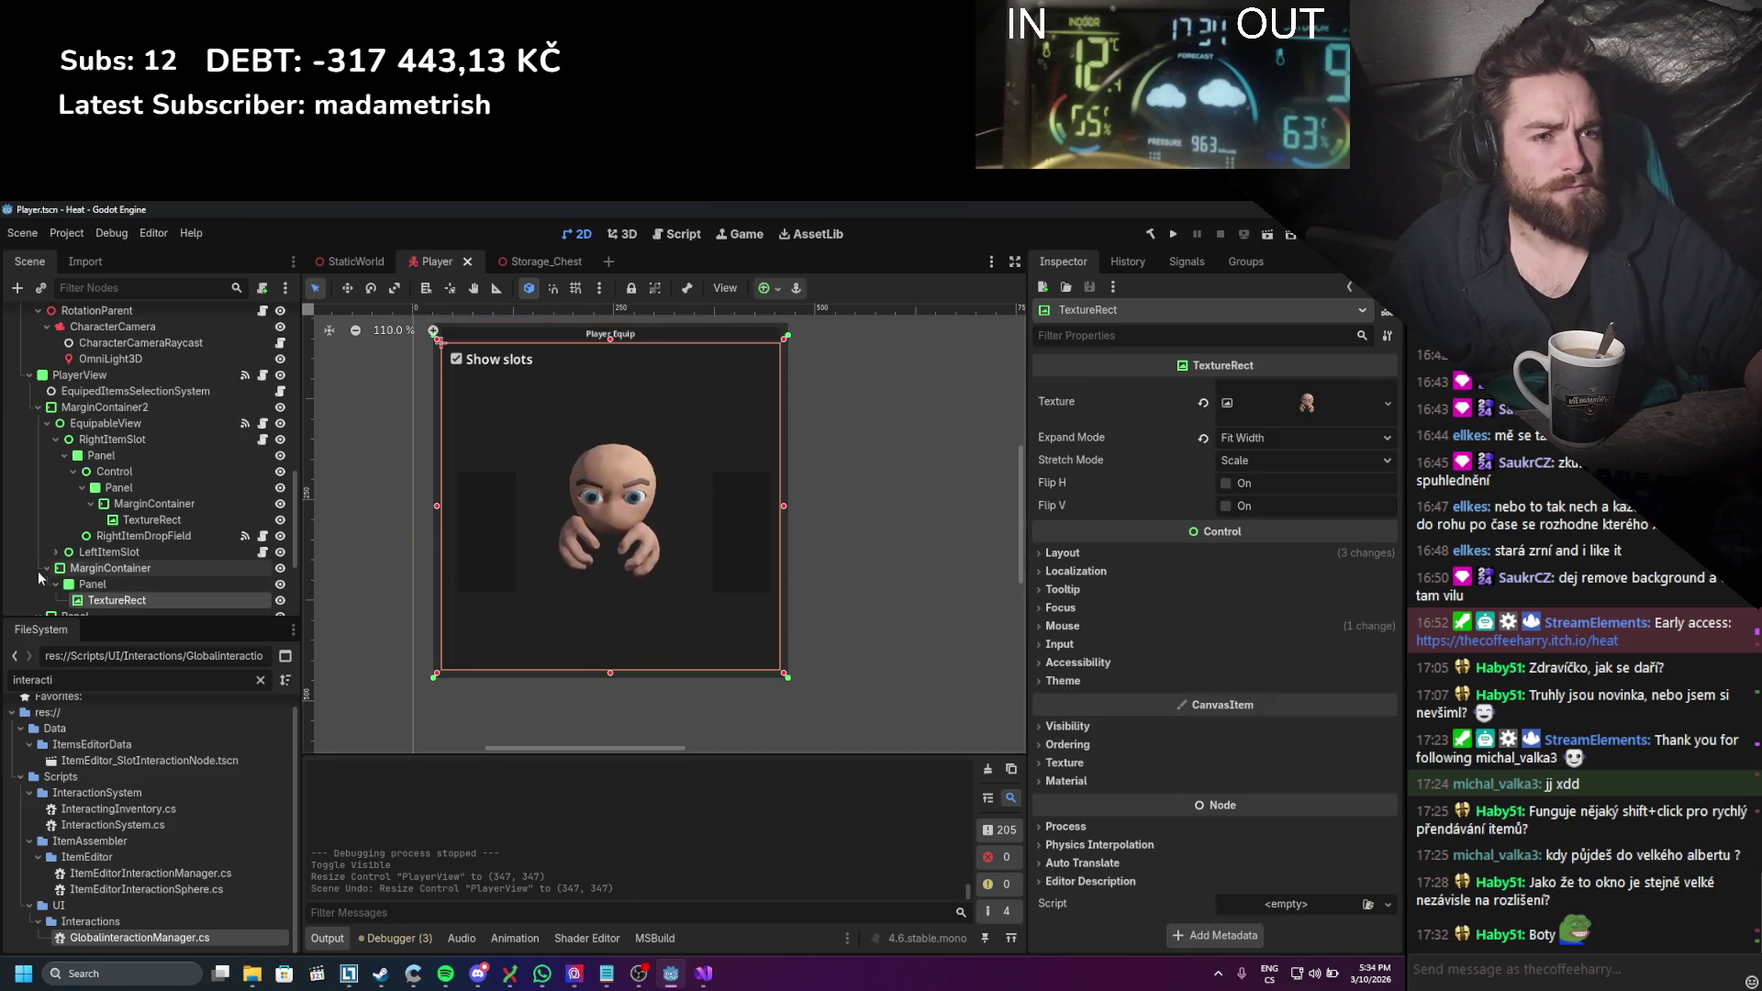
{"action": "left_click", "coordinate": [124, 438]}
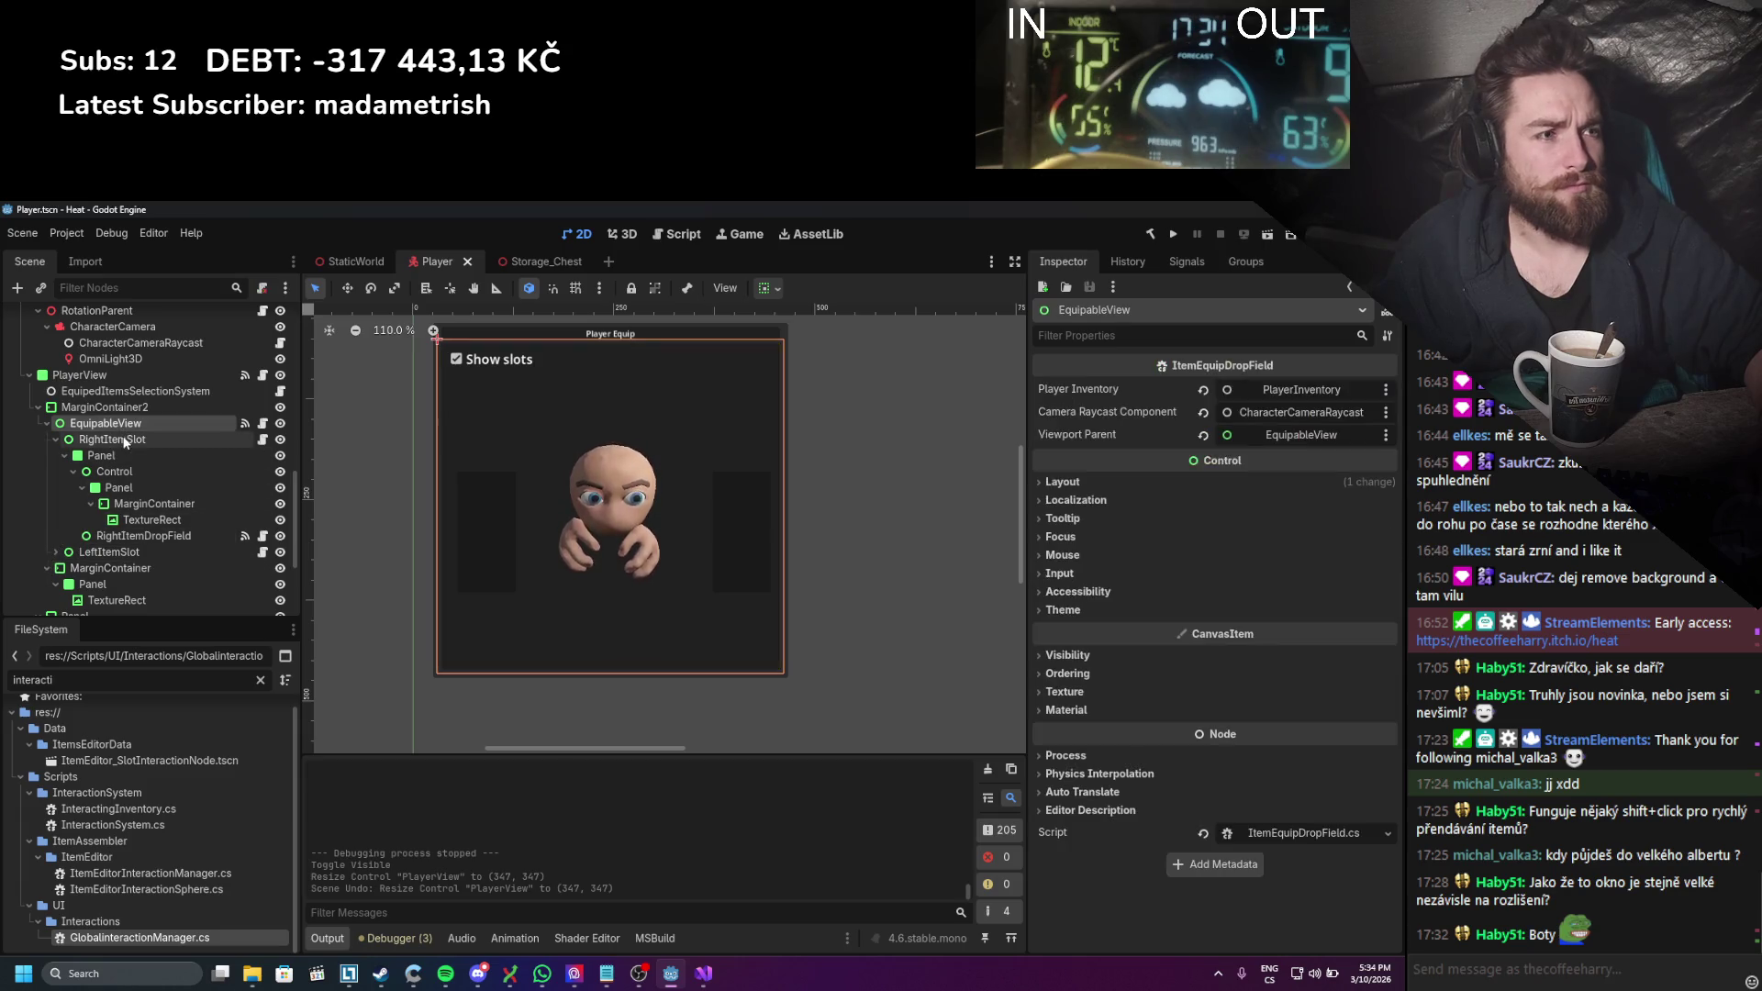
{"action": "double_click", "coordinate": [96, 444]}
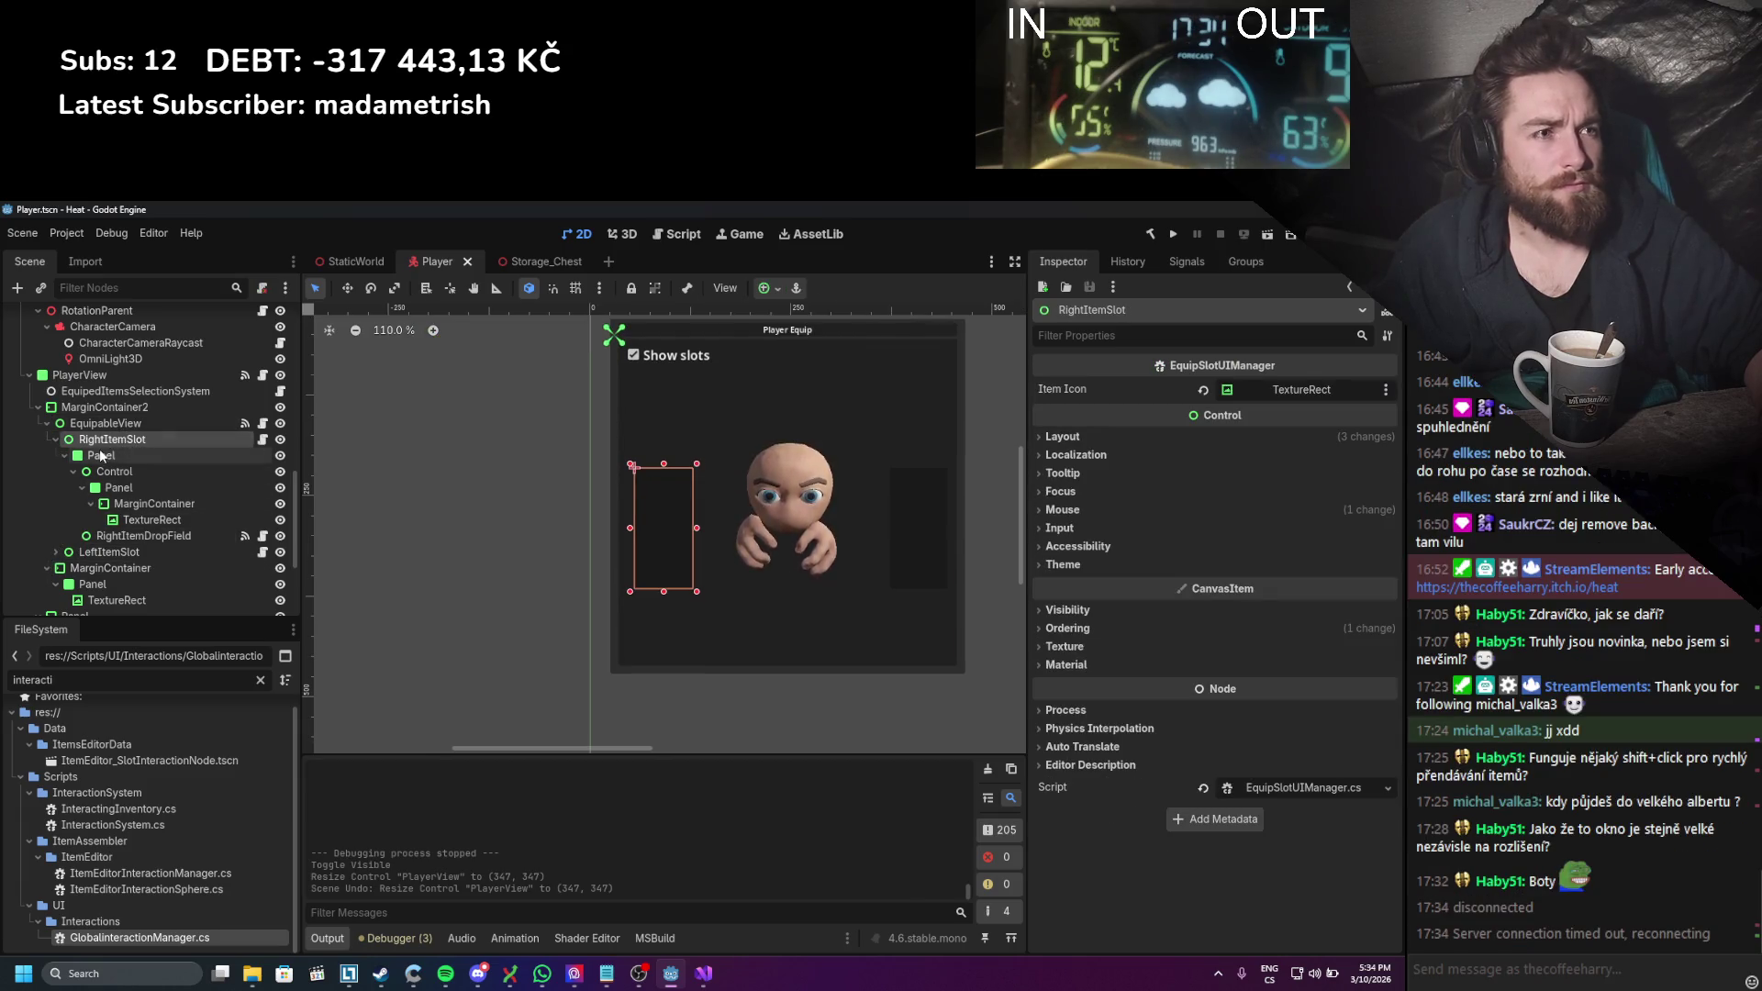
{"action": "left_click", "coordinate": [1064, 437]}
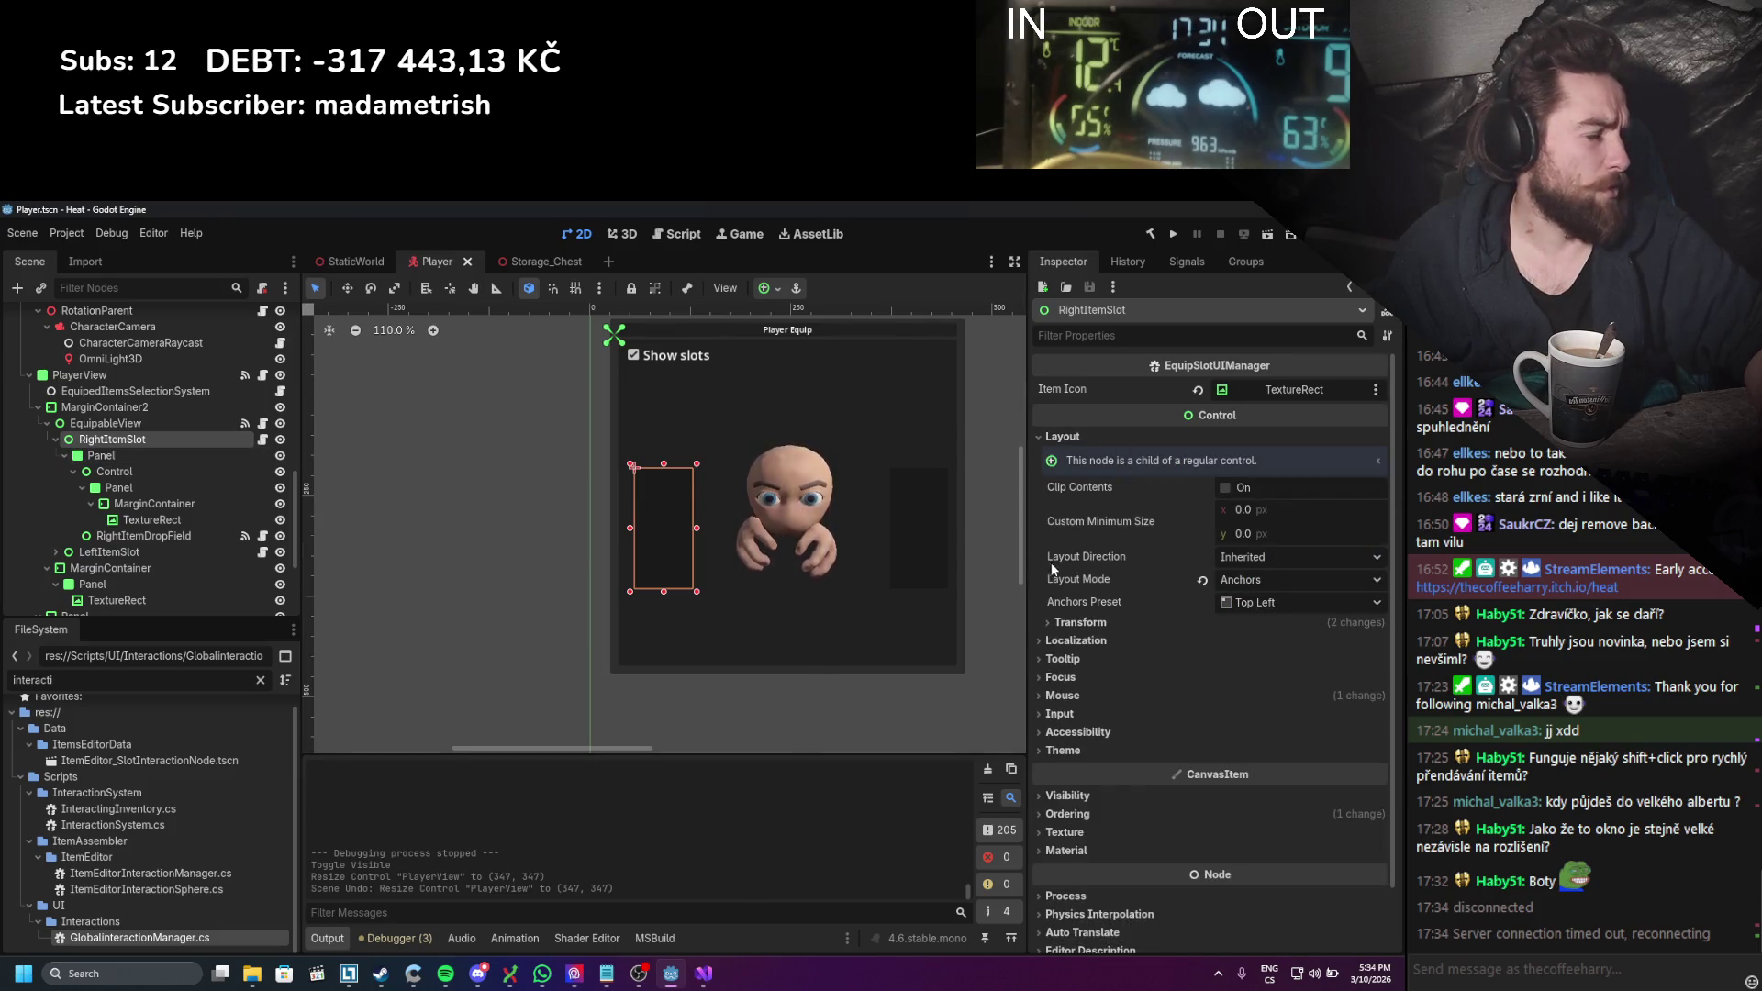
{"action": "scroll", "coordinate": [913, 566], "scroll_direction": "right", "scroll_amount": 3}
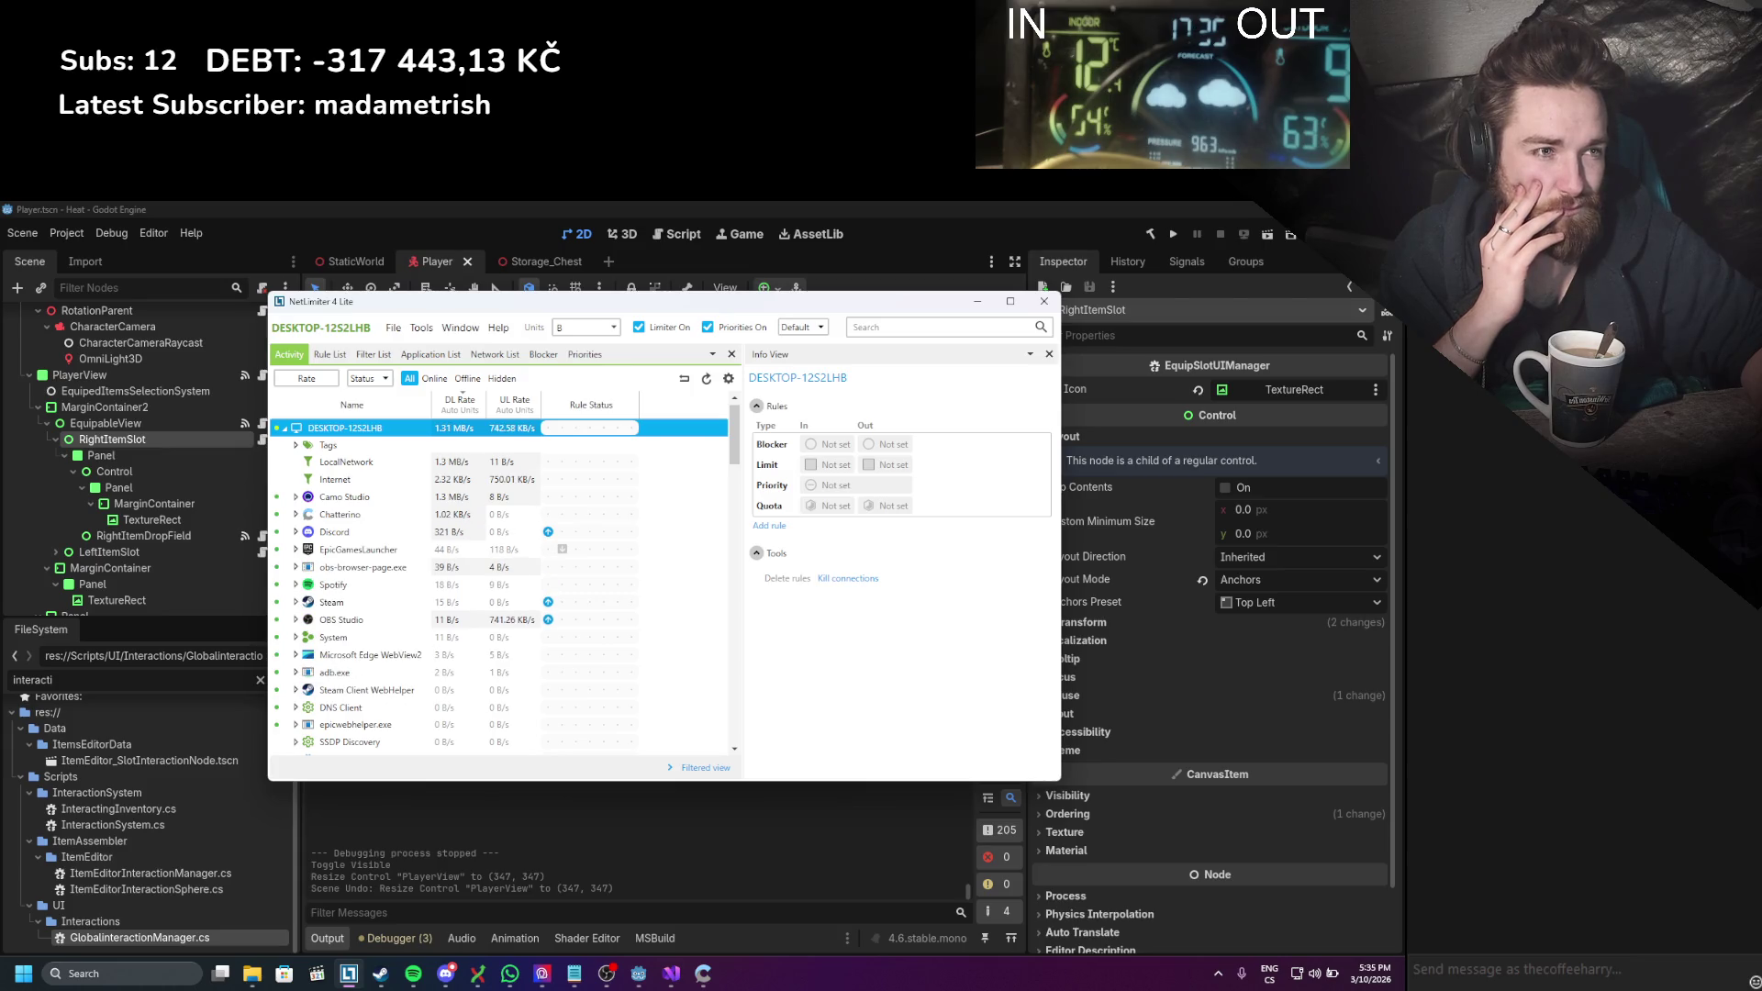
{"action": "left_click", "coordinate": [1422, 812]}
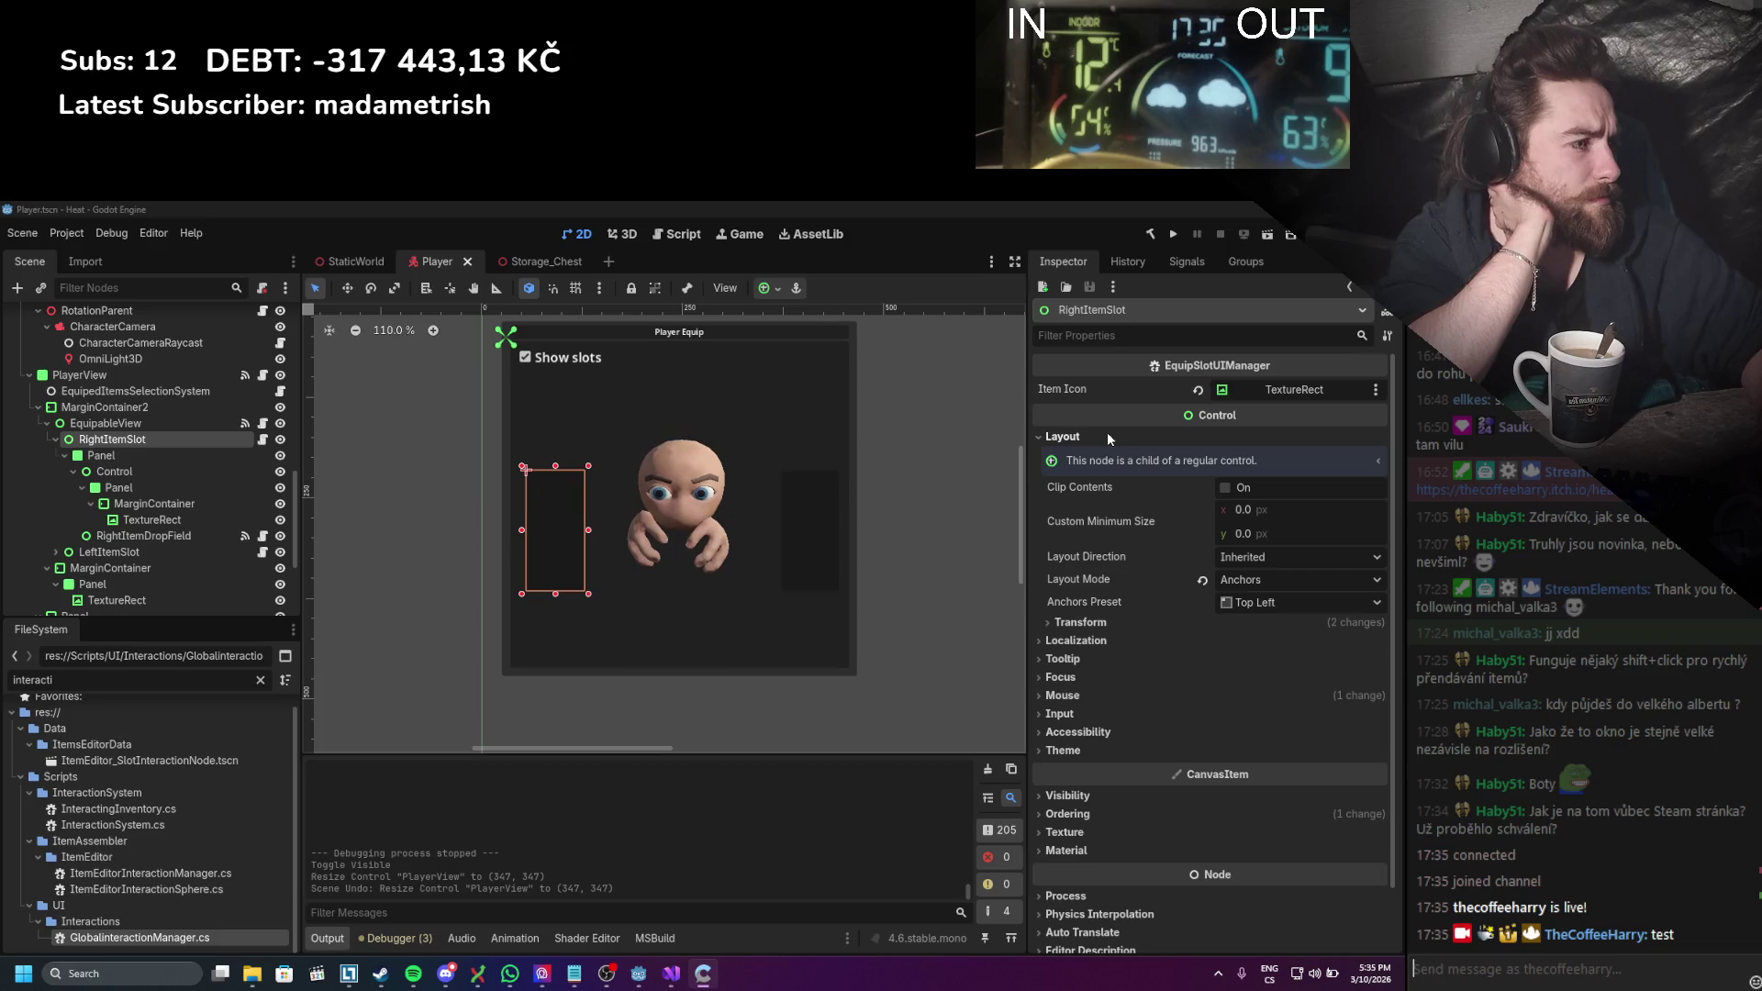
Step: Anchor RightItemSlot to fill its parent, then test-resize PlayerView and undo it
{"action": "left_click", "coordinate": [161, 424]}
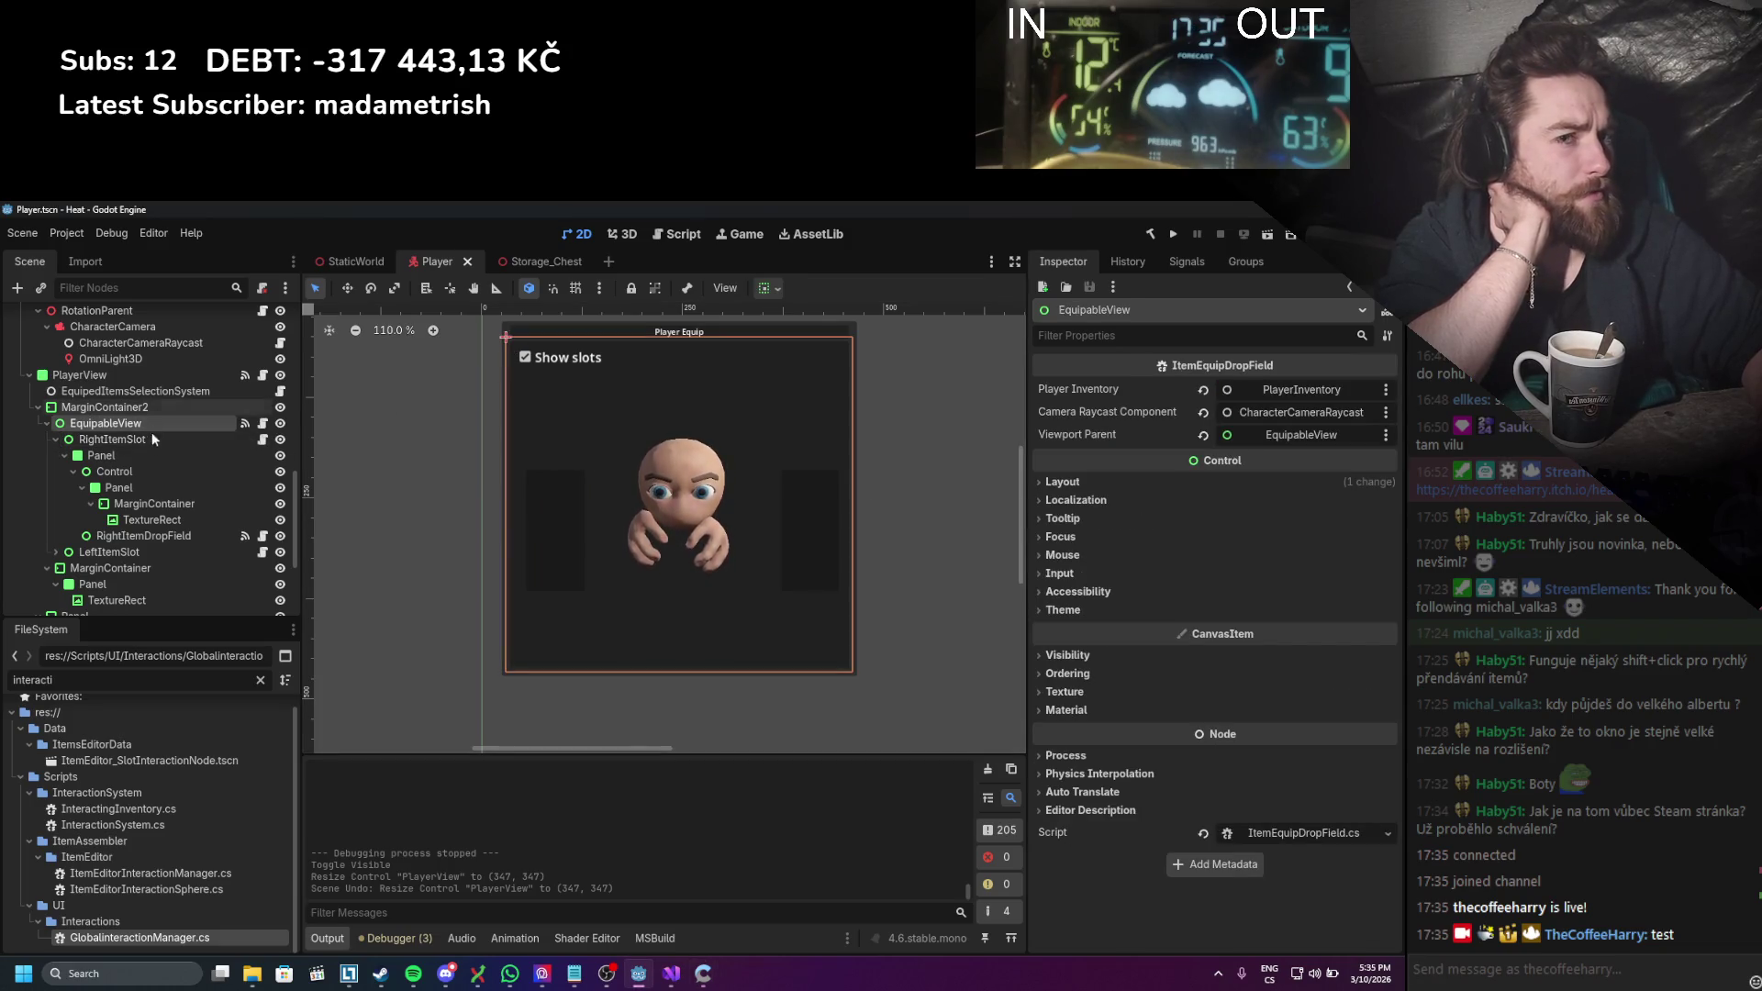
{"action": "left_click", "coordinate": [157, 455]}
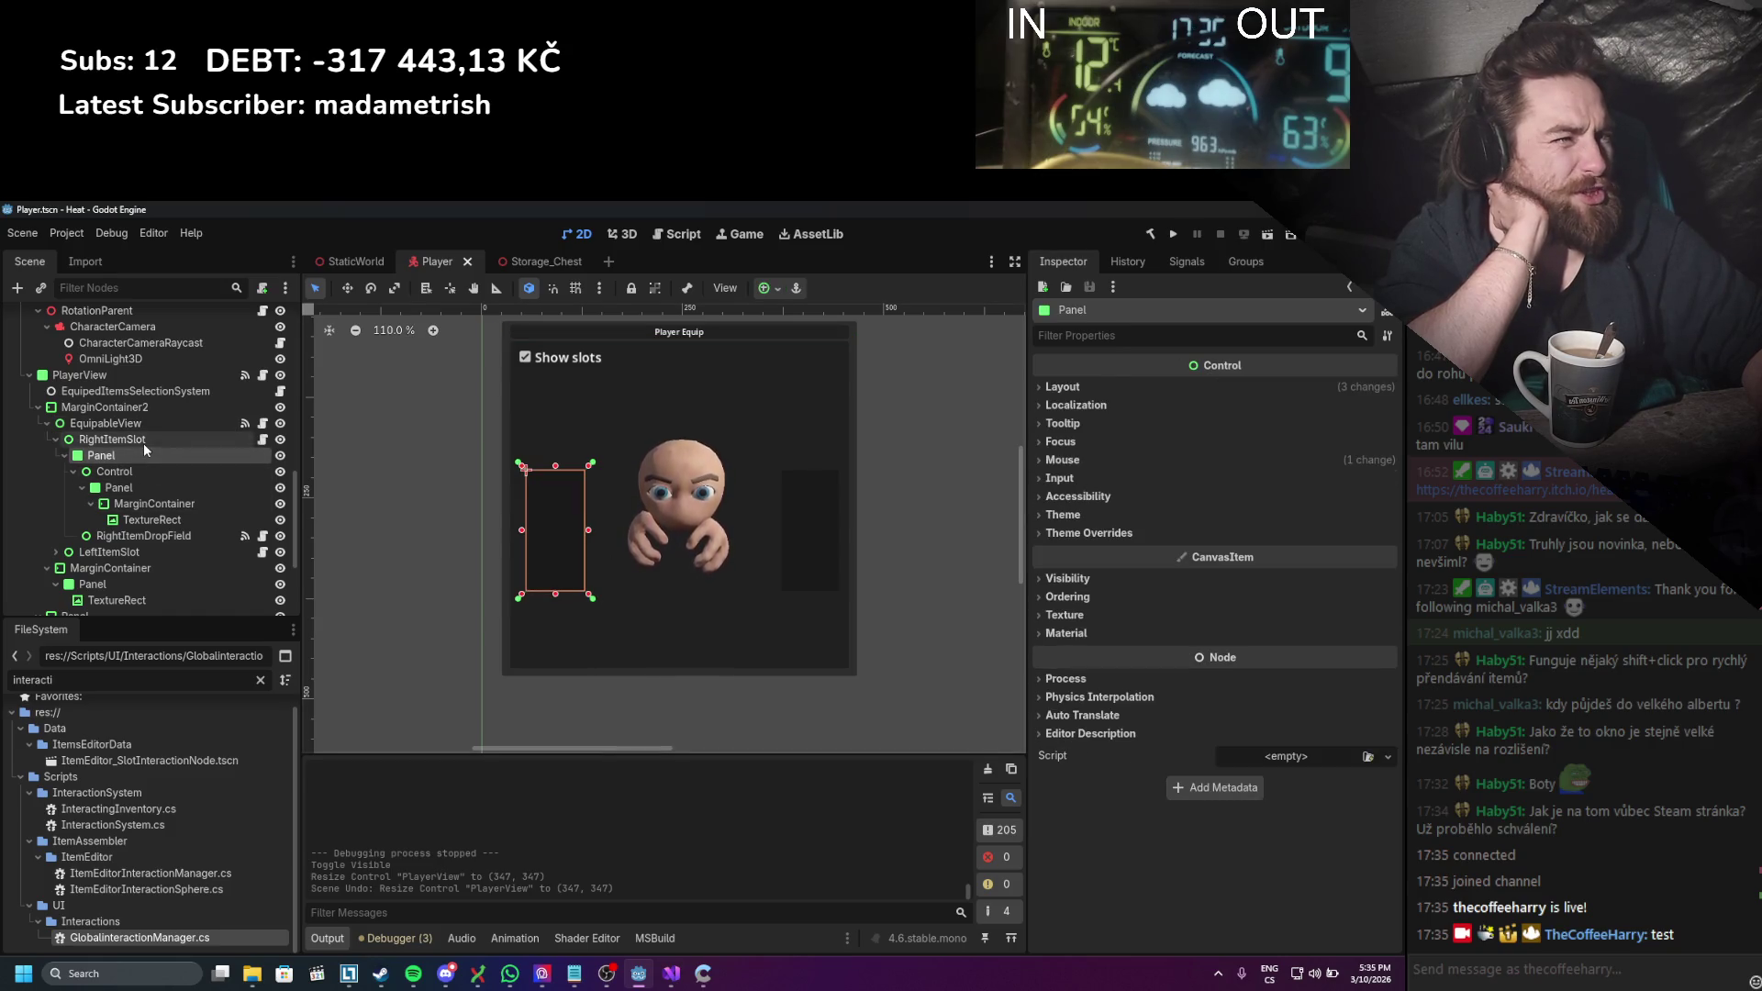
{"action": "left_click", "coordinate": [143, 440]}
{"action": "left_click_drag", "start_coordinate": [507, 337], "coordinate": [789, 629]}
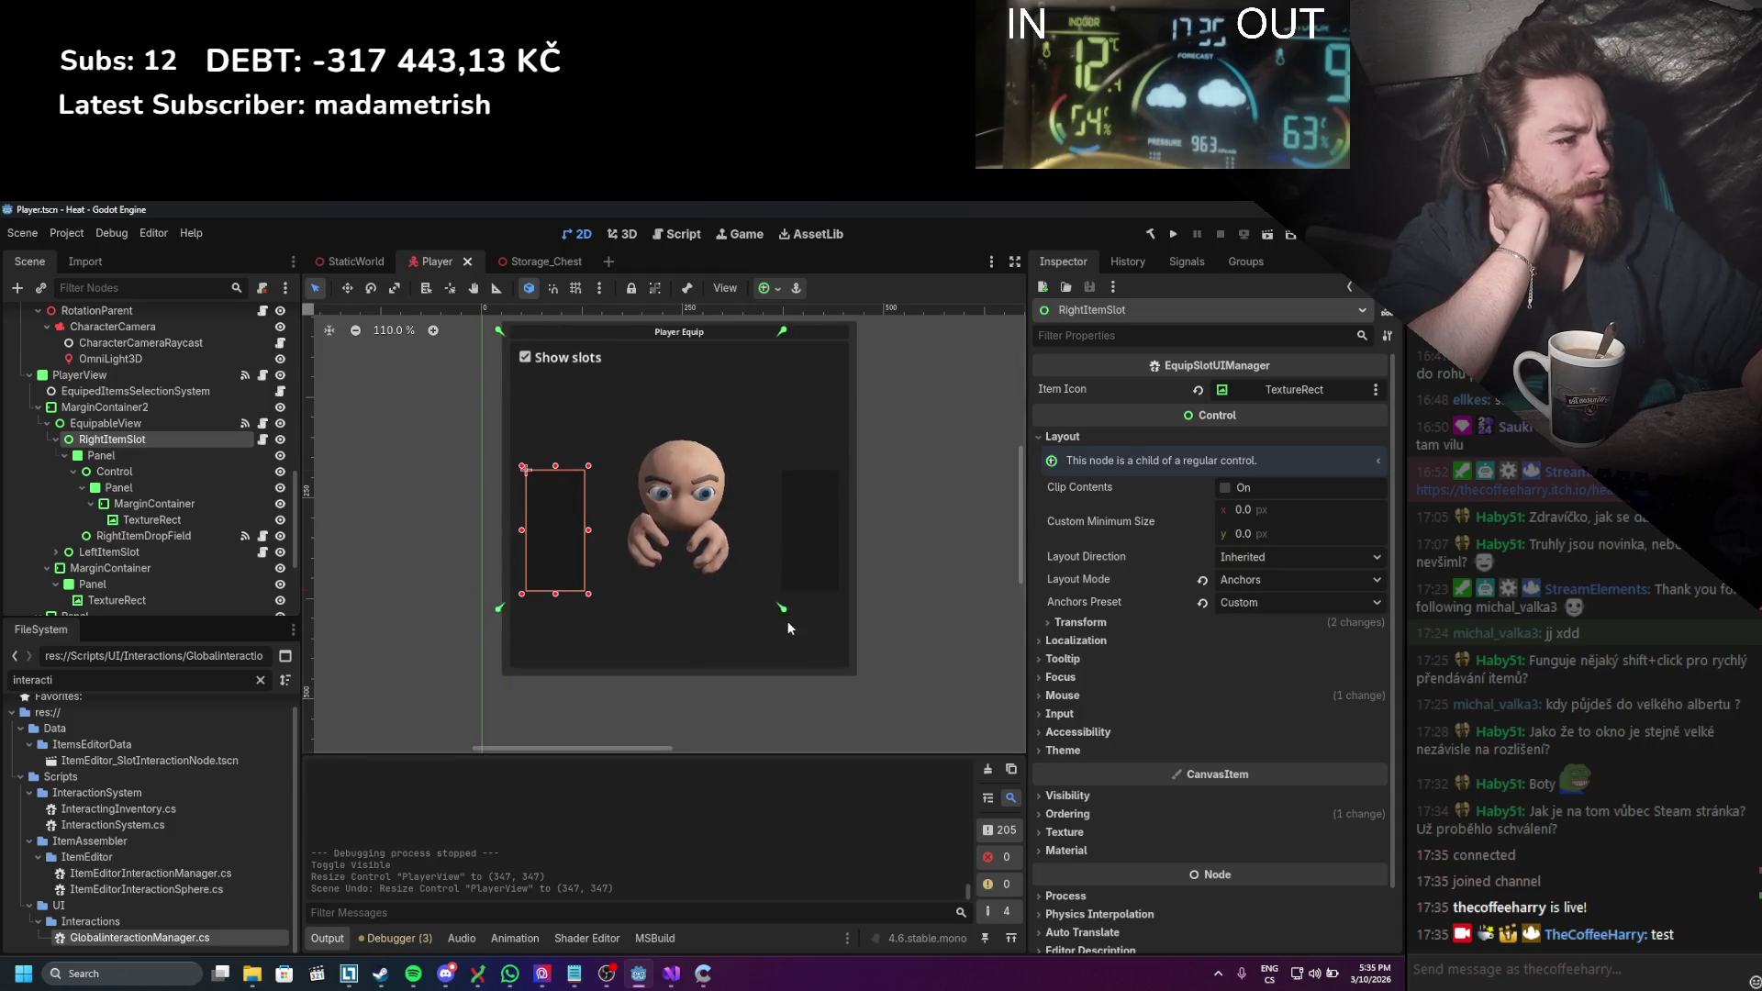
{"action": "left_click_drag", "start_coordinate": [859, 676], "coordinate": [860, 679]}
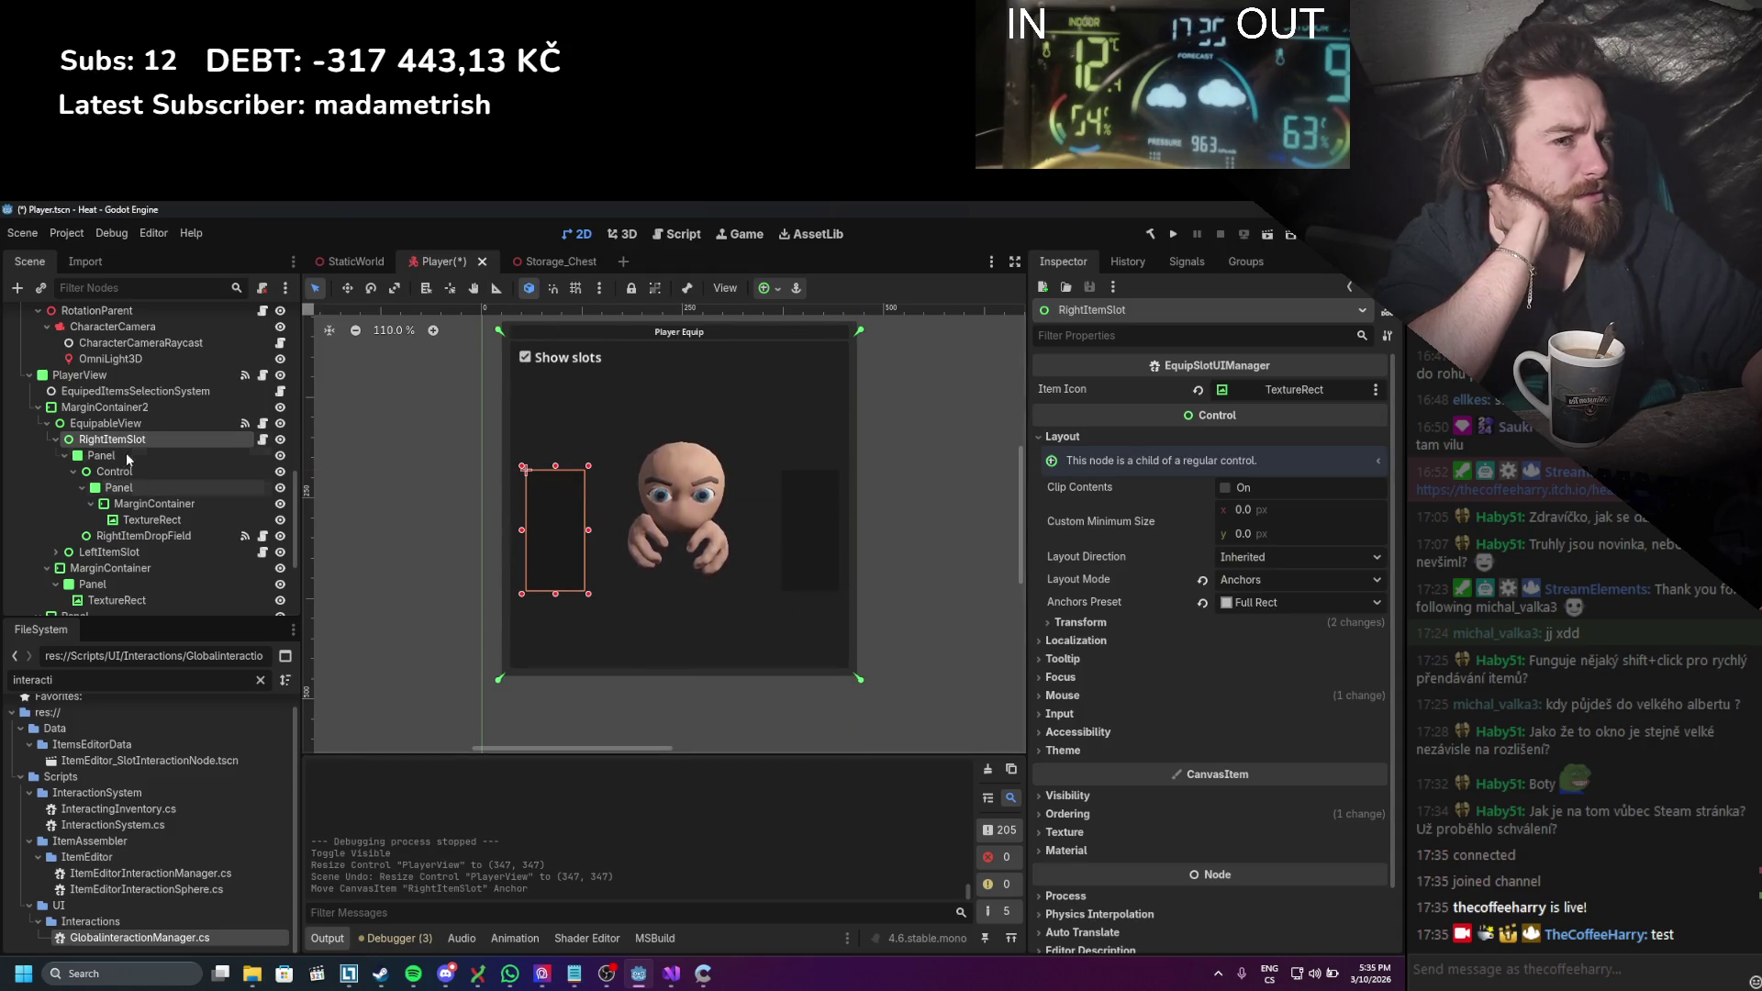
{"action": "left_click", "coordinate": [112, 375]}
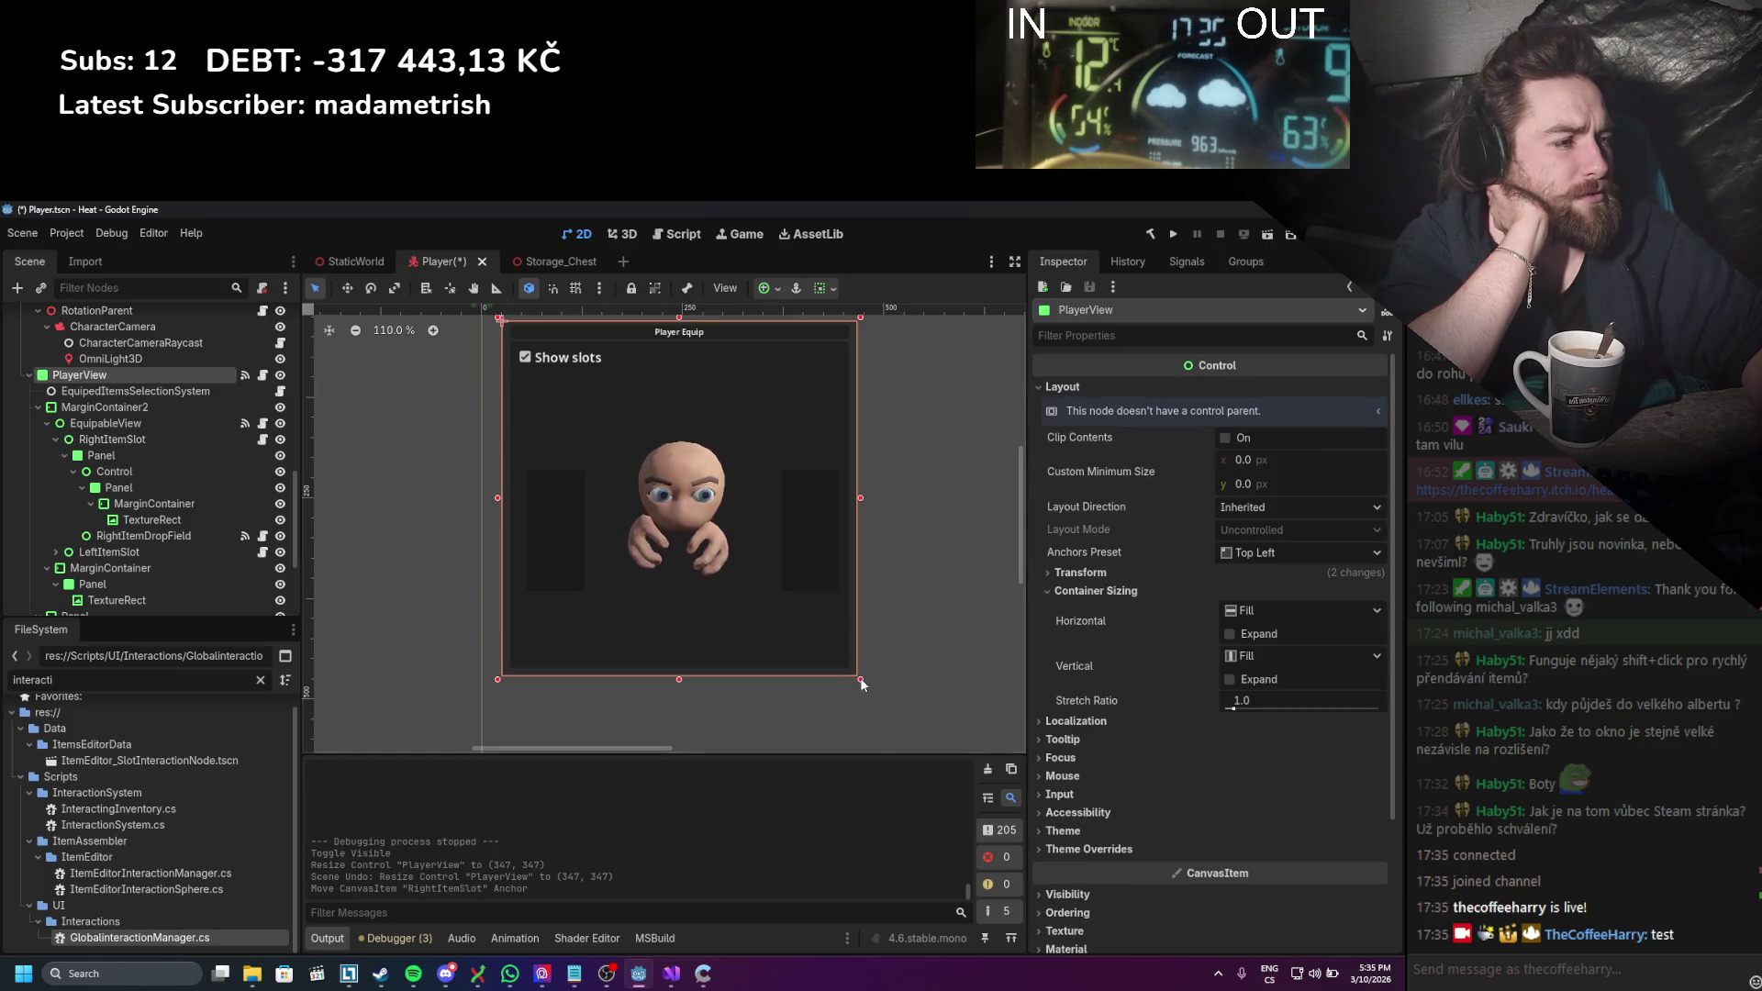
{"action": "mouse_move", "coordinate": [860, 677]}
{"action": "left_mouse_down"}
{"action": "mouse_move", "coordinate": [780, 592]}
{"action": "mouse_move", "coordinate": [877, 557]}
{"action": "mouse_move", "coordinate": [913, 705]}
{"action": "left_mouse_up"}
{"action": "key", "text": "ctrl+z"}
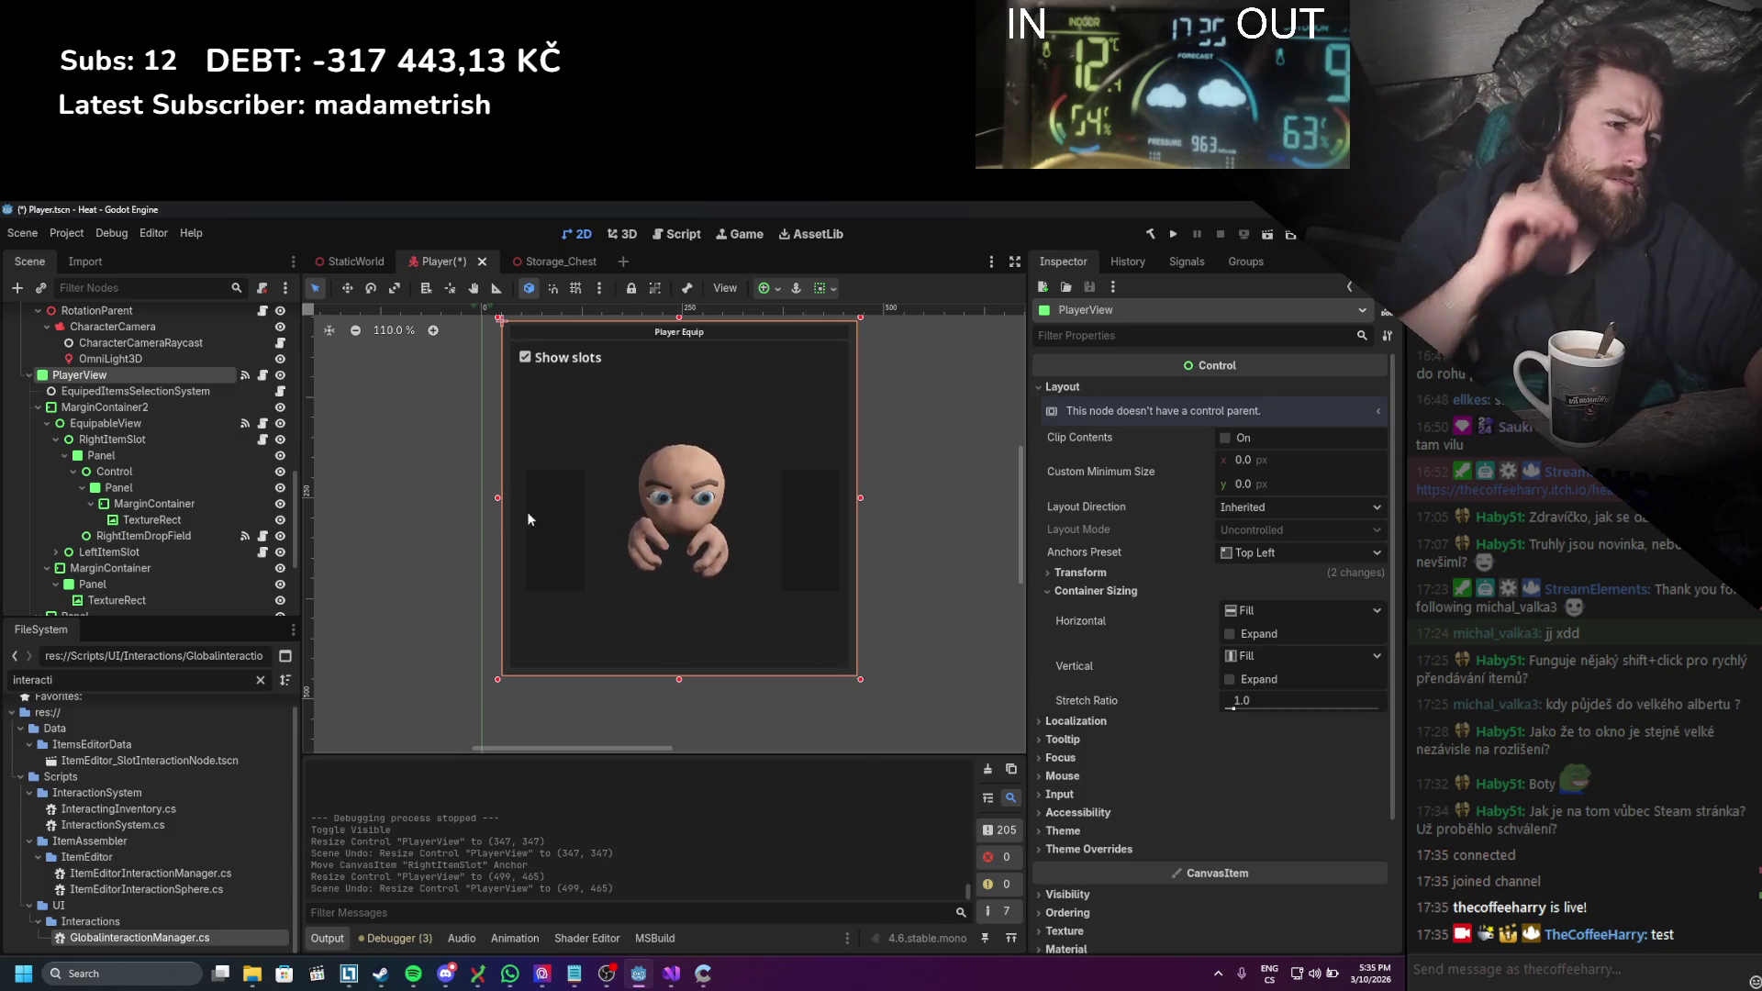
Step: Move RightItemSlot's top-left and bottom-right anchors onto the slot's own corners
{"action": "left_click", "coordinate": [122, 408]}
{"action": "left_click", "coordinate": [82, 375]}
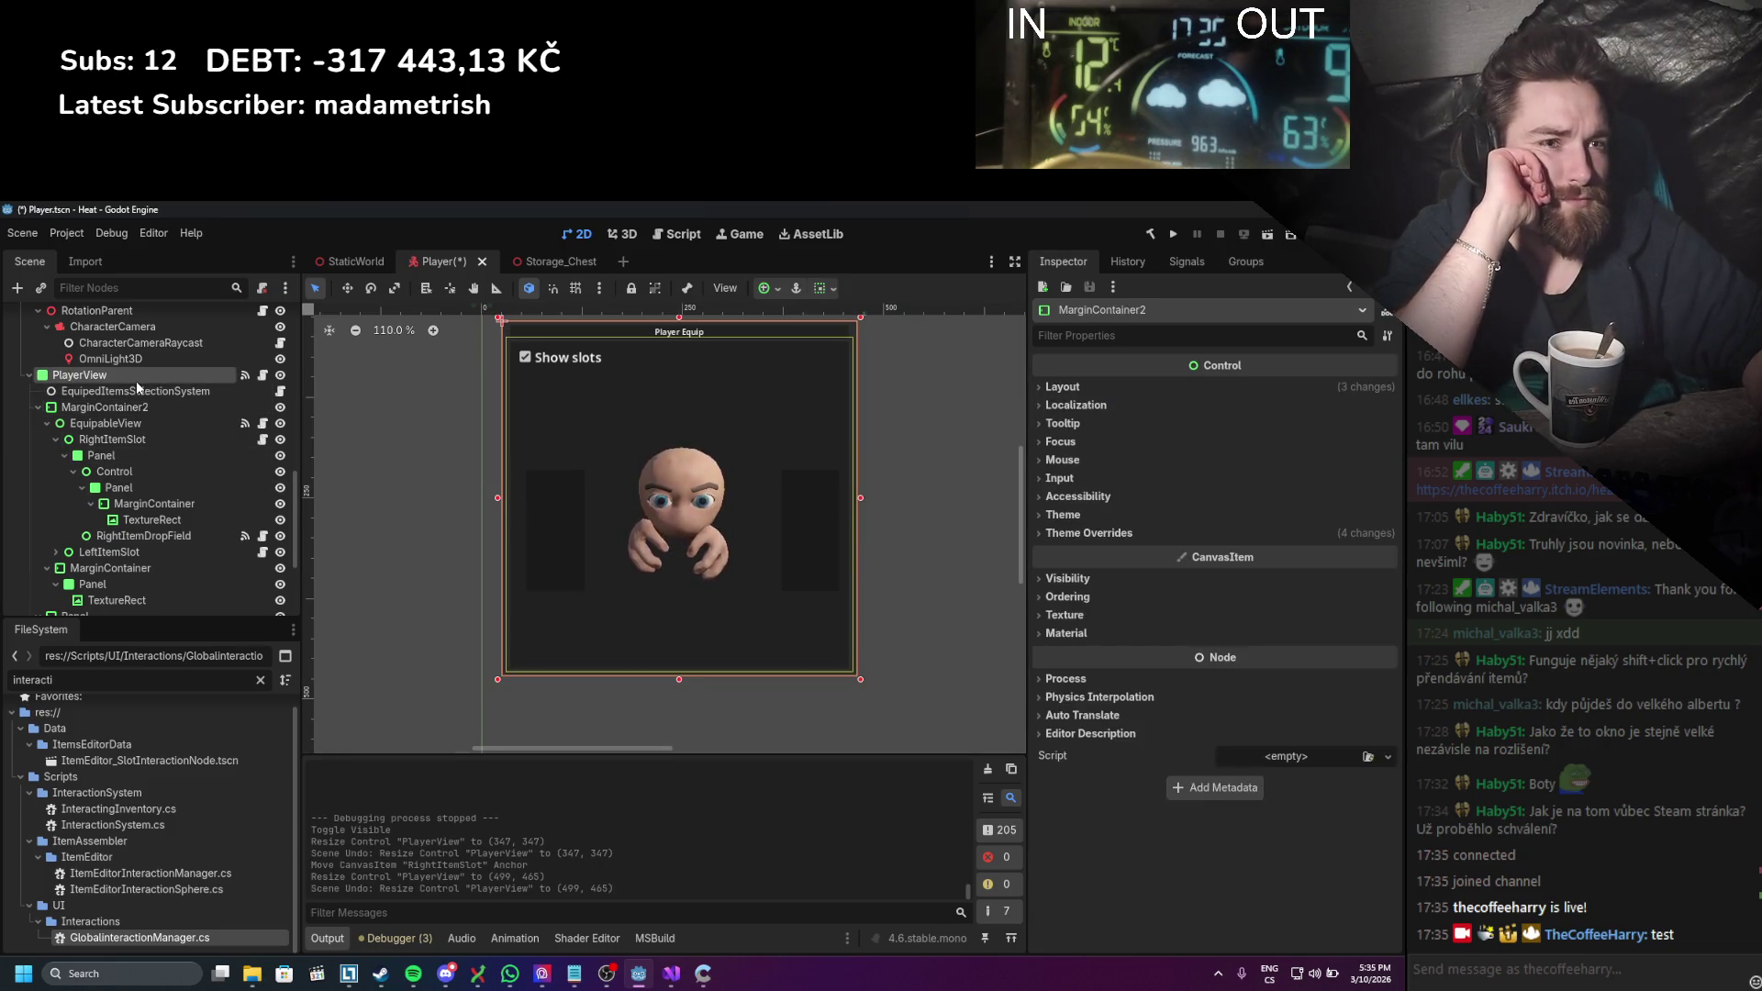
{"action": "left_click", "coordinate": [110, 423]}
{"action": "left_click", "coordinate": [163, 446]}
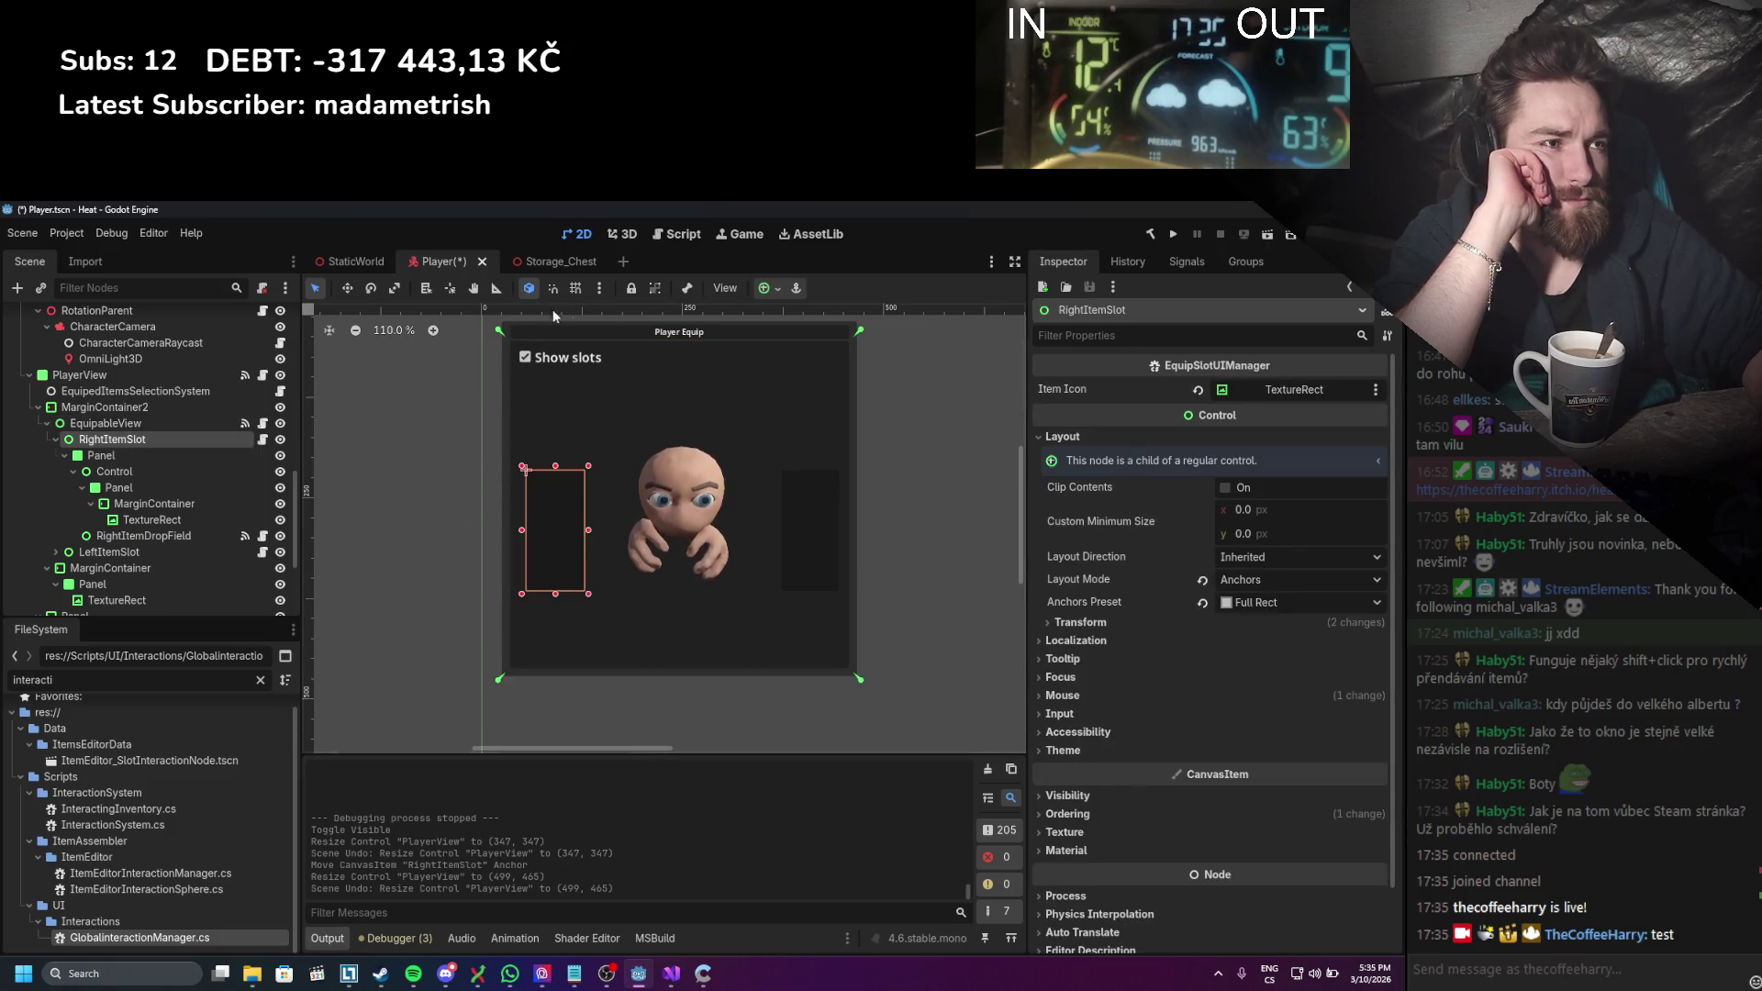
{"action": "left_click_drag", "start_coordinate": [500, 349], "coordinate": [519, 463]}
{"action": "left_click_drag", "start_coordinate": [860, 680], "coordinate": [592, 598]}
Step: Test-resize PlayerView and undo, then collapse the RightItemSlot branch in the Scene dock
{"action": "left_click", "coordinate": [80, 374]}
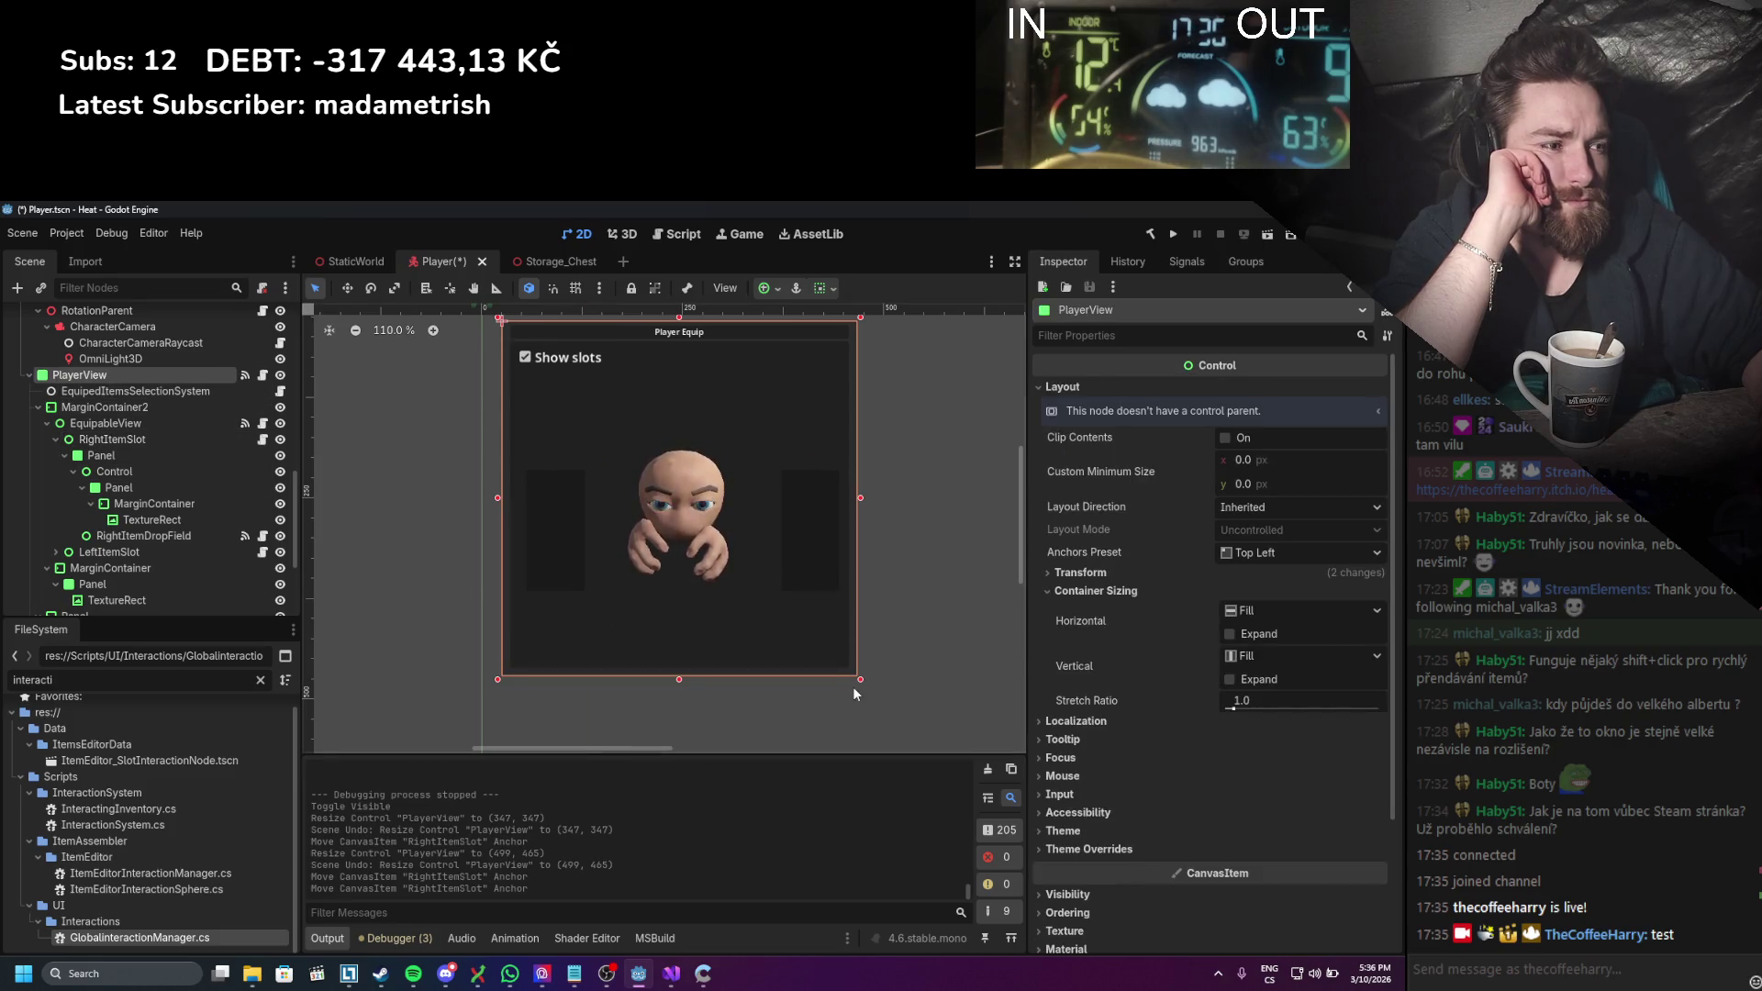
{"action": "mouse_move", "coordinate": [856, 676]}
{"action": "left_mouse_down"}
{"action": "mouse_move", "coordinate": [763, 578]}
{"action": "mouse_move", "coordinate": [652, 767]}
{"action": "mouse_move", "coordinate": [669, 747]}
{"action": "mouse_move", "coordinate": [897, 747]}
{"action": "mouse_move", "coordinate": [802, 477]}
{"action": "mouse_move", "coordinate": [710, 690]}
{"action": "mouse_move", "coordinate": [805, 661]}
{"action": "left_mouse_up"}
{"action": "key", "text": "ctrl+z"}
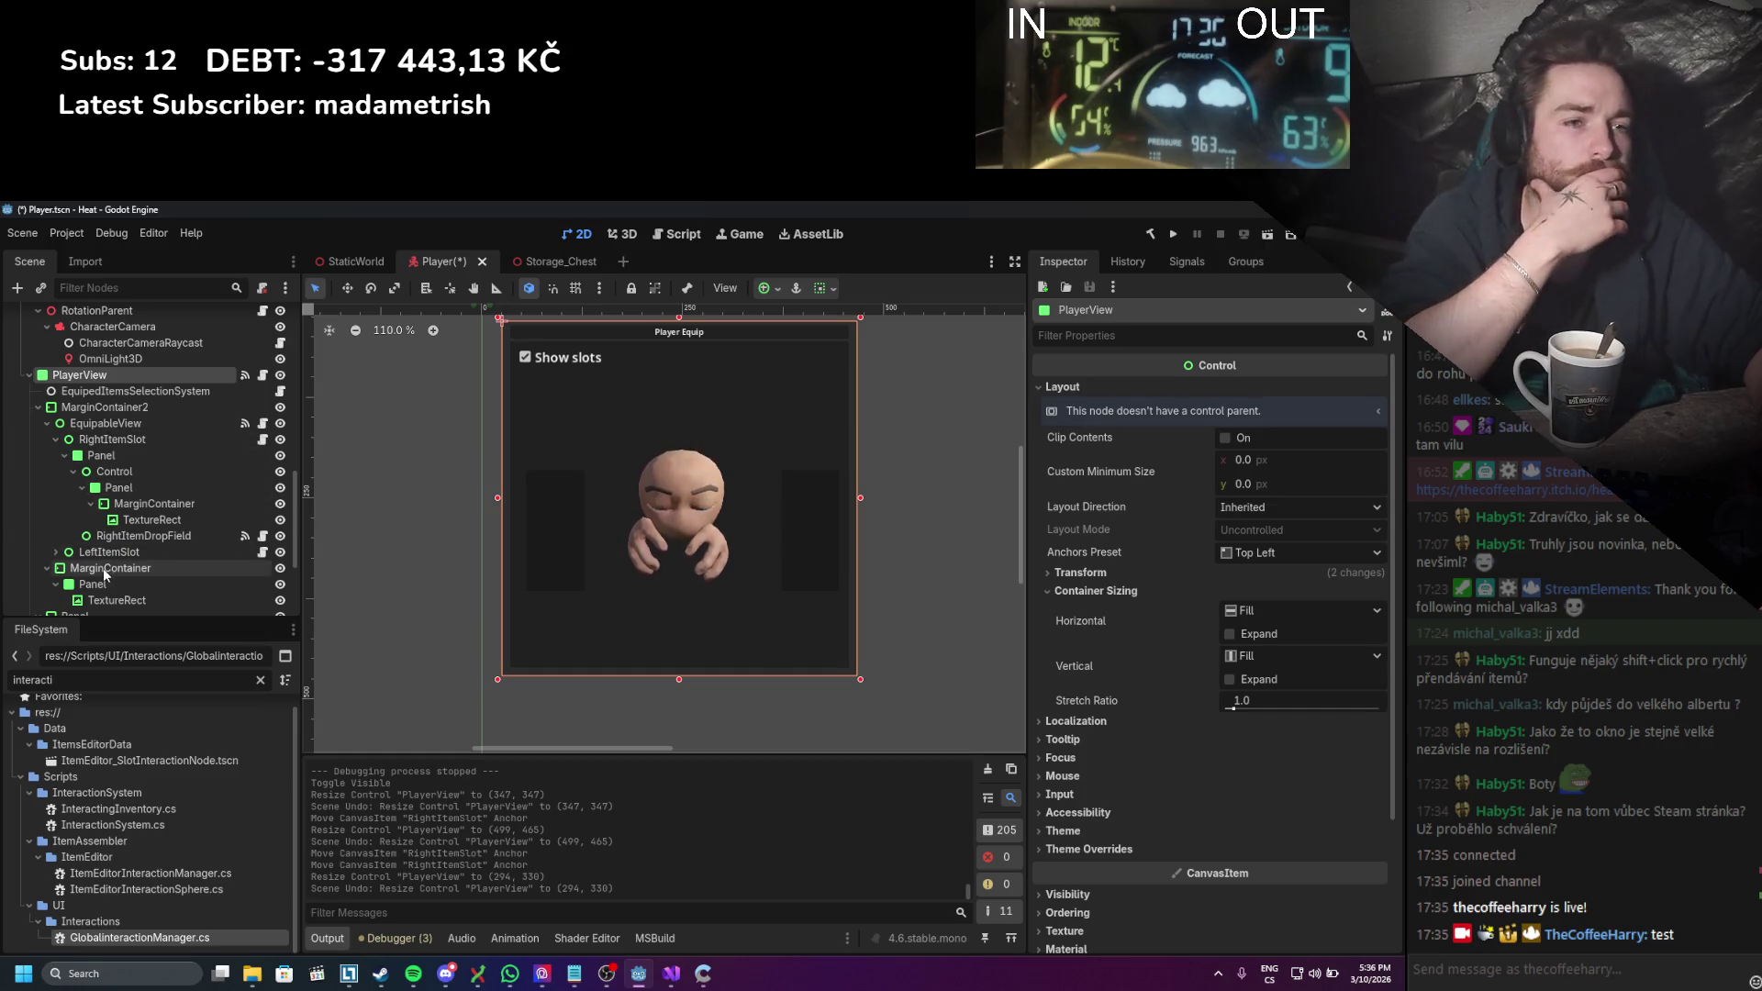
{"action": "left_click", "coordinate": [123, 444]}
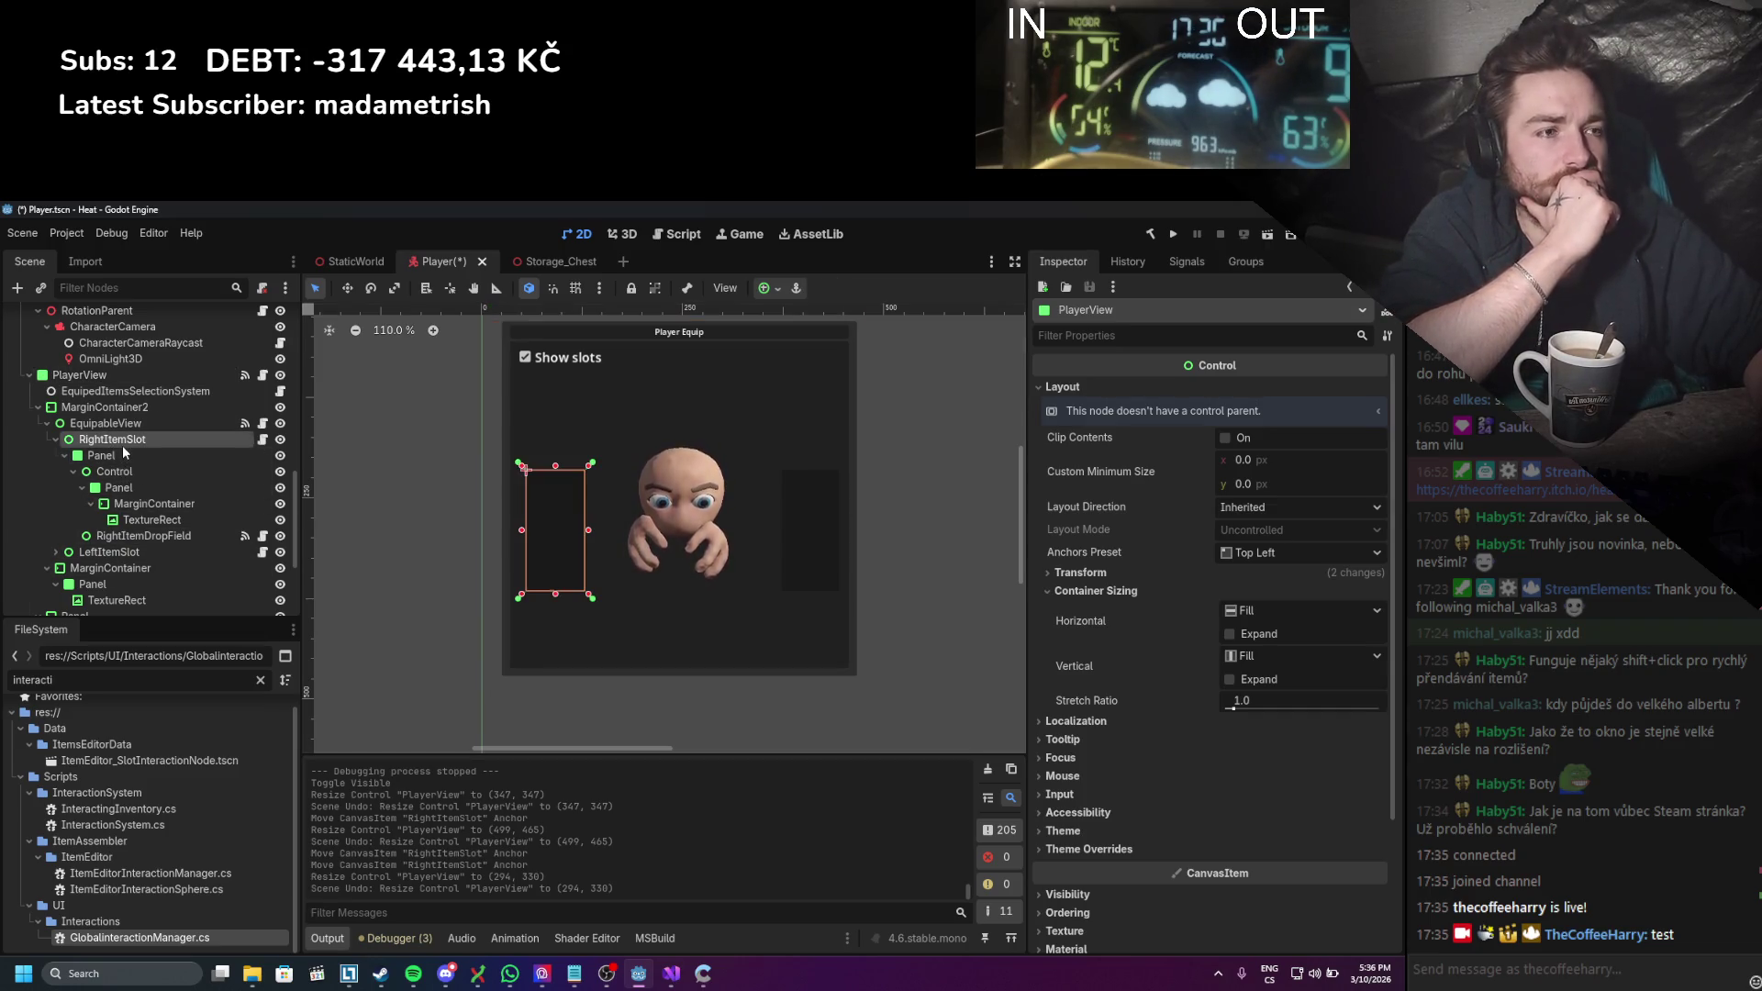
{"action": "scroll", "coordinate": [55, 577], "scroll_direction": "down", "scroll_amount": 3}
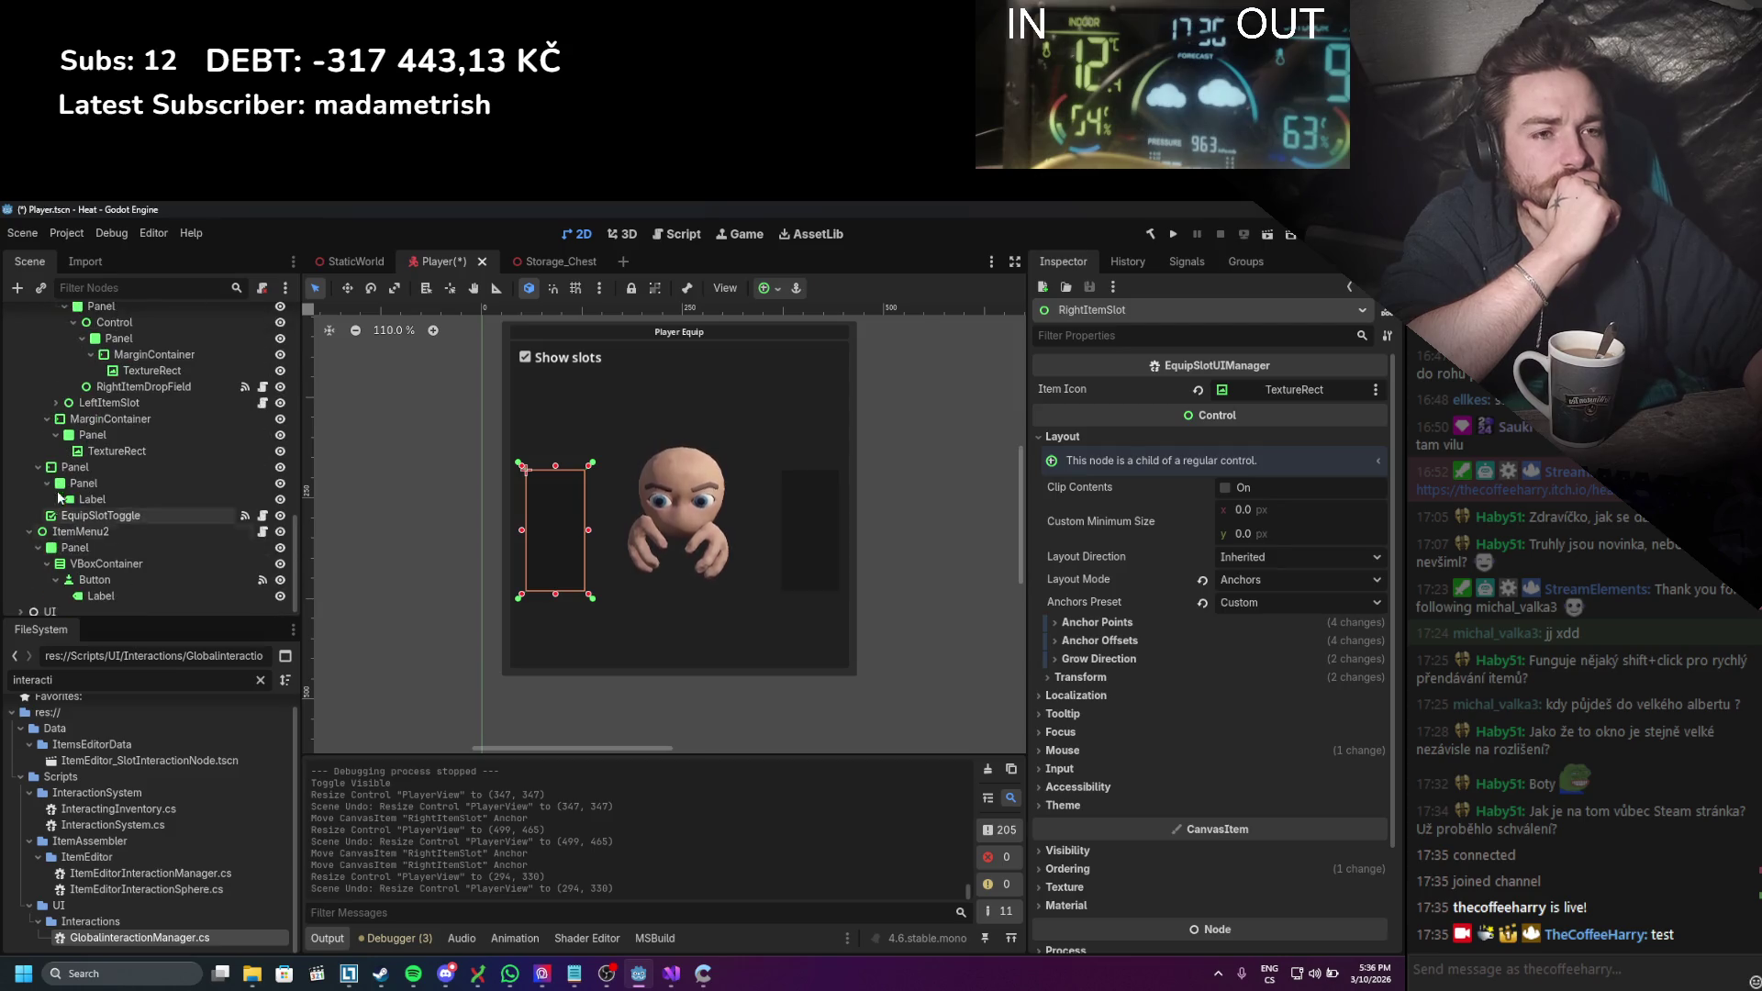
{"action": "left_click", "coordinate": [49, 418]}
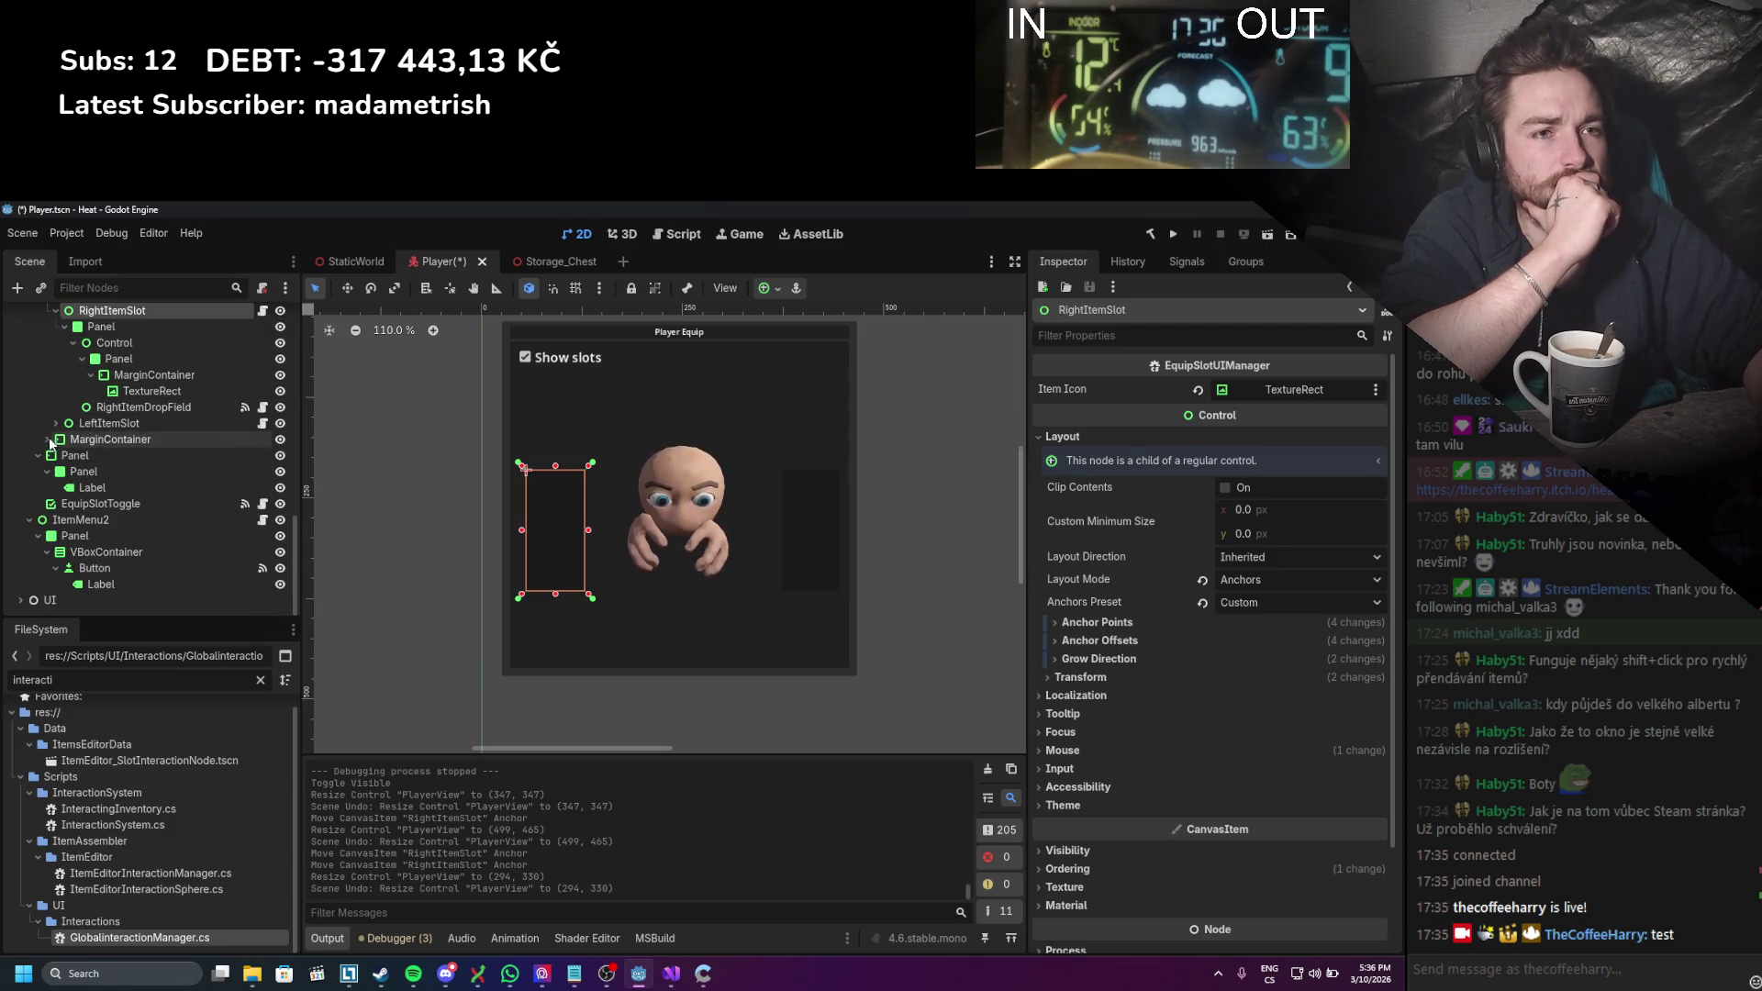
{"action": "scroll", "coordinate": [57, 443], "scroll_direction": "up", "scroll_amount": 2}
{"action": "left_click", "coordinate": [64, 403]}
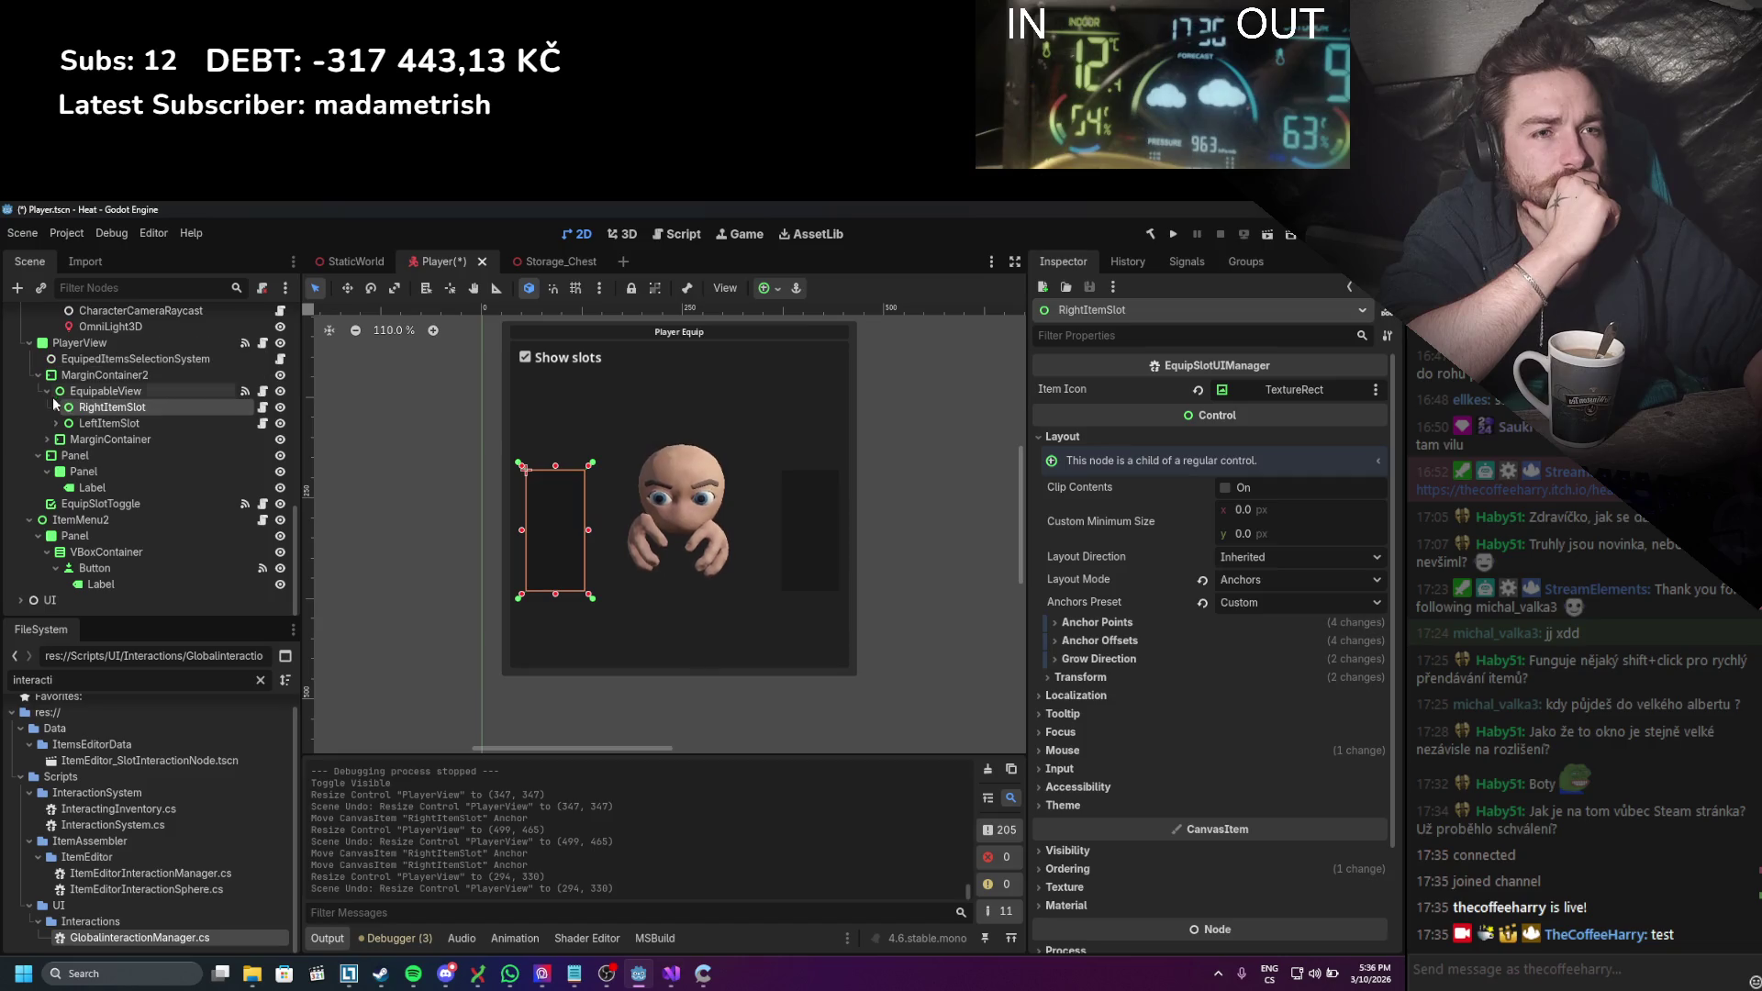
{"action": "left_click", "coordinate": [53, 395]}
Step: Drag LeftItemSlot's anchors onto the corners of its tall slot, undoing an accidental move
{"action": "left_click", "coordinate": [56, 423]}
{"action": "left_click", "coordinate": [98, 438]}
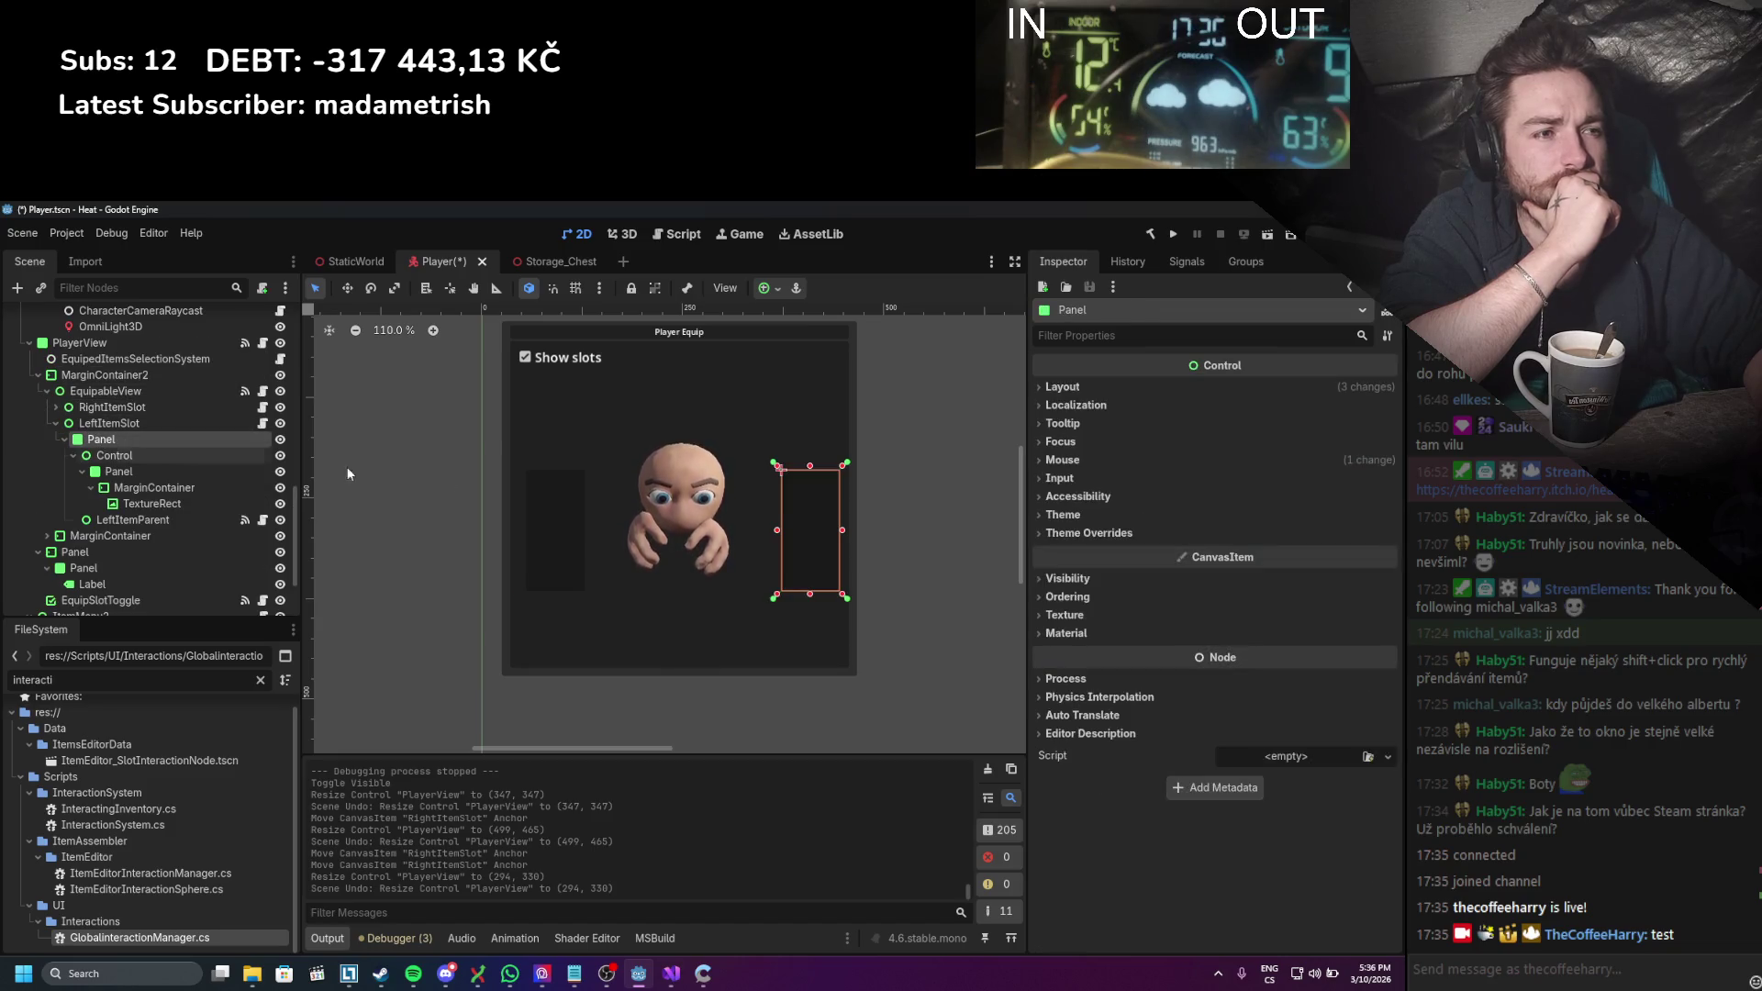
{"action": "left_click", "coordinate": [92, 425]}
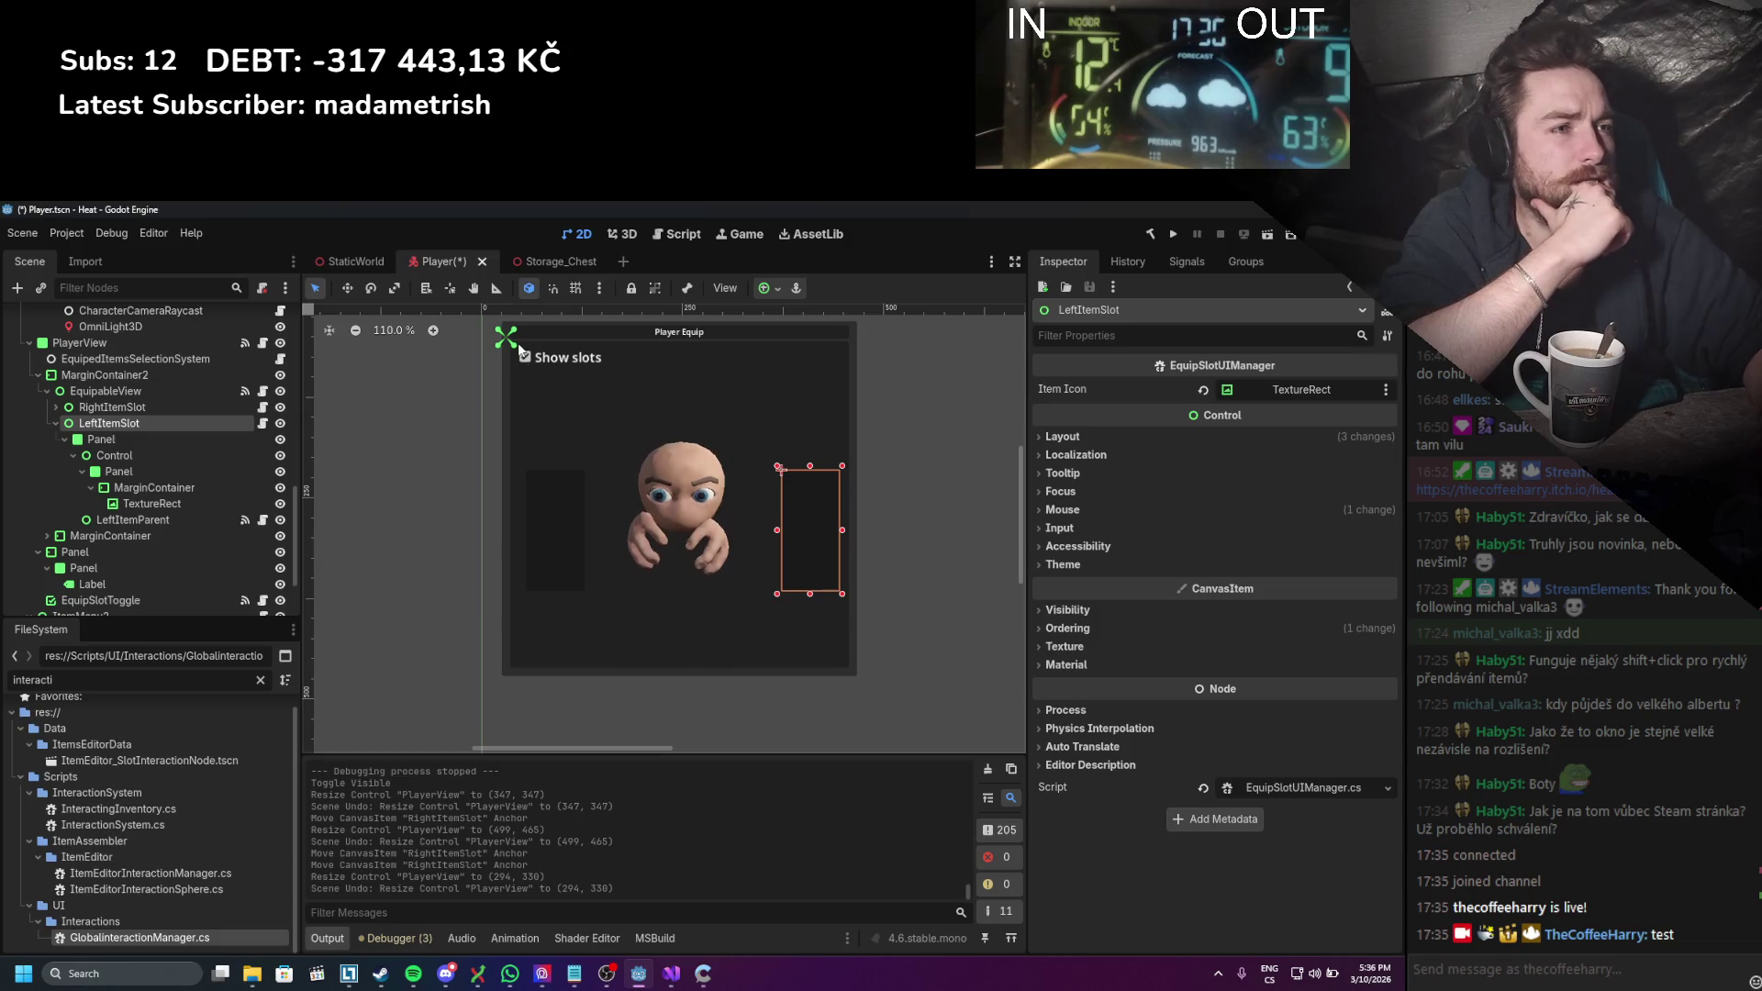
{"action": "mouse_move", "coordinate": [520, 352]}
{"action": "left_mouse_down"}
{"action": "mouse_move", "coordinate": [712, 456]}
{"action": "mouse_move", "coordinate": [615, 434]}
{"action": "left_mouse_up"}
{"action": "key", "text": "ctrl+z"}
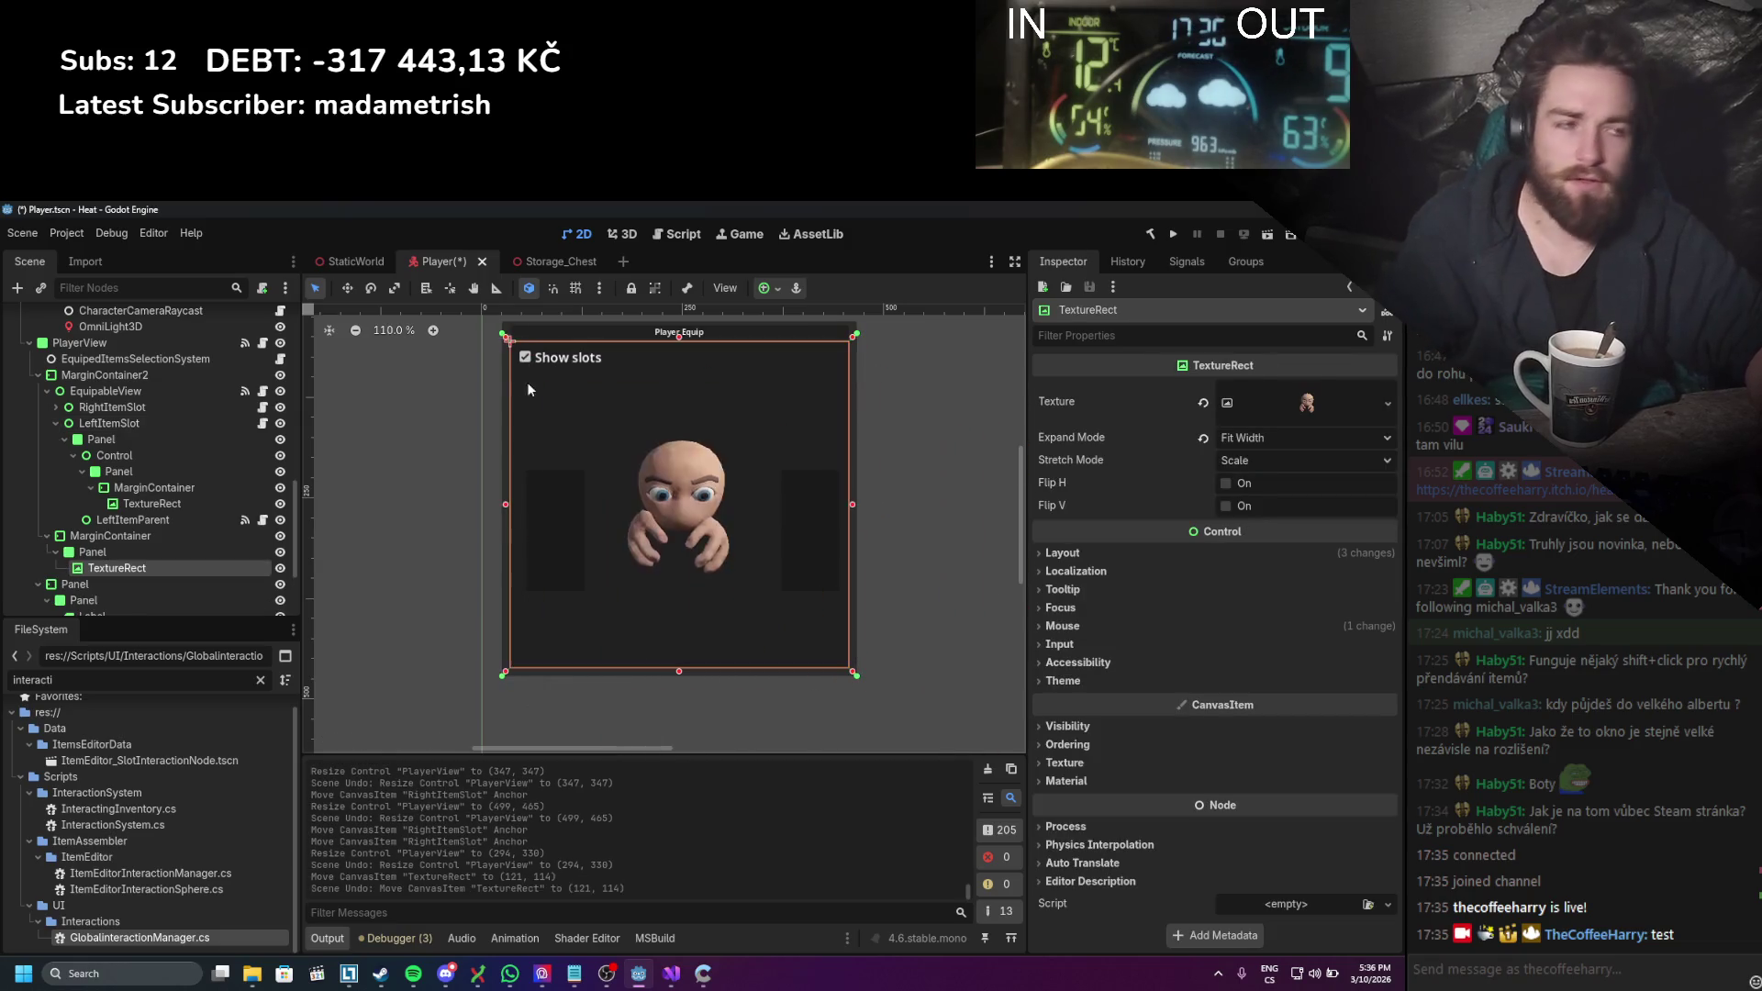
{"action": "left_click", "coordinate": [148, 423]}
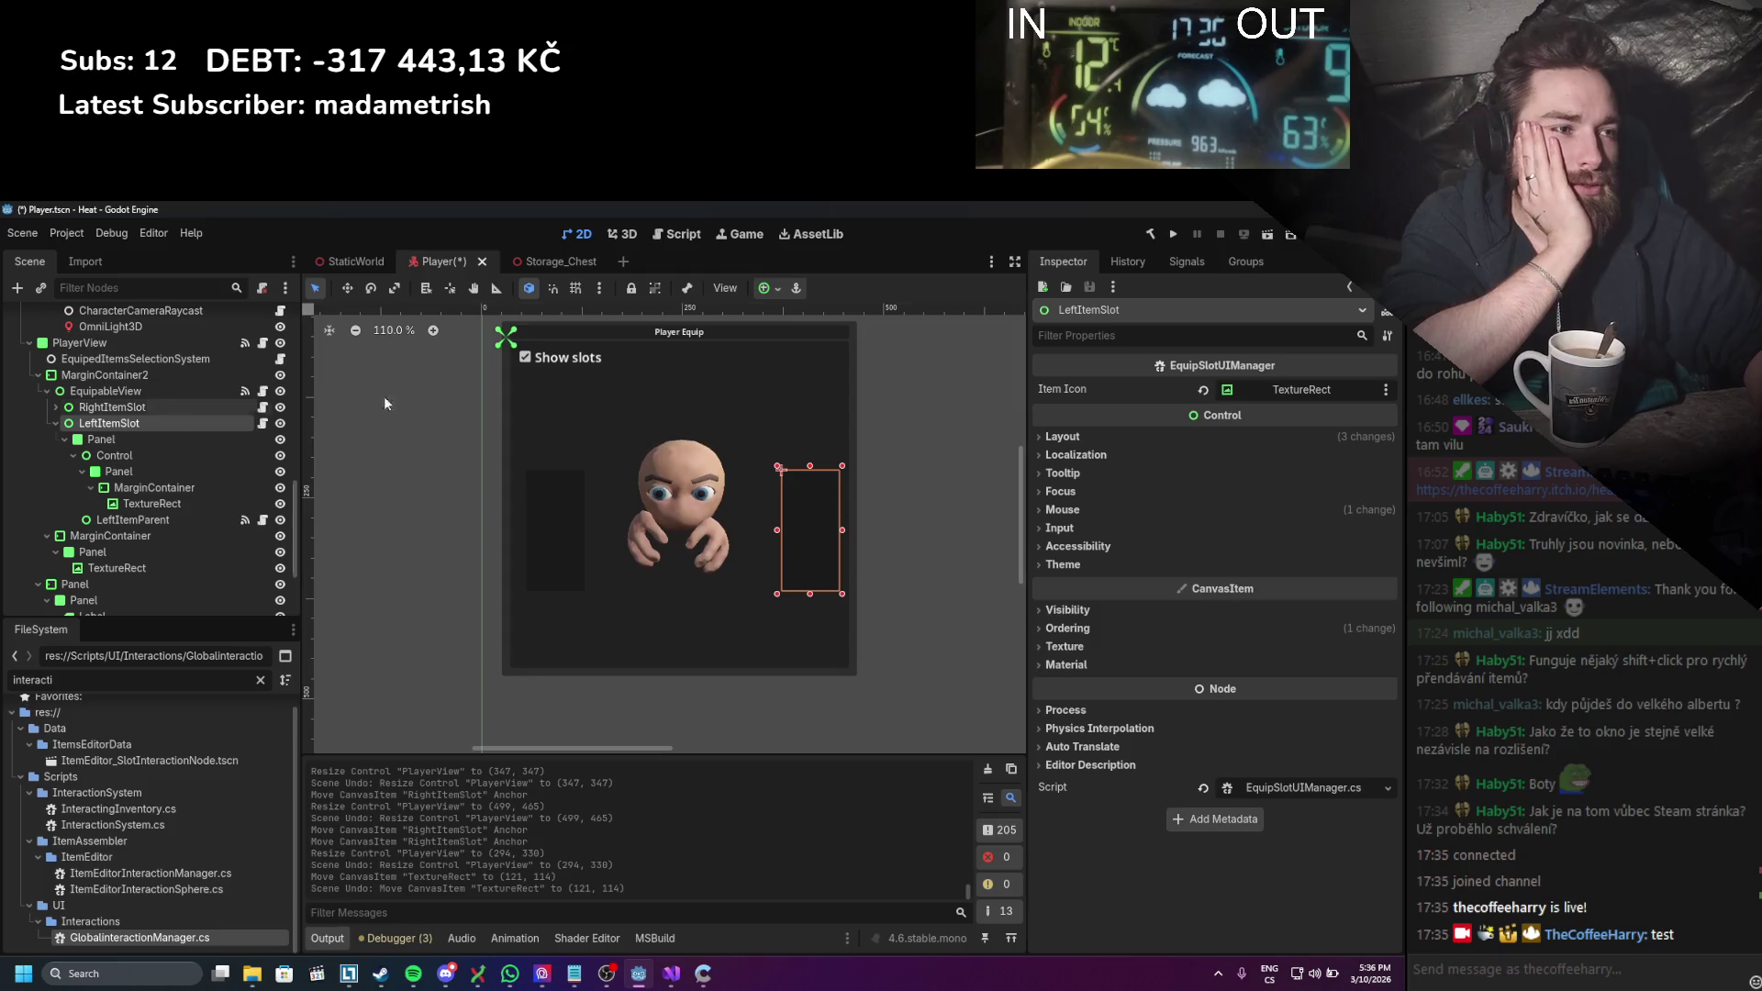
{"action": "left_click_drag", "start_coordinate": [510, 350], "coordinate": [846, 597]}
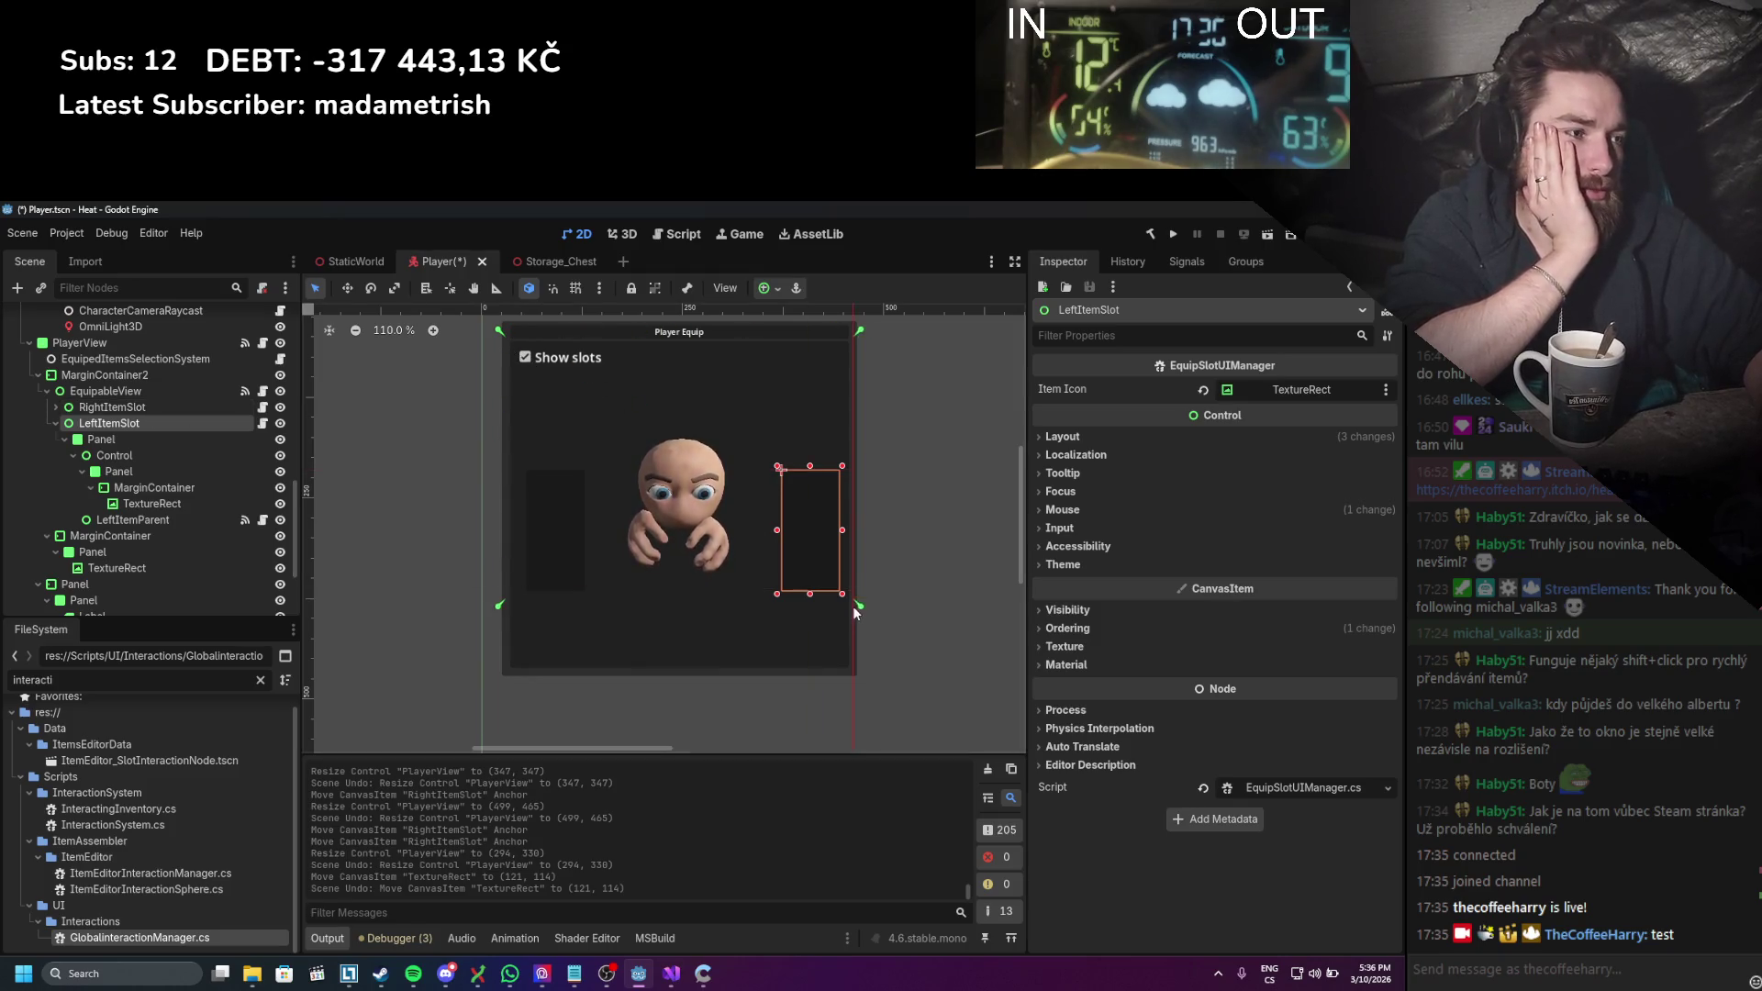
{"action": "left_click_drag", "start_coordinate": [498, 329], "coordinate": [774, 464]}
{"action": "scroll", "coordinate": [725, 477], "scroll_direction": "down", "scroll_amount": 1}
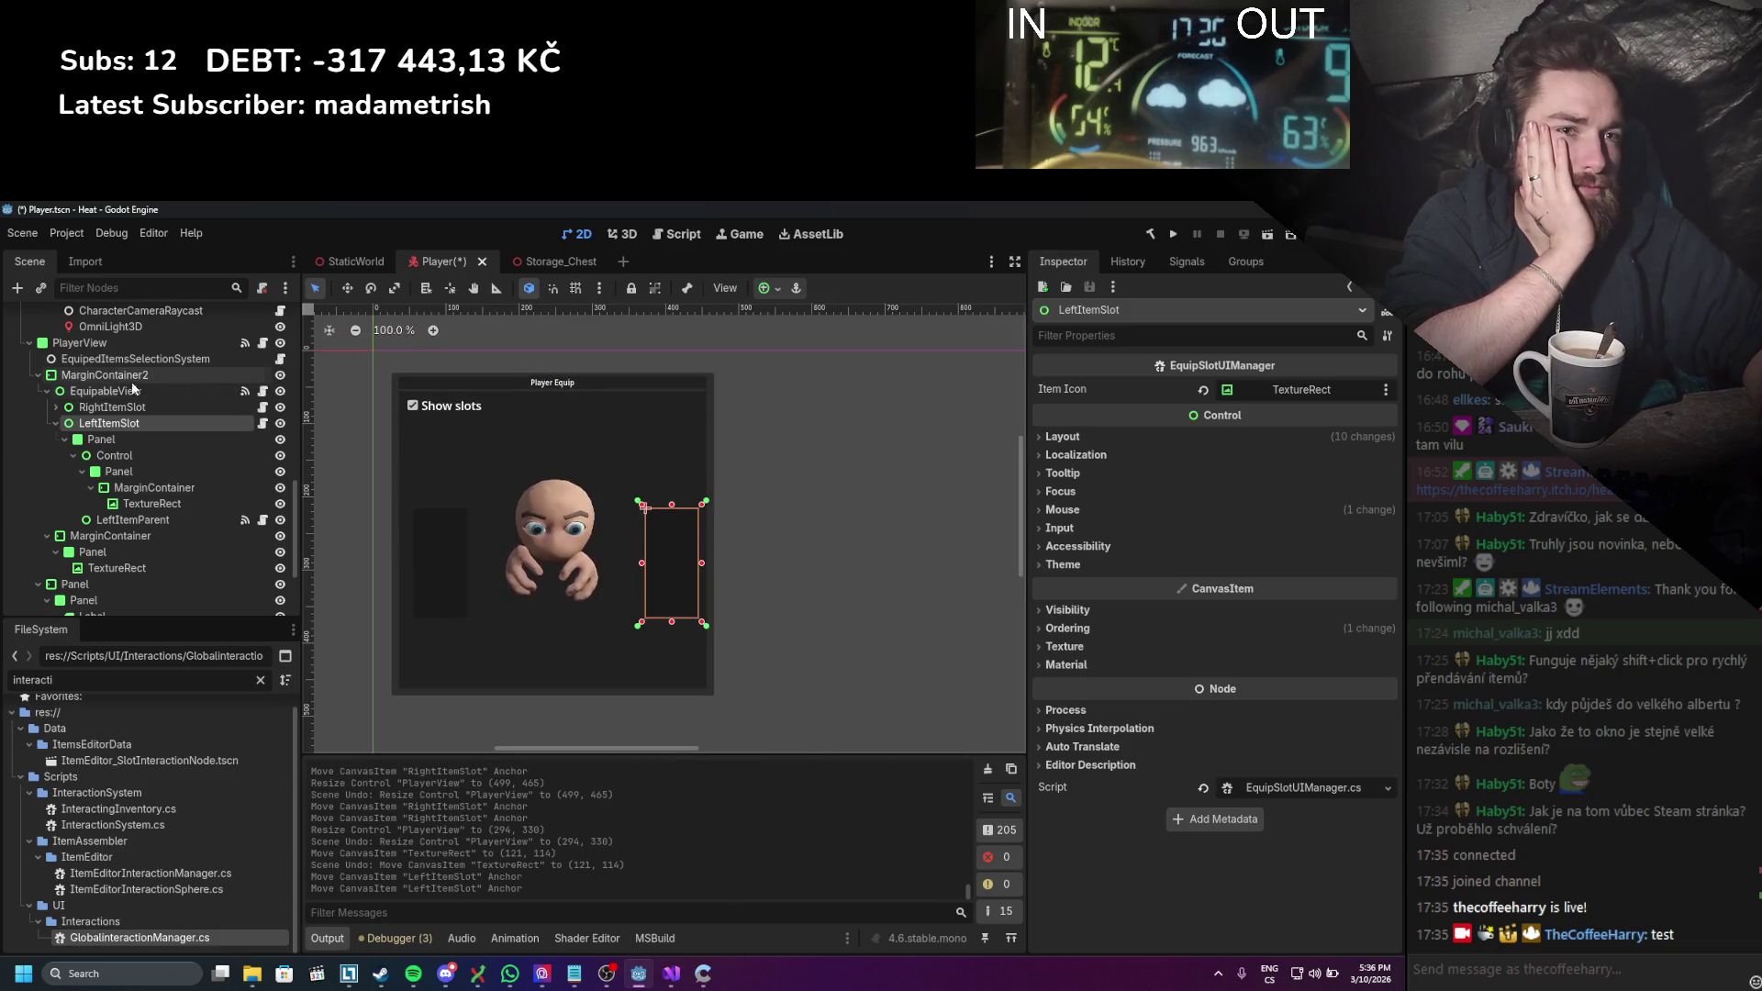
Step: Move PlayerView's bottom-right anchor to the panel corner and save the Player scene
{"action": "left_click", "coordinate": [30, 344]}
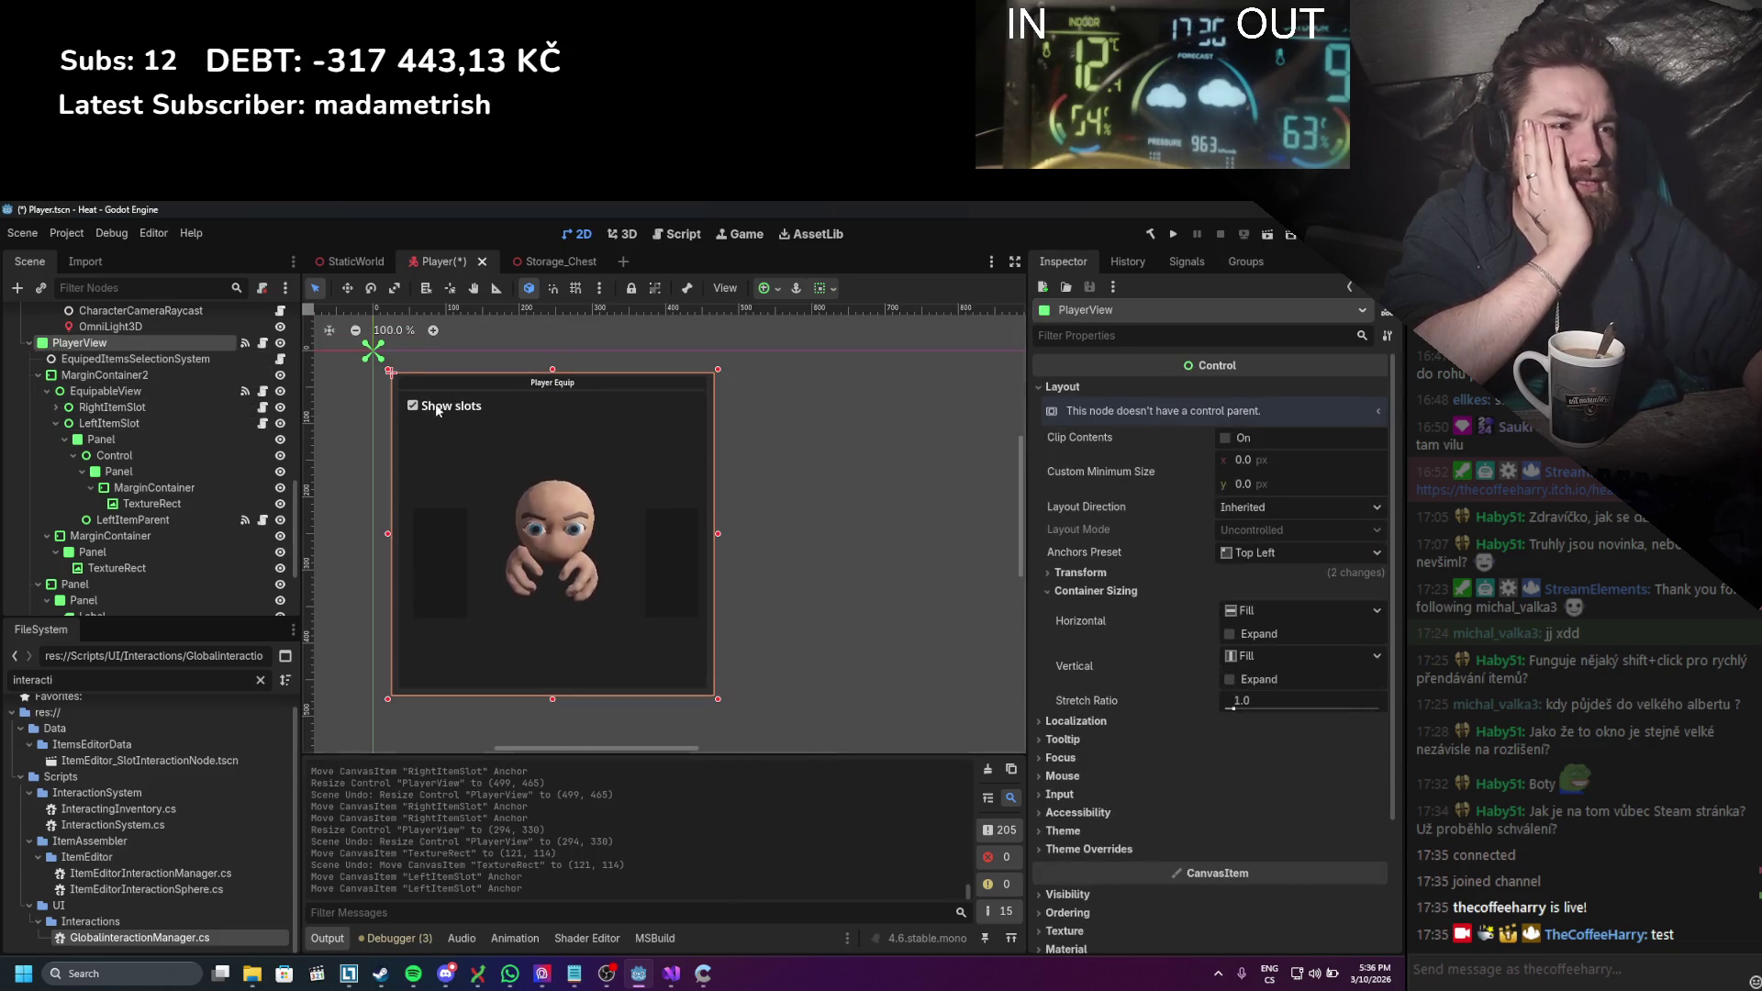
{"action": "left_click_drag", "start_coordinate": [620, 648], "coordinate": [721, 703]}
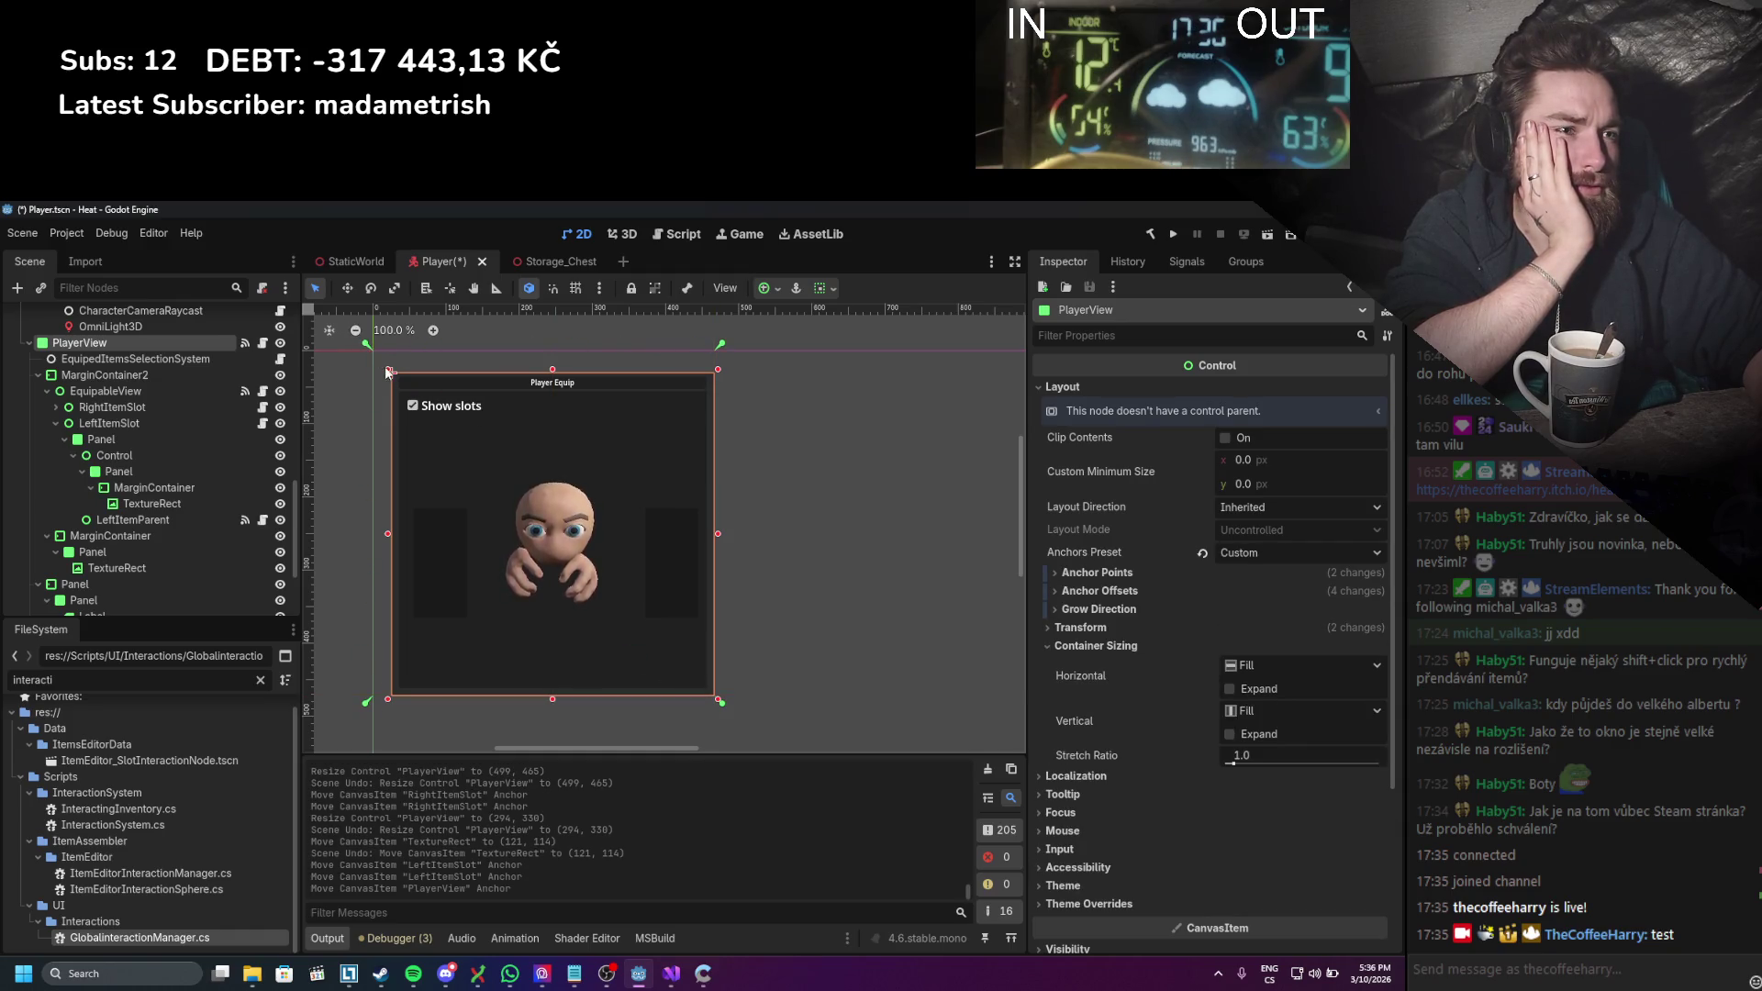
{"action": "scroll", "coordinate": [458, 437], "scroll_direction": "down", "scroll_amount": 12}
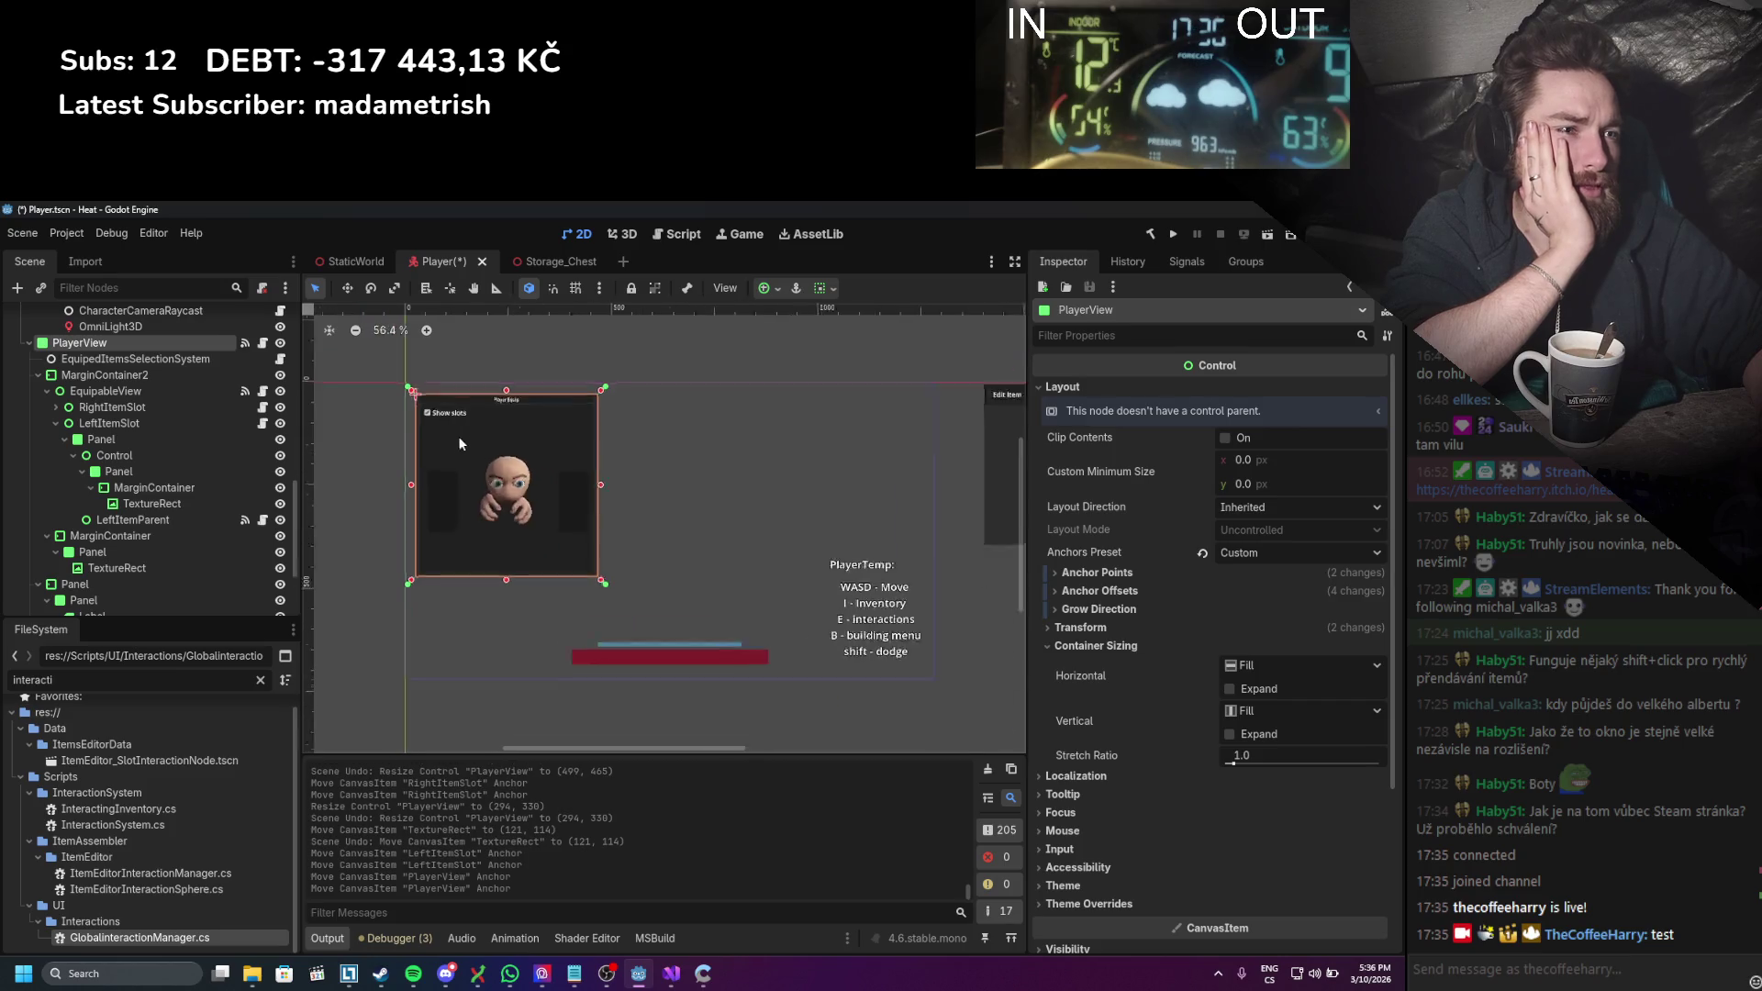
{"action": "scroll", "coordinate": [624, 475], "scroll_direction": "up", "scroll_amount": 7}
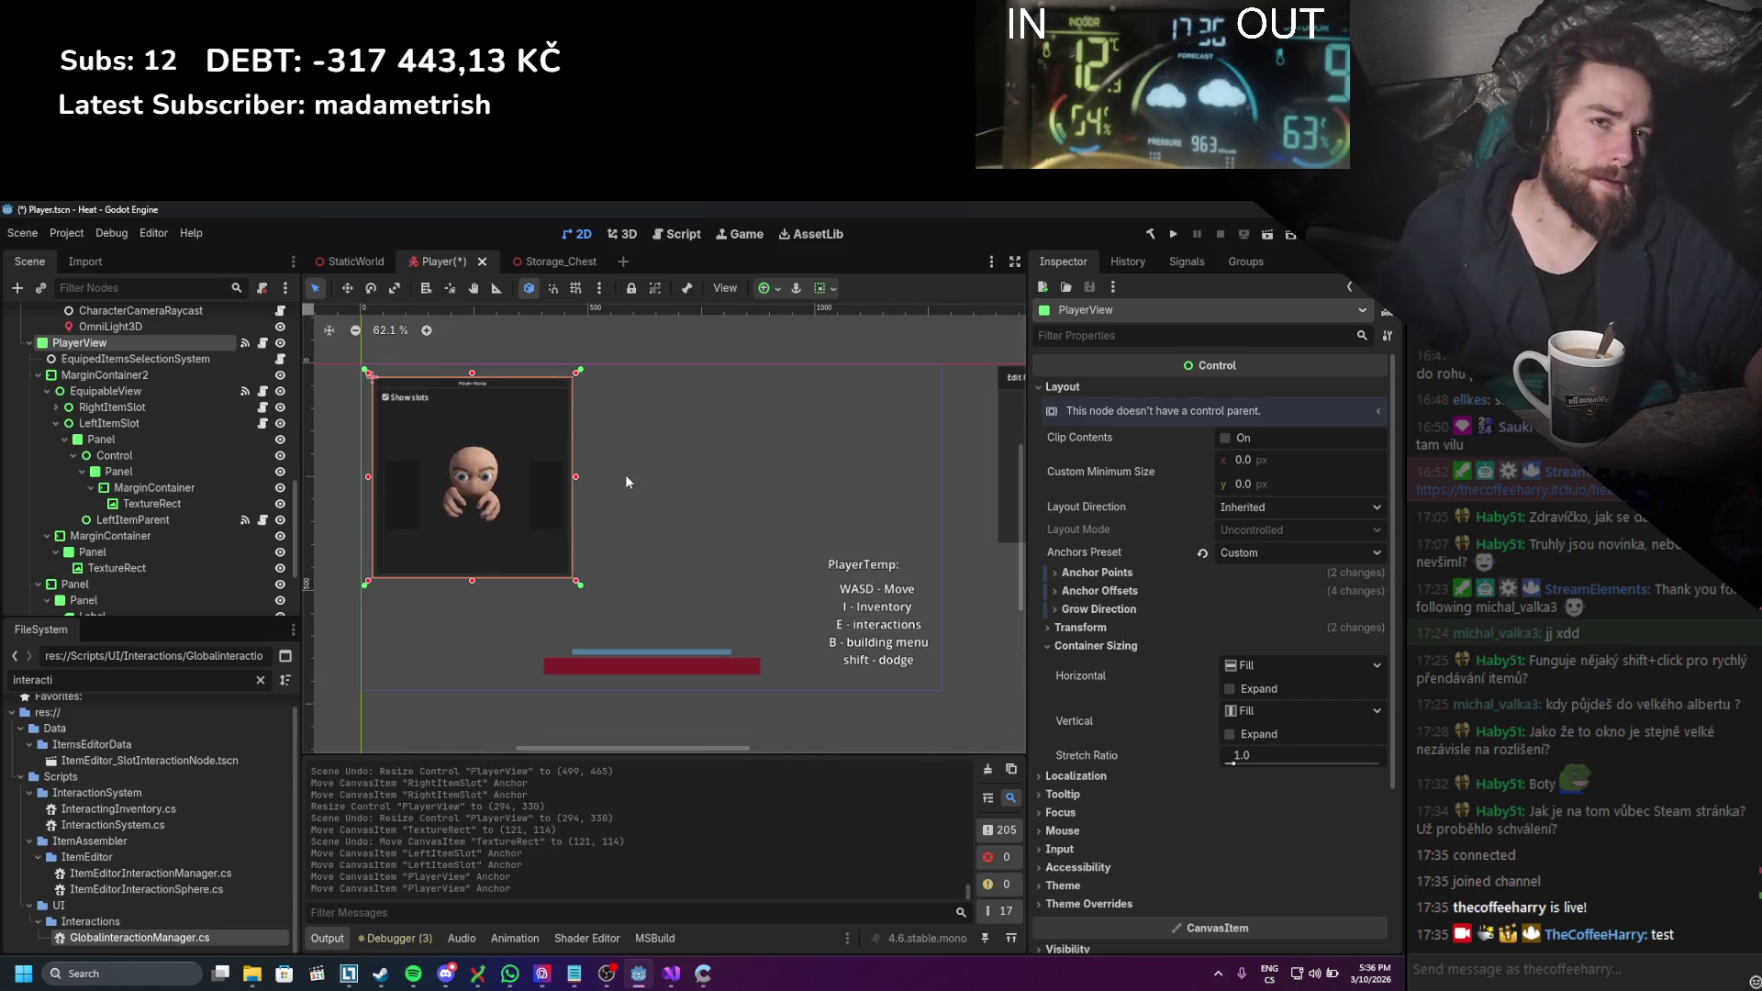
{"action": "key", "text": "ctrl+s"}
Step: Shrink the Player Equip panel to 363 × 363 and recentre it in the view
{"action": "scroll", "coordinate": [554, 479], "scroll_direction": "up", "scroll_amount": 4}
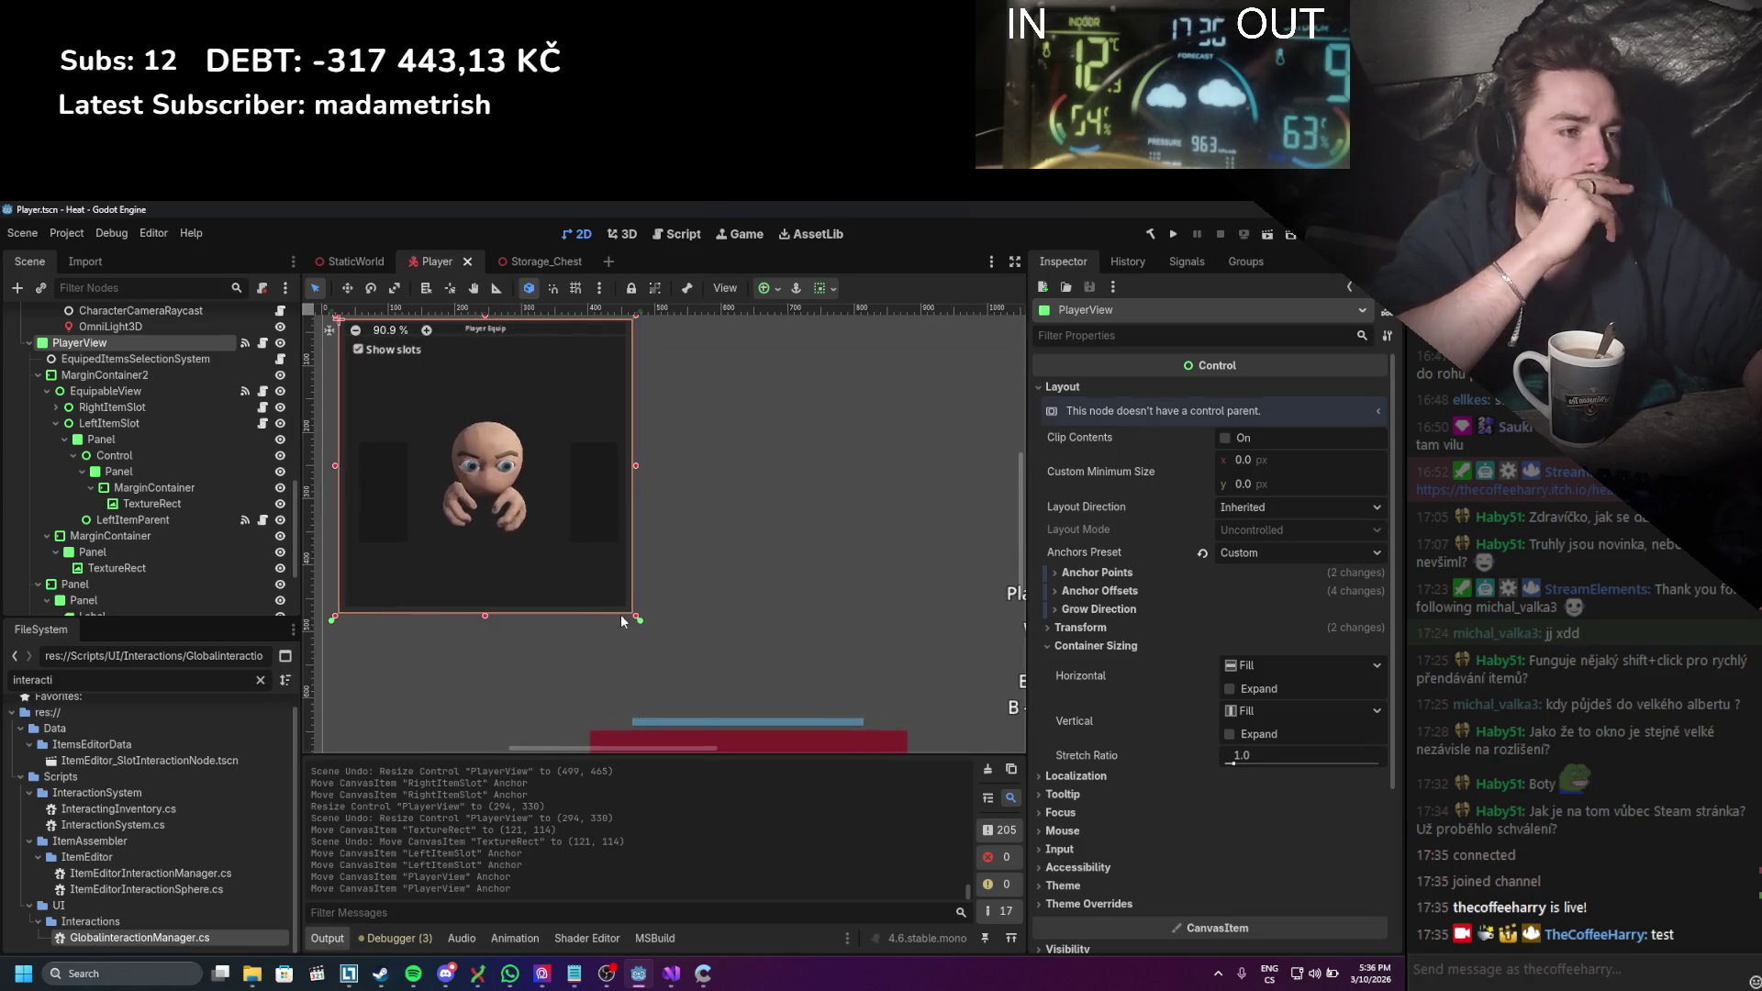
{"action": "left_click_drag", "start_coordinate": [635, 616], "coordinate": [584, 548]}
{"action": "scroll", "coordinate": [542, 514], "scroll_direction": "up", "scroll_amount": 4}
{"action": "mouse_move", "coordinate": [437, 442]}
{"action": "left_mouse_down"}
{"action": "mouse_move", "coordinate": [706, 539]}
{"action": "mouse_move", "coordinate": [657, 506]}
{"action": "mouse_move", "coordinate": [631, 516]}
{"action": "left_mouse_up"}
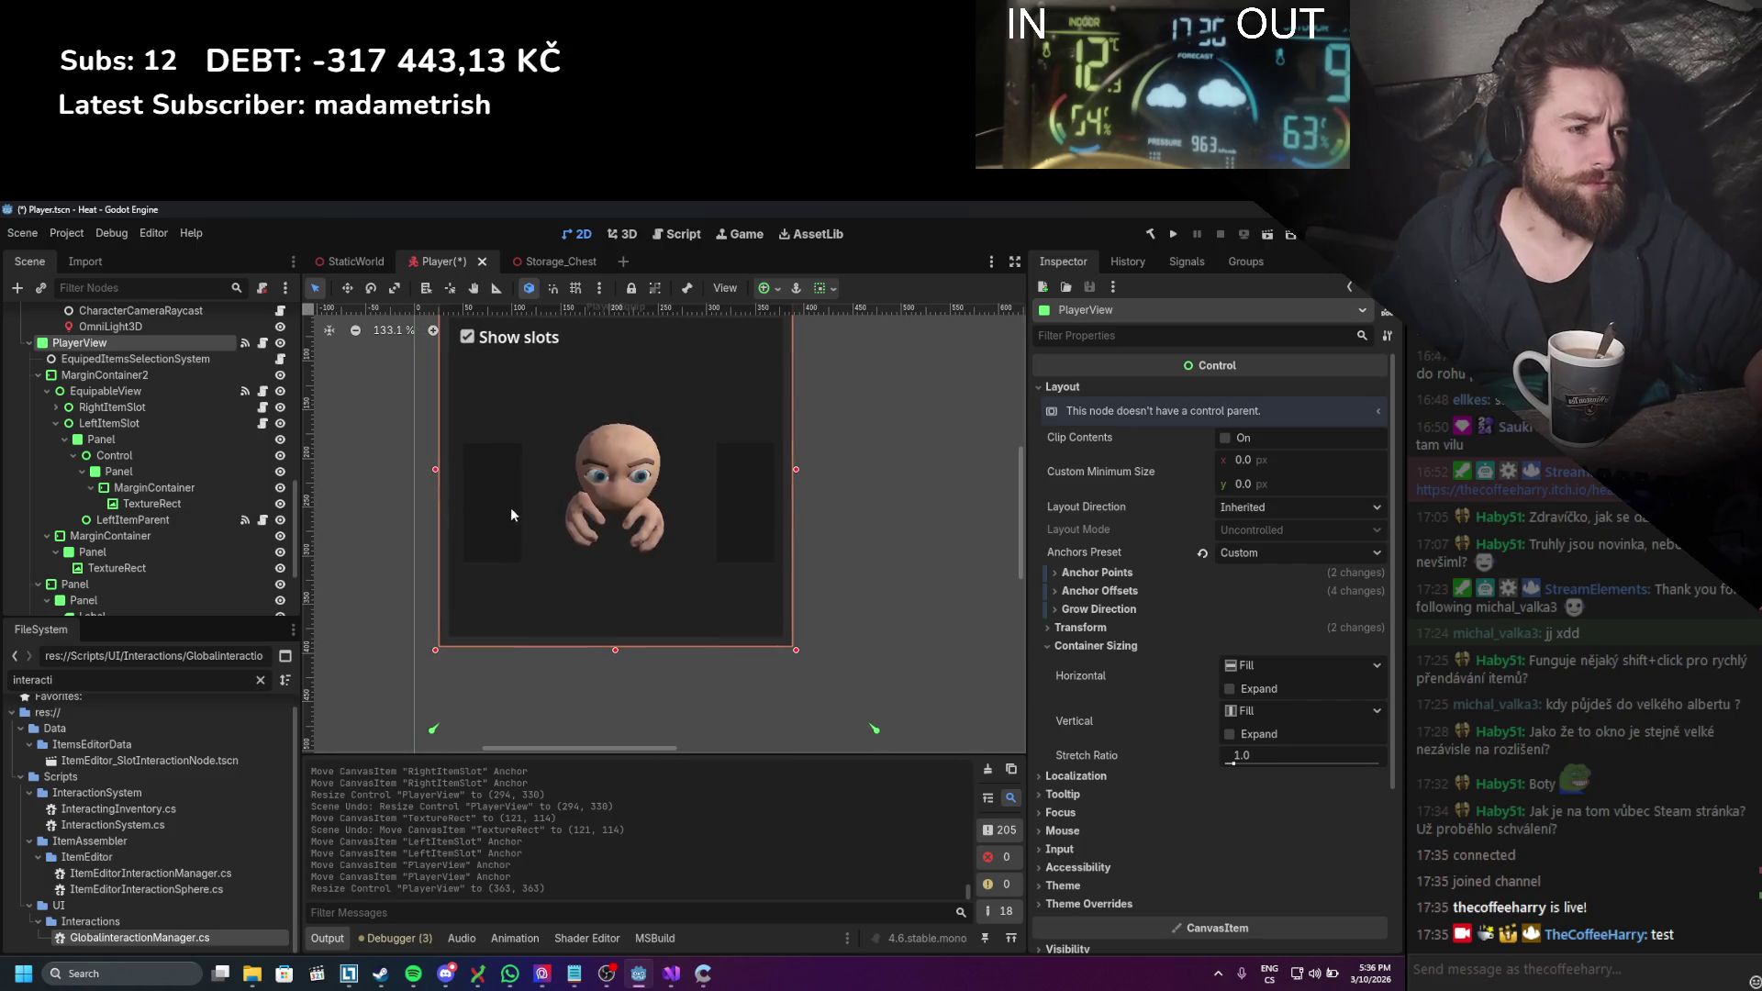
{"action": "left_click", "coordinate": [147, 422]}
Step: Try moving the character portrait down several times, undoing each move
{"action": "left_click", "coordinate": [161, 407], "text": "ctrl"}
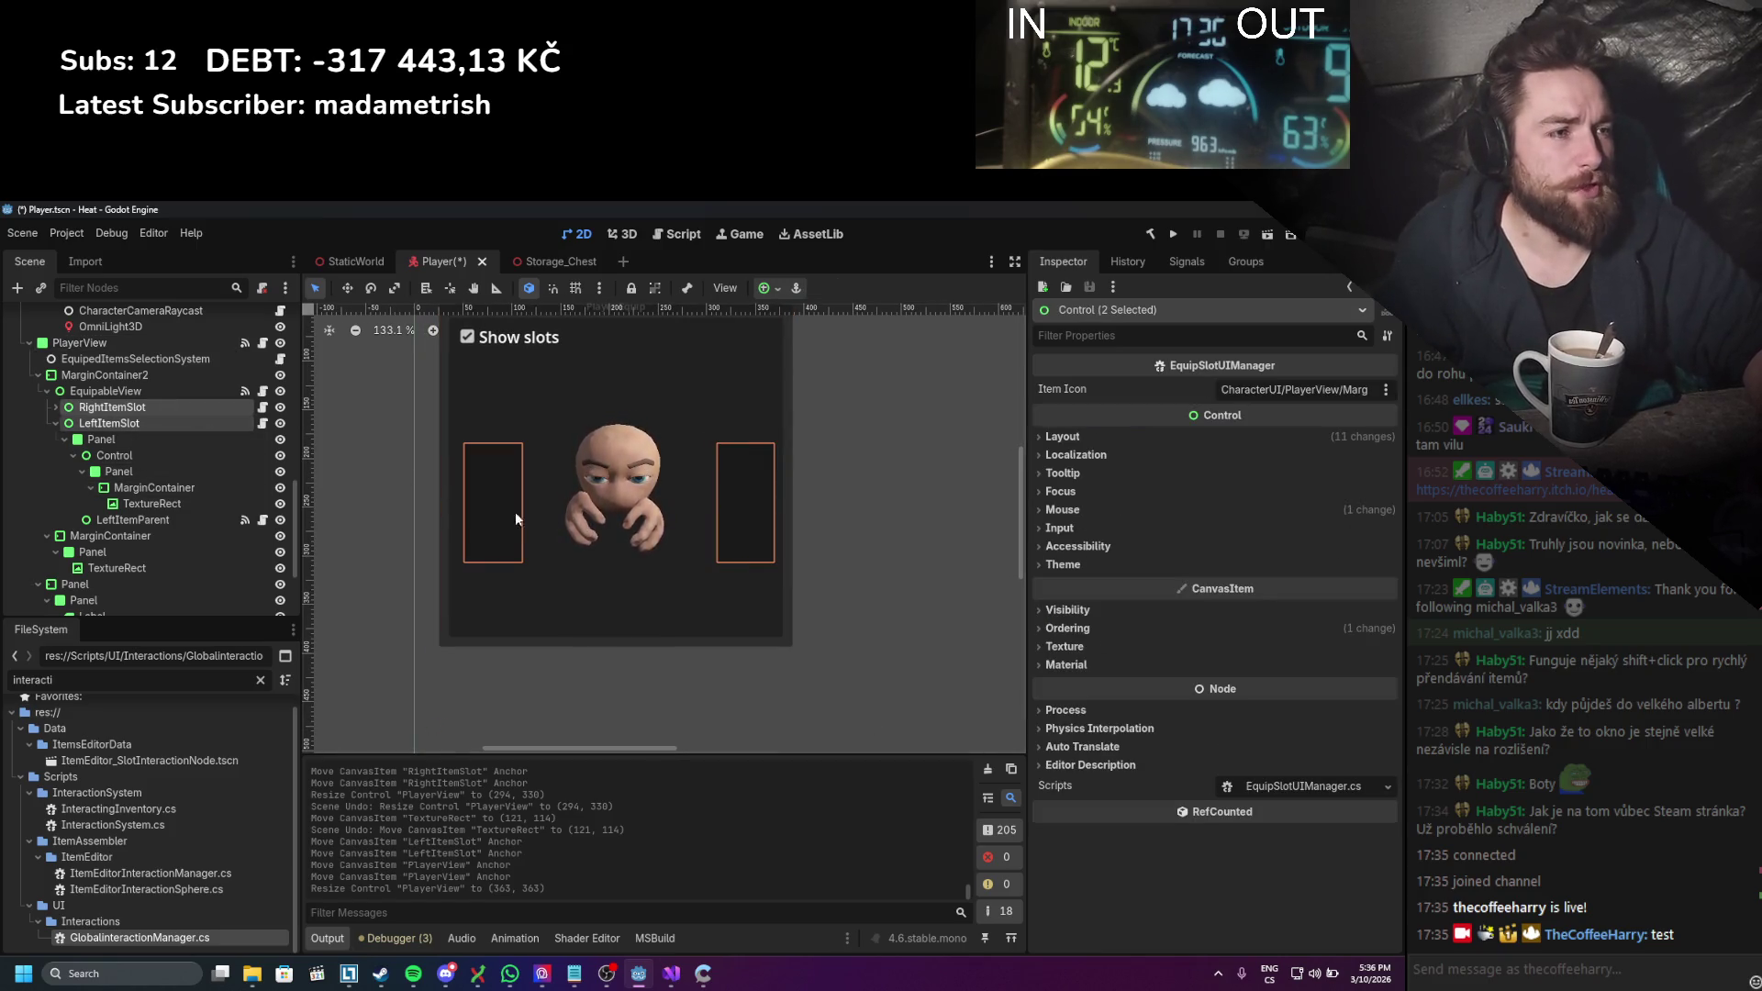
{"action": "left_click_drag", "start_coordinate": [514, 520], "coordinate": [503, 547]}
{"action": "key", "text": "ctrl+z"}
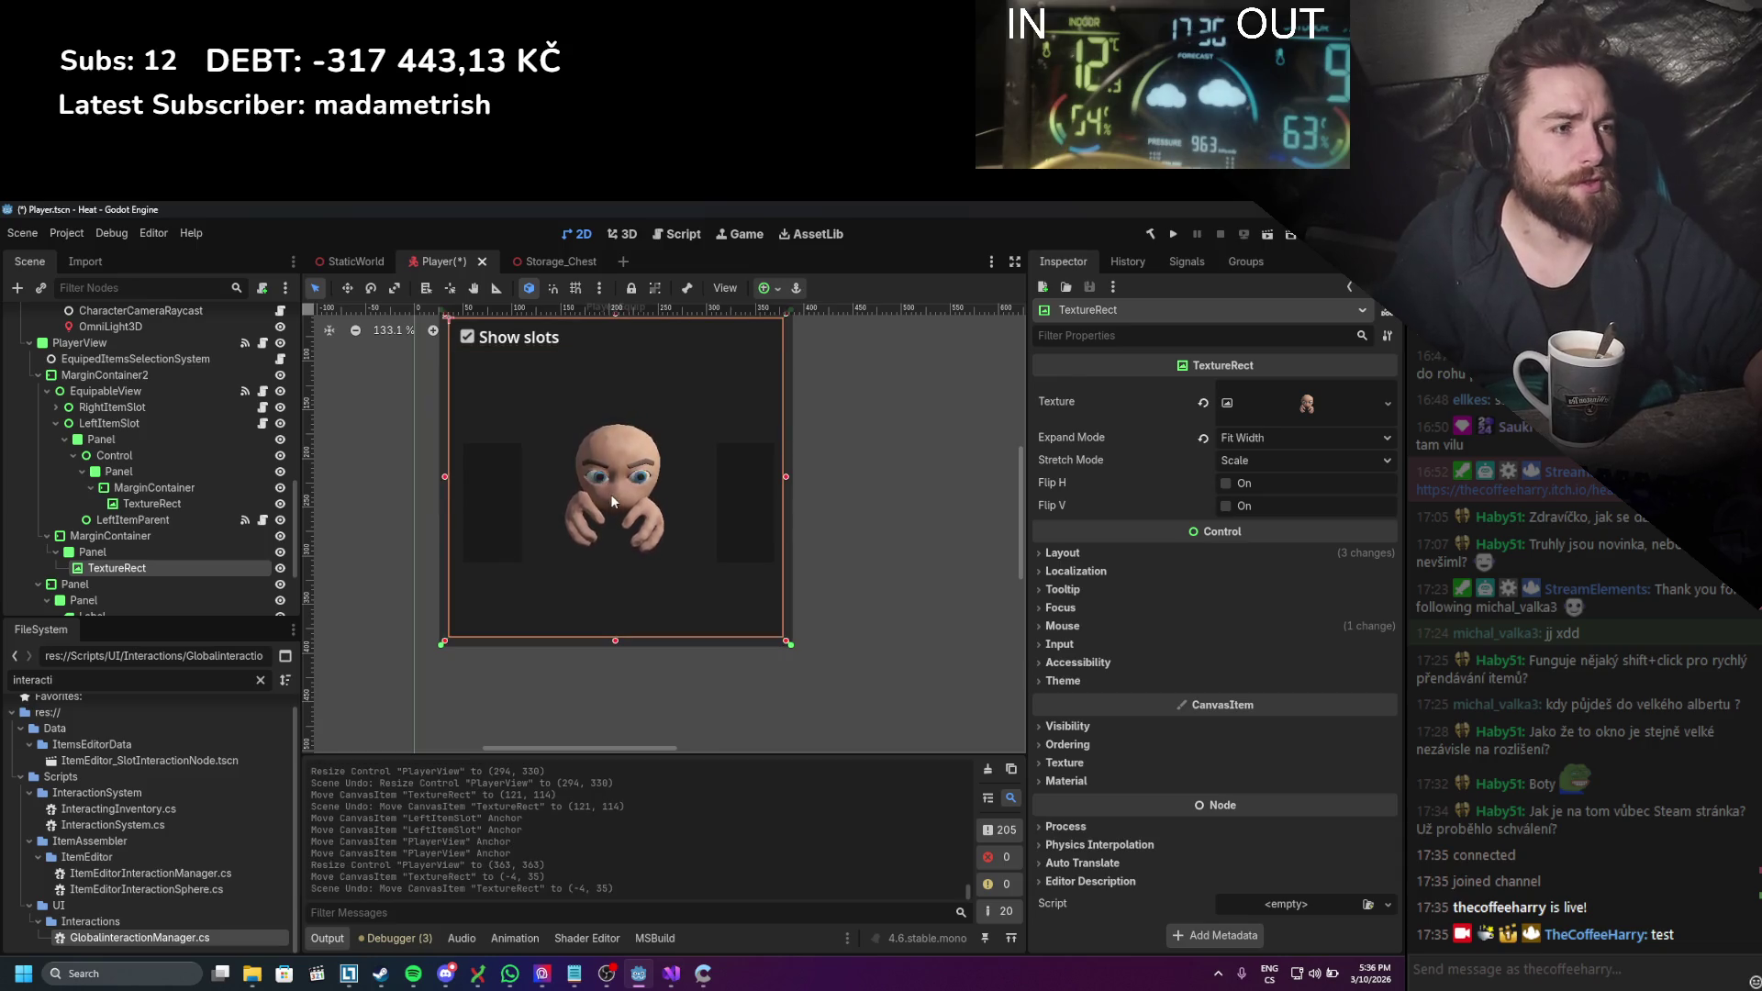
{"action": "left_click_drag", "start_coordinate": [612, 500], "coordinate": [615, 561]}
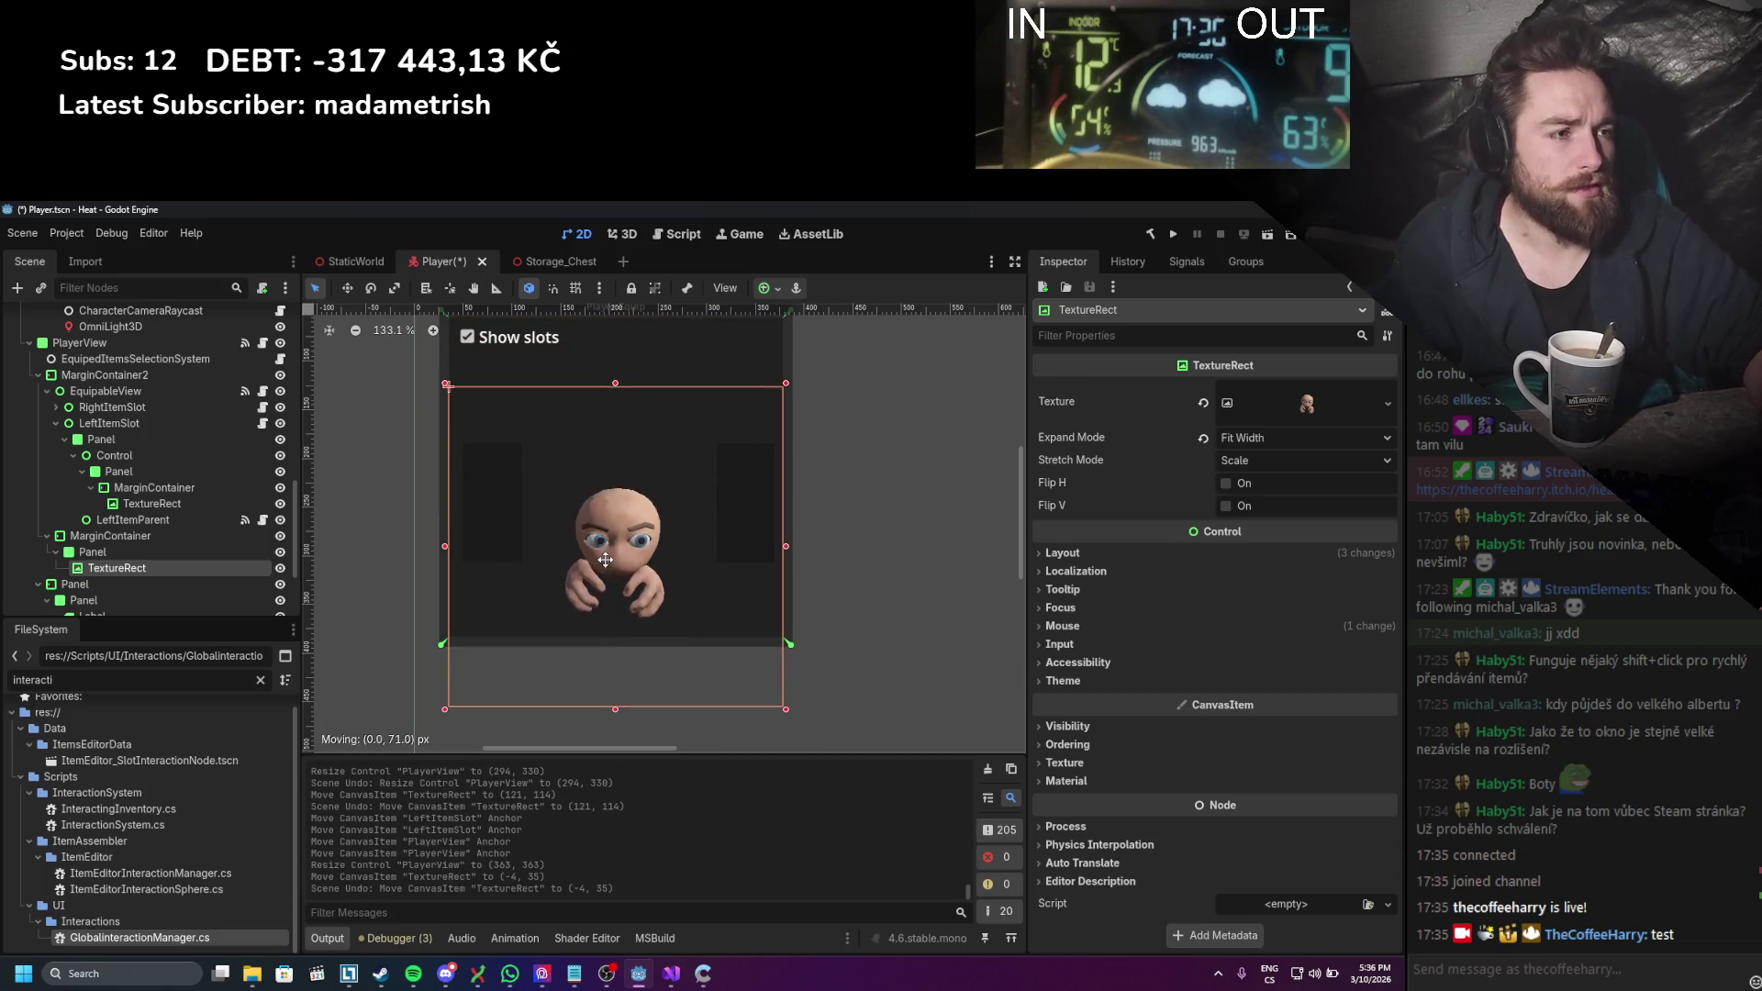
{"action": "left_click", "coordinate": [101, 422]}
{"action": "left_click", "coordinate": [121, 406], "text": "ctrl"}
{"action": "left_click_drag", "start_coordinate": [488, 508], "coordinate": [490, 523]}
{"action": "key", "text": "ctrl+z"}
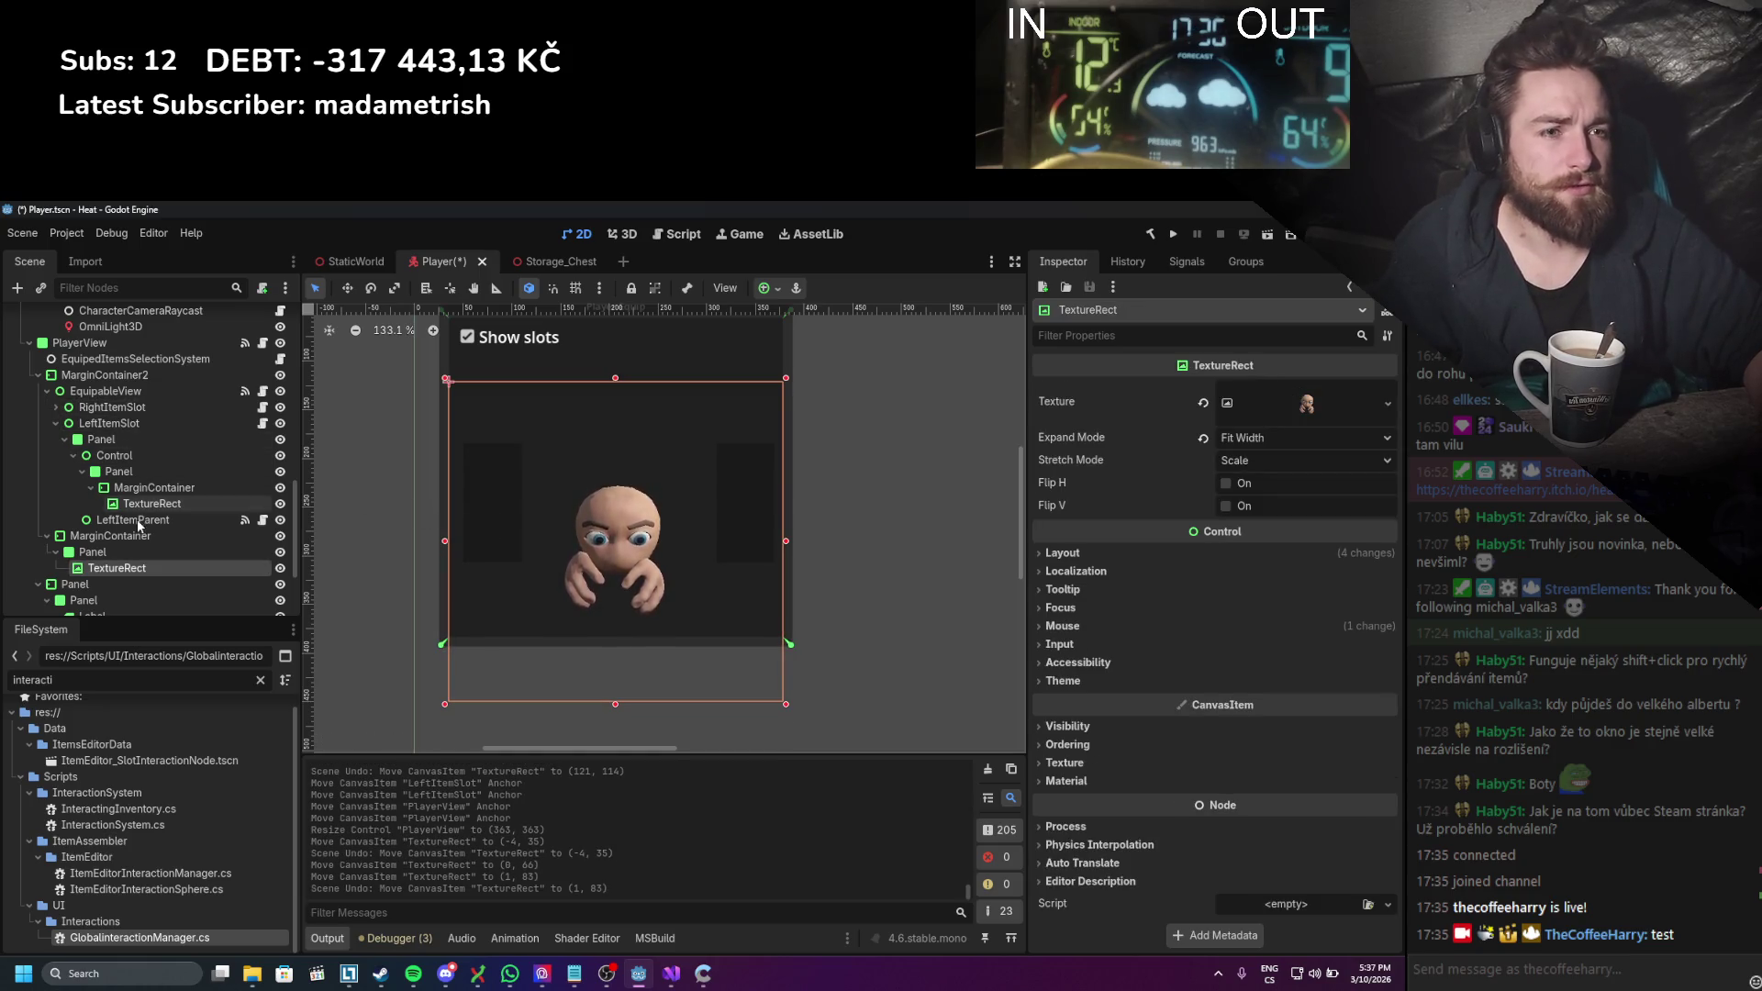
{"action": "key", "text": "ctrl+z"}
Step: Test one more portrait move on TextureRect, undo it, and save the Player scene
{"action": "left_click", "coordinate": [112, 536]}
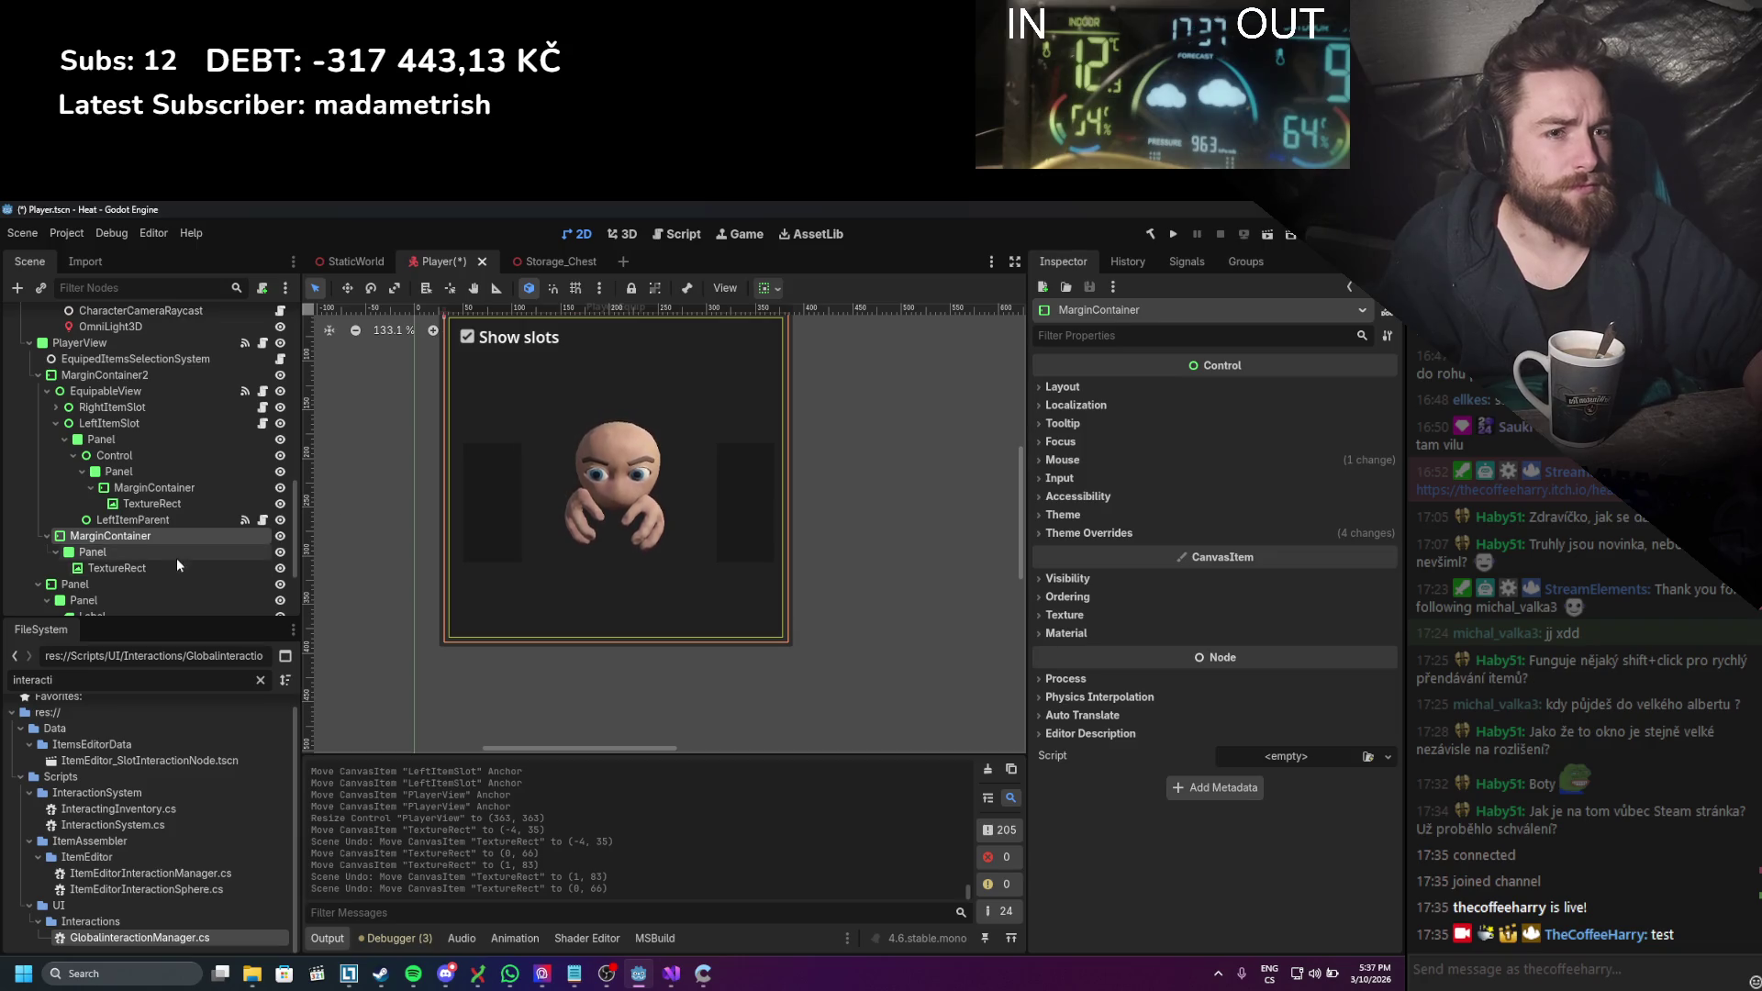
{"action": "left_click", "coordinate": [165, 568]}
{"action": "left_click_drag", "start_coordinate": [639, 456], "coordinate": [639, 546]}
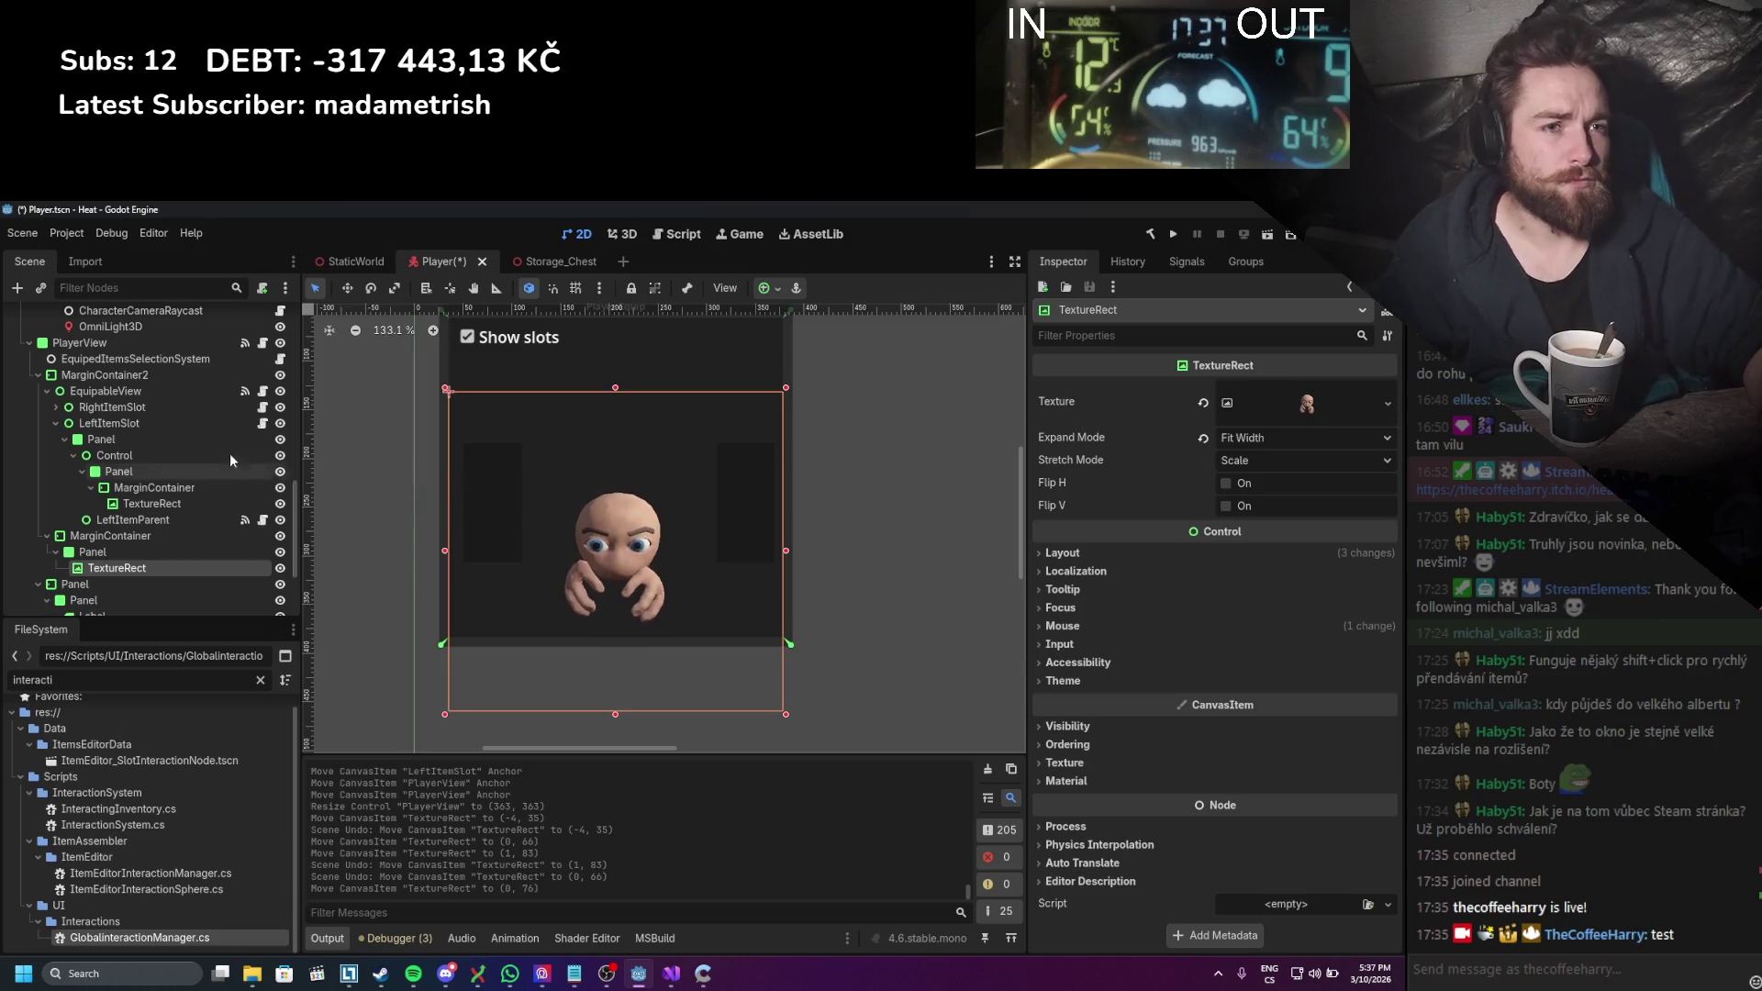
{"action": "key", "text": "ctrl+z"}
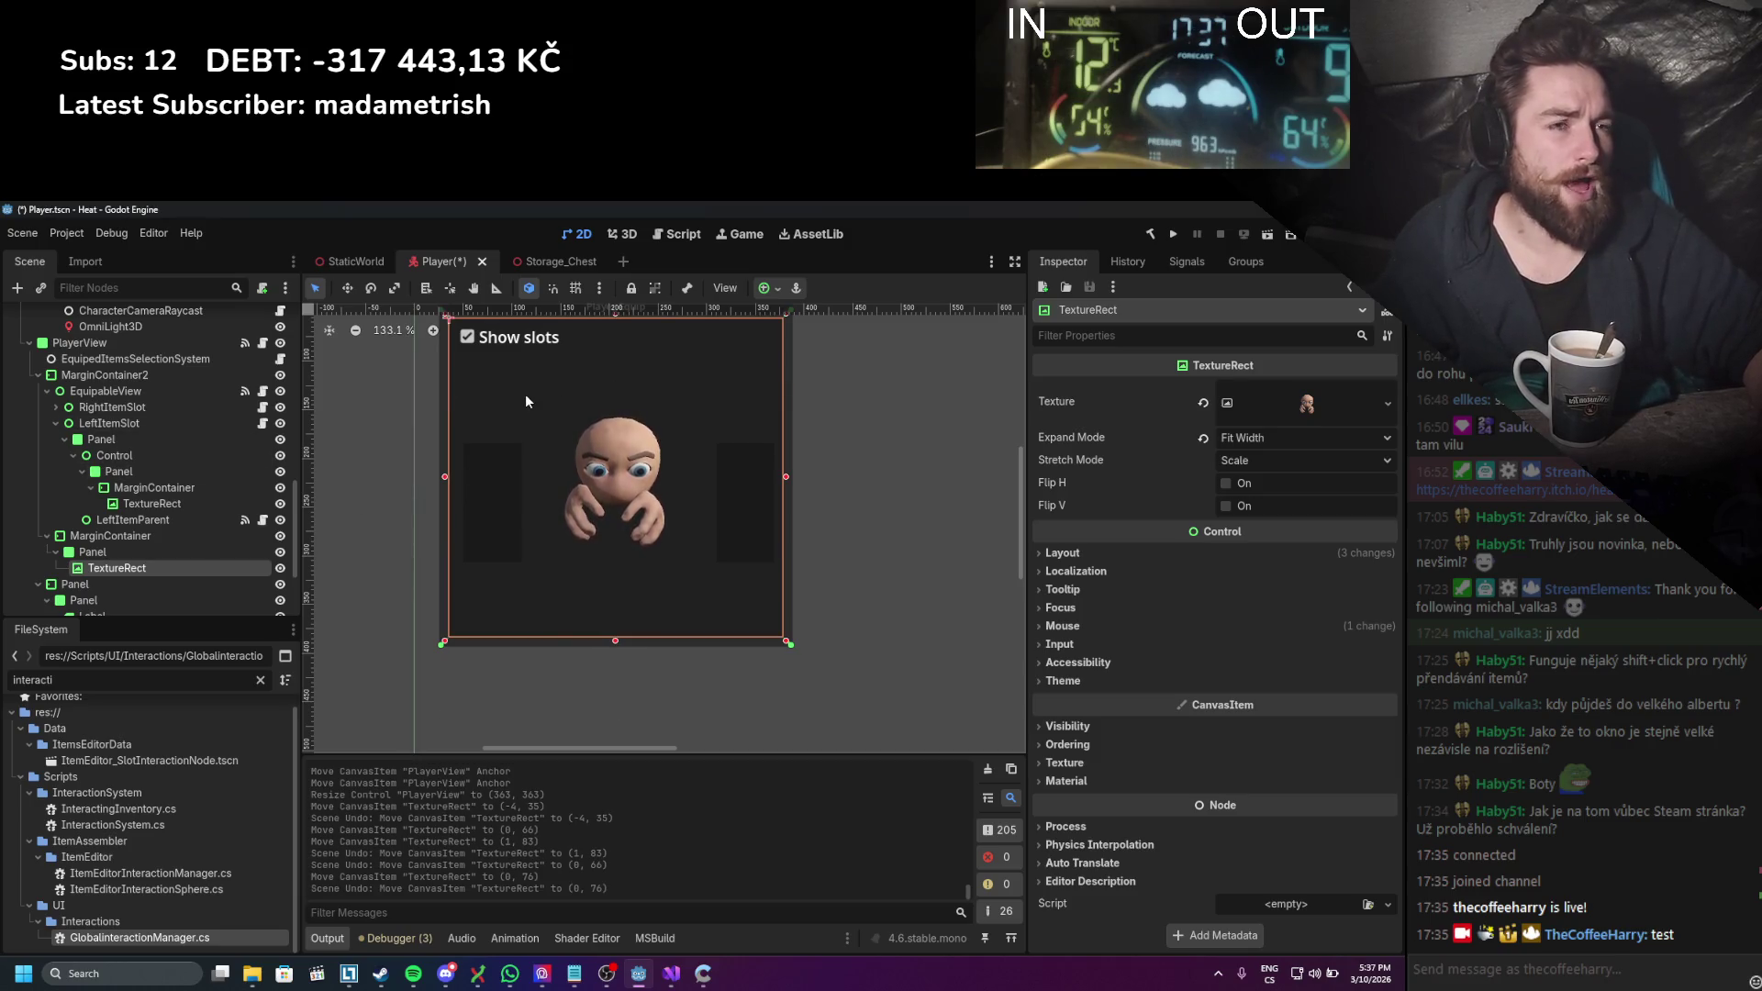
{"action": "key", "text": "ctrl+s"}
{"action": "scroll", "coordinate": [160, 495], "scroll_direction": "up", "scroll_amount": 5}
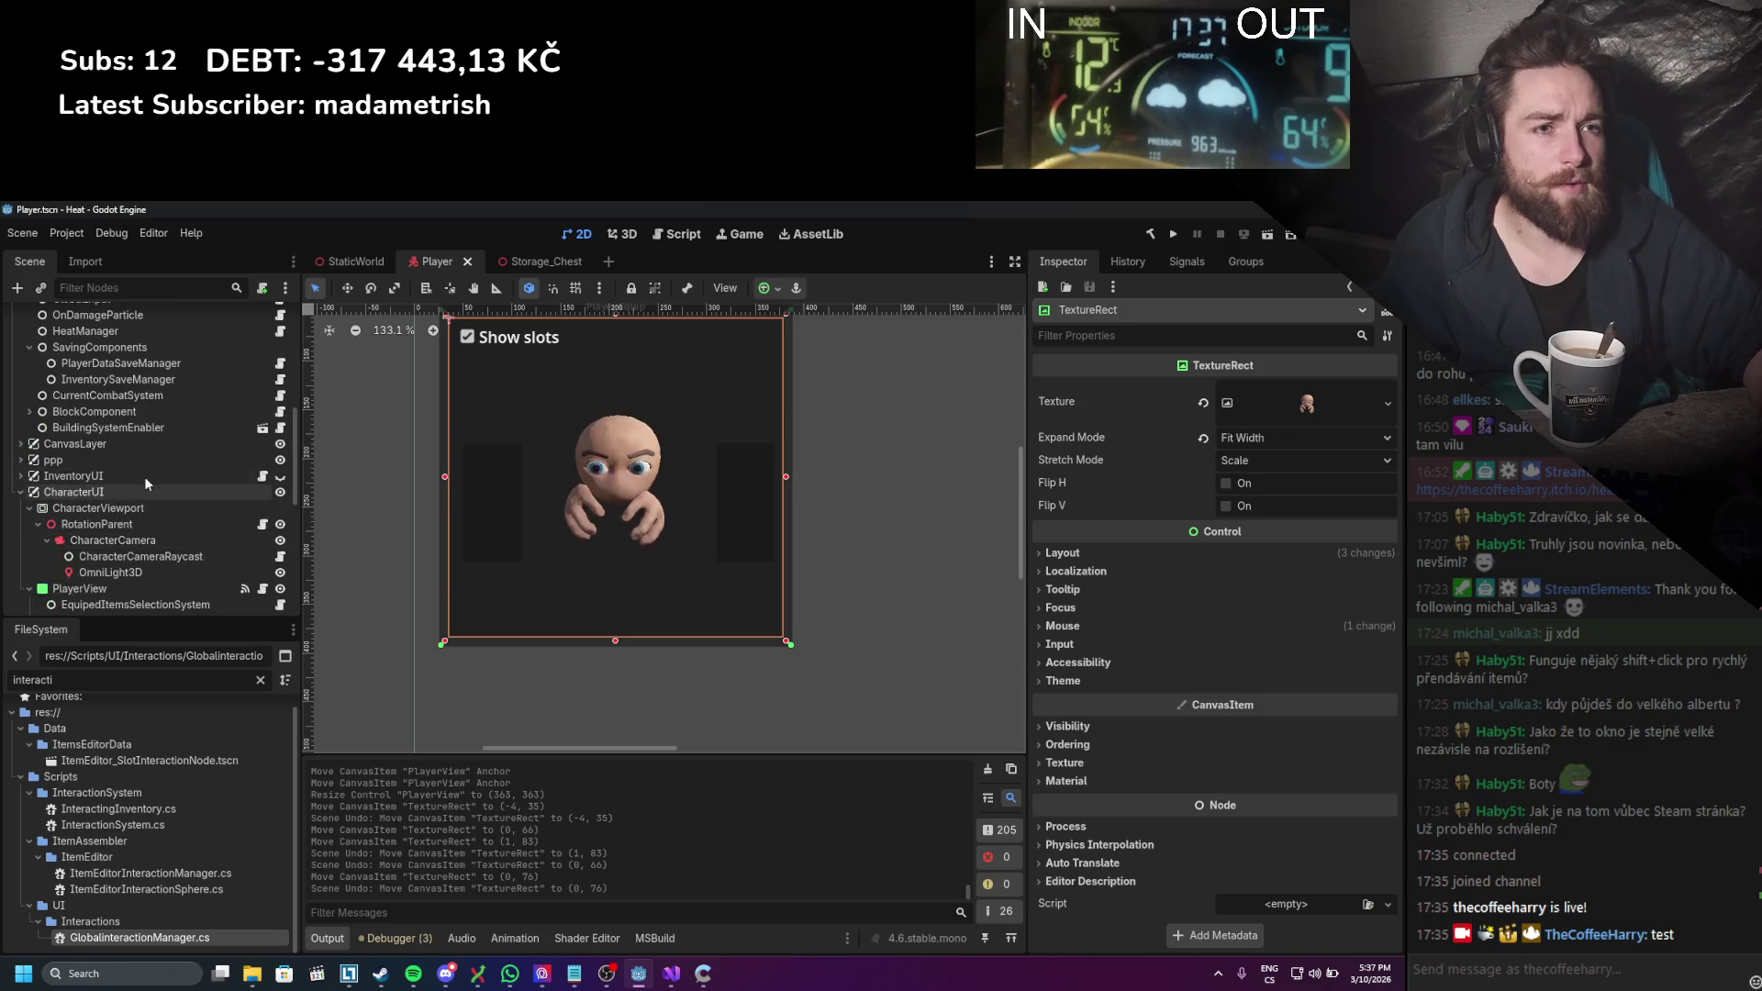
Step: Adjust CharacterCamera's Transform Position y to 2.328 and save the Player scene
{"action": "left_click", "coordinate": [119, 541]}
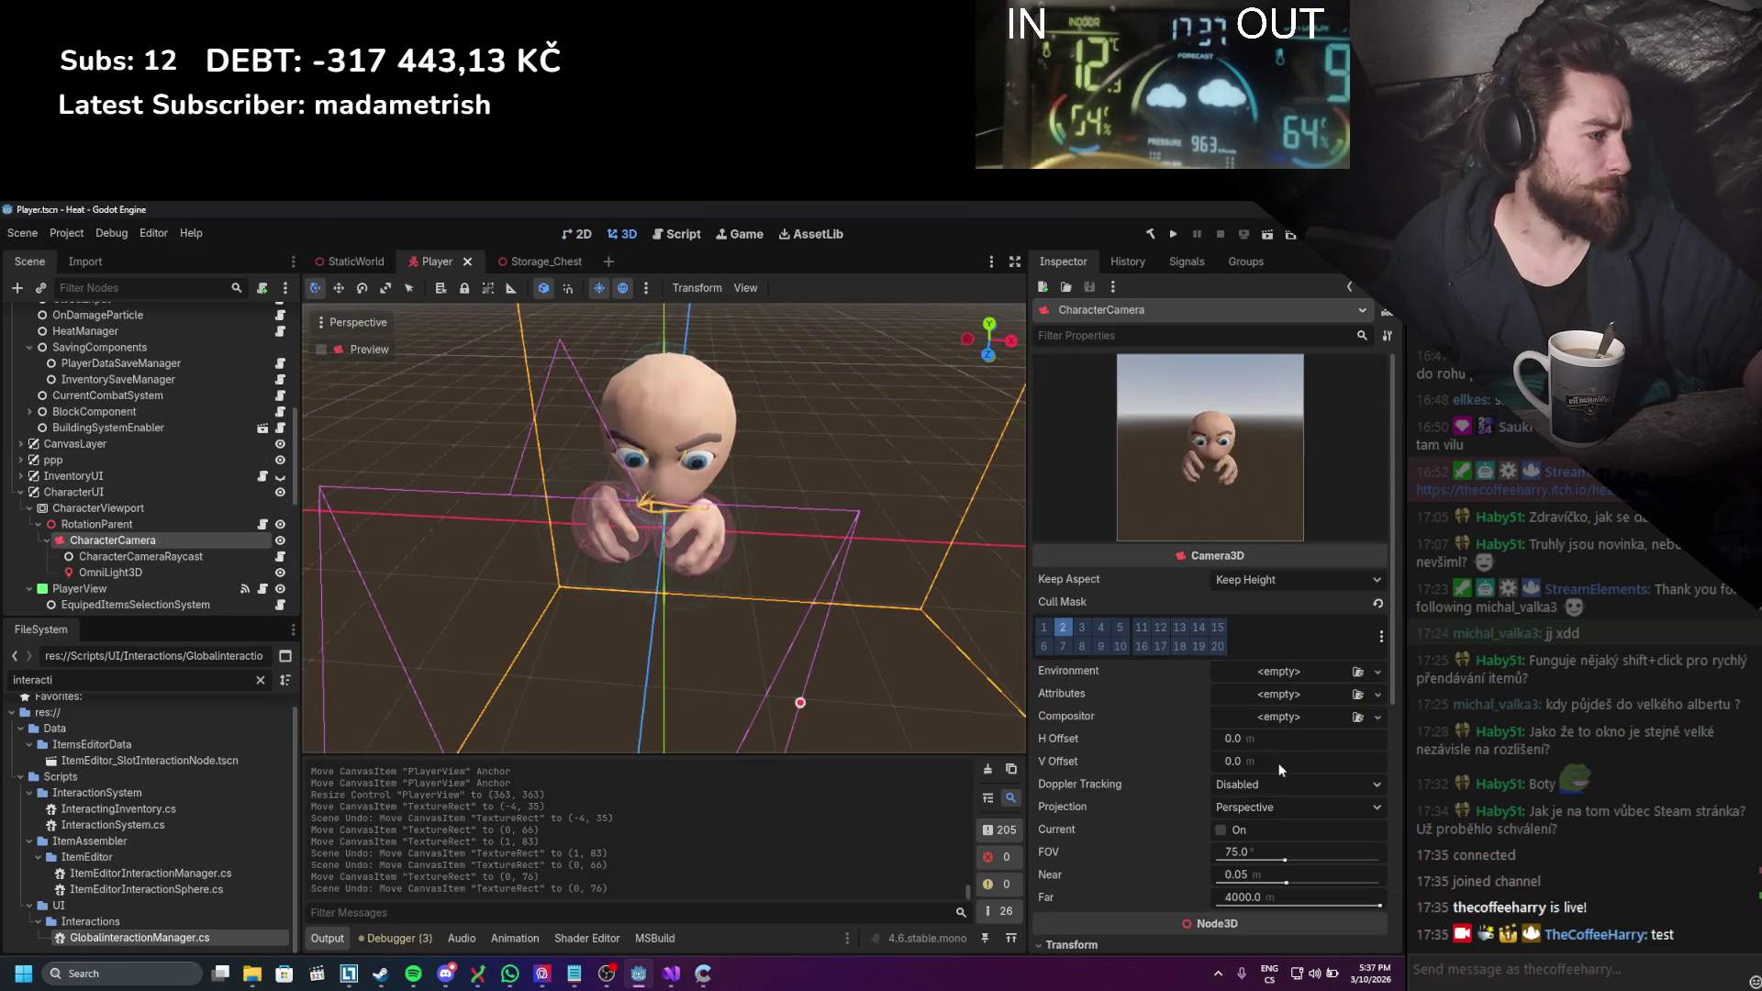
{"action": "scroll", "coordinate": [1279, 762], "scroll_direction": "down", "scroll_amount": 5}
{"action": "scroll", "coordinate": [1281, 753], "scroll_direction": "up", "scroll_amount": 3}
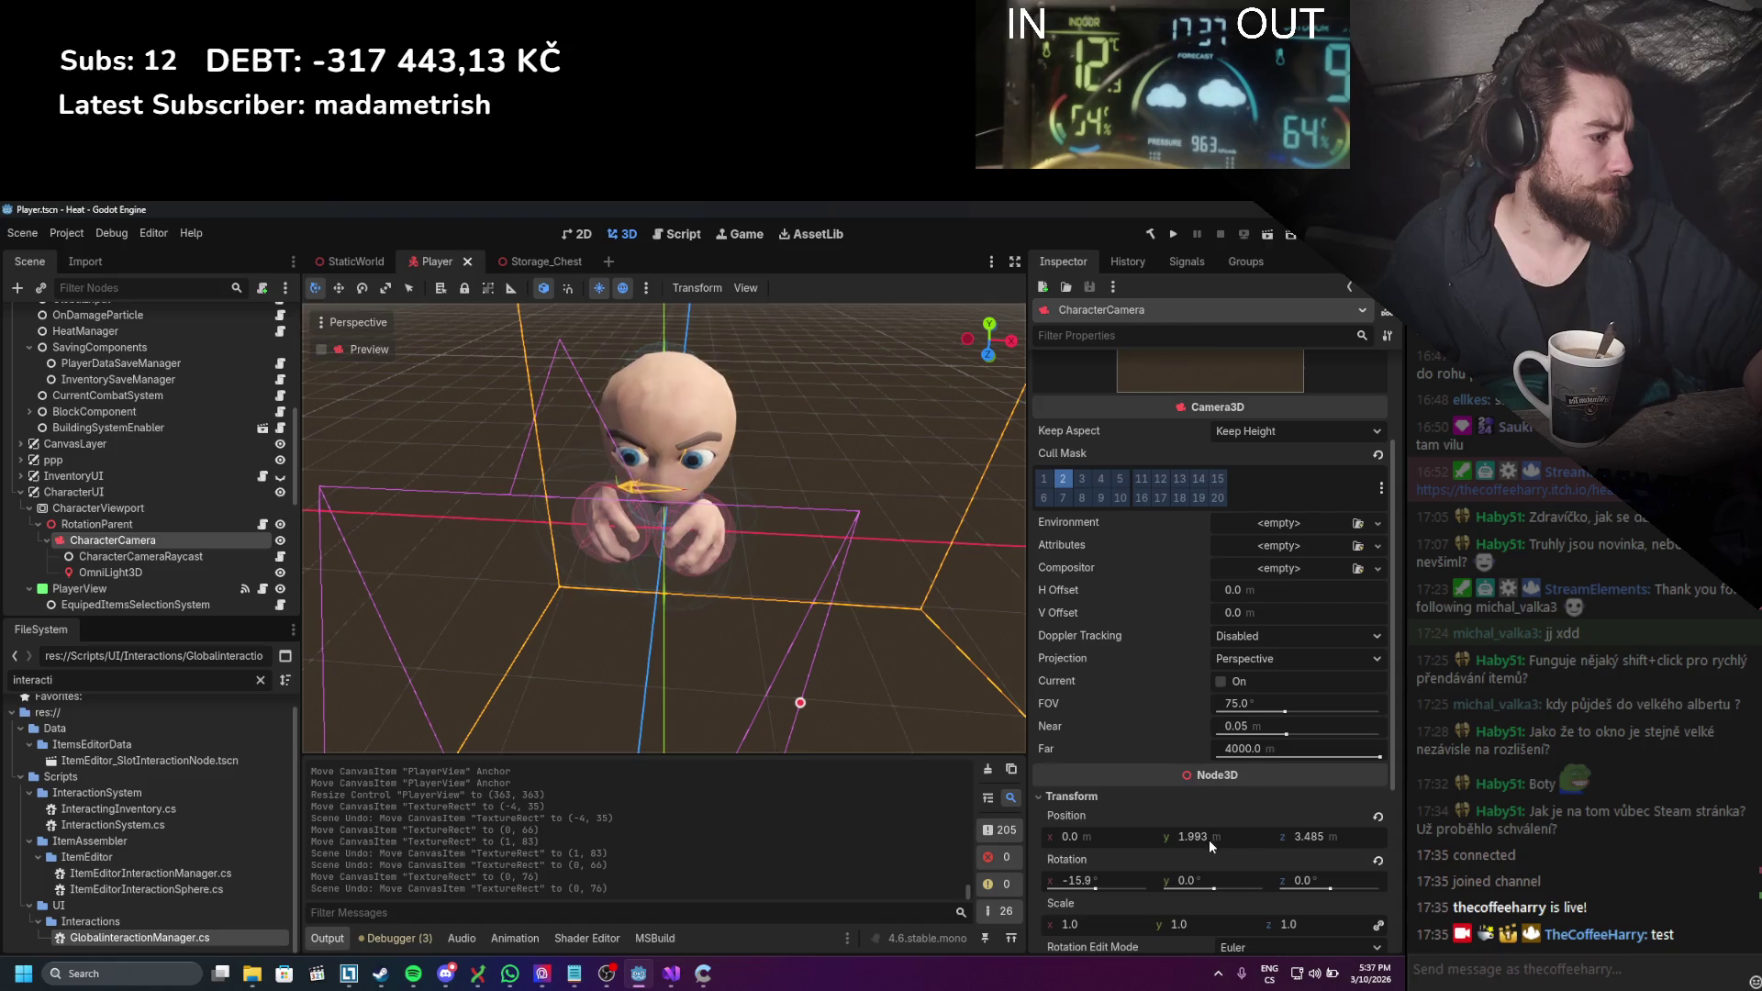
{"action": "left_click_drag", "start_coordinate": [1208, 839], "coordinate": [1210, 835]}
{"action": "scroll", "coordinate": [1227, 505], "scroll_direction": "up", "scroll_amount": 2}
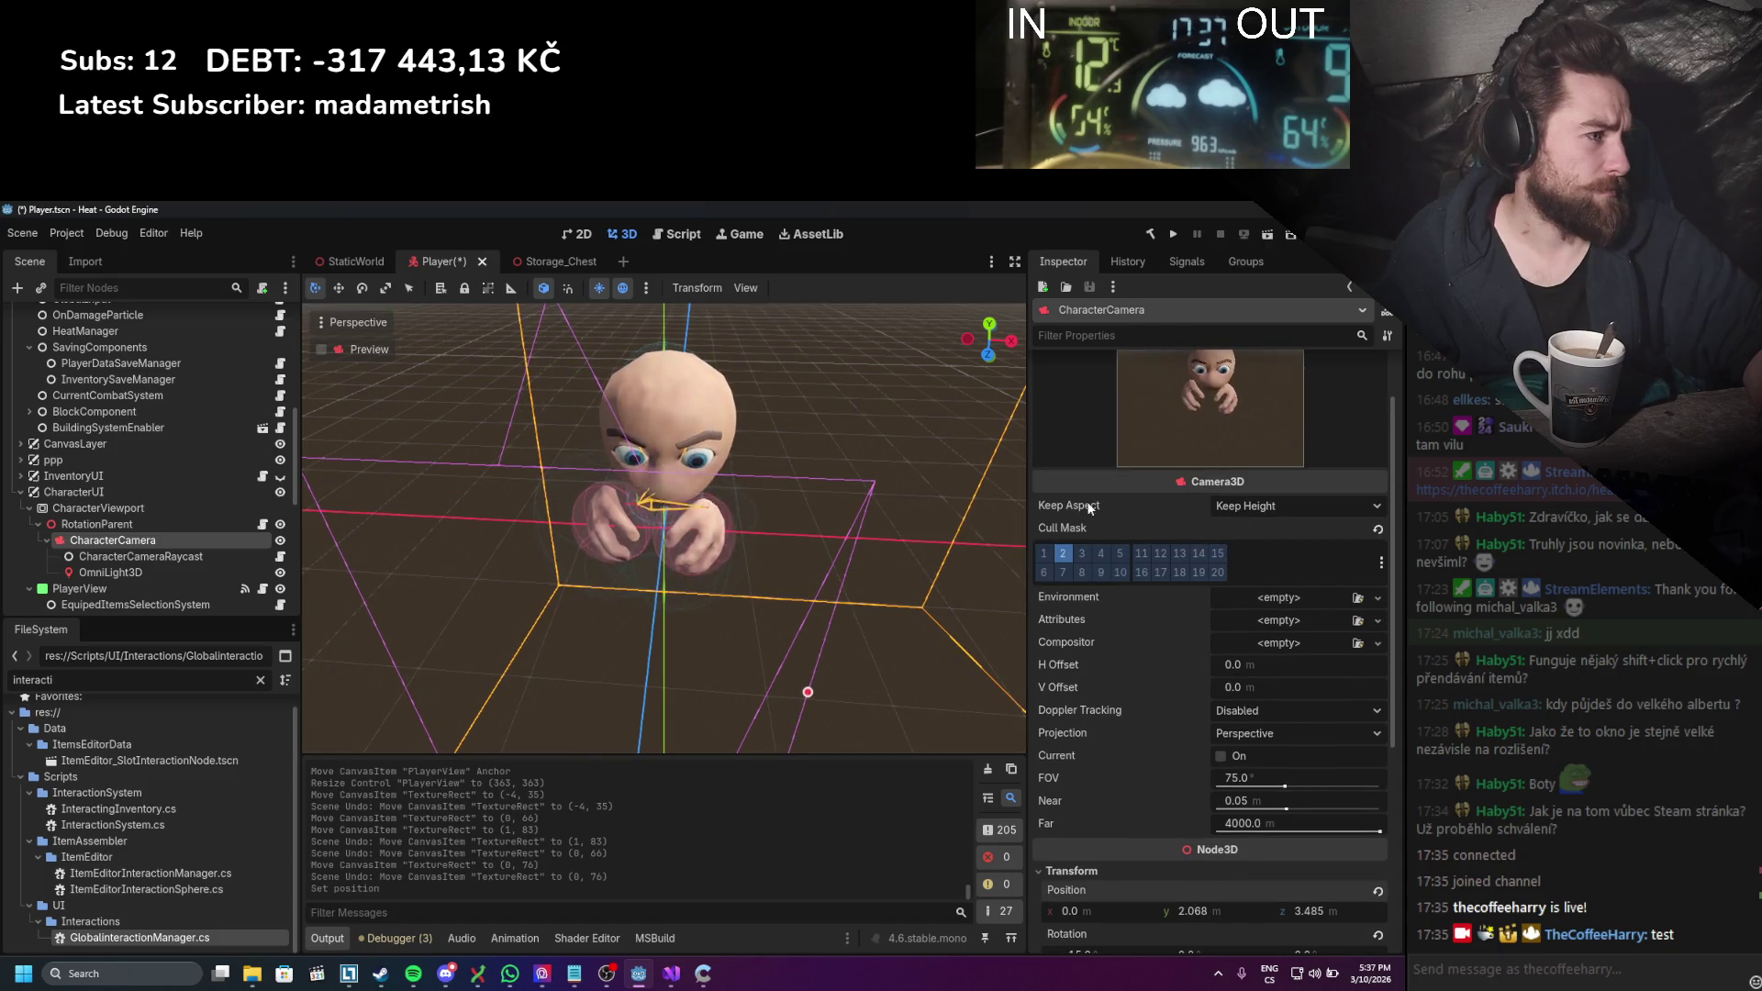
{"action": "scroll", "coordinate": [1101, 514], "scroll_direction": "up", "scroll_amount": 2}
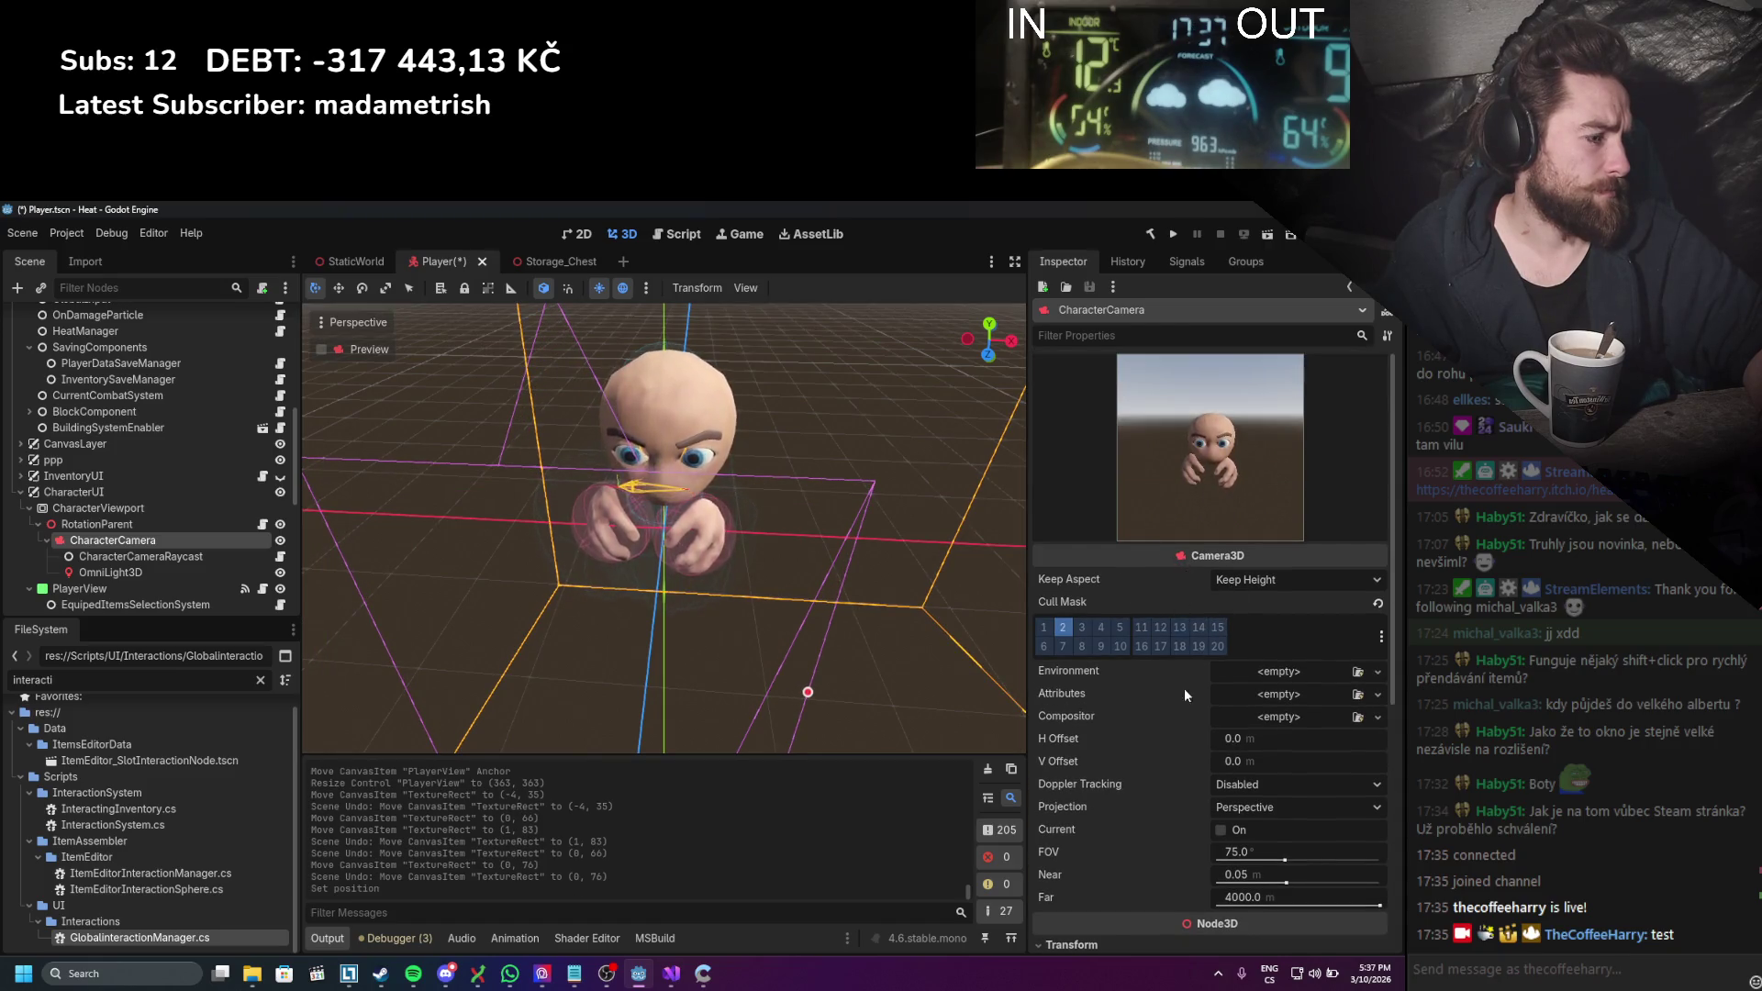
{"action": "scroll", "coordinate": [1220, 789], "scroll_direction": "down", "scroll_amount": 3}
{"action": "left_click_drag", "start_coordinate": [1231, 846], "coordinate": [1231, 846]}
{"action": "scroll", "coordinate": [1209, 520], "scroll_direction": "up", "scroll_amount": 3}
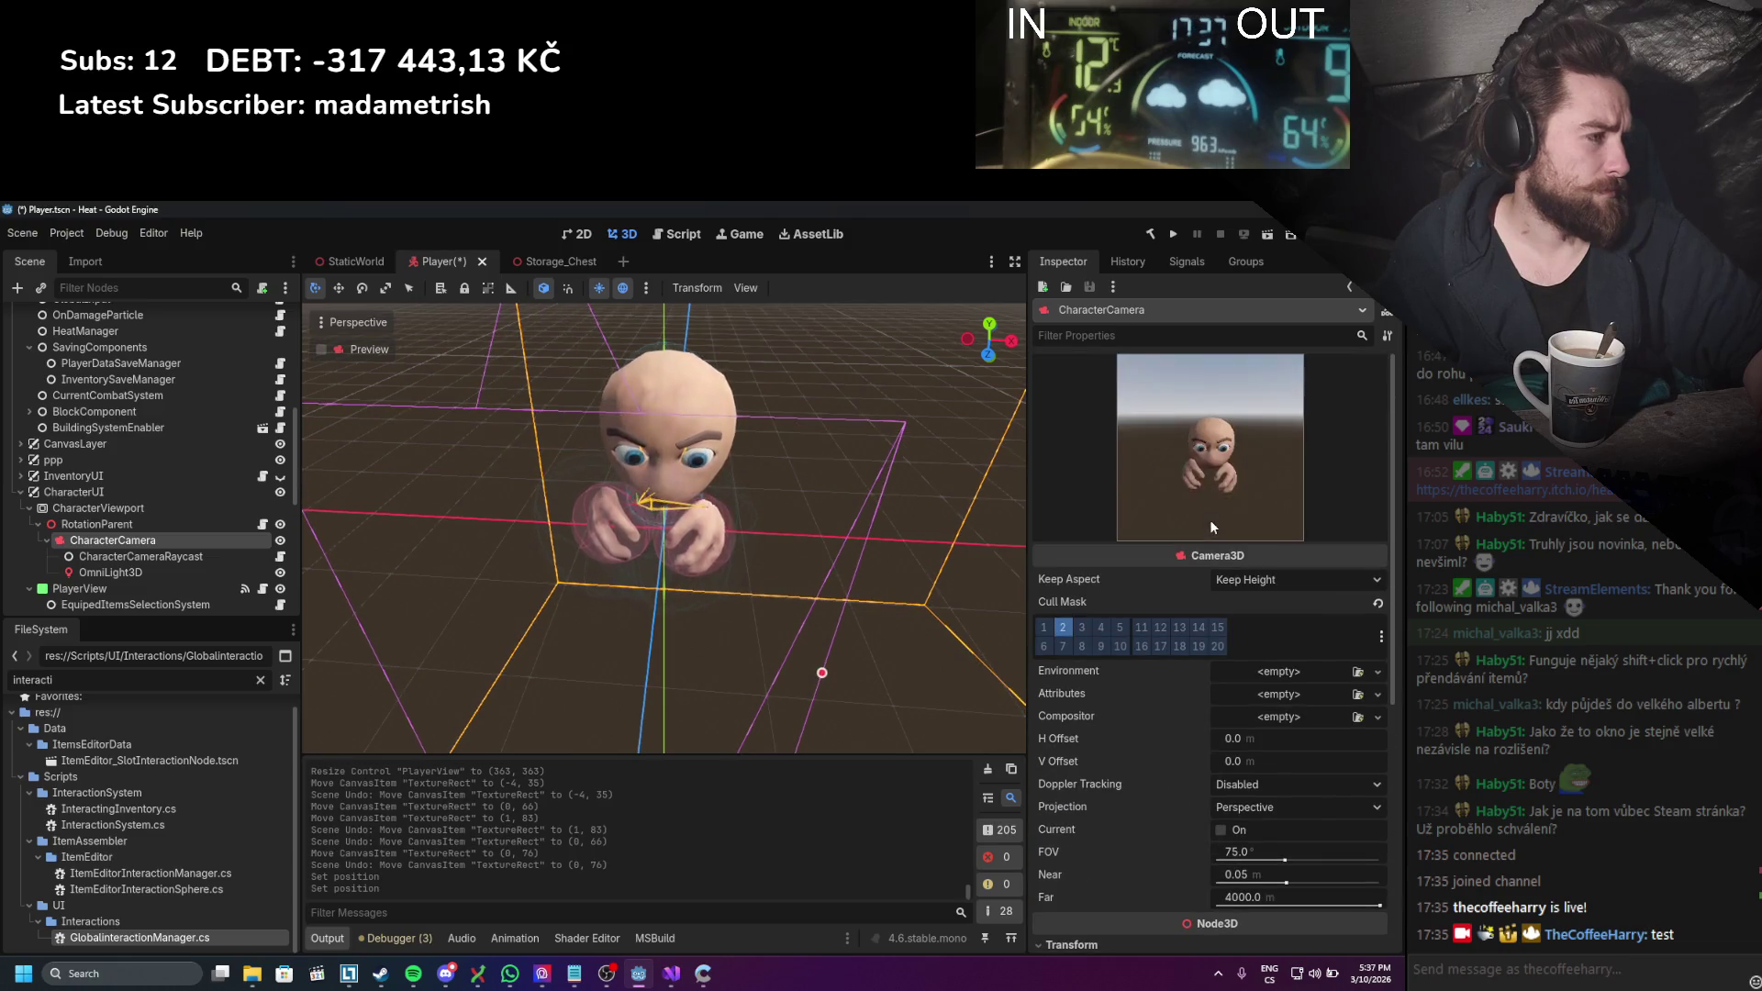
{"action": "scroll", "coordinate": [1209, 519], "scroll_direction": "down", "scroll_amount": 3}
{"action": "left_click_drag", "start_coordinate": [1213, 766], "coordinate": [1229, 766]}
{"action": "scroll", "coordinate": [1187, 653], "scroll_direction": "up", "scroll_amount": 1}
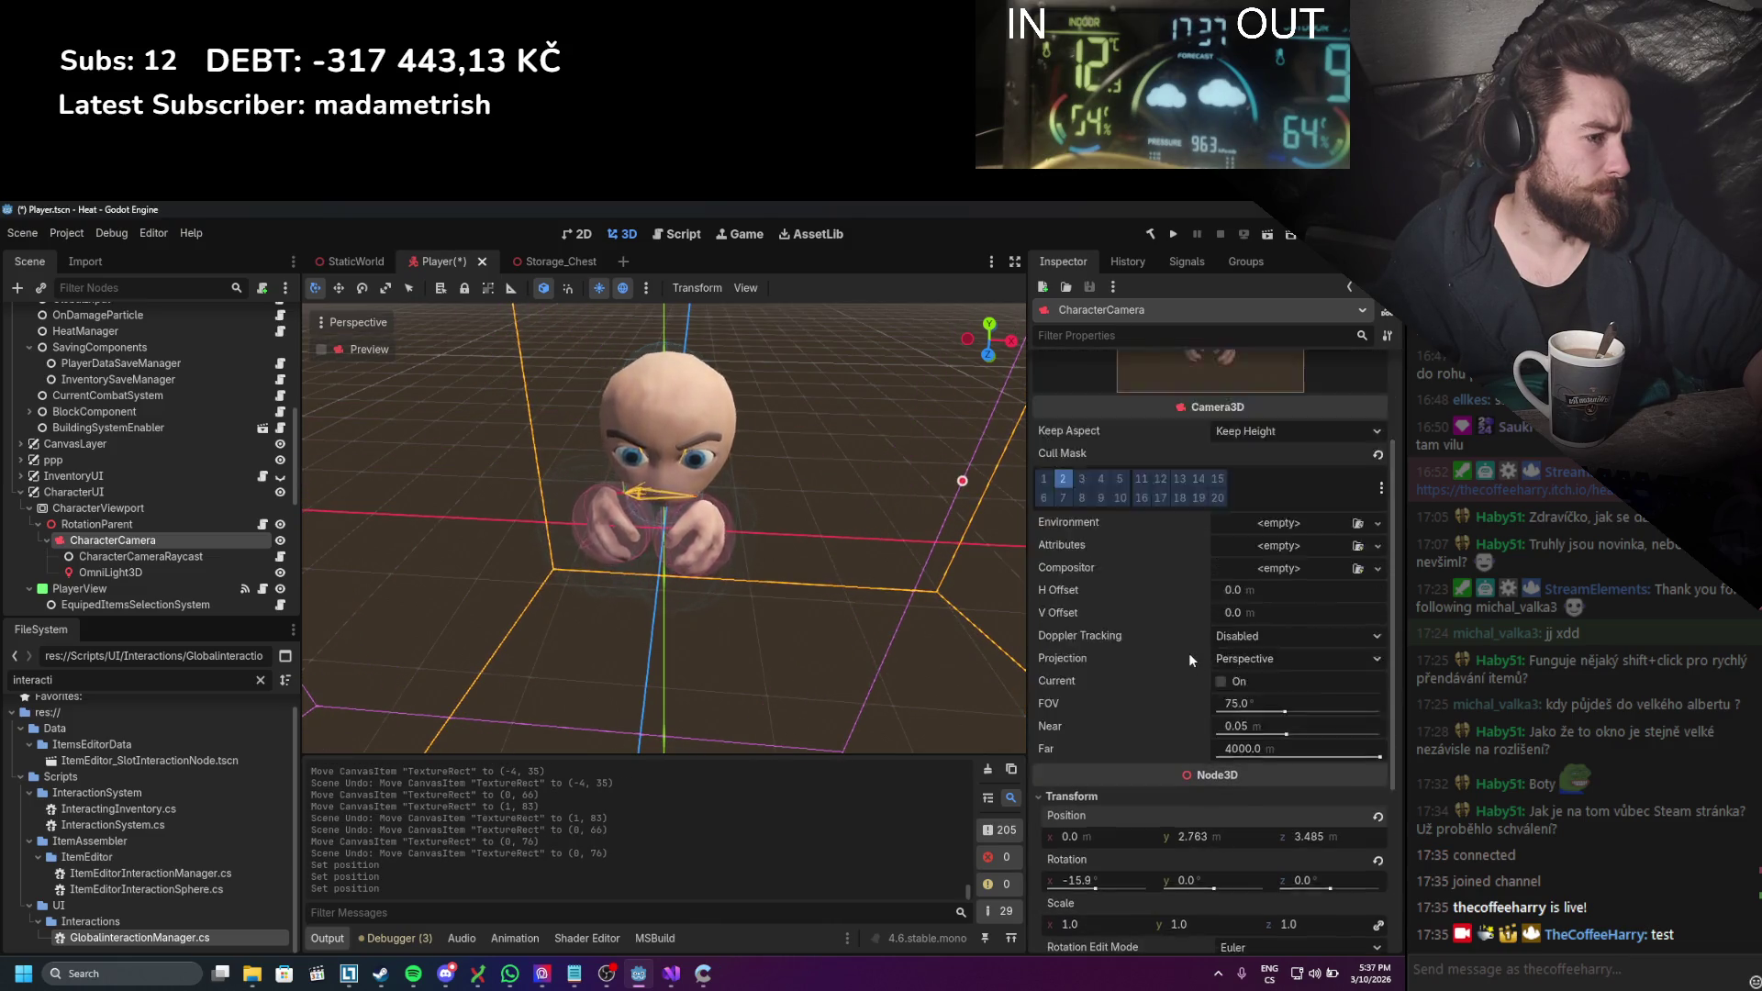
{"action": "scroll", "coordinate": [1187, 652], "scroll_direction": "up", "scroll_amount": 2}
{"action": "scroll", "coordinate": [1190, 679], "scroll_direction": "down", "scroll_amount": 2}
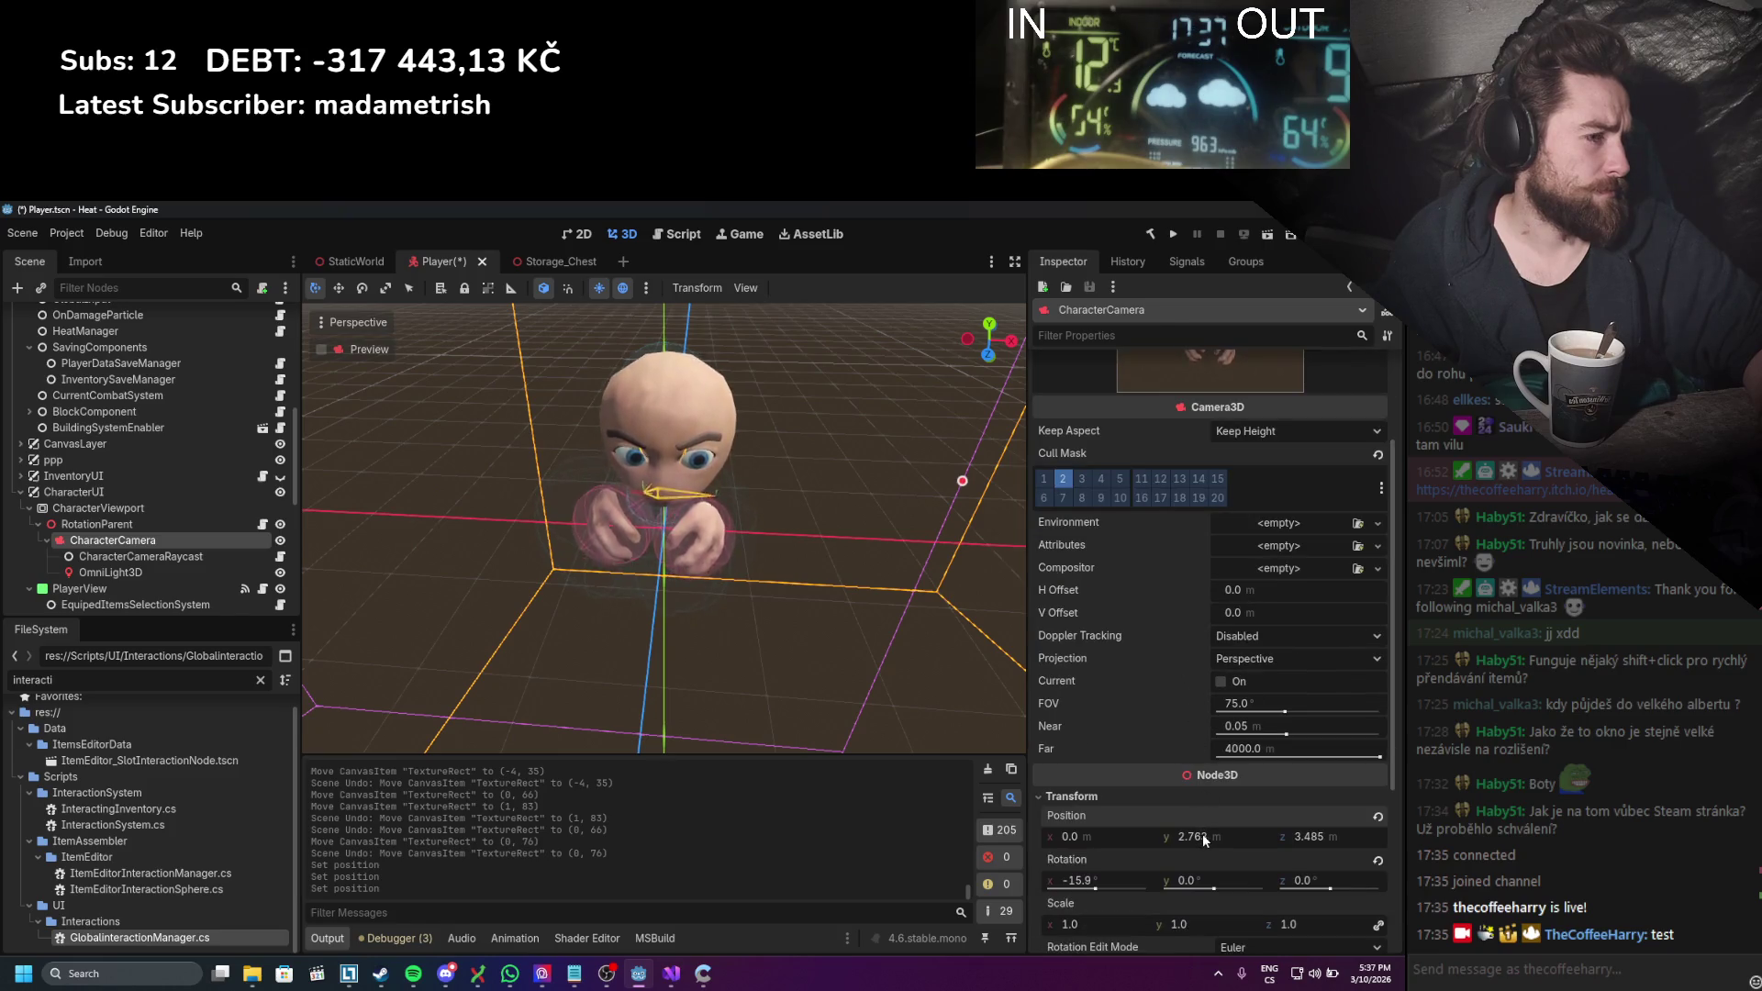
{"action": "left_click_drag", "start_coordinate": [1202, 834], "coordinate": [1206, 833]}
{"action": "scroll", "coordinate": [740, 570], "scroll_direction": "down", "scroll_amount": 5}
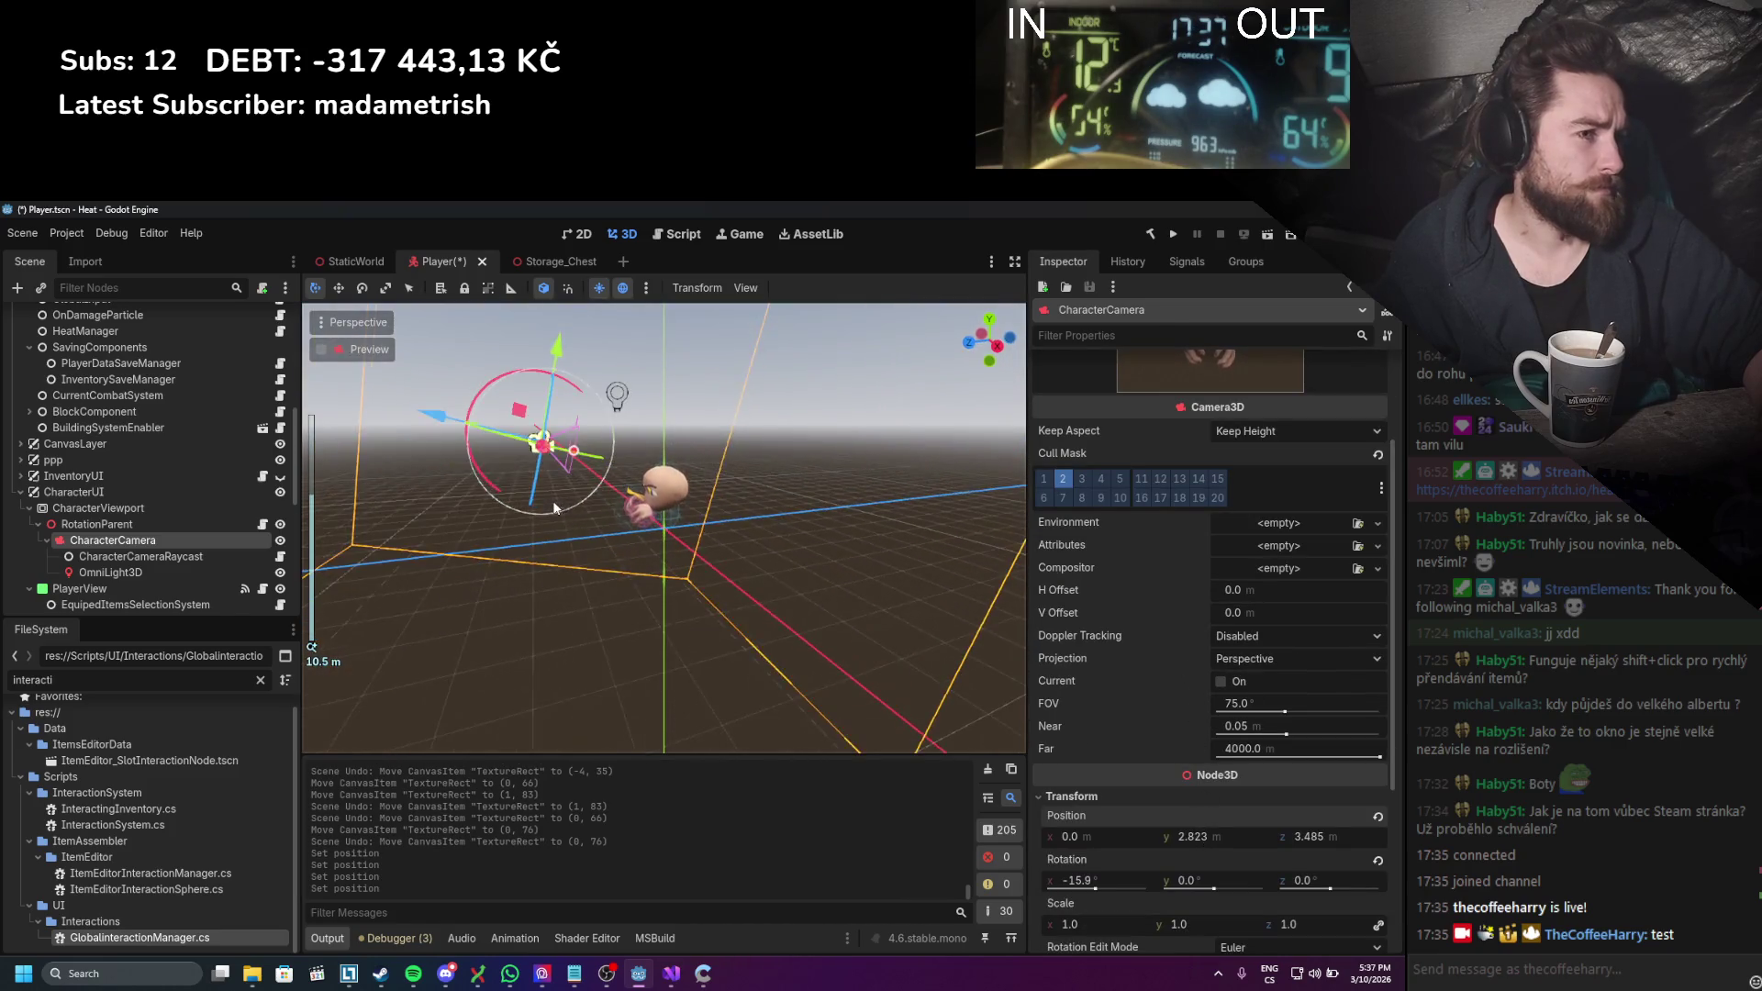
{"action": "scroll", "coordinate": [555, 507], "scroll_direction": "up", "scroll_amount": 2}
{"action": "scroll", "coordinate": [1191, 659], "scroll_direction": "up", "scroll_amount": 2}
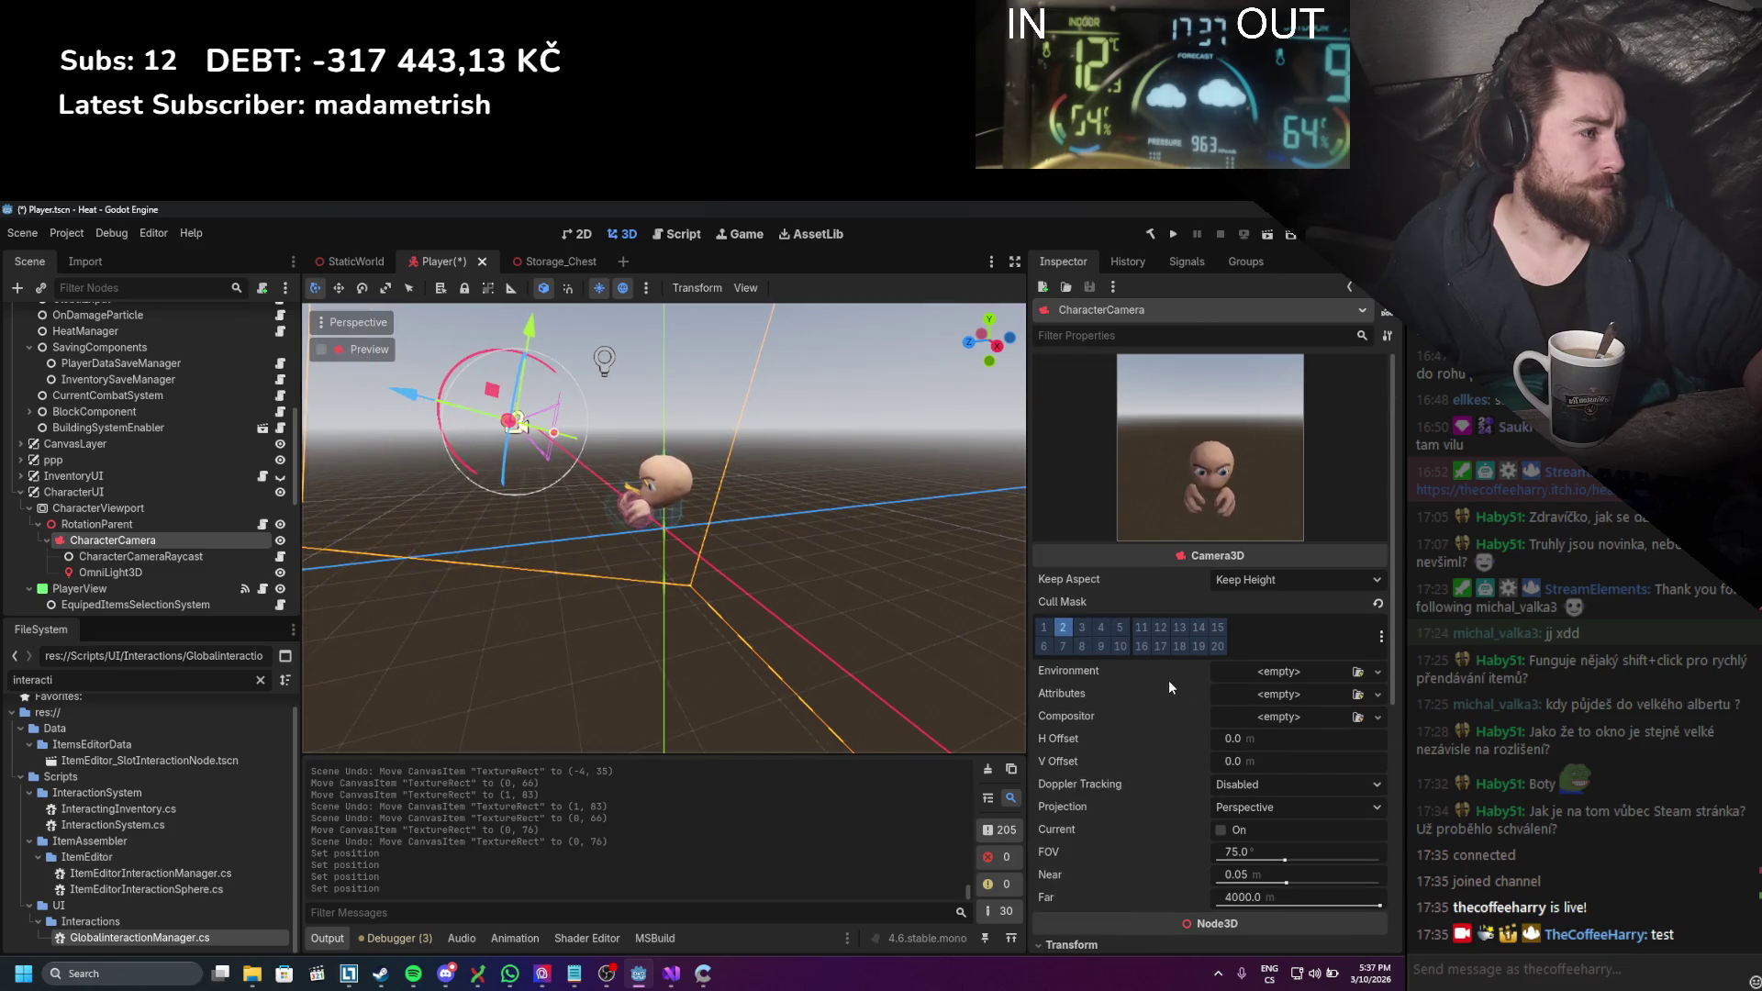
{"action": "key", "text": "ctrl+s"}
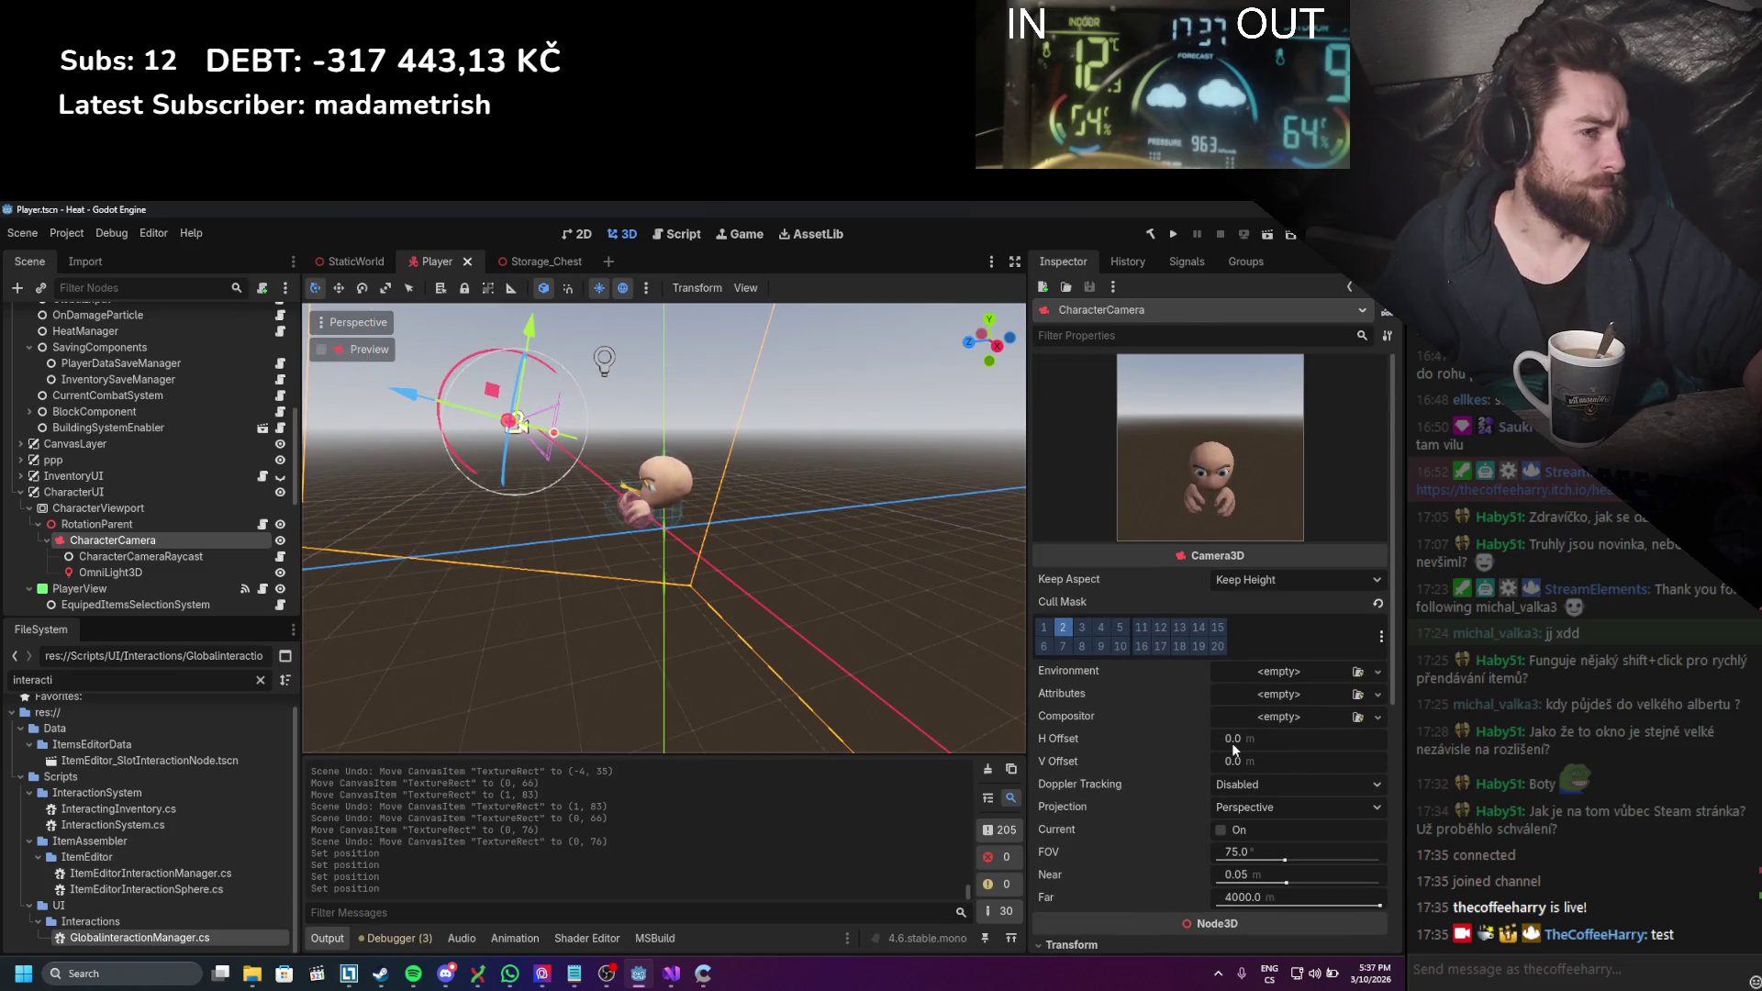
Step: Tilt CharacterCamera's Rotation x to about −3.9°, save, and return to the 2D layout
{"action": "scroll", "coordinate": [1229, 725], "scroll_direction": "down", "scroll_amount": 3}
{"action": "scroll", "coordinate": [1231, 796], "scroll_direction": "up", "scroll_amount": 3}
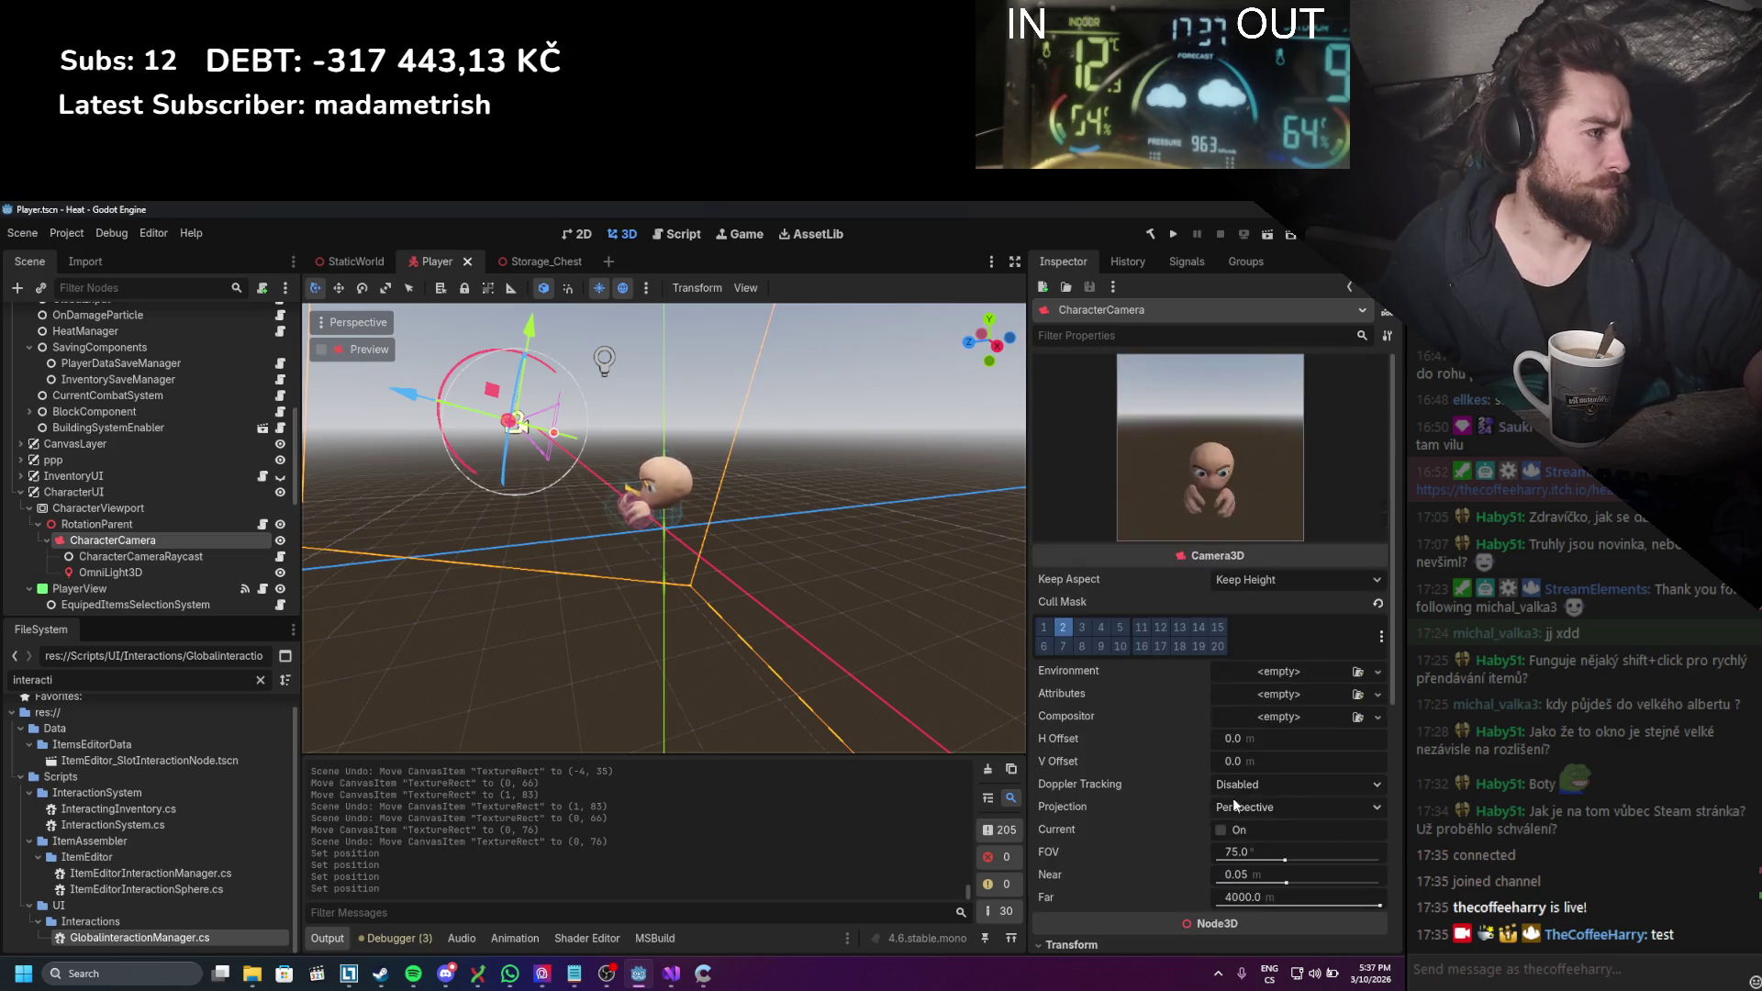
{"action": "scroll", "coordinate": [1214, 790], "scroll_direction": "down", "scroll_amount": 3}
{"action": "mouse_move", "coordinate": [1193, 763]}
{"action": "left_mouse_down"}
{"action": "mouse_move", "coordinate": [1110, 763]}
{"action": "mouse_move", "coordinate": [1087, 806]}
{"action": "mouse_move", "coordinate": [1037, 805]}
{"action": "left_mouse_up"}
{"action": "scroll", "coordinate": [1175, 622], "scroll_direction": "up", "scroll_amount": 3}
{"action": "scroll", "coordinate": [1189, 741], "scroll_direction": "down", "scroll_amount": 3}
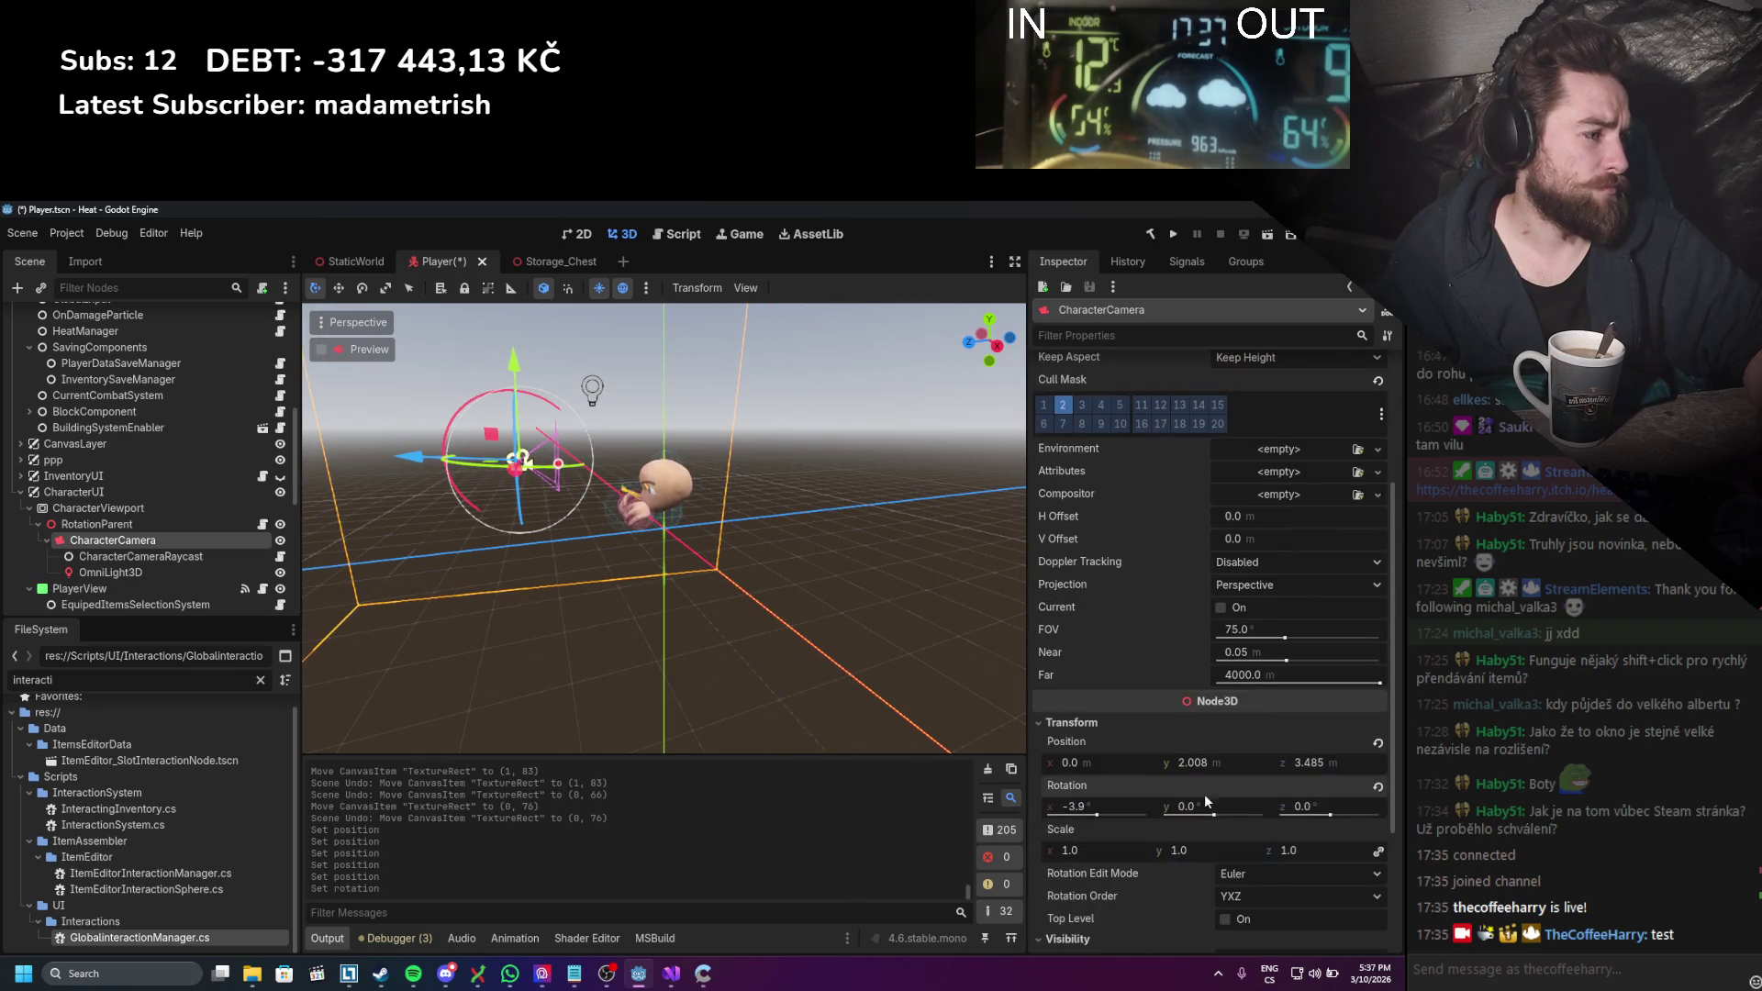
{"action": "left_click_drag", "start_coordinate": [1218, 763], "coordinate": [1243, 764]}
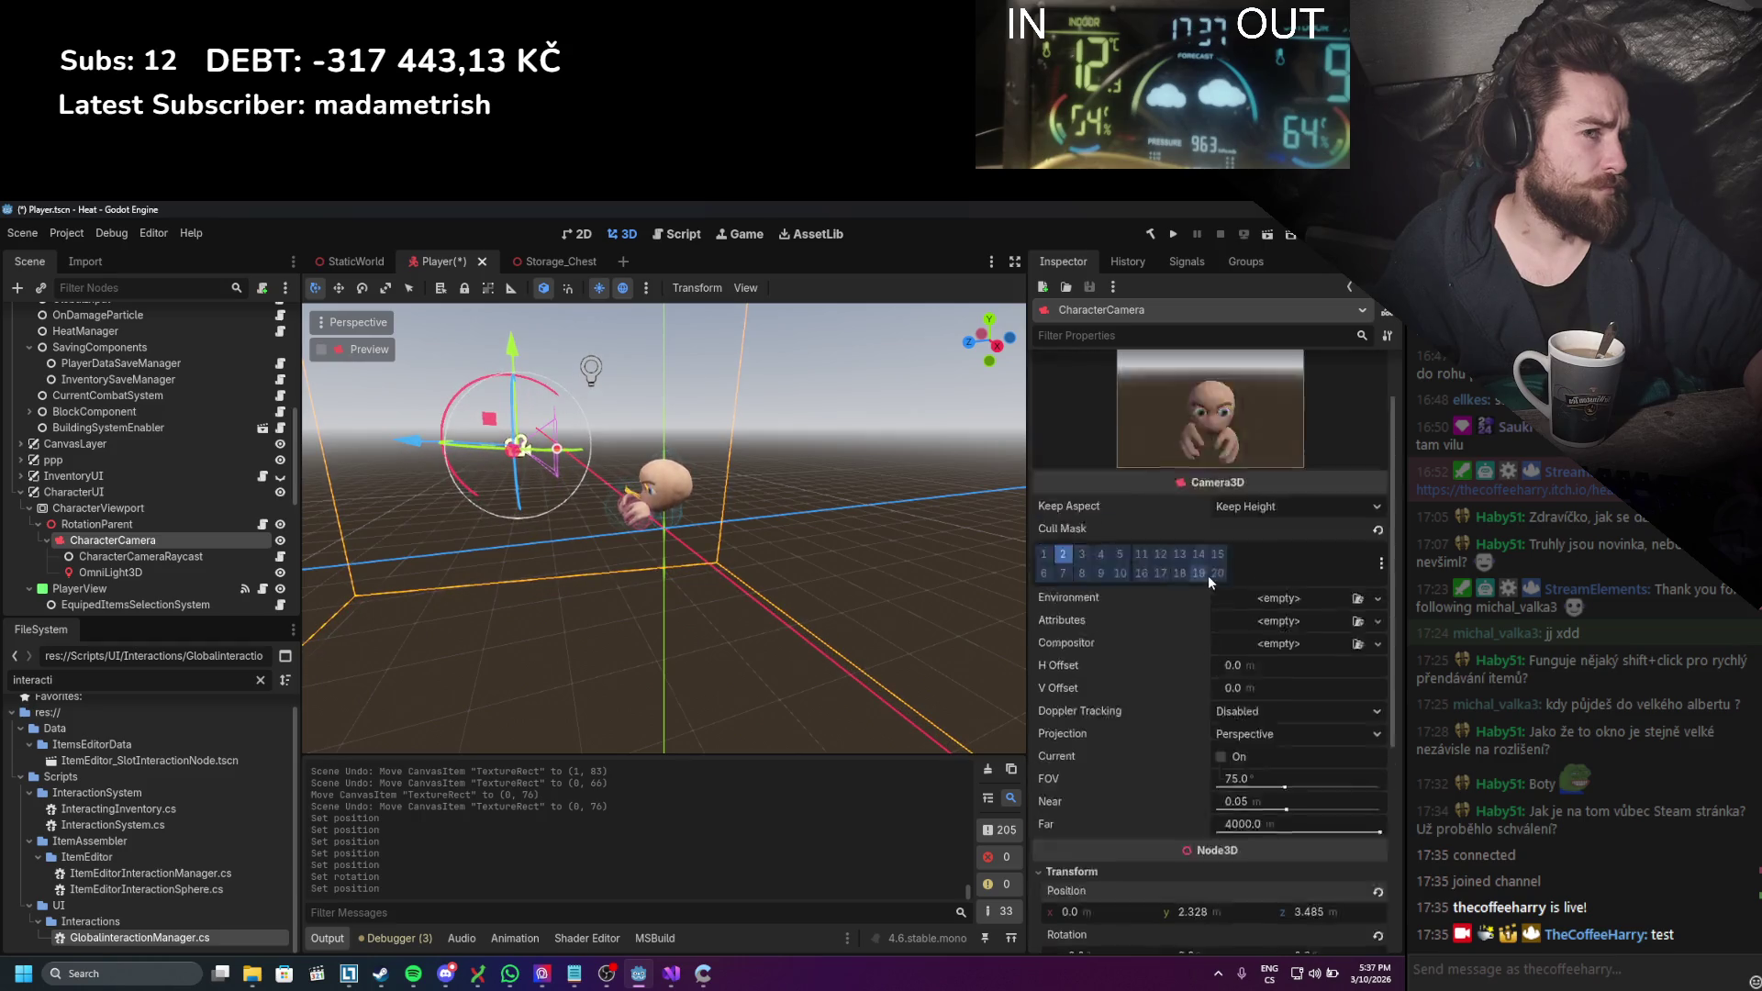
{"action": "scroll", "coordinate": [1211, 639], "scroll_direction": "up", "scroll_amount": 3}
{"action": "key", "text": "ctrl+s"}
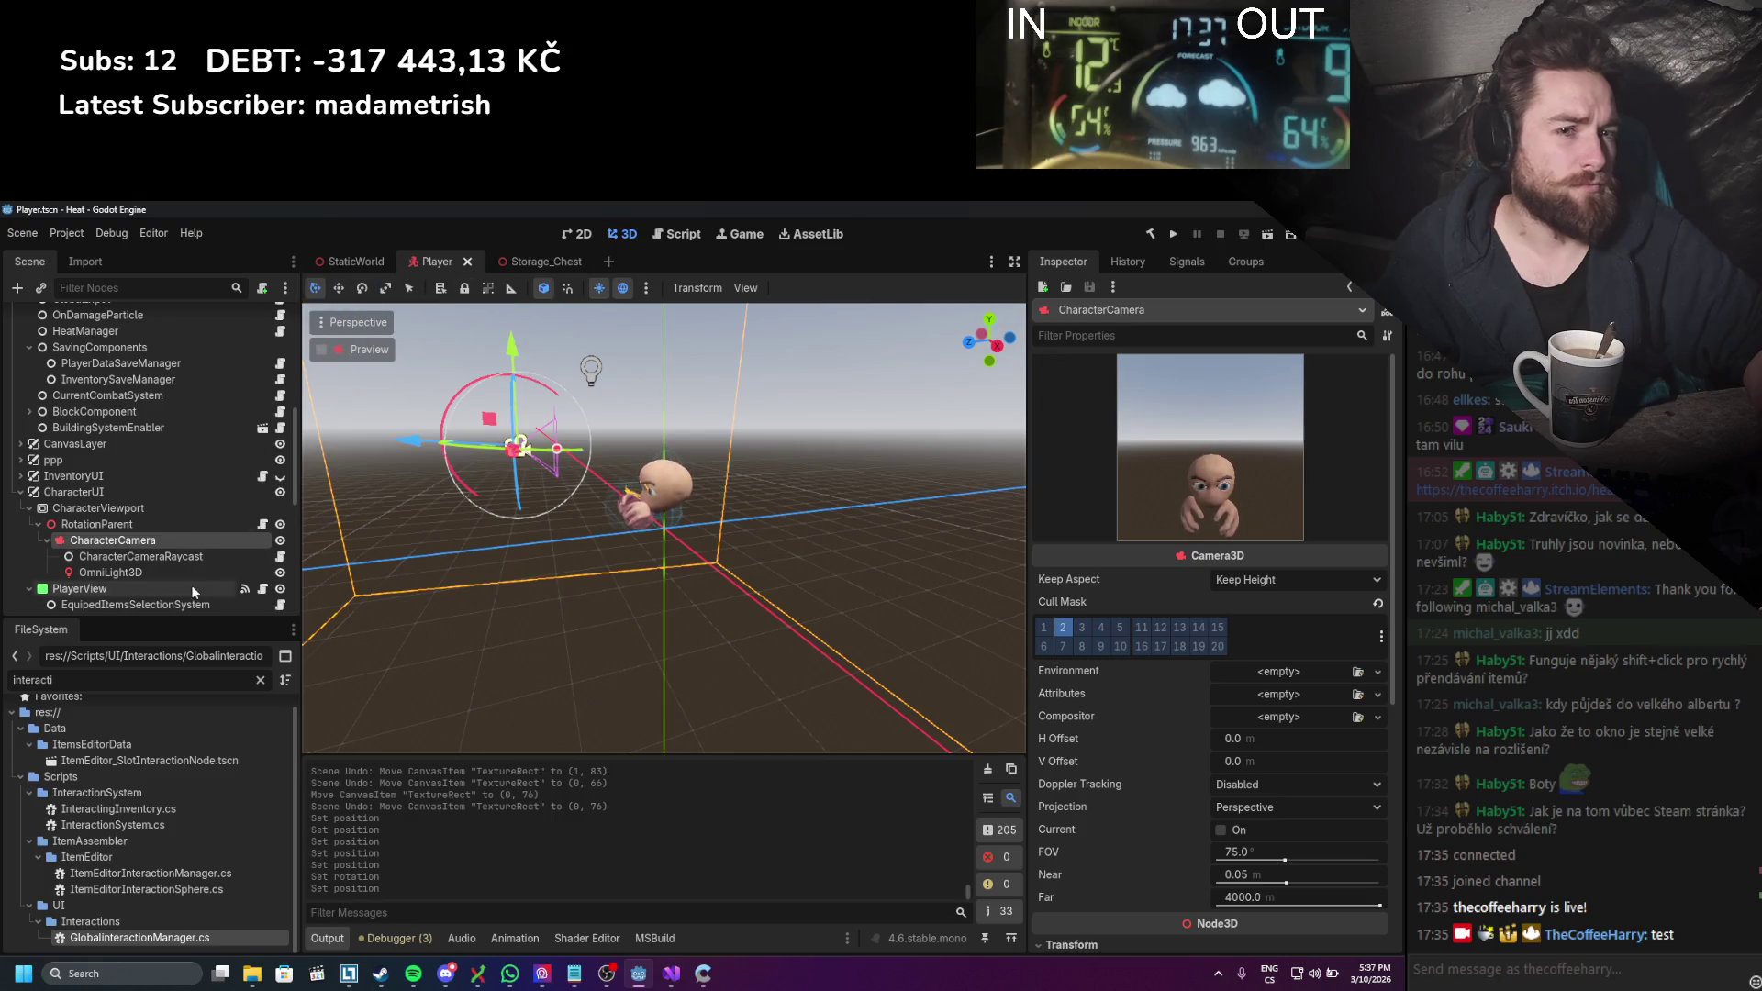
{"action": "key", "text": "ctrl+F1"}
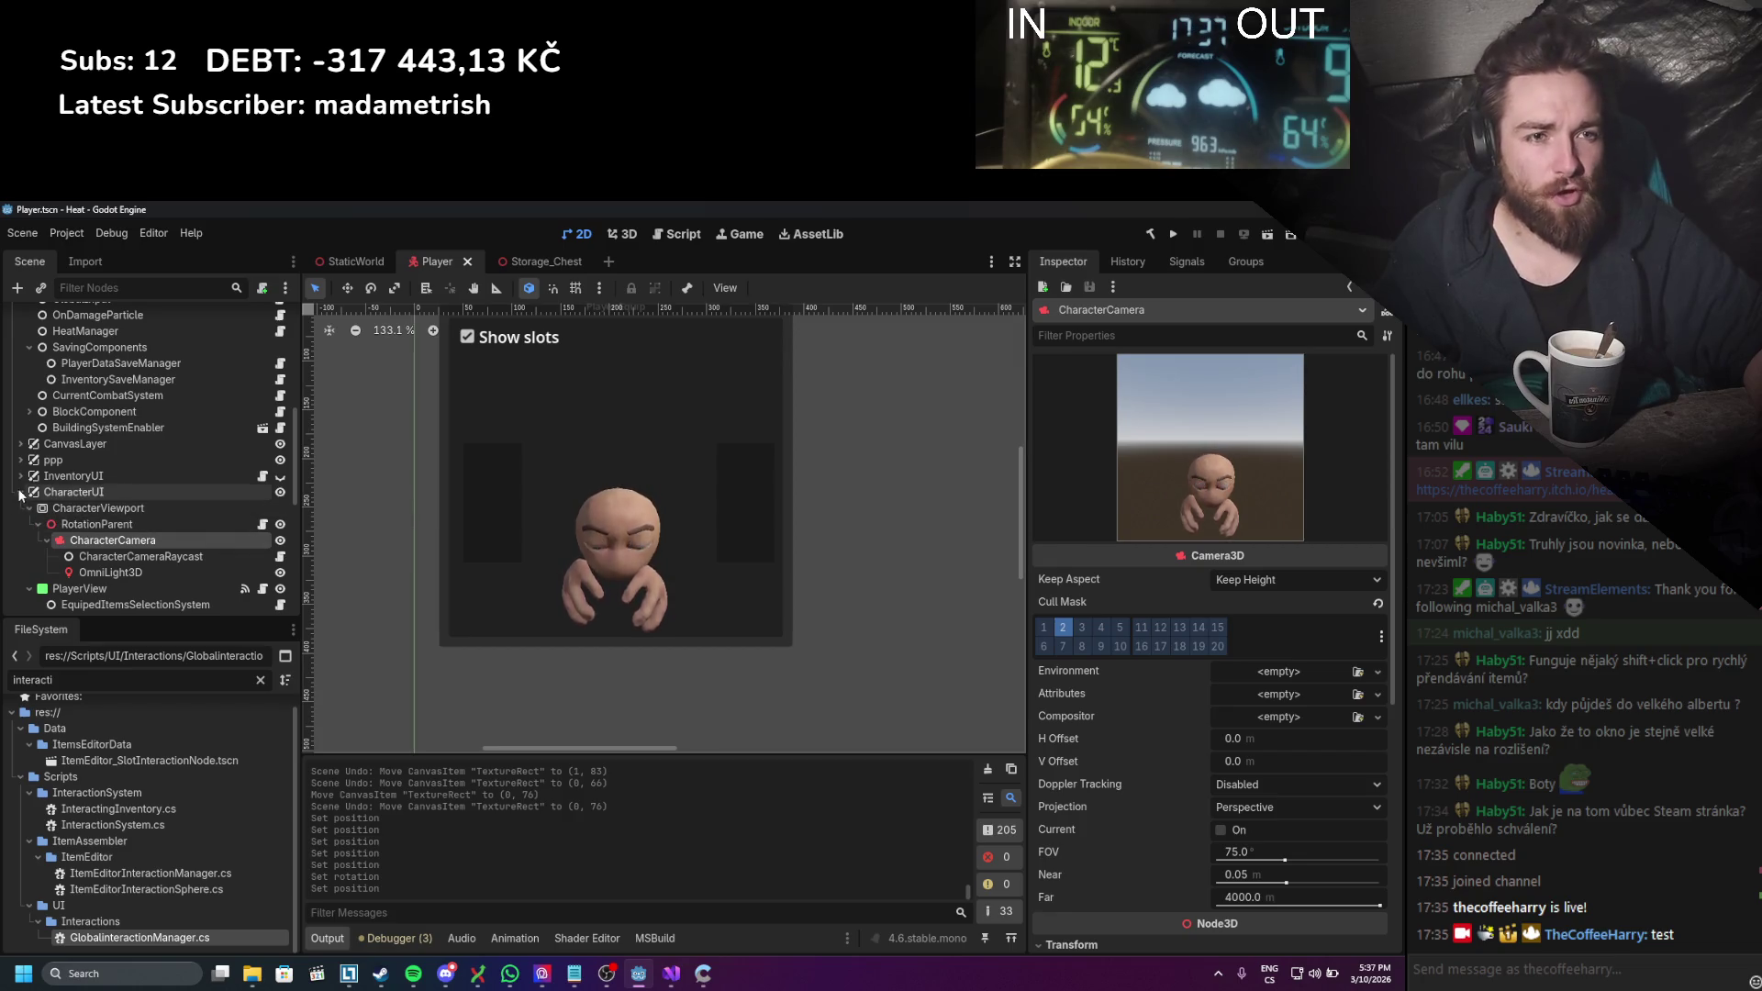
Step: Move RightItemSlot and LeftItemSlot lower beside the portrait and save the scene
{"action": "scroll", "coordinate": [21, 493], "scroll_direction": "down", "scroll_amount": 2}
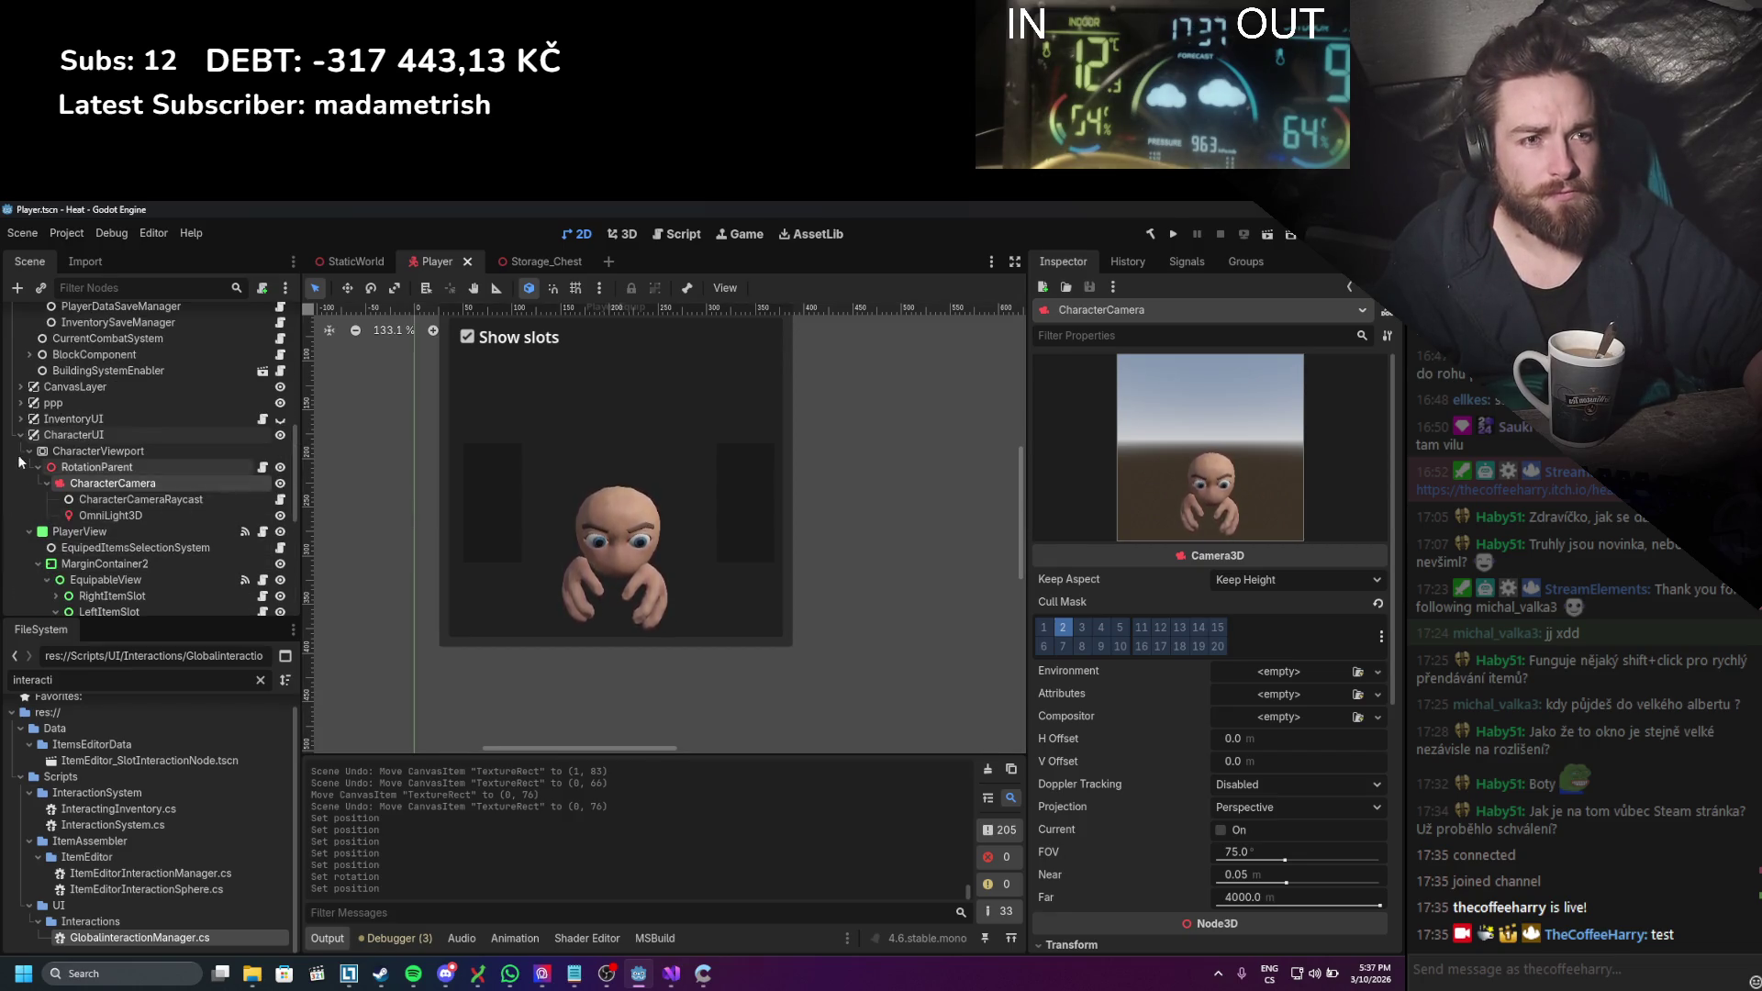
{"action": "left_click", "coordinate": [30, 451]}
{"action": "scroll", "coordinate": [55, 459], "scroll_direction": "down", "scroll_amount": 2}
{"action": "left_click", "coordinate": [130, 494]}
{"action": "left_click", "coordinate": [129, 510], "text": "shift"}
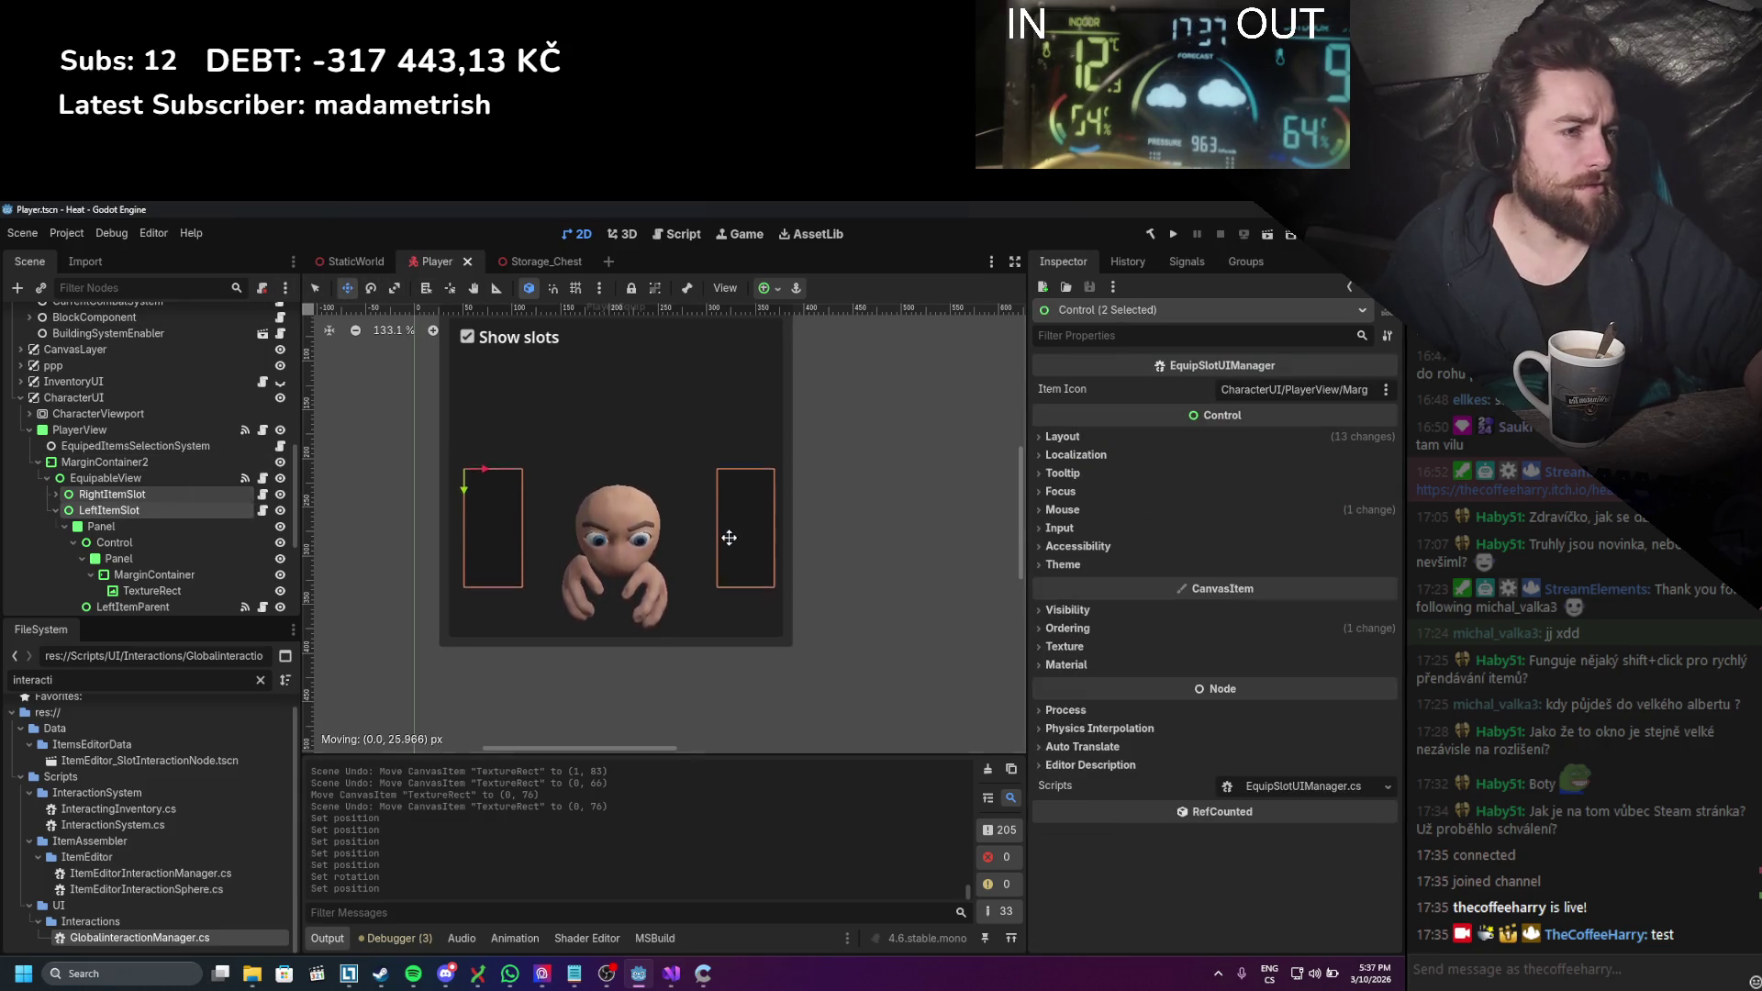
{"action": "left_click_drag", "start_coordinate": [724, 560], "coordinate": [725, 559]}
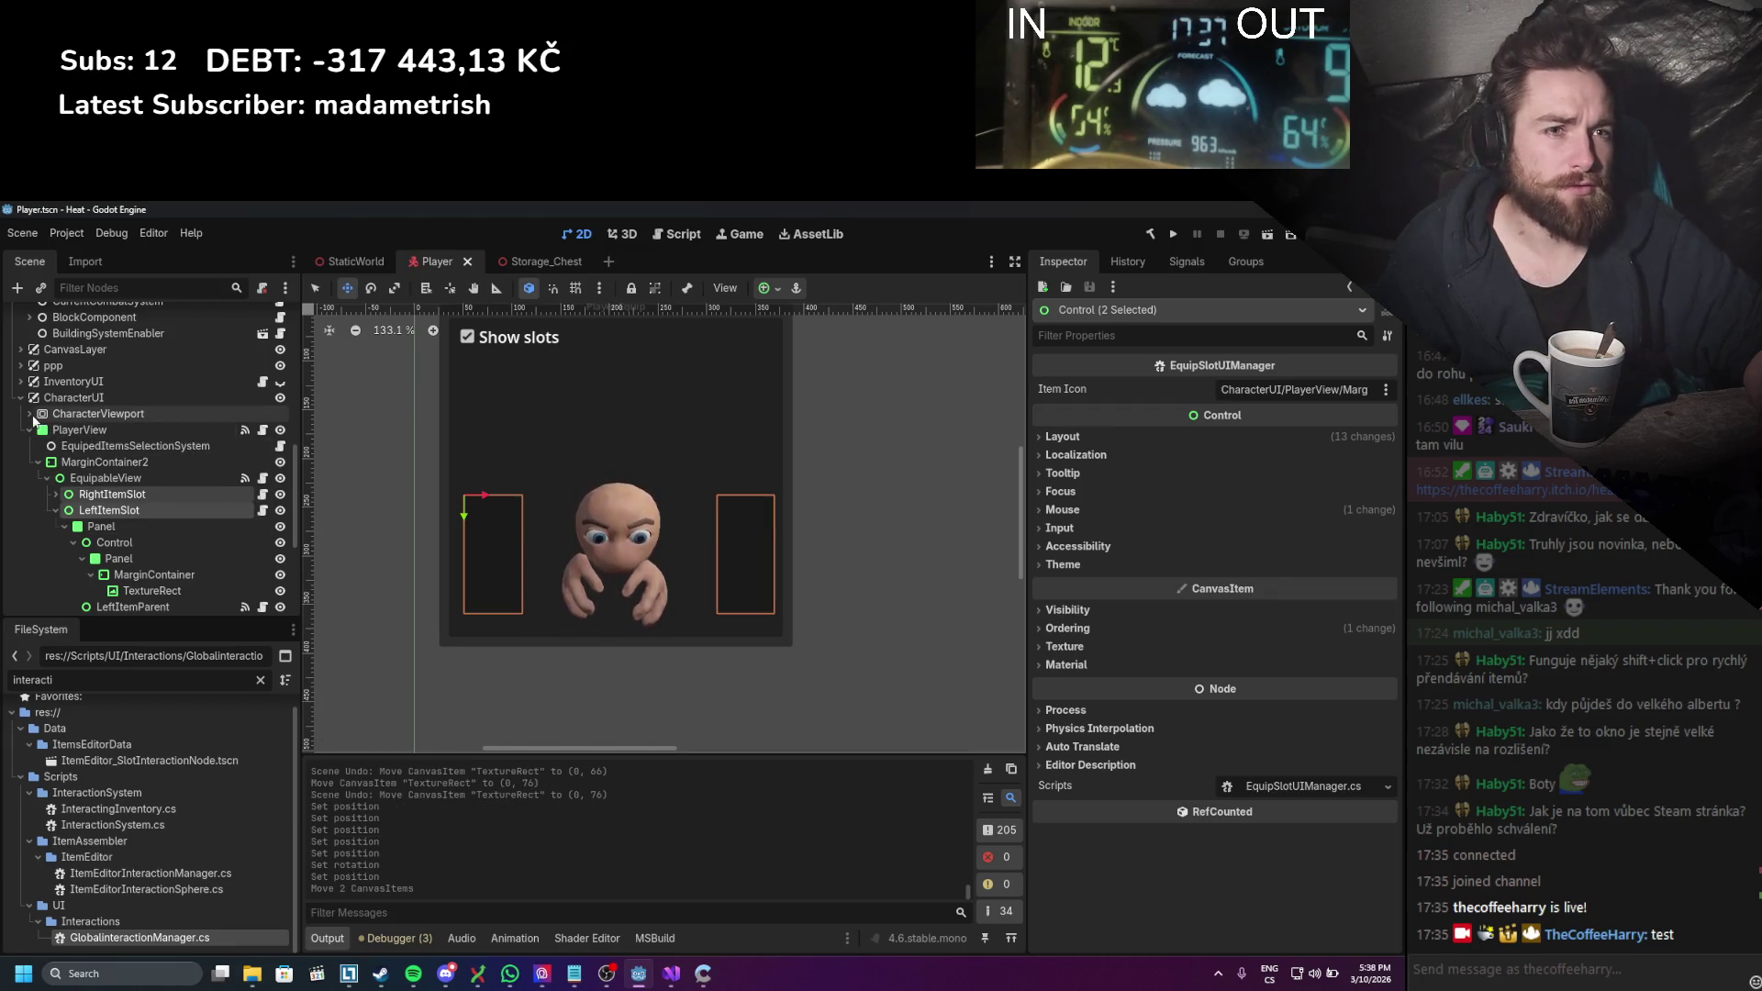
{"action": "key", "text": "ctrl+s"}
Step: Nudge CharacterCamera's Position y up slightly, then move both side slots up about 12 px and save
{"action": "left_click", "coordinate": [107, 448]}
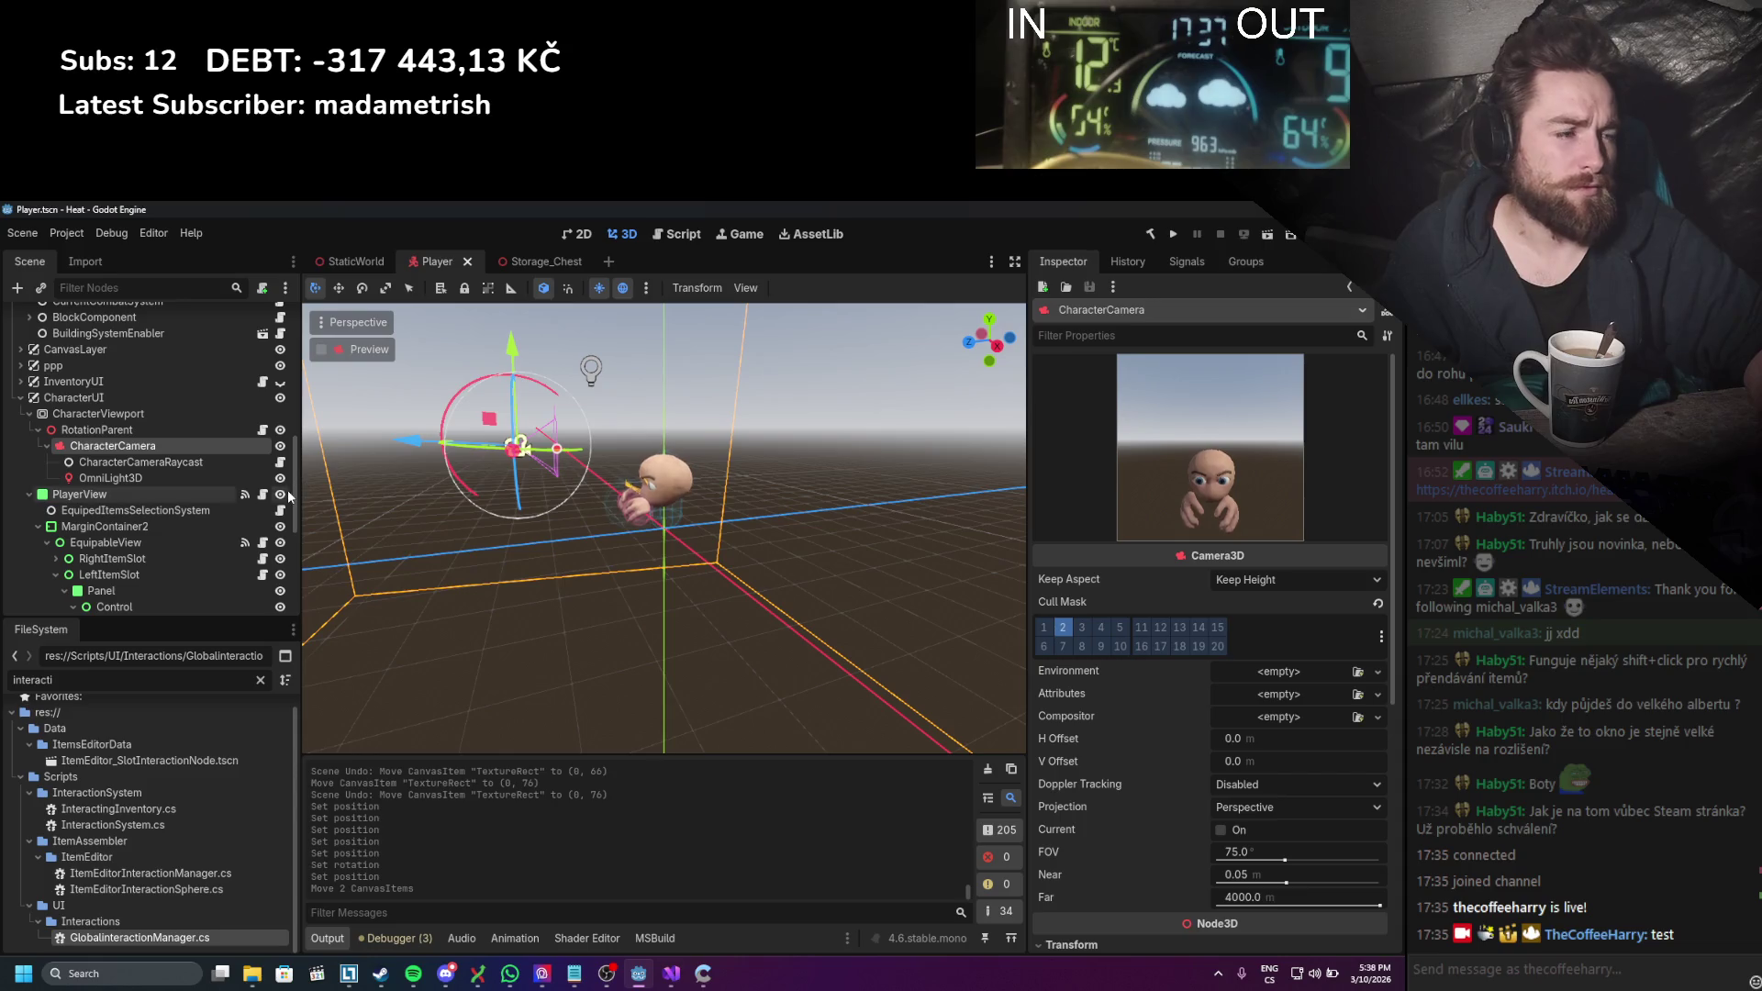
{"action": "left_click", "coordinate": [581, 235]}
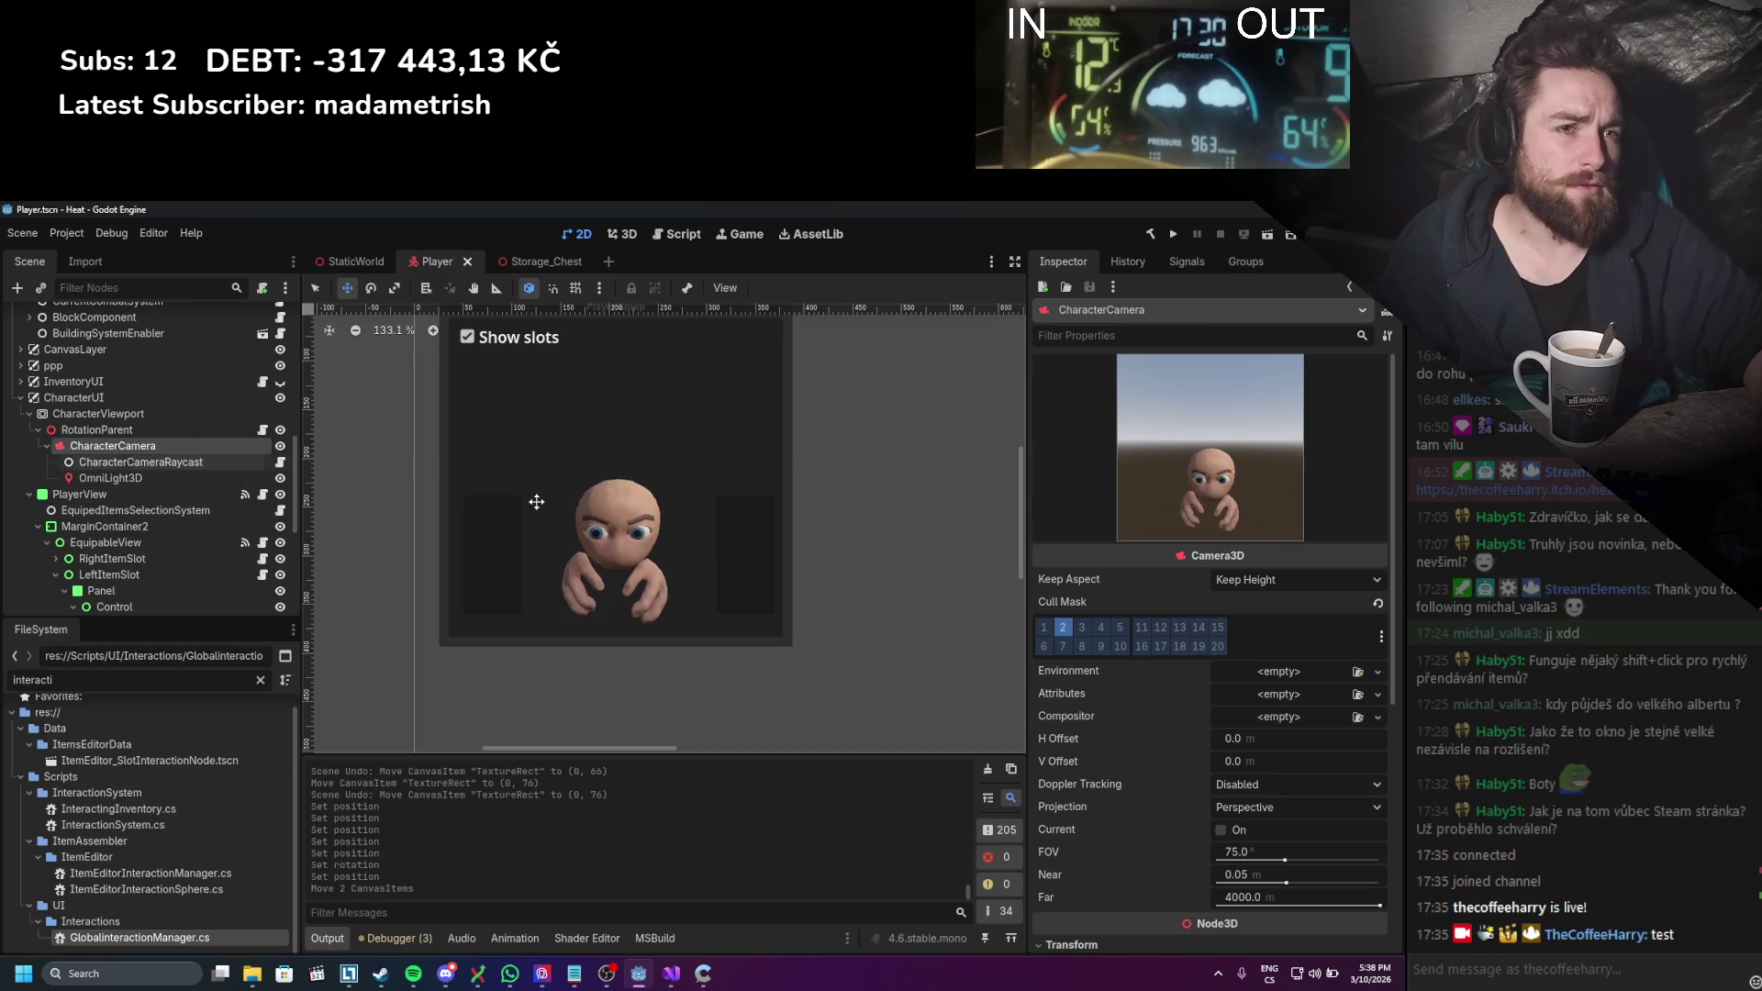
{"action": "scroll", "coordinate": [1176, 731], "scroll_direction": "down", "scroll_amount": 5}
{"action": "left_click_drag", "start_coordinate": [1215, 561], "coordinate": [1223, 561]}
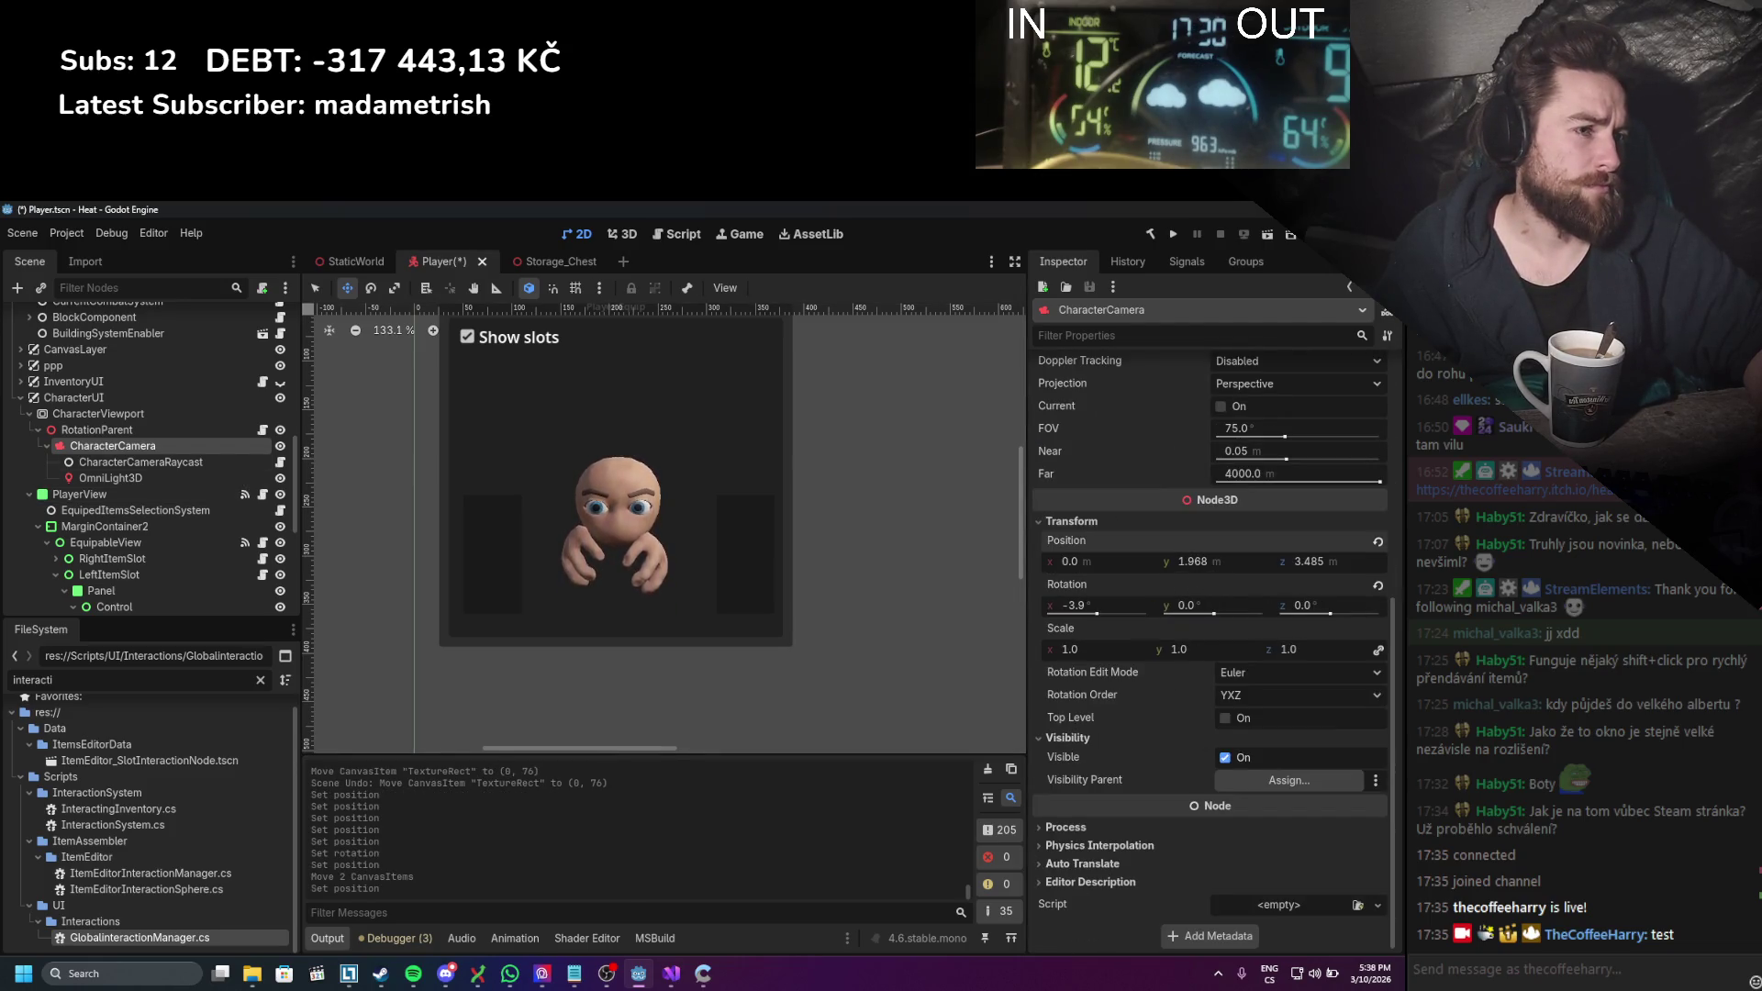
{"action": "left_click", "coordinate": [129, 558]}
{"action": "left_click", "coordinate": [121, 576], "text": "ctrl"}
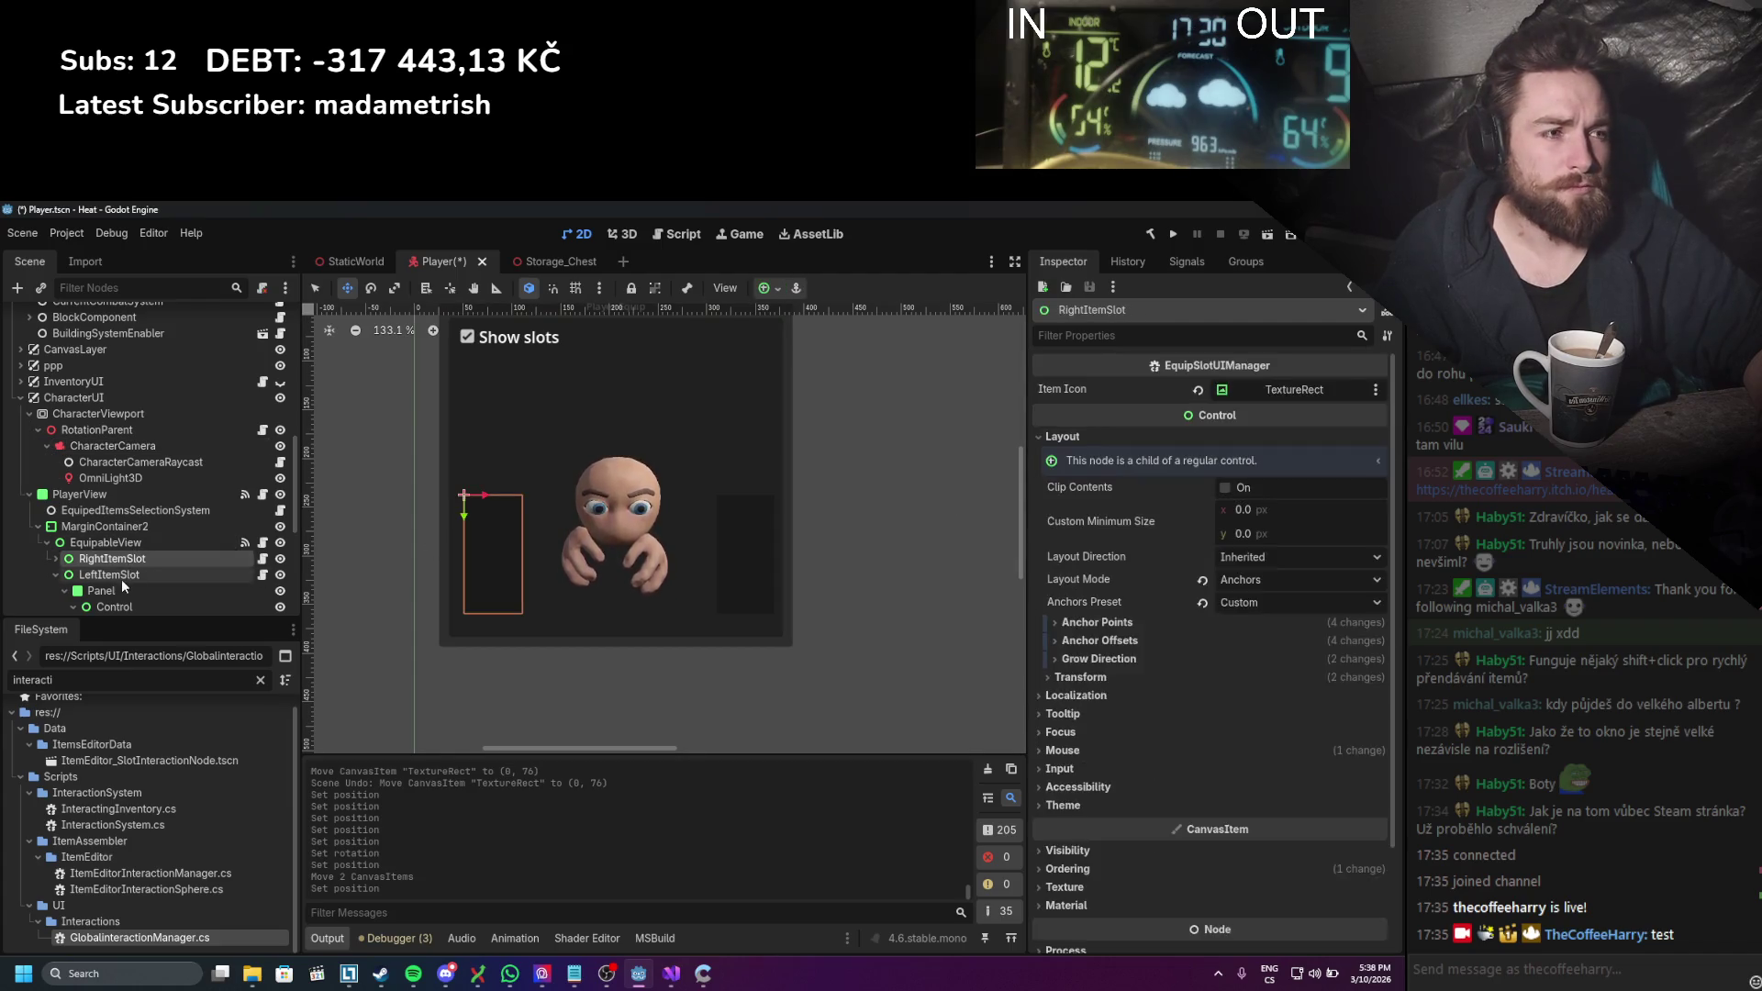
{"action": "mouse_move", "coordinate": [560, 545]}
{"action": "left_mouse_down"}
{"action": "mouse_move", "coordinate": [480, 554]}
{"action": "mouse_move", "coordinate": [530, 541]}
{"action": "left_mouse_up"}
{"action": "key", "text": "ctrl+s"}
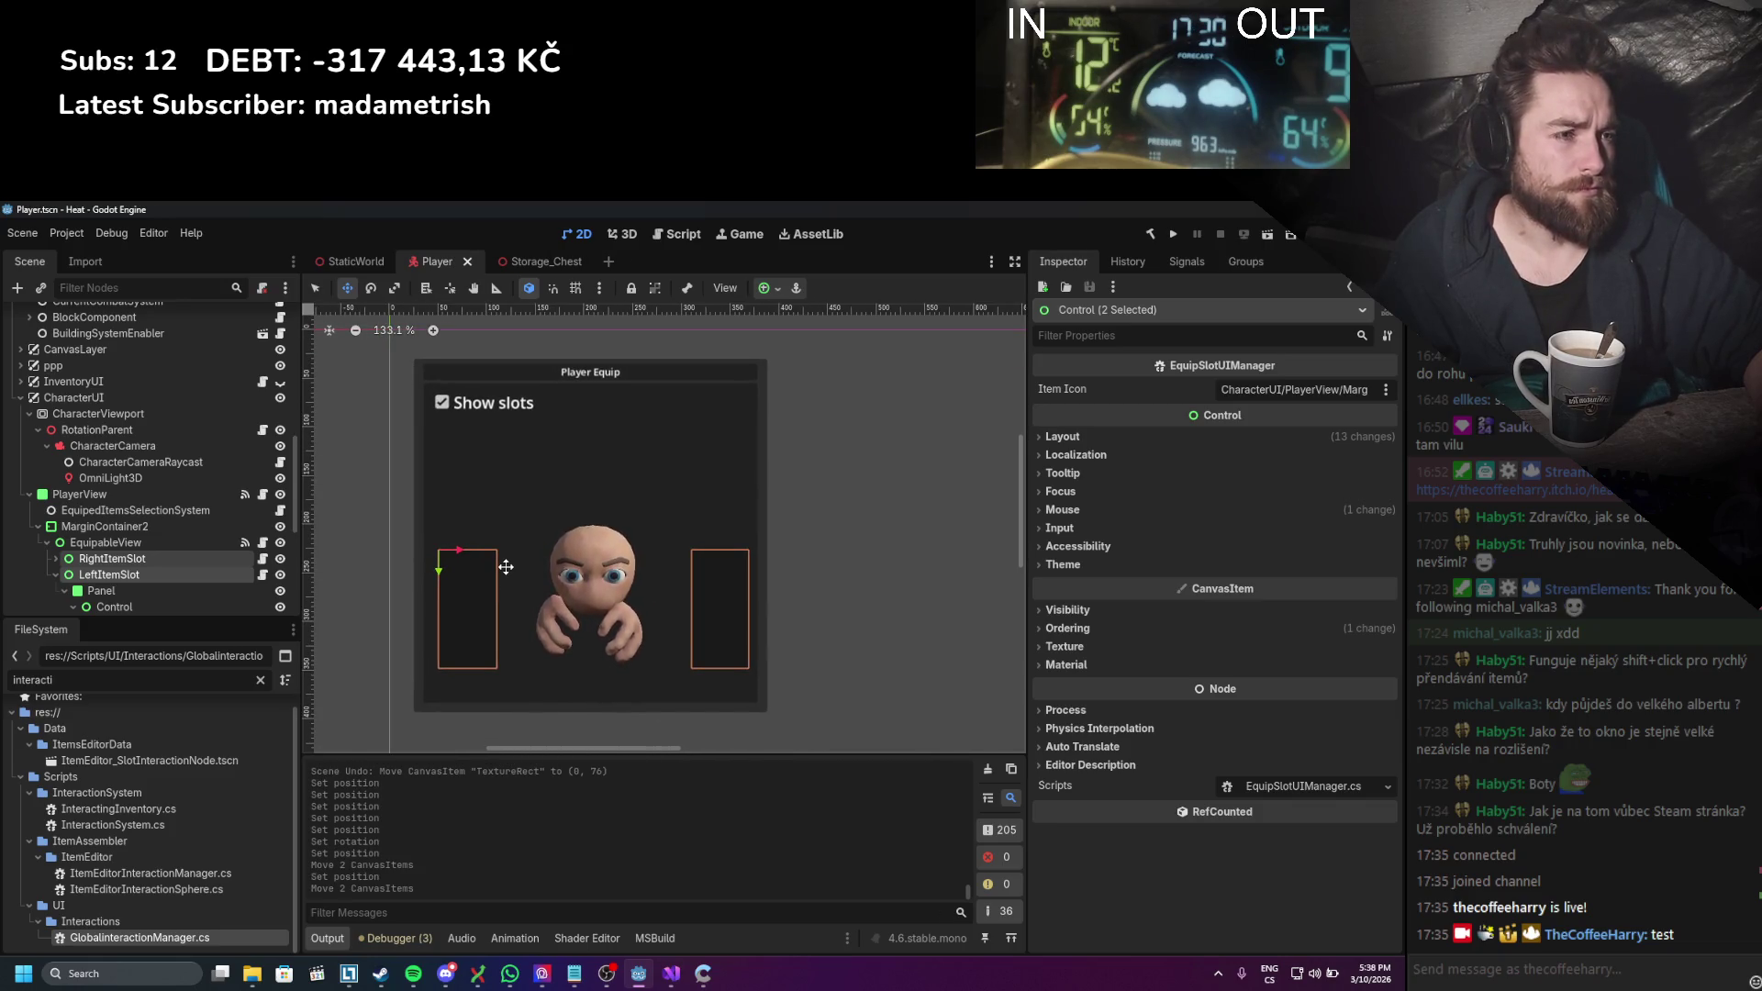
Step: Duplicate the RightItemSlot node
{"action": "left_click", "coordinate": [106, 559]}
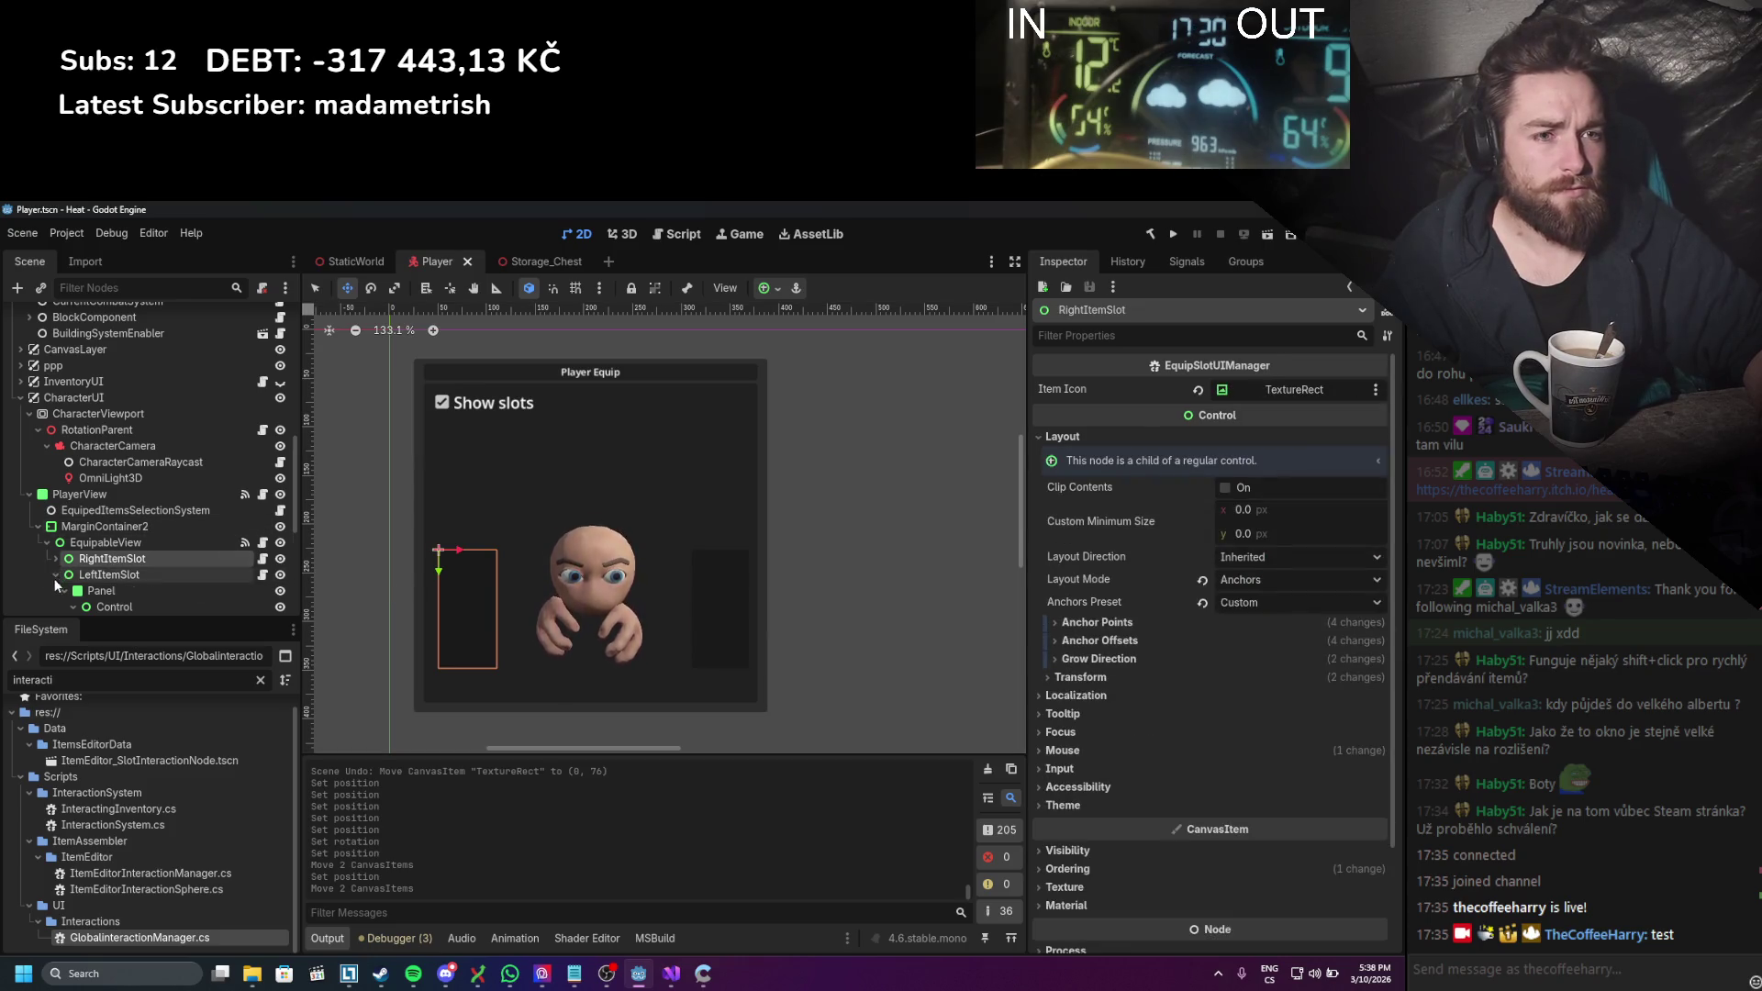
{"action": "left_click", "coordinate": [56, 574]}
{"action": "left_click", "coordinate": [56, 560]}
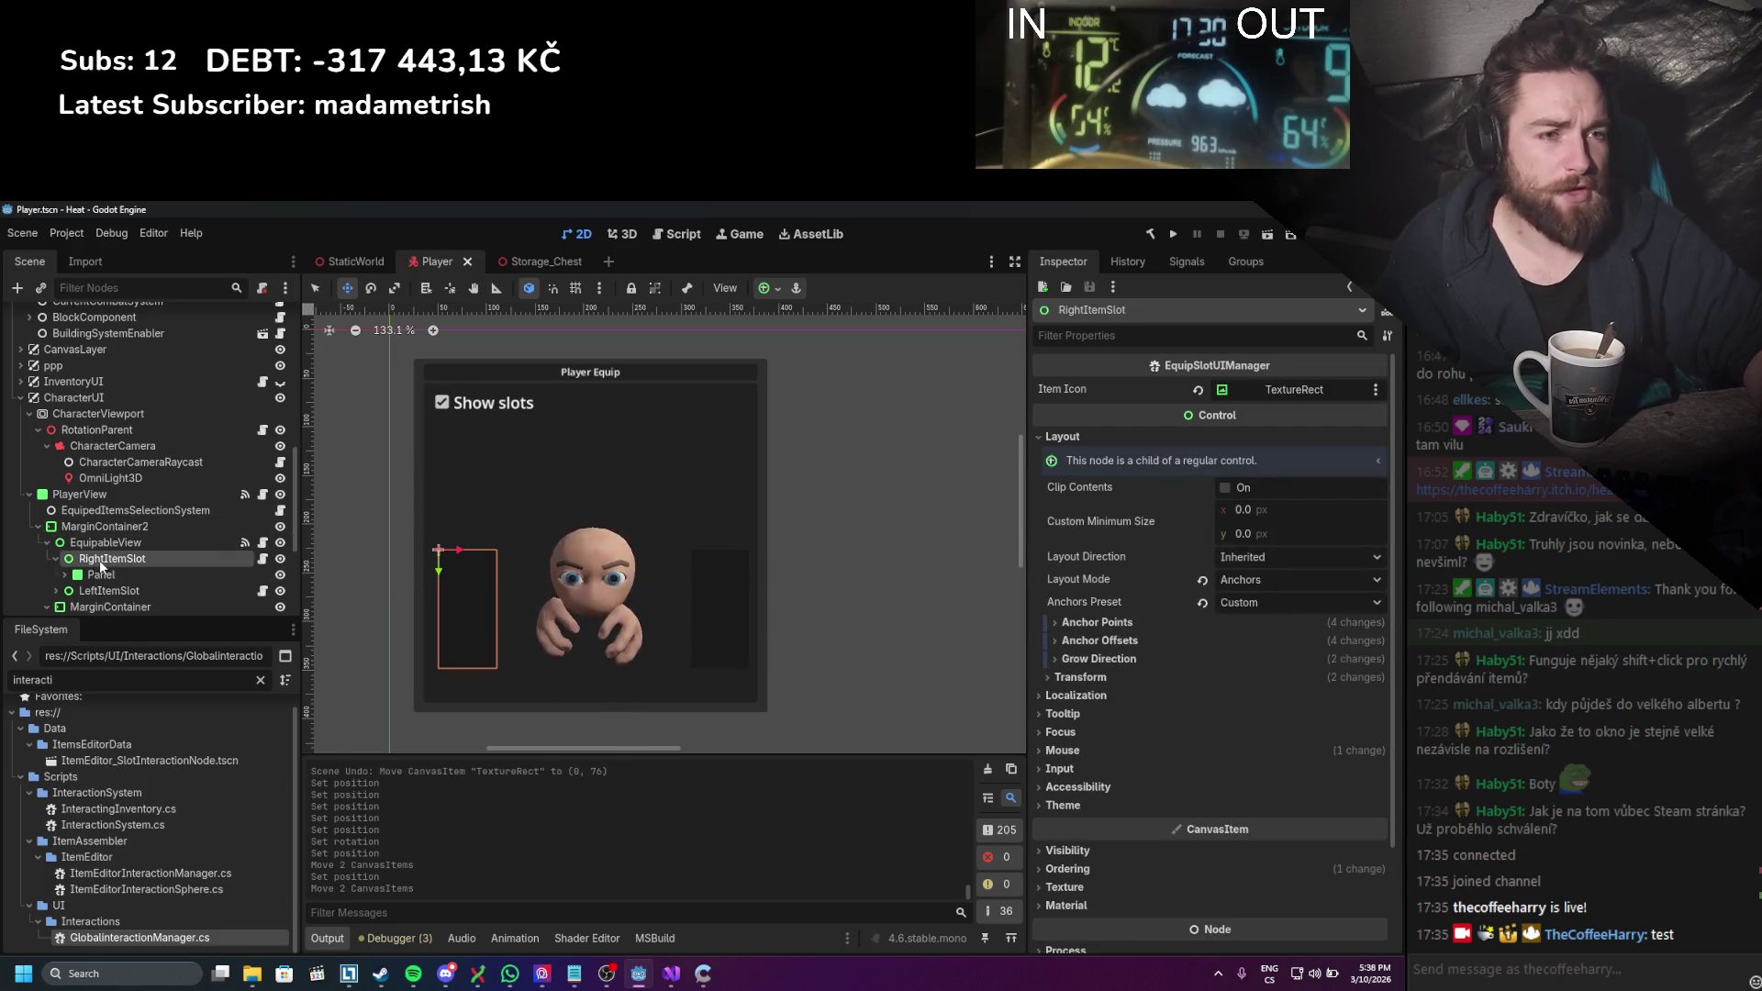
{"action": "key", "text": "ctrl+d"}
Step: Move the copied slot to the panel's top-left and rename it Helmet
{"action": "mouse_move", "coordinate": [454, 610]}
{"action": "left_mouse_down"}
{"action": "mouse_move", "coordinate": [480, 550]}
{"action": "mouse_move", "coordinate": [469, 487]}
{"action": "left_mouse_up"}
{"action": "double_click", "coordinate": [144, 592]}
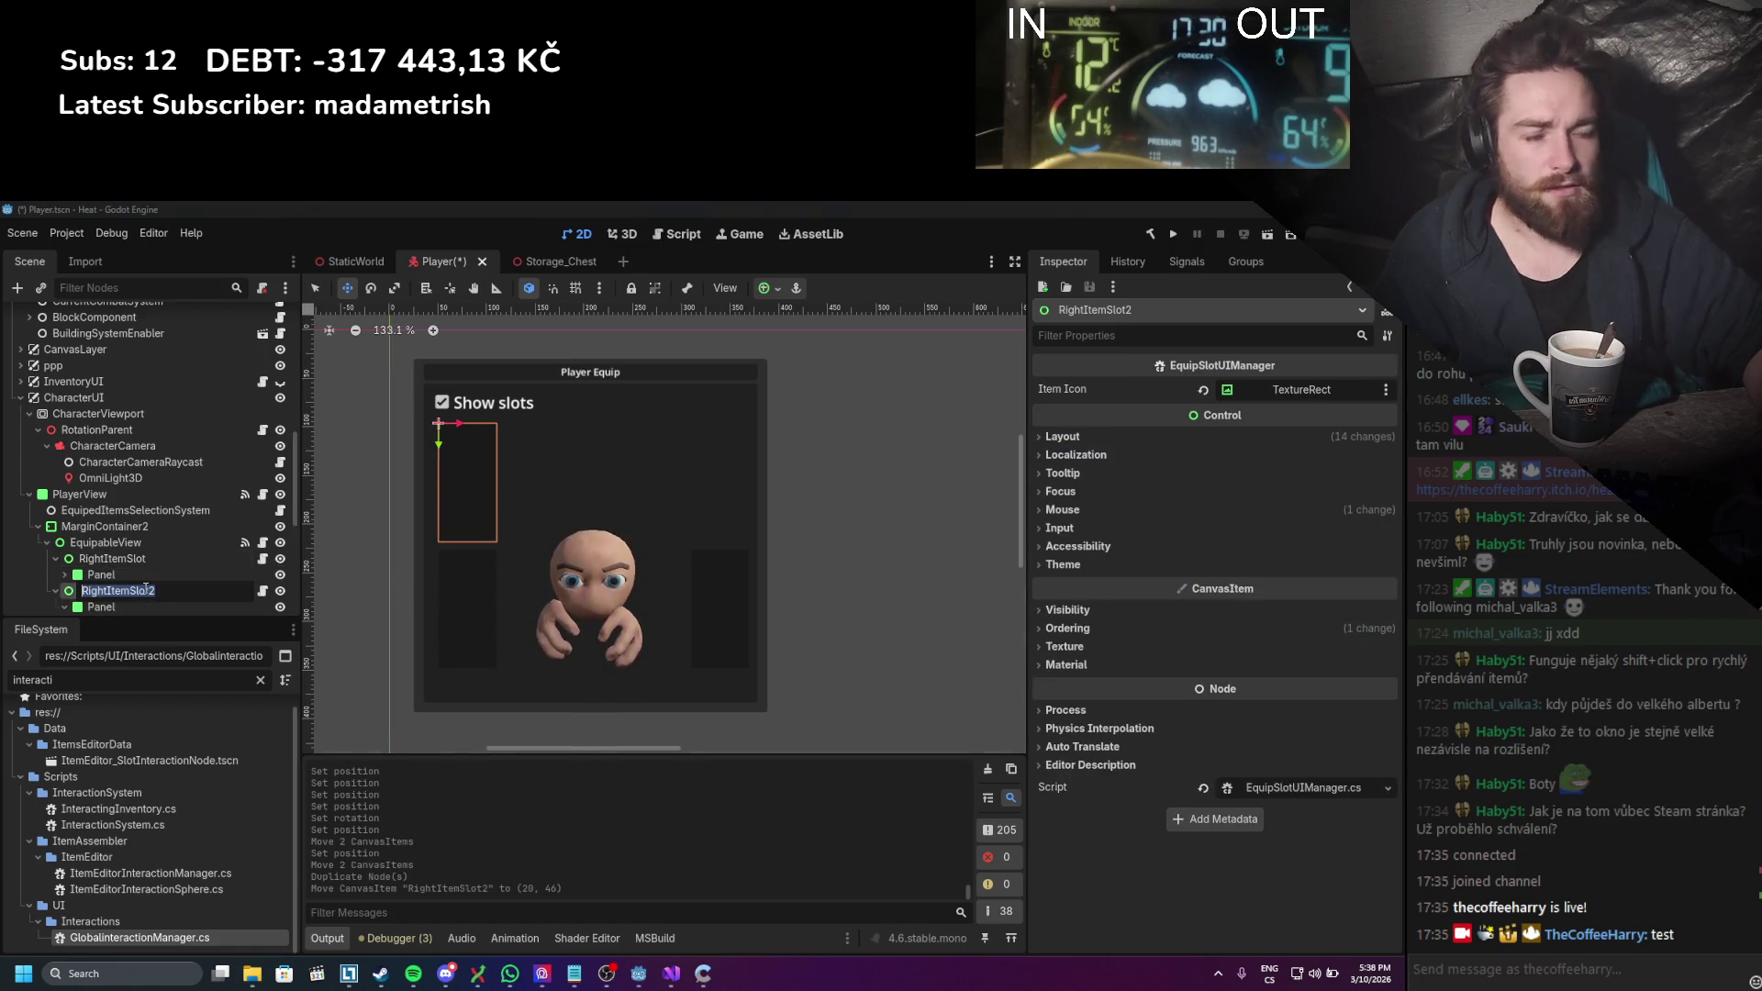
{"action": "type", "text": "hELMET"}
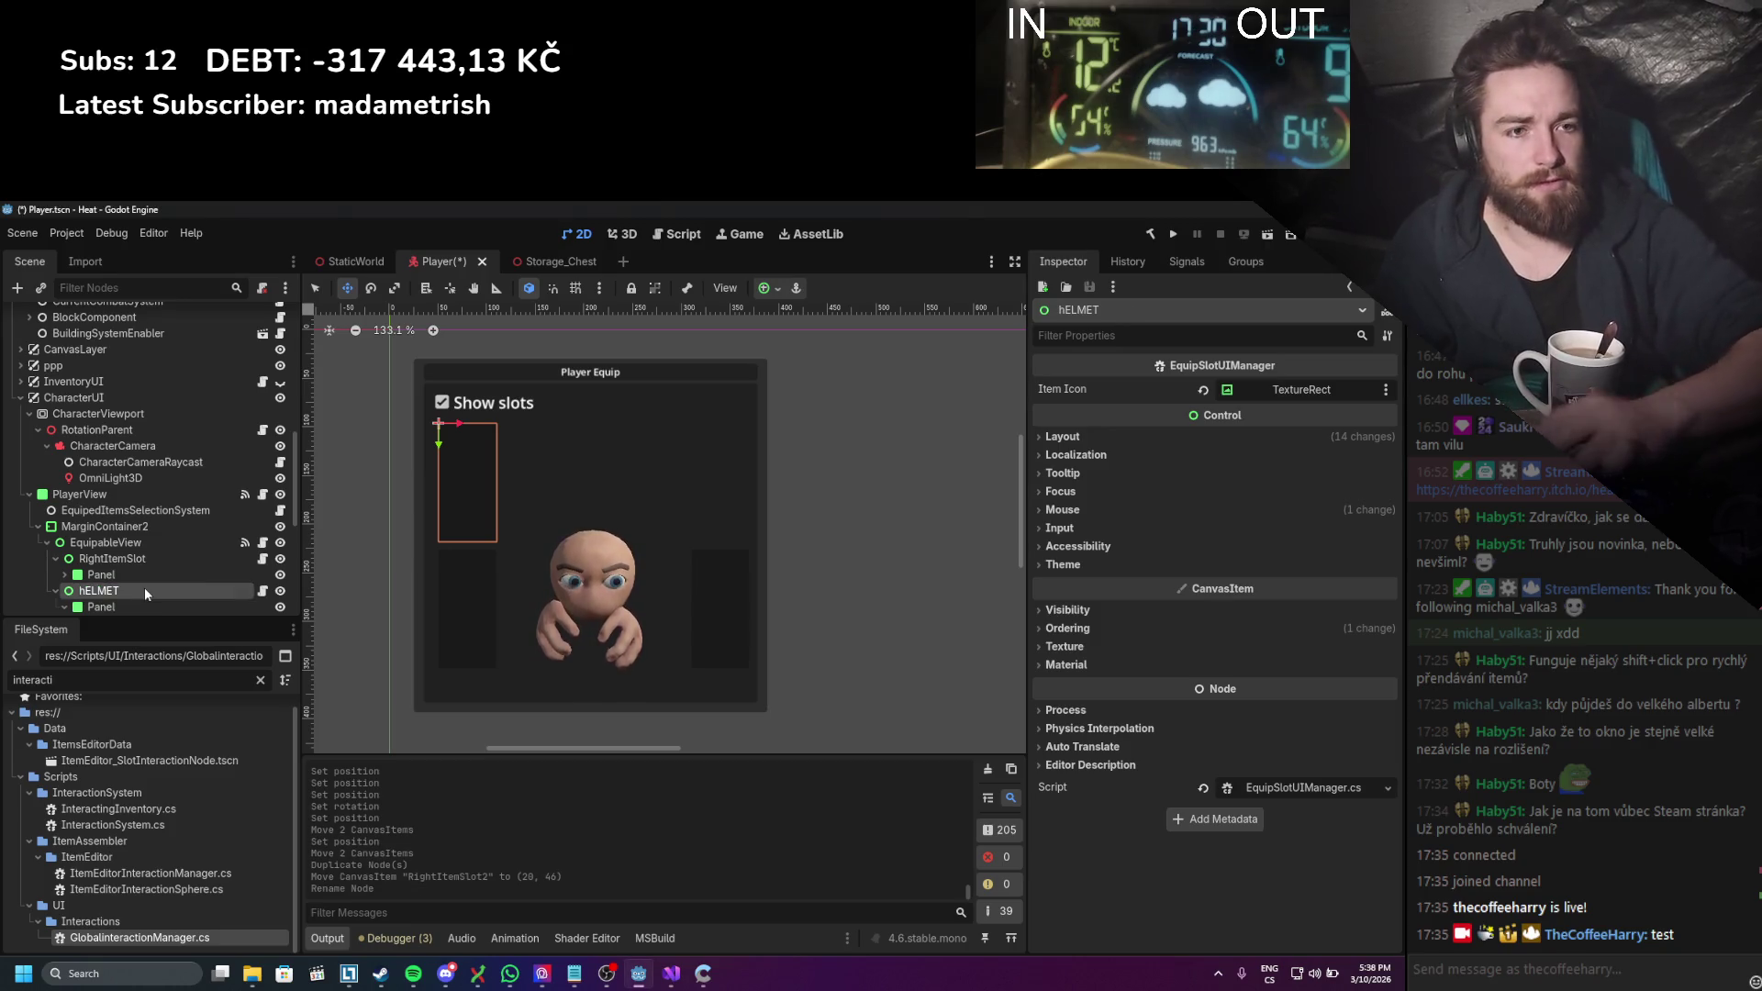
{"action": "key", "text": "Return"}
{"action": "type", "text": "Helmet"}
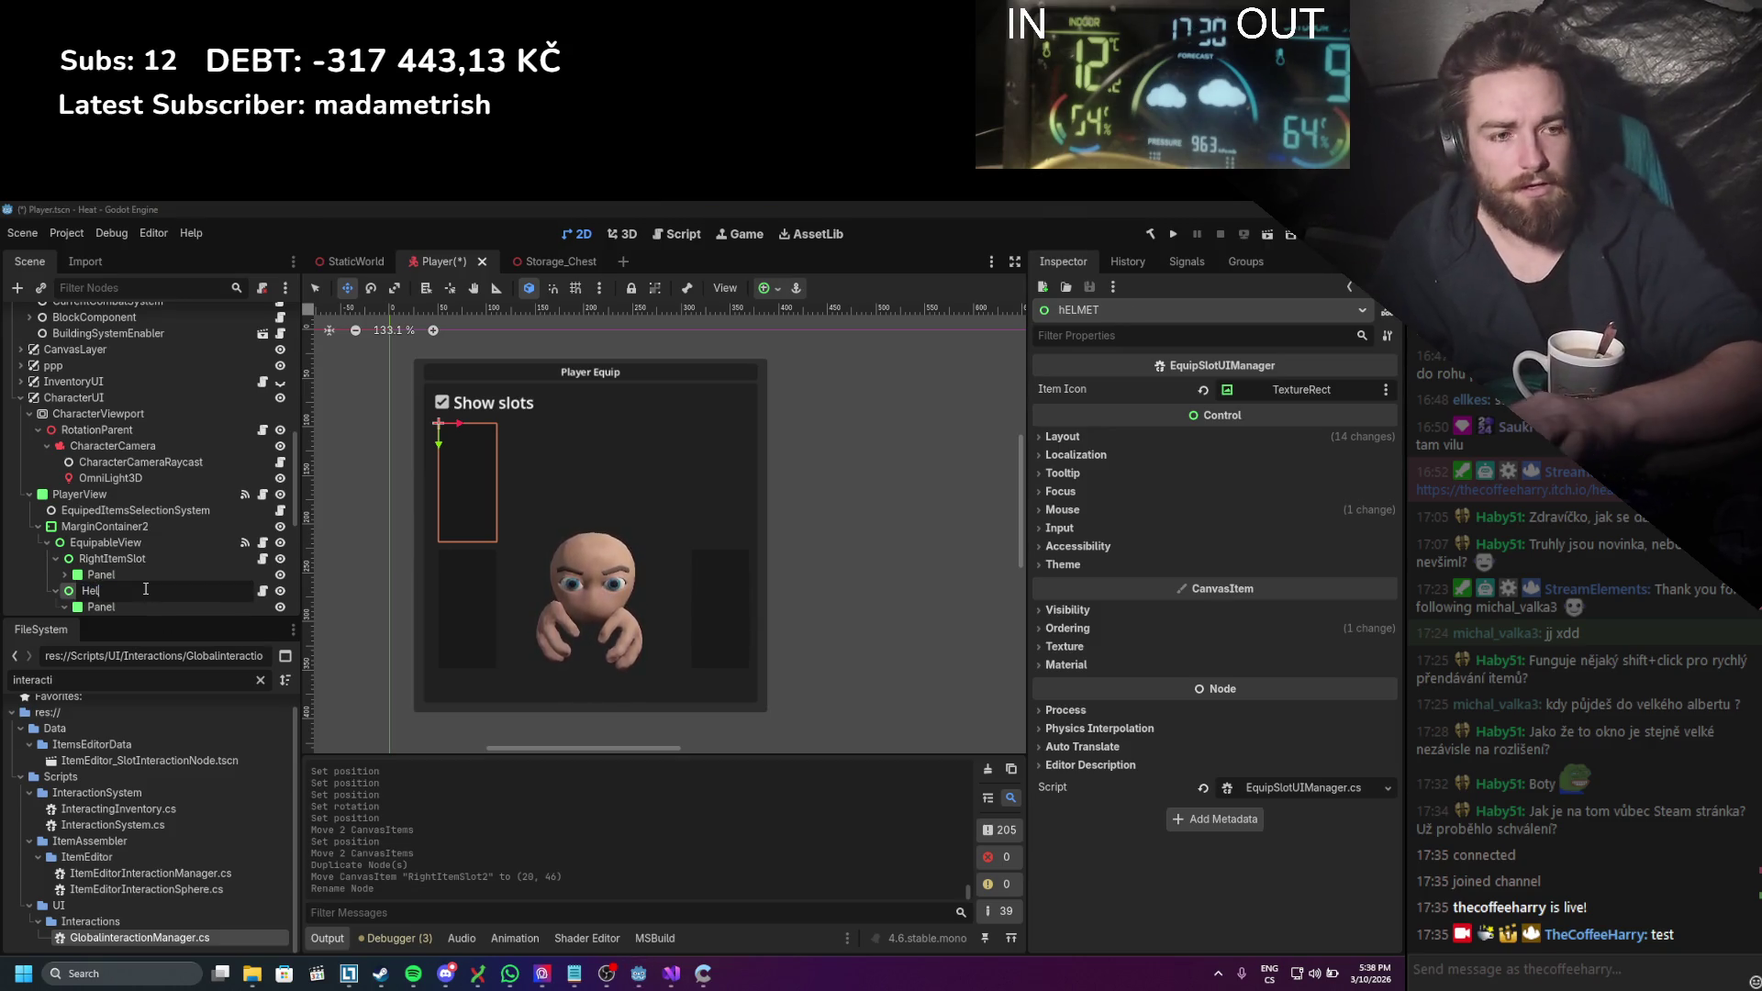
{"action": "key", "text": "Return"}
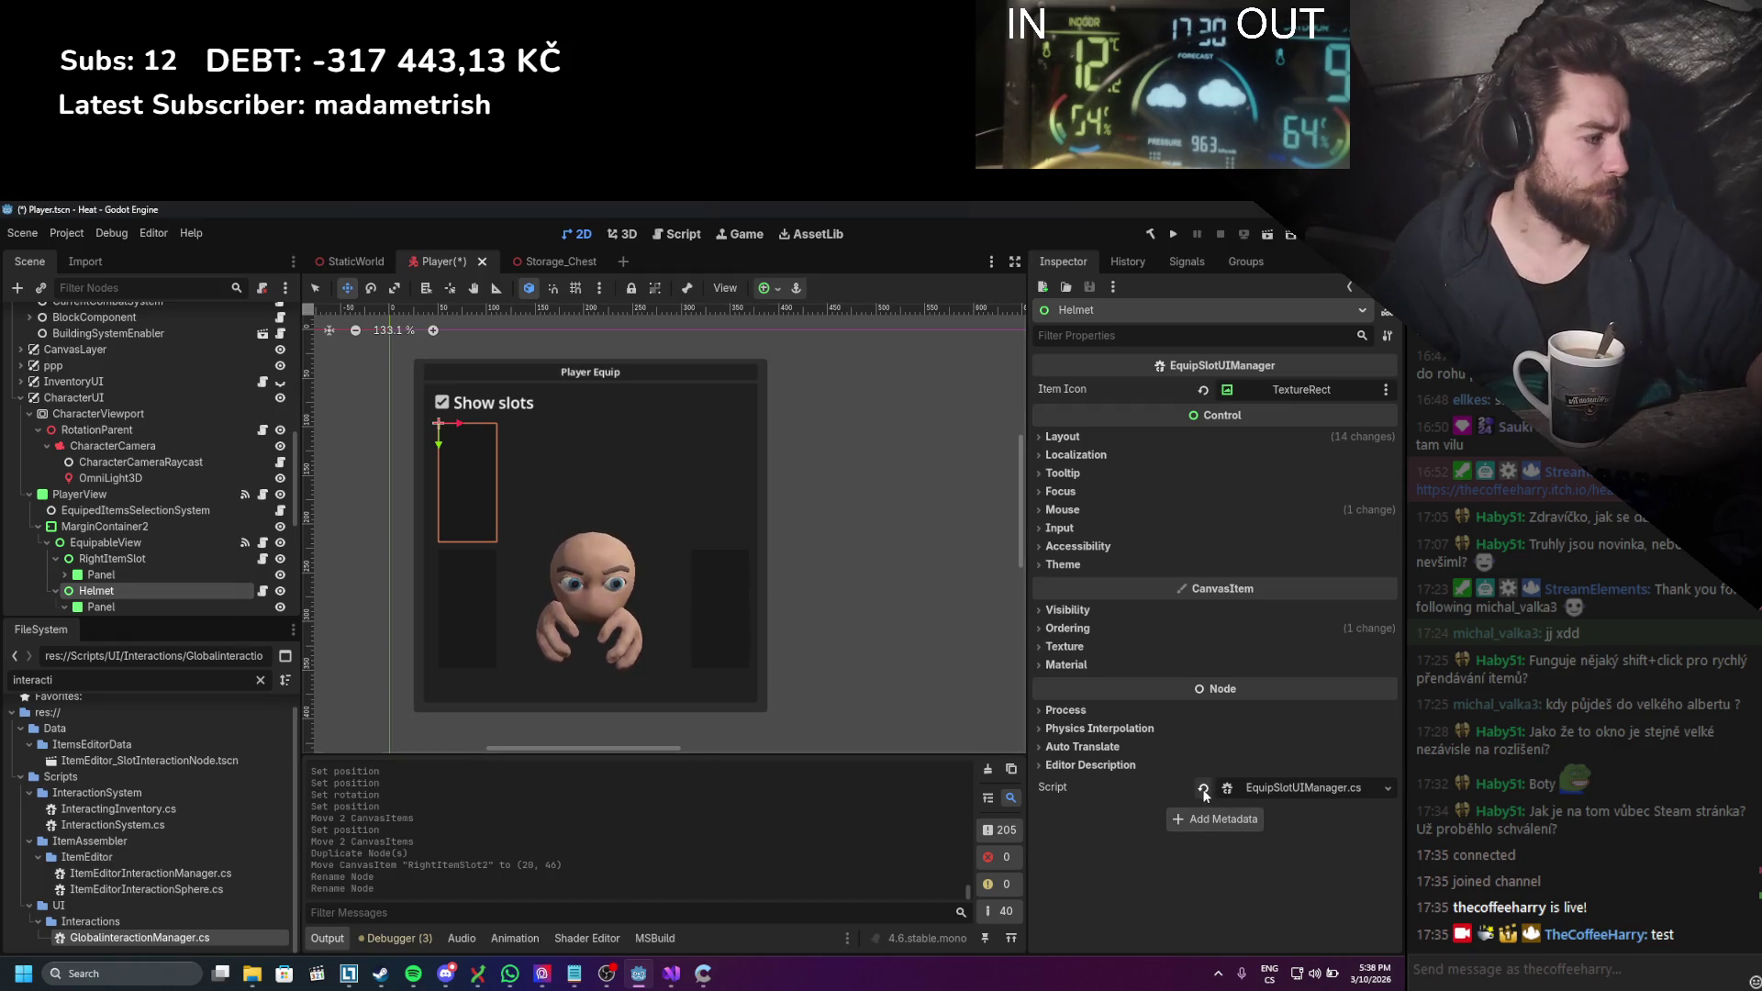
Step: Remove Helmet's script, save the Player scene, and show its Layout properties
{"action": "left_click", "coordinate": [1202, 787]}
{"action": "key", "text": "ctrl+s"}
{"action": "scroll", "coordinate": [137, 459], "scroll_direction": "down", "scroll_amount": 3}
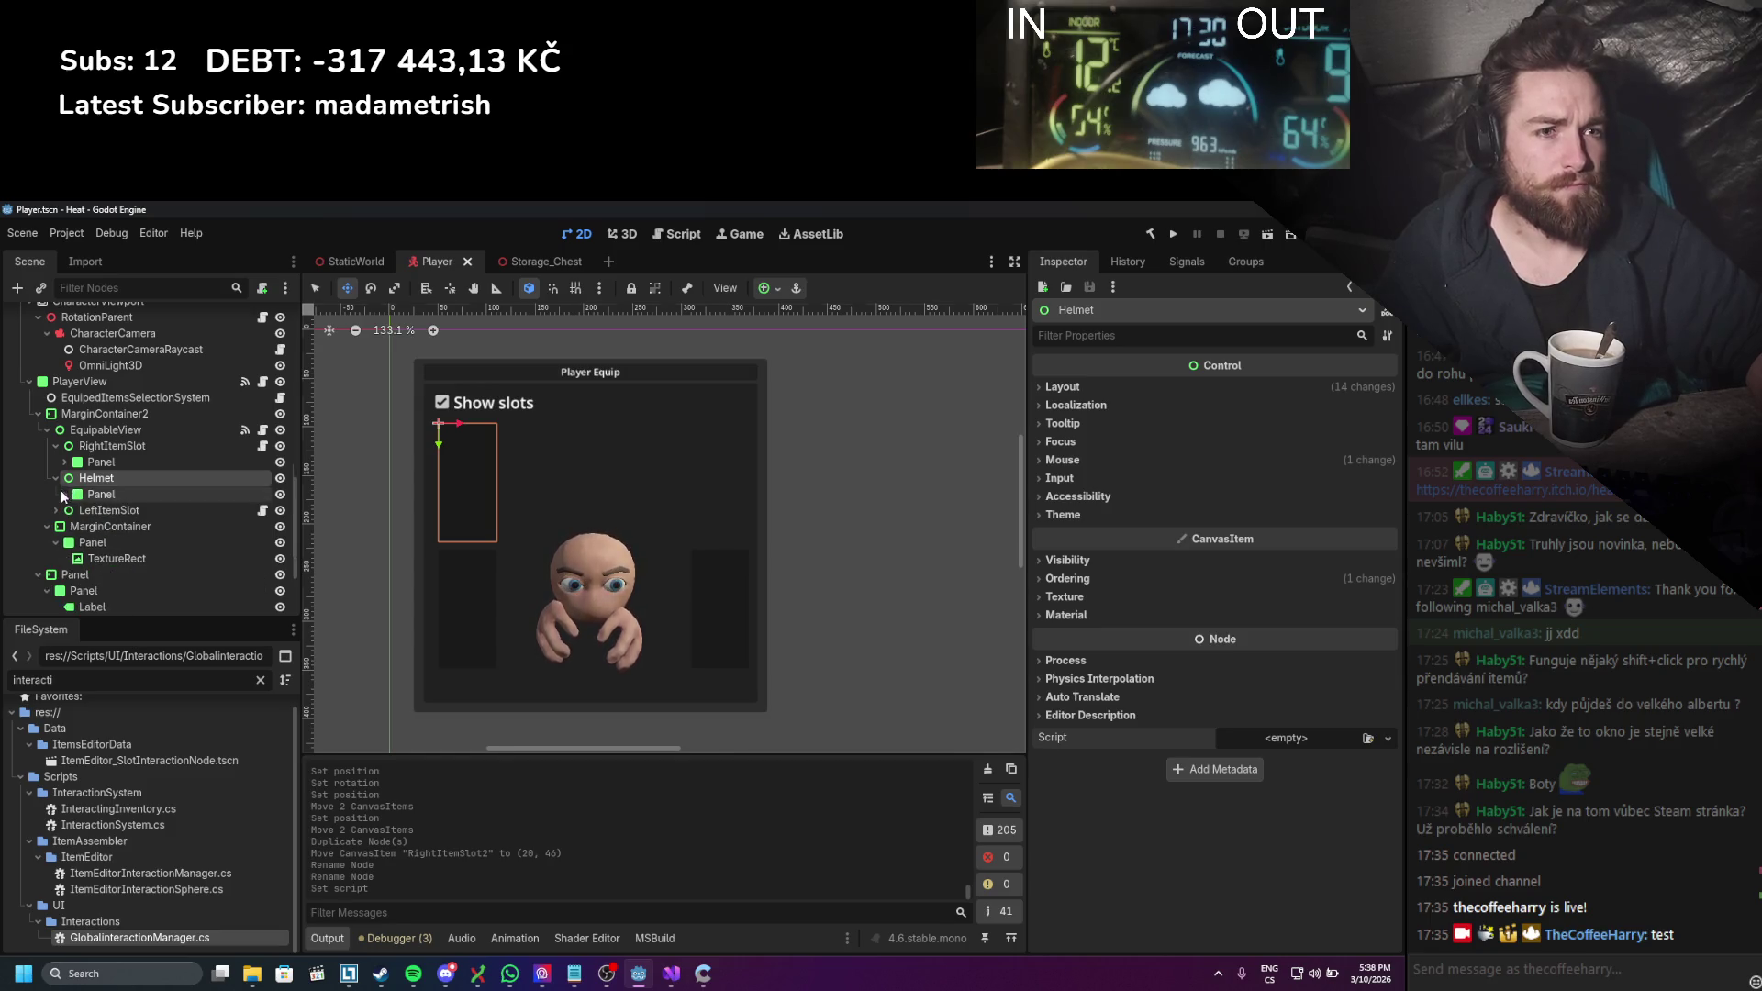
{"action": "left_click", "coordinate": [56, 478]}
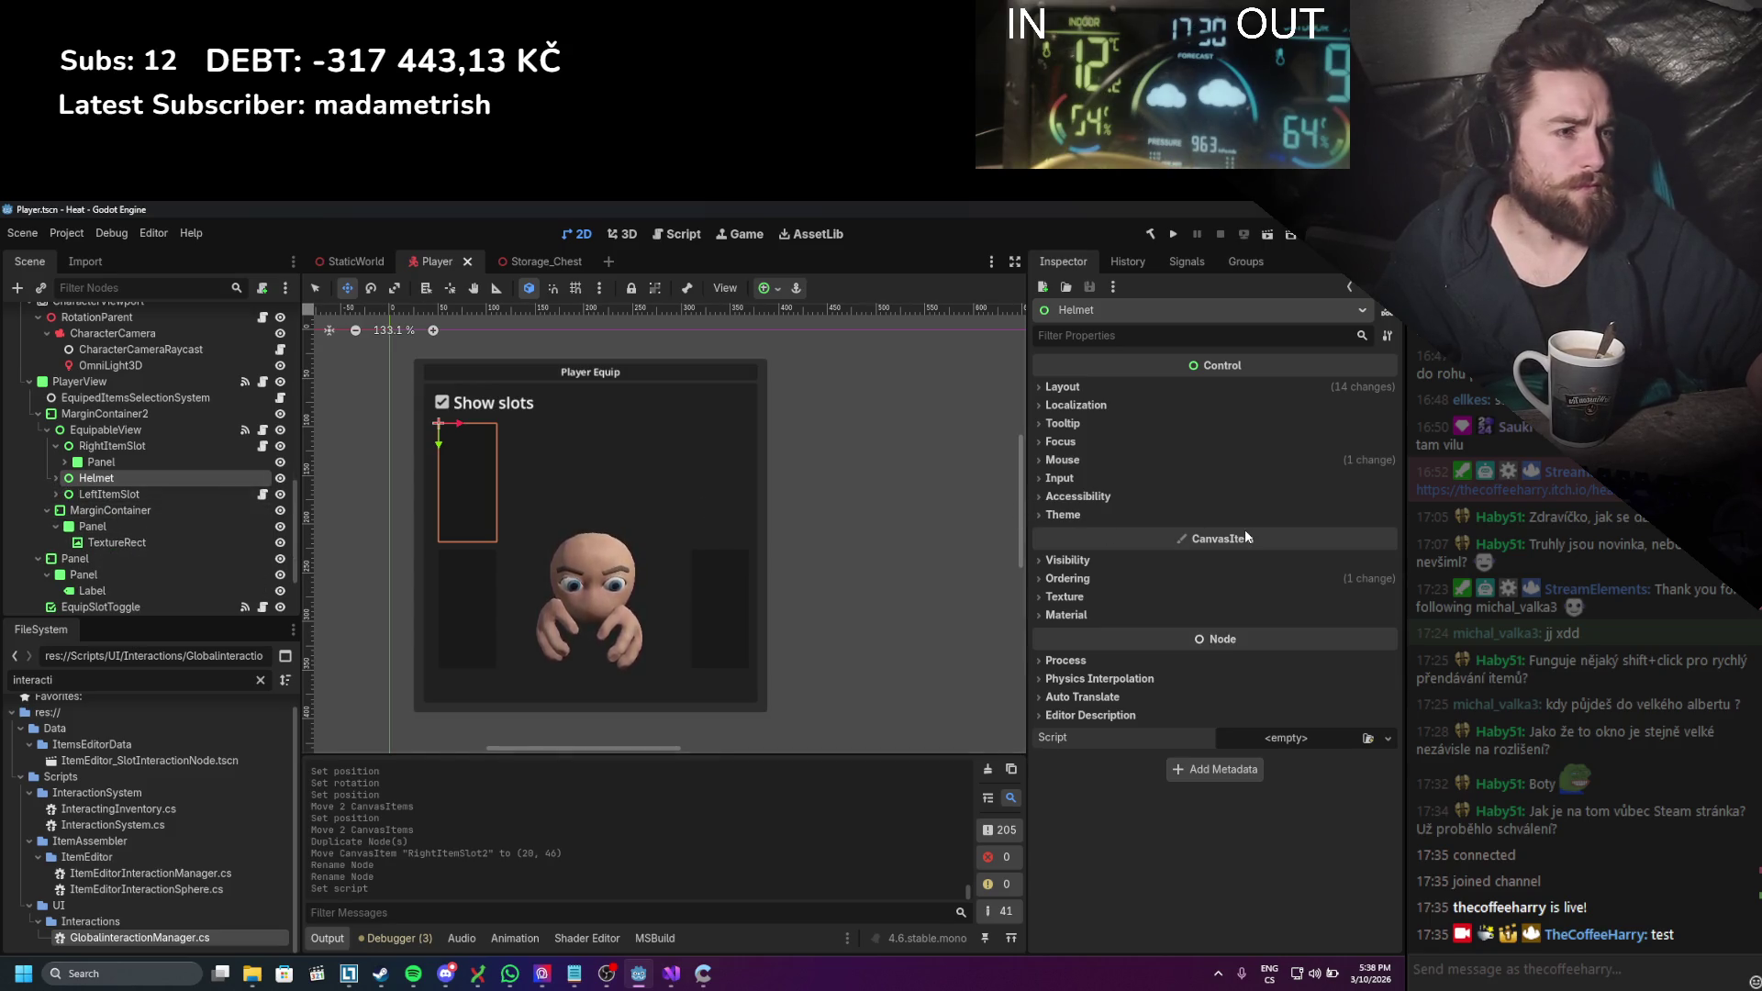
{"action": "left_click", "coordinate": [1101, 385]}
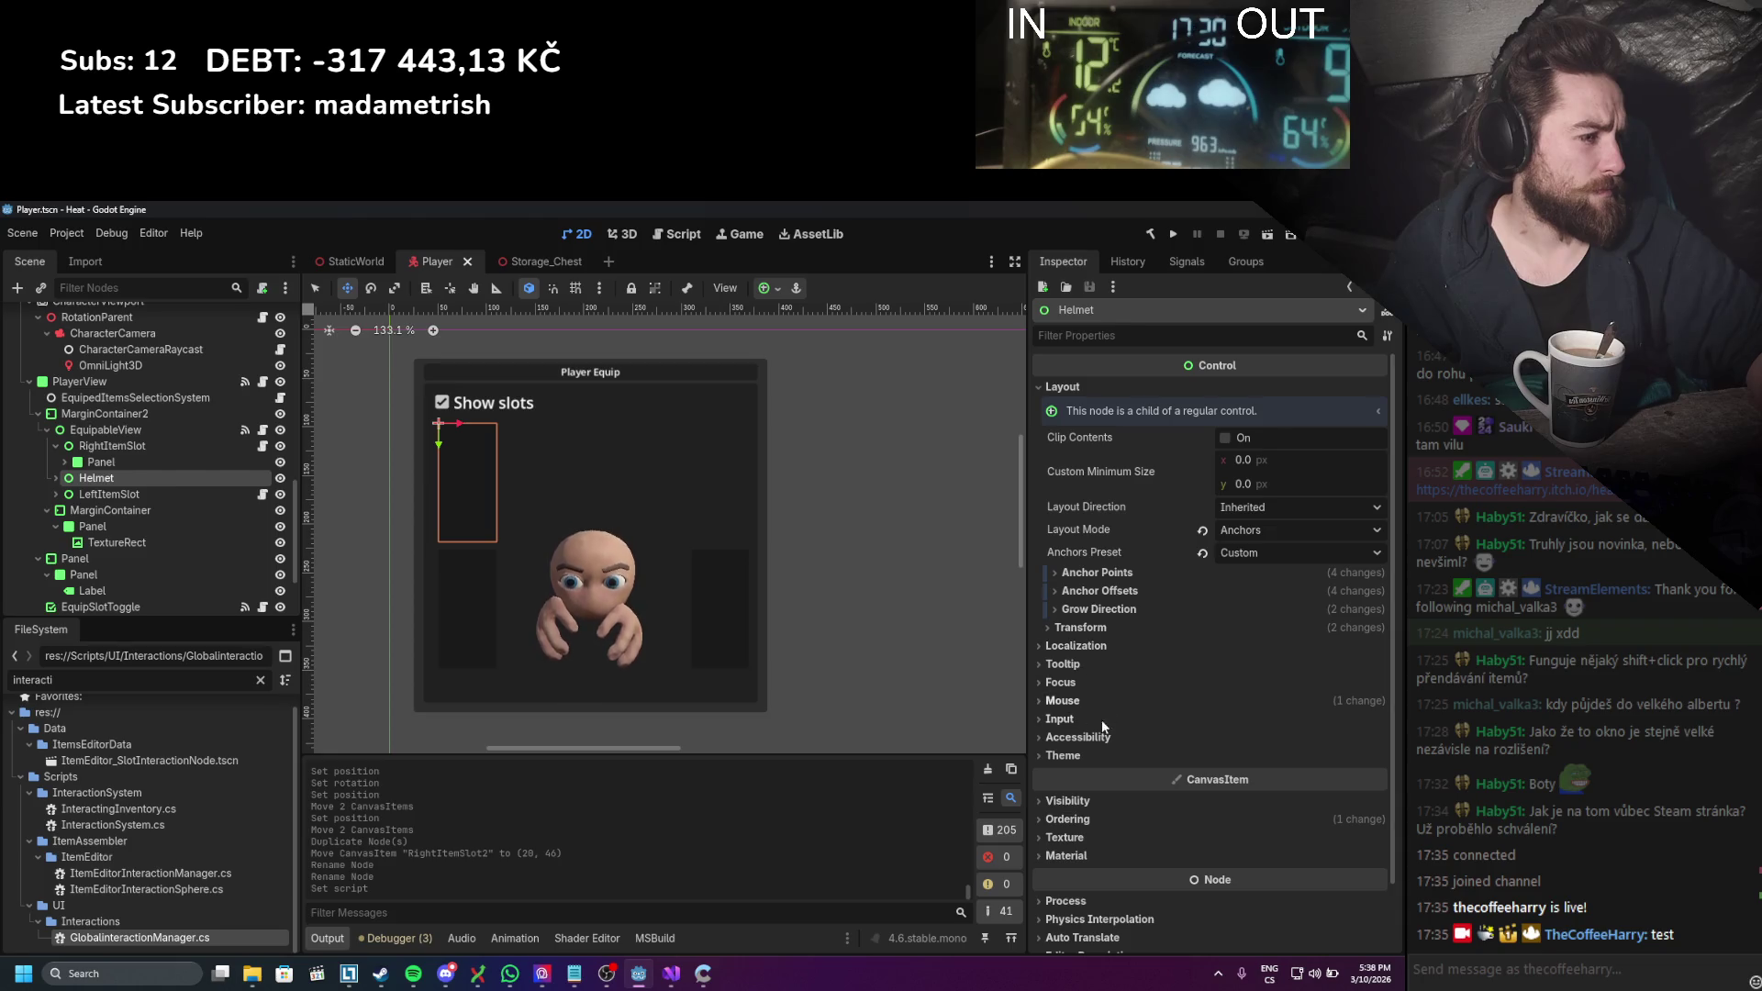
Step: Try Helmet slot sizes of 60 × 60, then 80 × 80, in the Inspector
{"action": "left_click", "coordinate": [1083, 628]}
{"action": "left_click", "coordinate": [1297, 646]}
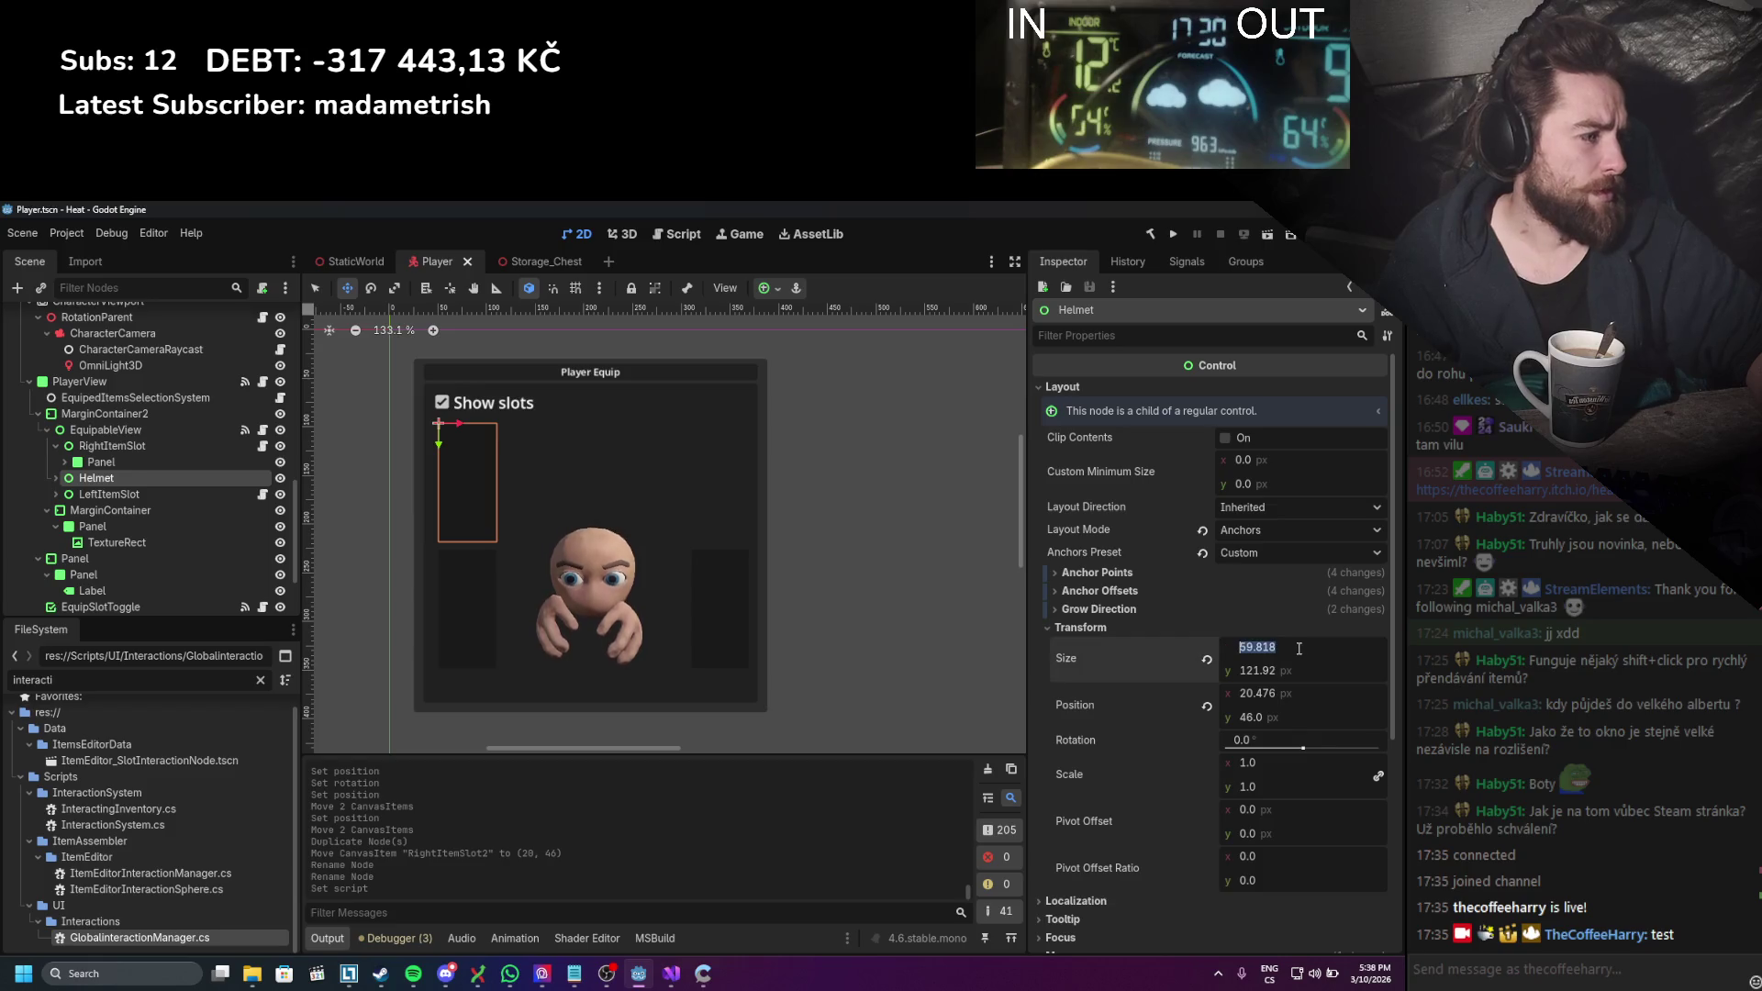
{"action": "type", "text": "60"}
{"action": "key", "text": "Return"}
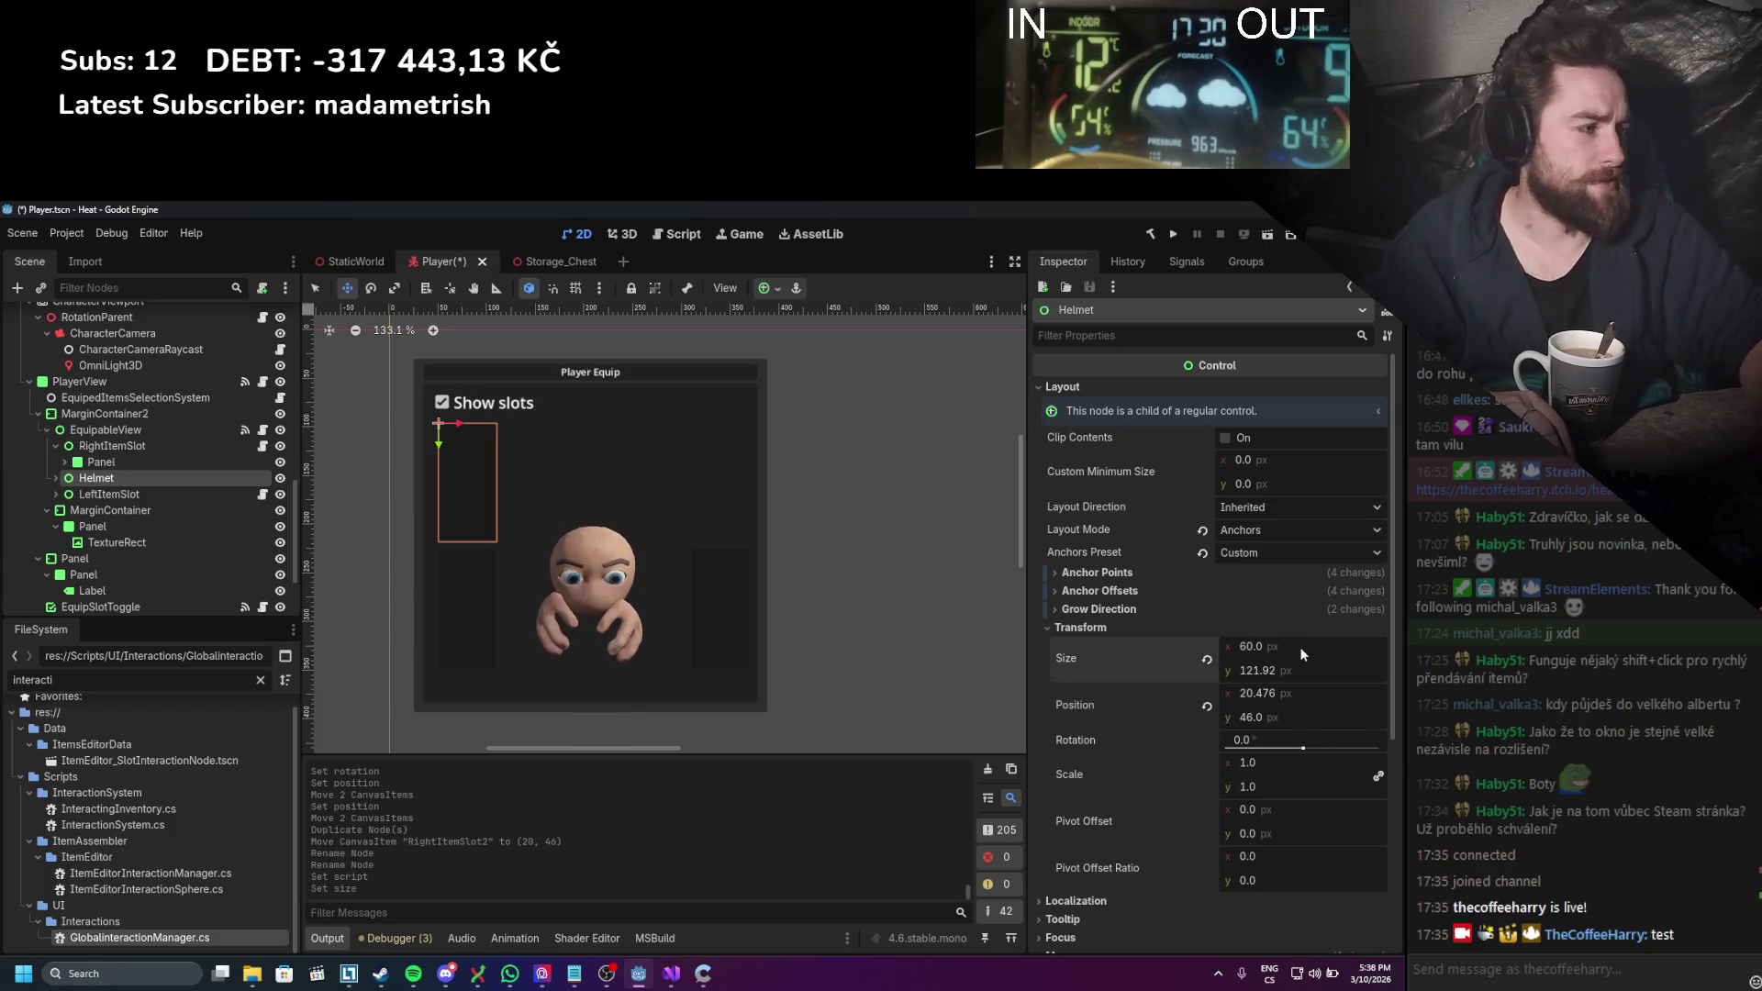
{"action": "type", "text": "60"}
{"action": "key", "text": "Return"}
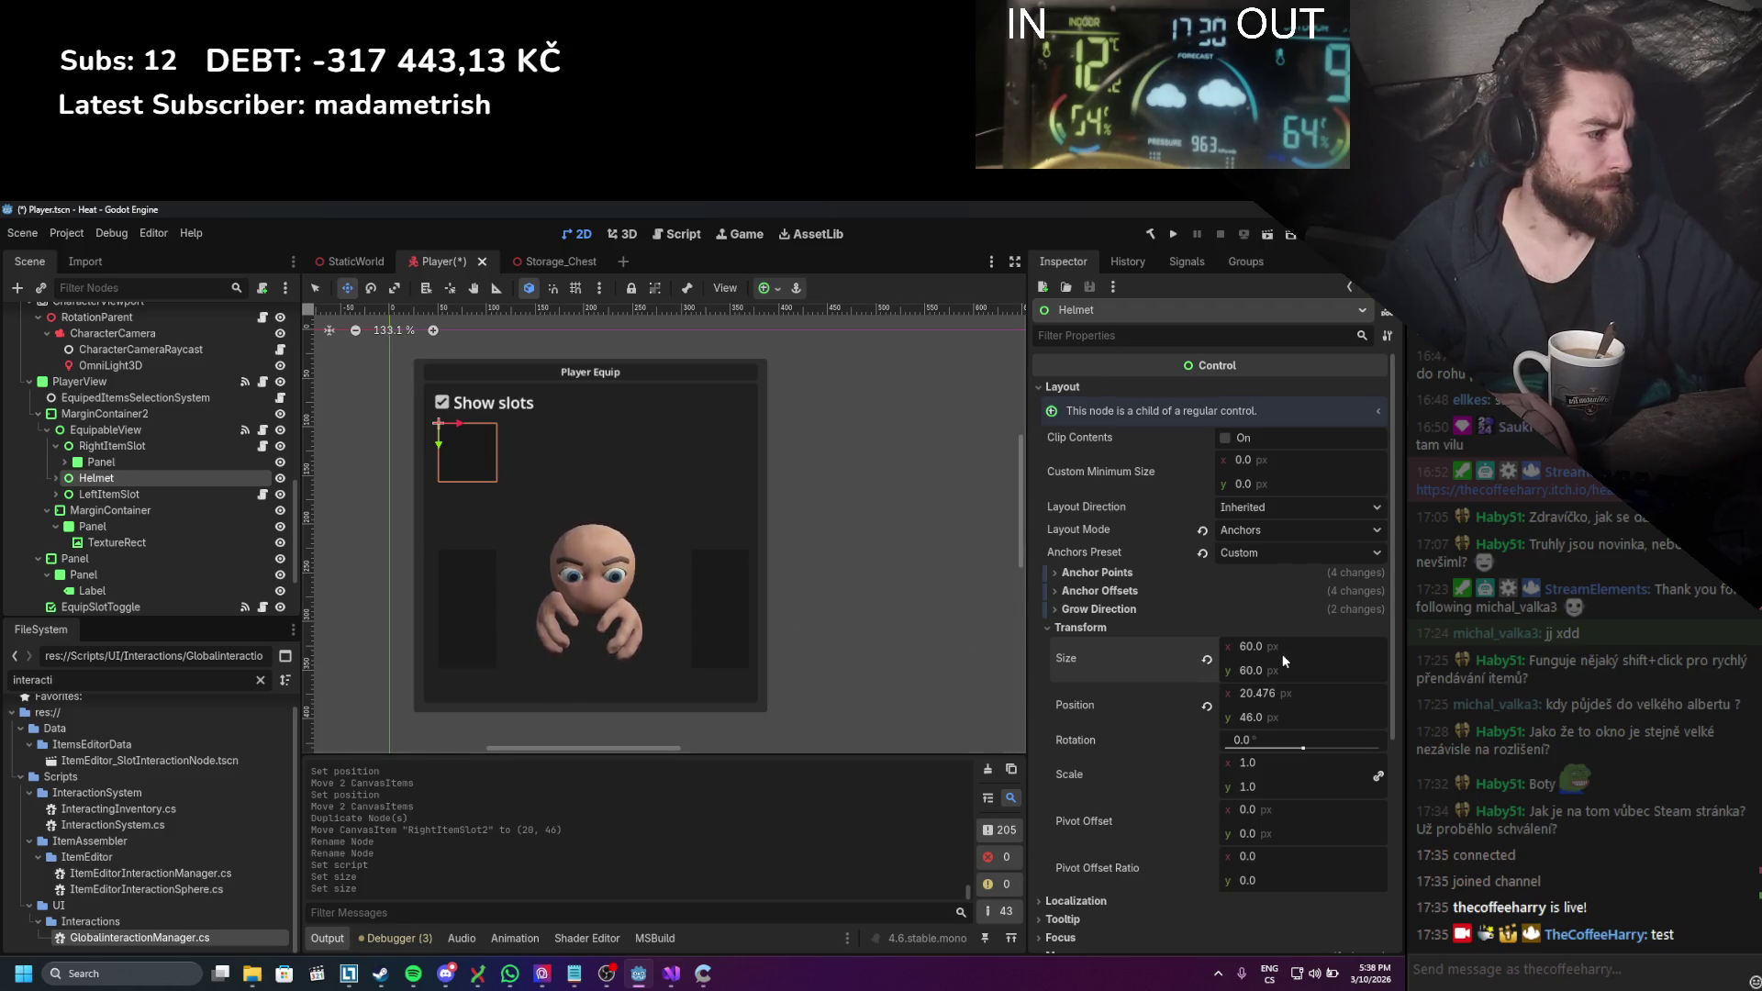
{"action": "type", "text": "80"}
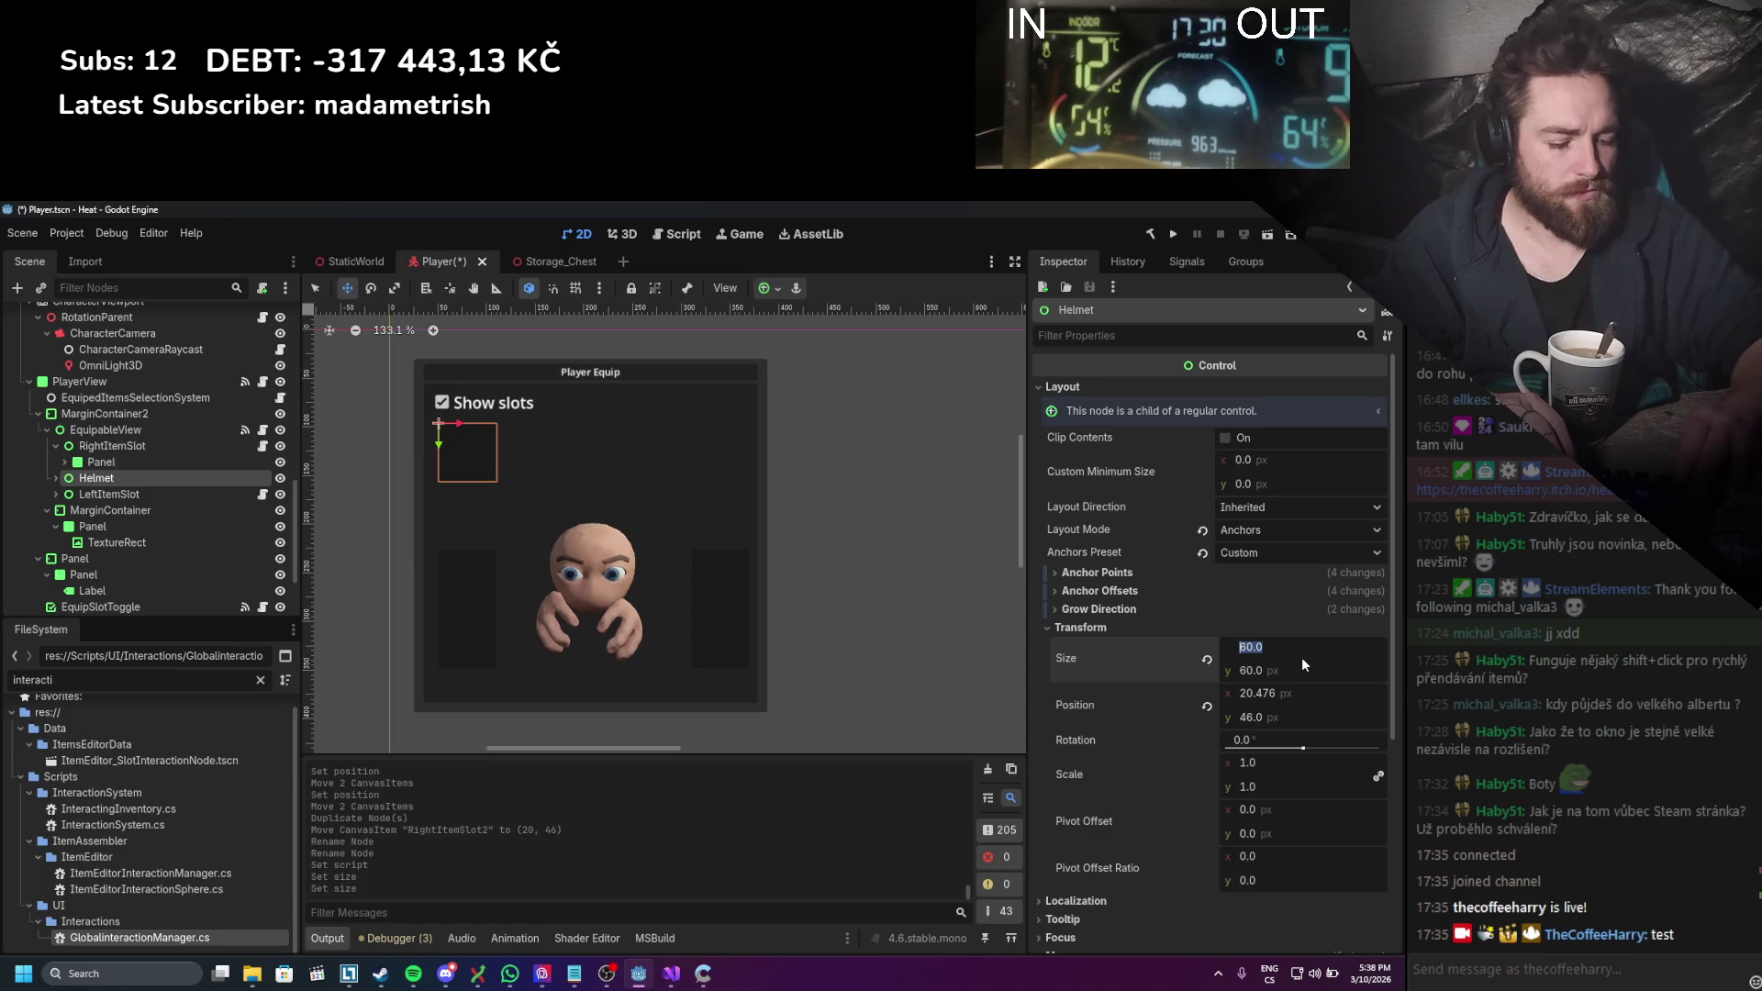
{"action": "key", "text": "Return"}
{"action": "type", "text": "80"}
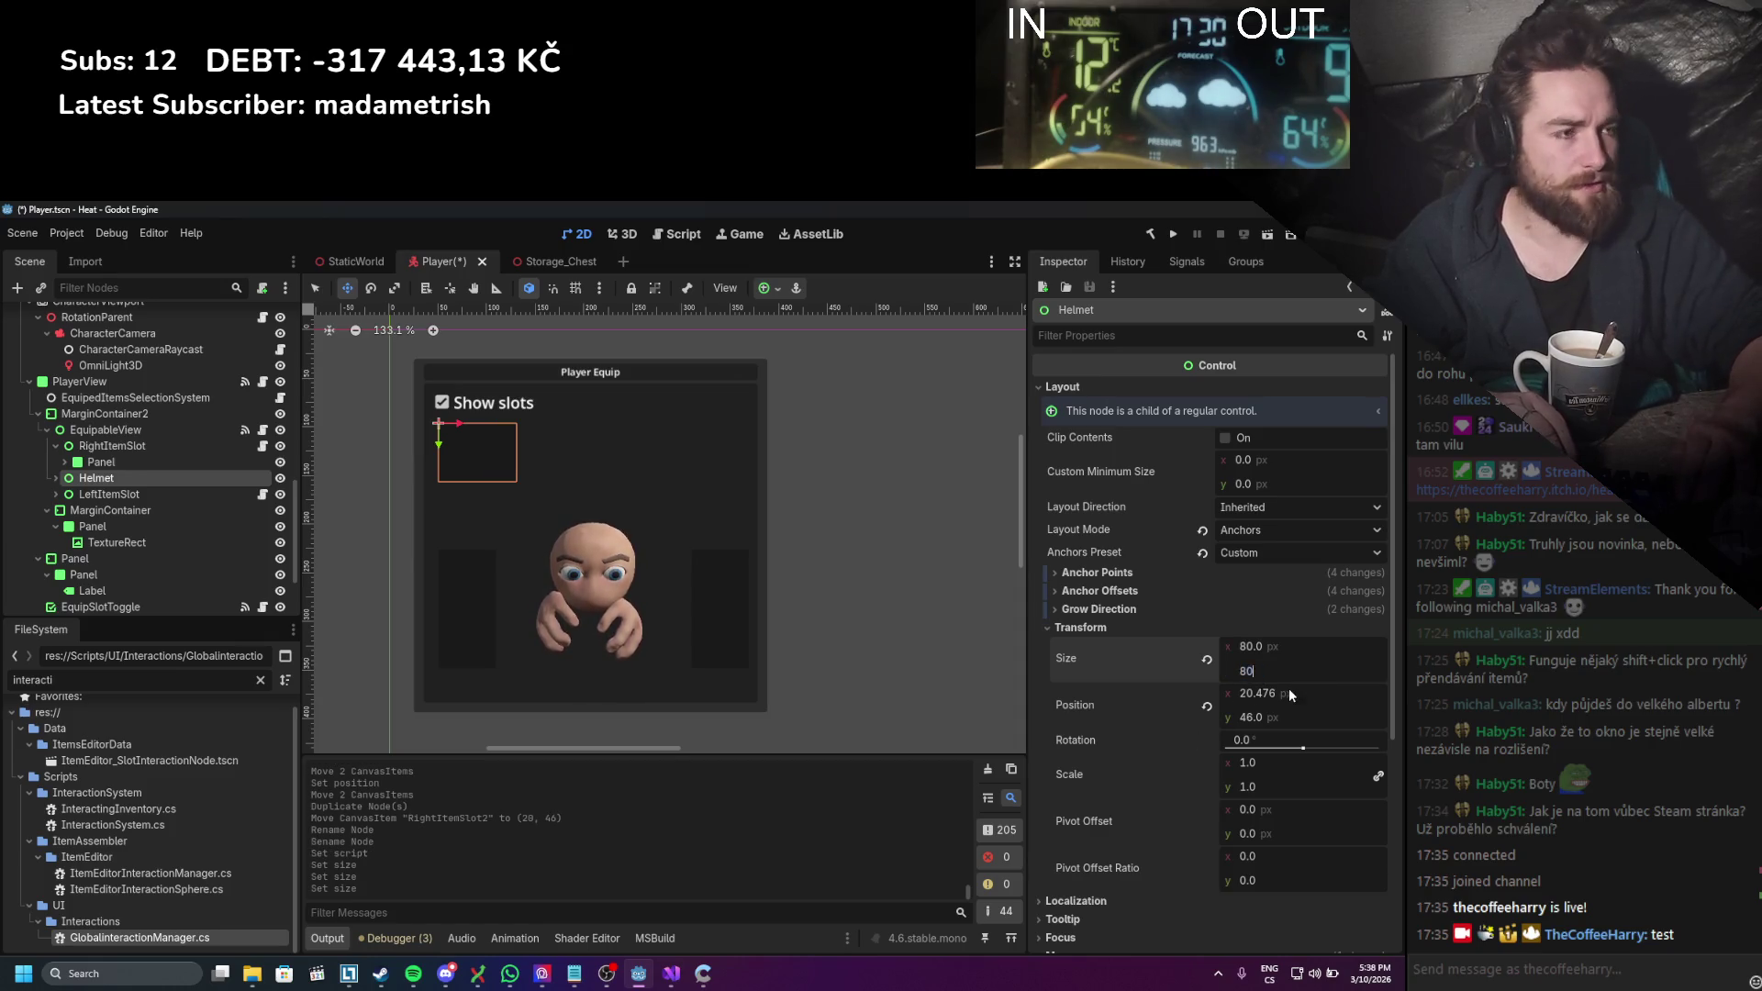
{"action": "key", "text": "Return"}
Step: Place Helmet at the panel's top-left at 70 × 70, save the scene, and duplicate it
{"action": "left_click_drag", "start_coordinate": [493, 446], "coordinate": [498, 449]}
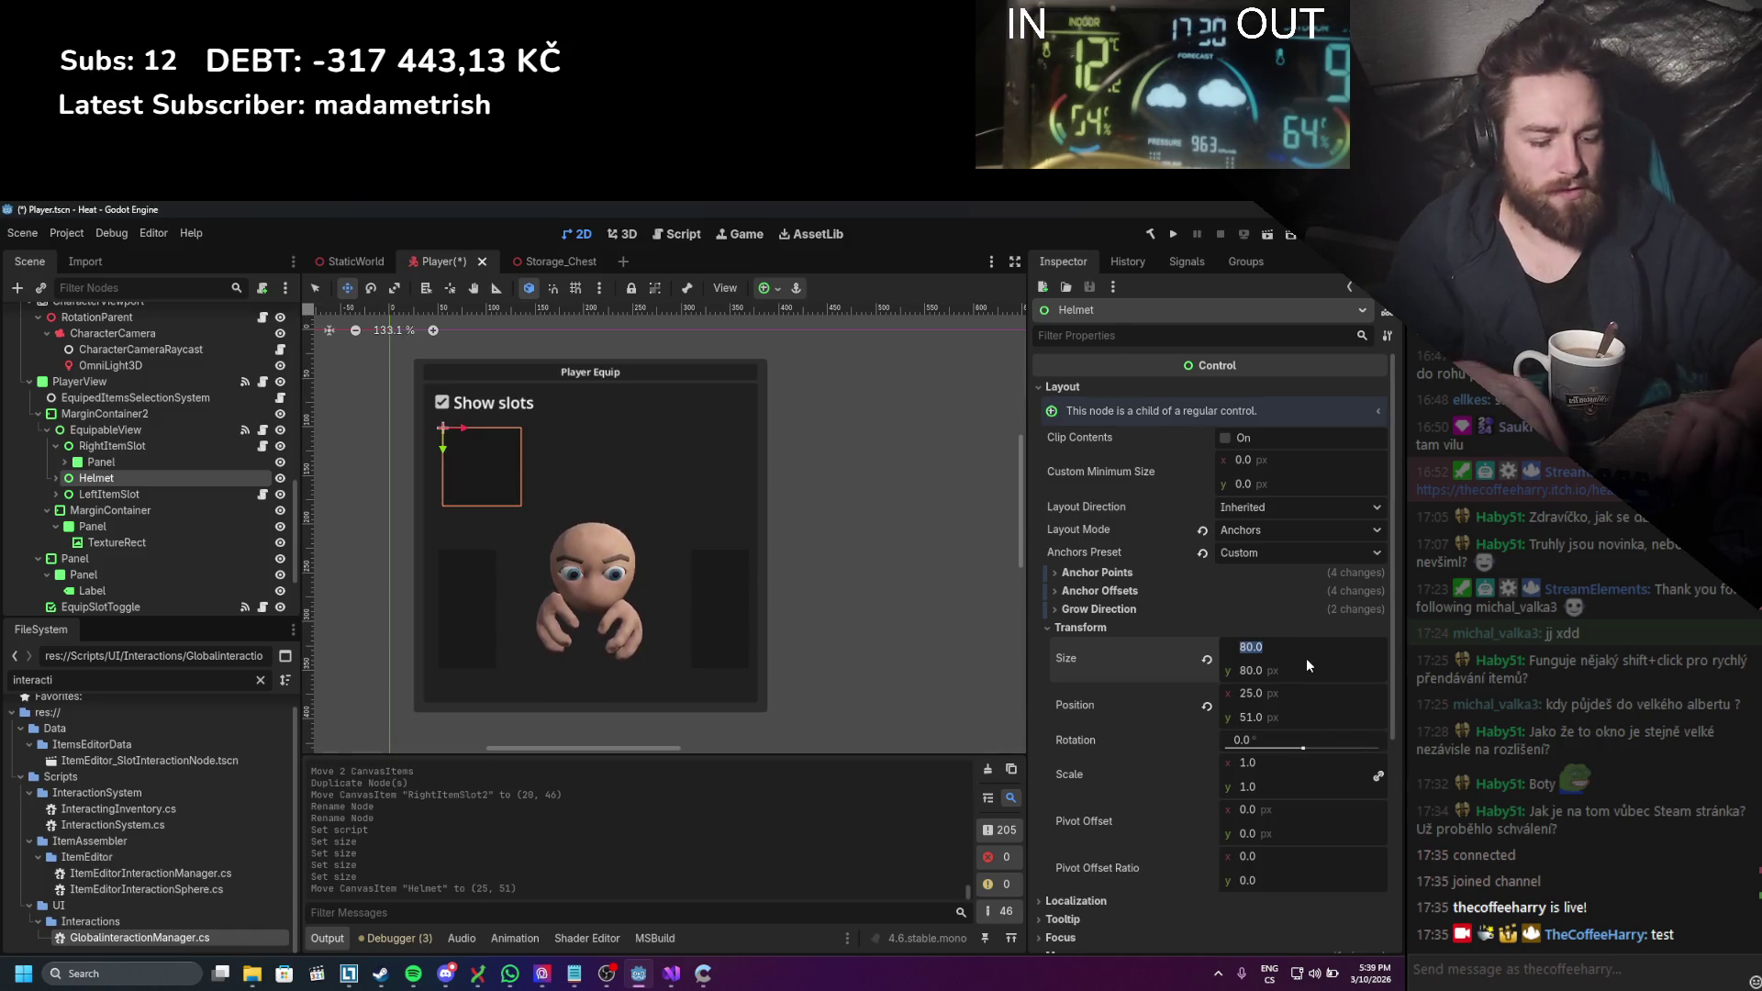
{"action": "type", "text": "70"}
{"action": "key", "text": "Return"}
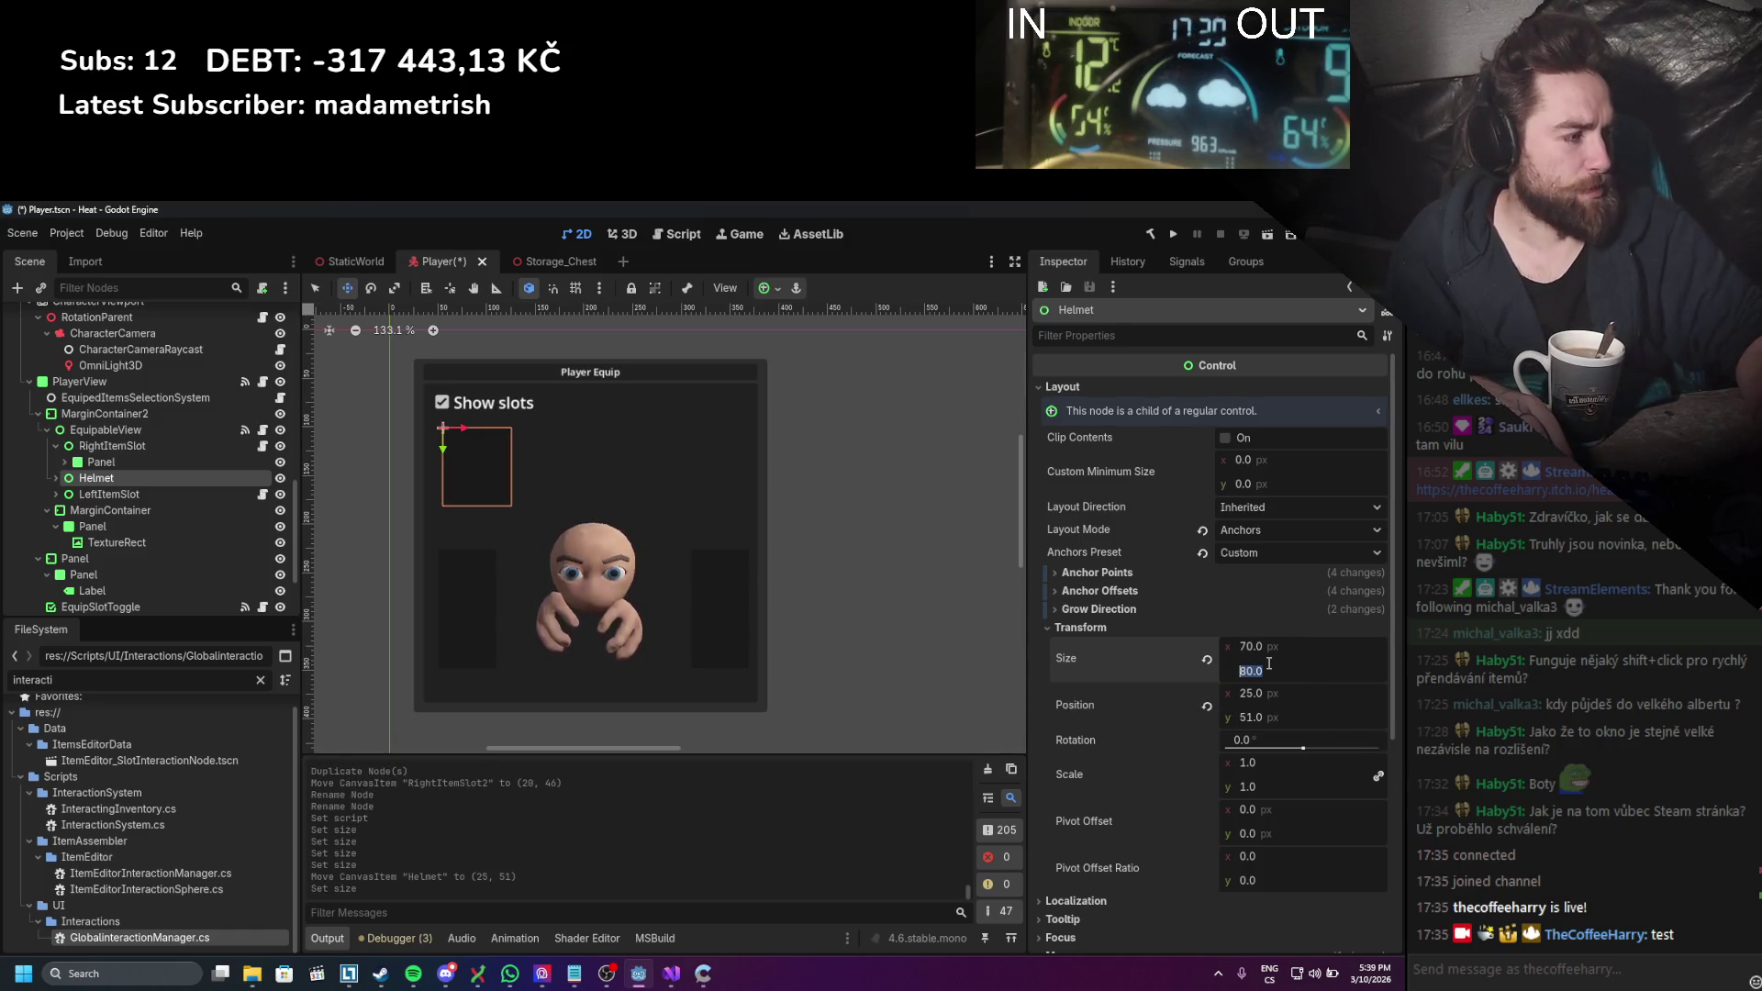
{"action": "type", "text": "70"}
{"action": "key", "text": "Return"}
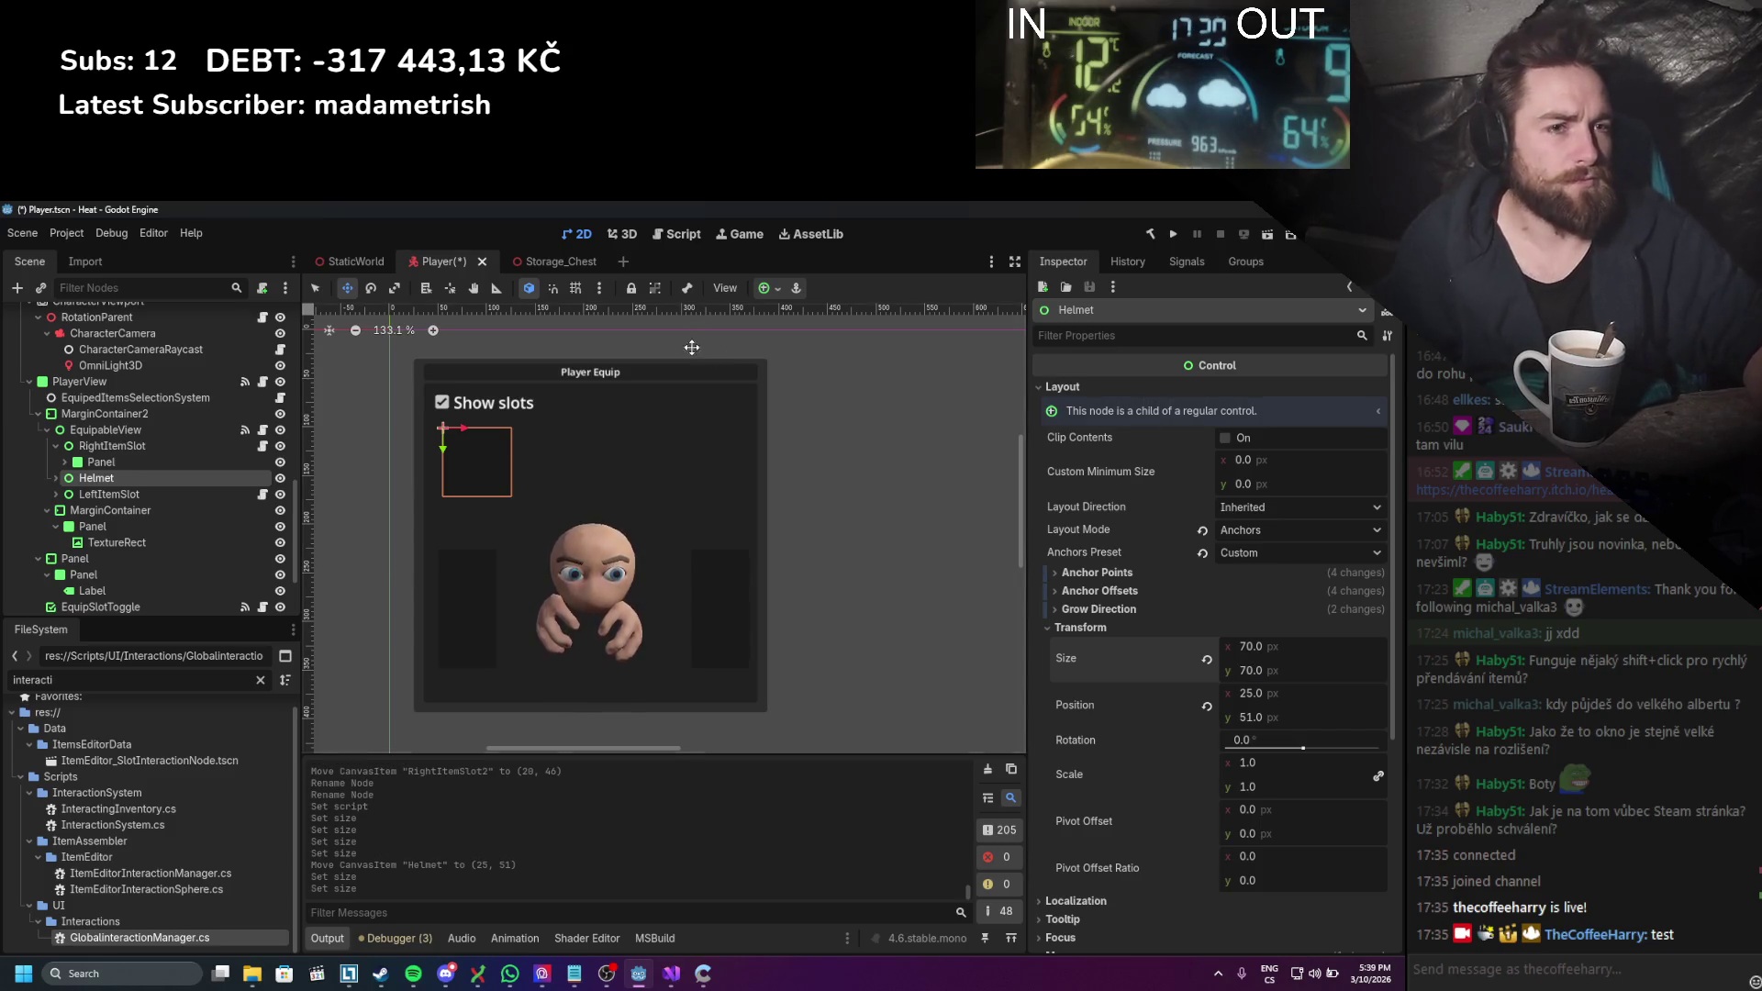
{"action": "key", "text": "ctrl+s"}
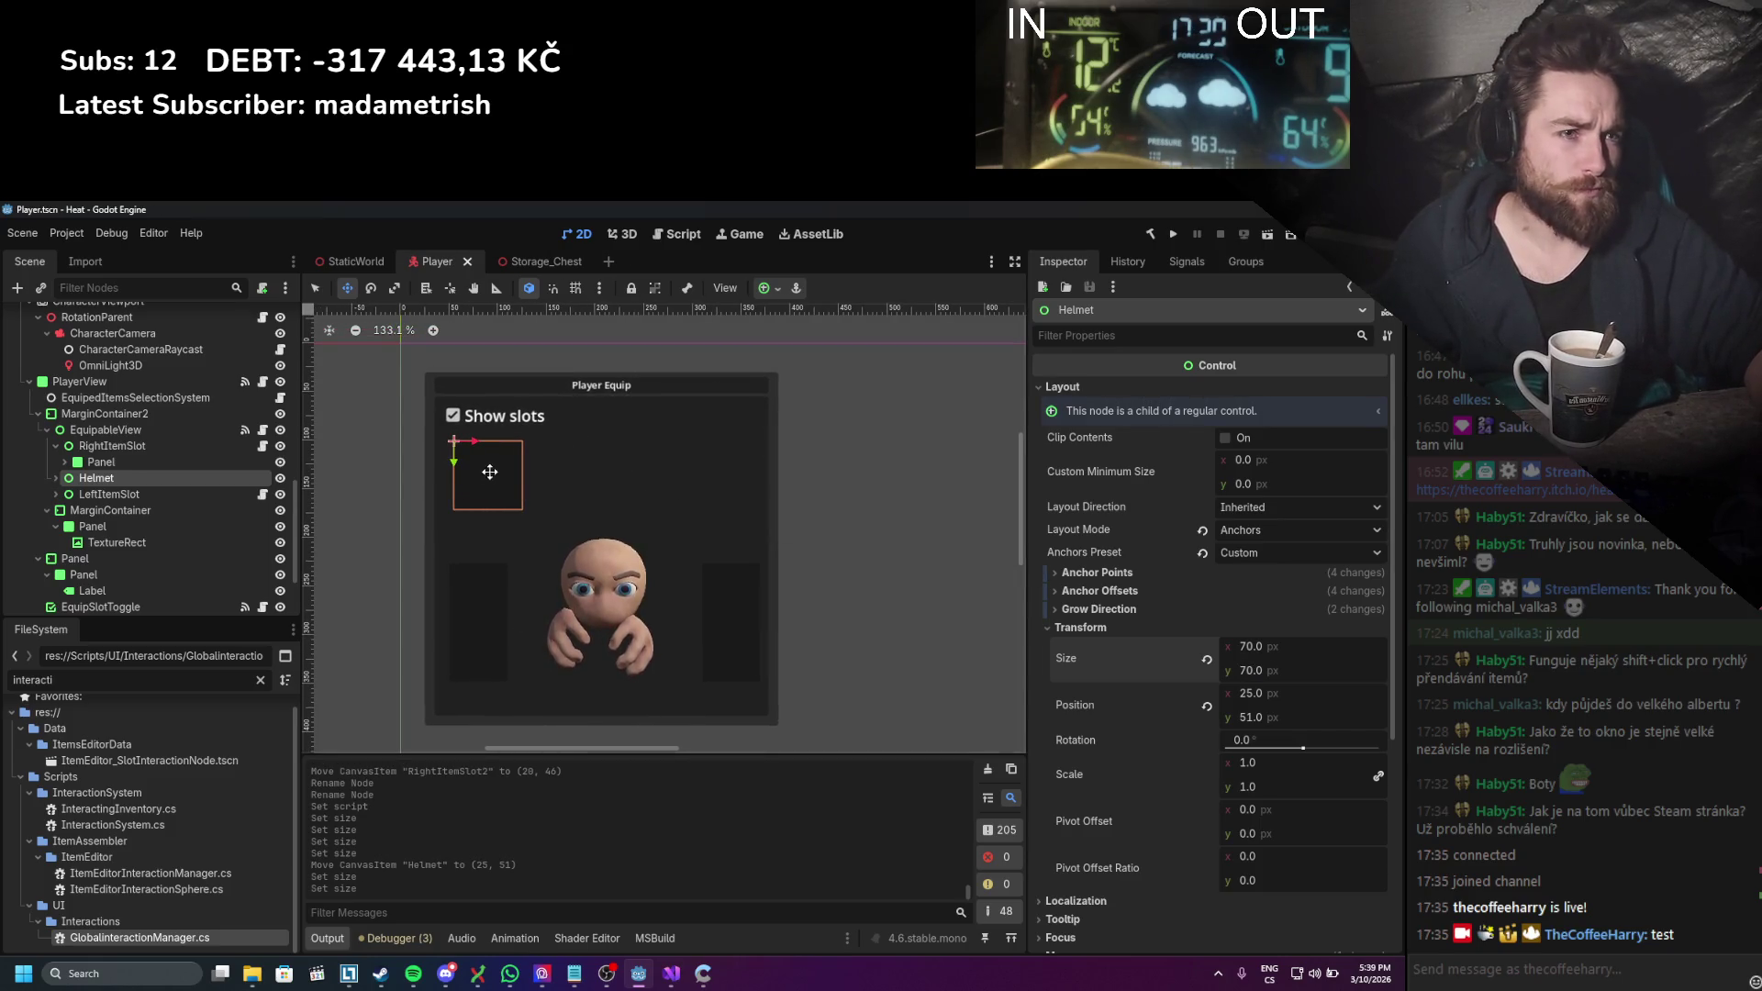
{"action": "left_click_drag", "start_coordinate": [489, 472], "coordinate": [724, 490]}
{"action": "key", "text": "ctrl+d"}
{"action": "key", "text": "ctrl+d"}
{"action": "key", "text": "ctrl+d"}
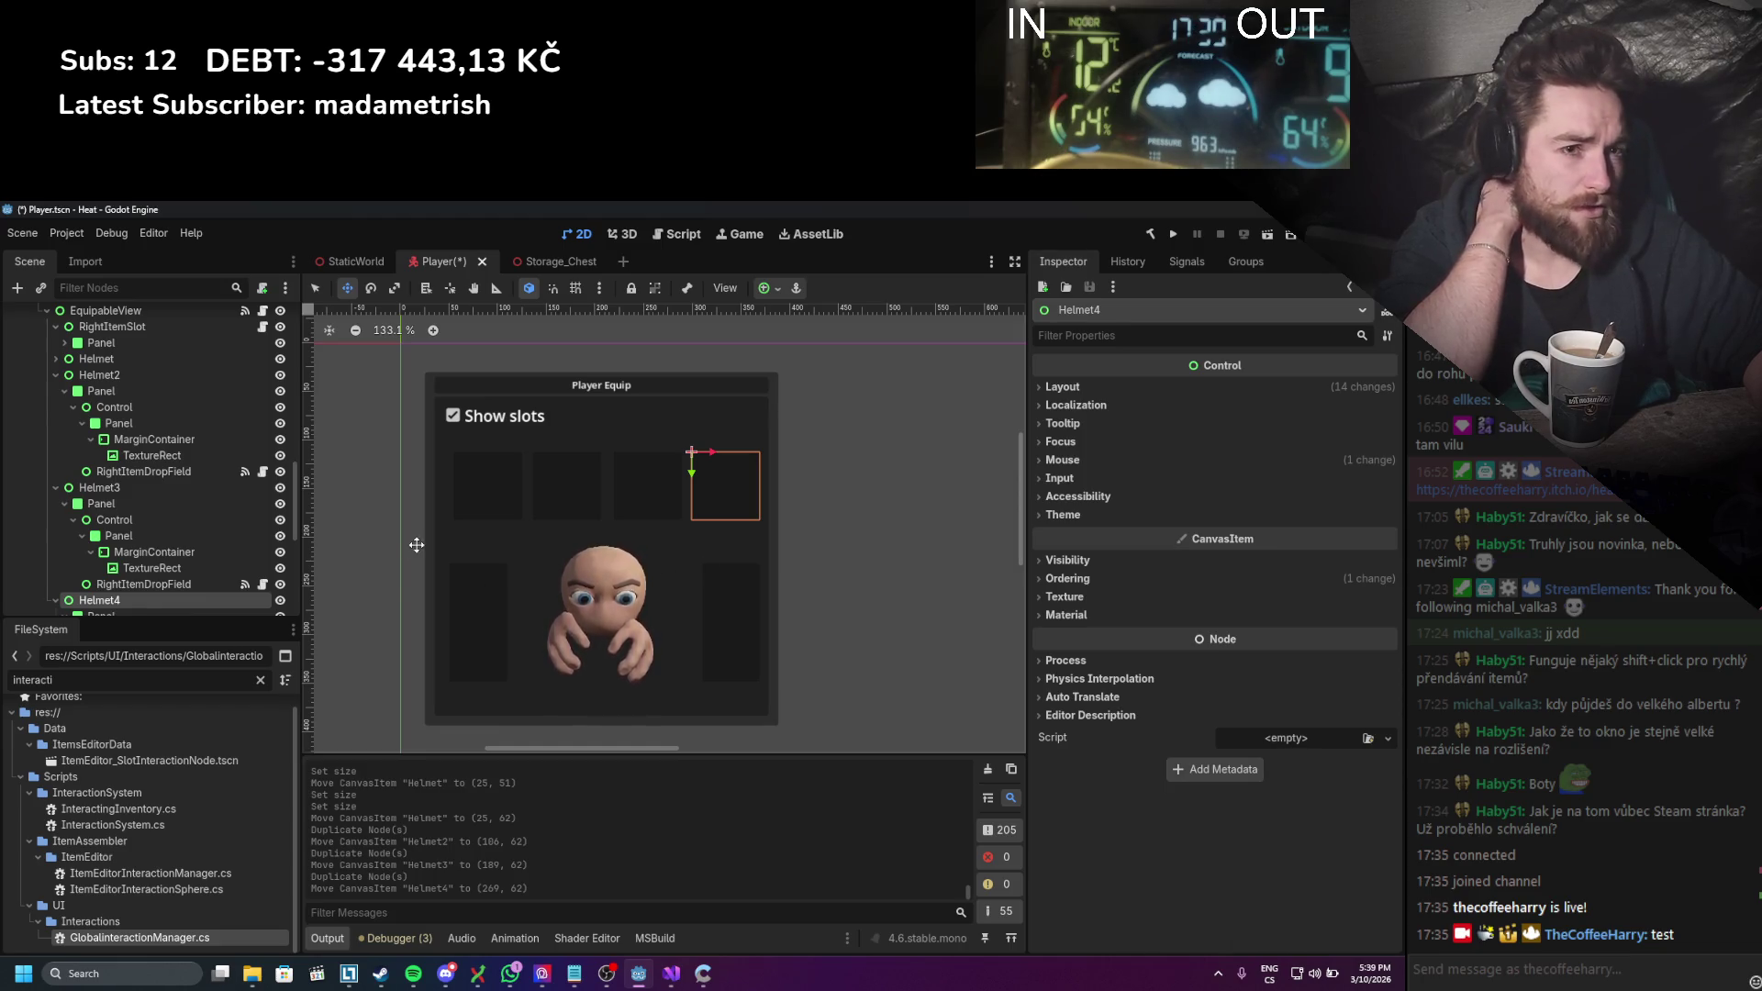
Step: Collapse the child nodes of Helmet2, Helmet3 and Helmet4 in the Scene tree
{"action": "scroll", "coordinate": [101, 526], "scroll_direction": "up", "scroll_amount": 2}
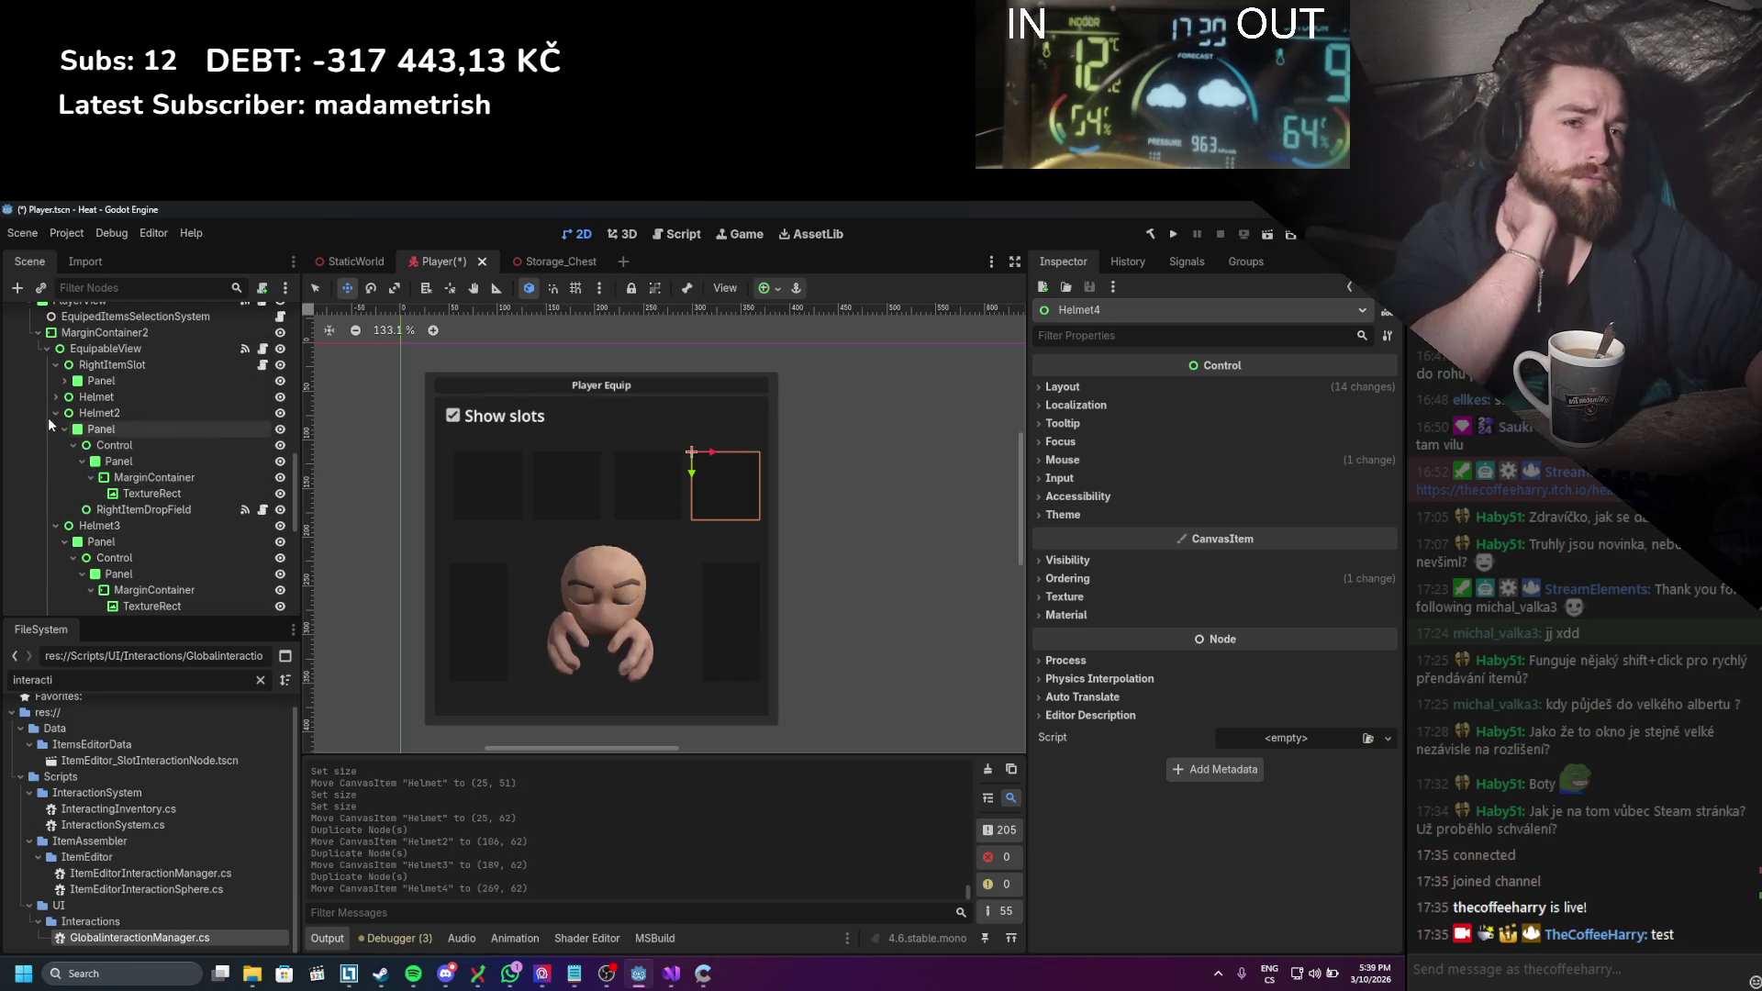
{"action": "left_click", "coordinate": [56, 413]}
{"action": "left_click", "coordinate": [56, 428]}
{"action": "left_click", "coordinate": [56, 445]}
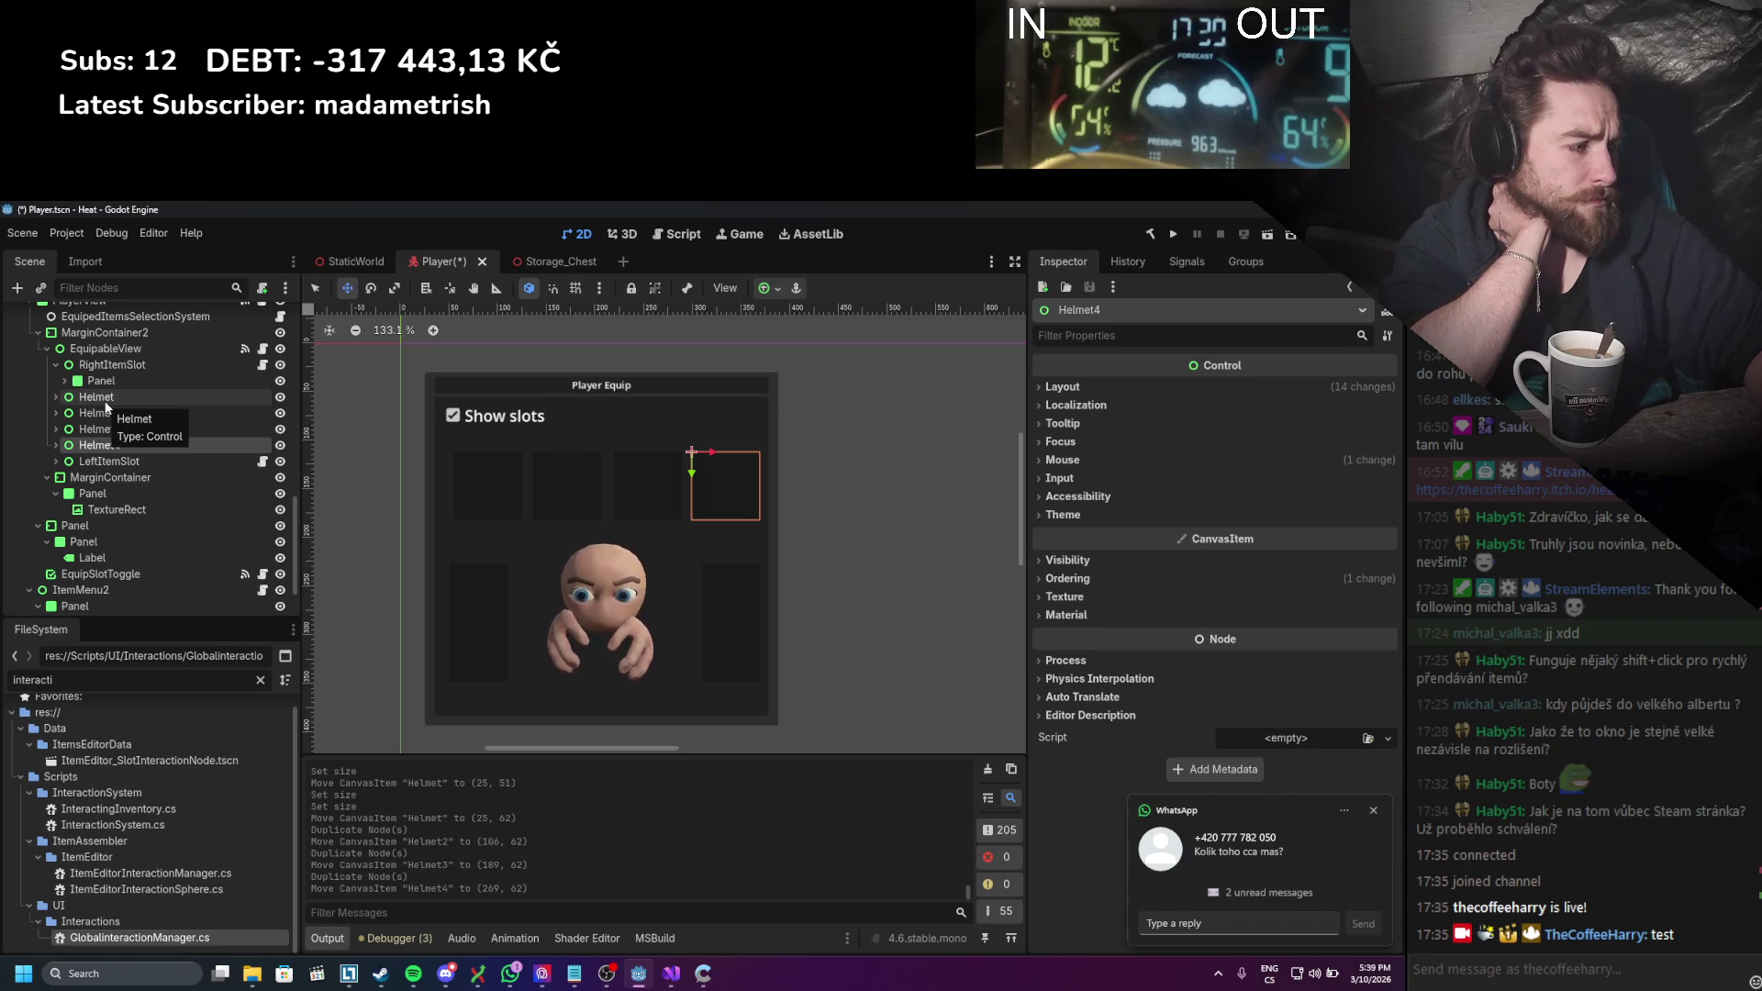
{"action": "left_click", "coordinate": [1374, 812]}
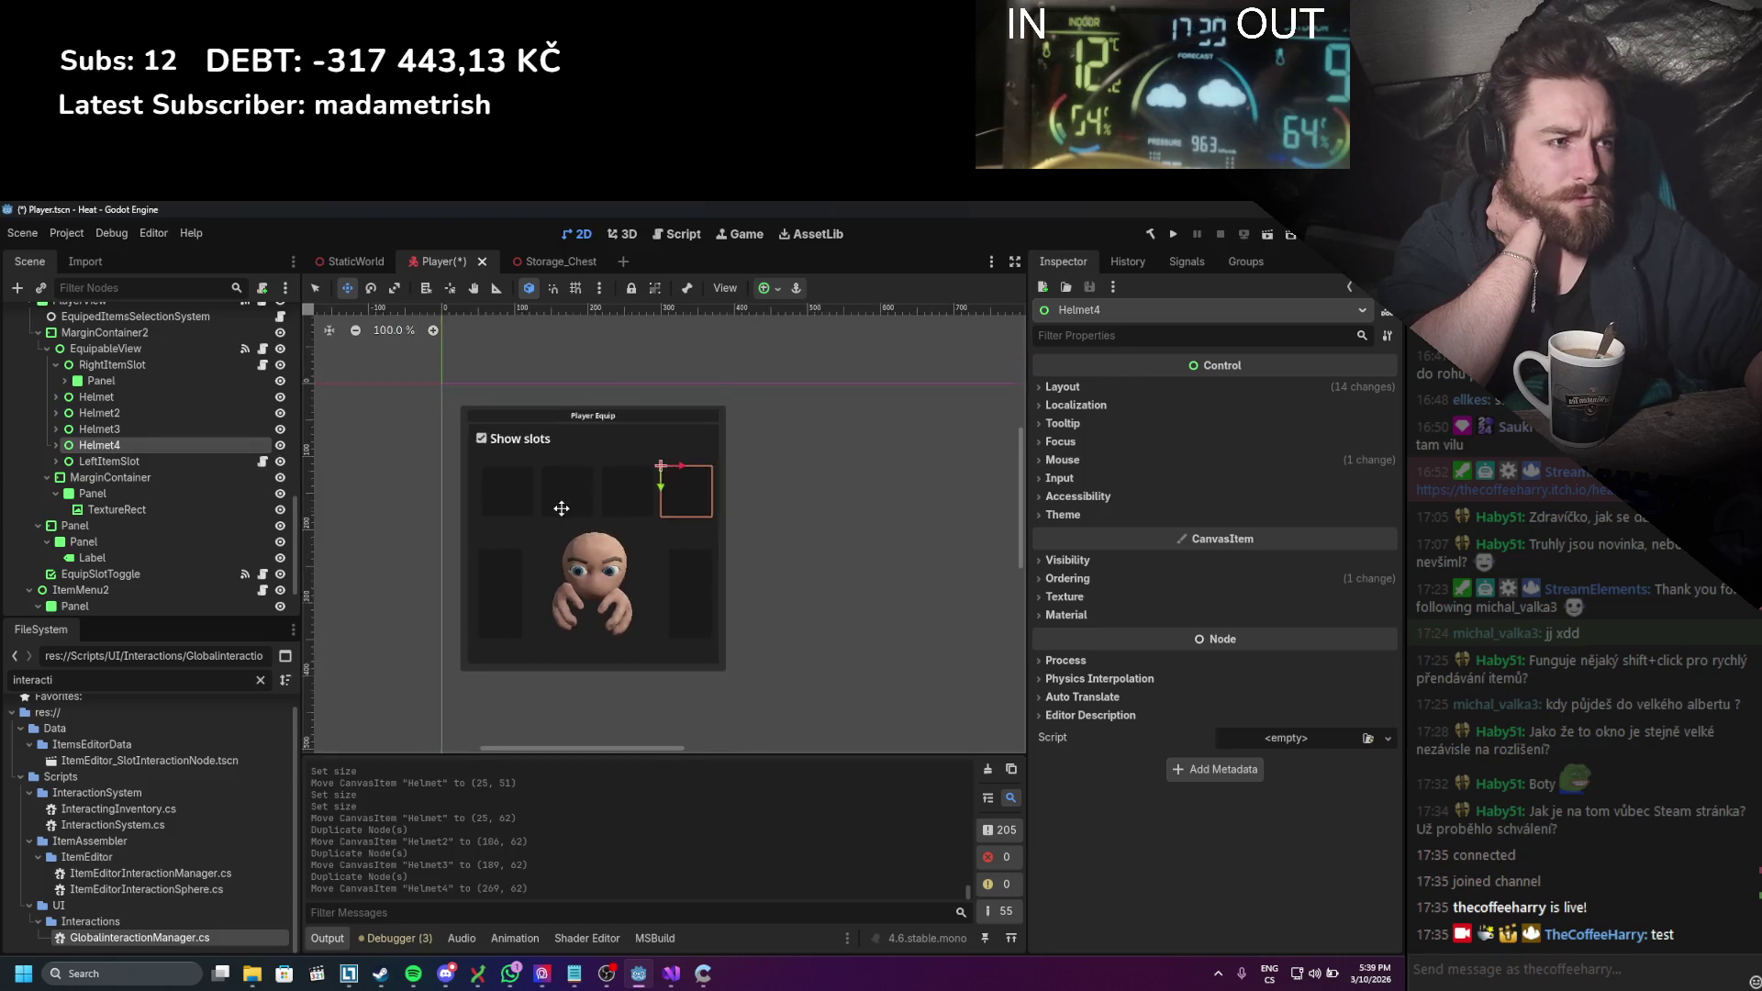
Step: Select all four Helmet slots together and show their layout properties
{"action": "left_click", "coordinate": [157, 398], "text": "shift"}
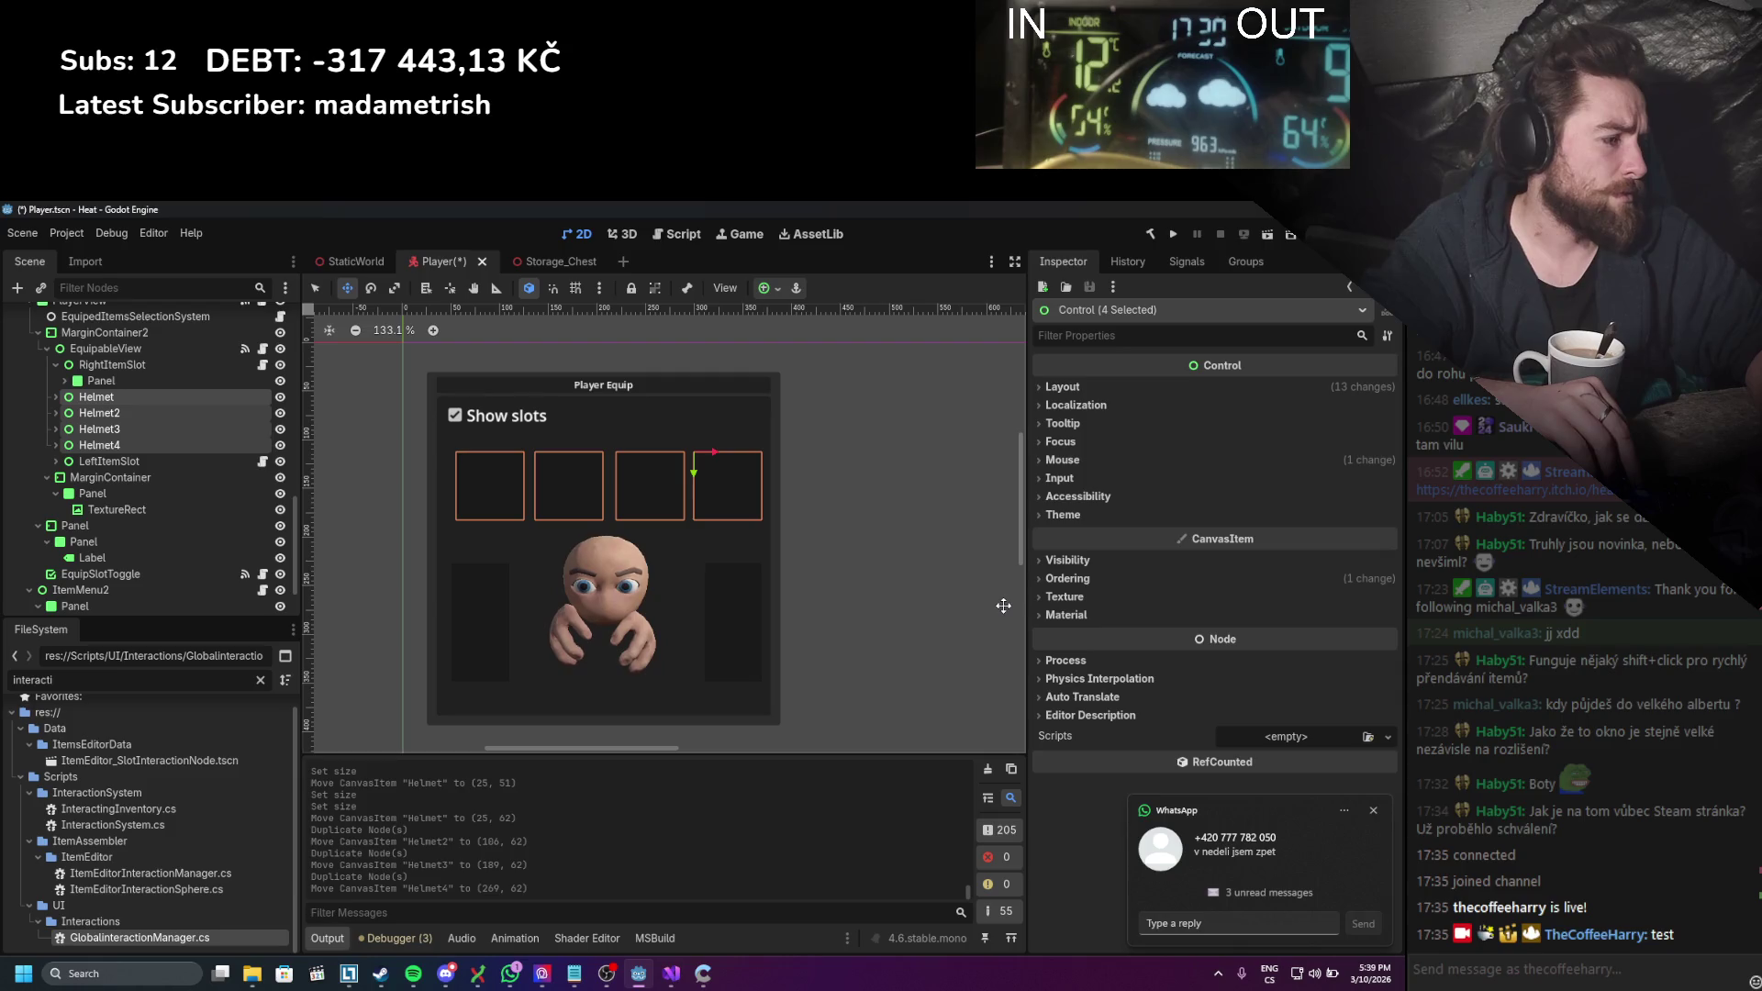
{"action": "left_click", "coordinate": [1374, 810]}
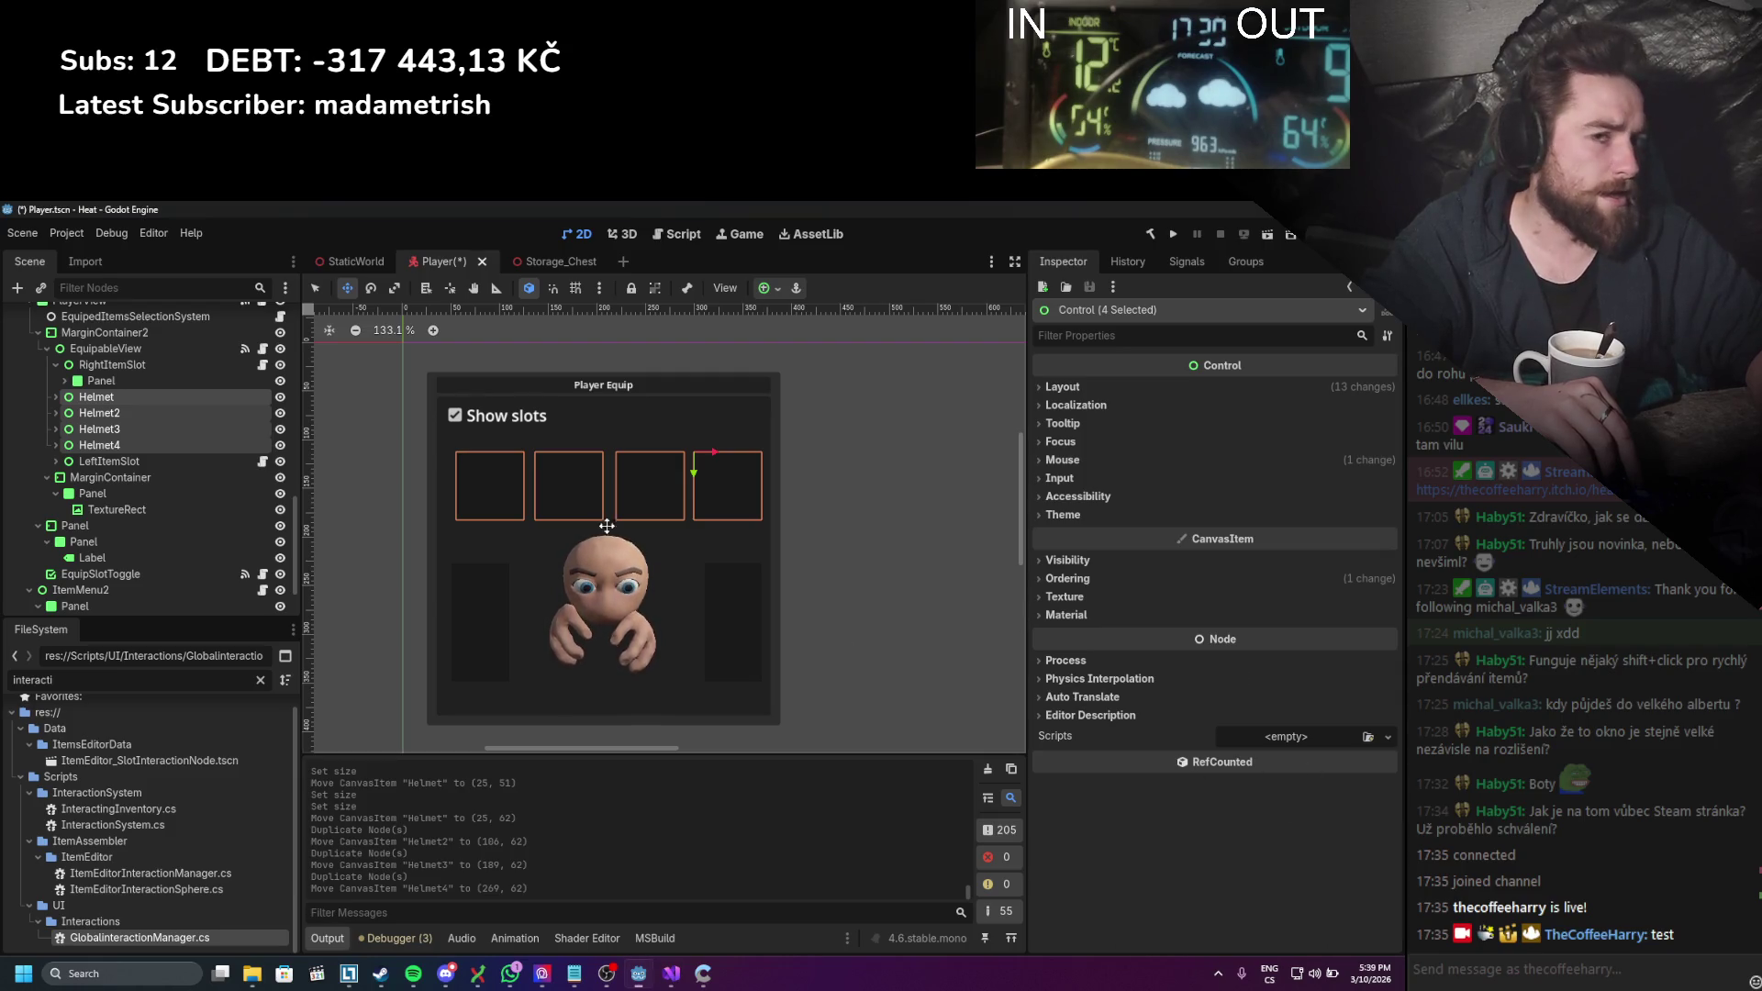
{"action": "scroll", "coordinate": [789, 624], "scroll_direction": "right", "scroll_amount": 2}
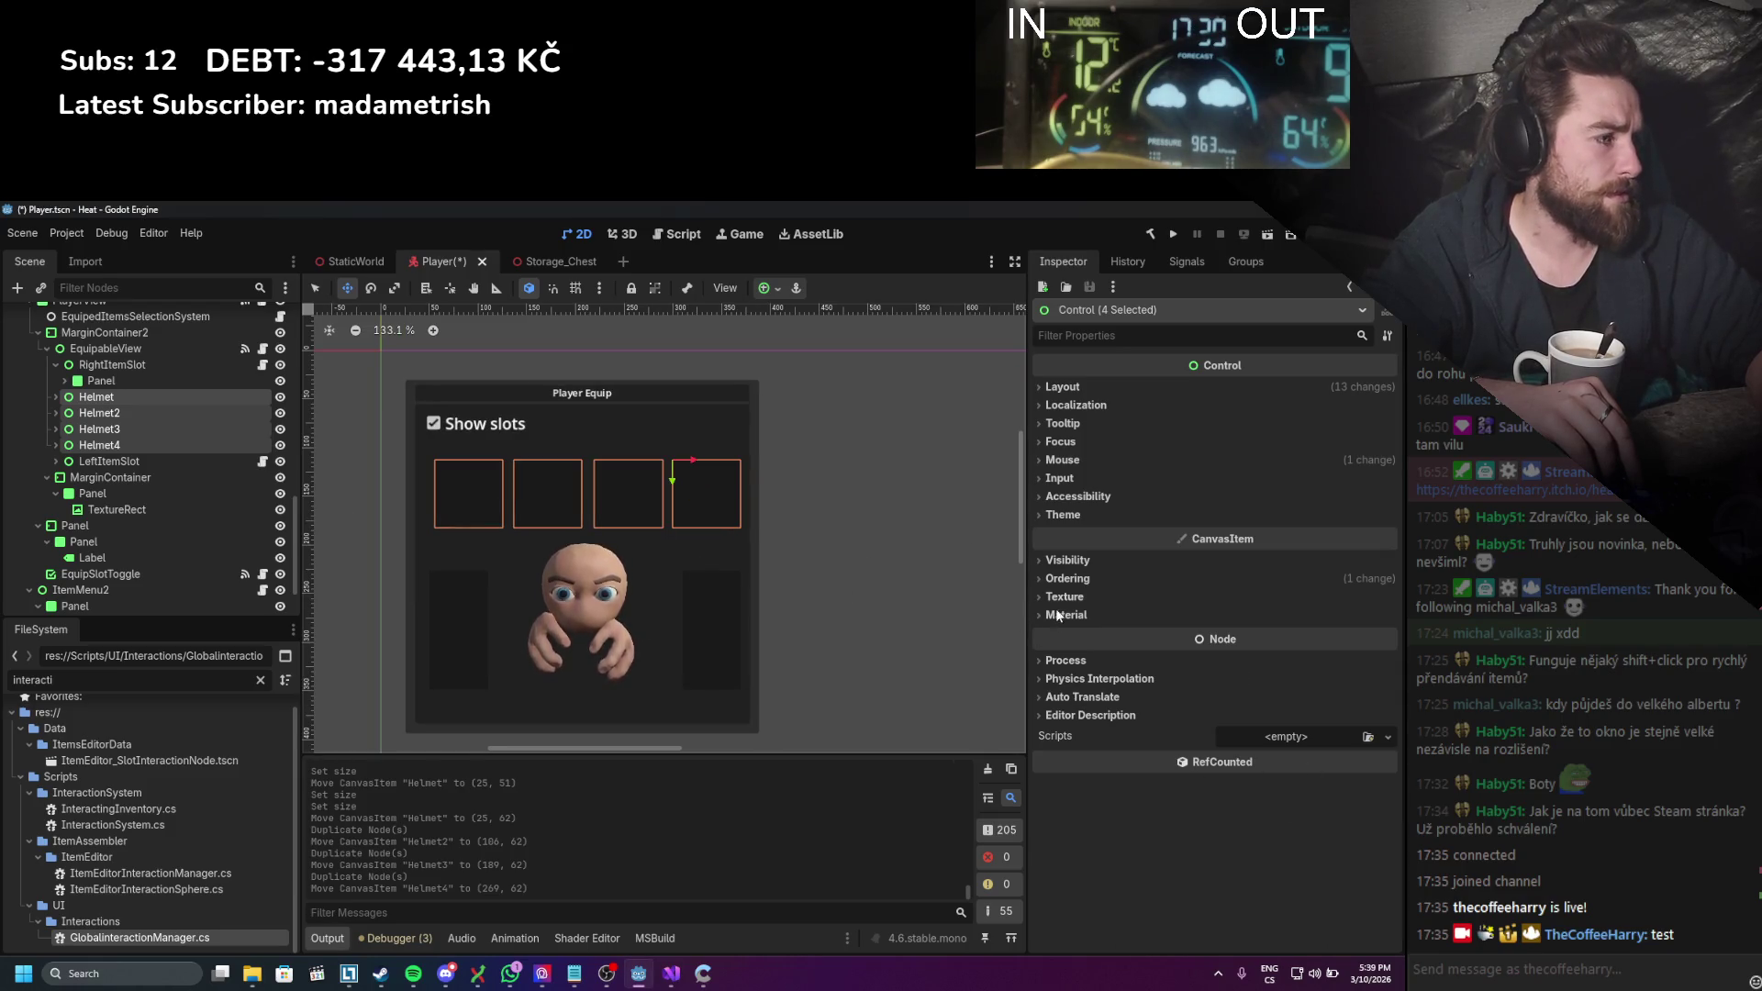
{"action": "left_click", "coordinate": [1063, 386]}
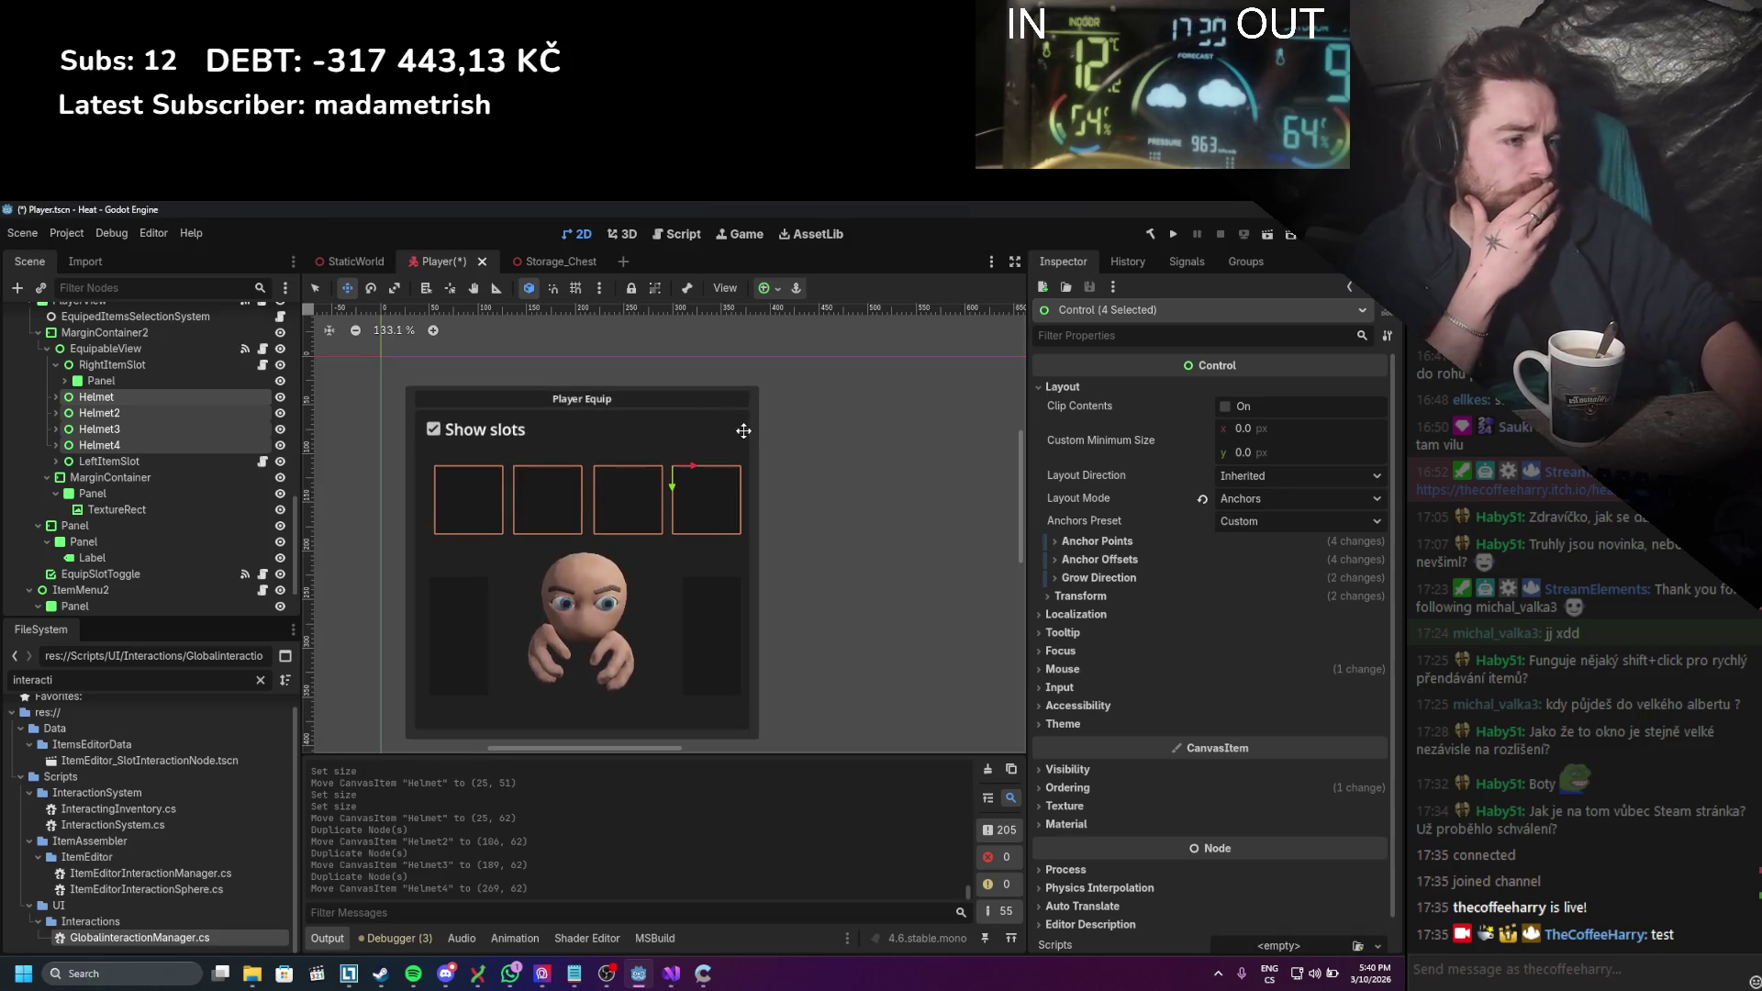
{"action": "scroll", "coordinate": [731, 382], "scroll_direction": "down", "scroll_amount": 2}
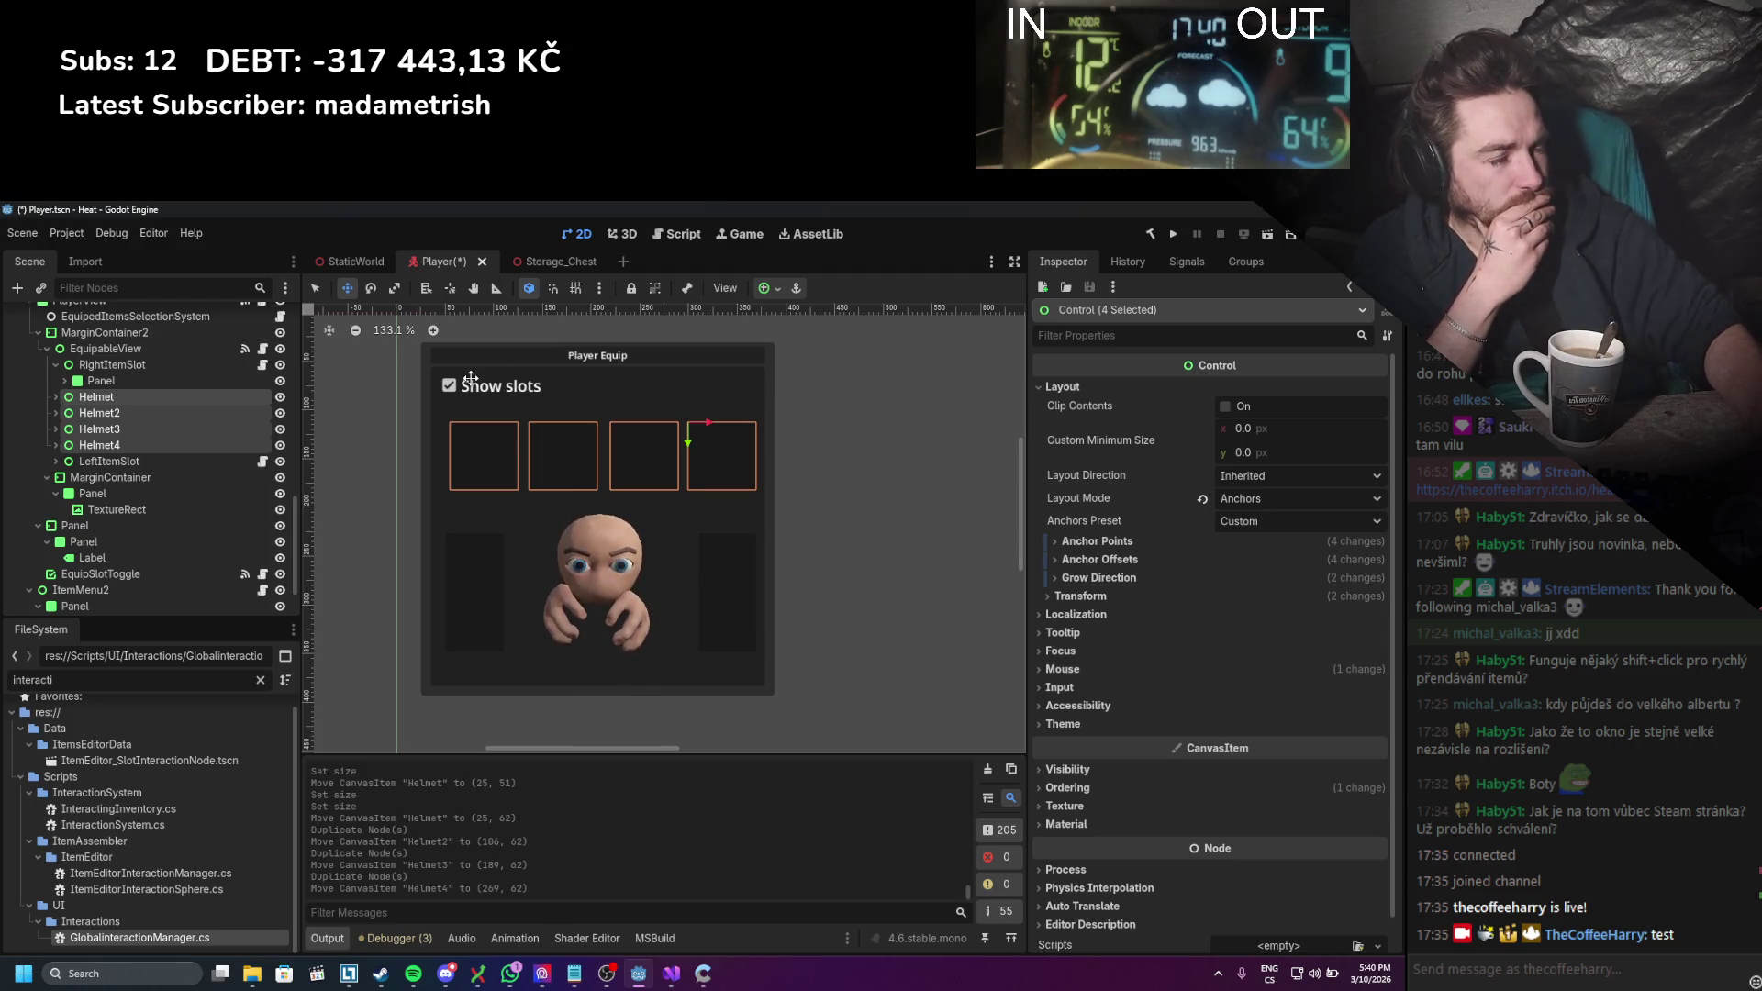
{"action": "scroll", "coordinate": [514, 431], "scroll_direction": "down", "scroll_amount": 4}
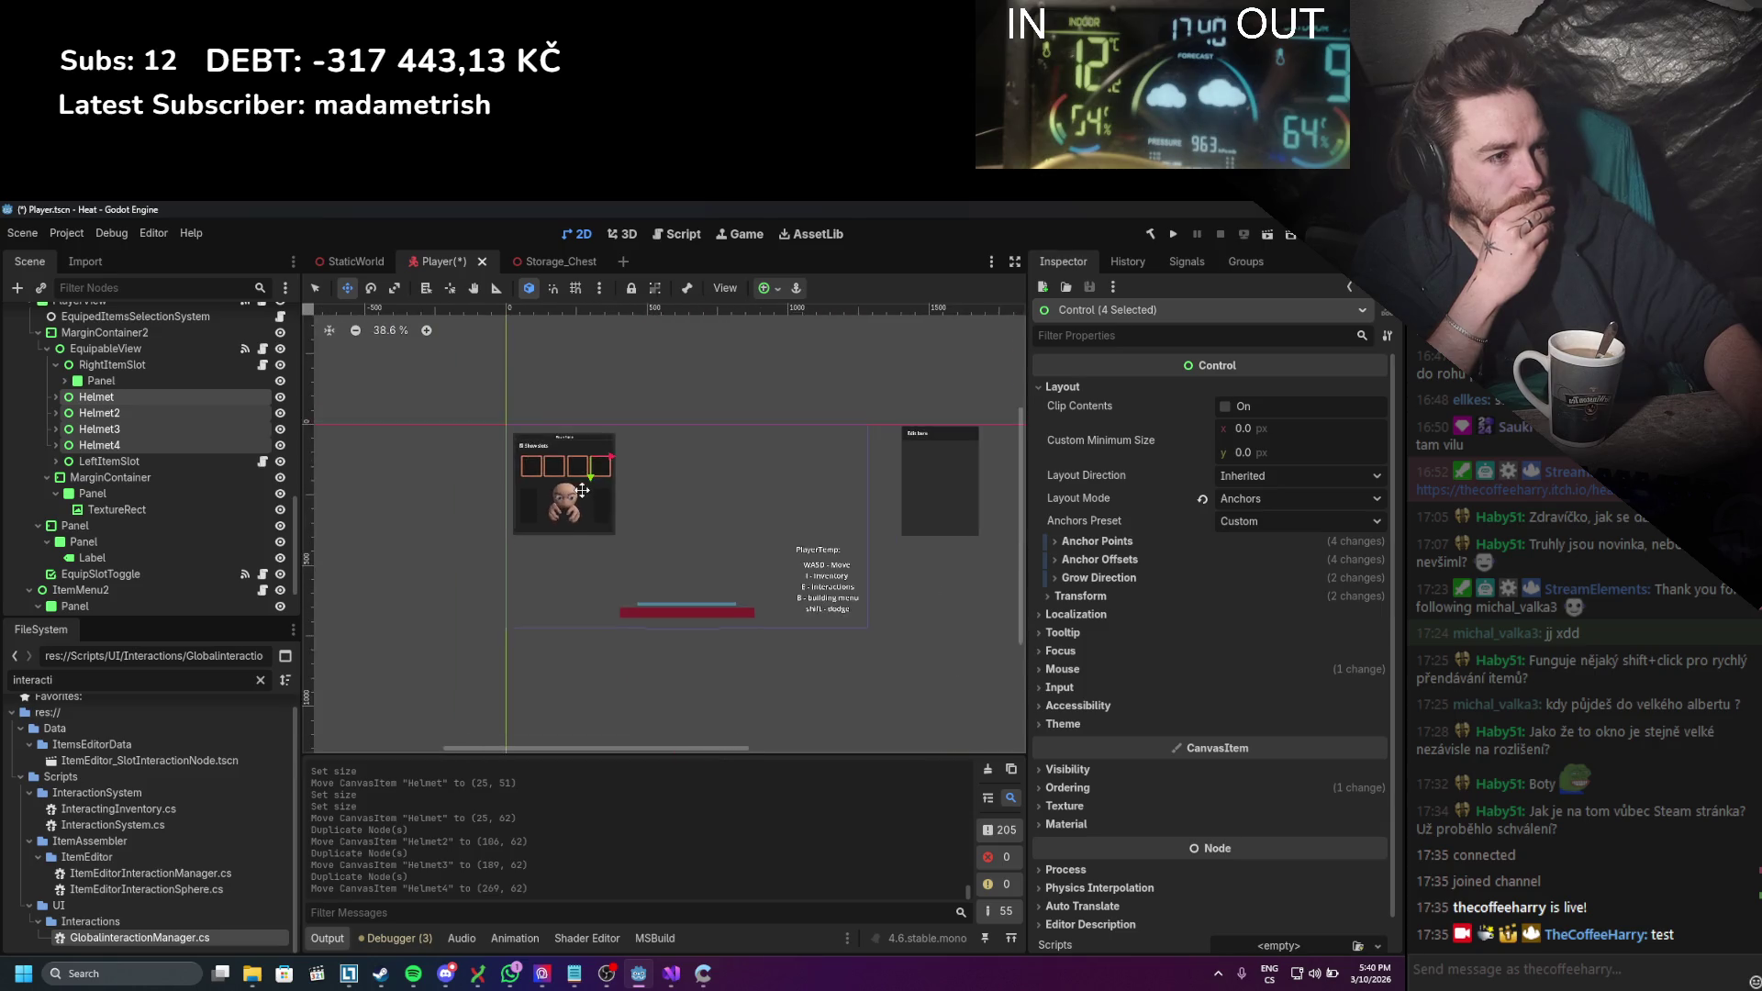
{"action": "scroll", "coordinate": [577, 477], "scroll_direction": "up", "scroll_amount": 2}
{"action": "scroll", "coordinate": [577, 477], "scroll_direction": "up", "scroll_amount": 3}
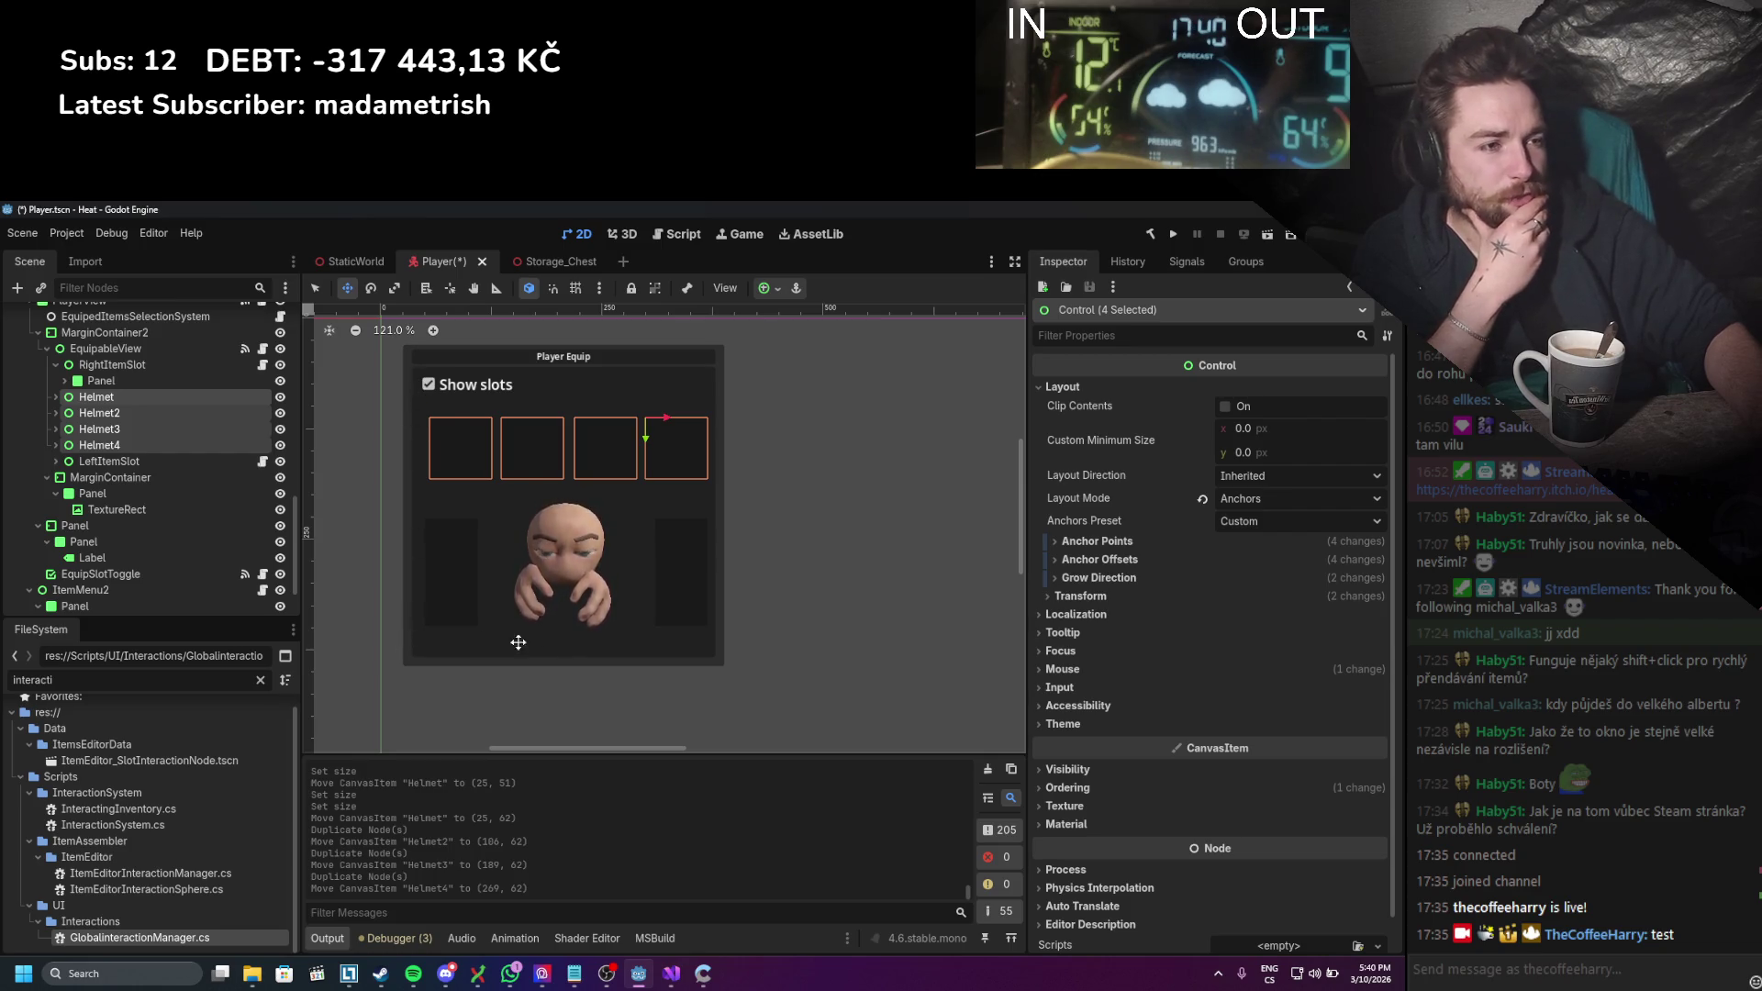
{"action": "scroll", "coordinate": [731, 502], "scroll_direction": "right", "scroll_amount": 1}
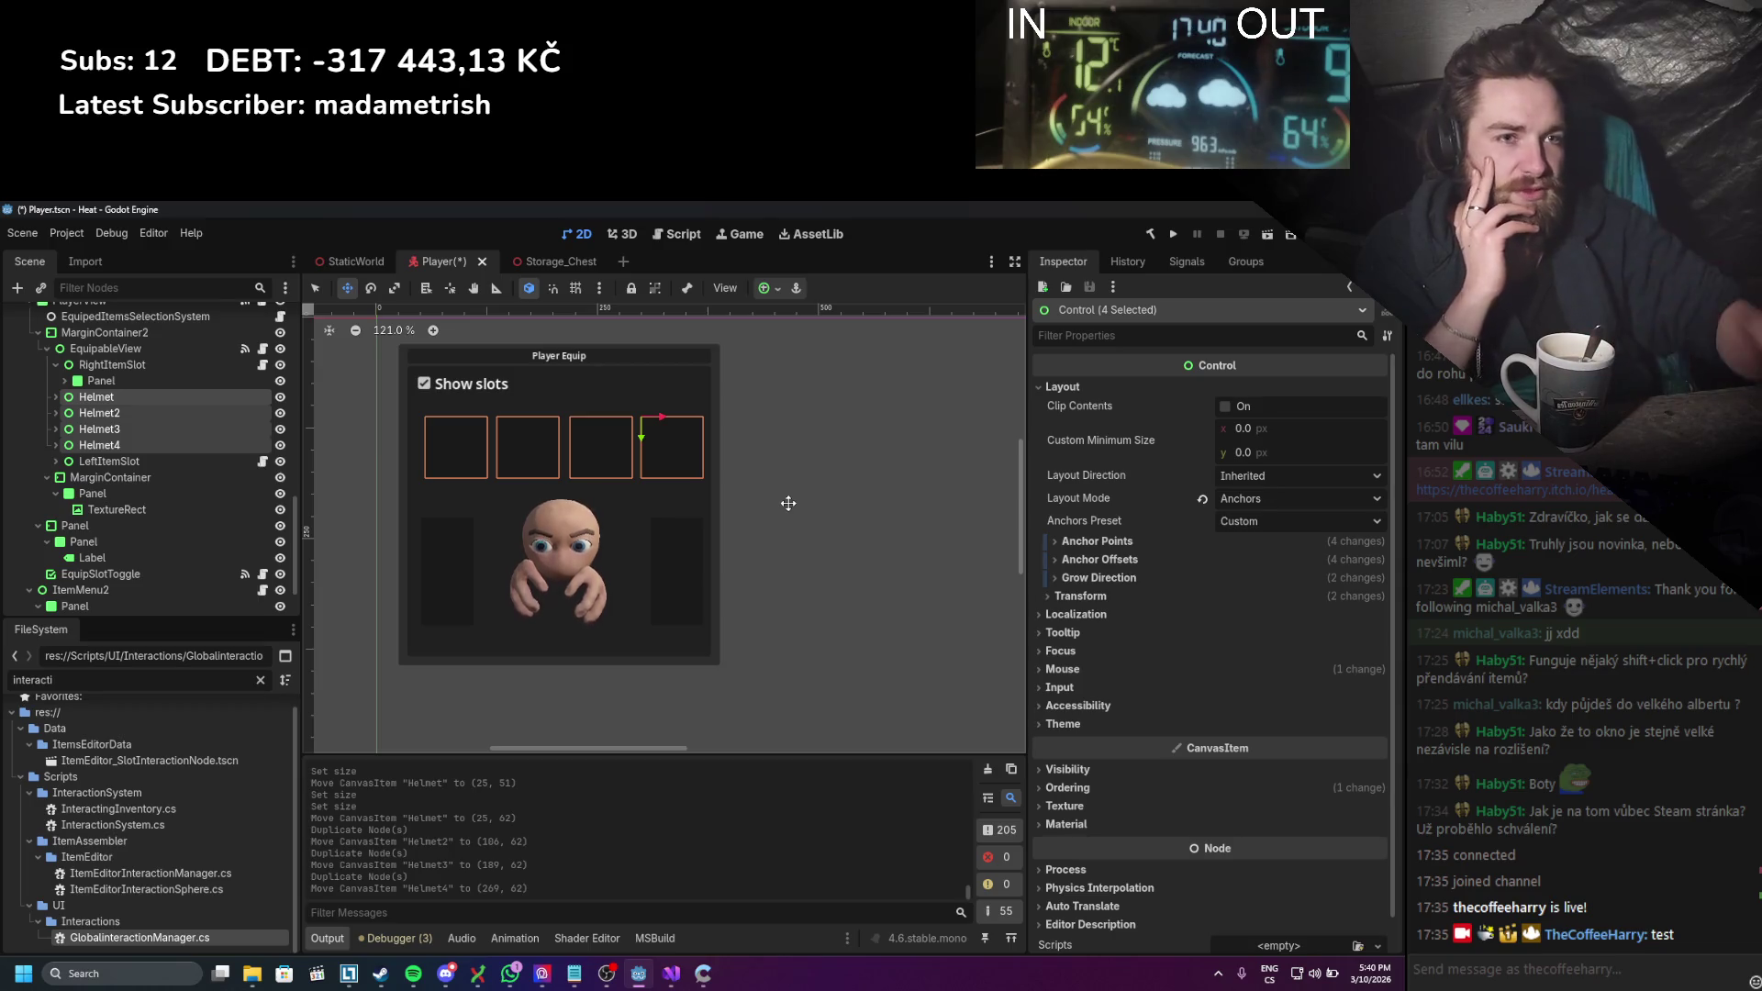
Step: Set Size of Helmet through Helmet4 to 50 × 50, then select only Helmet
{"action": "left_click", "coordinate": [1082, 595]}
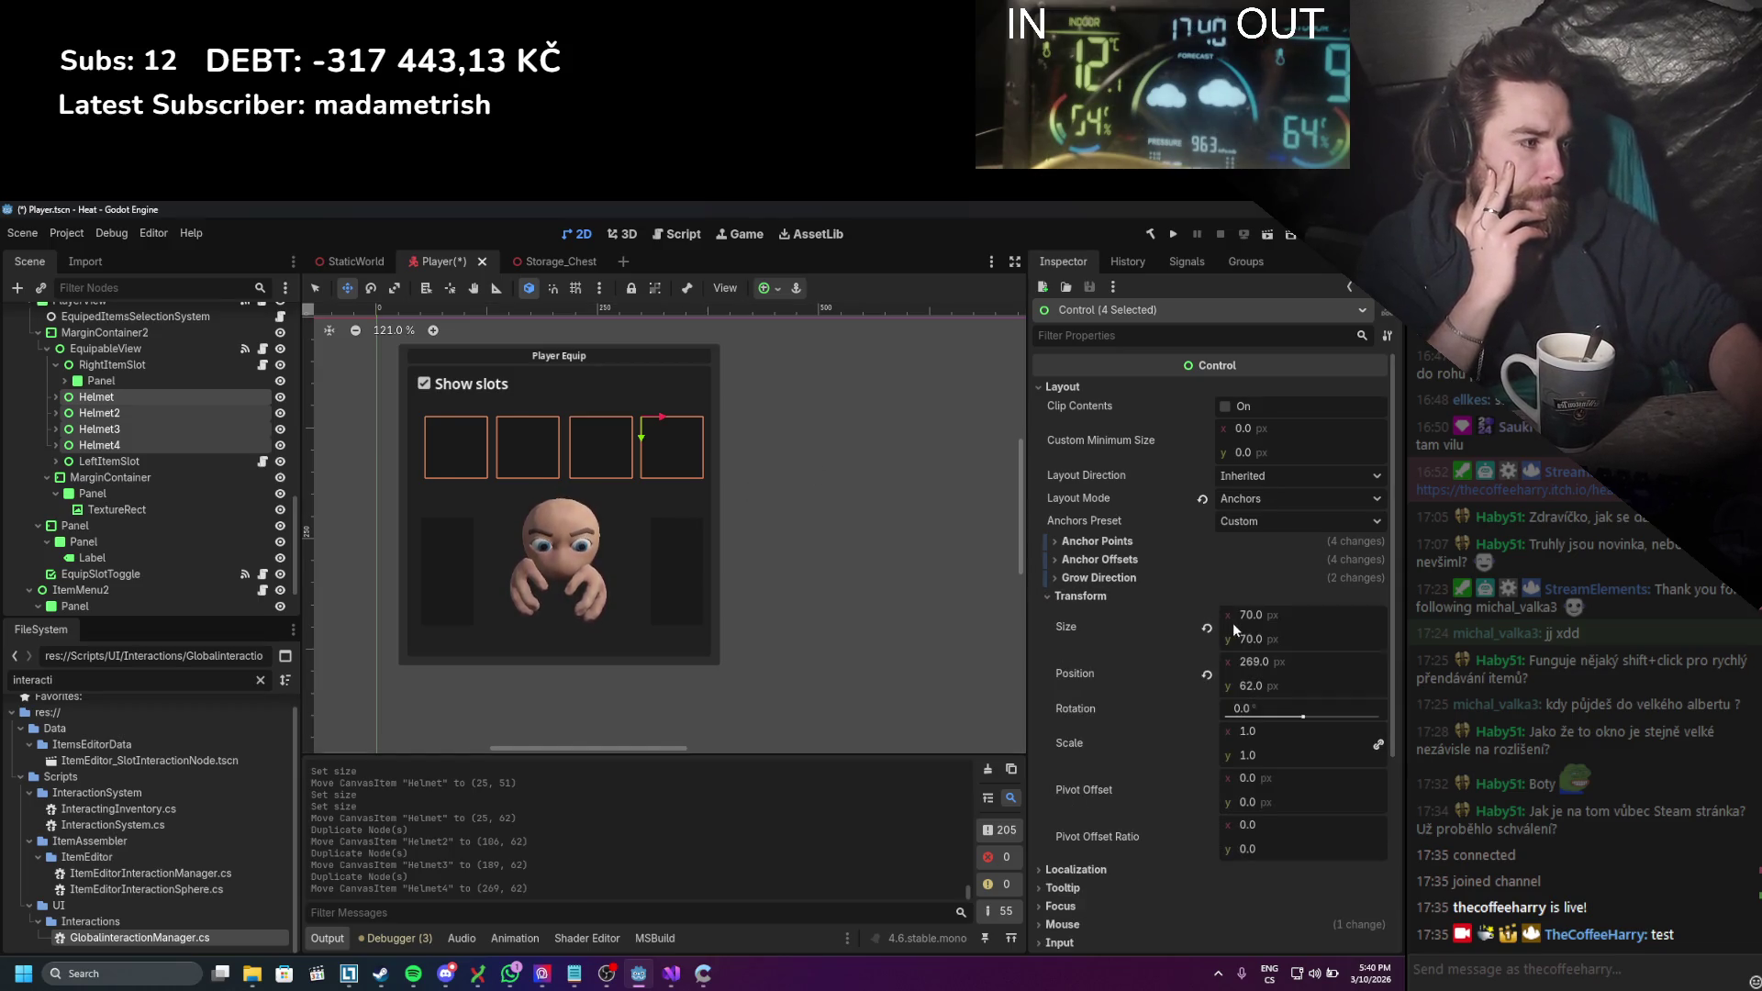
{"action": "left_click", "coordinate": [1263, 614]}
{"action": "type", "text": "50"}
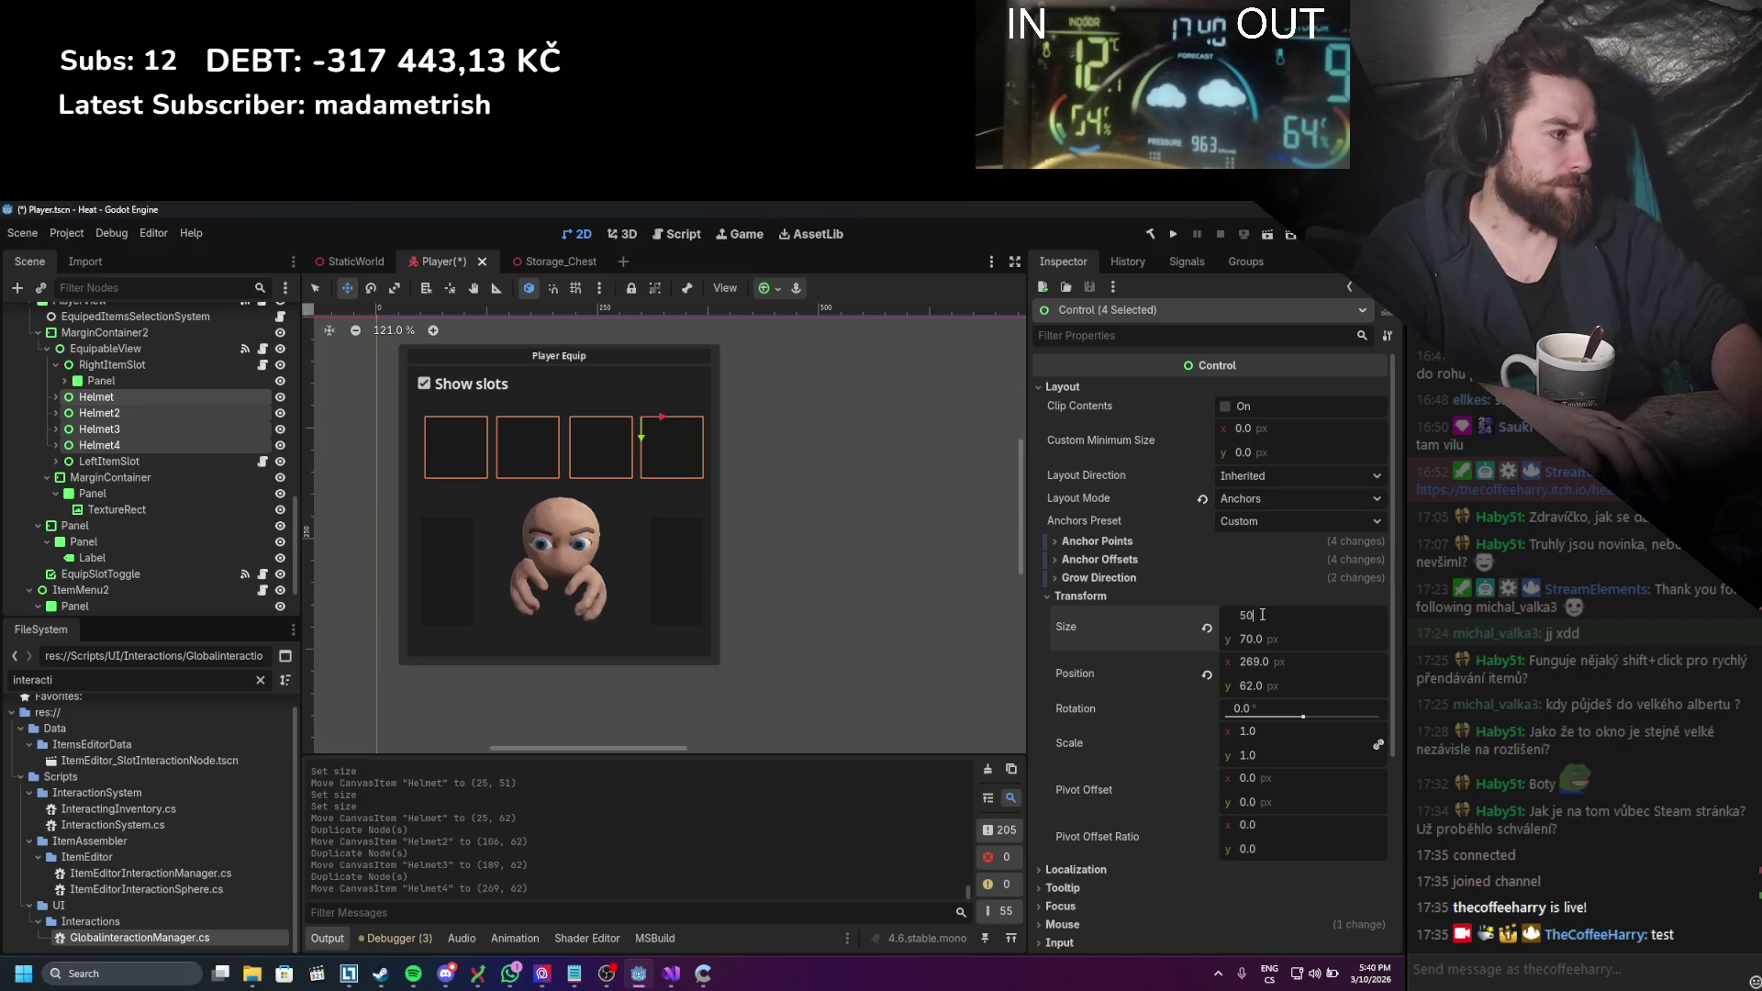
{"action": "left_click", "coordinate": [1263, 631]}
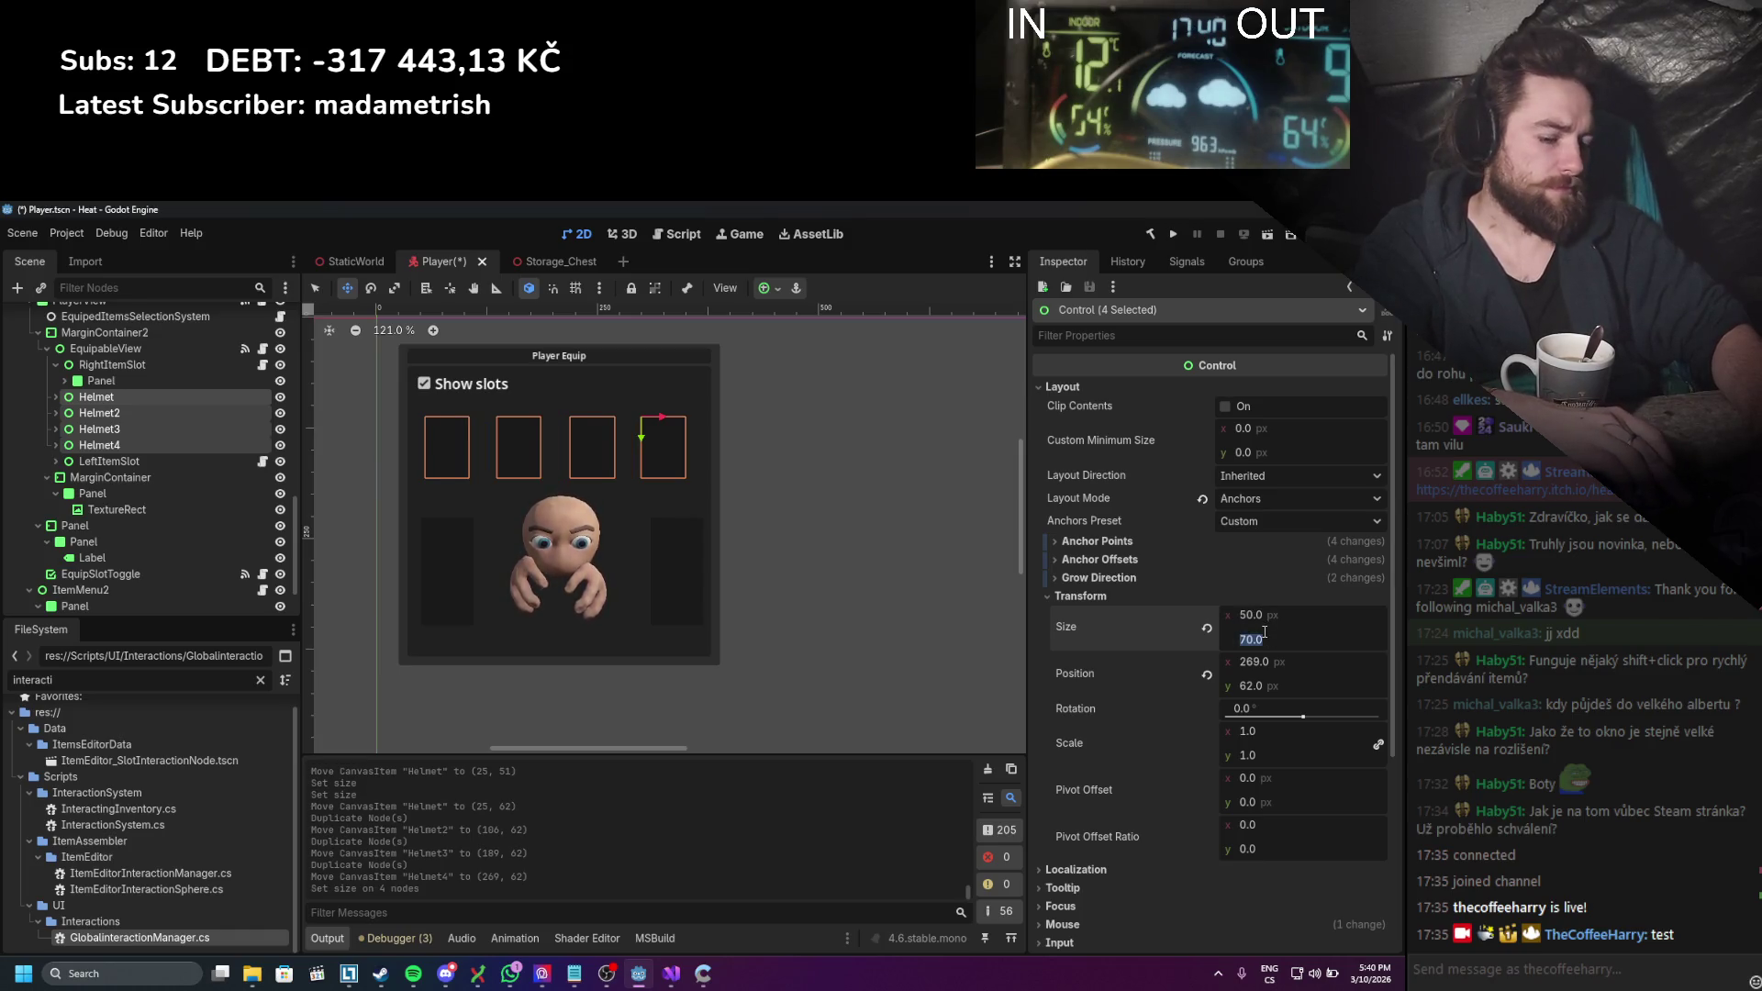
{"action": "type", "text": "50"}
{"action": "key", "text": "Return"}
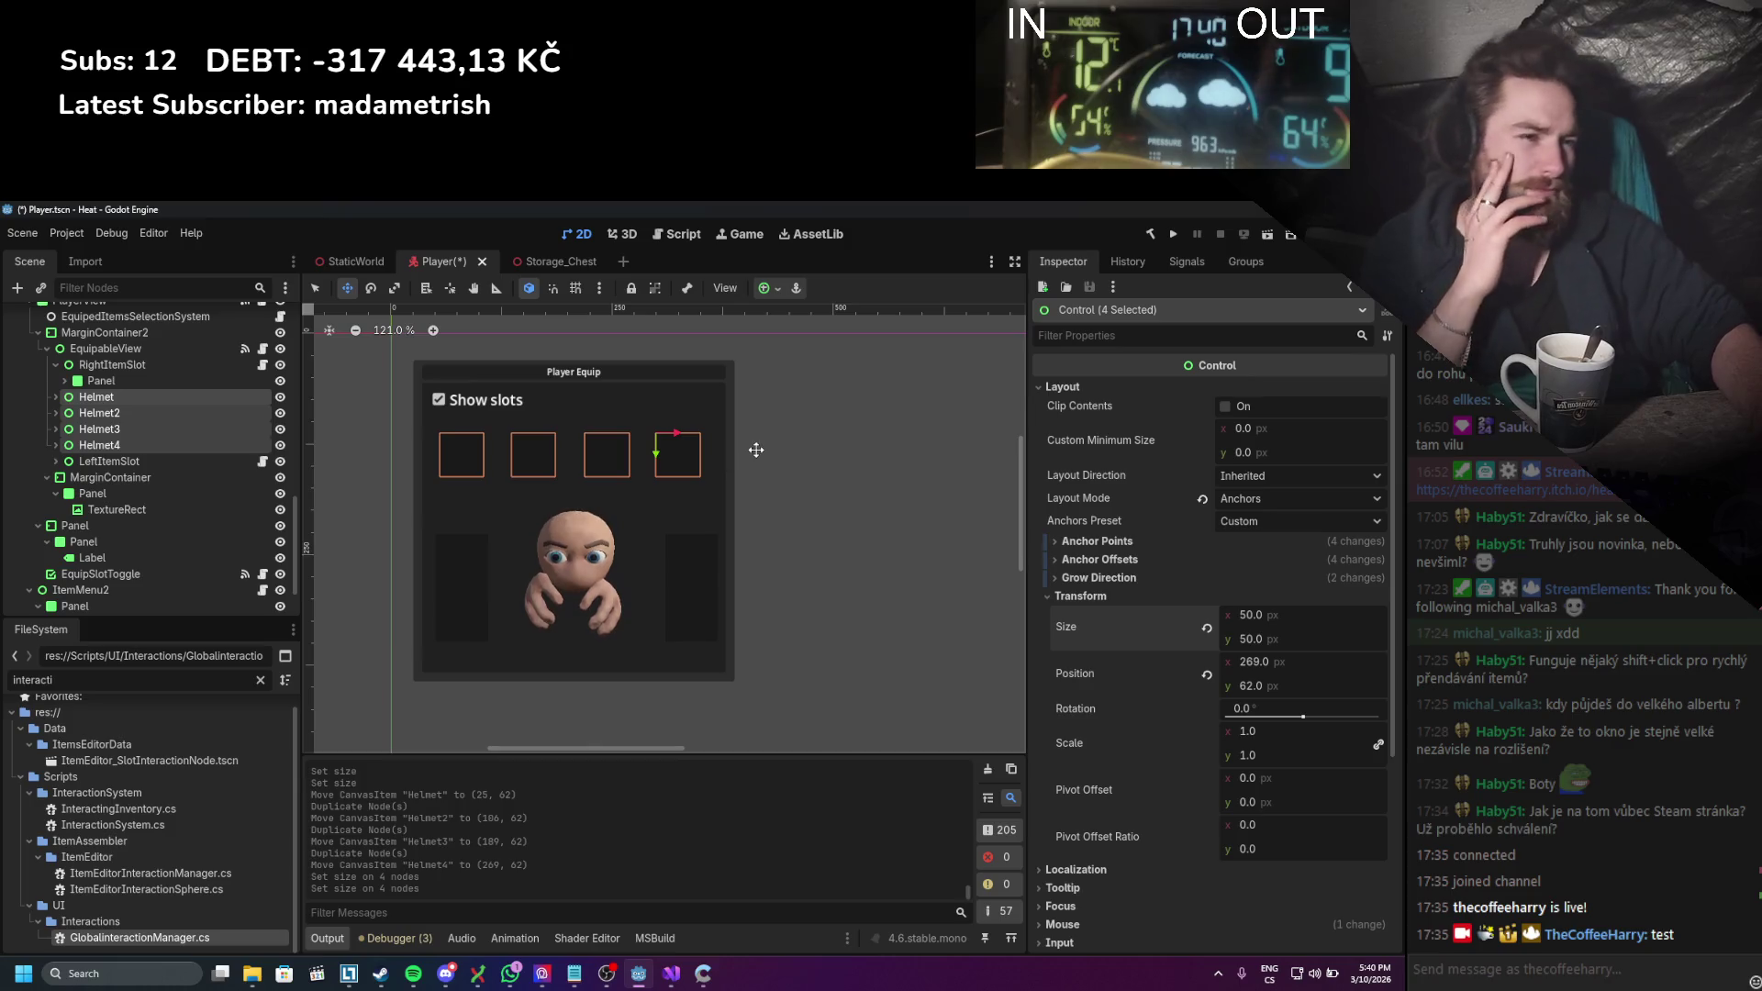
{"action": "left_click", "coordinate": [110, 477]}
{"action": "left_click", "coordinate": [120, 397]}
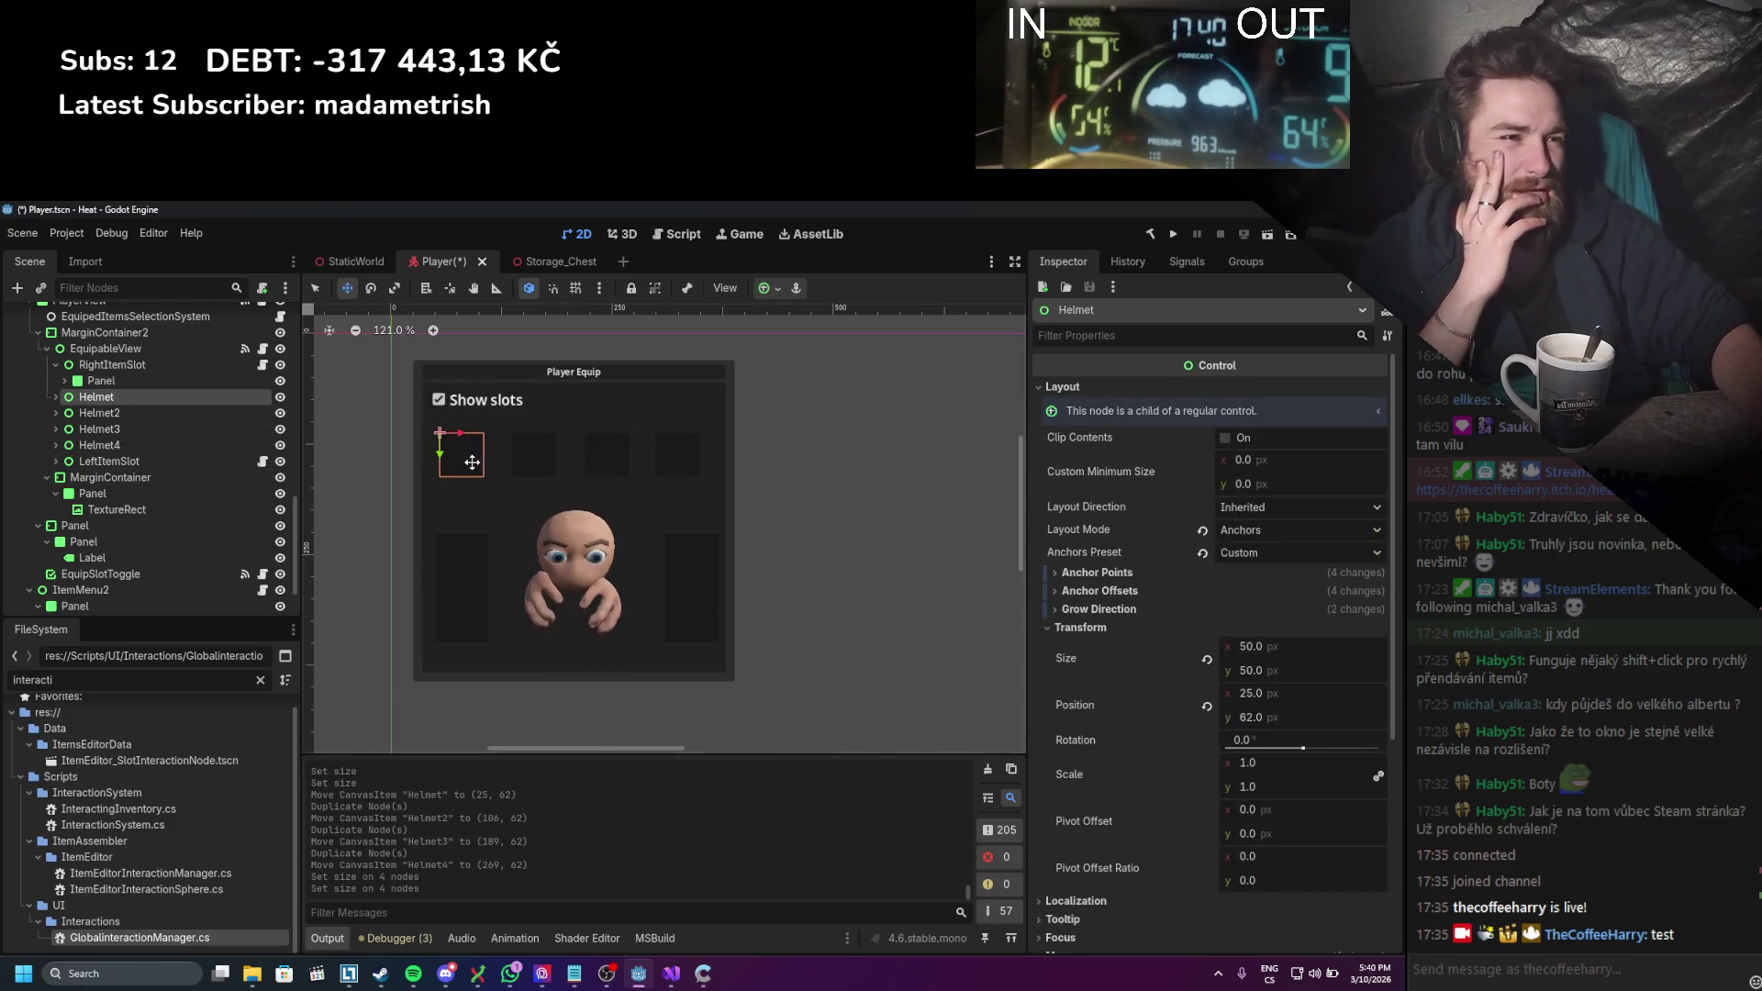
Step: Move Helmet lower in the panel and select the other Helmet slots in turn
{"action": "mouse_move", "coordinate": [472, 463]}
{"action": "left_mouse_down"}
{"action": "mouse_move", "coordinate": [468, 495]}
{"action": "mouse_move", "coordinate": [537, 470]}
{"action": "mouse_move", "coordinate": [528, 484]}
{"action": "mouse_move", "coordinate": [694, 466]}
{"action": "mouse_move", "coordinate": [700, 483]}
{"action": "left_mouse_up"}
{"action": "left_click", "coordinate": [546, 473]}
{"action": "left_click", "coordinate": [597, 455]}
{"action": "left_click", "coordinate": [184, 443]}
{"action": "left_click", "coordinate": [128, 402]}
{"action": "left_click", "coordinate": [142, 413]}
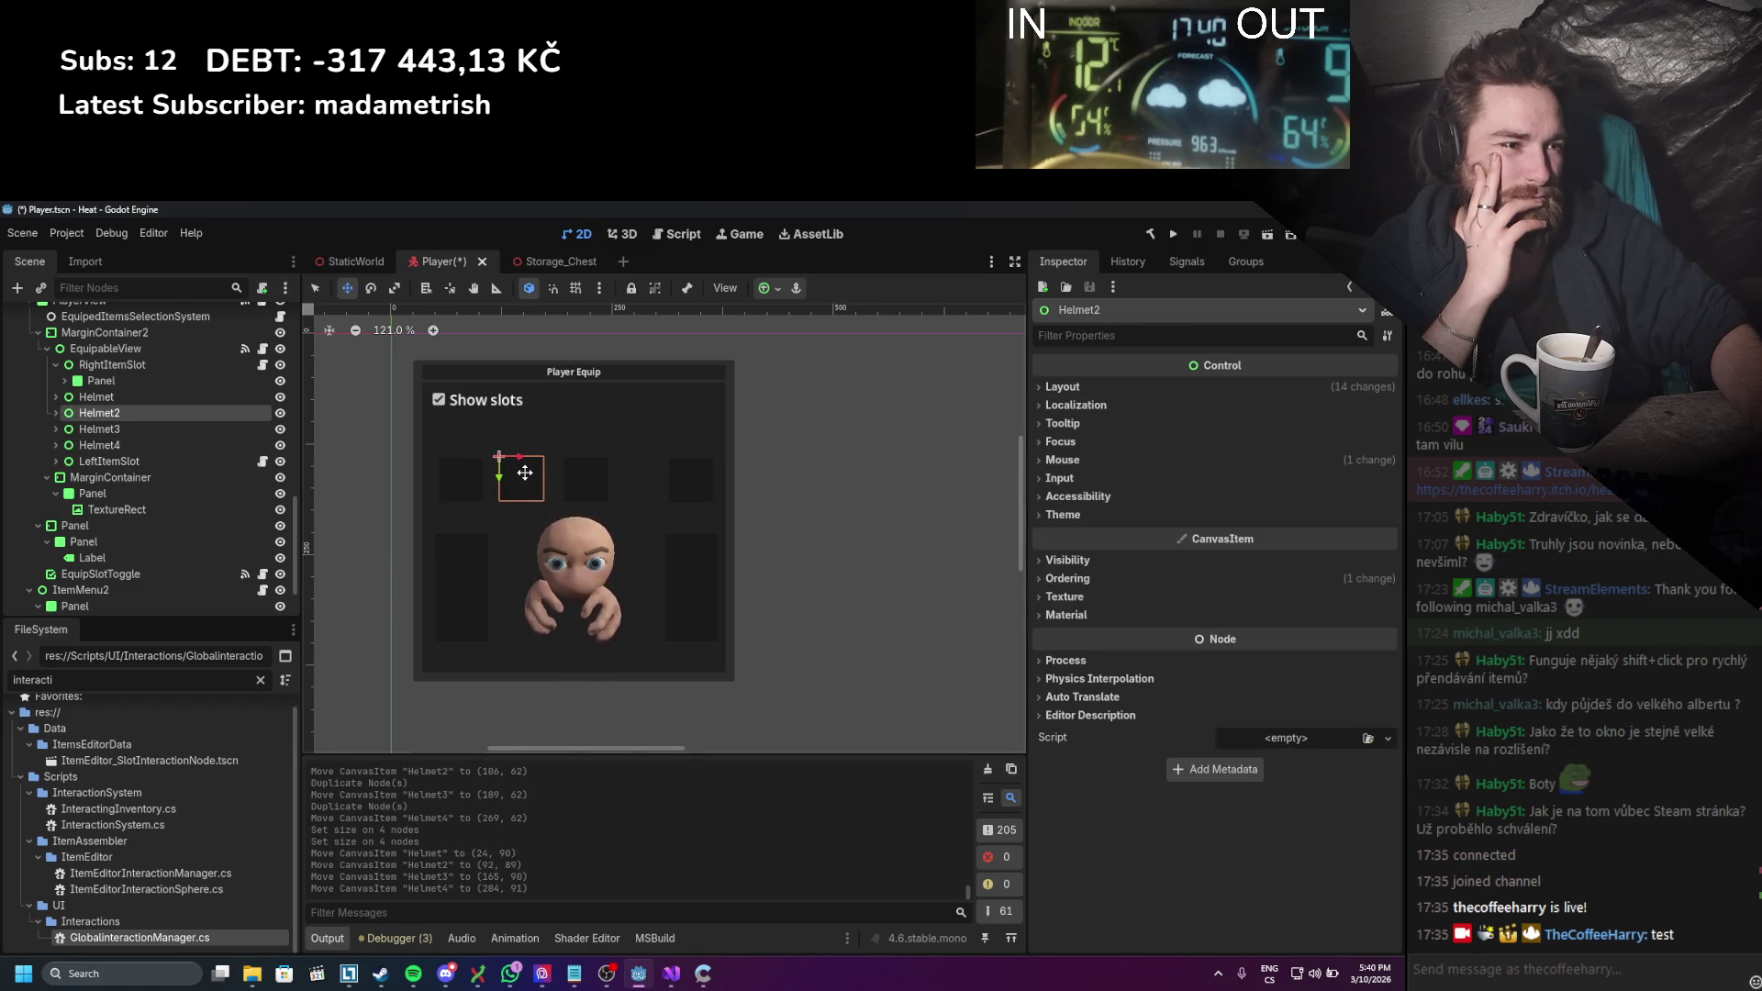
Step: Move Helmet2 and Helmet3 side by side below the portrait
{"action": "mouse_move", "coordinate": [525, 472]}
{"action": "left_mouse_down"}
{"action": "mouse_move", "coordinate": [514, 646]}
{"action": "mouse_move", "coordinate": [534, 672]}
{"action": "mouse_move", "coordinate": [617, 674]}
{"action": "mouse_move", "coordinate": [530, 665]}
{"action": "left_mouse_up"}
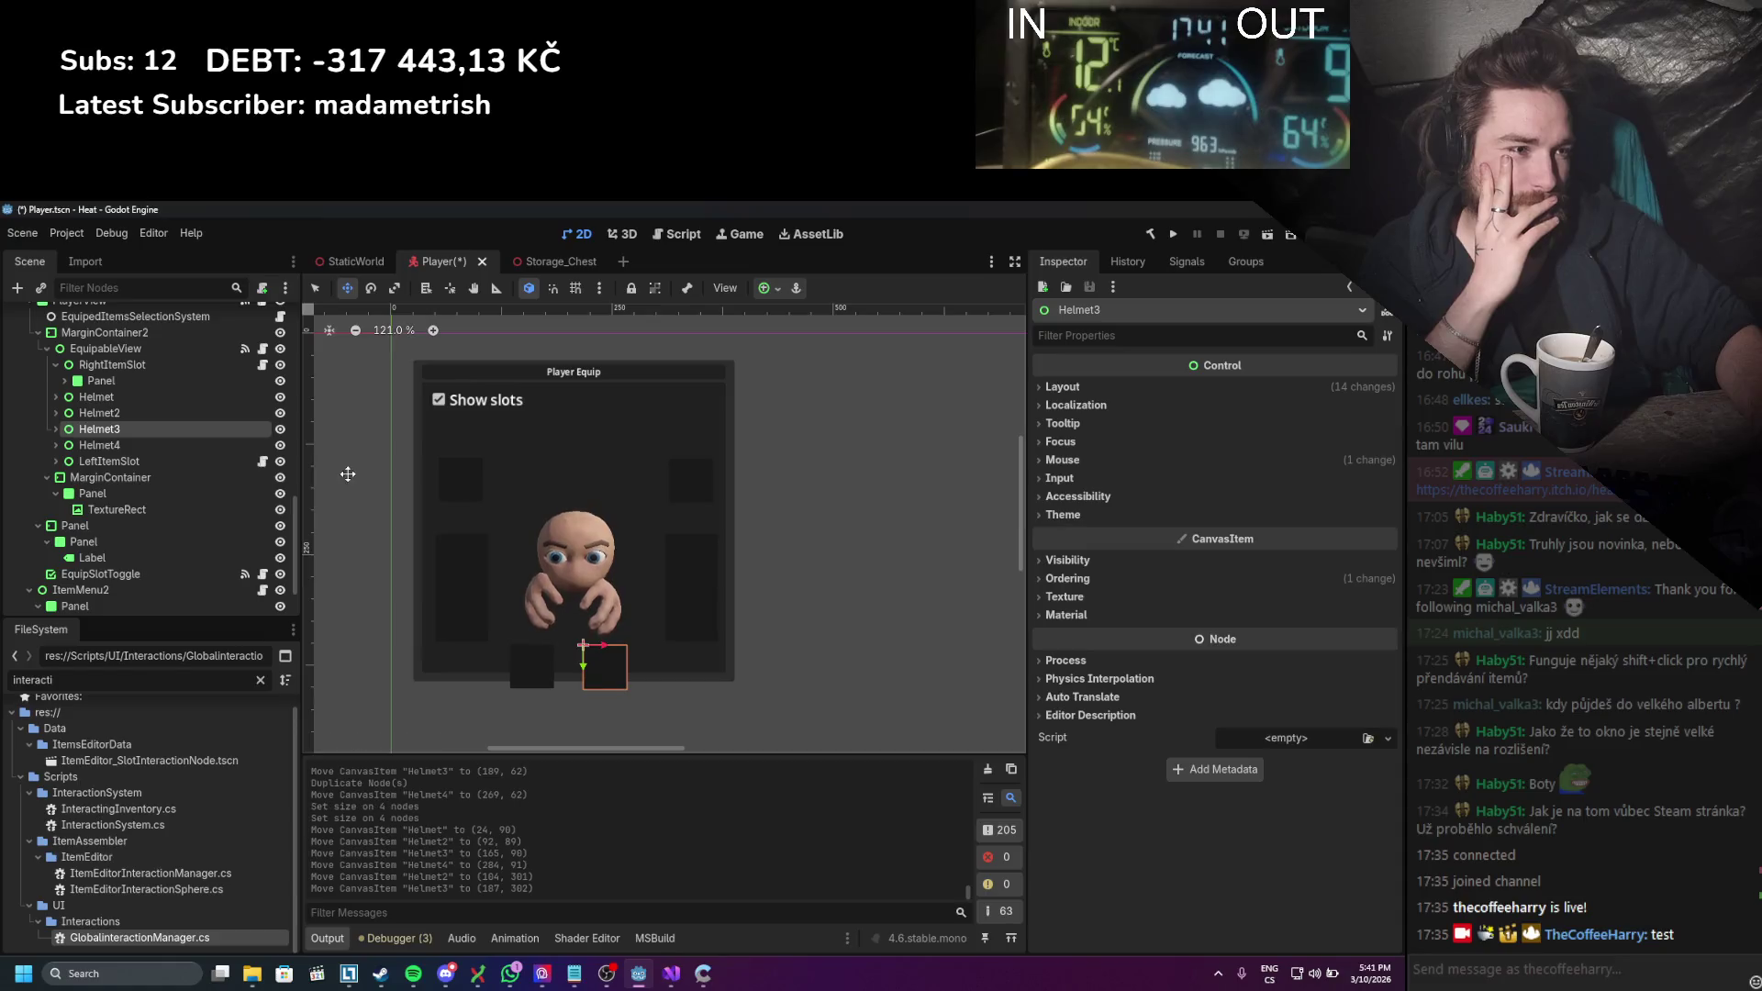
{"action": "mouse_move", "coordinate": [585, 478]}
{"action": "left_mouse_down"}
{"action": "mouse_move", "coordinate": [605, 666]}
{"action": "mouse_move", "coordinate": [545, 675]}
{"action": "left_mouse_up"}
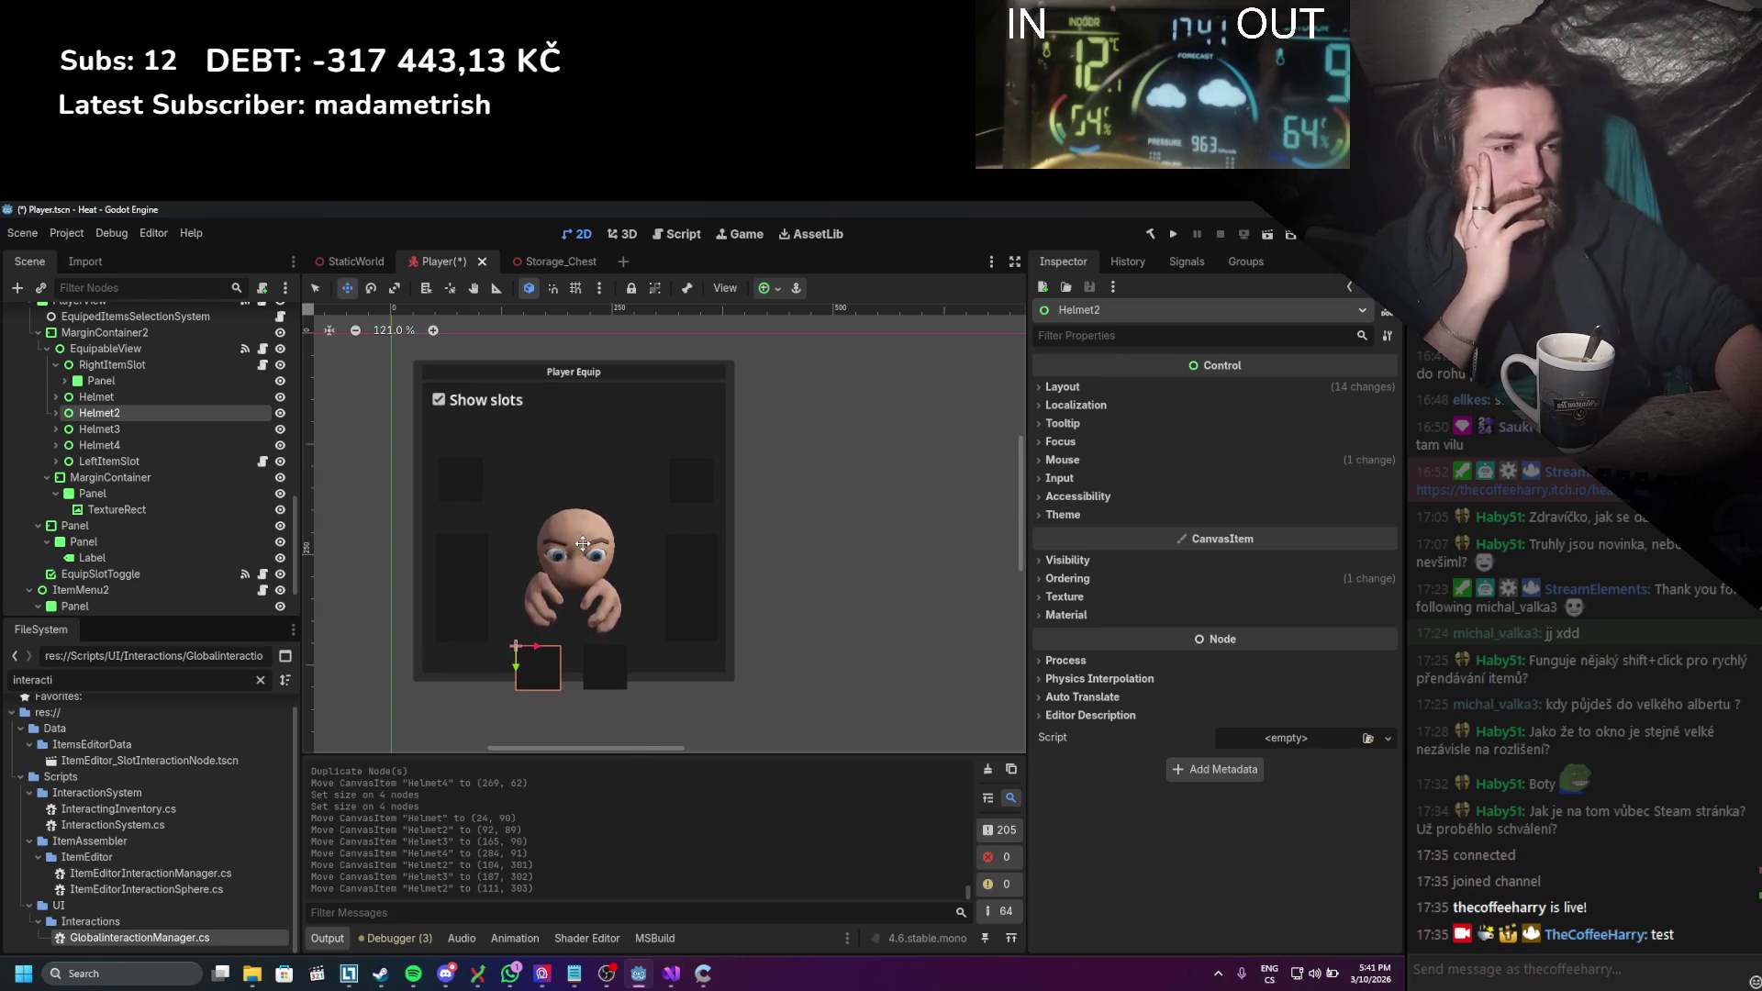
{"action": "left_click", "coordinate": [161, 429]}
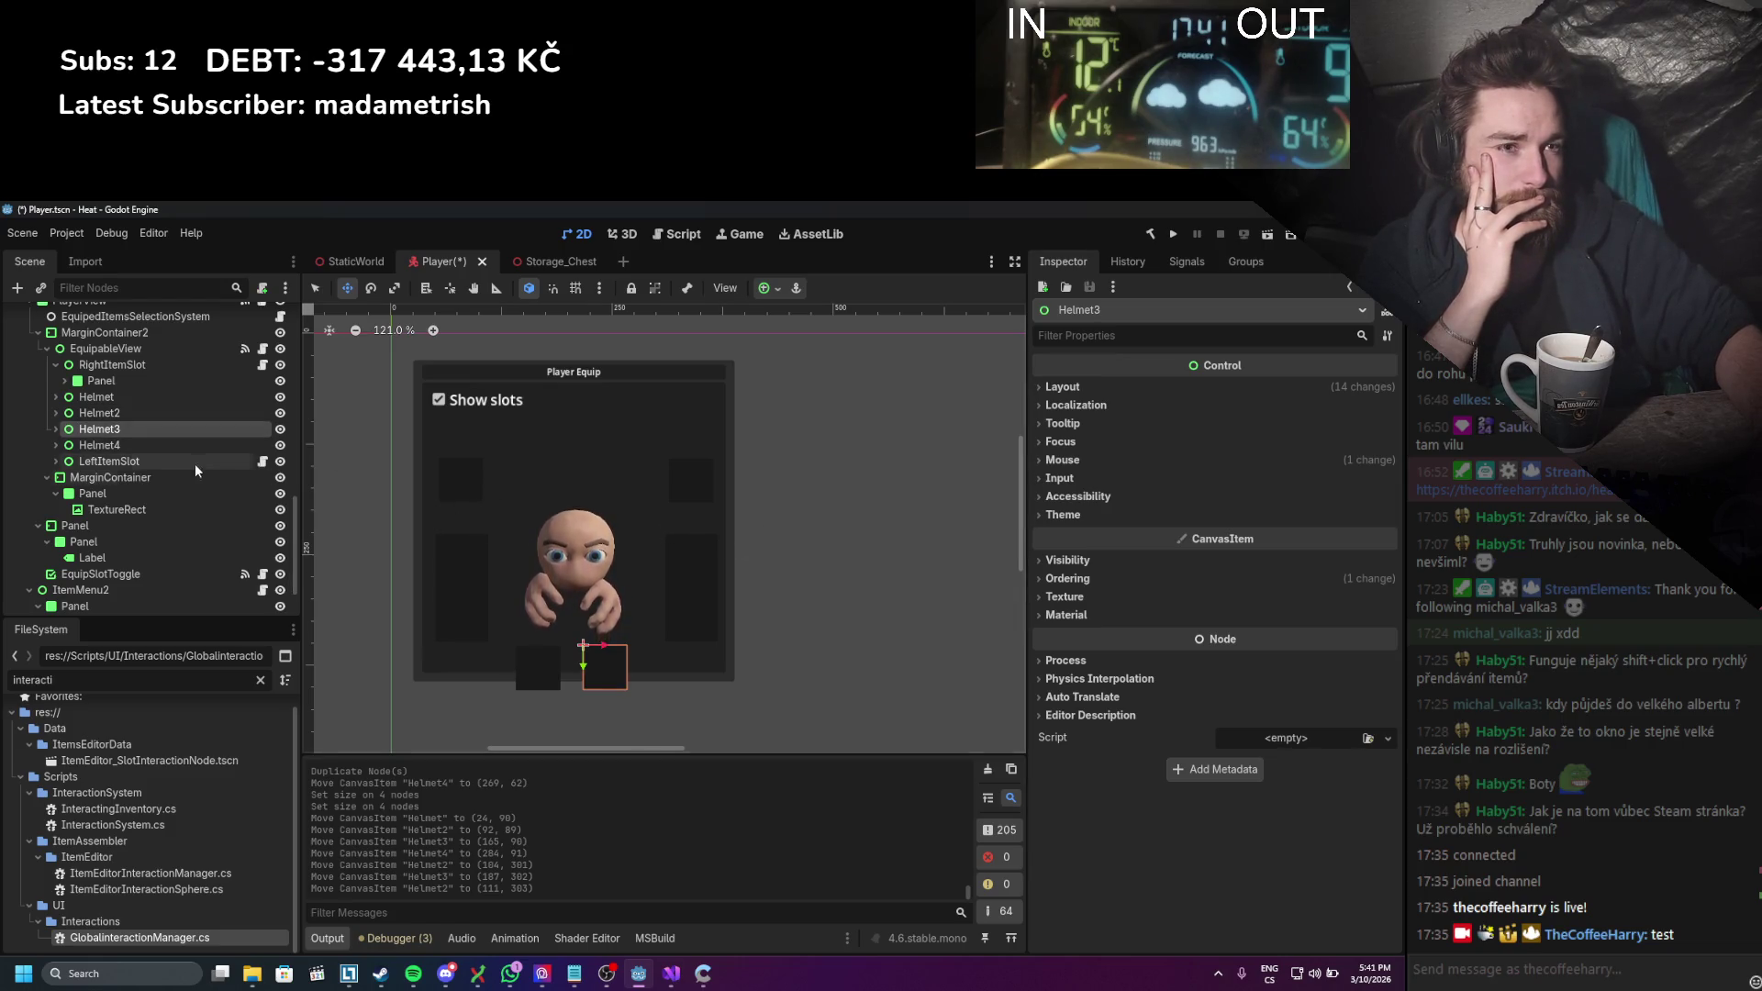
{"action": "left_click", "coordinate": [173, 400]}
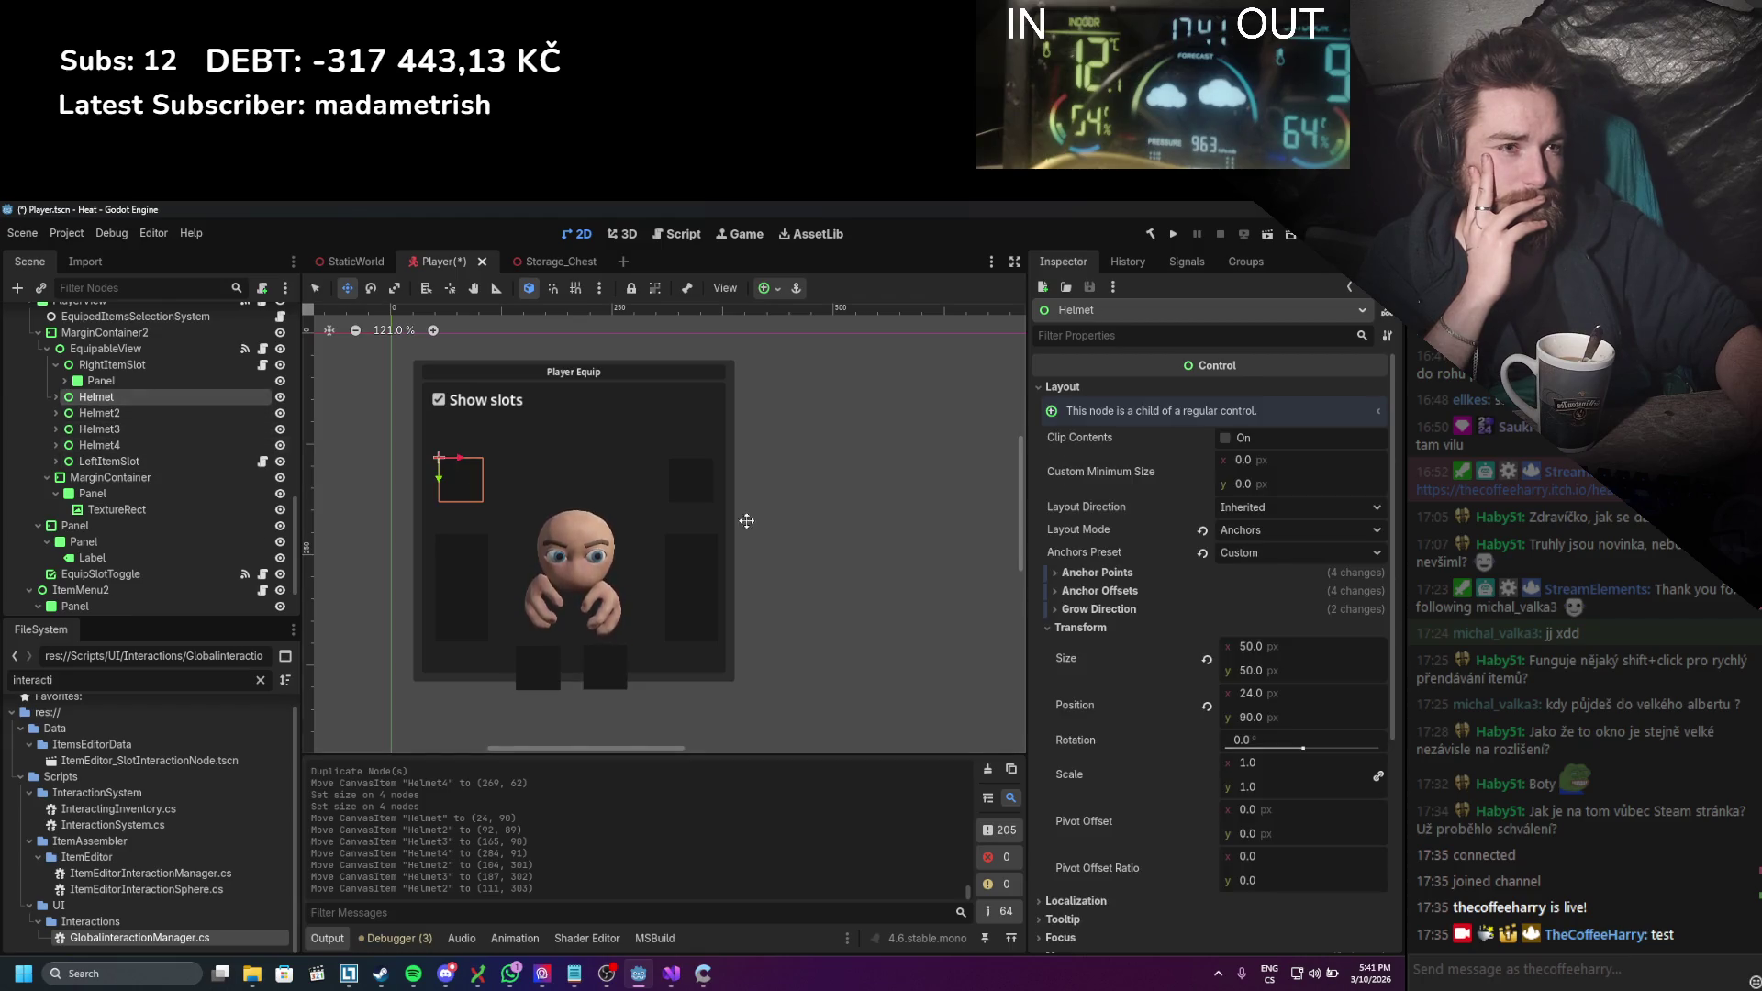
Step: Resize Helmet to 60 × 60 and nudge it slightly up and left
{"action": "left_click", "coordinate": [1268, 645]}
{"action": "type", "text": "60"}
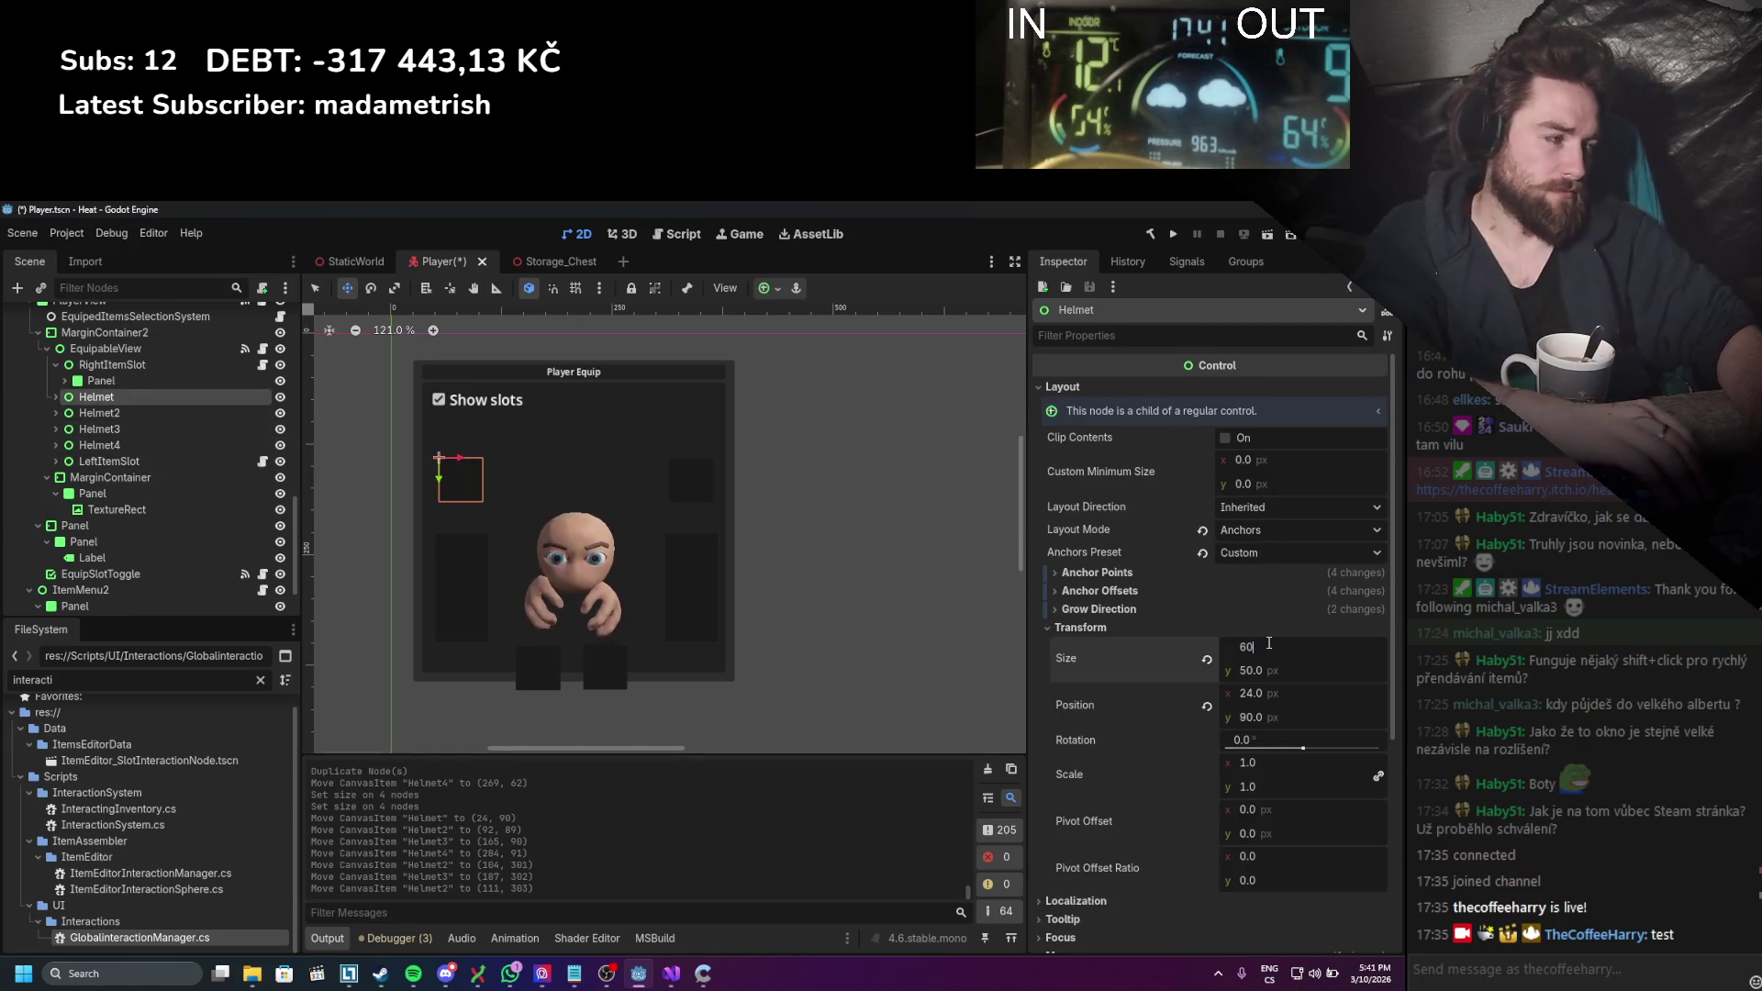
{"action": "left_click", "coordinate": [1266, 662]}
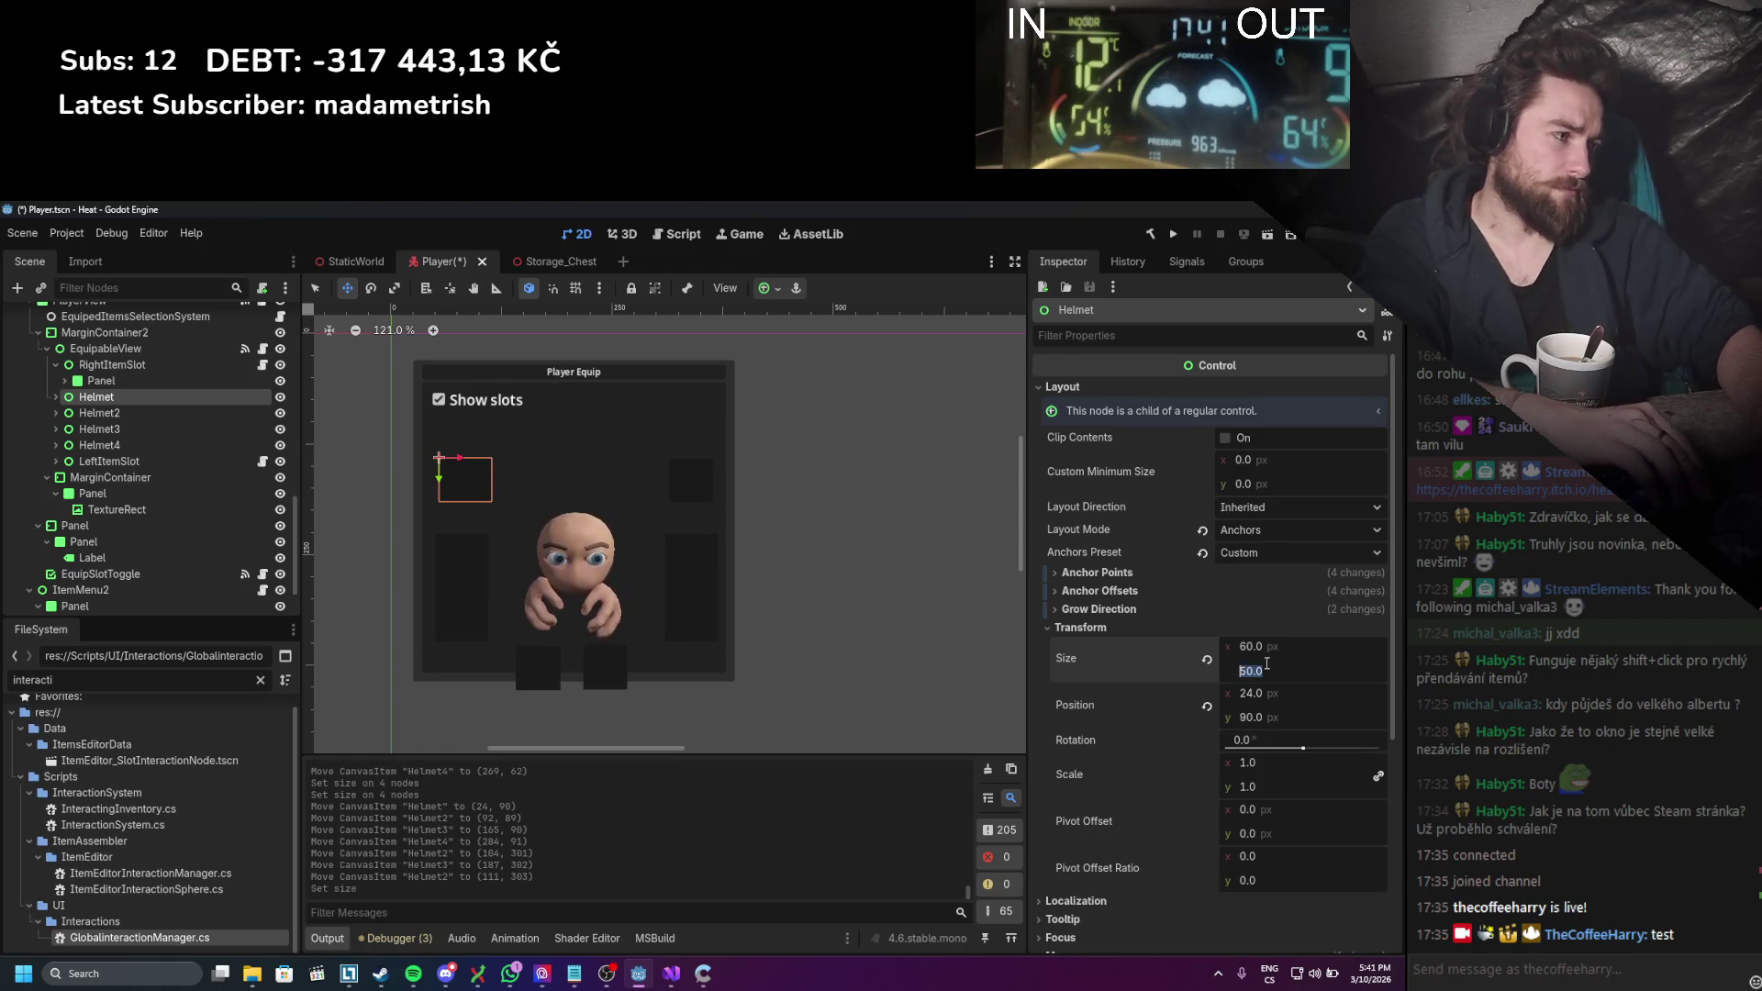
{"action": "type", "text": "60"}
{"action": "key", "text": "Return"}
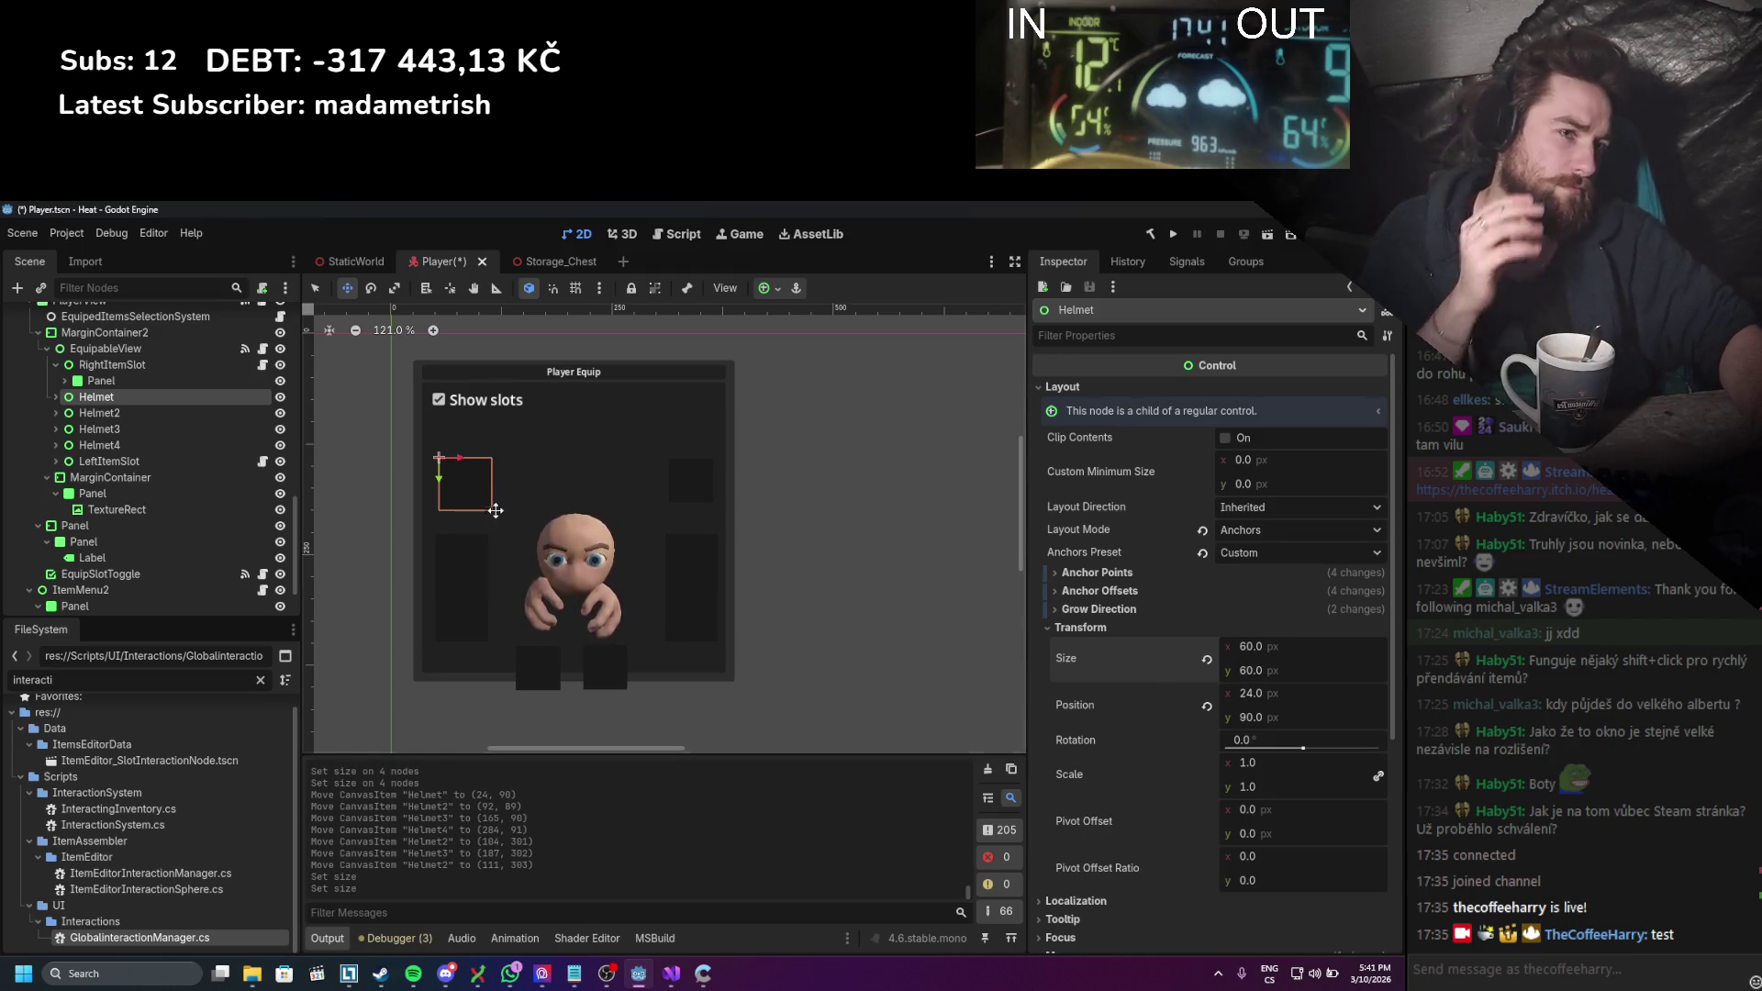
{"action": "left_click_drag", "start_coordinate": [485, 480], "coordinate": [497, 466]}
Step: Move Helmet4 into the top row and show its Layout Transform values
{"action": "left_click", "coordinate": [165, 414]}
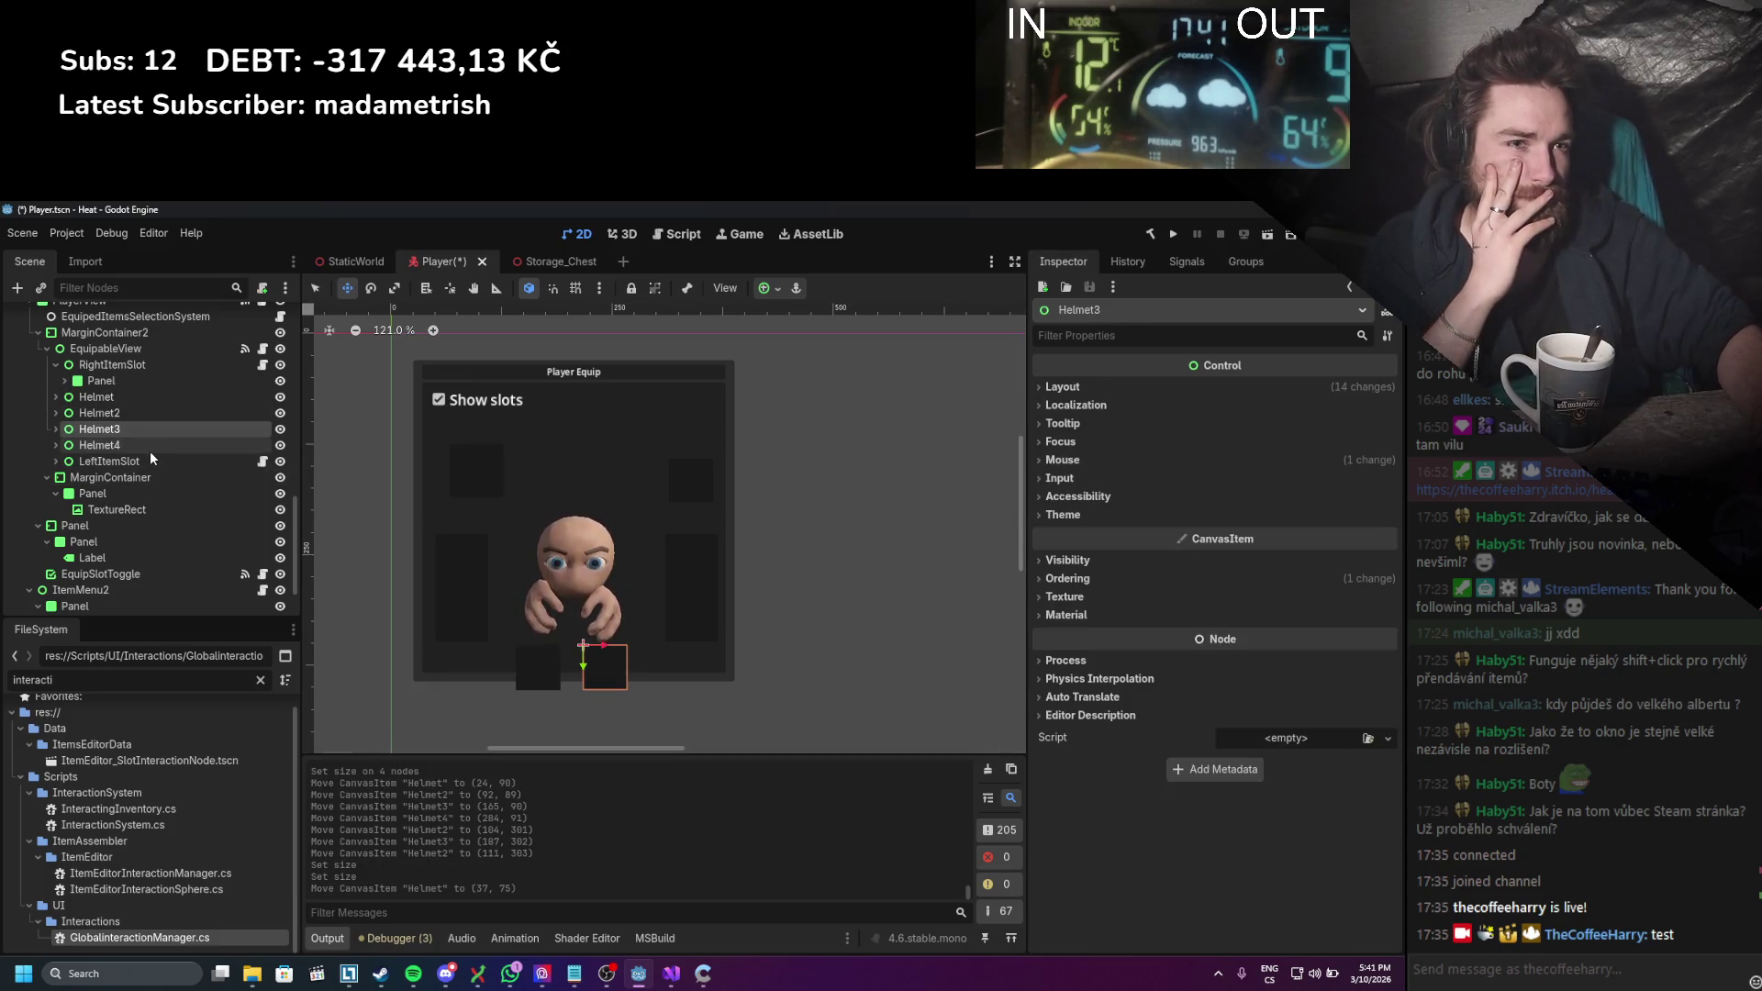
{"action": "left_click", "coordinate": [150, 448]}
{"action": "left_click_drag", "start_coordinate": [690, 481], "coordinate": [554, 472]}
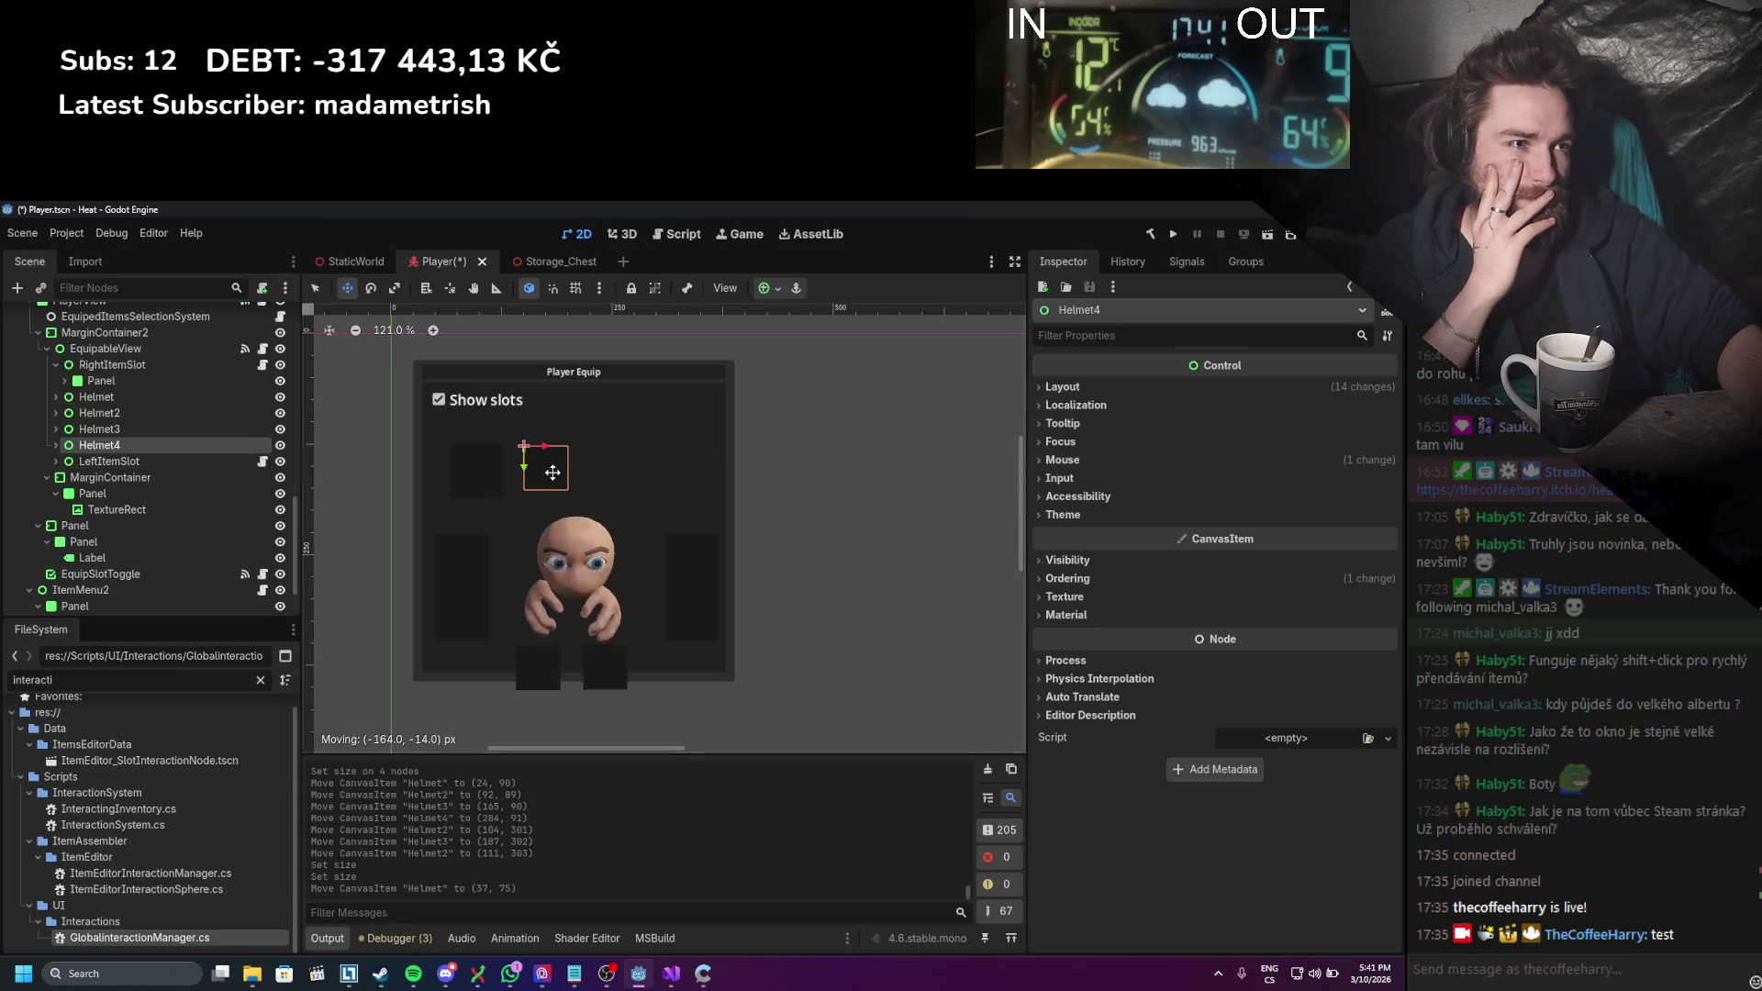
{"action": "left_click", "coordinate": [1121, 394]}
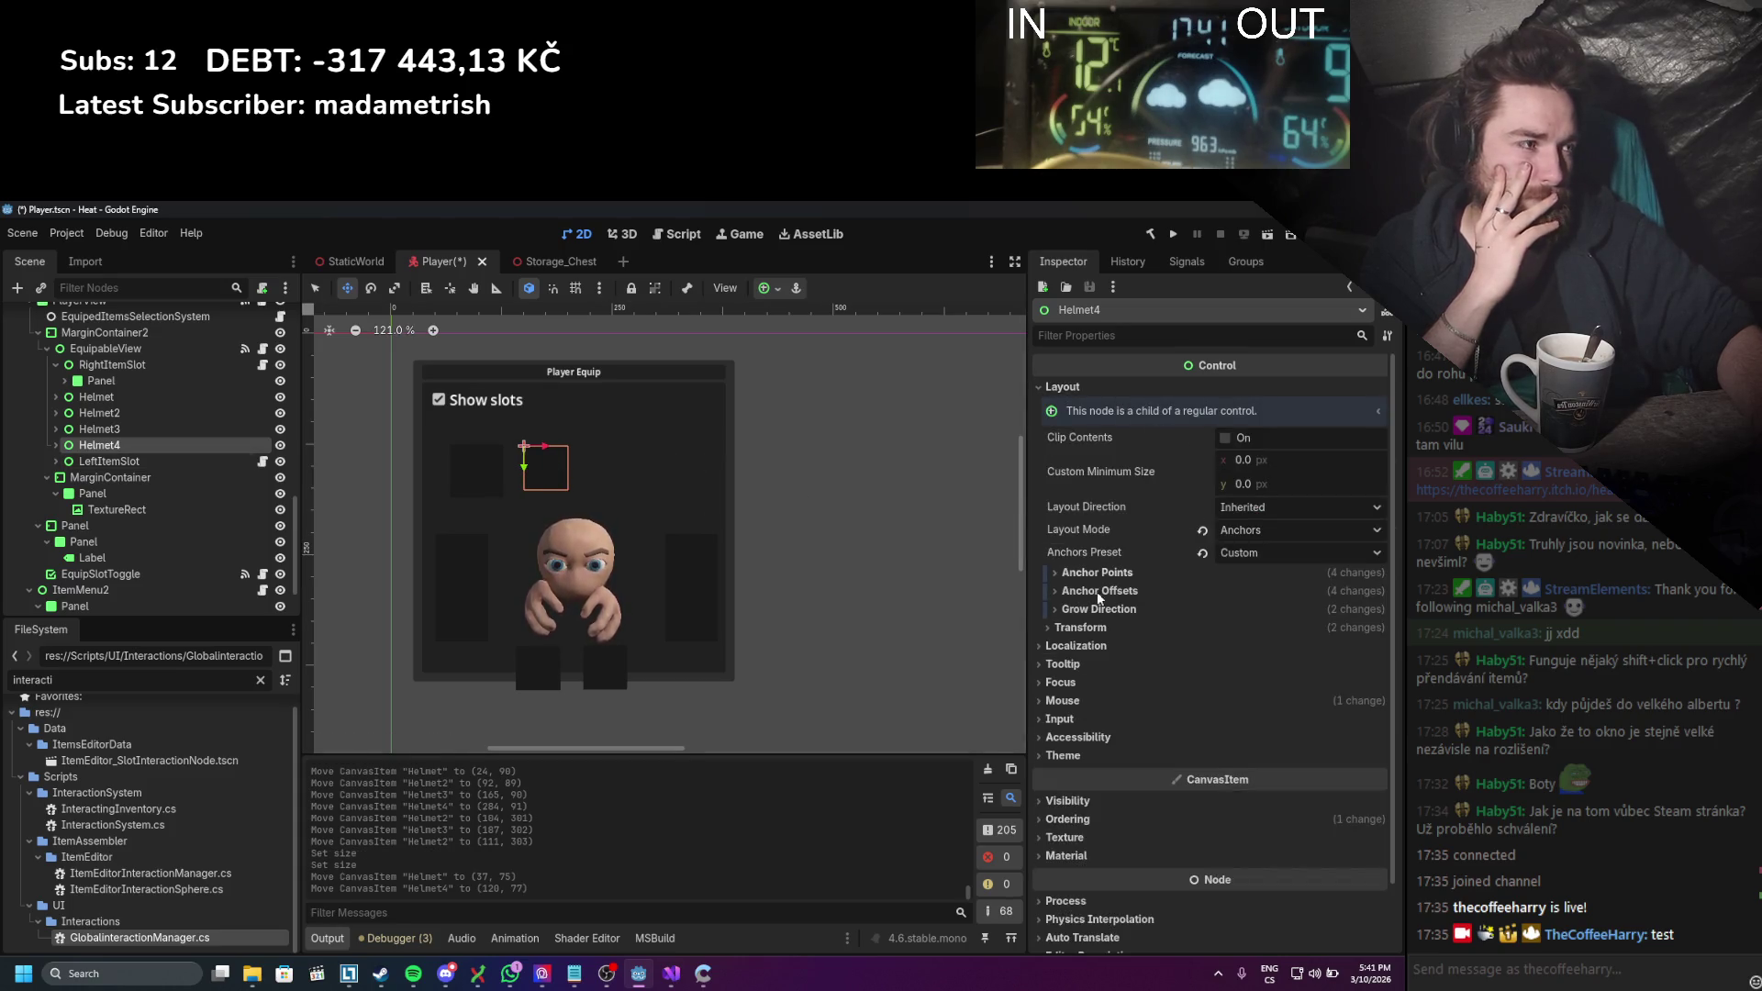
{"action": "left_click", "coordinate": [1087, 630]}
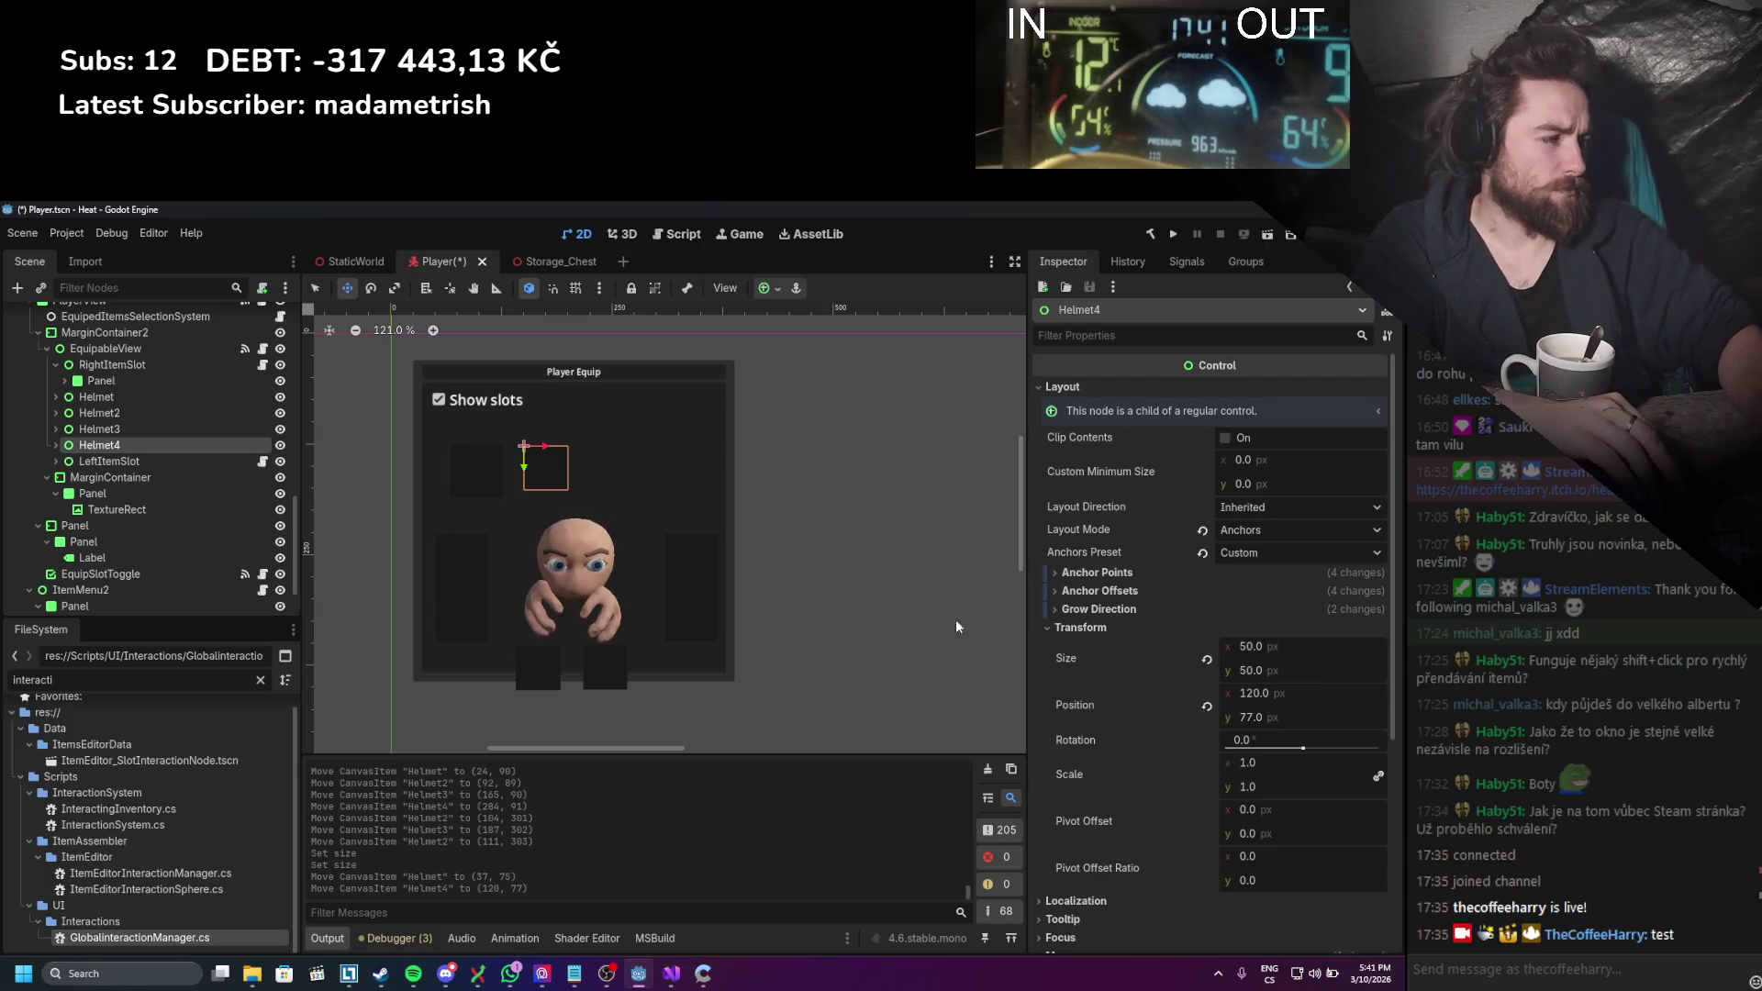
{"action": "left_click", "coordinate": [173, 428]}
{"action": "left_click", "coordinate": [169, 412]}
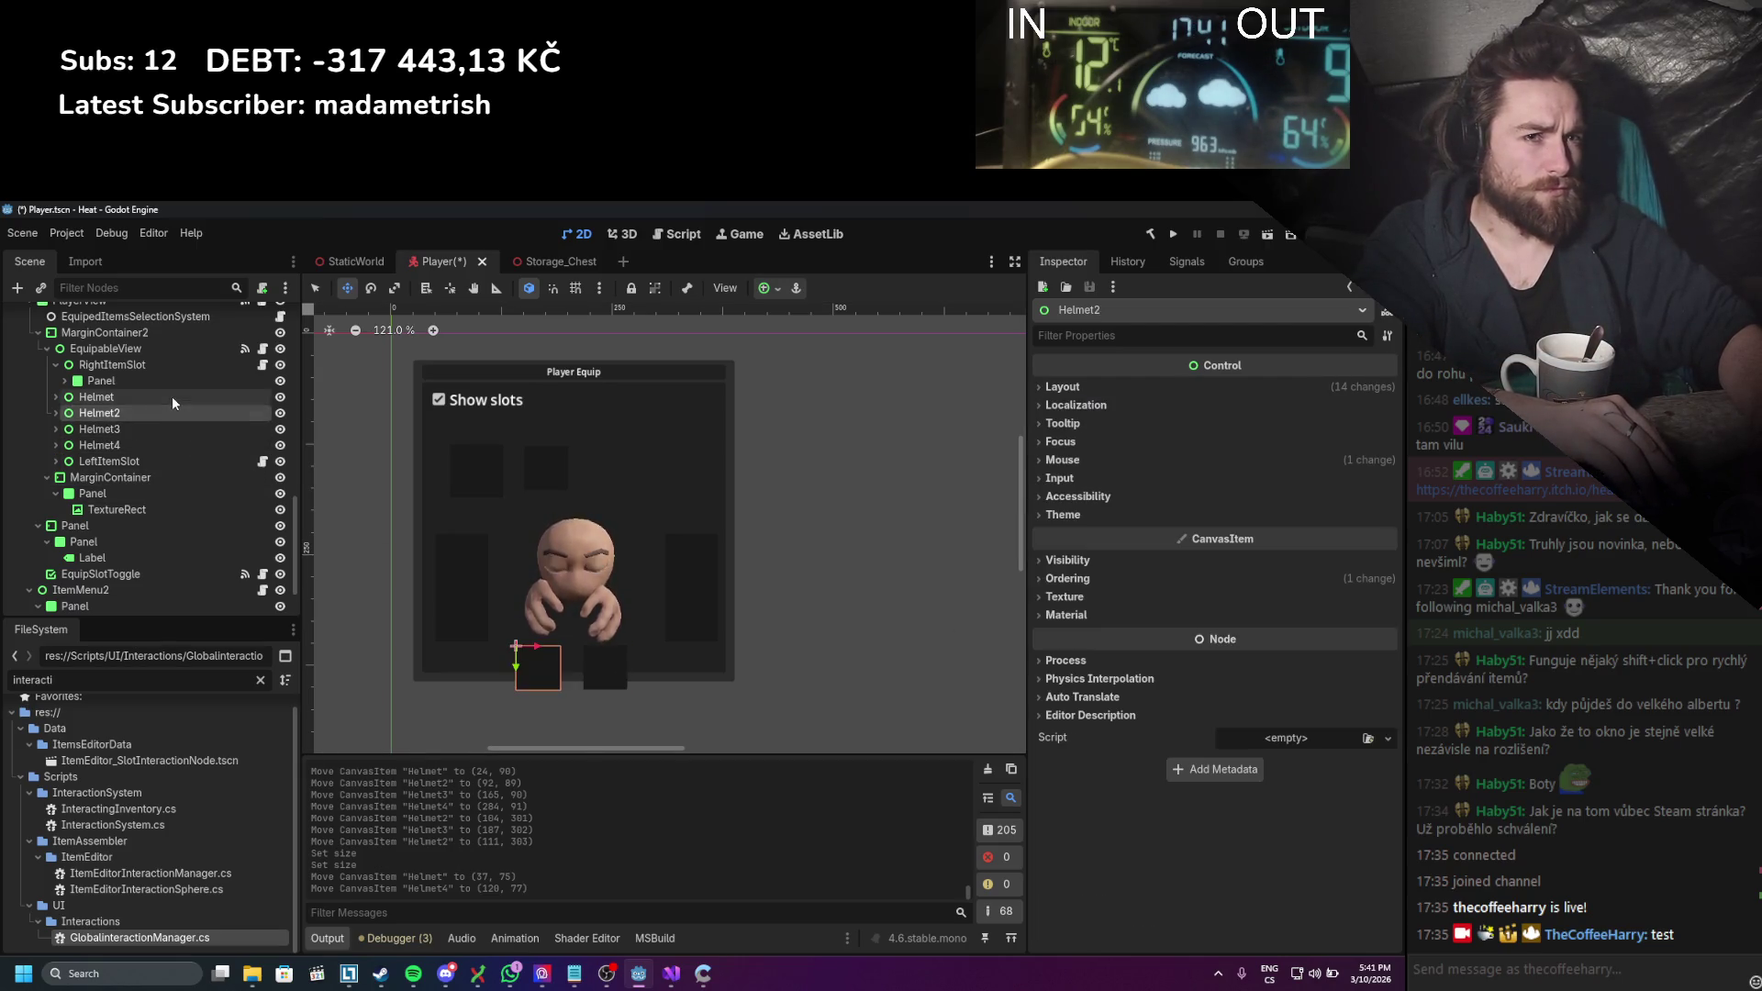
{"action": "left_click", "coordinate": [173, 394]}
{"action": "left_click", "coordinate": [163, 433]}
{"action": "left_click", "coordinate": [162, 440]}
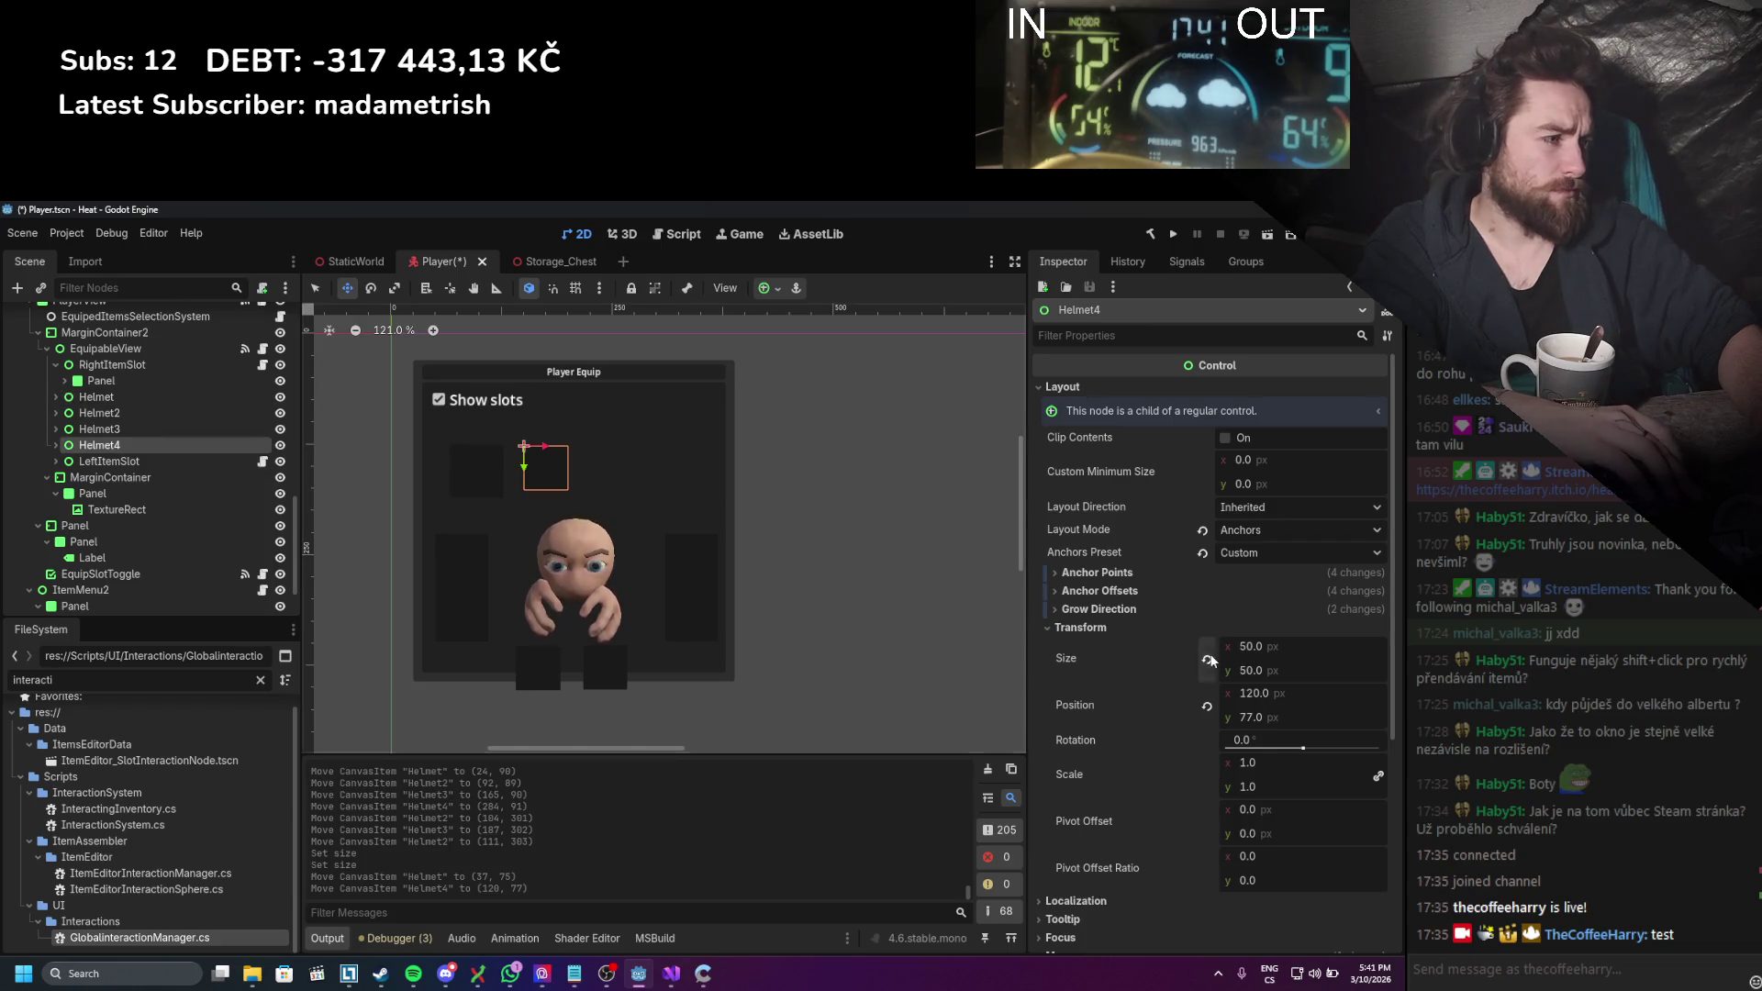
Step: Size Helmet4 to 60 × 60 in Helmet's row, then duplicate it as Helmet5 to the right
{"action": "left_click", "coordinate": [1250, 646]}
{"action": "type", "text": "60"}
{"action": "key", "text": "Return"}
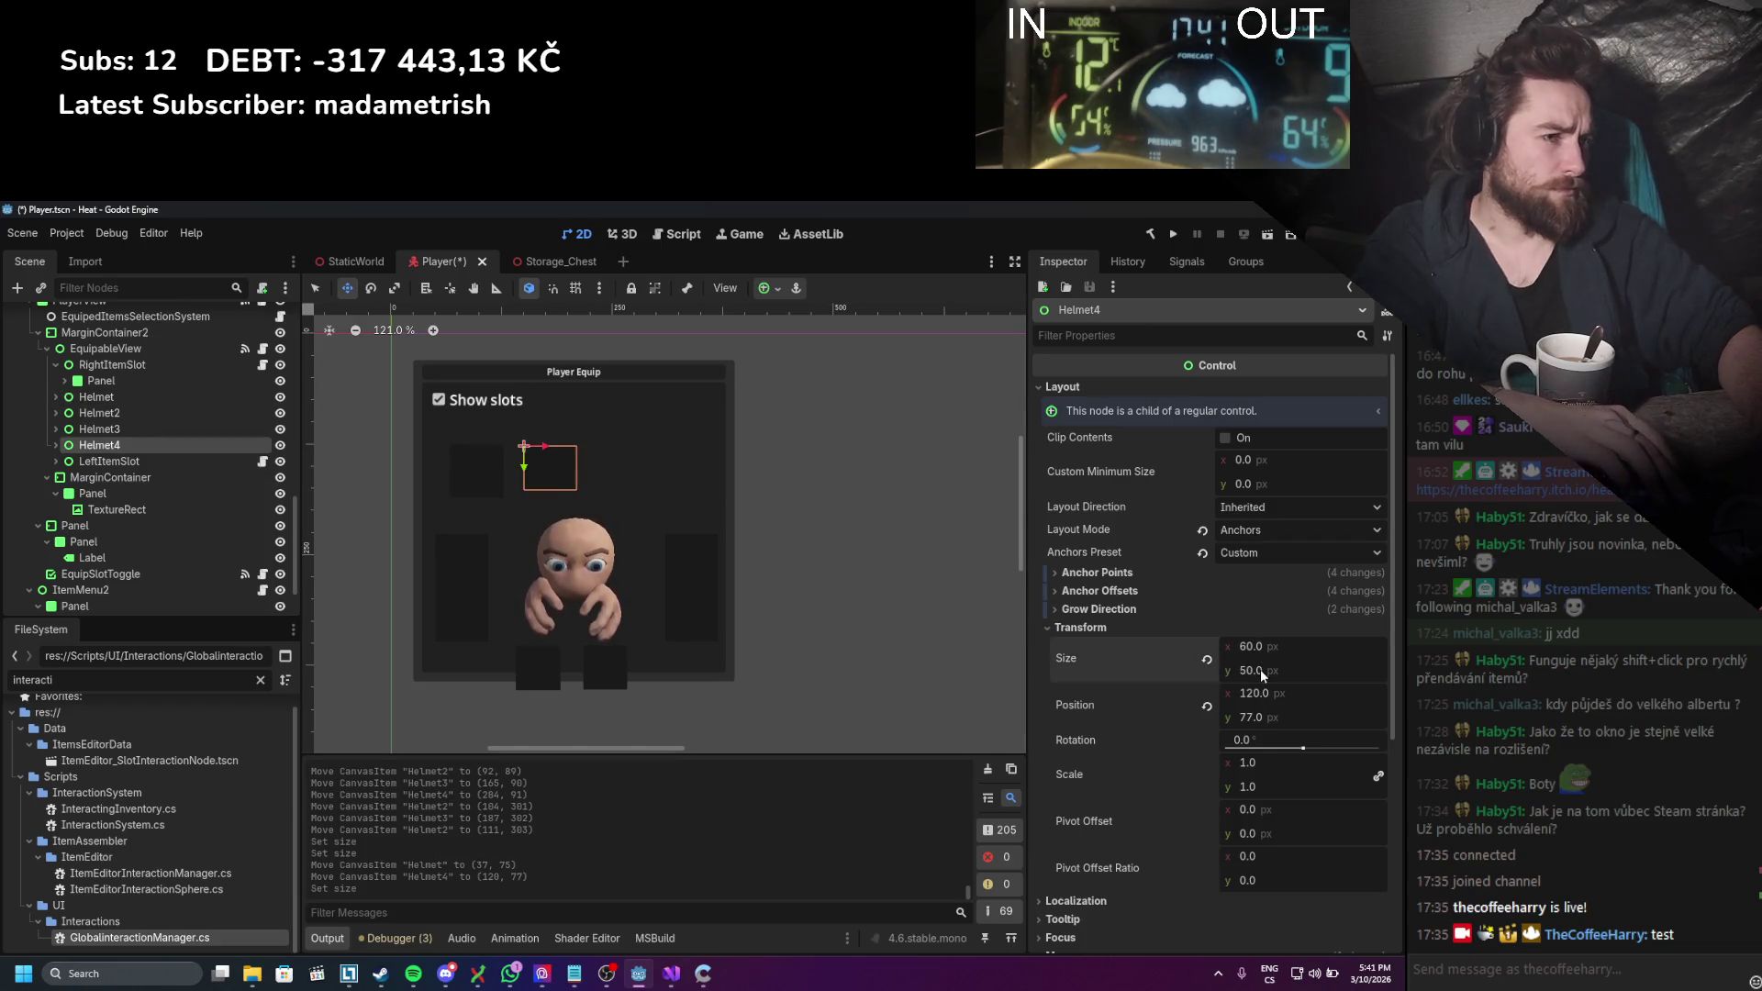
{"action": "left_click", "coordinate": [1261, 671]}
{"action": "type", "text": "60"}
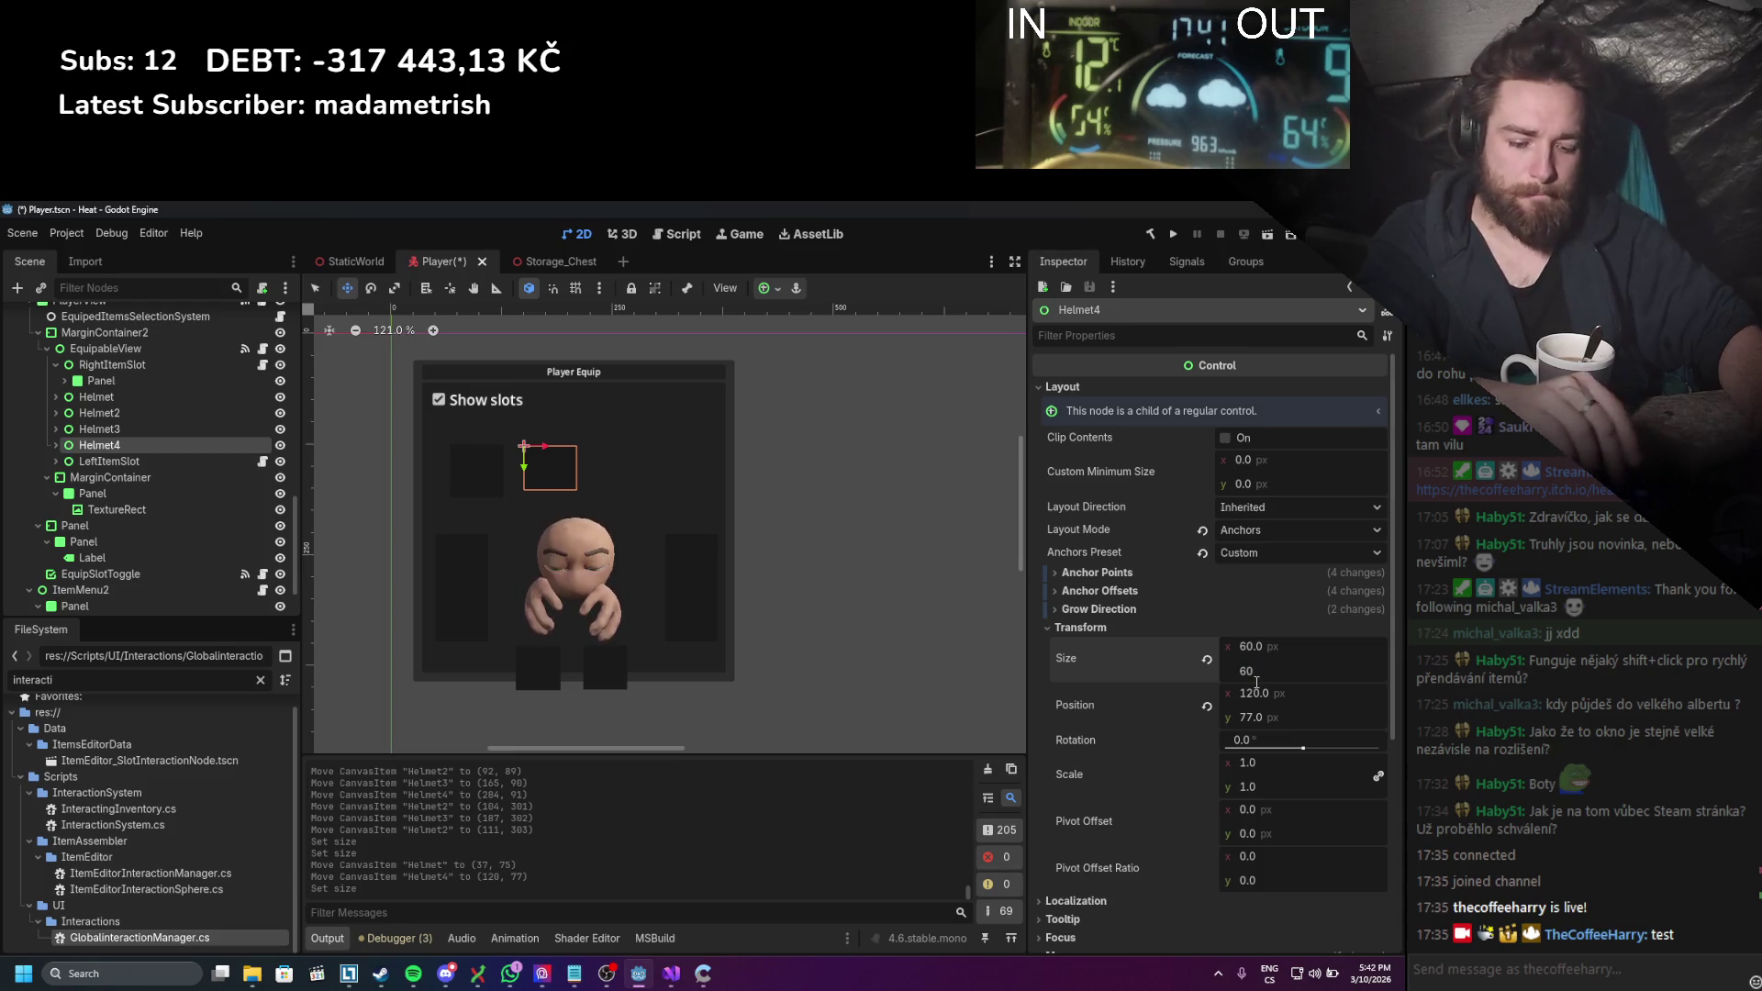
{"action": "key", "text": "Return"}
{"action": "left_click_drag", "start_coordinate": [553, 484], "coordinate": [555, 482]}
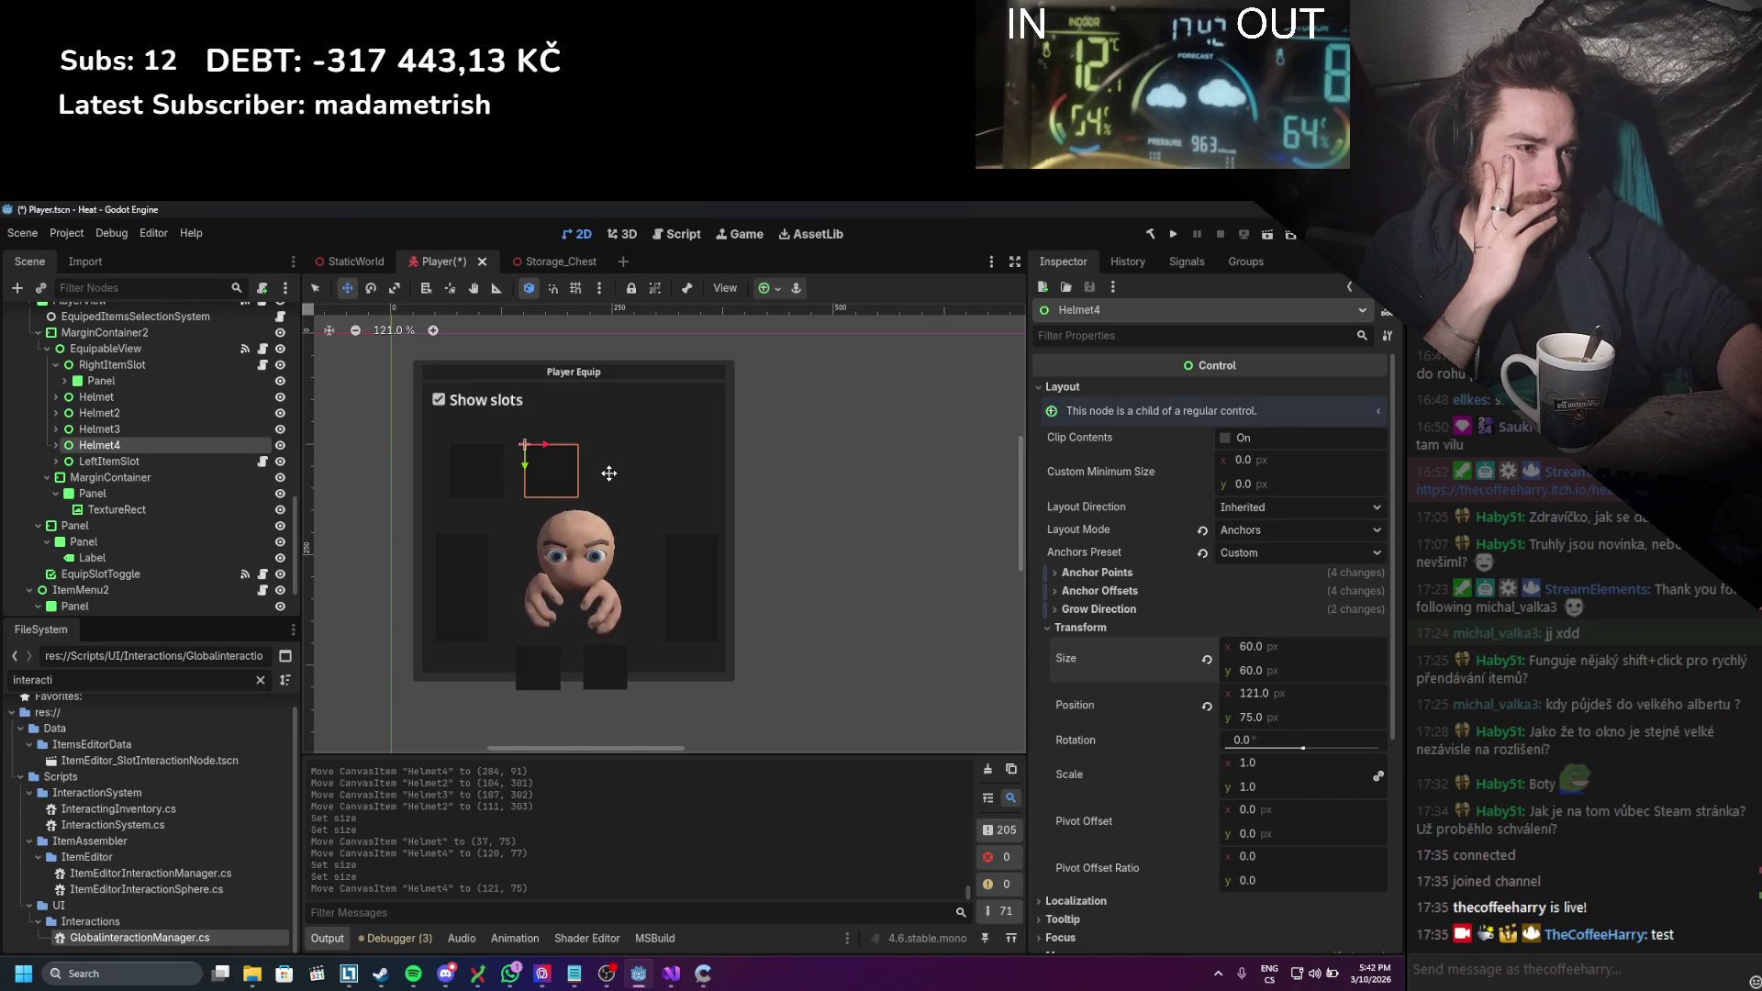
{"action": "key", "text": "ctrl+d"}
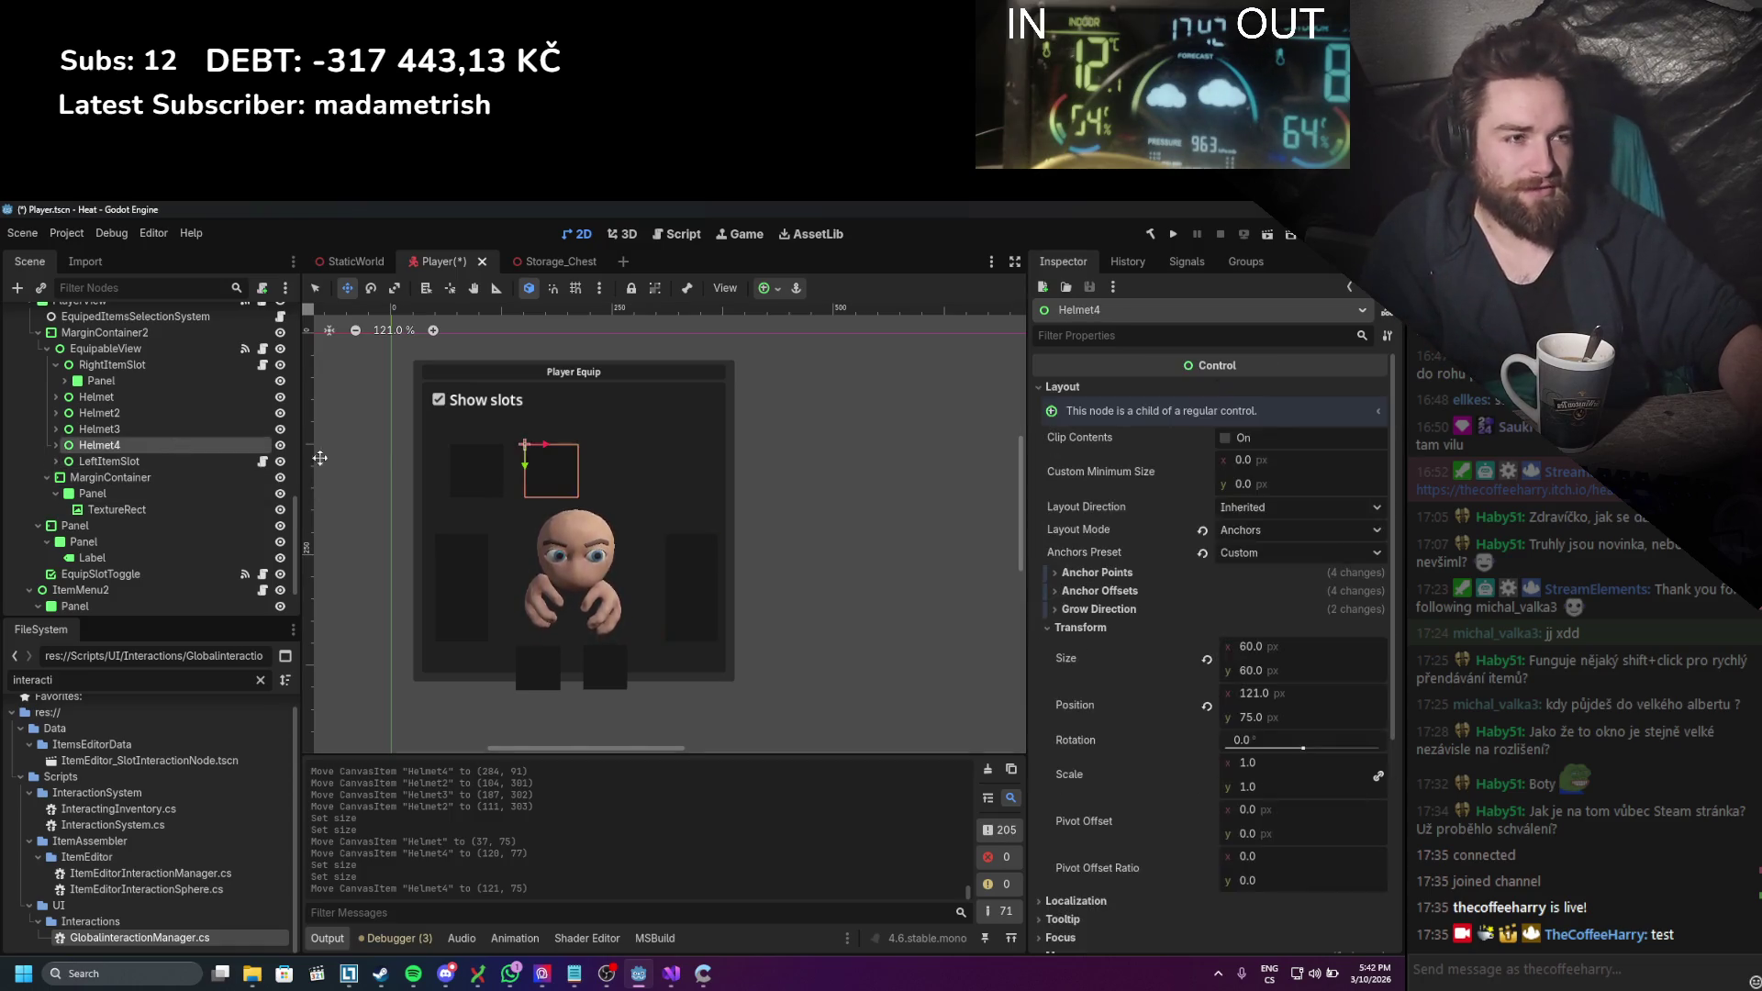
{"action": "mouse_move", "coordinate": [557, 482]}
{"action": "left_mouse_down"}
{"action": "mouse_move", "coordinate": [721, 478]}
{"action": "mouse_move", "coordinate": [627, 484]}
{"action": "left_mouse_up"}
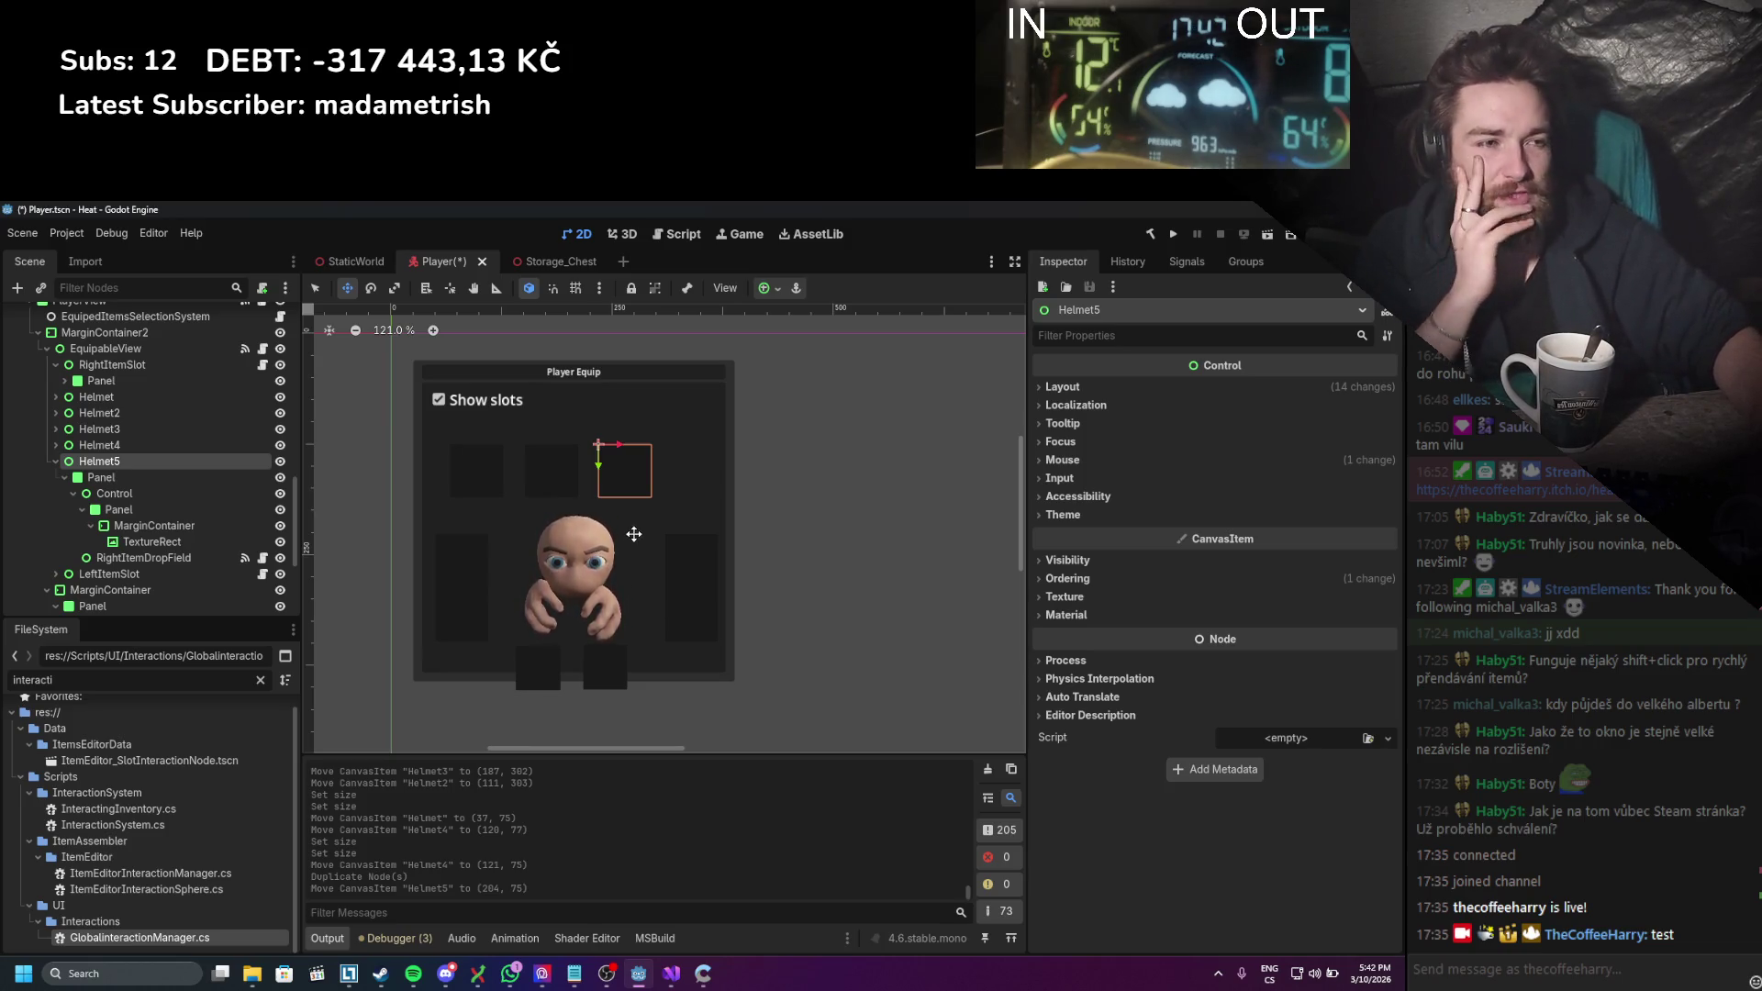
Step: Reorder Helmet after Helmet3 and shift Helmet, Helmet4 and Helmet5 left together
{"action": "left_click", "coordinate": [125, 398]}
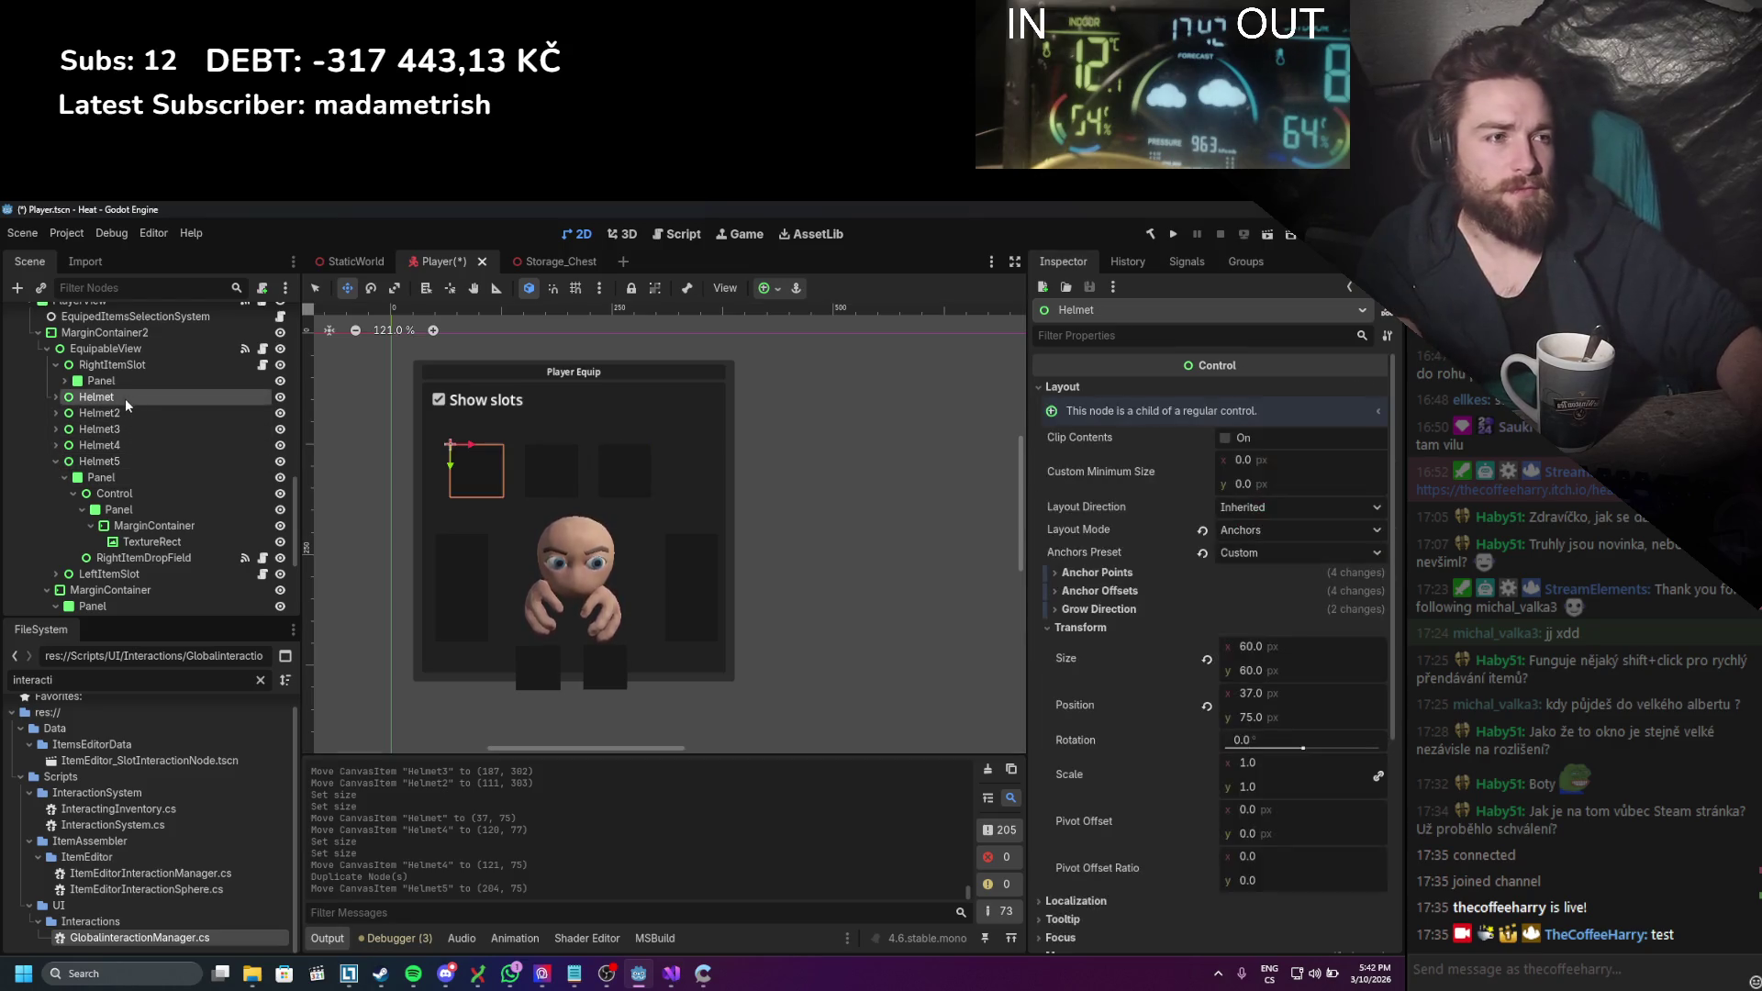
{"action": "left_click_drag", "start_coordinate": [118, 398], "coordinate": [126, 445]}
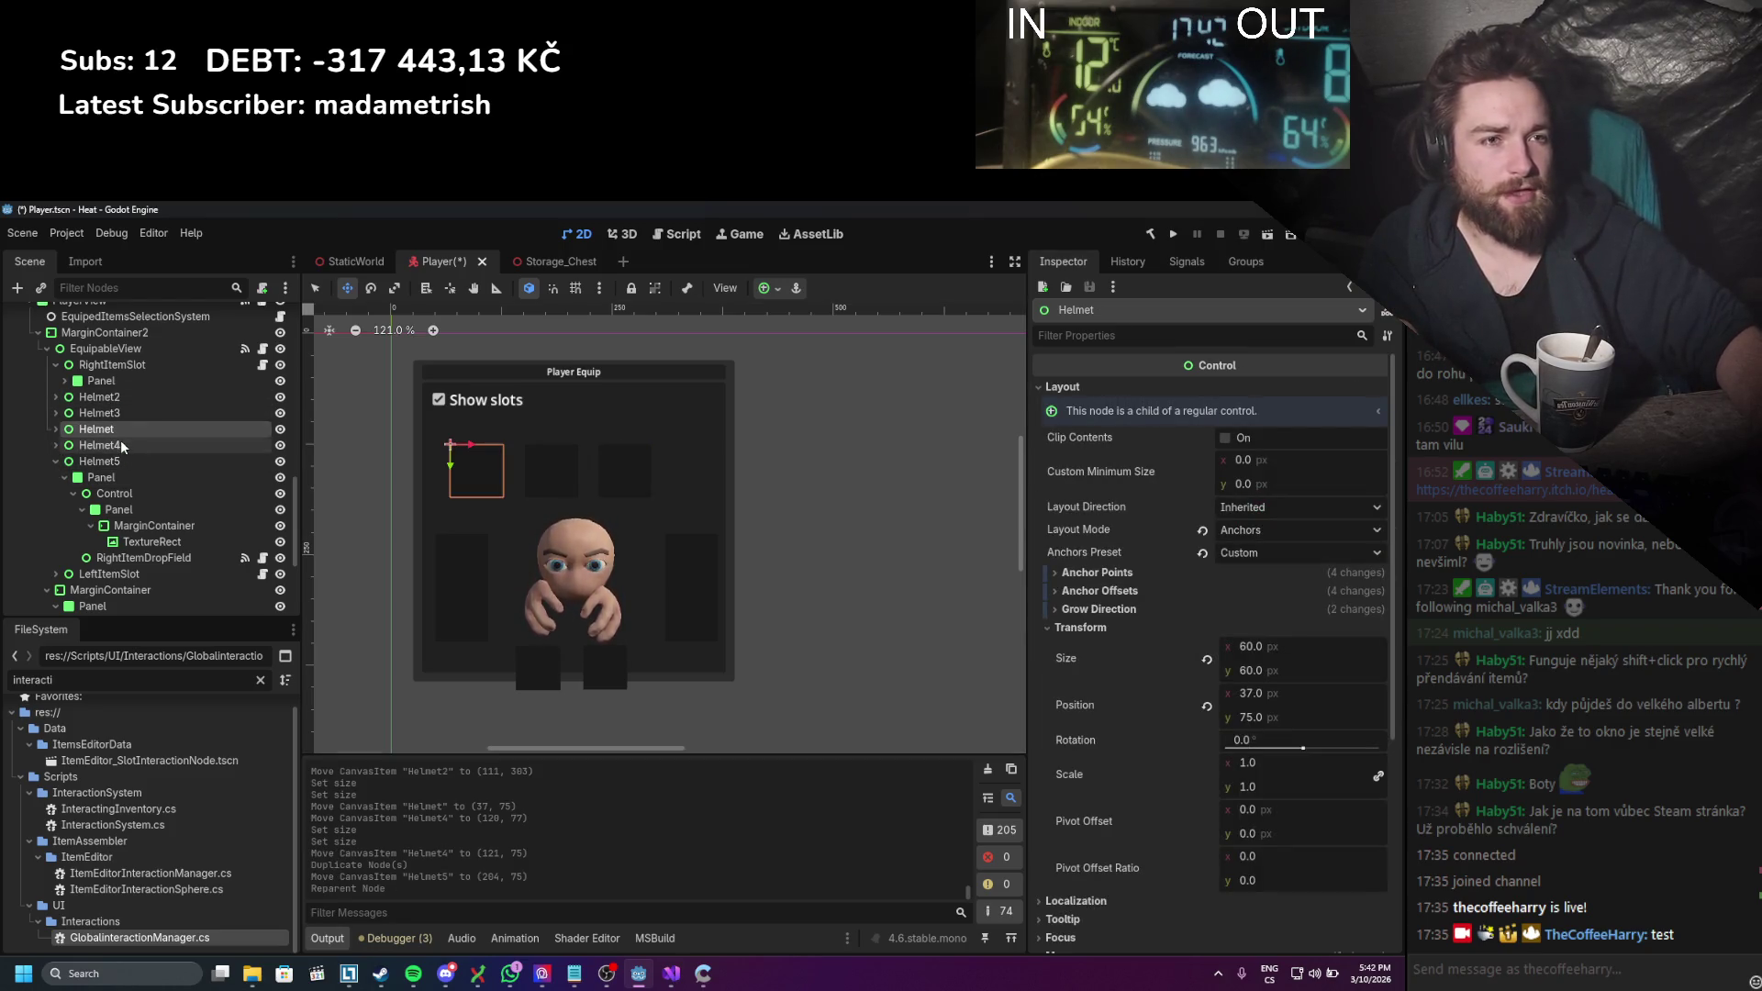
{"action": "left_click", "coordinate": [119, 460]}
{"action": "left_click", "coordinate": [128, 428], "text": "shift"}
{"action": "mouse_move", "coordinate": [527, 443]}
{"action": "left_mouse_down"}
{"action": "mouse_move", "coordinate": [550, 443]}
{"action": "mouse_move", "coordinate": [552, 476]}
{"action": "mouse_move", "coordinate": [535, 476]}
{"action": "mouse_move", "coordinate": [583, 478]}
{"action": "left_mouse_up"}
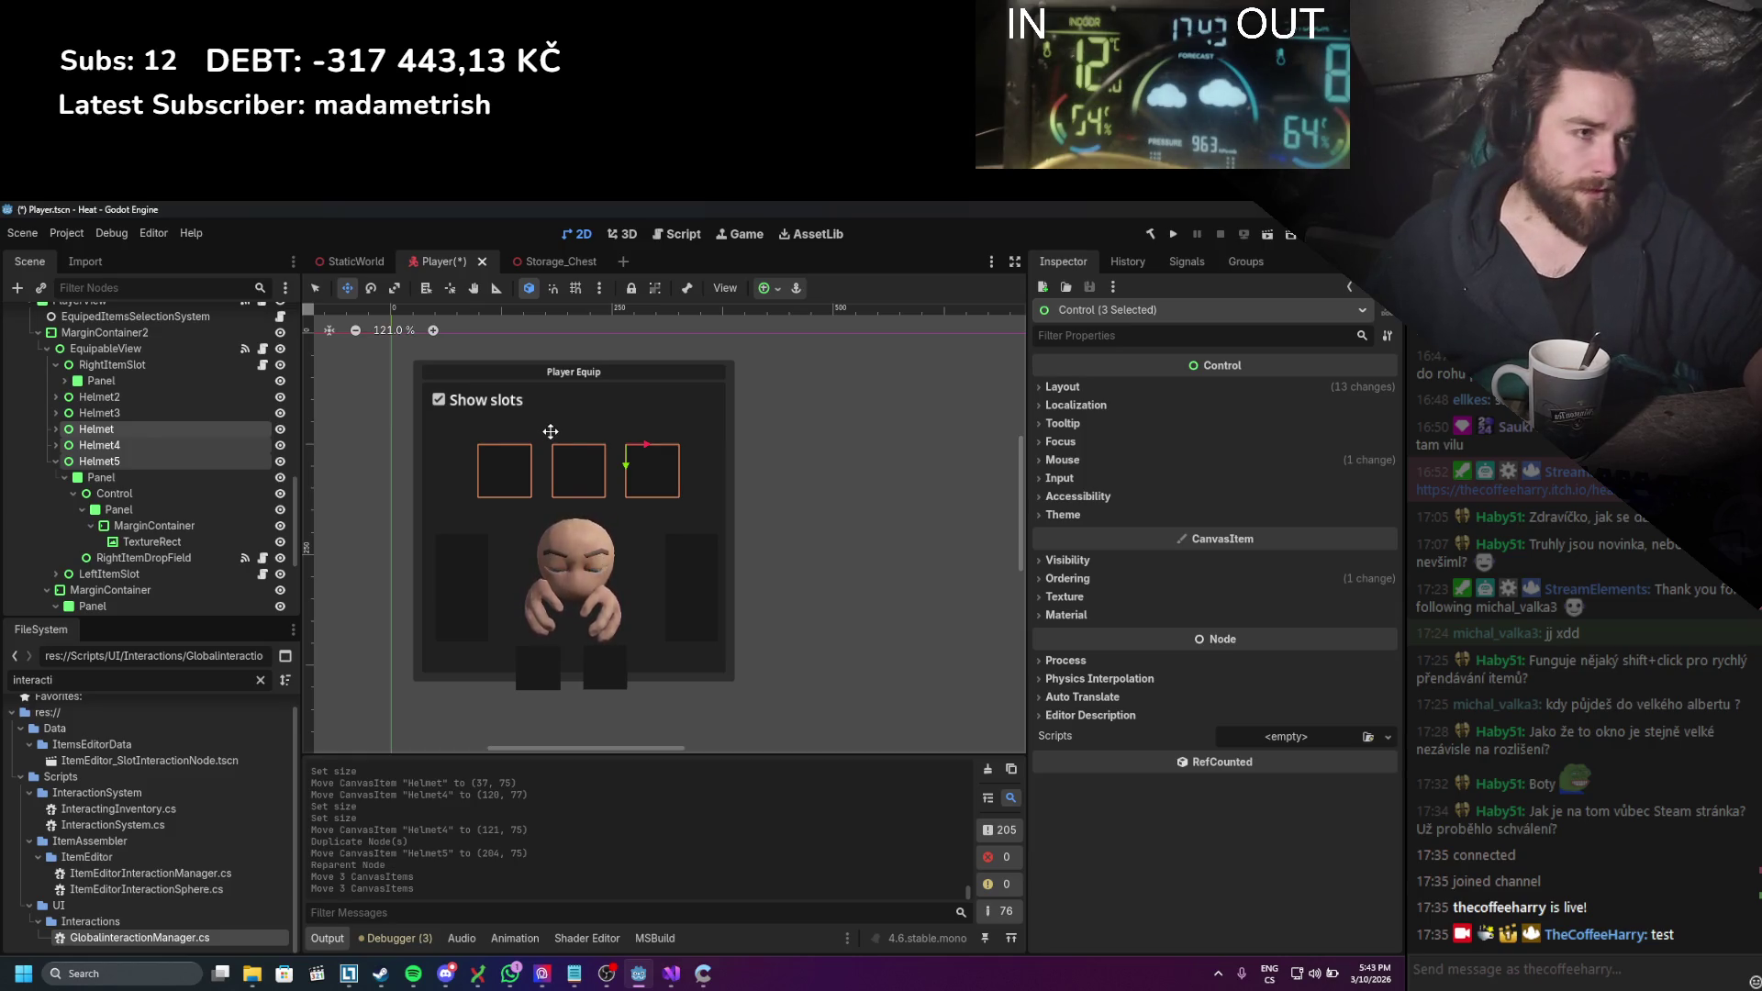
{"action": "left_click_drag", "start_coordinate": [584, 462], "coordinate": [584, 466]}
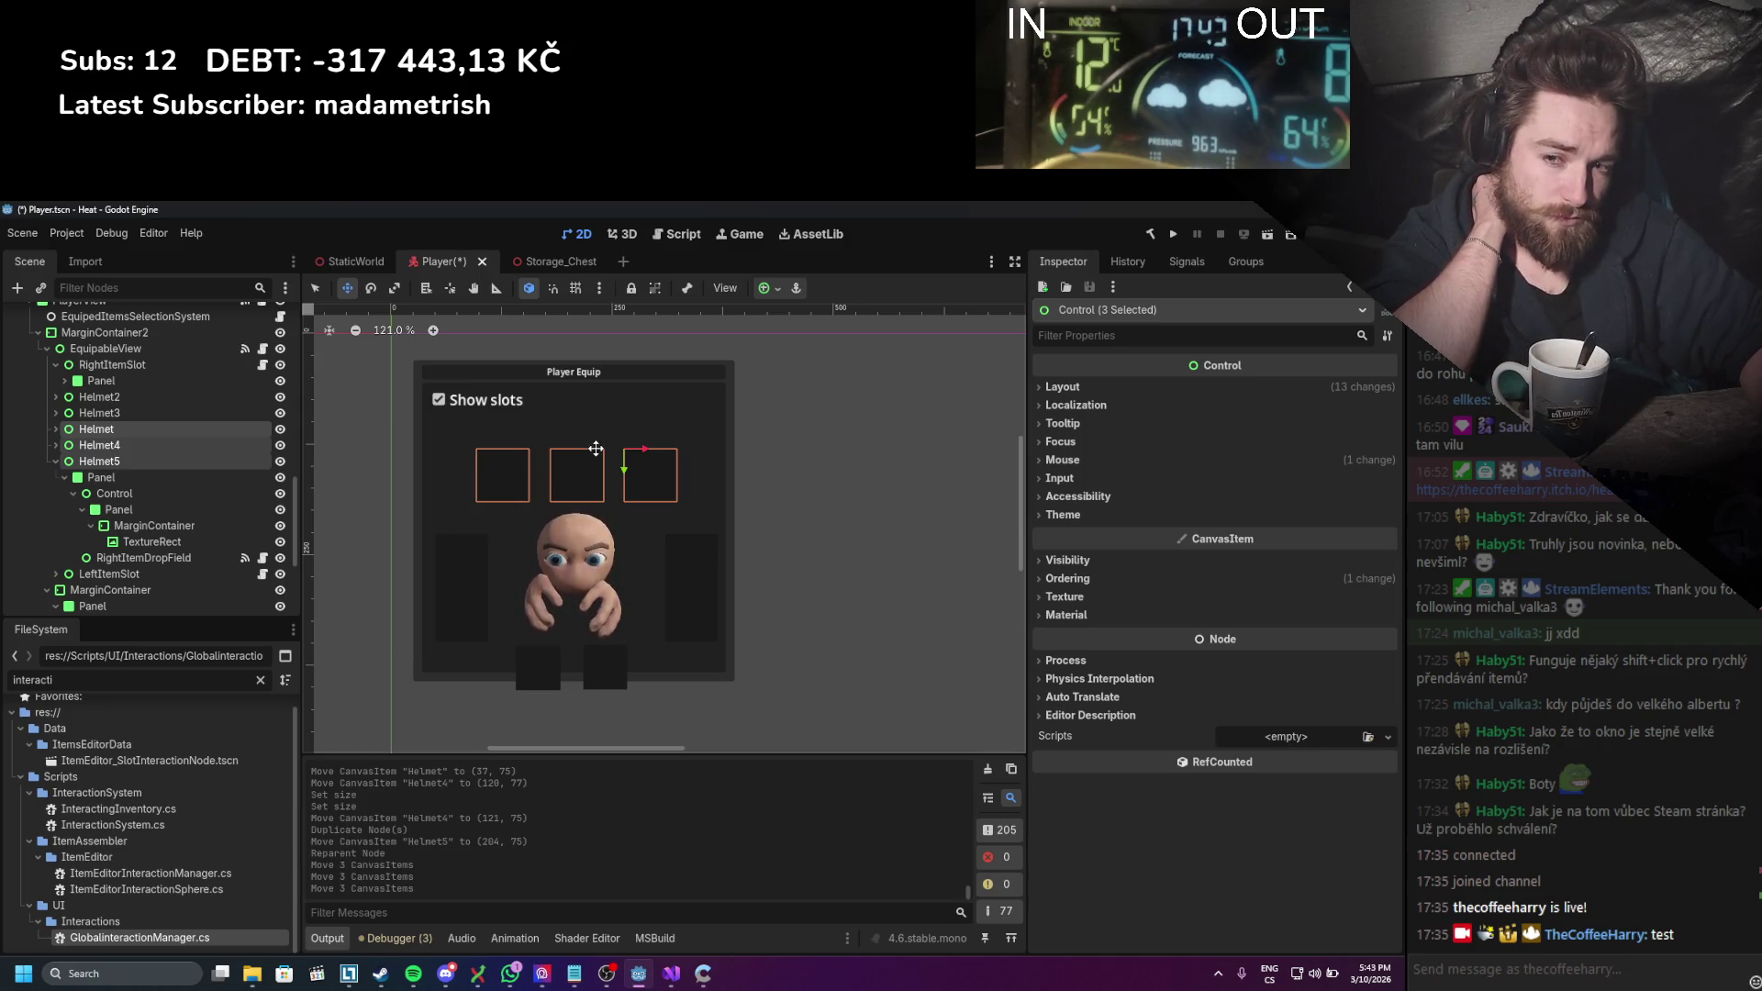
{"action": "left_click_drag", "start_coordinate": [594, 461], "coordinate": [535, 468]}
{"action": "left_click", "coordinate": [163, 462]}
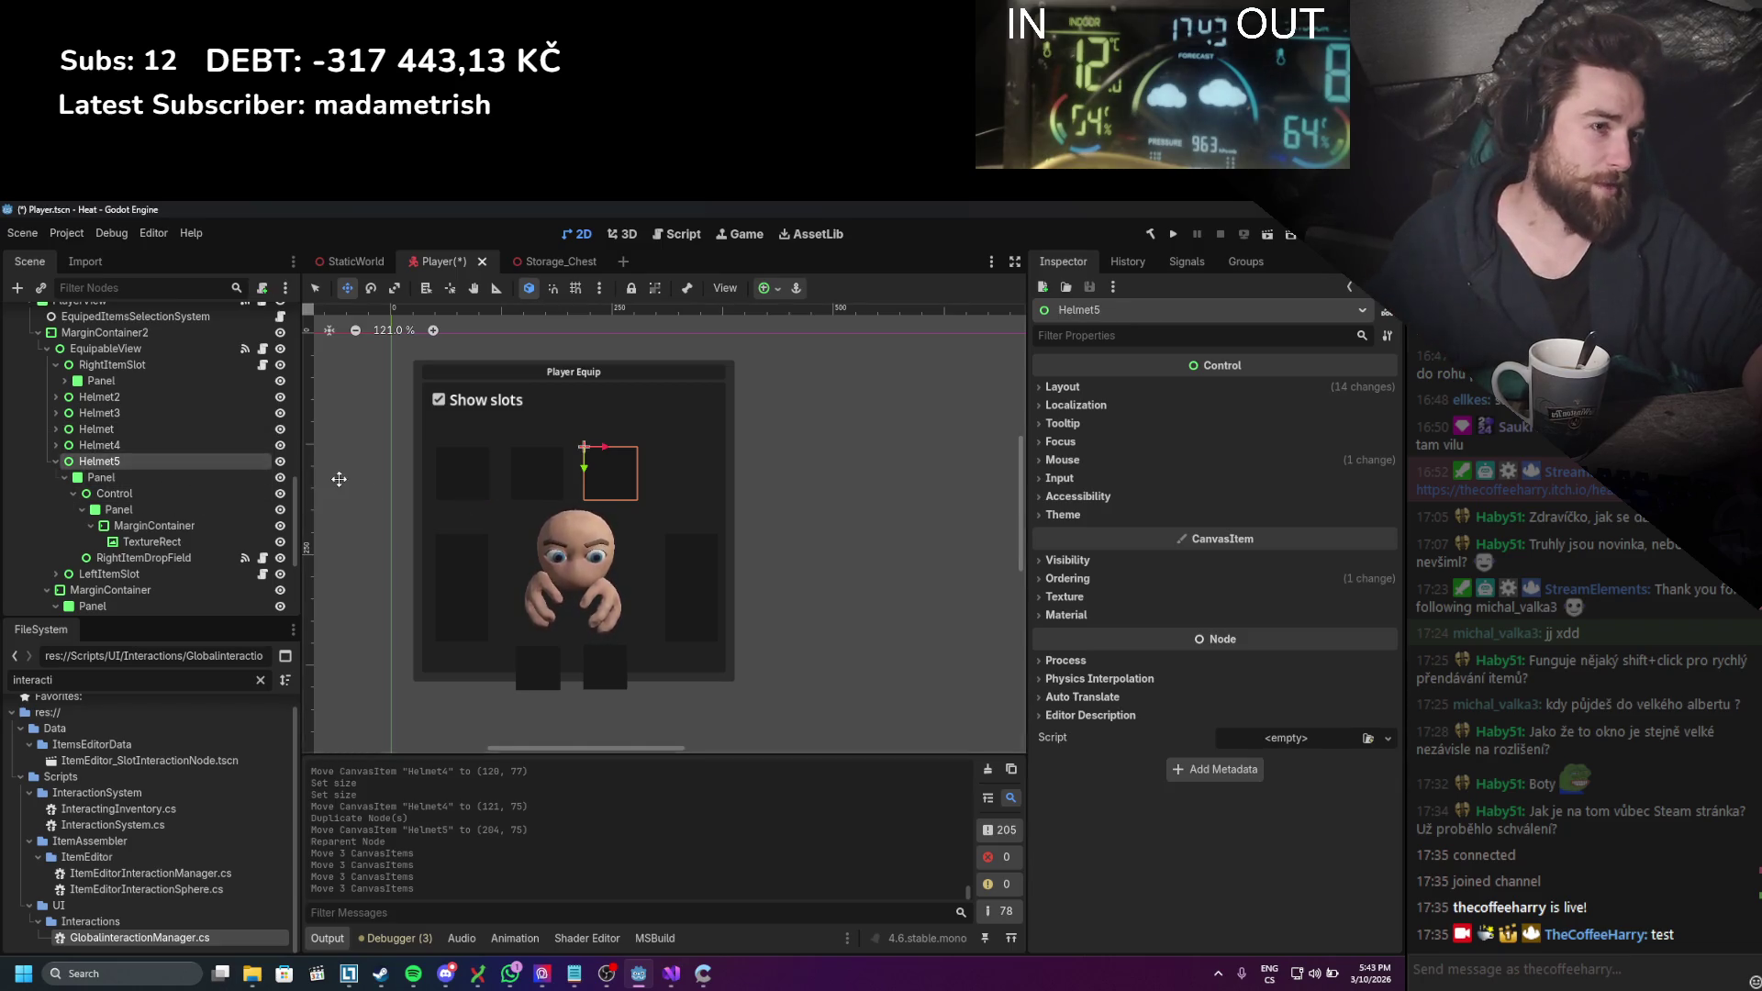
Step: Duplicate Helmet5 as Helmet6 at the row's right end, adjust the middle pair, and save
{"action": "left_click", "coordinate": [183, 445]}
{"action": "left_click", "coordinate": [176, 414]}
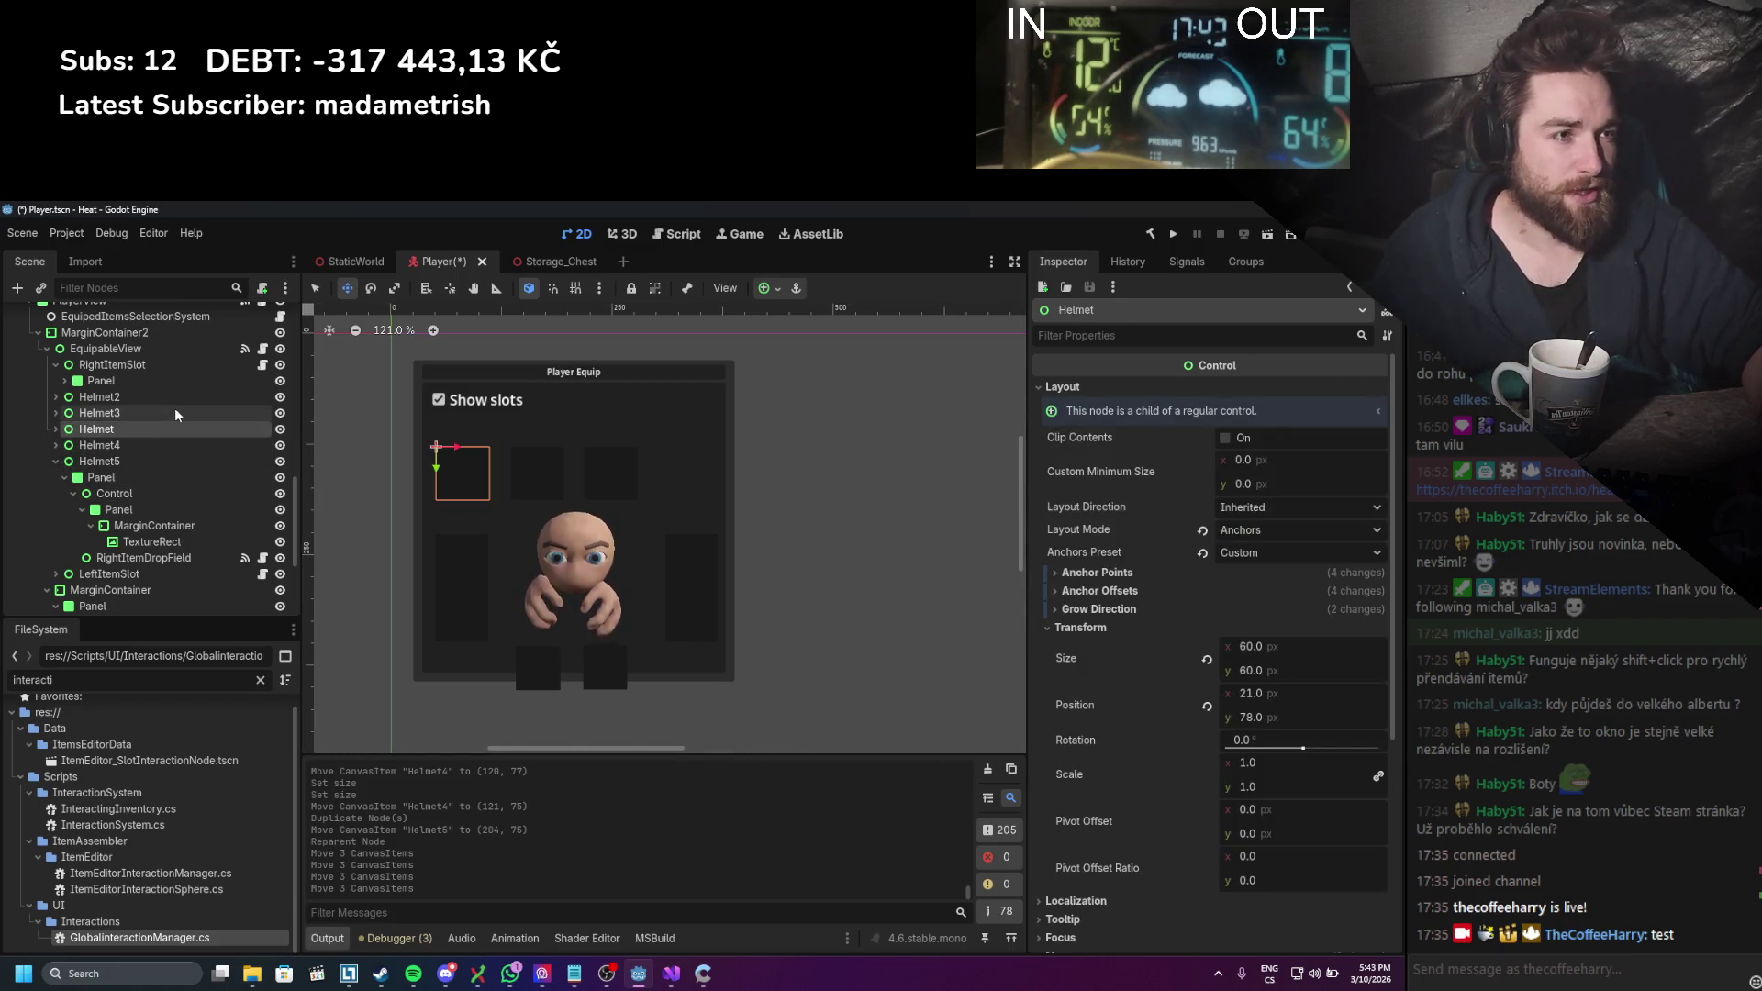
{"action": "left_click", "coordinate": [161, 460]}
{"action": "key", "text": "ctrl+d"}
{"action": "left_click_drag", "start_coordinate": [604, 469], "coordinate": [699, 469]}
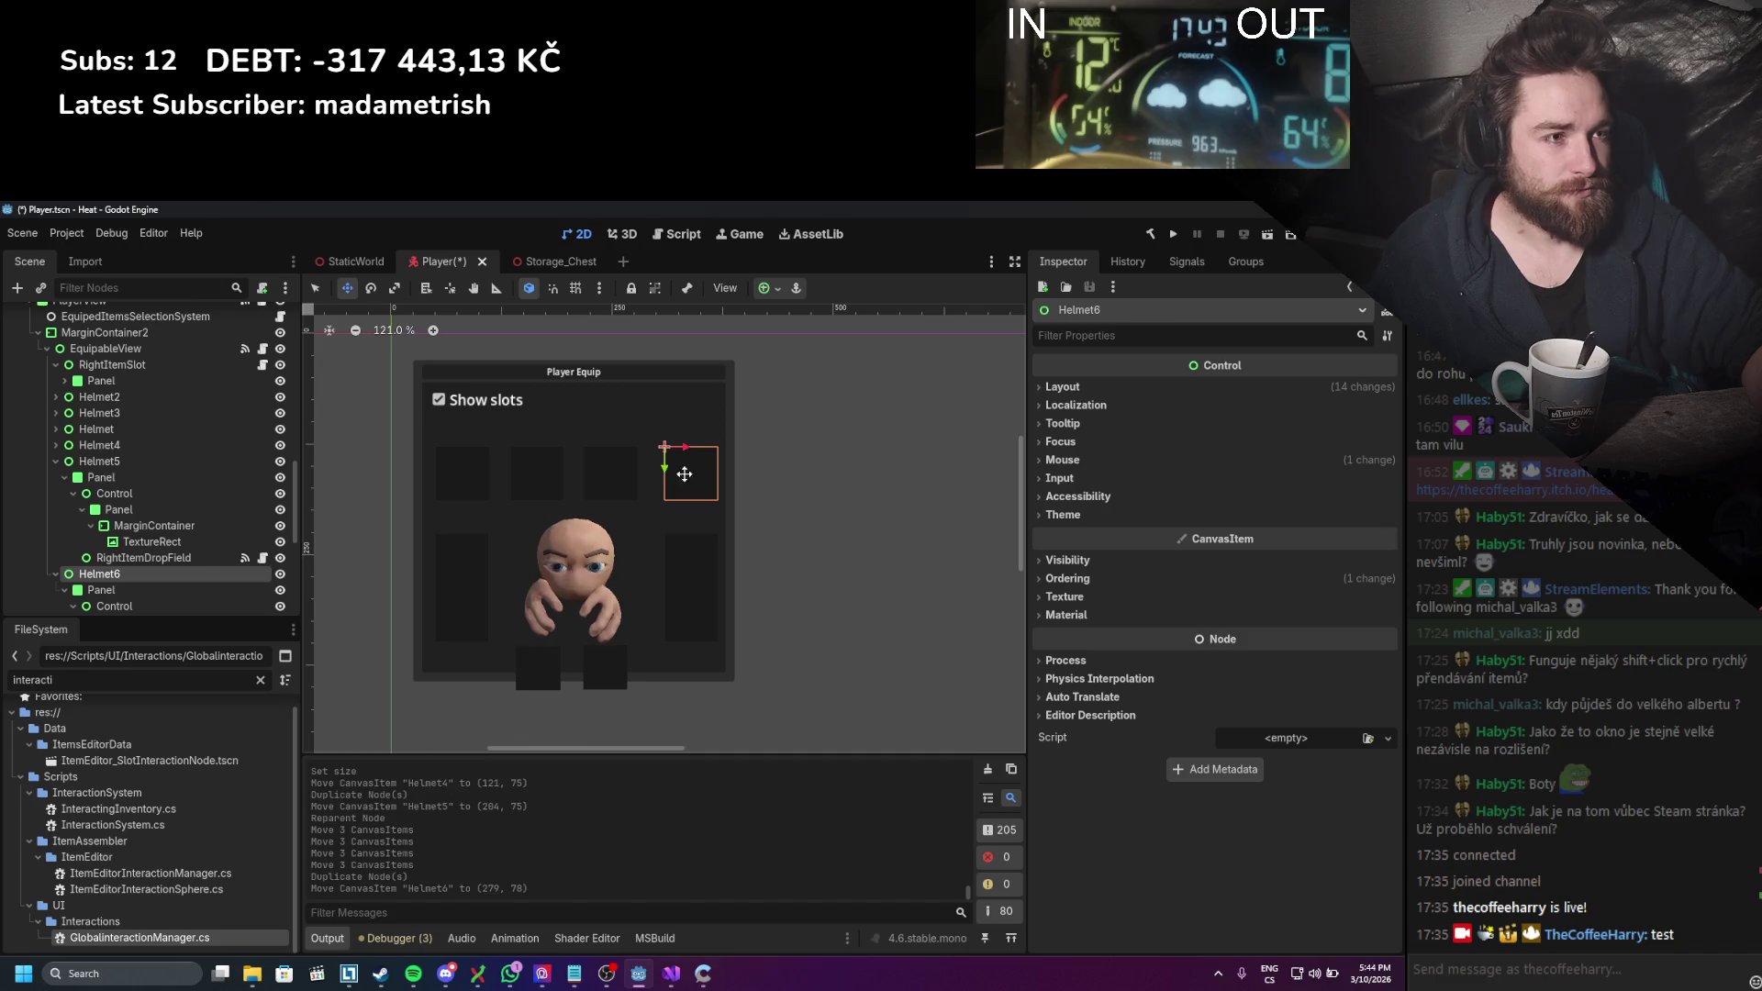
{"action": "left_click", "coordinate": [123, 461]}
{"action": "left_click", "coordinate": [123, 446], "text": "shift"}
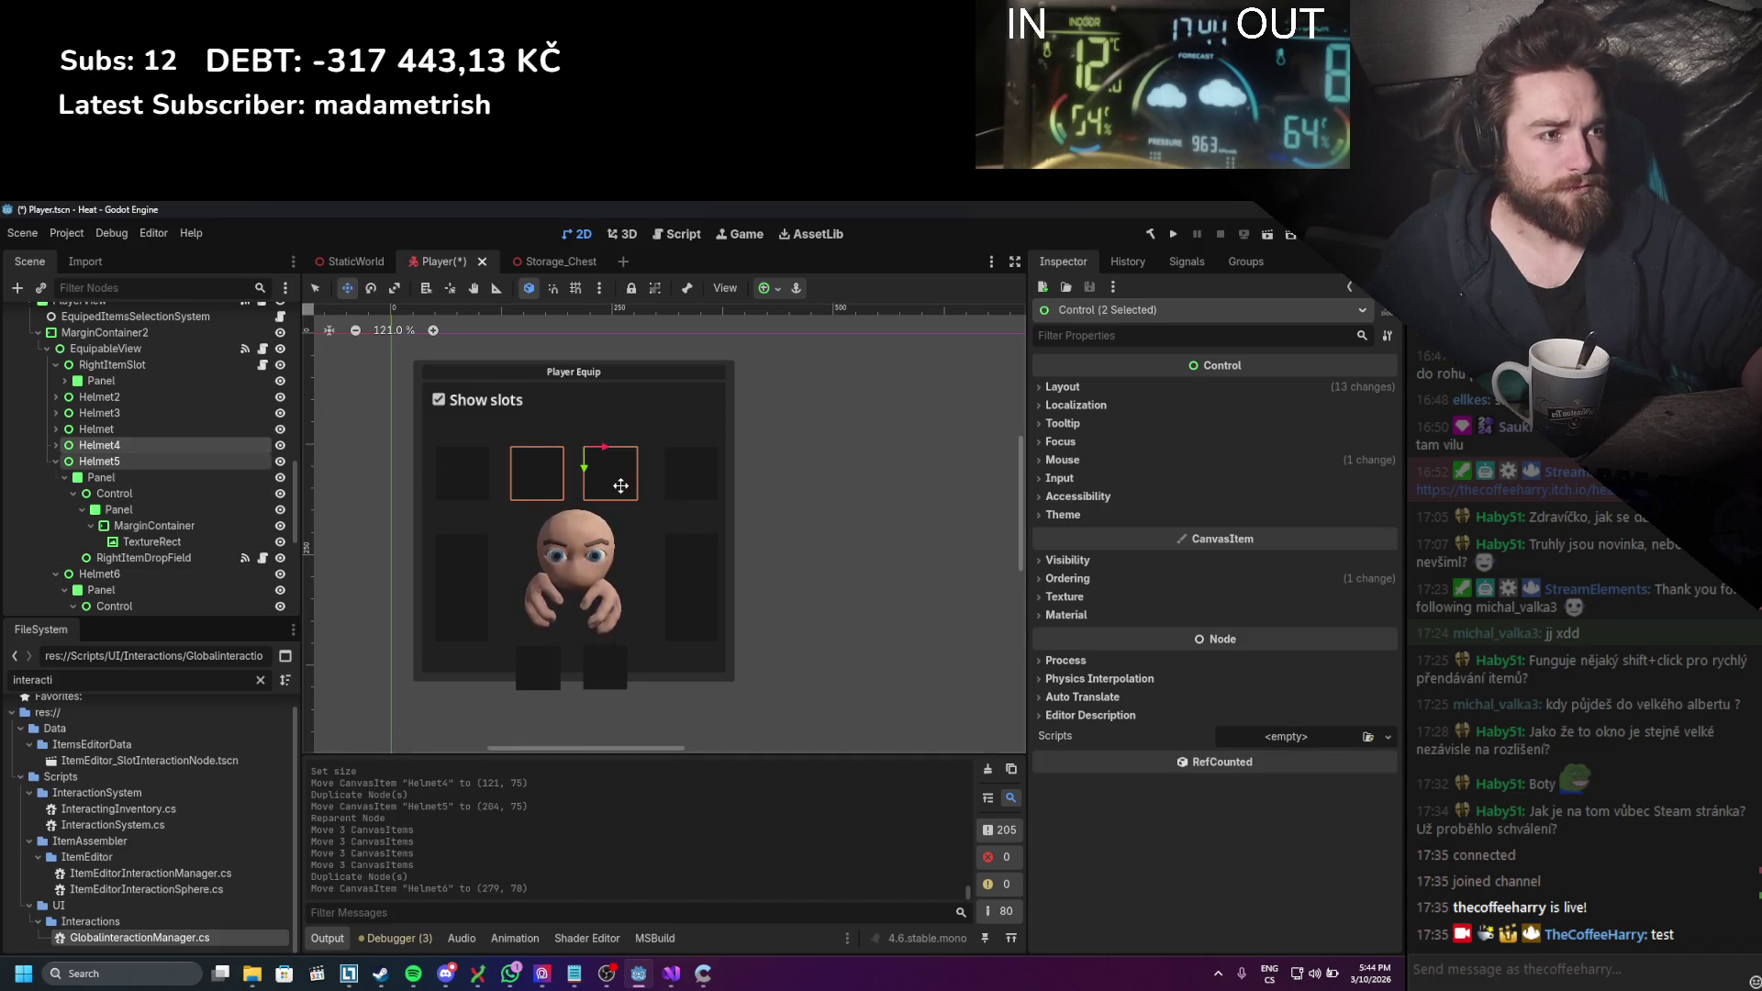
{"action": "left_click_drag", "start_coordinate": [621, 485], "coordinate": [625, 483]}
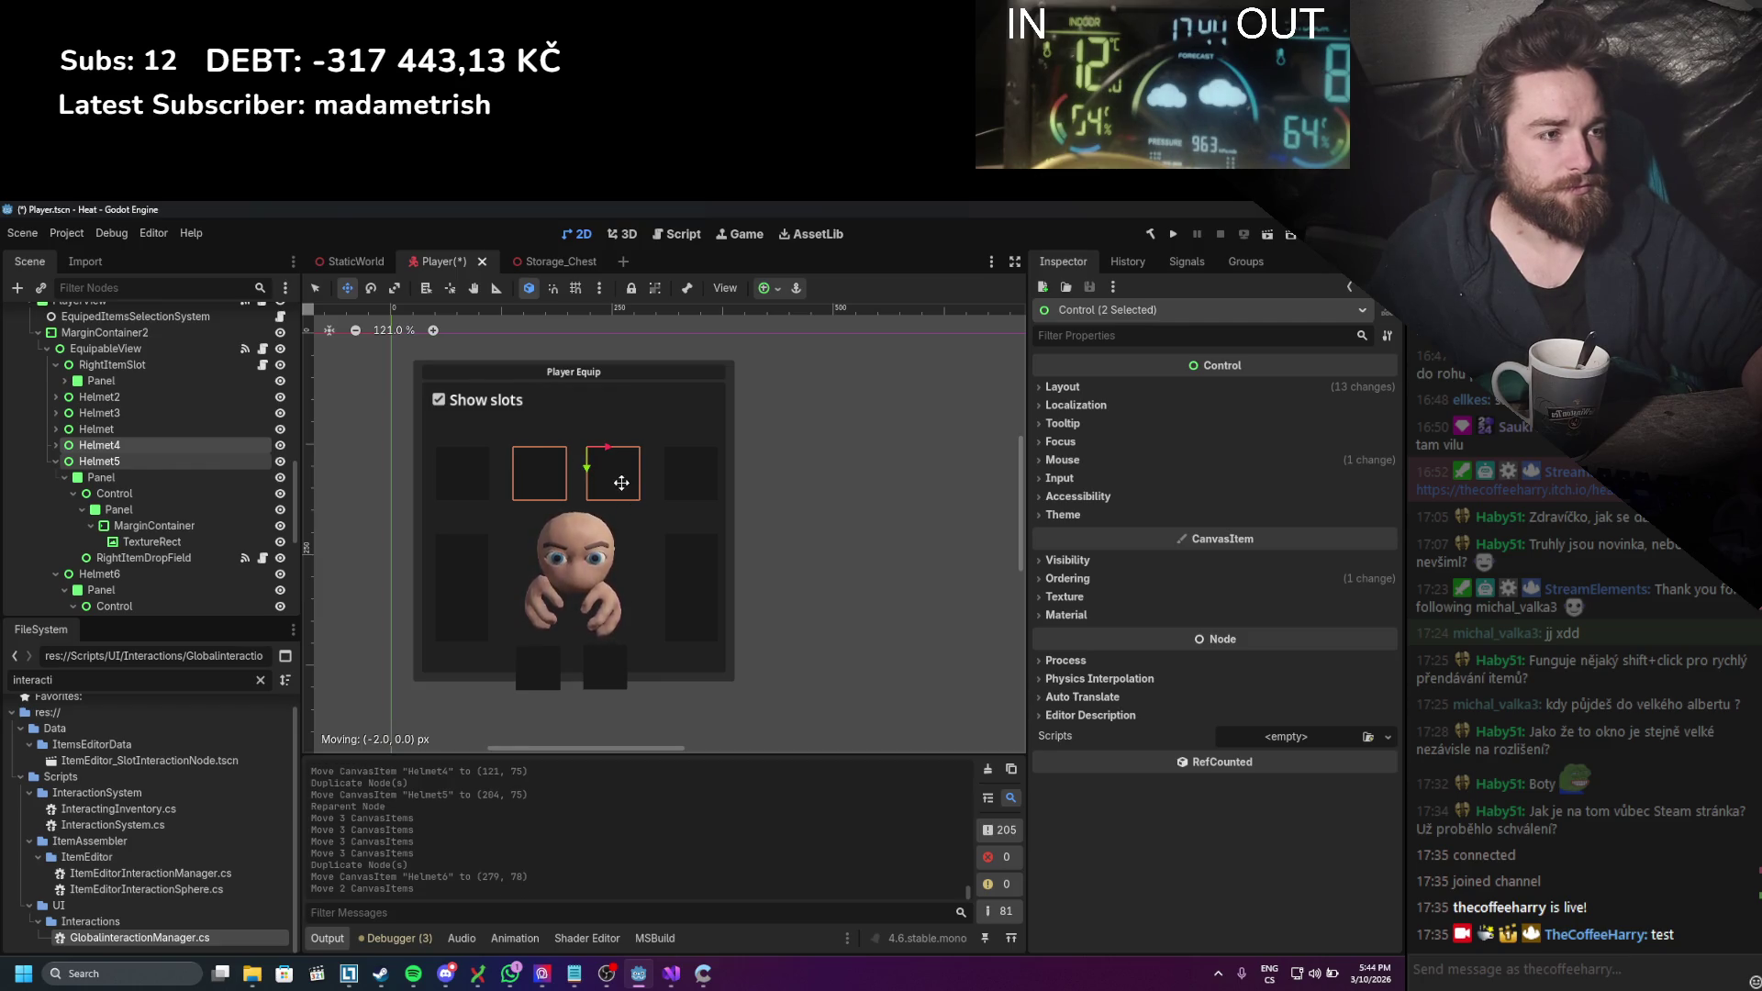
{"action": "key", "text": "Left"}
{"action": "key", "text": "ctrl+s"}
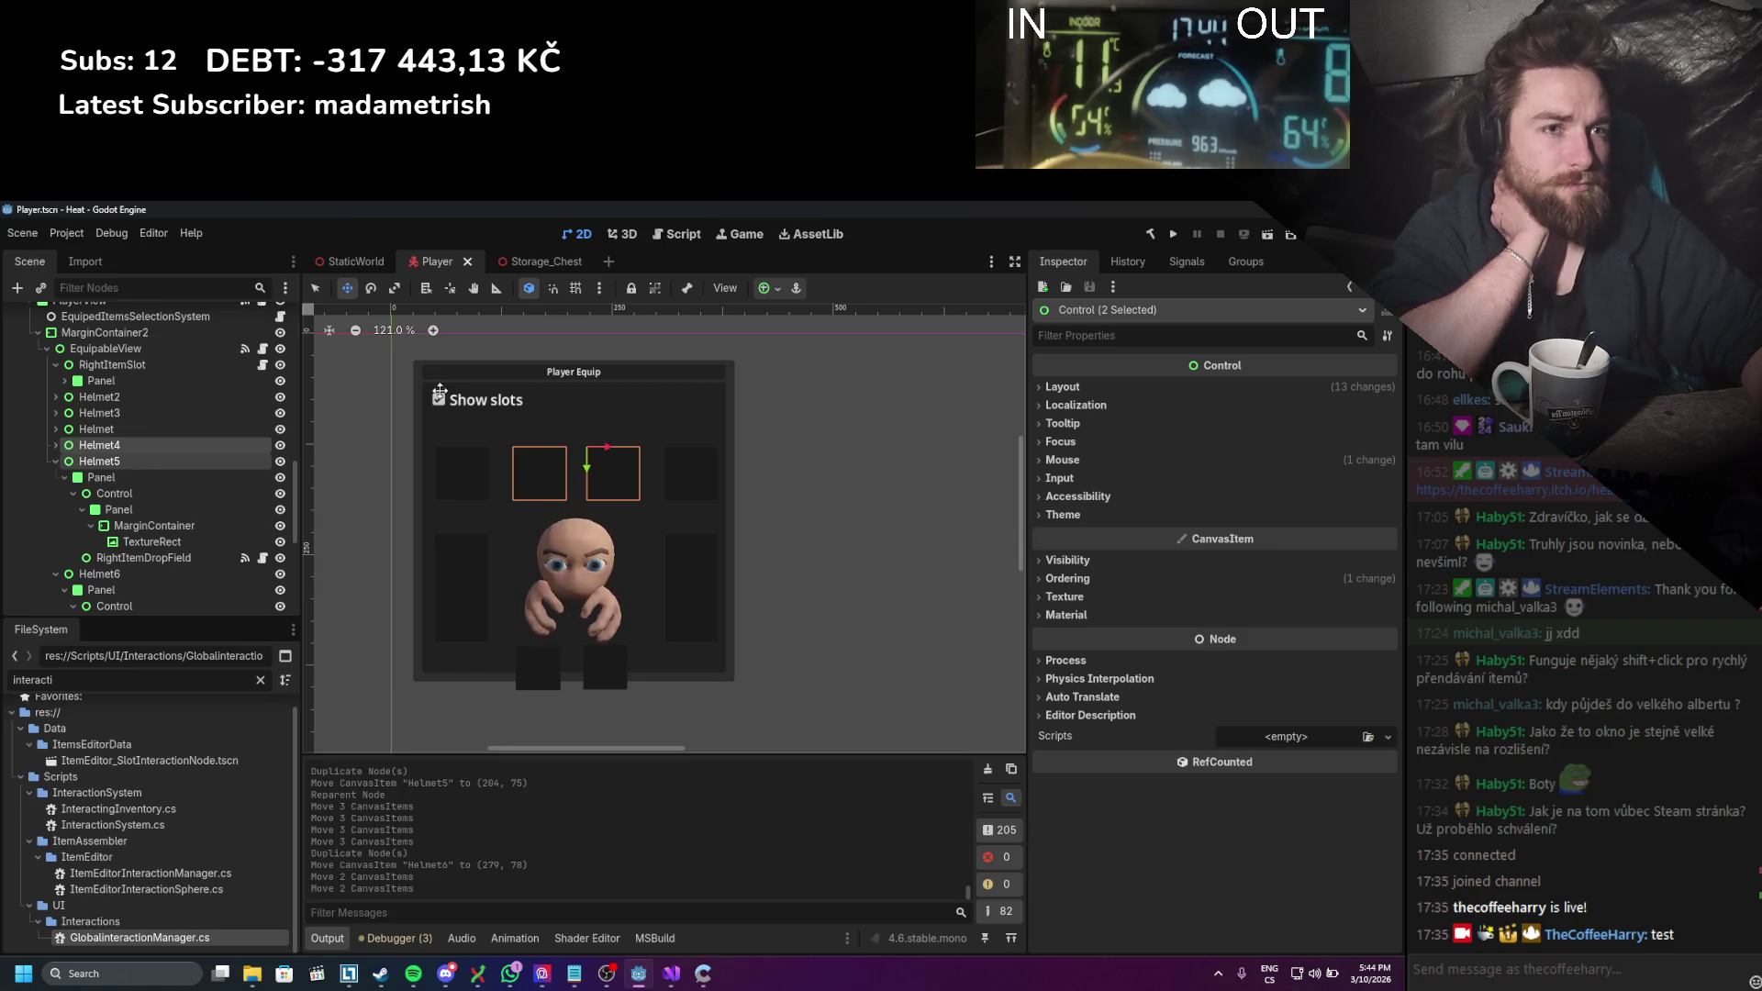
Step: Select all slots from RightItemSlot to LeftItemSlot and move them up in the panel
{"action": "left_click", "coordinate": [56, 460]}
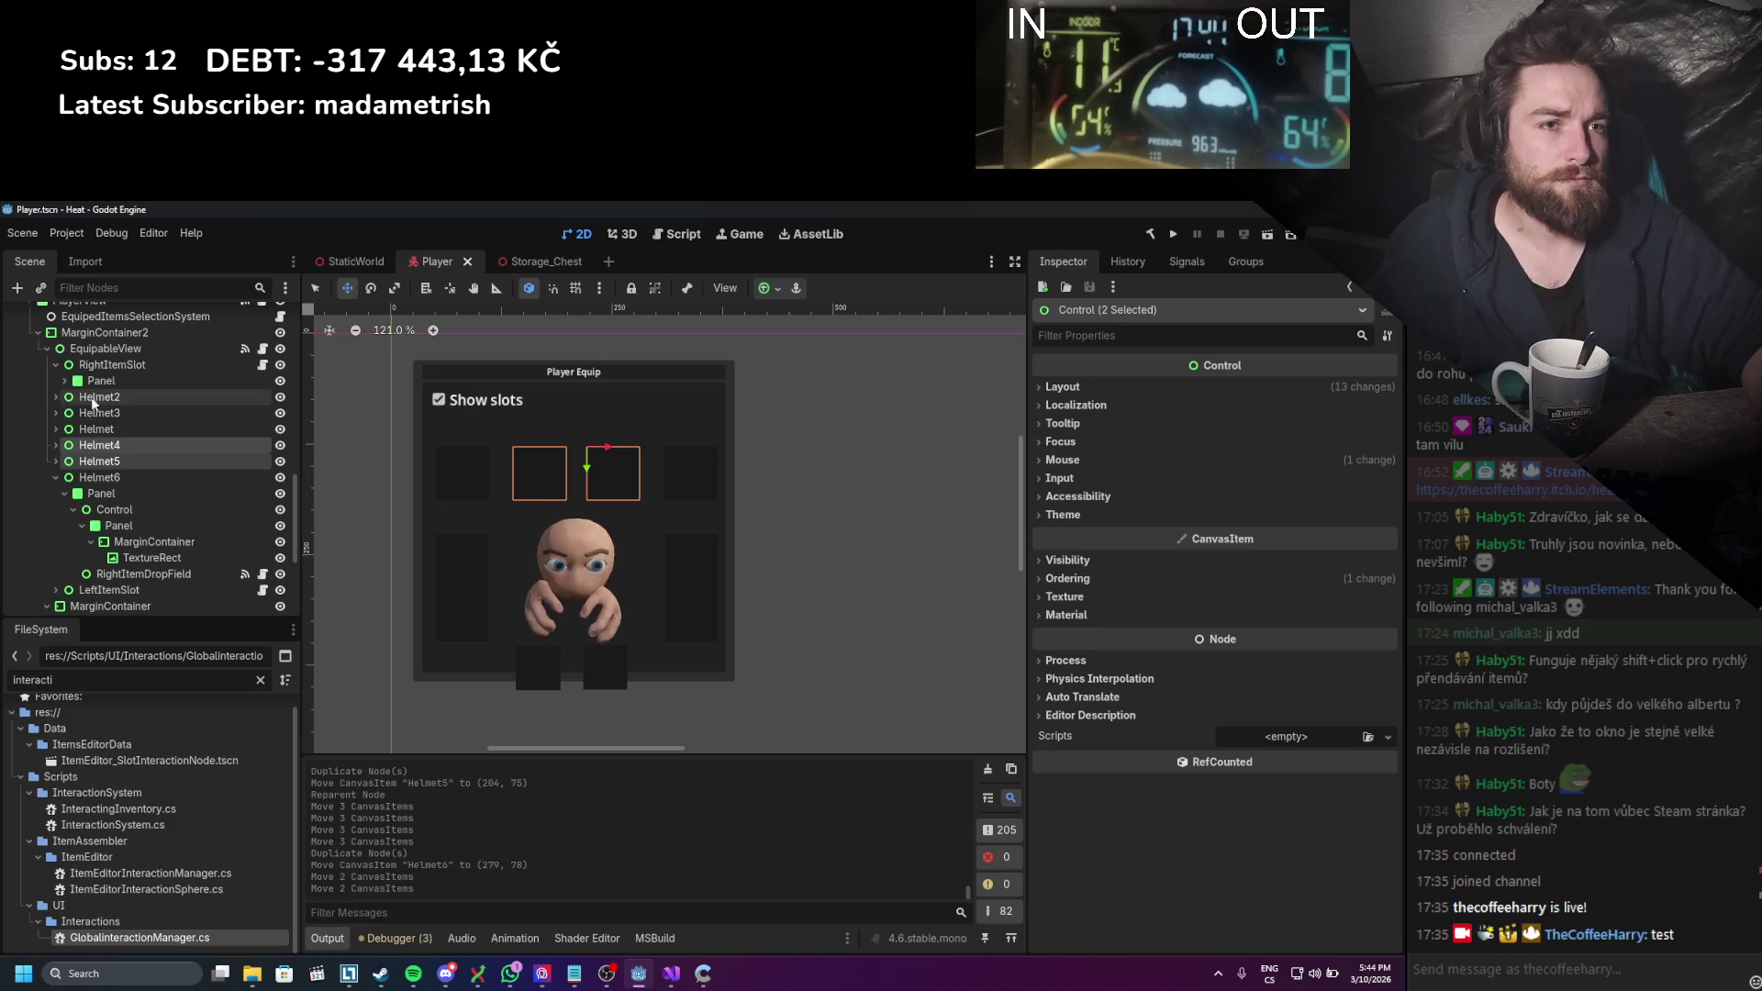
{"action": "left_click", "coordinate": [112, 365]}
{"action": "left_click", "coordinate": [56, 461]}
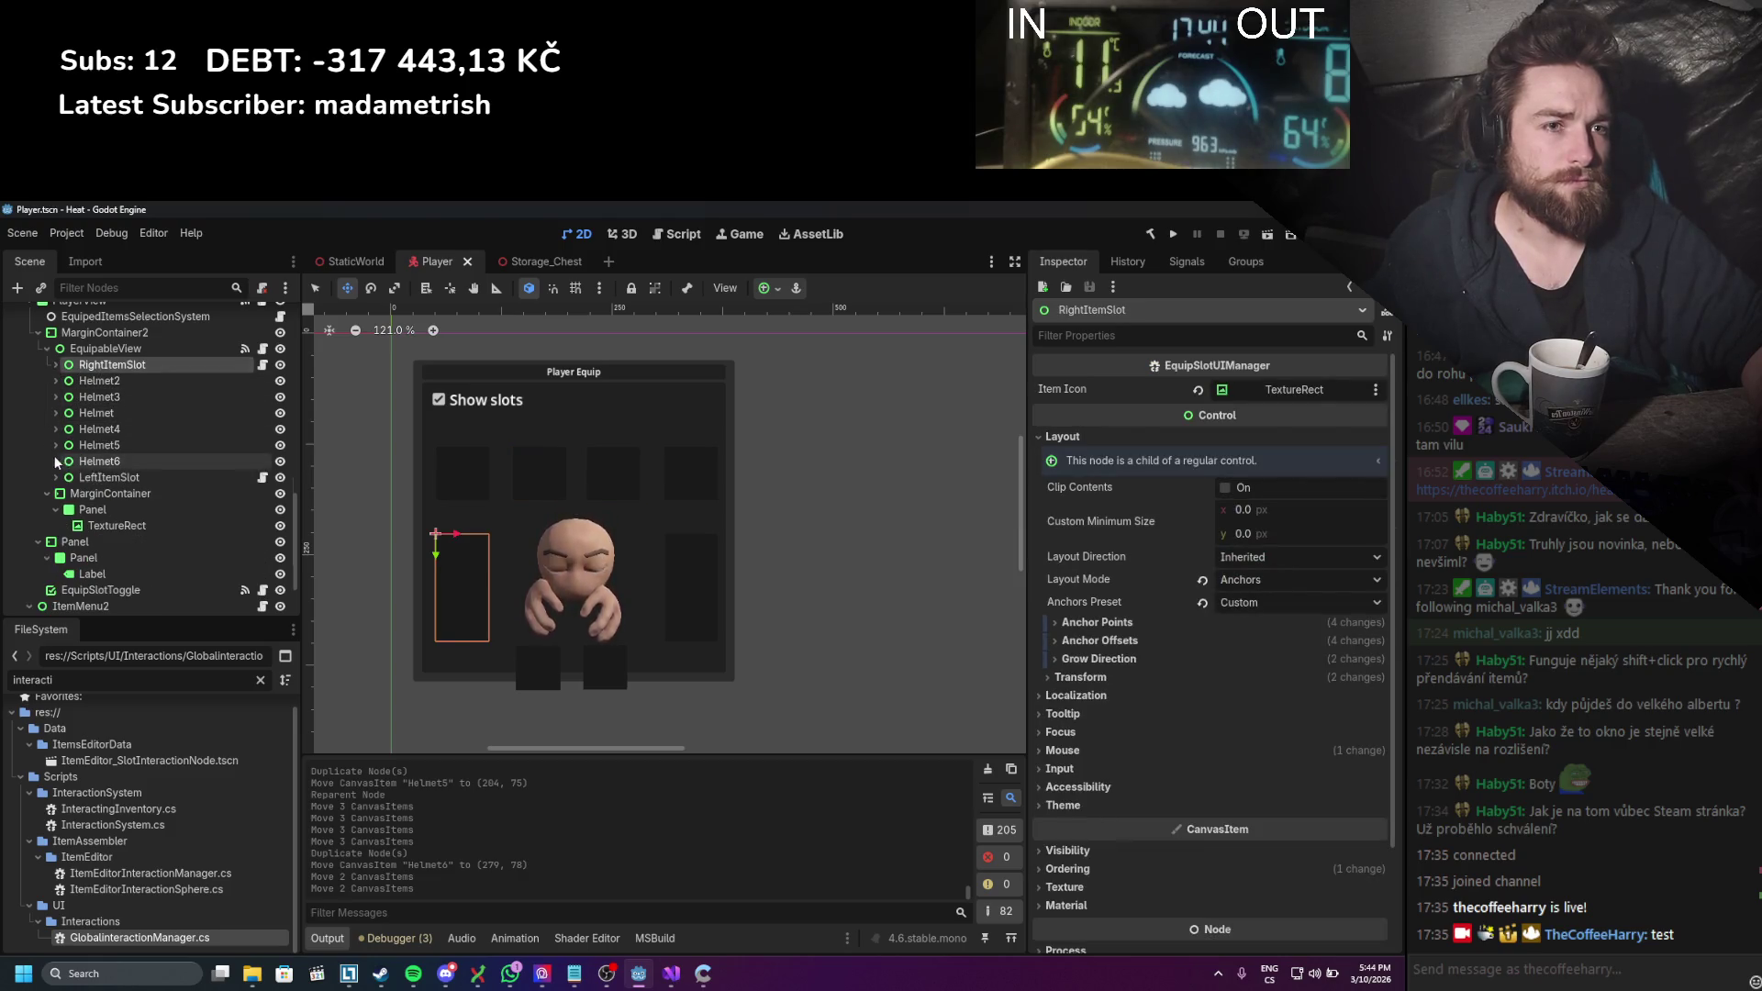
{"action": "left_click", "coordinate": [110, 477], "text": "shift"}
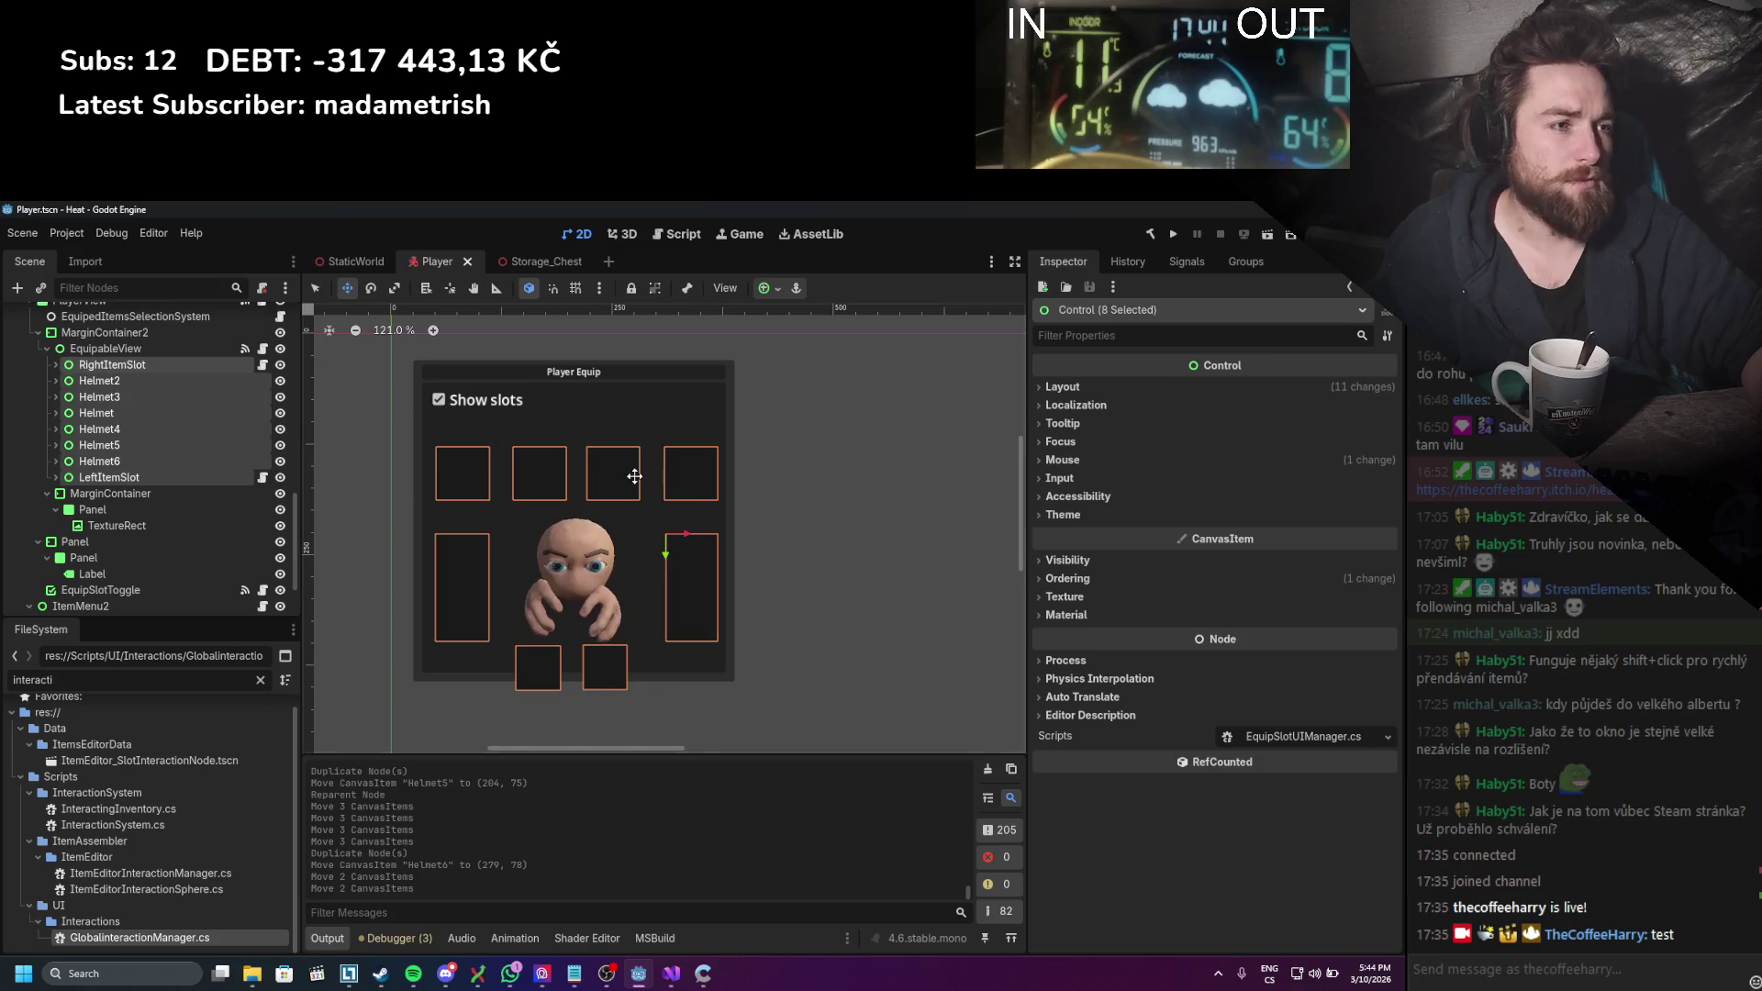
{"action": "left_click_drag", "start_coordinate": [618, 478], "coordinate": [620, 453]}
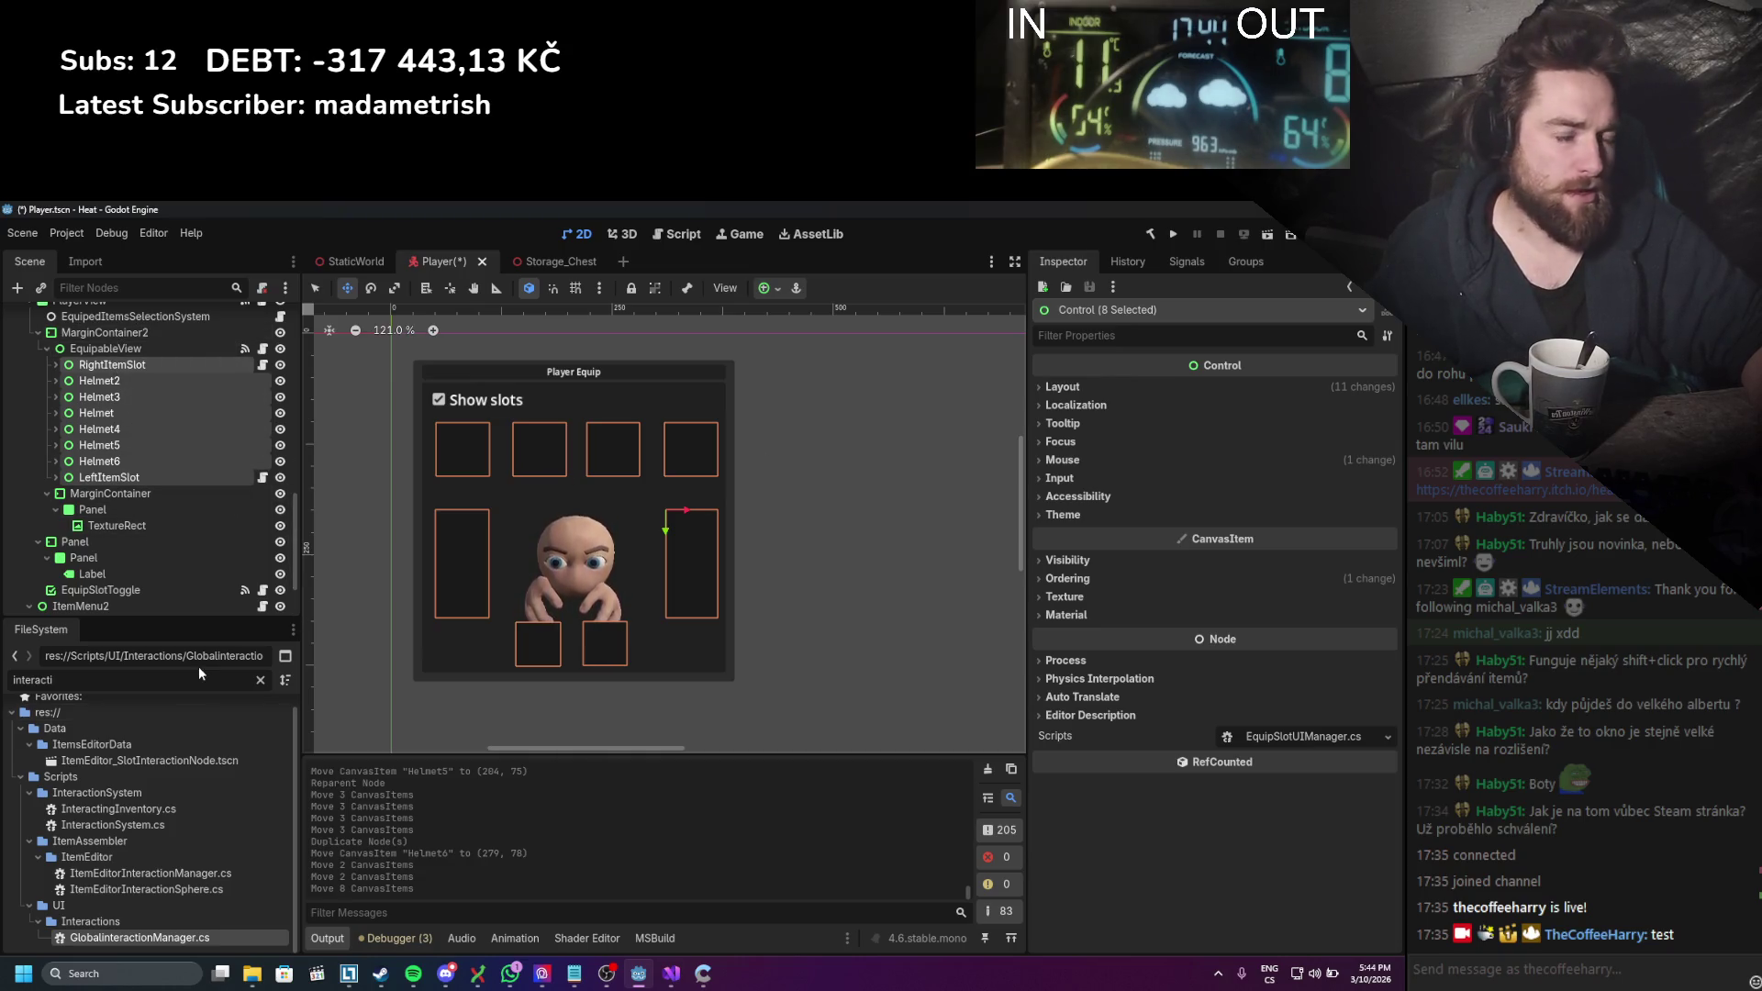
Step: Lower CharacterCamera's Position Y to 1.633 and save the Player scene
{"action": "scroll", "coordinate": [156, 441], "scroll_direction": "up", "scroll_amount": 5}
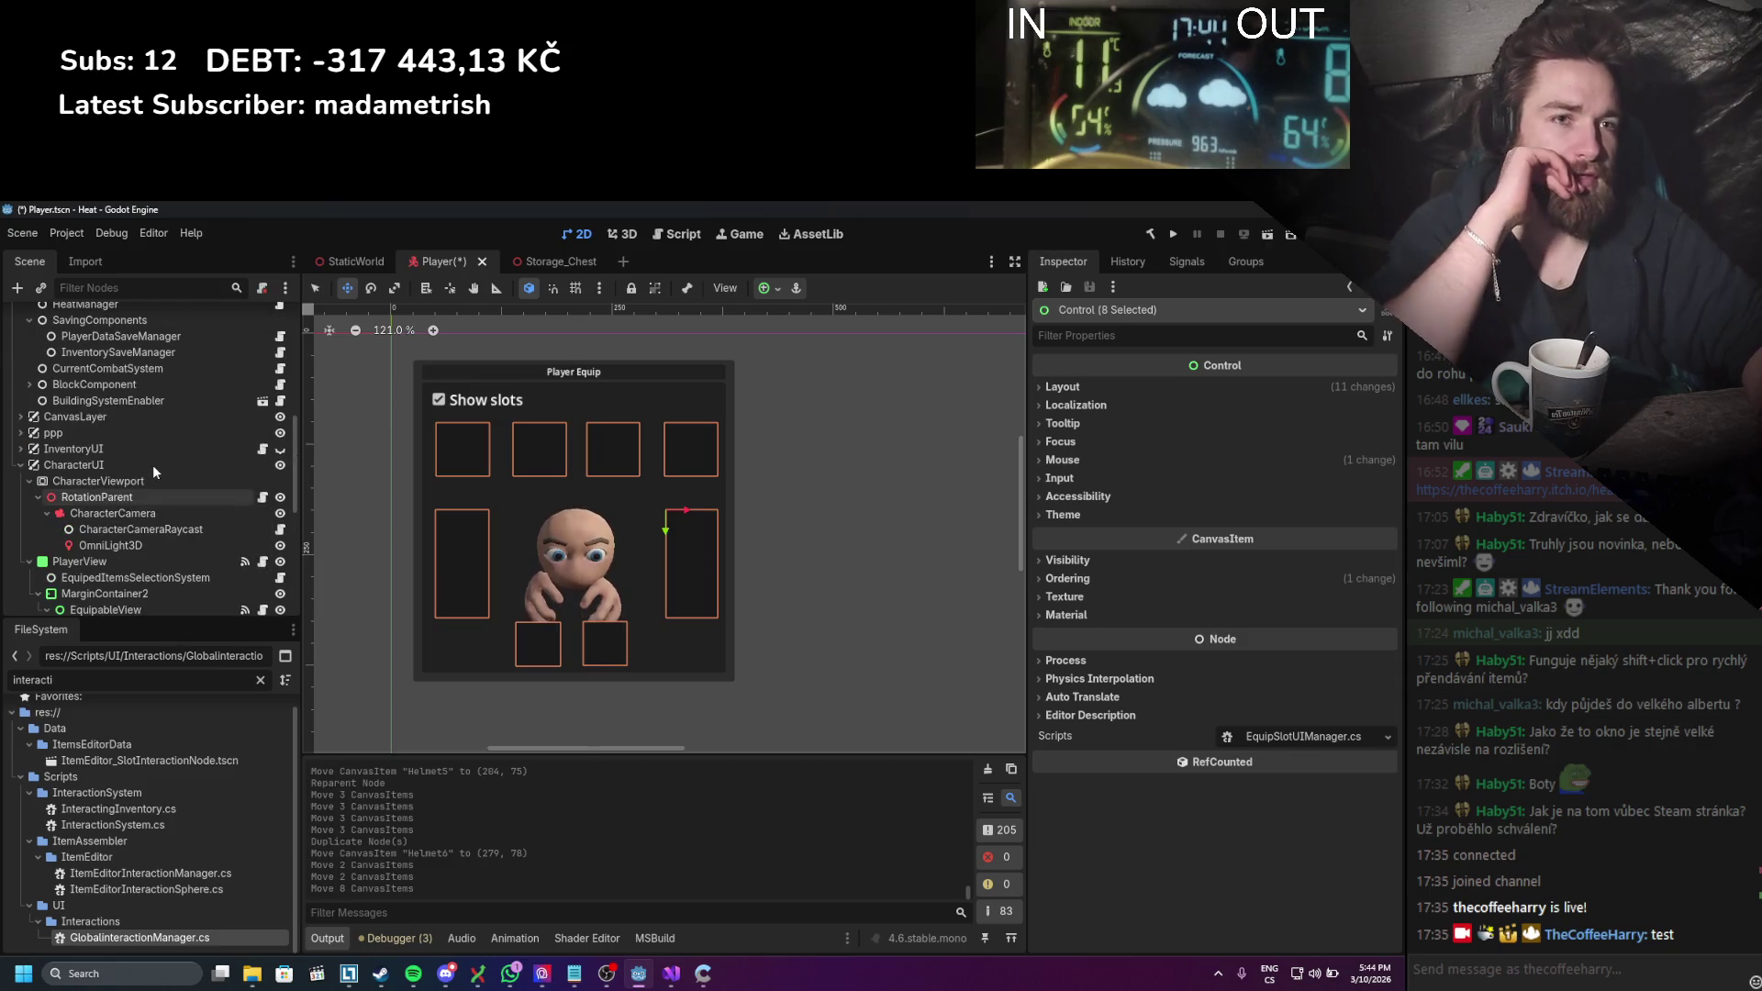
{"action": "left_click", "coordinate": [113, 513]}
{"action": "left_click", "coordinate": [584, 234]}
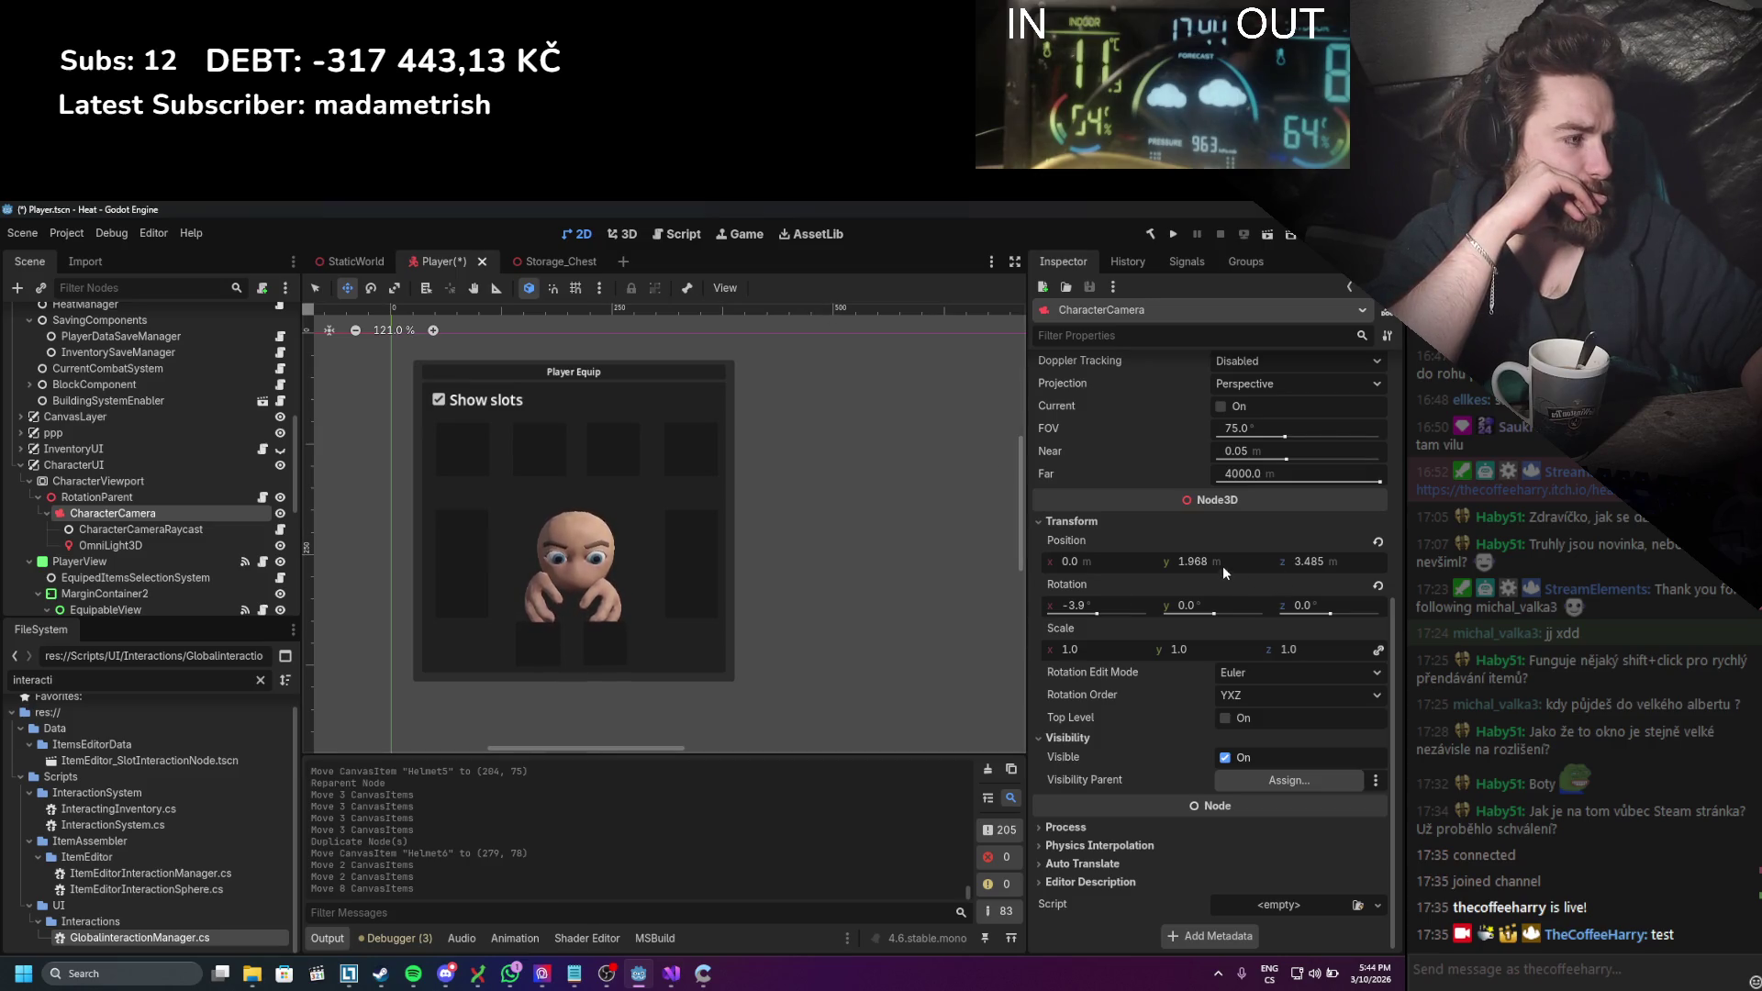
{"action": "left_click_drag", "start_coordinate": [1222, 565], "coordinate": [1184, 561]}
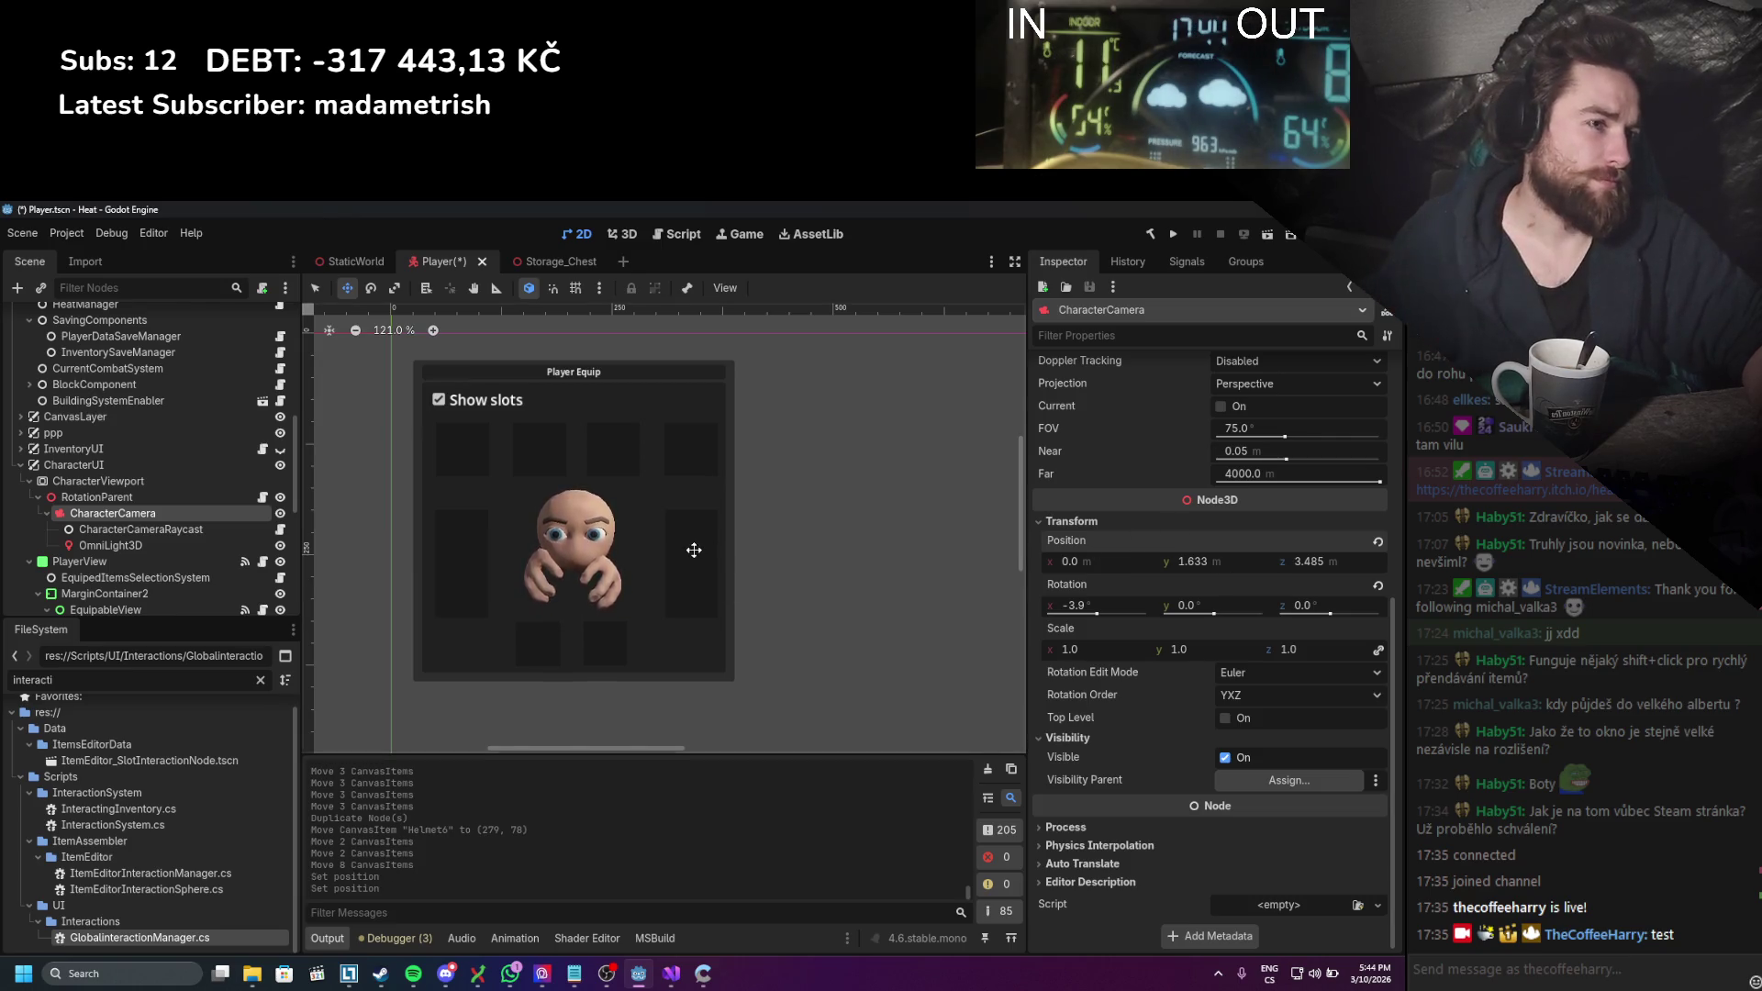
{"action": "key", "text": "ctrl+s"}
{"action": "scroll", "coordinate": [787, 551], "scroll_direction": "up", "scroll_amount": 1}
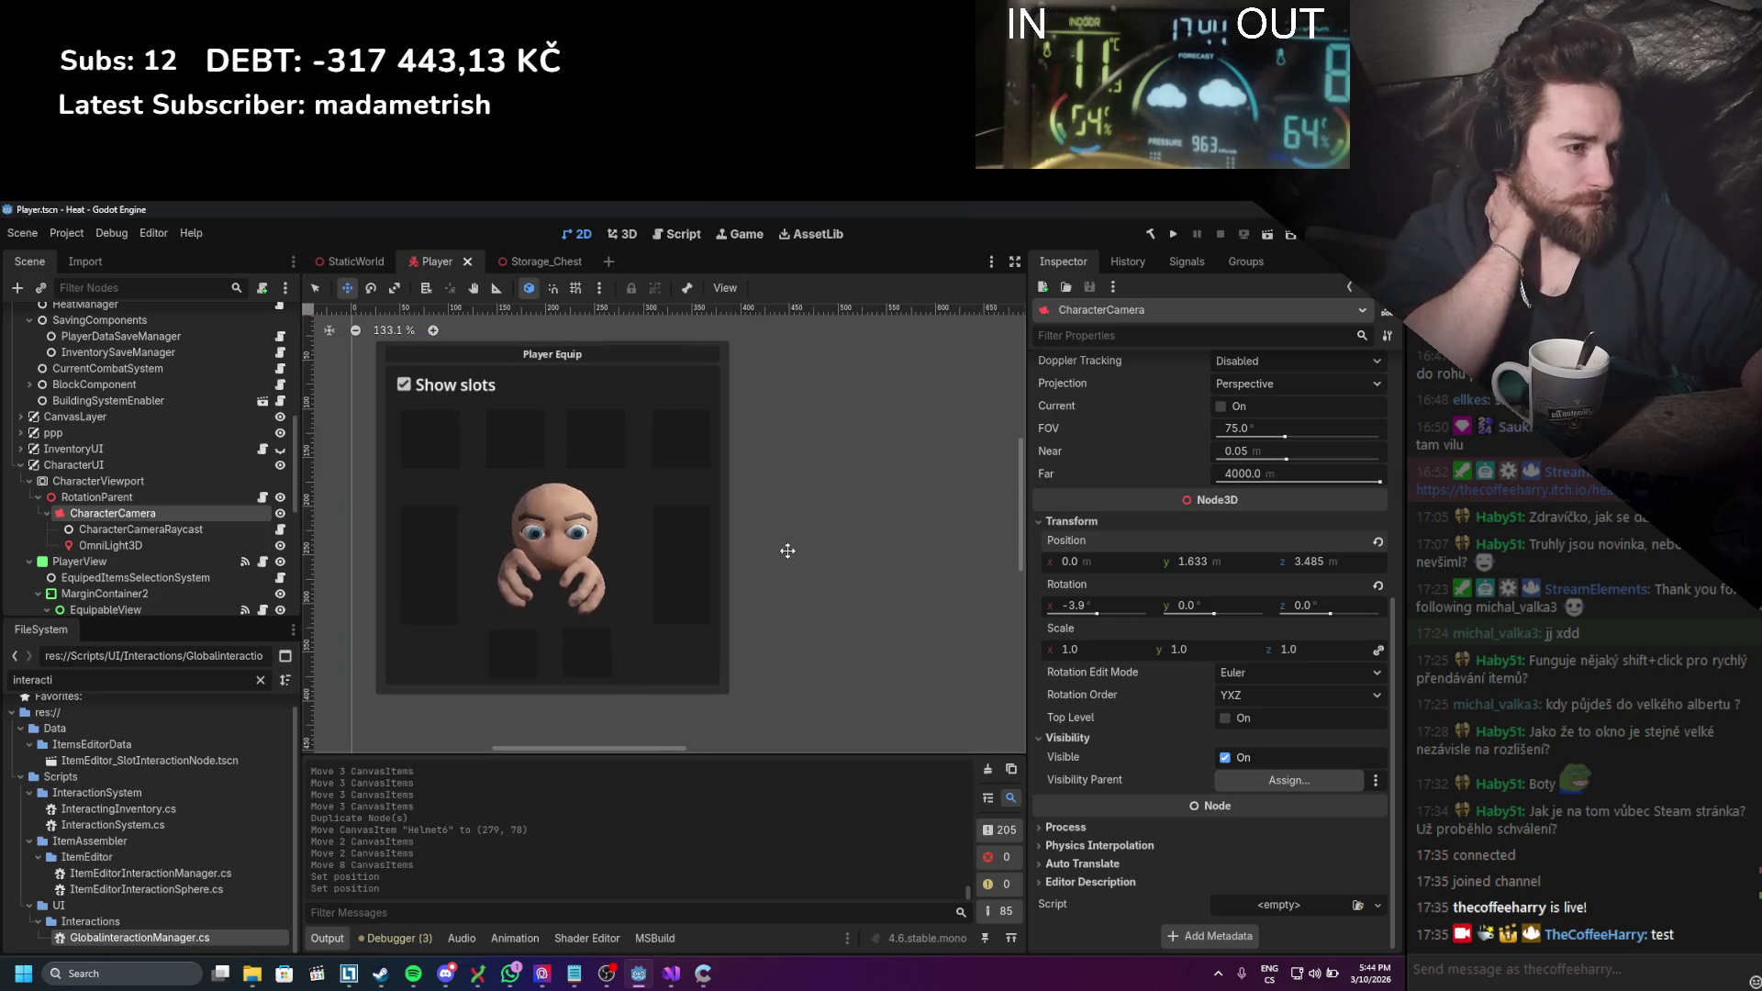
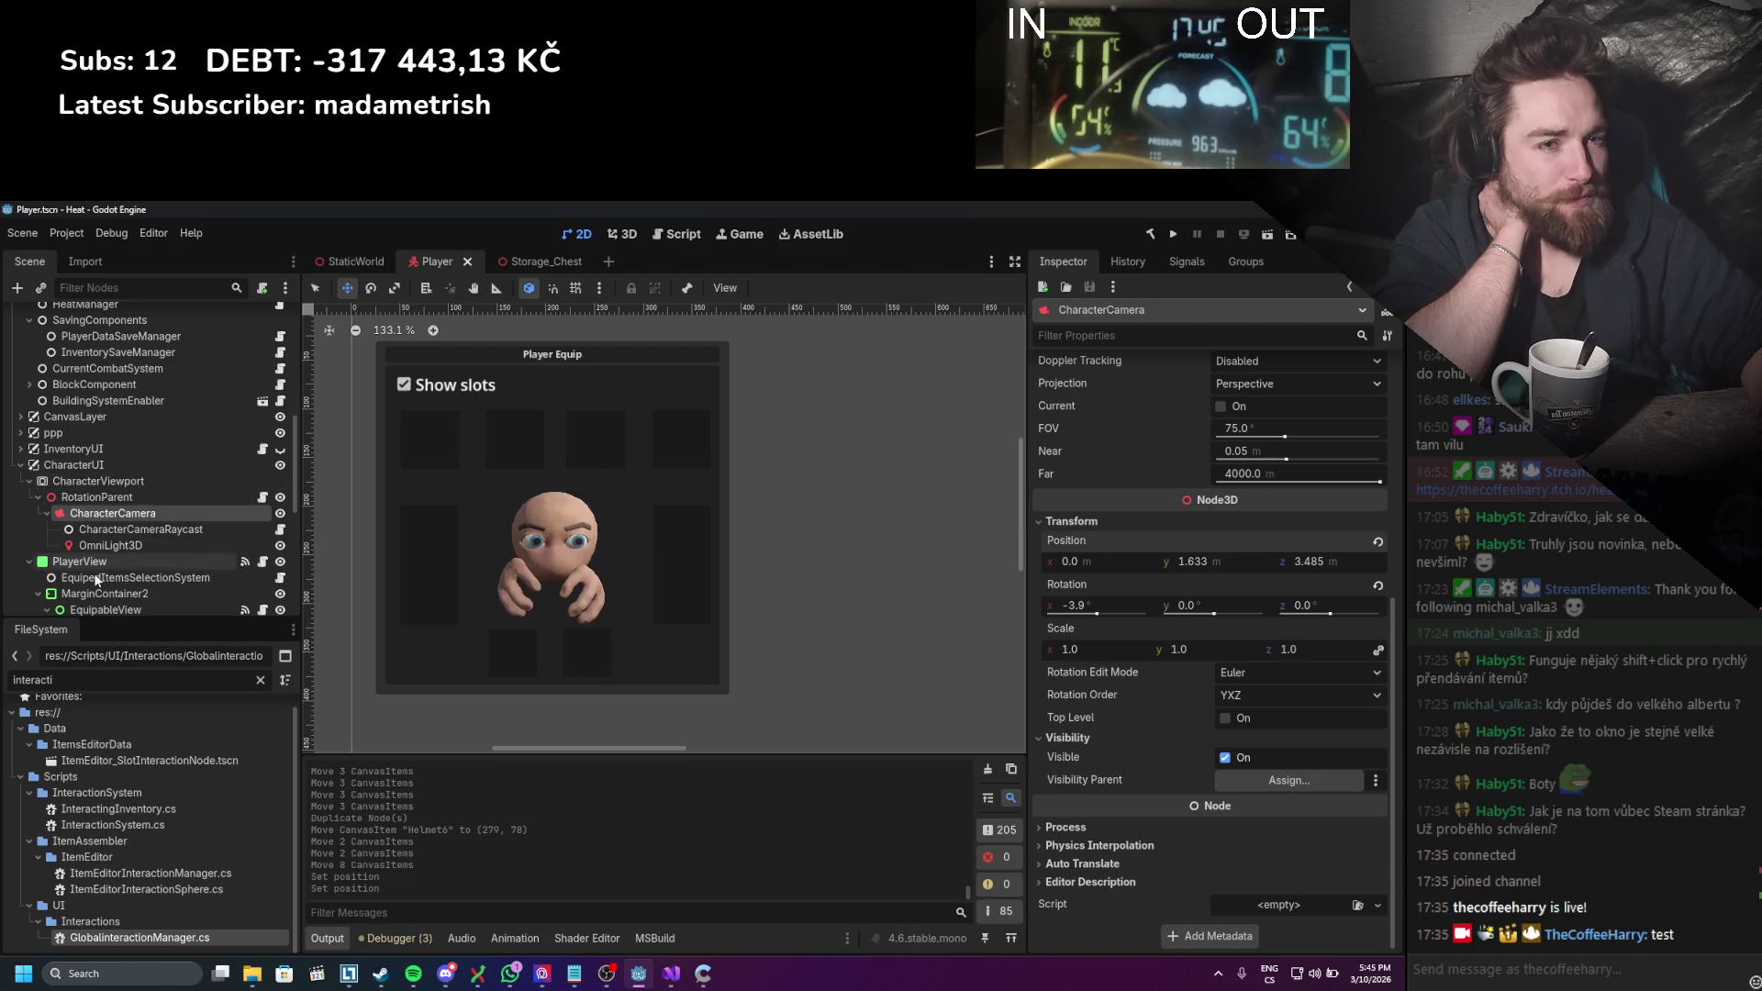
Step: Move the Helmet3 slot up to sit just right of the character's head
{"action": "scroll", "coordinate": [105, 547], "scroll_direction": "down", "scroll_amount": 3}
{"action": "left_click", "coordinate": [123, 507]}
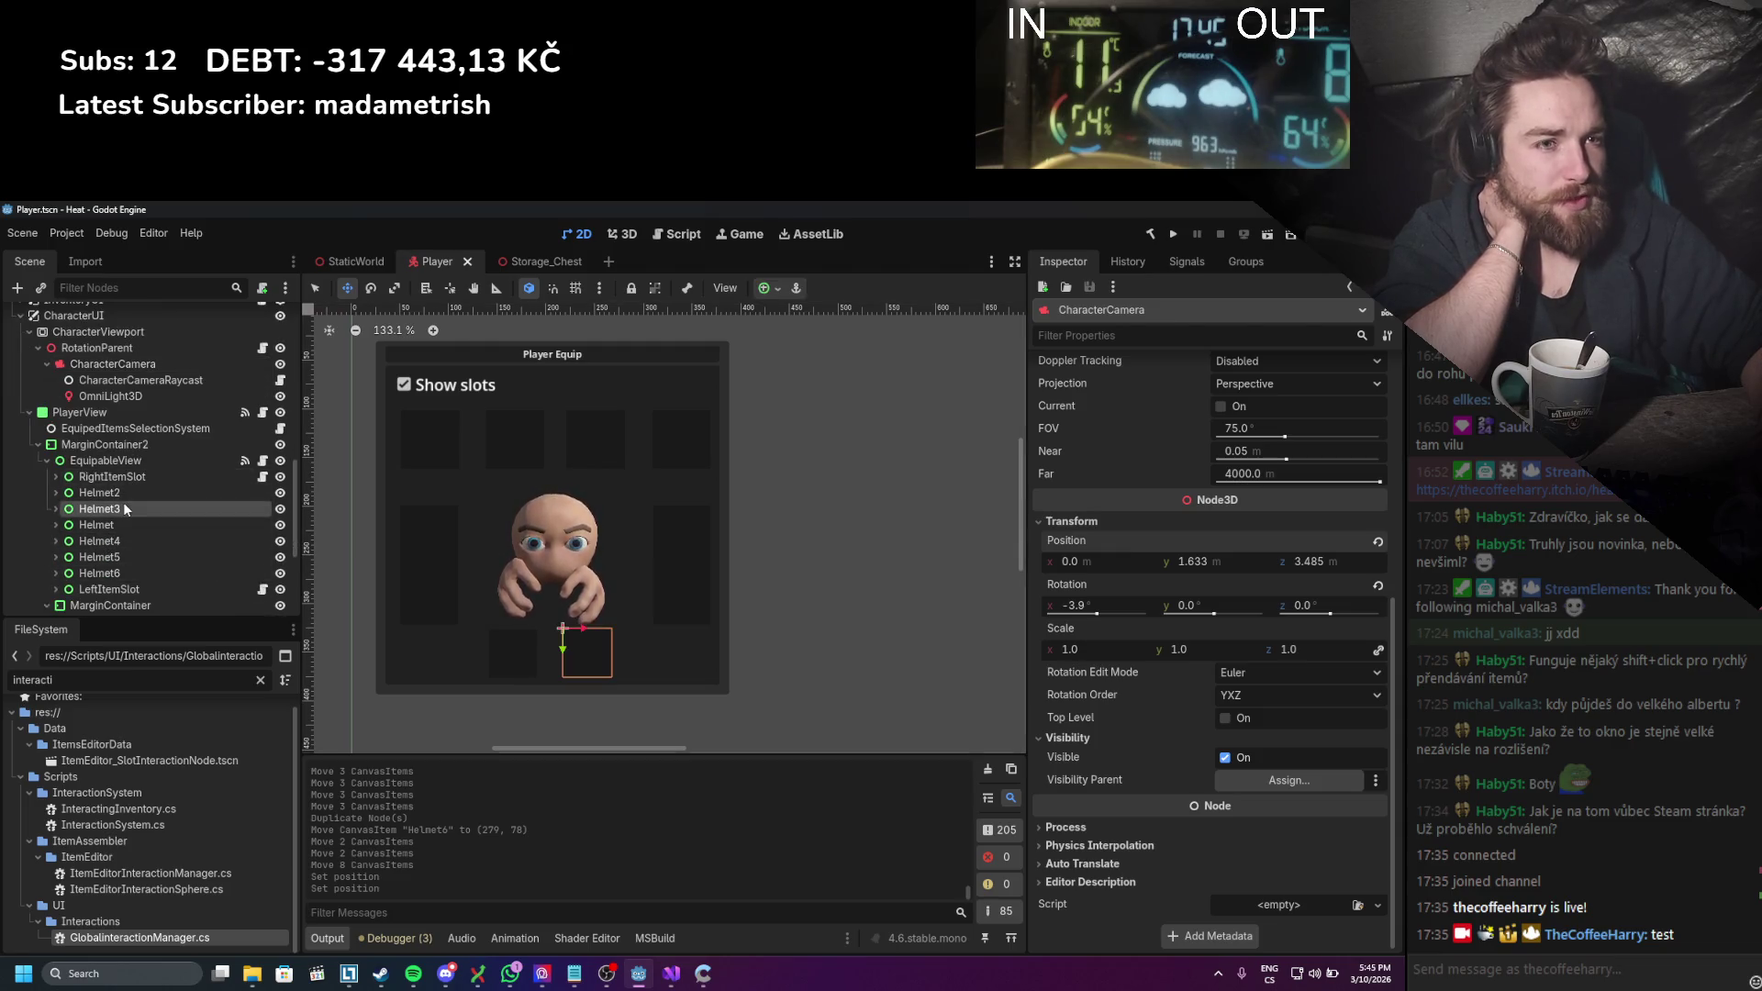
{"action": "left_click_drag", "start_coordinate": [593, 664], "coordinate": [633, 500]}
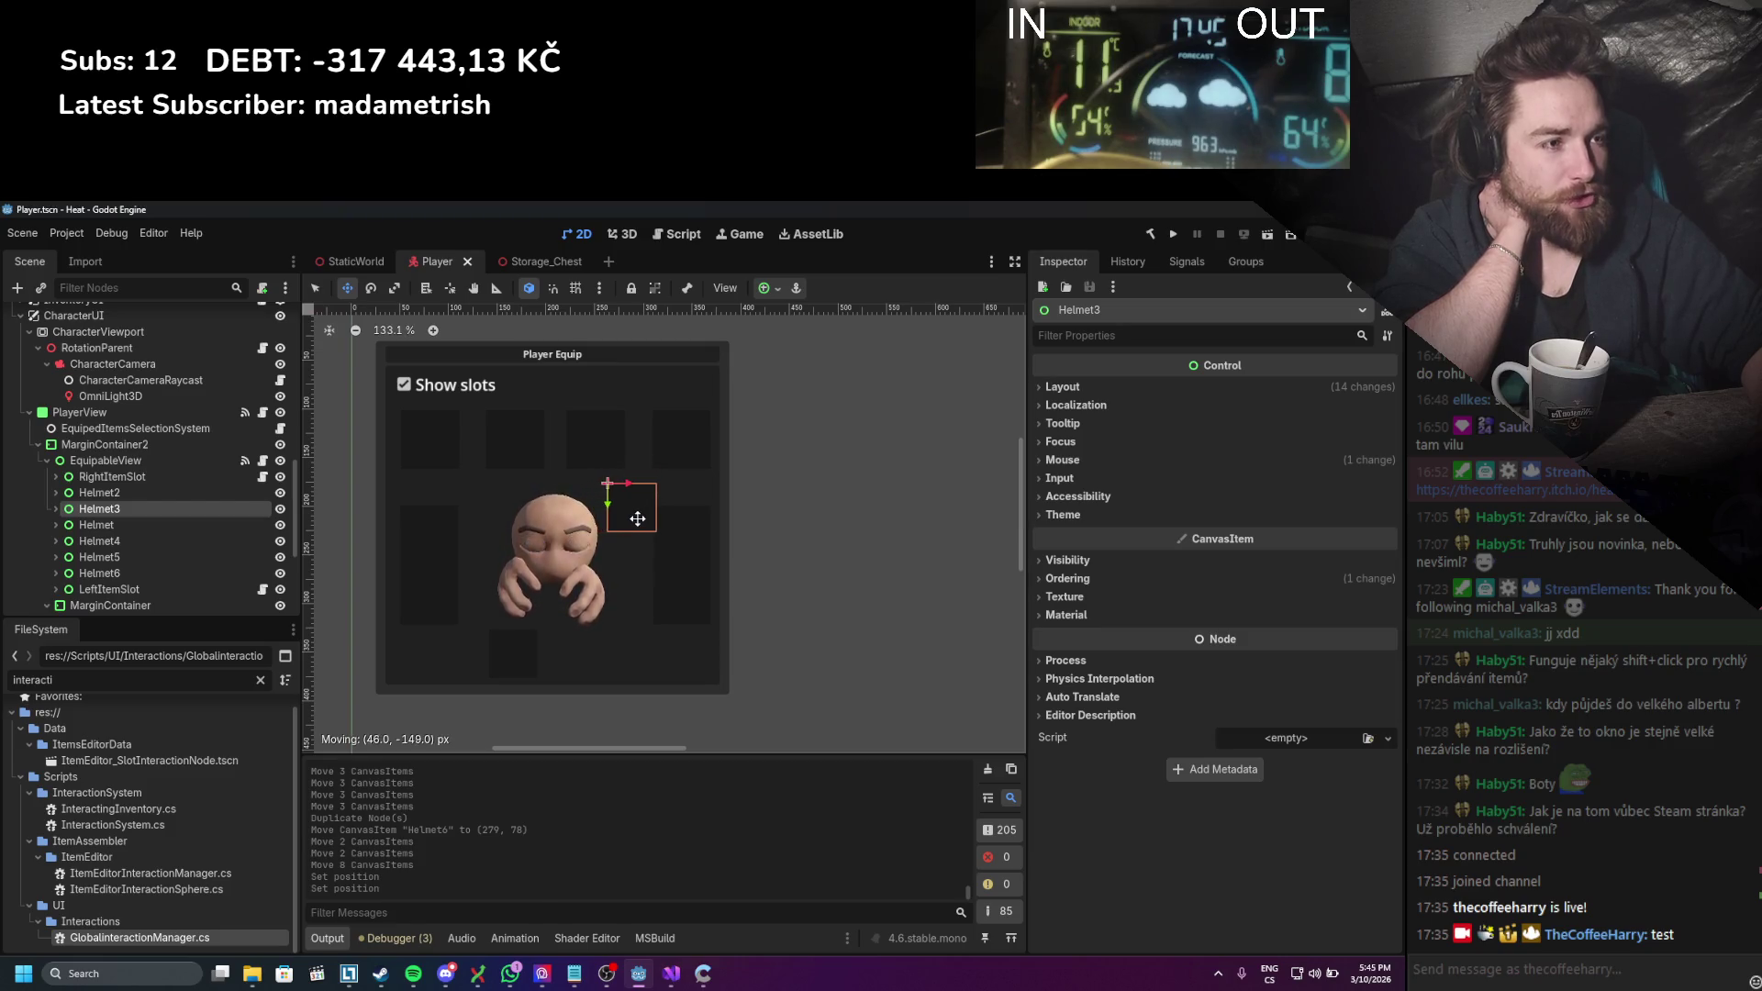
{"action": "left_click_drag", "start_coordinate": [637, 518], "coordinate": [637, 518]}
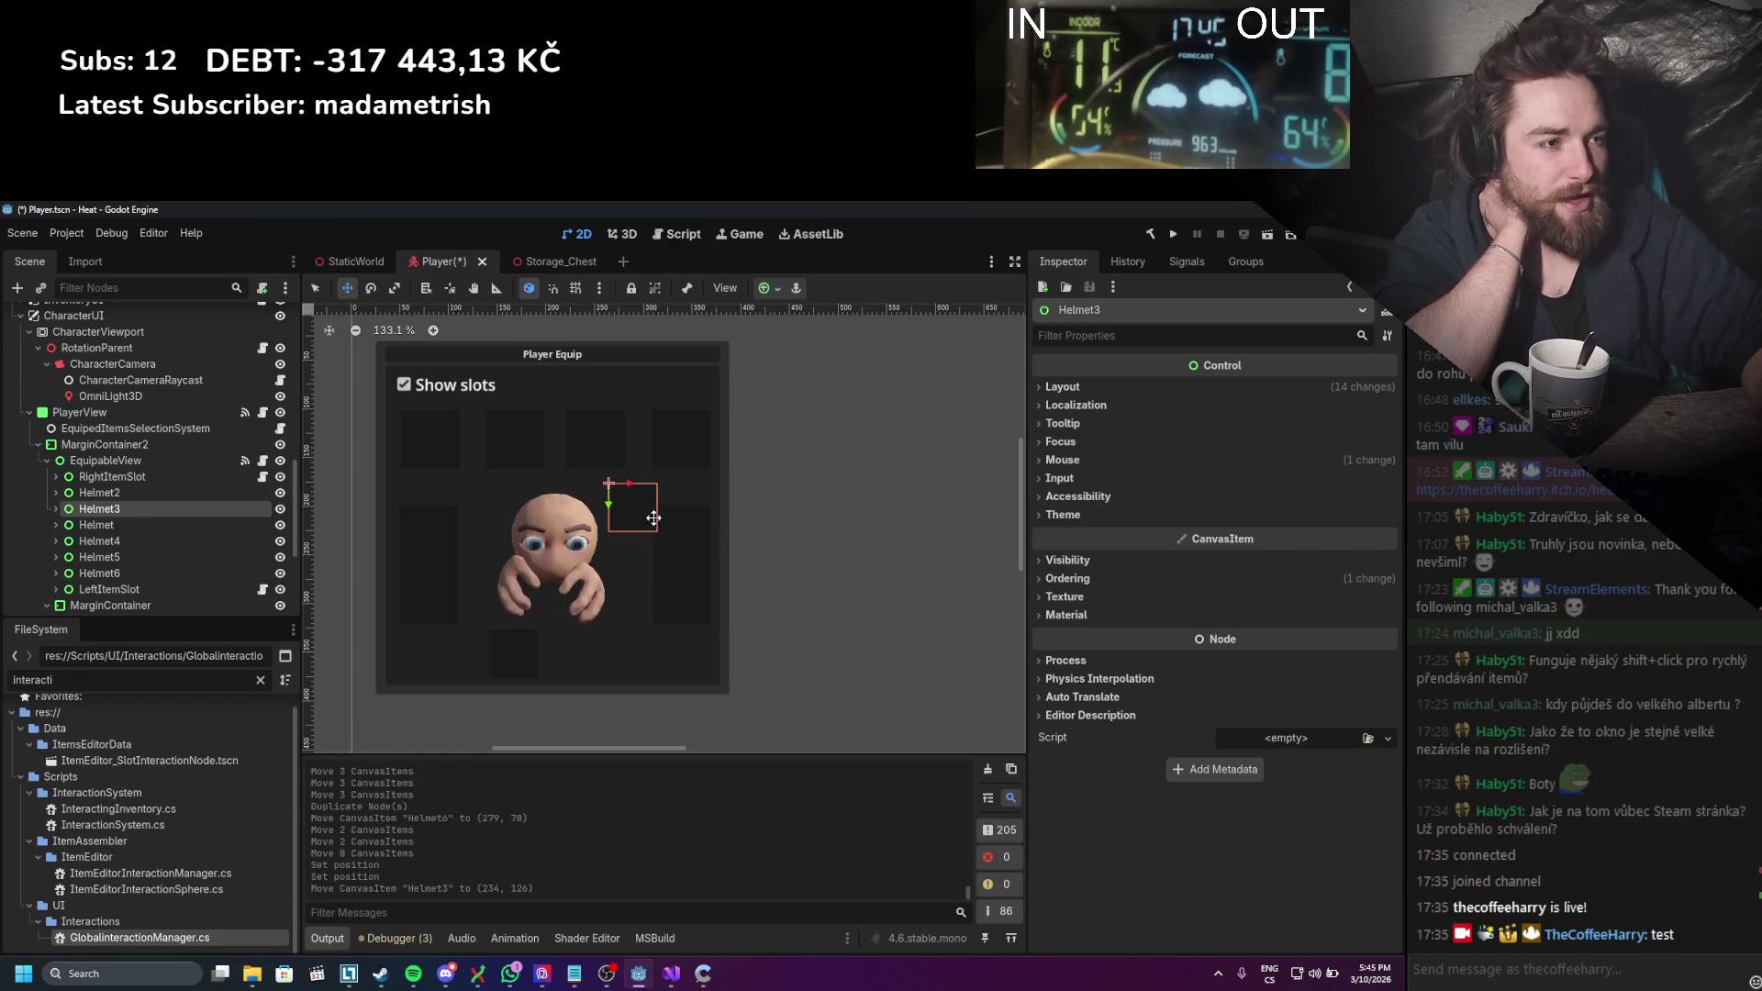
{"action": "mouse_move", "coordinate": [648, 516]}
{"action": "left_mouse_down"}
{"action": "mouse_move", "coordinate": [656, 597]}
{"action": "mouse_move", "coordinate": [650, 513]}
{"action": "left_mouse_up"}
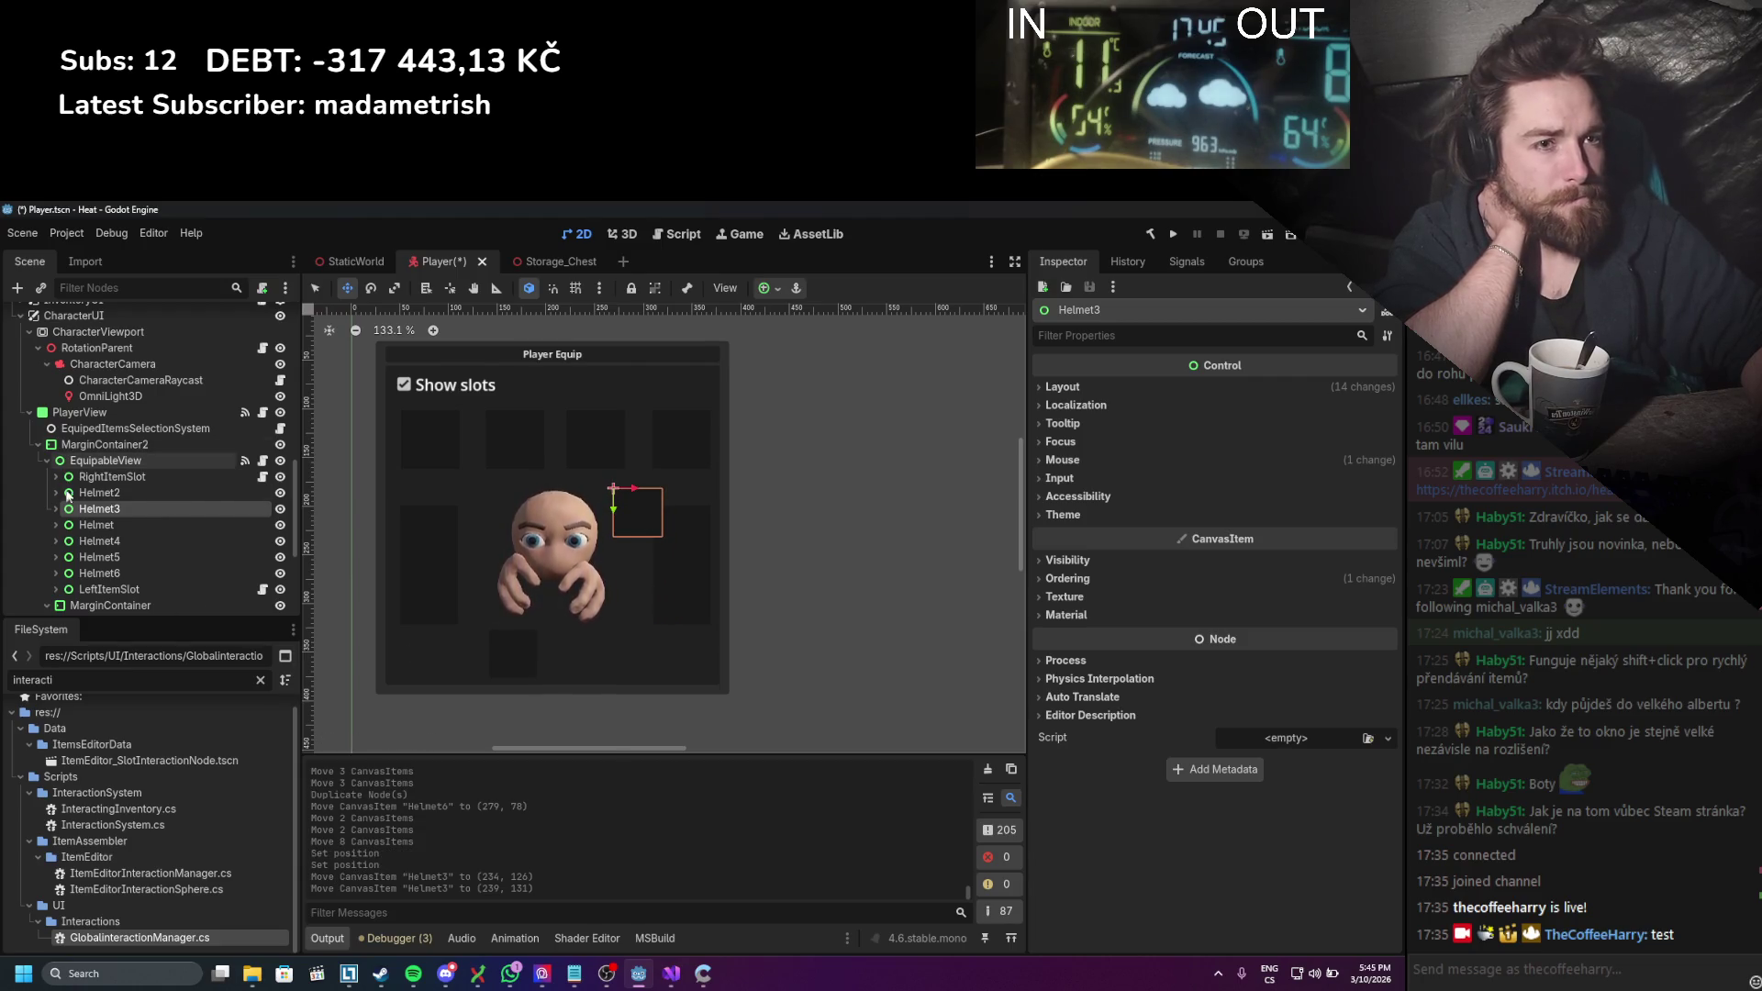
Step: Move the Helmet2 slot up to the left of the character's head
{"action": "left_click", "coordinate": [123, 493]}
{"action": "left_click_drag", "start_coordinate": [504, 659], "coordinate": [468, 519]}
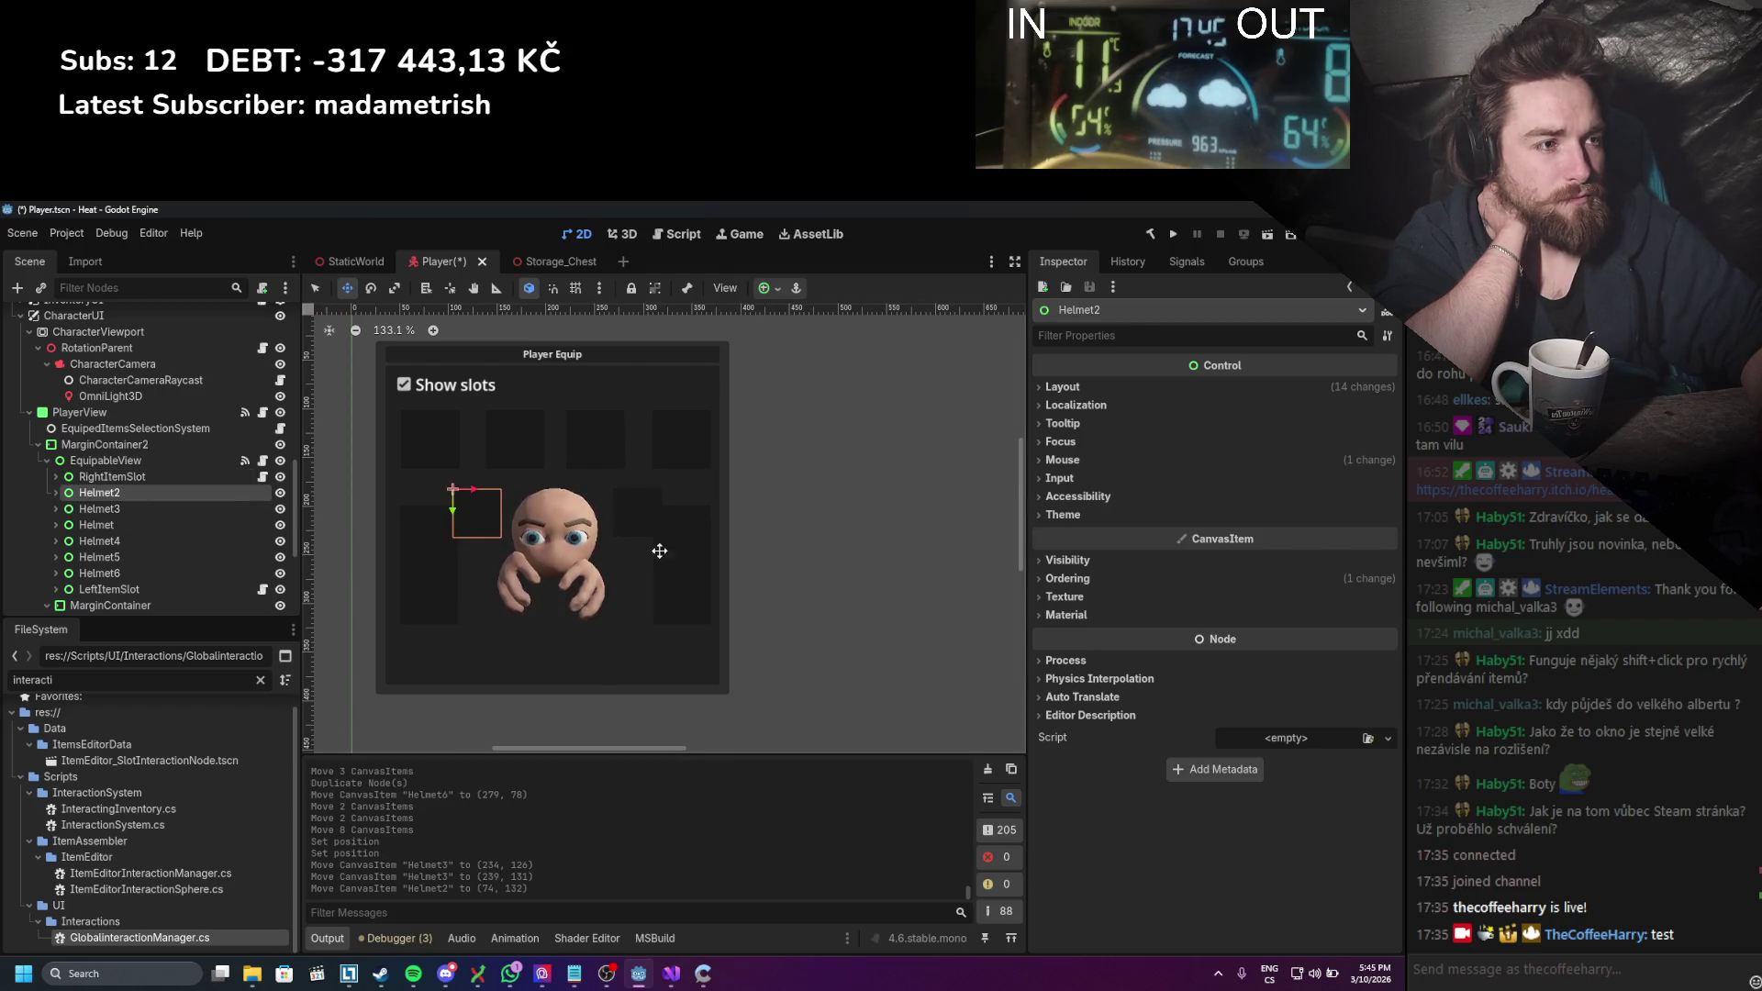
{"action": "left_click", "coordinate": [83, 412]}
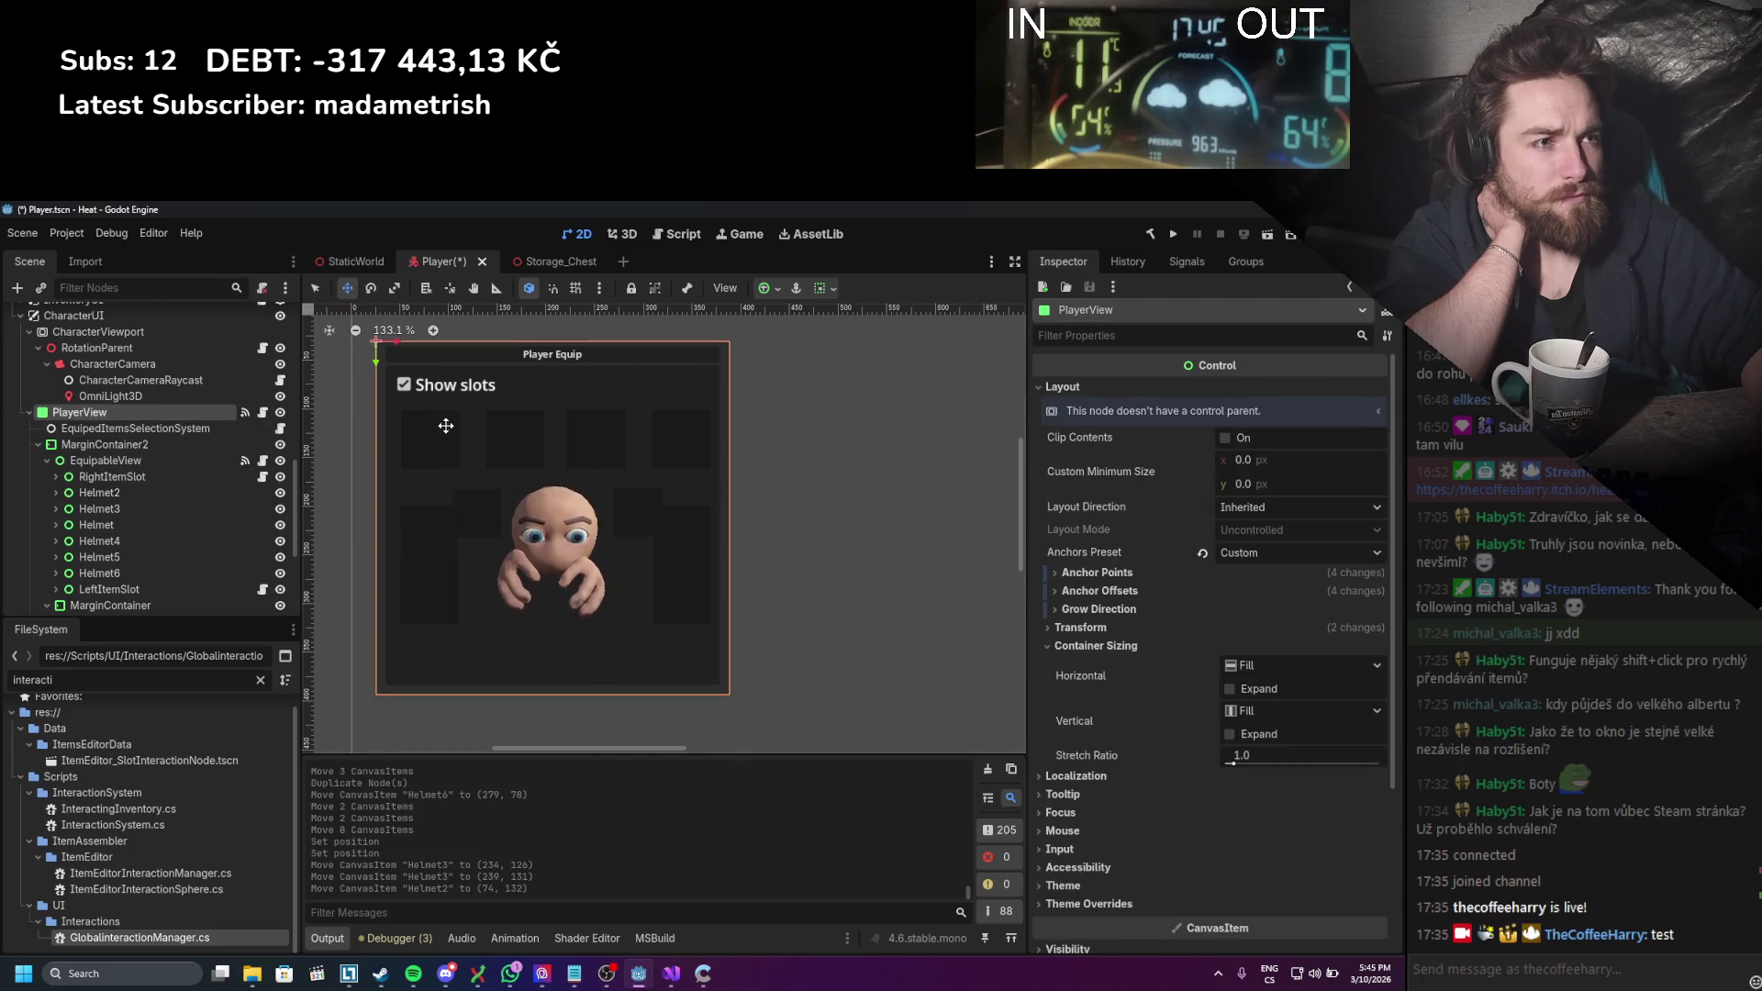
{"action": "left_click", "coordinate": [315, 287]}
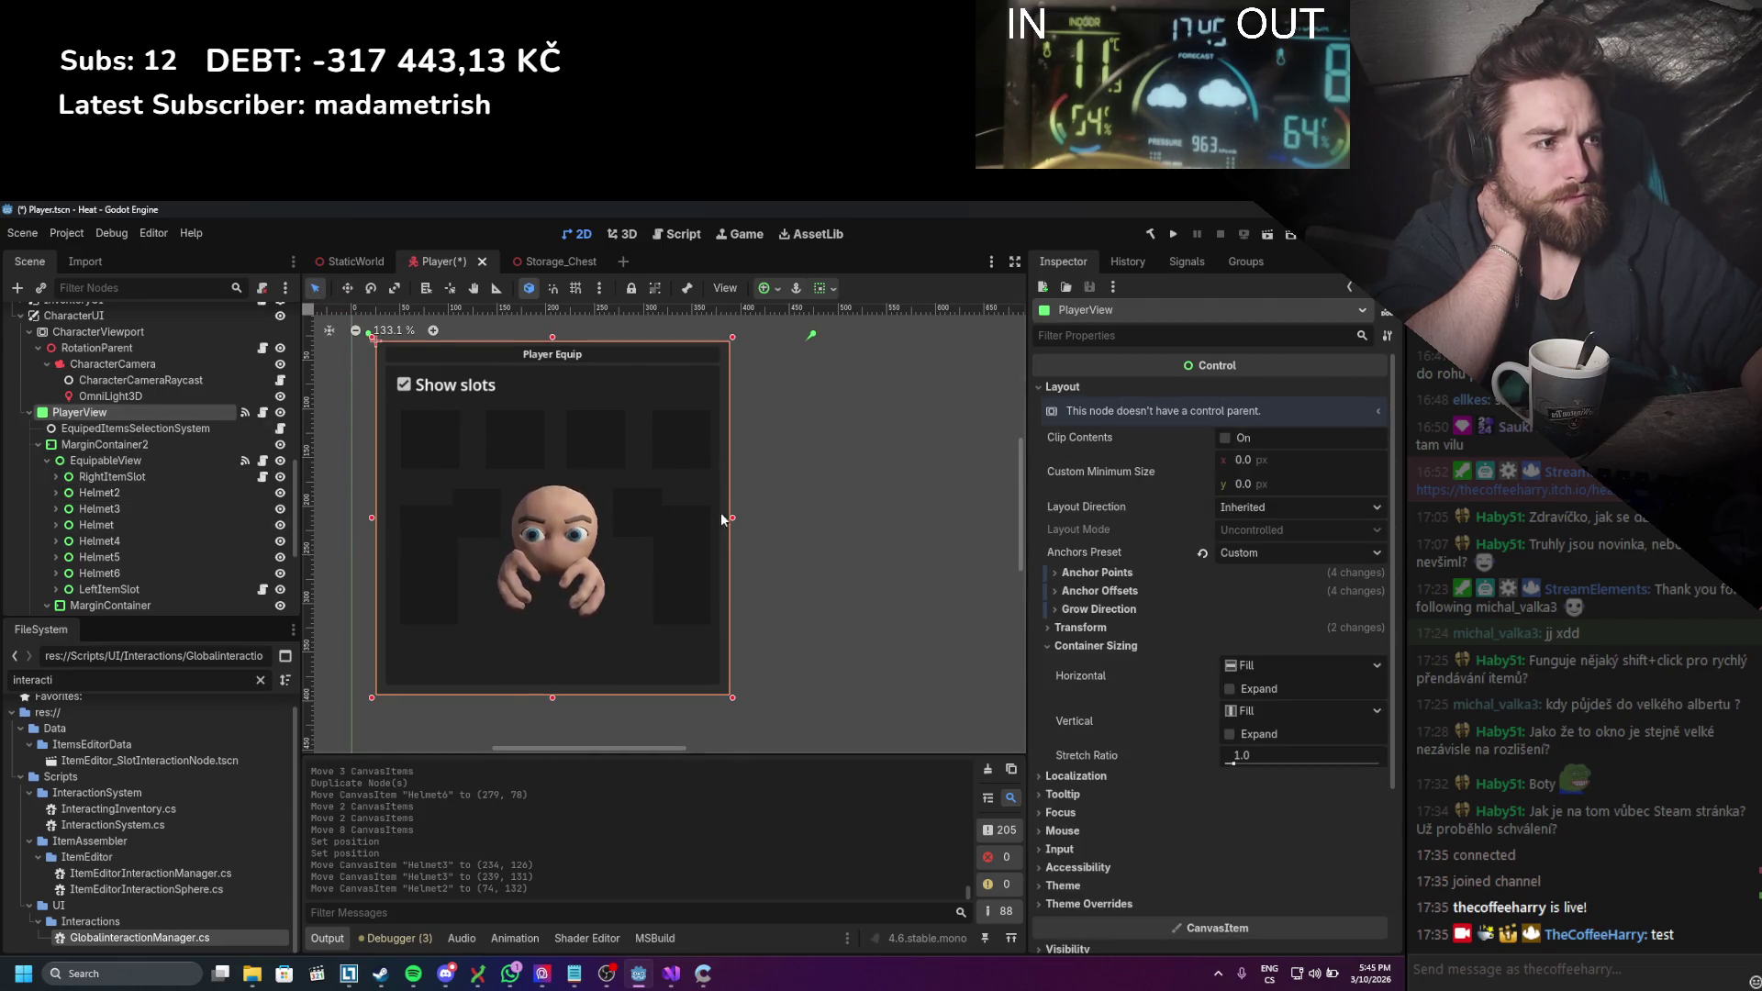
{"action": "left_click_drag", "start_coordinate": [733, 522], "coordinate": [768, 521]}
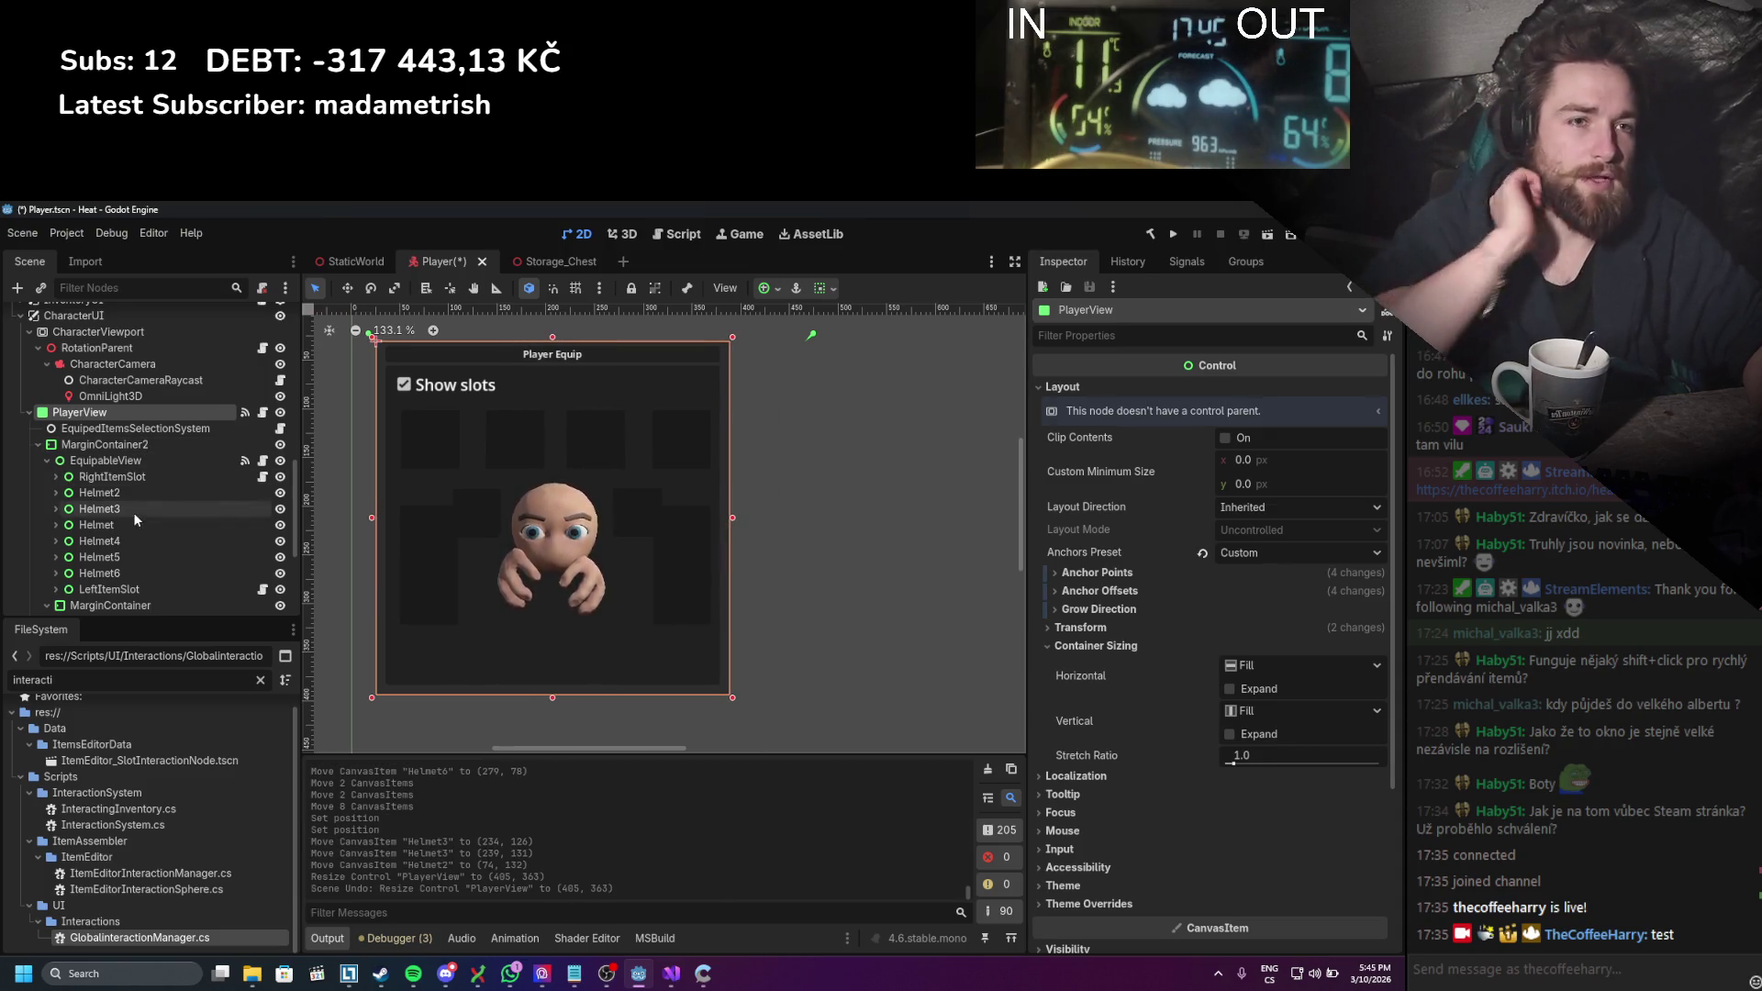
{"action": "left_click", "coordinate": [112, 477]}
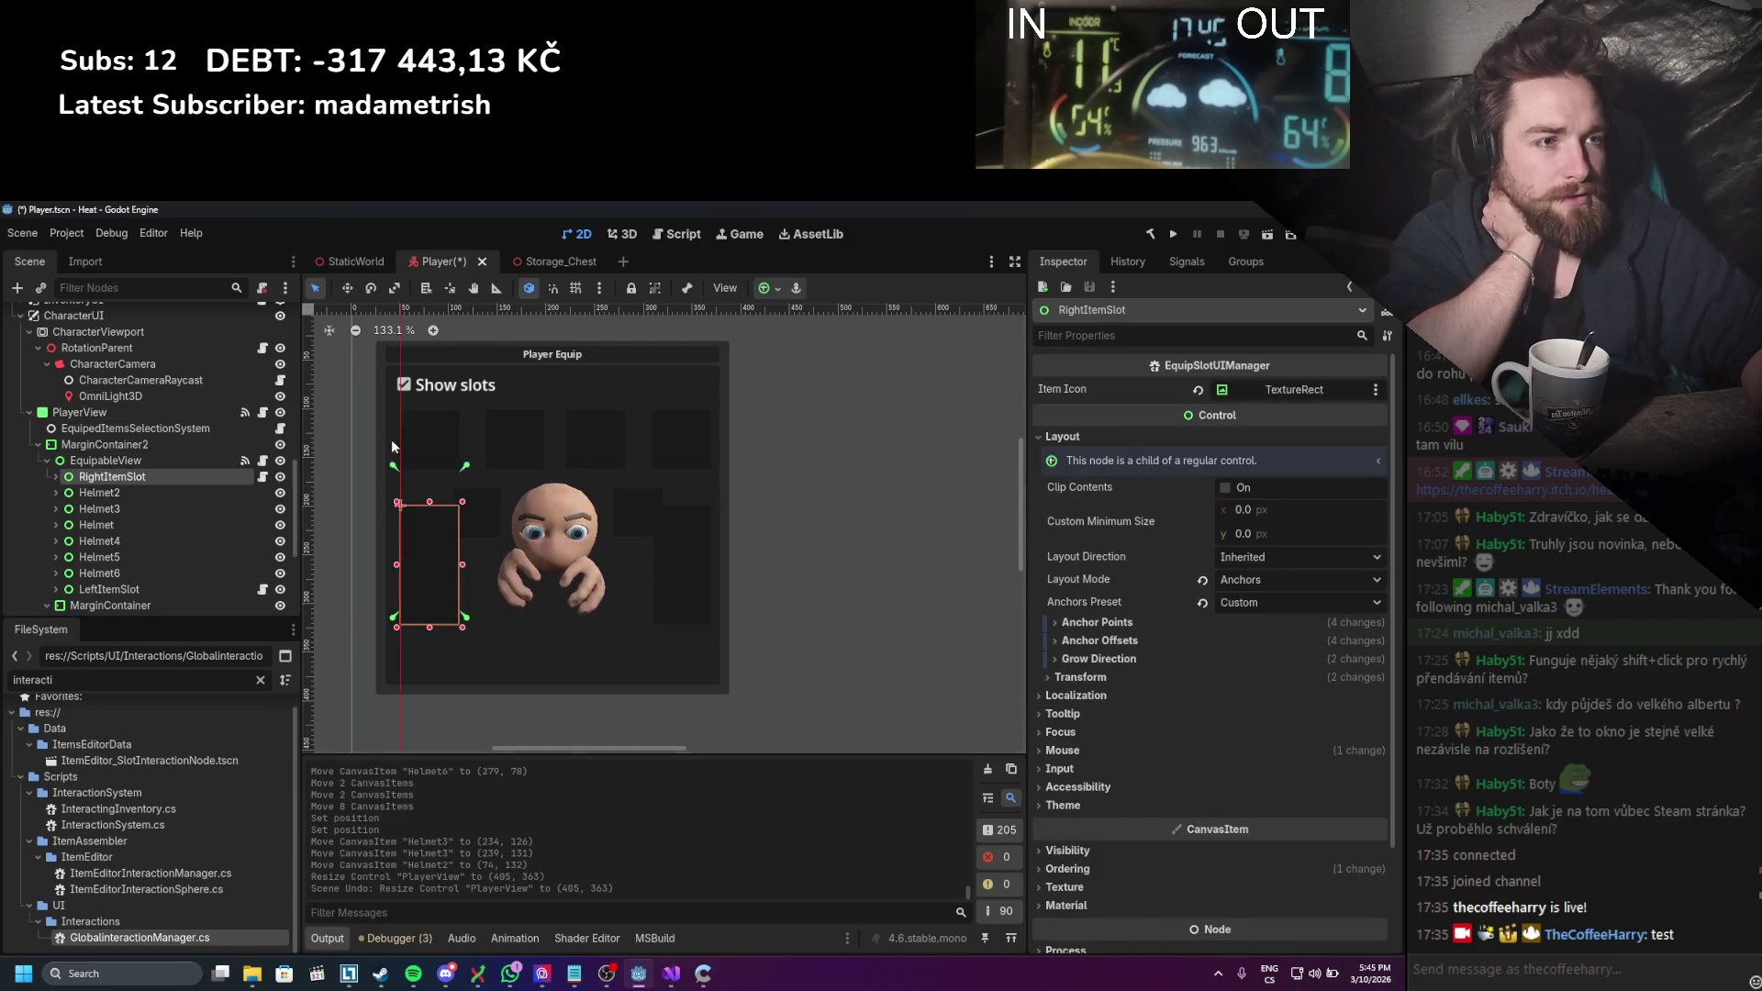
Step: Anchor RightItemSlot and LeftItemSlot to the Player Equip panel's top-left and bottom-right corners
{"action": "mouse_move", "coordinate": [397, 486]}
{"action": "left_mouse_down"}
{"action": "mouse_move", "coordinate": [376, 338]}
{"action": "mouse_move", "coordinate": [373, 356]}
{"action": "left_mouse_up"}
{"action": "left_click_drag", "start_coordinate": [464, 619], "coordinate": [724, 692]}
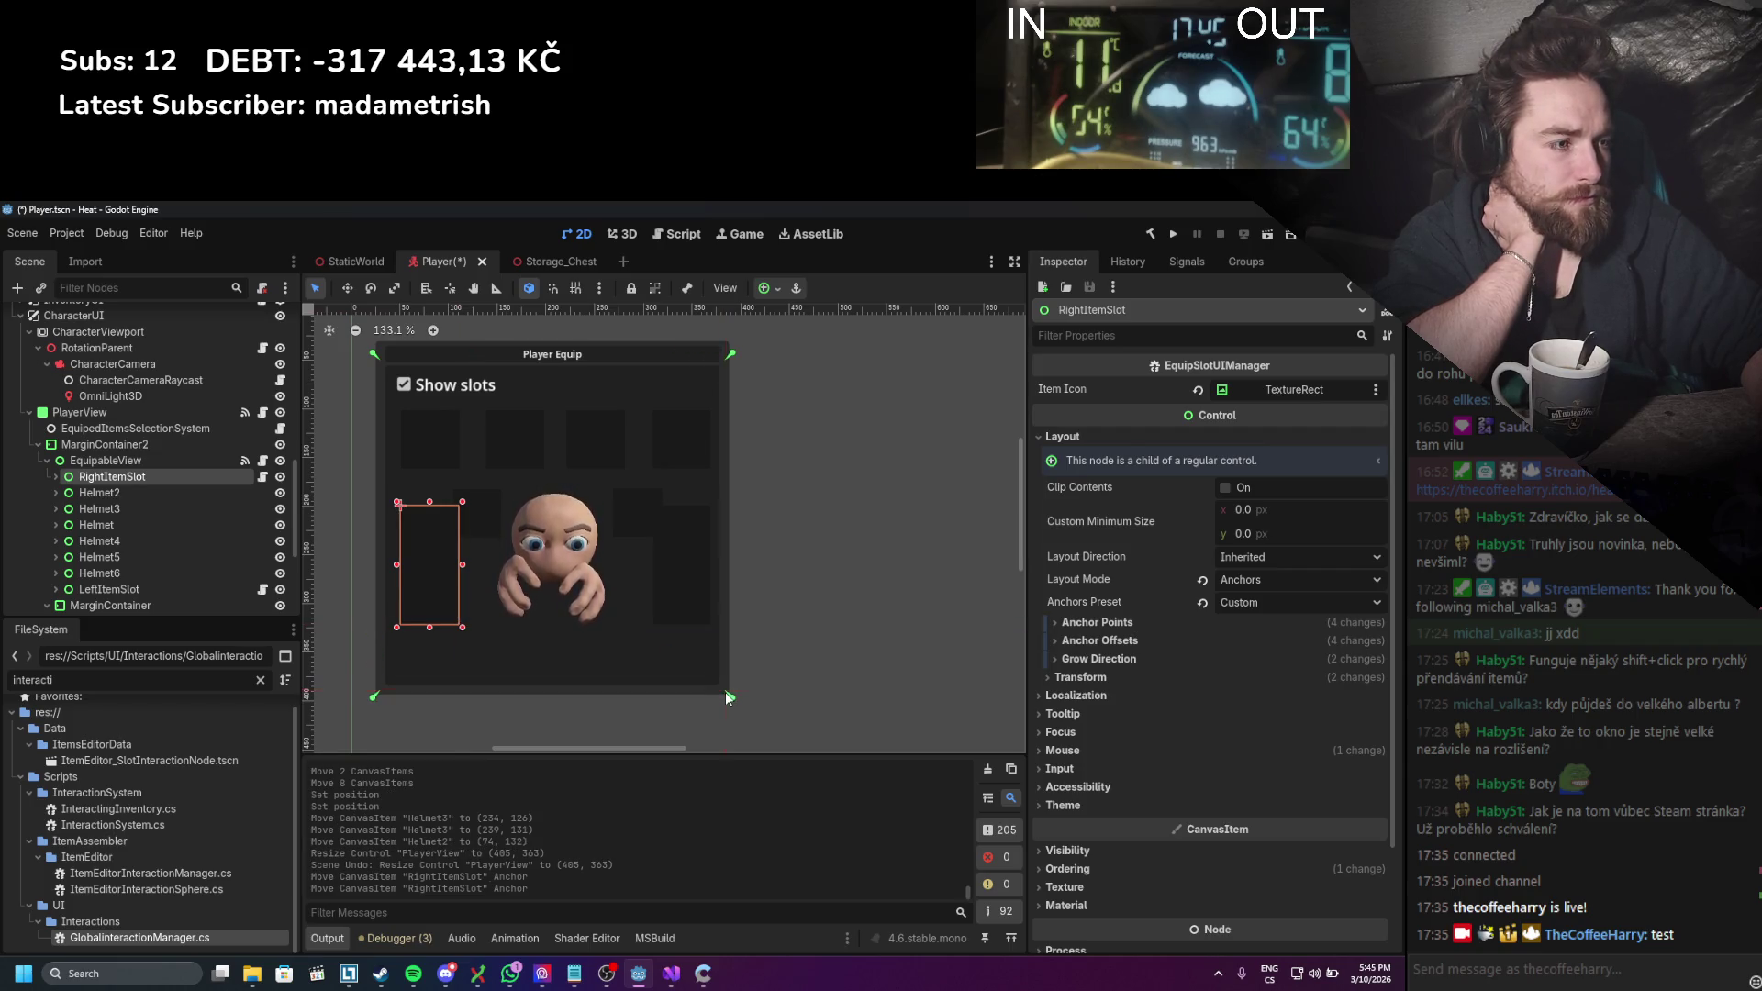
{"action": "left_click", "coordinate": [109, 589]}
{"action": "left_click_drag", "start_coordinate": [647, 484], "coordinate": [375, 354]}
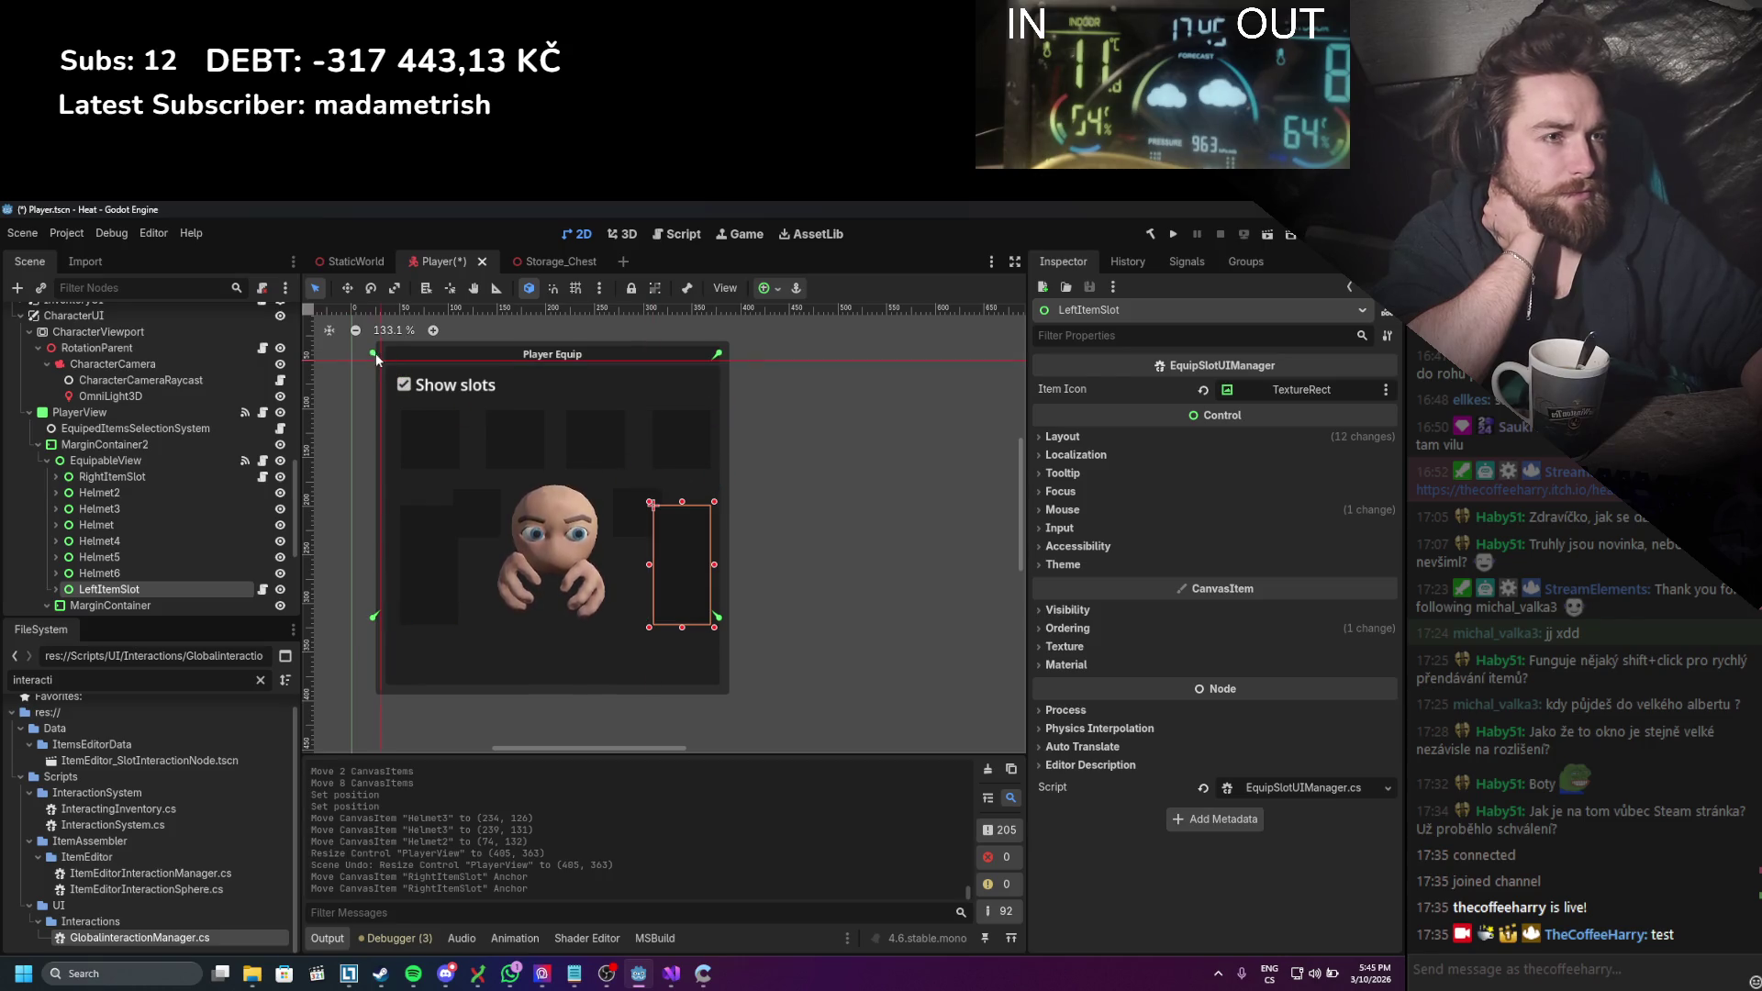
{"action": "left_click_drag", "start_coordinate": [718, 619], "coordinate": [730, 694]}
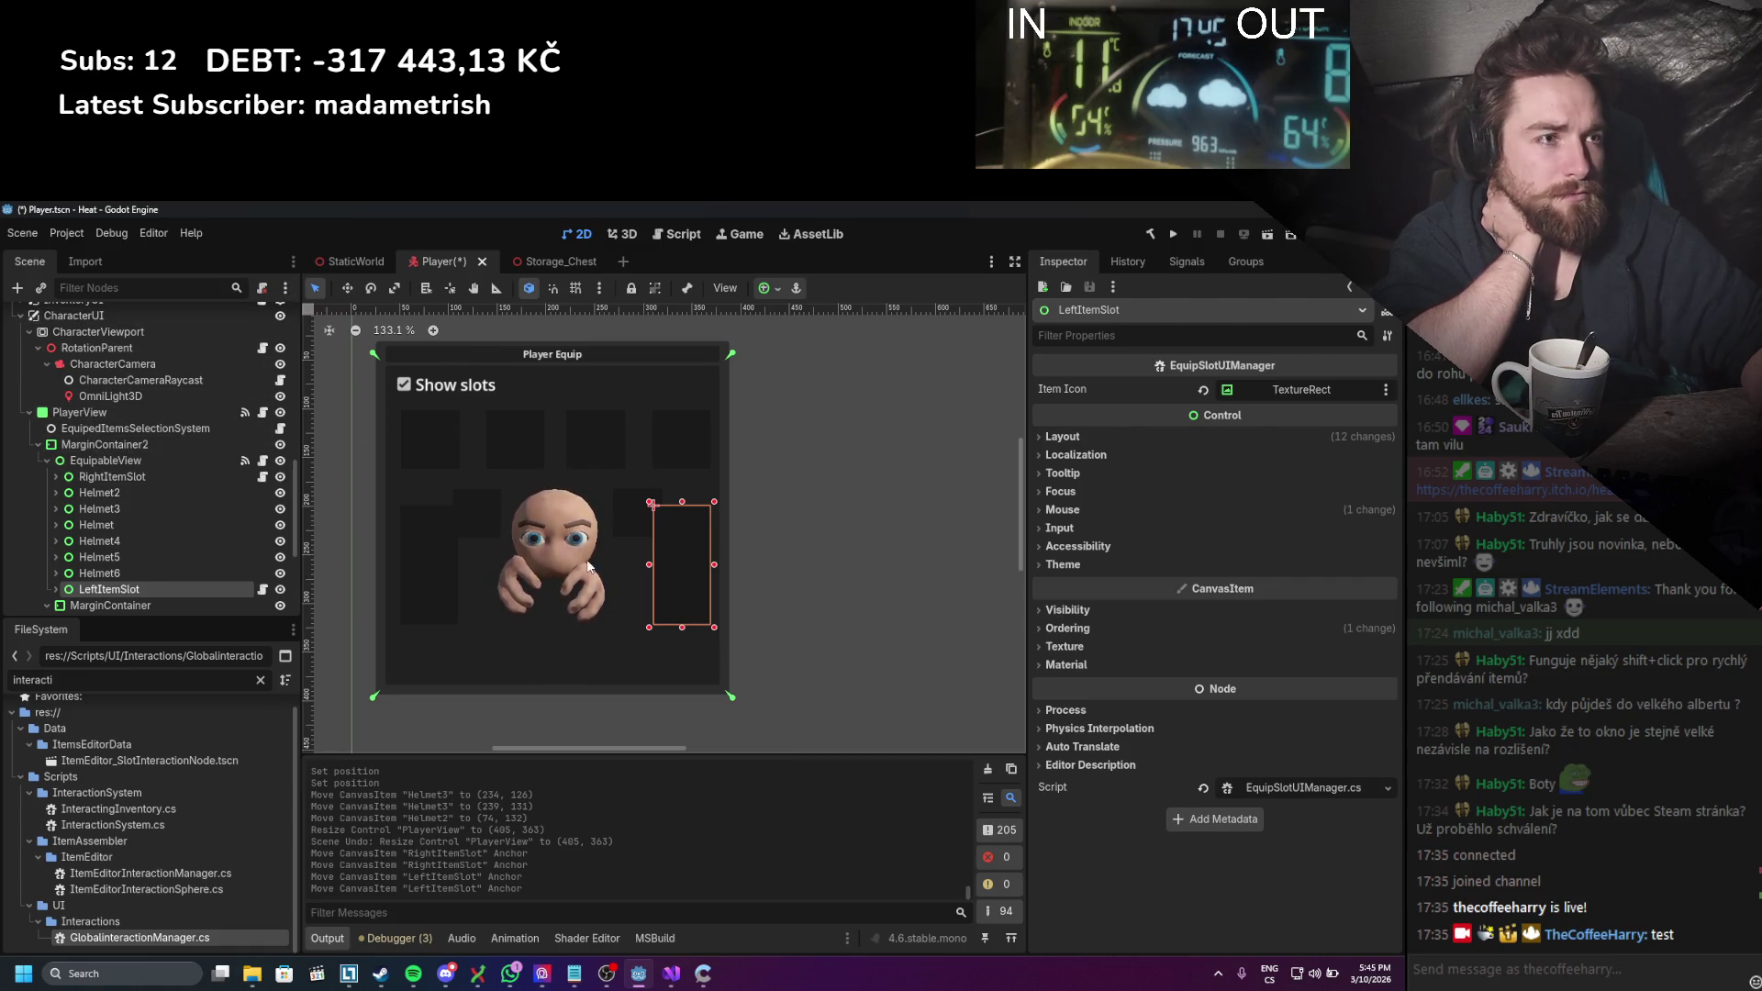
Step: Nudge Helmet2 slightly right to (88, 129) and anchor it to the panel corners
{"action": "left_click", "coordinate": [118, 483]}
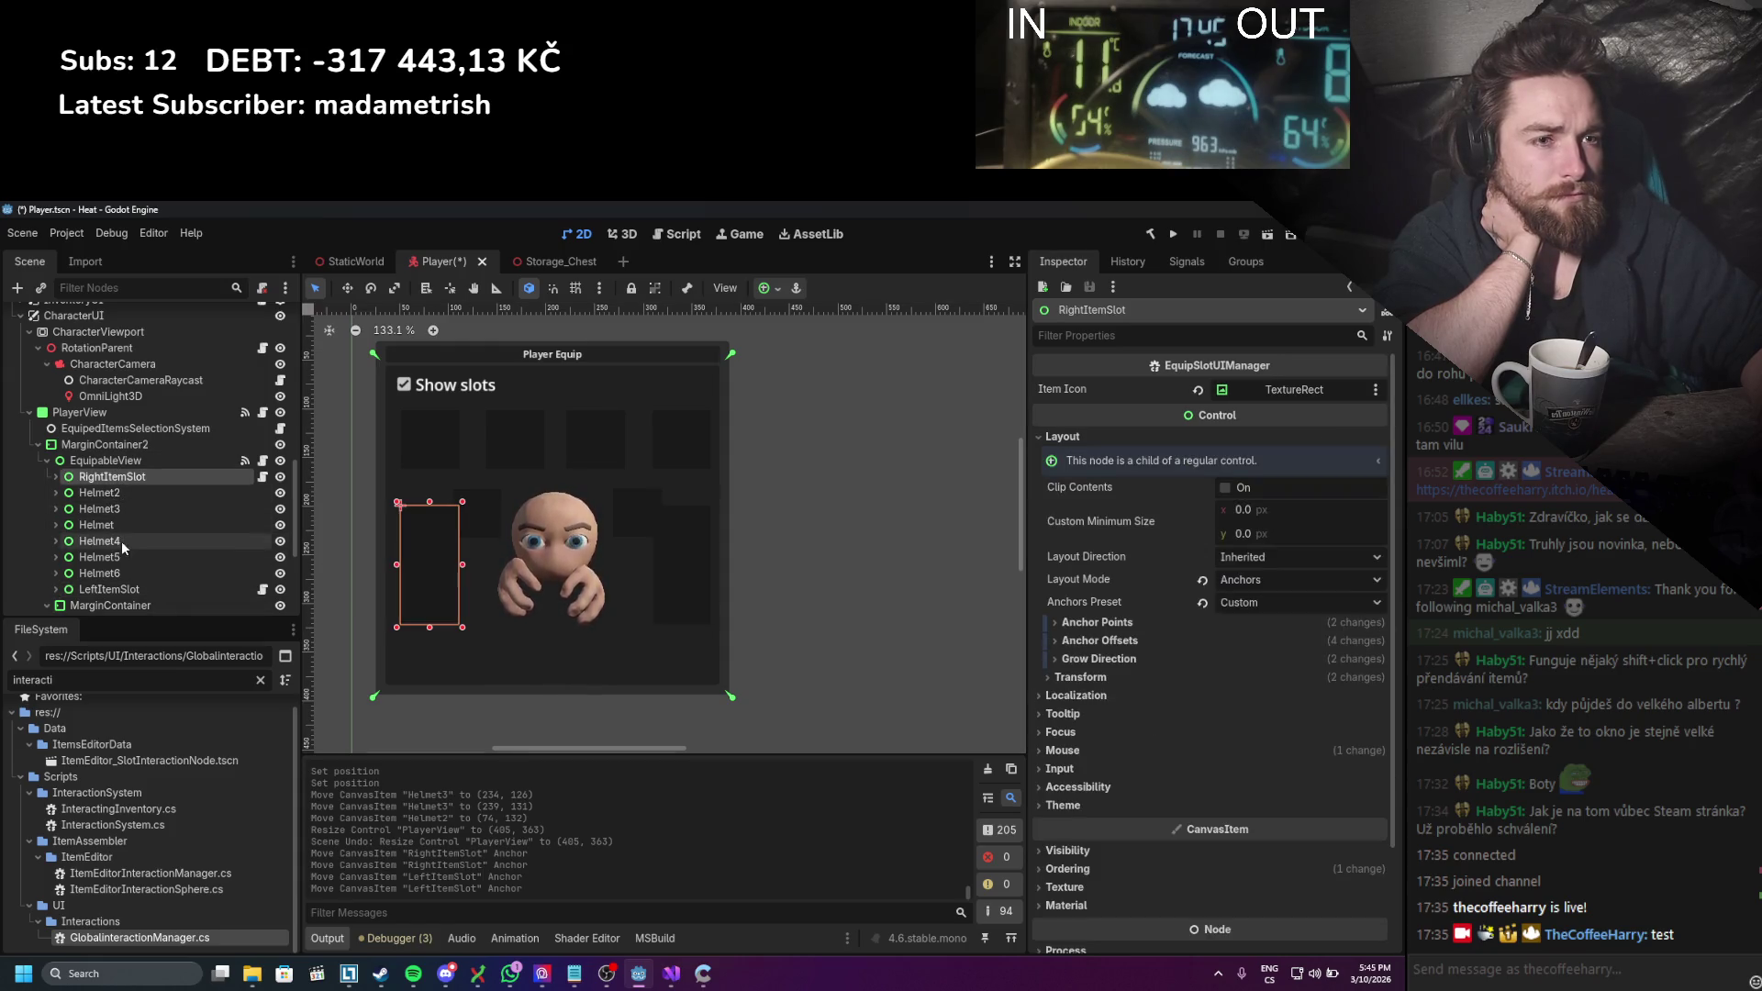
{"action": "left_click", "coordinate": [116, 495]}
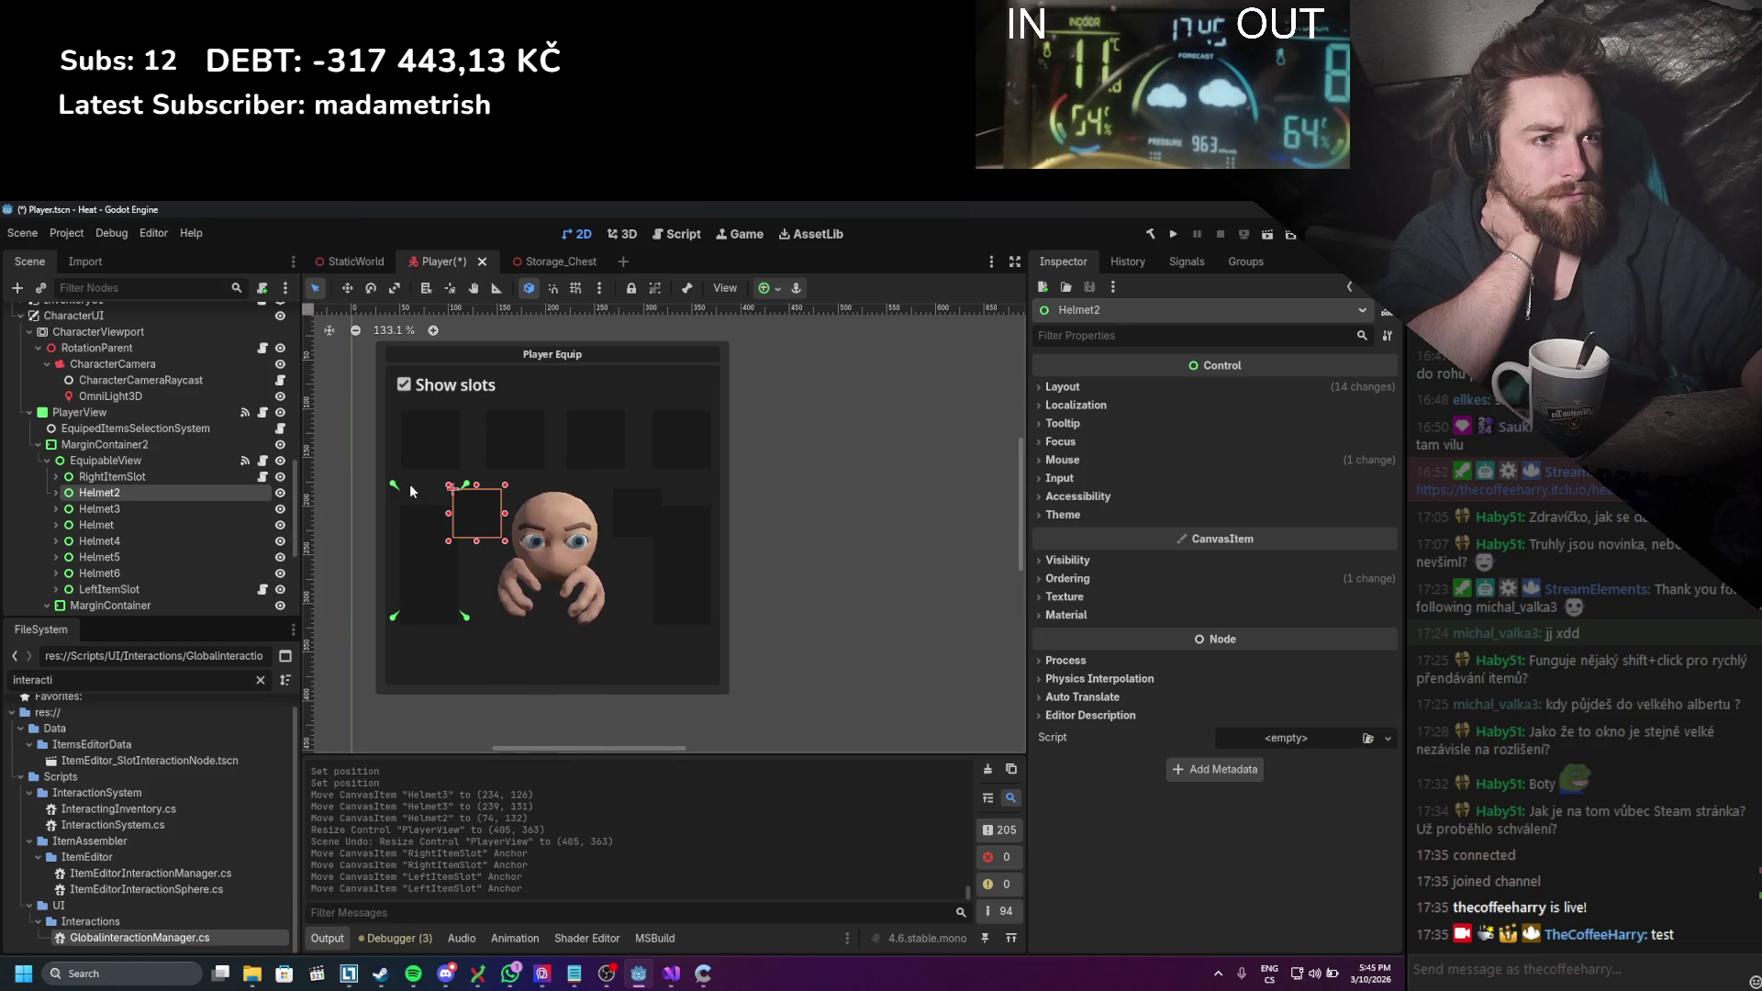
{"action": "left_click", "coordinate": [348, 289]}
{"action": "left_click_drag", "start_coordinate": [472, 529], "coordinate": [490, 526]}
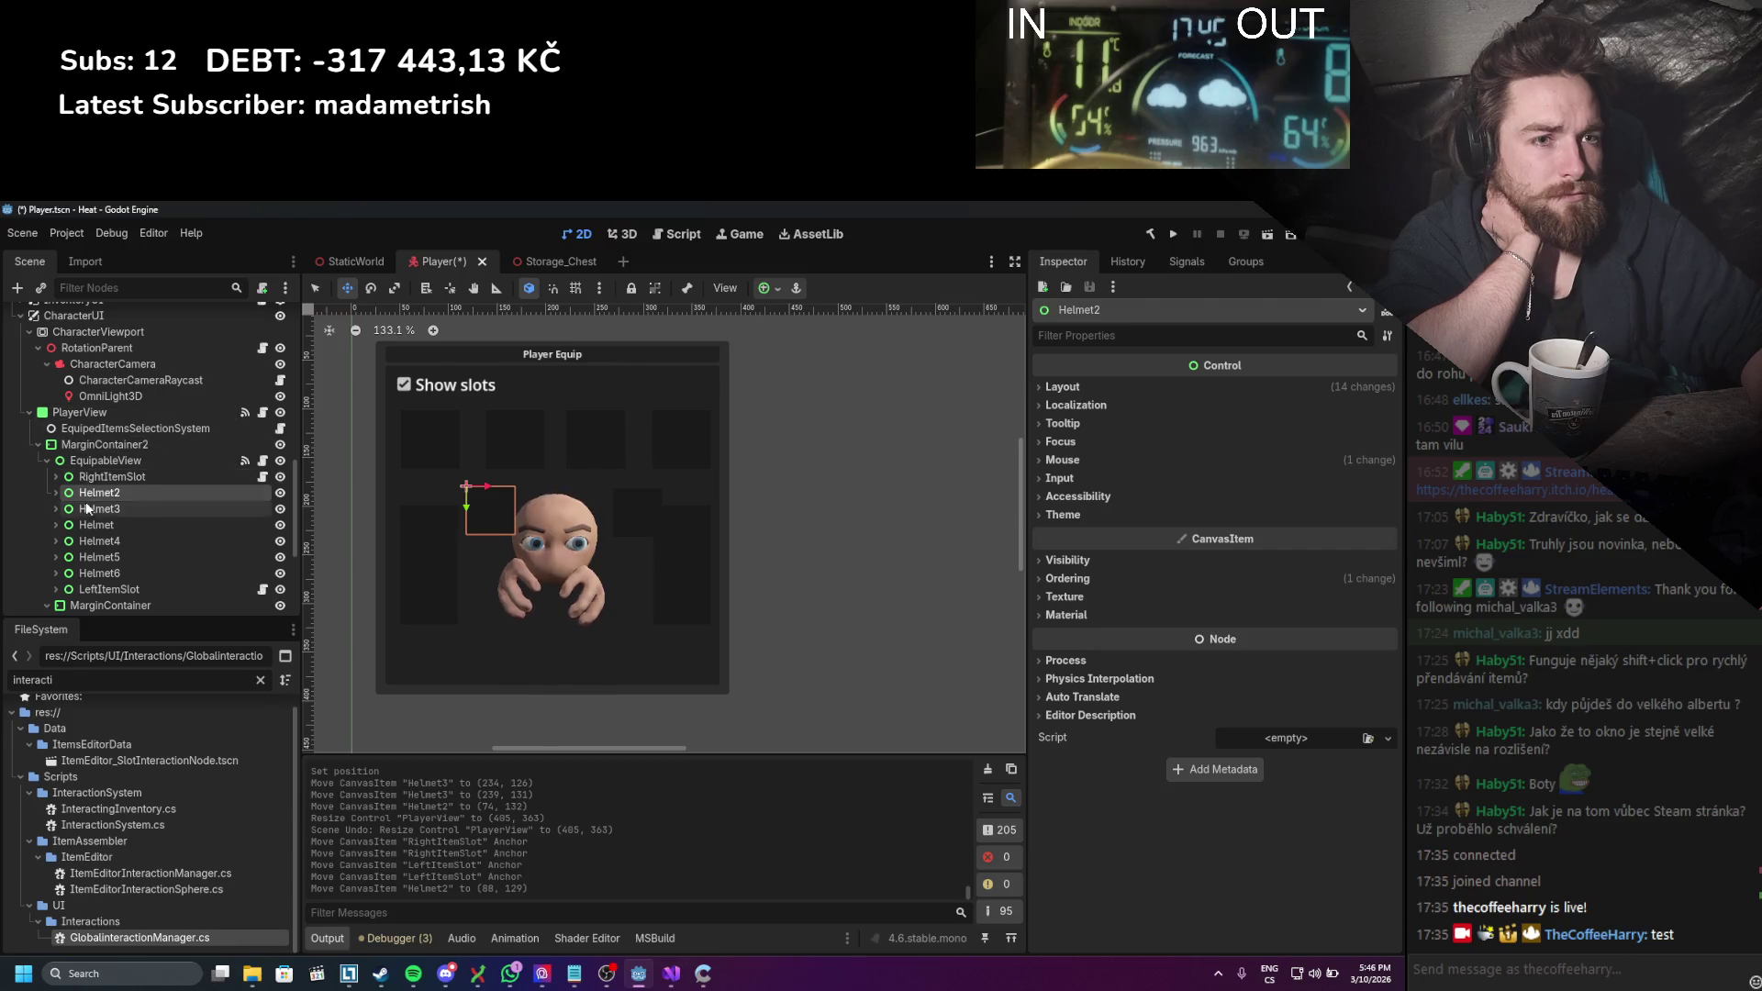
{"action": "left_click", "coordinate": [315, 288]}
{"action": "left_click_drag", "start_coordinate": [392, 484], "coordinate": [373, 354]}
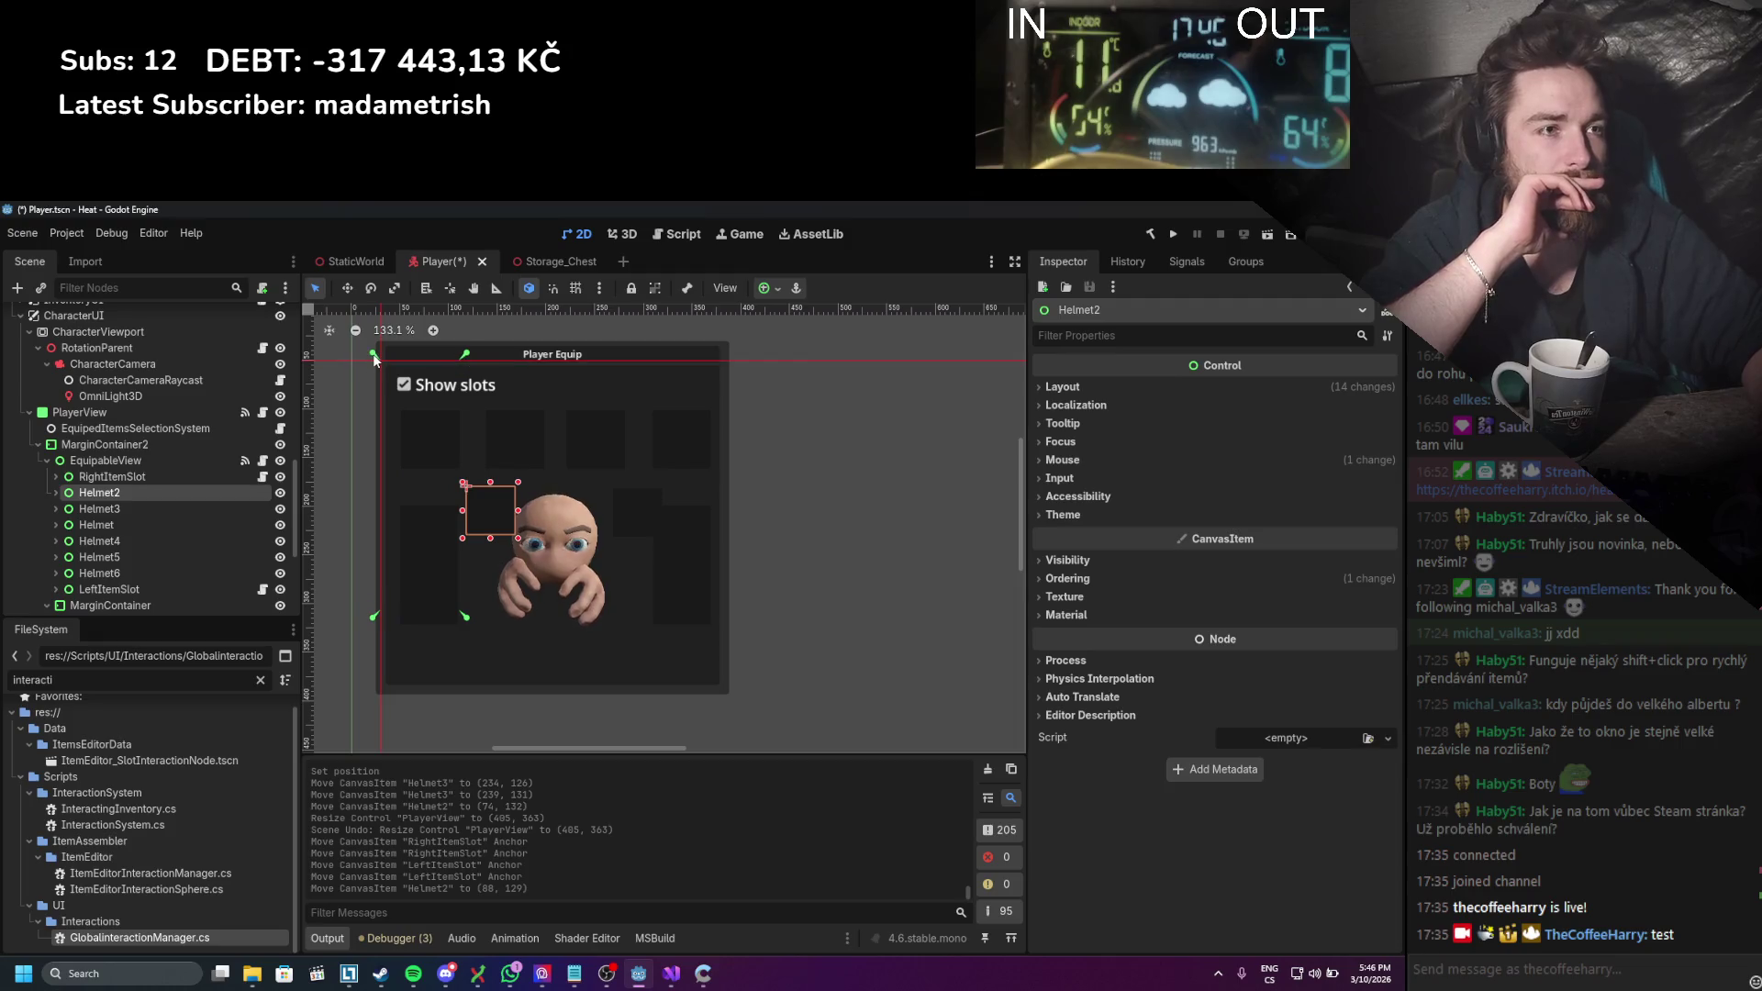
{"action": "left_click_drag", "start_coordinate": [463, 612], "coordinate": [730, 696]}
{"action": "left_click", "coordinate": [137, 509]}
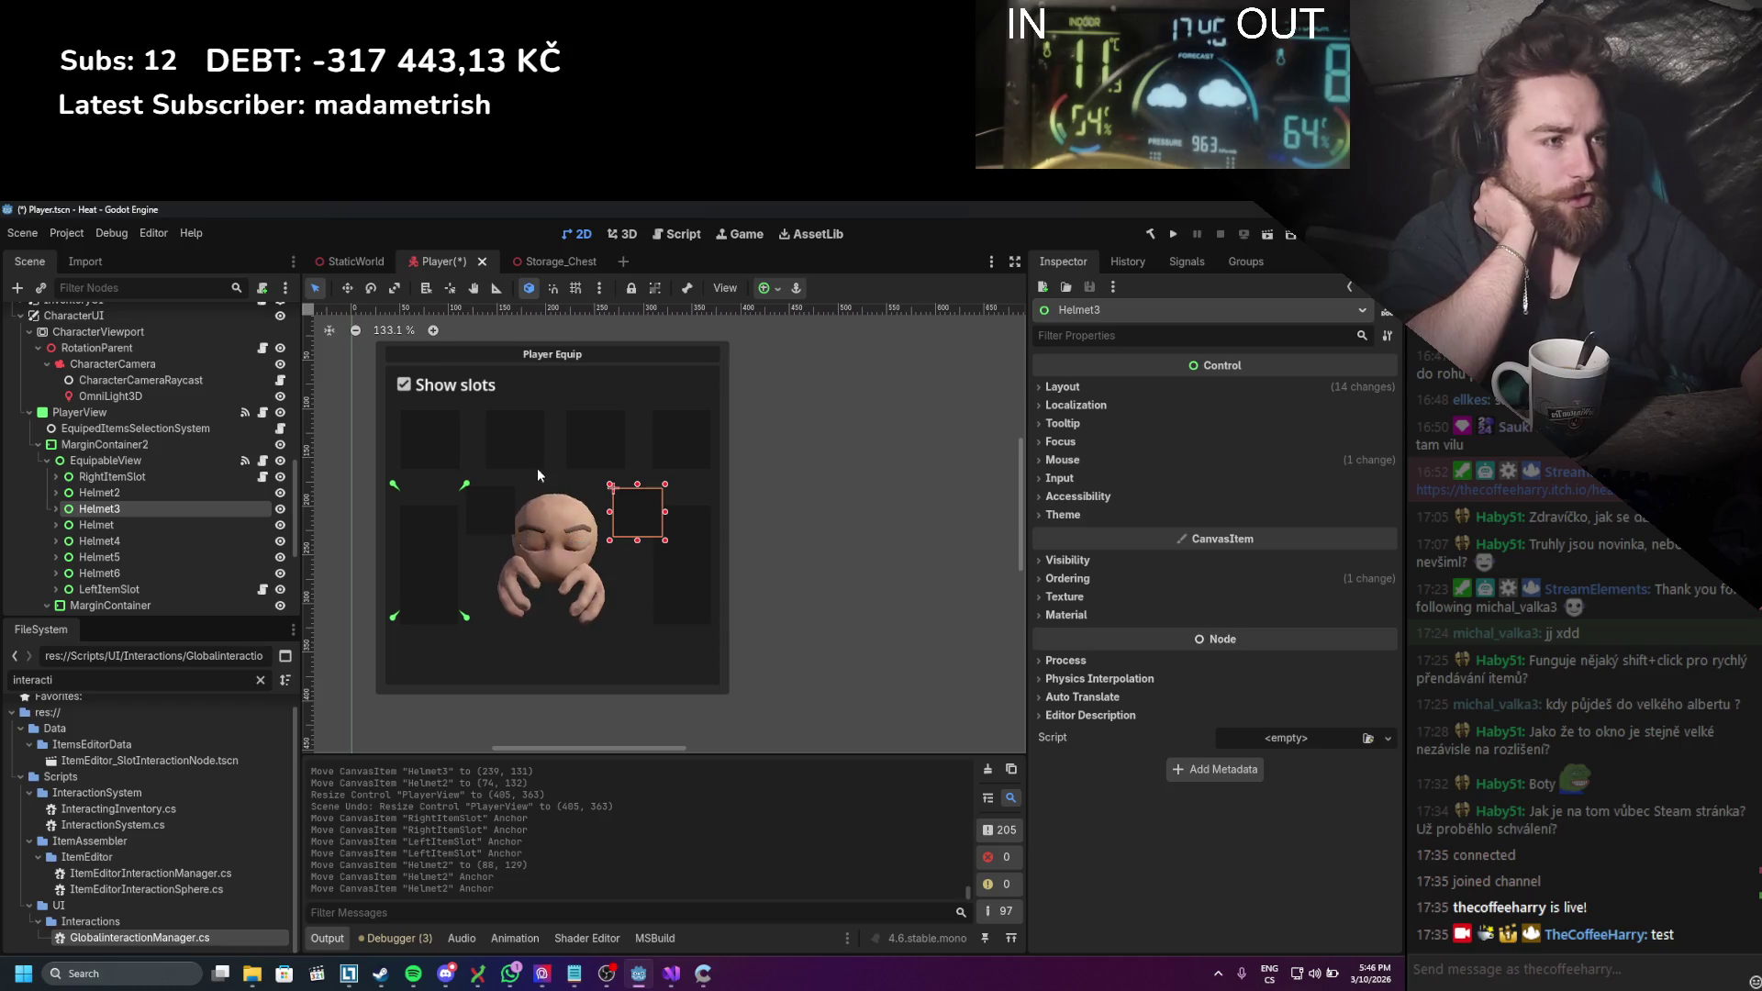
Step: Anchor Helmet3, Helmet and Helmet4 to the Player Equip panel corners
{"action": "left_click_drag", "start_coordinate": [364, 374], "coordinate": [374, 354]}
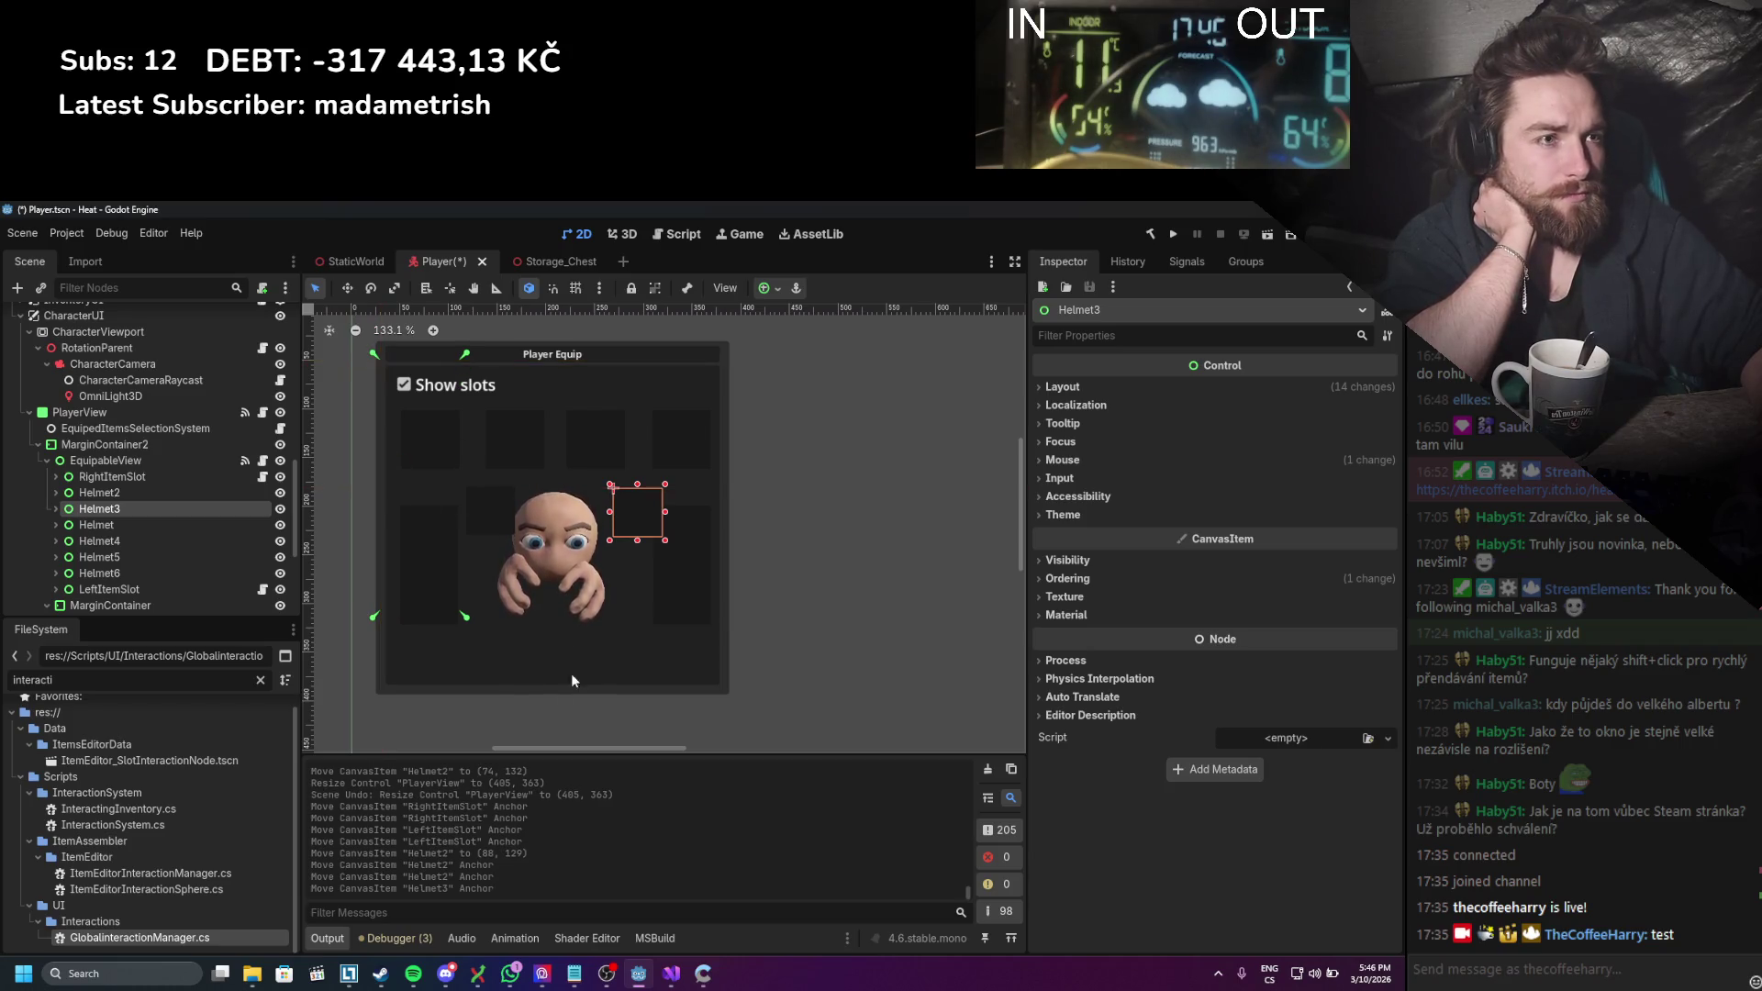
{"action": "mouse_move", "coordinate": [465, 616]}
{"action": "left_mouse_down"}
{"action": "mouse_move", "coordinate": [736, 679]}
{"action": "mouse_move", "coordinate": [730, 695]}
{"action": "left_mouse_up"}
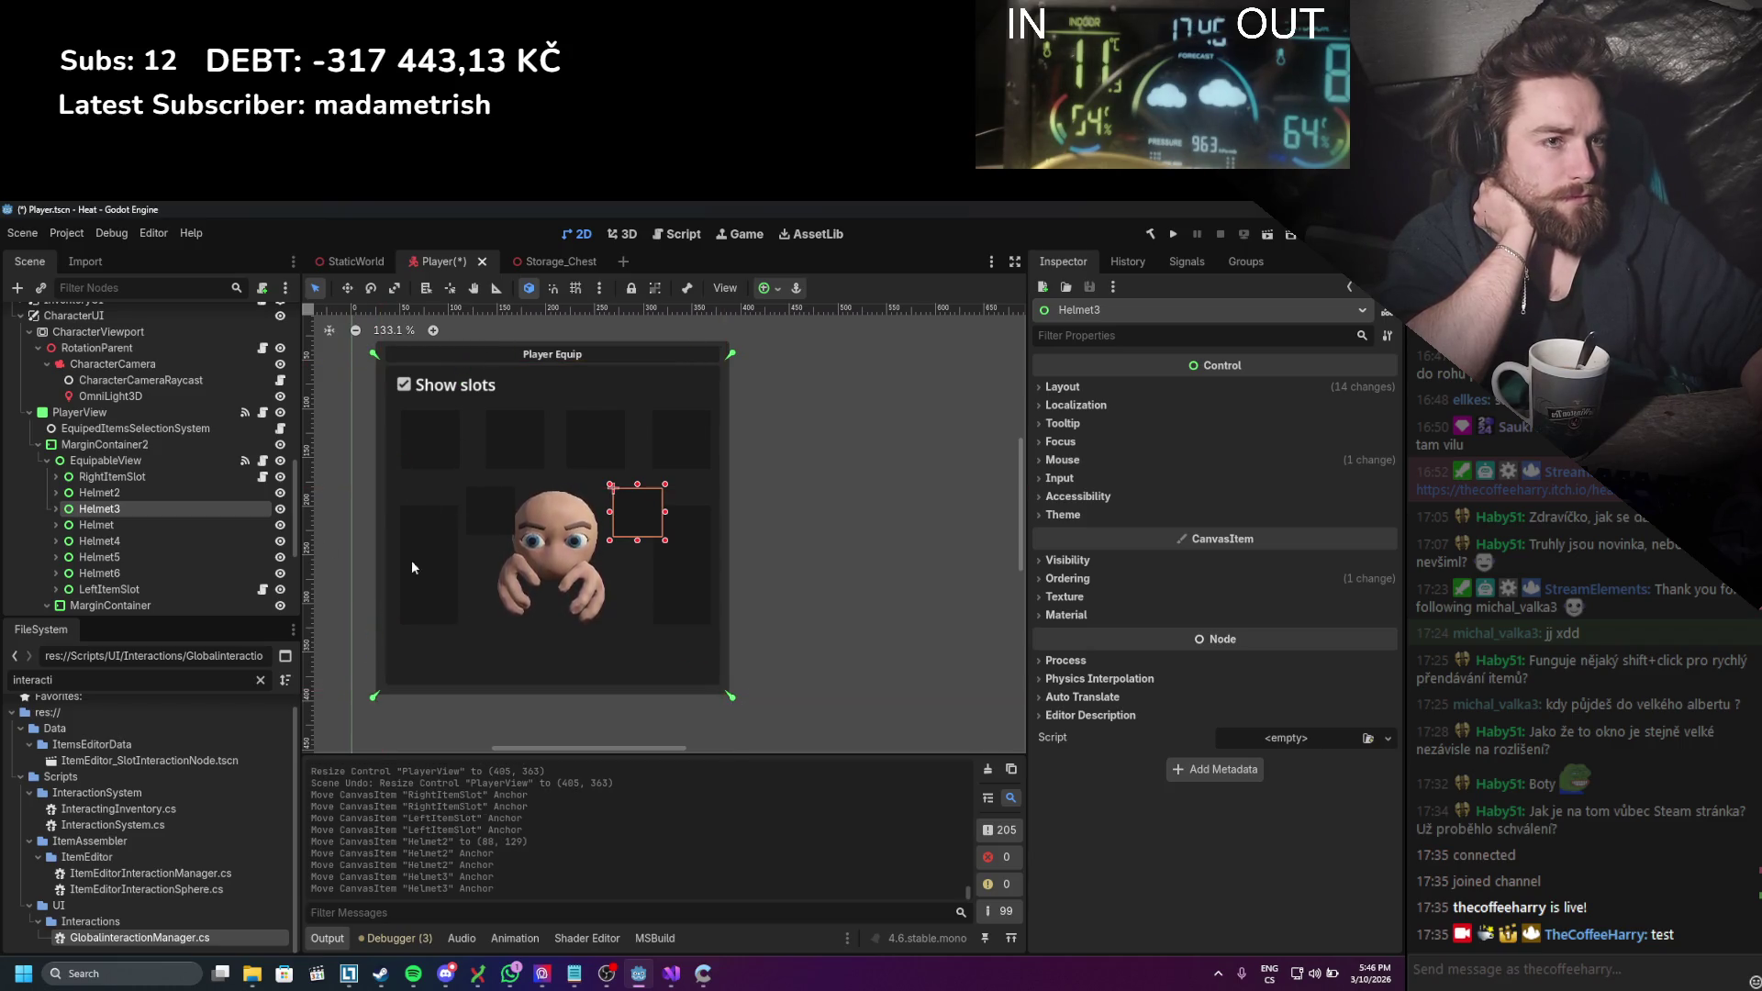
{"action": "left_click", "coordinate": [152, 522]}
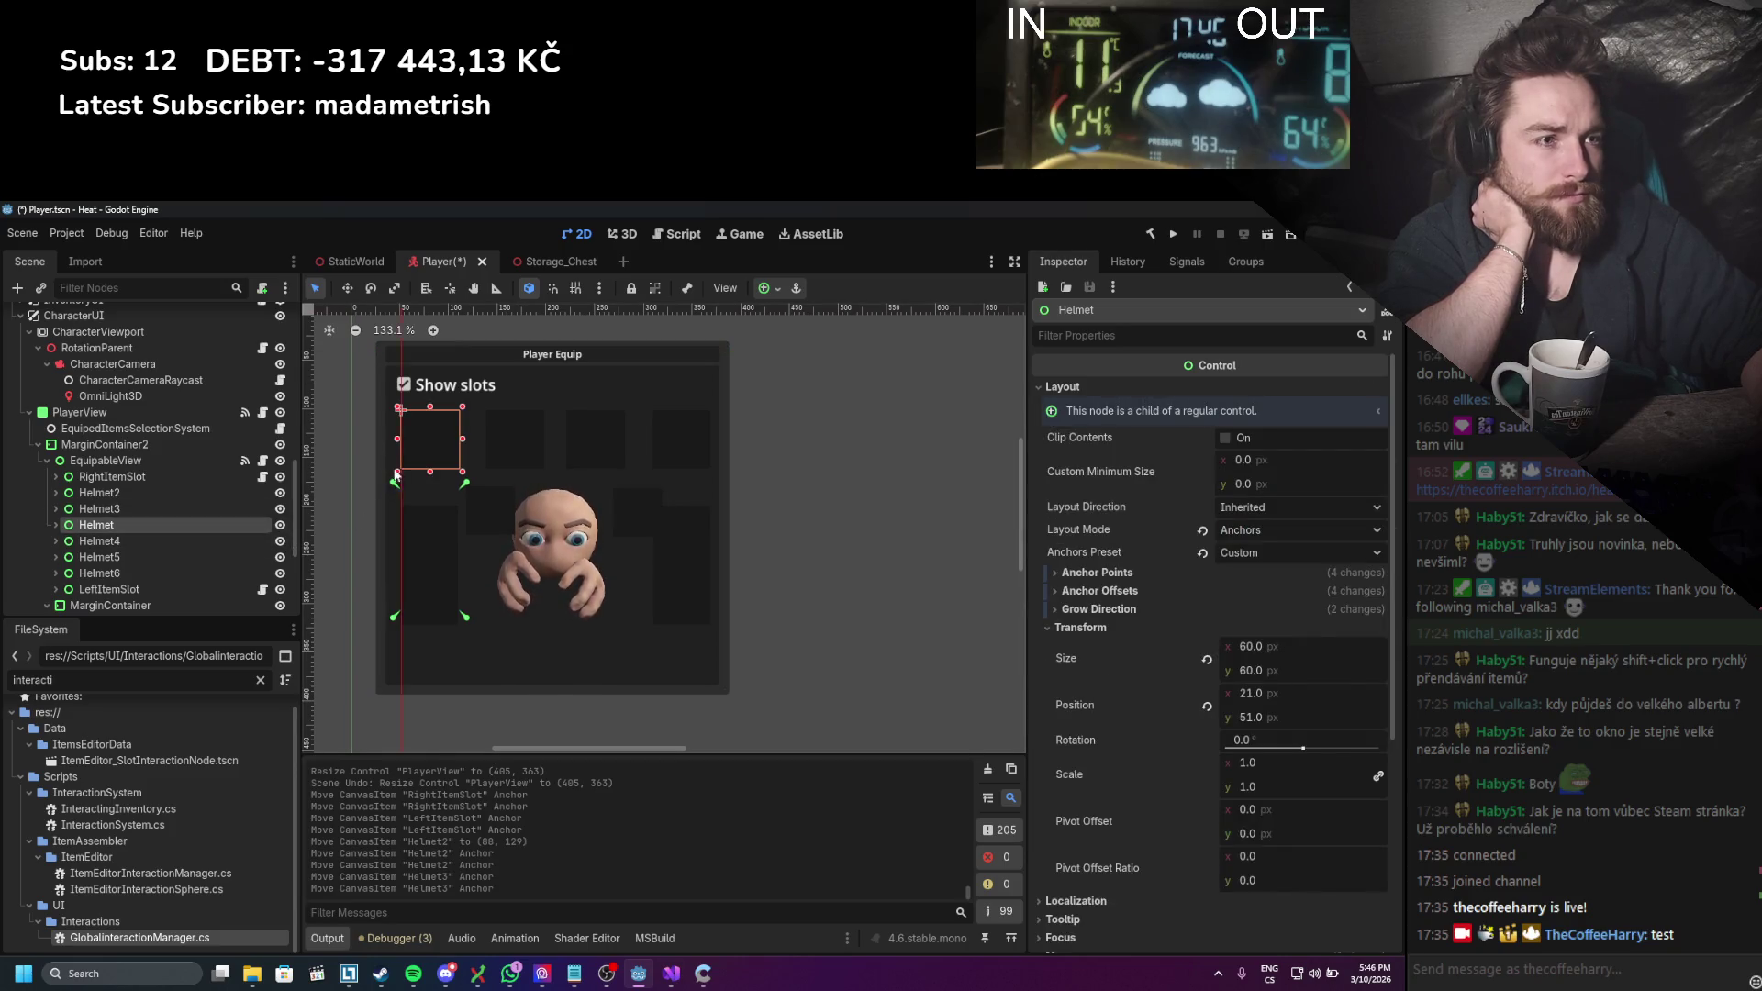
{"action": "left_click_drag", "start_coordinate": [465, 616], "coordinate": [731, 697]}
{"action": "left_click", "coordinate": [146, 542]}
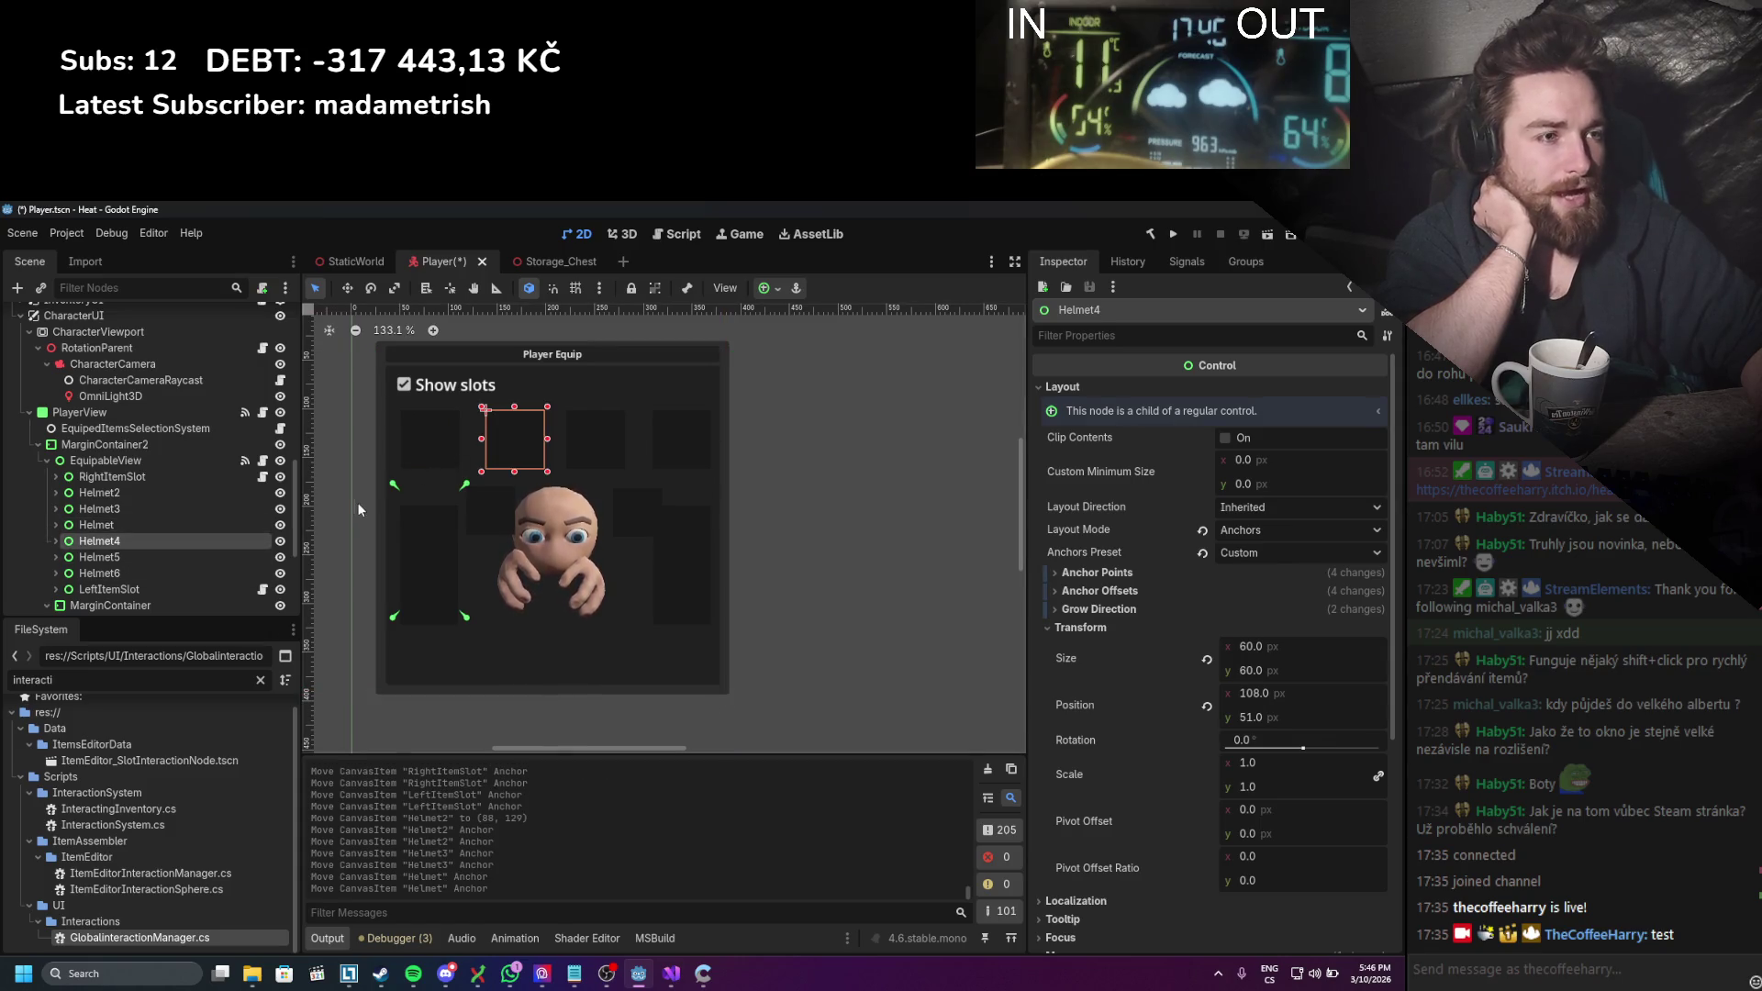
{"action": "left_click_drag", "start_coordinate": [393, 459], "coordinate": [373, 359]}
{"action": "left_click_drag", "start_coordinate": [463, 620], "coordinate": [608, 663]}
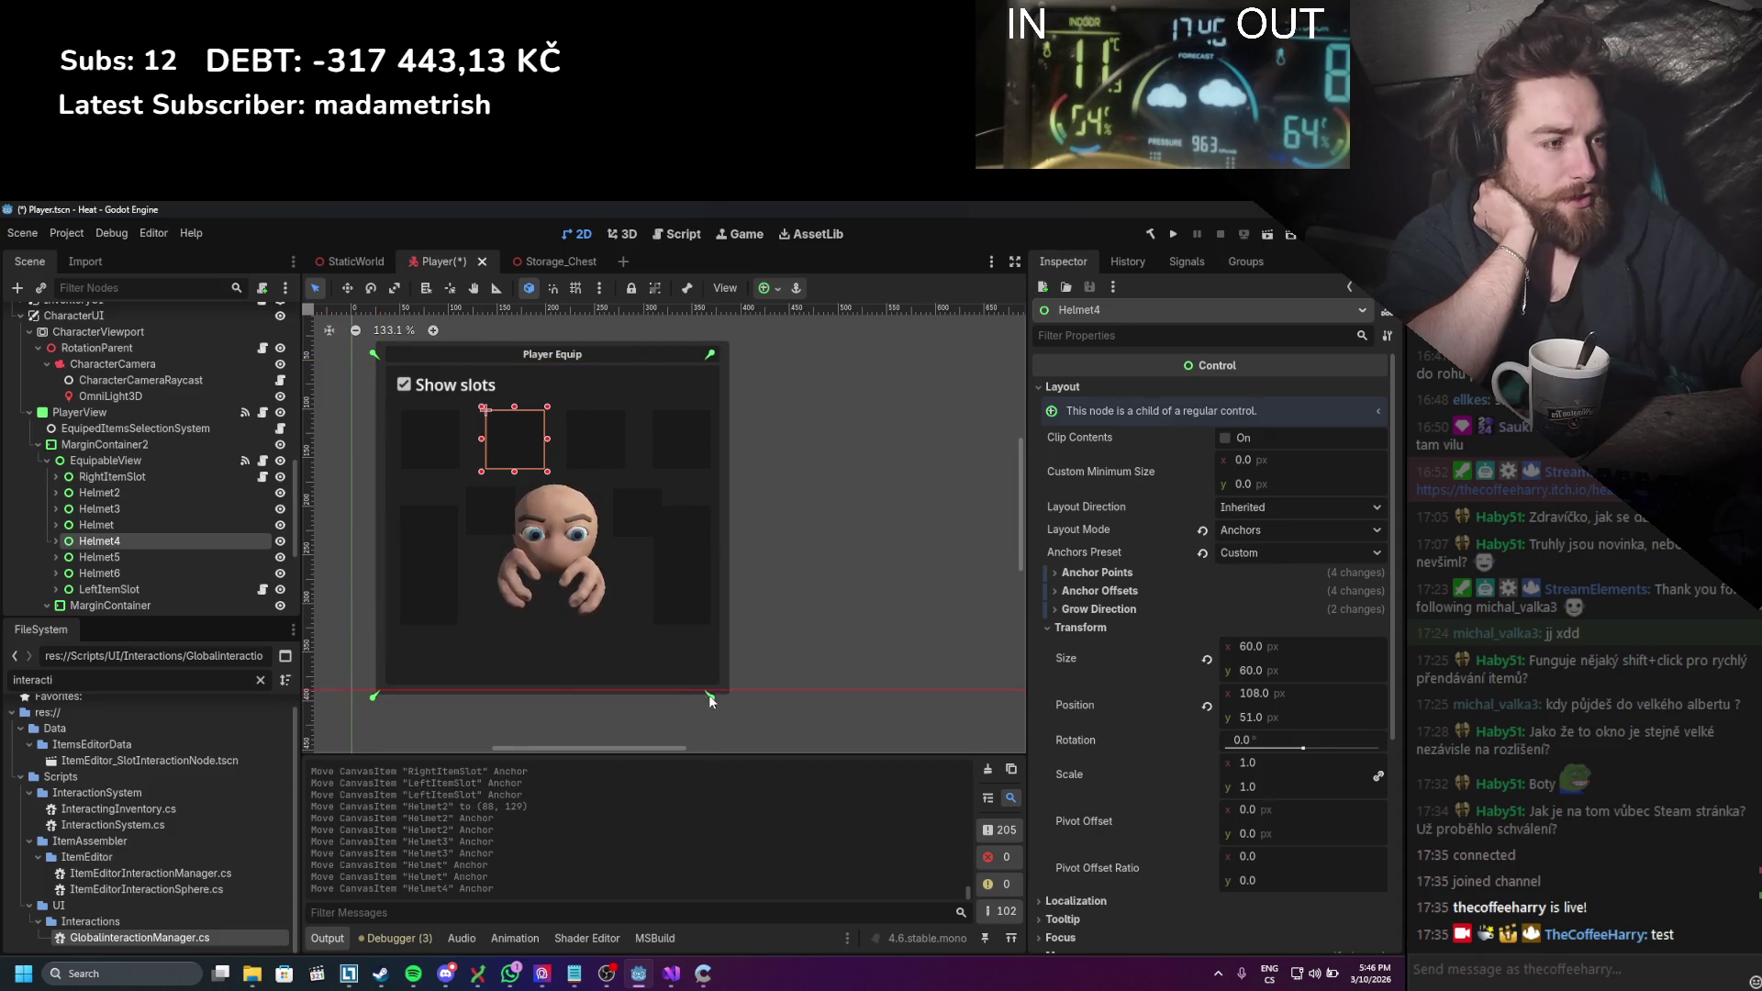
{"action": "left_click_drag", "start_coordinate": [711, 700], "coordinate": [730, 692]}
Step: Anchor Helmet5 and Helmet6 to the Player Equip panel corners
{"action": "left_click", "coordinate": [147, 556]}
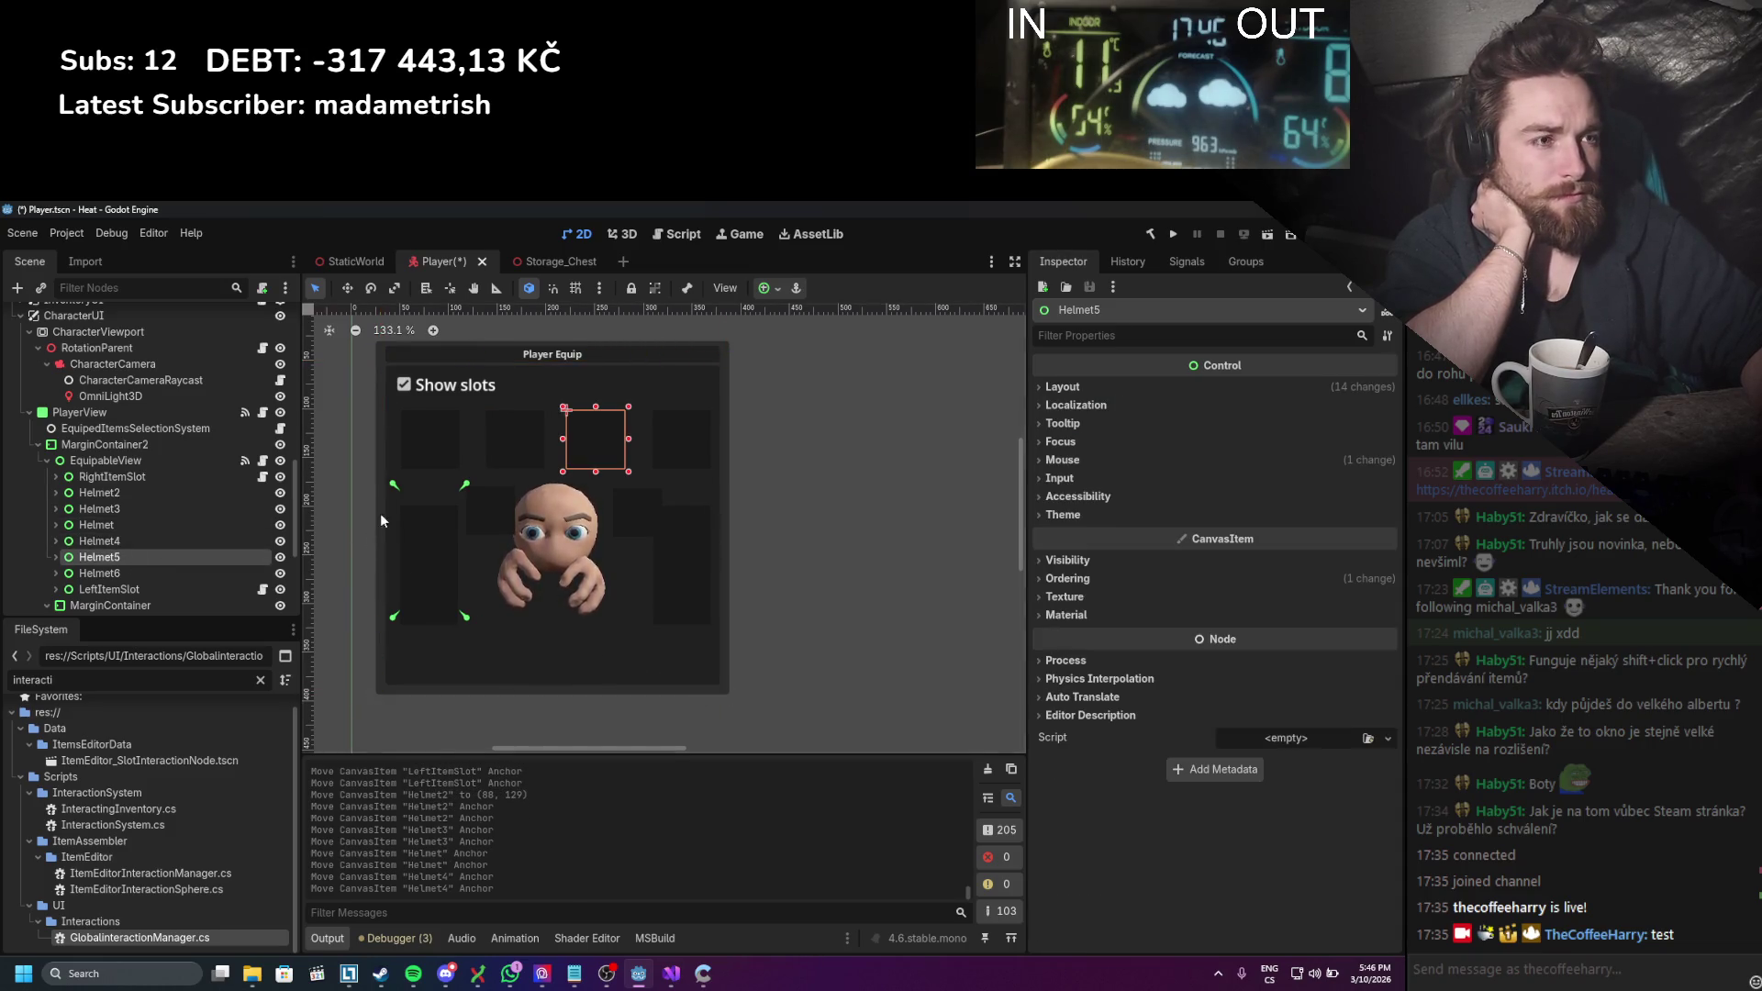
{"action": "left_click_drag", "start_coordinate": [394, 485], "coordinate": [373, 355]}
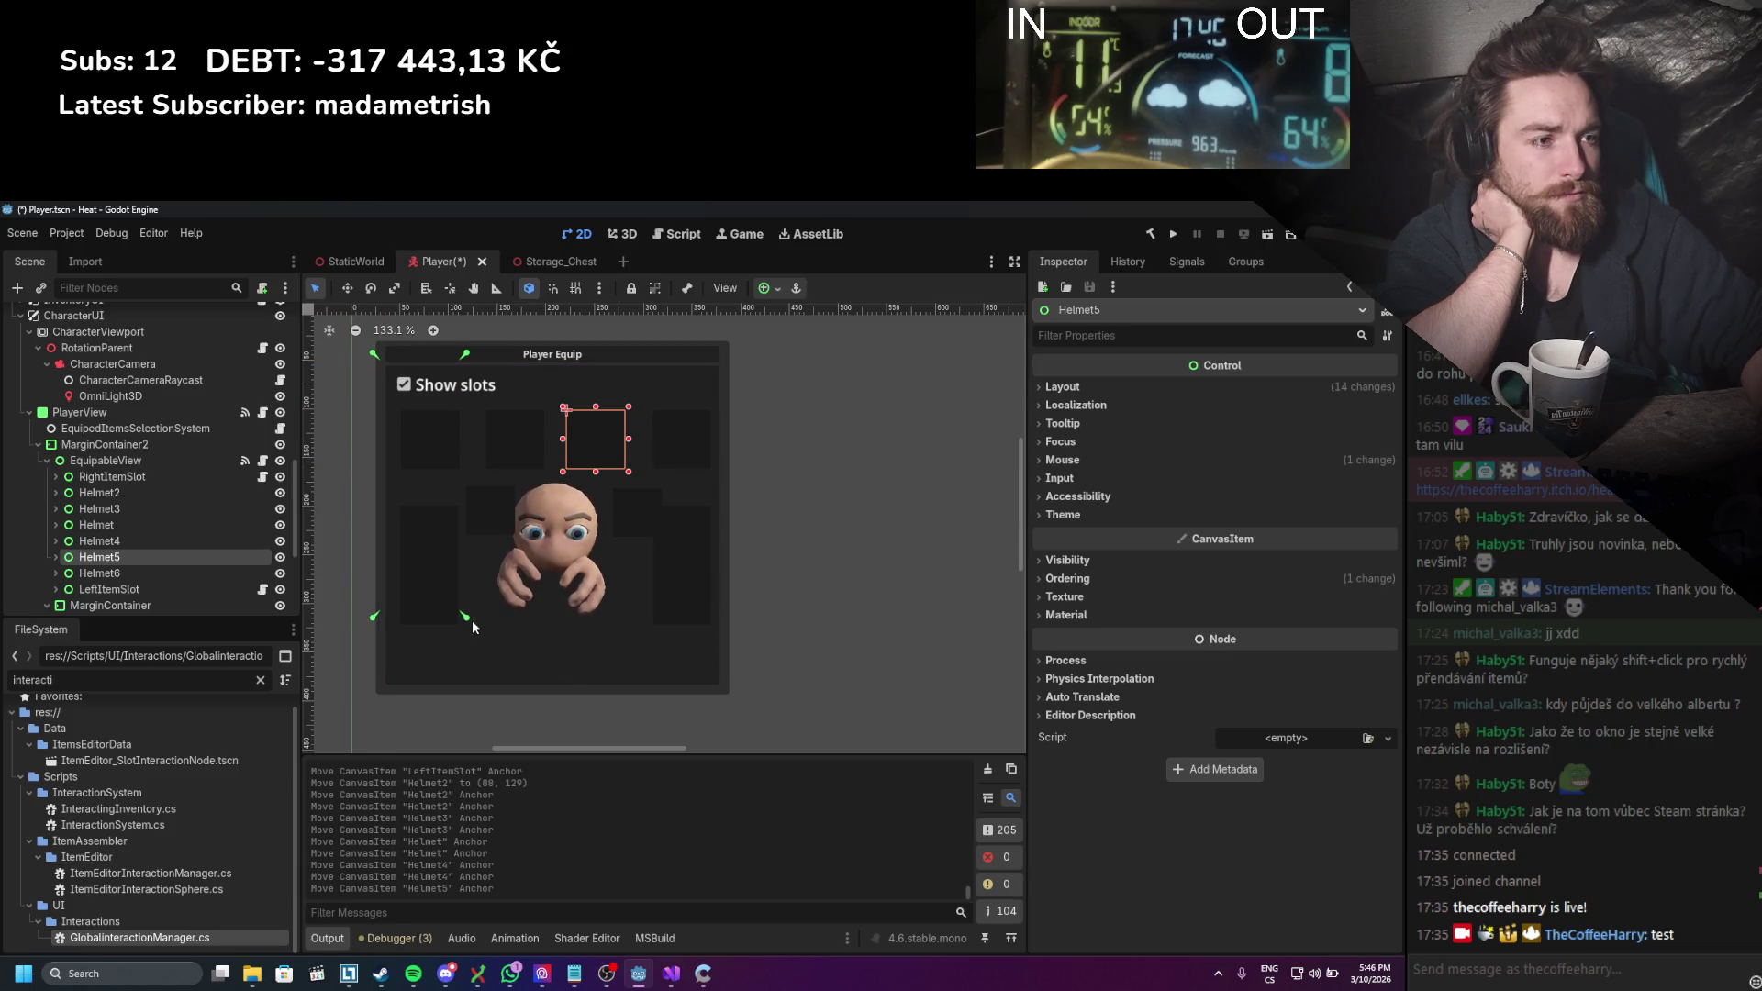
{"action": "left_click_drag", "start_coordinate": [472, 620], "coordinate": [736, 696]}
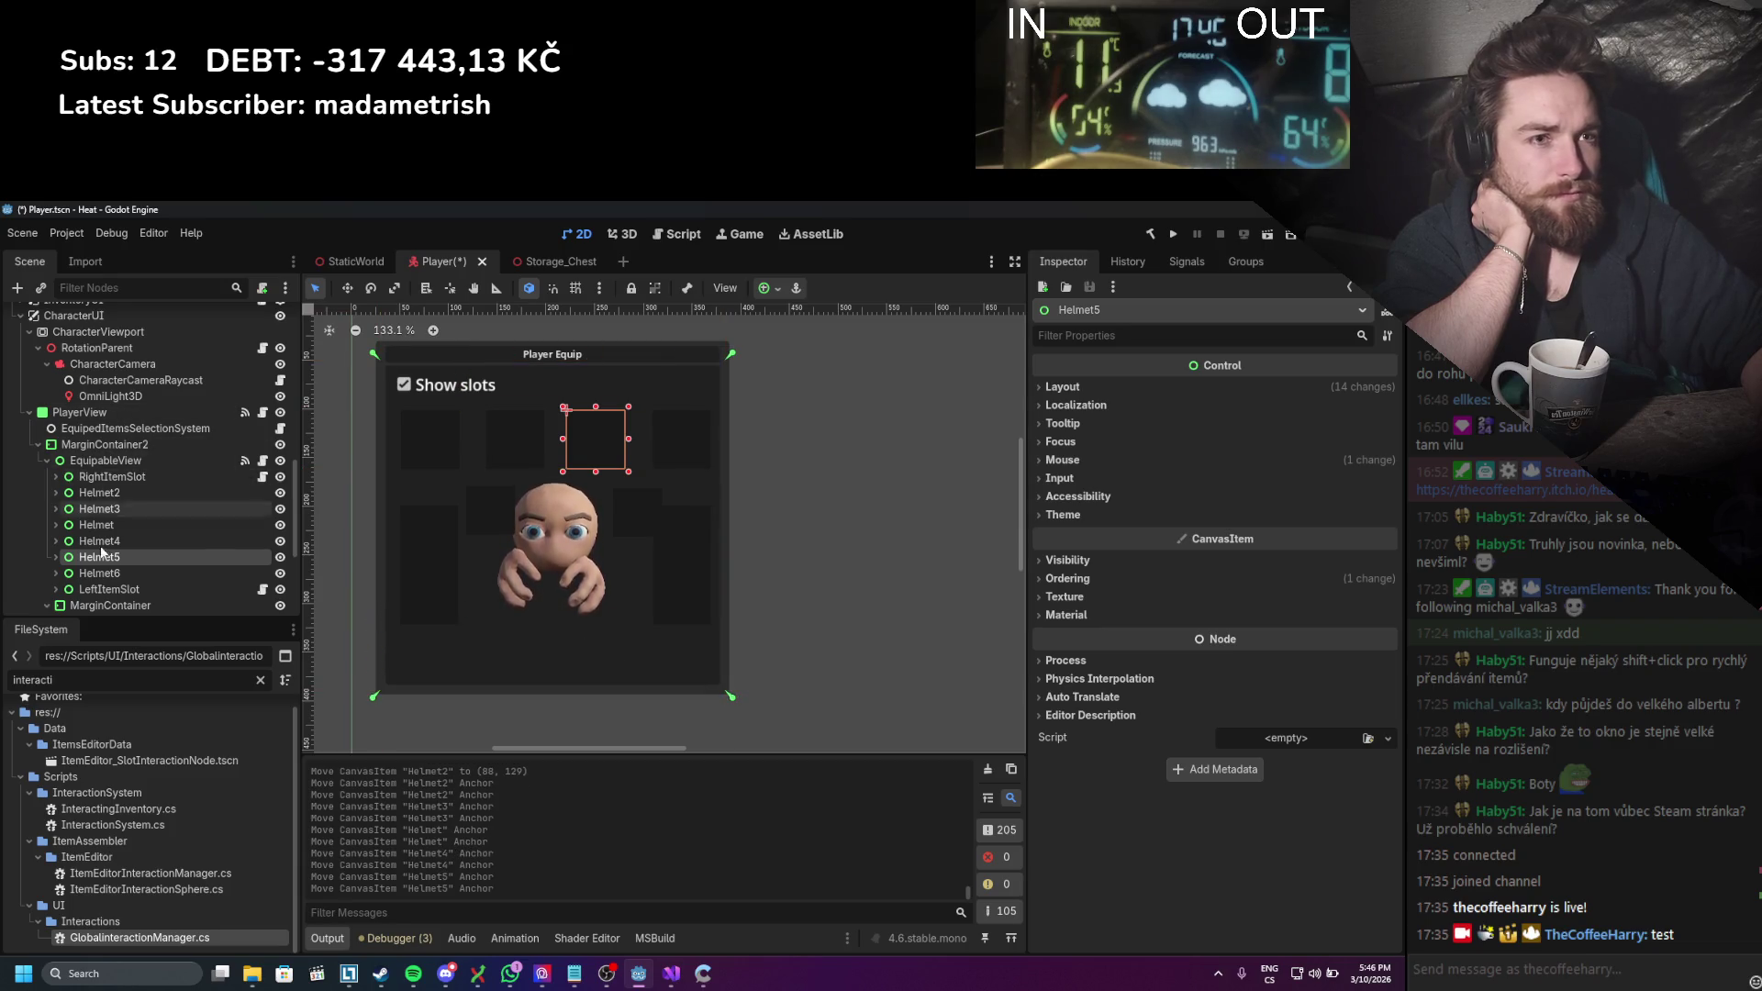
{"action": "left_click", "coordinate": [99, 572]}
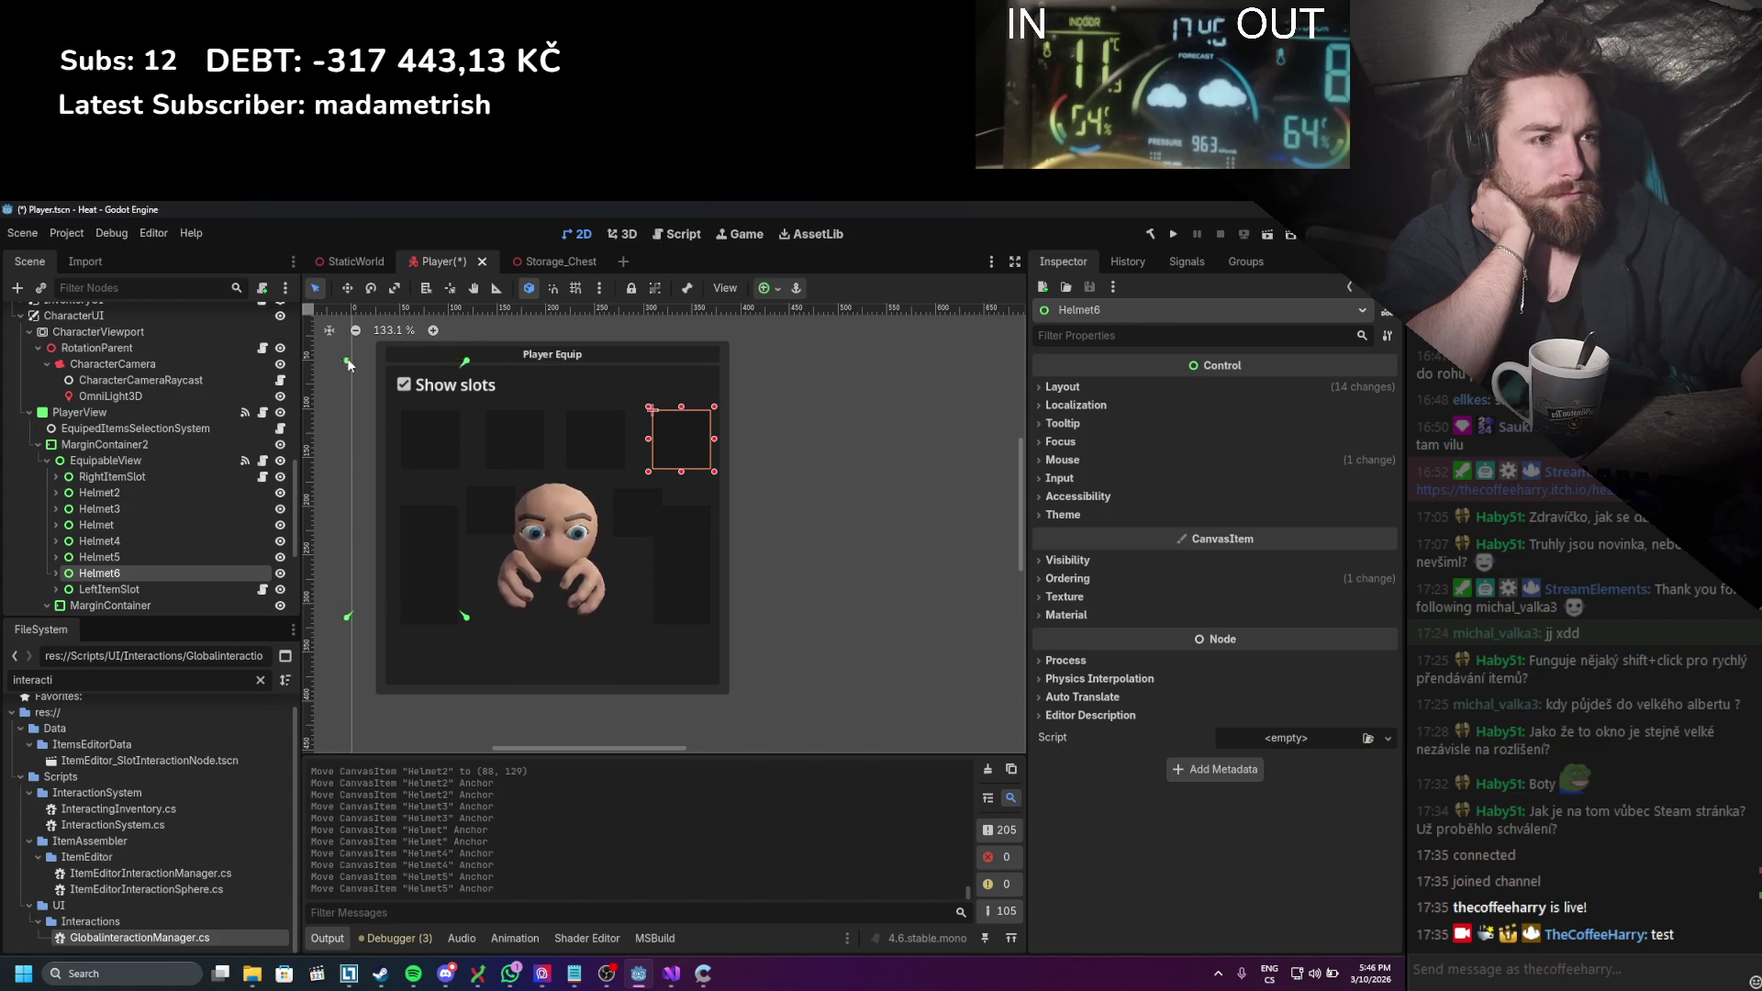
{"action": "left_click_drag", "start_coordinate": [348, 361], "coordinate": [373, 354]}
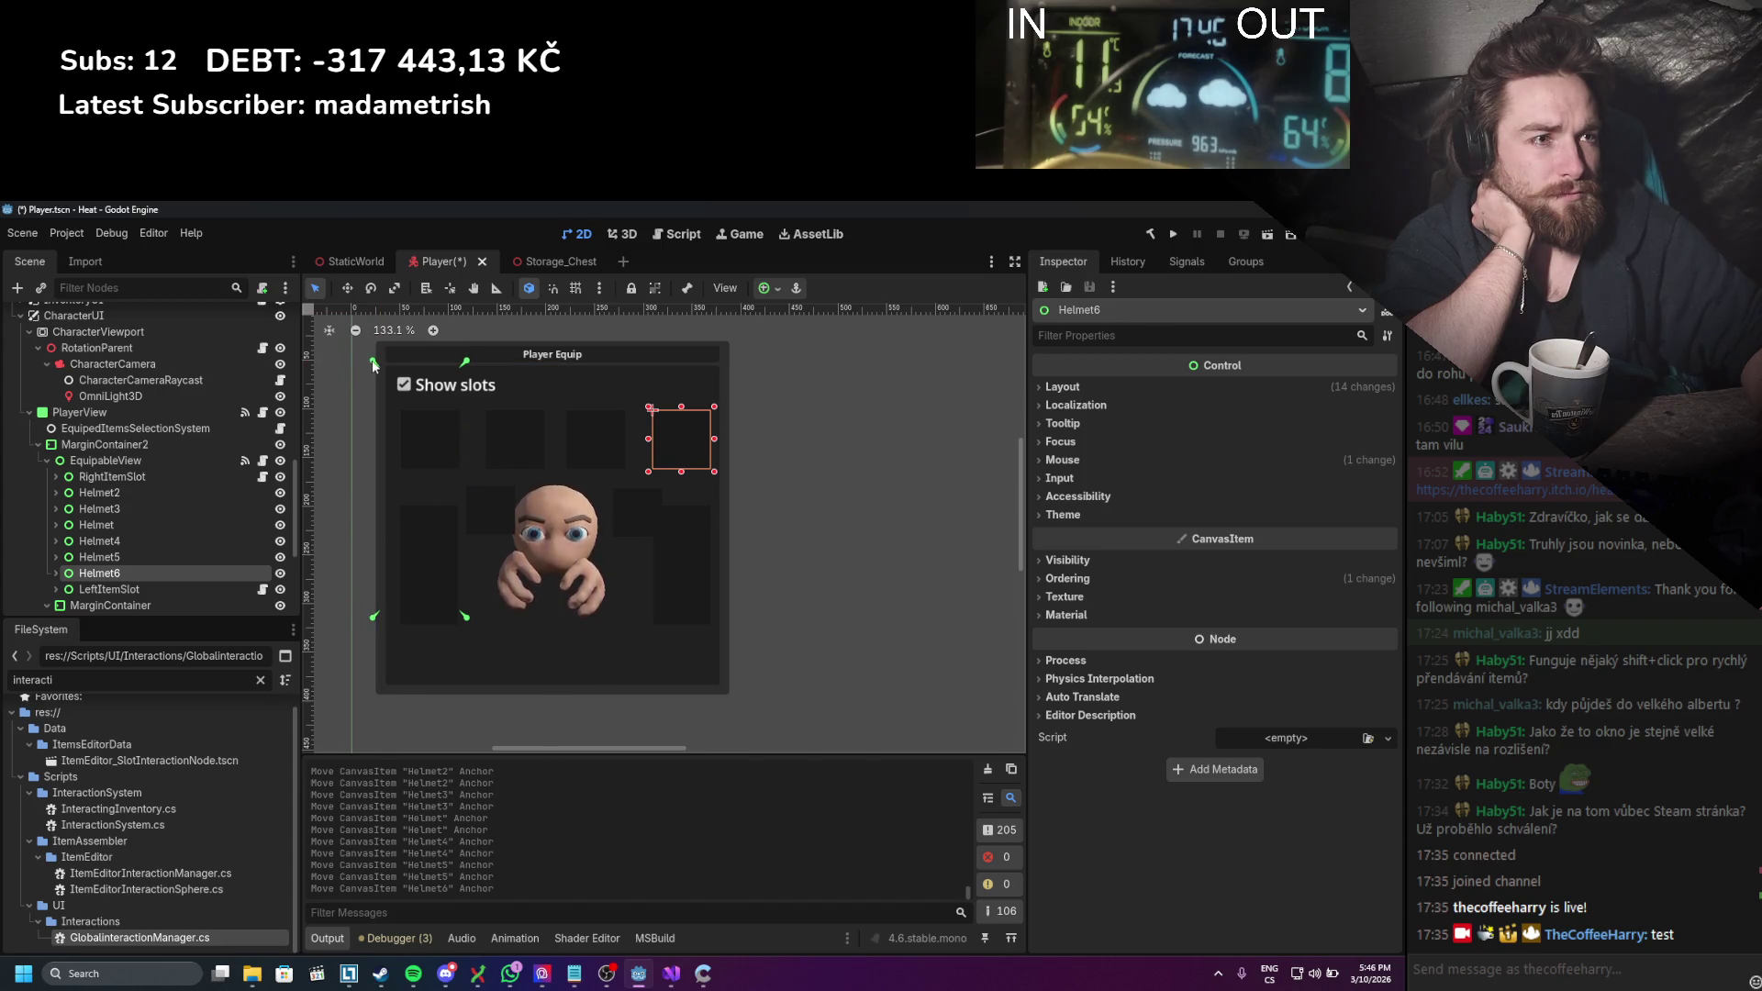
{"action": "left_click_drag", "start_coordinate": [467, 618], "coordinate": [736, 692]}
Step: Review each equip slot's anchors and save the Player scene
{"action": "left_click", "coordinate": [96, 591]}
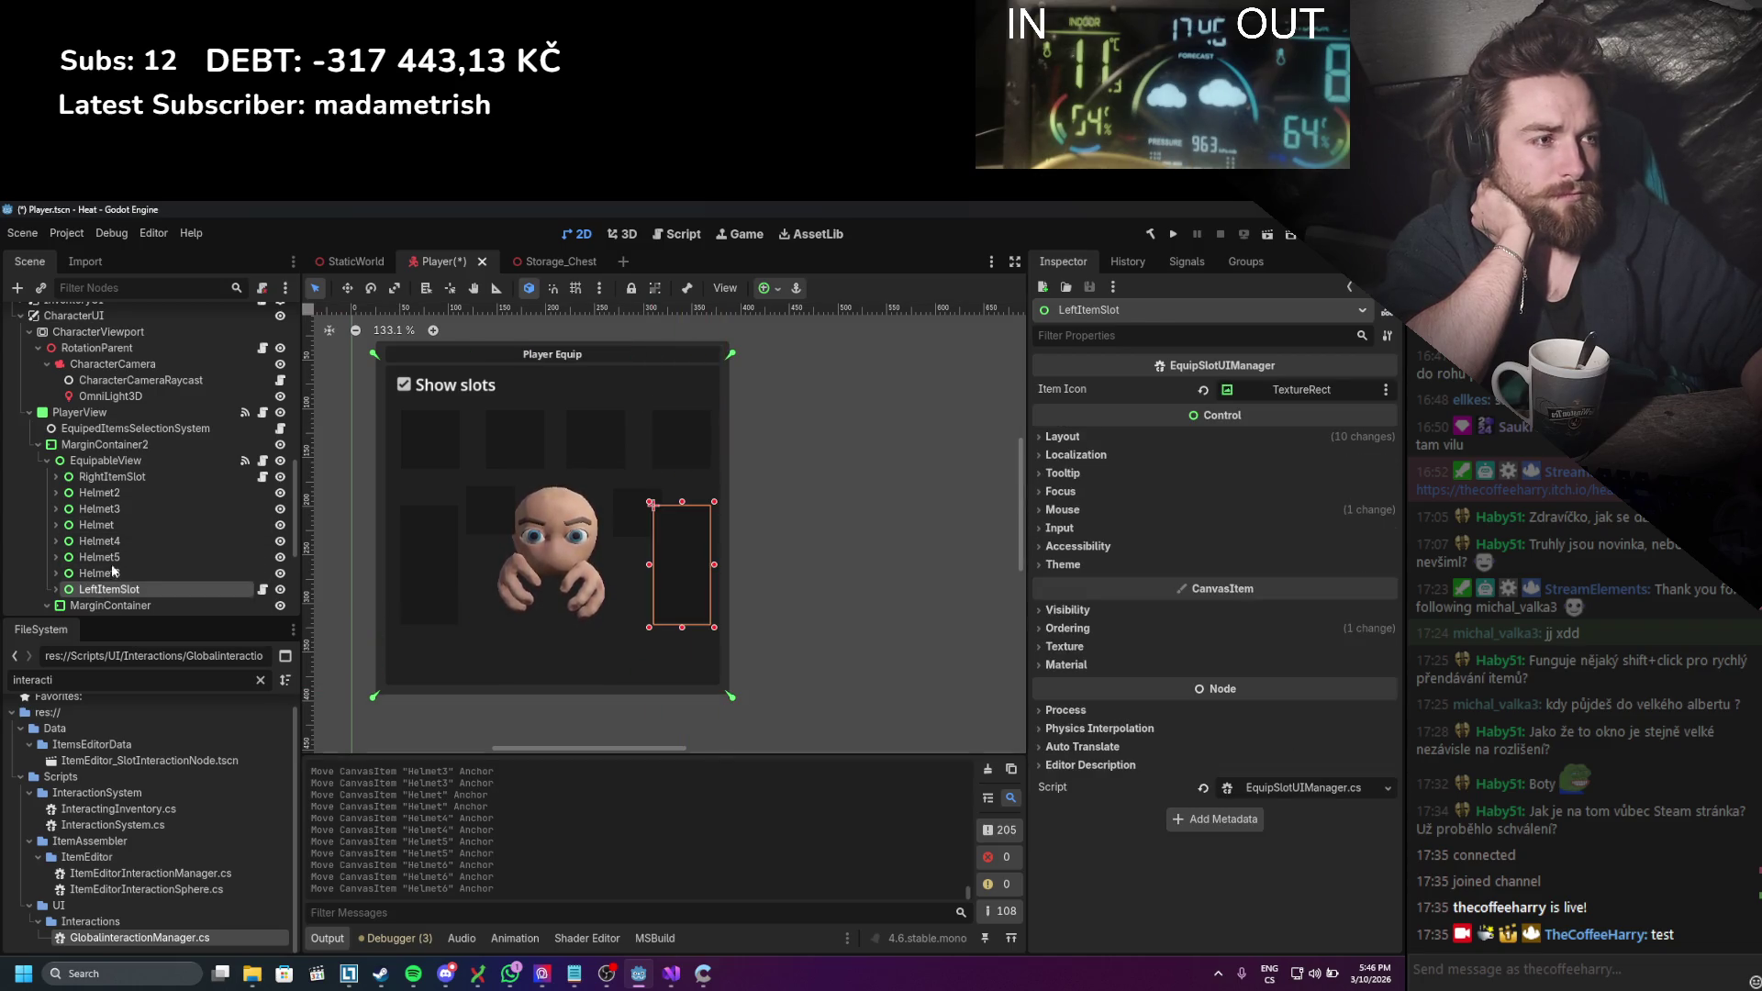
{"action": "left_click", "coordinate": [124, 555]}
{"action": "left_click", "coordinate": [127, 540]}
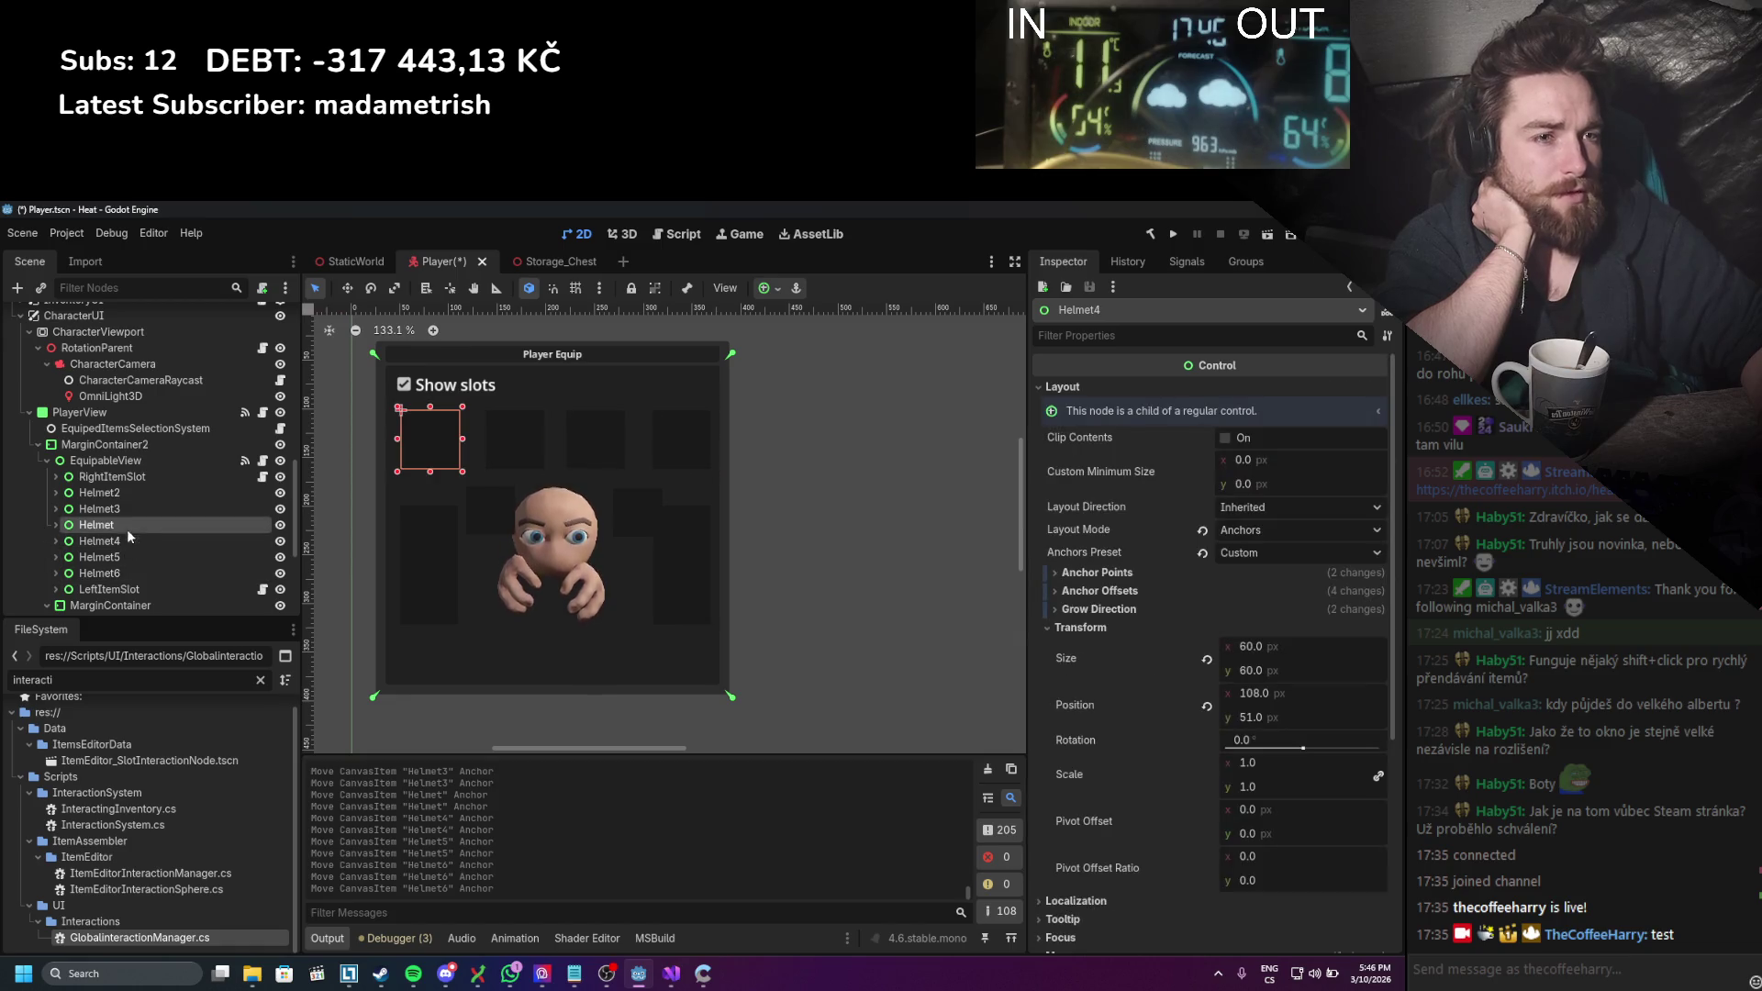
{"action": "left_click", "coordinate": [127, 505]}
{"action": "left_click", "coordinate": [135, 476]}
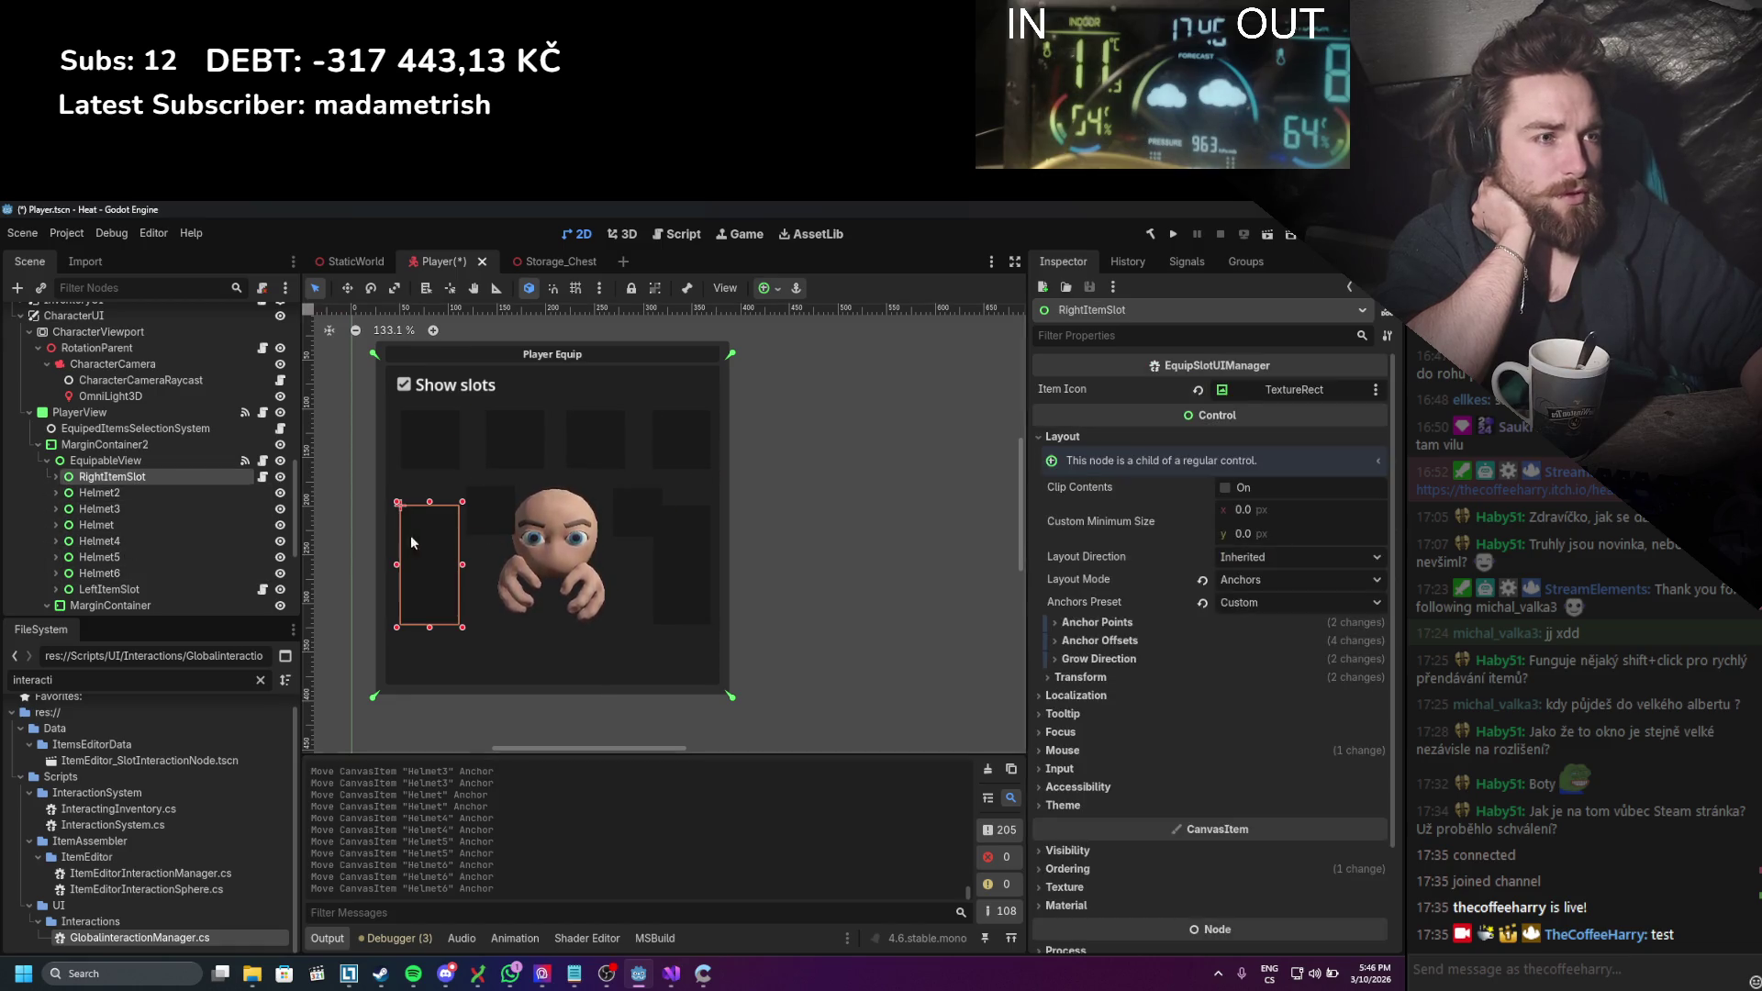
{"action": "key", "text": "ctrl+s"}
{"action": "scroll", "coordinate": [510, 555], "scroll_direction": "left", "scroll_amount": 2}
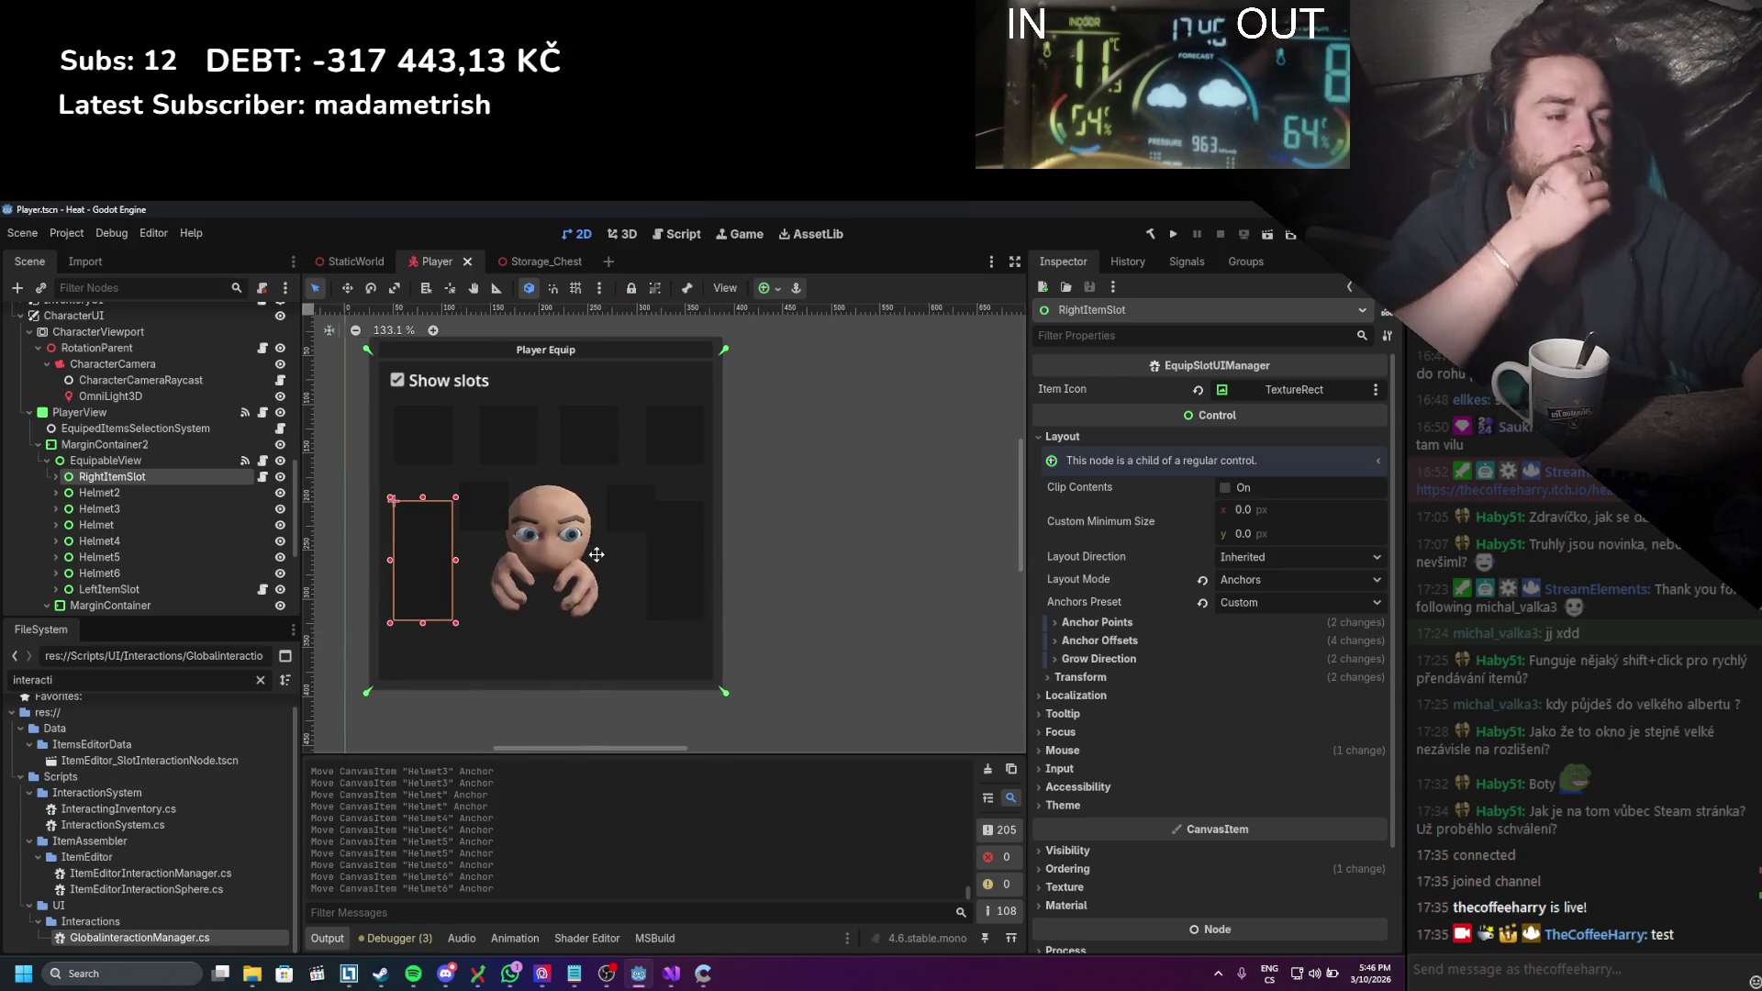
{"action": "left_click", "coordinate": [120, 412]}
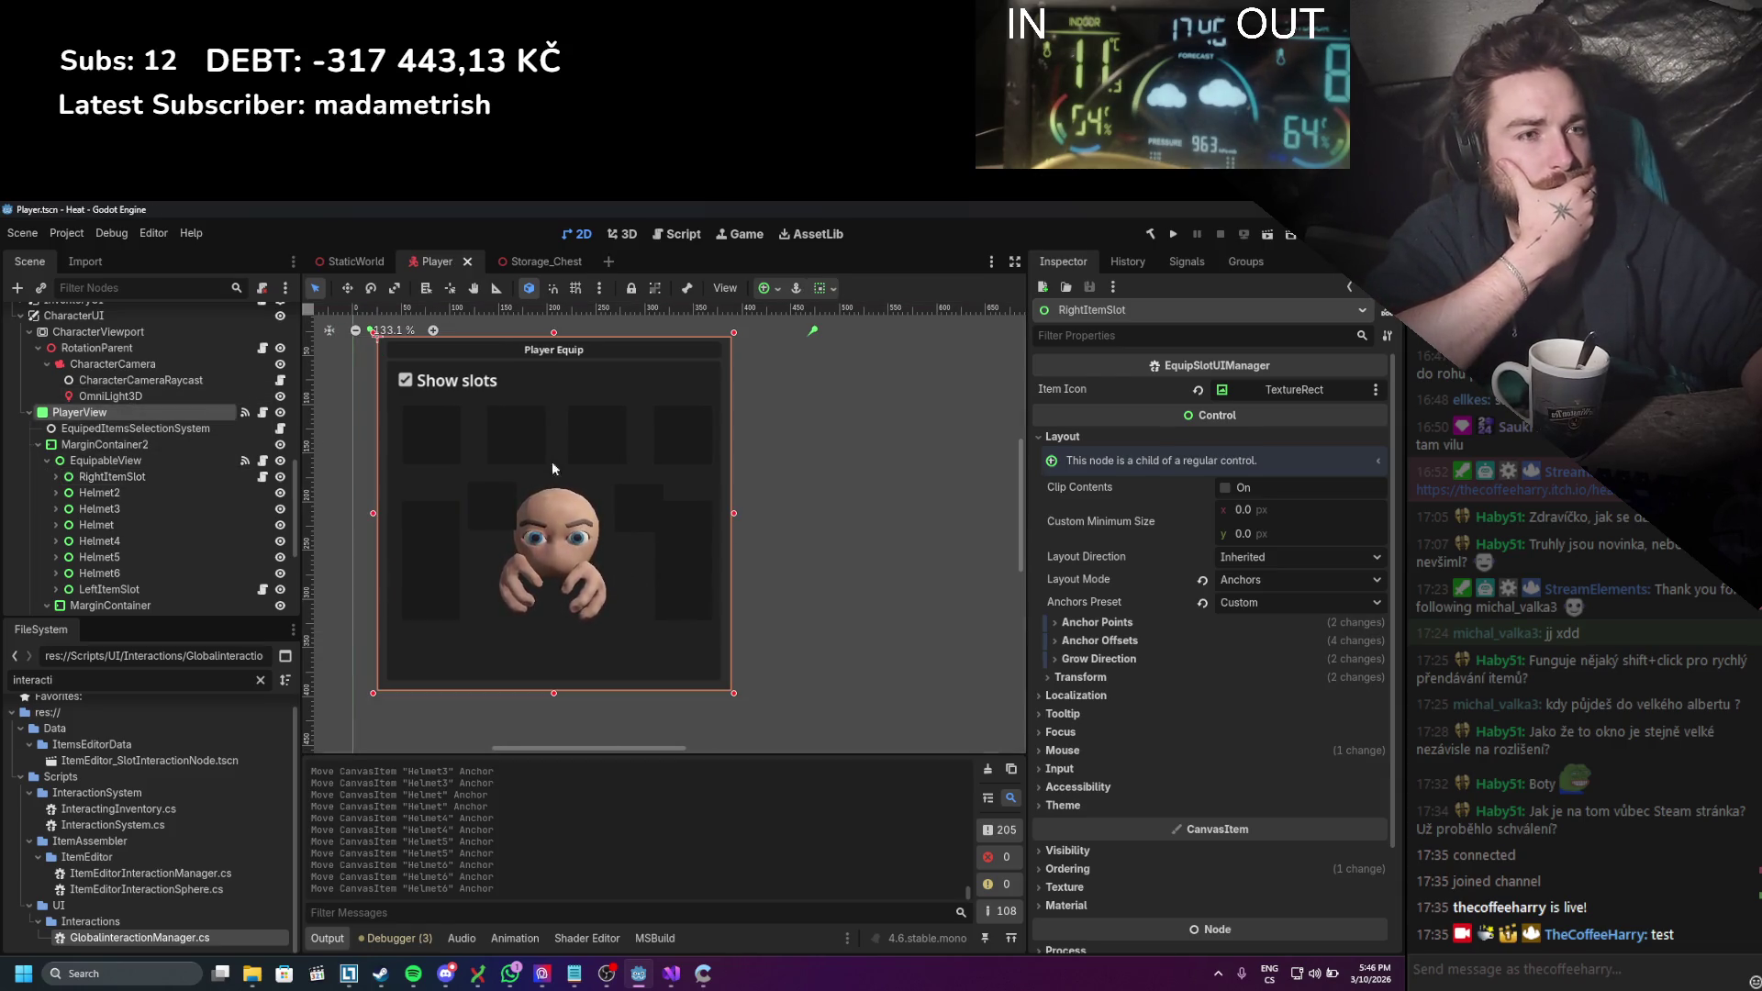
Step: Undo a trial widening of PlayerView; pin RightItemSlot, Helmet2 and Helmet3 anchors to their top-left corners
{"action": "left_click_drag", "start_coordinate": [739, 514], "coordinate": [751, 520]}
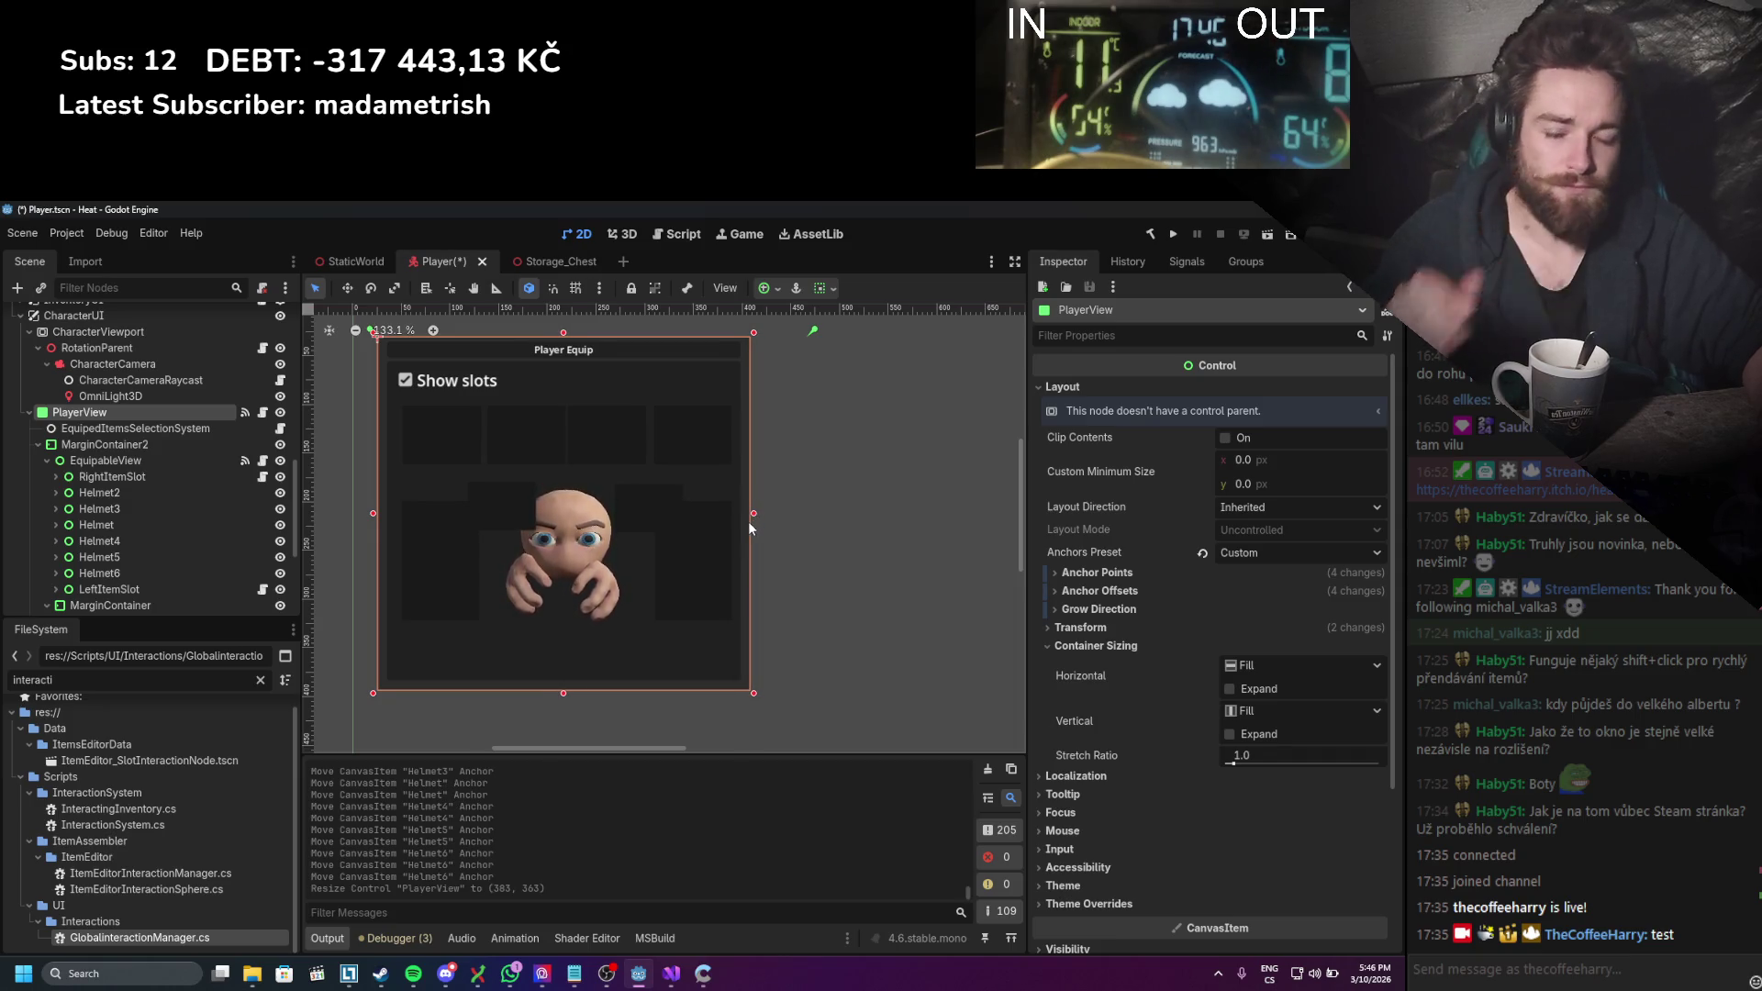
{"action": "key", "text": "ctrl+z"}
{"action": "left_click", "coordinate": [434, 498]}
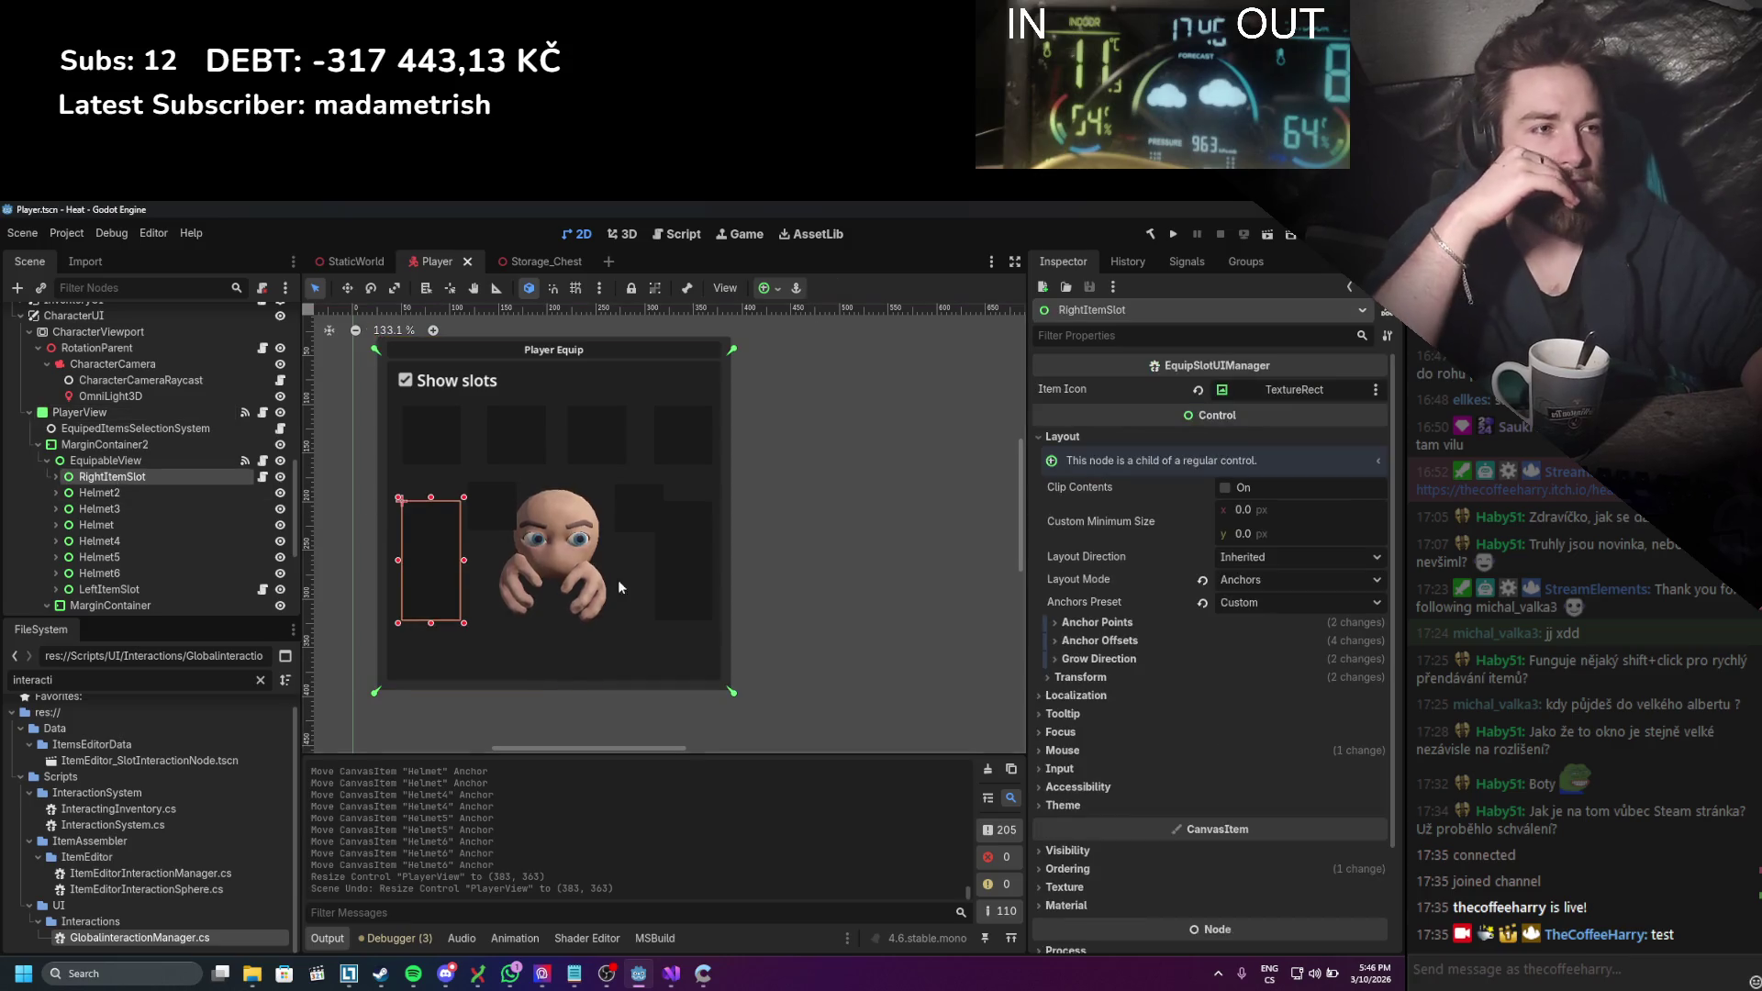
{"action": "left_click_drag", "start_coordinate": [723, 684], "coordinate": [381, 356]}
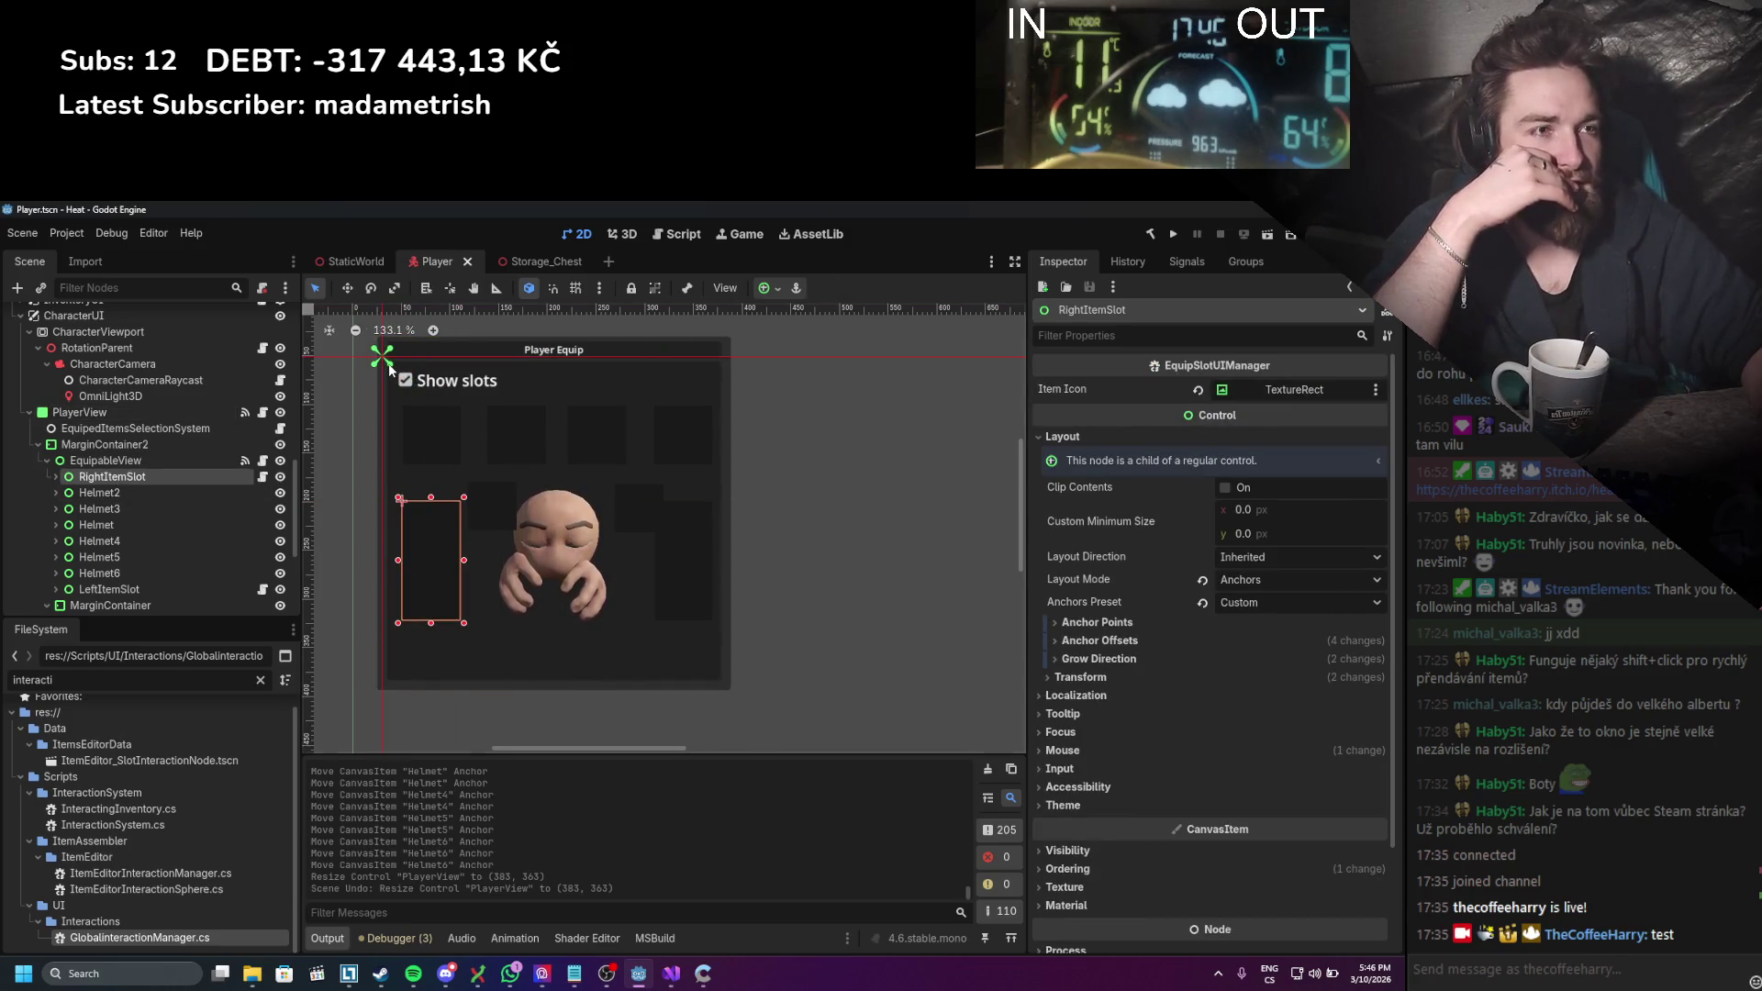
{"action": "left_click", "coordinate": [148, 492]}
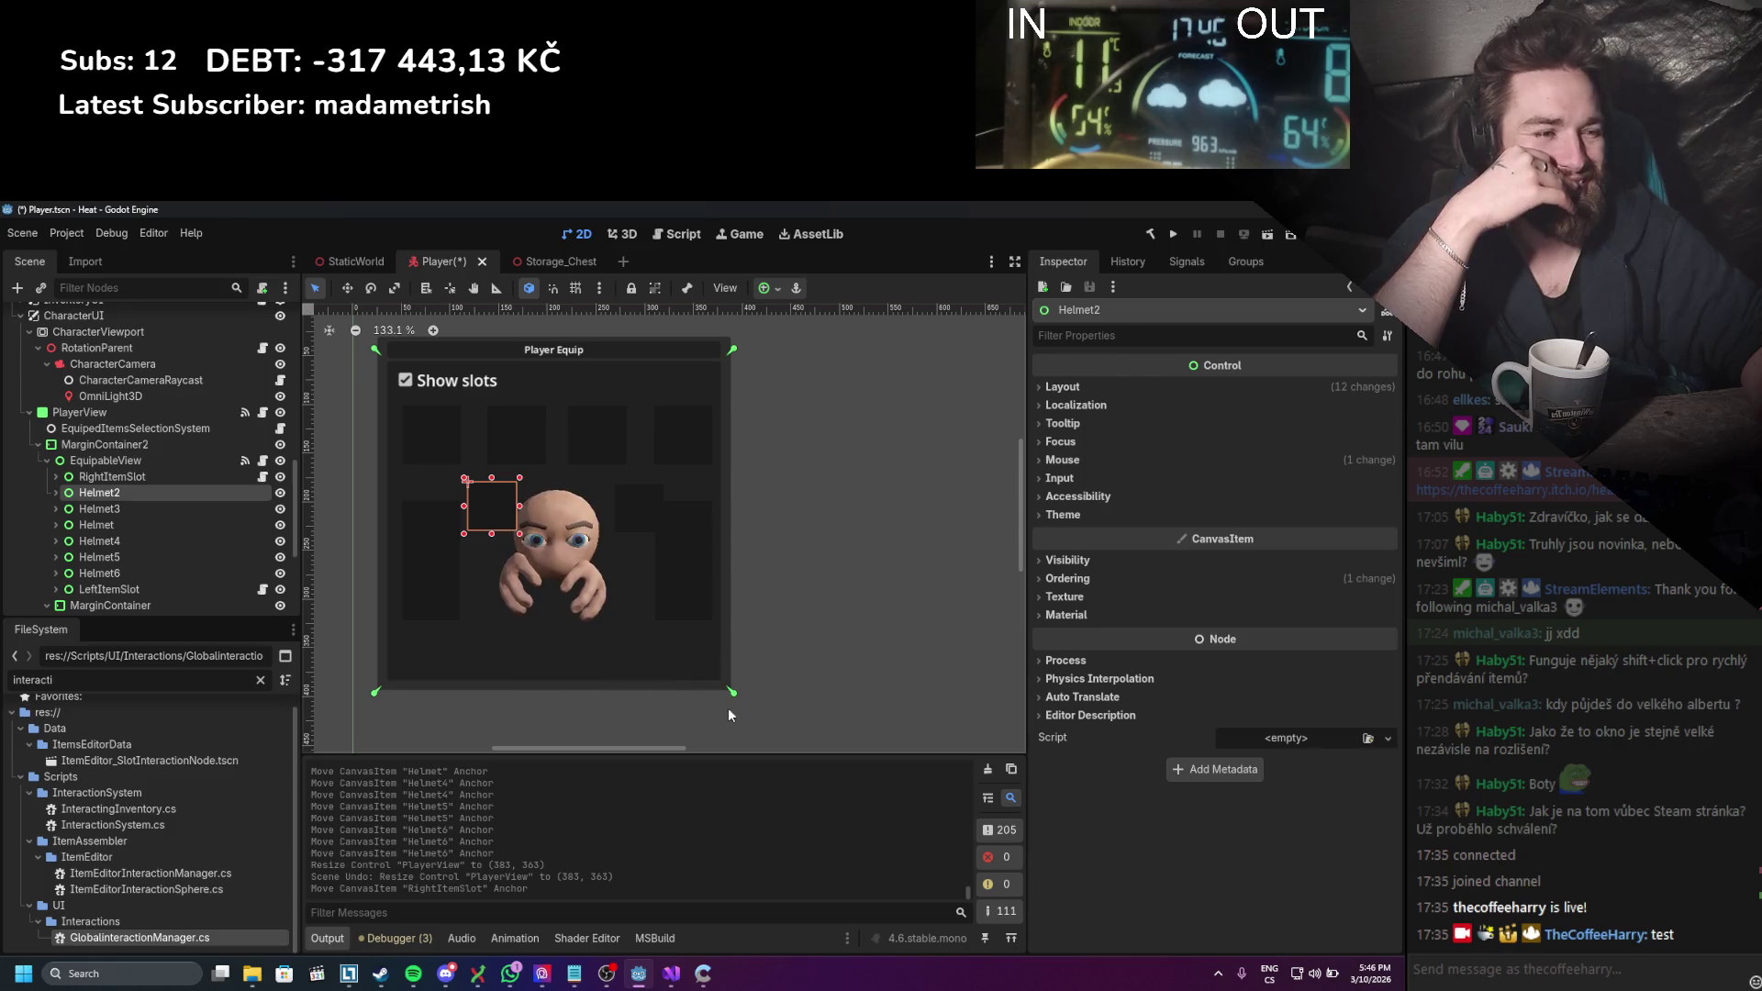
{"action": "left_click_drag", "start_coordinate": [729, 704], "coordinate": [422, 363]}
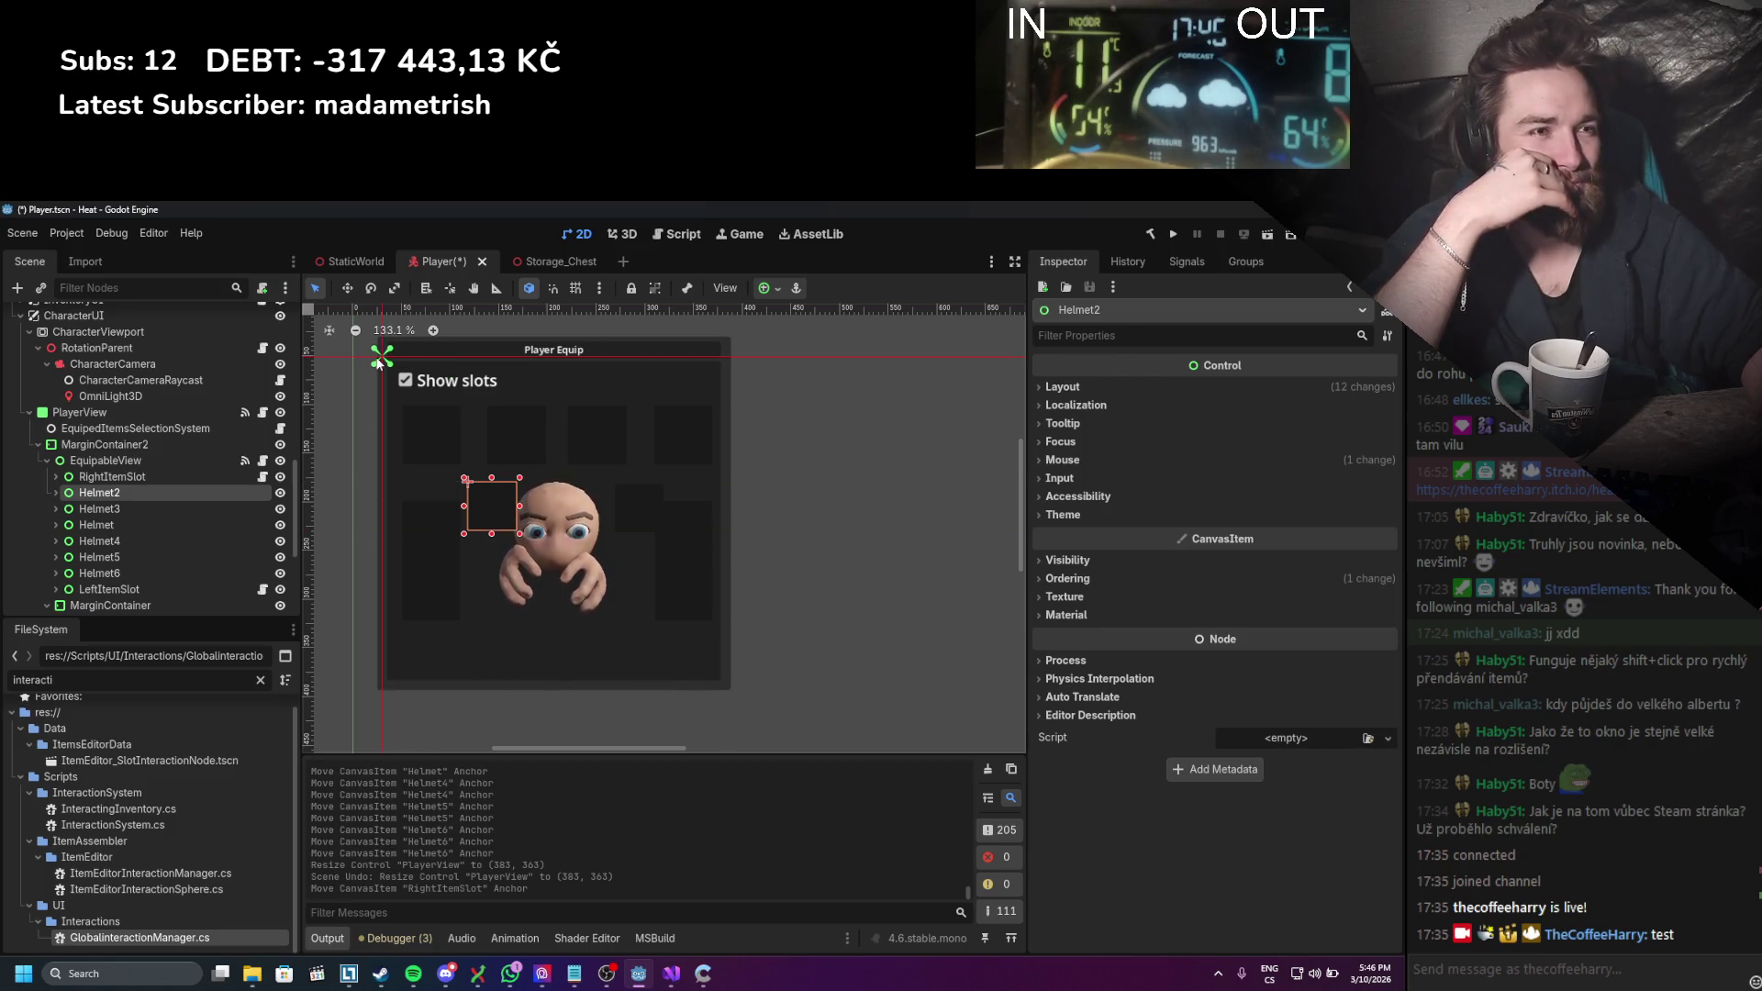
{"action": "left_click", "coordinate": [150, 507]}
{"action": "left_click_drag", "start_coordinate": [732, 692], "coordinate": [381, 356]}
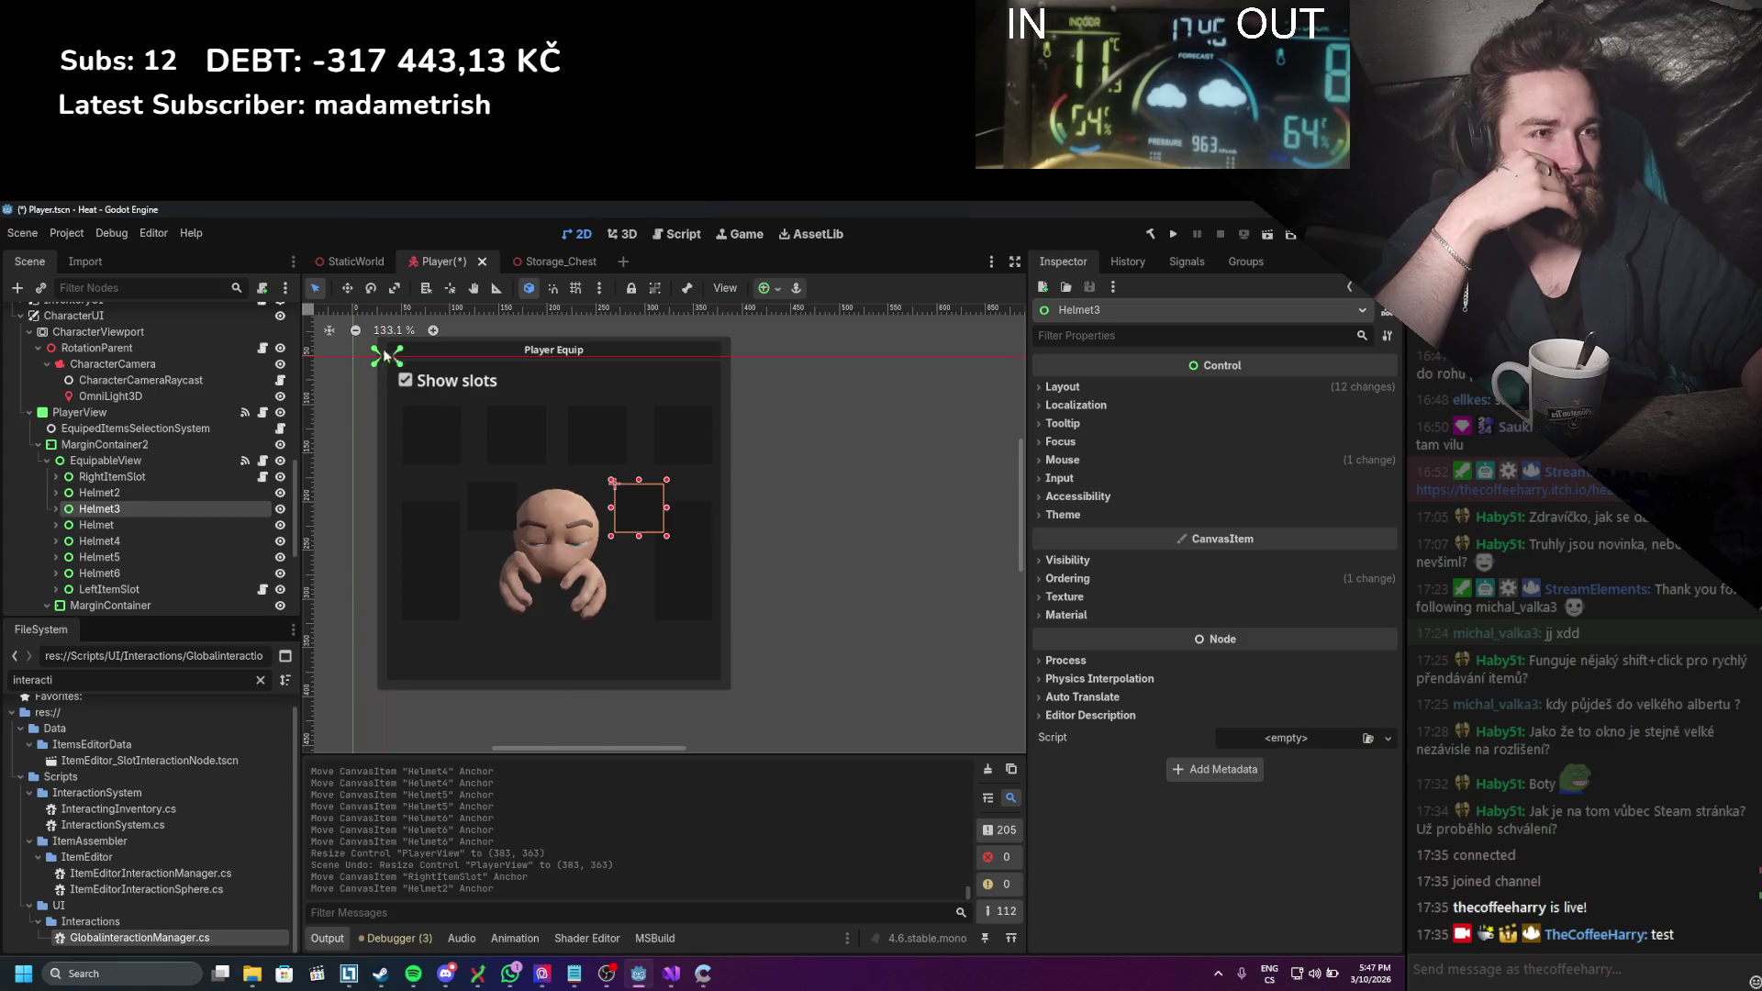
Step: Pin the anchors of Helmet, Helmet4, Helmet6 and LeftItemSlot to their top-left corners
{"action": "left_click", "coordinate": [183, 525]}
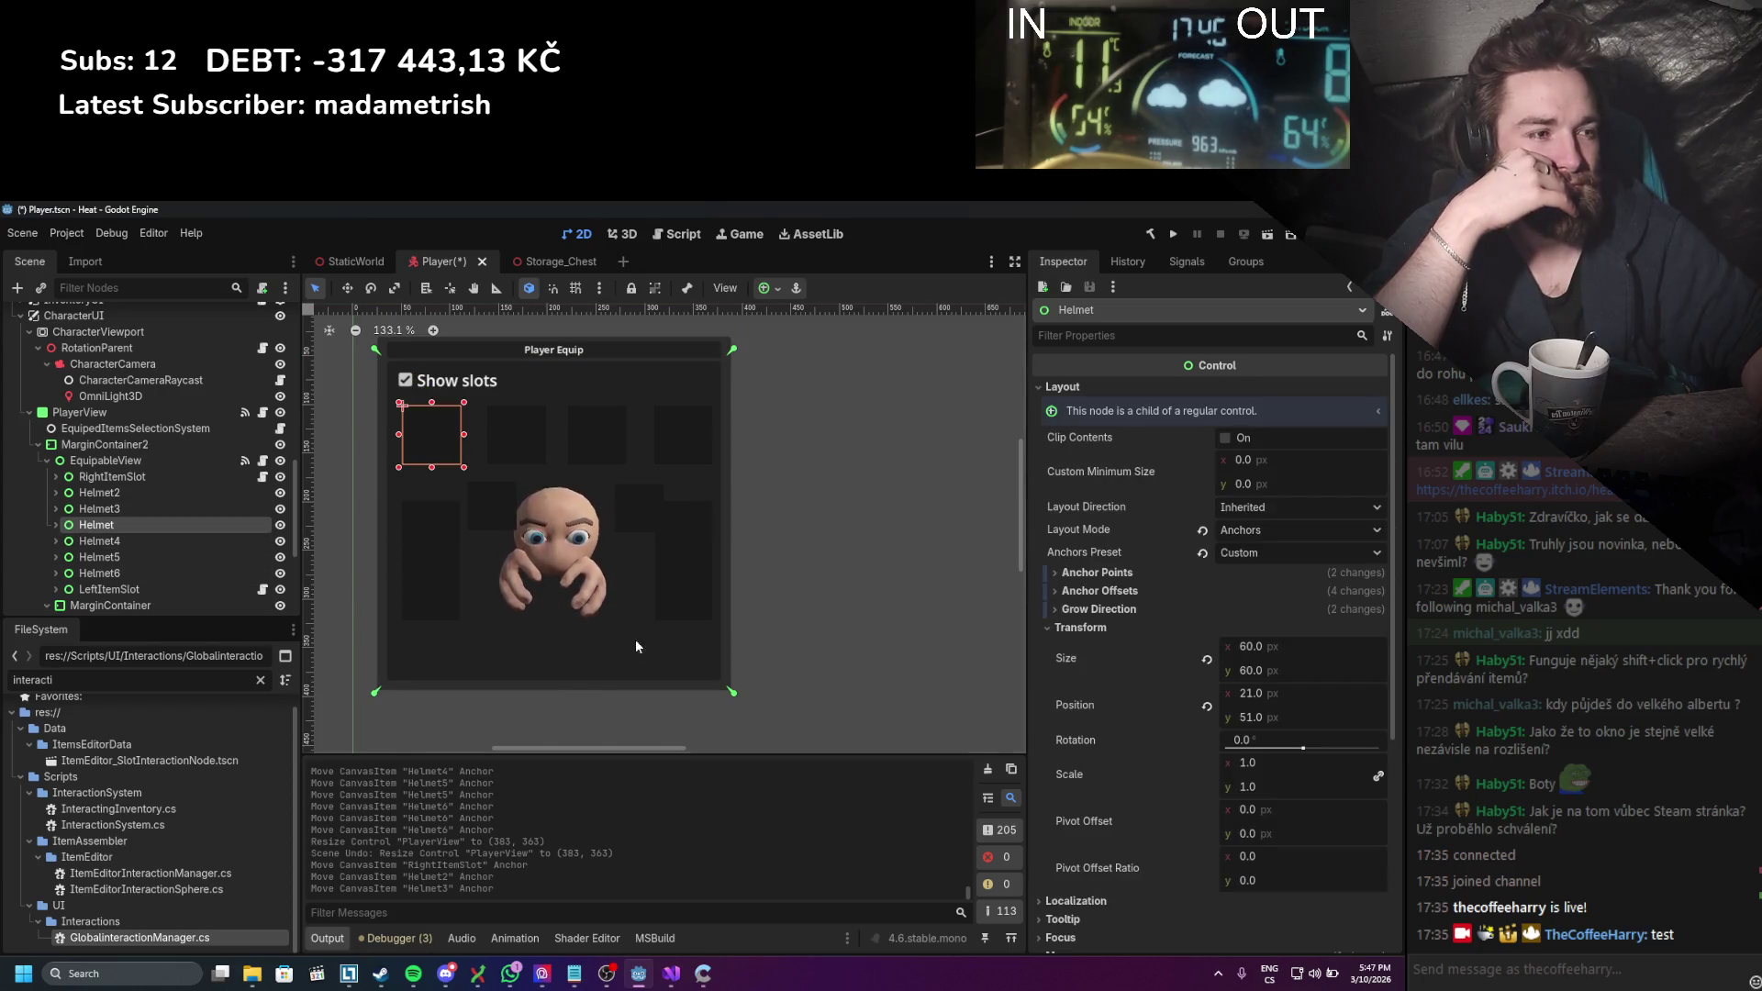
{"action": "left_click_drag", "start_coordinate": [684, 636], "coordinate": [386, 359]}
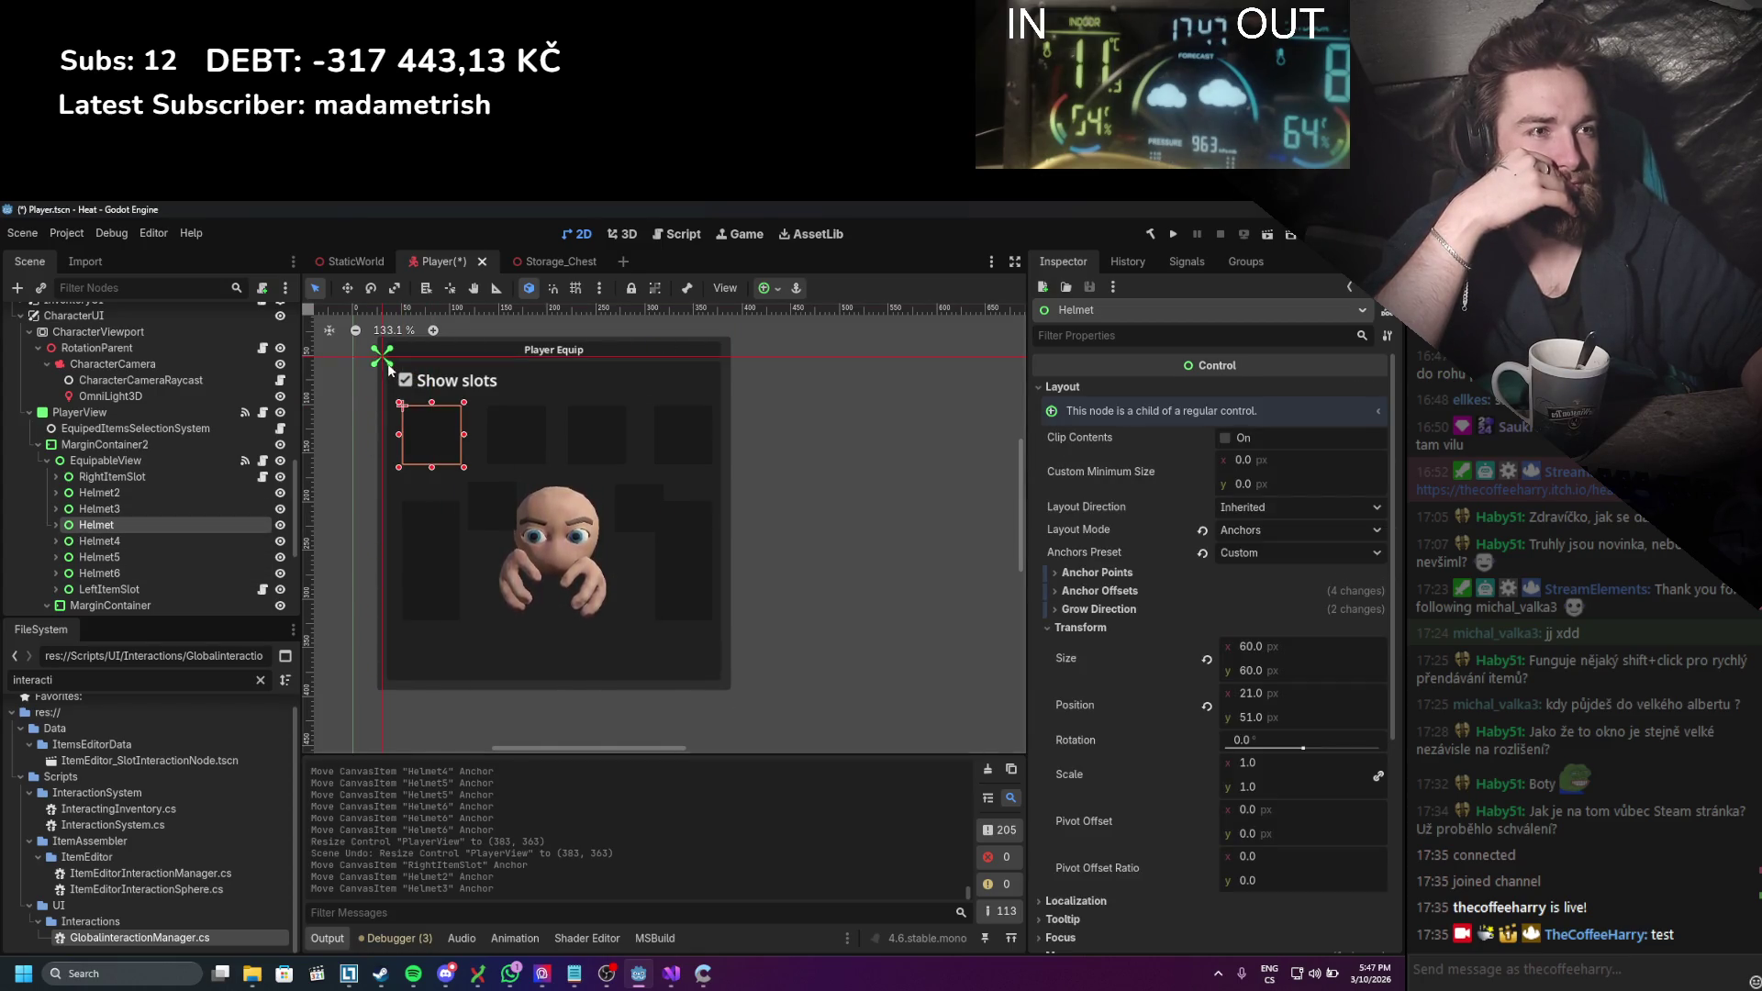
{"action": "left_click", "coordinate": [139, 541]}
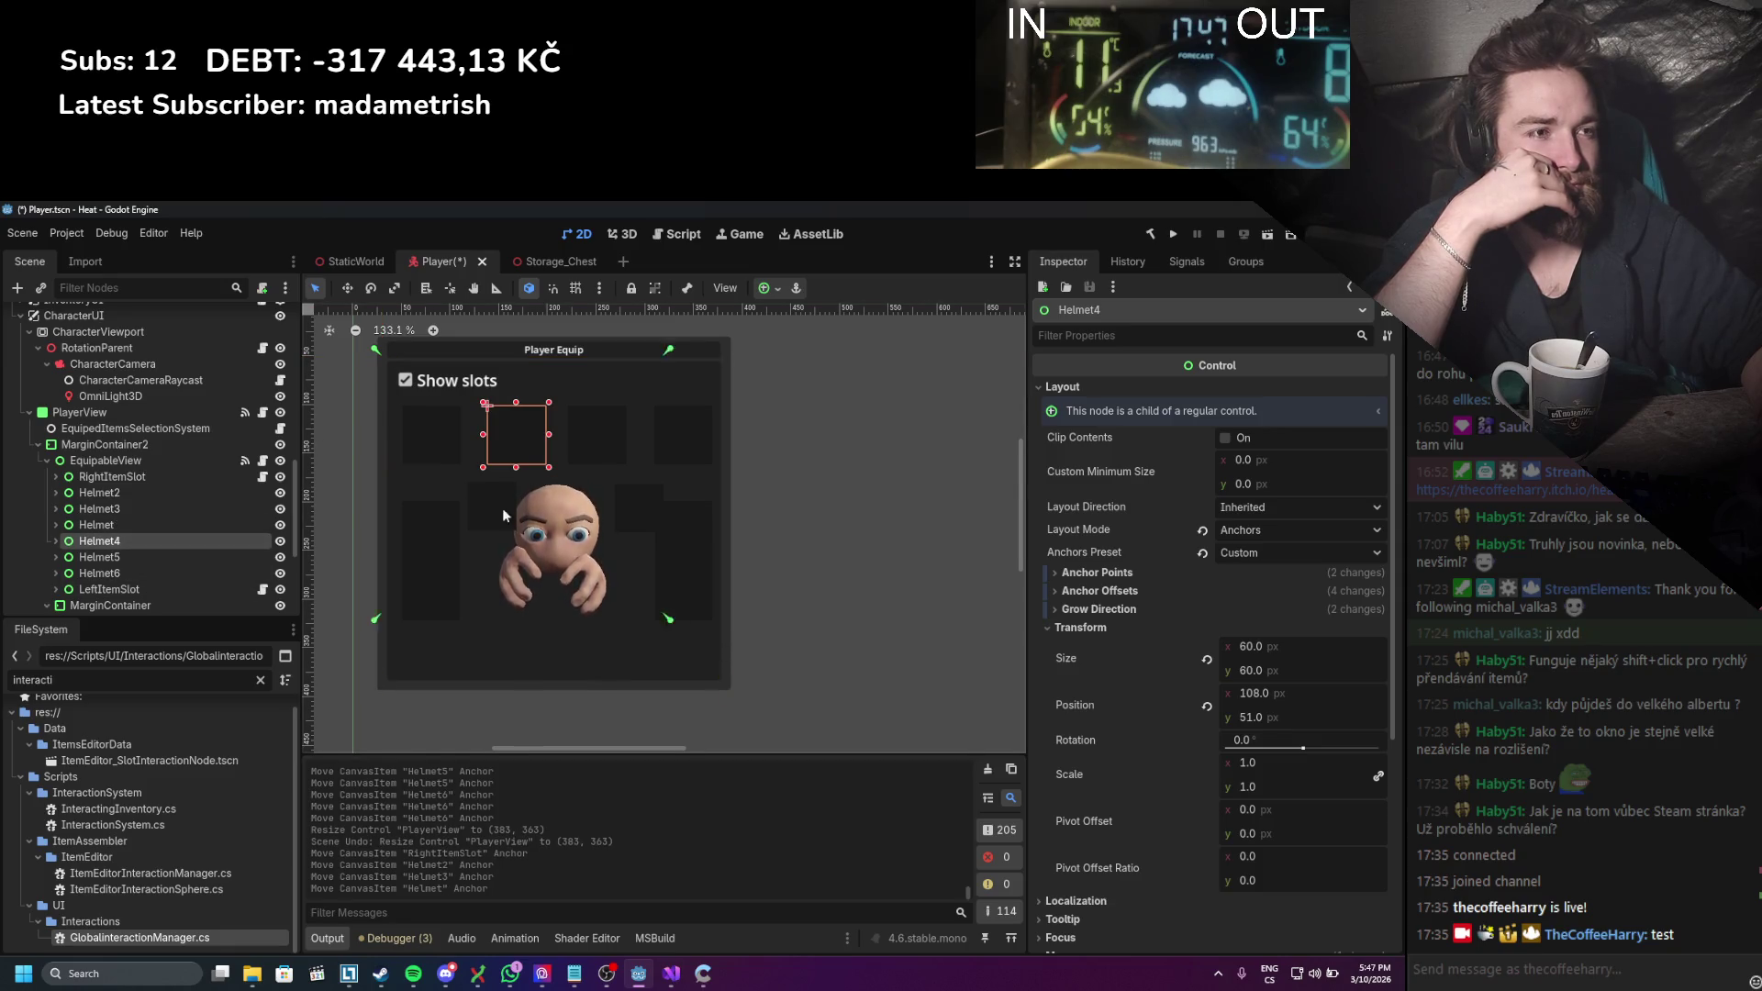
{"action": "mouse_move", "coordinate": [668, 617]}
{"action": "left_mouse_down"}
{"action": "mouse_move", "coordinate": [731, 691]}
{"action": "mouse_move", "coordinate": [492, 437]}
{"action": "mouse_move", "coordinate": [383, 356]}
{"action": "left_mouse_up"}
{"action": "left_click", "coordinate": [180, 558]}
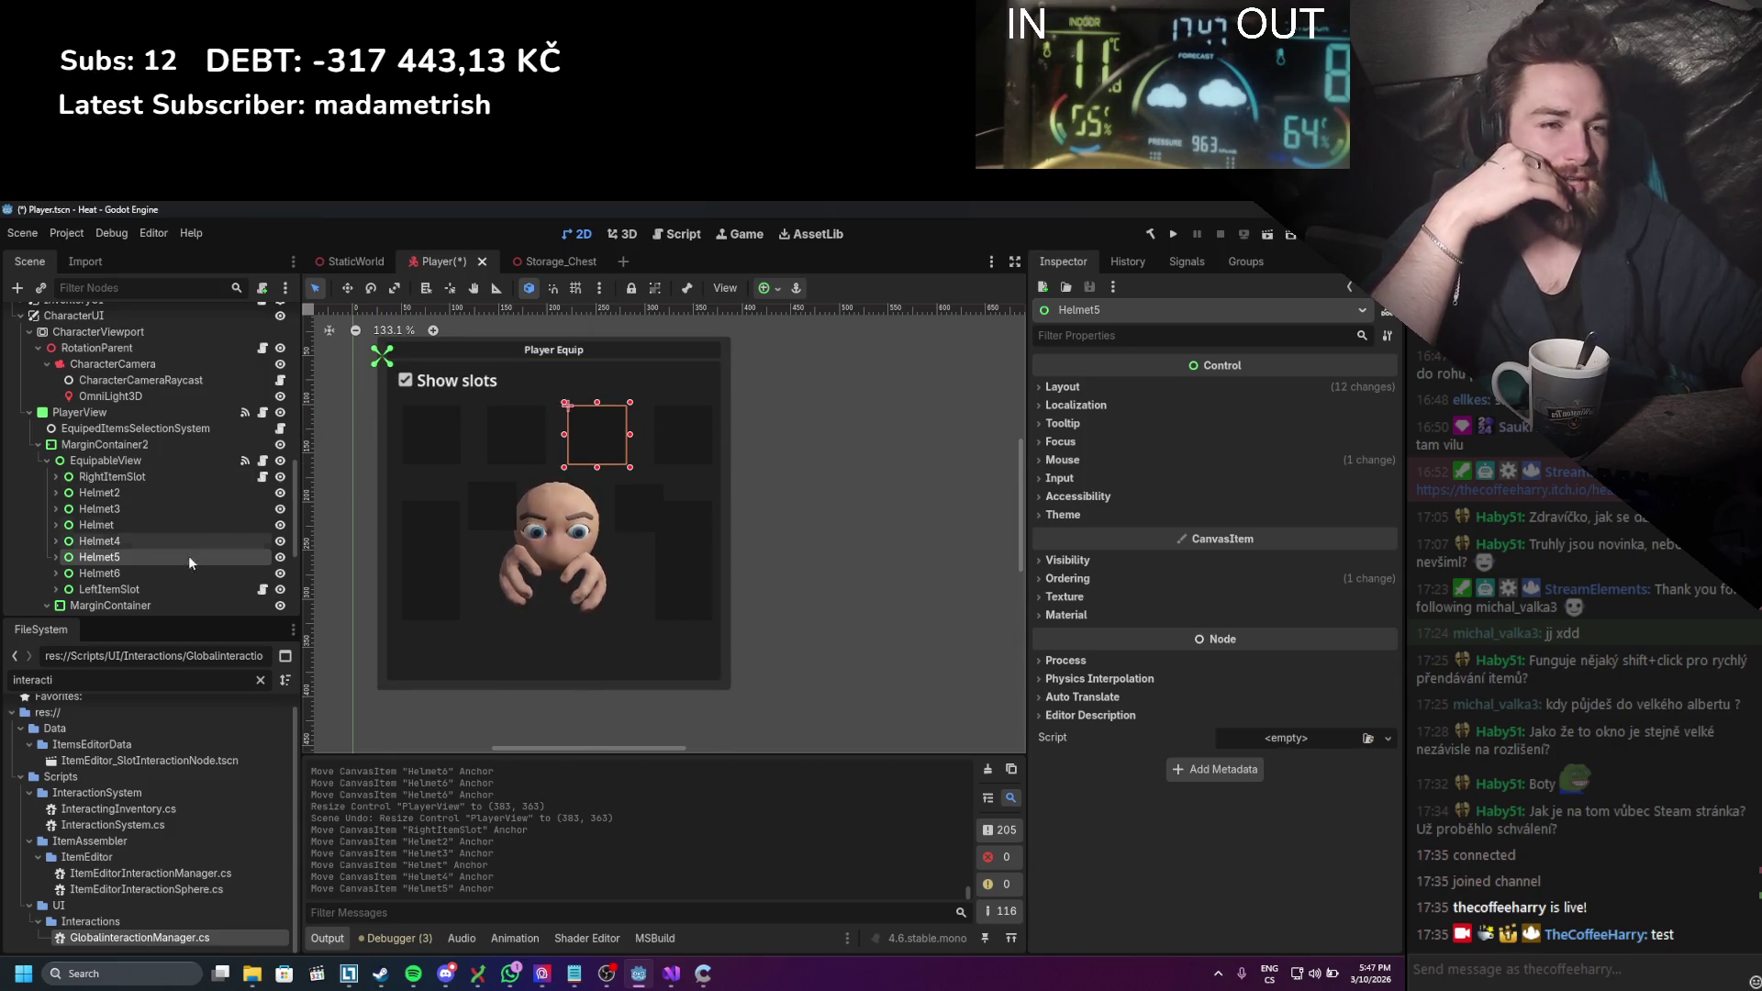
{"action": "left_click", "coordinate": [173, 573]}
{"action": "mouse_move", "coordinate": [729, 693]}
{"action": "left_mouse_down"}
{"action": "mouse_move", "coordinate": [400, 411]}
{"action": "mouse_move", "coordinate": [383, 358]}
{"action": "left_mouse_up"}
{"action": "left_click", "coordinate": [192, 588]}
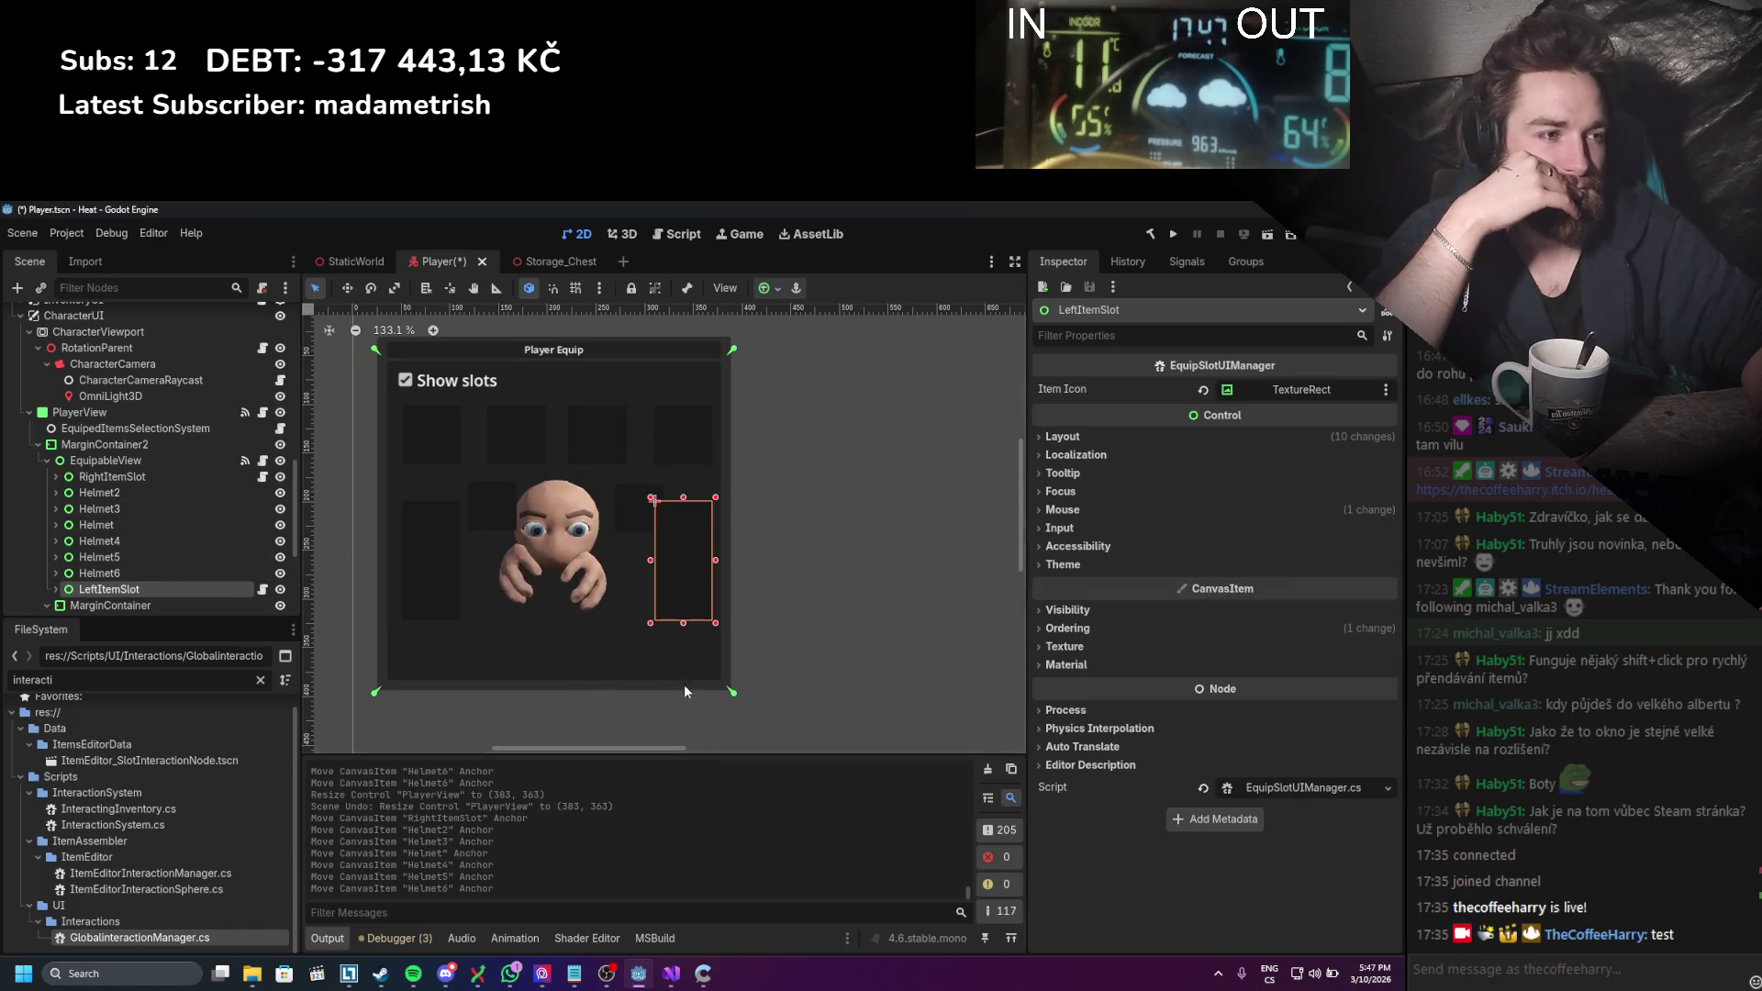
{"action": "left_click_drag", "start_coordinate": [732, 692], "coordinate": [385, 361]}
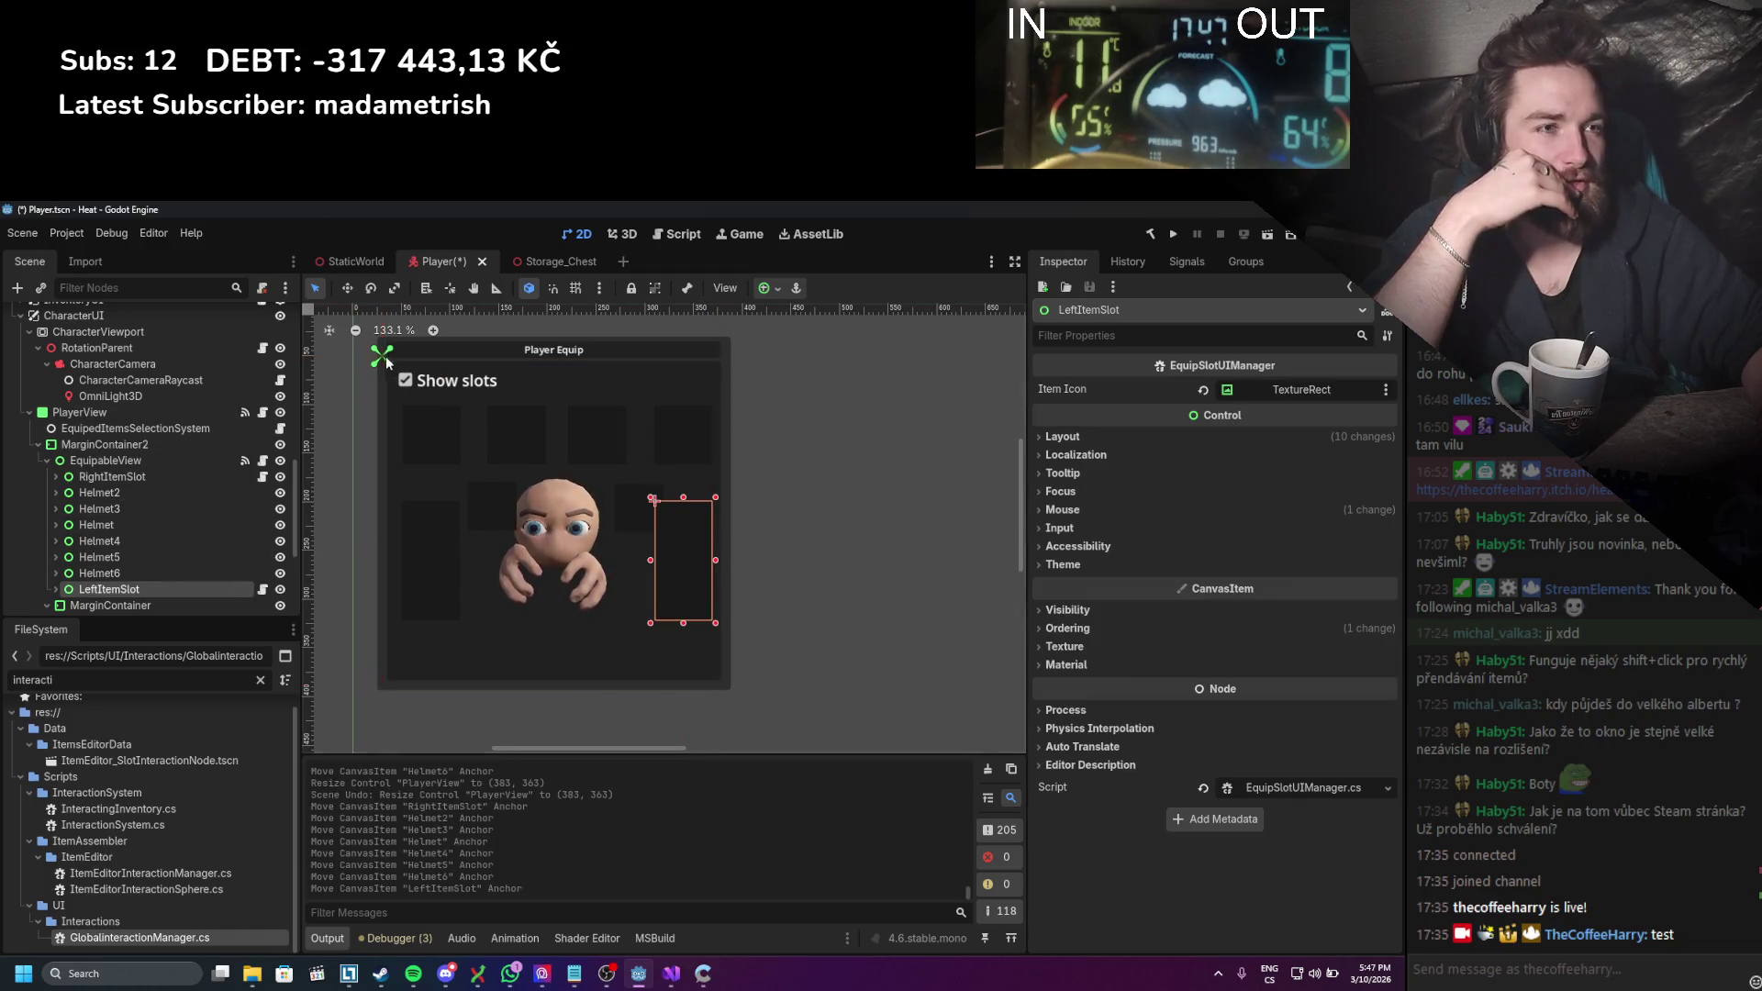
{"action": "left_click", "coordinate": [80, 412]}
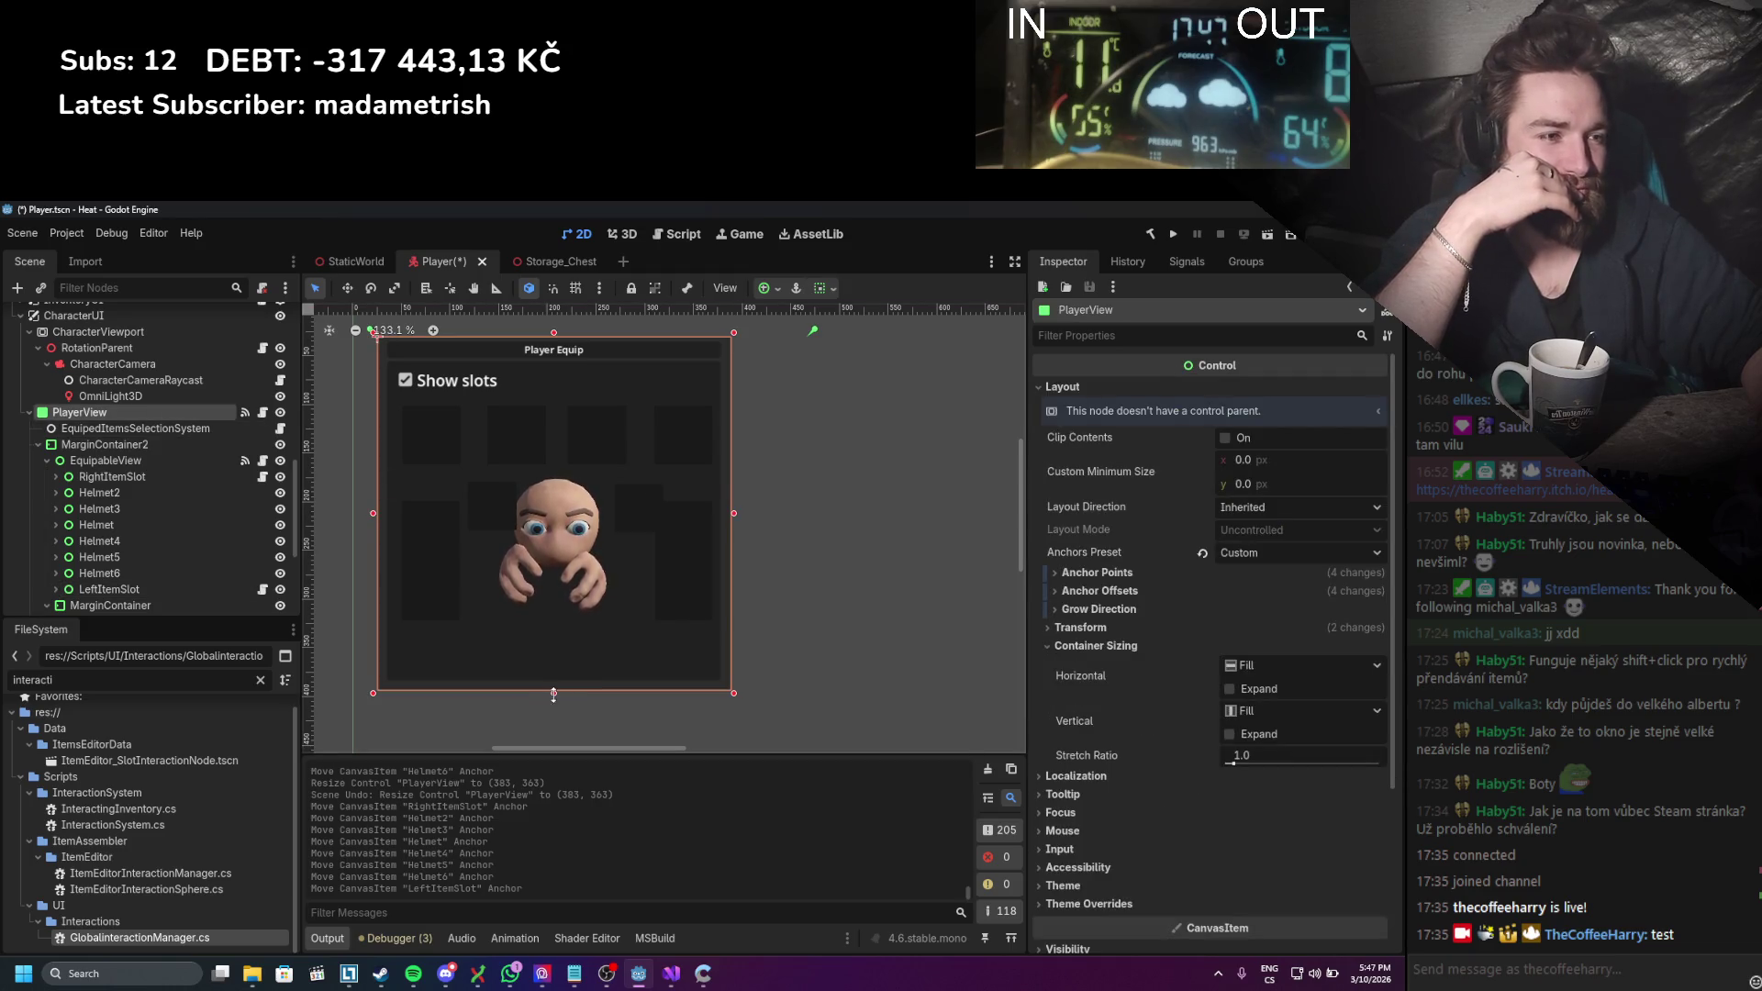
Step: Shorten the PlayerView panel from the bottom and widen it slightly on the right
{"action": "left_click_drag", "start_coordinate": [553, 695], "coordinate": [553, 647]}
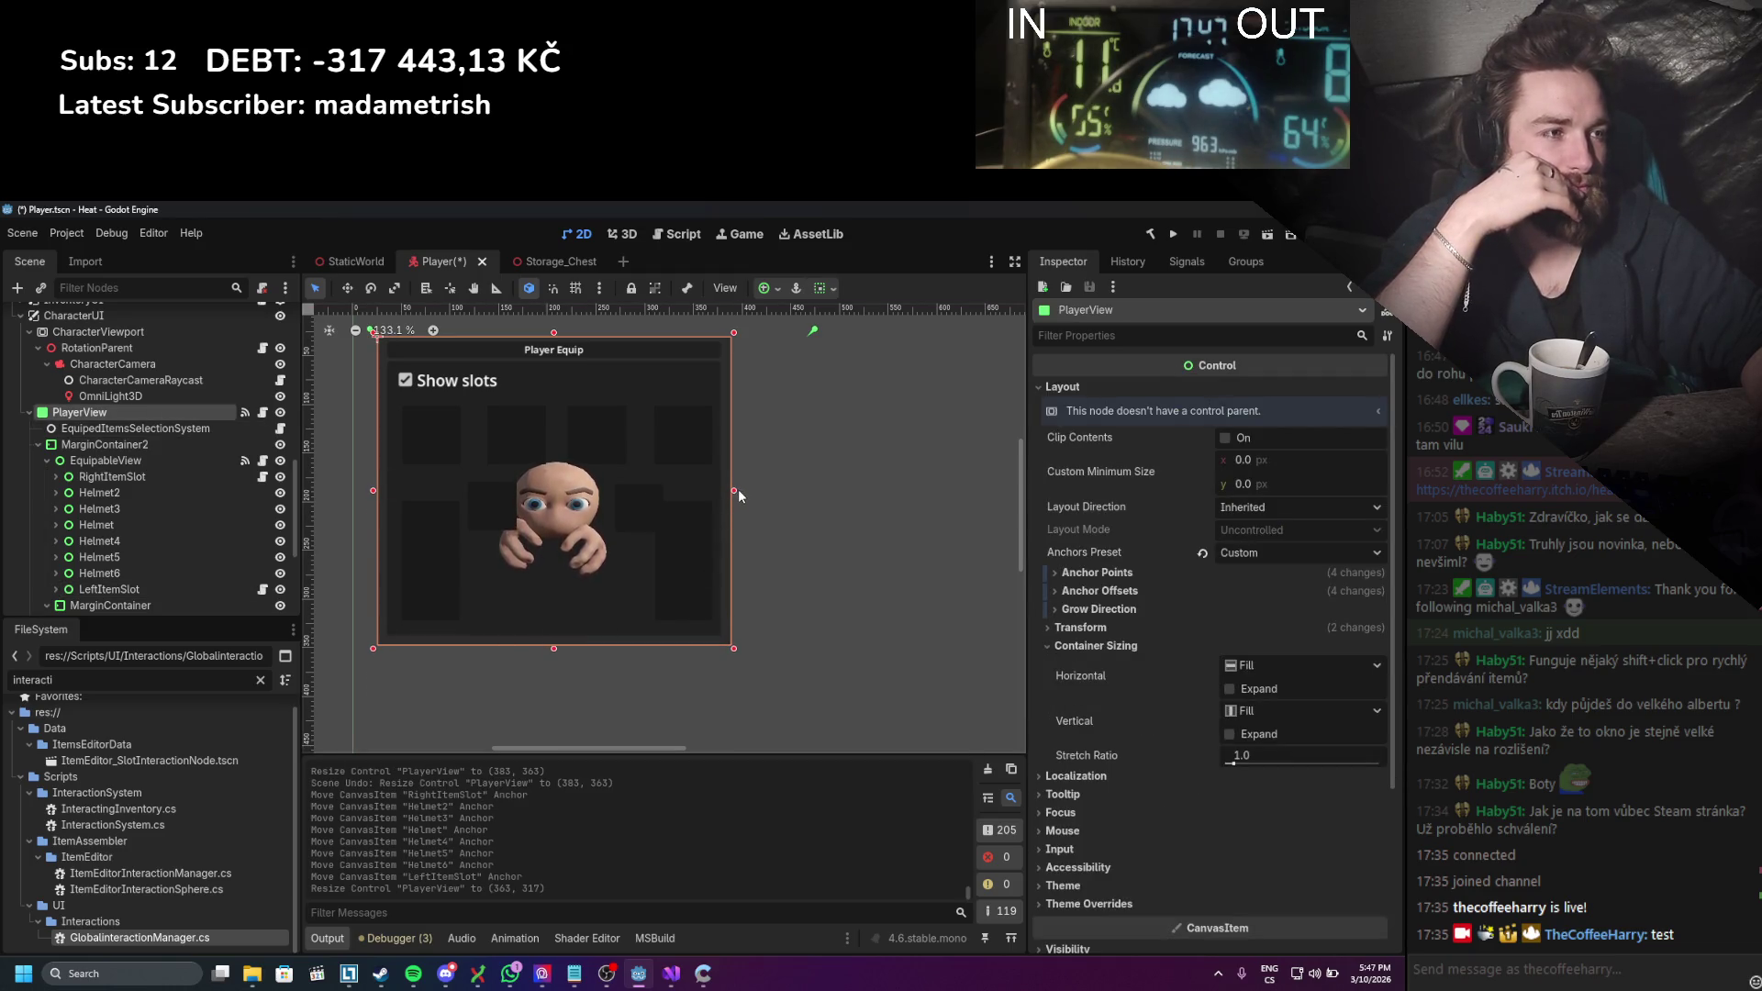
{"action": "left_click_drag", "start_coordinate": [738, 492], "coordinate": [760, 489]}
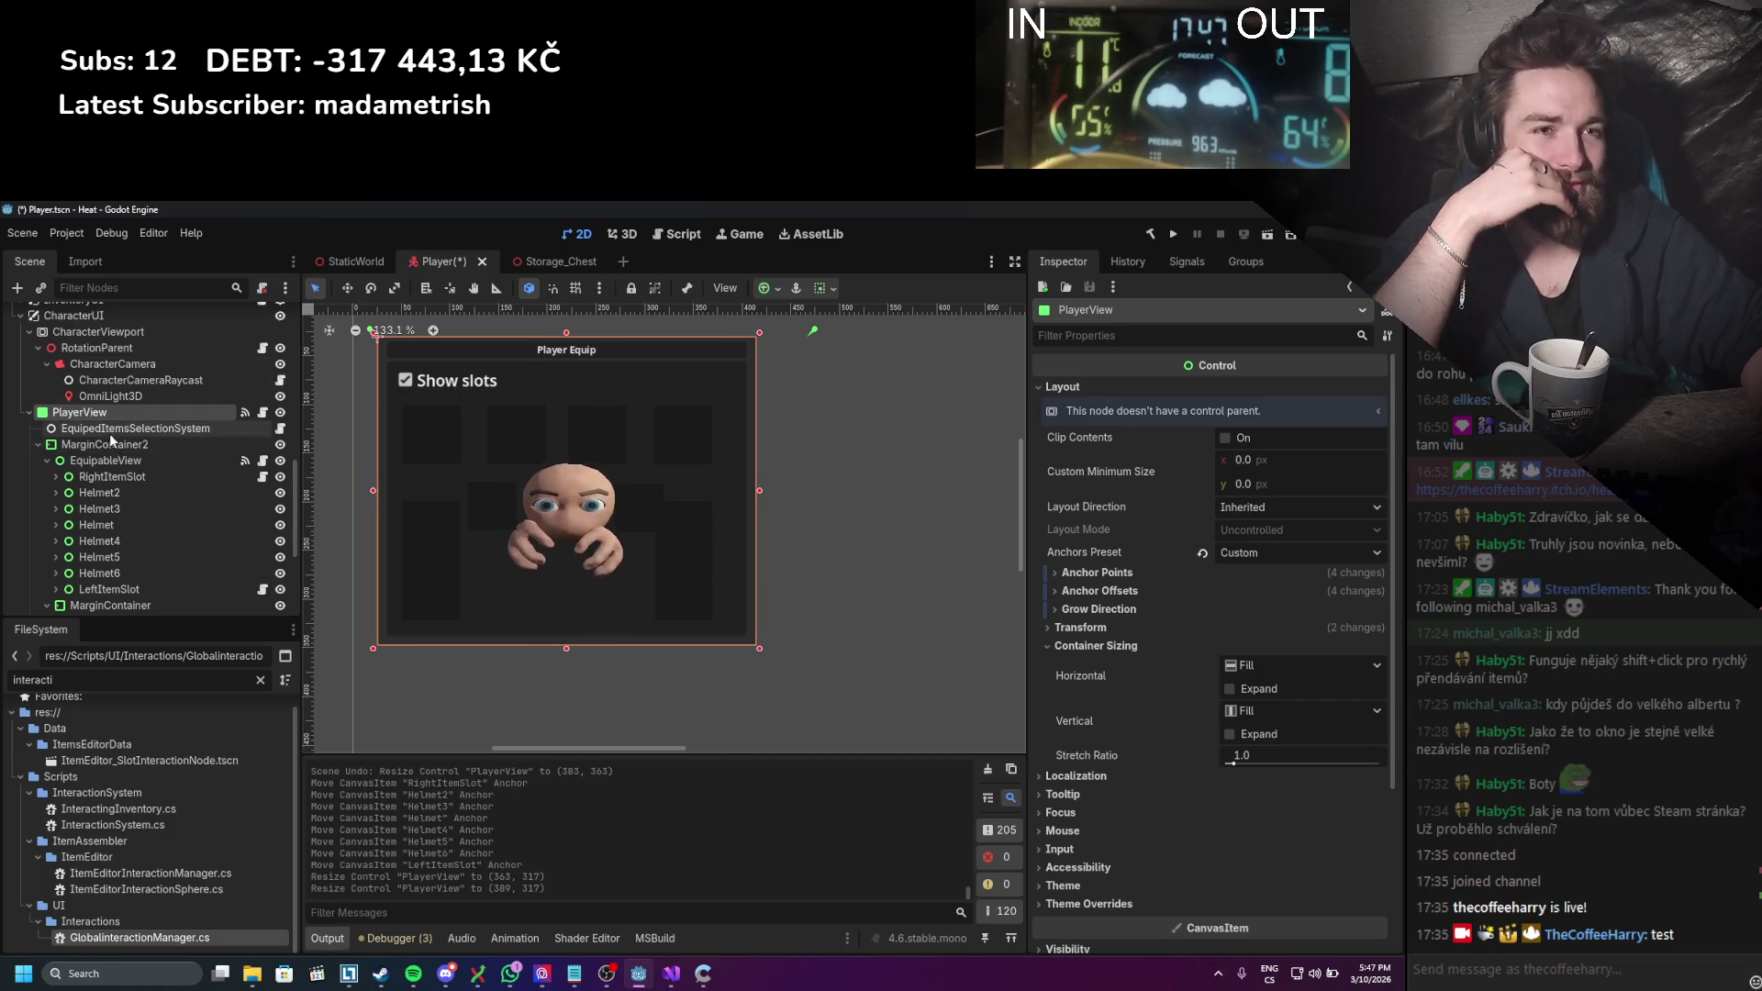
{"action": "scroll", "coordinate": [130, 512], "scroll_direction": "down", "scroll_amount": 3}
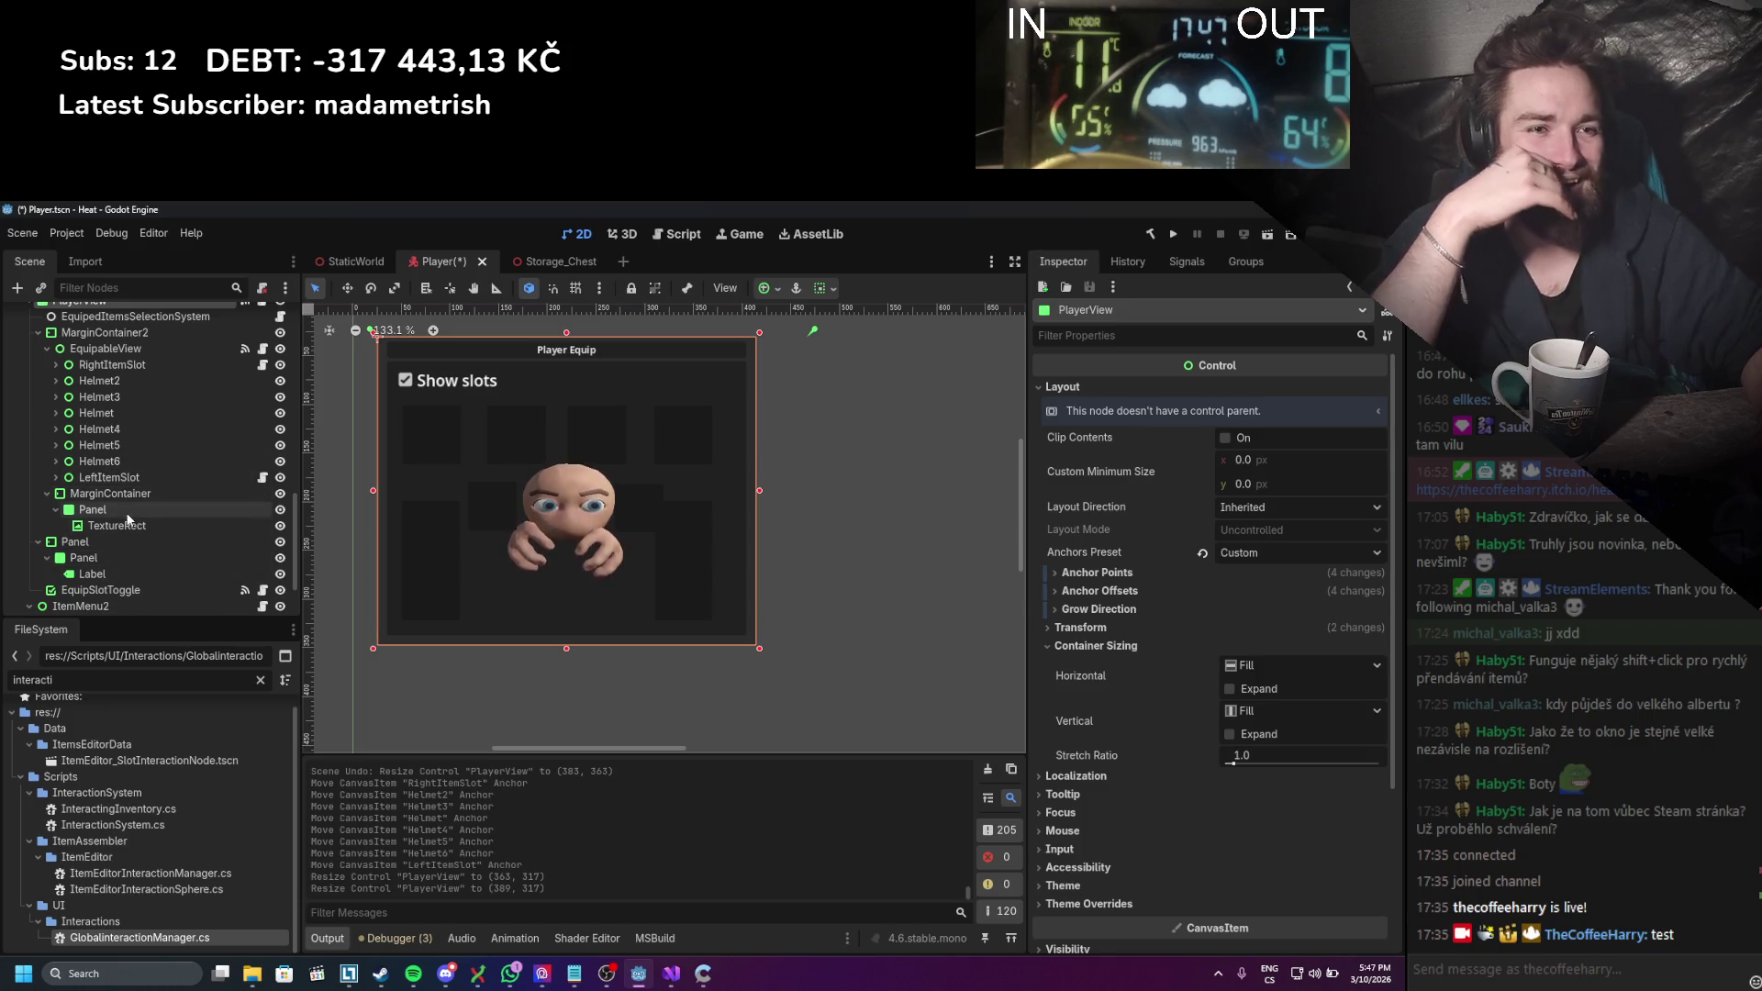
Step: Set the portrait TextureRect to Keep Aspect Centered stretch, keeping expand mode Fit Width
{"action": "left_click", "coordinate": [121, 520]}
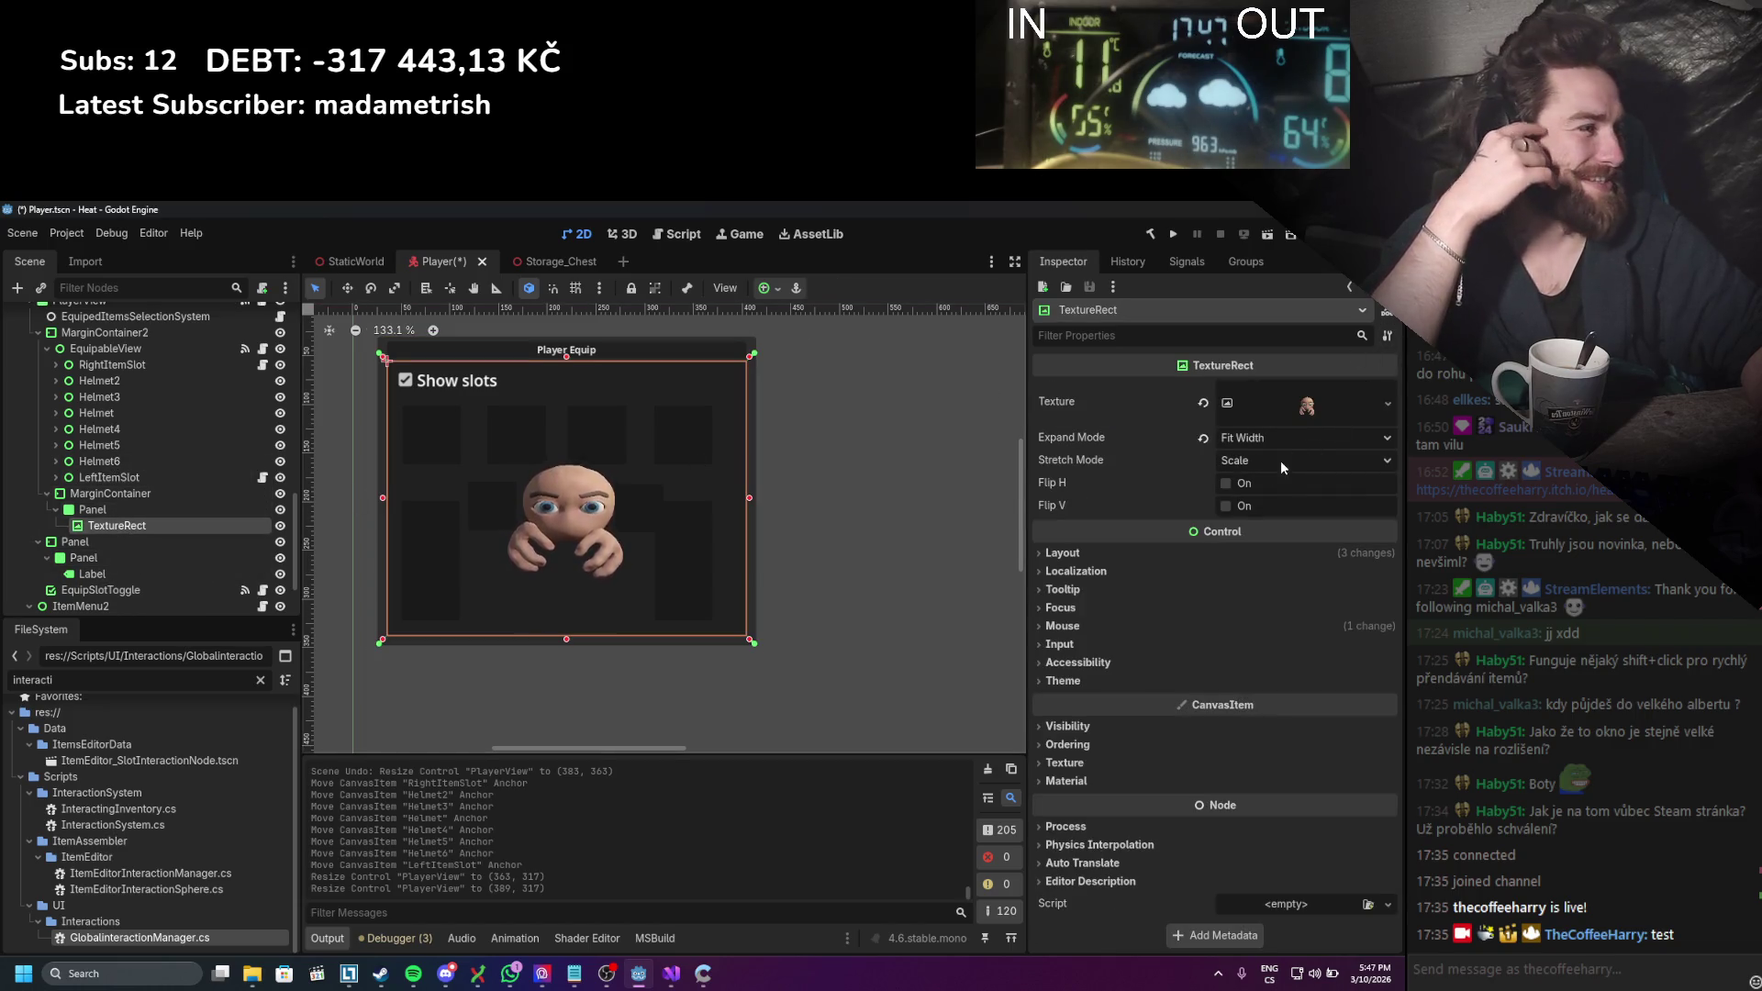
{"action": "left_click", "coordinate": [1255, 446]}
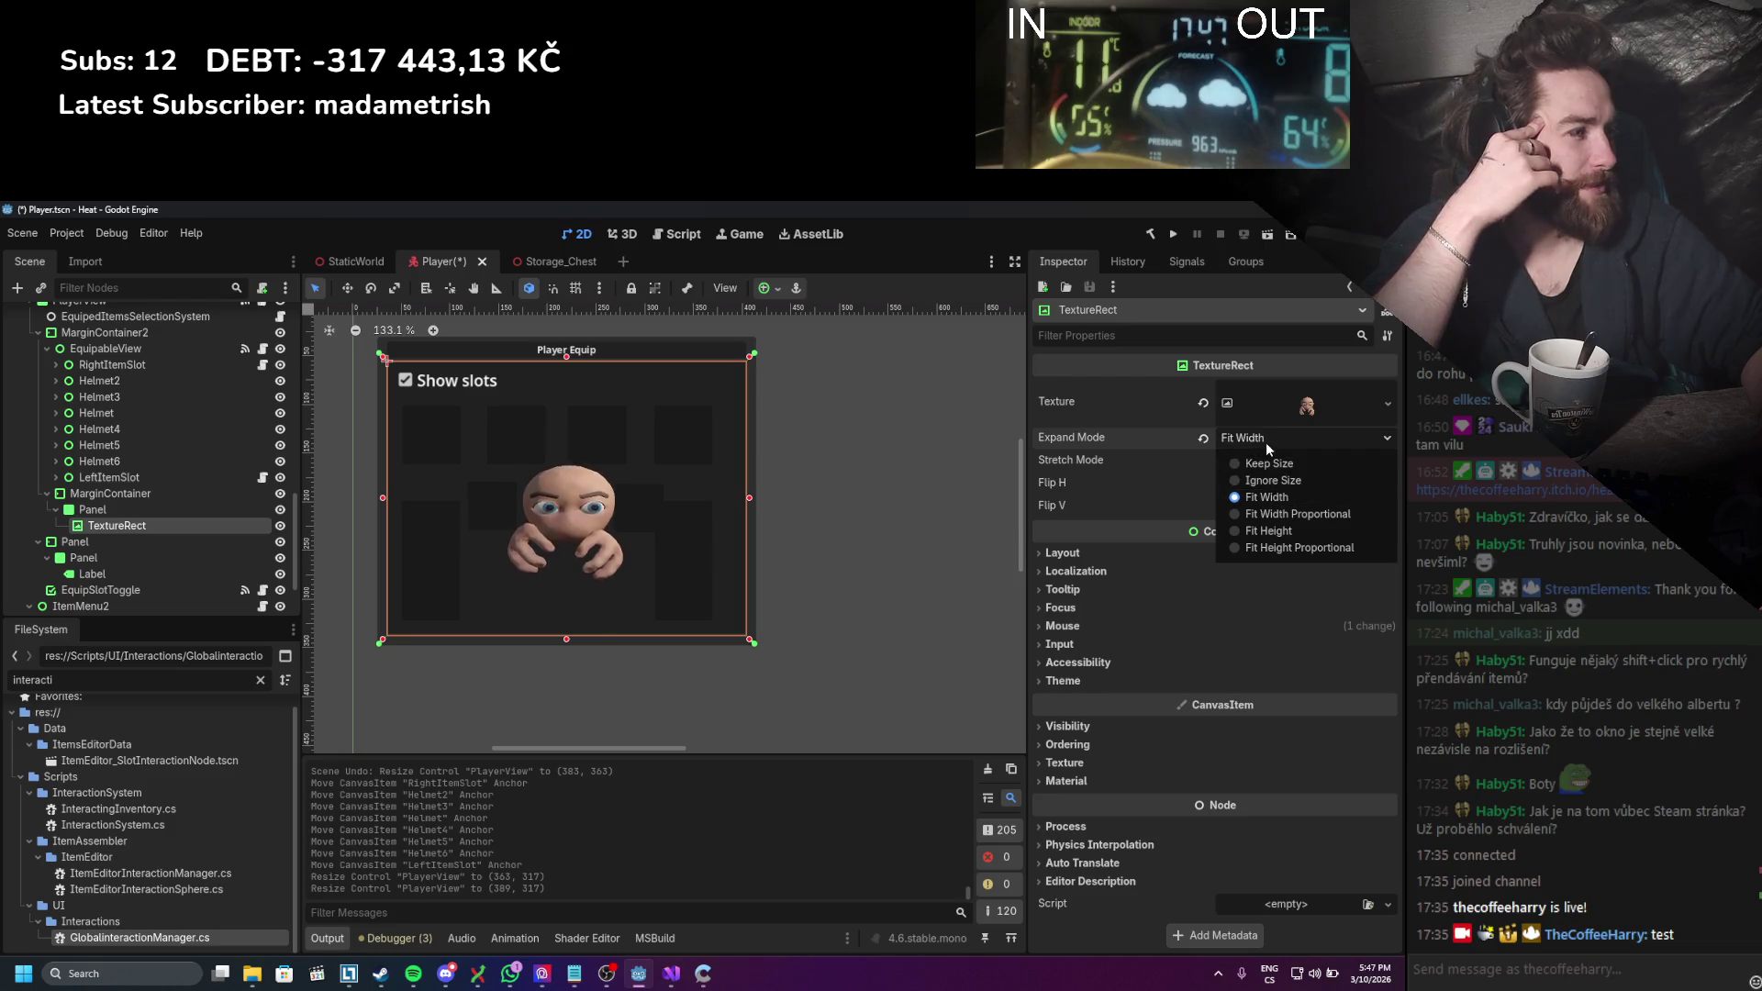
{"action": "left_click", "coordinate": [1263, 440]}
{"action": "left_click", "coordinate": [1257, 459]}
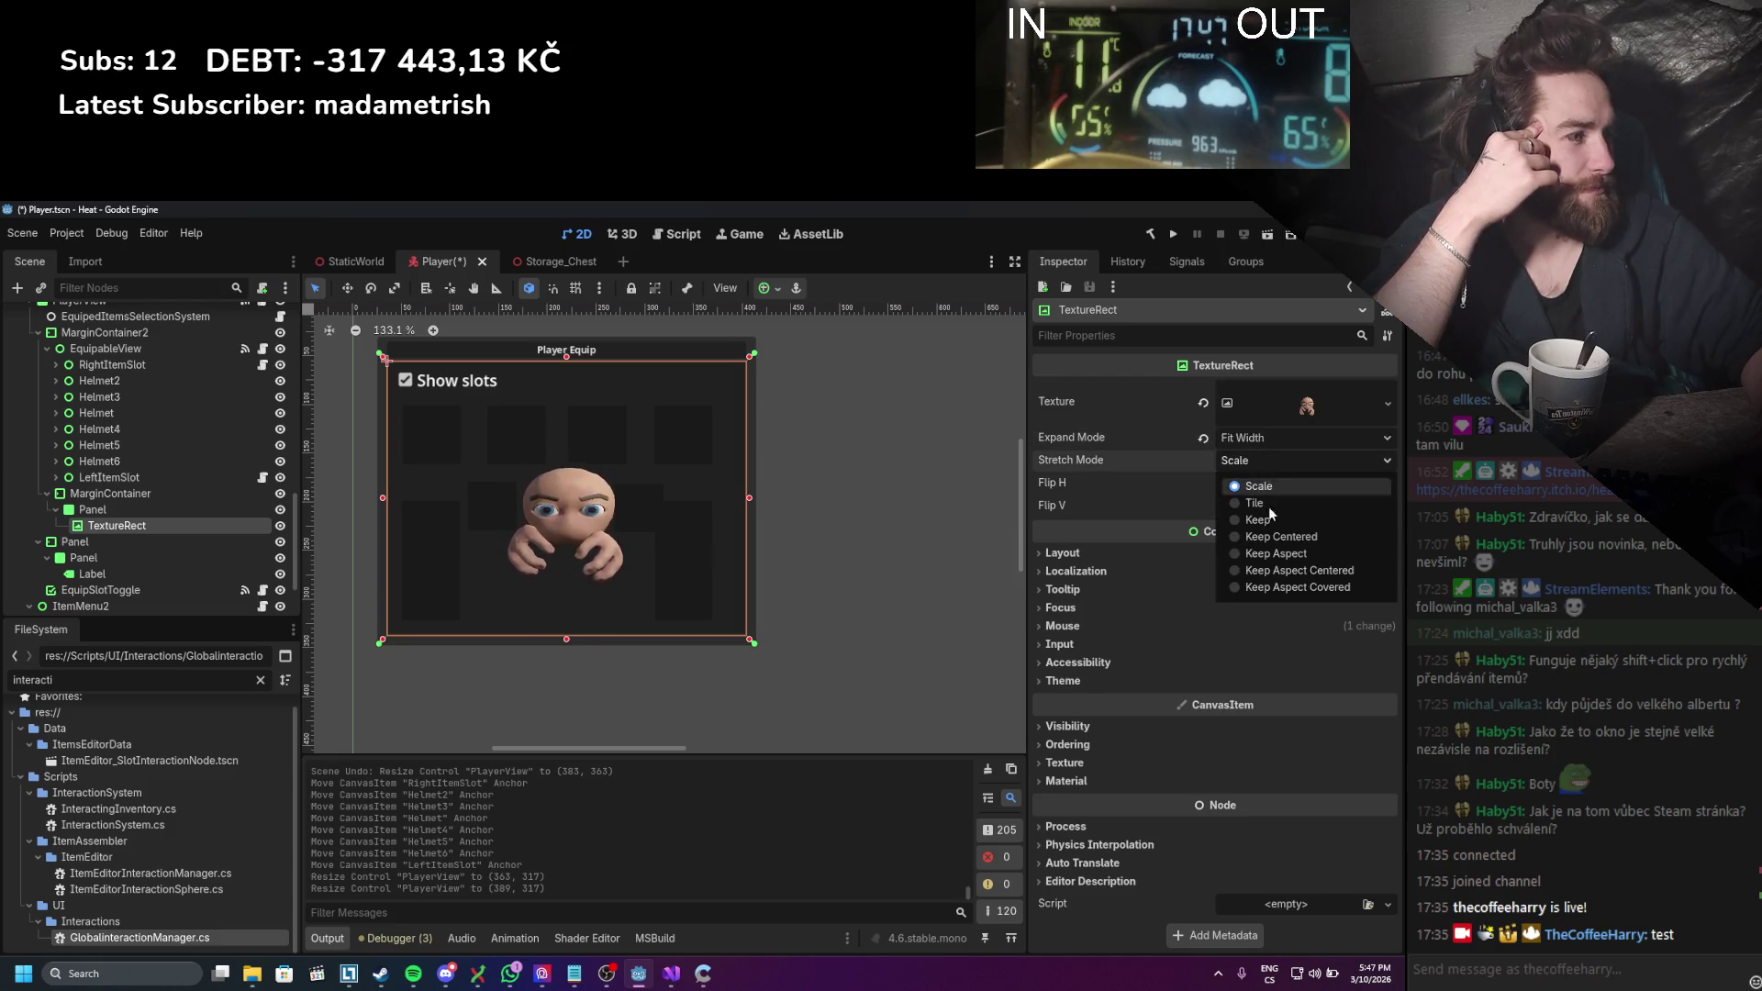
{"action": "left_click", "coordinate": [1279, 570]}
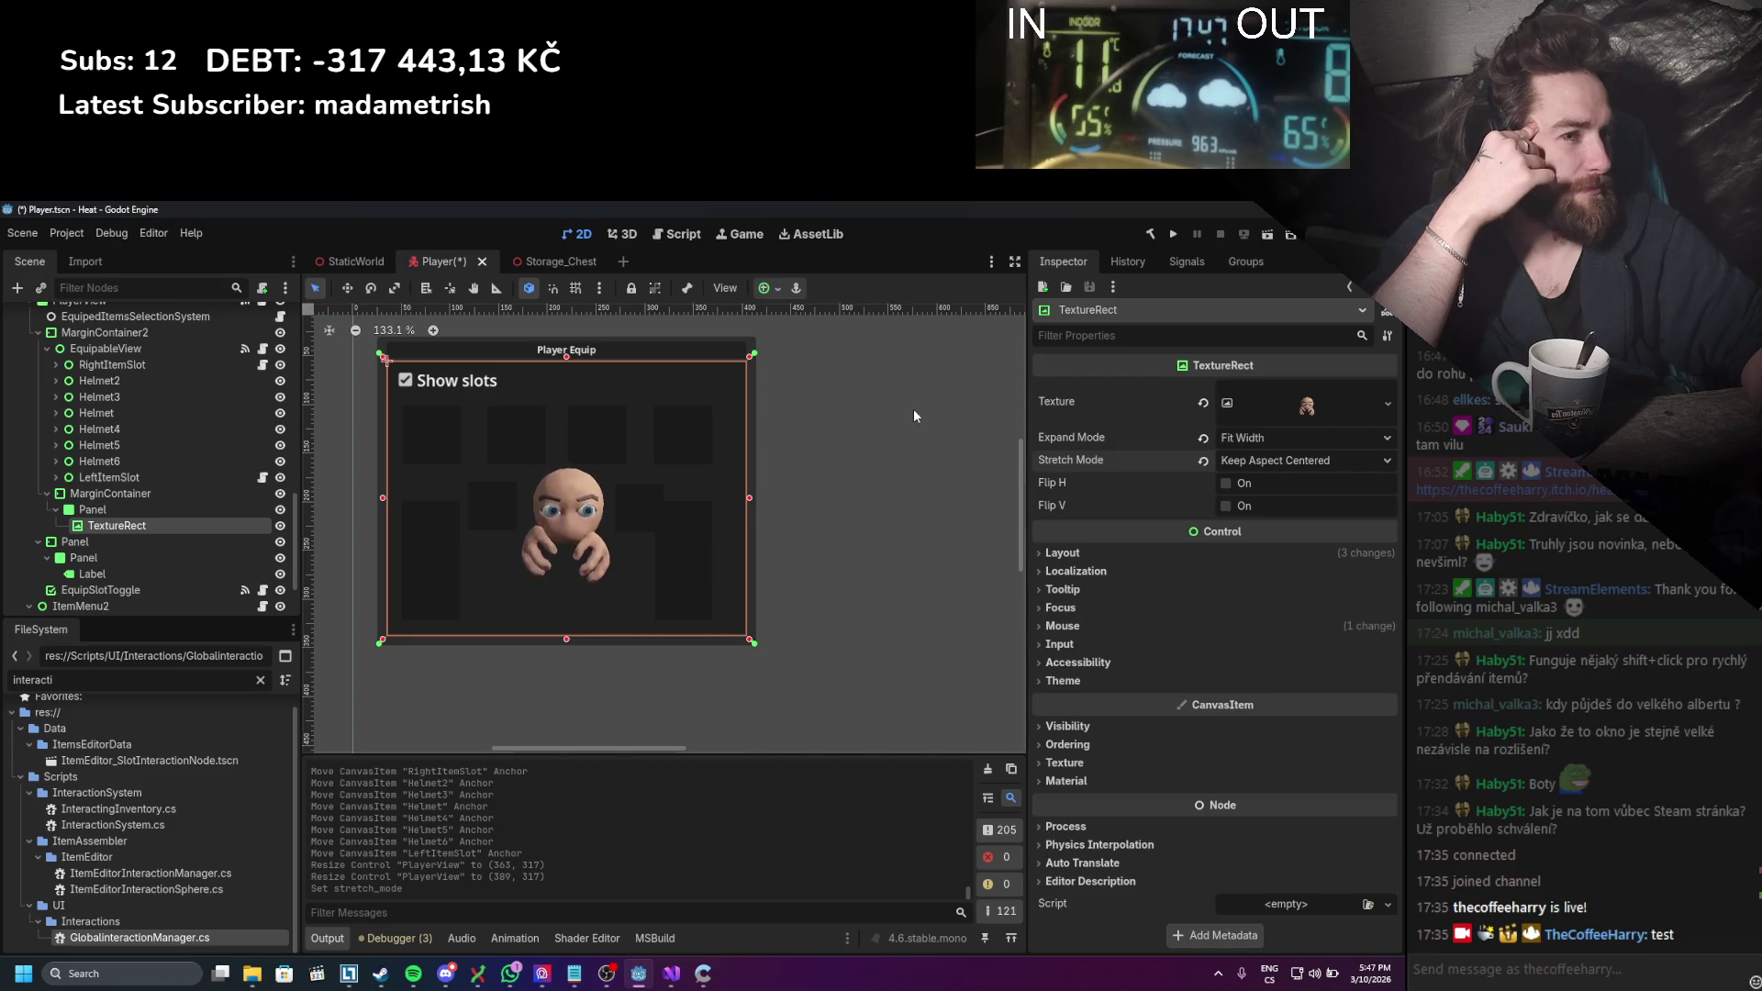
{"action": "left_click_drag", "start_coordinate": [750, 500], "coordinate": [746, 498]}
{"action": "key", "text": "ctrl+z"}
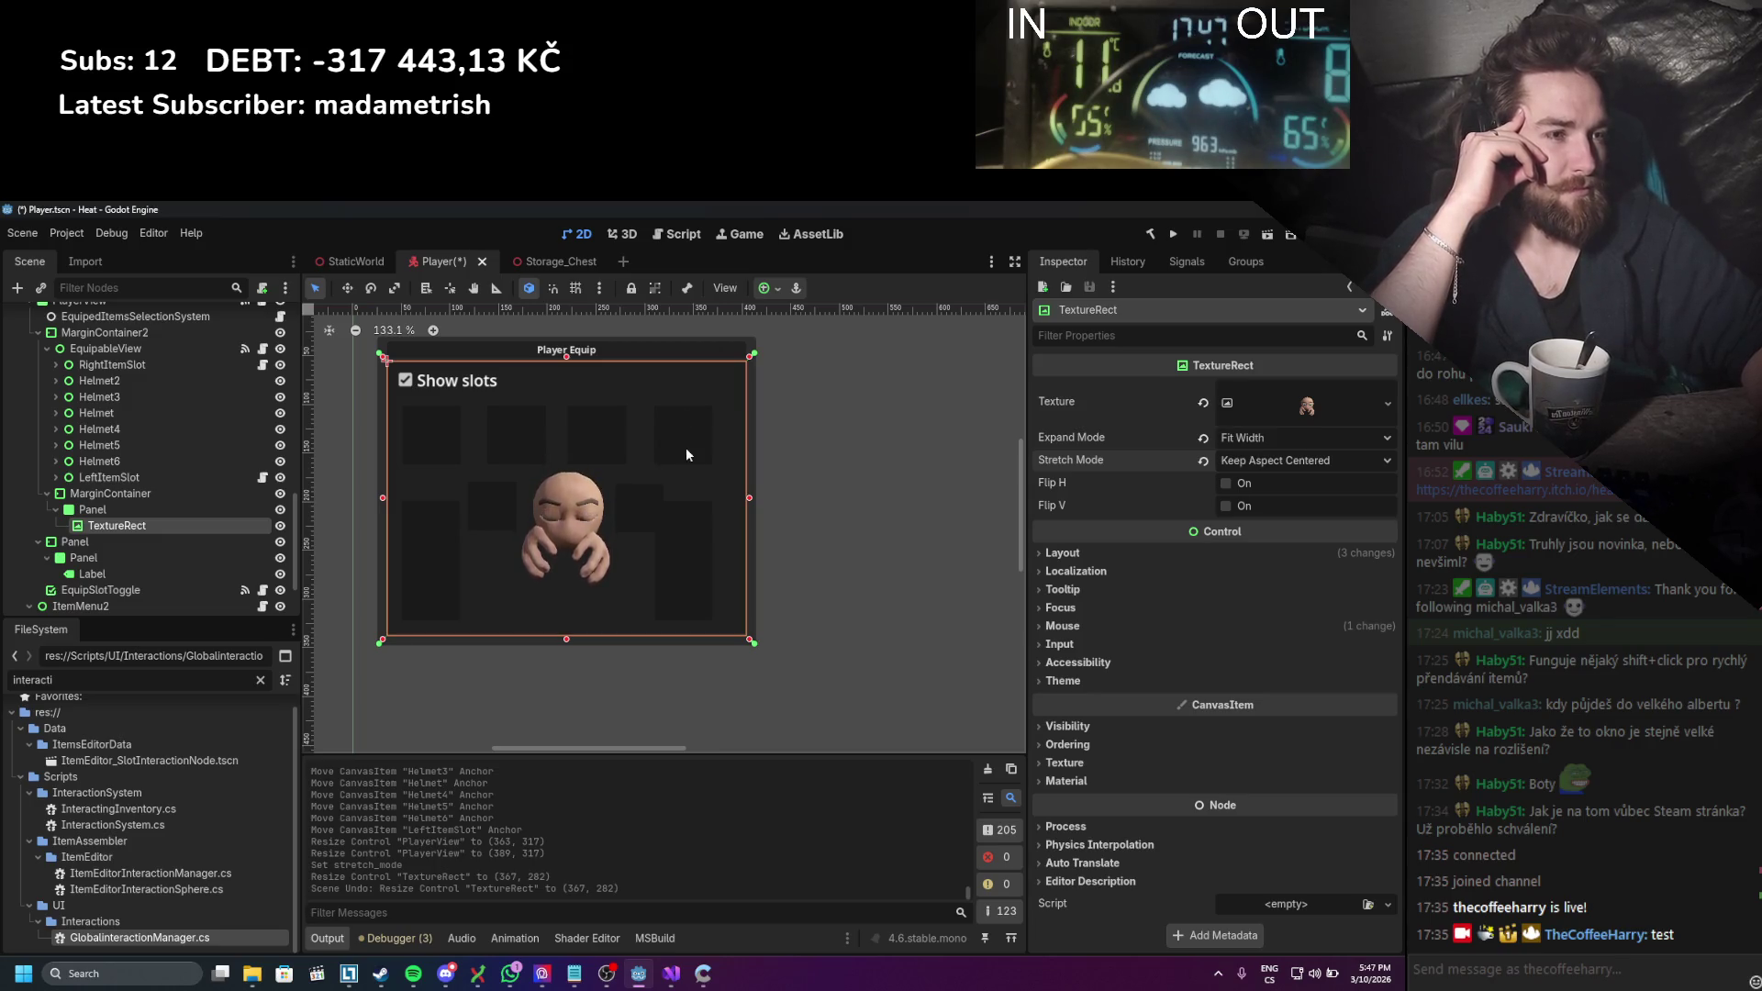
{"action": "scroll", "coordinate": [145, 468], "scroll_direction": "up", "scroll_amount": 5}
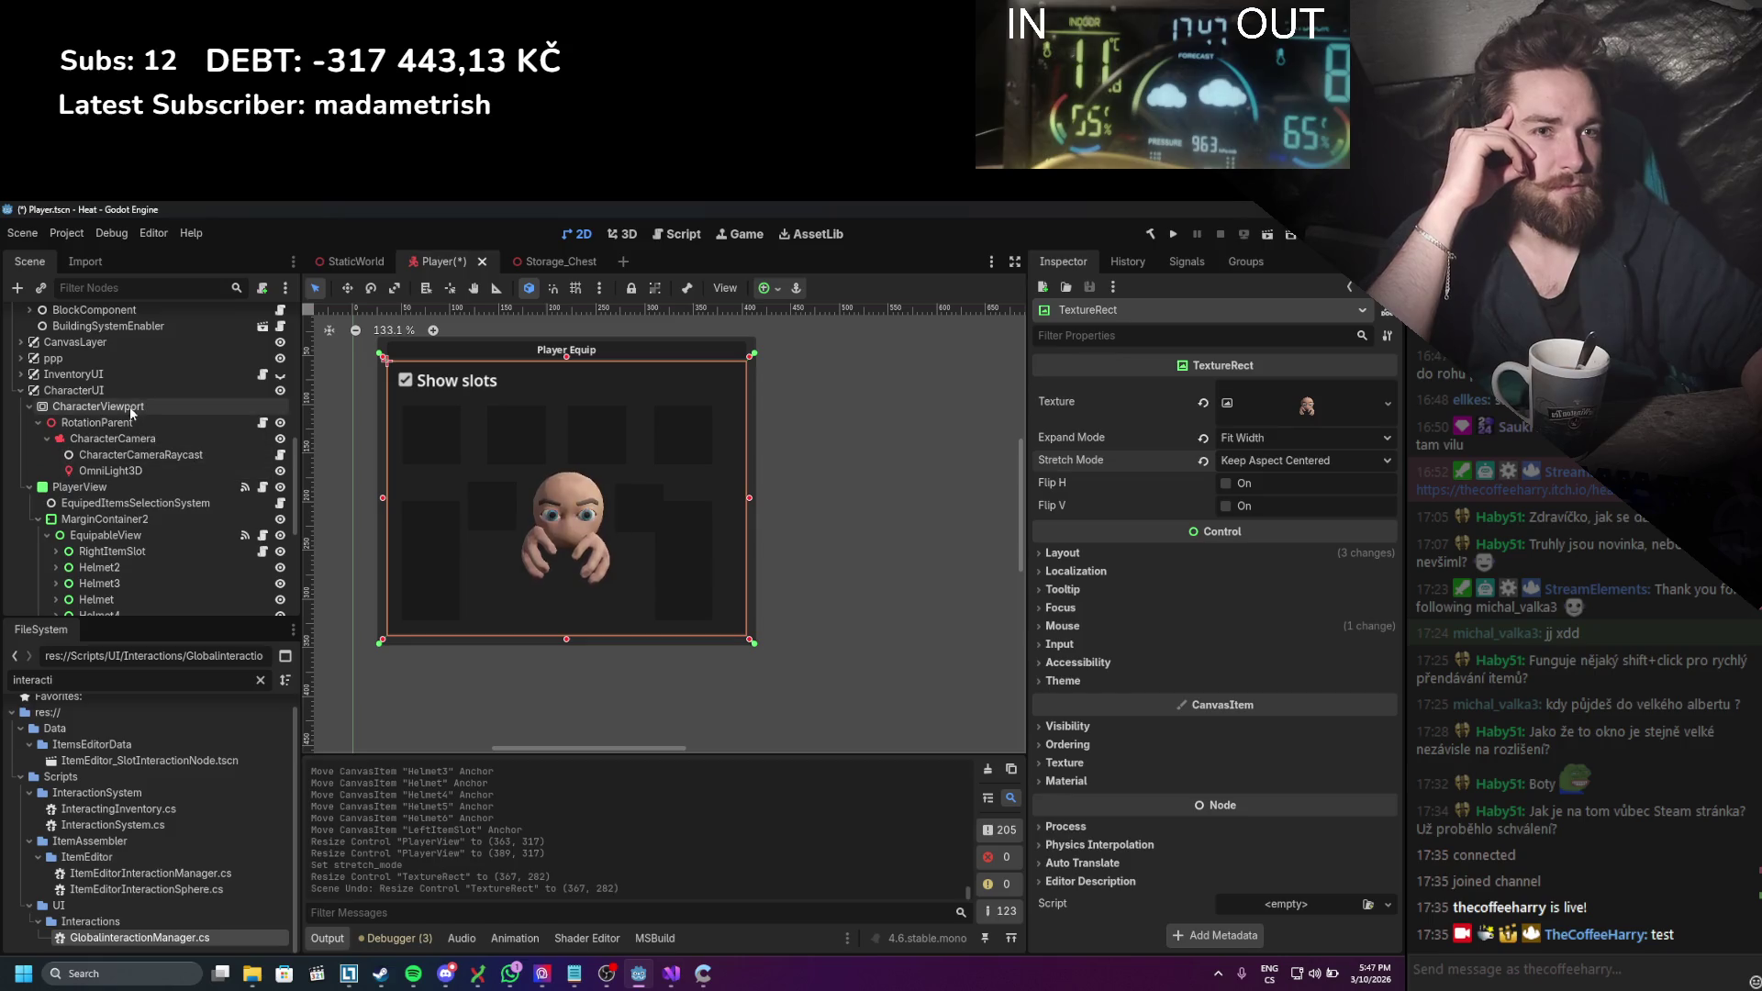
{"action": "left_click", "coordinate": [116, 438]}
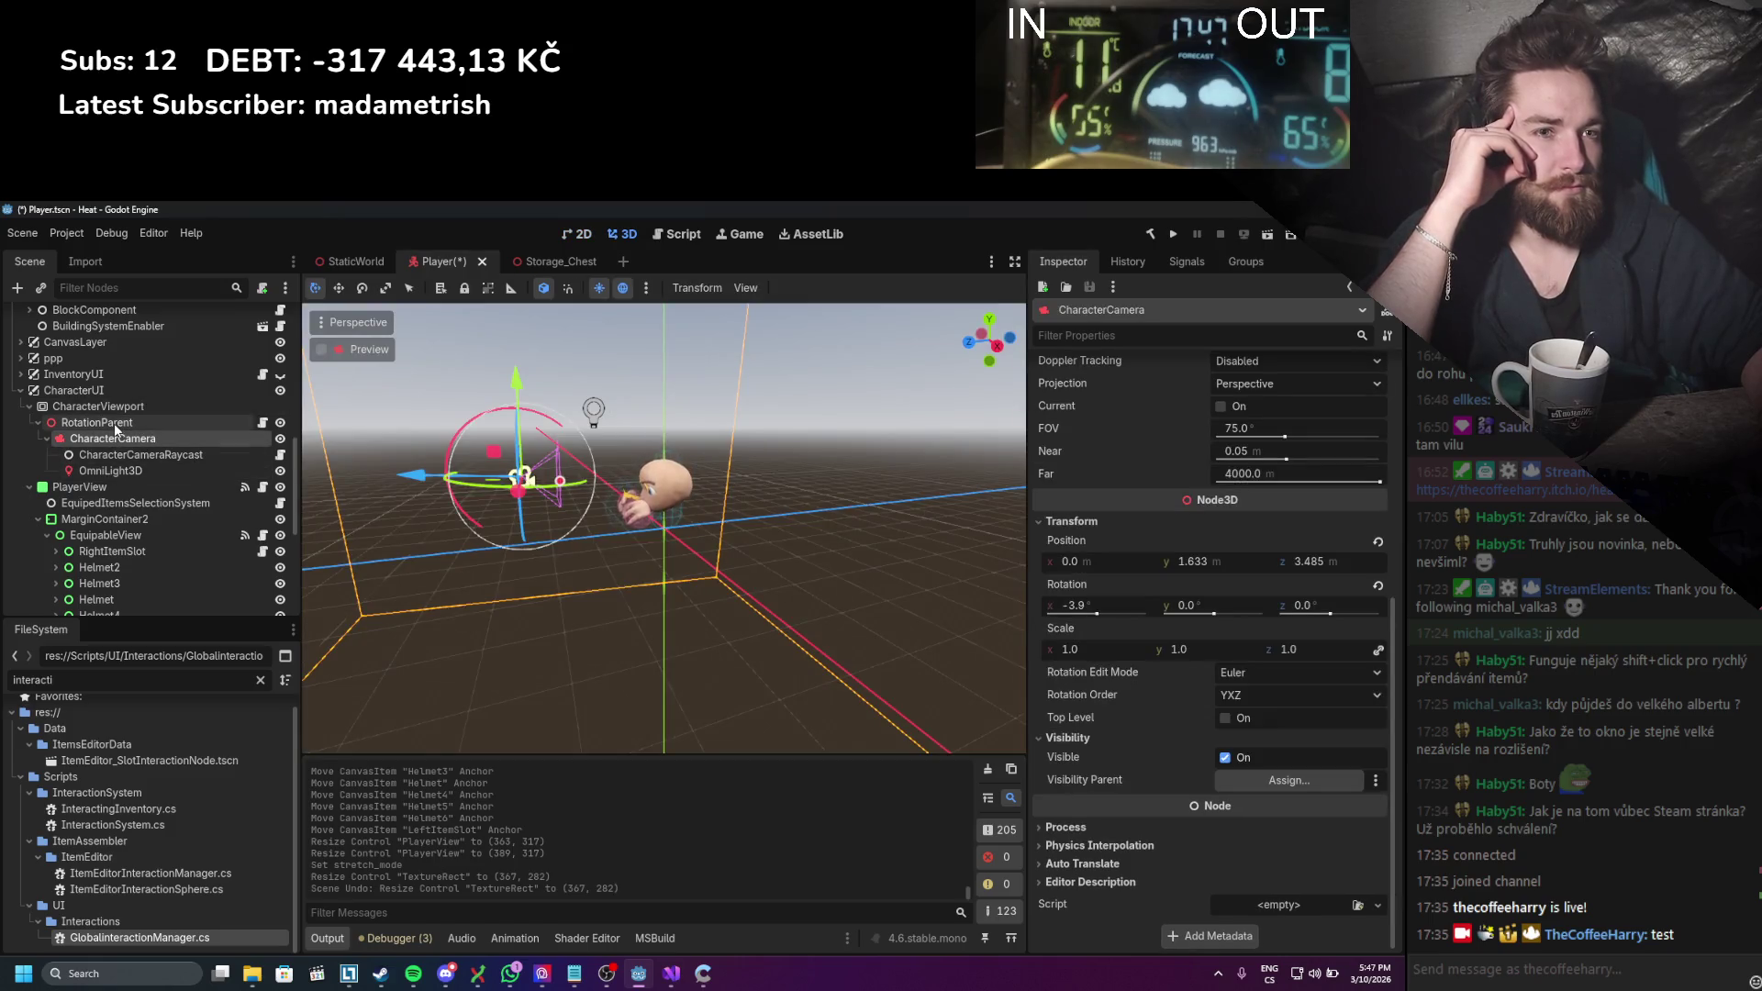
Step: Raise the CharacterCamera's Position Y to 2.078 in the Inspector
{"action": "left_click", "coordinate": [114, 422]}
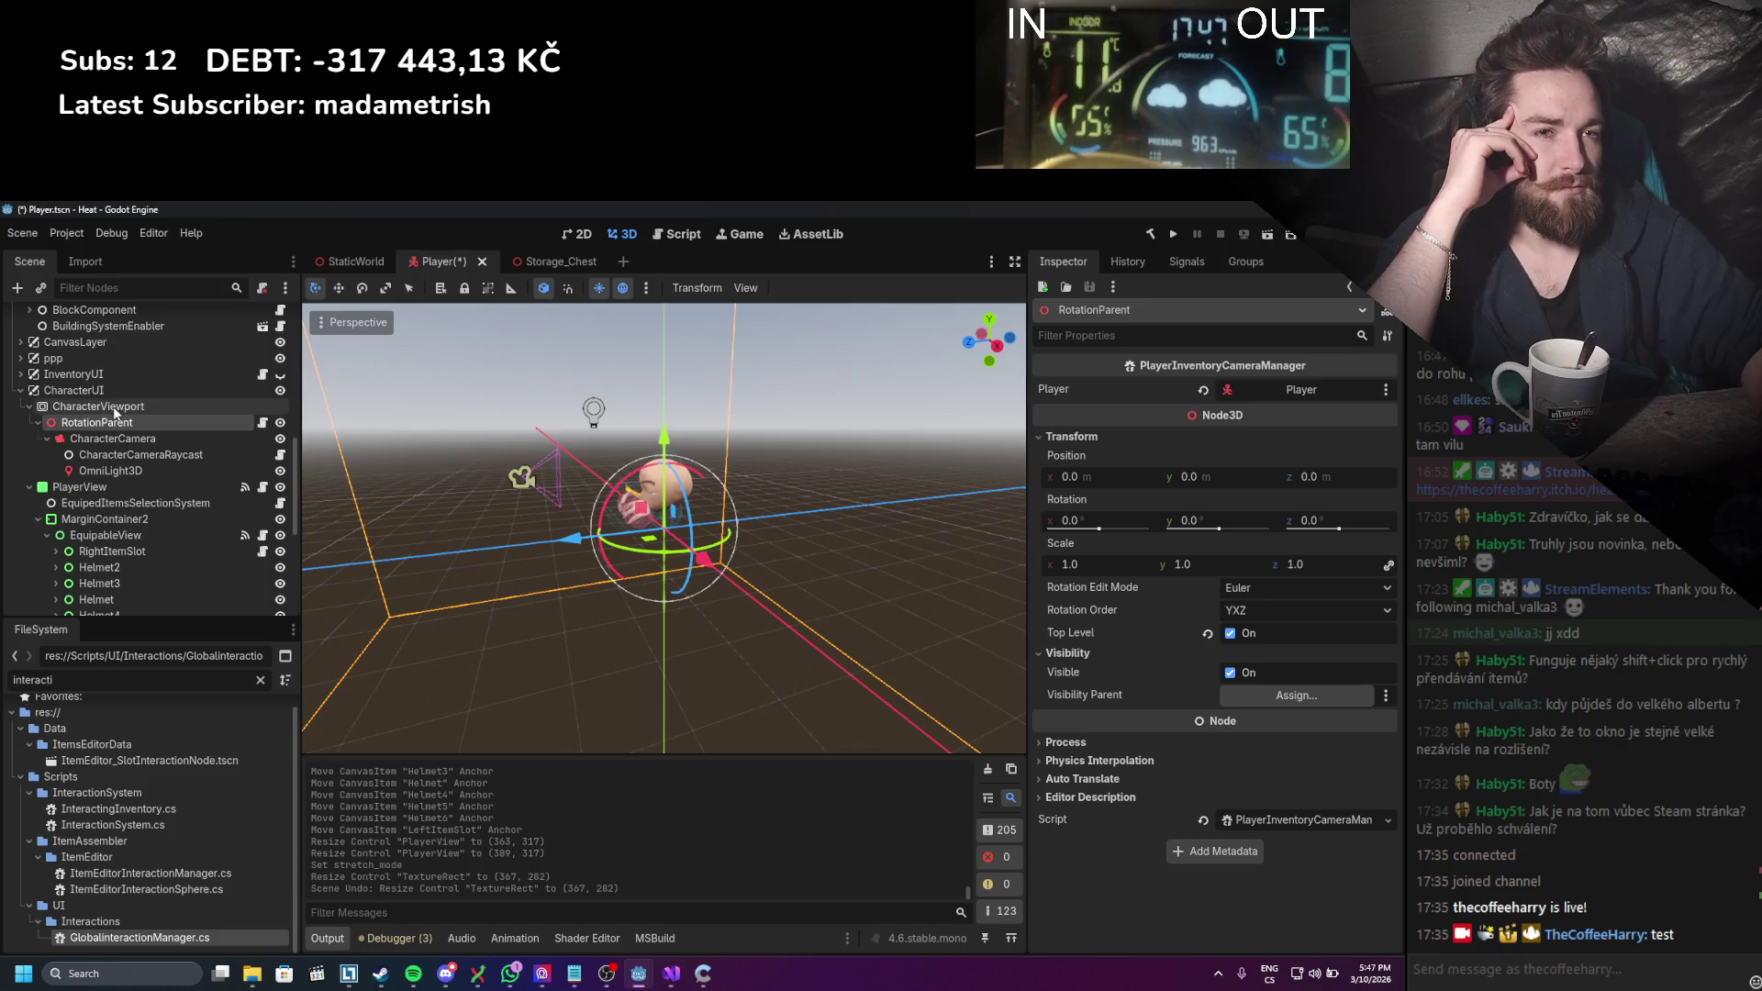
{"action": "left_click", "coordinate": [114, 407]}
{"action": "left_click", "coordinate": [110, 437]}
{"action": "left_click", "coordinate": [110, 424]}
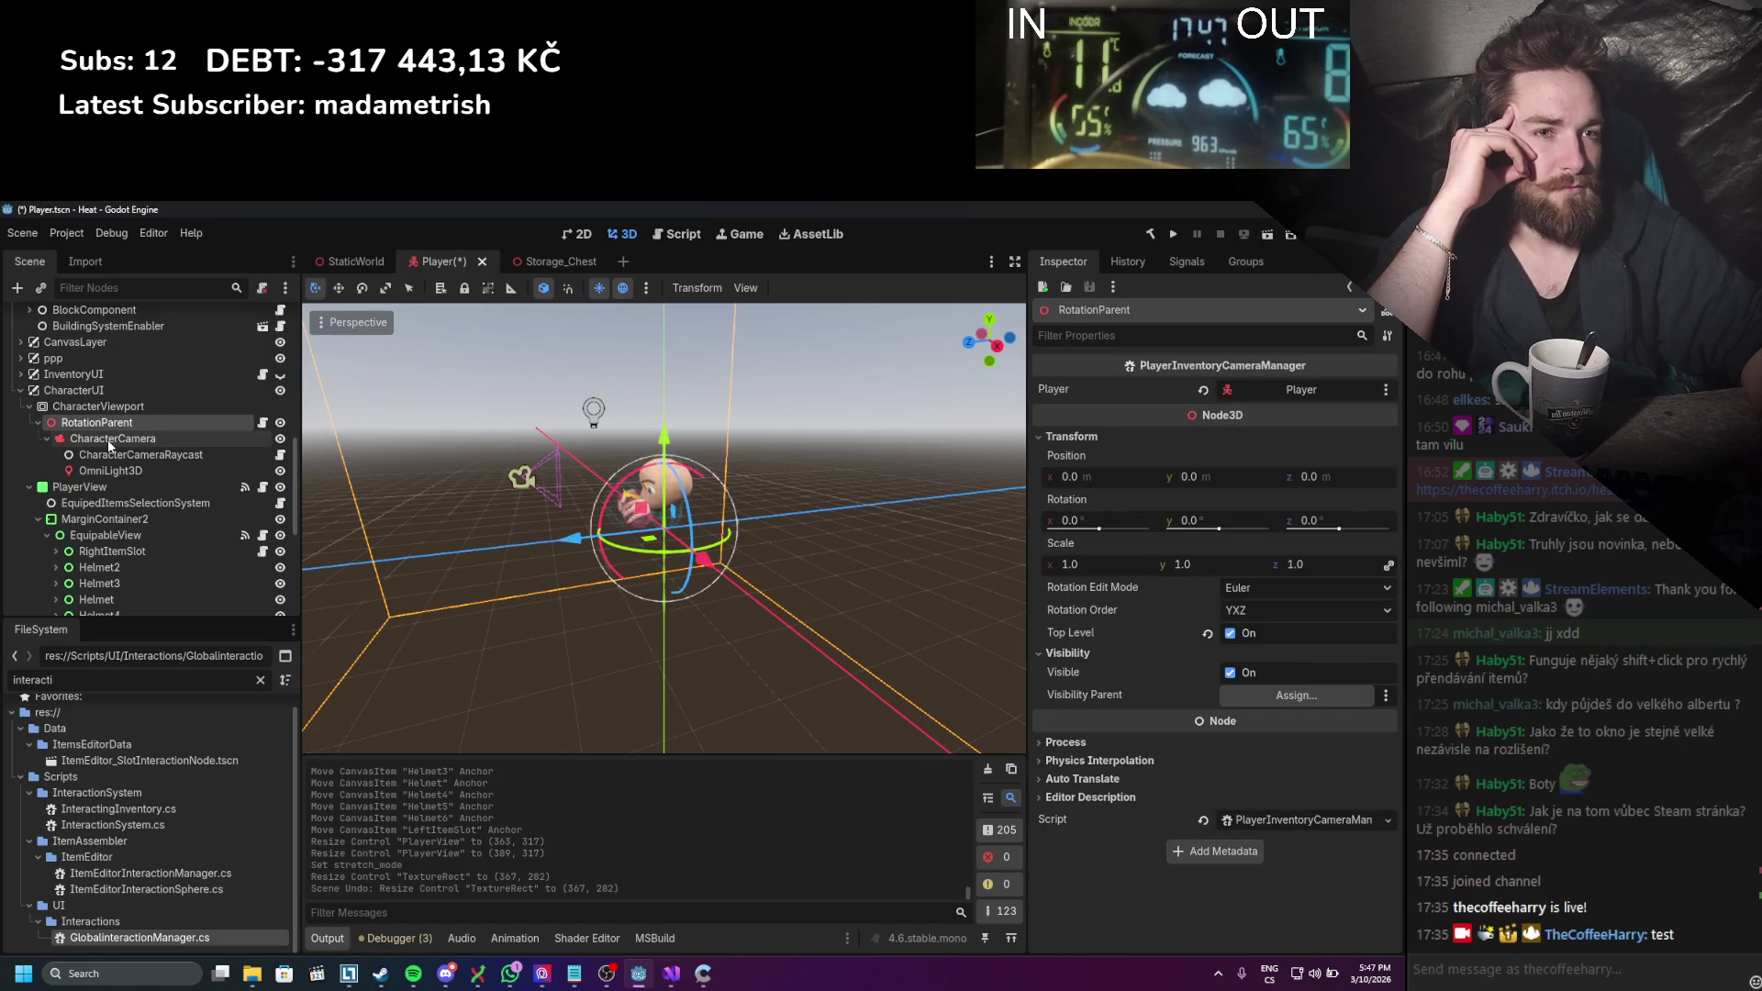
{"action": "left_click", "coordinate": [107, 438]}
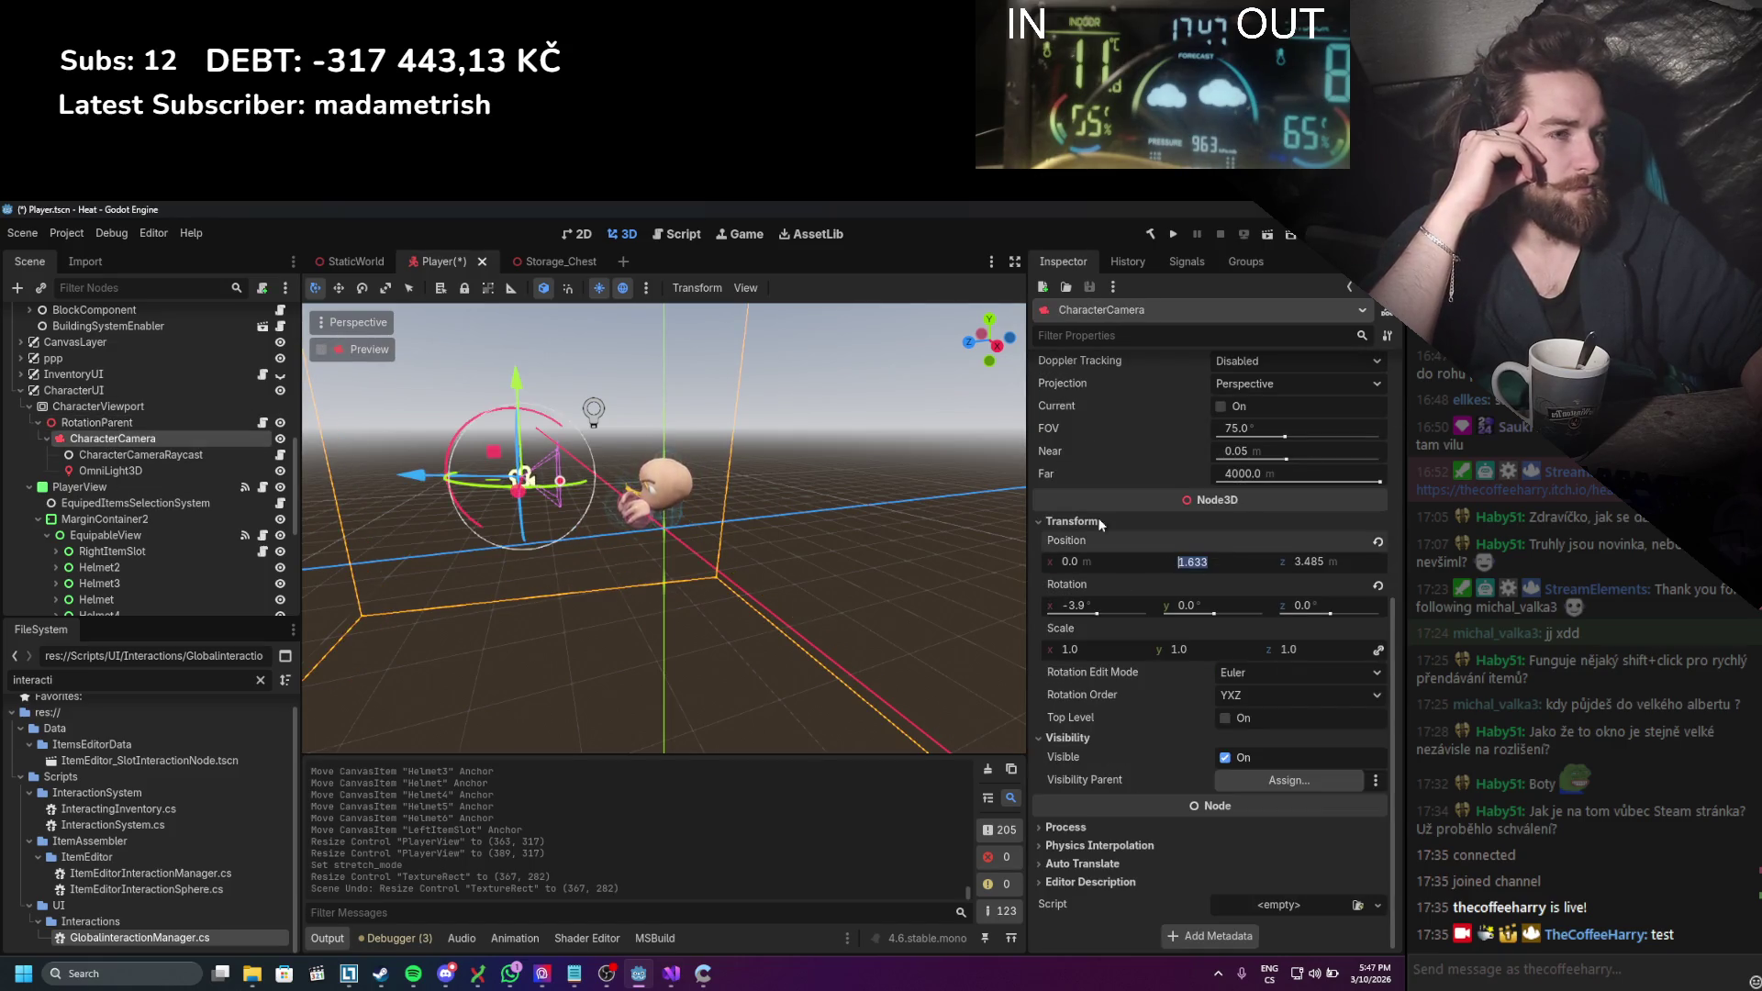
{"action": "left_click", "coordinate": [591, 236]}
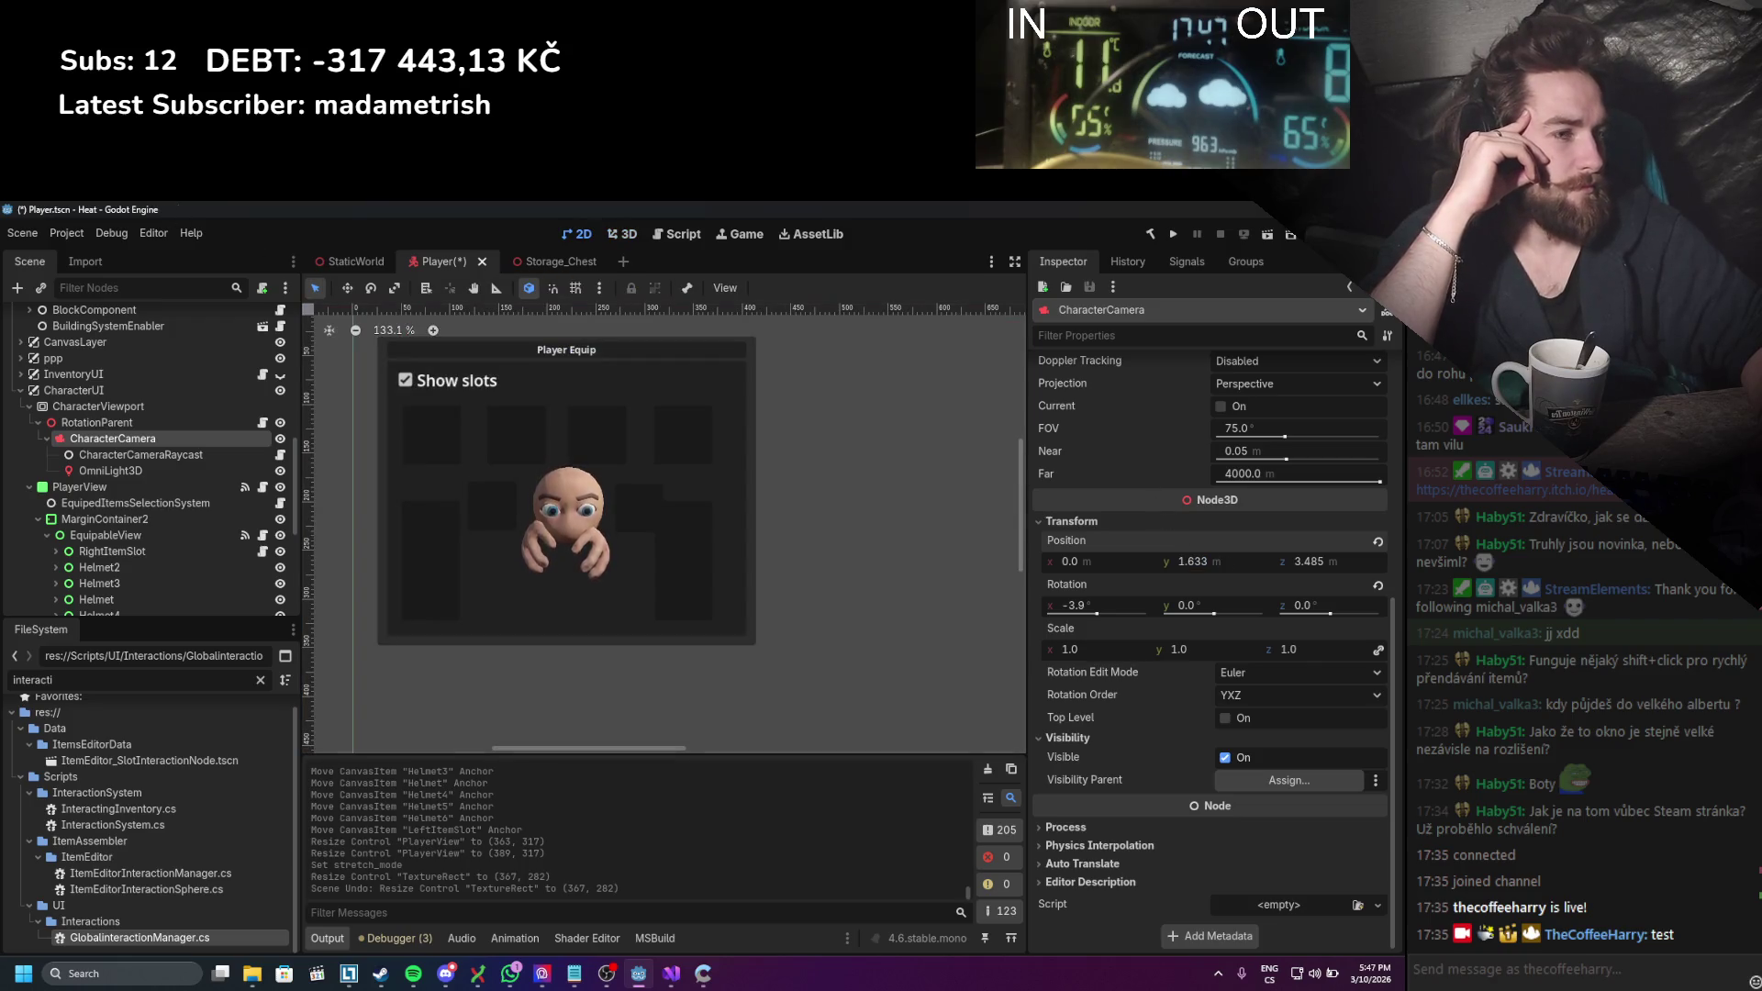
{"action": "mouse_move", "coordinate": [1193, 561]}
{"action": "left_mouse_down"}
{"action": "mouse_move", "coordinate": [1229, 561]}
{"action": "mouse_move", "coordinate": [1211, 561]}
{"action": "left_mouse_up"}
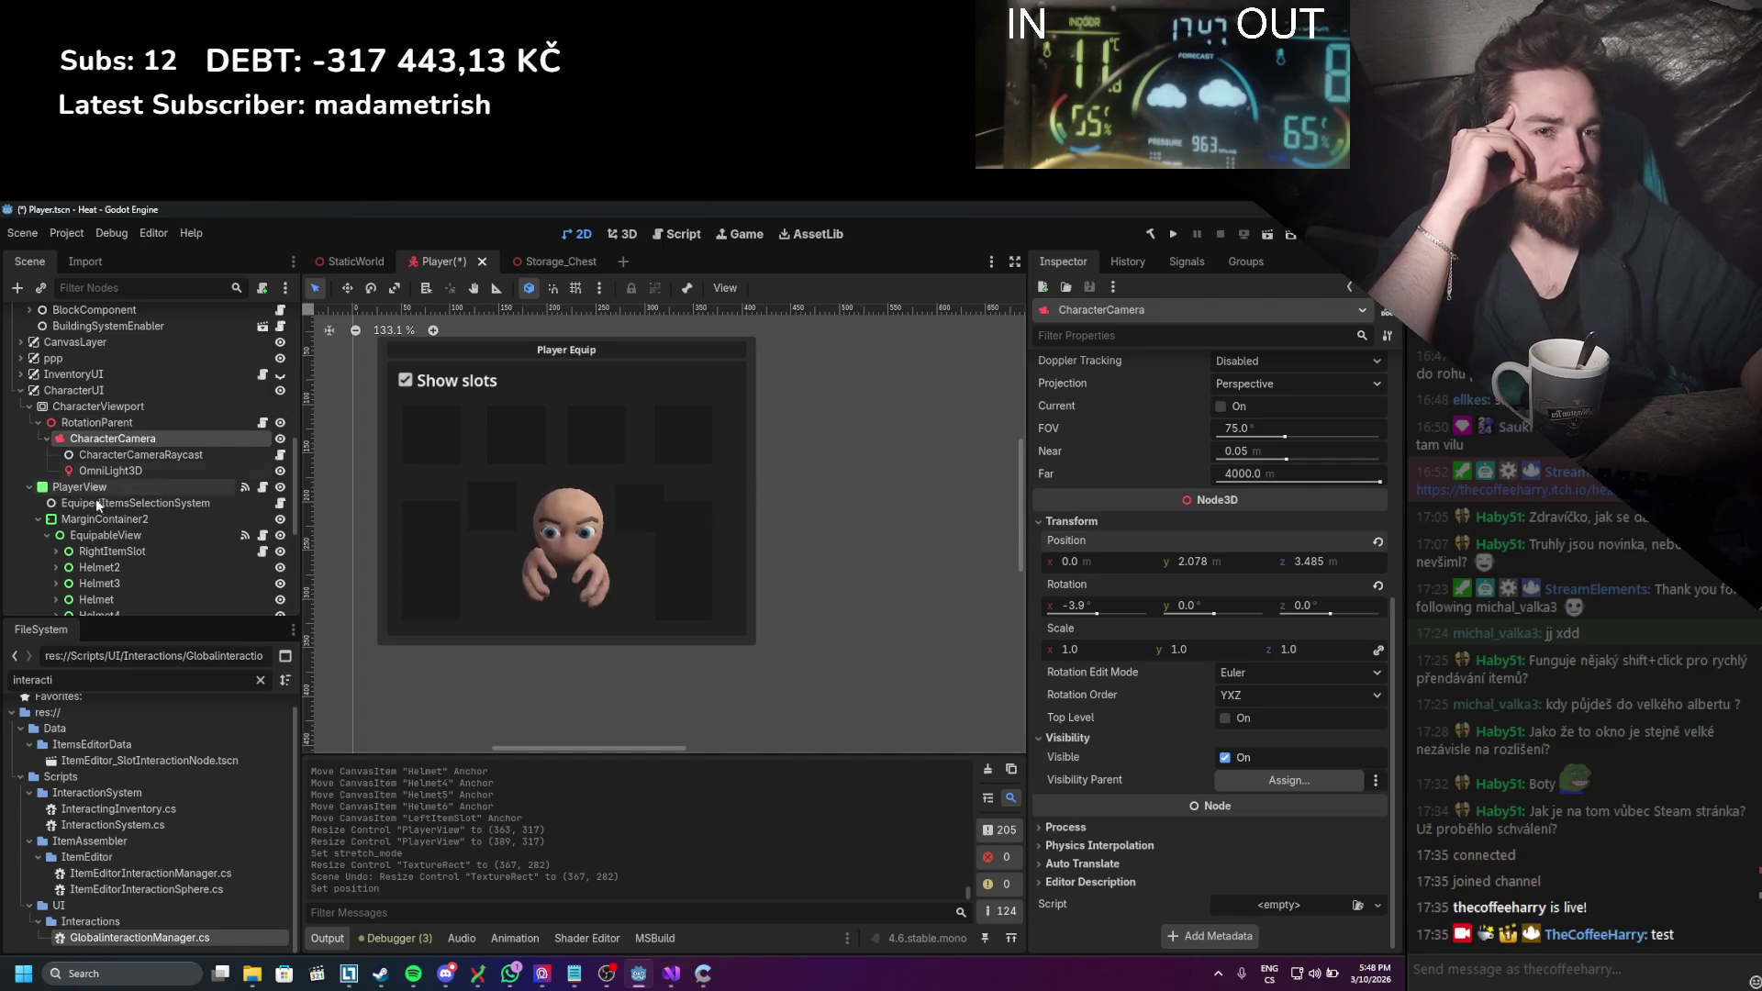
{"action": "scroll", "coordinate": [110, 568], "scroll_direction": "down", "scroll_amount": 1}
{"action": "left_click", "coordinate": [101, 530]}
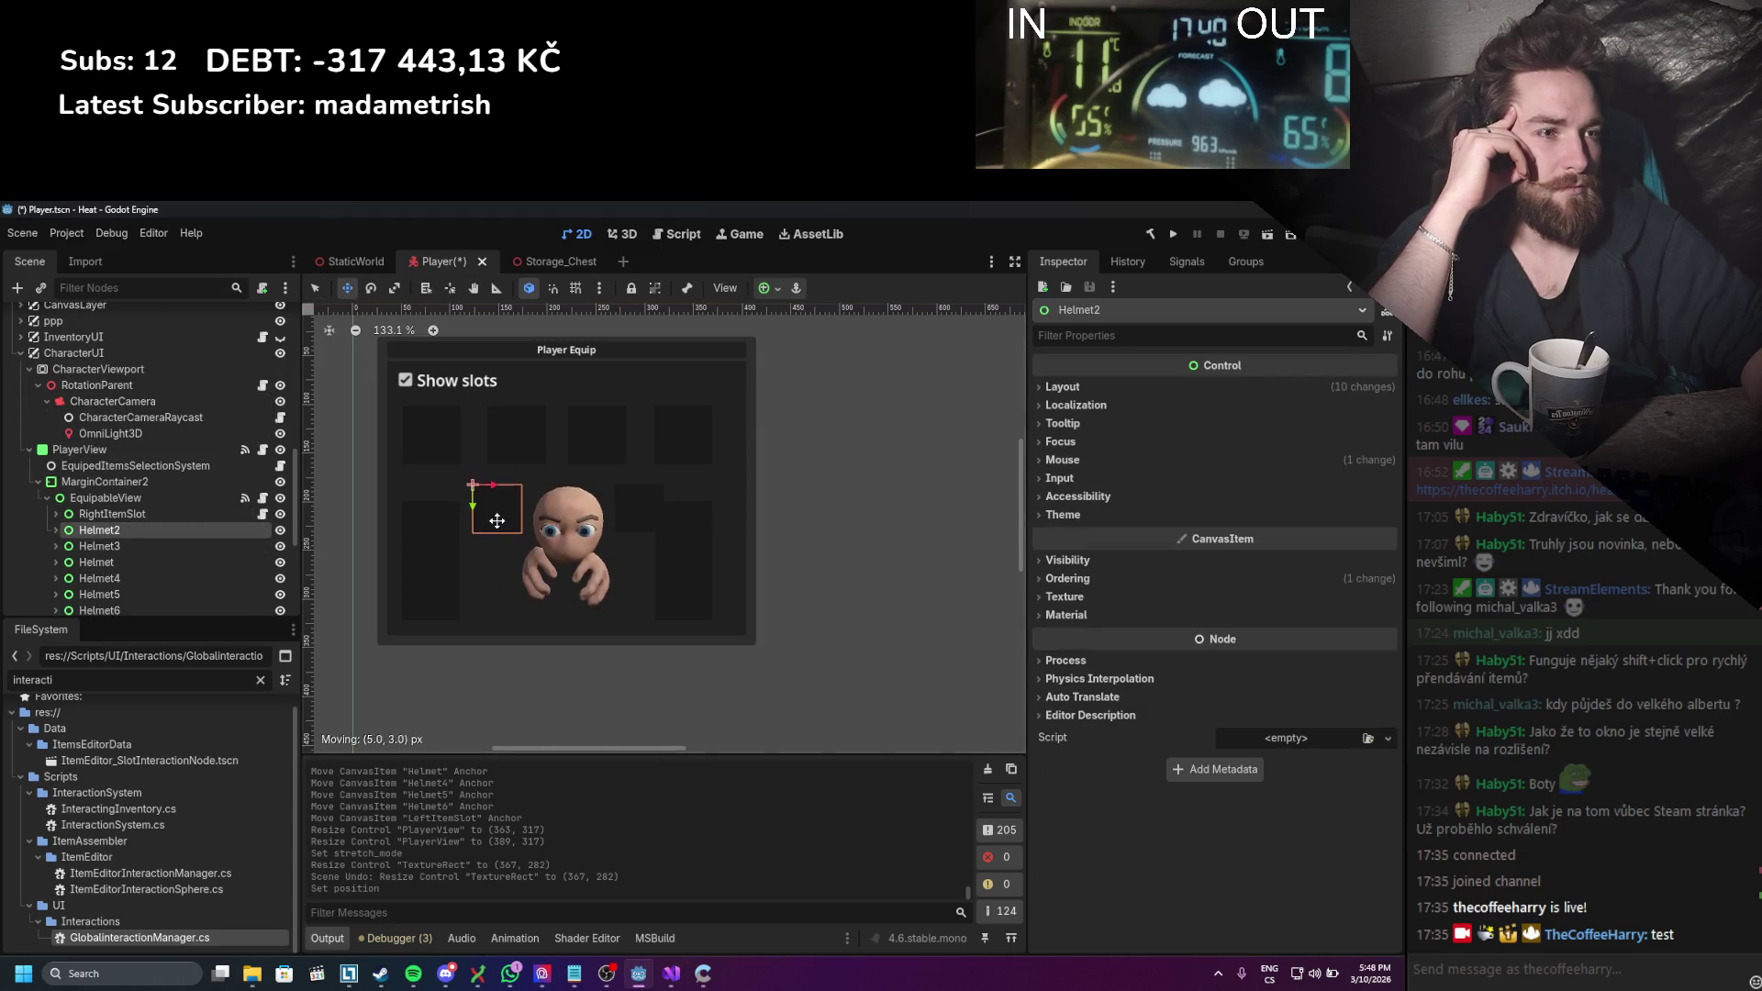
Step: Place Helmet2 left of the character and move LeftItemSlot beside the character's right
{"action": "left_click_drag", "start_coordinate": [497, 519], "coordinate": [496, 519]}
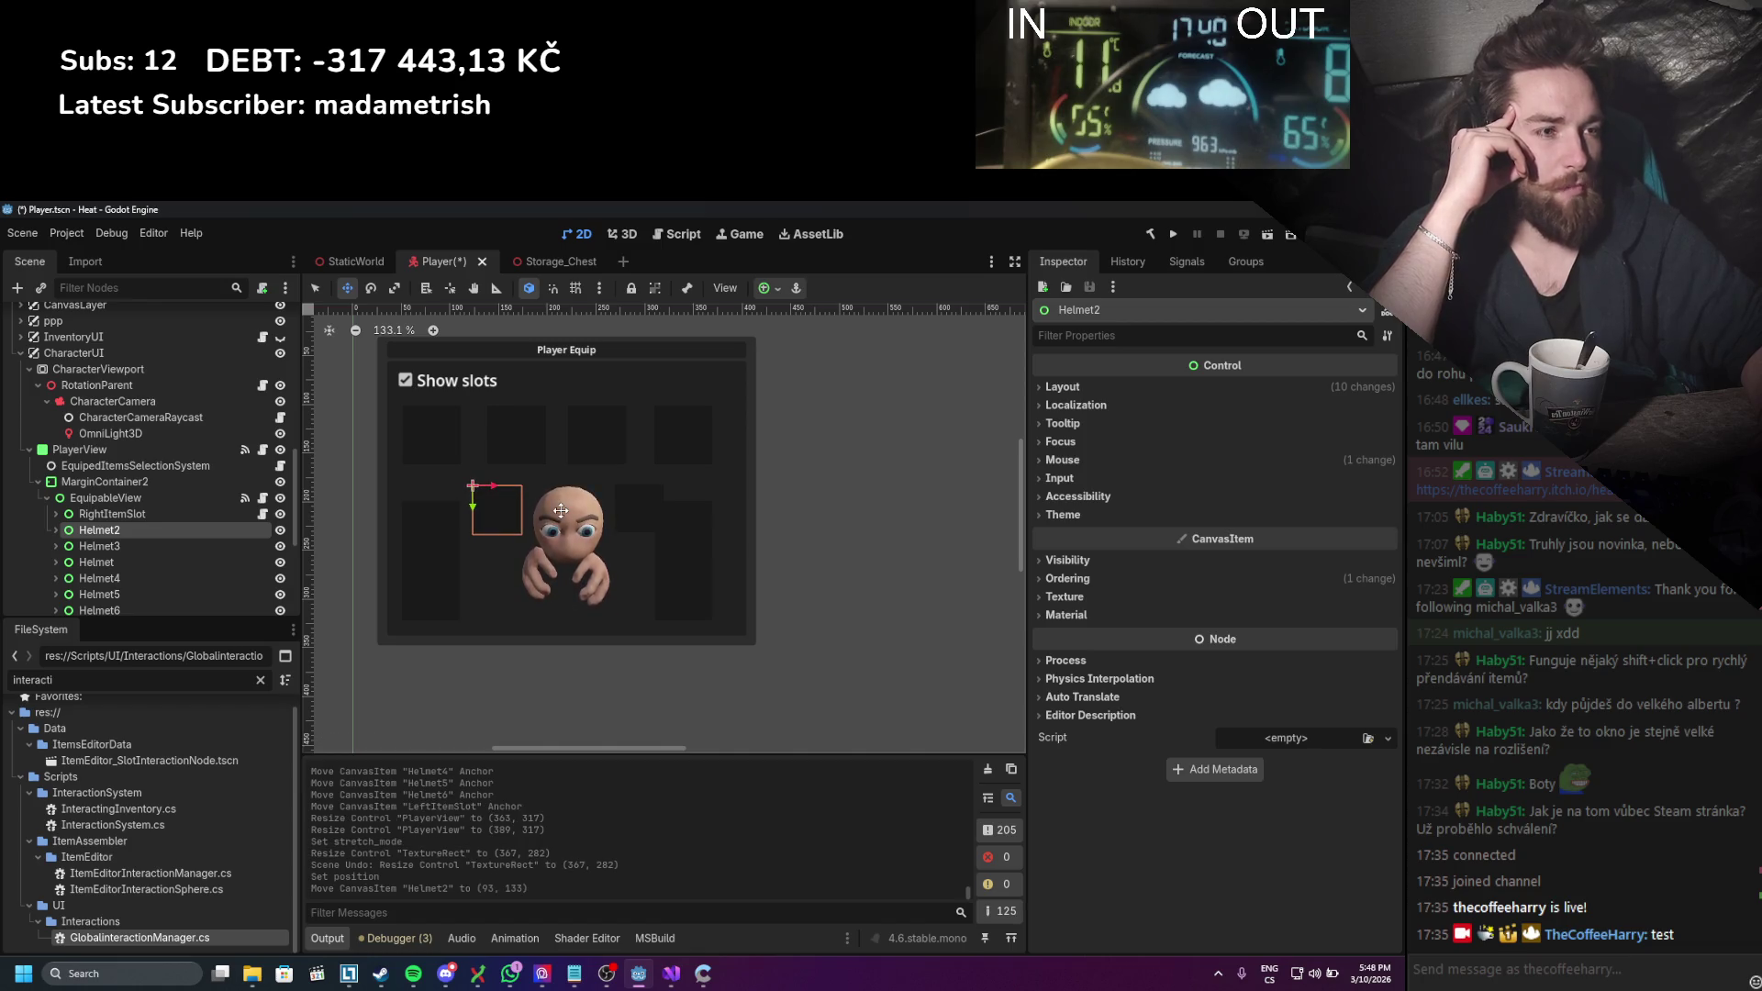
{"action": "left_click", "coordinate": [137, 547]}
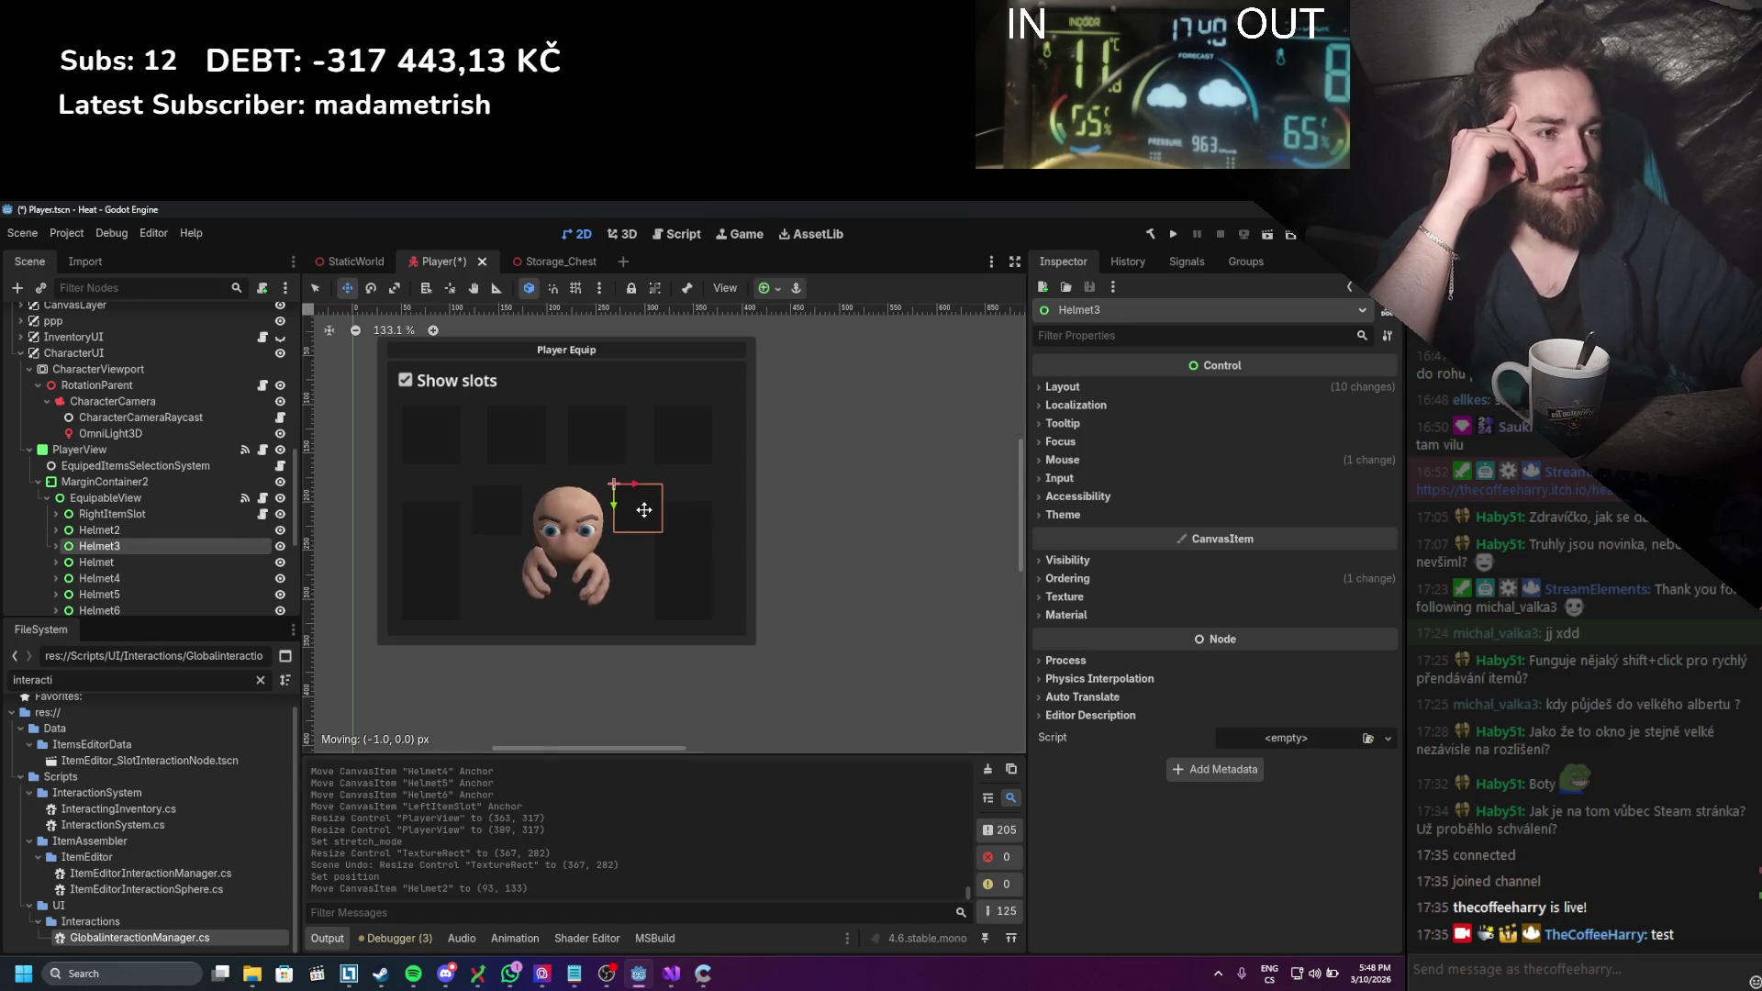
{"action": "left_click", "coordinate": [123, 514]}
{"action": "scroll", "coordinate": [130, 538], "scroll_direction": "down", "scroll_amount": 3}
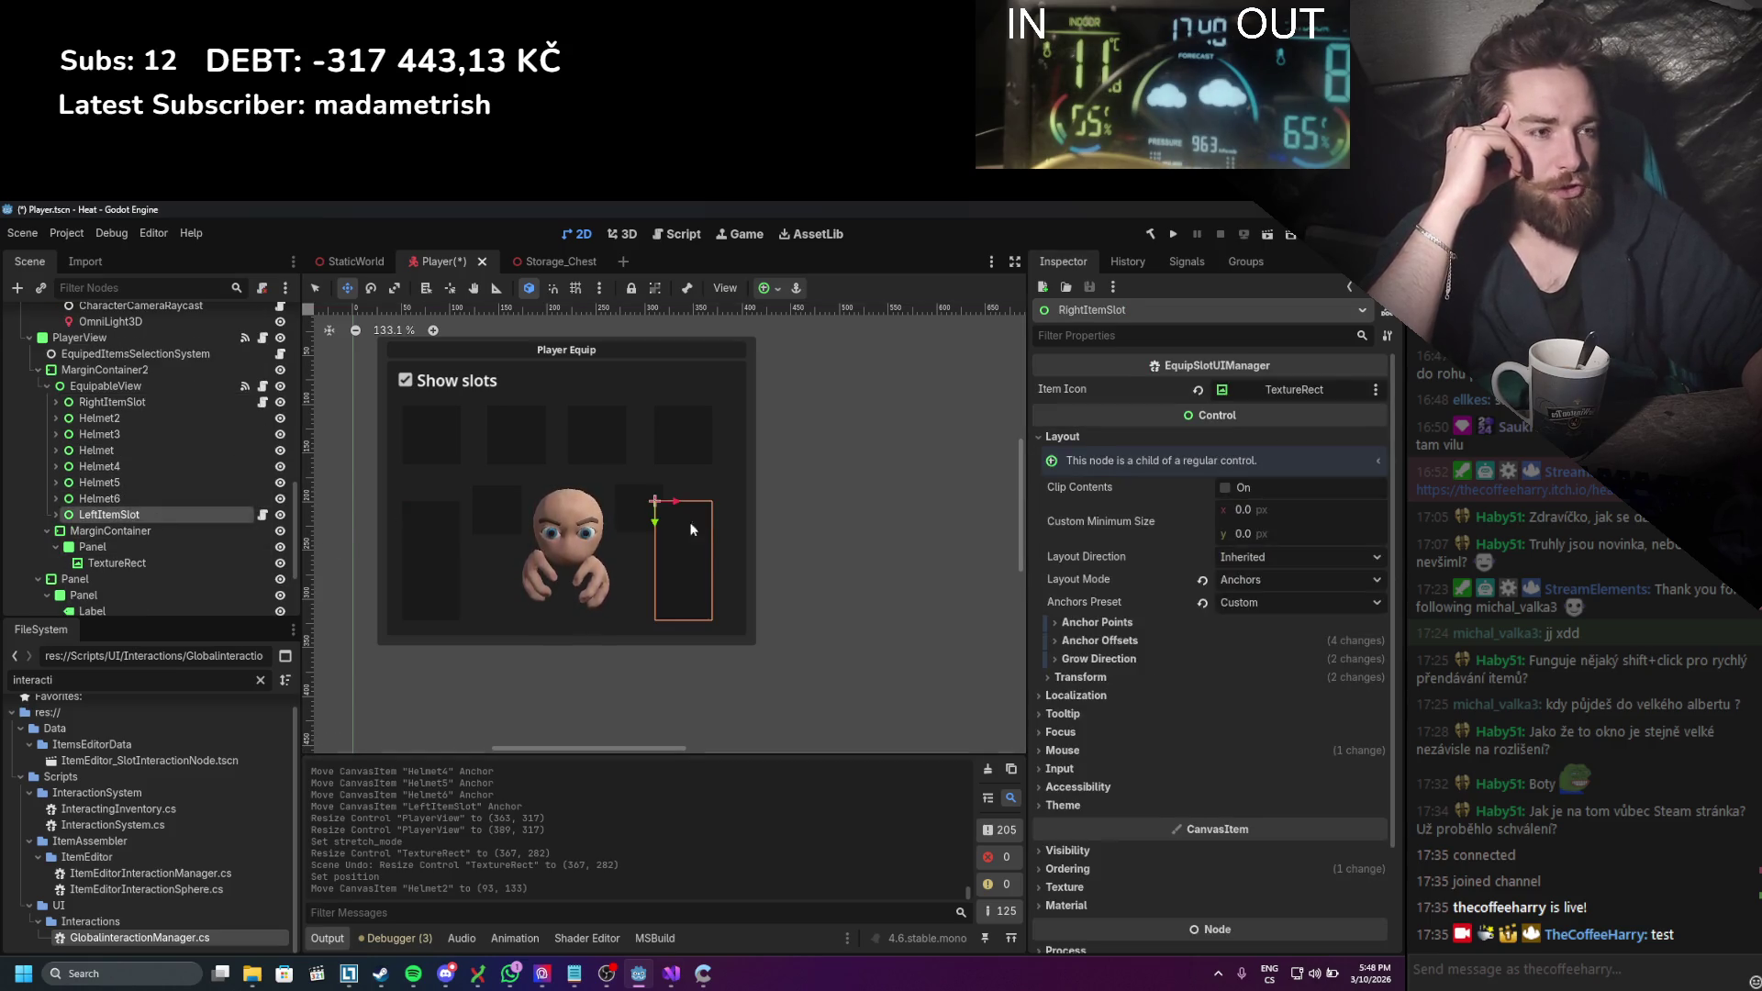
{"action": "left_click_drag", "start_coordinate": [692, 529], "coordinate": [697, 552]}
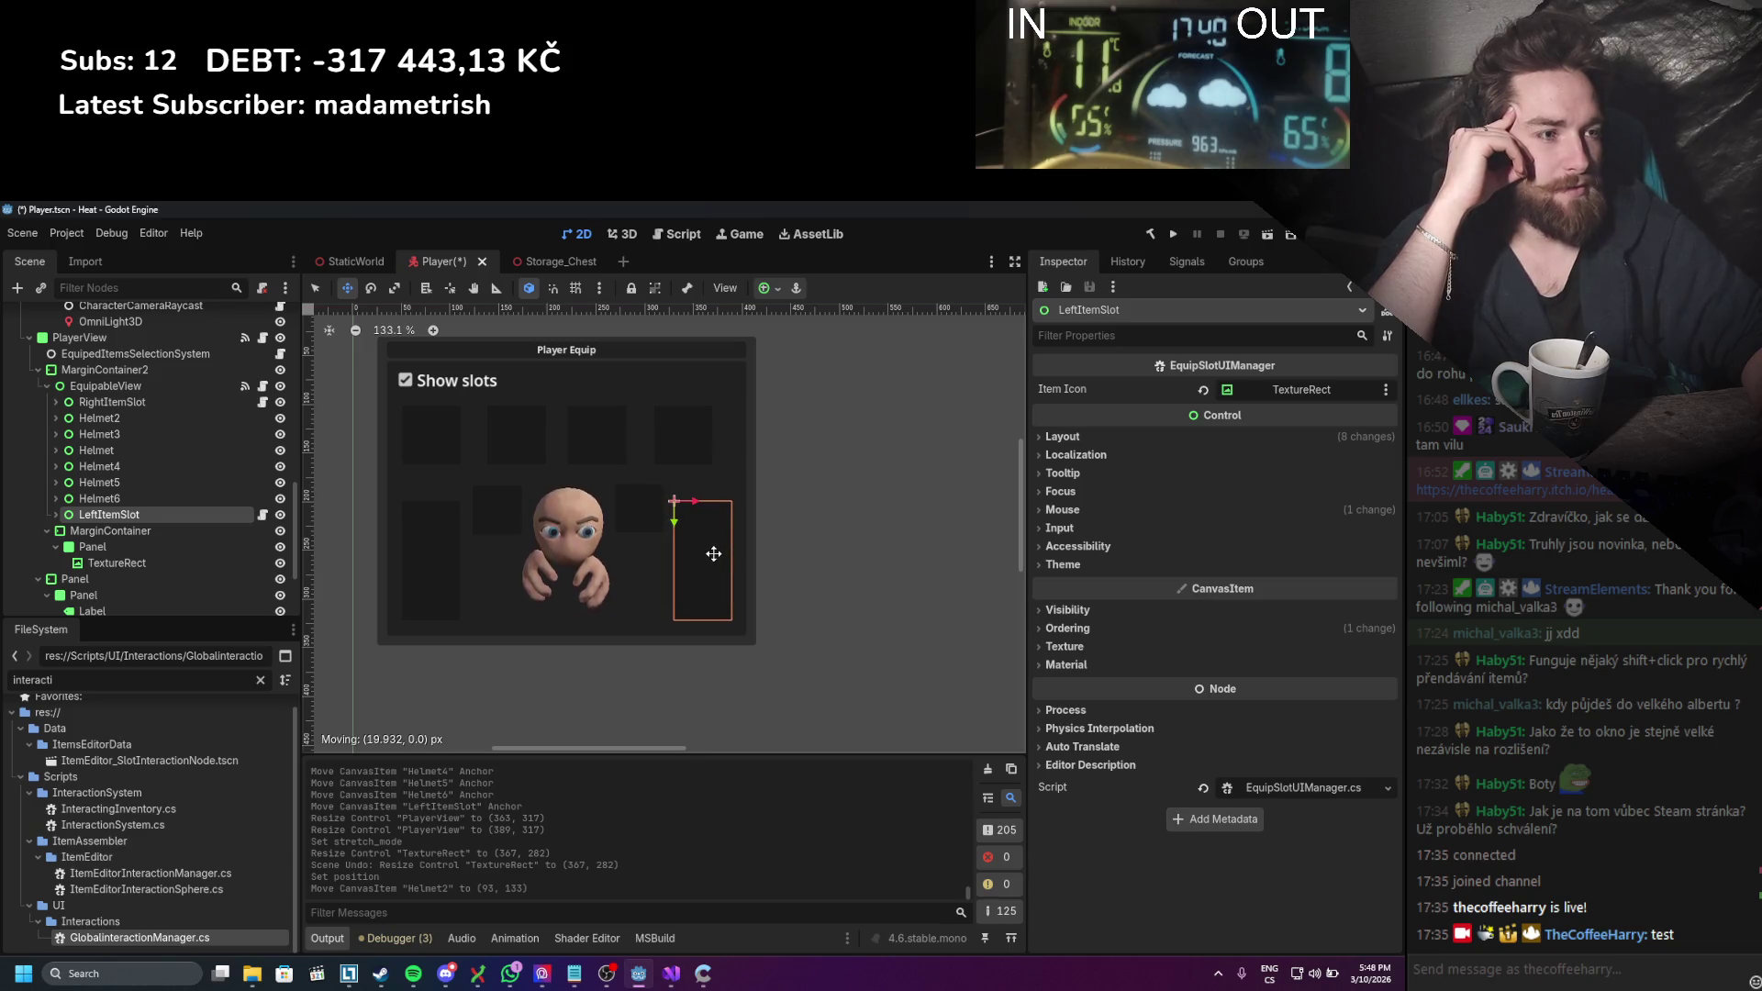
{"action": "left_click_drag", "start_coordinate": [716, 553], "coordinate": [717, 553]}
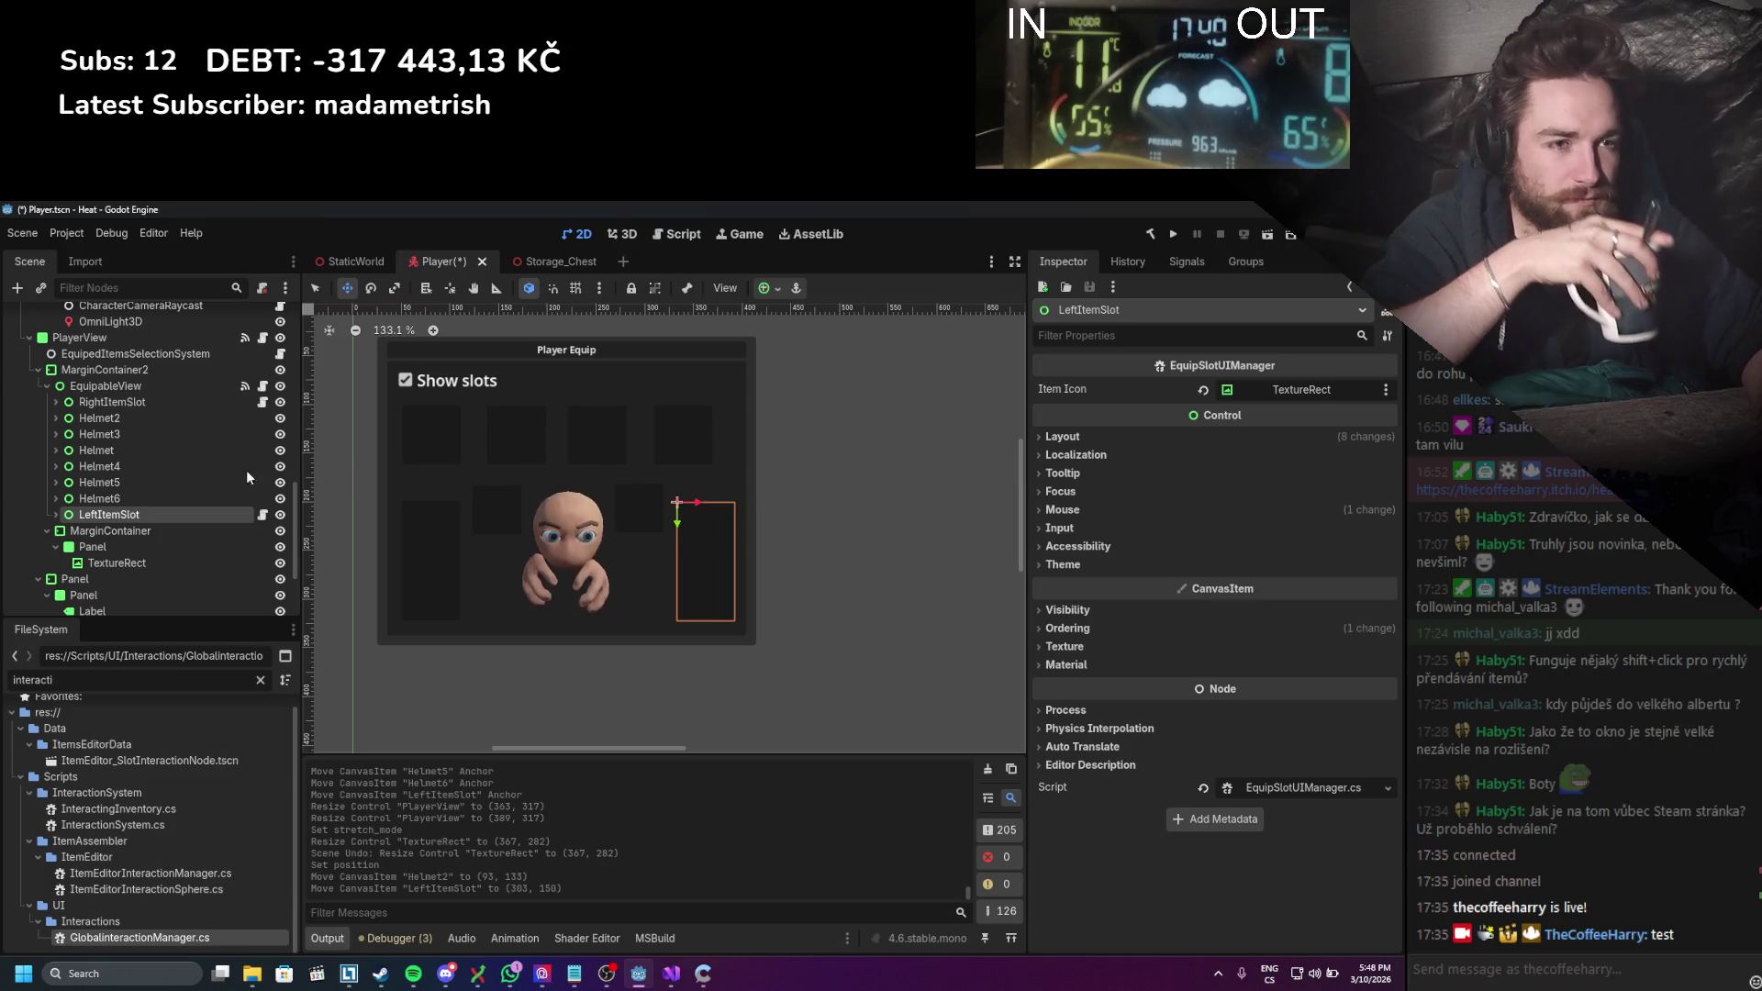
Step: Move the Helmet slot to the top-left and Helmet6 to the top right at (304, 68)
{"action": "left_click", "coordinate": [110, 403]}
{"action": "left_click", "coordinate": [105, 419]}
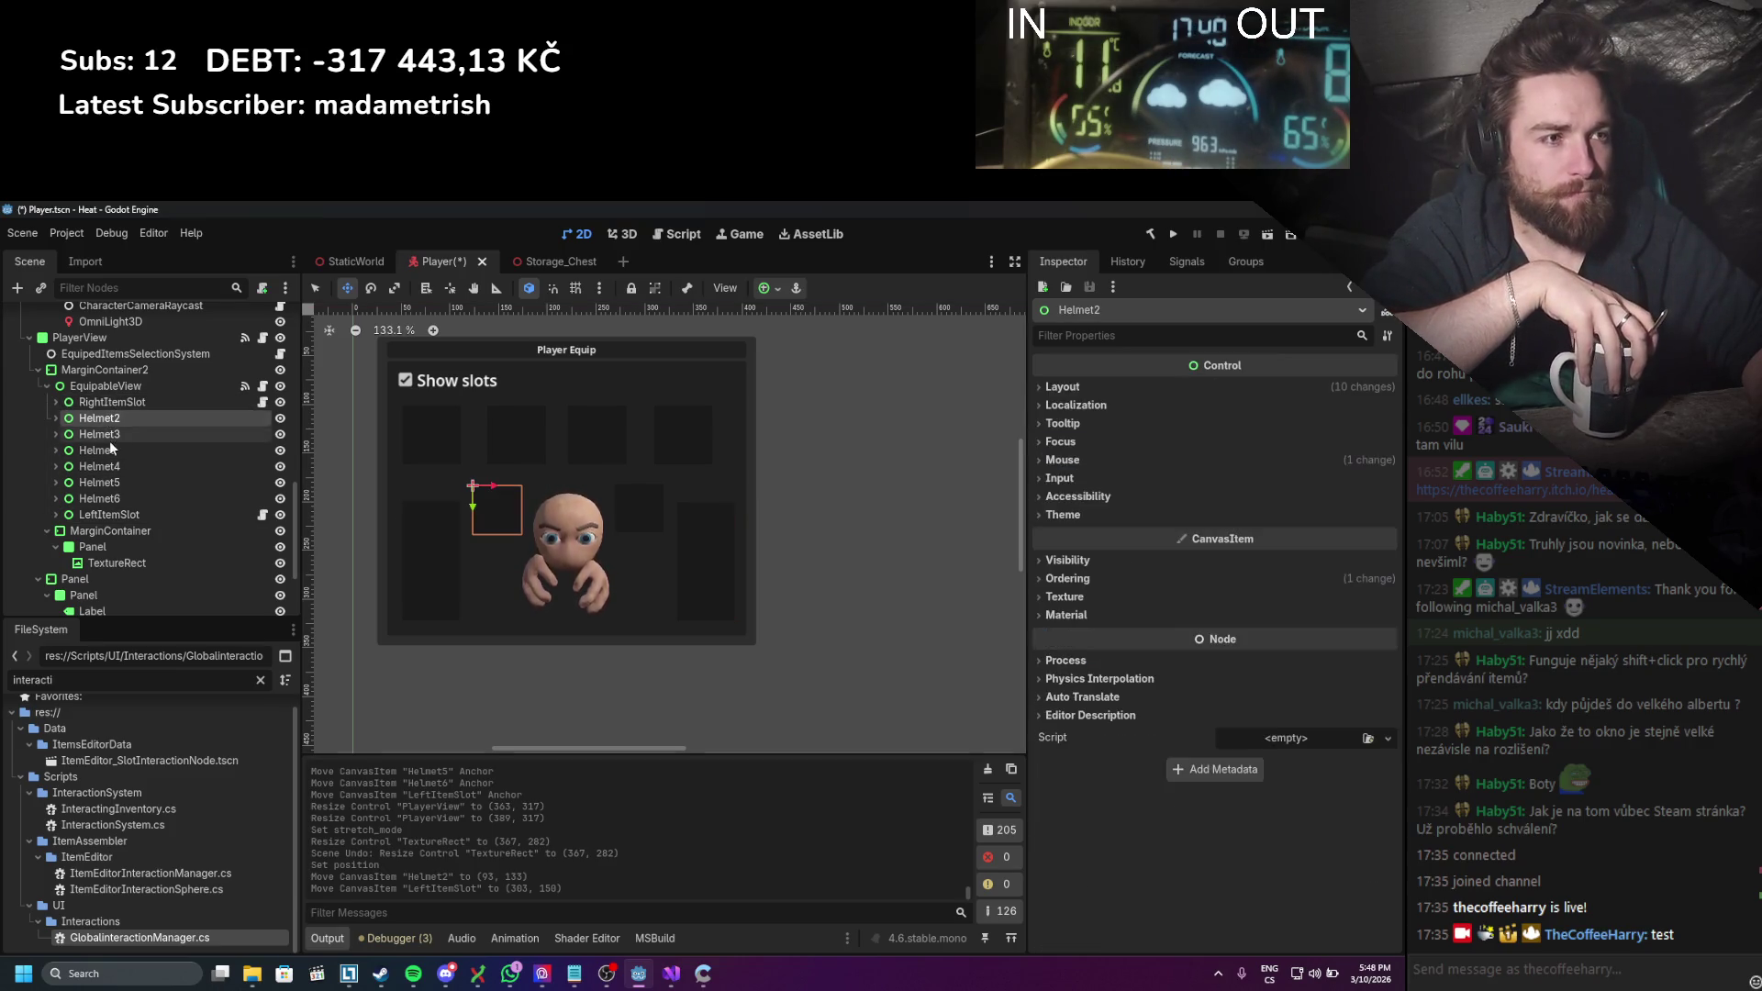
{"action": "left_click", "coordinate": [101, 434]}
{"action": "left_click", "coordinate": [97, 450]}
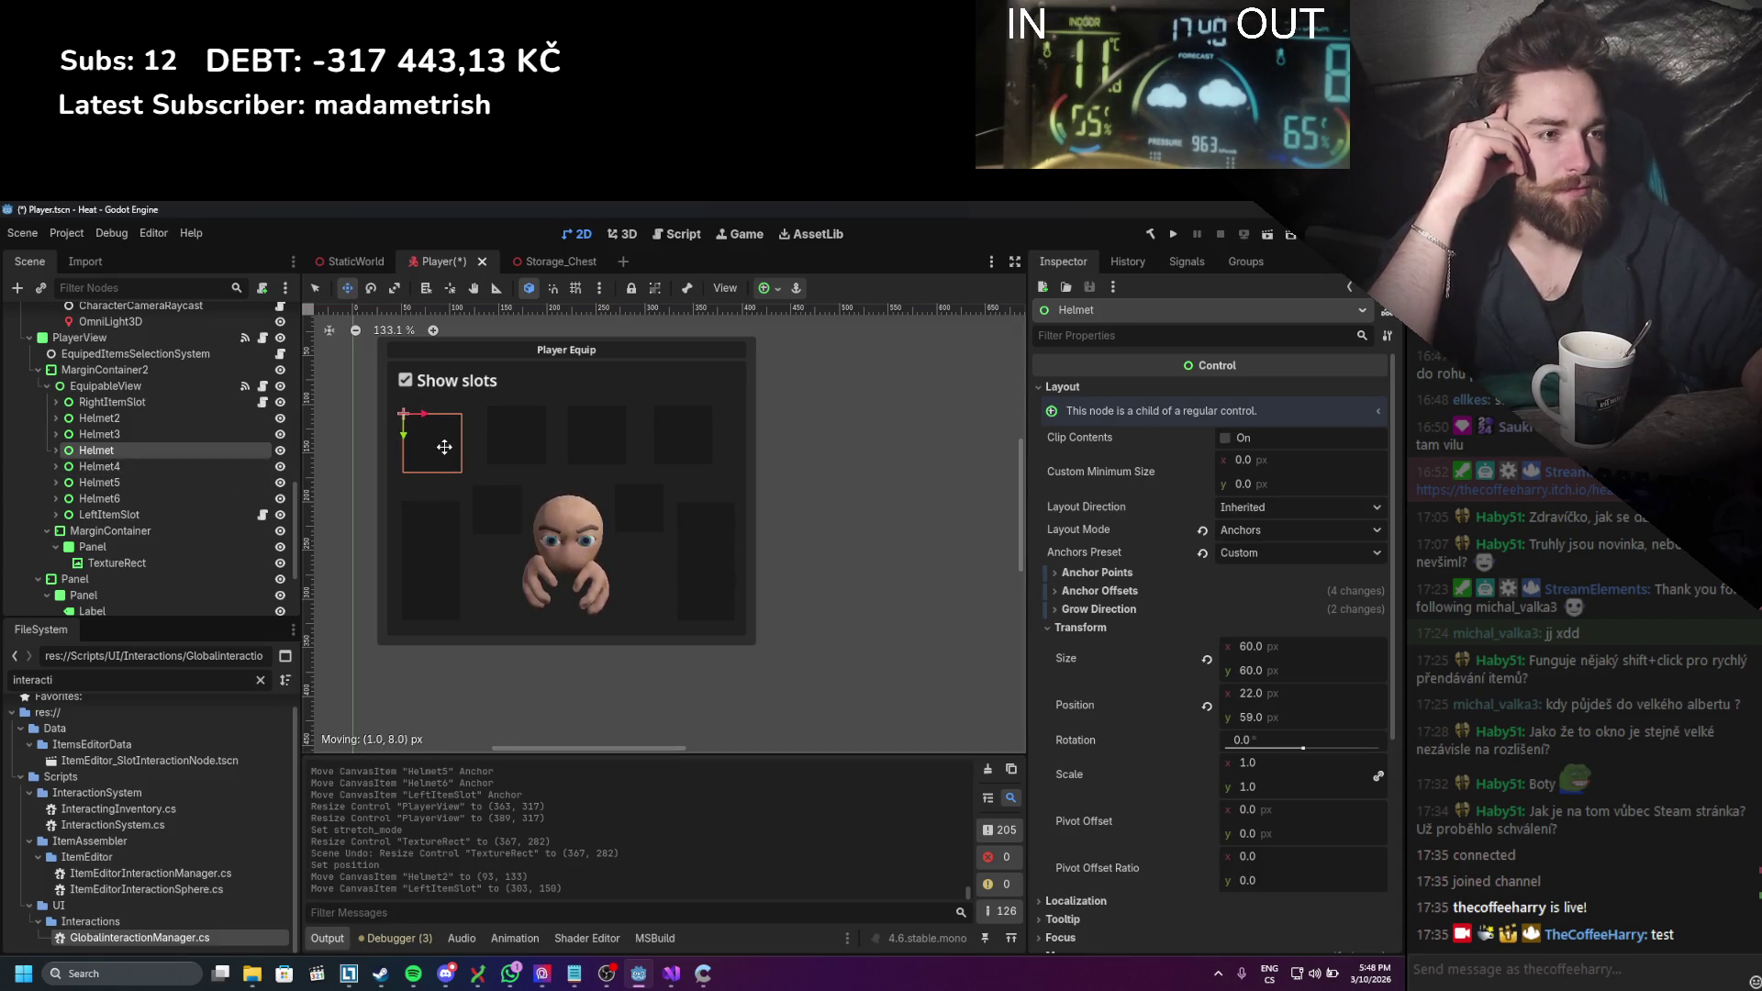
{"action": "left_click_drag", "start_coordinate": [443, 452], "coordinate": [603, 441]}
{"action": "left_click", "coordinate": [539, 443]}
{"action": "left_click", "coordinate": [580, 432]}
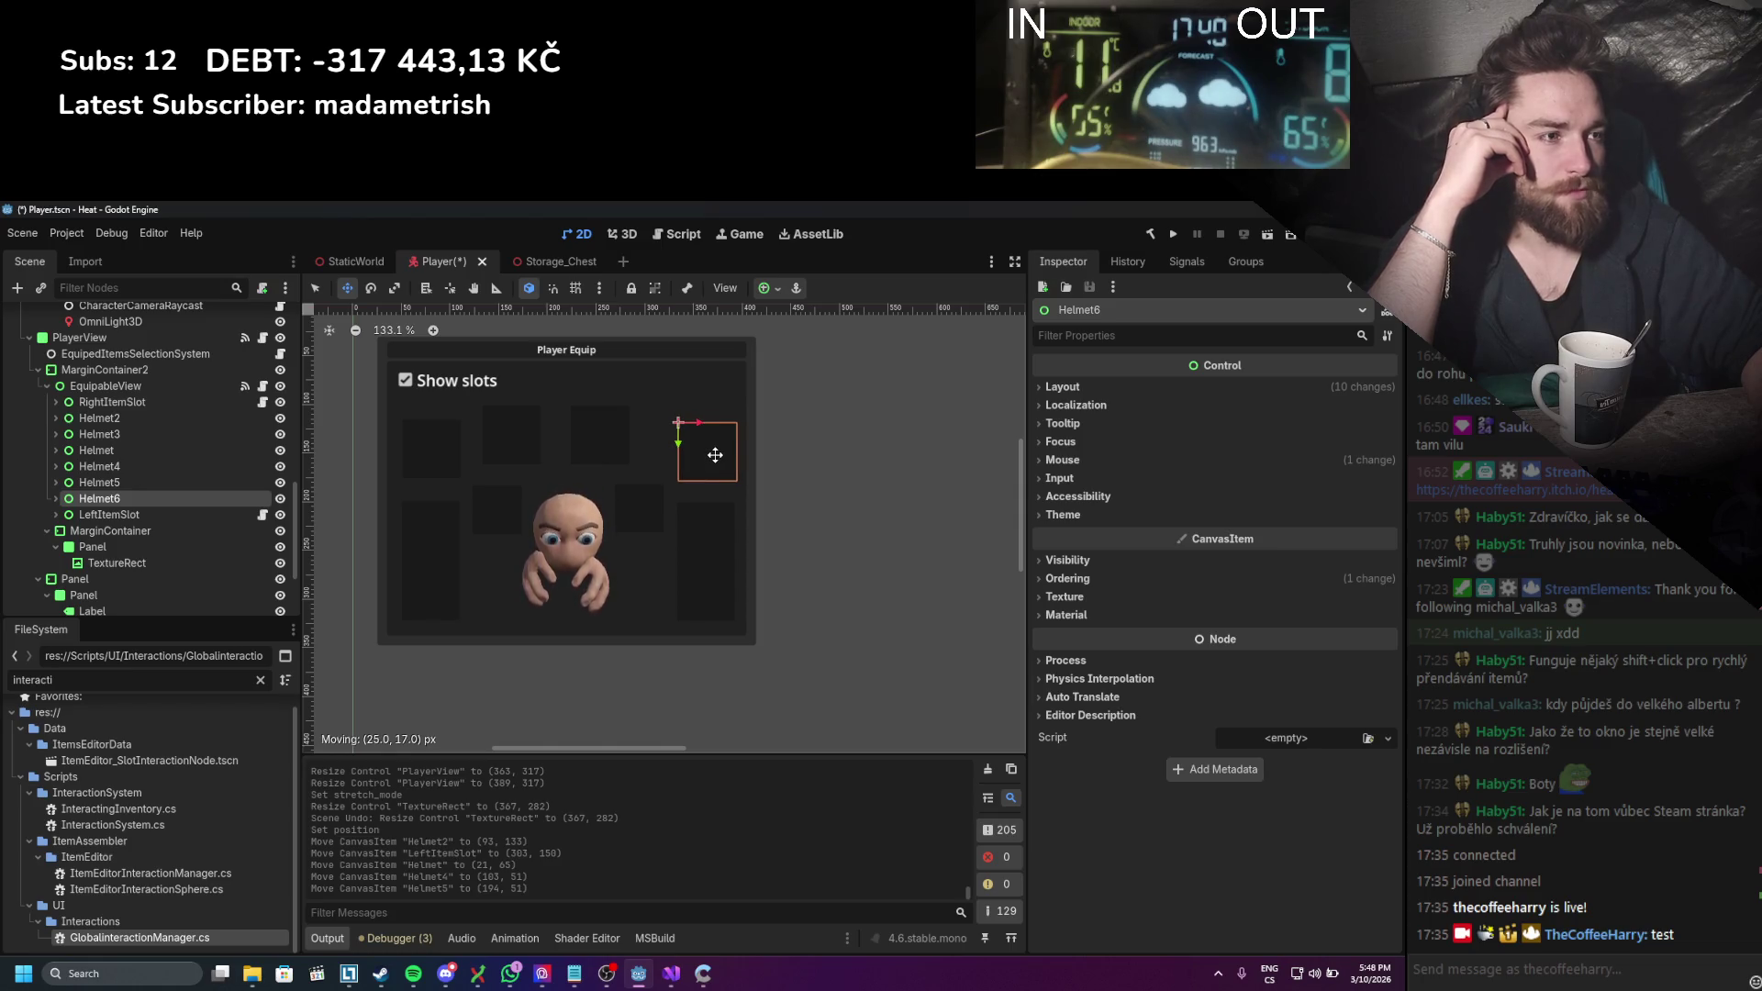
{"action": "left_click_drag", "start_coordinate": [715, 455], "coordinate": [715, 455]}
Step: Move Helmet5 into the top row at (265, 58)
{"action": "left_click", "coordinate": [215, 468]}
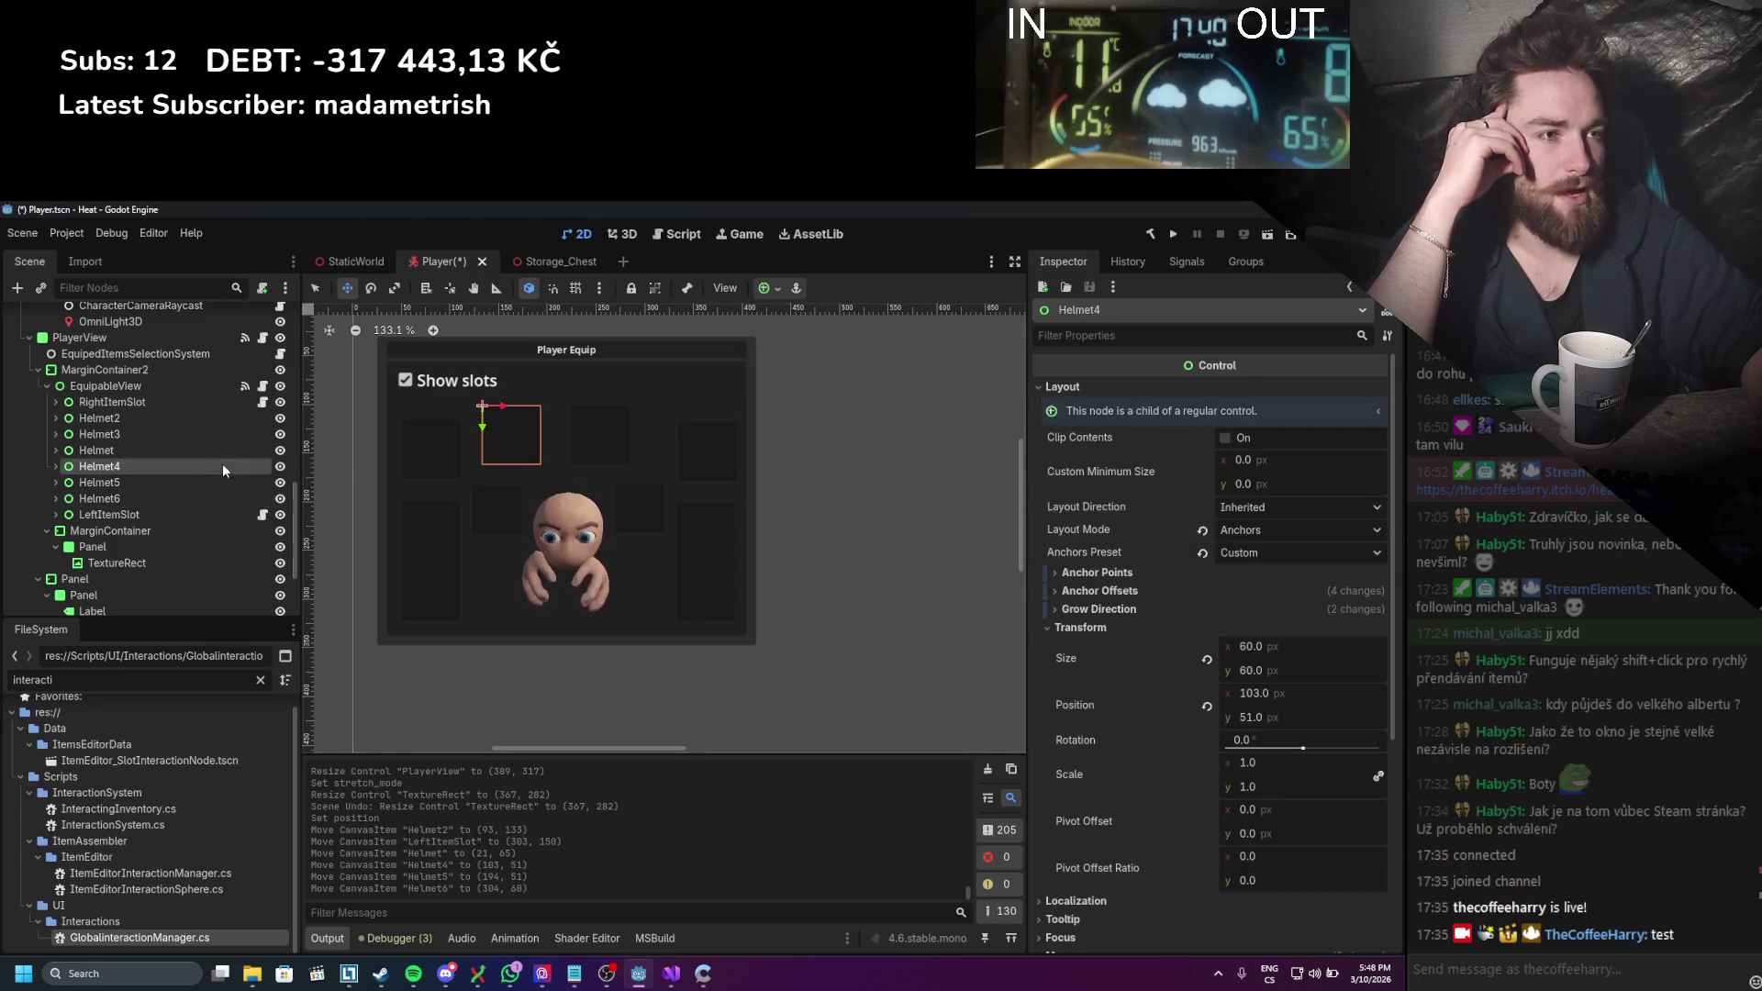
{"action": "left_click", "coordinate": [206, 451]}
{"action": "left_click", "coordinate": [163, 433]}
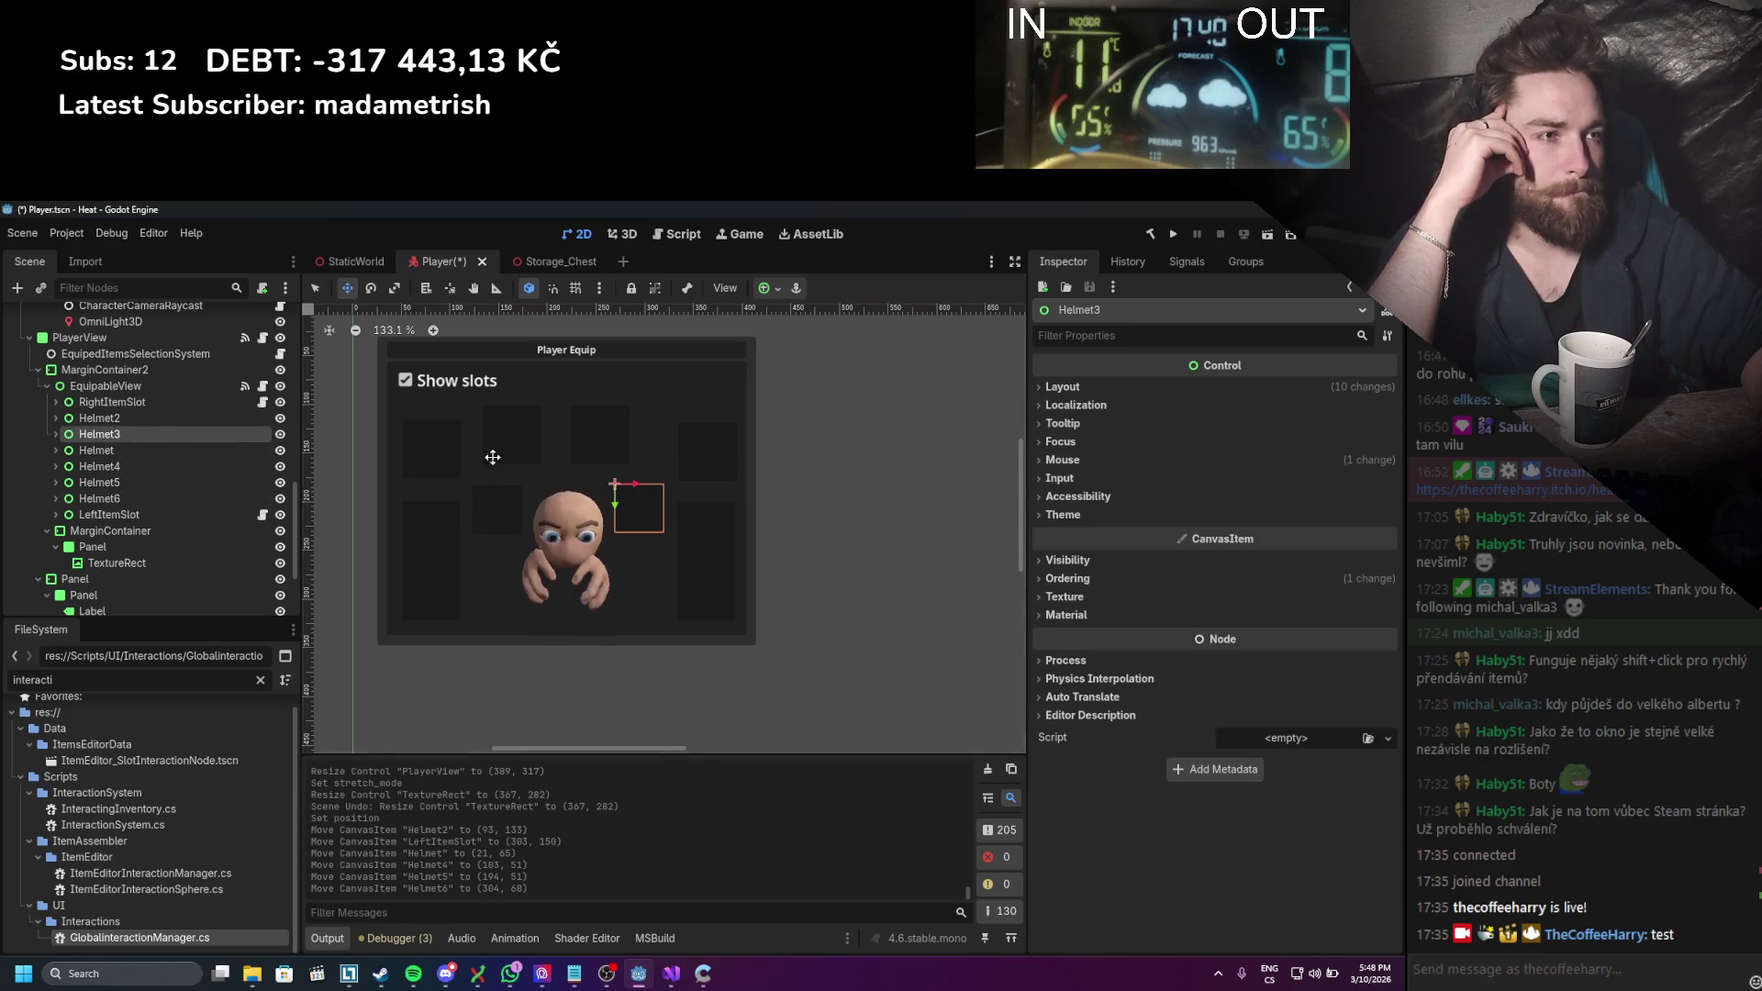
{"action": "left_click", "coordinate": [138, 482]}
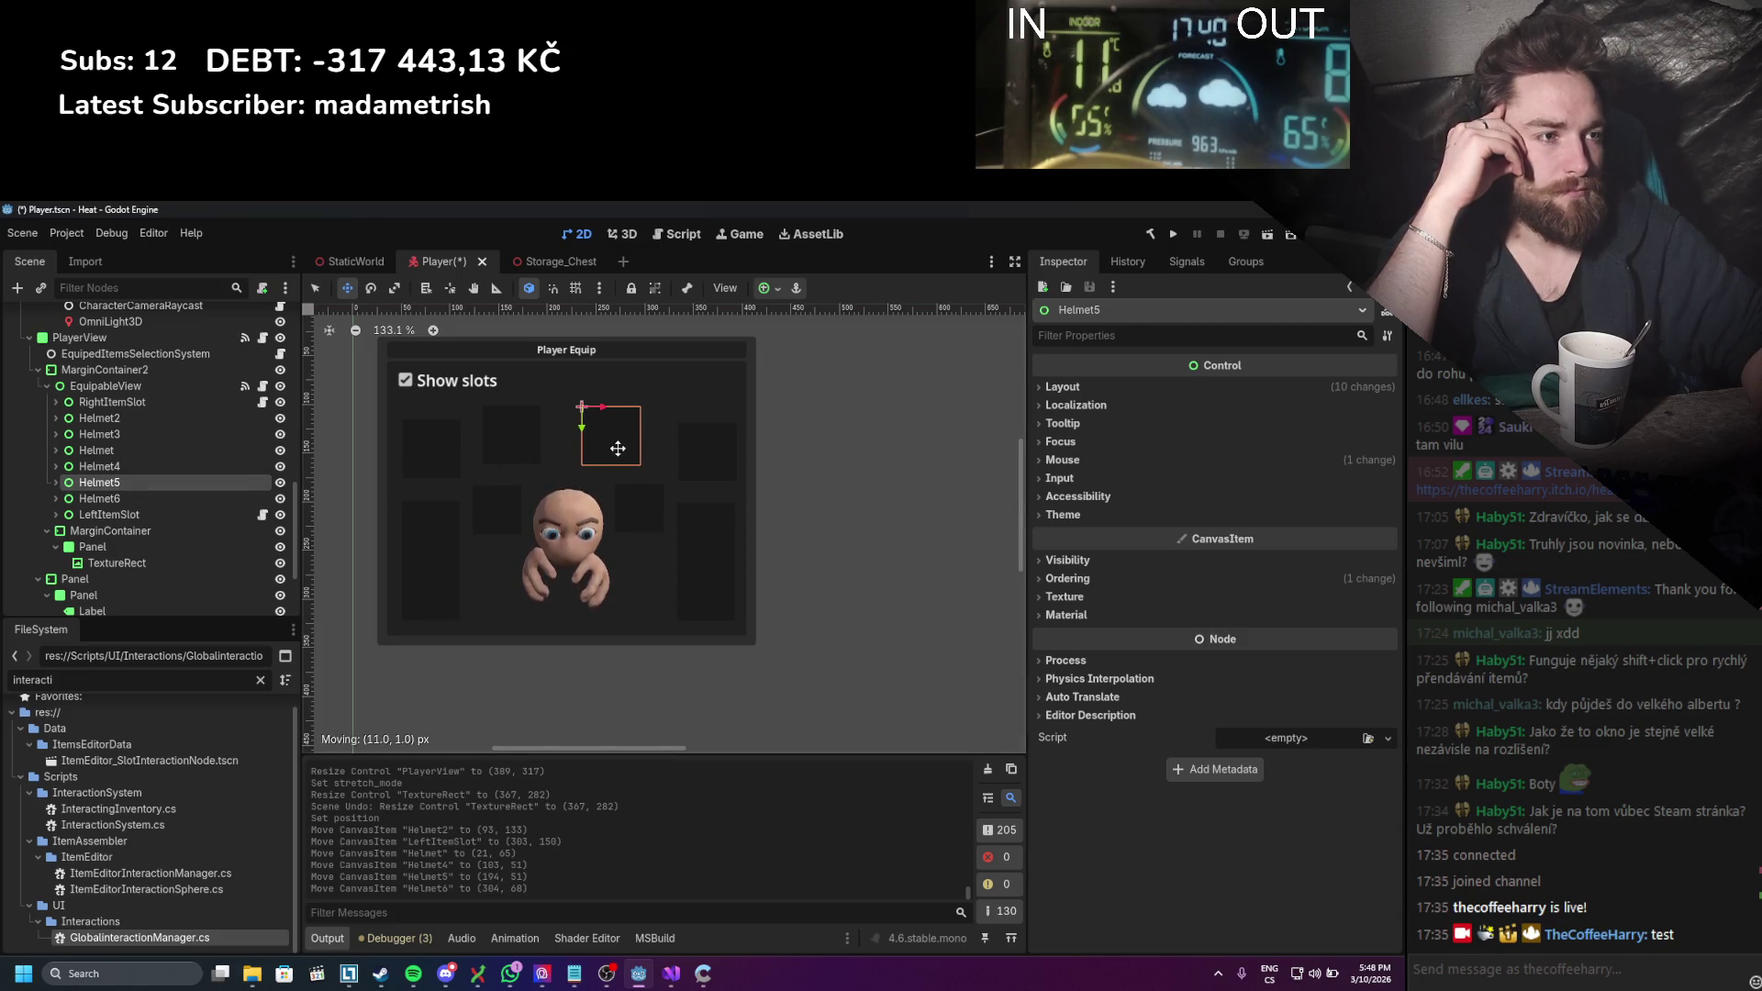
{"action": "left_click_drag", "start_coordinate": [617, 447], "coordinate": [617, 447]}
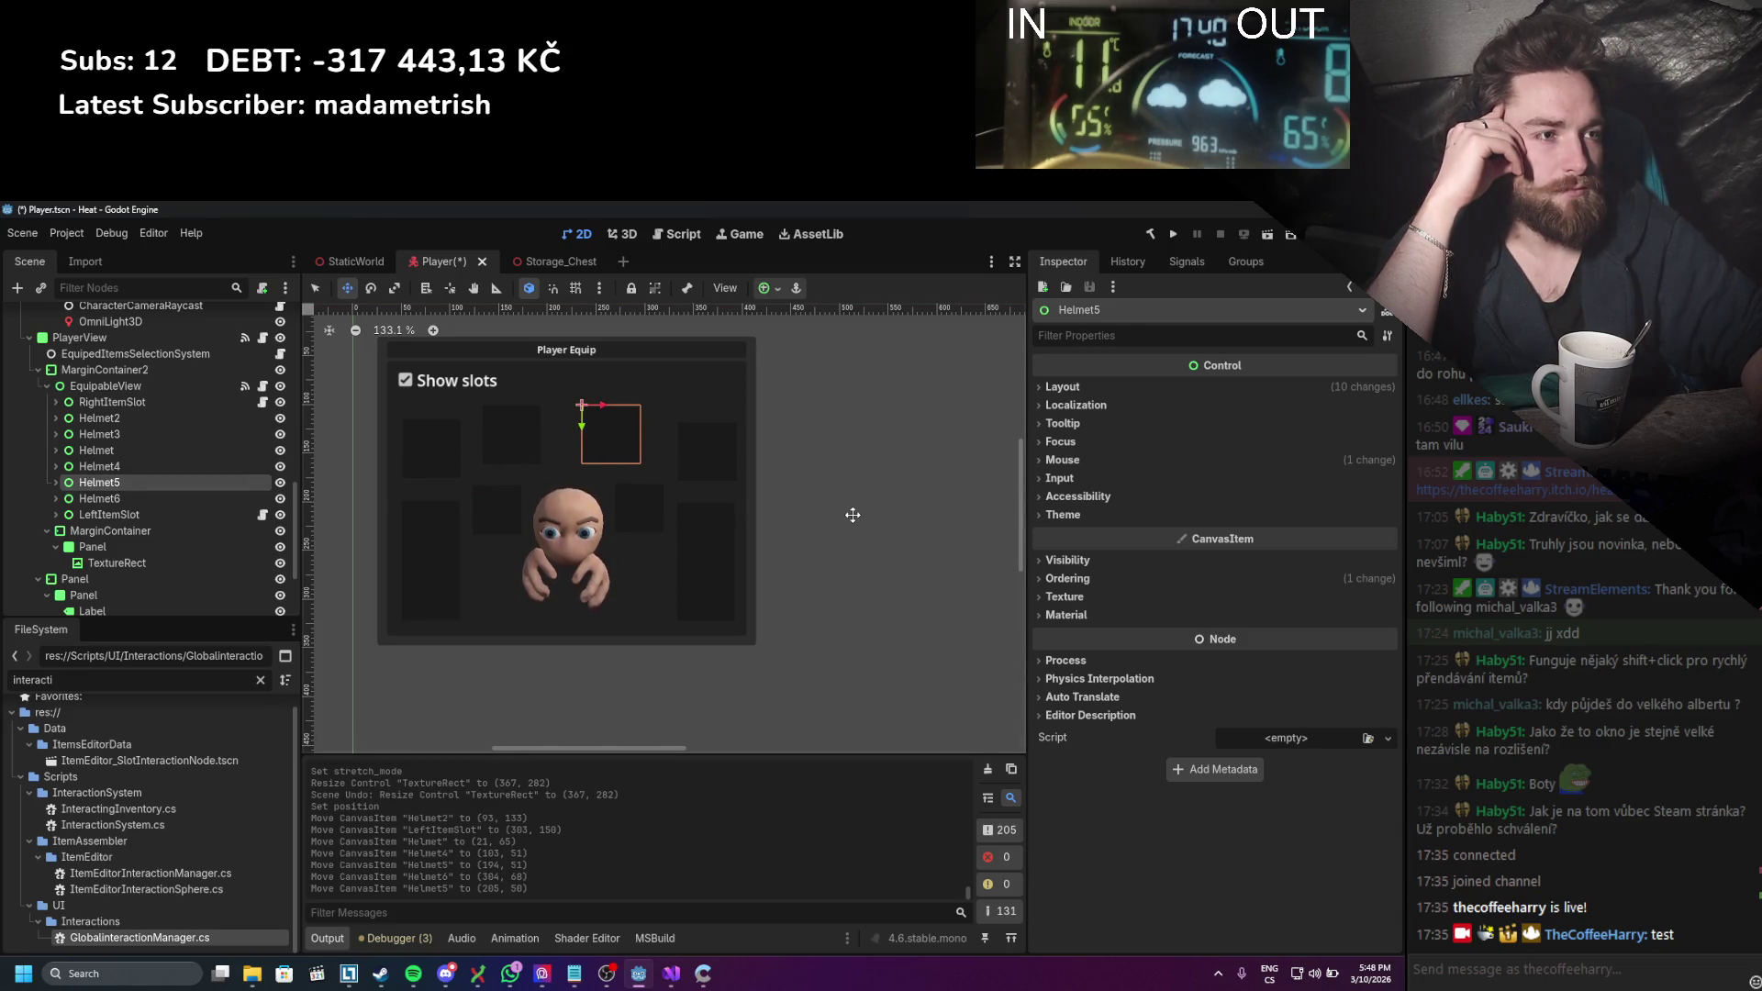
{"action": "scroll", "coordinate": [823, 518], "scroll_direction": "down", "scroll_amount": 5}
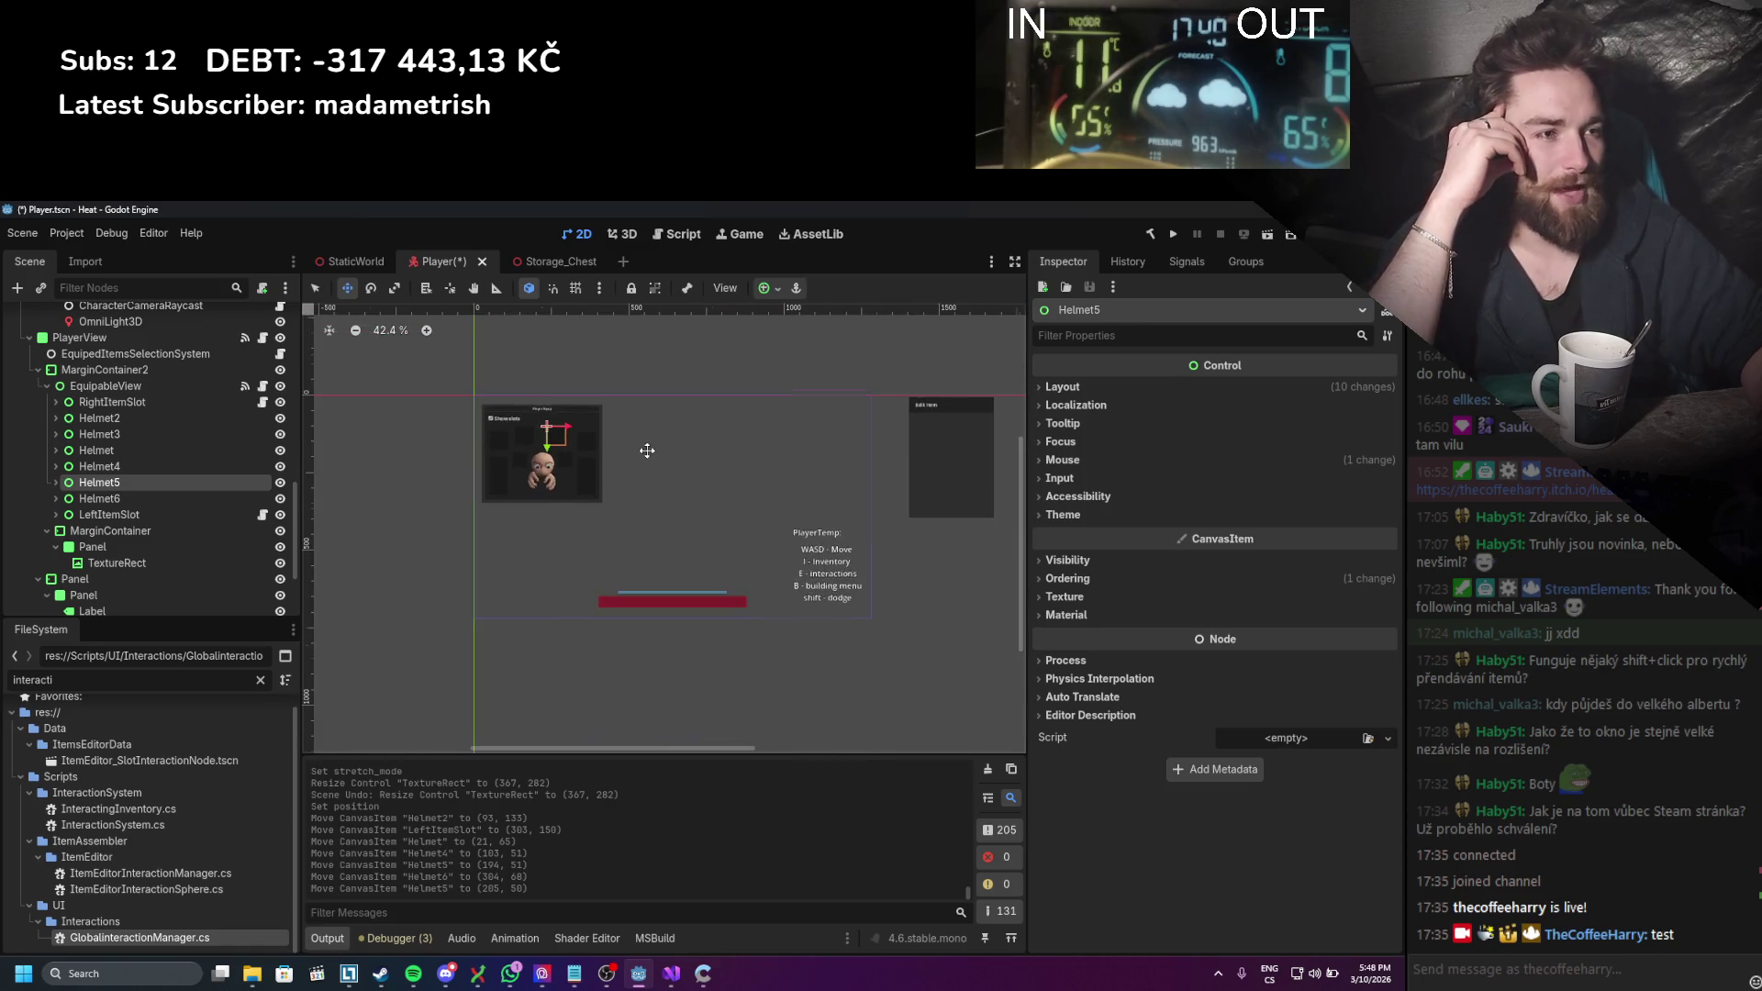
Step: Bring the Player Equip panel back into view, centred on the root Control in Select mode
{"action": "scroll", "coordinate": [574, 469], "scroll_direction": "up", "scroll_amount": 3}
{"action": "left_click_drag", "start_coordinate": [574, 469], "coordinate": [770, 474]}
{"action": "scroll", "coordinate": [770, 473], "scroll_direction": "up", "scroll_amount": 1}
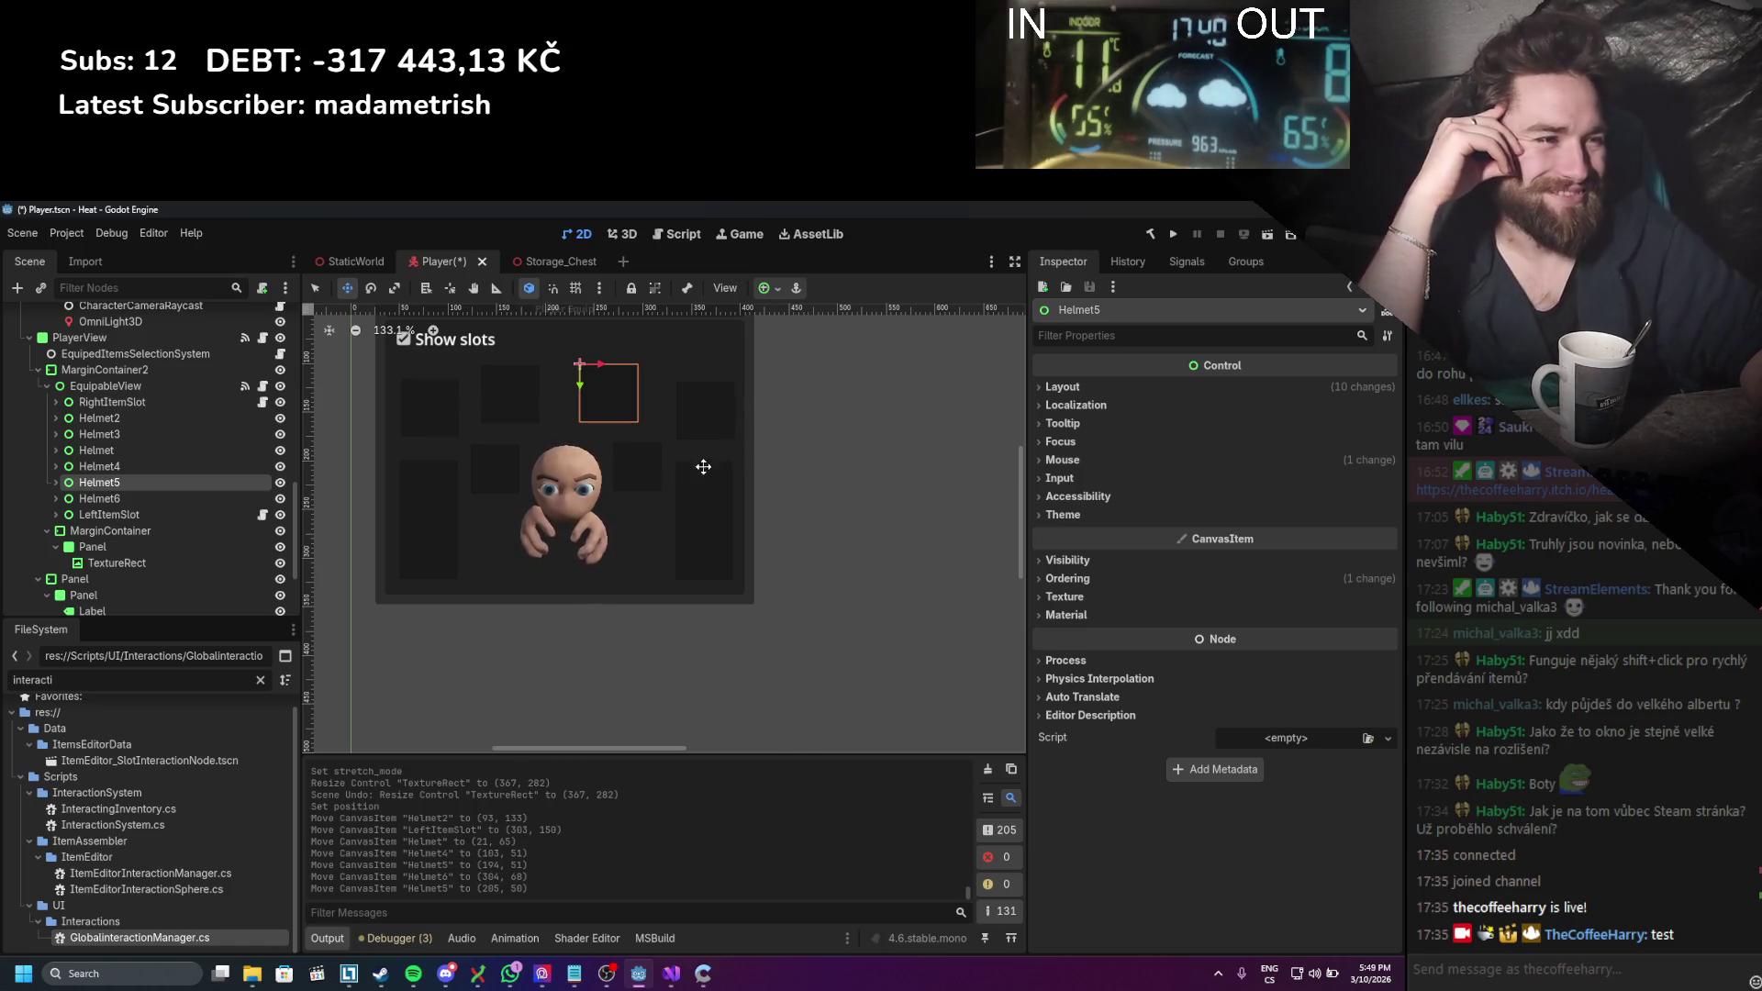
{"action": "scroll", "coordinate": [710, 475], "scroll_direction": "up", "scroll_amount": 2}
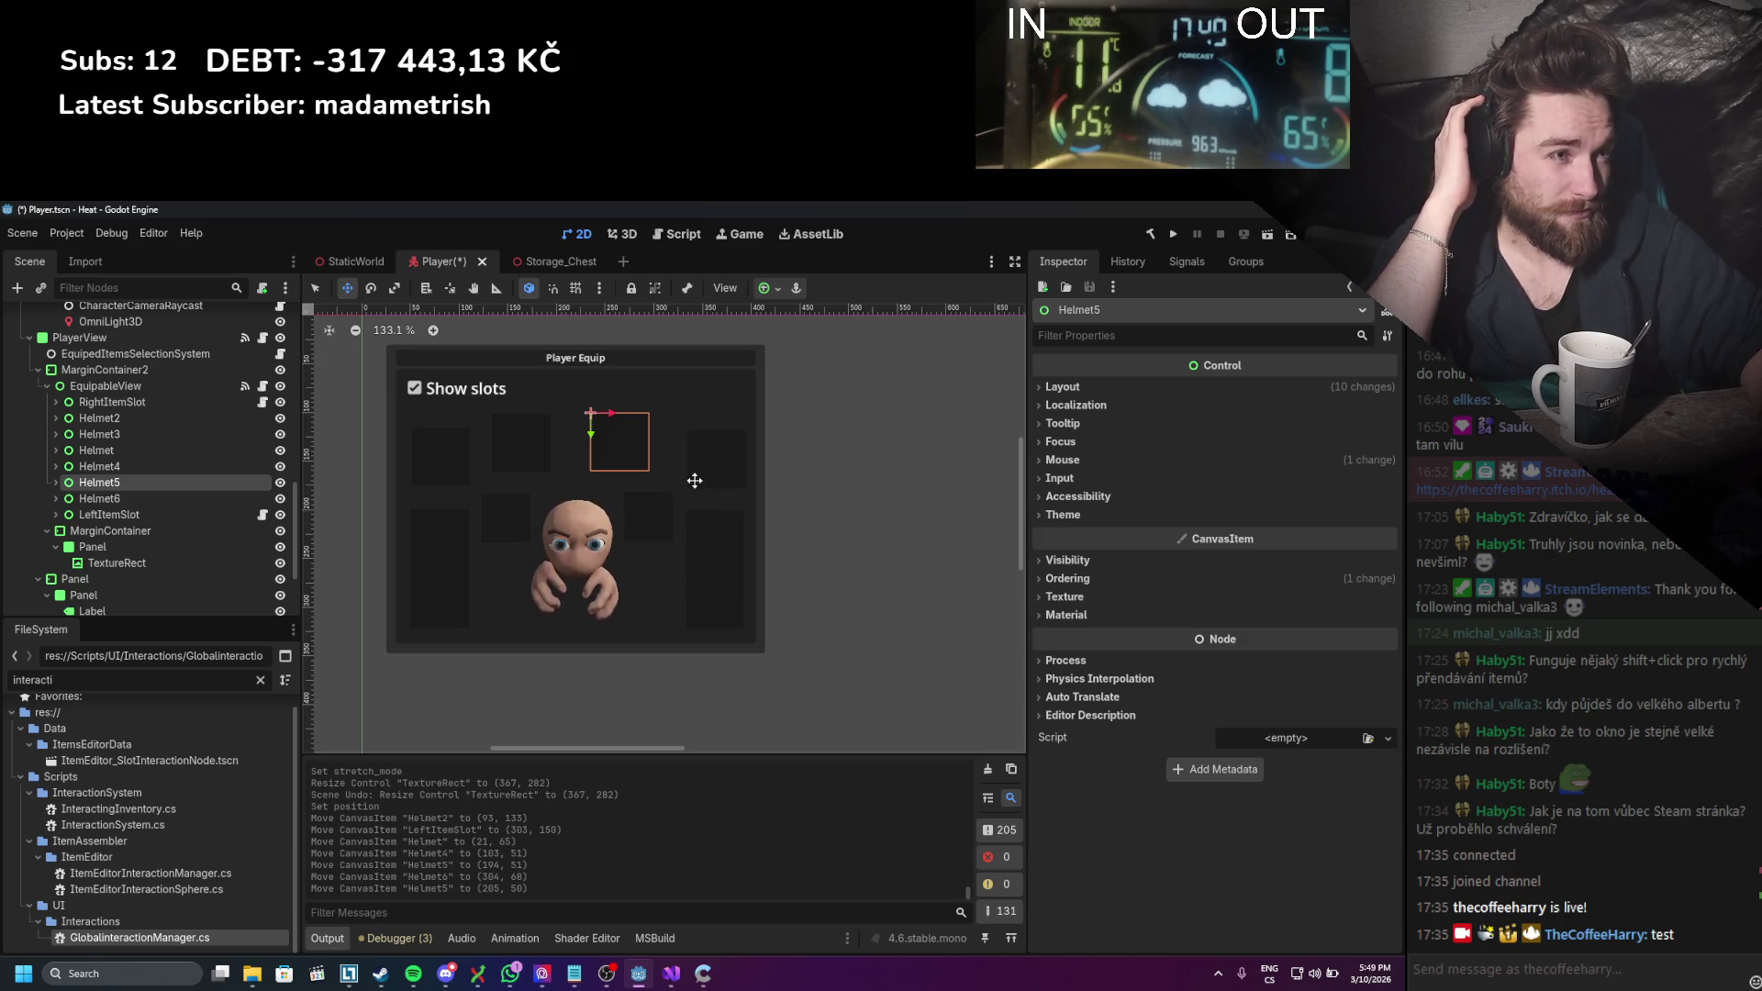
{"action": "left_click", "coordinate": [314, 287]}
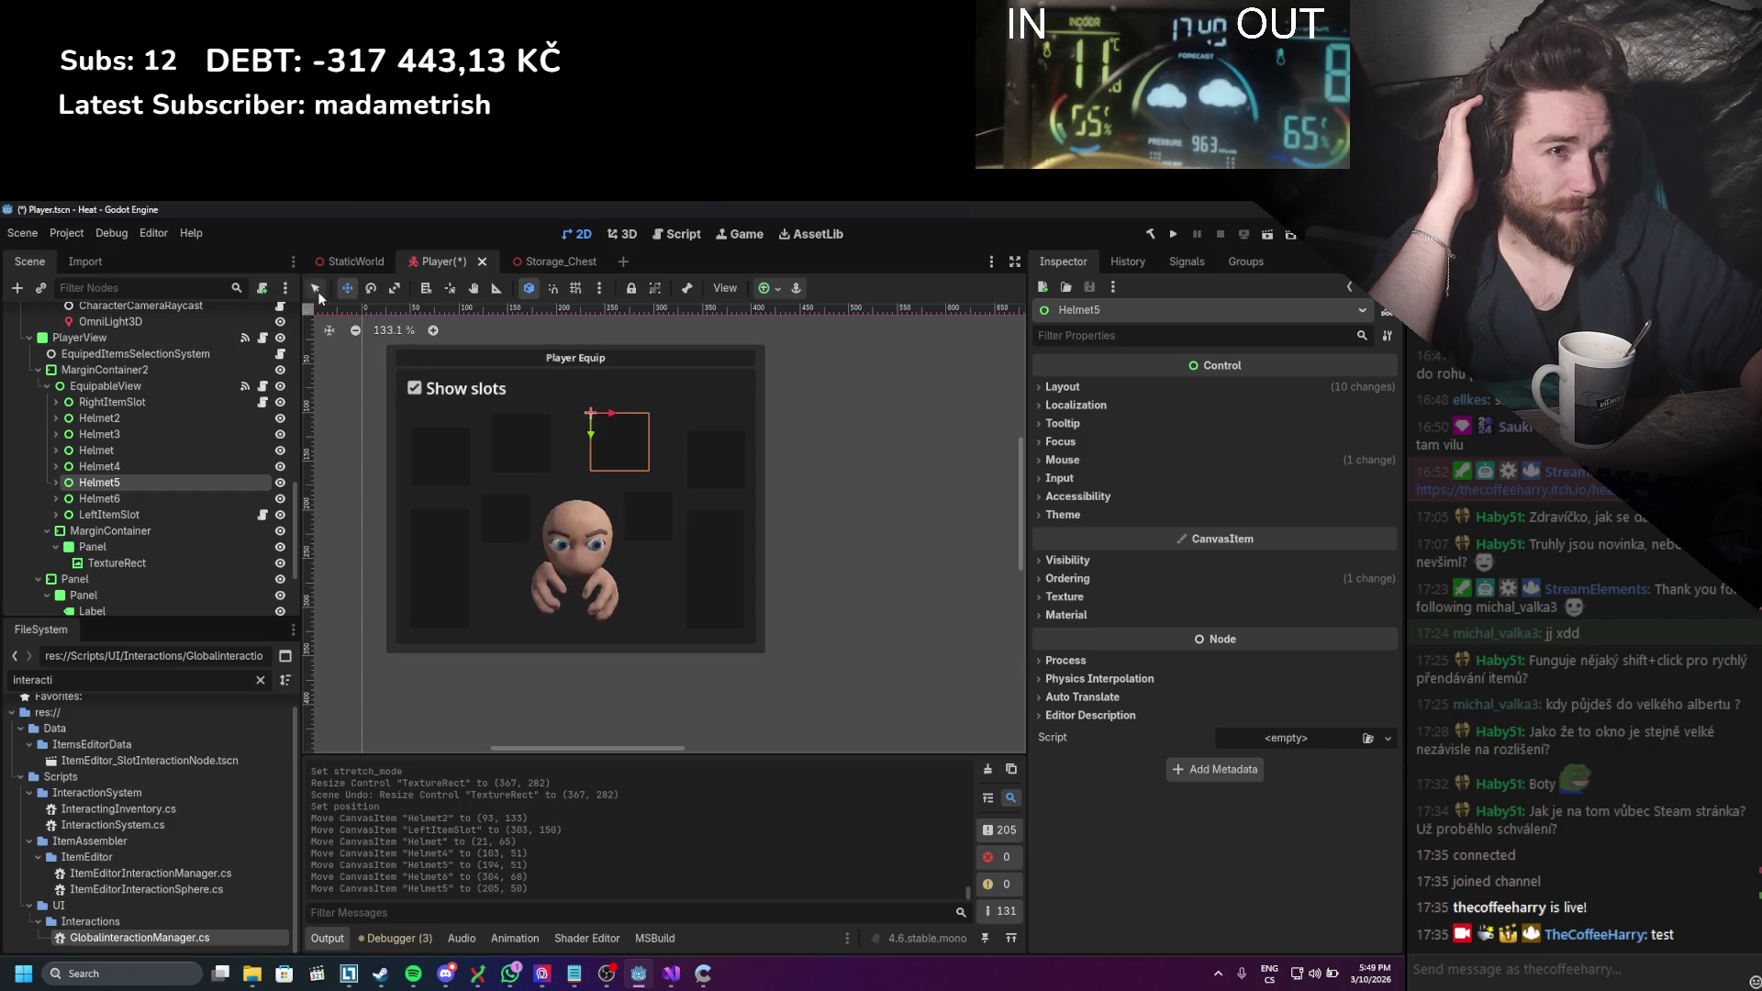
{"action": "left_click", "coordinate": [877, 521]}
{"action": "key", "text": "f"}
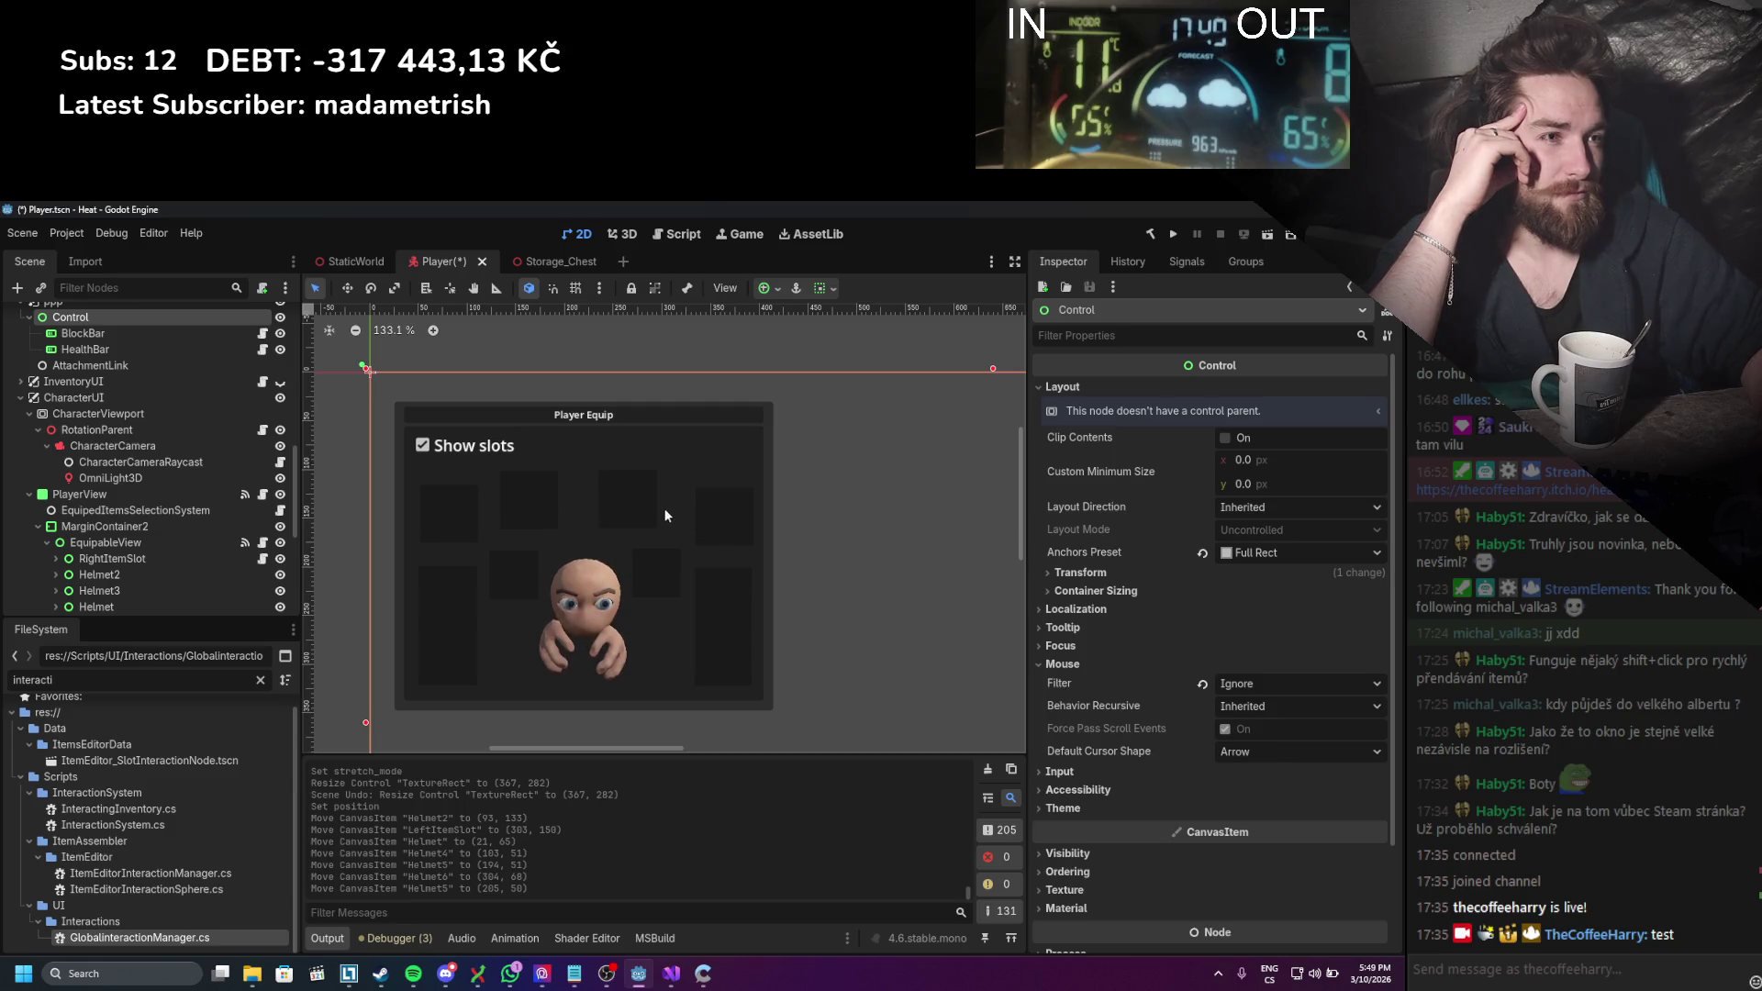
{"action": "scroll", "coordinate": [108, 514], "scroll_direction": "down", "scroll_amount": 2}
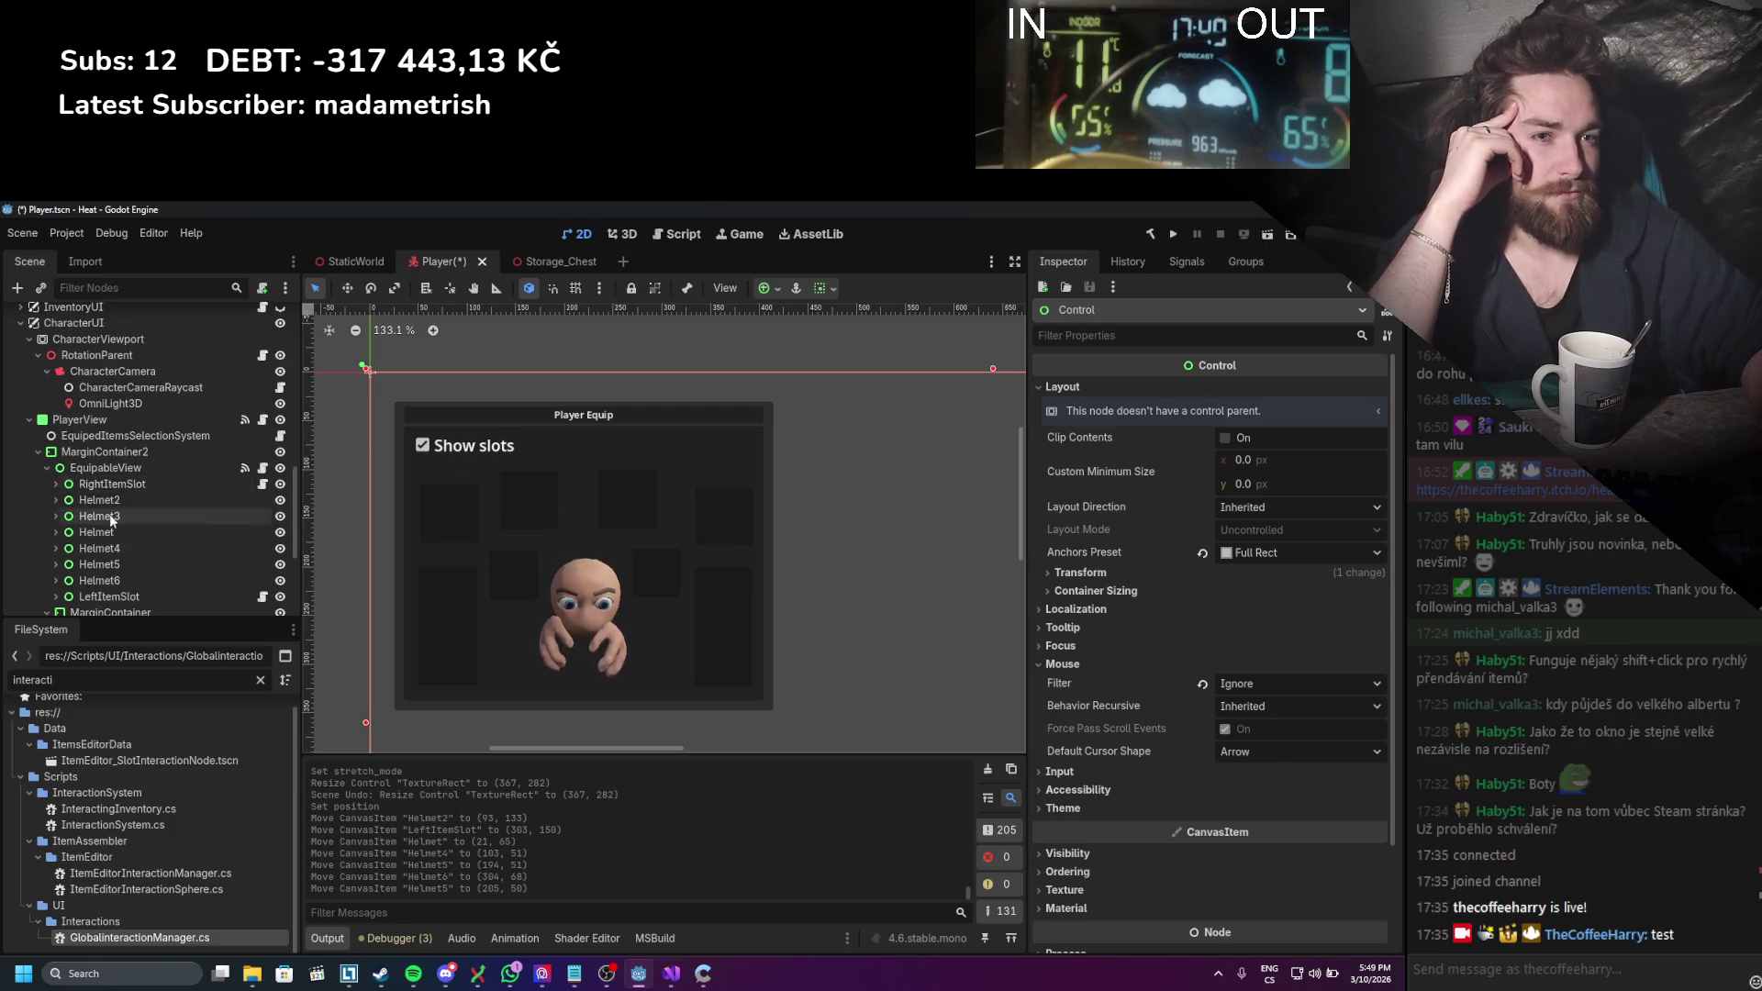
Step: Move the EquipSlotToggle 'Show slots' below the portrait to (98, 271)
{"action": "left_click", "coordinate": [96, 425]}
{"action": "left_click", "coordinate": [92, 435]}
{"action": "left_click", "coordinate": [38, 452]}
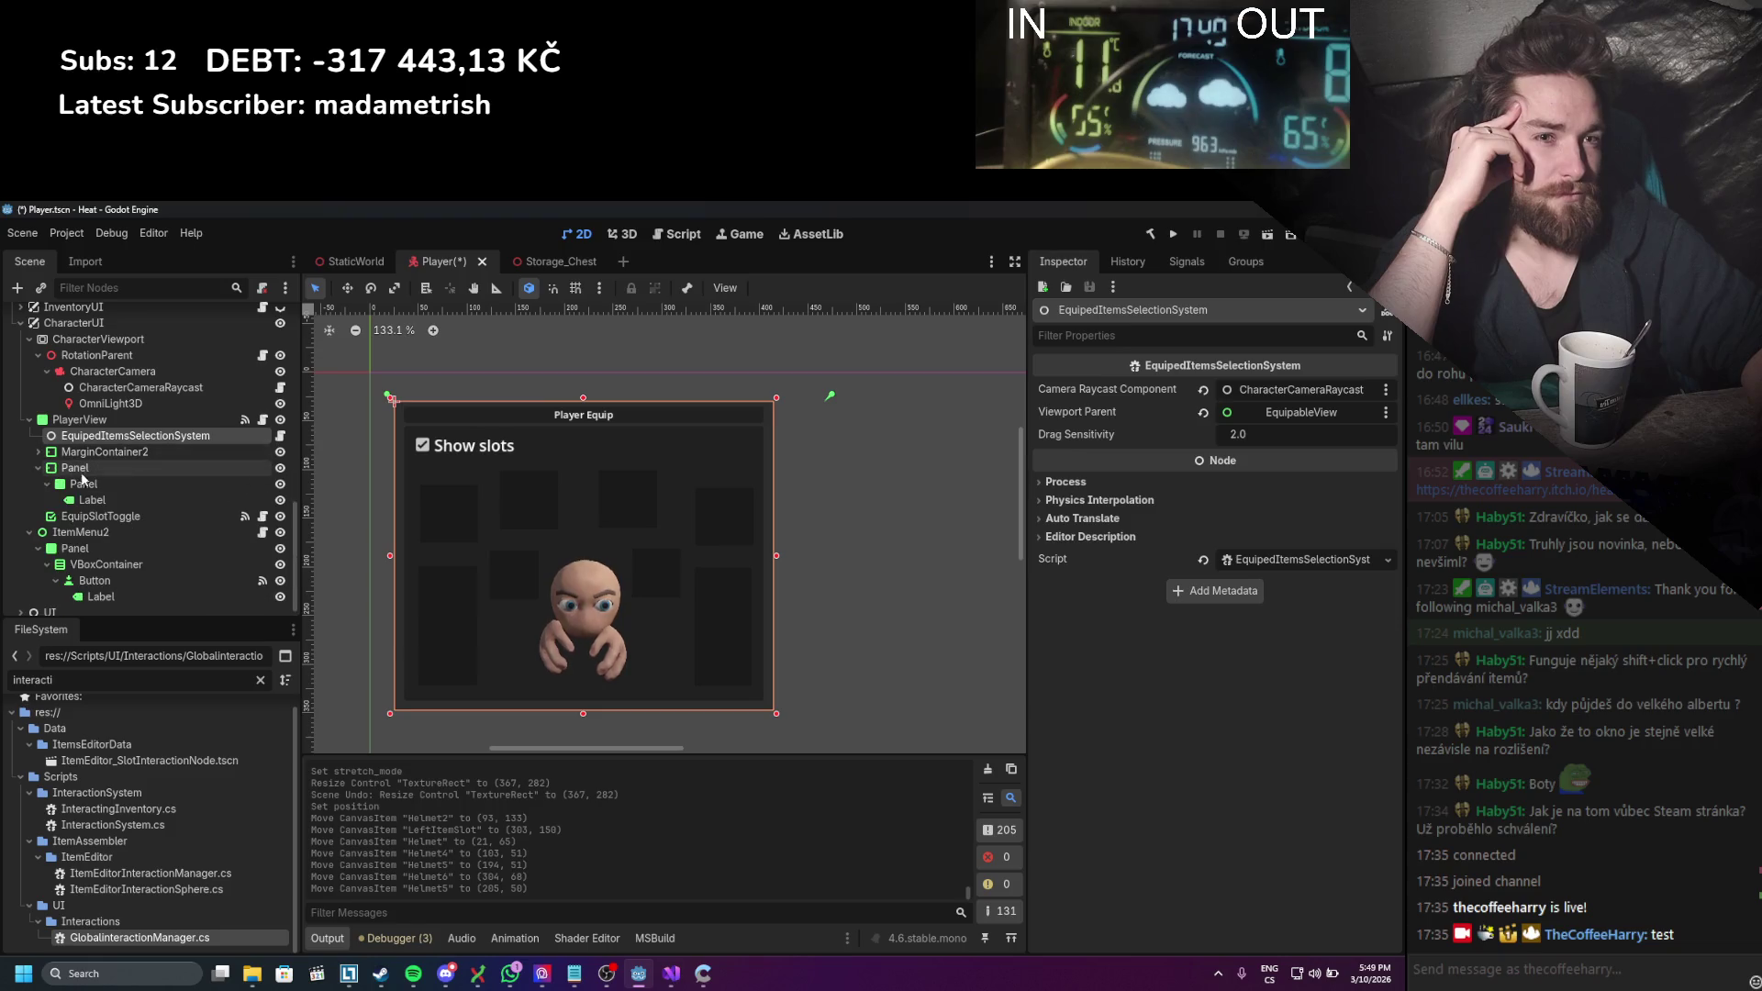
{"action": "left_click", "coordinate": [75, 467]}
{"action": "left_click", "coordinate": [91, 517]}
{"action": "left_click", "coordinate": [81, 532]}
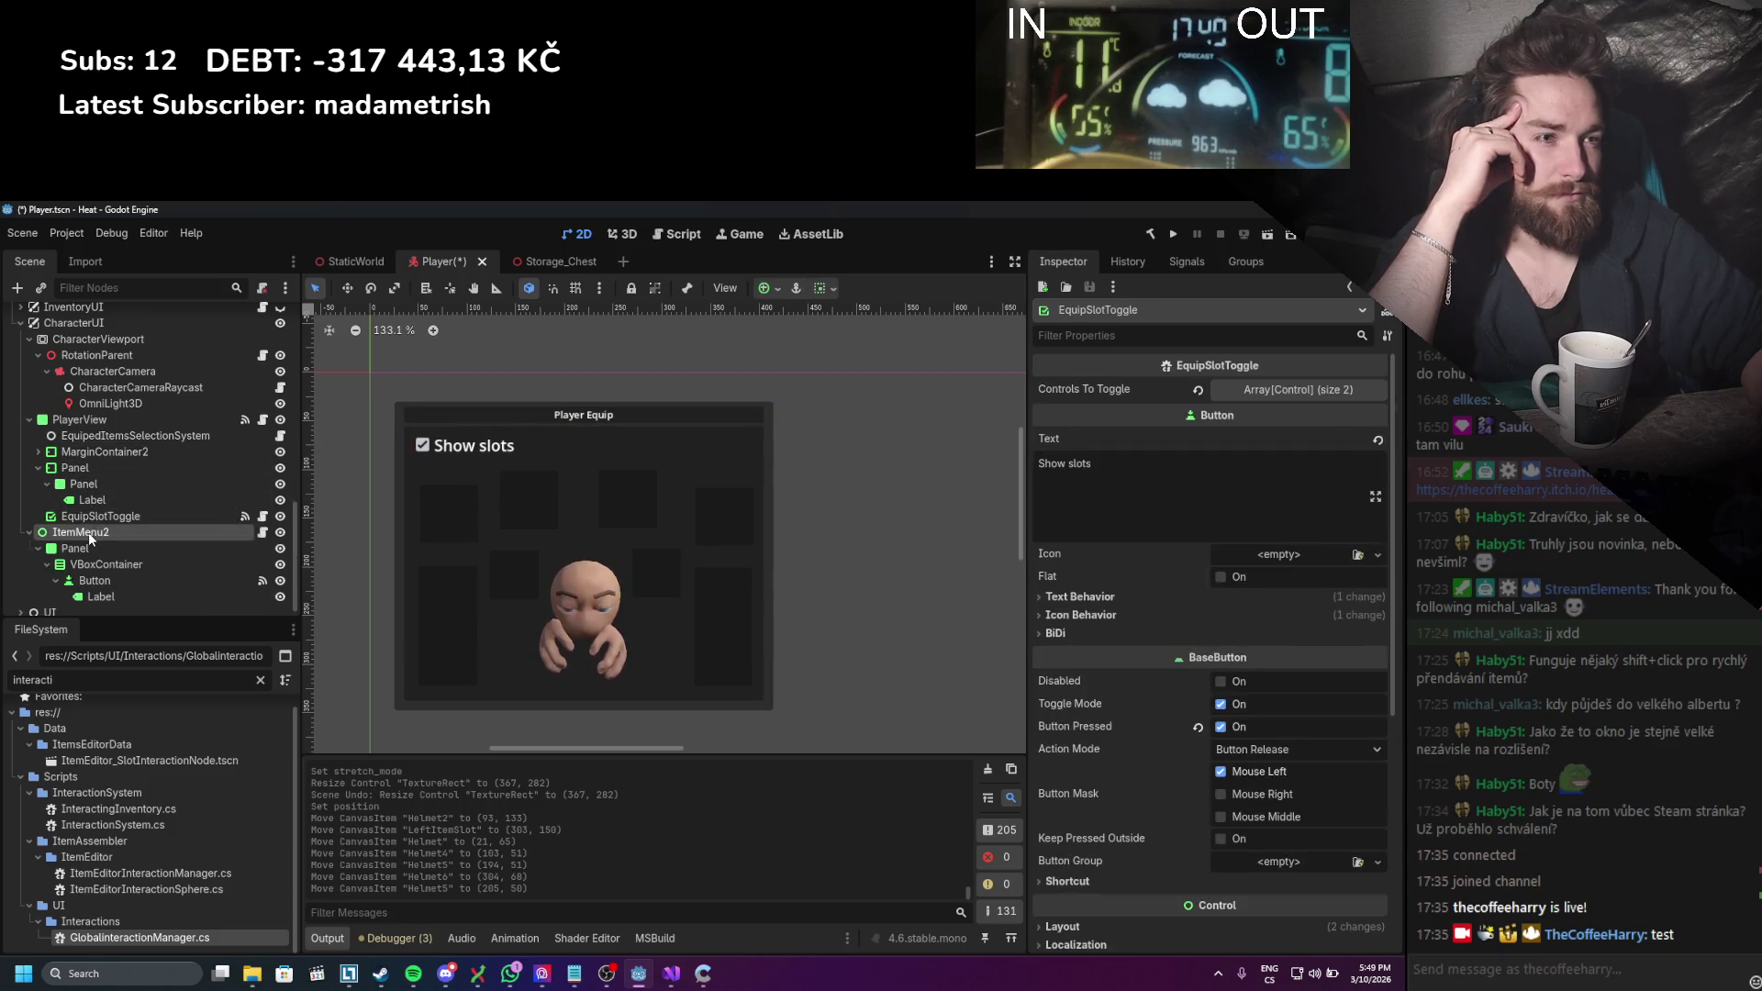
{"action": "left_click", "coordinate": [91, 517]}
{"action": "left_click_drag", "start_coordinate": [475, 451], "coordinate": [554, 680]}
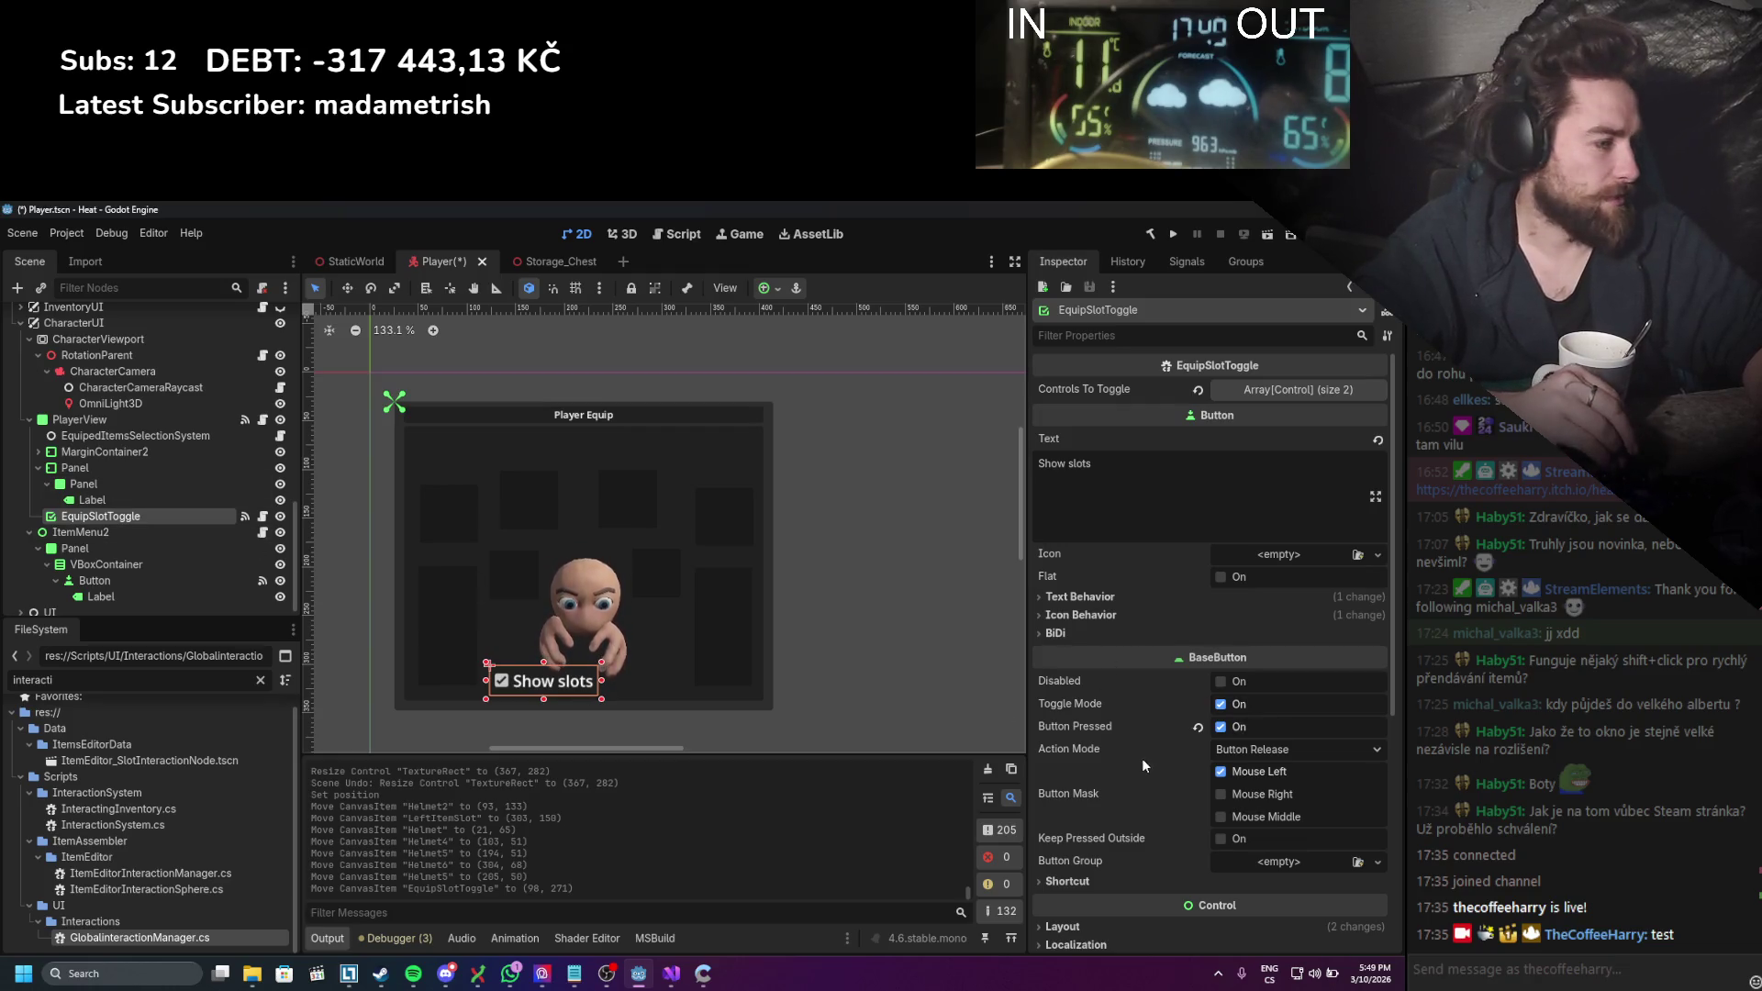
Step: Give the Show slots toggle an 8 px font size override and shrink it to 78 × 31
{"action": "scroll", "coordinate": [1138, 759], "scroll_direction": "down", "scroll_amount": 5}
{"action": "scroll", "coordinate": [1130, 757], "scroll_direction": "down", "scroll_amount": 1}
{"action": "left_click", "coordinate": [1119, 701]}
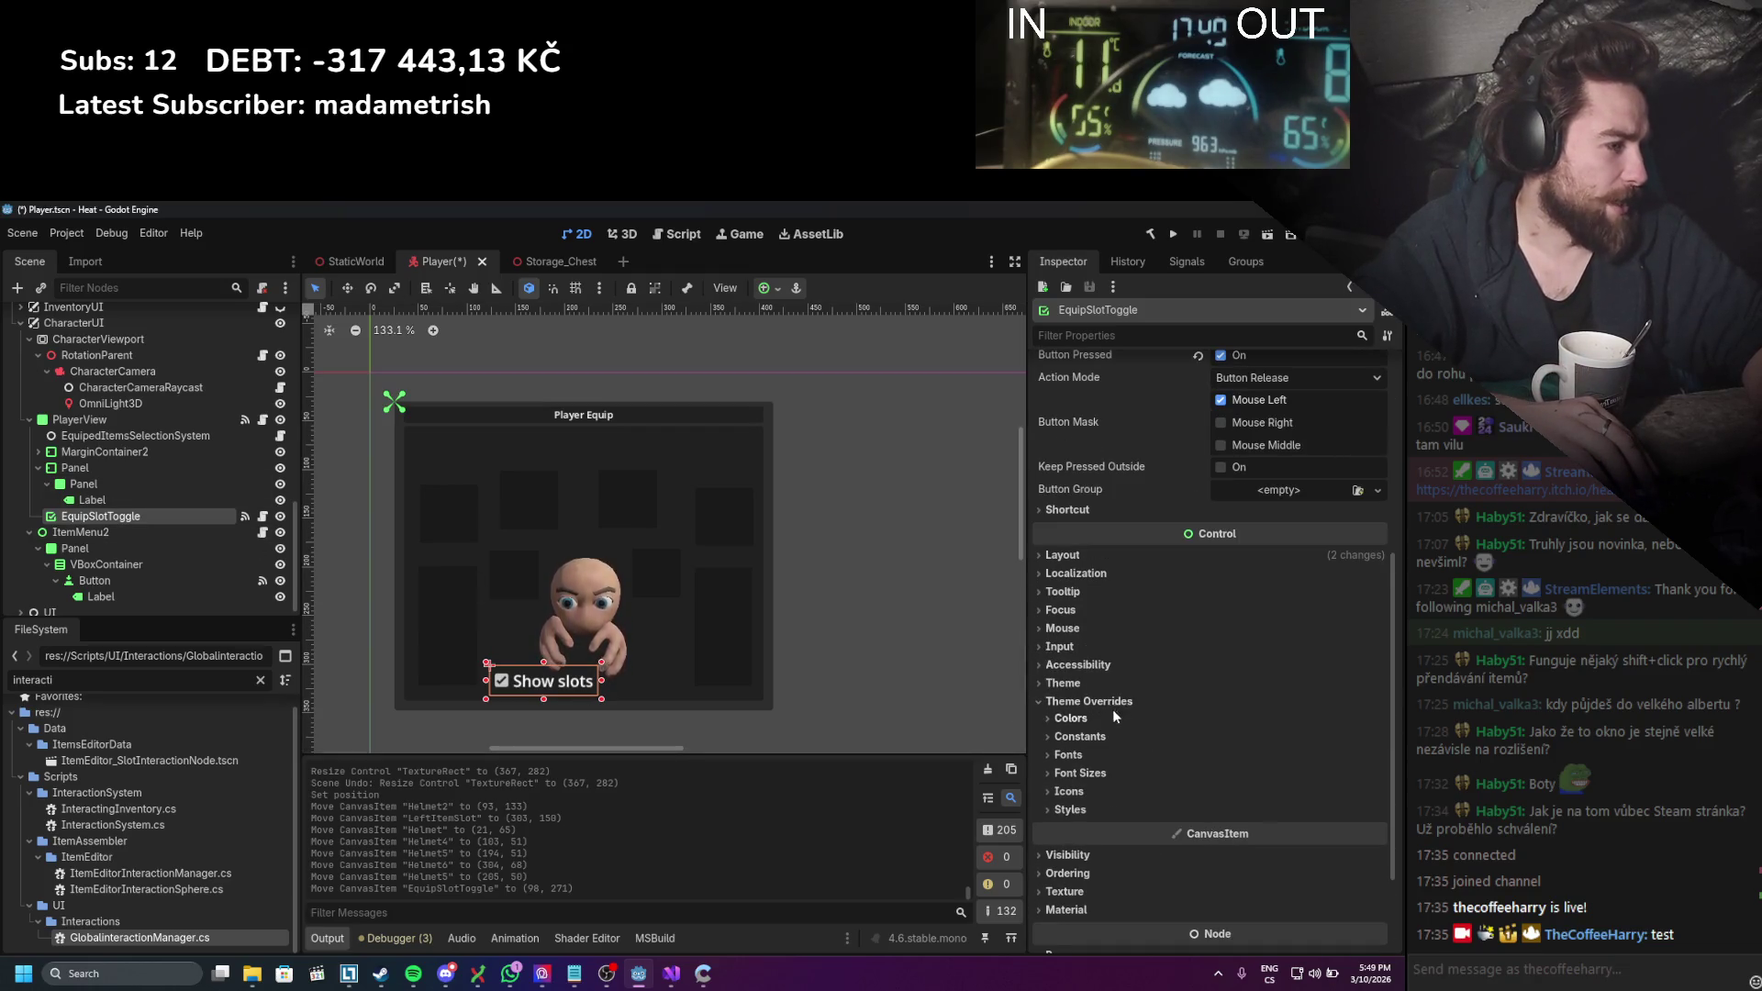
{"action": "left_click", "coordinate": [1066, 773]}
{"action": "left_click", "coordinate": [1064, 792]}
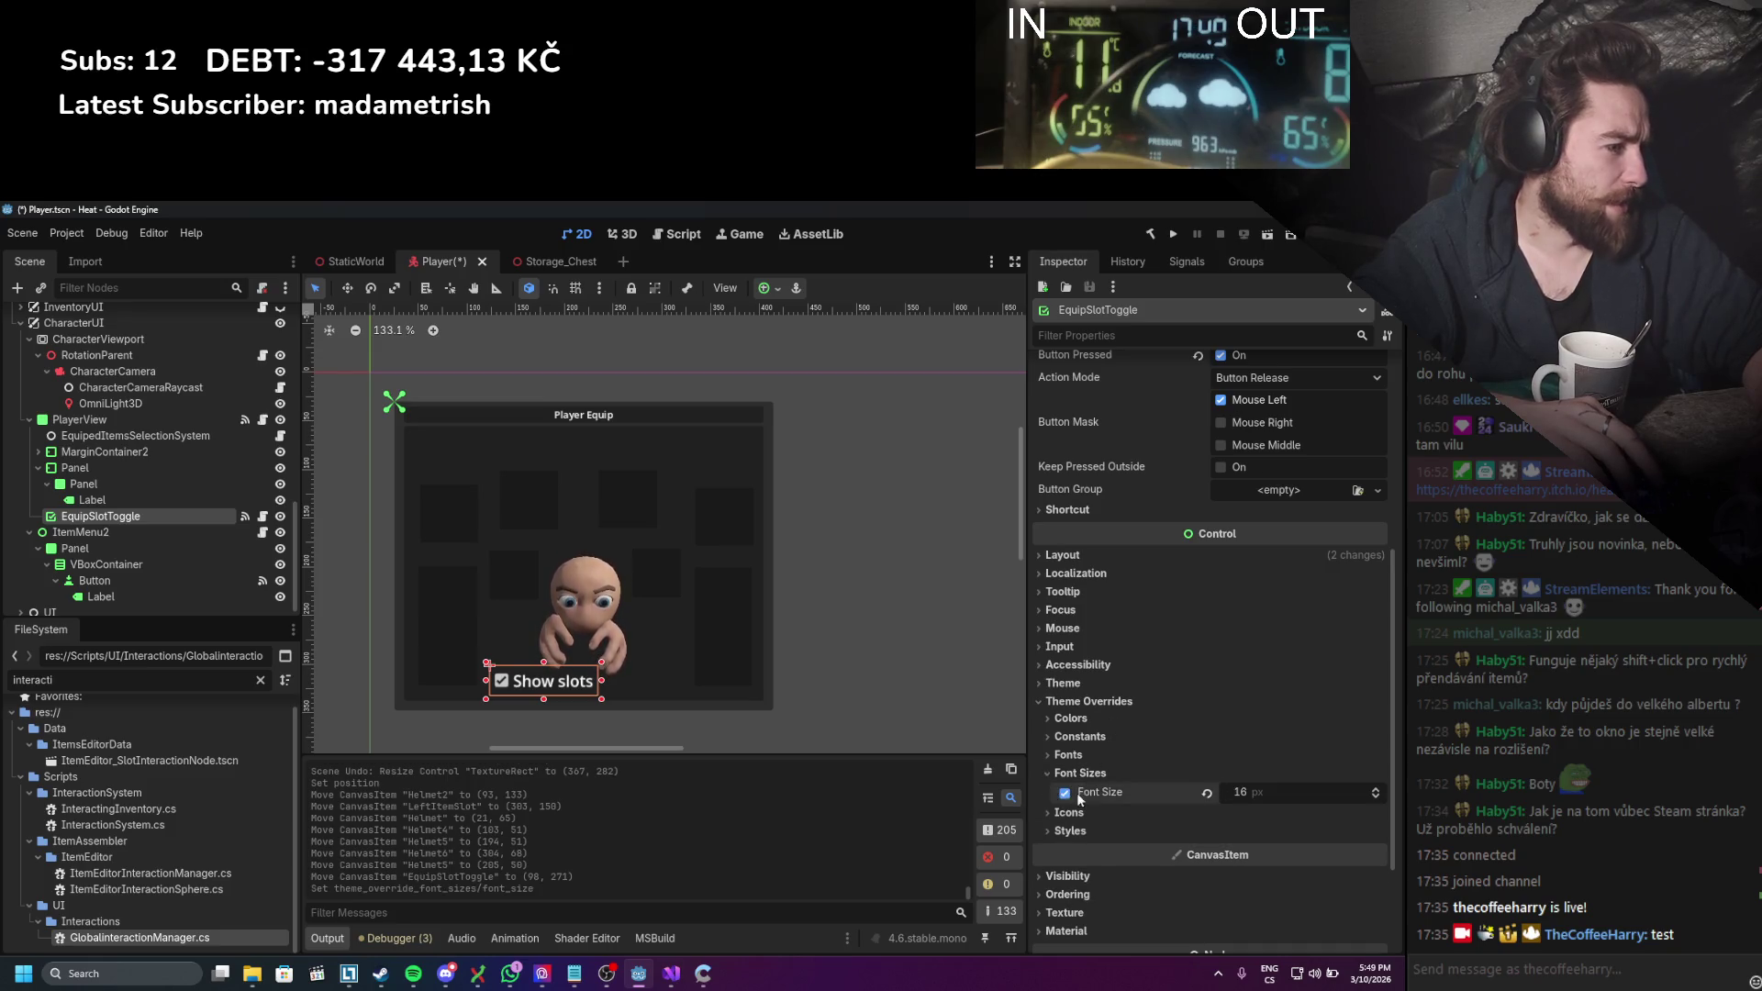
{"action": "left_click_drag", "start_coordinate": [1275, 801], "coordinate": [1244, 801]}
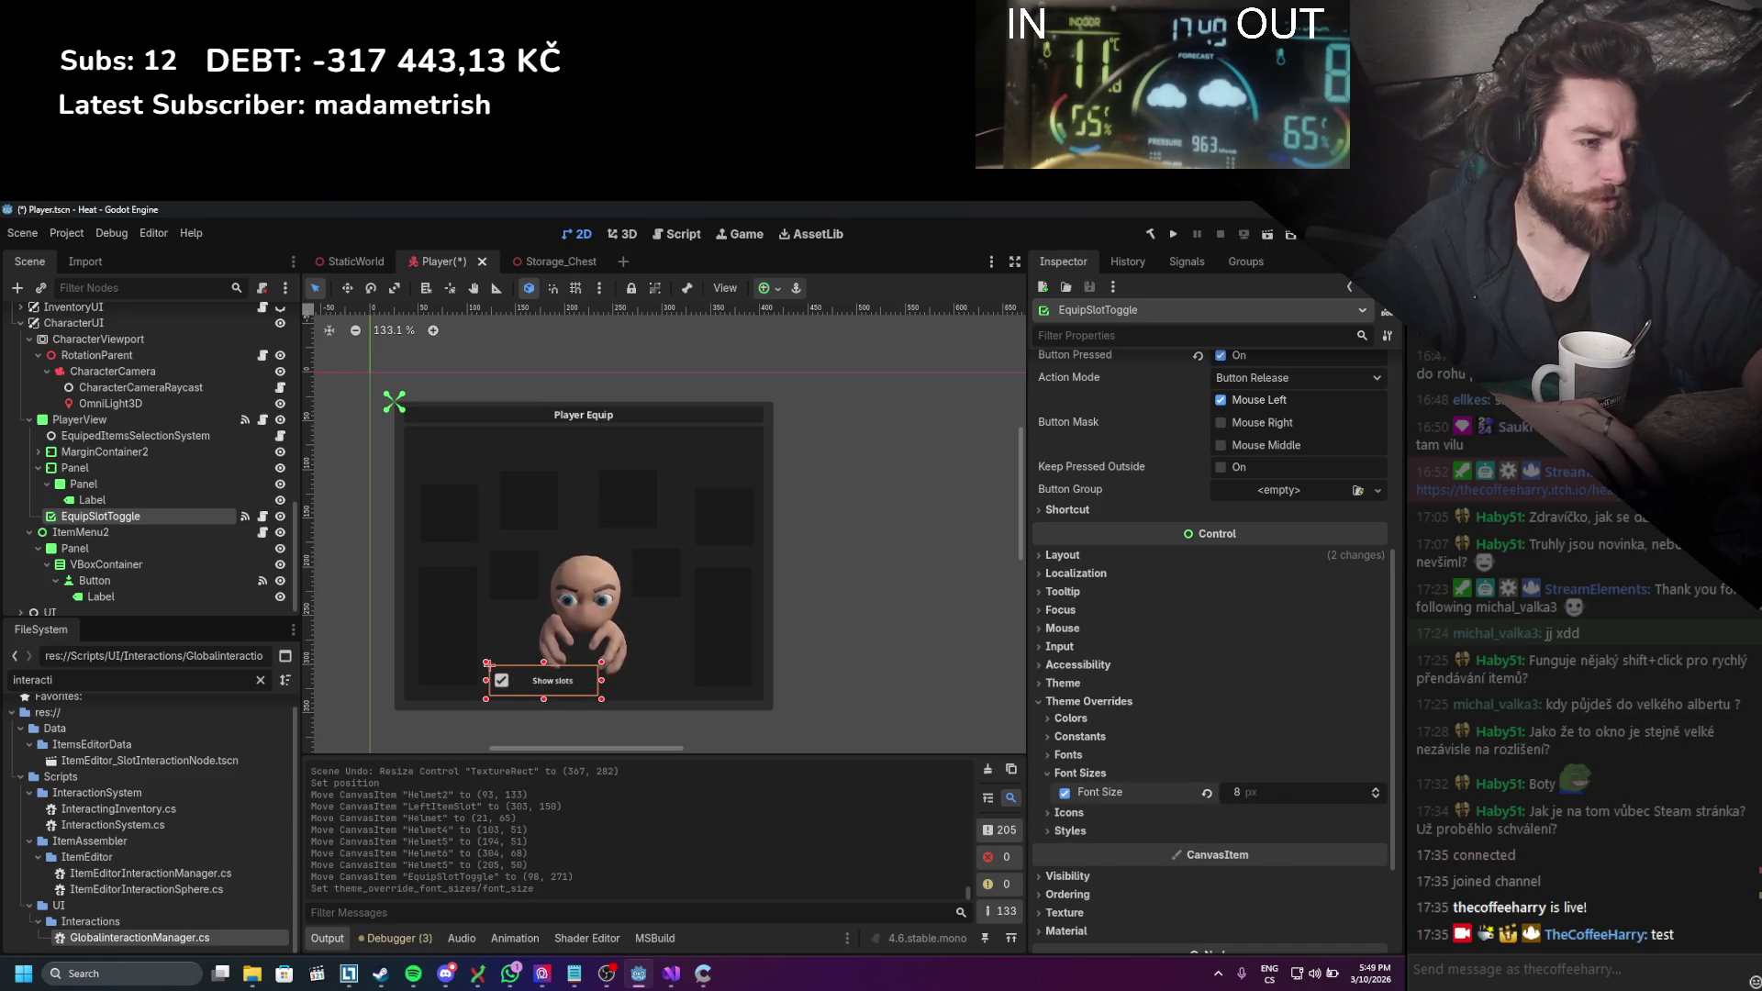
{"action": "left_click_drag", "start_coordinate": [601, 679], "coordinate": [561, 680]}
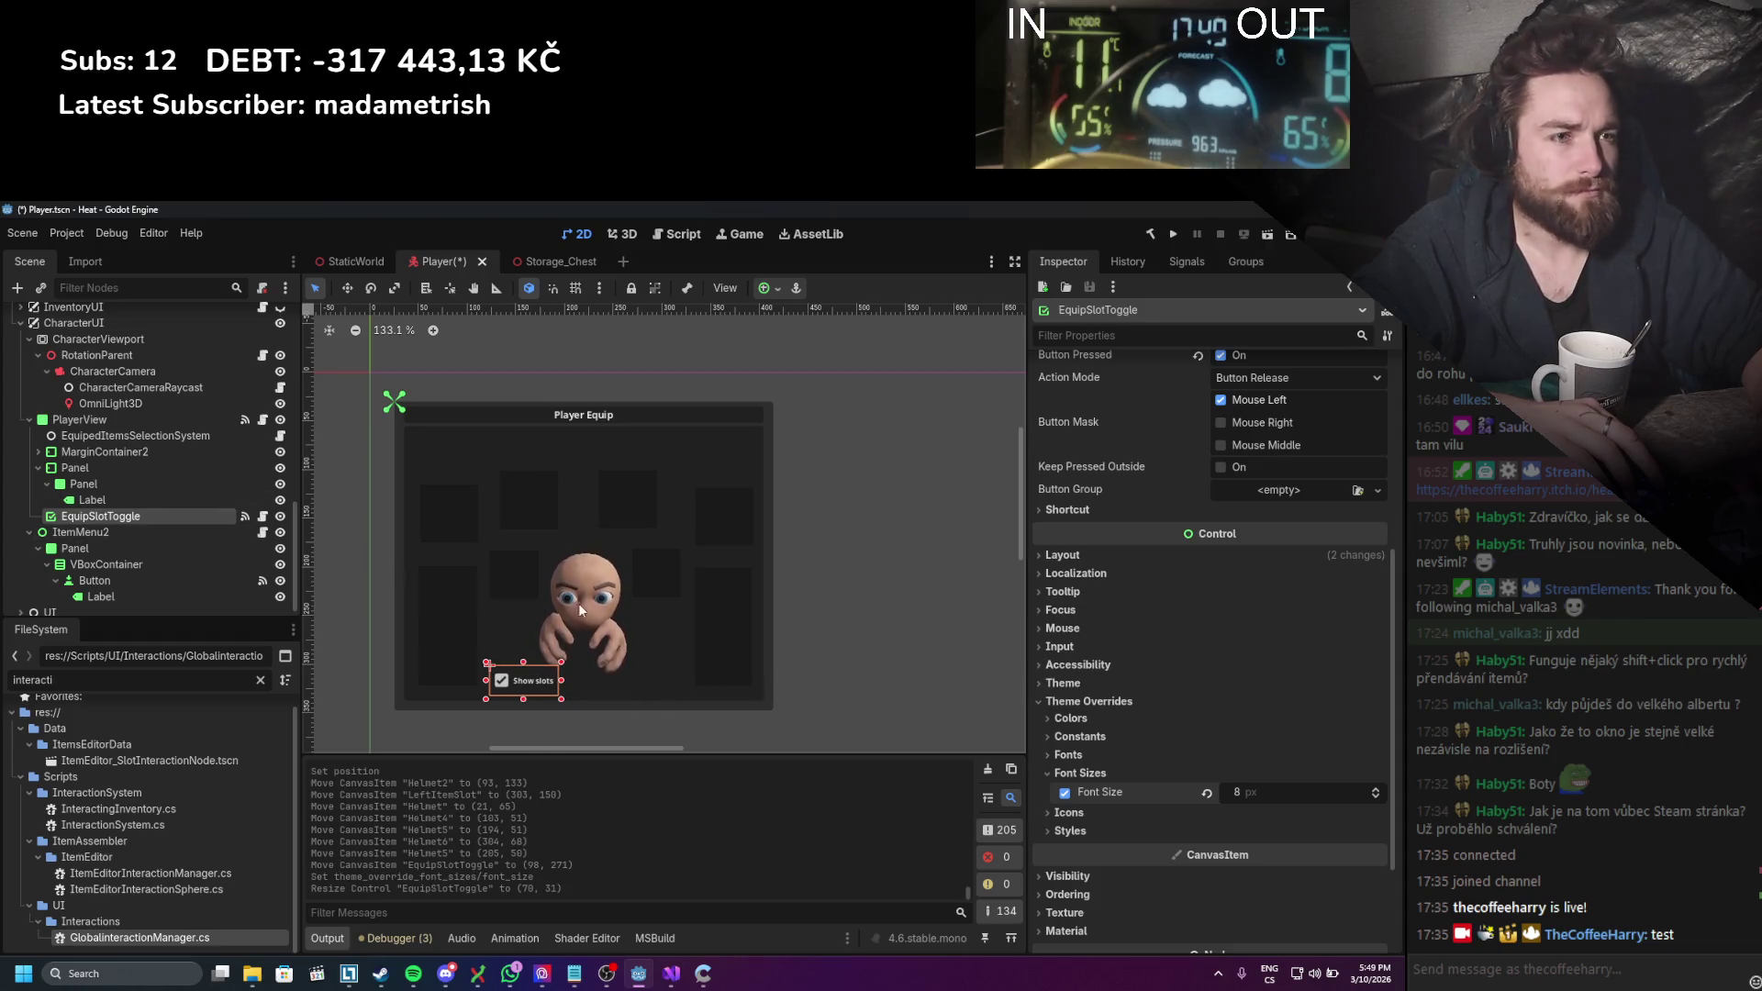
{"action": "scroll", "coordinate": [1107, 622], "scroll_direction": "up", "scroll_amount": 2}
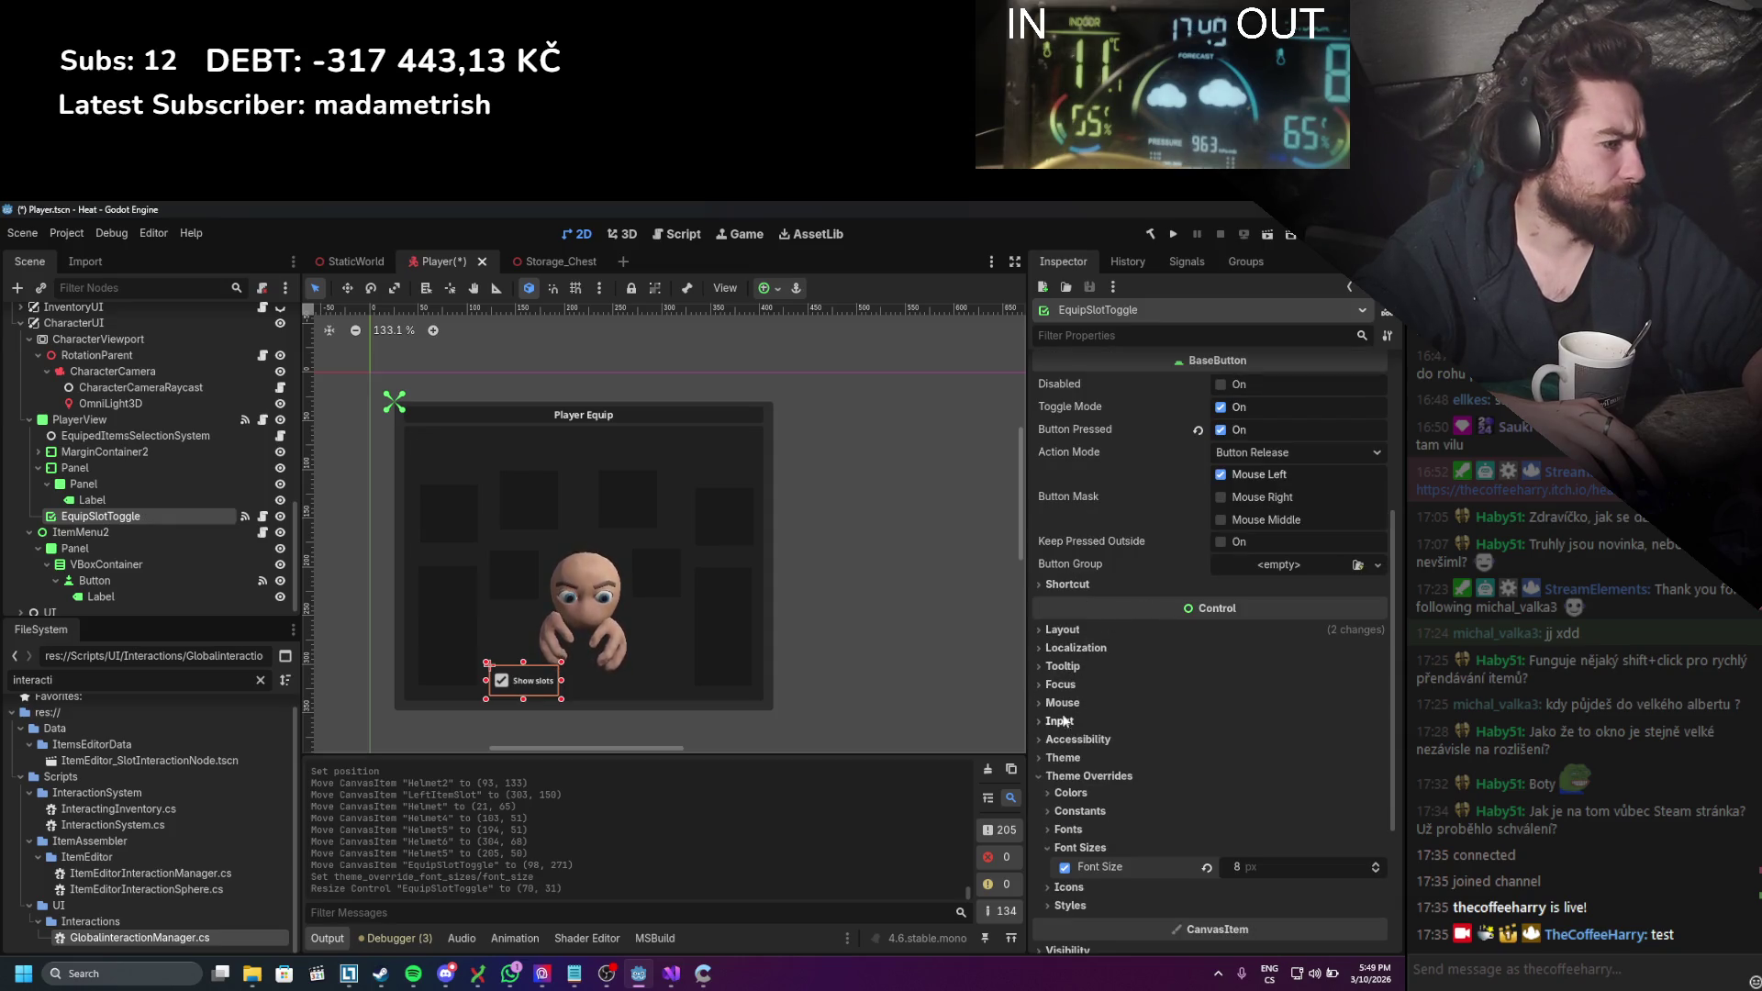
Step: Browse the toggle's Theme Overrides sections, then show its Layout properties
{"action": "left_click", "coordinate": [1076, 630]}
{"action": "left_click", "coordinate": [1076, 631]}
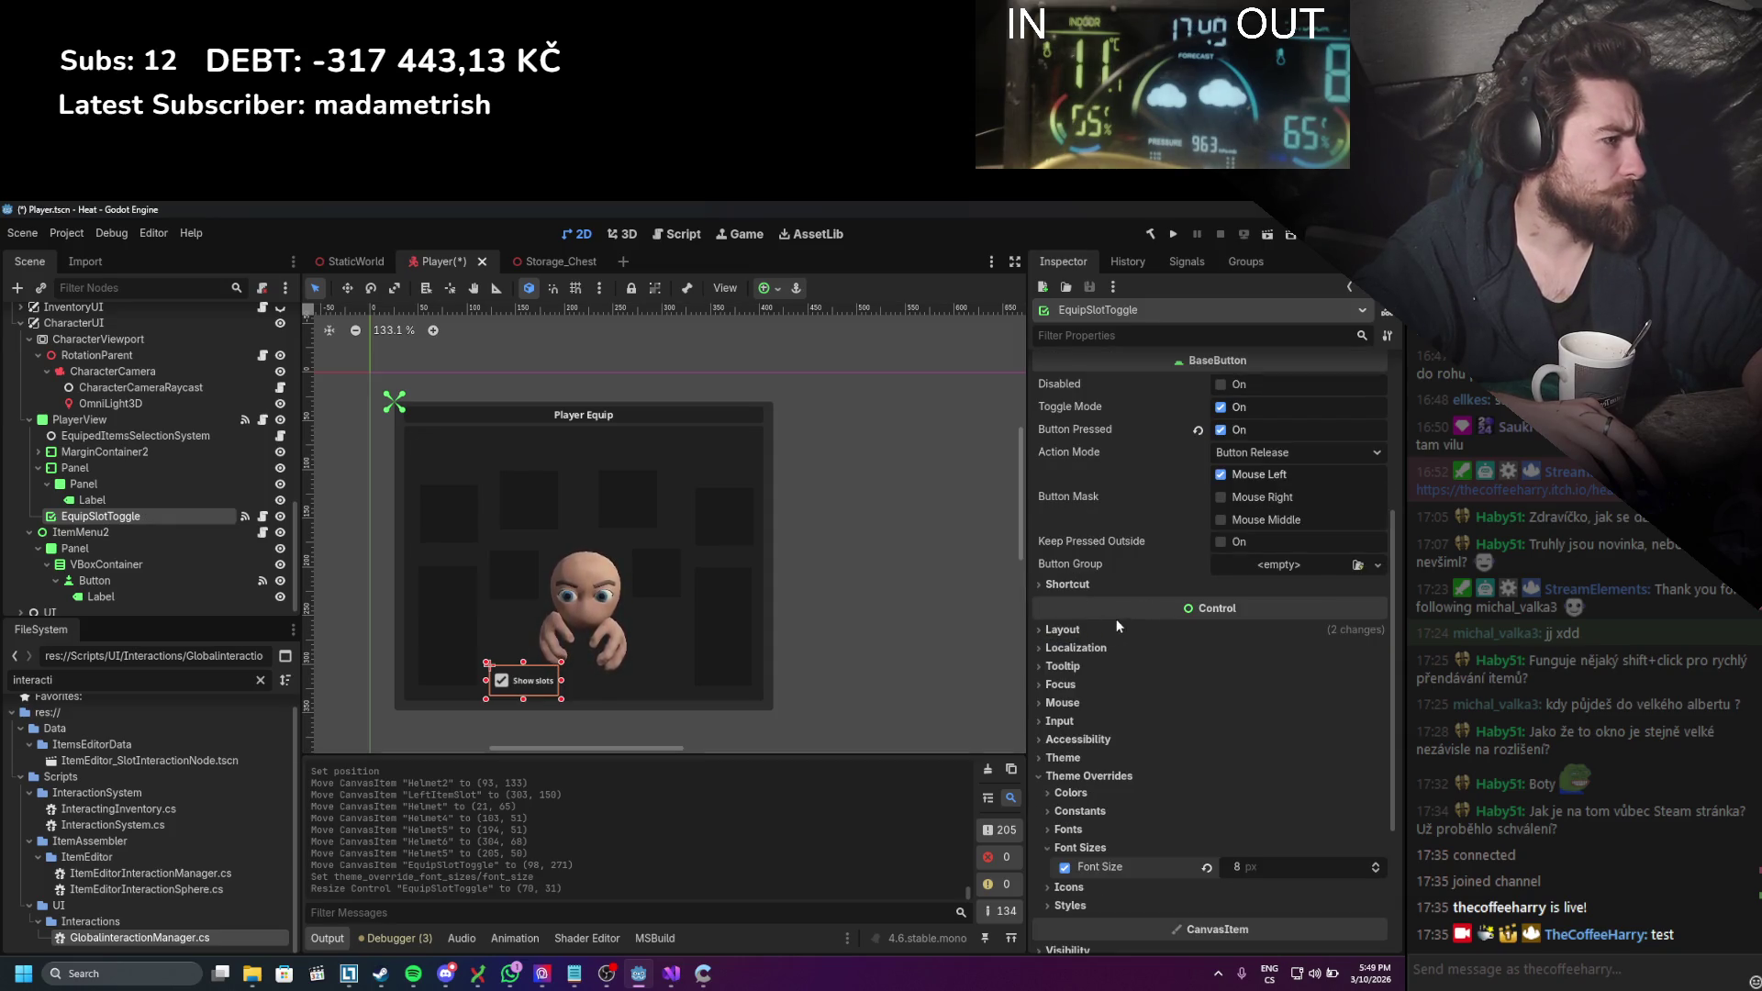
{"action": "left_click", "coordinate": [1079, 811]}
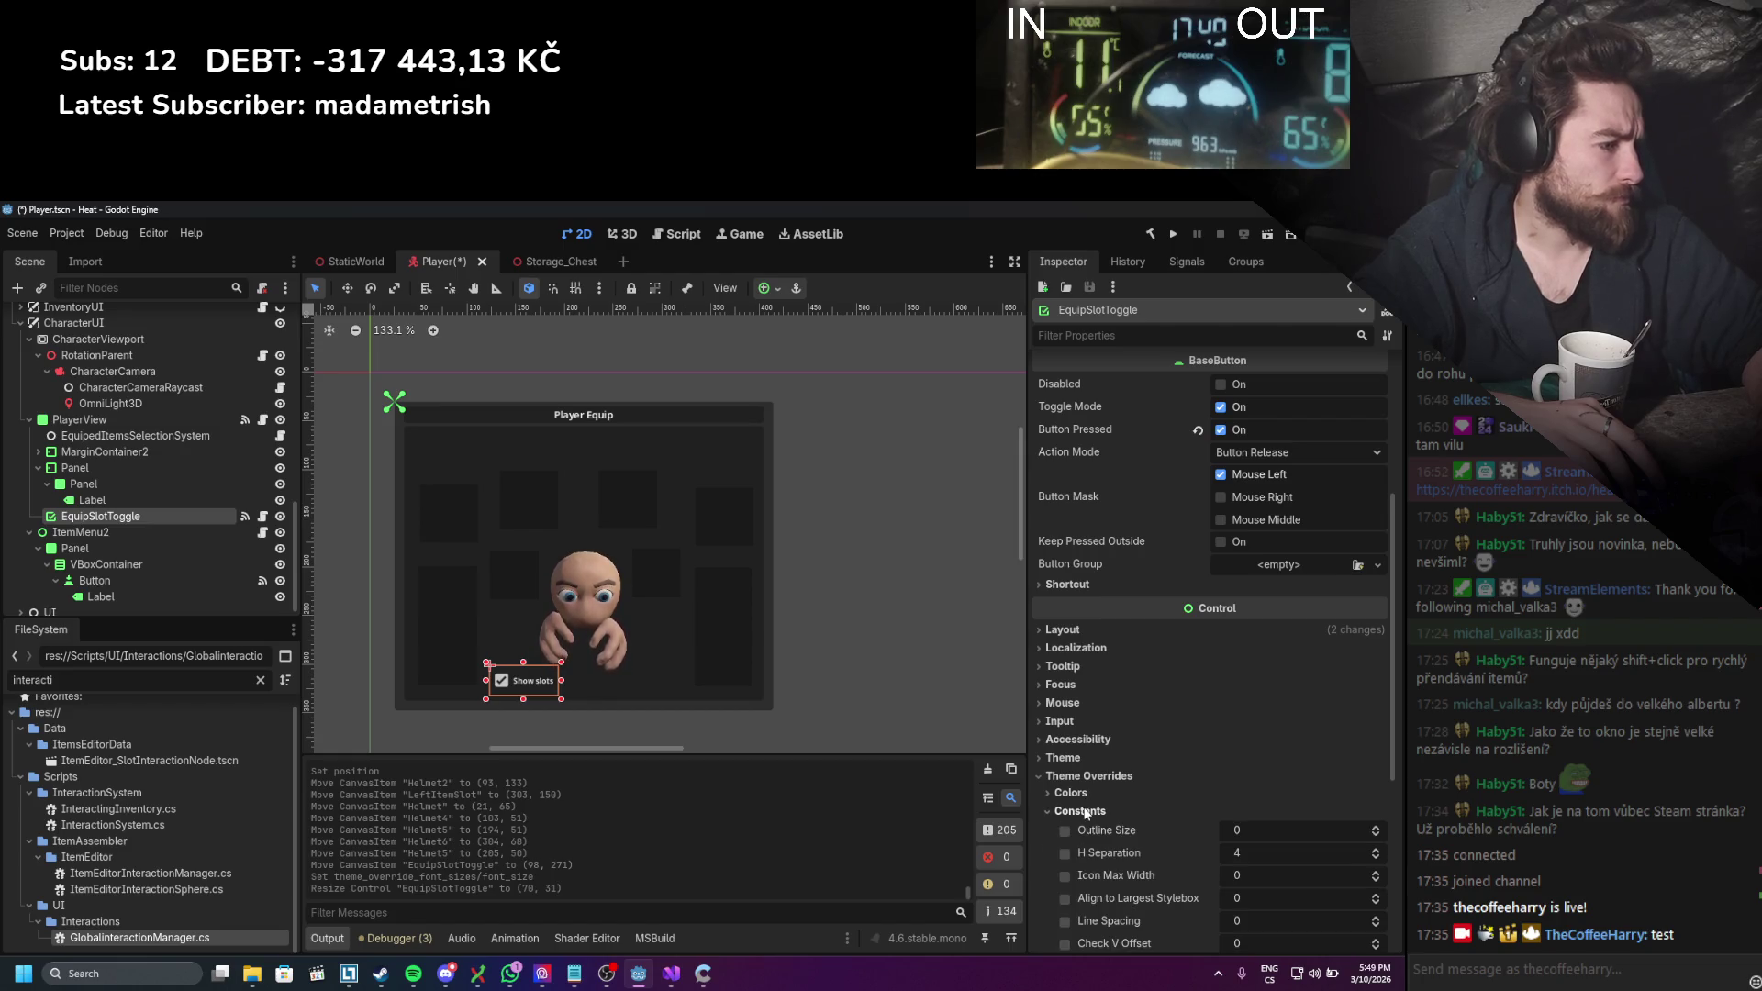
{"action": "scroll", "coordinate": [1147, 652], "scroll_direction": "down", "scroll_amount": 3}
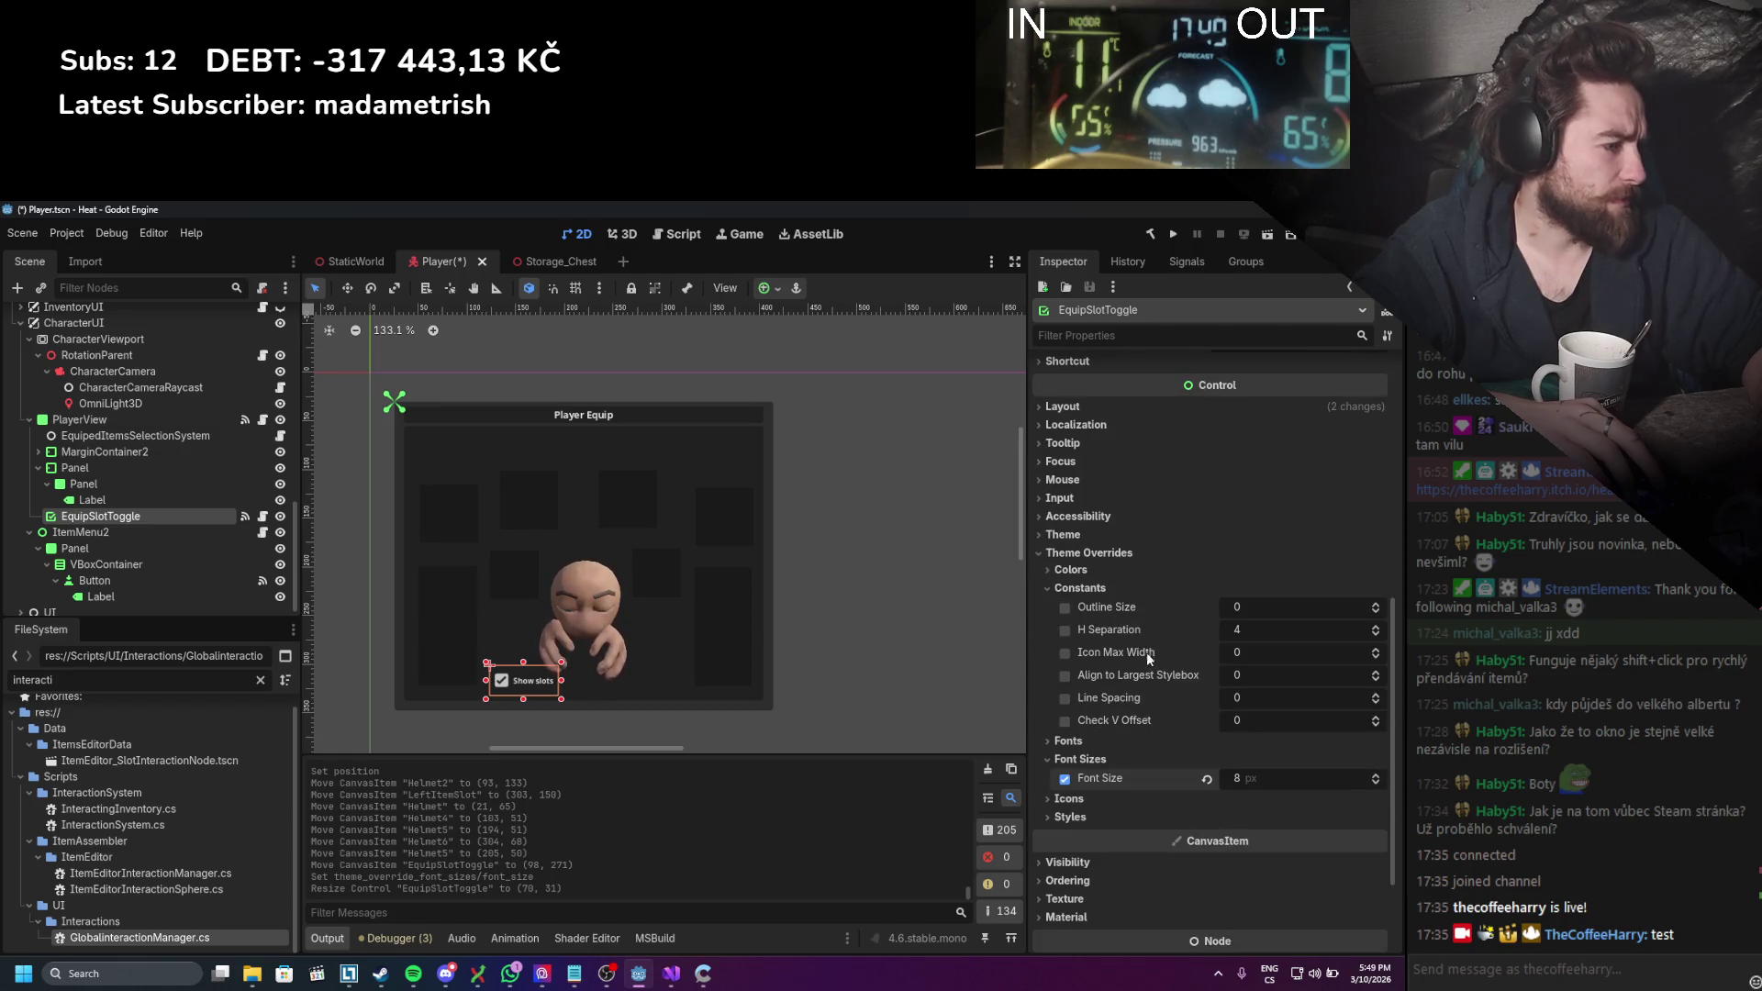
{"action": "left_click", "coordinate": [1096, 591]}
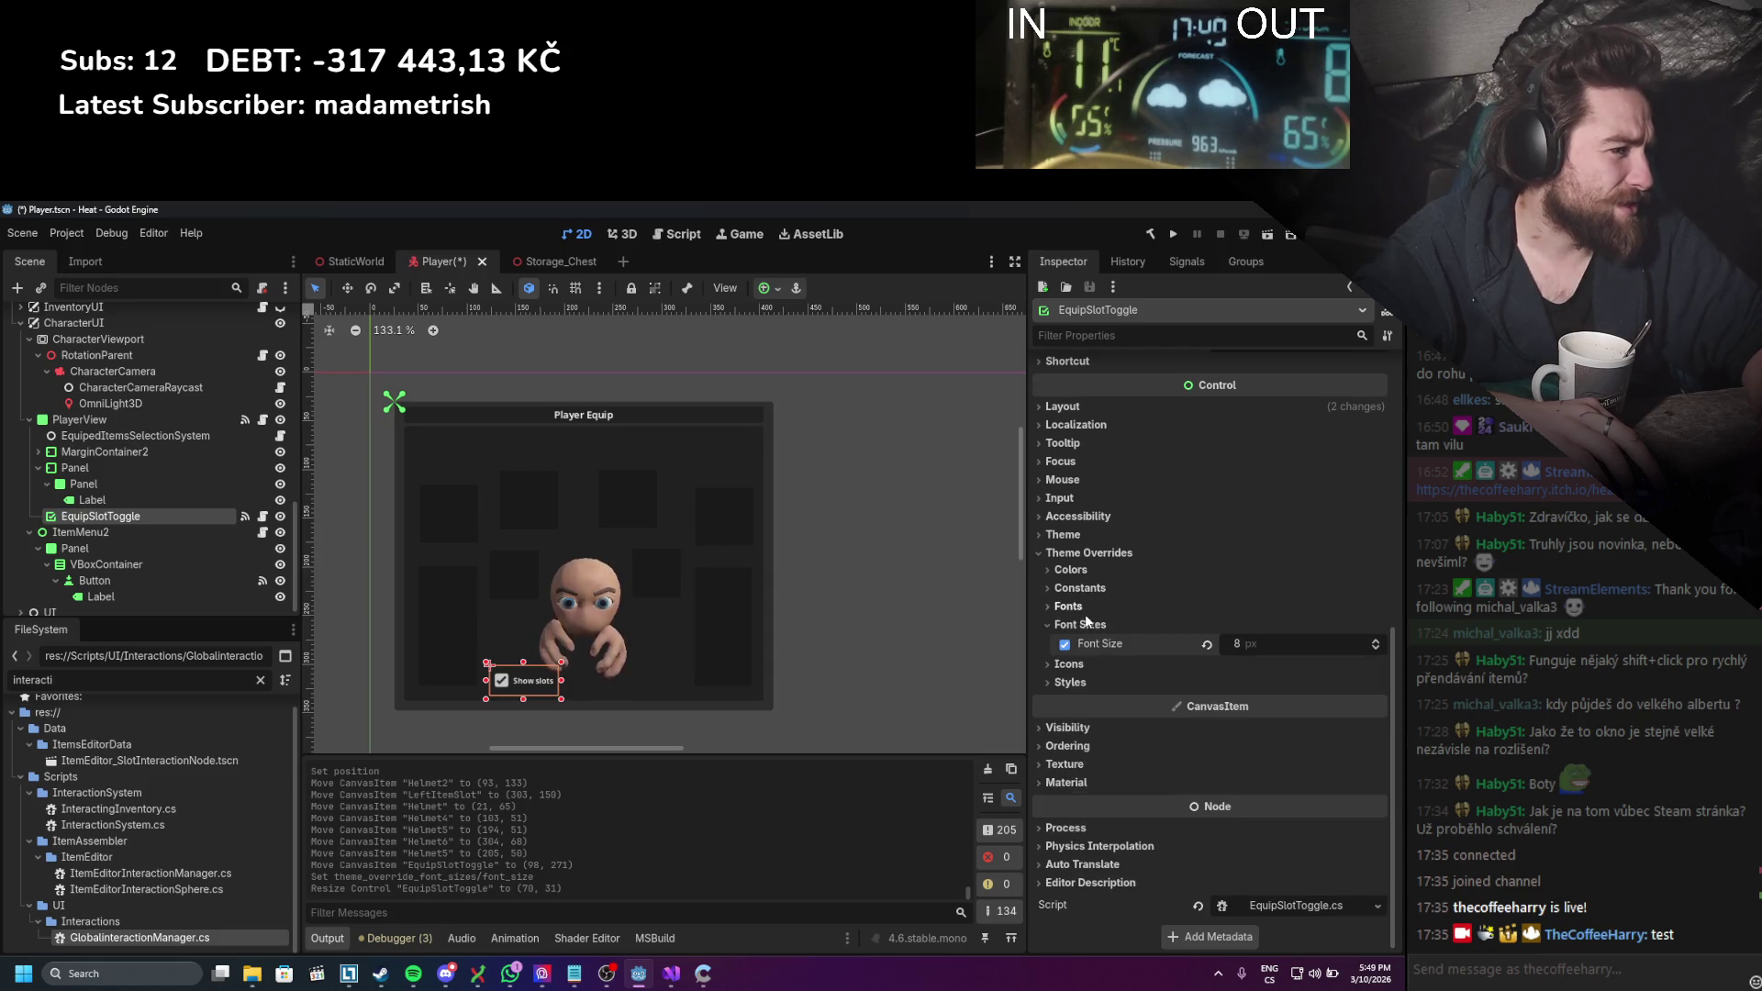
{"action": "left_click", "coordinate": [1073, 664]}
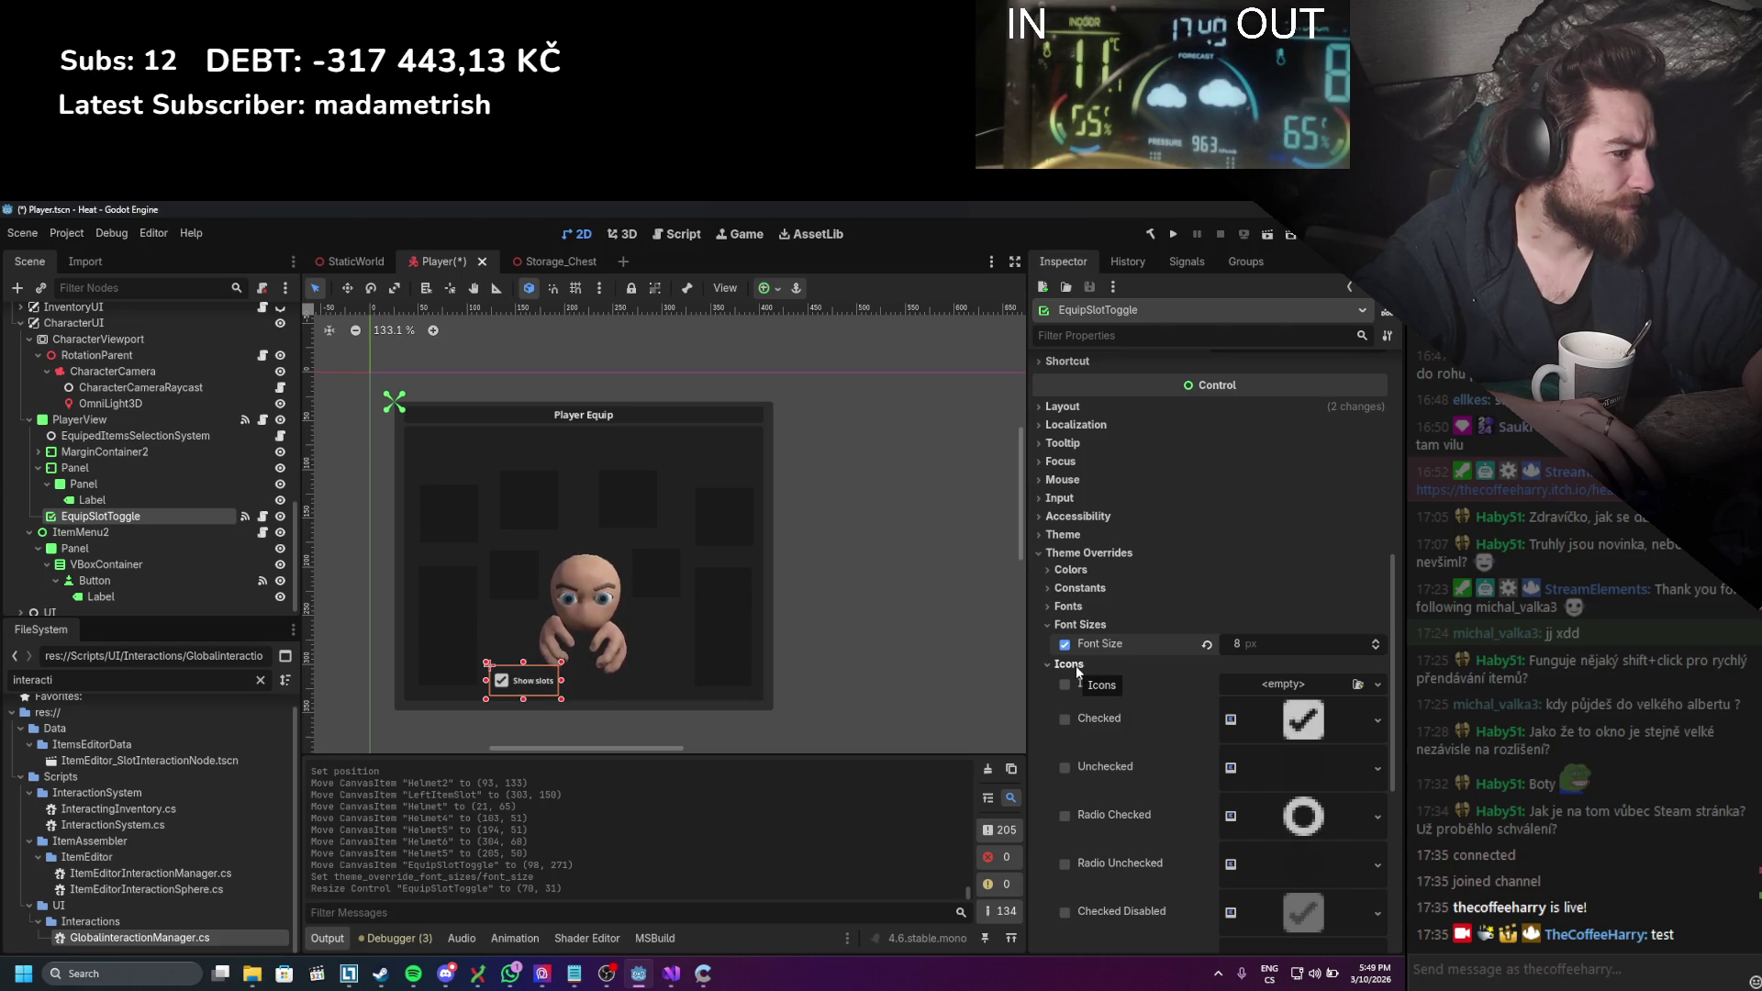
{"action": "left_click", "coordinate": [1076, 665]}
{"action": "left_click", "coordinate": [1076, 681]}
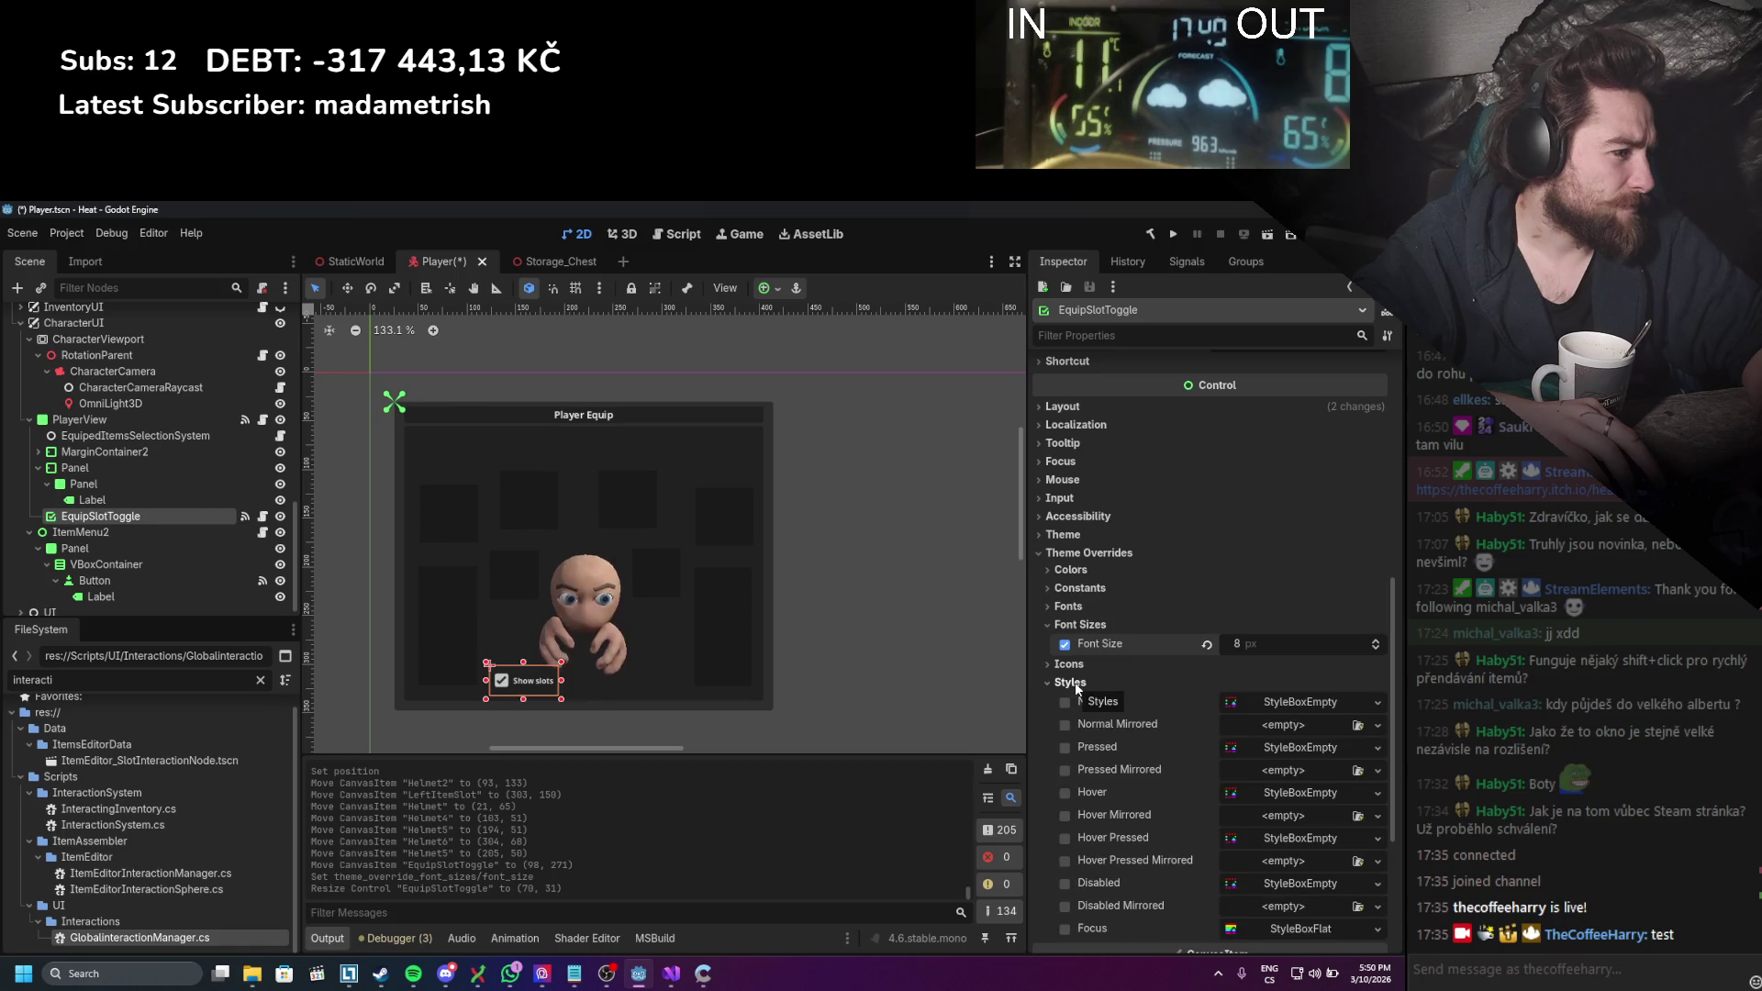
{"action": "left_click", "coordinate": [1076, 680]}
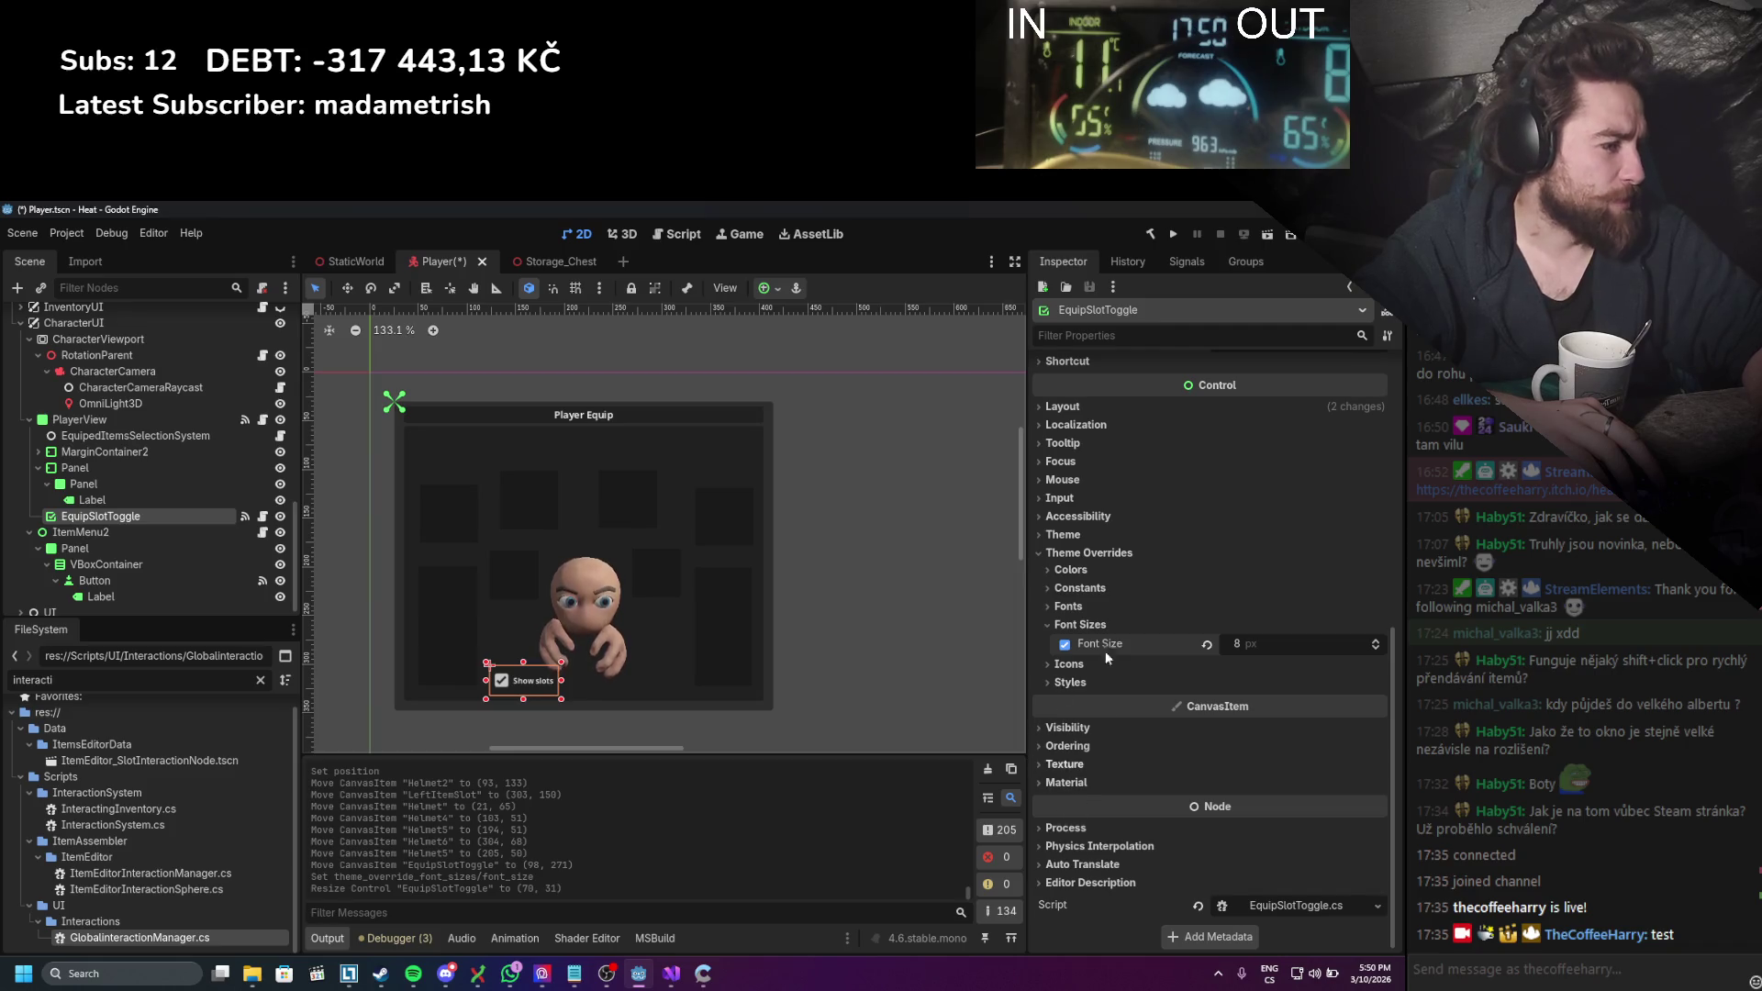
{"action": "left_click", "coordinate": [1067, 410]}
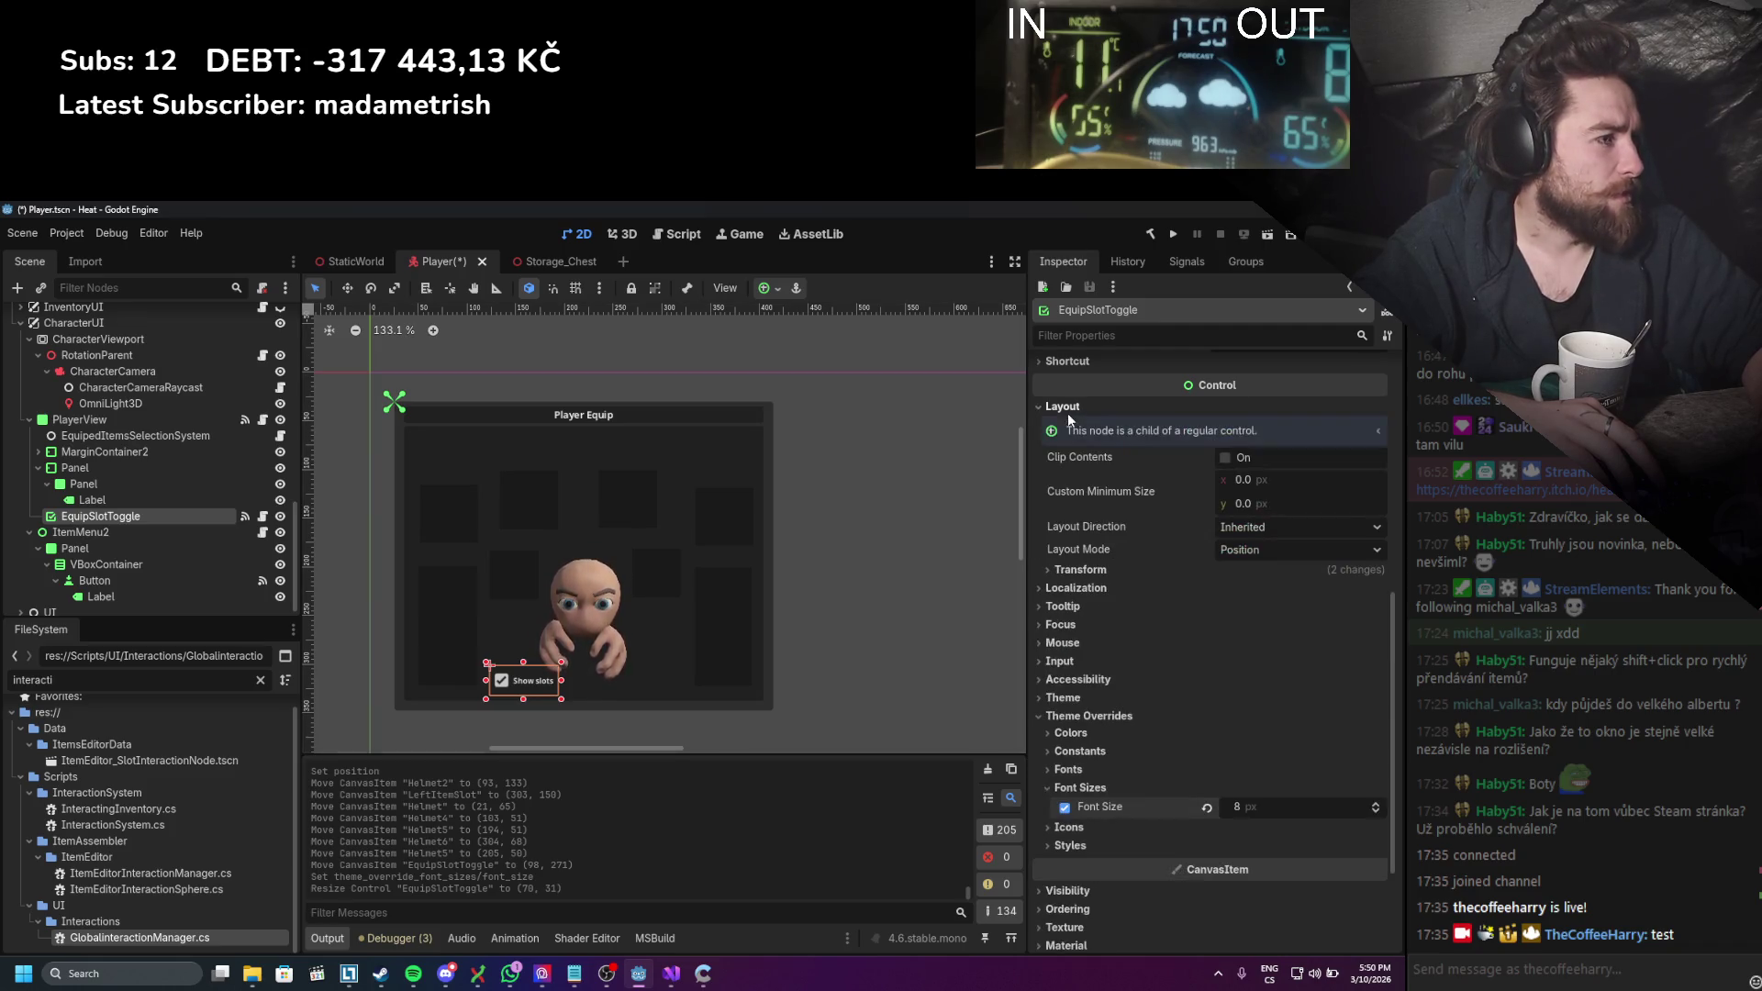
Step: Scale the Show slots toggle to 0.51, place it at (92, 279), and raise its font size to 14 px
{"action": "left_click", "coordinate": [1080, 569]}
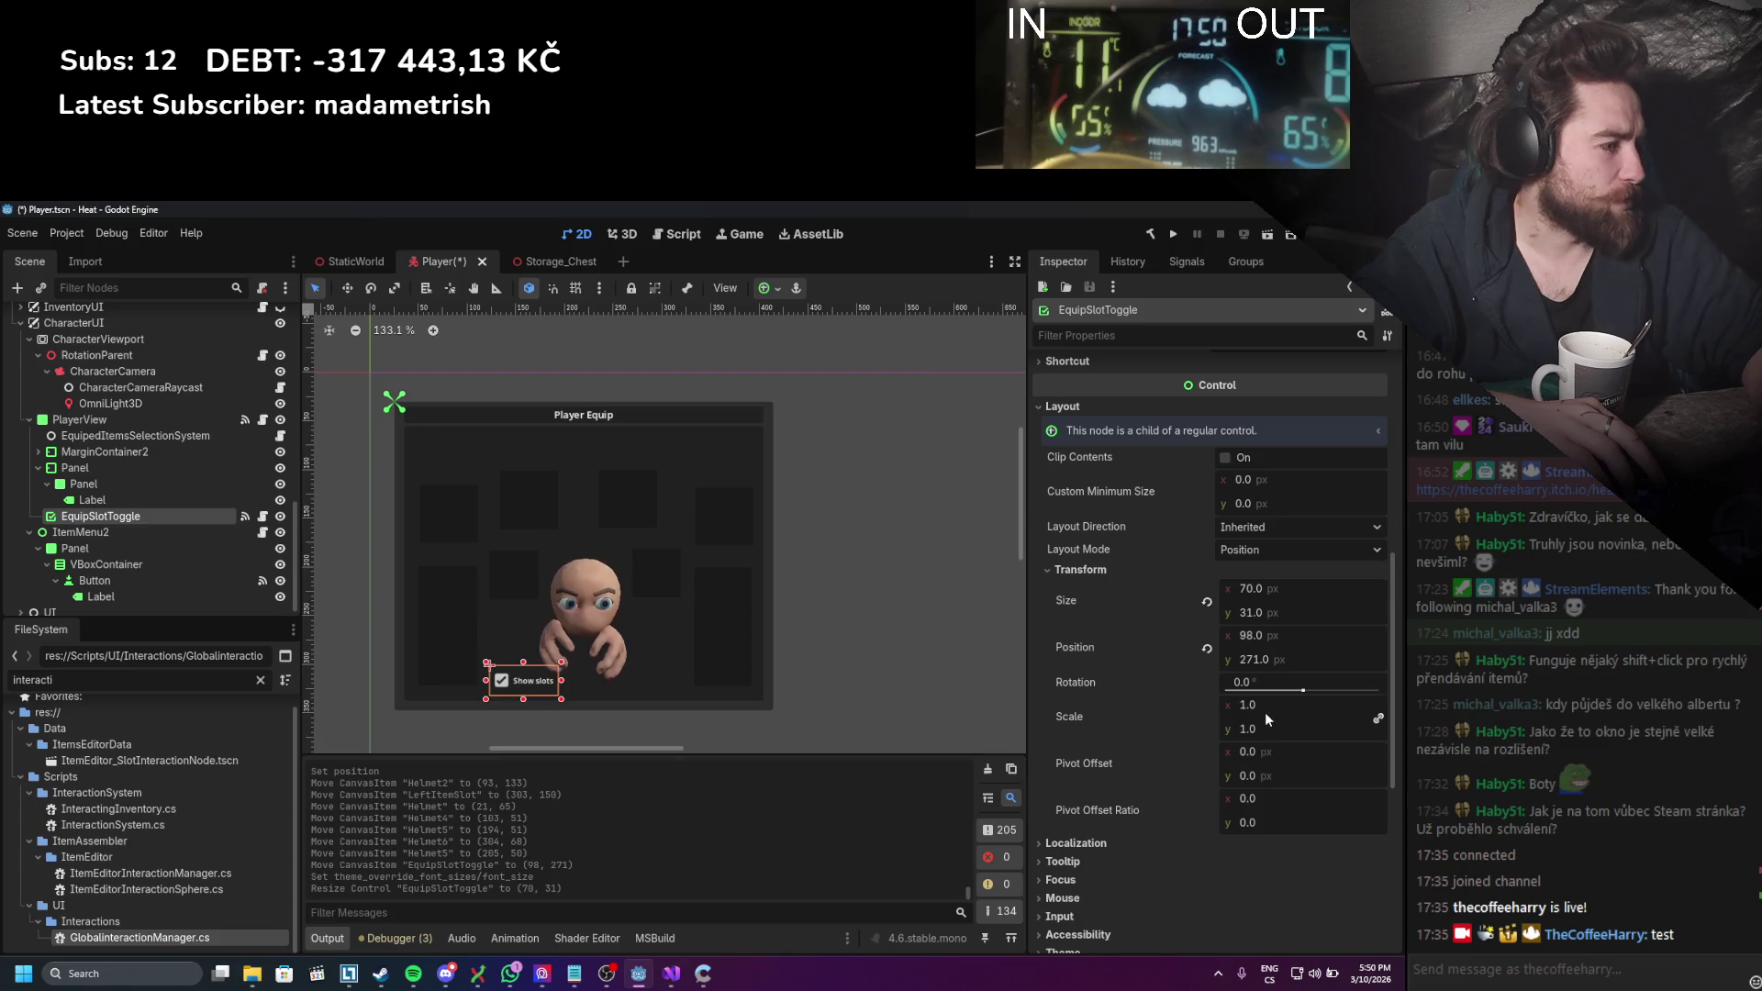
{"action": "left_click_drag", "start_coordinate": [1264, 712], "coordinate": [1220, 712]}
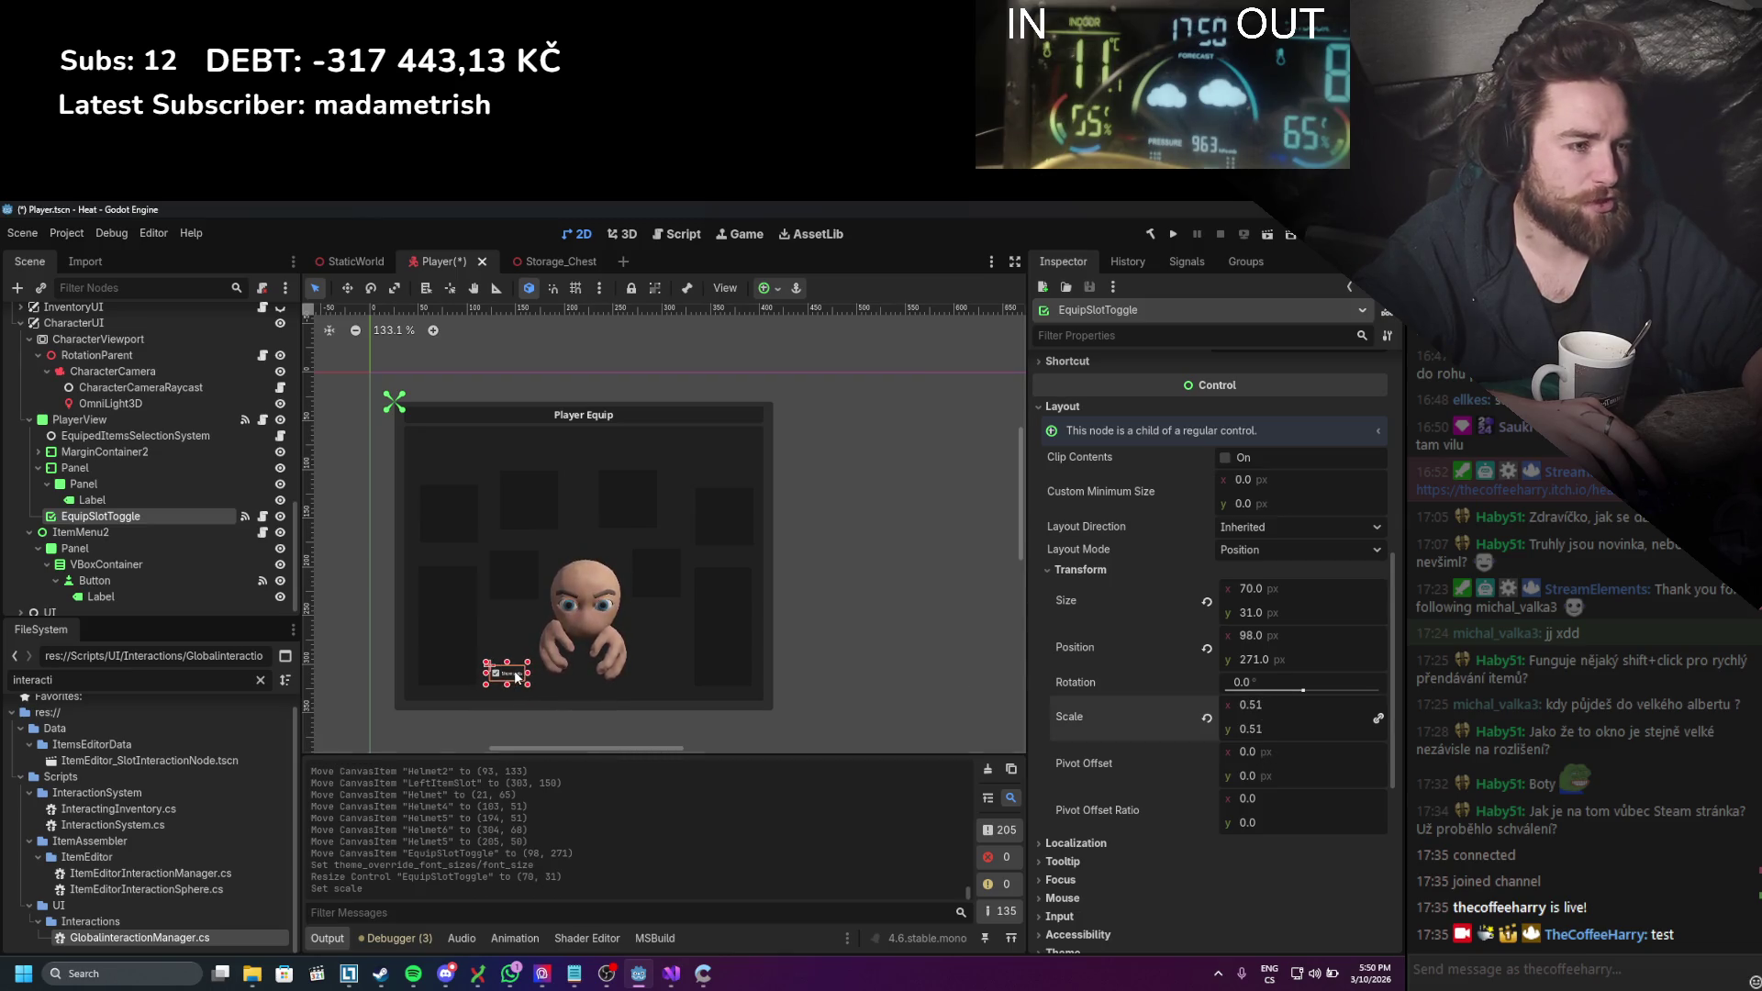
{"action": "left_click_drag", "start_coordinate": [509, 680], "coordinate": [509, 680]}
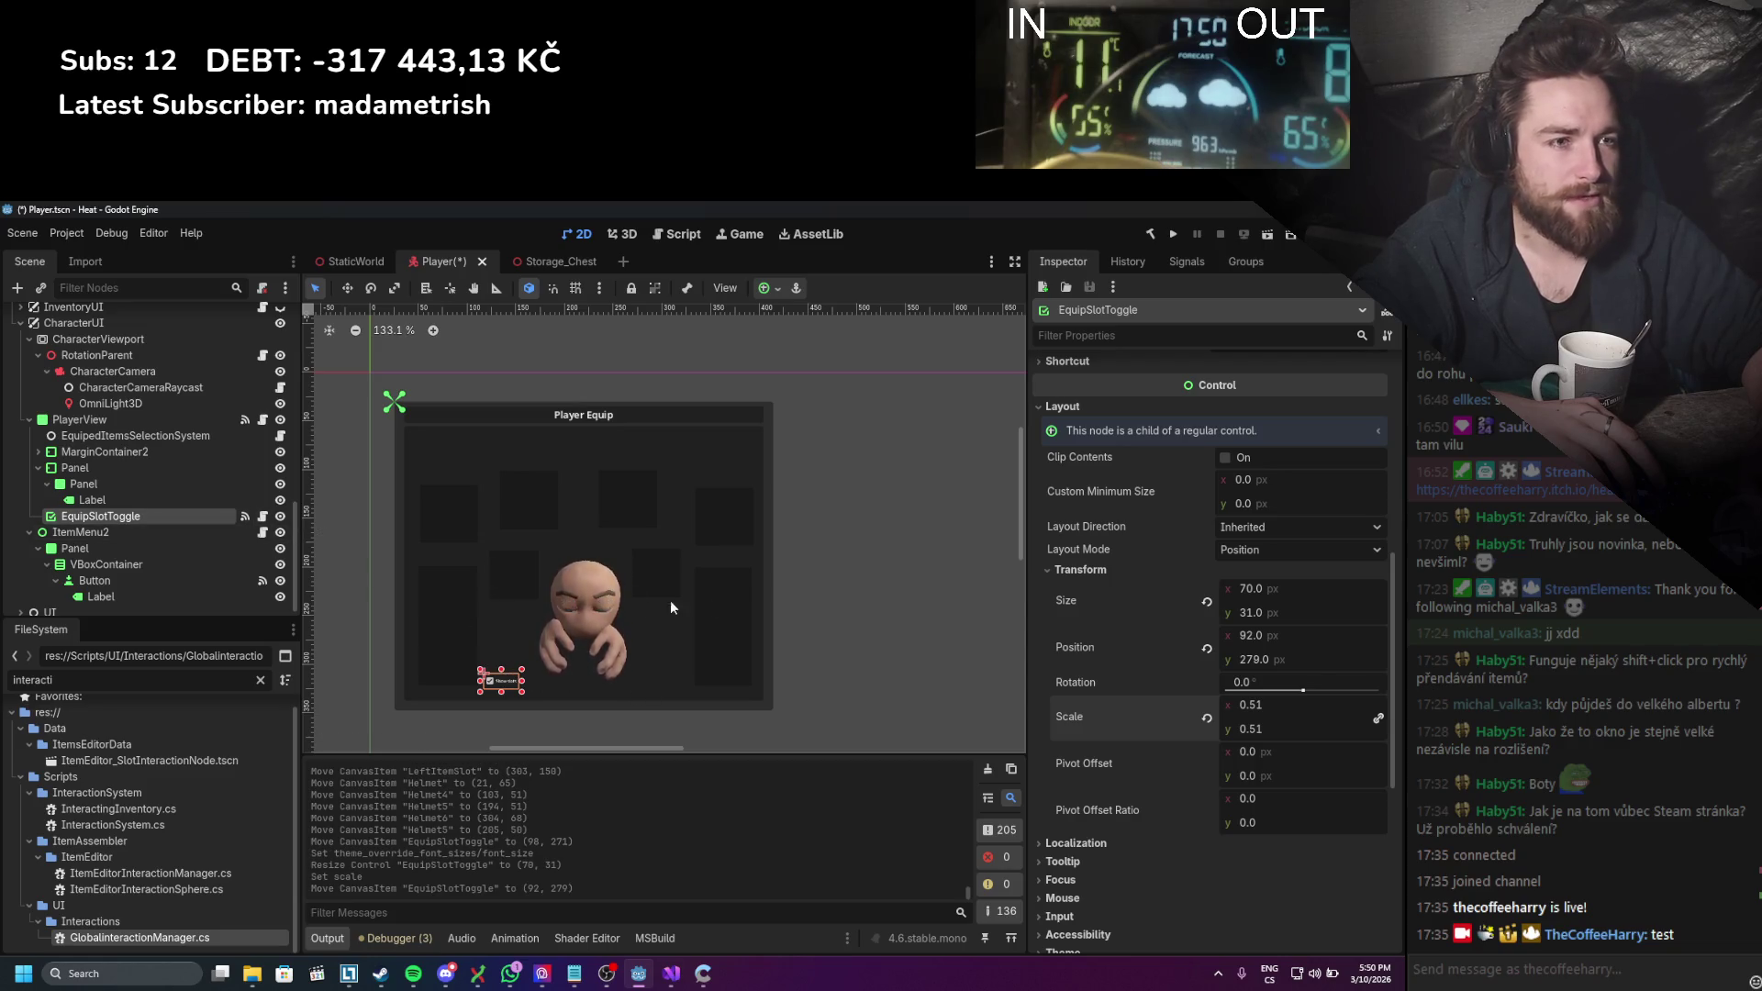
{"action": "scroll", "coordinate": [1208, 604], "scroll_direction": "down", "scroll_amount": 3}
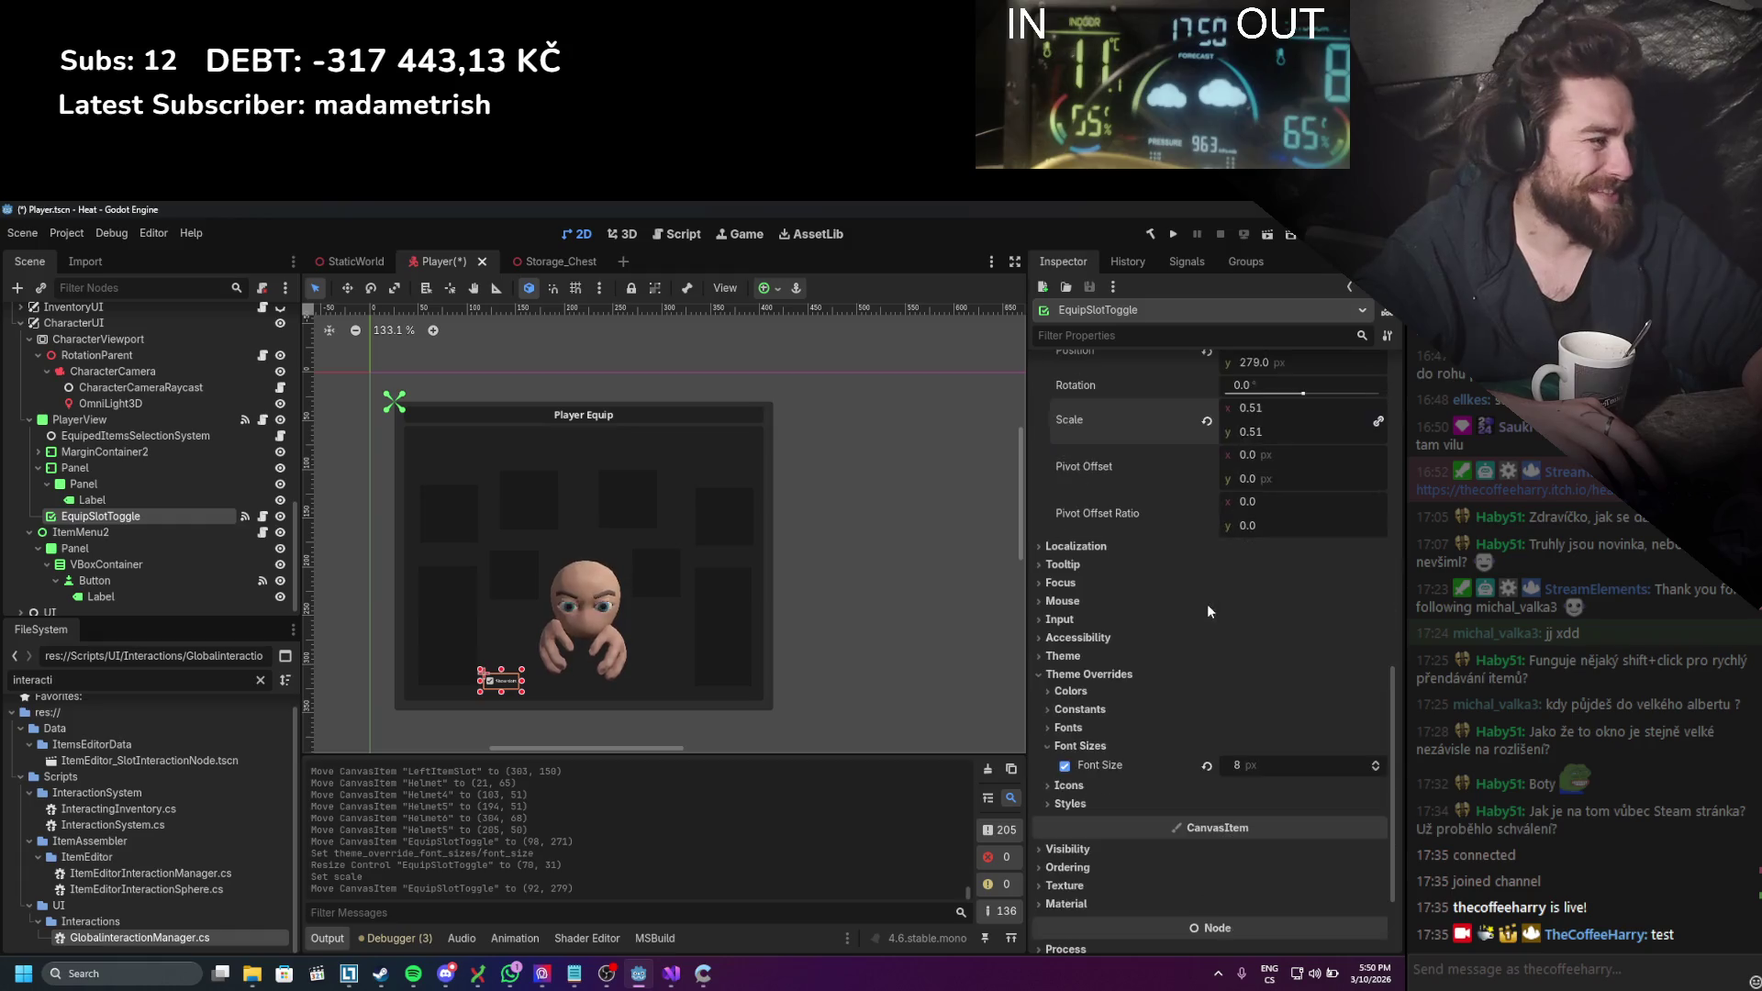
{"action": "mouse_move", "coordinate": [1251, 844]}
{"action": "left_mouse_down"}
{"action": "mouse_move", "coordinate": [1284, 844]}
{"action": "mouse_move", "coordinate": [980, 745]}
{"action": "left_mouse_up"}
{"action": "left_click", "coordinate": [838, 597]}
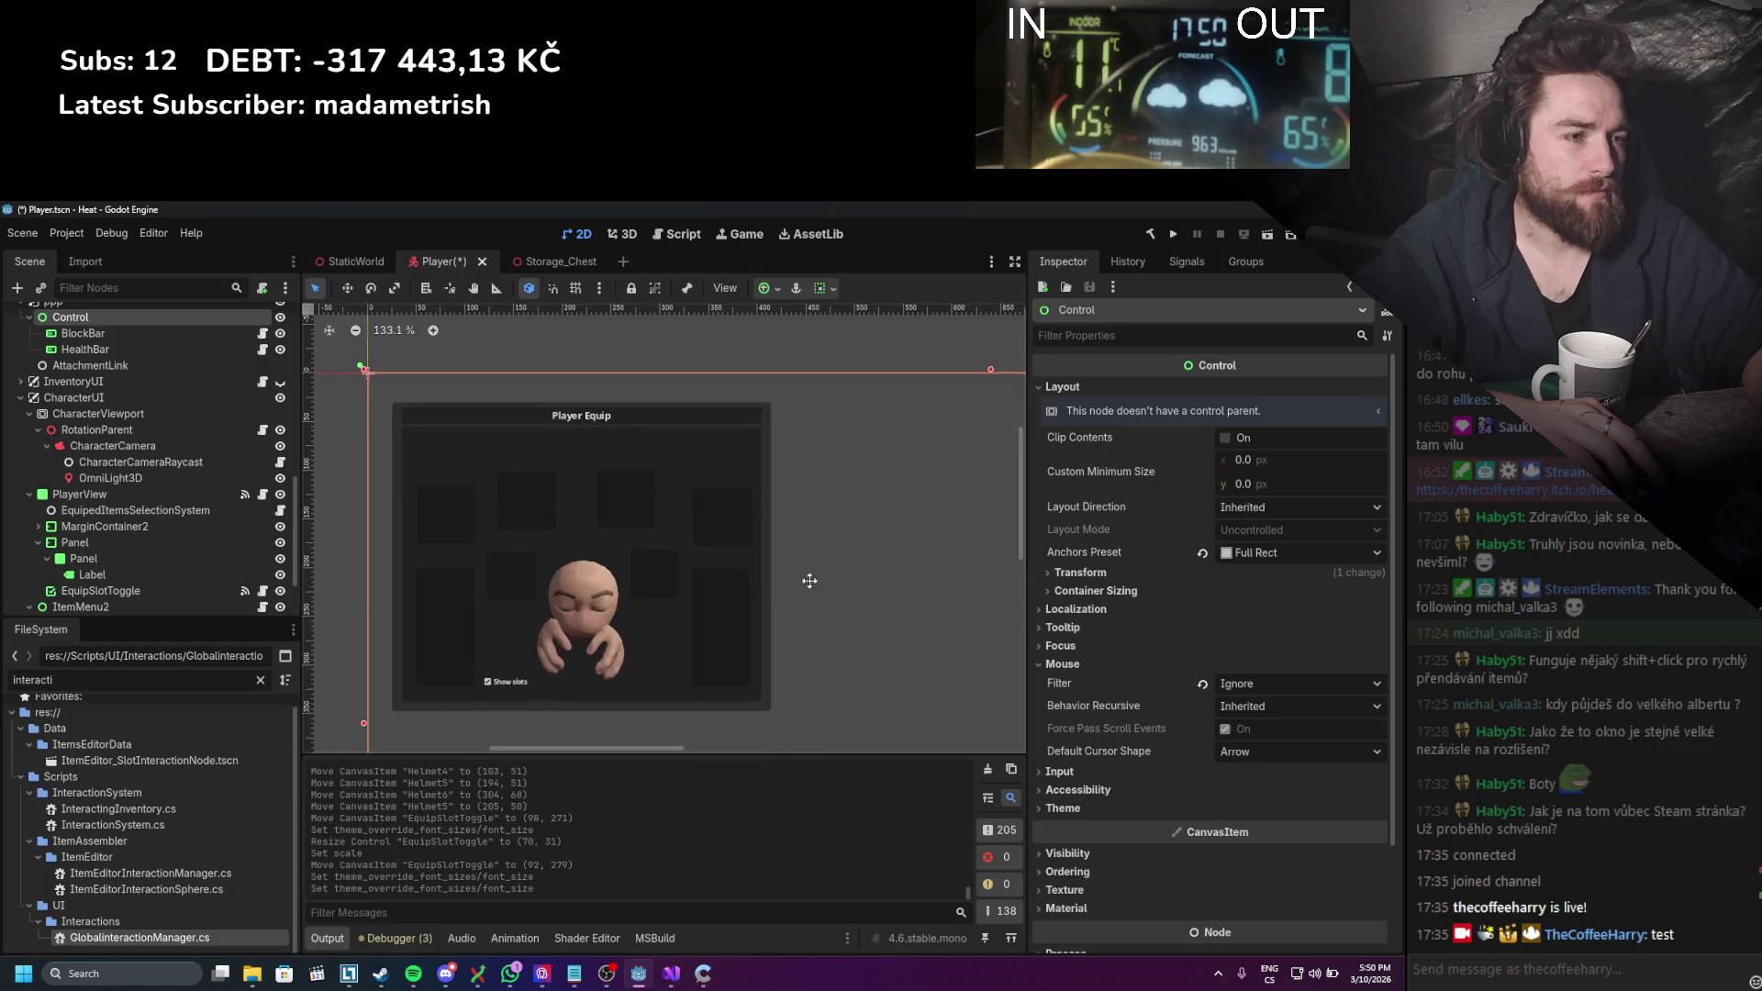
Step: Save the Player scene and lower the PlayerView panel's top edge slightly
{"action": "key", "text": "ctrl+s"}
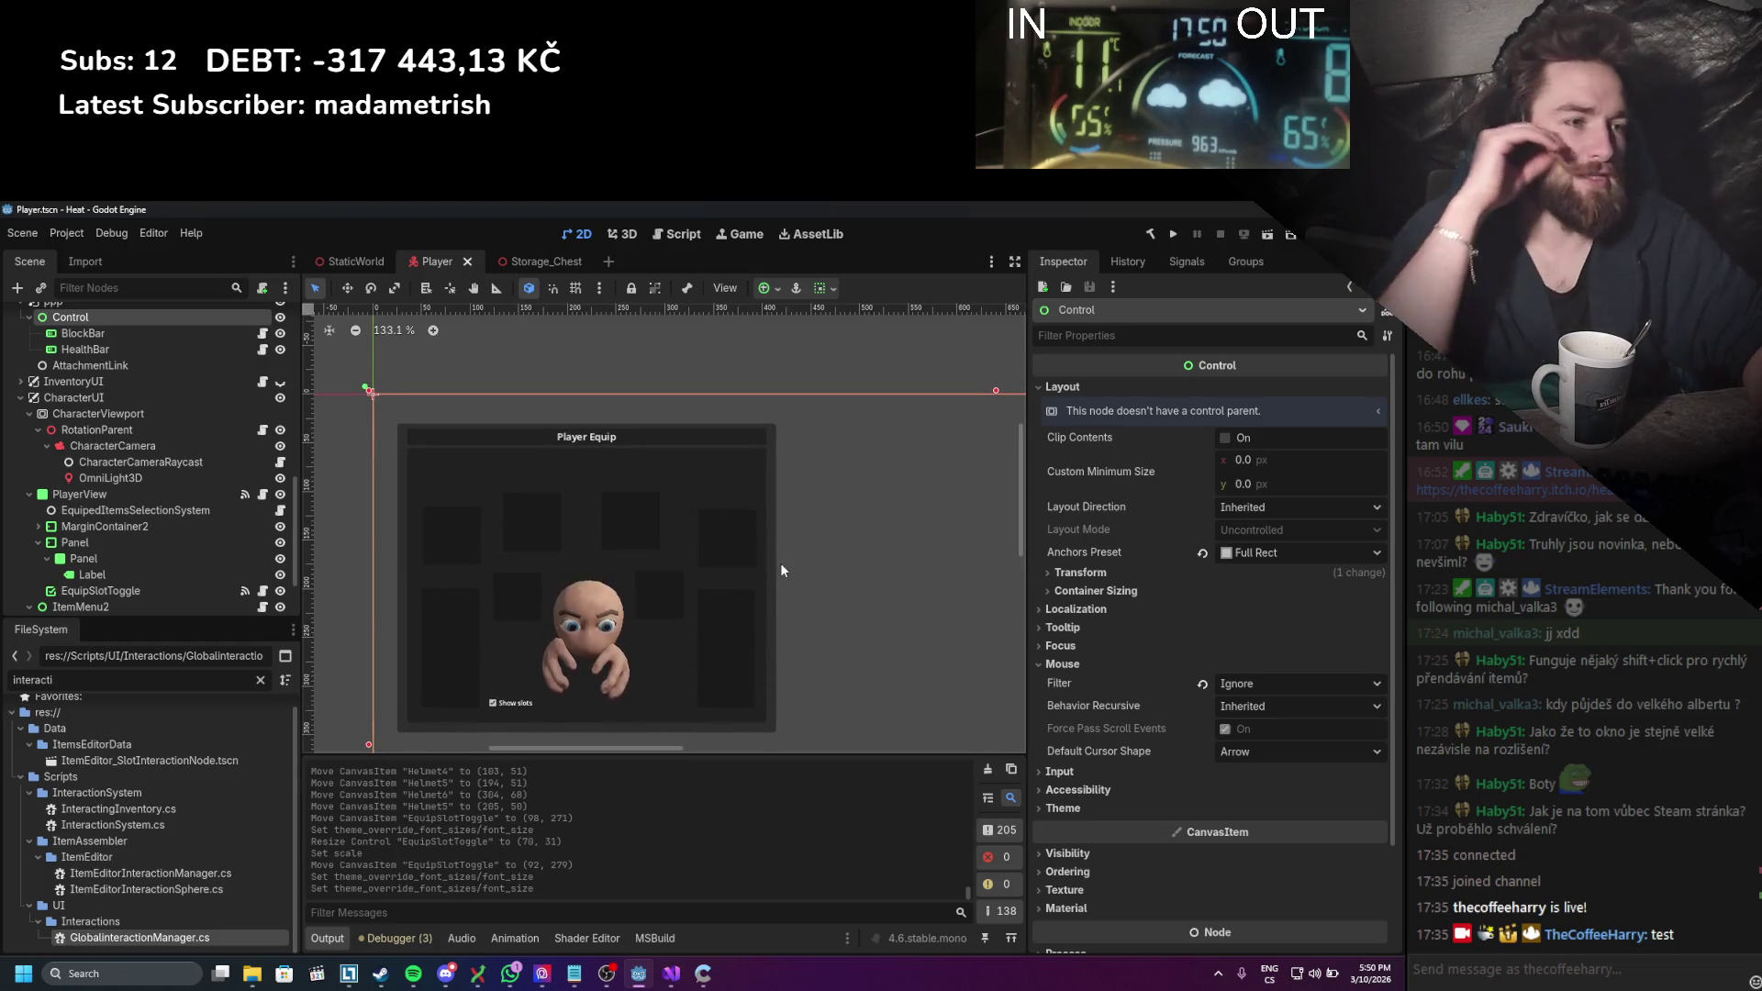
{"action": "left_click", "coordinate": [92, 494]}
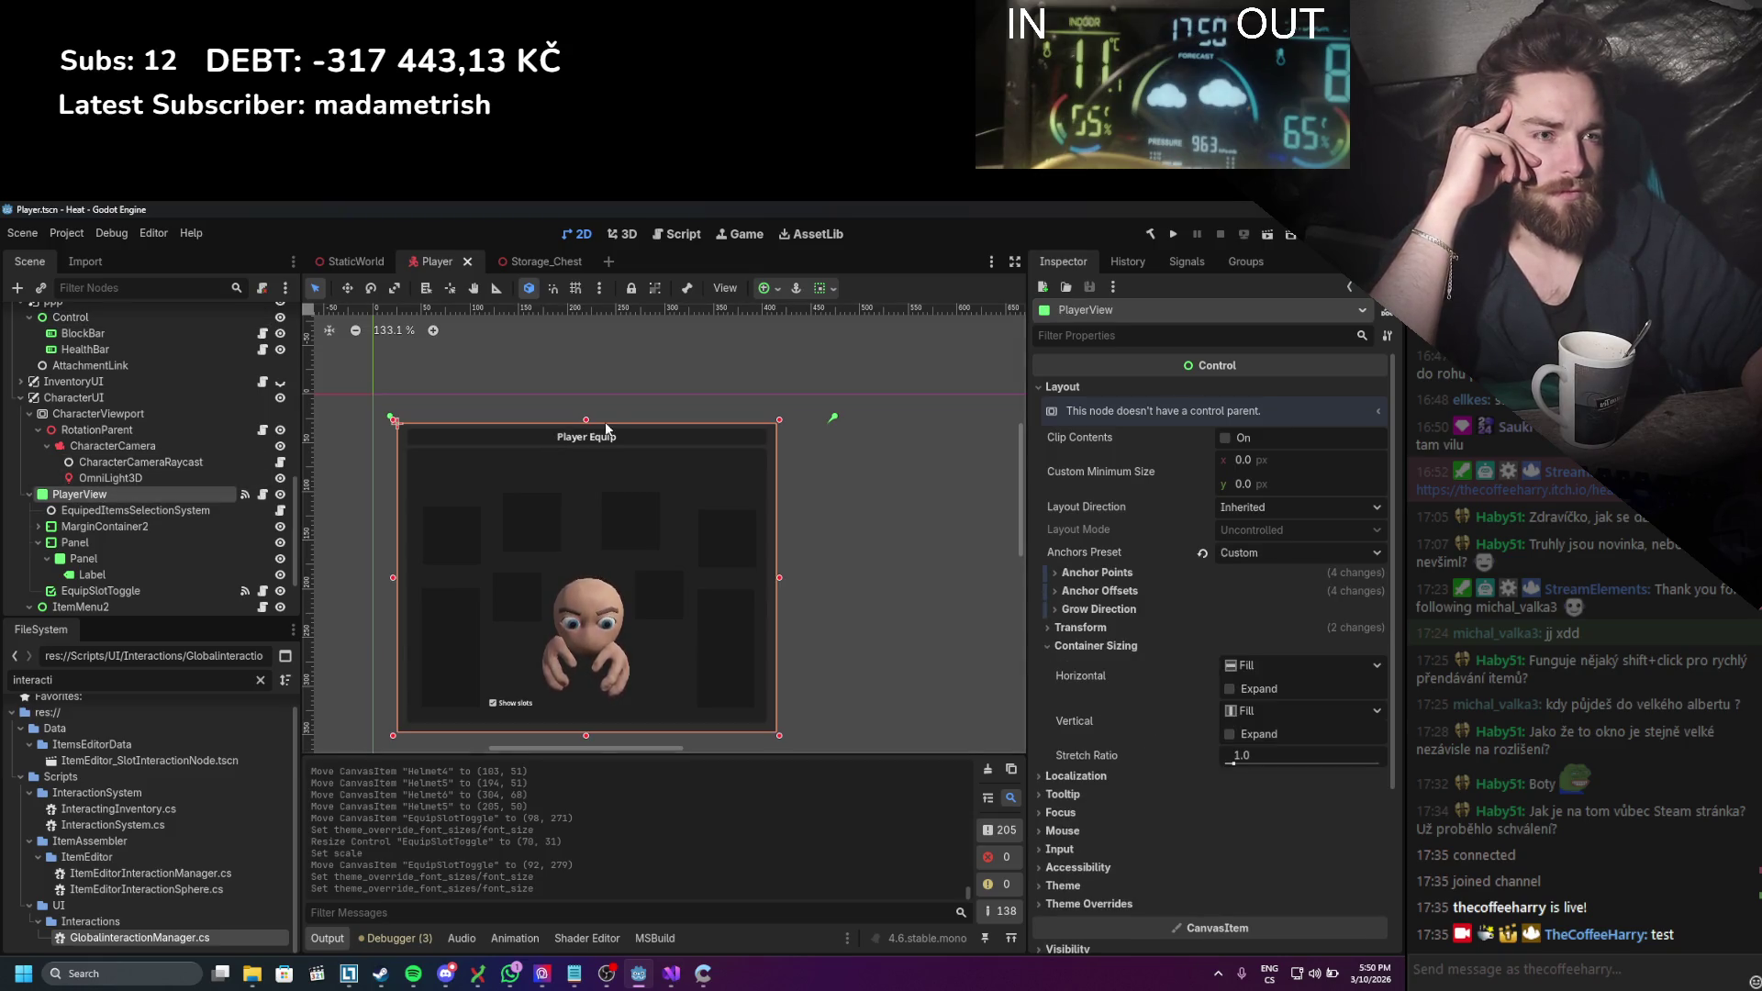
{"action": "mouse_move", "coordinate": [586, 419]}
{"action": "left_mouse_down"}
{"action": "mouse_move", "coordinate": [586, 470]}
{"action": "mouse_move", "coordinate": [586, 422]}
{"action": "left_mouse_up"}
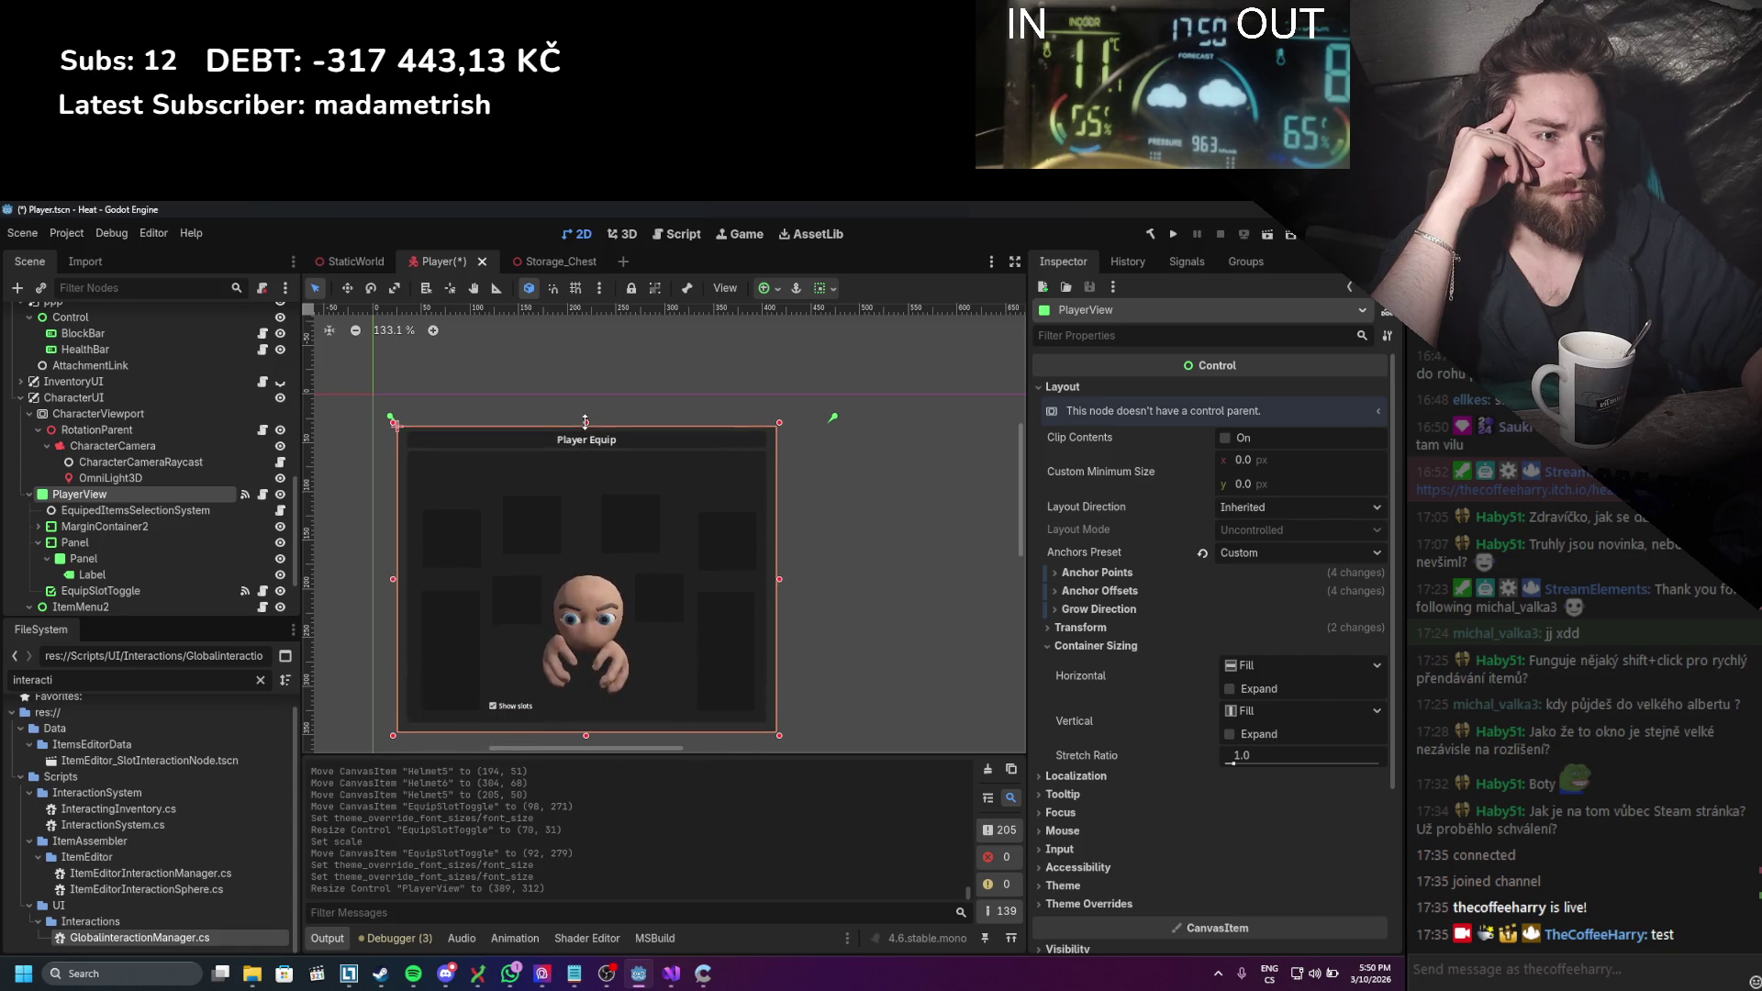
Step: Expand MarginContainer2 in the Scene dock and select RightItemSlot
{"action": "left_click", "coordinate": [37, 526]}
{"action": "scroll", "coordinate": [92, 514], "scroll_direction": "down", "scroll_amount": 3}
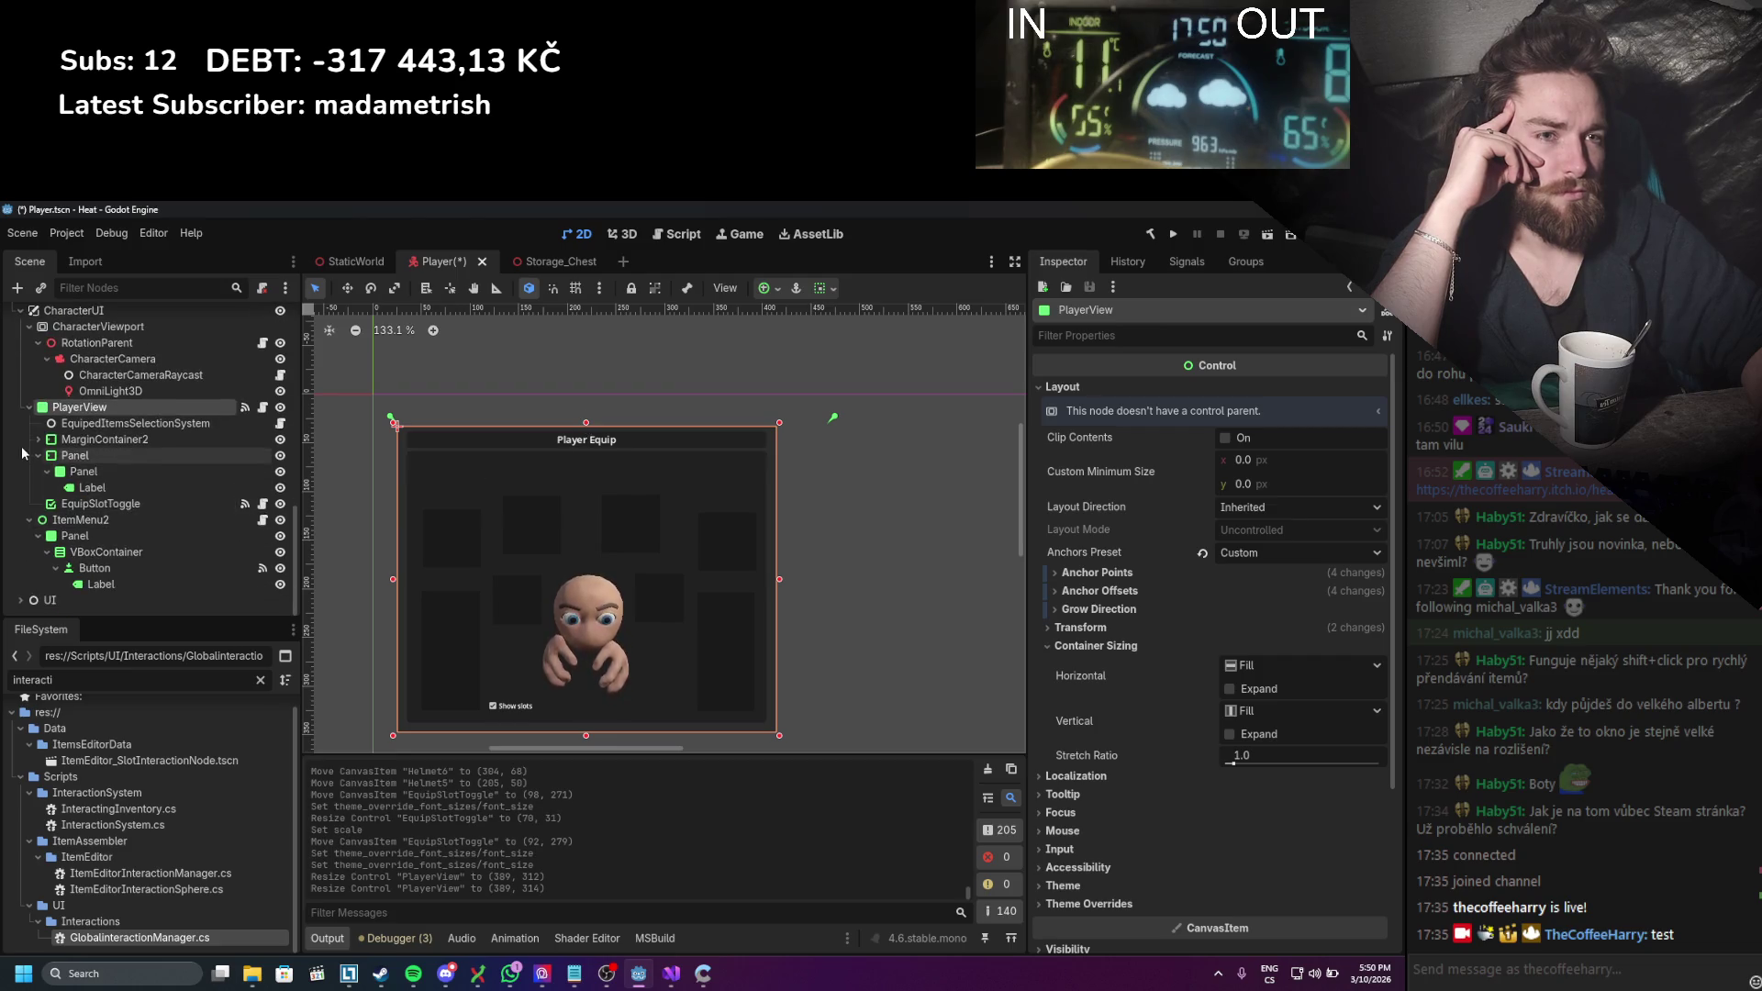
{"action": "left_click", "coordinate": [92, 470]}
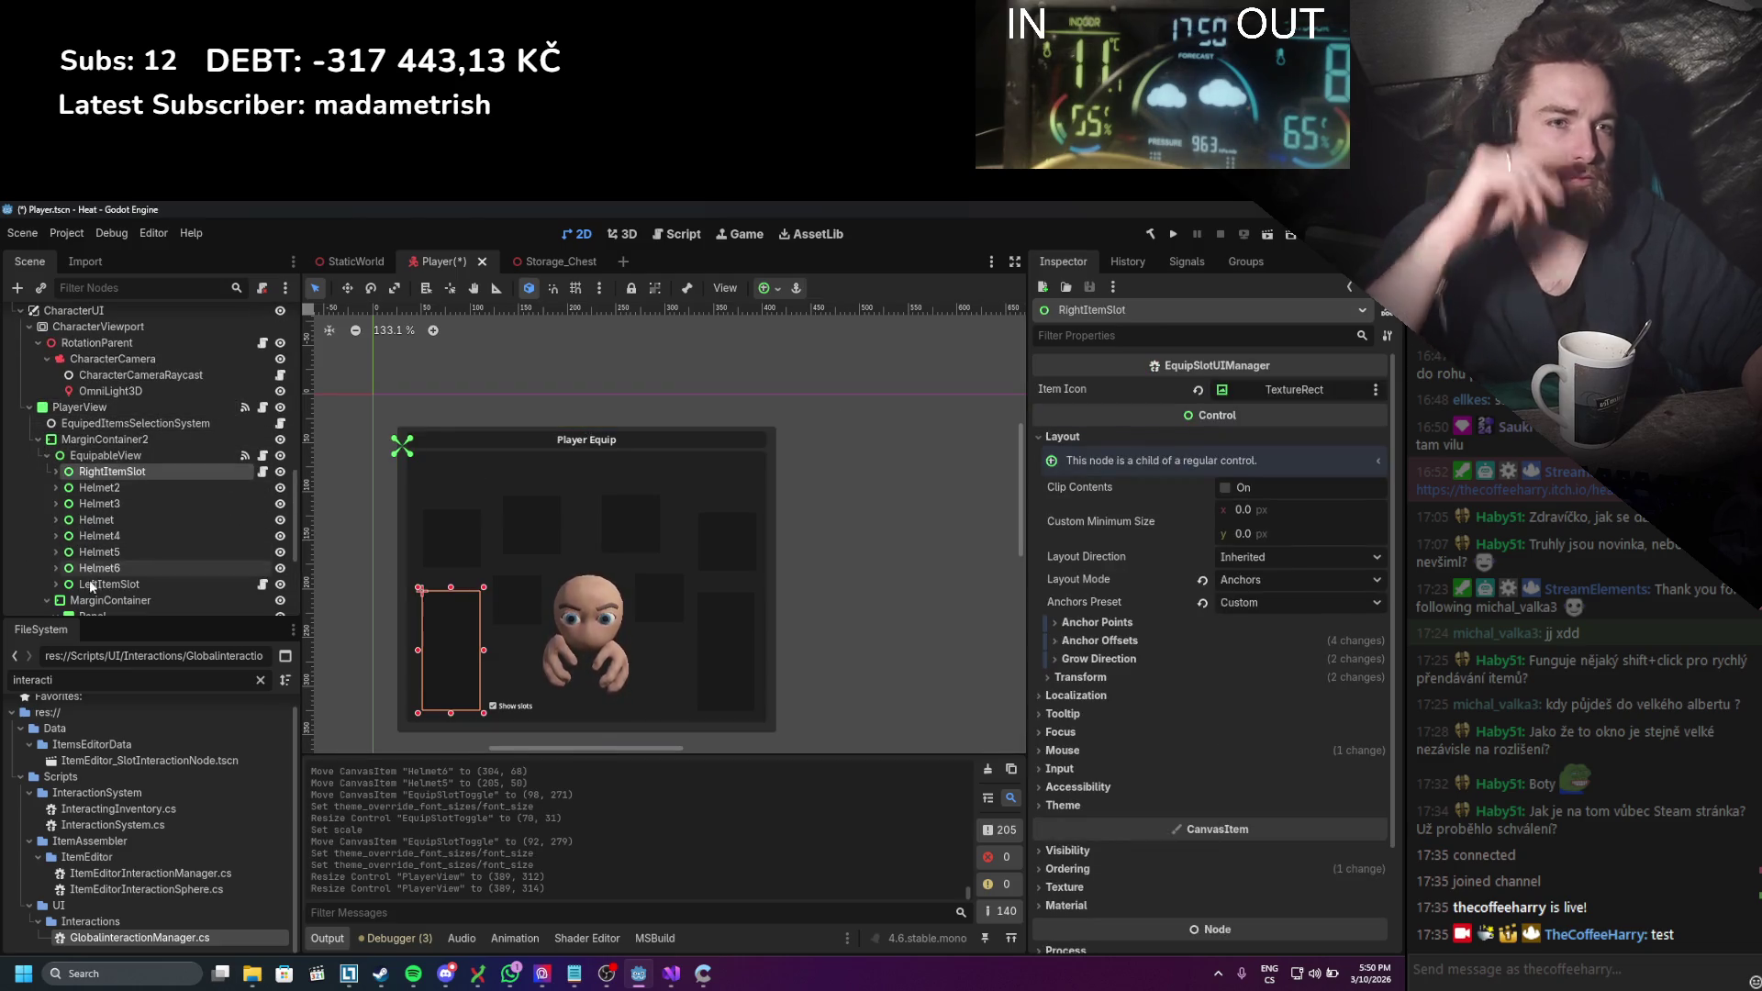
Step: Move all eight equip slots, RightItemSlot through LeftItemSlot, upward together
{"action": "left_click", "coordinate": [103, 584], "text": "shift"}
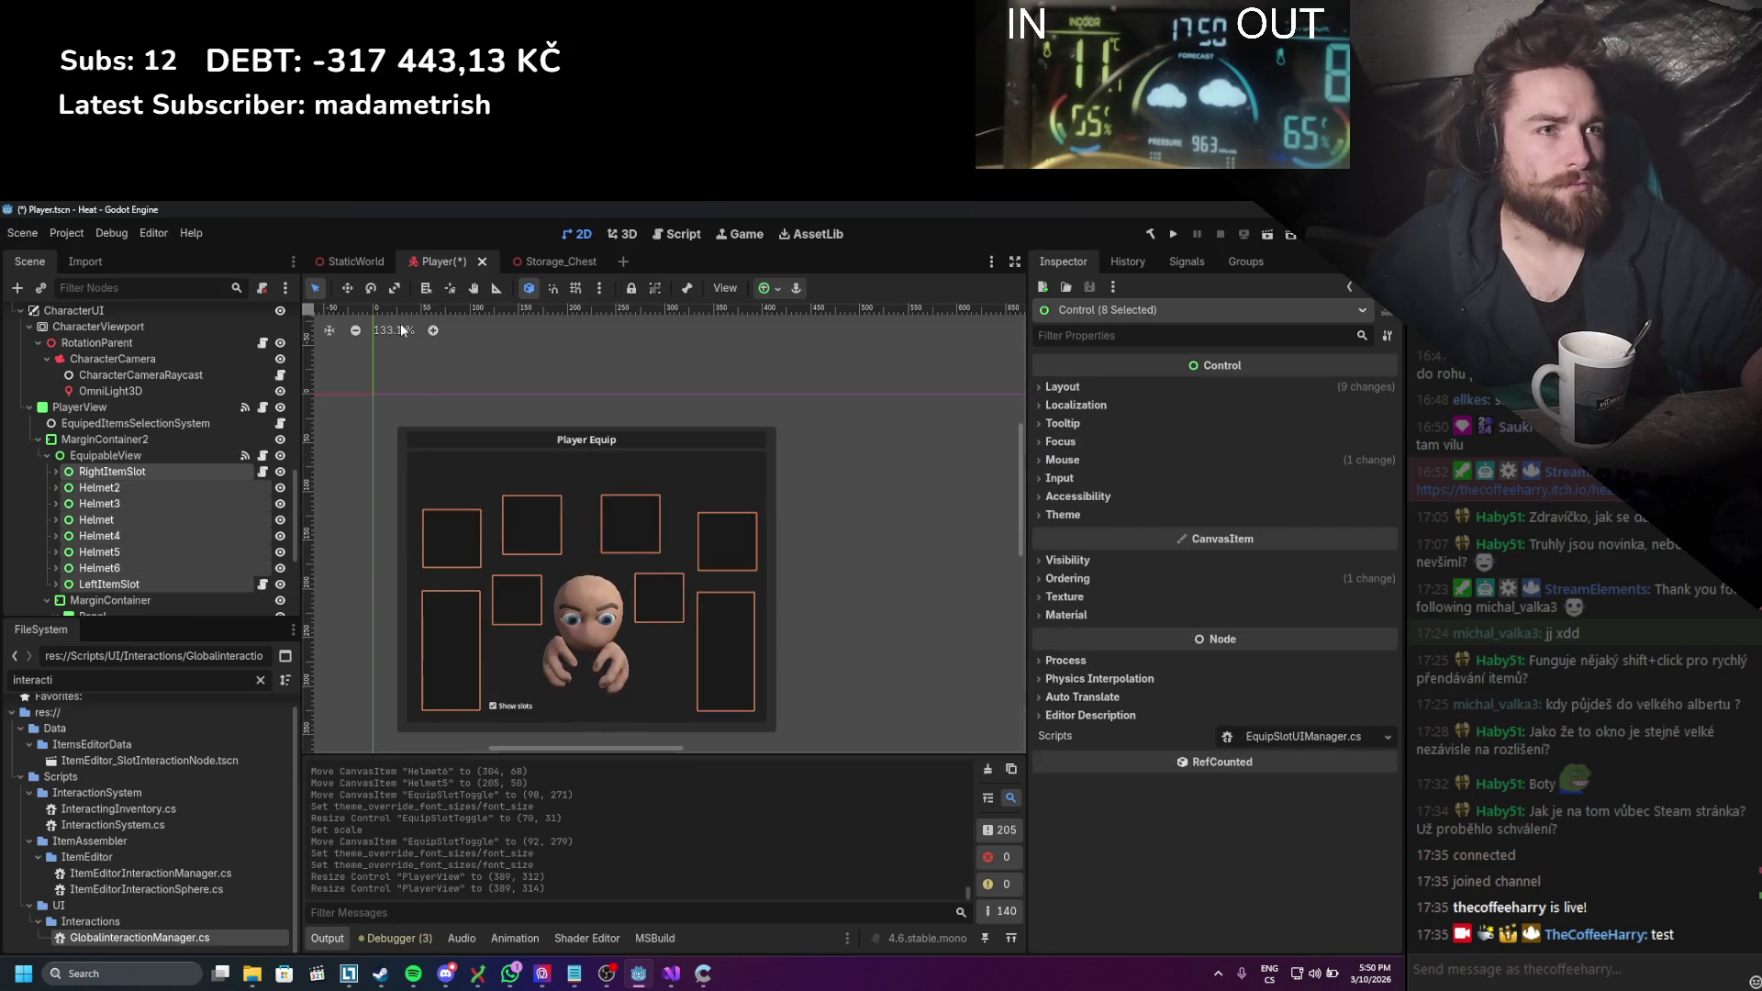
{"action": "left_click", "coordinate": [347, 288]}
{"action": "left_click_drag", "start_coordinate": [518, 510], "coordinate": [518, 477]}
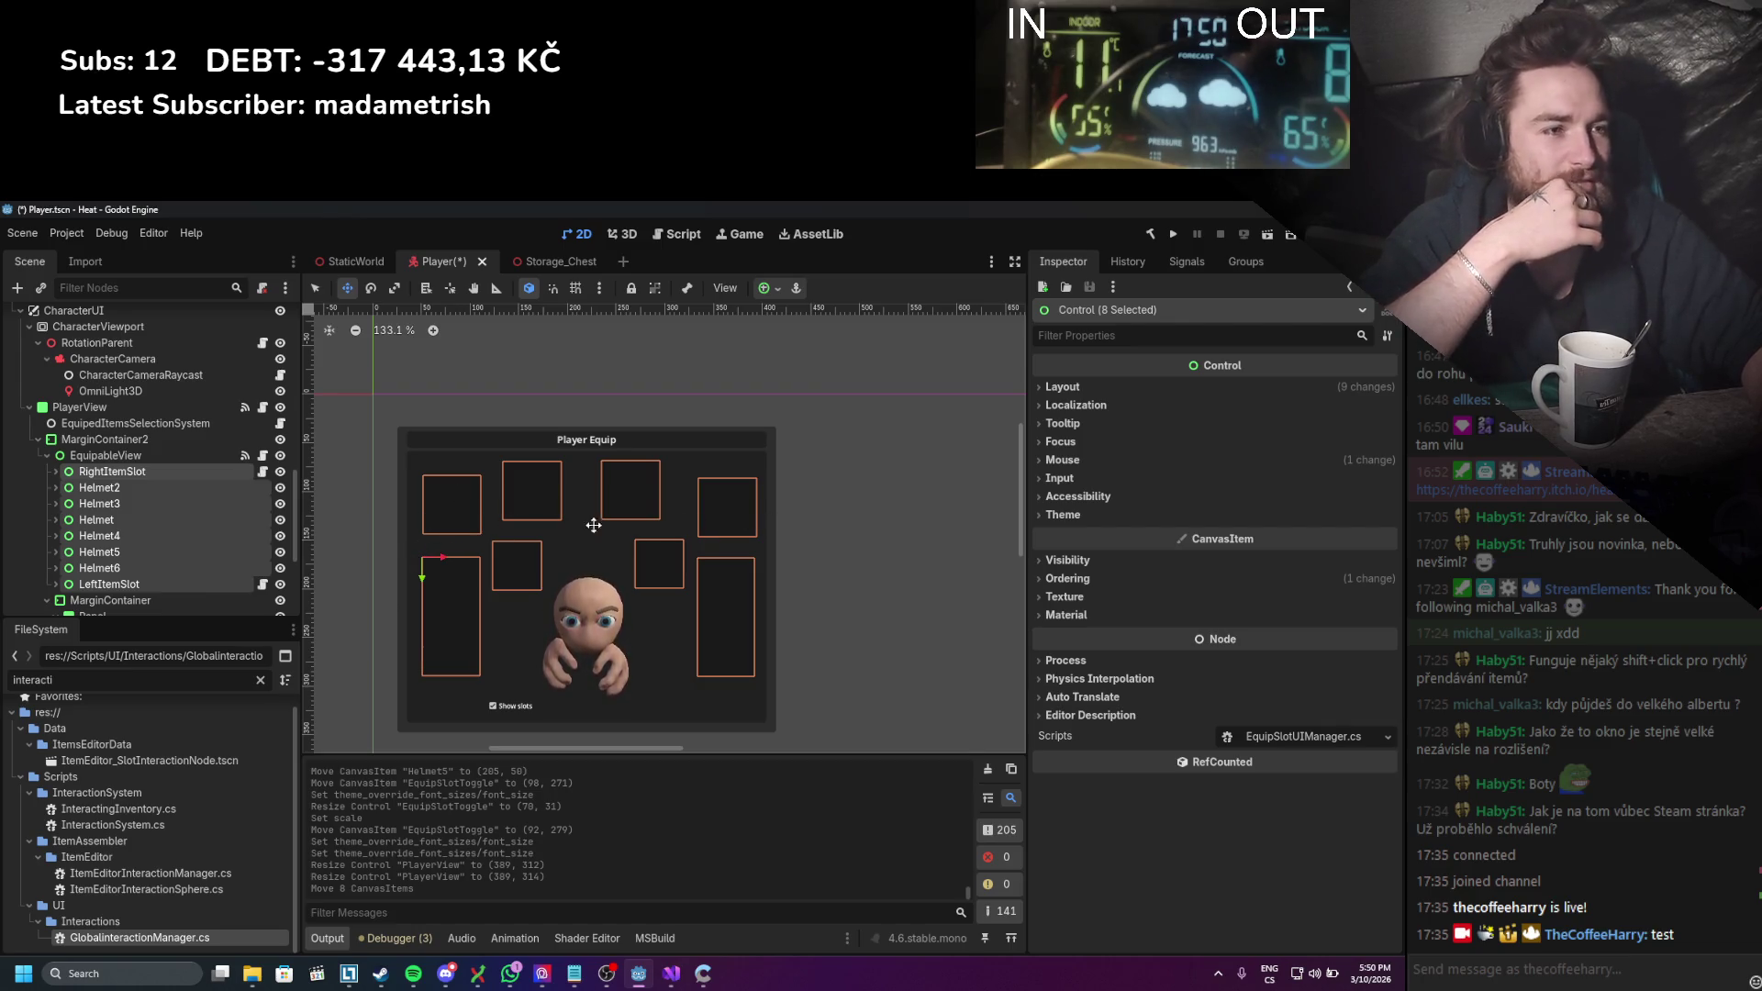
Step: Shift Helmet and RightItemSlot slightly to the left
{"action": "left_click", "coordinate": [117, 519]}
{"action": "left_click", "coordinate": [112, 471]}
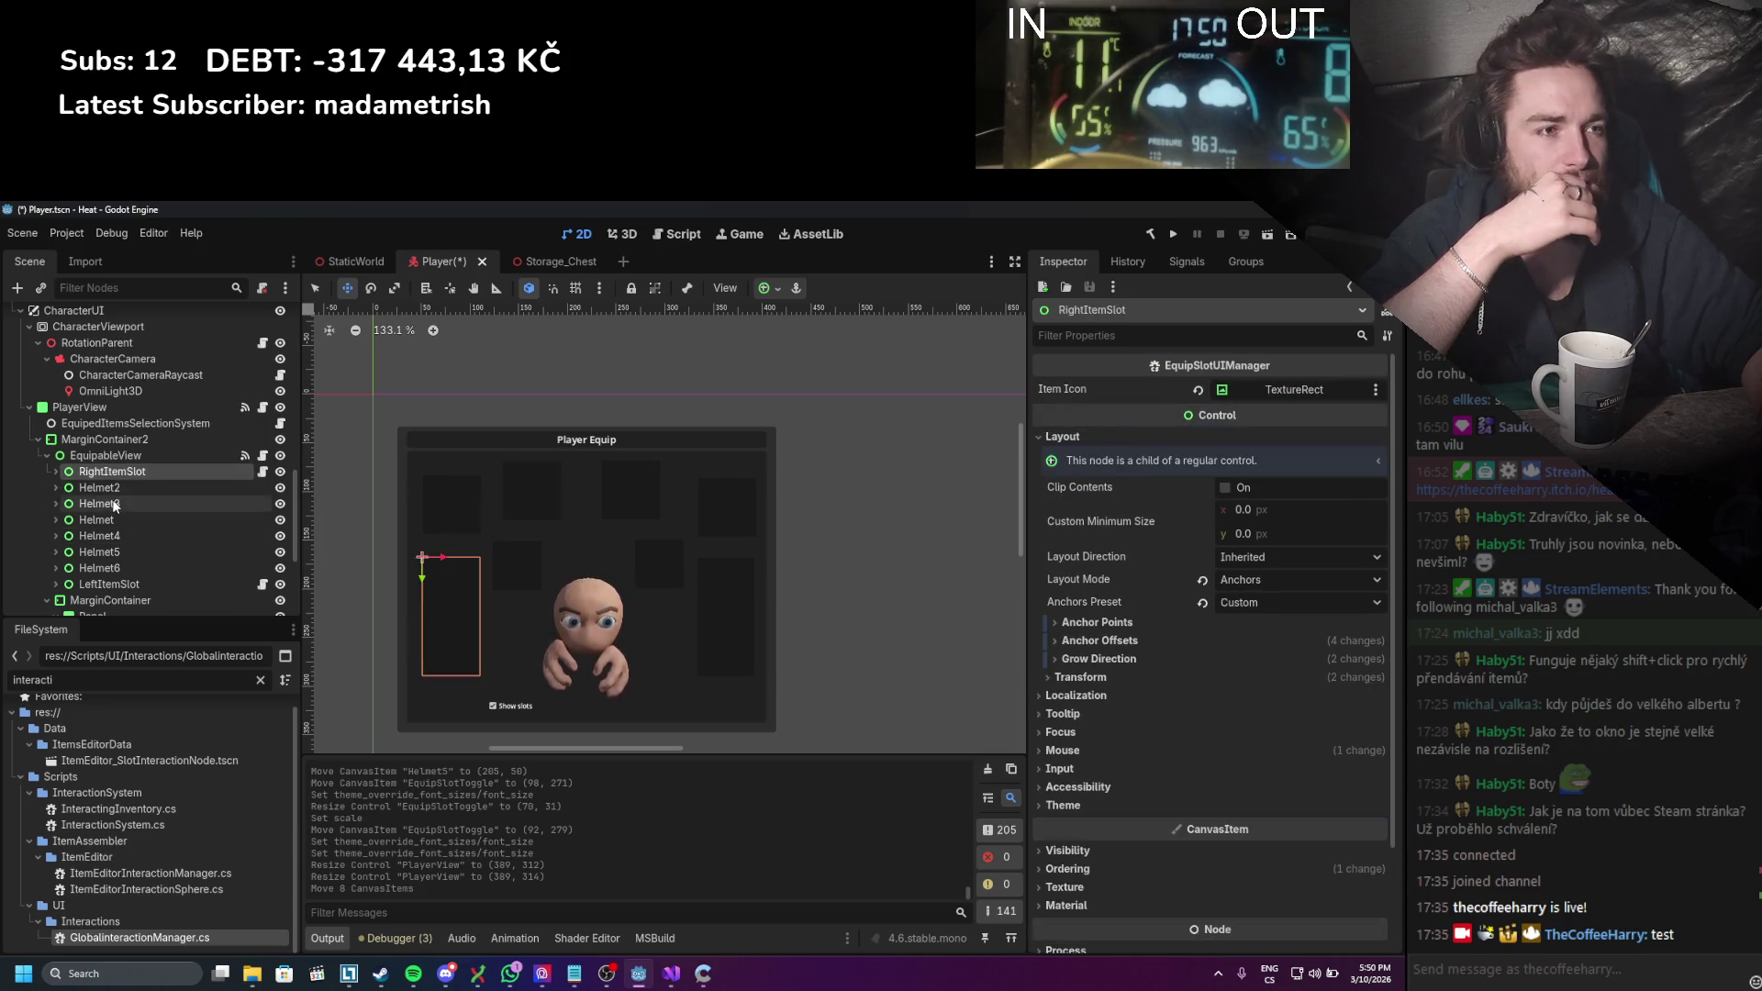
{"action": "left_click", "coordinate": [101, 488]}
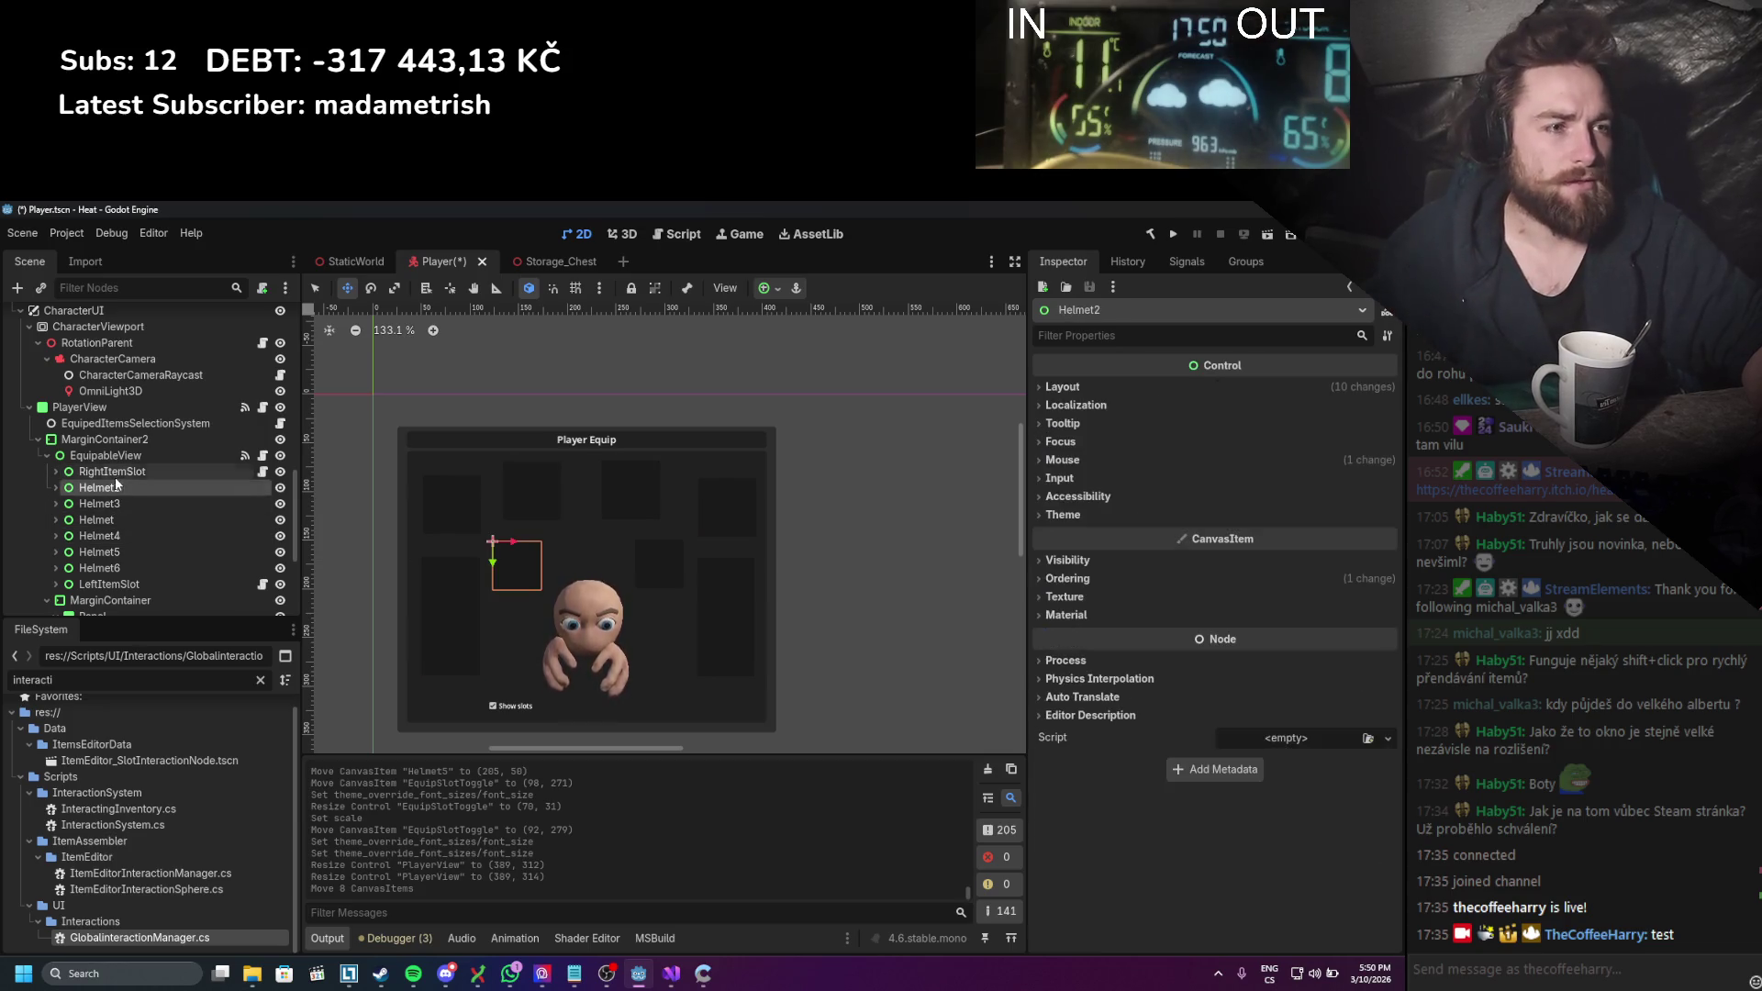
{"action": "left_click", "coordinate": [101, 568]}
{"action": "left_click", "coordinate": [110, 585]}
{"action": "left_click", "coordinate": [101, 551]}
{"action": "left_click", "coordinate": [114, 536]}
{"action": "left_click", "coordinate": [117, 520]}
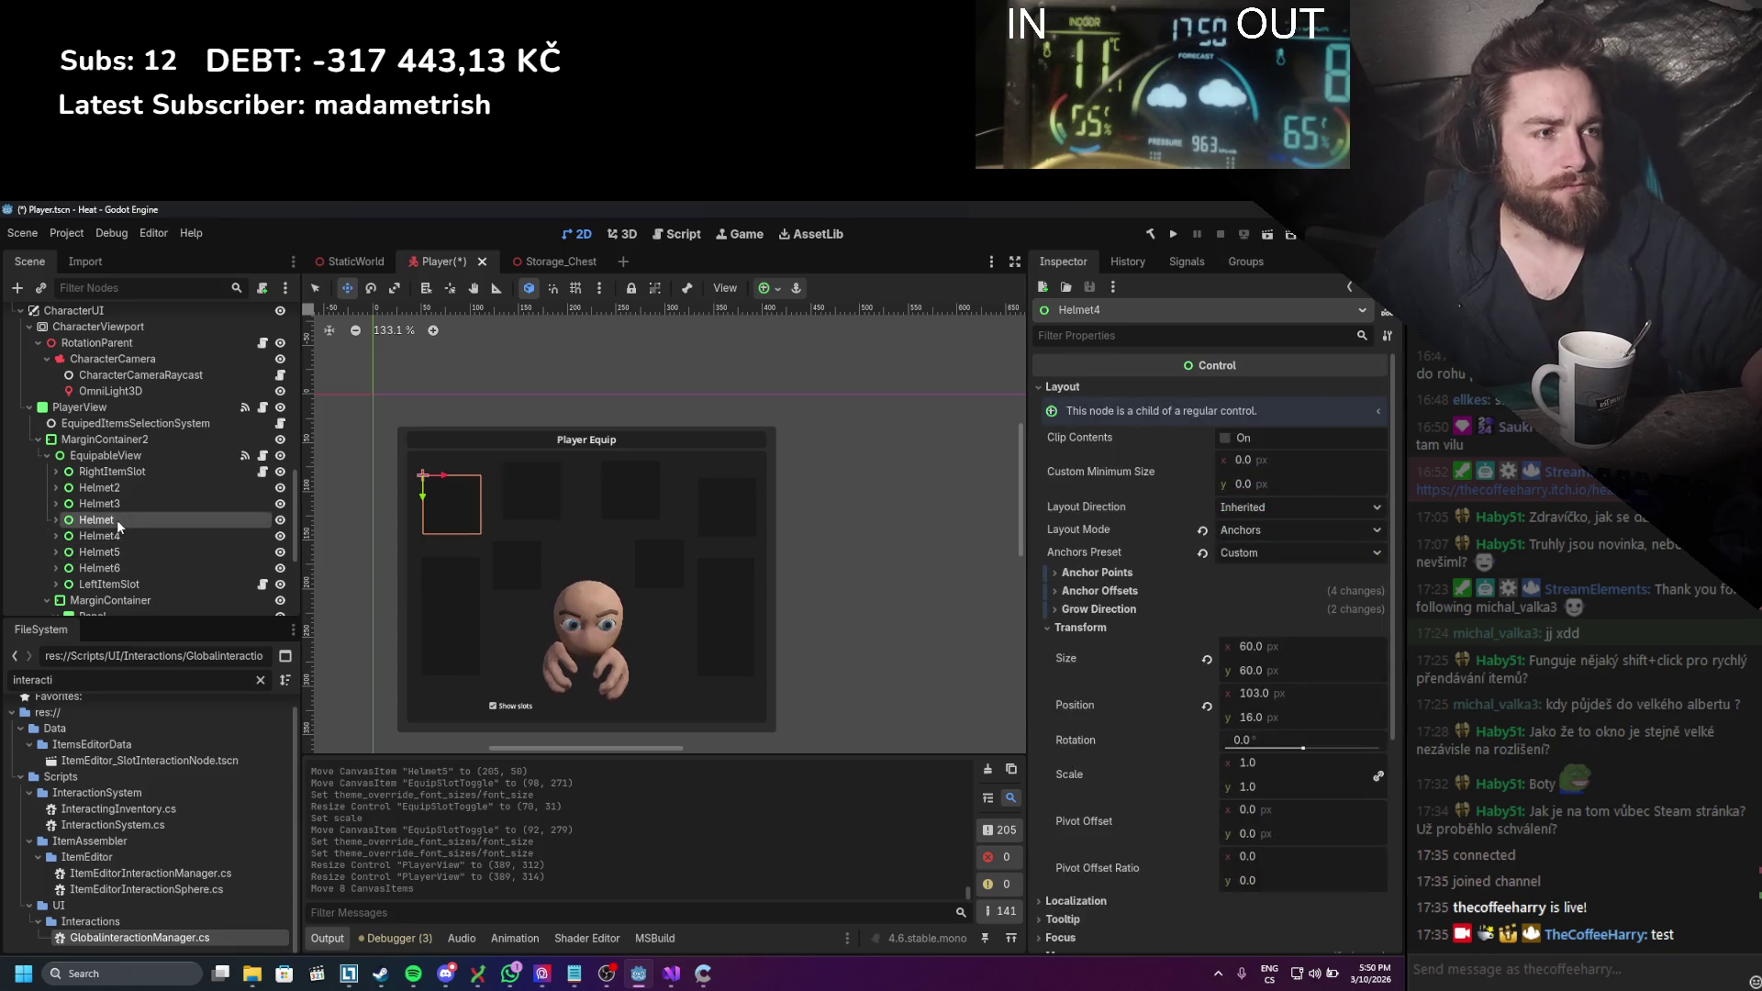
{"action": "left_click", "coordinate": [112, 470], "text": "ctrl"}
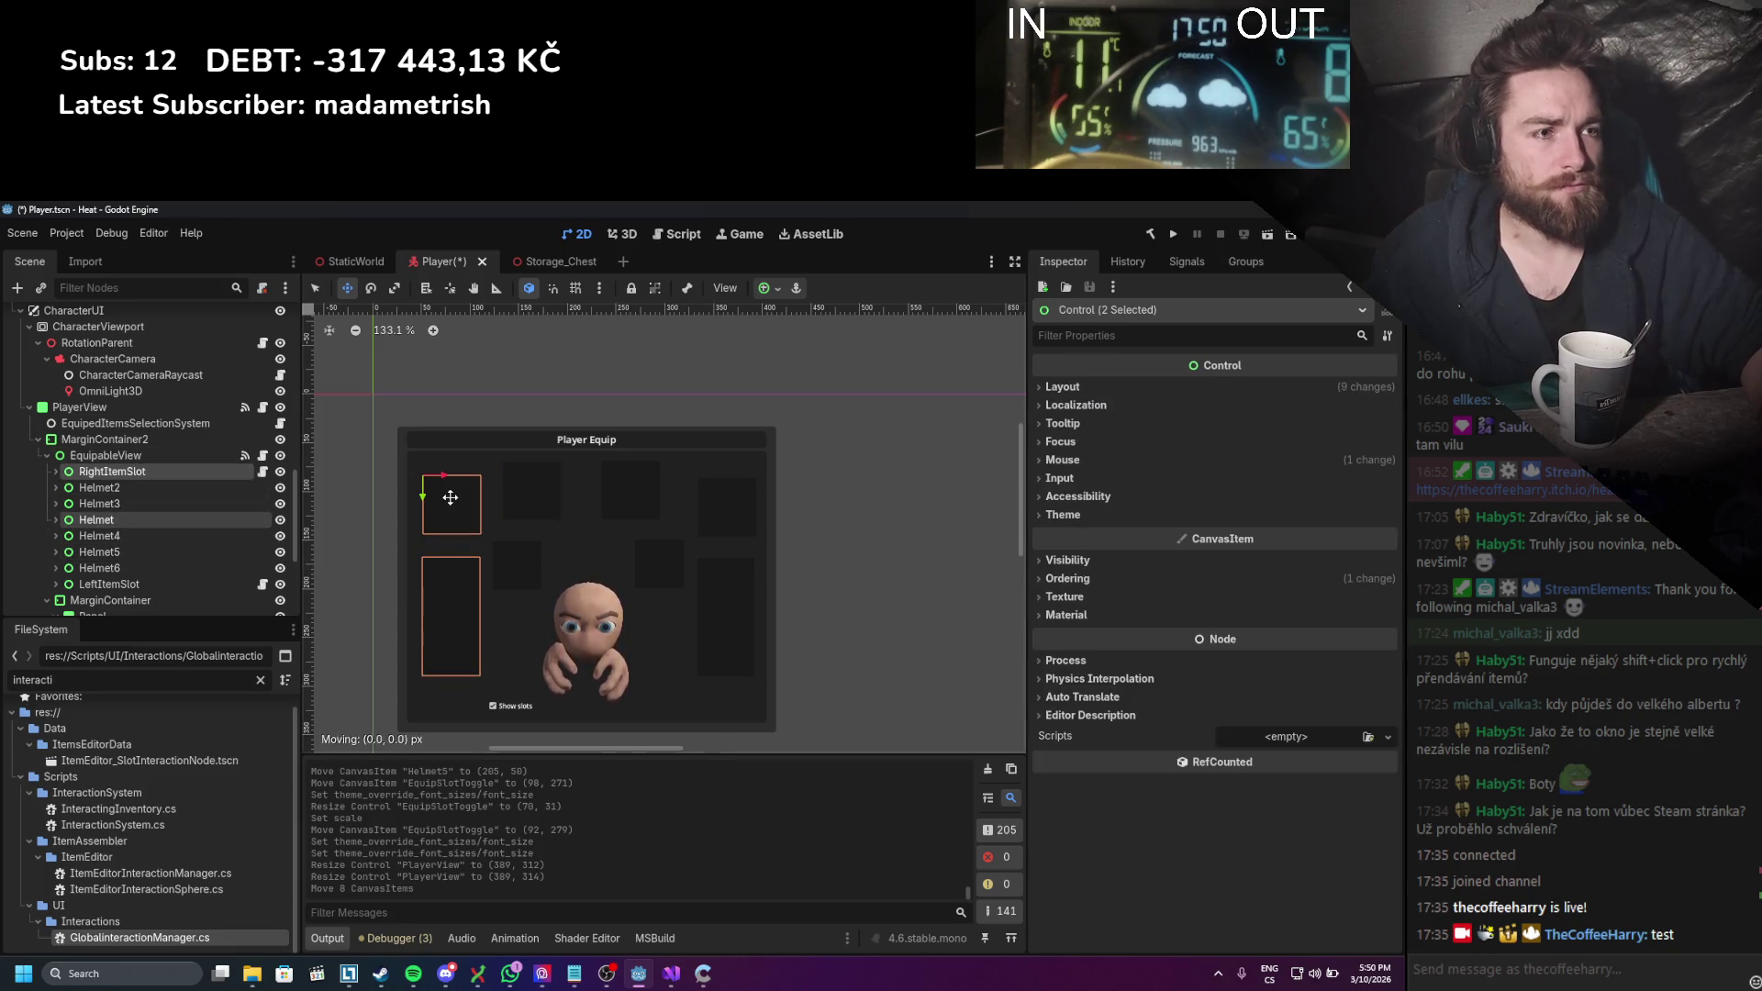
{"action": "left_click_drag", "start_coordinate": [449, 497], "coordinate": [445, 498]}
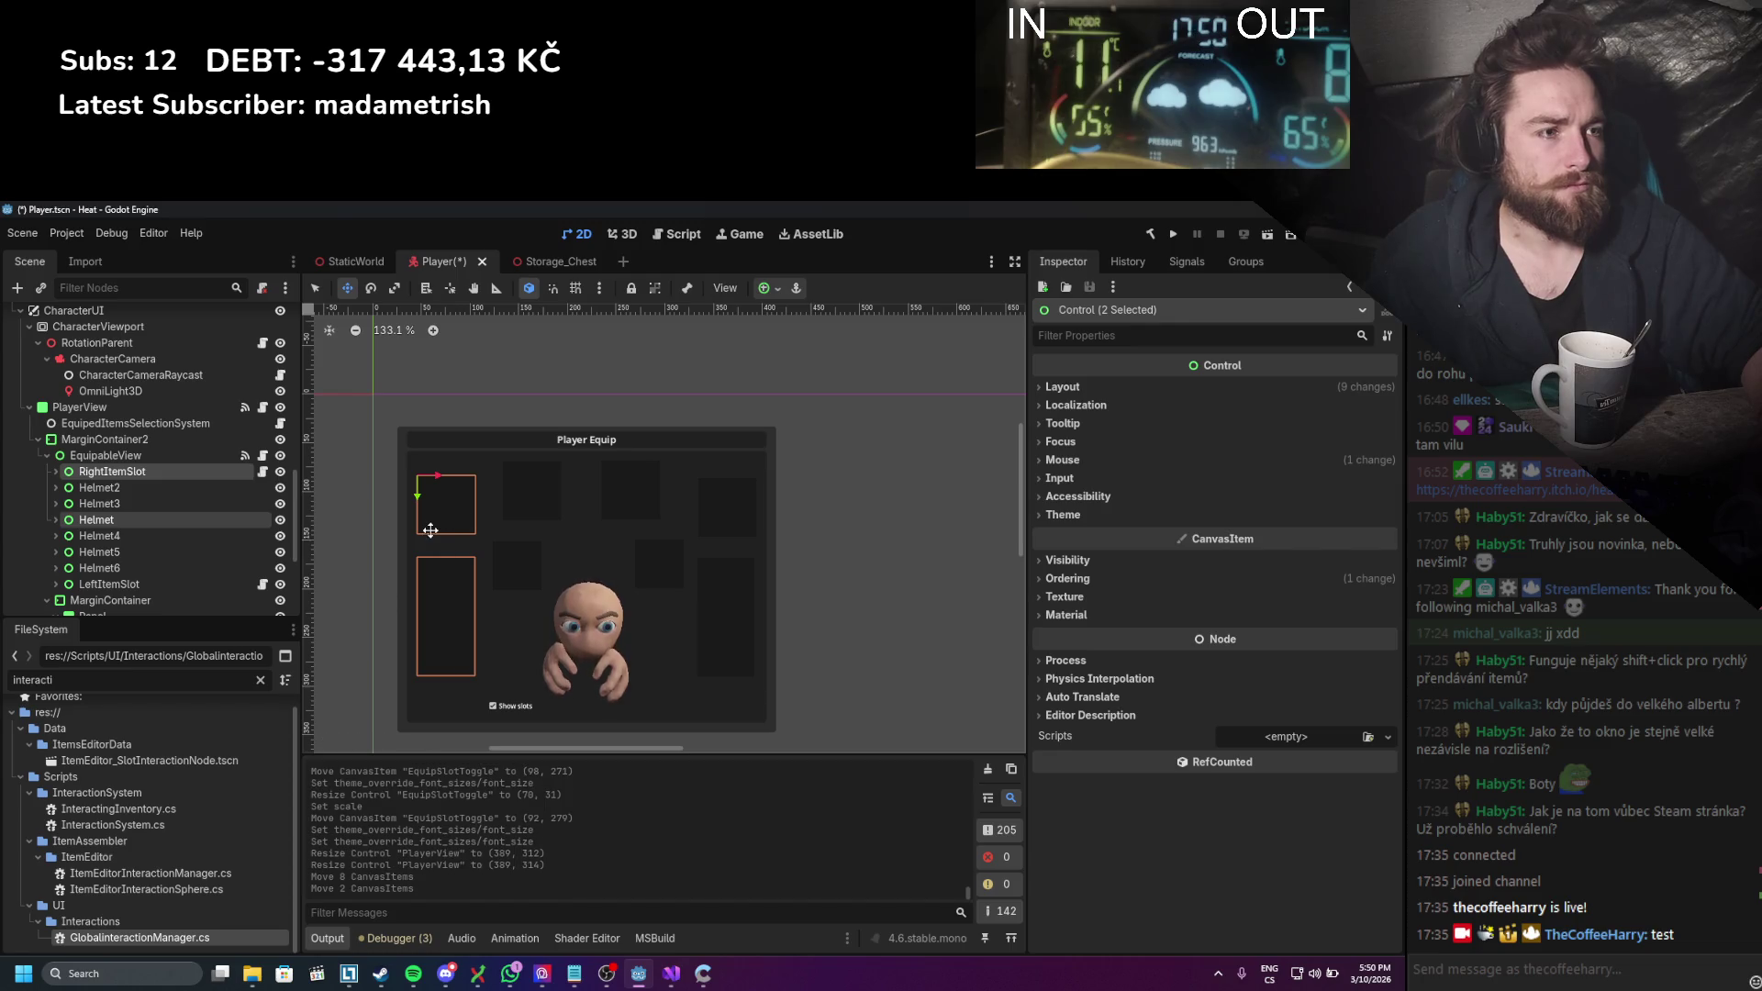
Step: Reposition Helmet2 to (84, 98) and Helmet4 to (87, 24)
{"action": "left_click", "coordinate": [189, 487]}
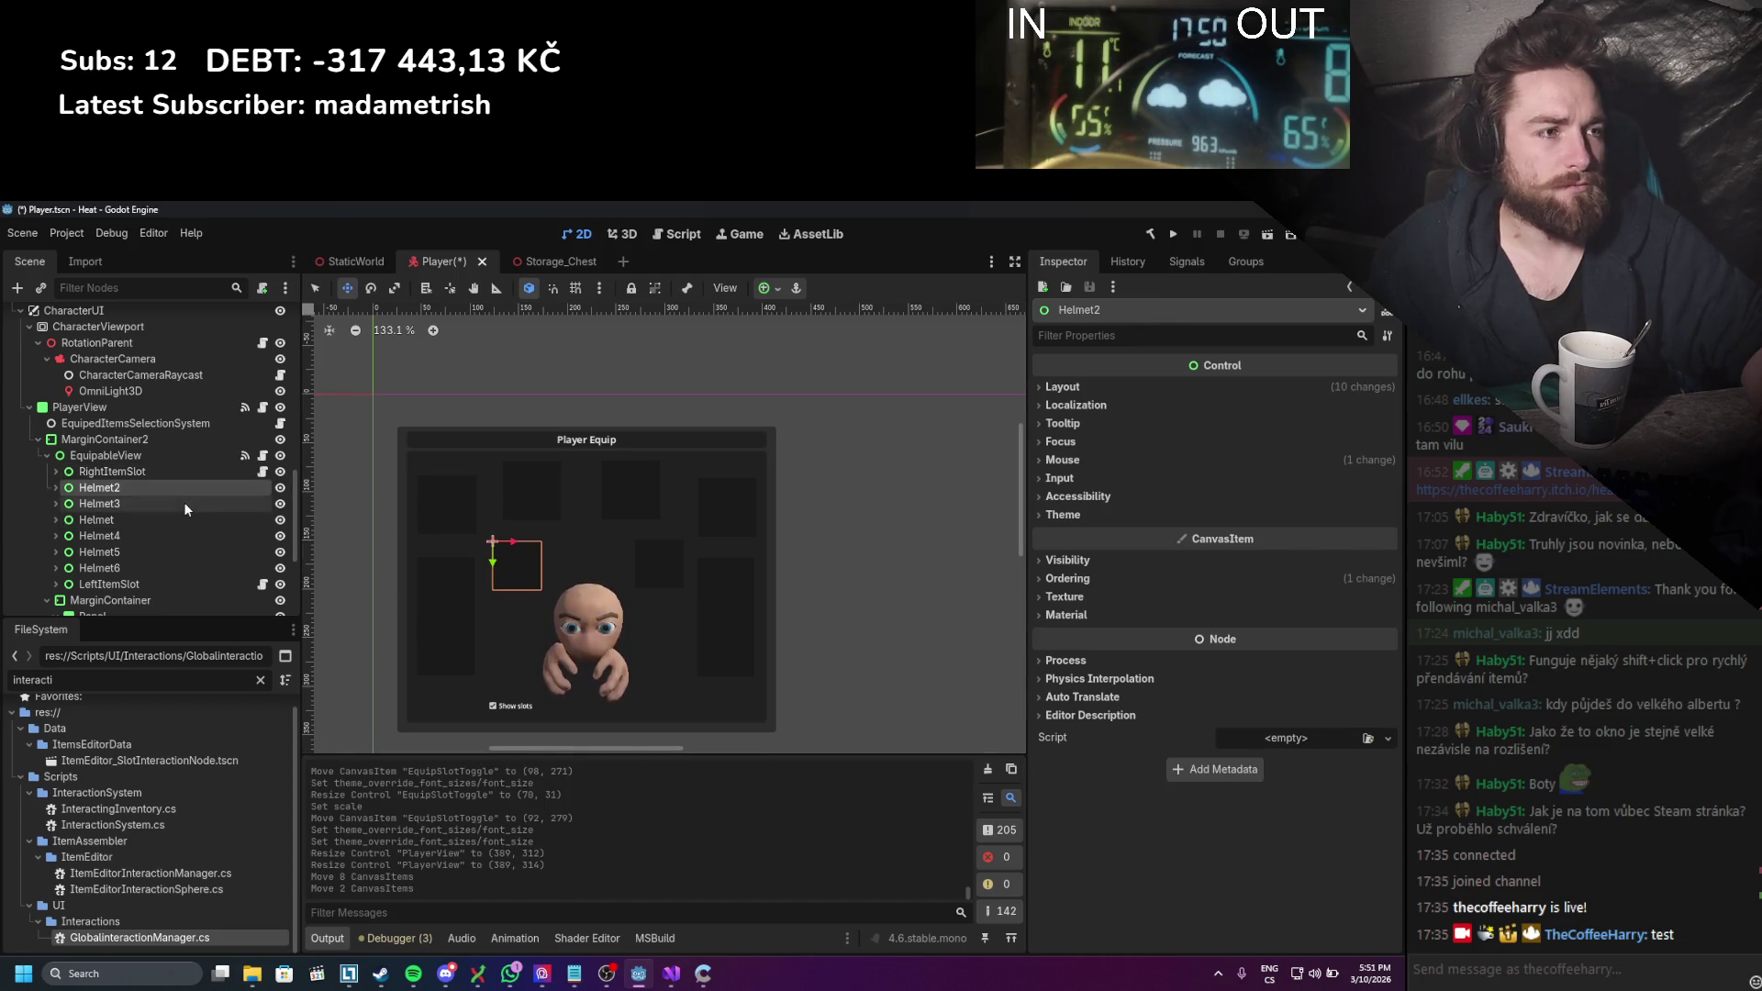
{"action": "left_click", "coordinate": [183, 503]}
{"action": "left_click", "coordinate": [184, 536]}
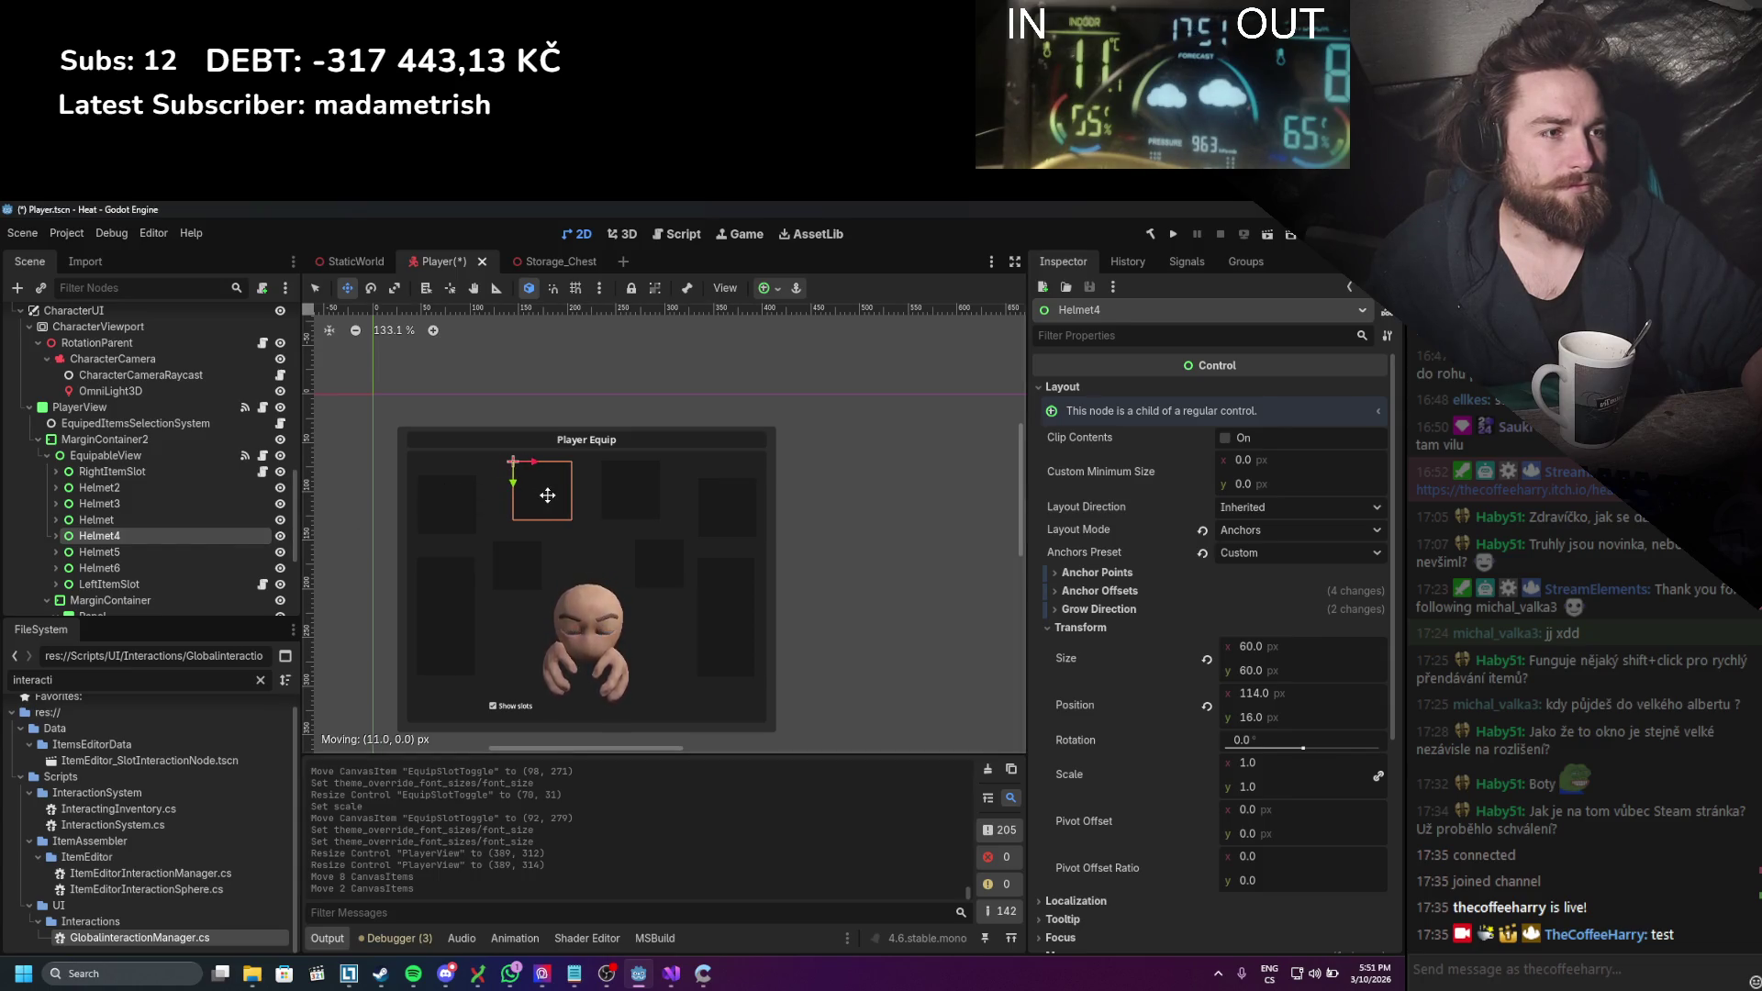
{"action": "left_click_drag", "start_coordinate": [546, 495], "coordinate": [546, 495]}
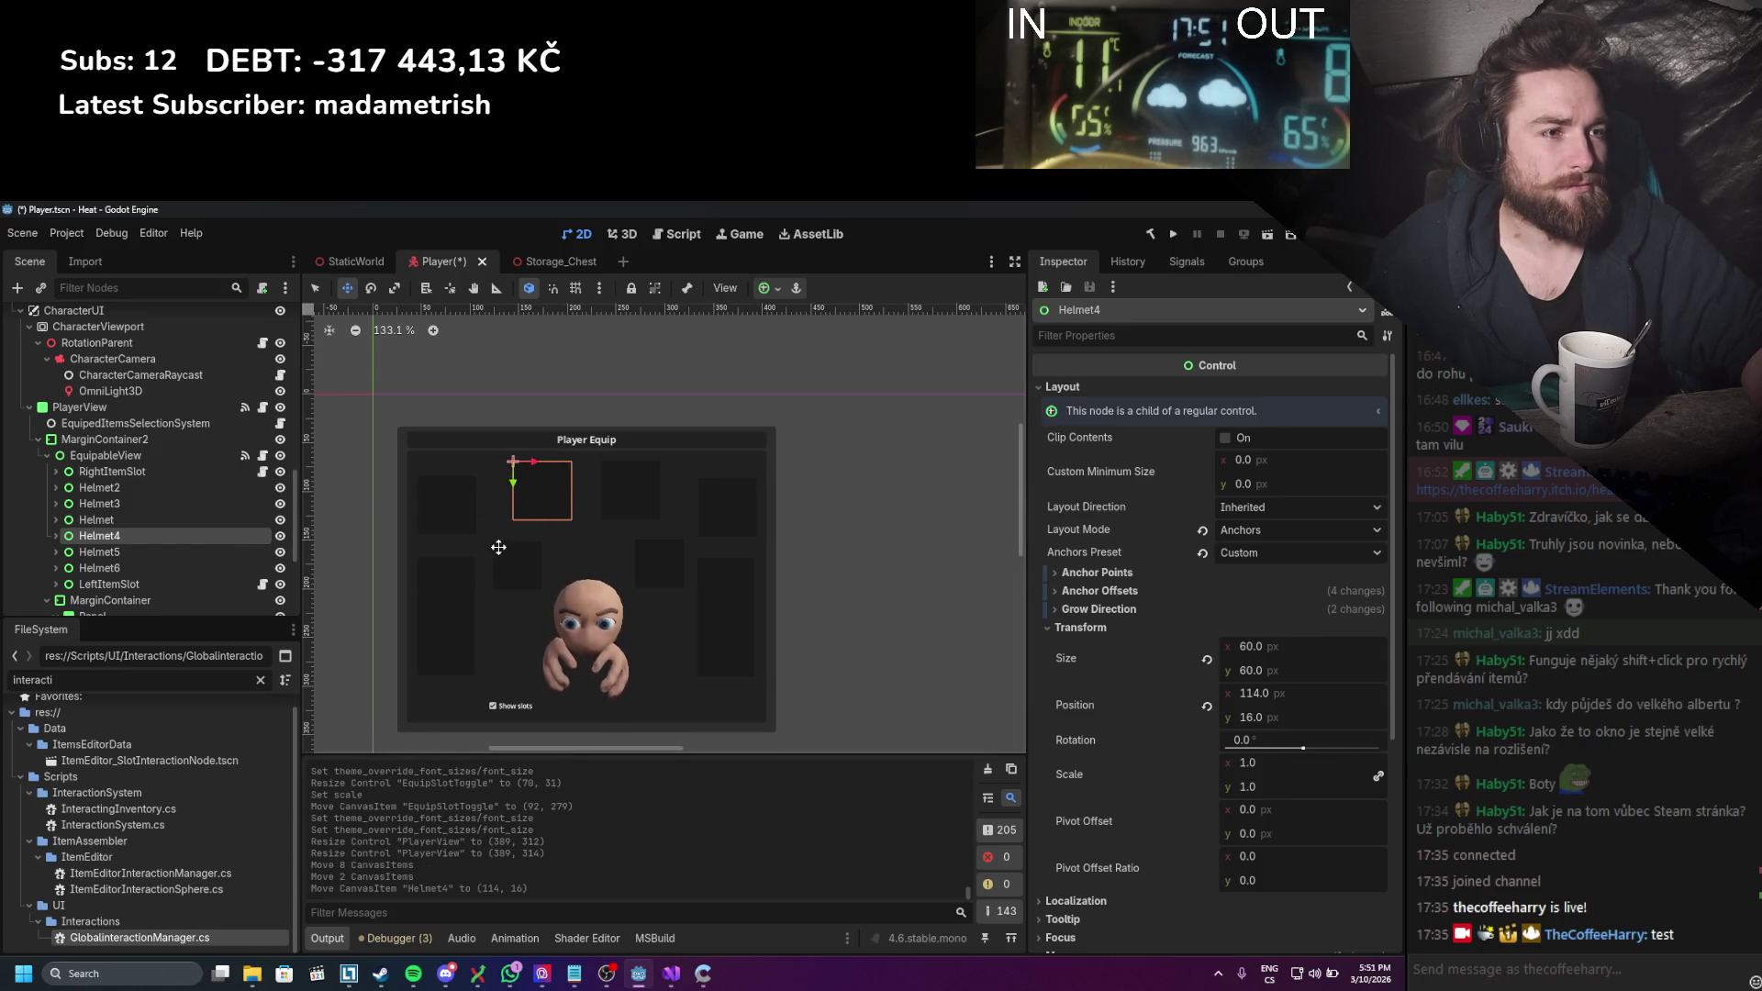
{"action": "left_click", "coordinate": [182, 501]}
{"action": "left_click", "coordinate": [177, 489]}
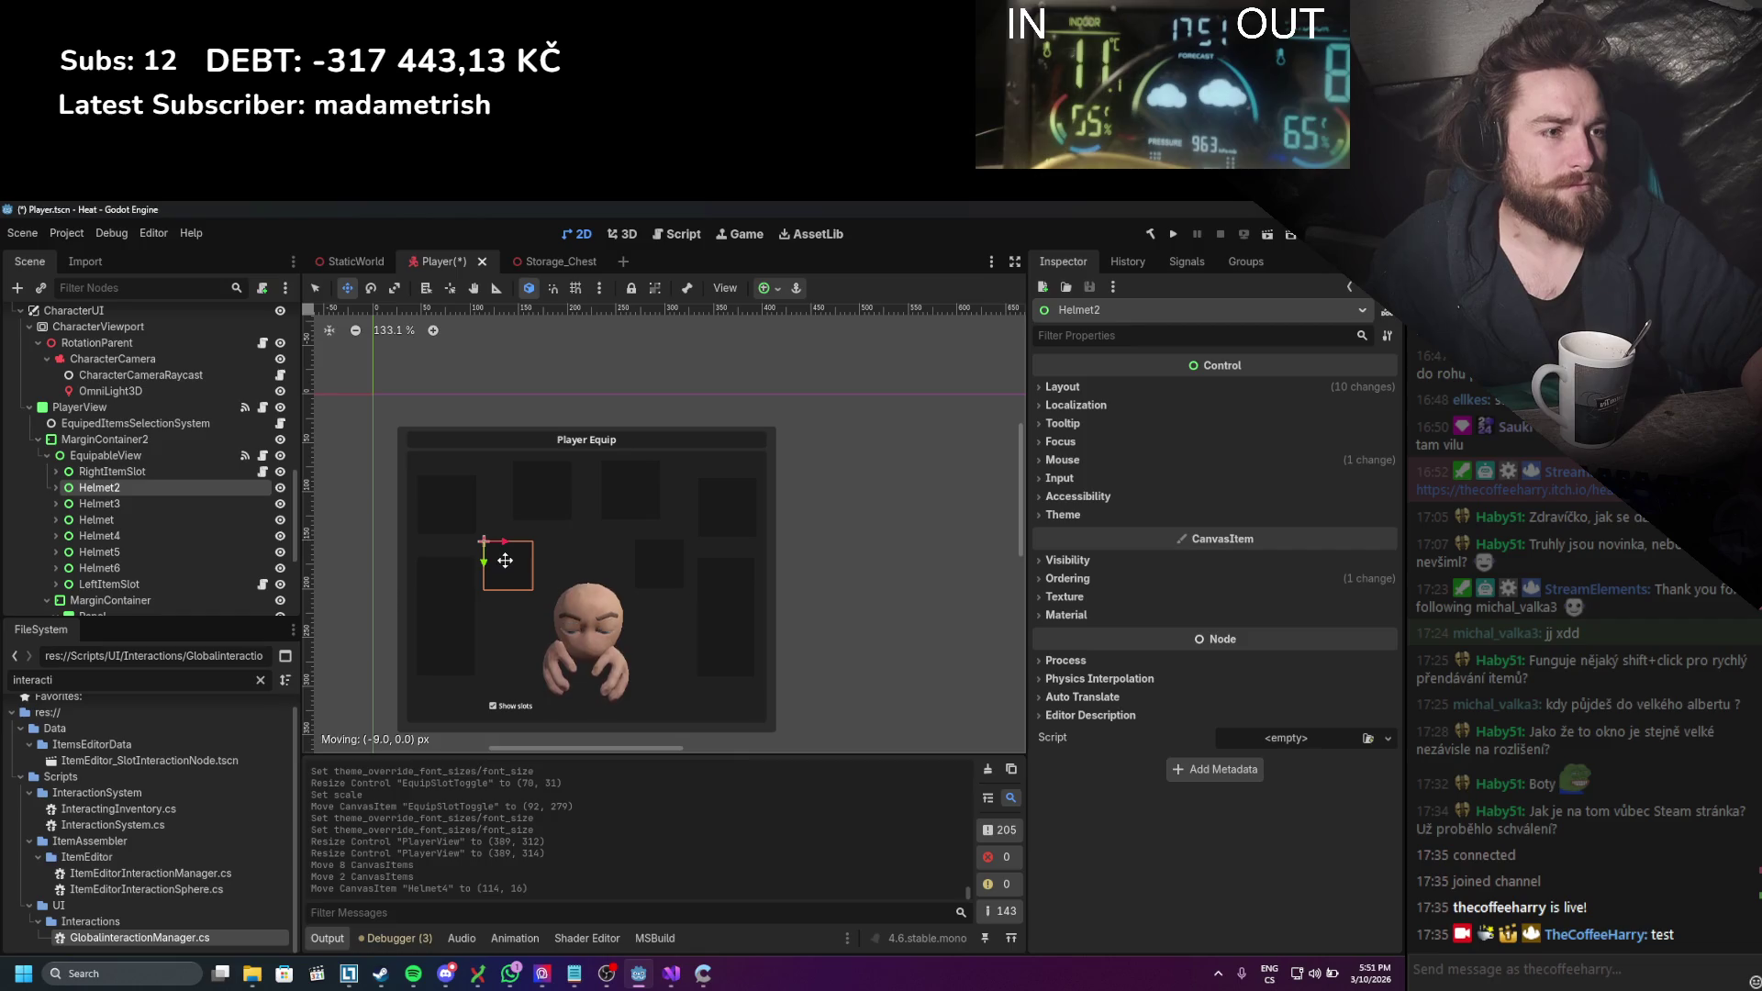
{"action": "left_click_drag", "start_coordinate": [504, 559], "coordinate": [504, 559]}
{"action": "left_click", "coordinate": [184, 470]}
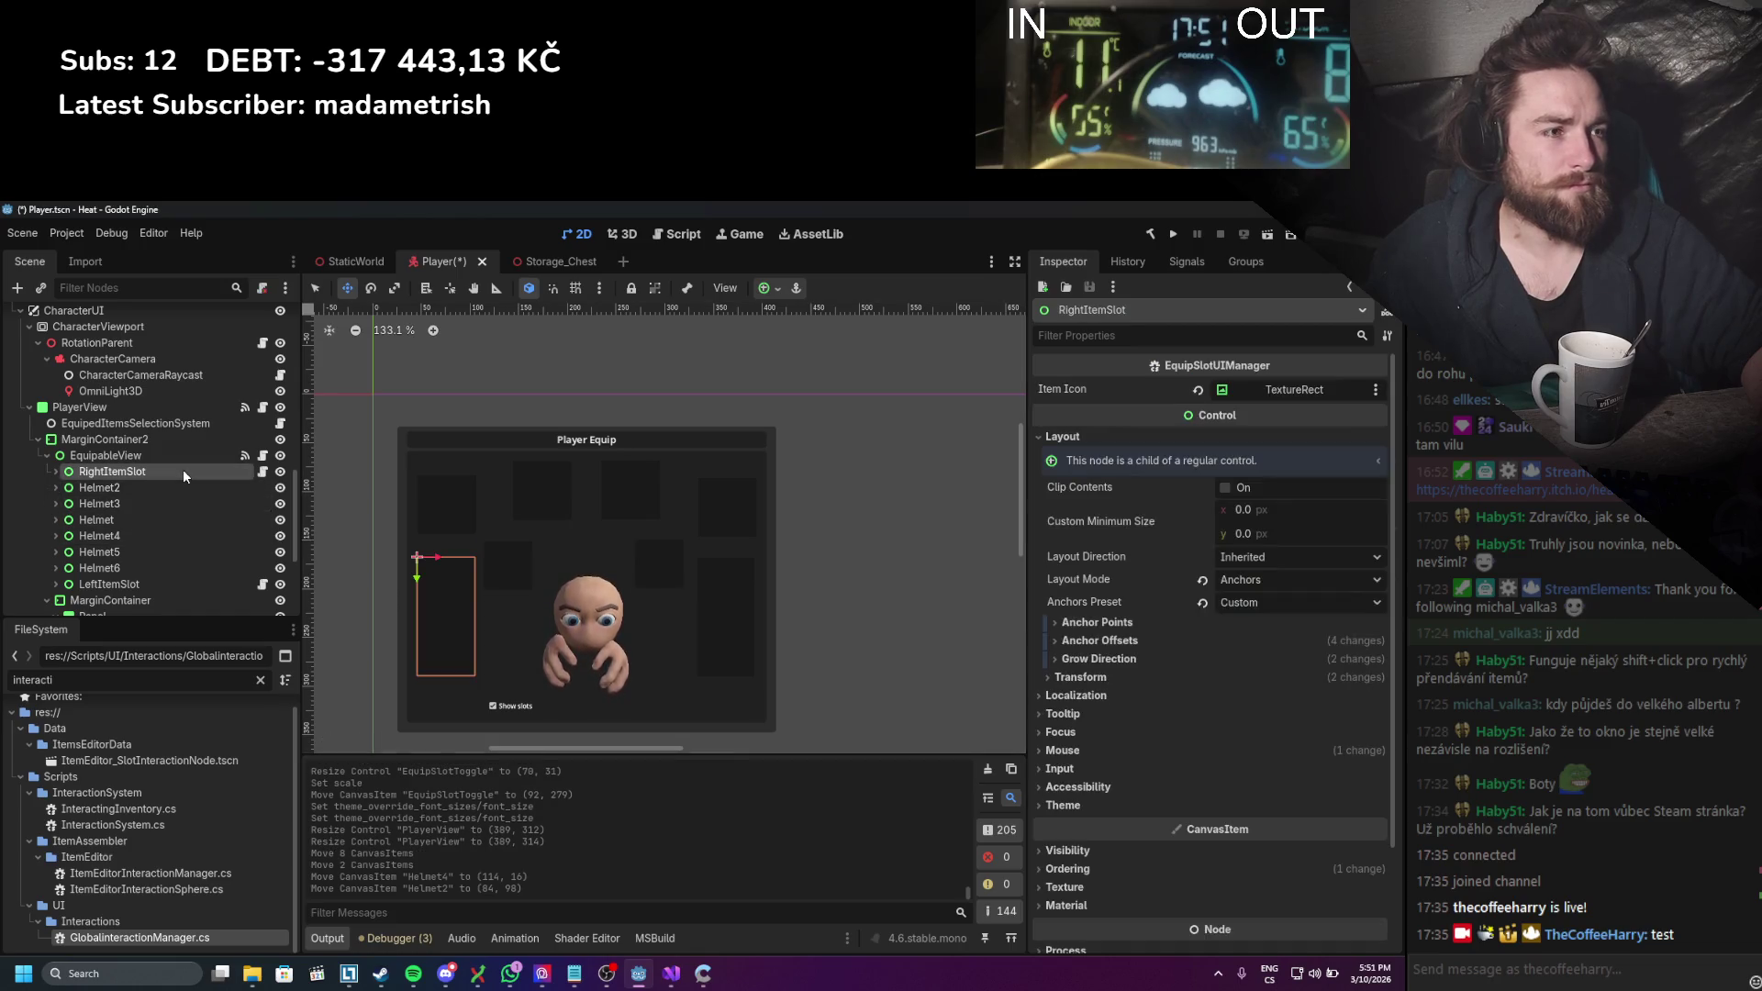
{"action": "left_click", "coordinate": [167, 535]}
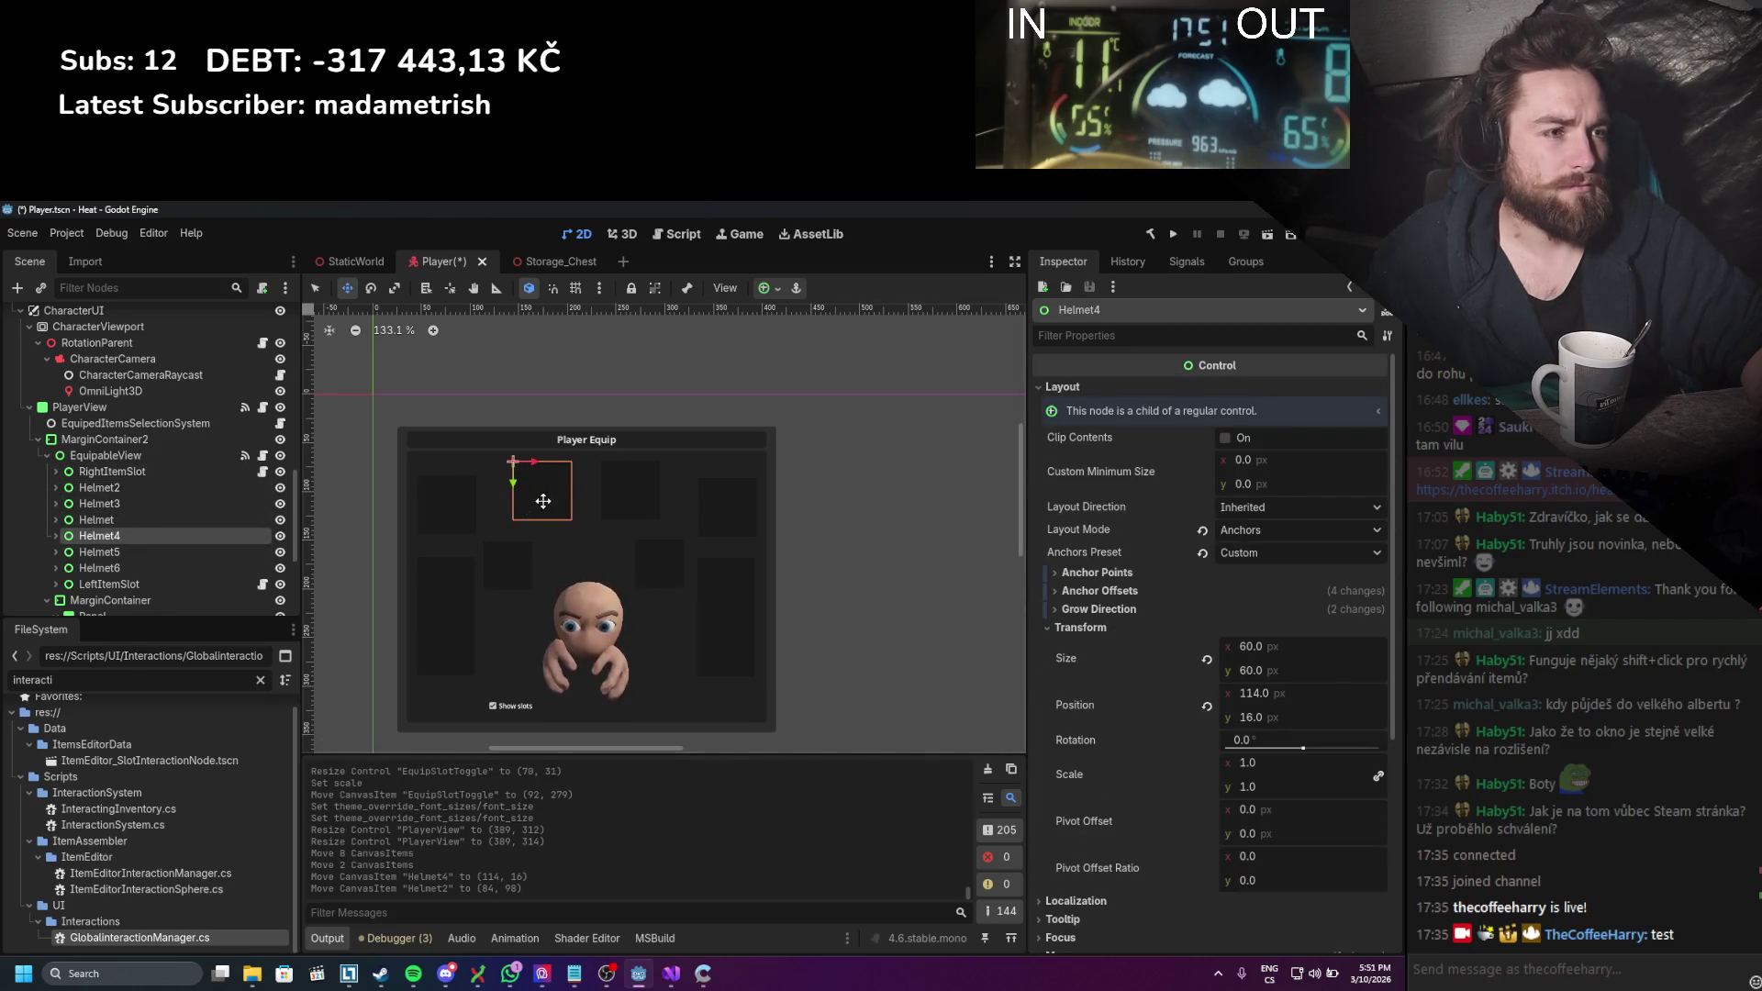
{"action": "left_click_drag", "start_coordinate": [543, 501], "coordinate": [517, 523]}
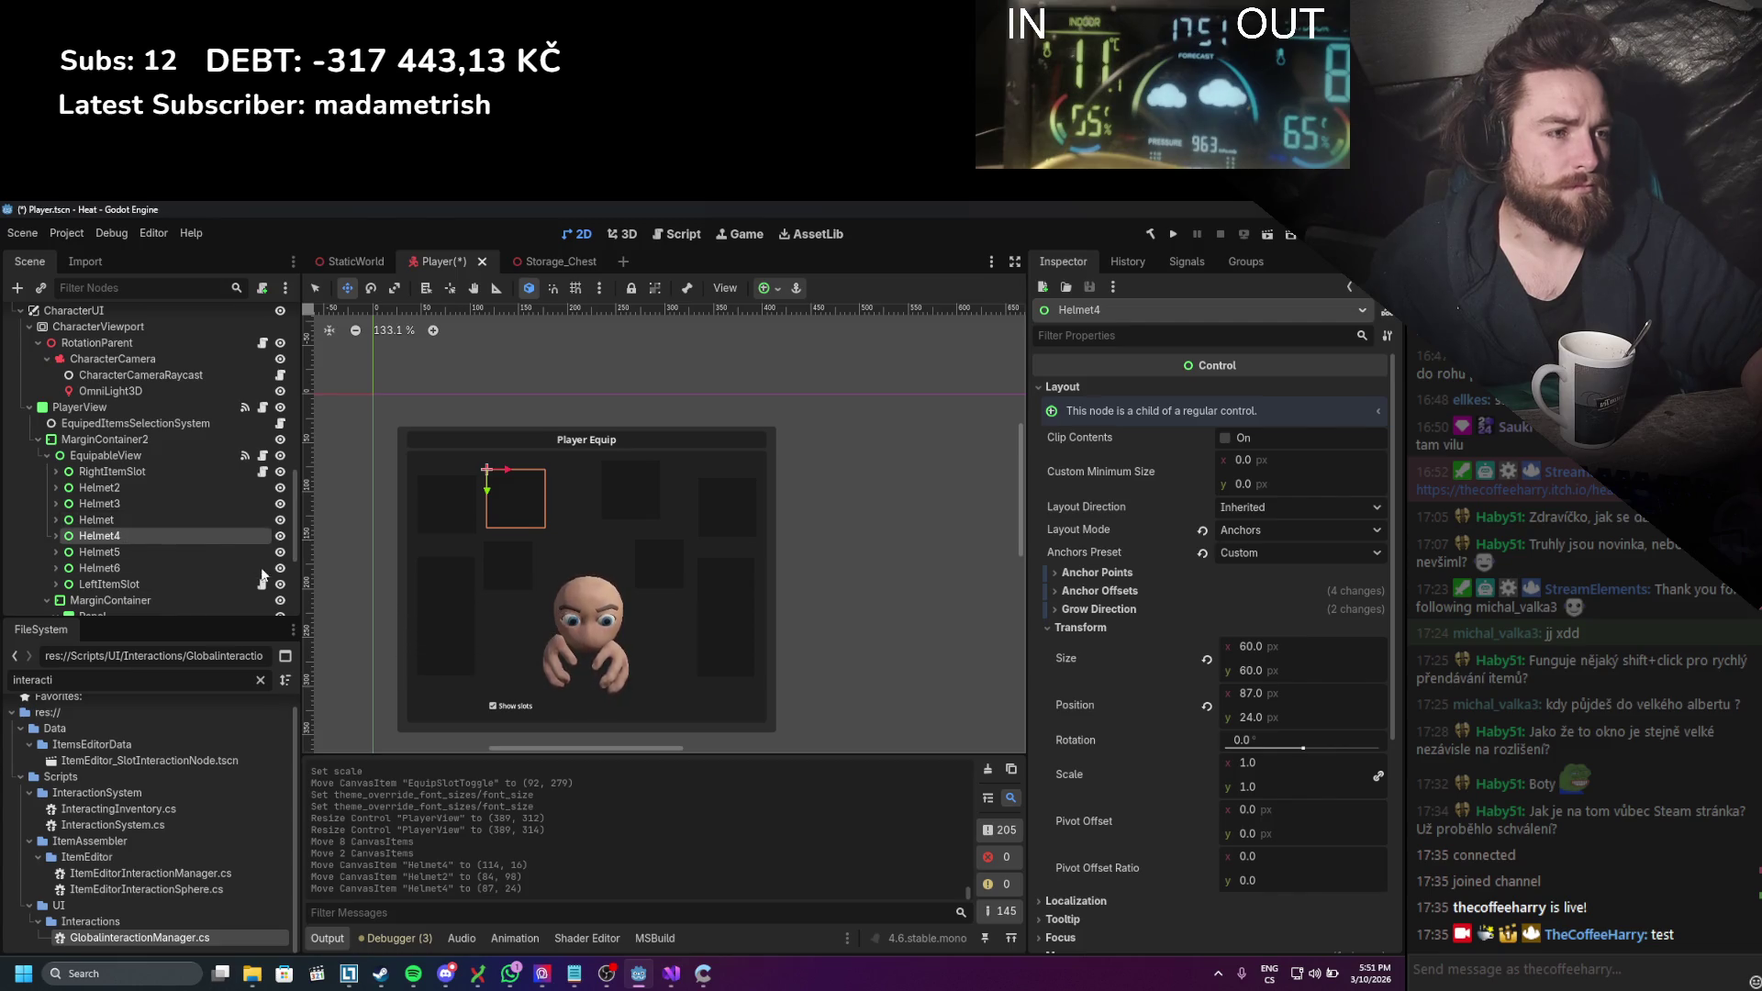
Step: Shorten the PlayerView panel from its bottom edge
{"action": "scroll", "coordinate": [170, 463], "scroll_direction": "down", "scroll_amount": 2}
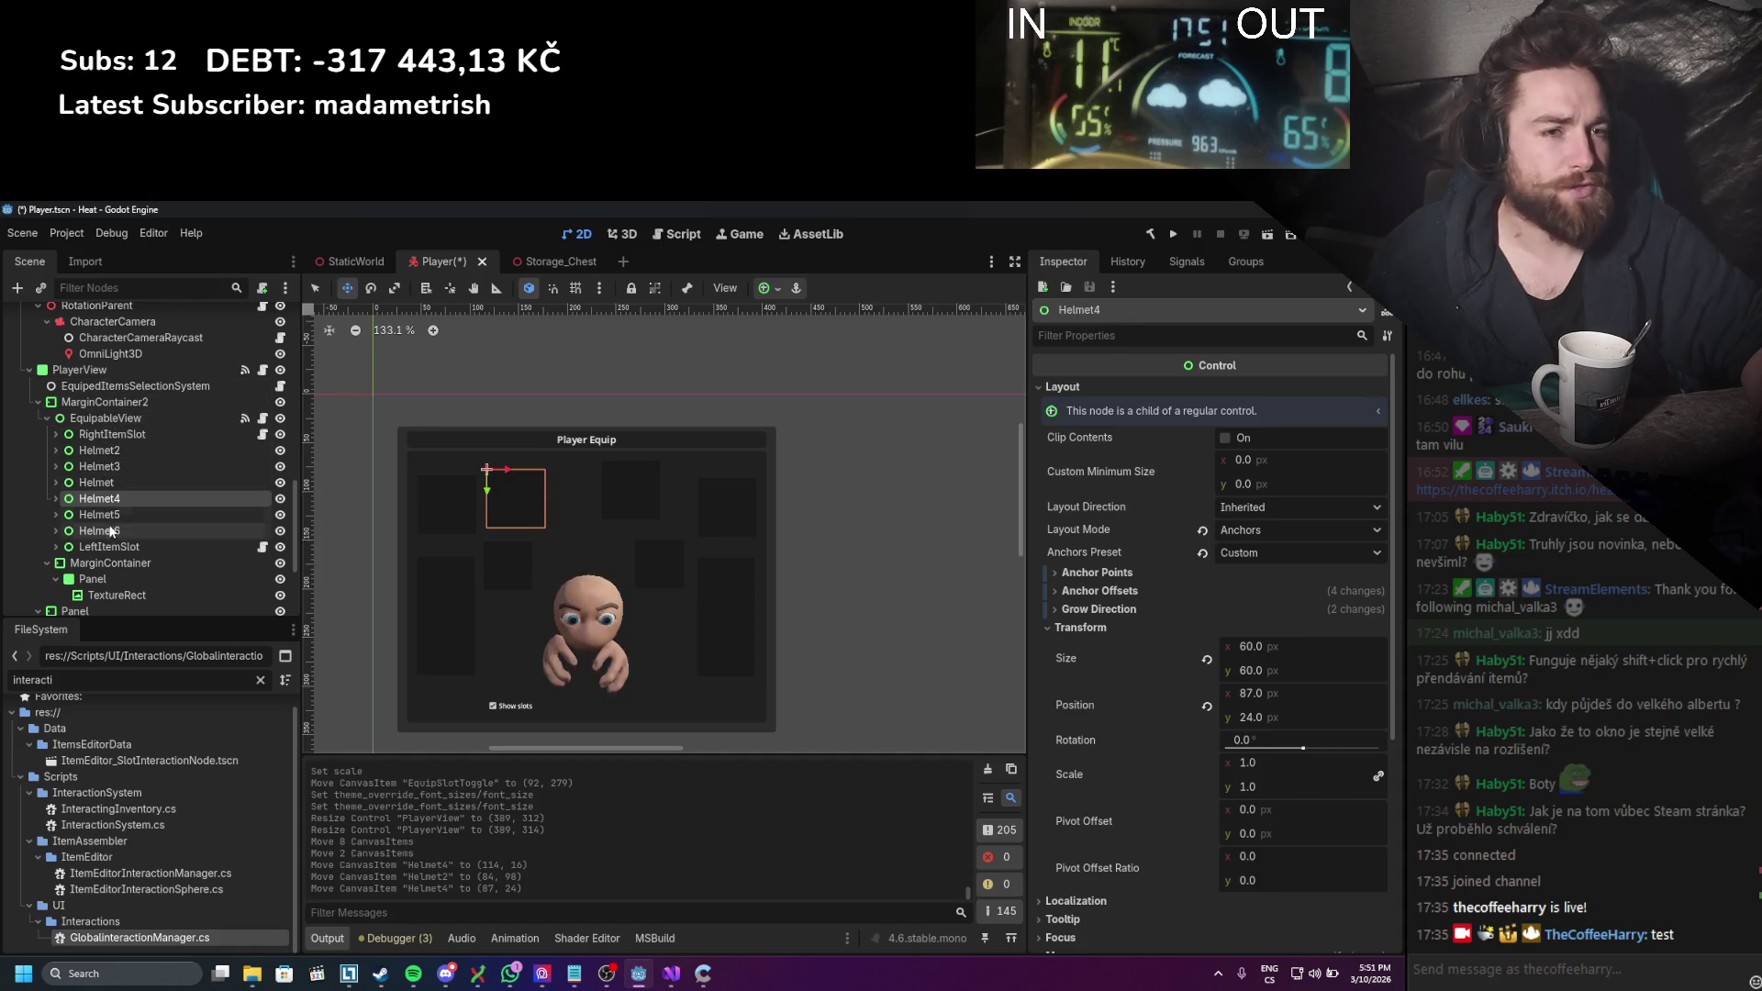
{"action": "left_click", "coordinate": [202, 371]}
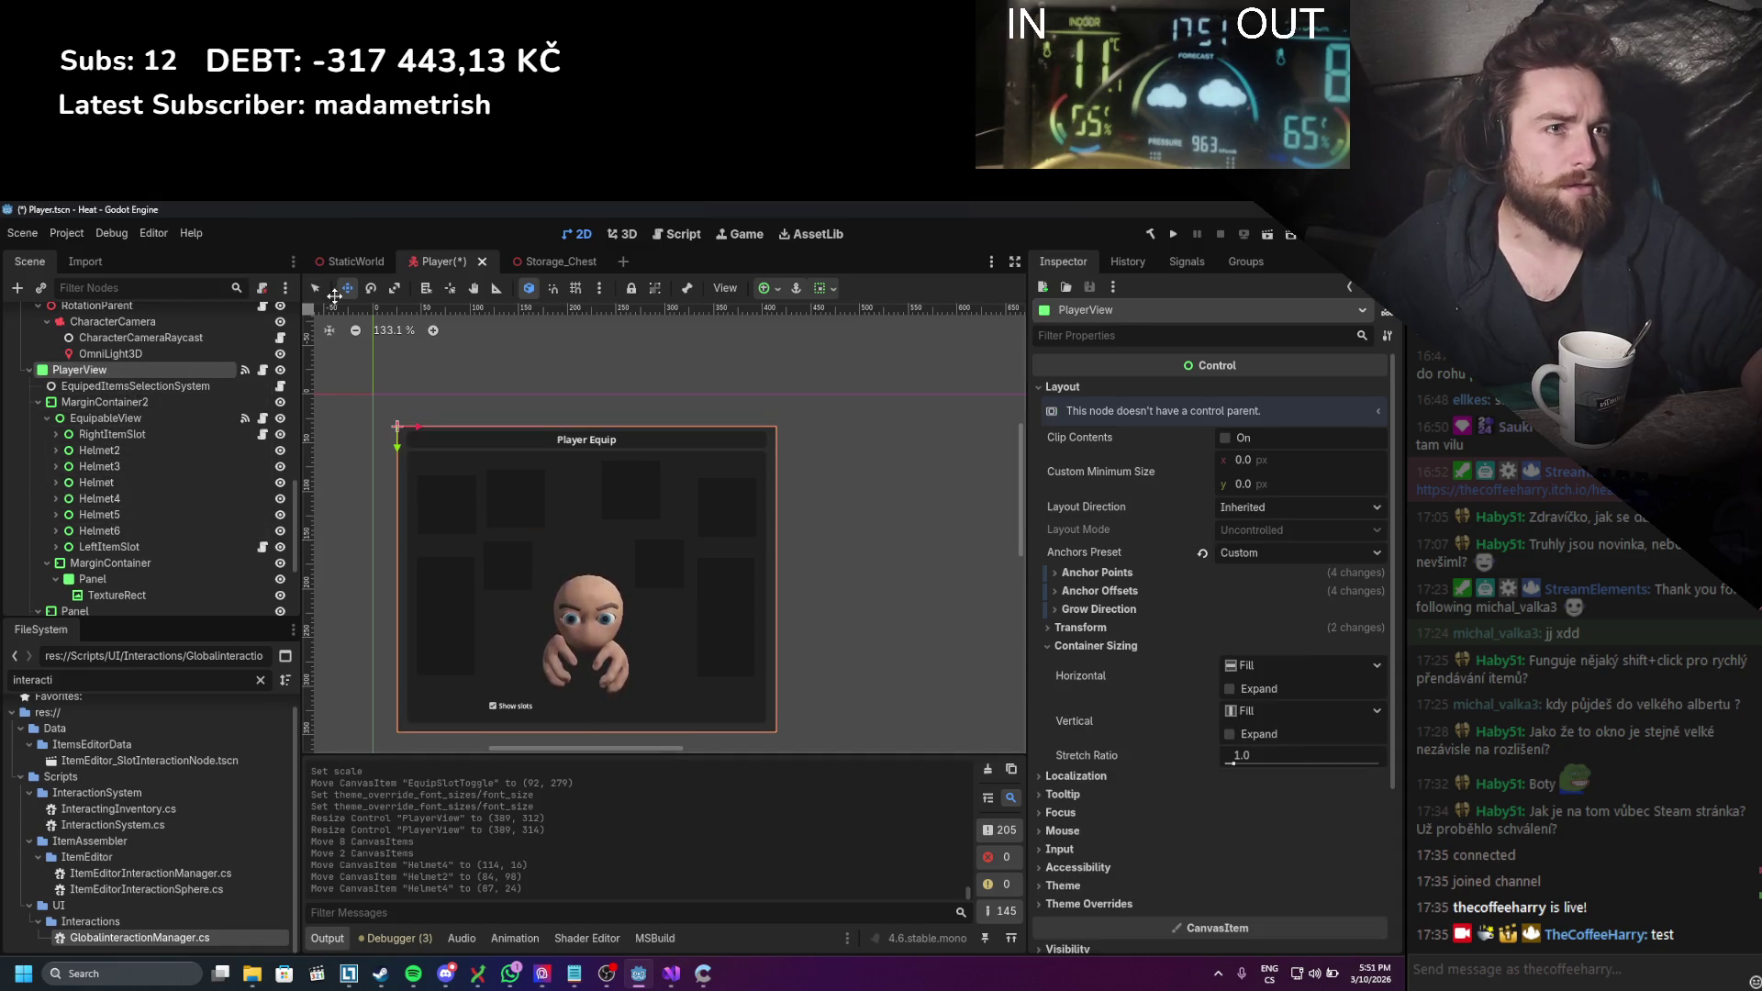
{"action": "key", "text": "q"}
{"action": "left_click_drag", "start_coordinate": [584, 735], "coordinate": [589, 696]}
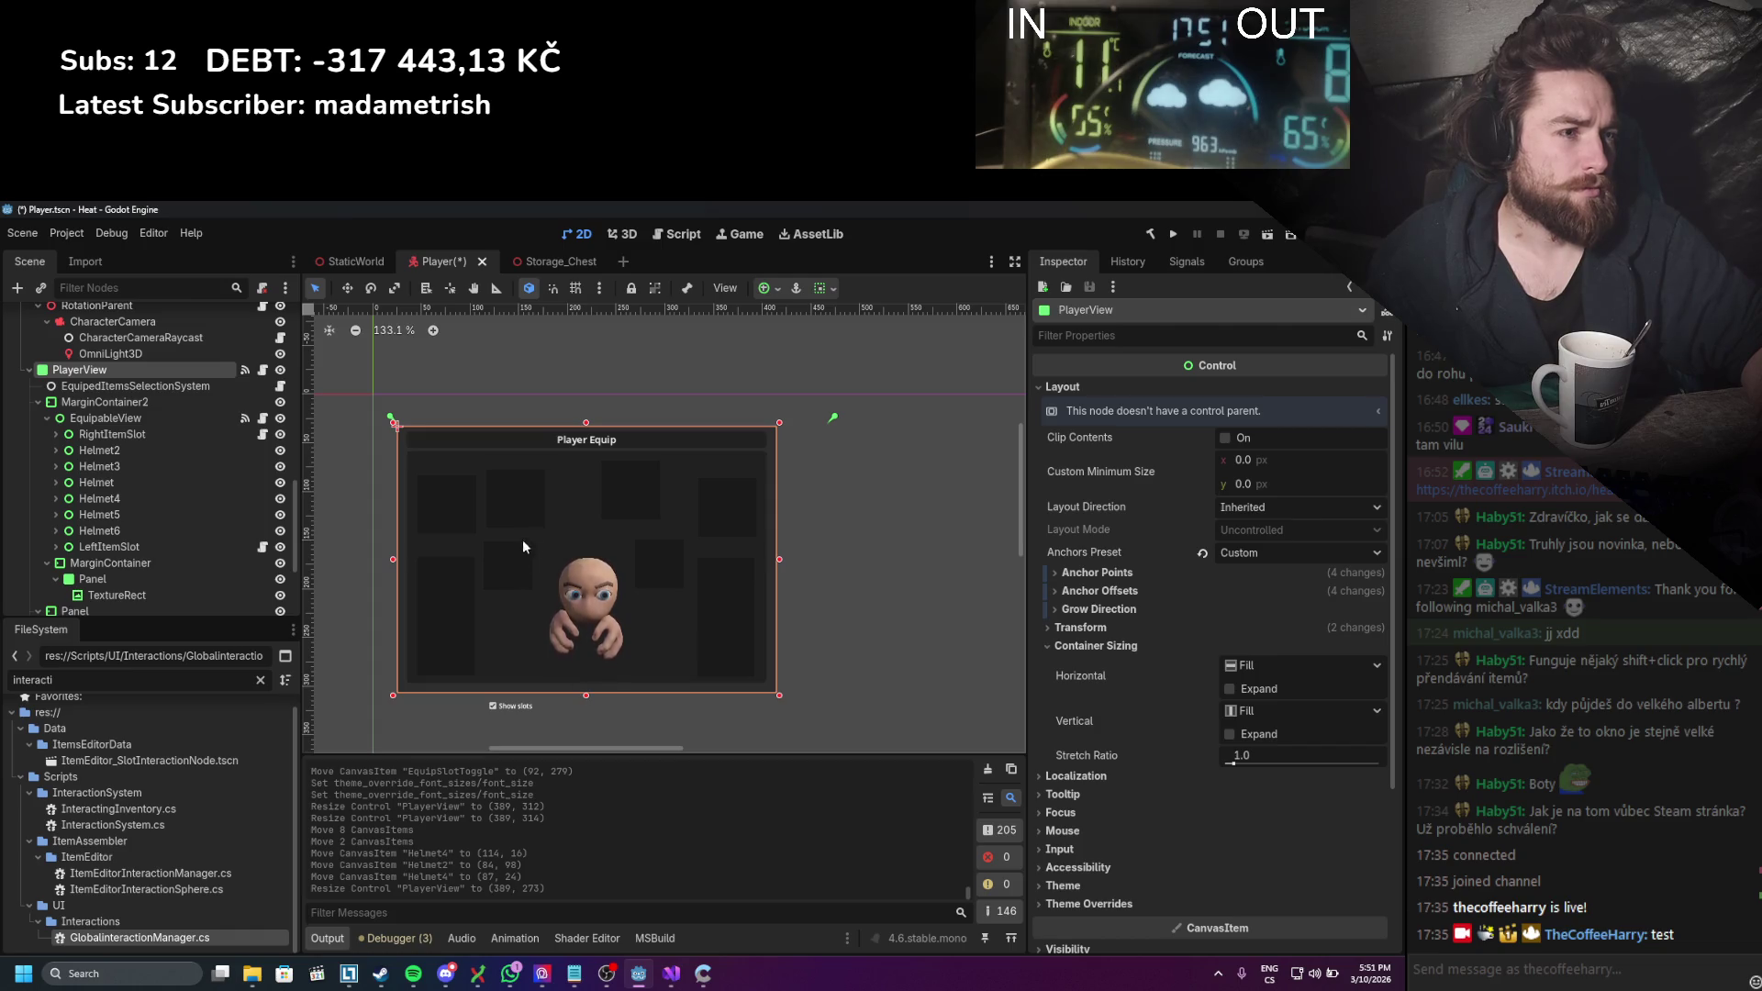
Step: Undo an accidental portrait move and shift the Helmet3 slot slightly
{"action": "left_click", "coordinate": [117, 434]}
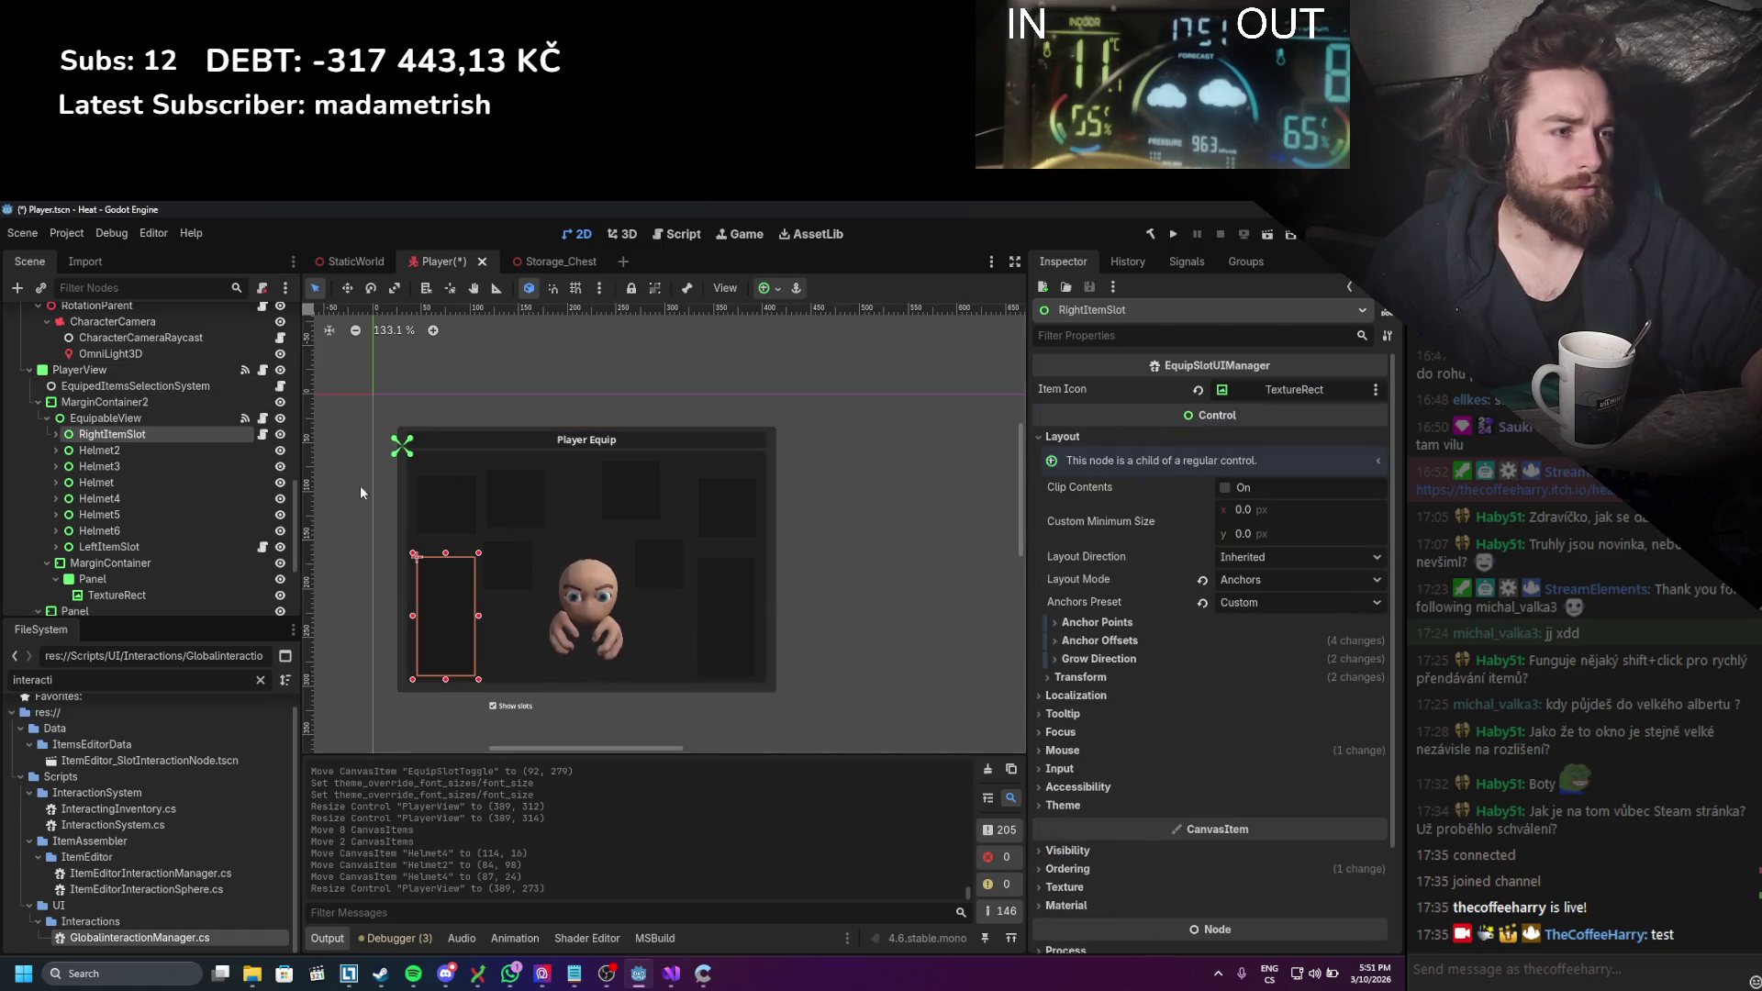
{"action": "left_click", "coordinate": [188, 468]}
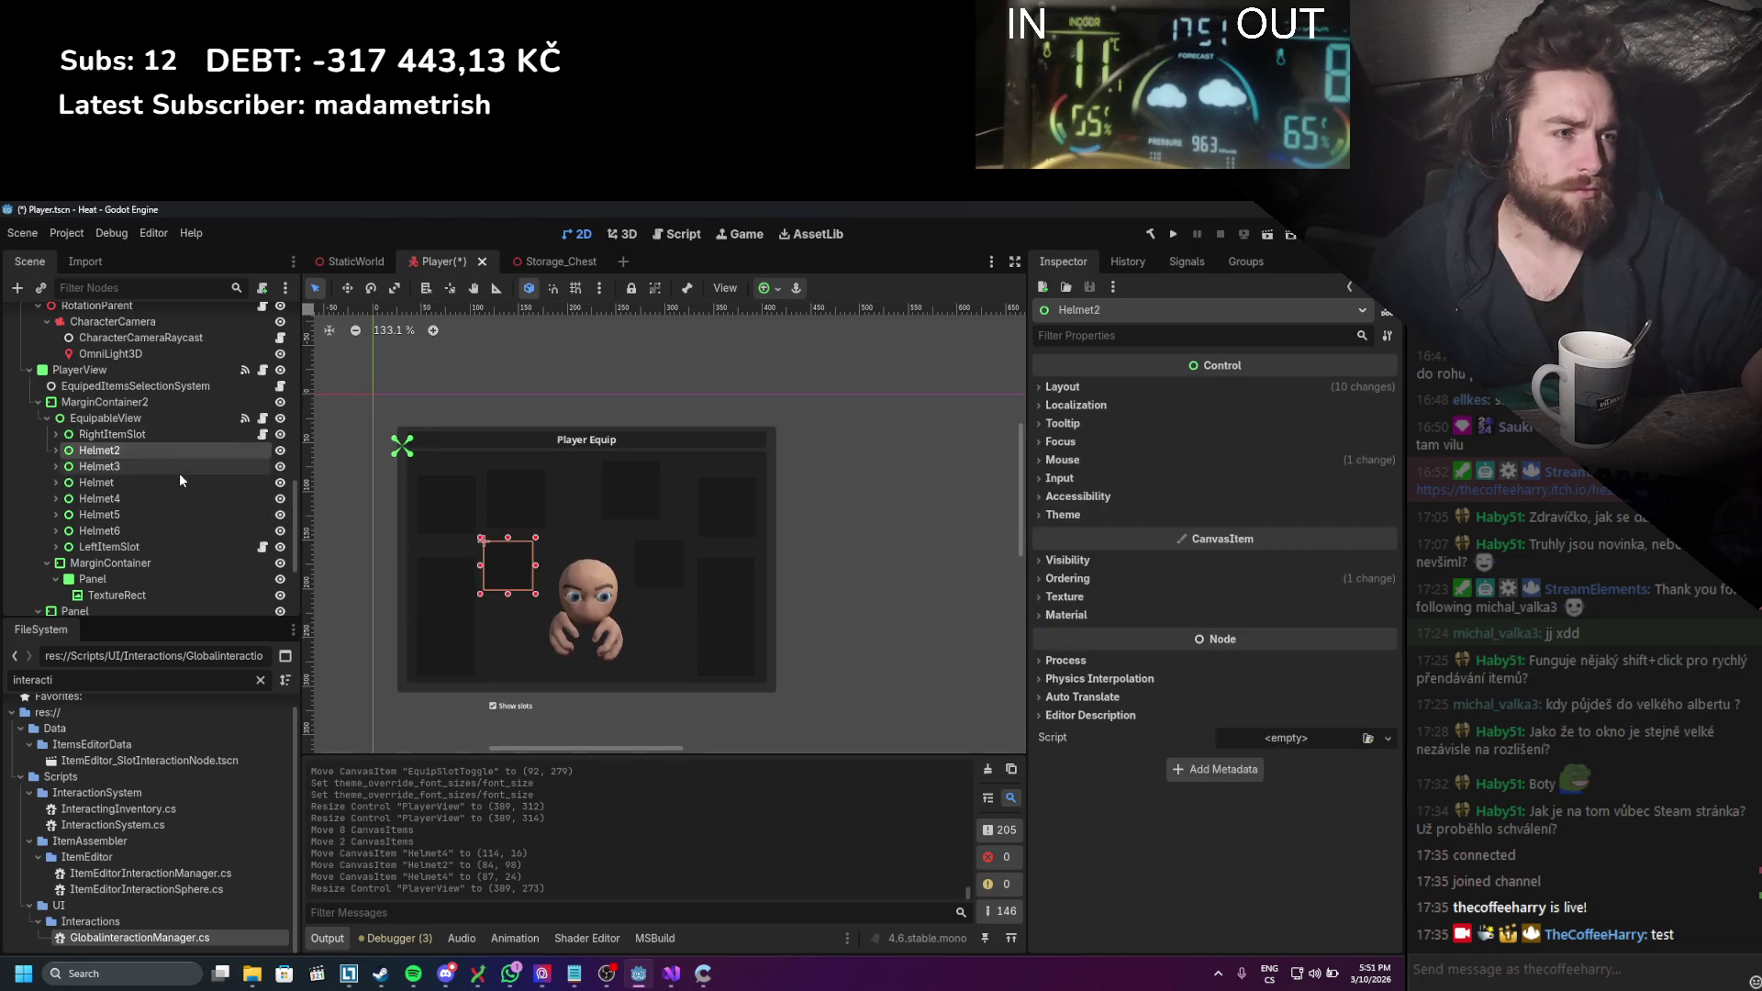
{"action": "left_click_drag", "start_coordinate": [713, 570], "coordinate": [705, 569]}
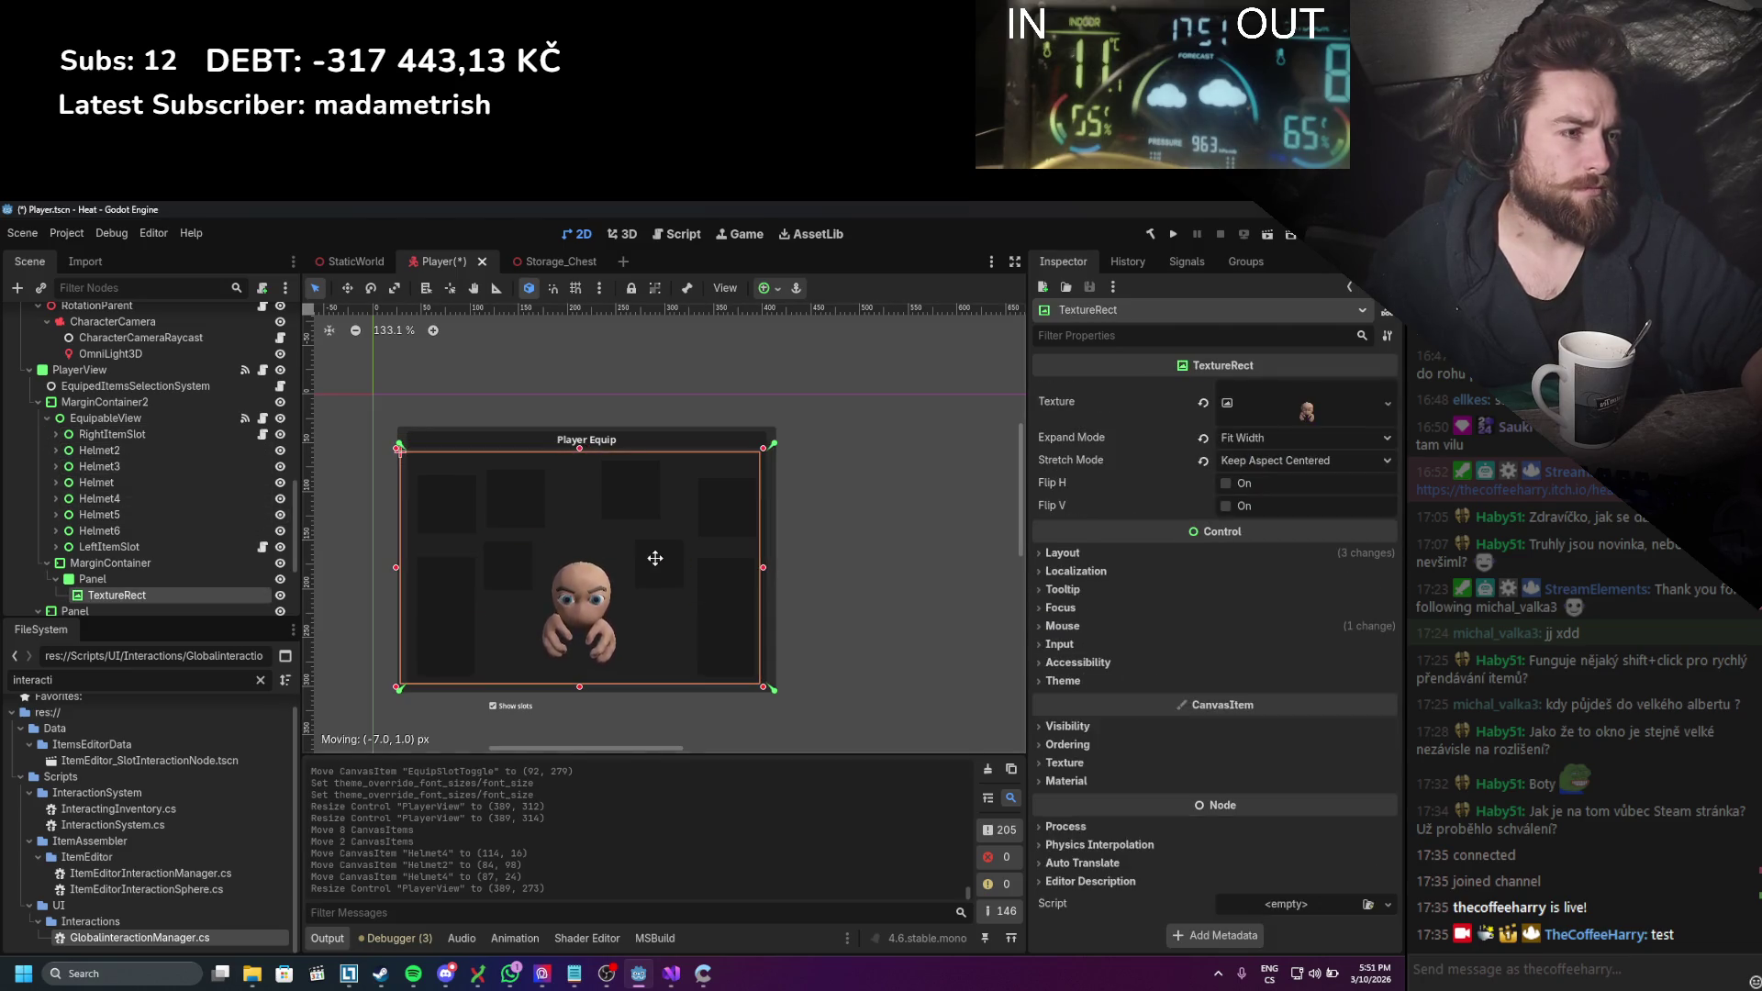
{"action": "key", "text": "ctrl+z"}
{"action": "left_click", "coordinate": [101, 464]}
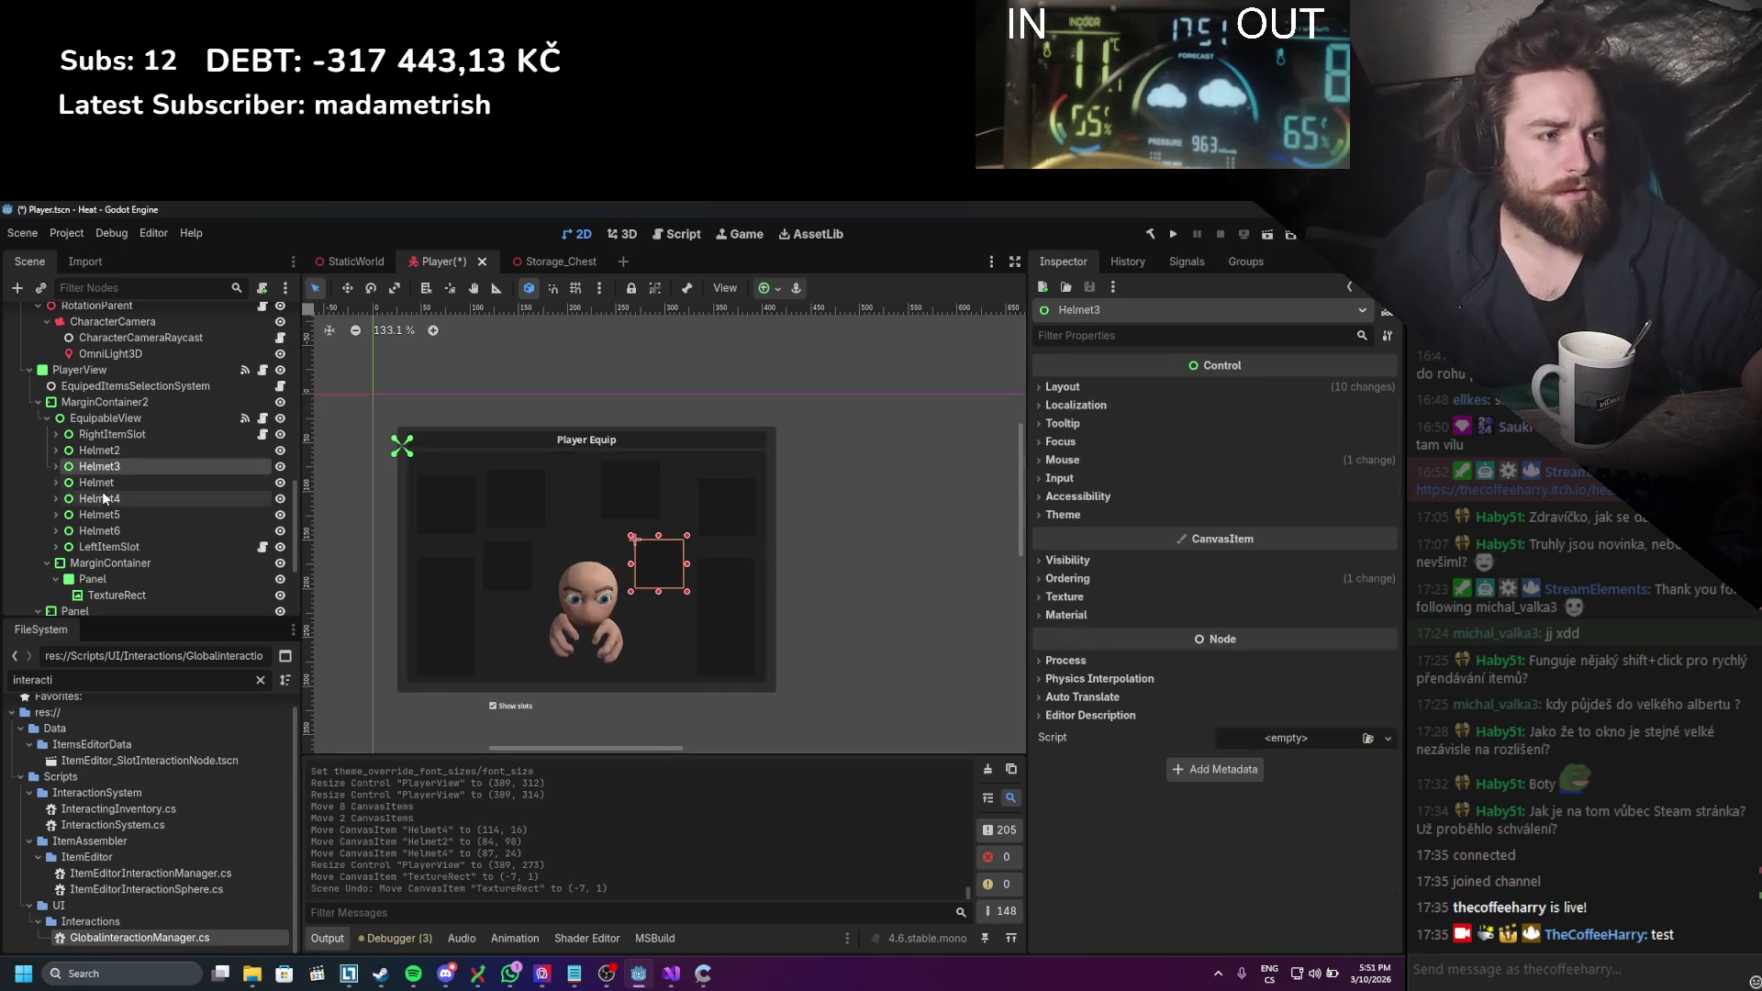
{"action": "left_click", "coordinate": [347, 288]}
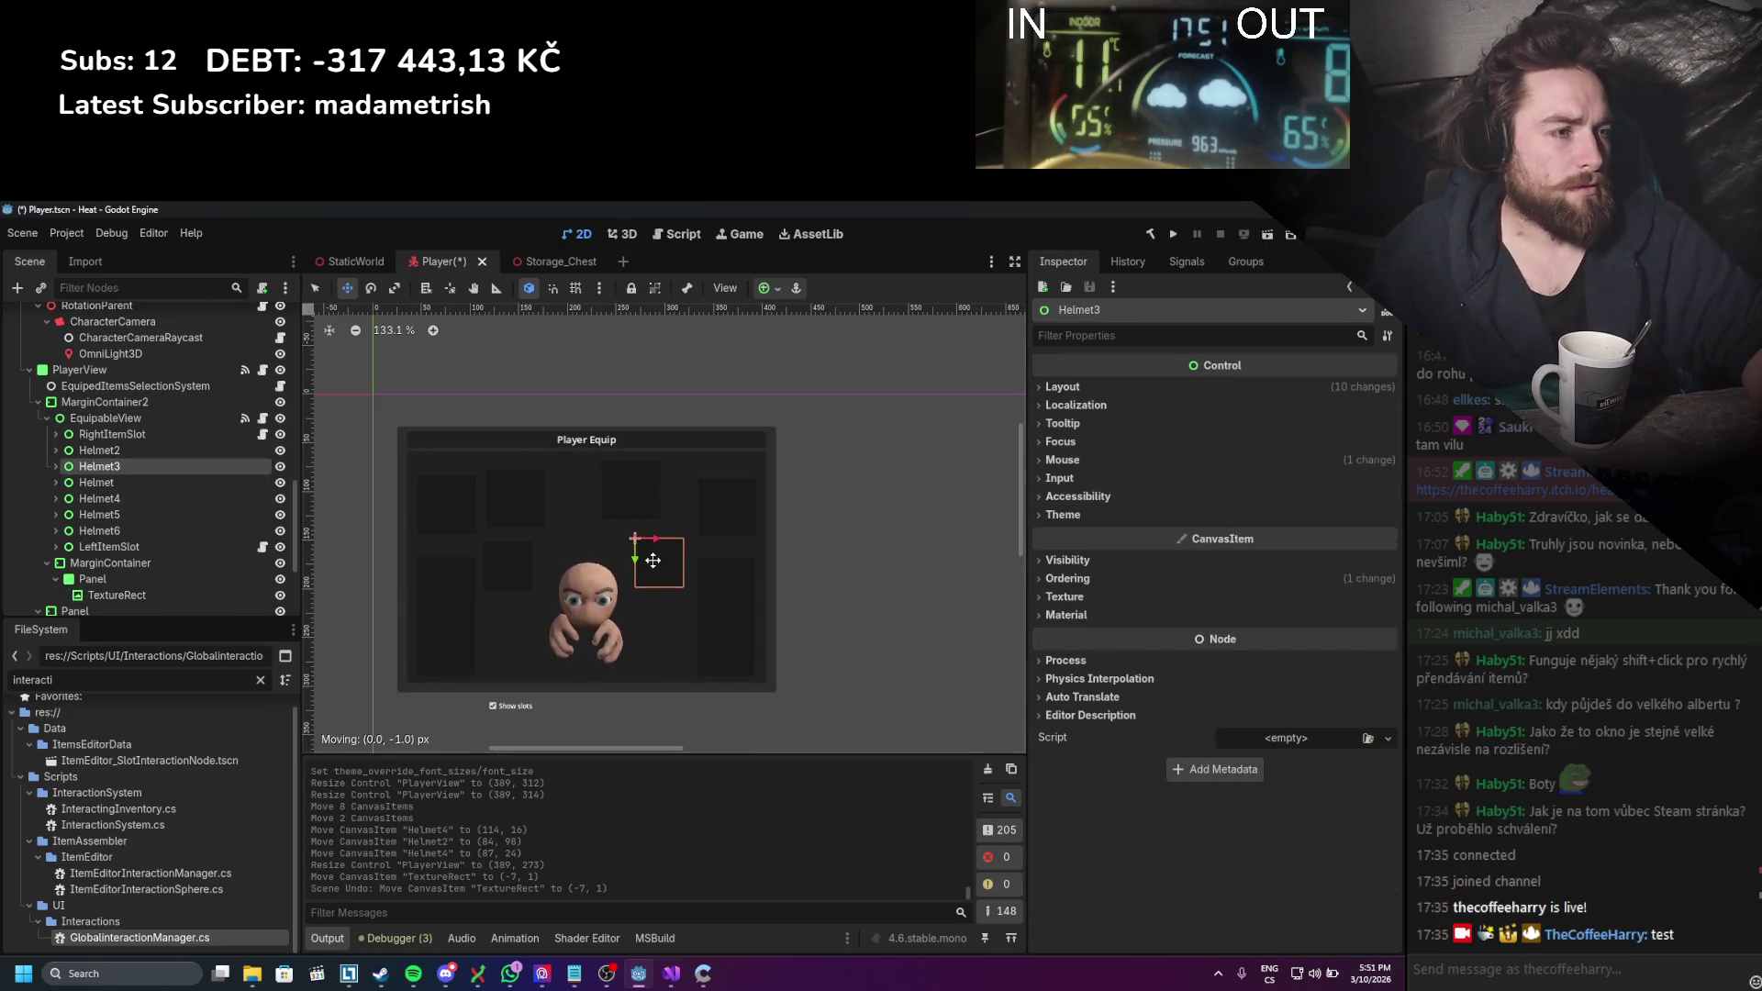
{"action": "left_click_drag", "start_coordinate": [654, 560], "coordinate": [654, 562]}
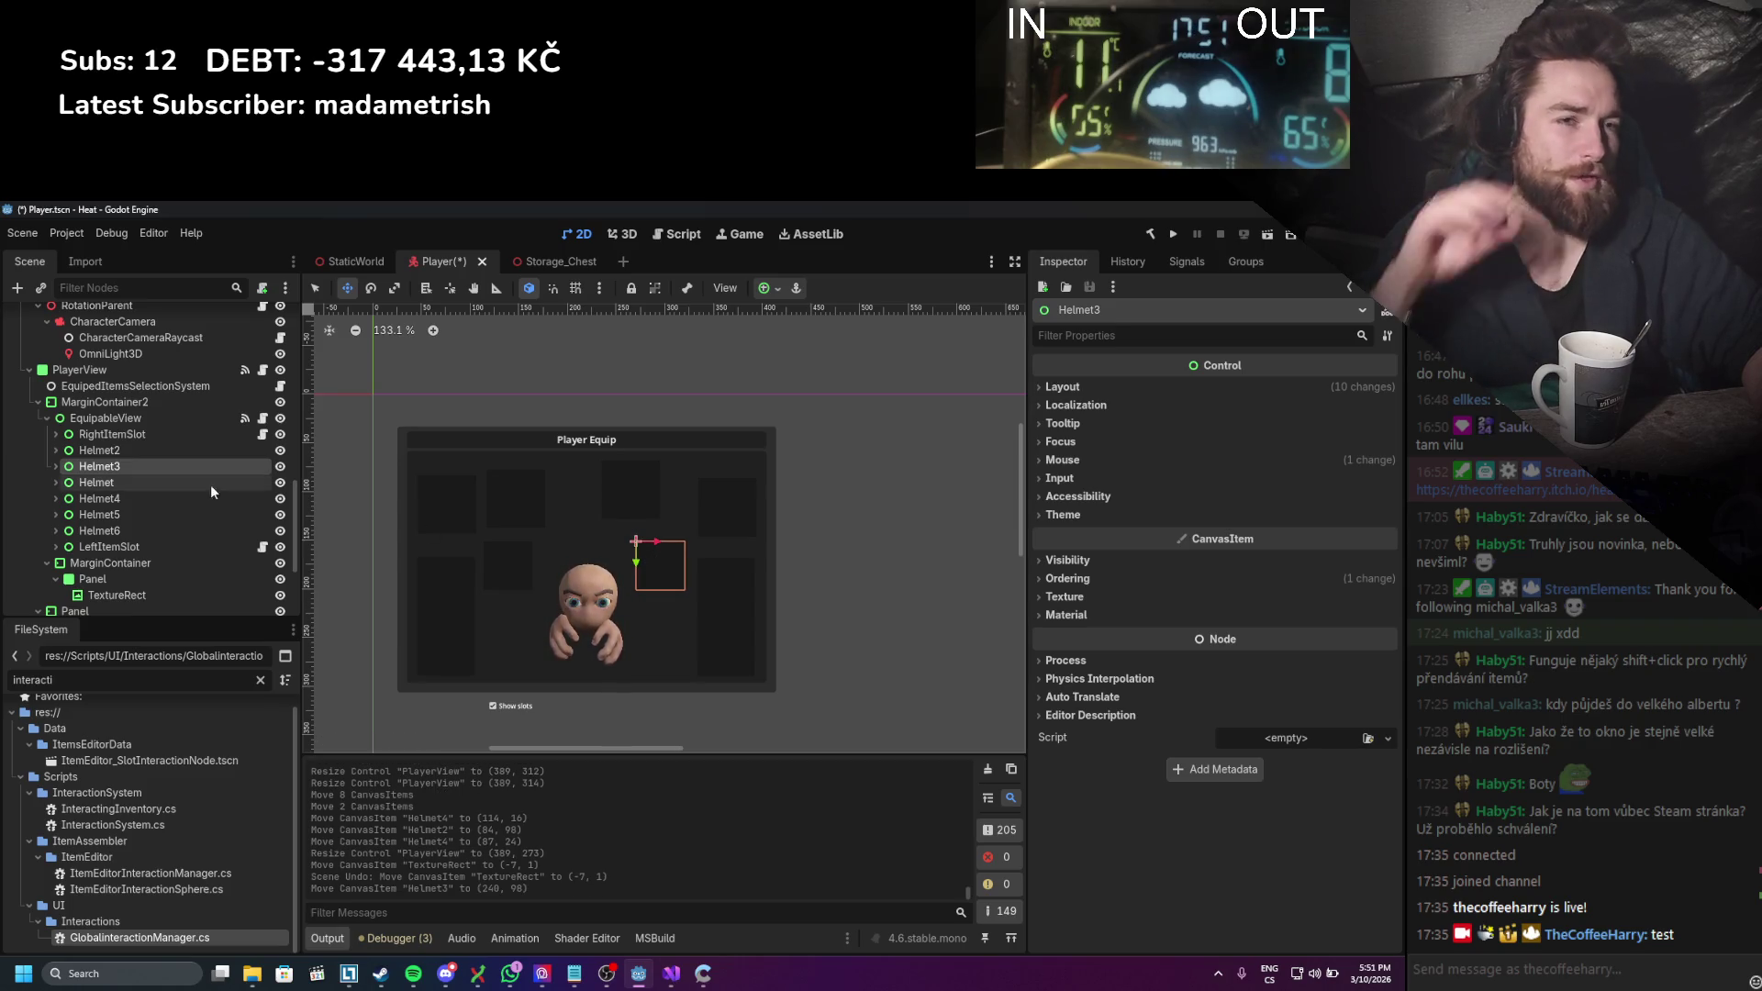
Step: Place Helmet5 at the panel's top centre and Helmet4 on the top row left of centre
{"action": "left_click", "coordinate": [136, 486]}
{"action": "left_click", "coordinate": [135, 501]}
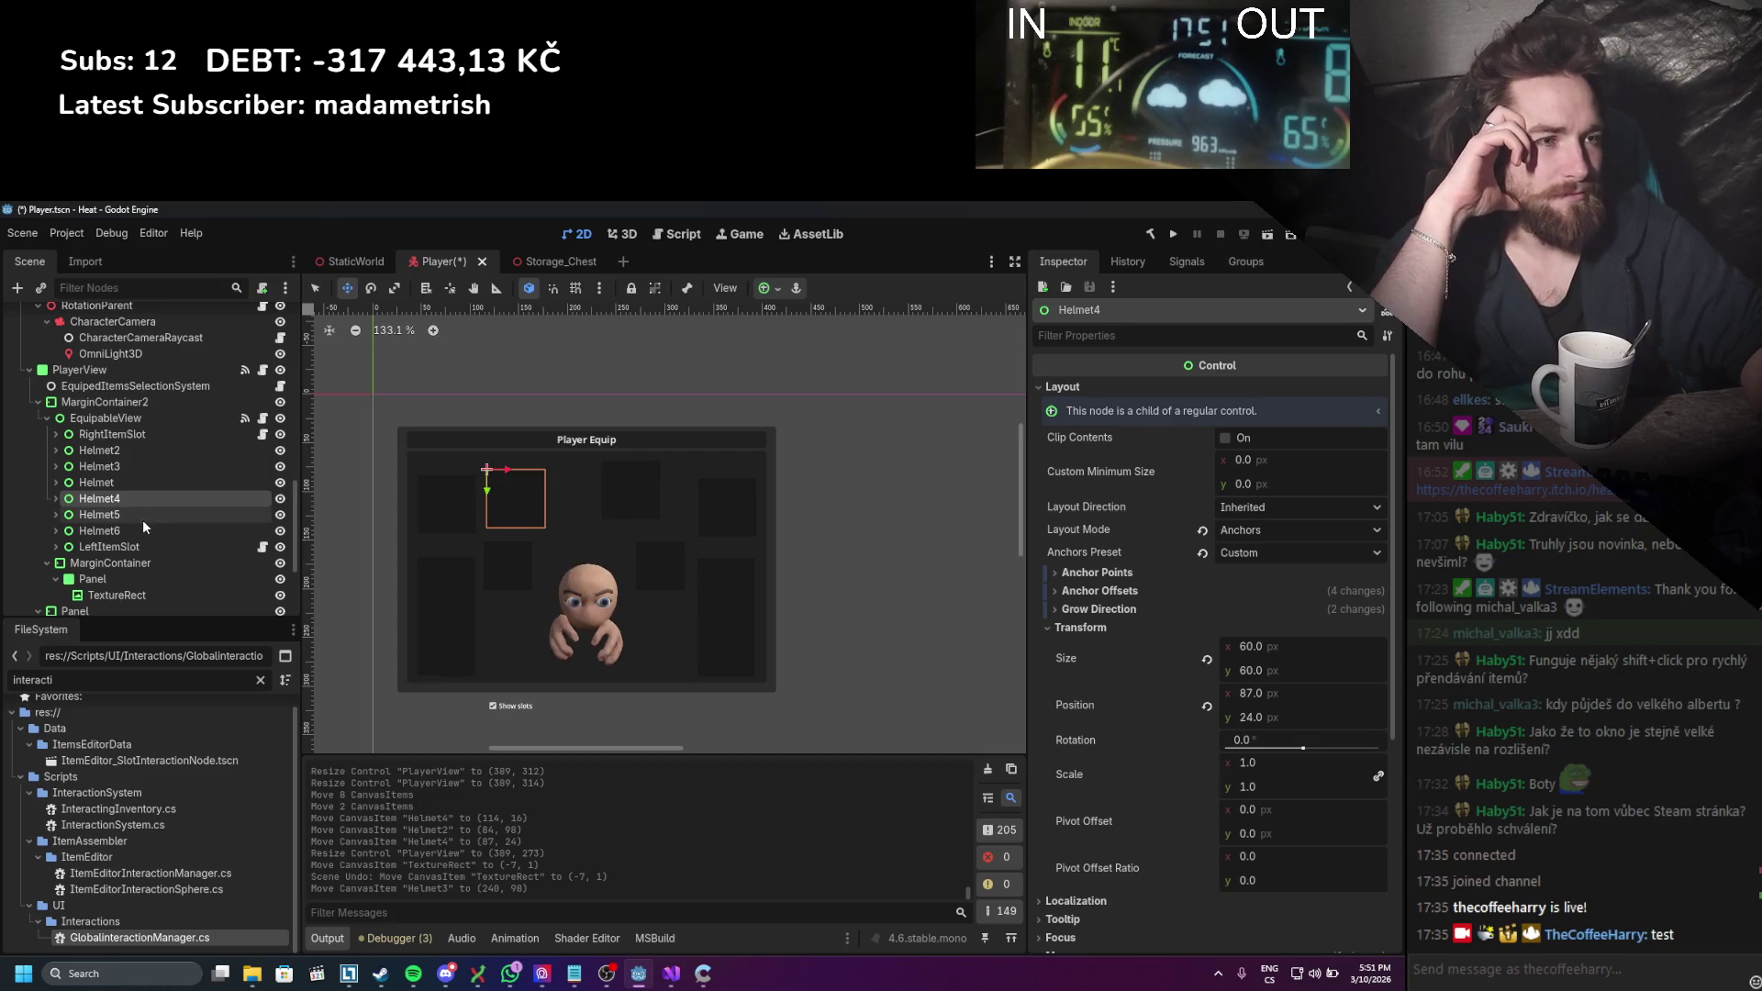
{"action": "left_click", "coordinate": [141, 516]}
{"action": "left_click_drag", "start_coordinate": [614, 480], "coordinate": [647, 494]}
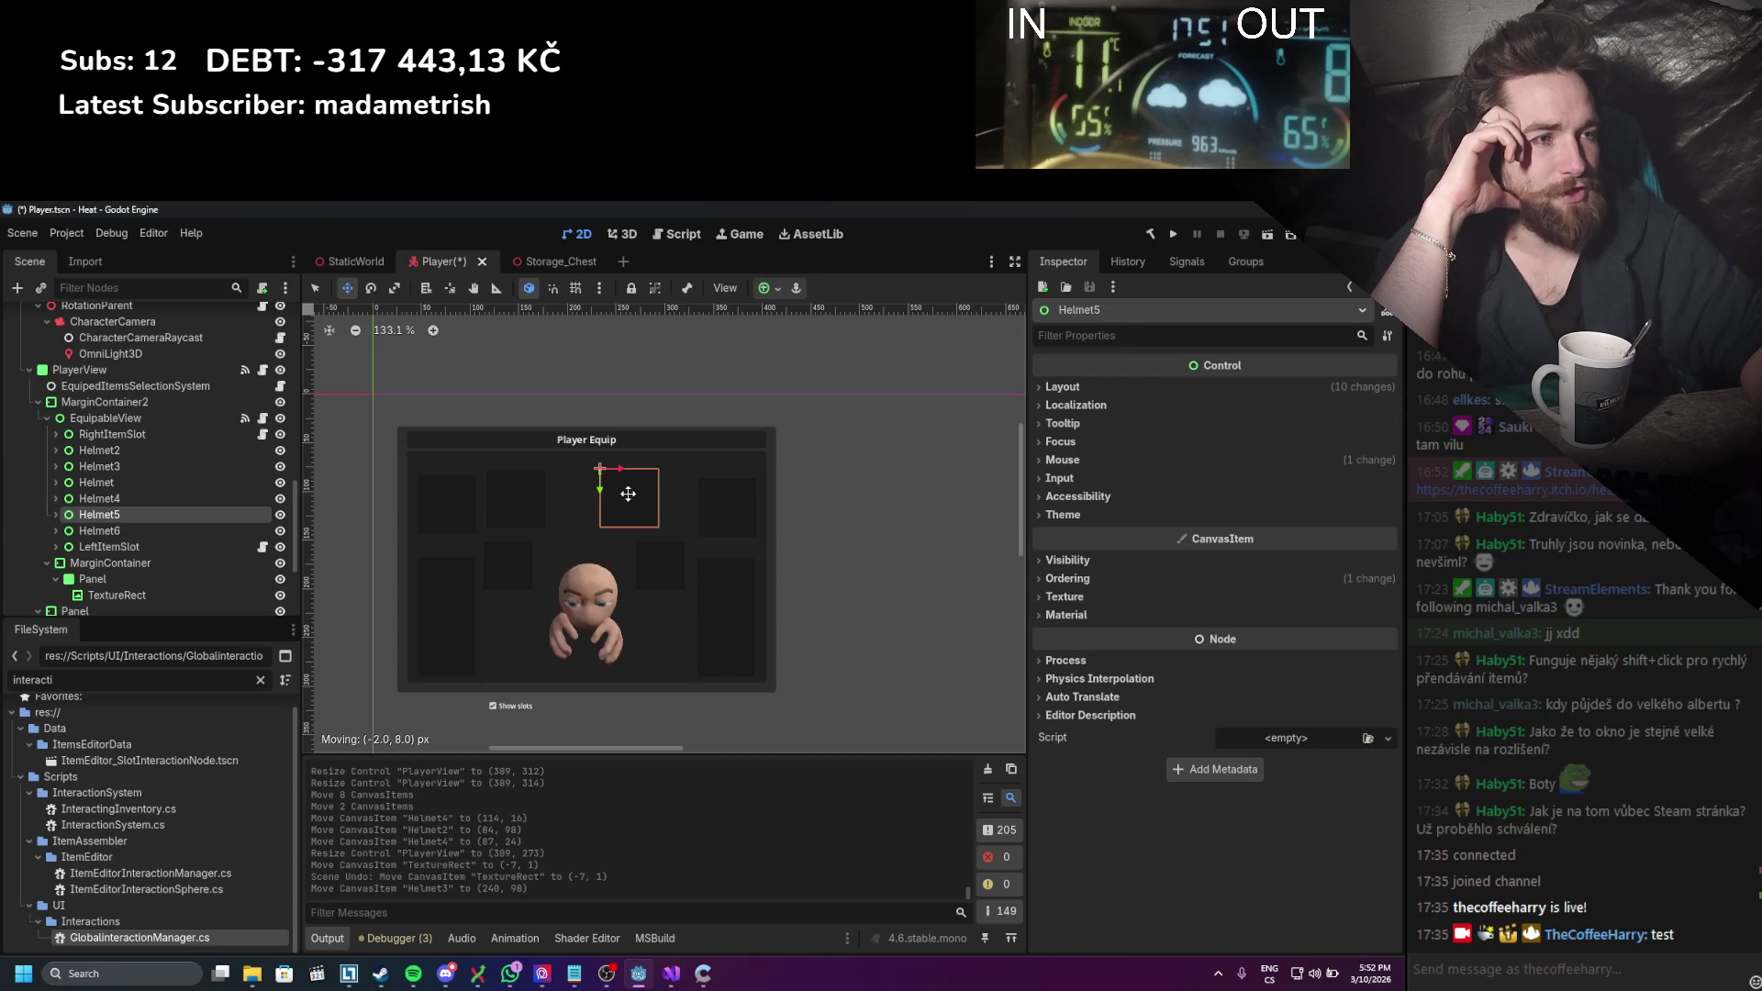
{"action": "left_click_drag", "start_coordinate": [628, 493], "coordinate": [627, 494]}
{"action": "left_click", "coordinate": [180, 501]}
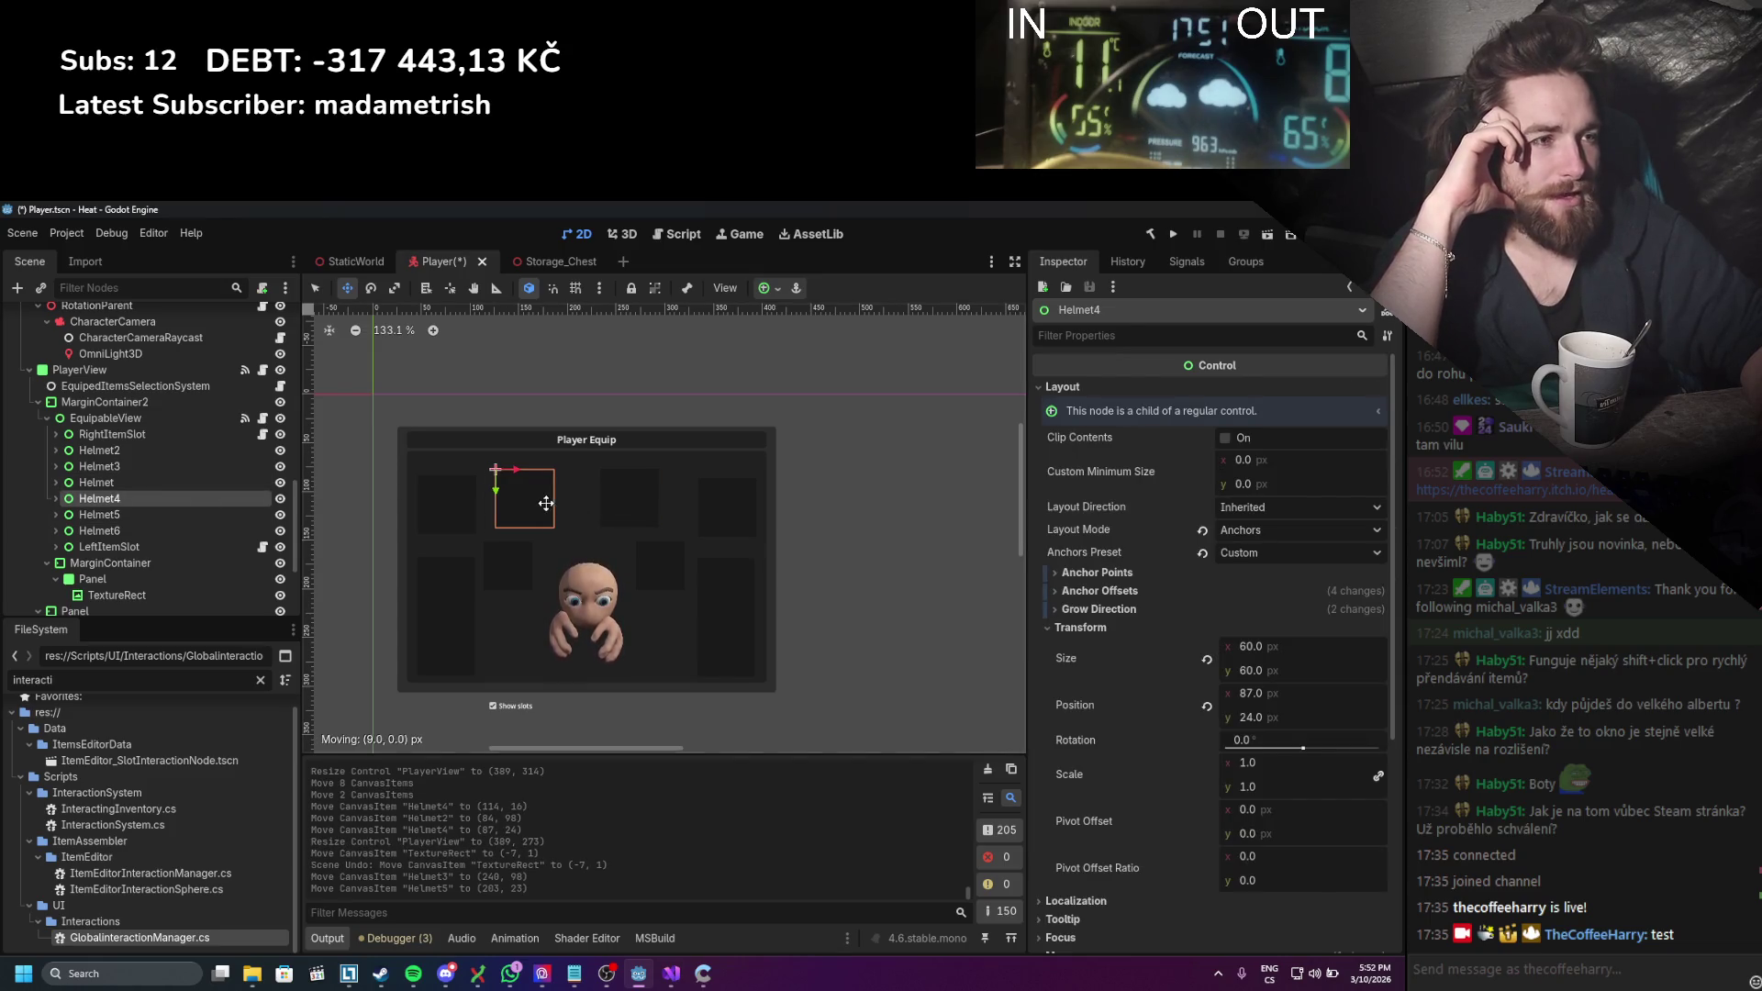
{"action": "left_click_drag", "start_coordinate": [554, 502], "coordinate": [554, 501]}
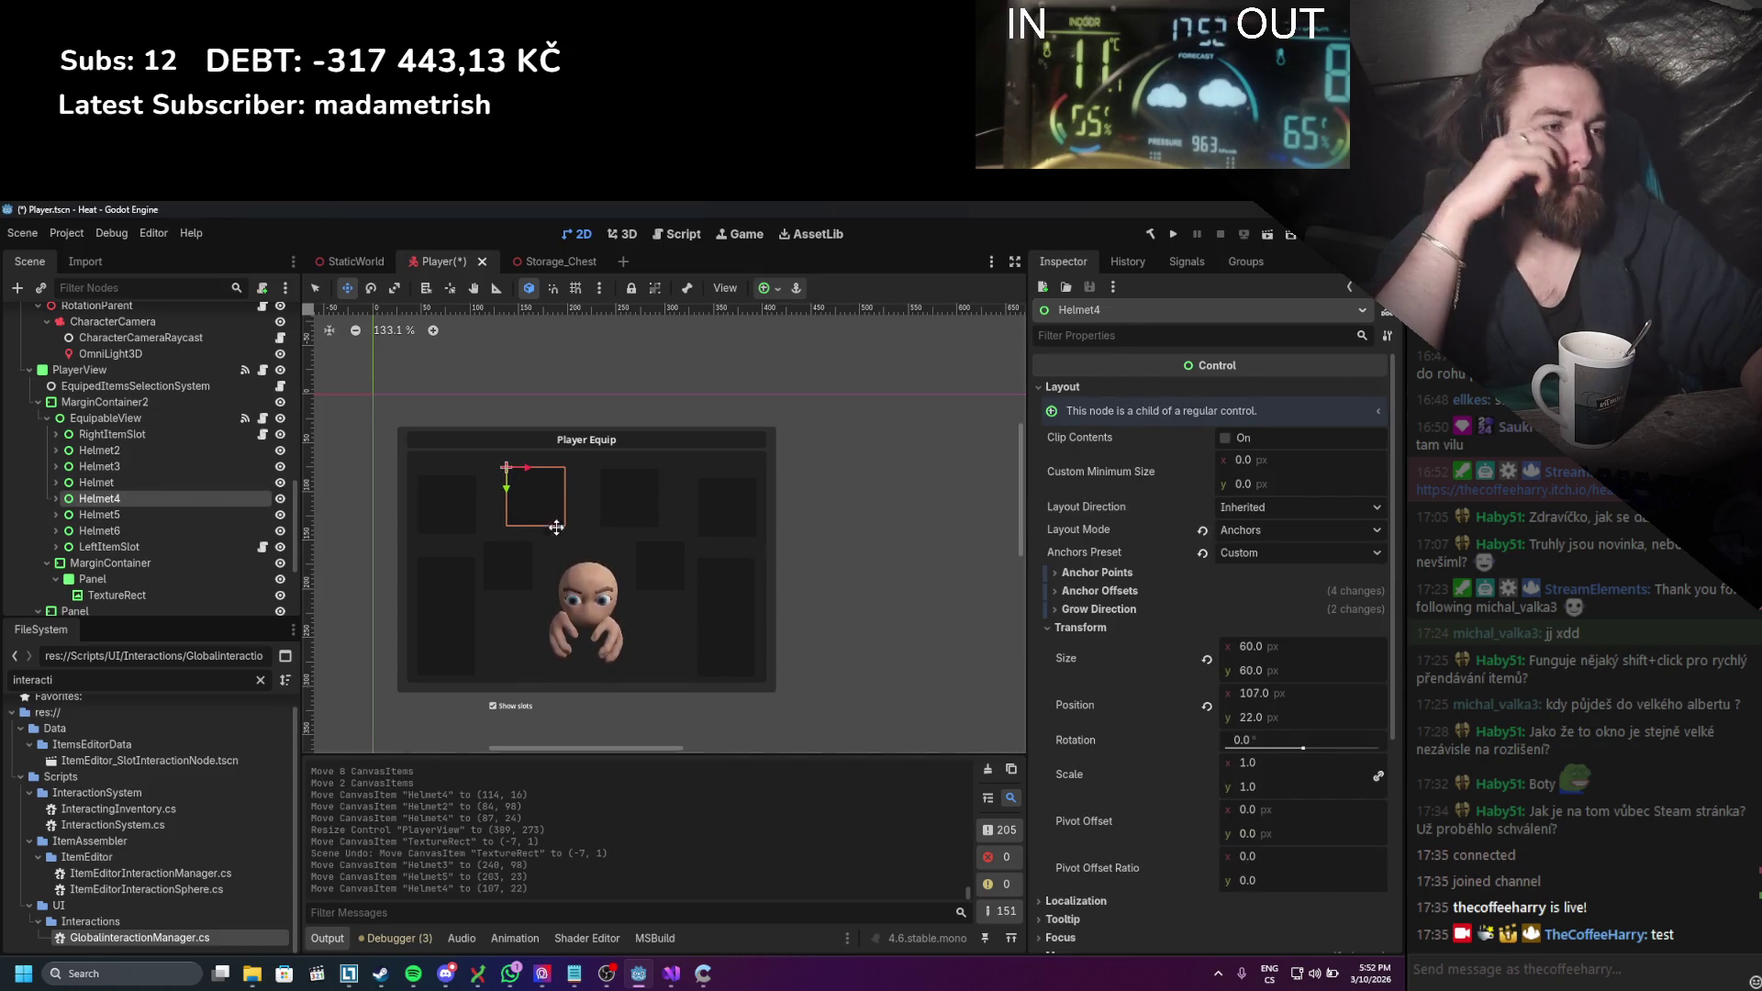
Step: Place Helmet6 near the top-right corner at (300, 33) and nudge LeftItemSlot to (301, 115)
{"action": "left_click", "coordinate": [130, 464]}
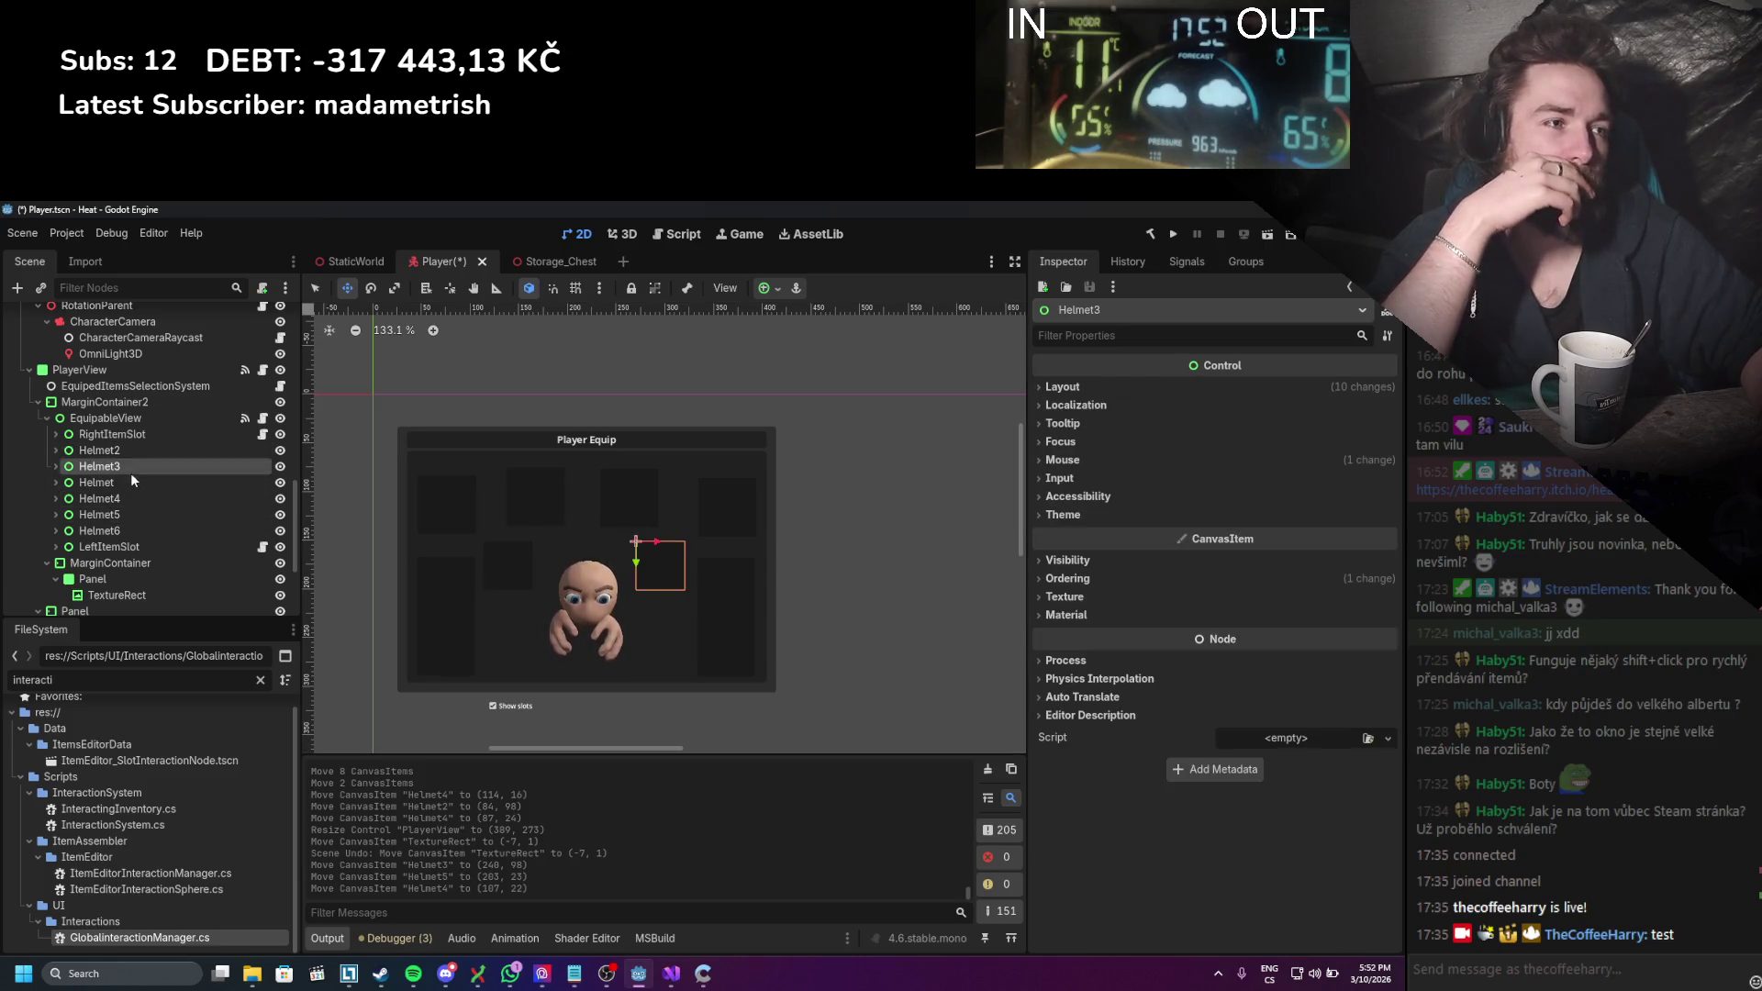
{"action": "left_click", "coordinate": [140, 514]}
{"action": "left_click", "coordinate": [137, 530]}
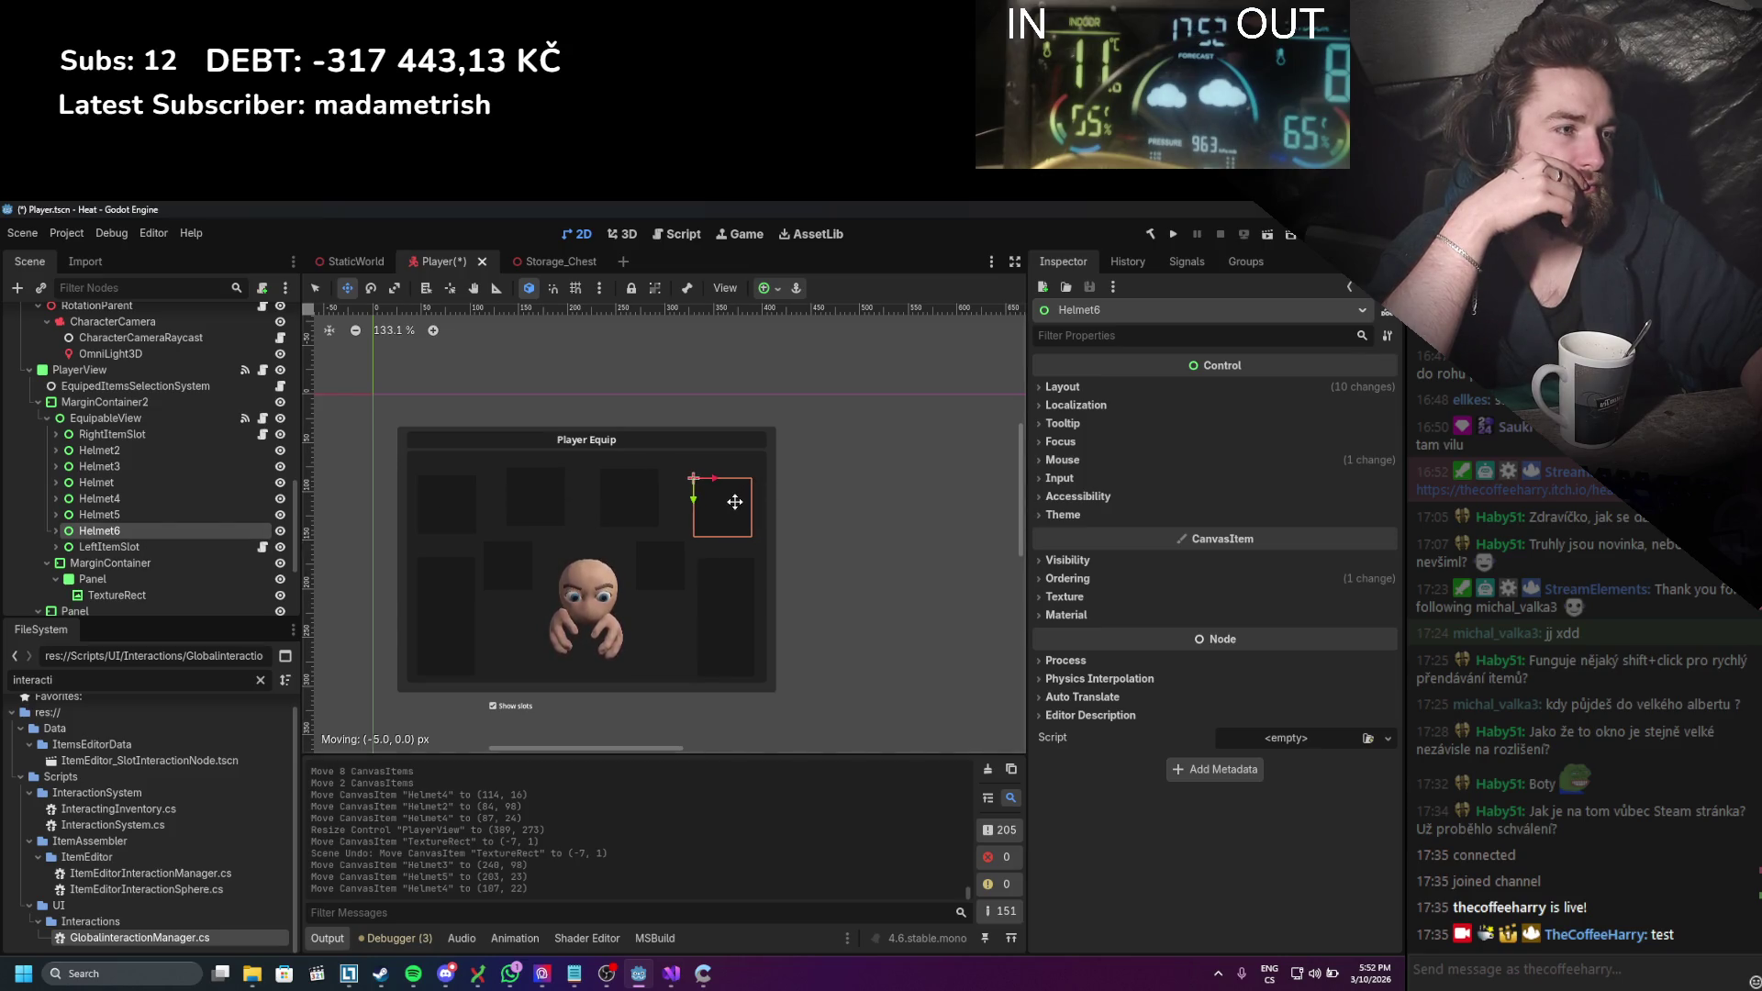
{"action": "left_click_drag", "start_coordinate": [735, 502], "coordinate": [735, 502]}
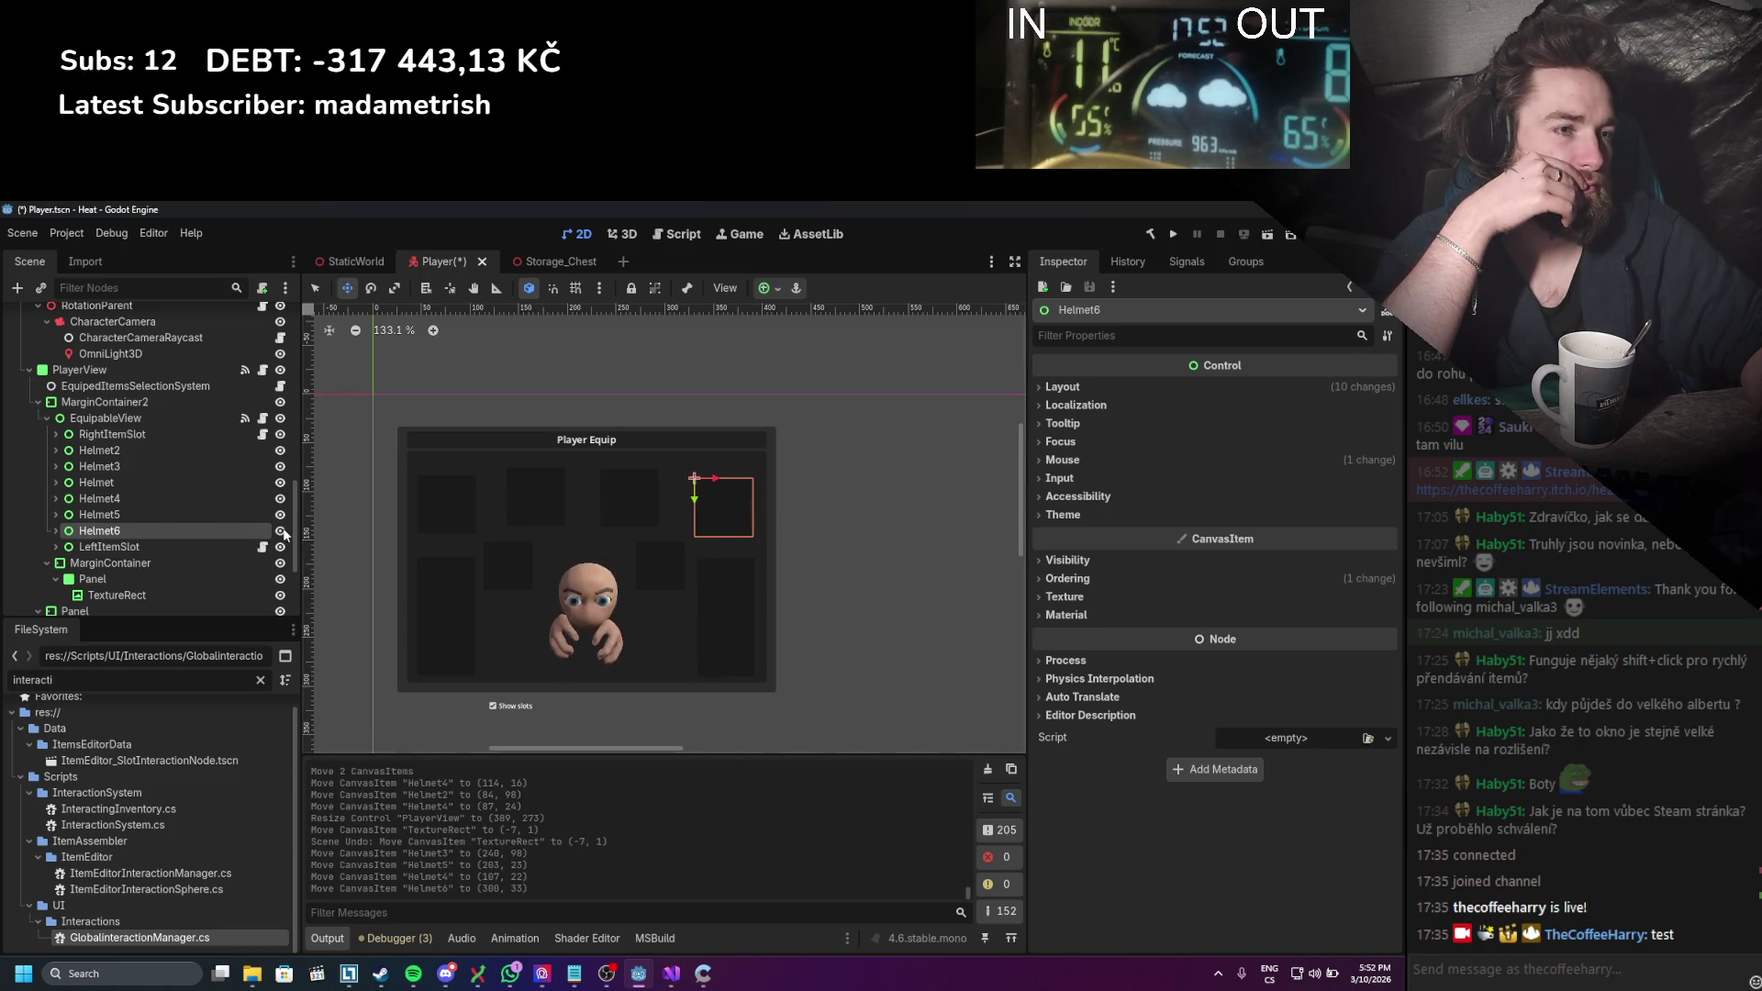
{"action": "left_click", "coordinate": [128, 515]}
{"action": "left_click", "coordinate": [165, 437]}
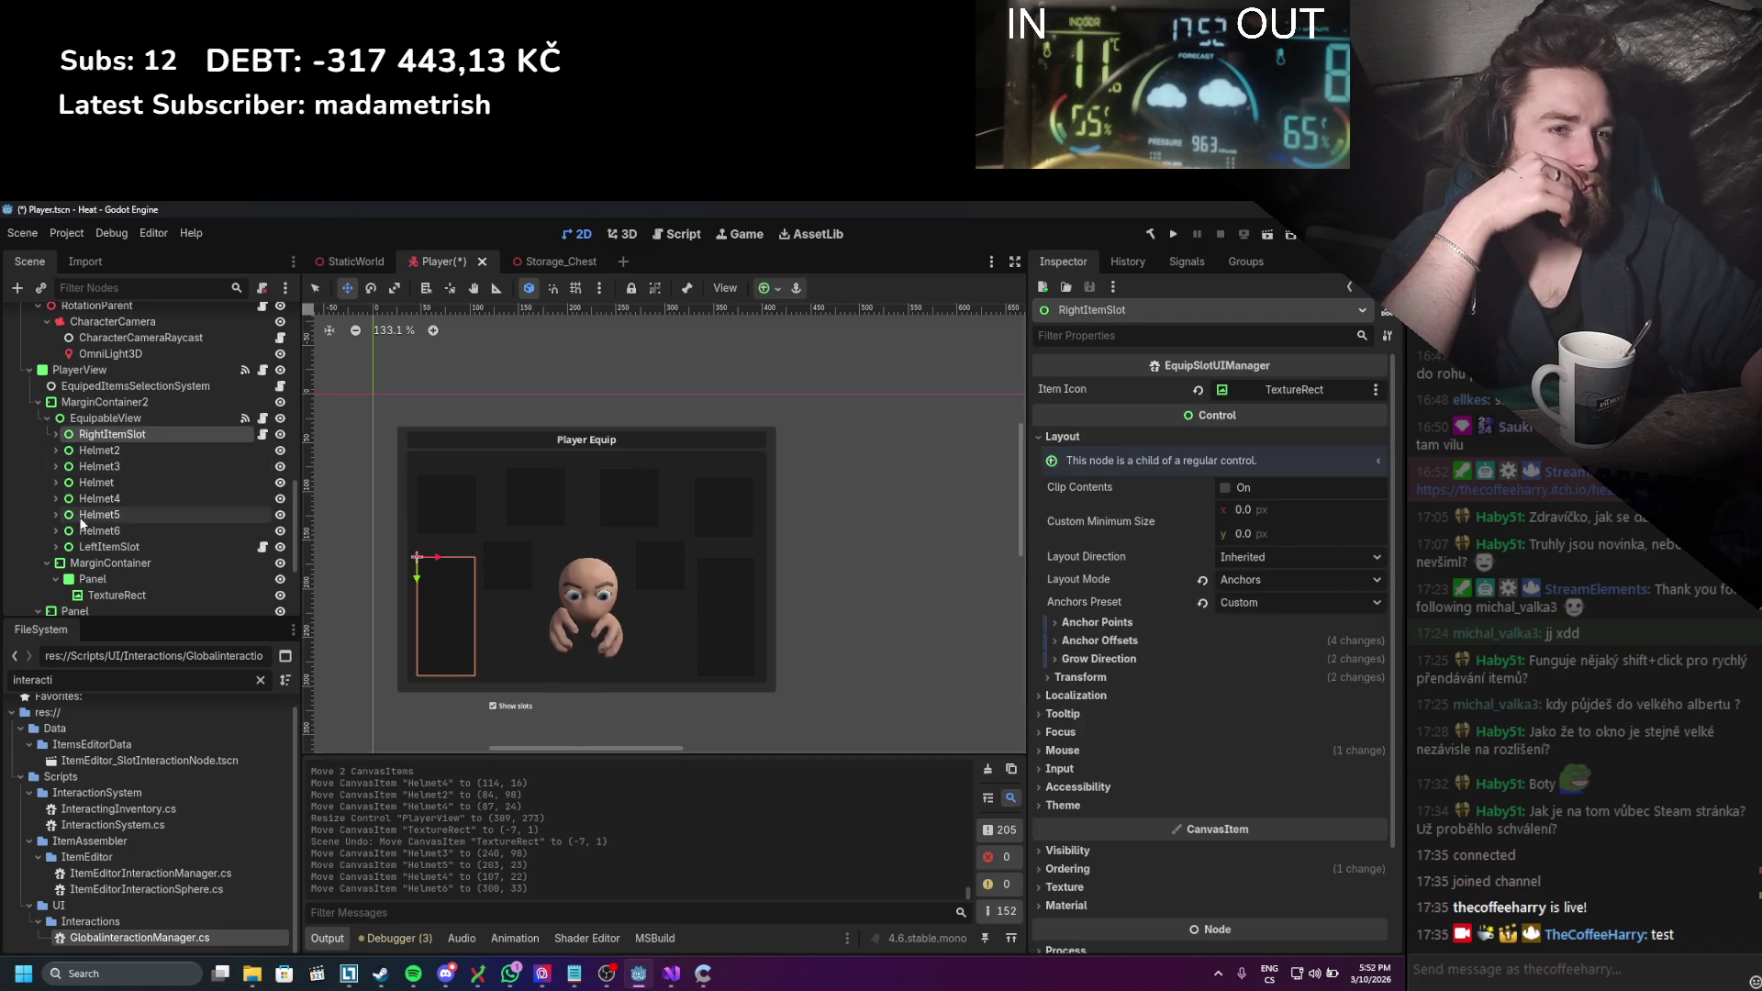
{"action": "left_click", "coordinate": [178, 549]}
{"action": "left_click_drag", "start_coordinate": [727, 608], "coordinate": [726, 608]}
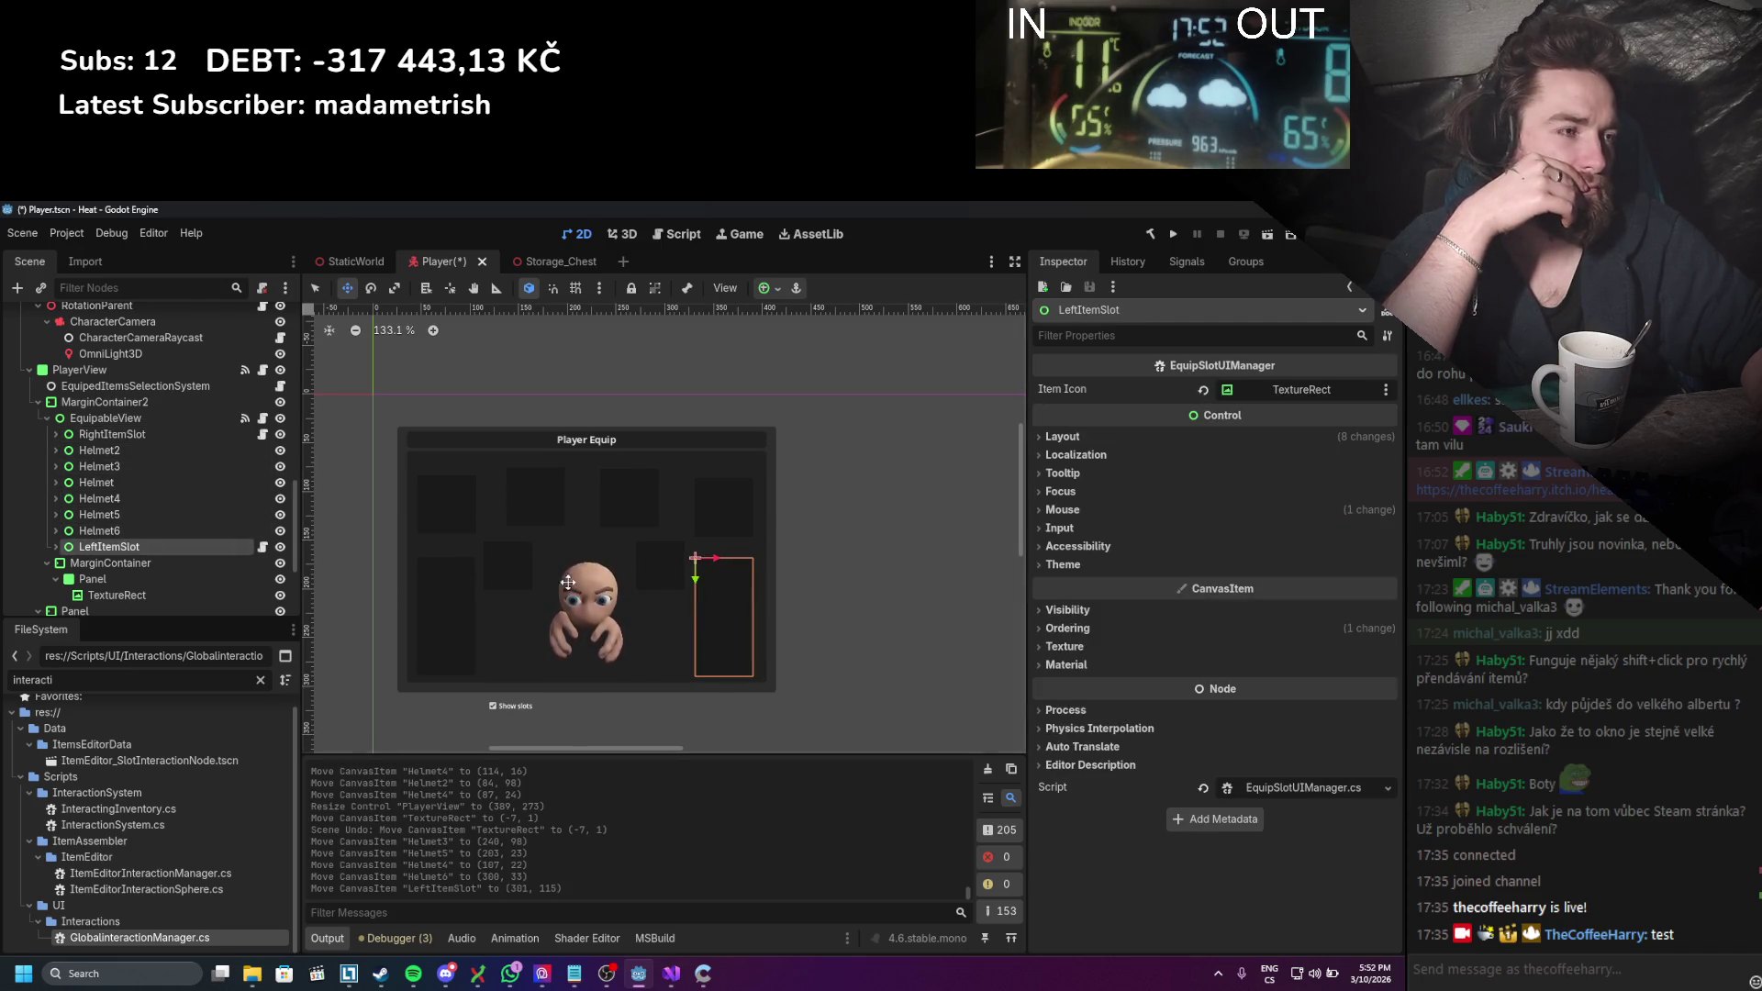
Step: Pull PlayerView's right edge and anchors inward, raising the bottom anchors to its edge
{"action": "left_click", "coordinate": [82, 370]}
{"action": "key", "text": "q"}
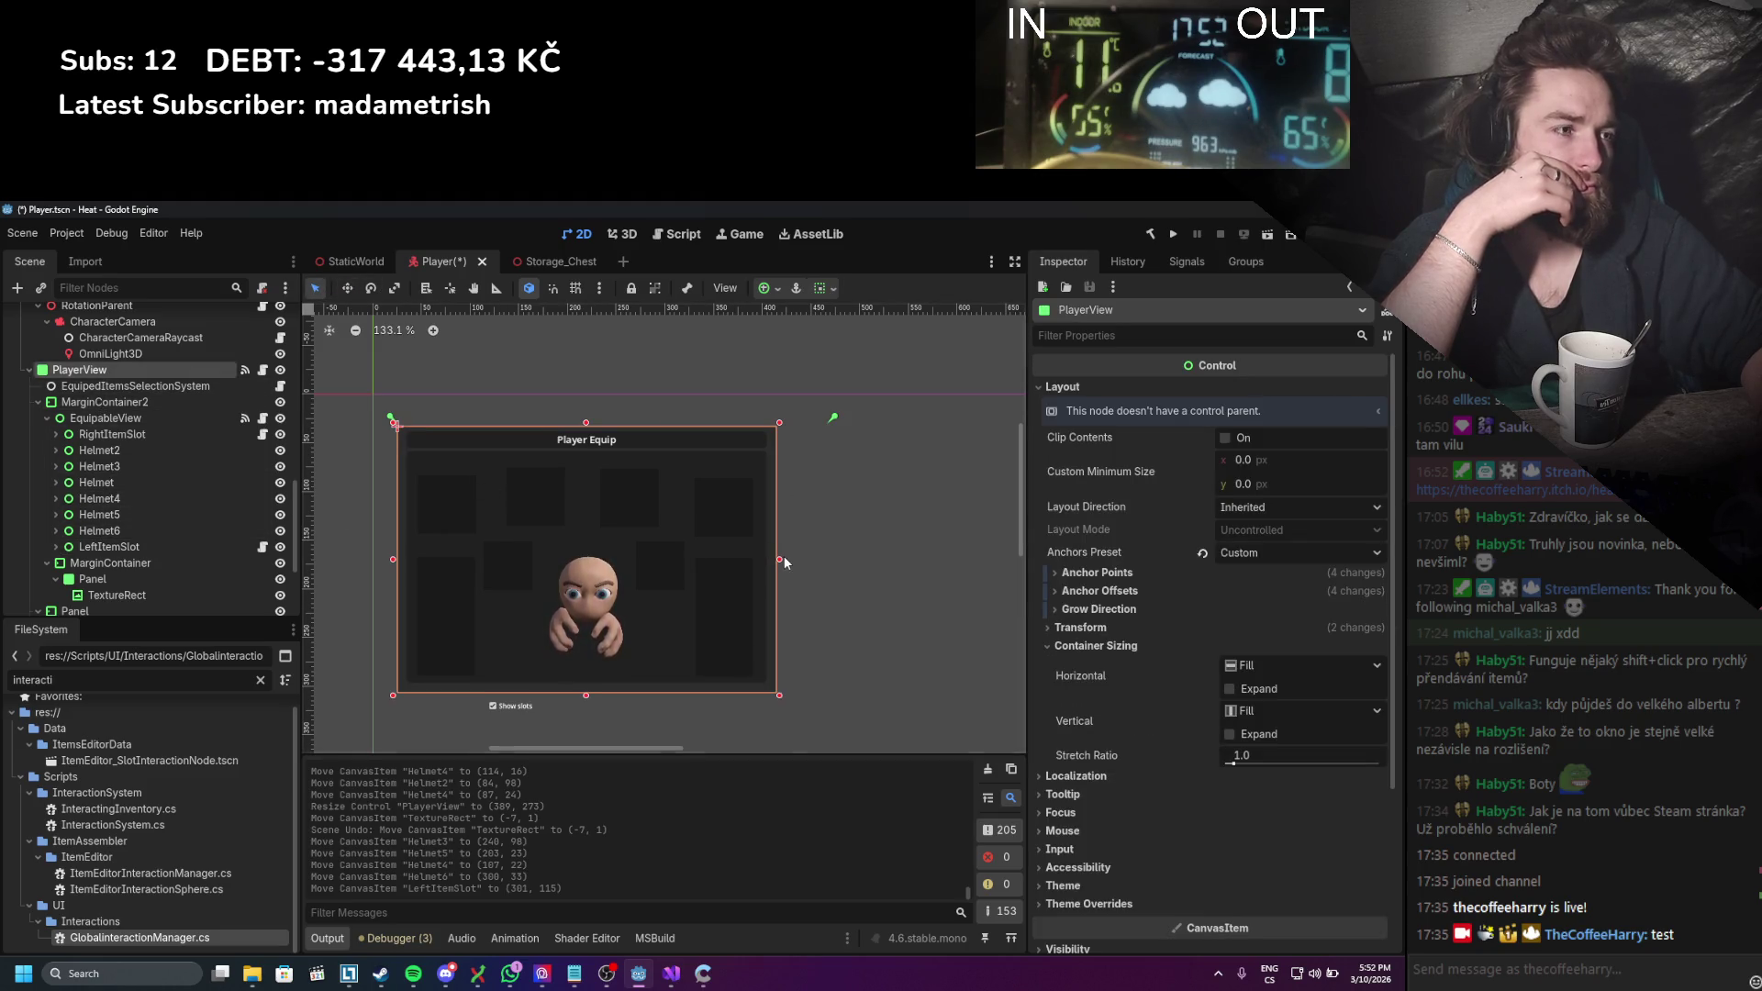
{"action": "left_click_drag", "start_coordinate": [779, 557], "coordinate": [778, 557]}
{"action": "left_click_drag", "start_coordinate": [835, 420], "coordinate": [790, 420]}
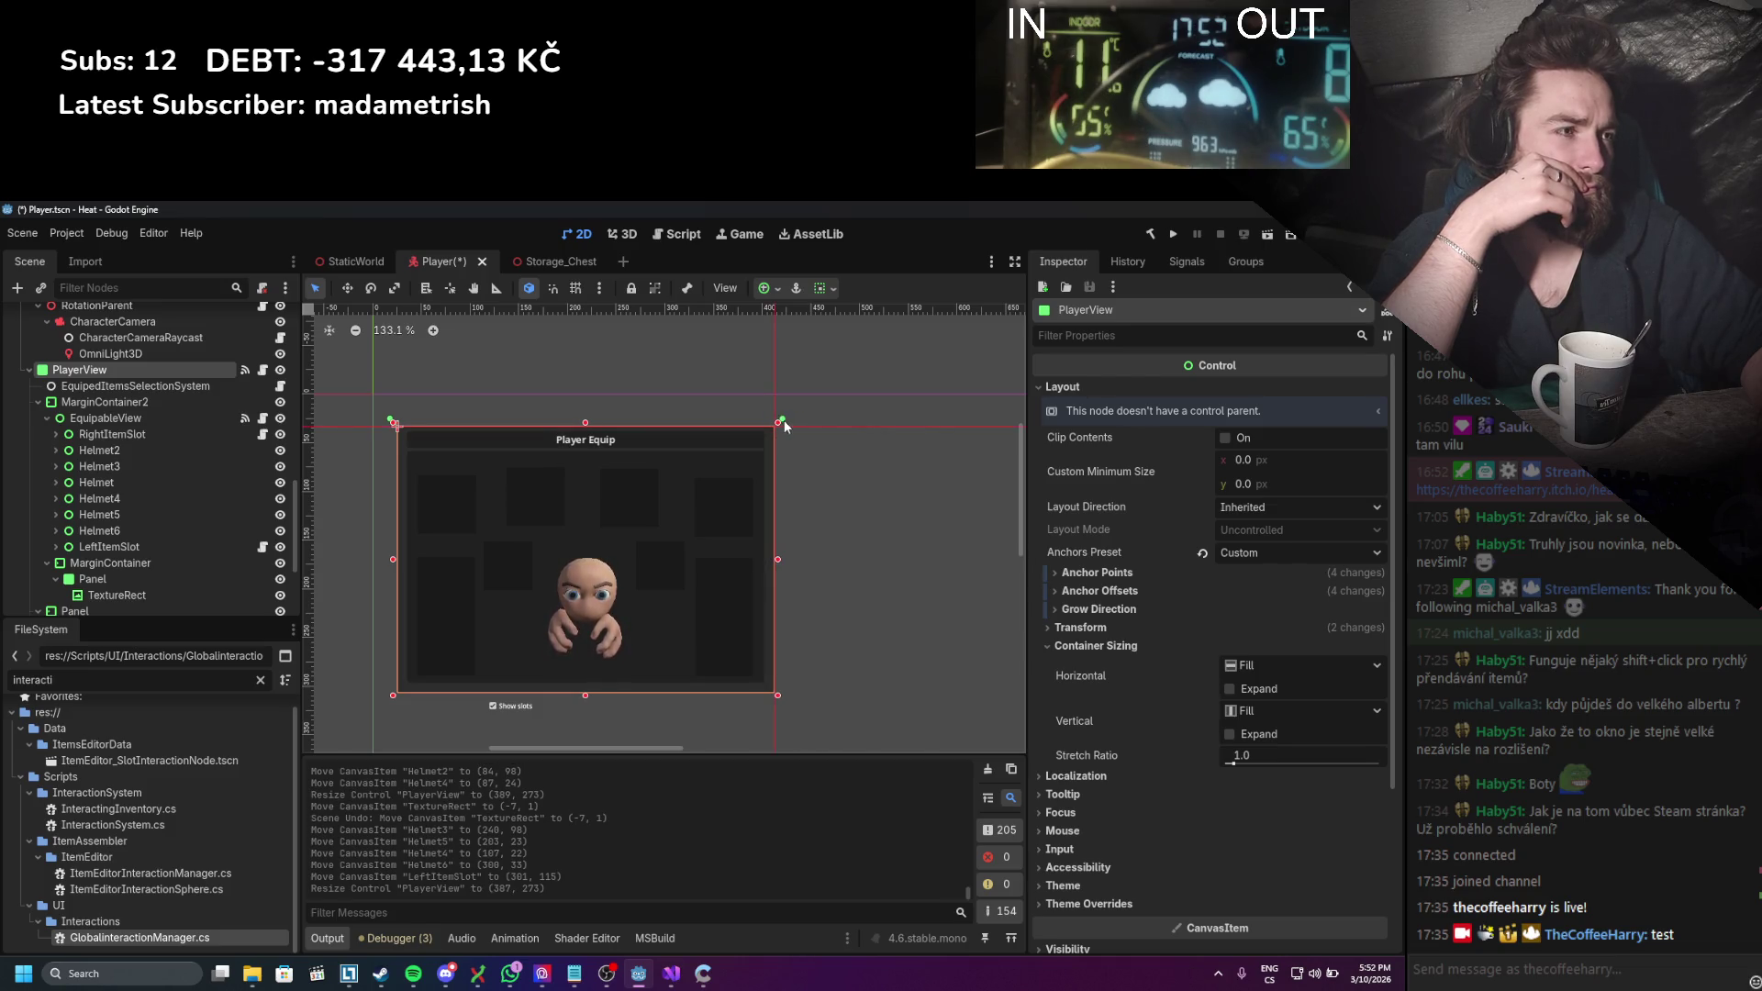
{"action": "scroll", "coordinate": [794, 643], "scroll_direction": "down", "scroll_amount": 6}
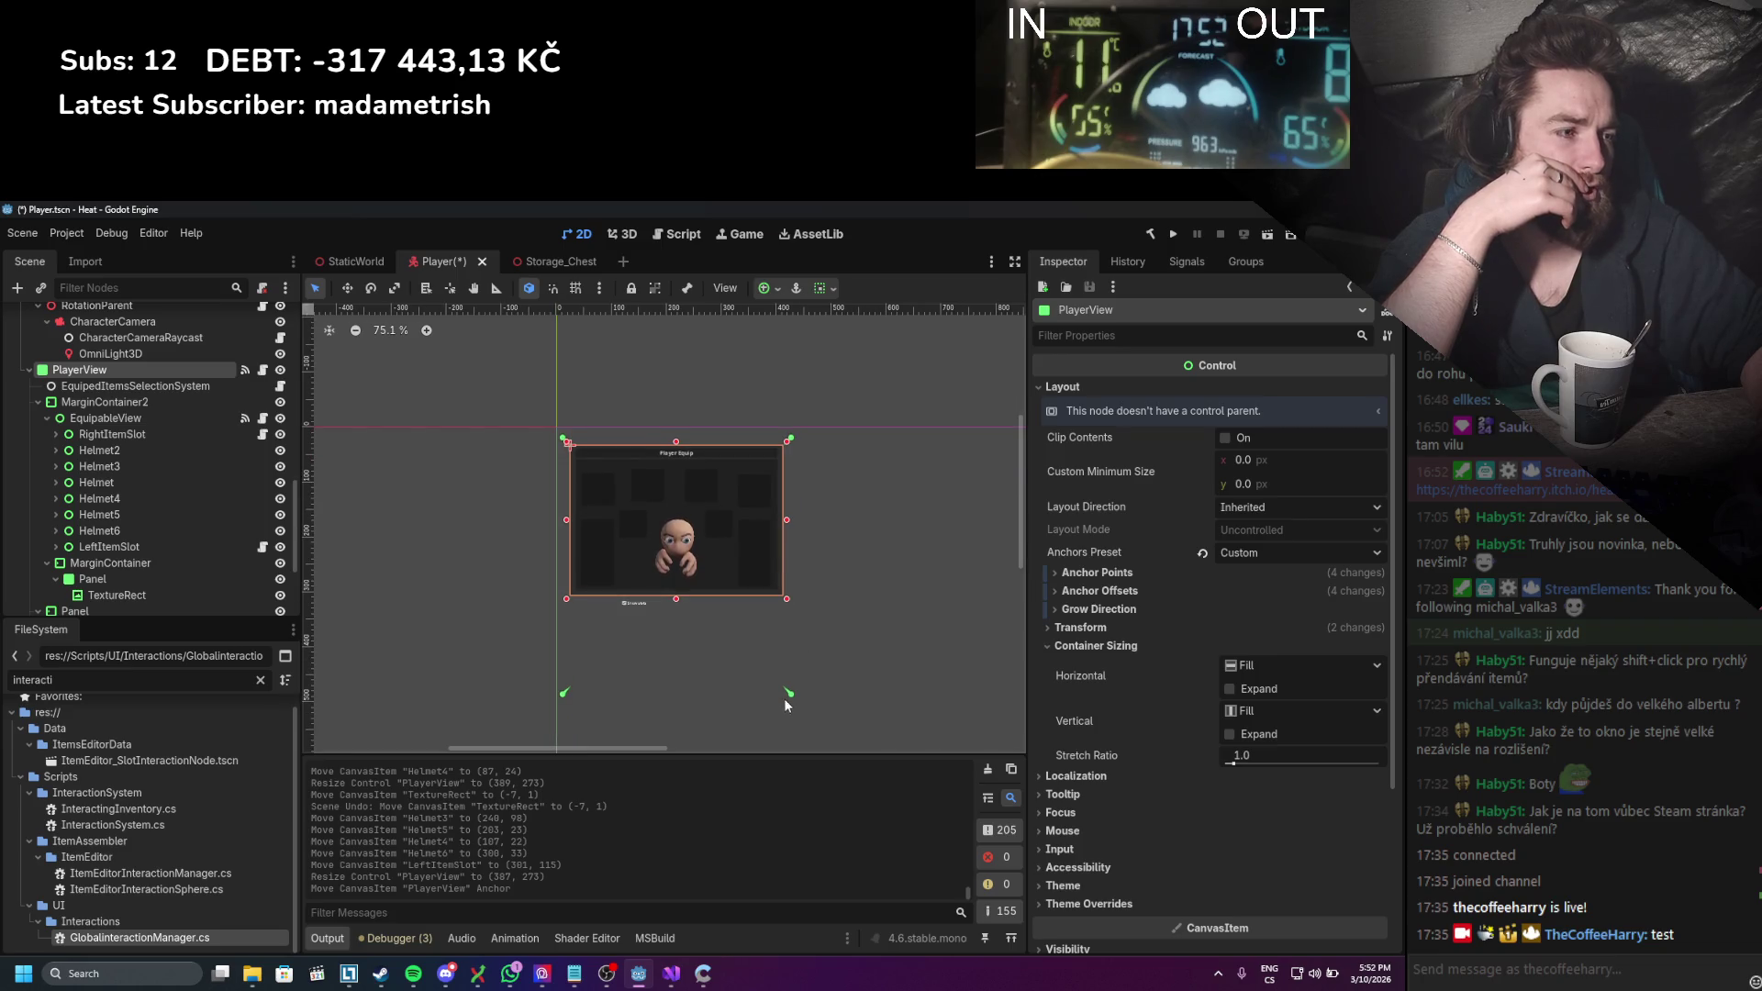
{"action": "left_click_drag", "start_coordinate": [786, 695], "coordinate": [791, 611]}
{"action": "scroll", "coordinate": [791, 615], "scroll_direction": "up", "scroll_amount": 2}
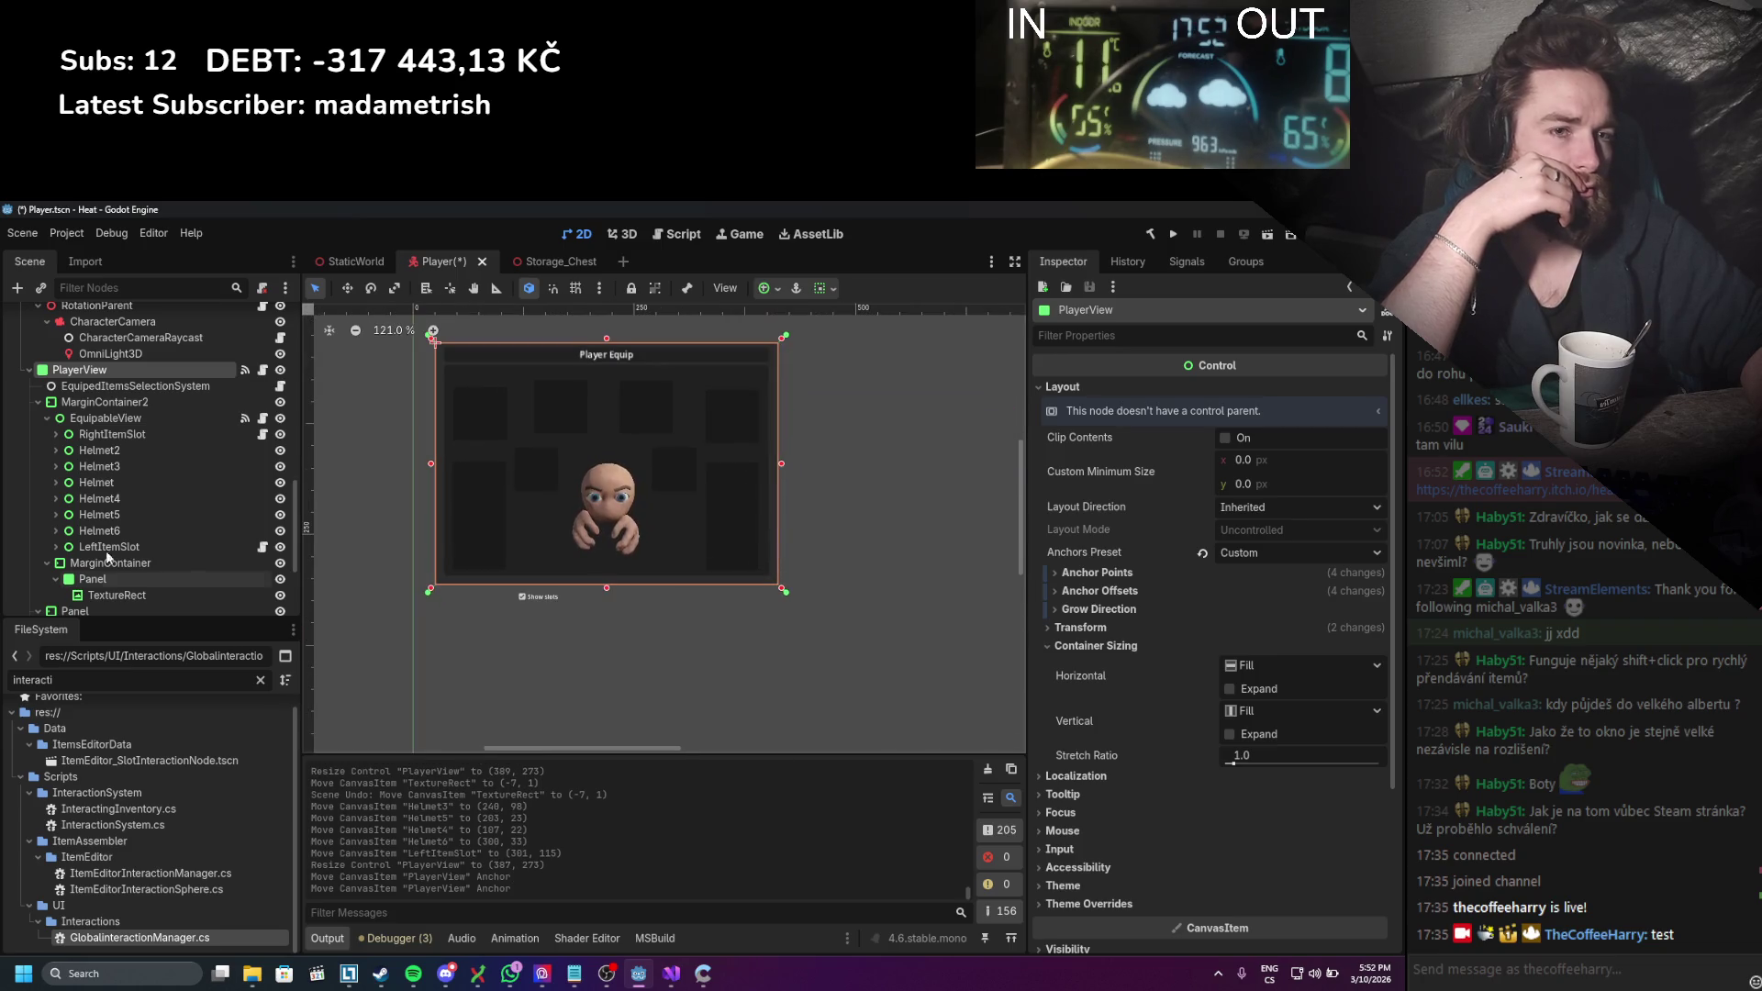
Step: Move the Show slots toggle higher, to (69, 241)
{"action": "left_click", "coordinate": [110, 562]}
{"action": "scroll", "coordinate": [500, 587], "scroll_direction": "up", "scroll_amount": 2}
{"action": "scroll", "coordinate": [137, 514], "scroll_direction": "down", "scroll_amount": 3}
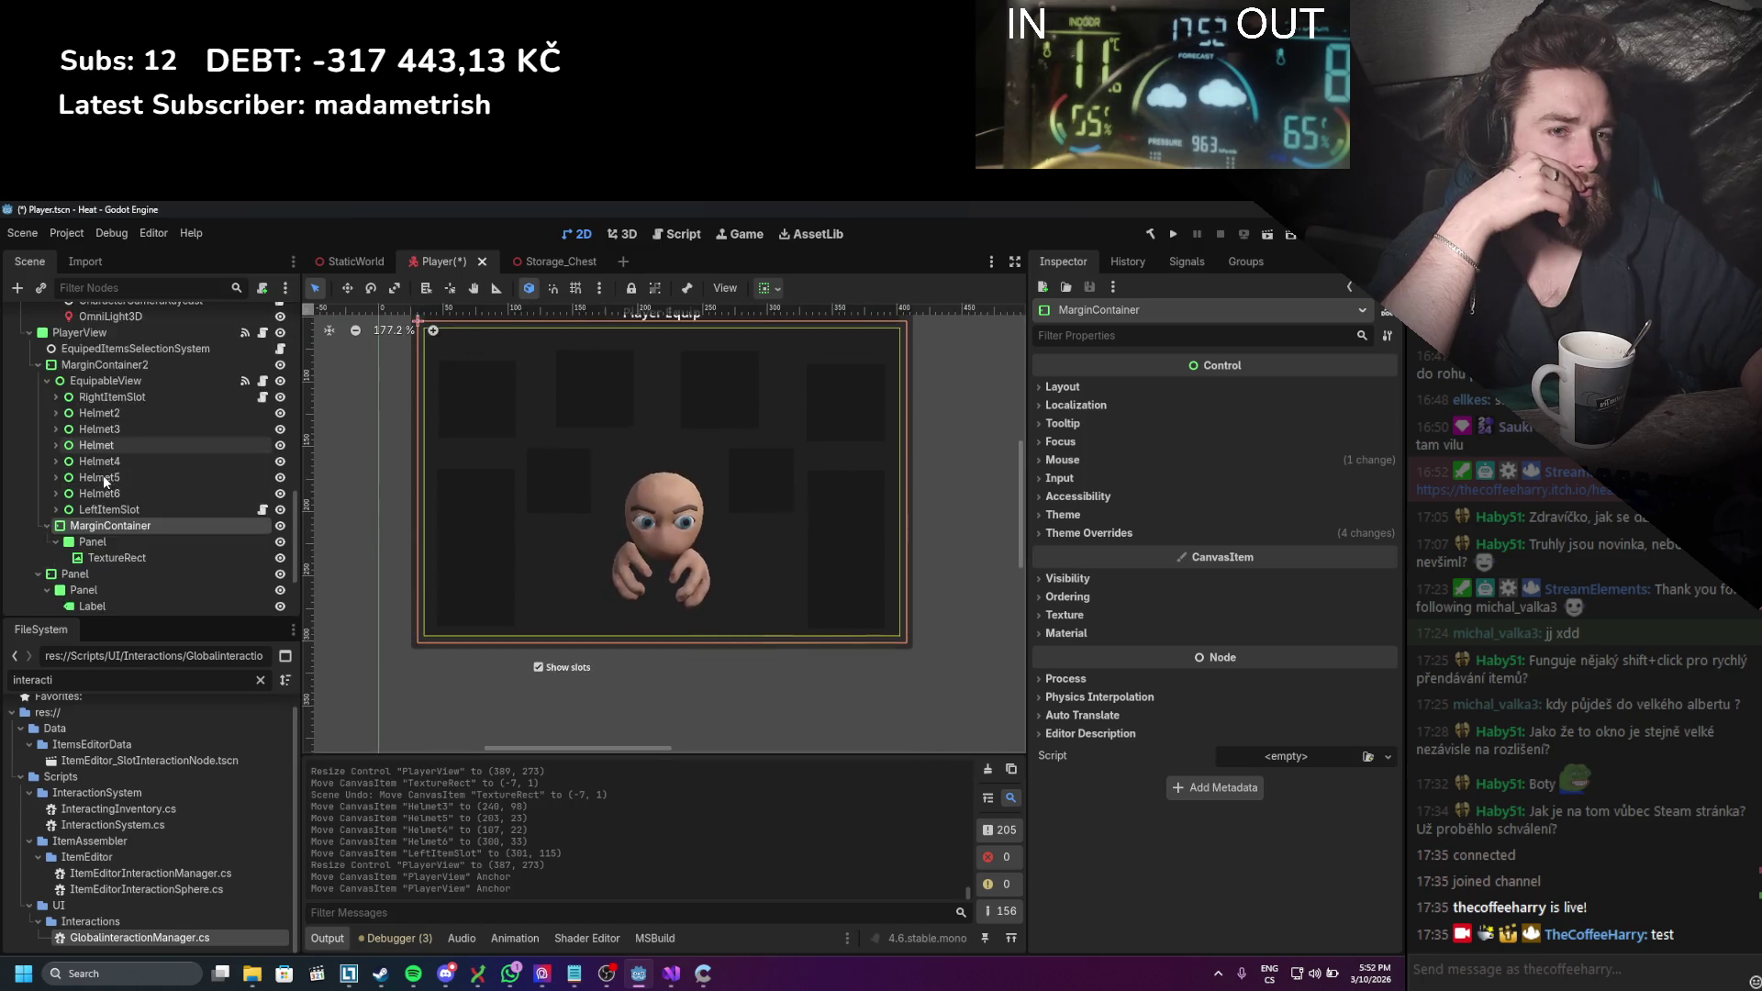
{"action": "left_click", "coordinate": [83, 537]}
{"action": "scroll", "coordinate": [370, 449], "scroll_direction": "up", "scroll_amount": 2}
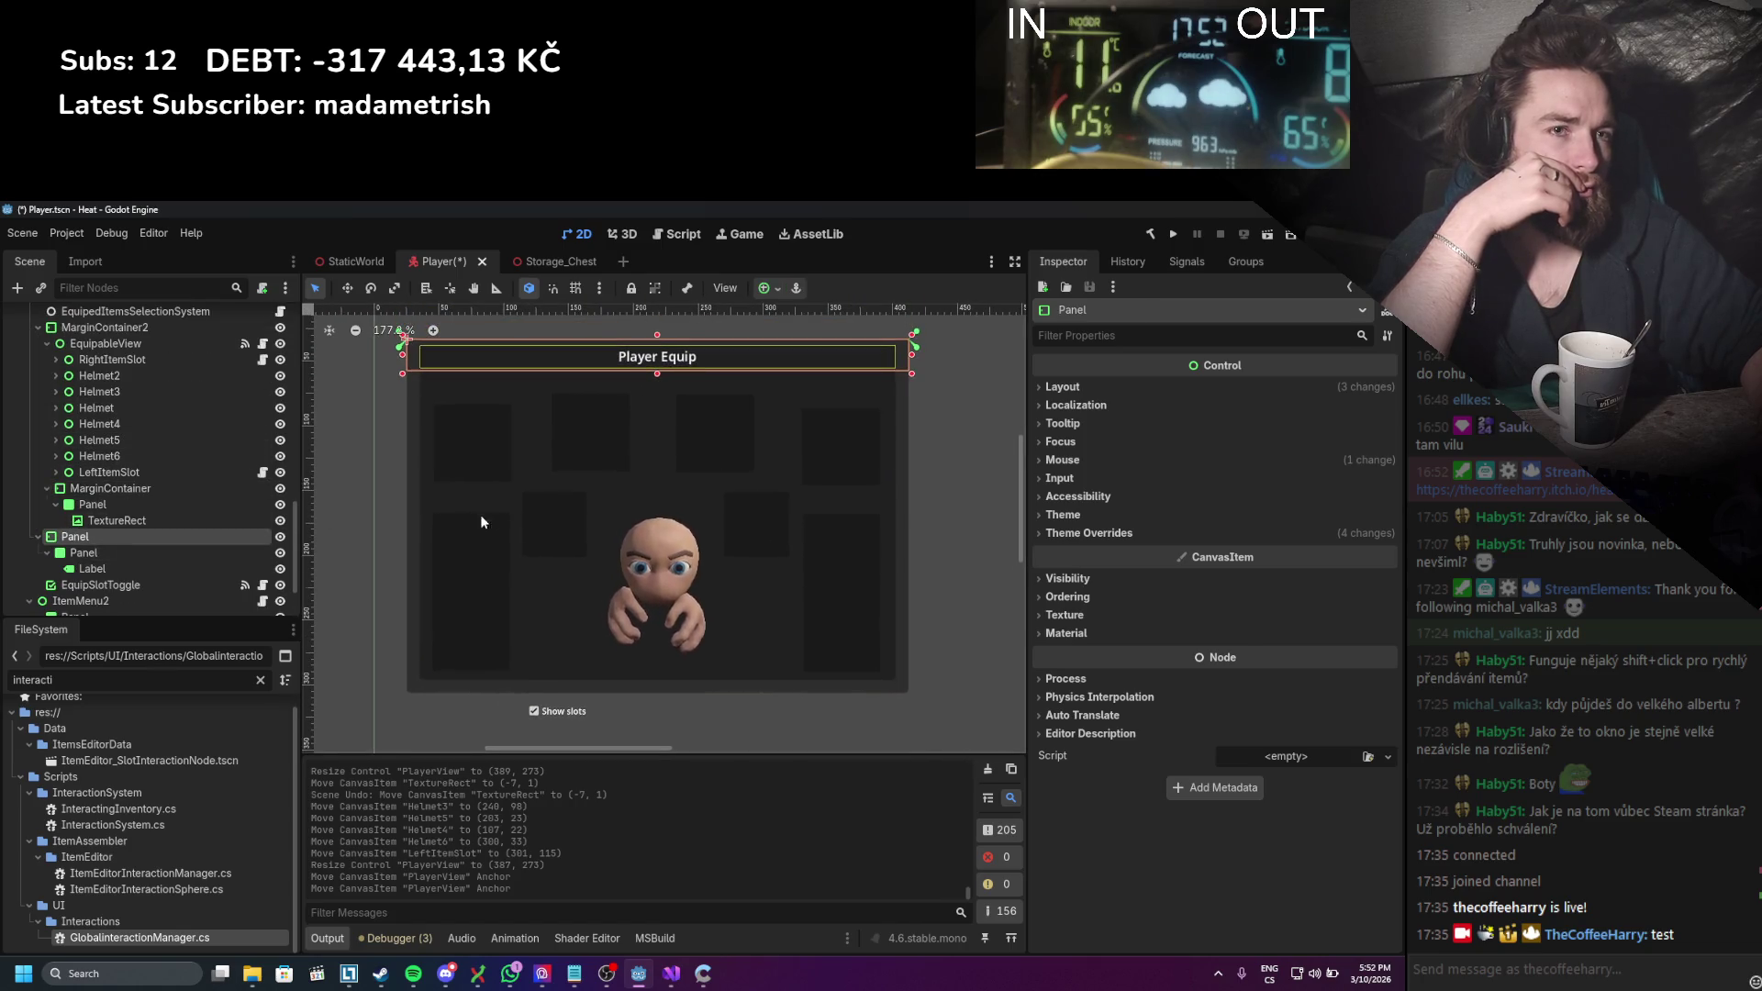
{"action": "scroll", "coordinate": [90, 448], "scroll_direction": "up", "scroll_amount": 1}
{"action": "left_click", "coordinate": [36, 364]}
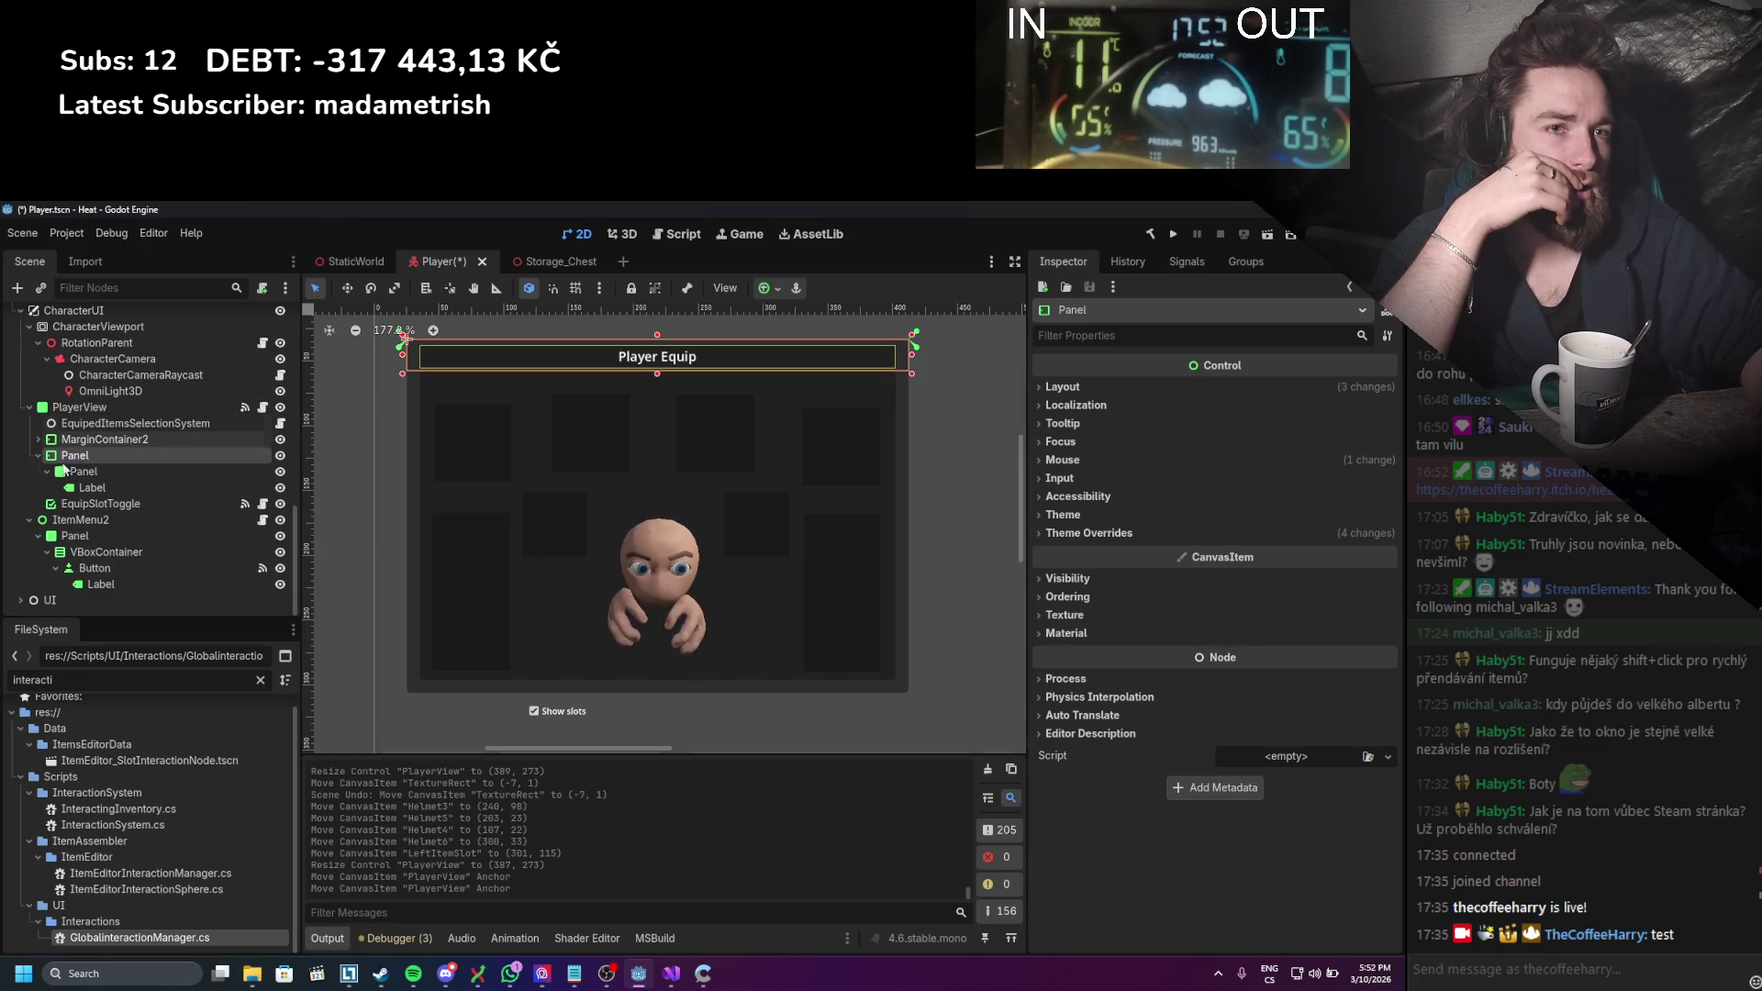
{"action": "left_click", "coordinate": [562, 711]}
{"action": "left_click_drag", "start_coordinate": [569, 713], "coordinate": [563, 658]}
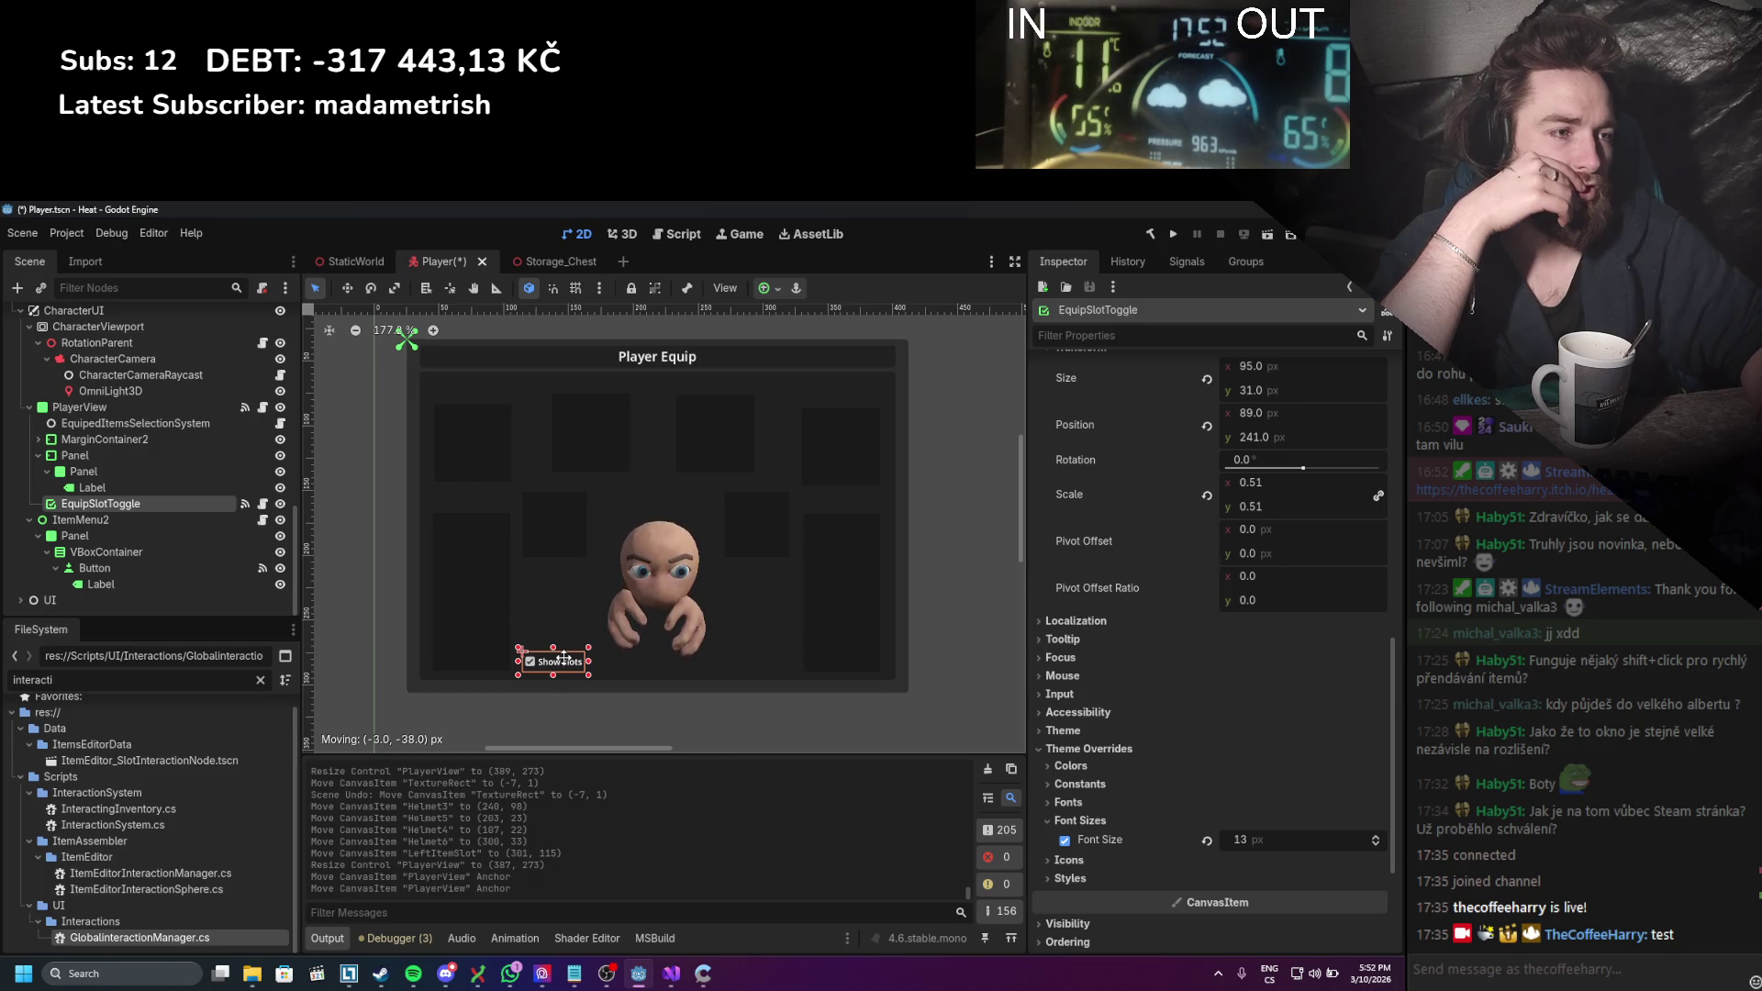
Step: Select the root Control node and save the Player scene
{"action": "left_click", "coordinate": [944, 575]}
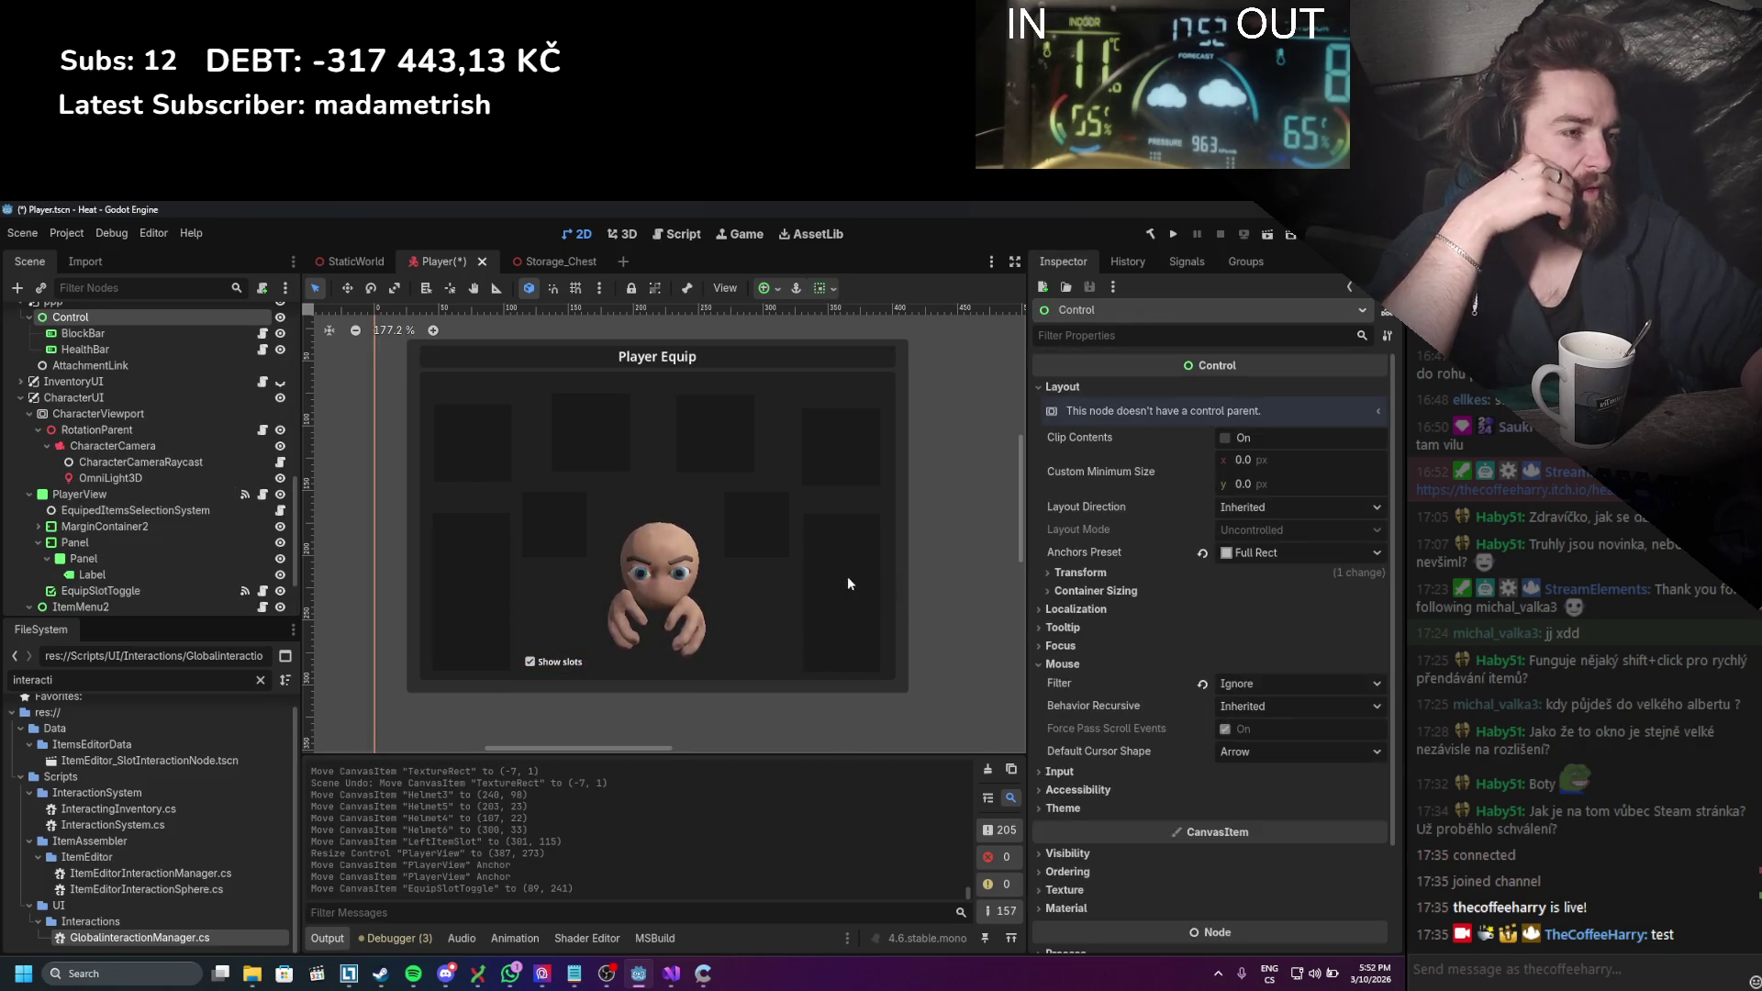
{"action": "scroll", "coordinate": [846, 576], "scroll_direction": "right", "scroll_amount": 2}
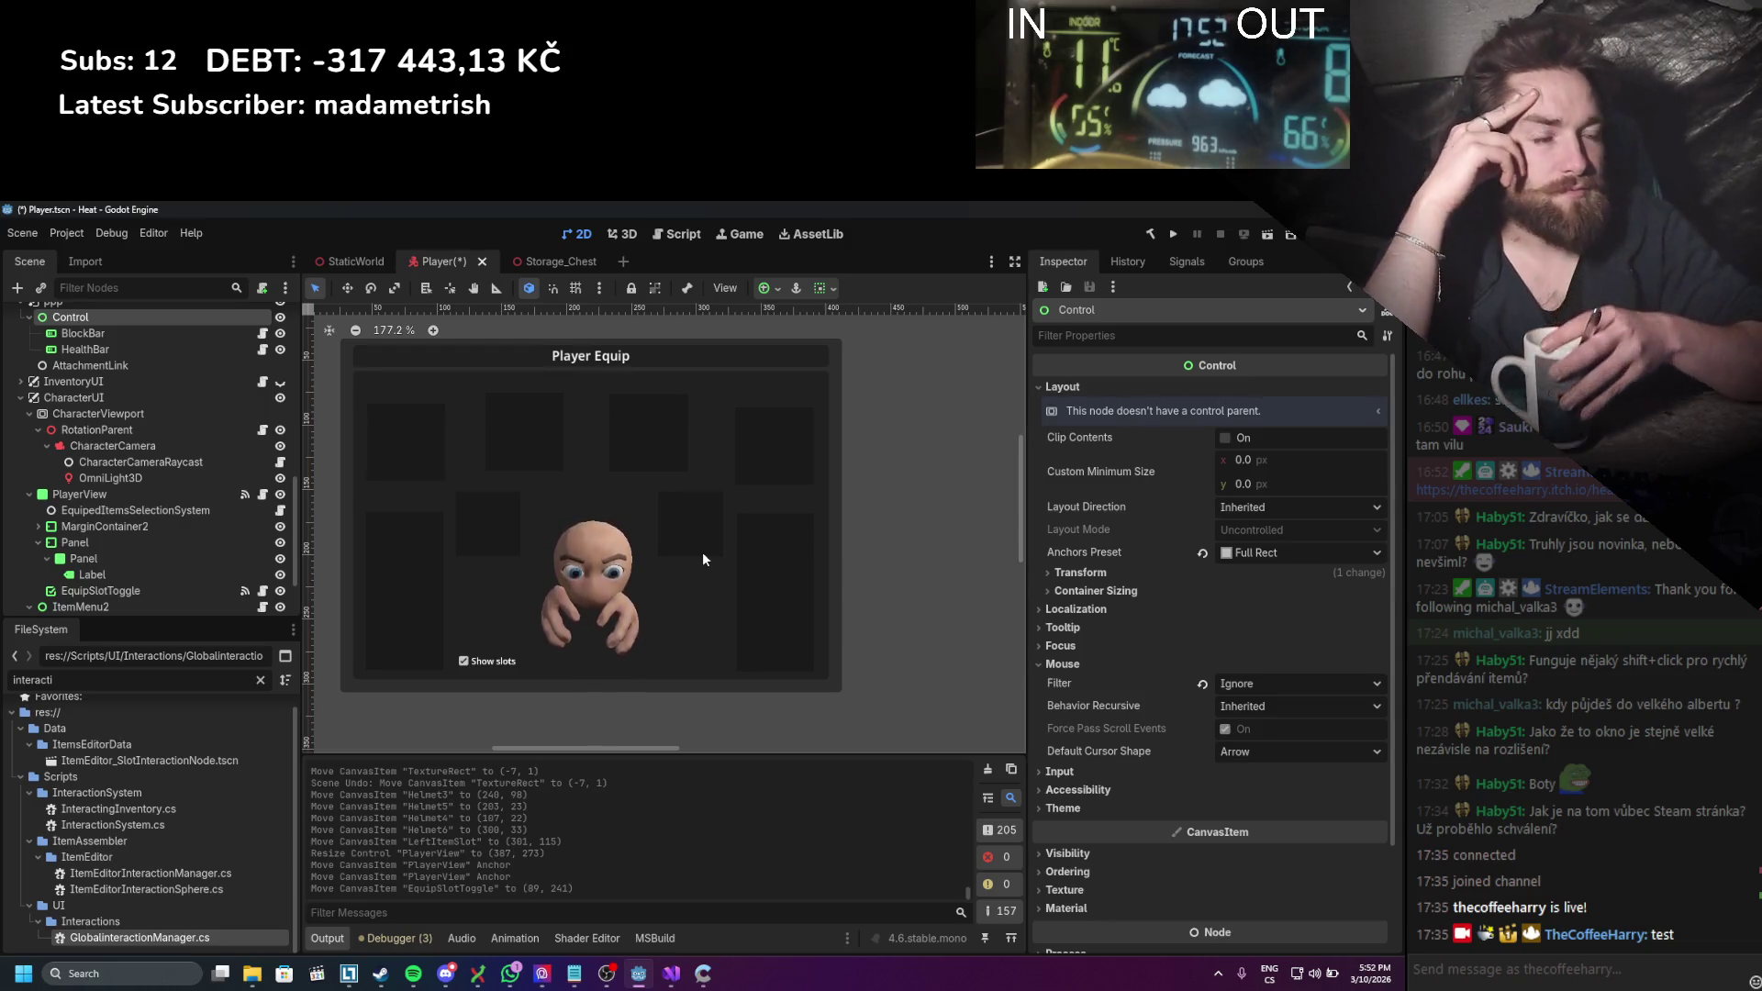
{"action": "scroll", "coordinate": [558, 586], "scroll_direction": "down", "scroll_amount": 5}
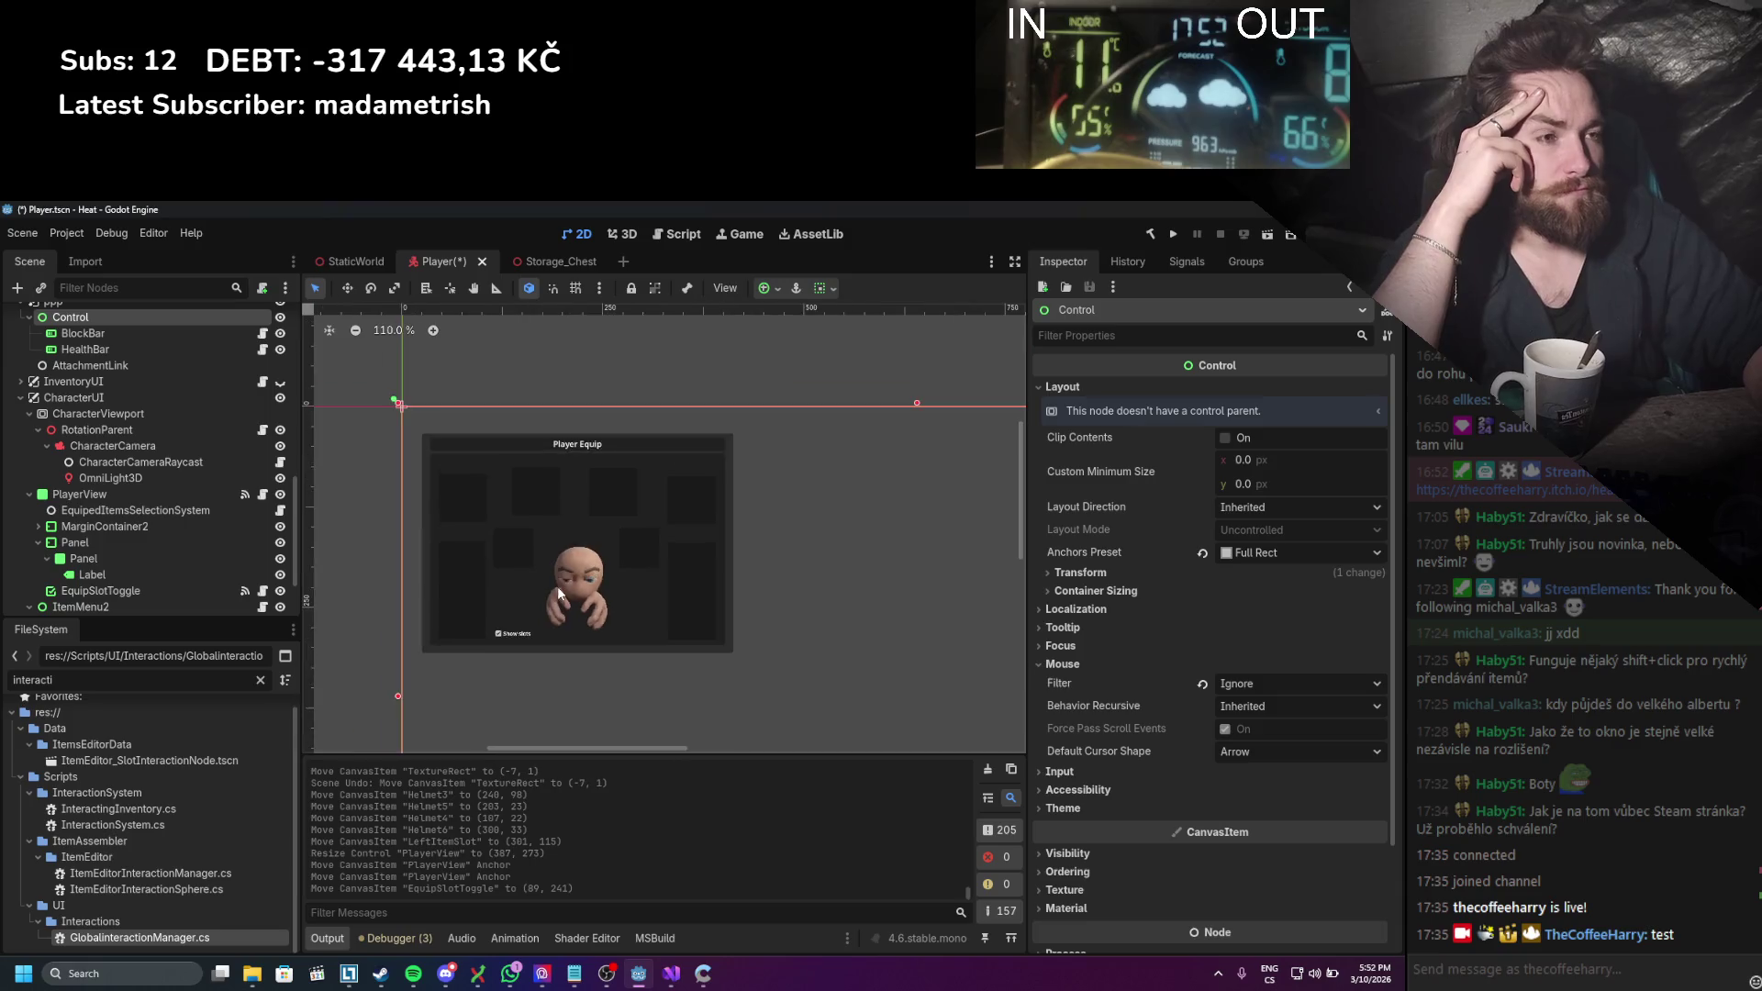
{"action": "scroll", "coordinate": [814, 542], "scroll_direction": "up", "scroll_amount": 2}
{"action": "key", "text": "ctrl+s"}
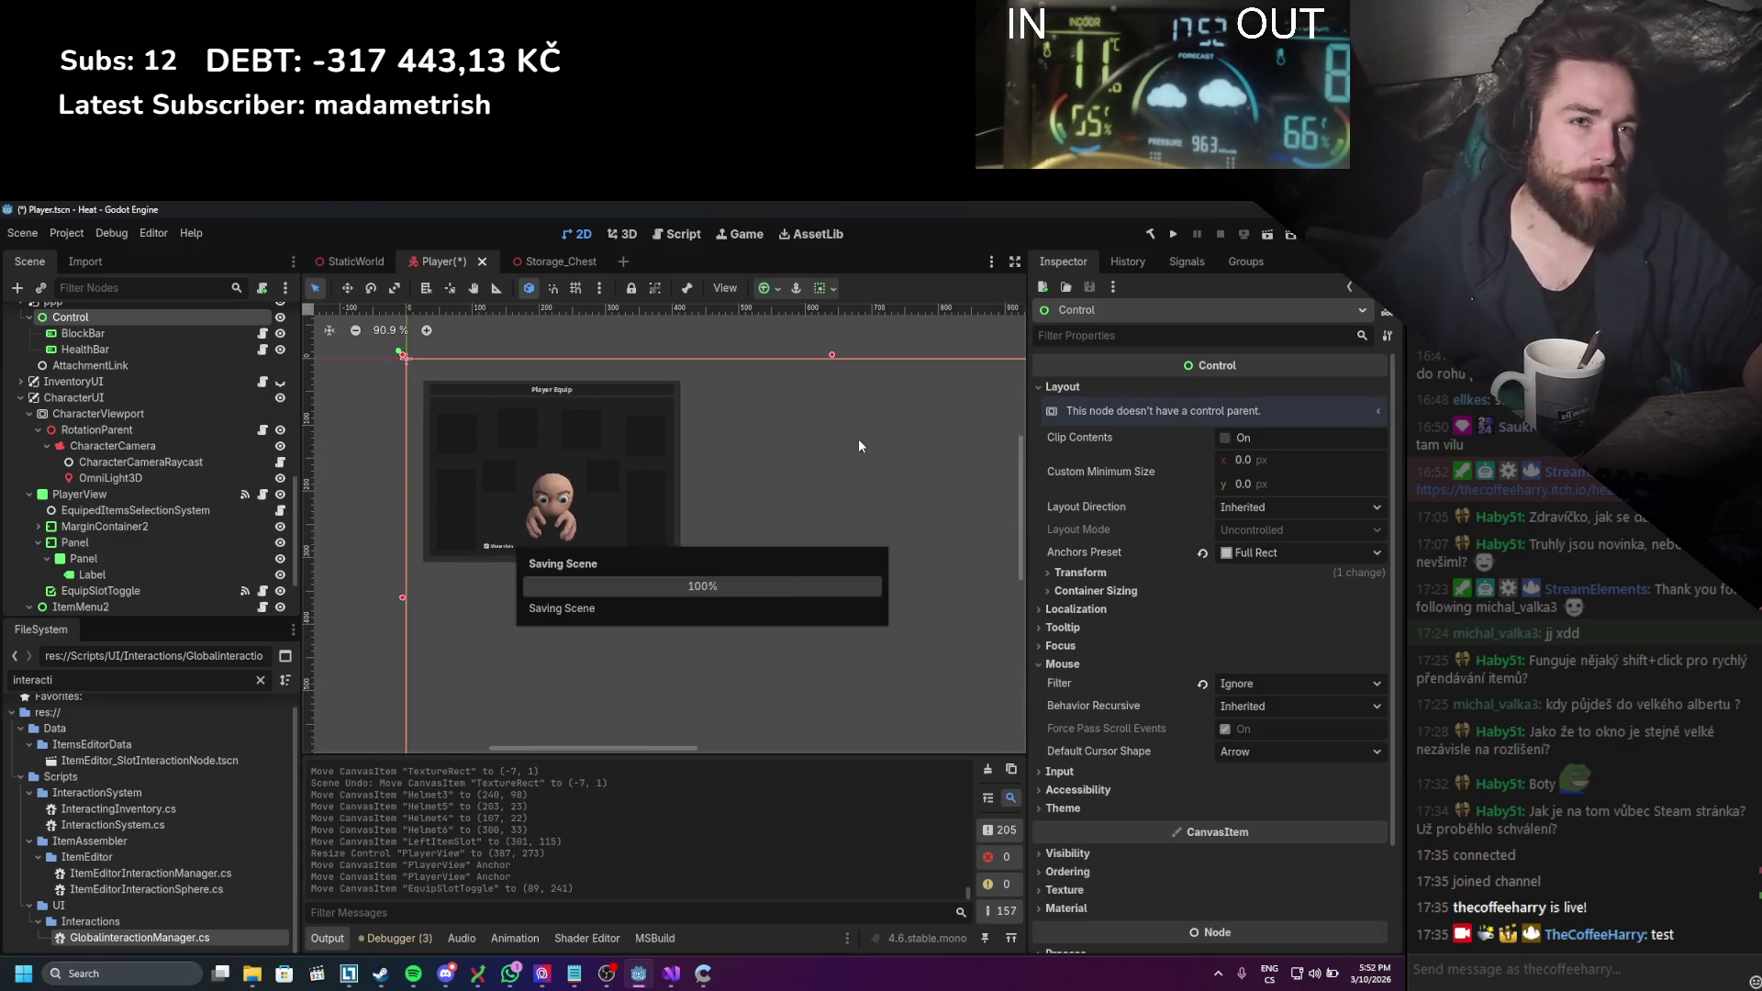
Step: Make the InventoryUI layer visible and expand it to show its children
{"action": "scroll", "coordinate": [188, 428], "scroll_direction": "up", "scroll_amount": 5}
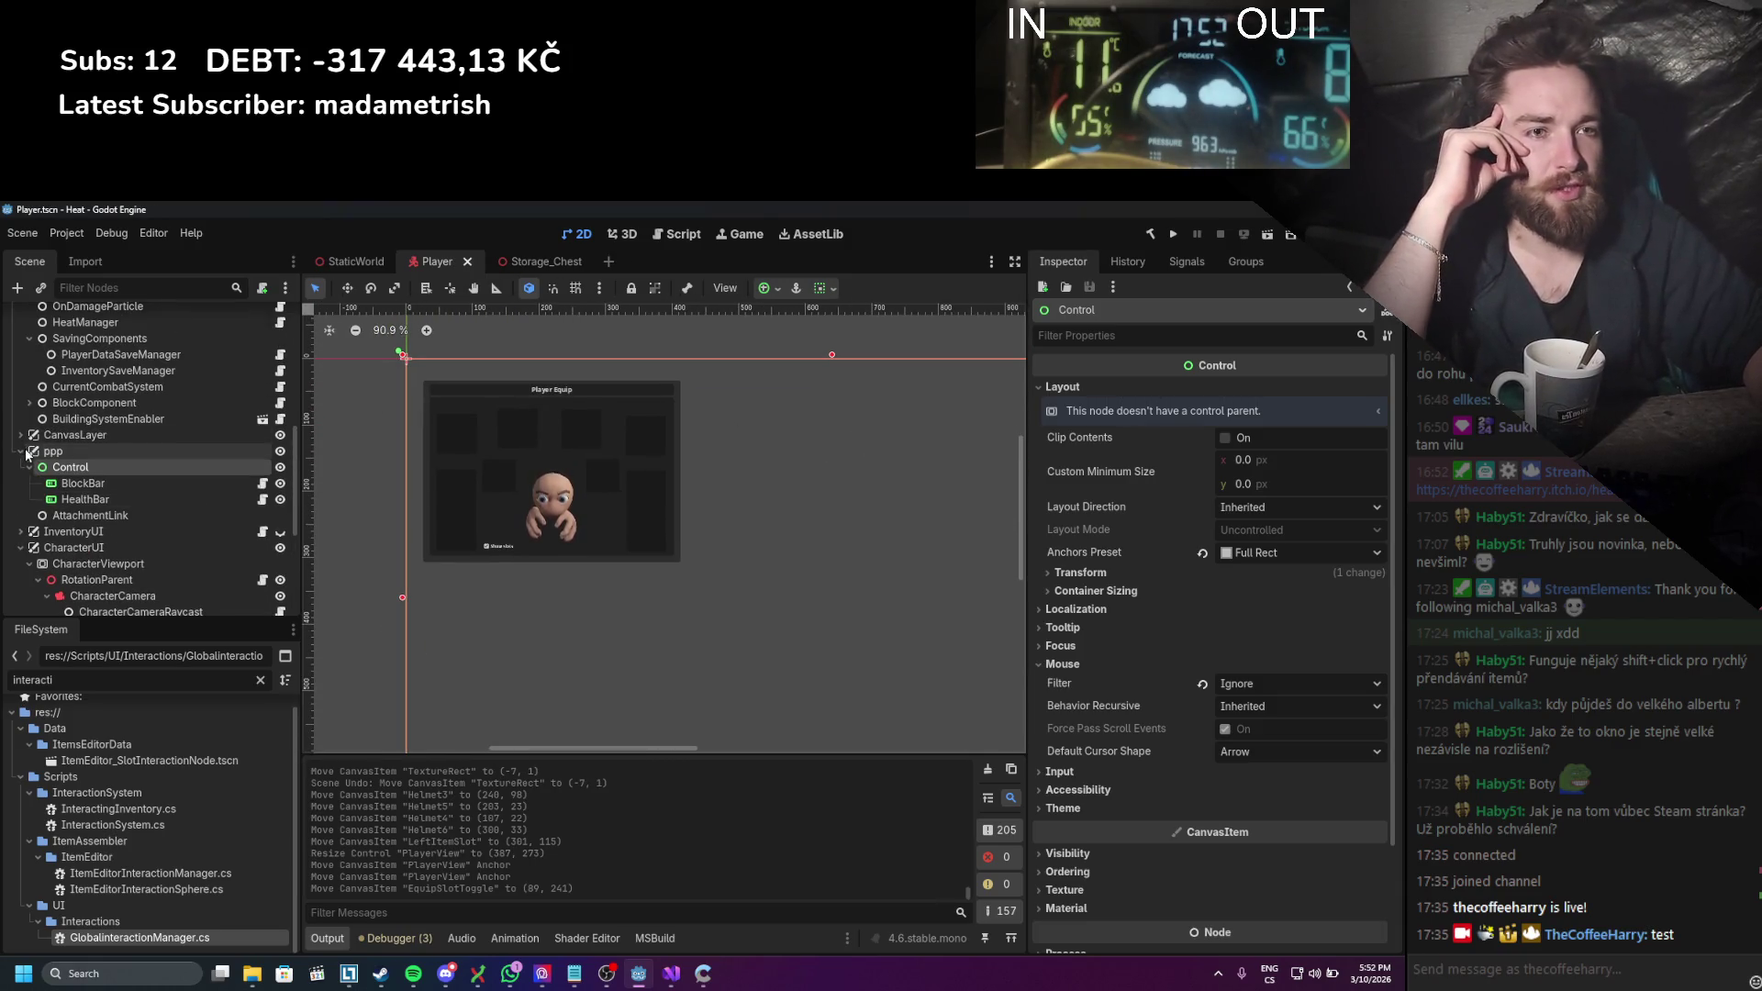
{"action": "left_click", "coordinate": [21, 451]}
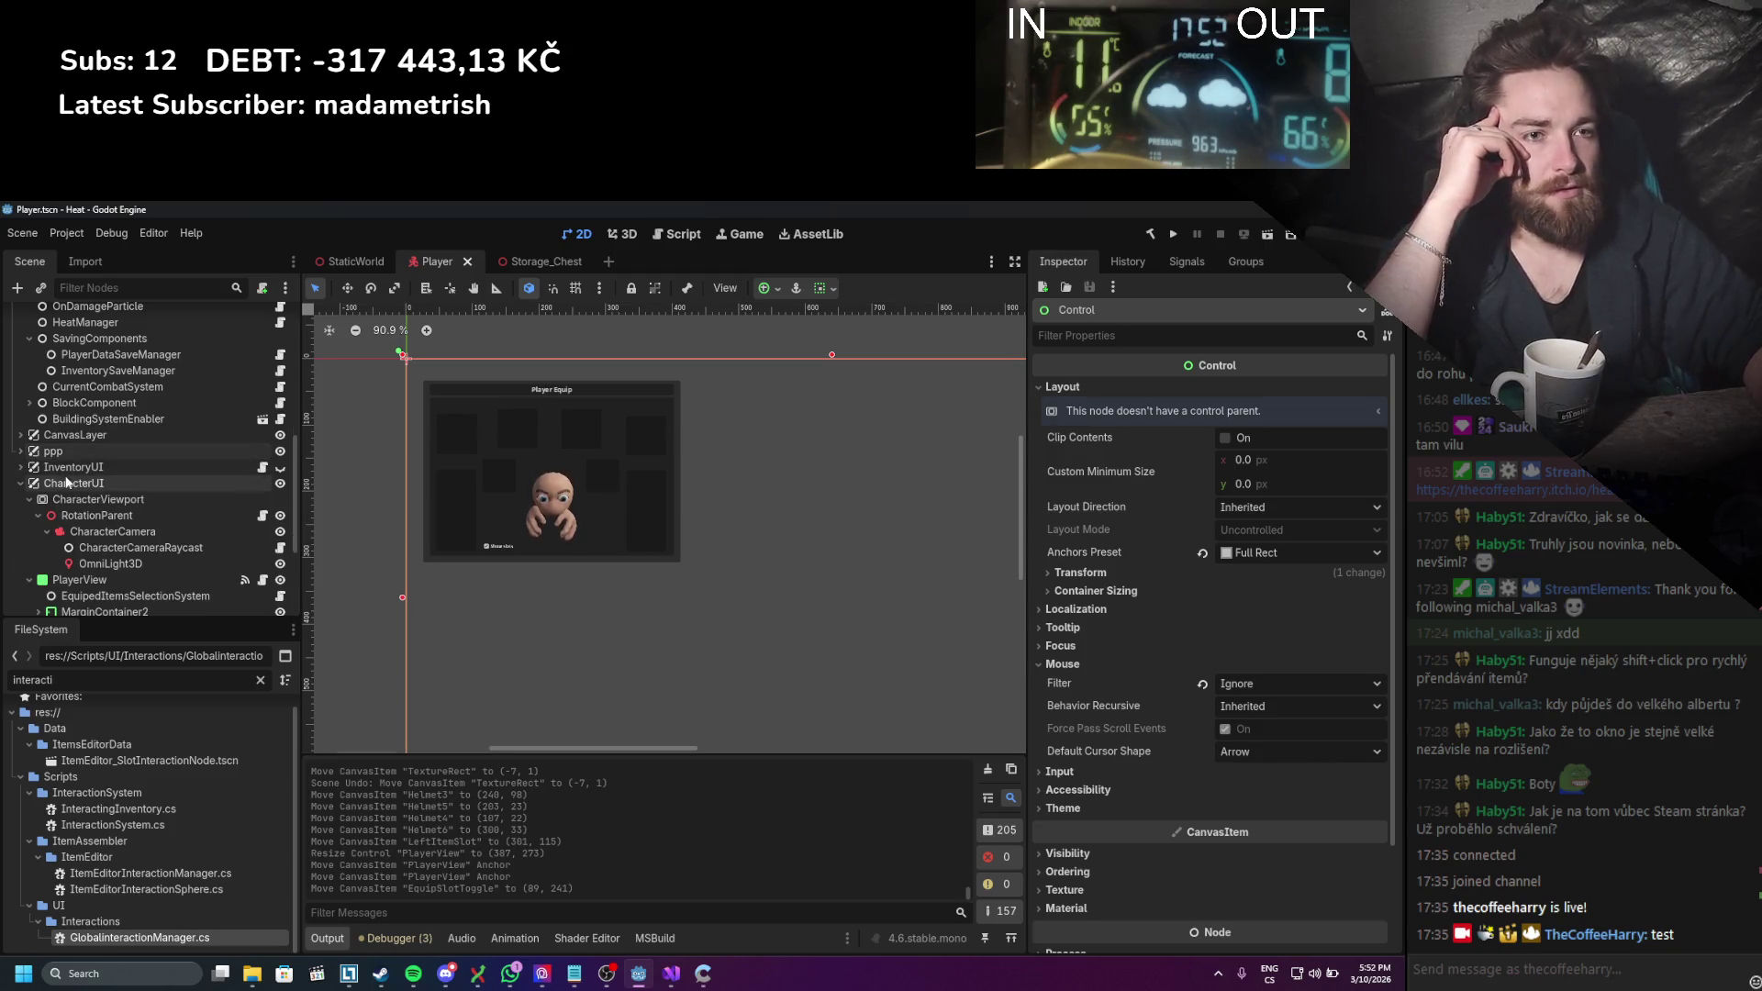
{"action": "left_click", "coordinate": [74, 483]}
{"action": "left_click", "coordinate": [220, 468]}
{"action": "left_click", "coordinate": [281, 468]}
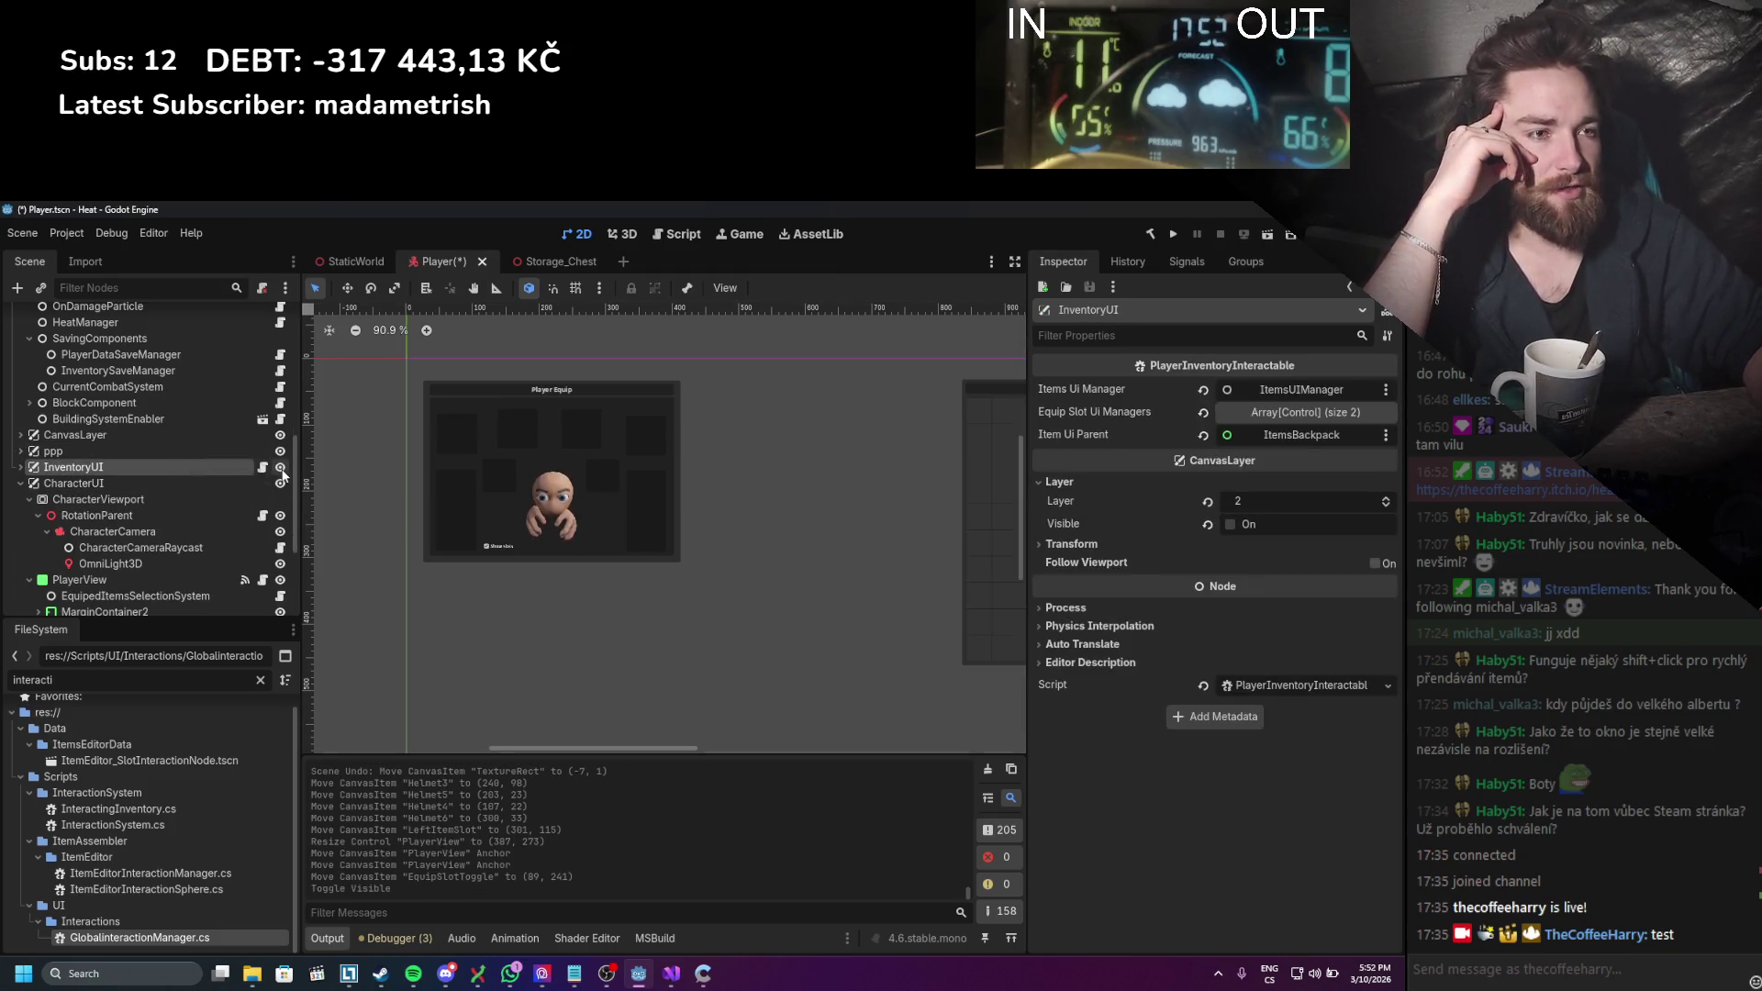
{"action": "scroll", "coordinate": [718, 613], "scroll_direction": "down", "scroll_amount": 4}
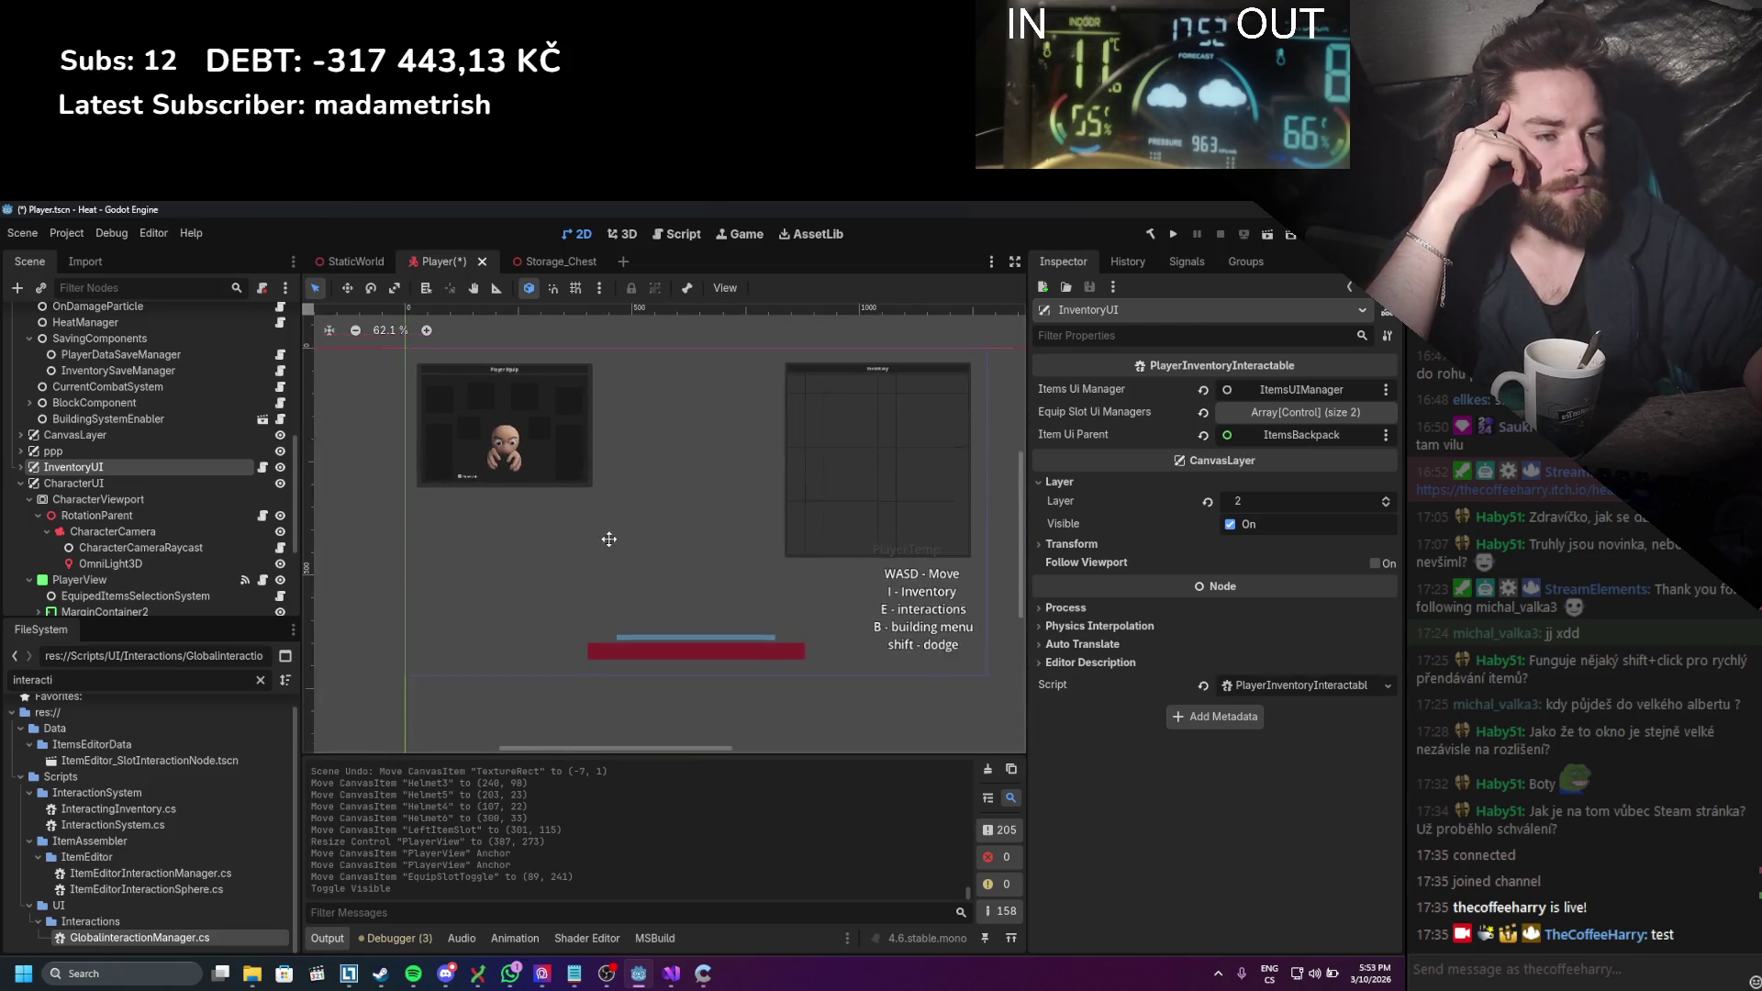
{"action": "left_click", "coordinate": [21, 467]}
{"action": "left_click", "coordinate": [174, 484]}
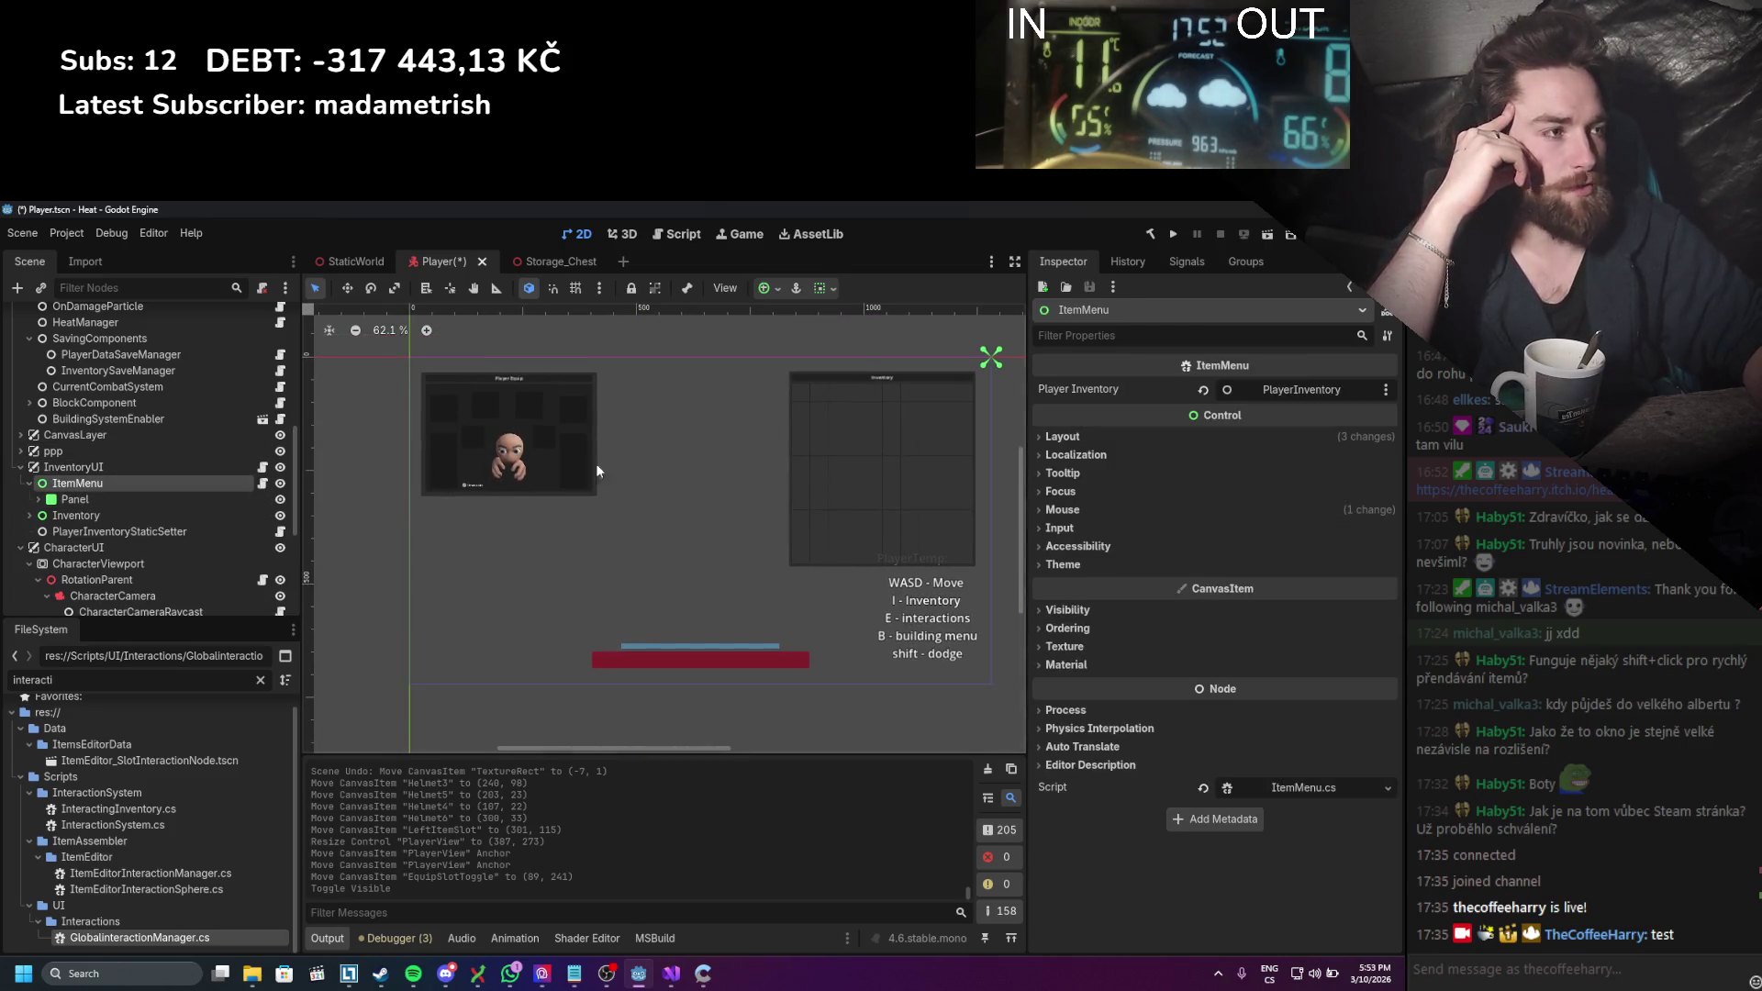
Step: Move the Inventory panel to (15, 15) and shift PlayerView to (447, 17) beside it
{"action": "left_click", "coordinate": [95, 516]}
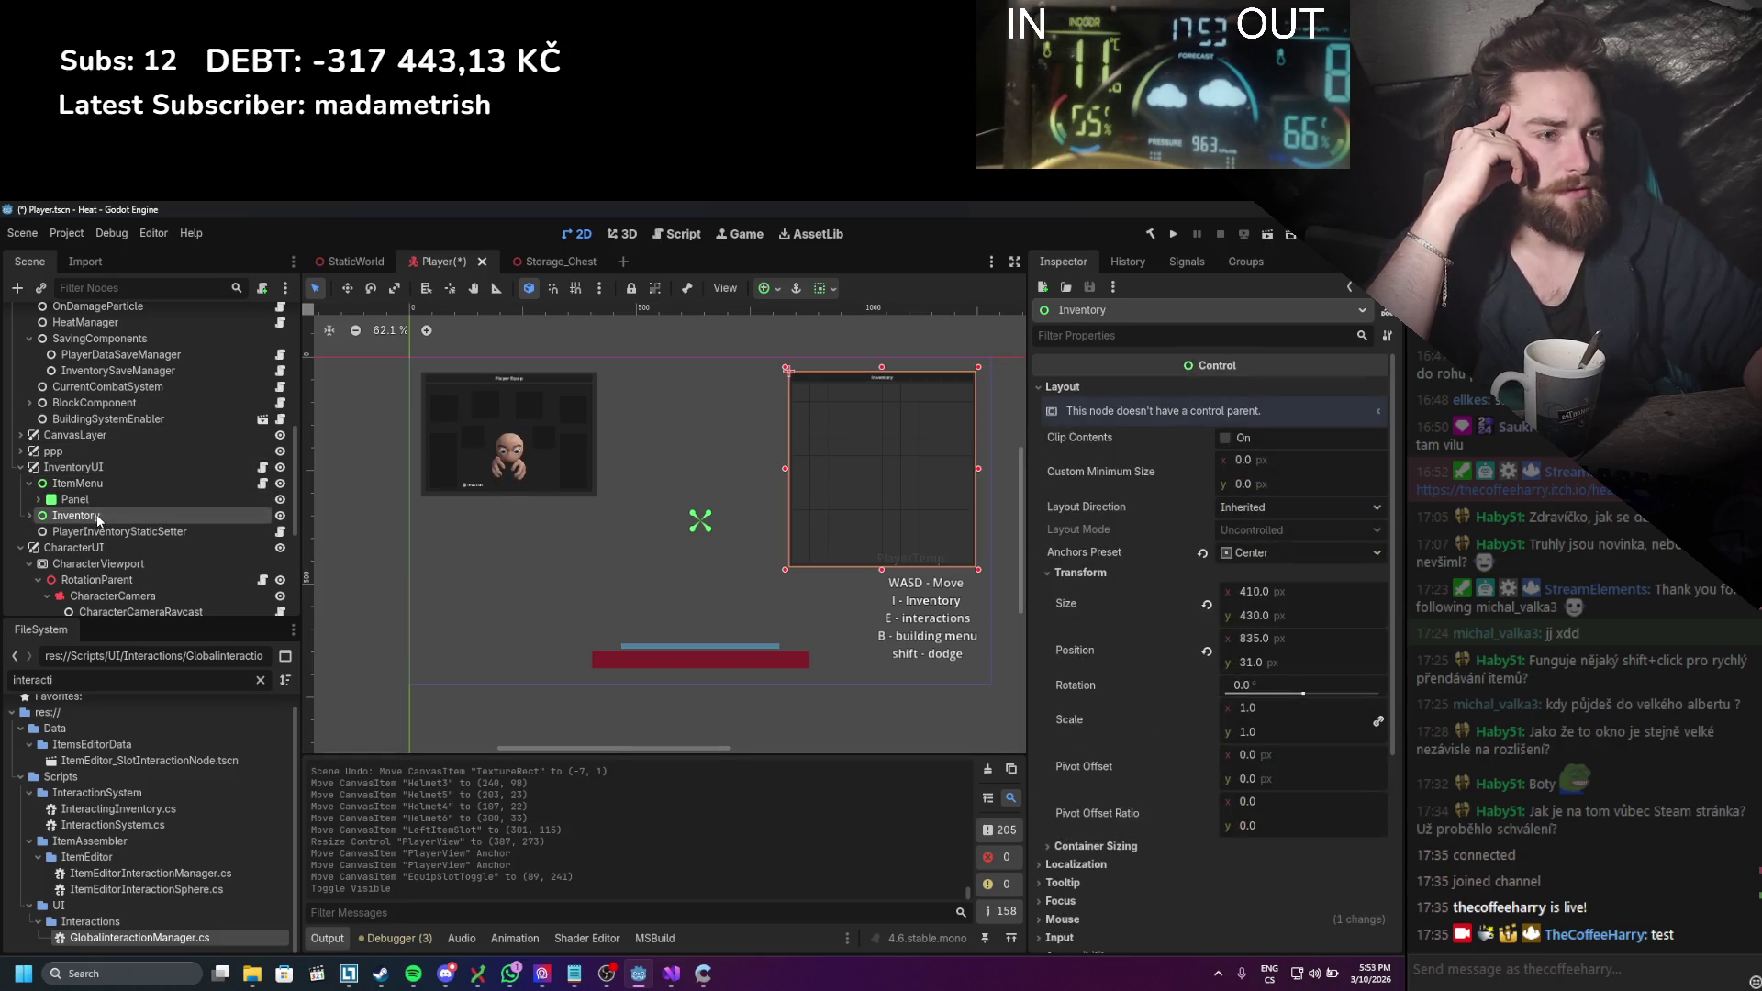
{"action": "left_click", "coordinate": [98, 481]}
{"action": "left_click", "coordinate": [101, 515]}
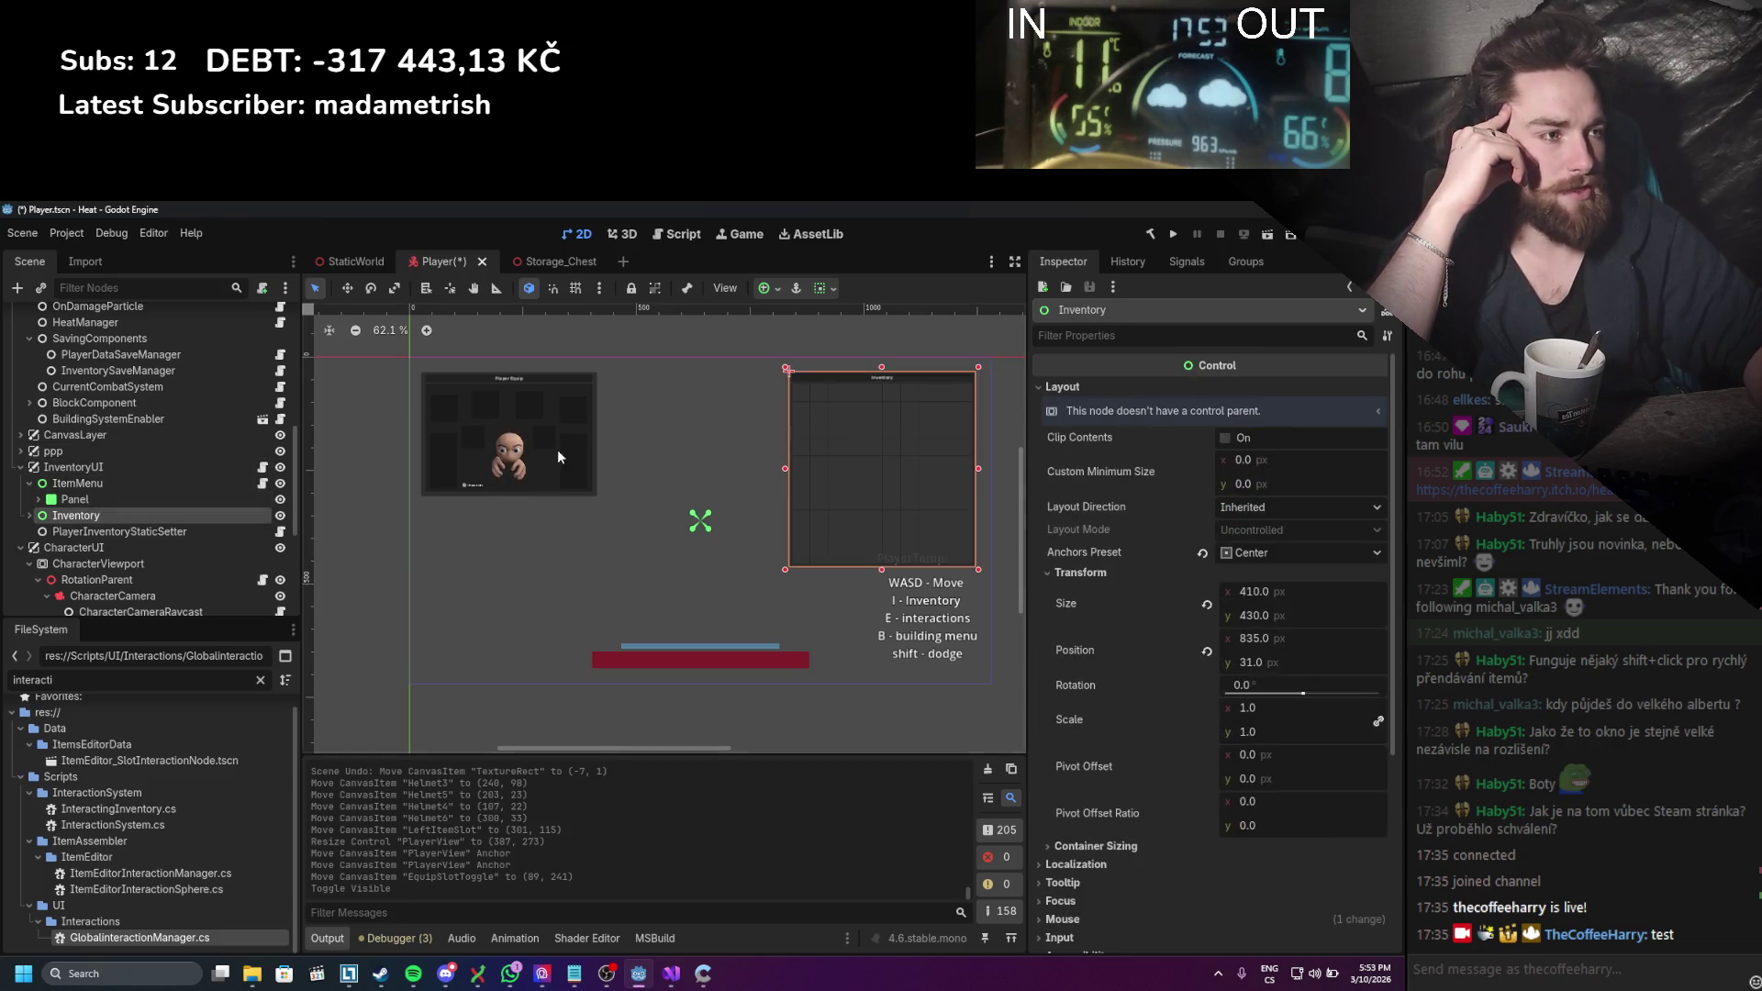
{"action": "left_click_drag", "start_coordinate": [824, 443], "coordinate": [490, 452]}
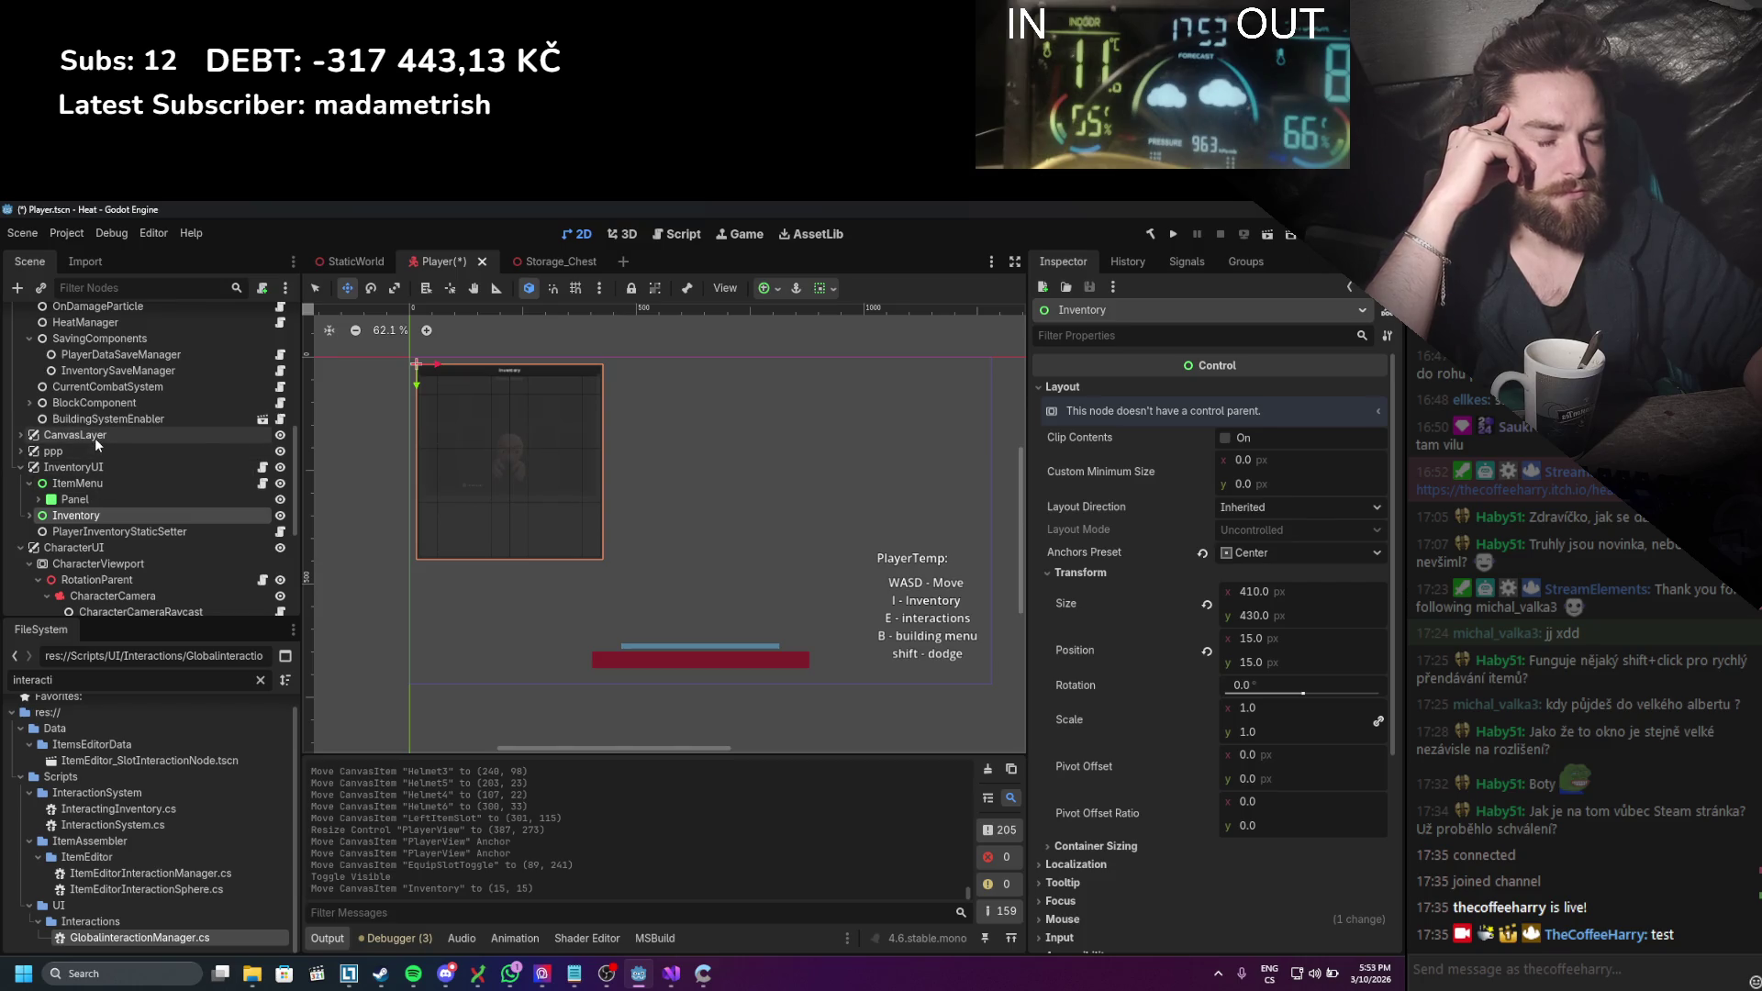
{"action": "scroll", "coordinate": [70, 561], "scroll_direction": "down", "scroll_amount": 3}
{"action": "left_click", "coordinate": [79, 569]}
{"action": "mouse_move", "coordinate": [547, 414]}
{"action": "left_mouse_down"}
{"action": "mouse_move", "coordinate": [548, 602]}
{"action": "mouse_move", "coordinate": [736, 405]}
{"action": "left_mouse_up"}
Step: Drag the Player Equip panel beside the Inventory panel and nudge it to (450, 17)
{"action": "scroll", "coordinate": [595, 493], "scroll_direction": "right", "scroll_amount": 2}
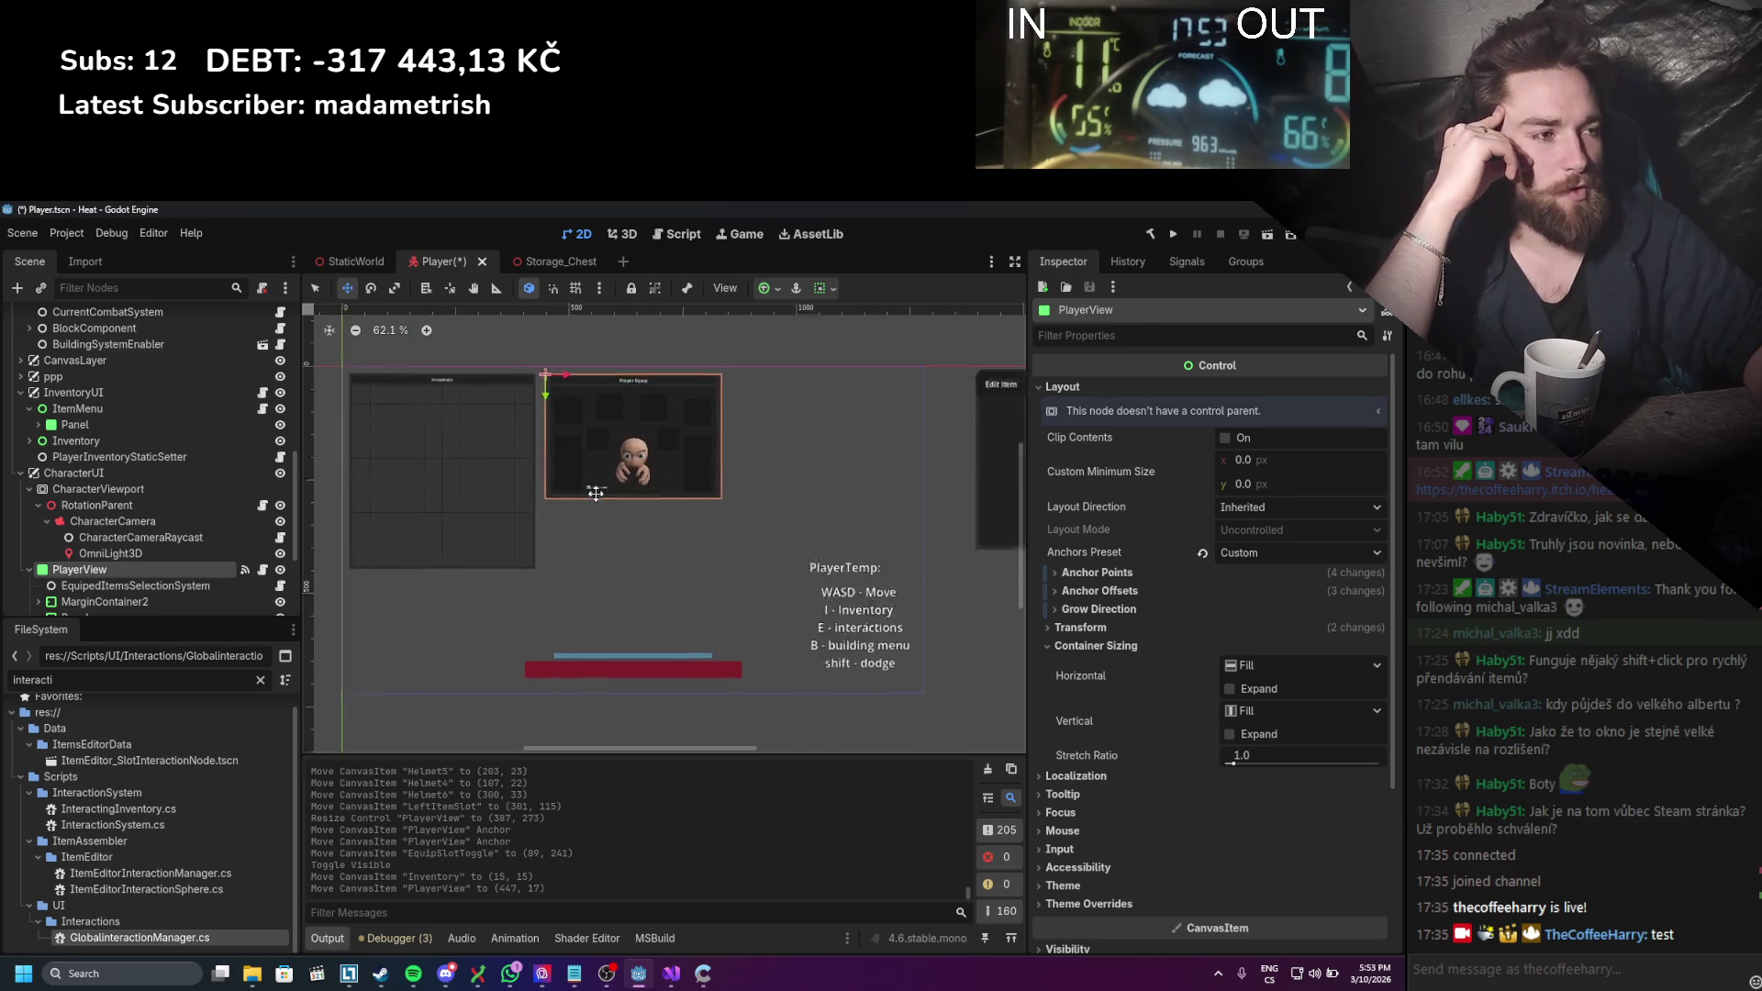
{"action": "scroll", "coordinate": [734, 406], "scroll_direction": "left", "scroll_amount": 1}
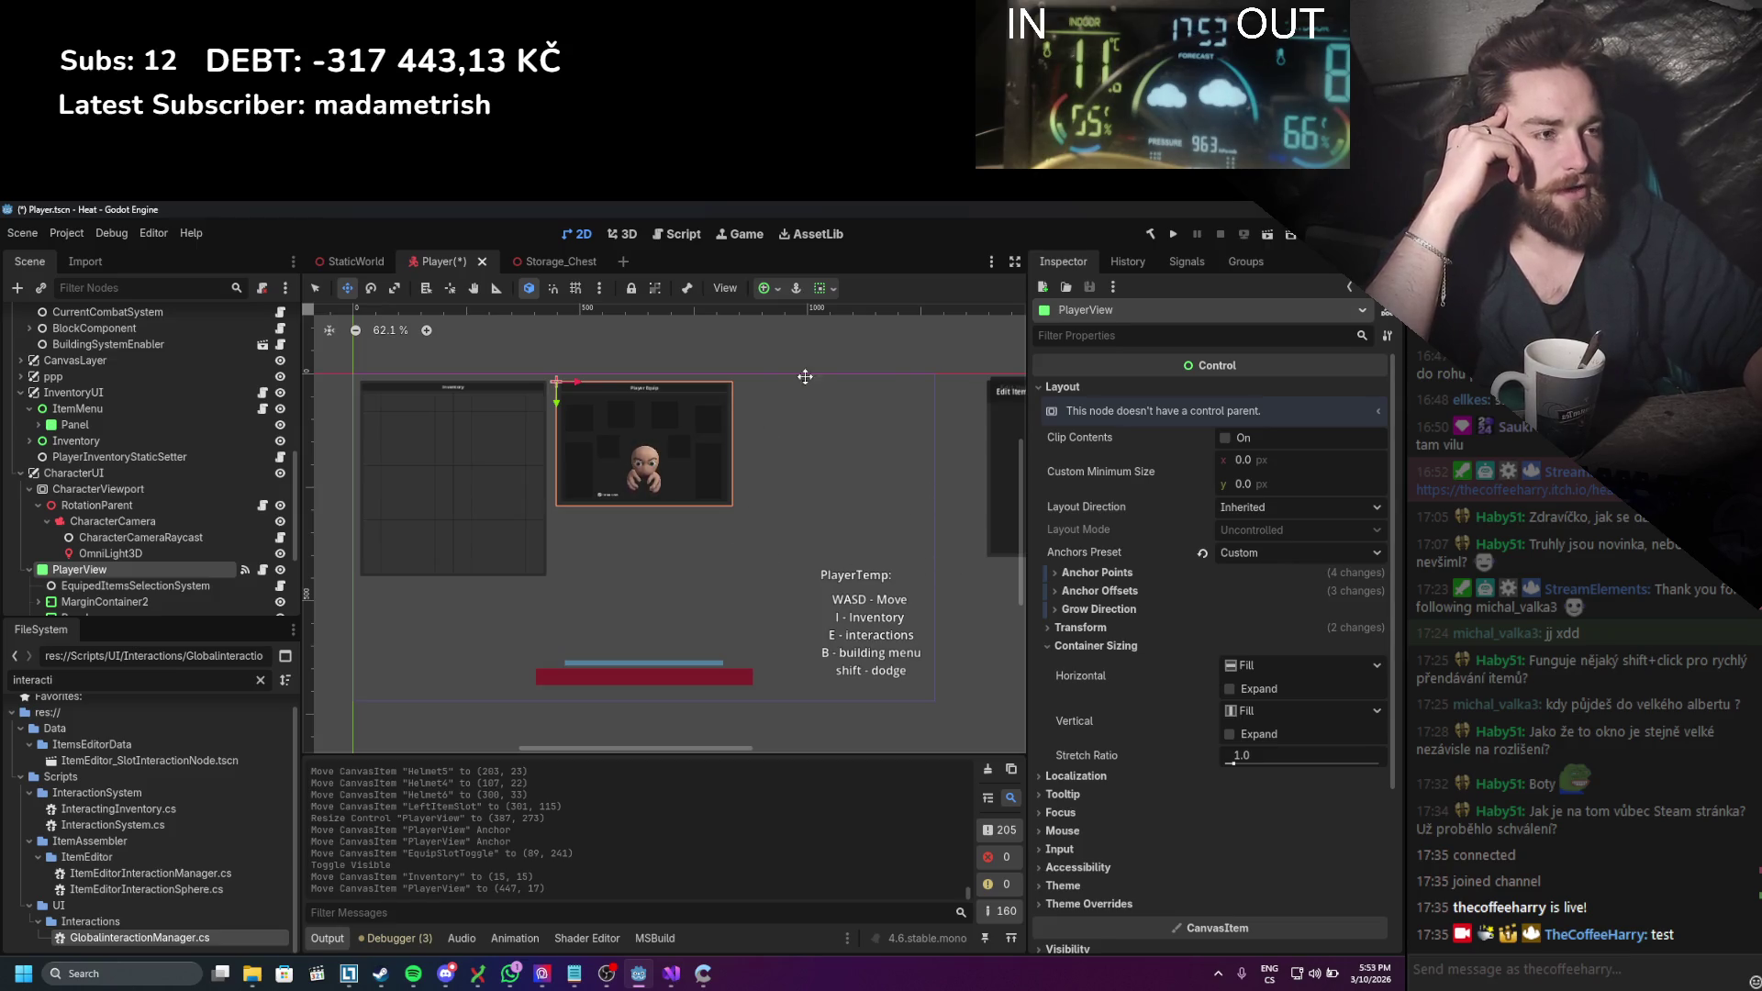
{"action": "scroll", "coordinate": [679, 539], "scroll_direction": "up", "scroll_amount": 3}
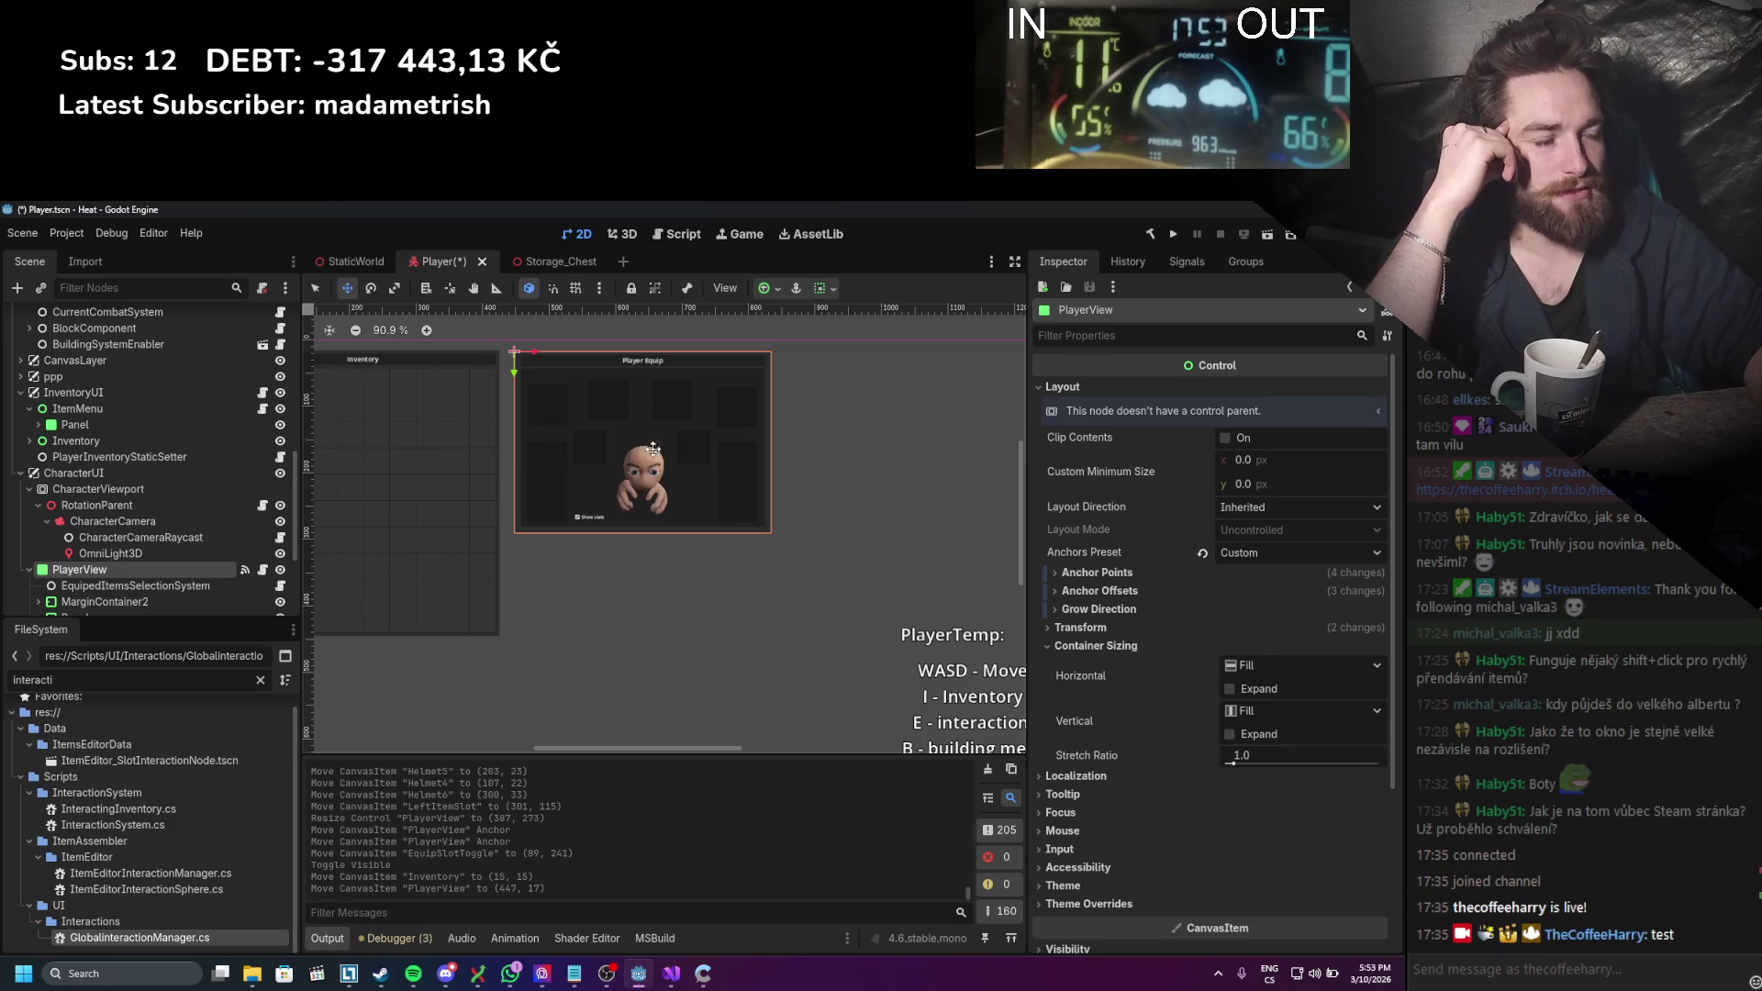
{"action": "mouse_move", "coordinate": [653, 449]}
{"action": "left_mouse_down"}
{"action": "mouse_move", "coordinate": [778, 518]}
{"action": "mouse_move", "coordinate": [778, 578]}
{"action": "mouse_move", "coordinate": [484, 660]}
{"action": "mouse_move", "coordinate": [729, 430]}
{"action": "mouse_move", "coordinate": [583, 502]}
{"action": "mouse_move", "coordinate": [620, 433]}
{"action": "left_mouse_up"}
{"action": "scroll", "coordinate": [626, 567], "scroll_direction": "down", "scroll_amount": 2}
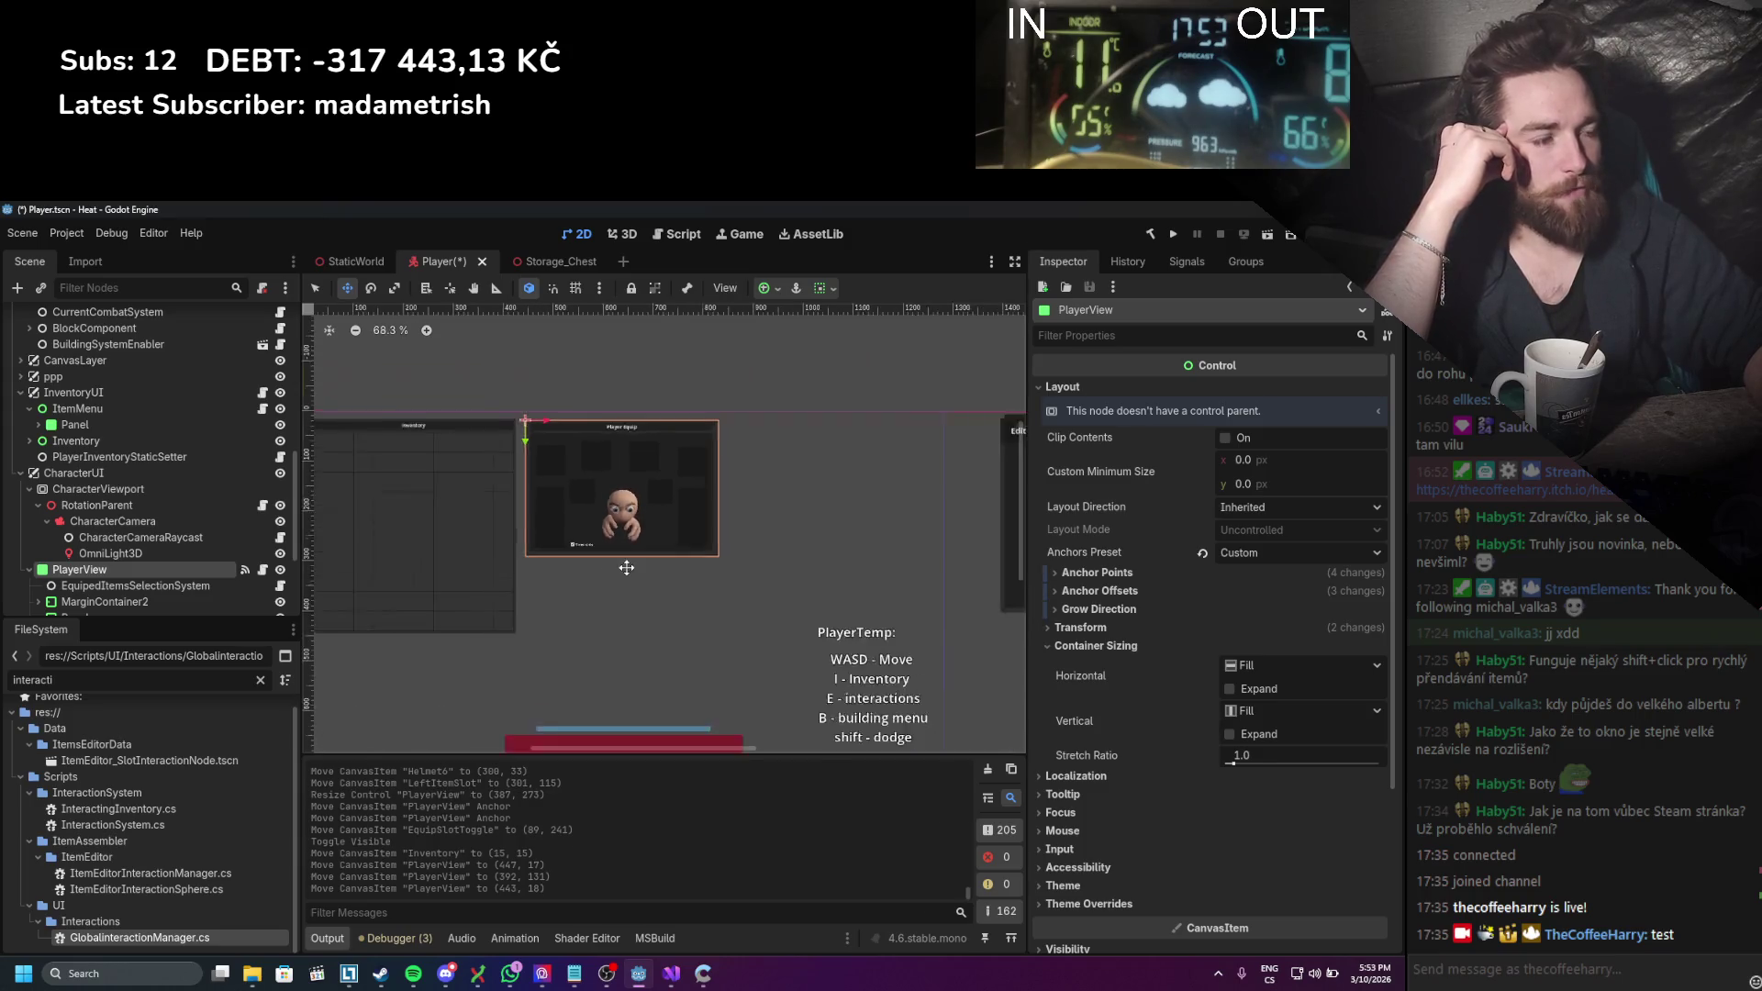
{"action": "scroll", "coordinate": [626, 568], "scroll_direction": "up", "scroll_amount": 2}
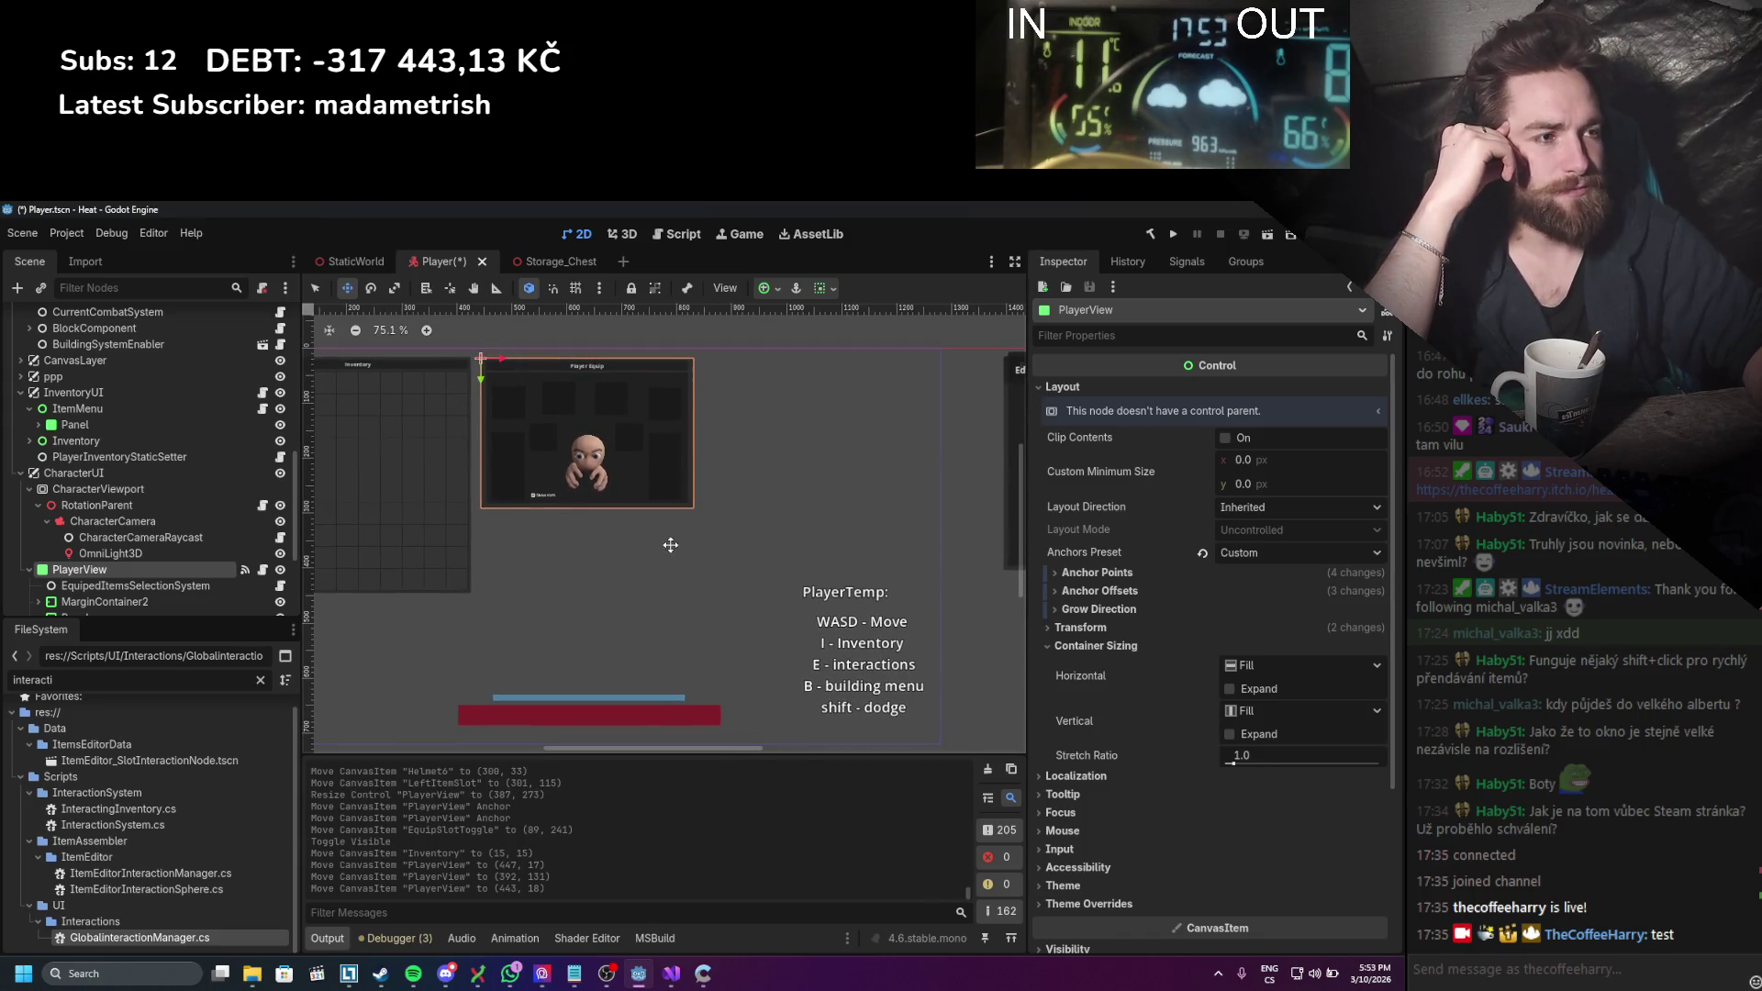
{"action": "left_click_drag", "start_coordinate": [620, 402], "coordinate": [628, 399]}
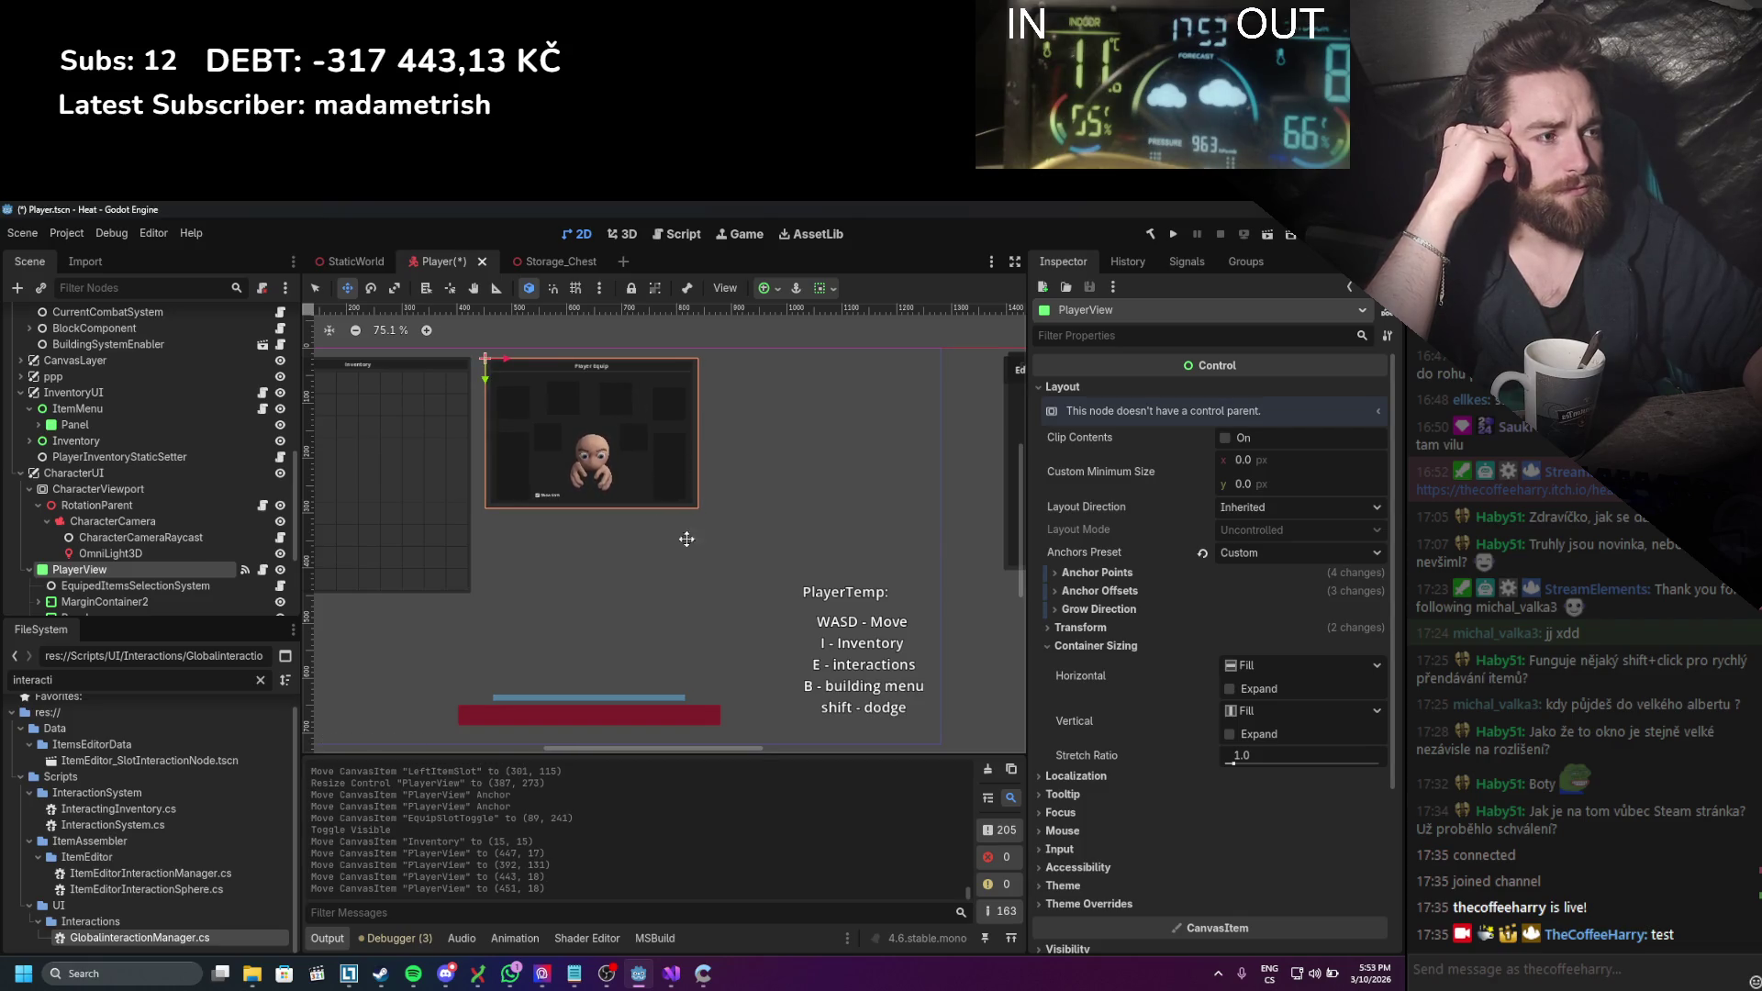
{"action": "scroll", "coordinate": [662, 579], "scroll_direction": "down", "scroll_amount": 1}
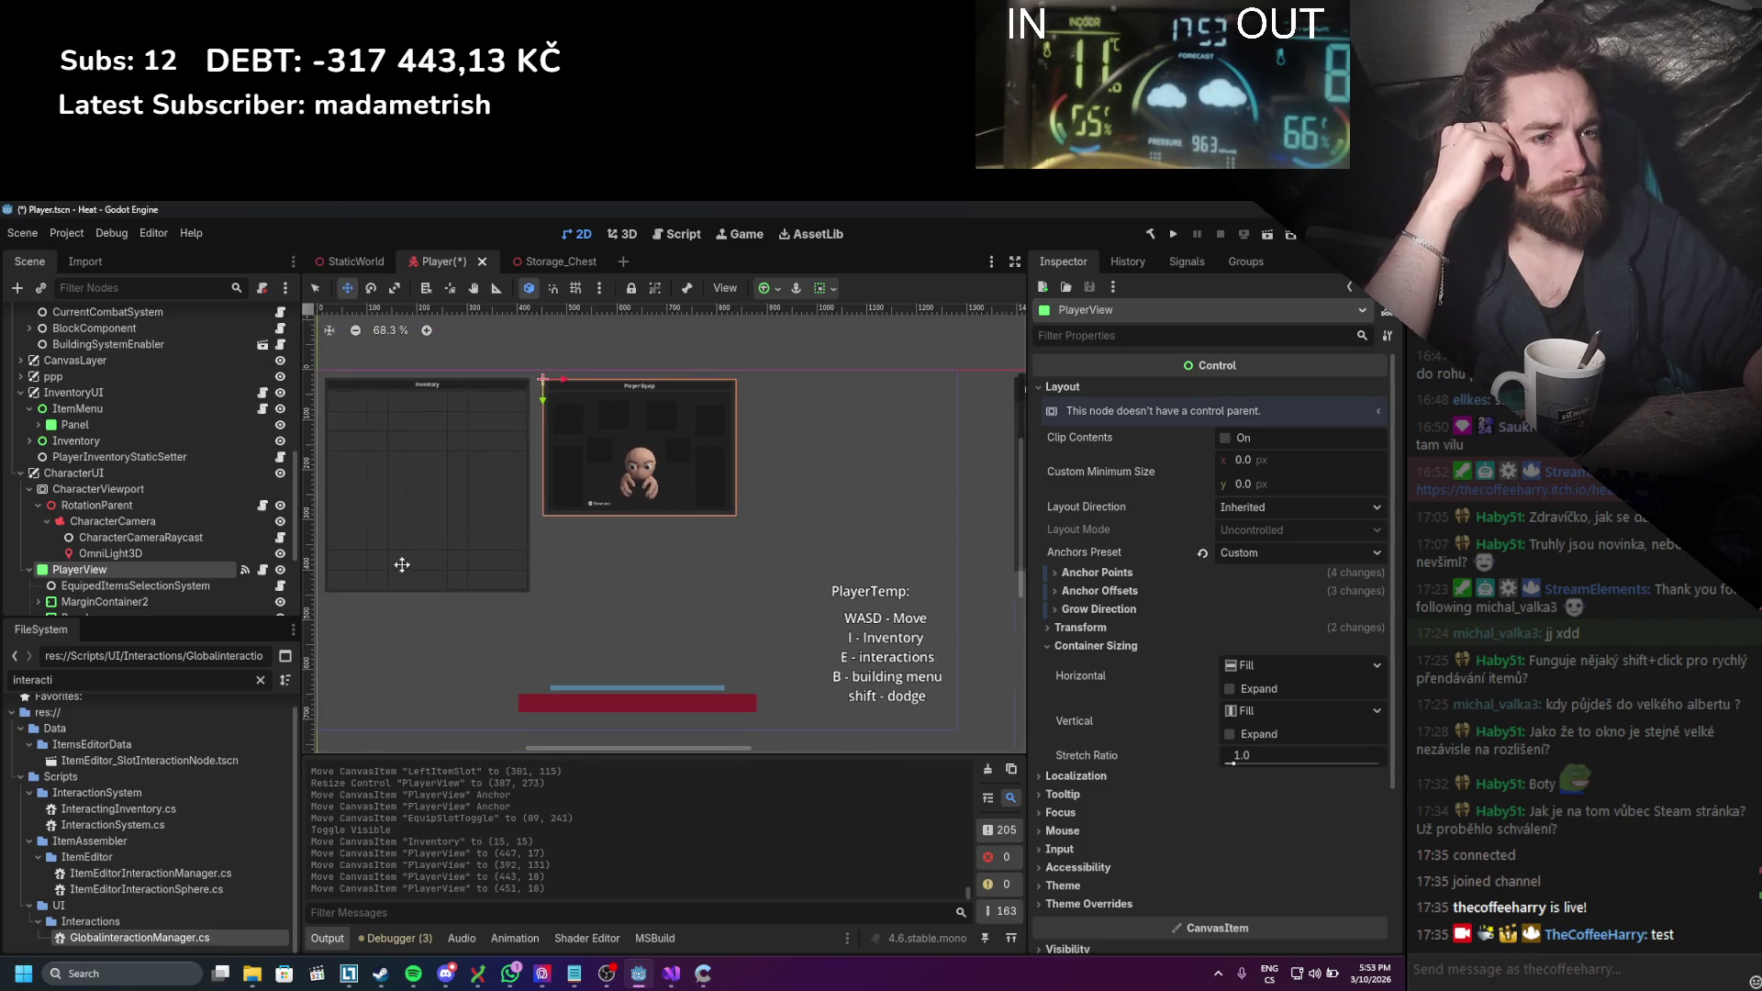
{"action": "left_click_drag", "start_coordinate": [612, 390], "coordinate": [612, 389]}
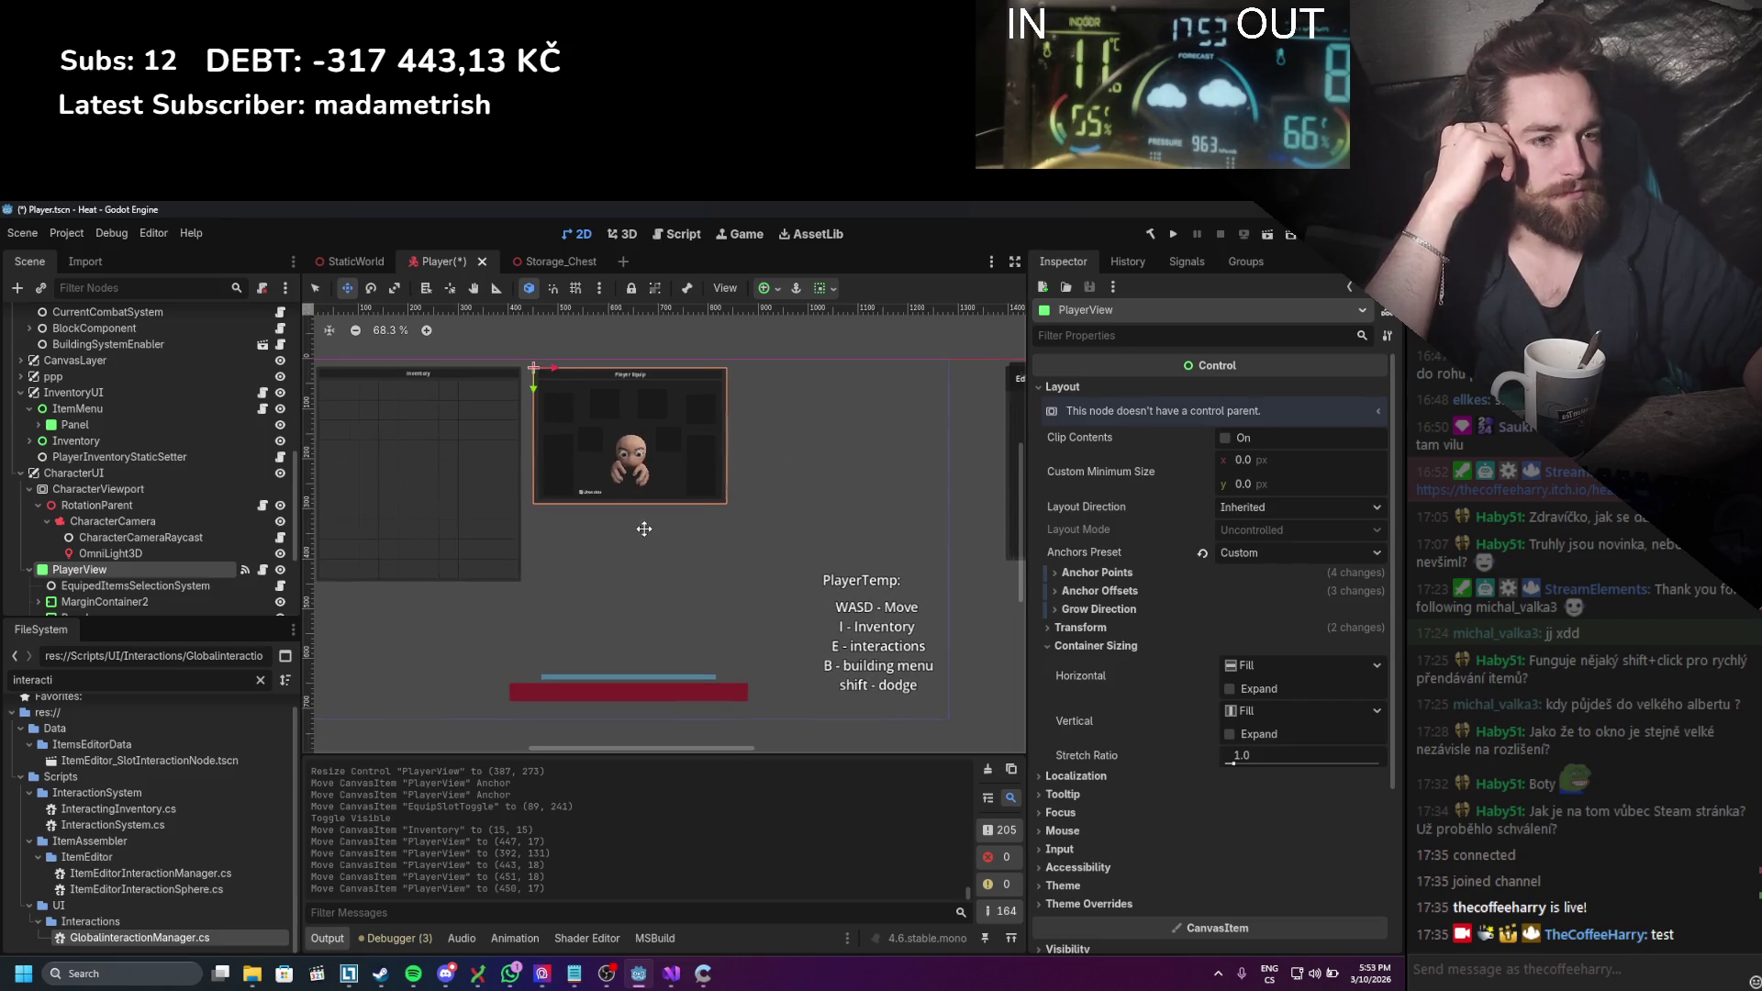
Step: Pan the canvas and save the Player scene
{"action": "left_click_drag", "start_coordinate": [655, 545], "coordinate": [646, 534]}
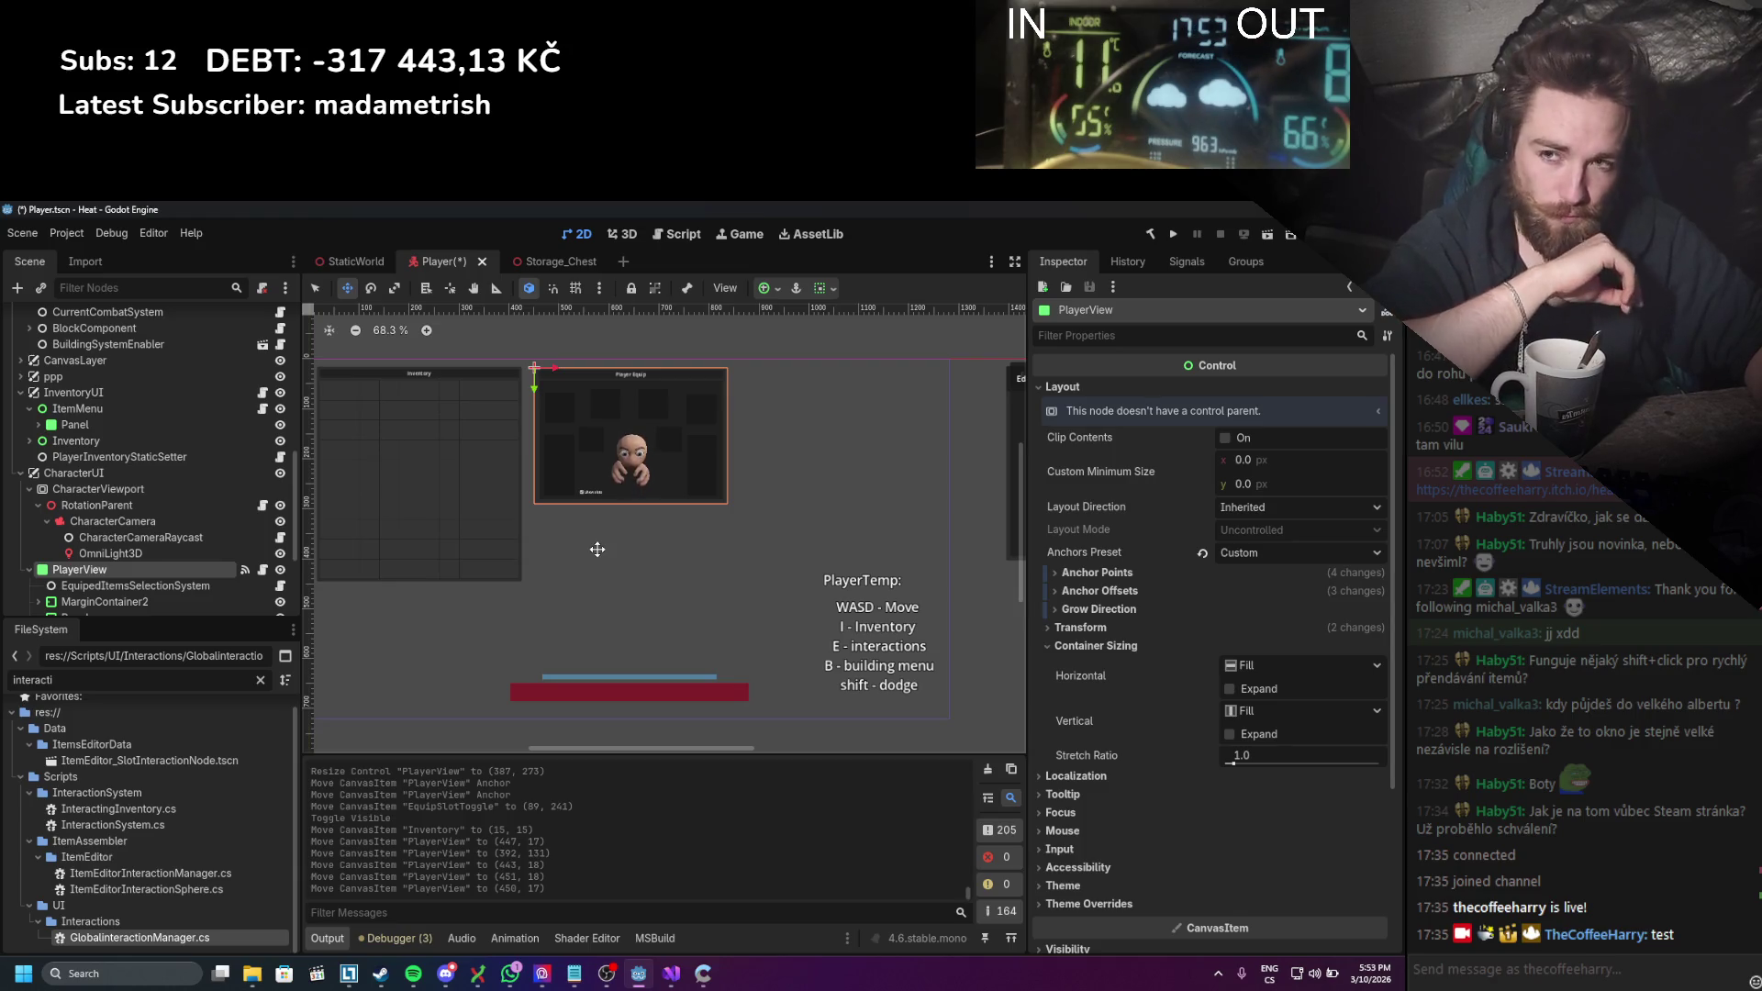
{"action": "scroll", "coordinate": [597, 548], "scroll_direction": "right", "scroll_amount": 3}
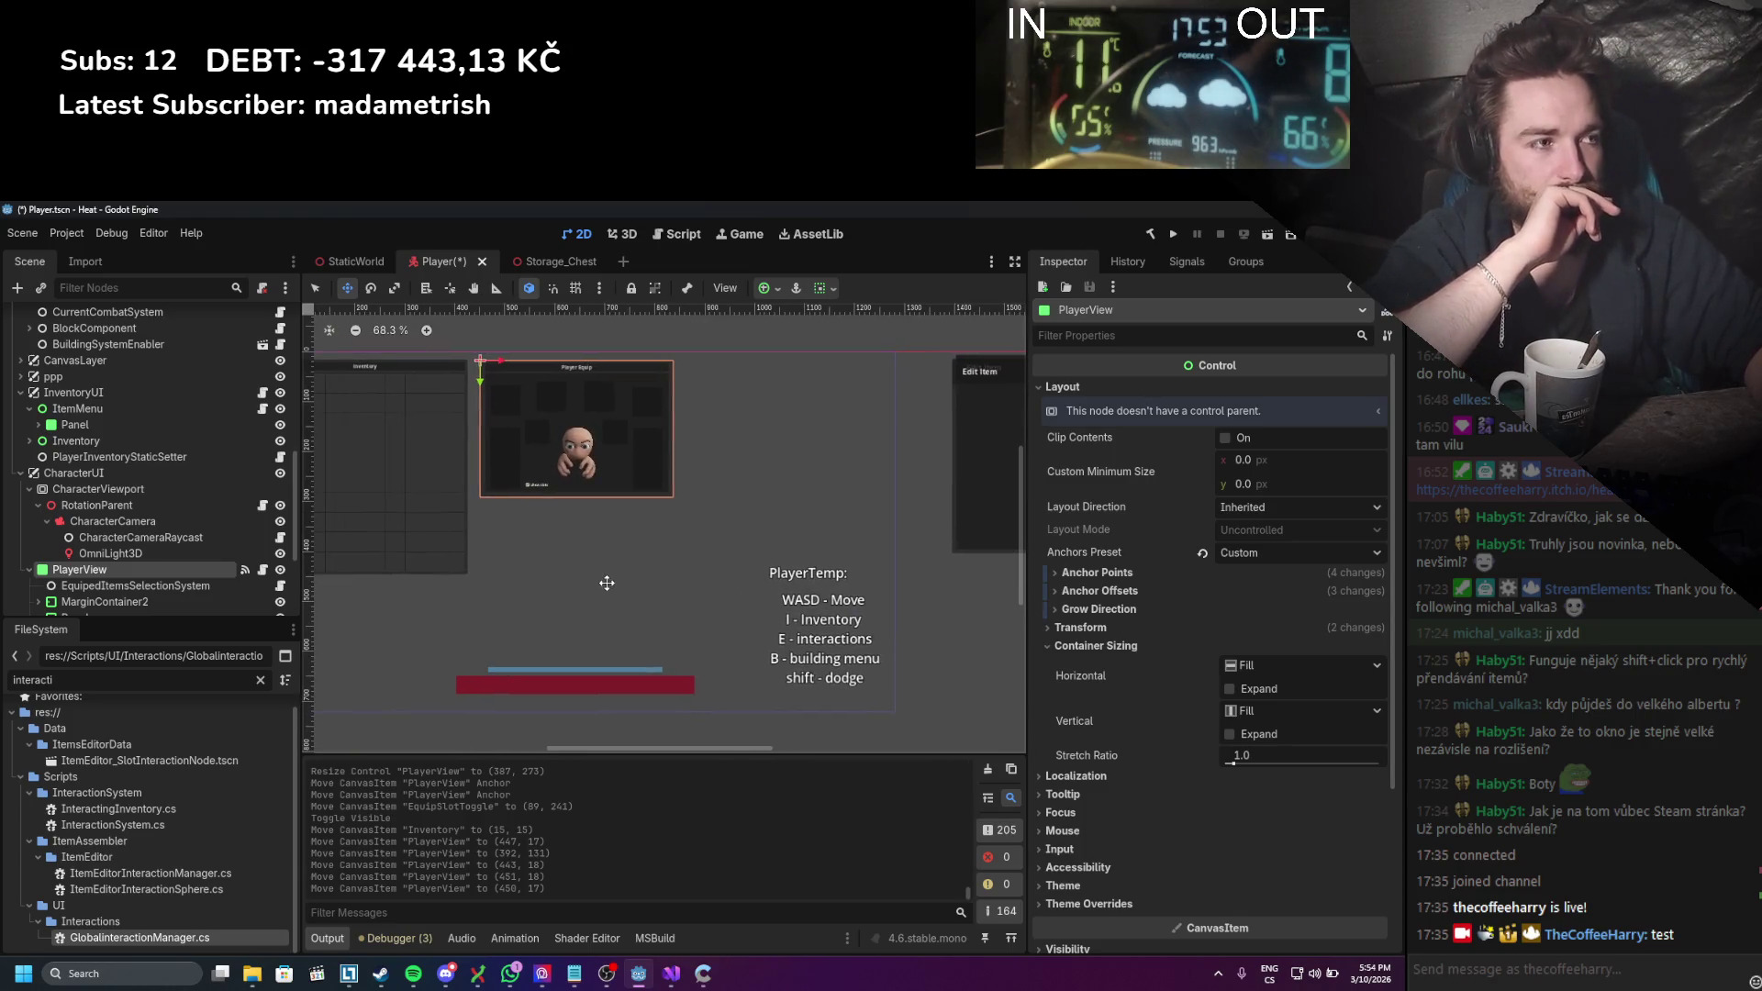
{"action": "scroll", "coordinate": [670, 584], "scroll_direction": "down", "scroll_amount": 1}
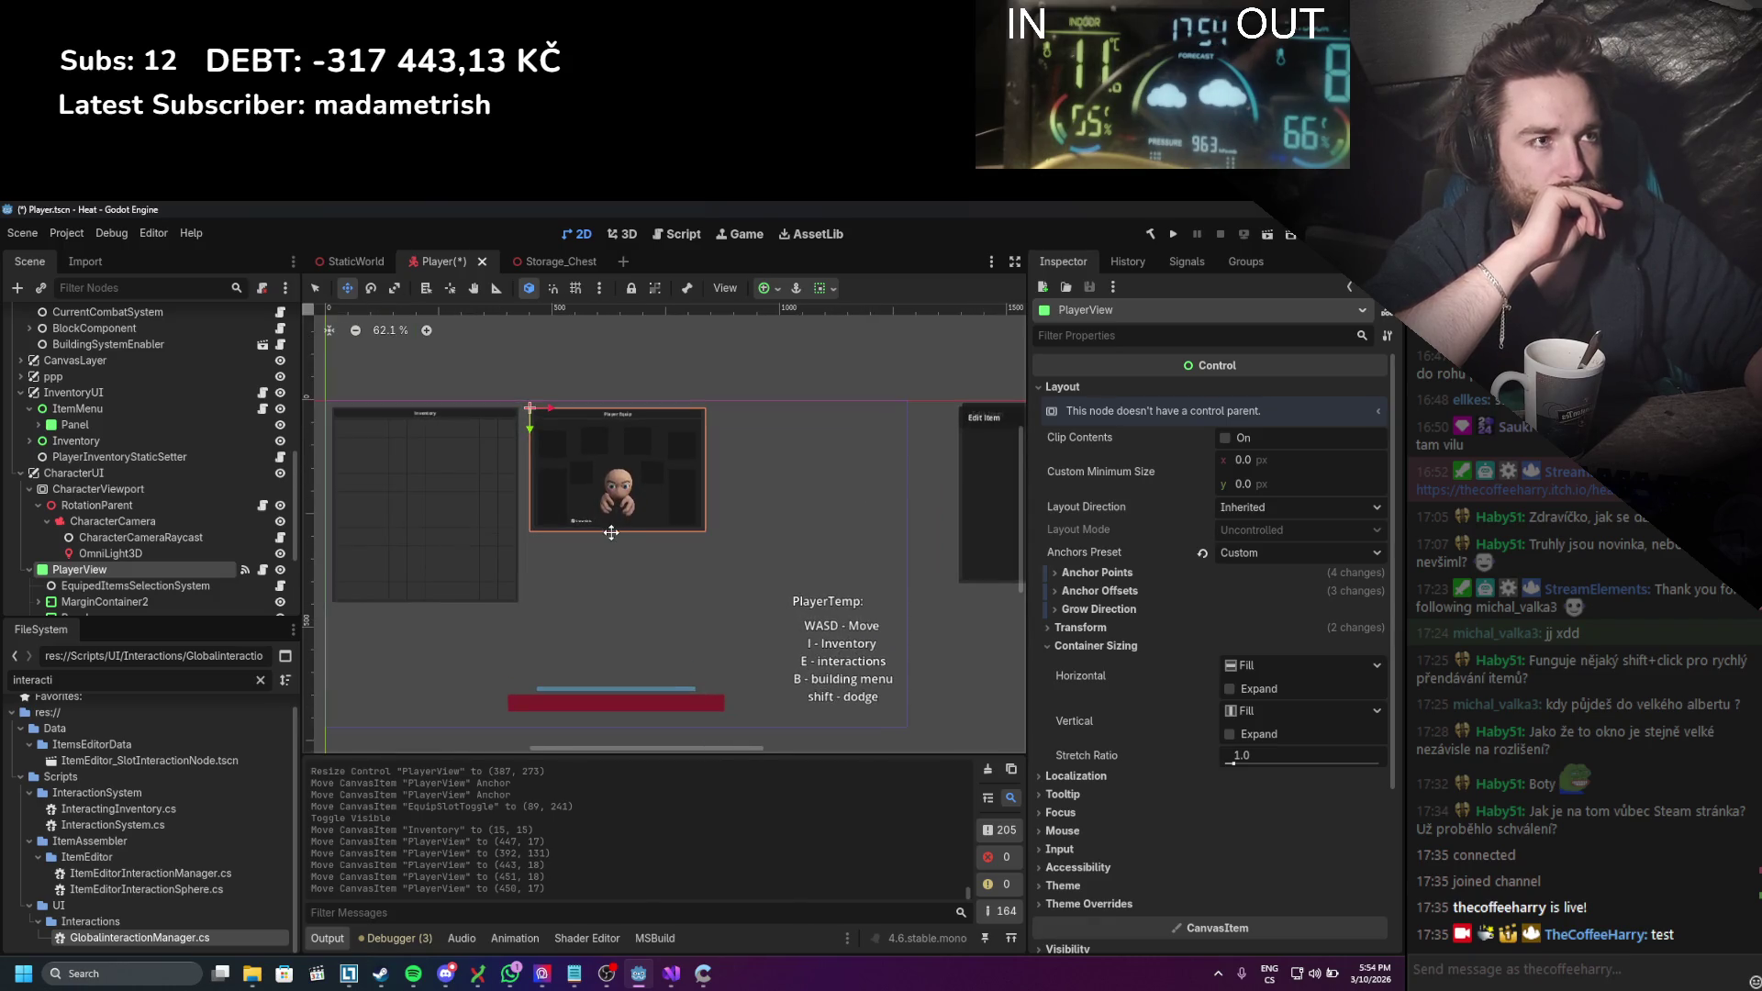
{"action": "key", "text": "ctrl+s"}
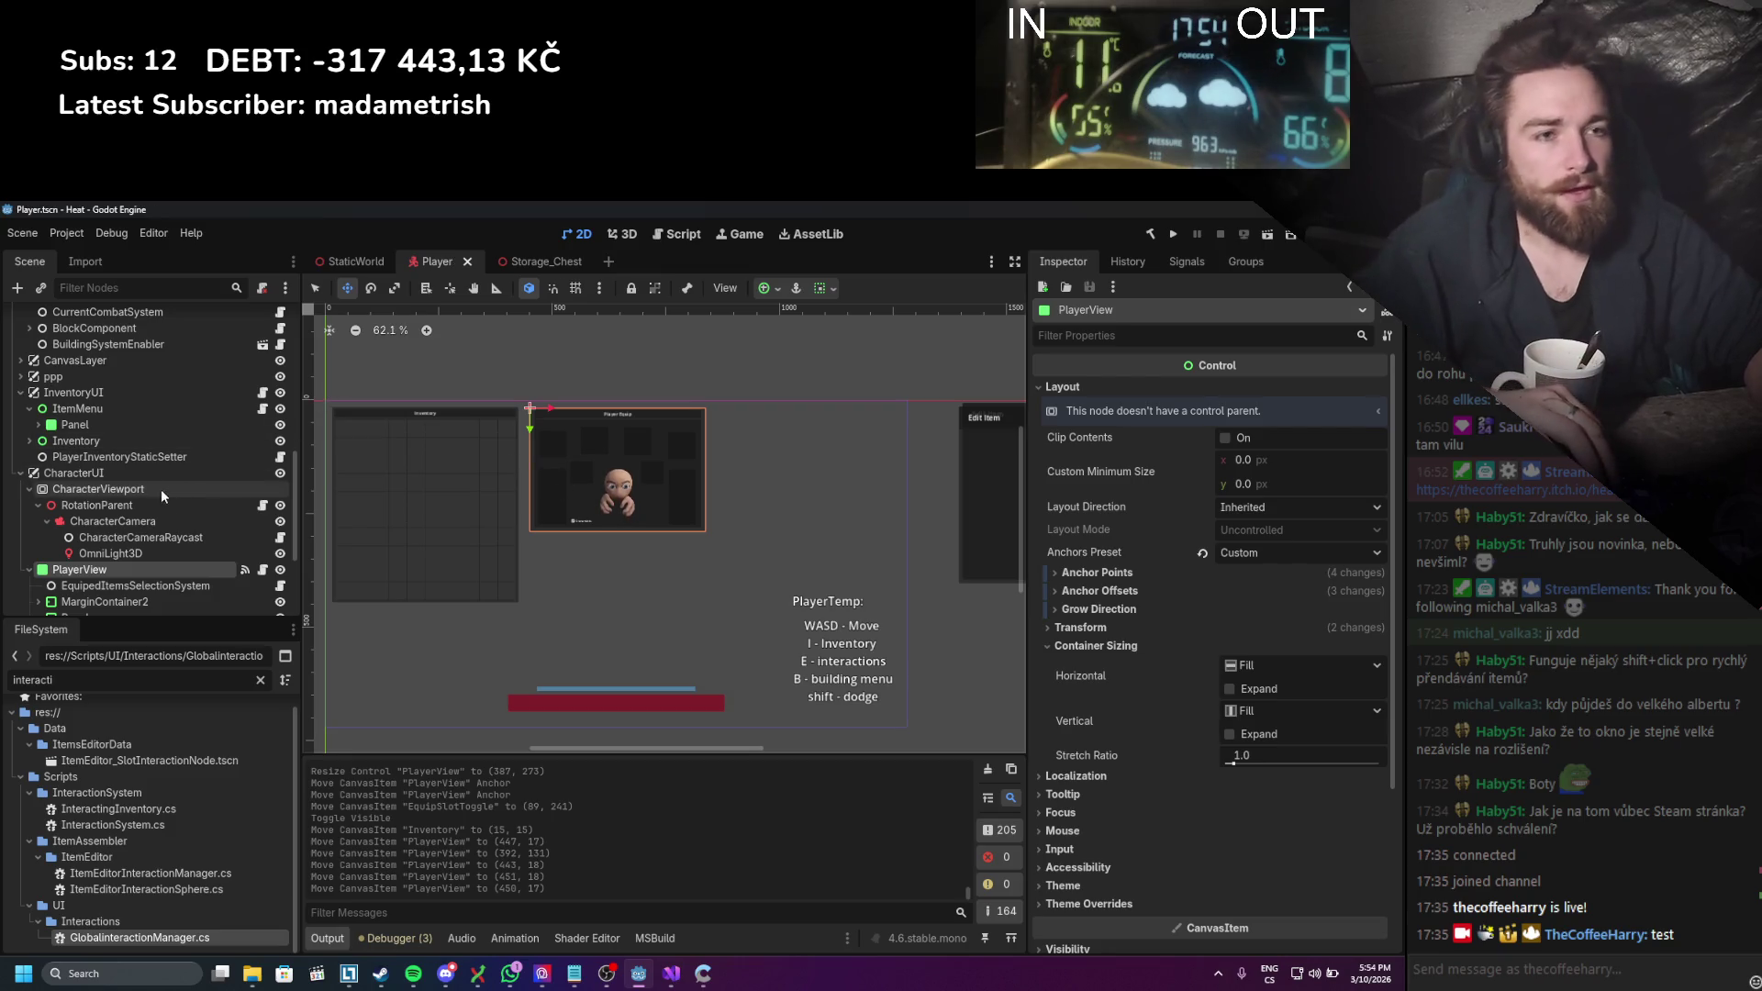
Step: Select the Inventory node under InventoryUI and centre the view on it
{"action": "left_click", "coordinate": [123, 421]}
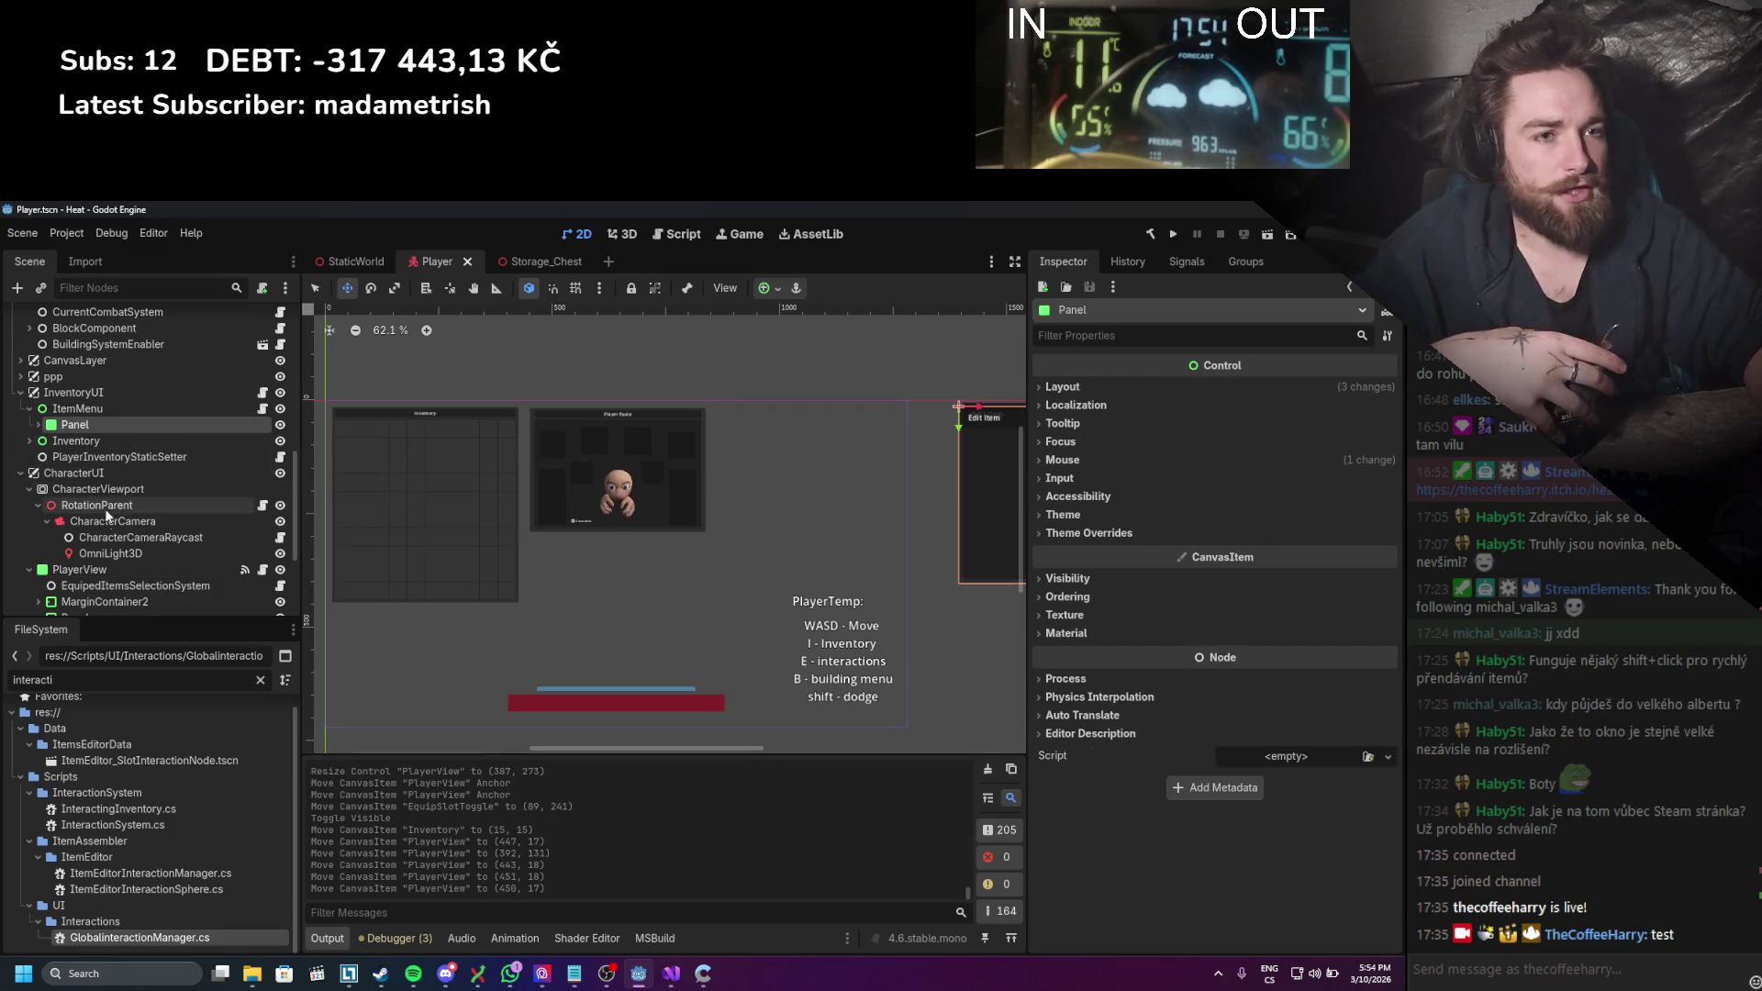
{"action": "scroll", "coordinate": [101, 523], "scroll_direction": "down", "scroll_amount": 3}
{"action": "scroll", "coordinate": [92, 484], "scroll_direction": "down", "scroll_amount": 2}
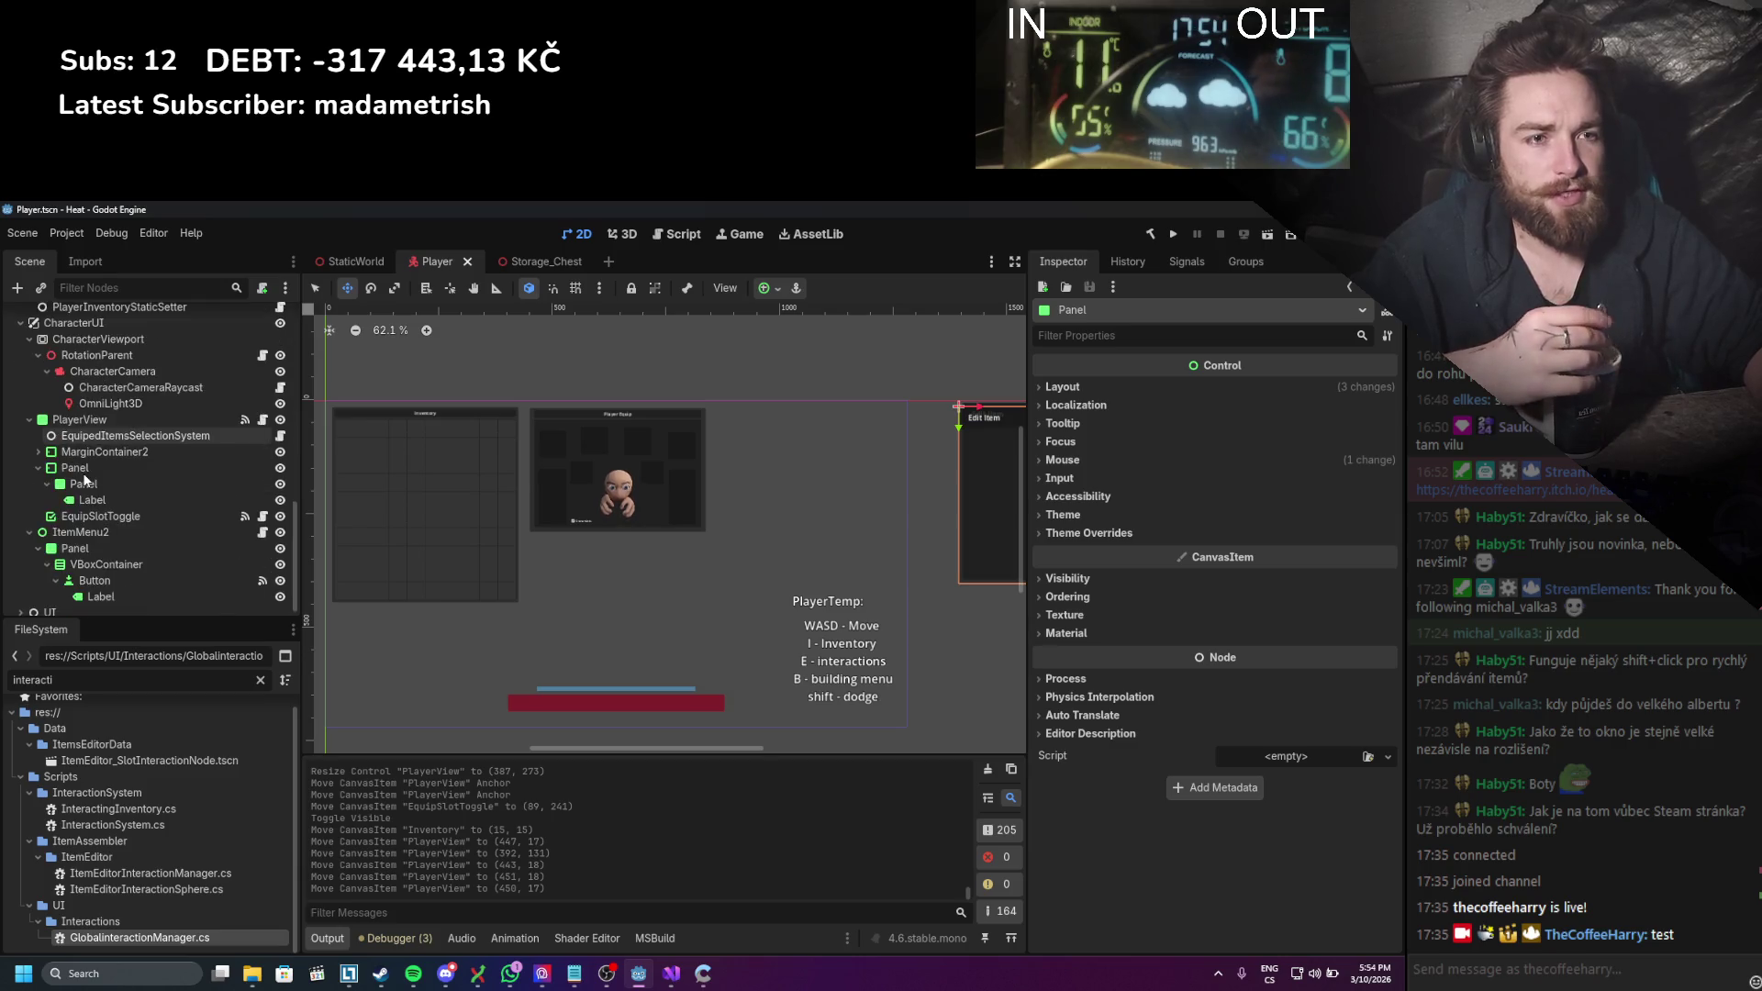
{"action": "scroll", "coordinate": [84, 484], "scroll_direction": "down", "scroll_amount": 1}
{"action": "scroll", "coordinate": [110, 464], "scroll_direction": "up", "scroll_amount": 5}
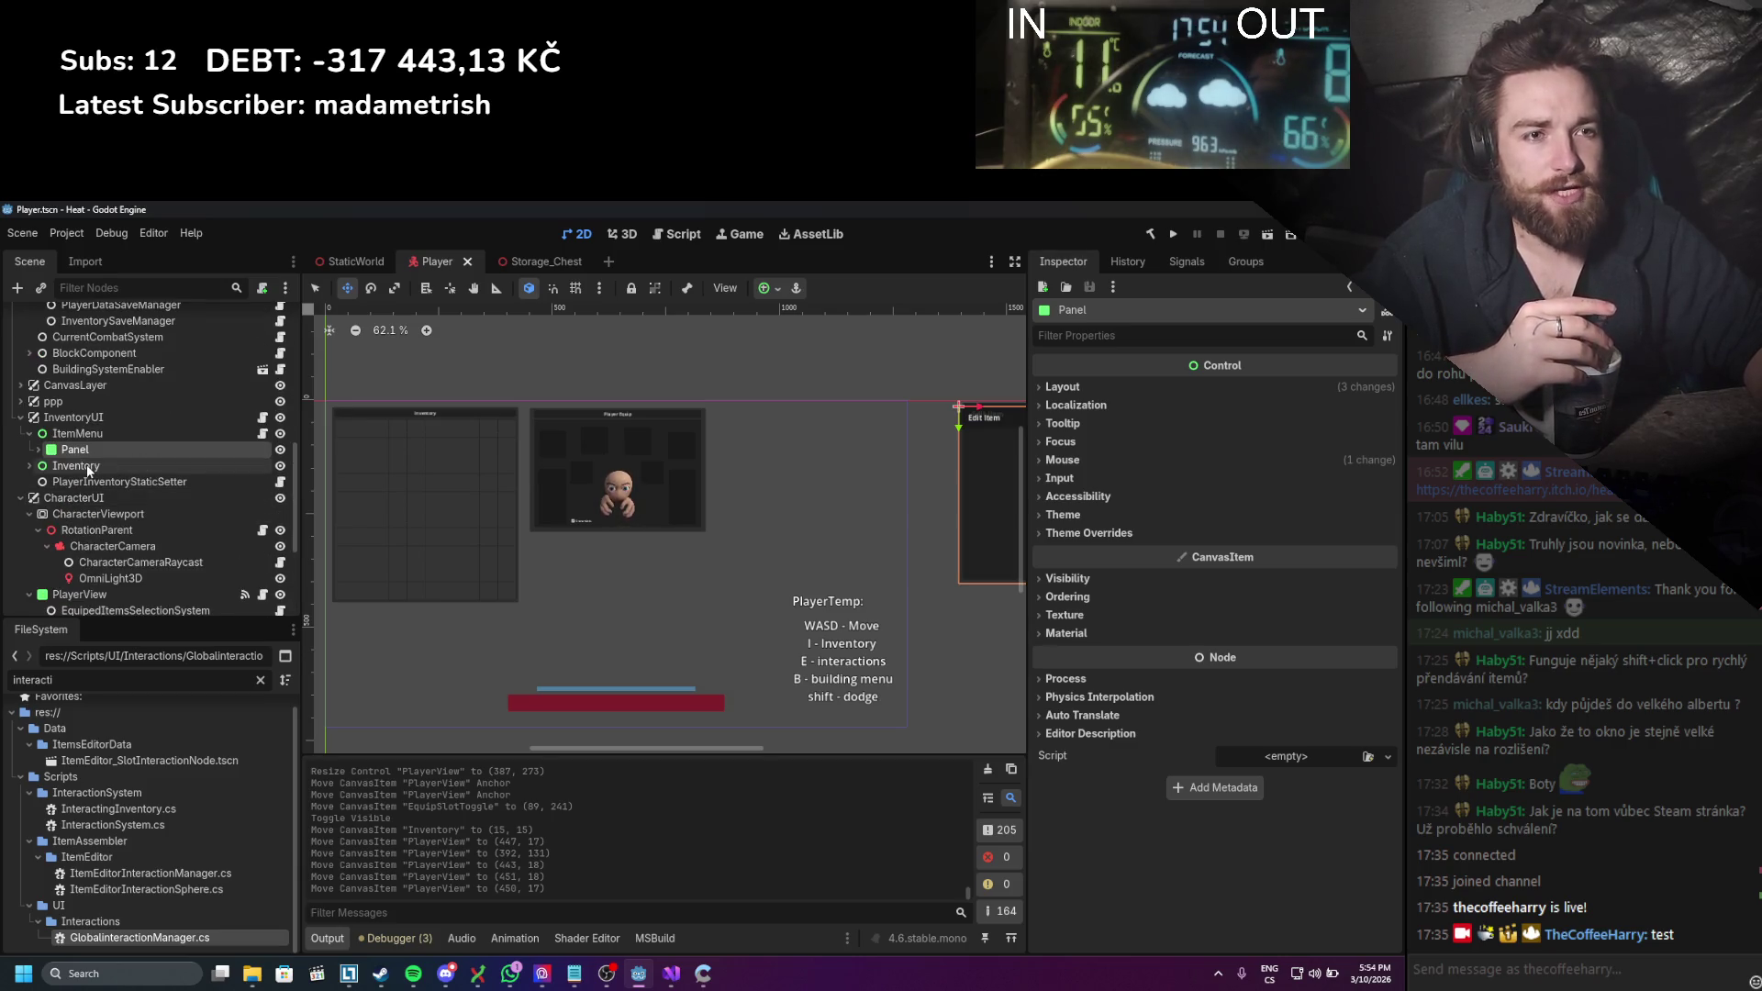
{"action": "left_click", "coordinate": [86, 465]}
{"action": "key", "text": "f"}
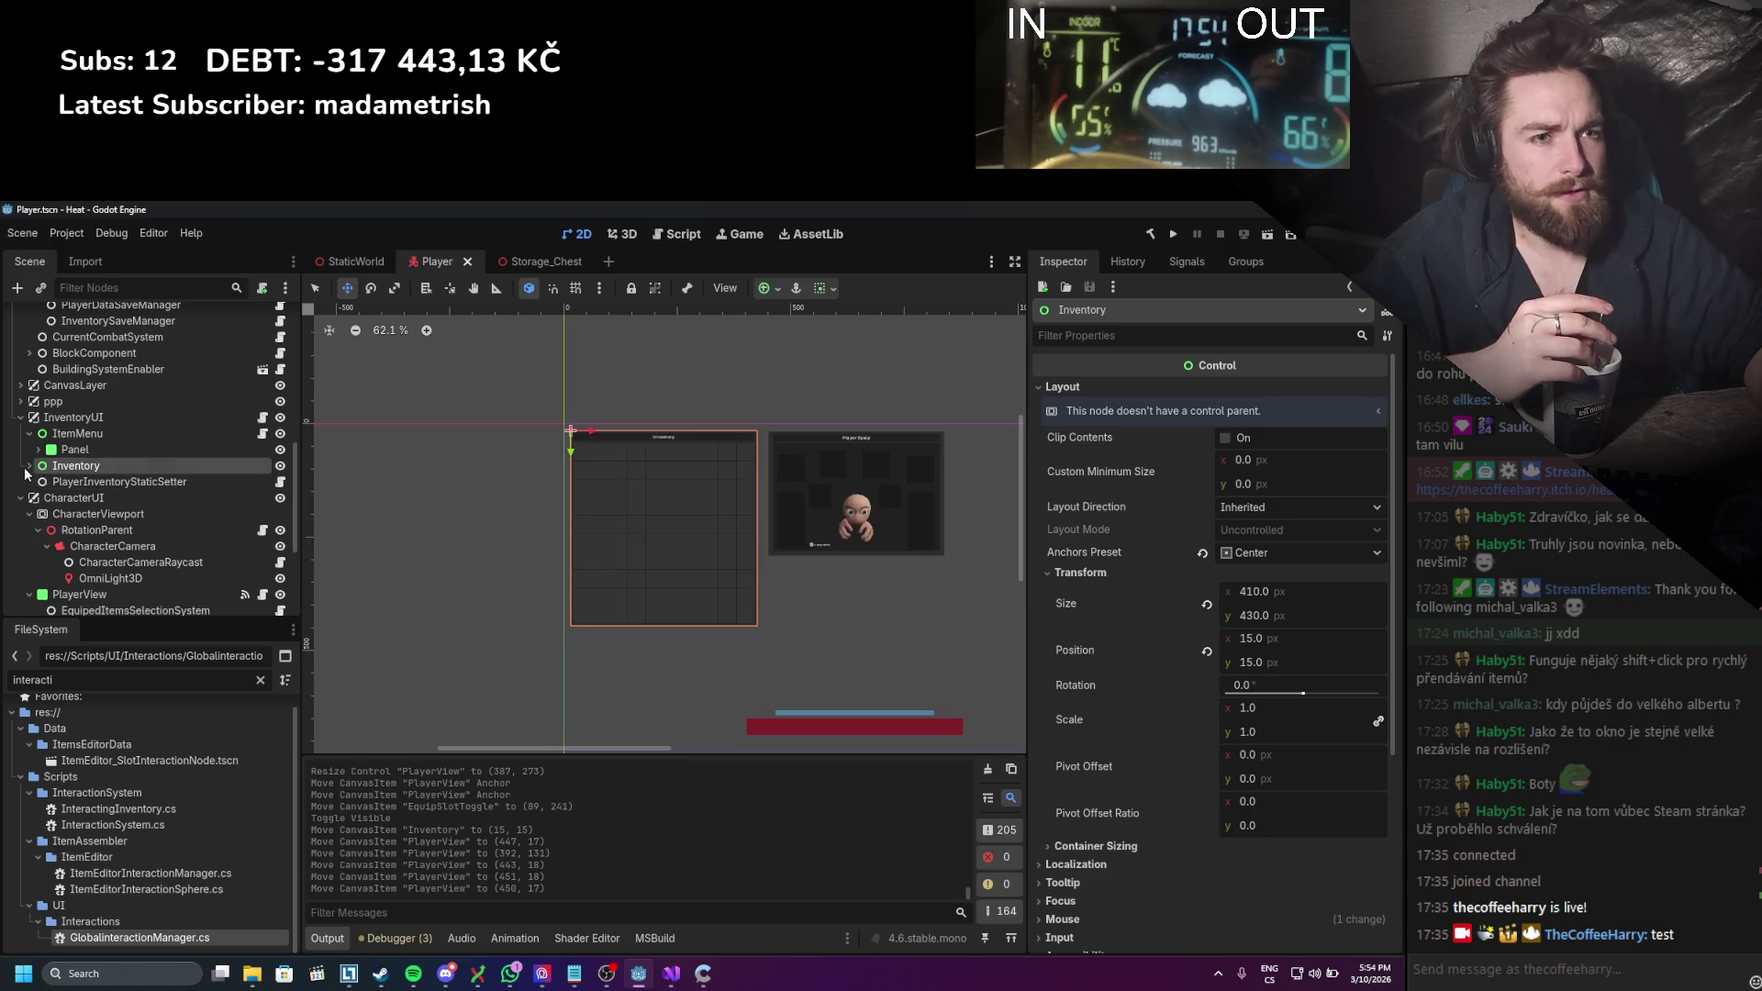
Step: Inspect InventoryObject's layout and transform properties, then switch to the Storage_Chest scene
{"action": "left_click", "coordinate": [28, 466]}
{"action": "left_click", "coordinate": [134, 514]}
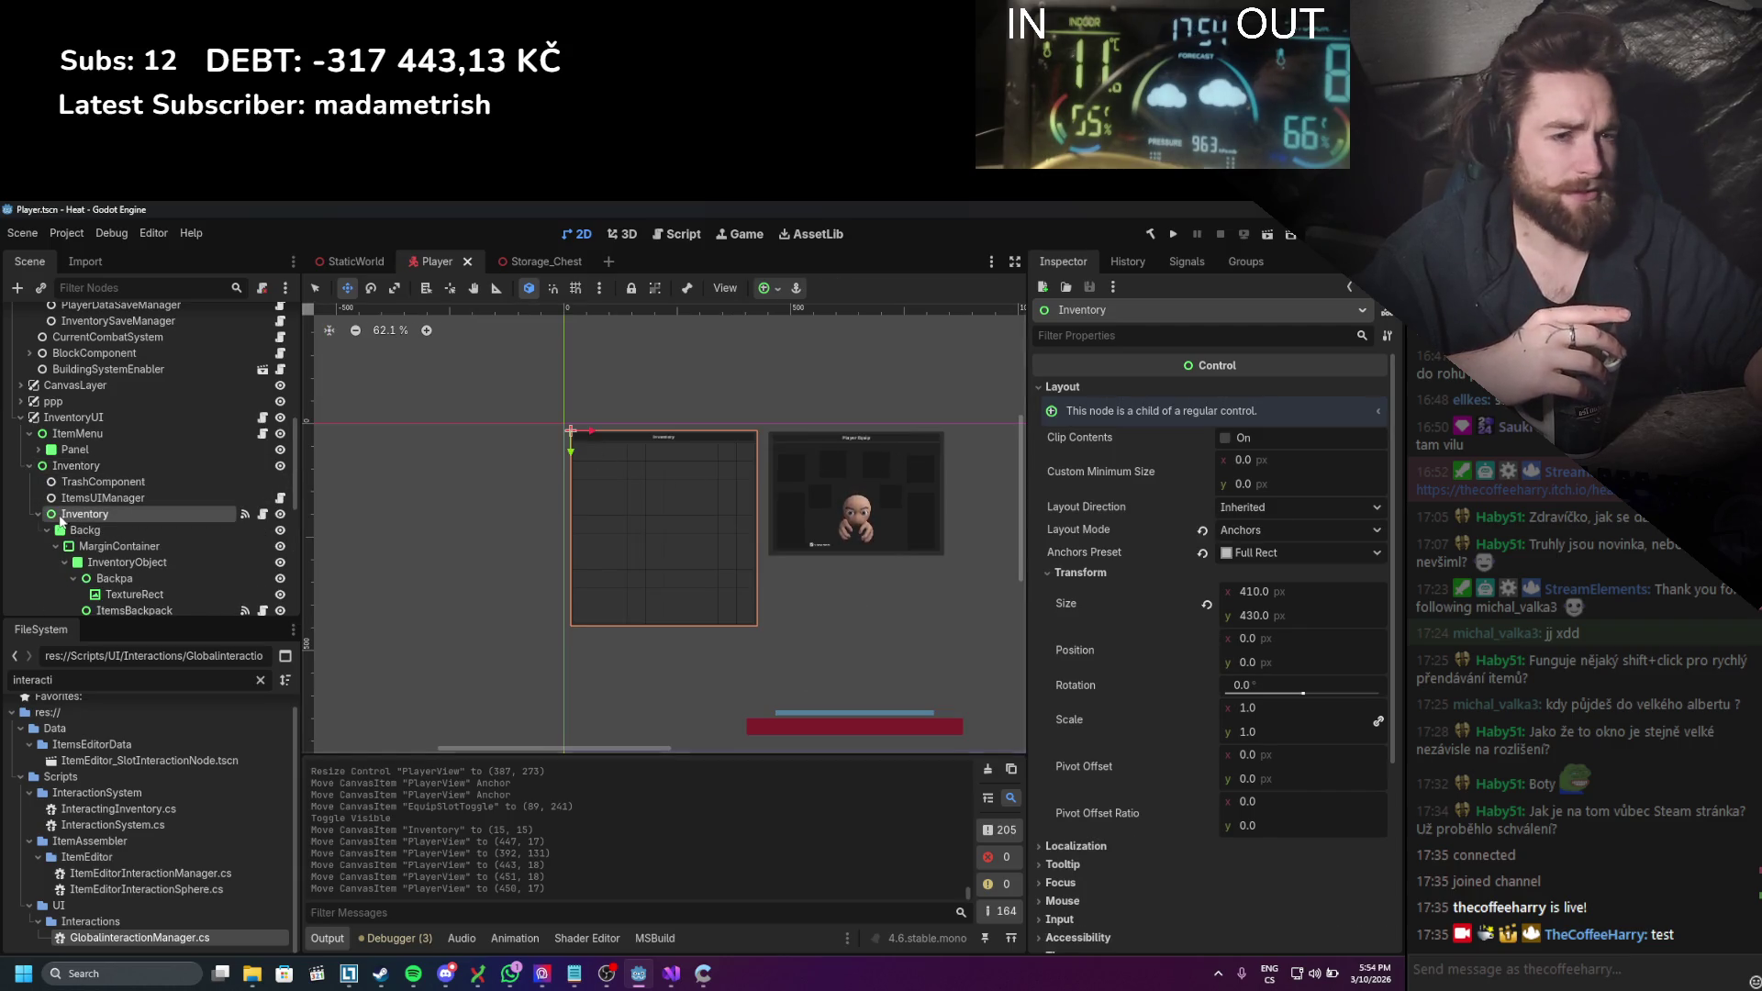
{"action": "scroll", "coordinate": [69, 527], "scroll_direction": "down", "scroll_amount": 3}
{"action": "left_click", "coordinate": [103, 488]}
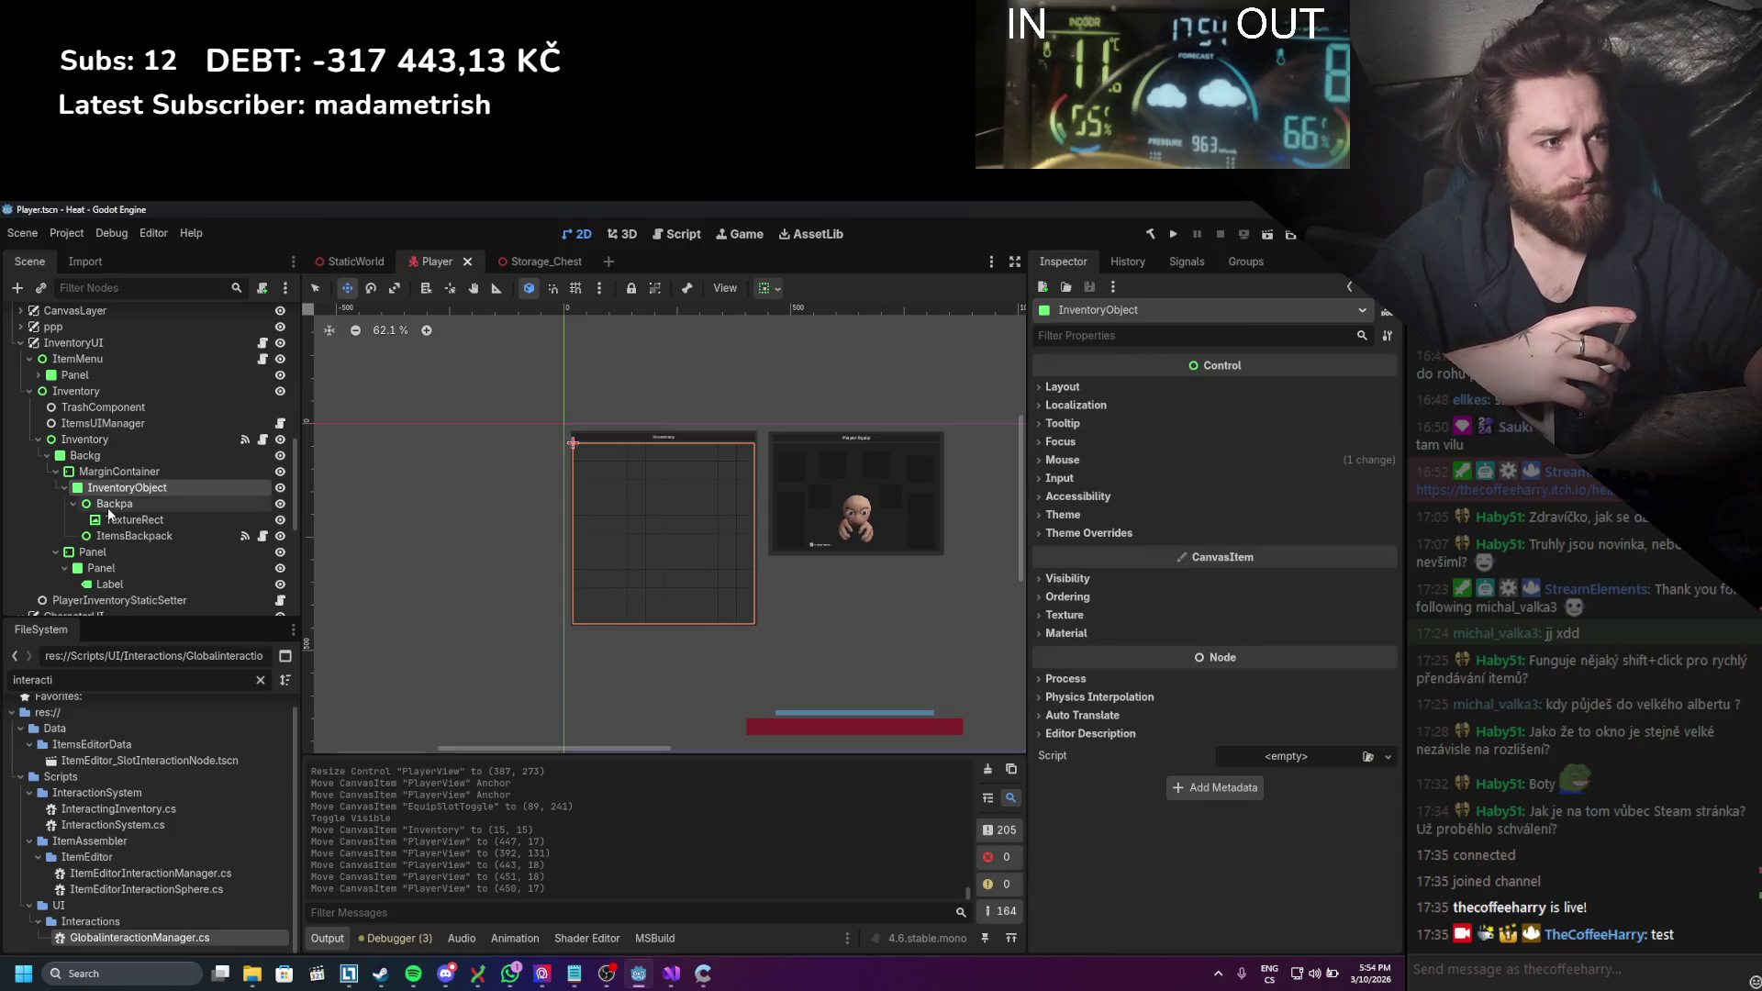
{"action": "left_click", "coordinate": [1074, 386]}
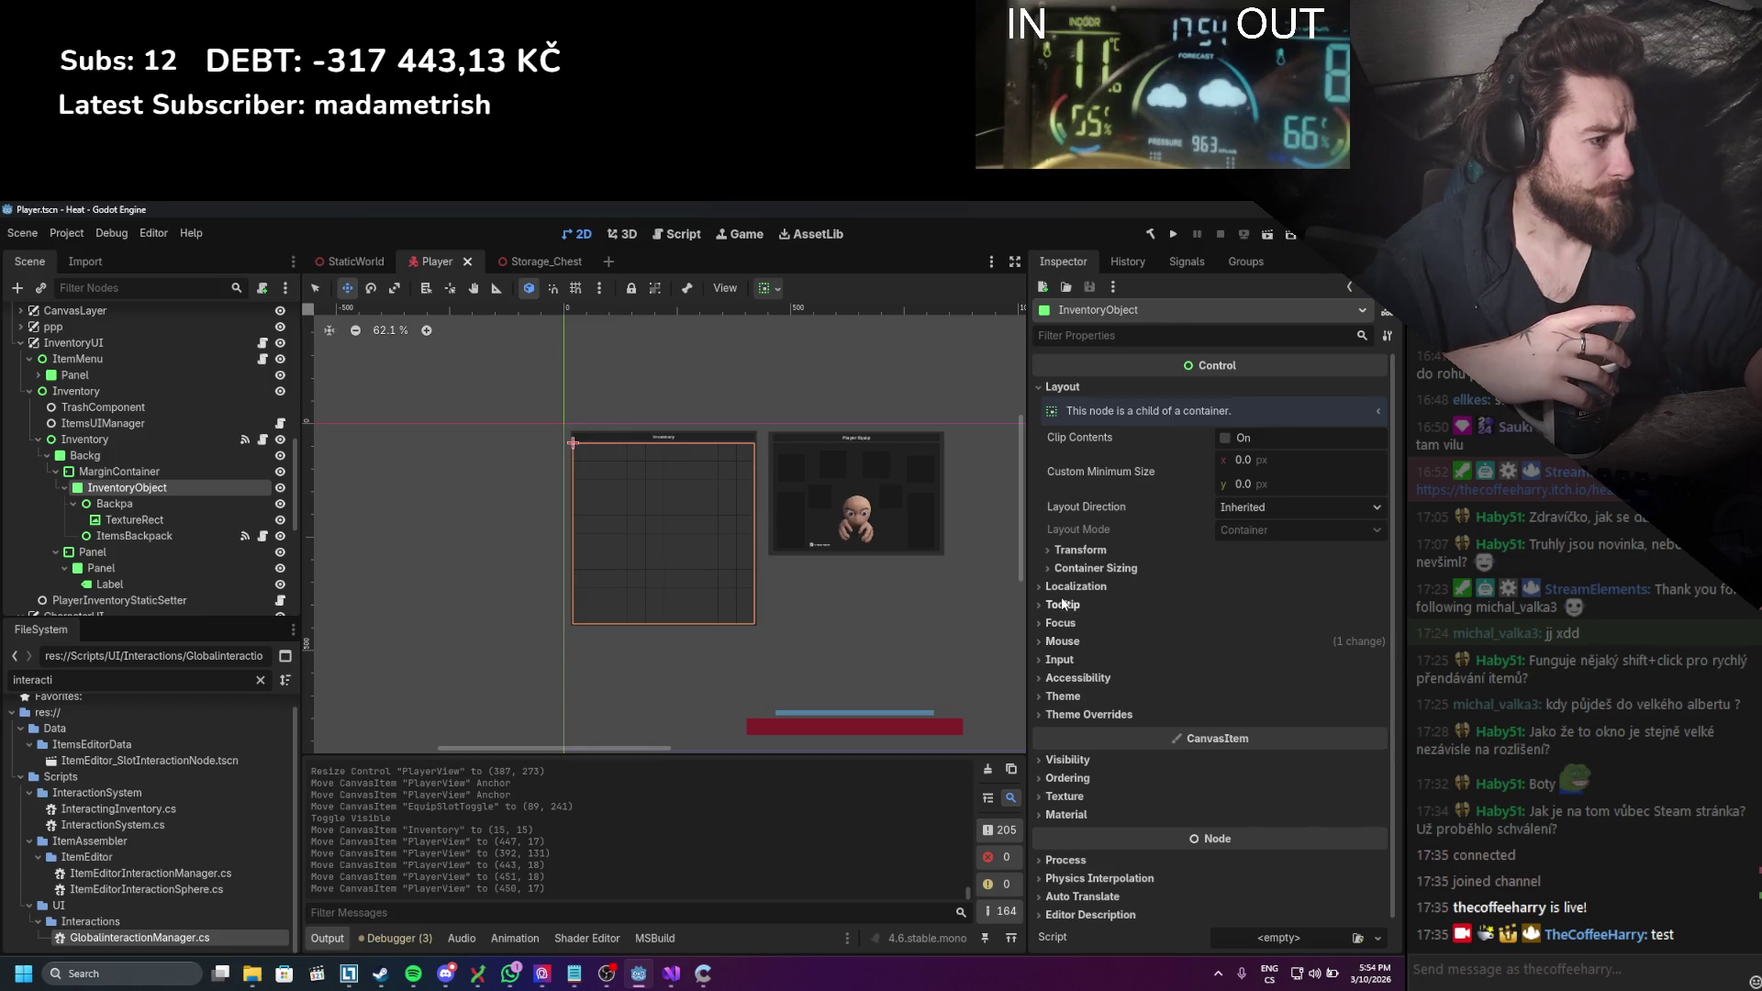
{"action": "left_click", "coordinate": [1083, 548]}
{"action": "left_click", "coordinate": [1083, 549]}
{"action": "scroll", "coordinate": [783, 599], "scroll_direction": "right", "scroll_amount": 1}
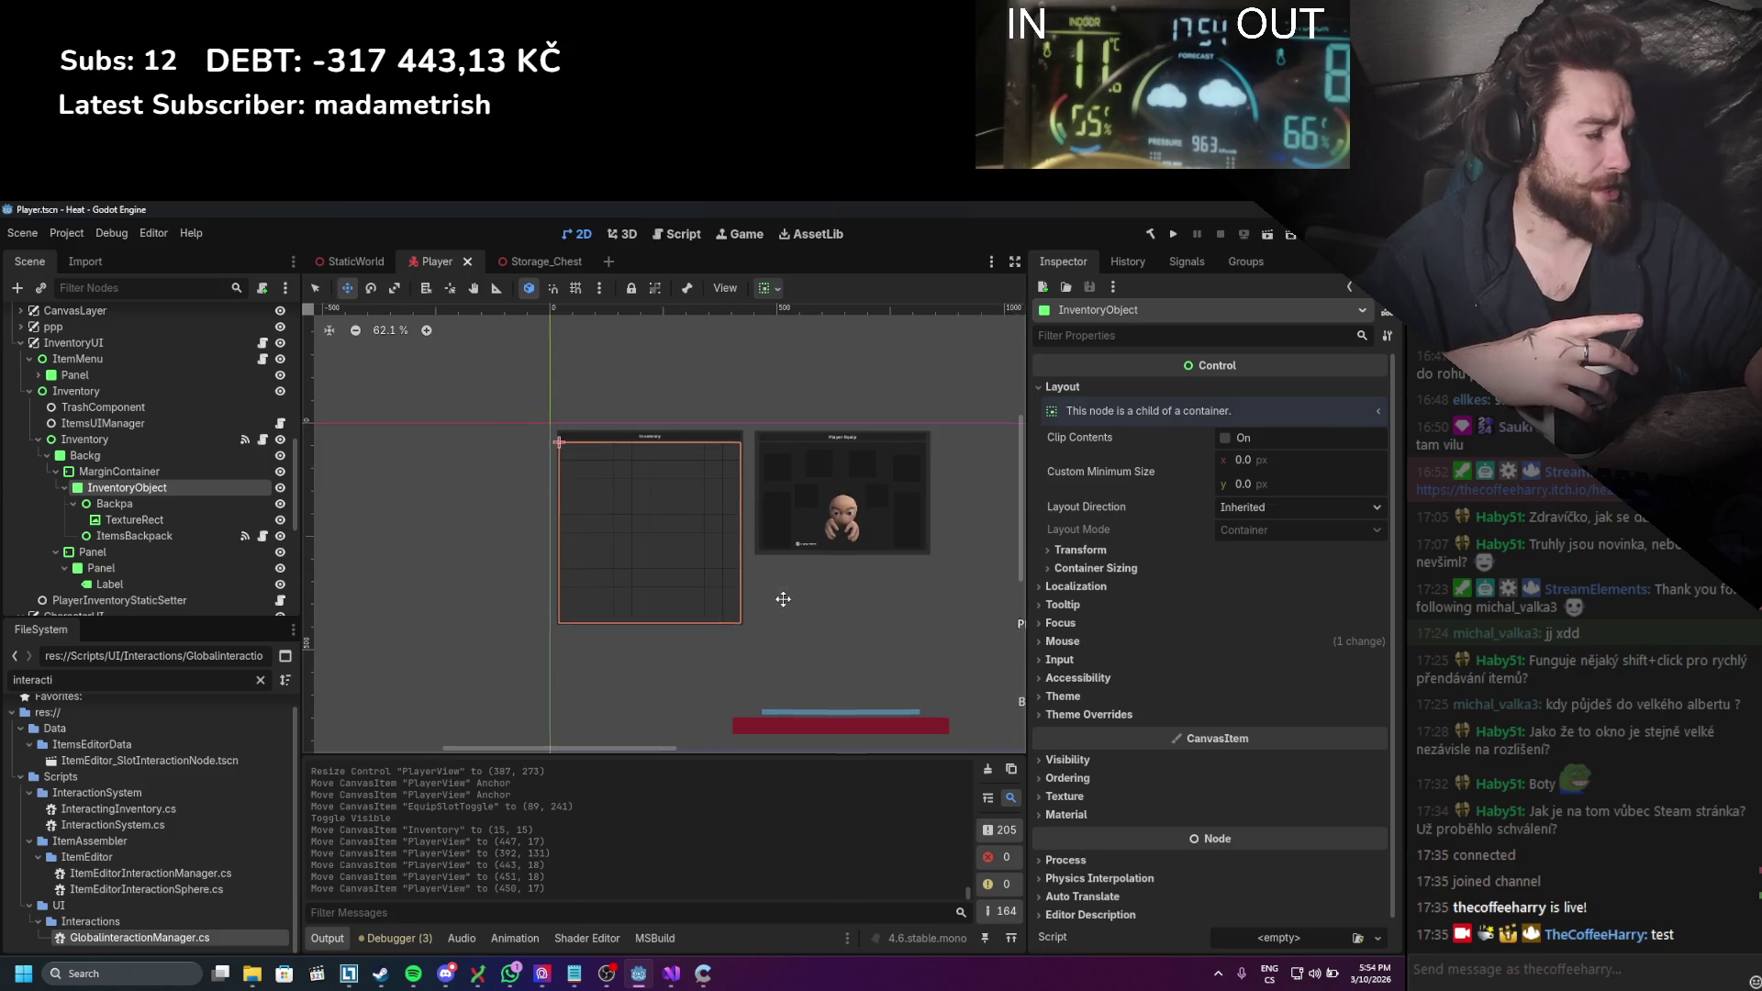
{"action": "scroll", "coordinate": [783, 599], "scroll_direction": "right", "scroll_amount": 5}
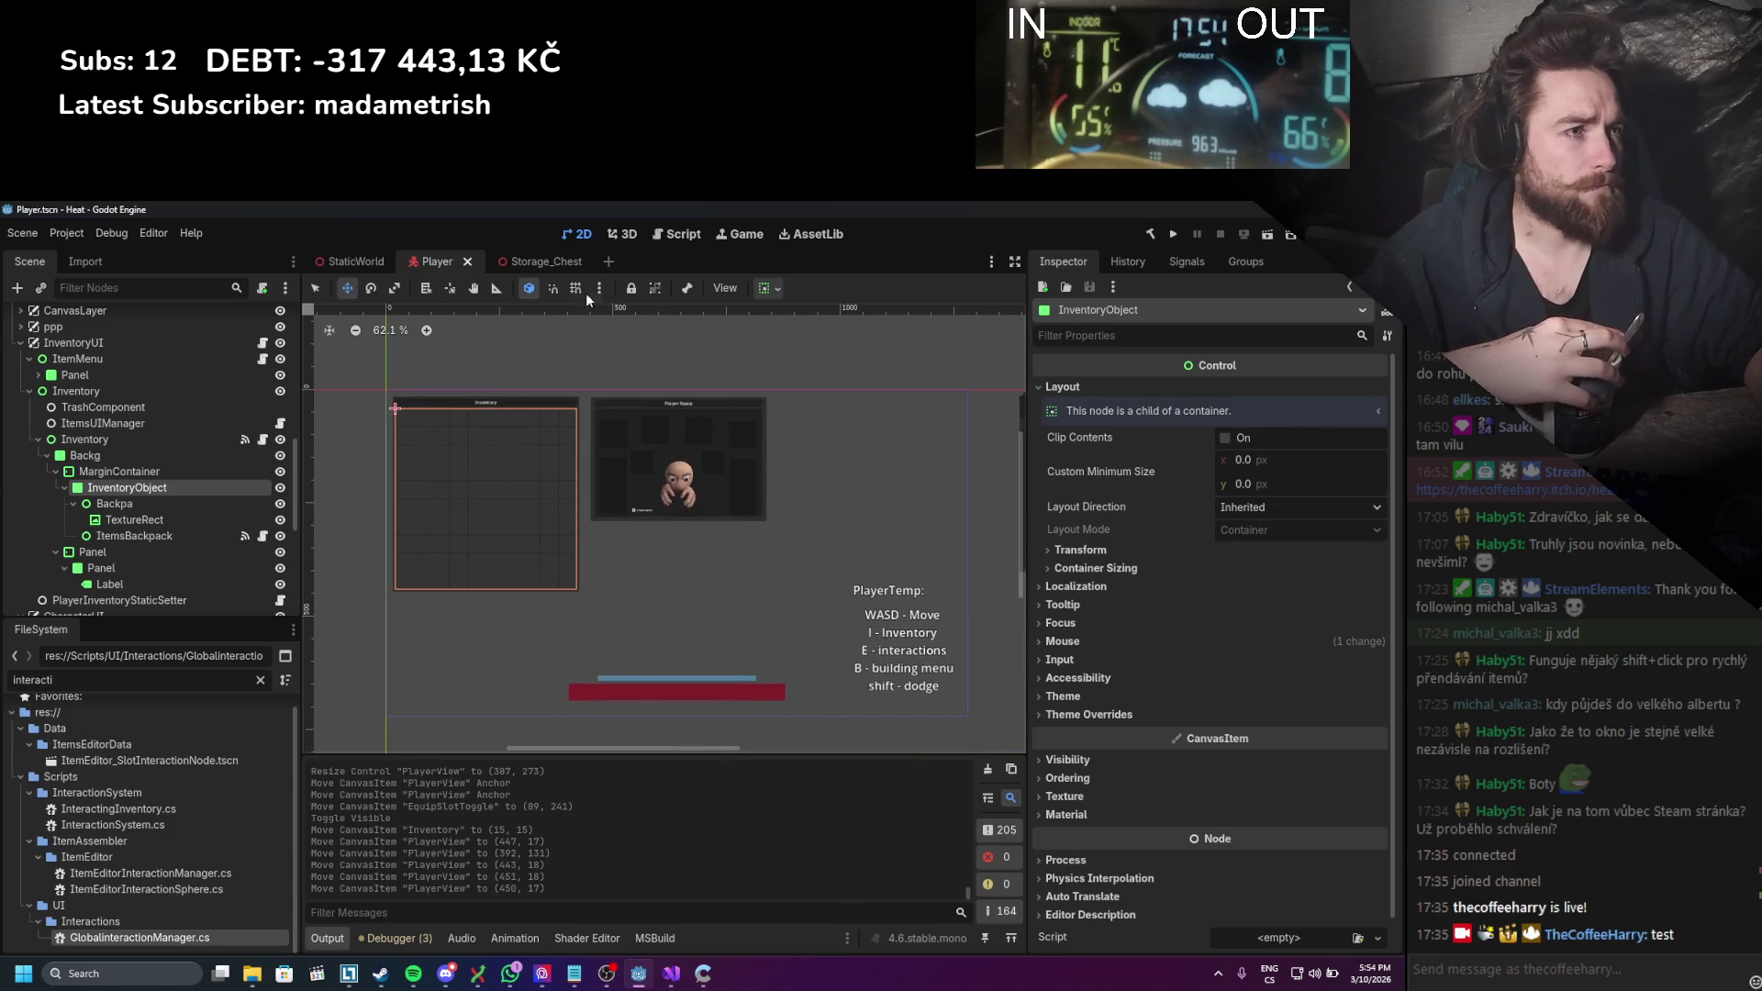
{"action": "left_click", "coordinate": [550, 261]}
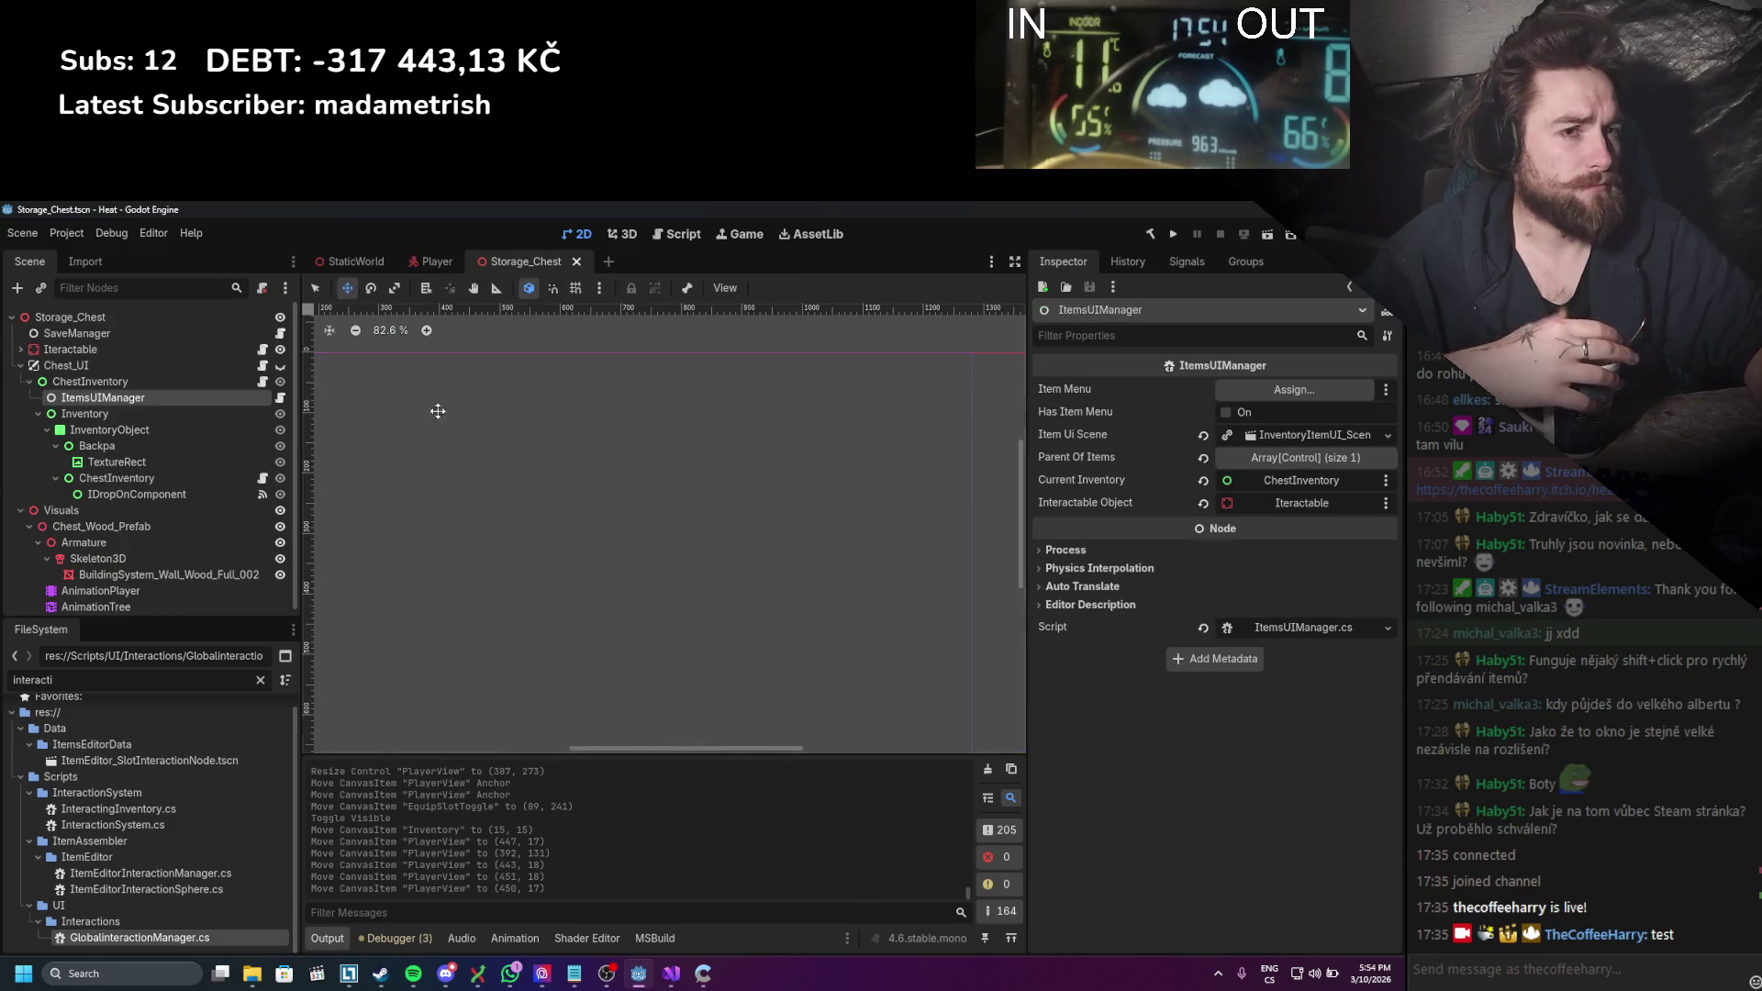
Step: Make Chest_UI visible and select the ChestInventory node
{"action": "left_click", "coordinate": [280, 349]}
{"action": "left_click", "coordinate": [280, 349]}
{"action": "left_click", "coordinate": [280, 365]}
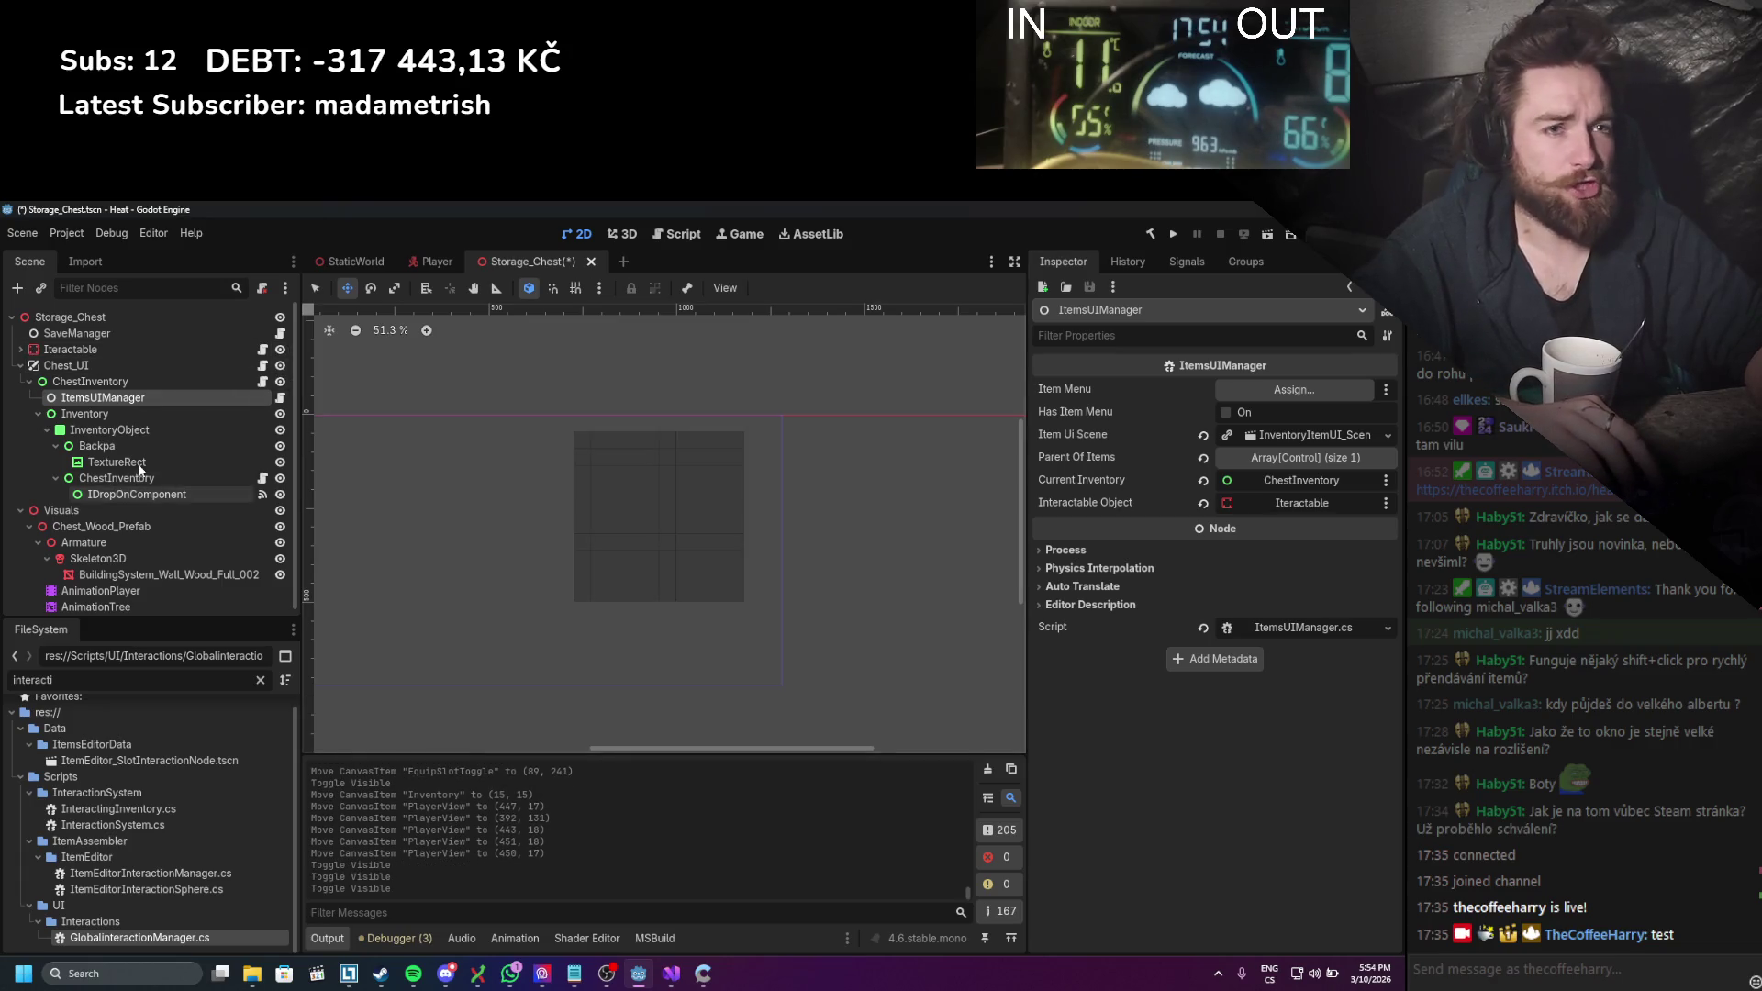
{"action": "left_click", "coordinate": [109, 381]}
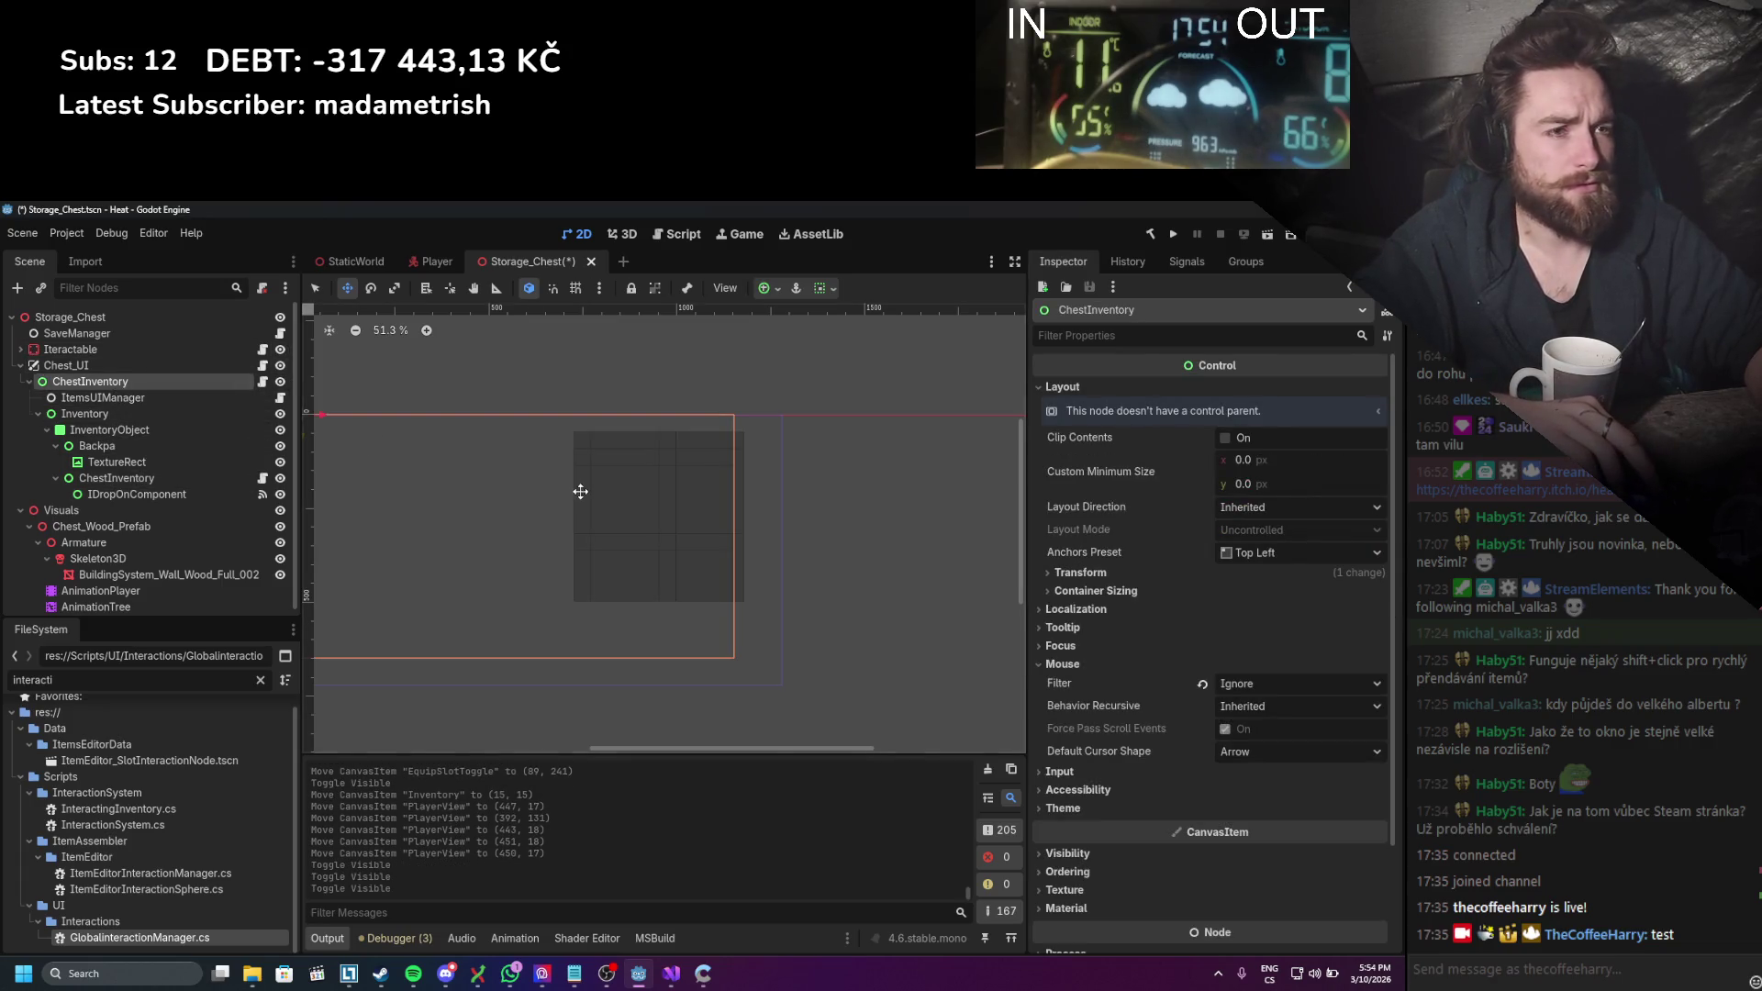
{"action": "mouse_move", "coordinate": [579, 491]}
{"action": "left_mouse_down"}
{"action": "mouse_move", "coordinate": [751, 502]}
{"action": "mouse_move", "coordinate": [533, 465]}
{"action": "left_mouse_up"}
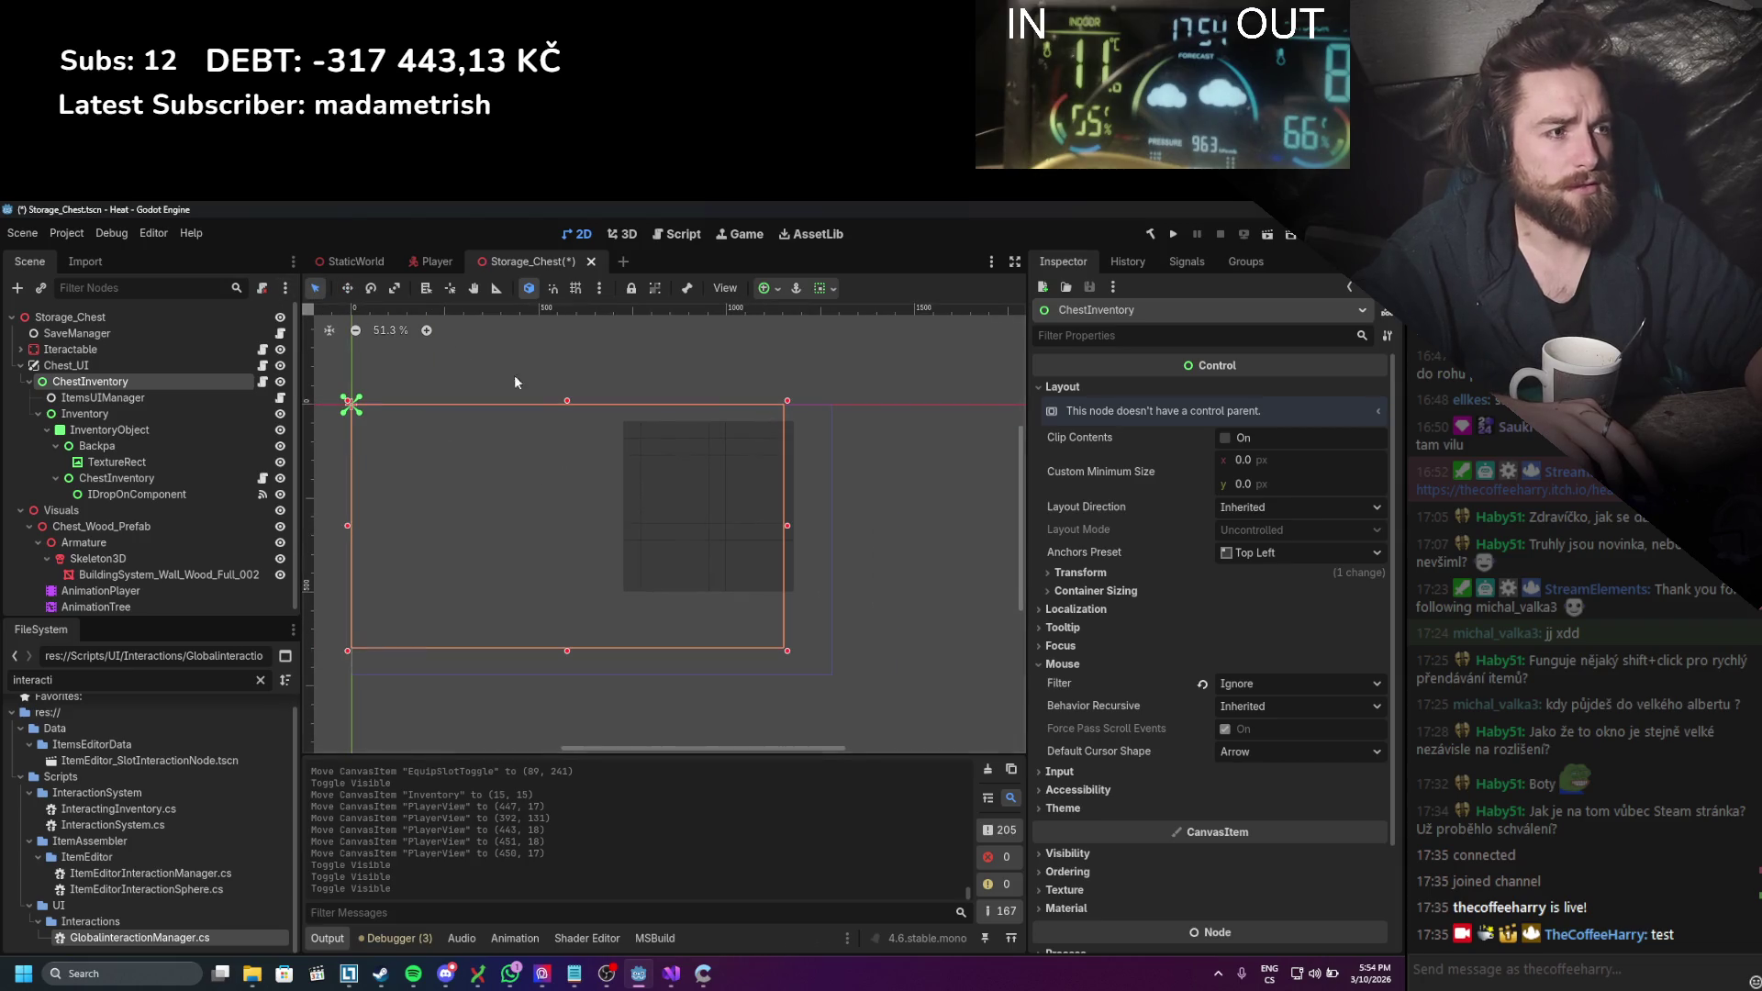
Step: Resize ChestInventory to 400 × 400 px, positioned at (647, 53)
{"action": "left_click_drag", "start_coordinate": [787, 651], "coordinate": [798, 597]}
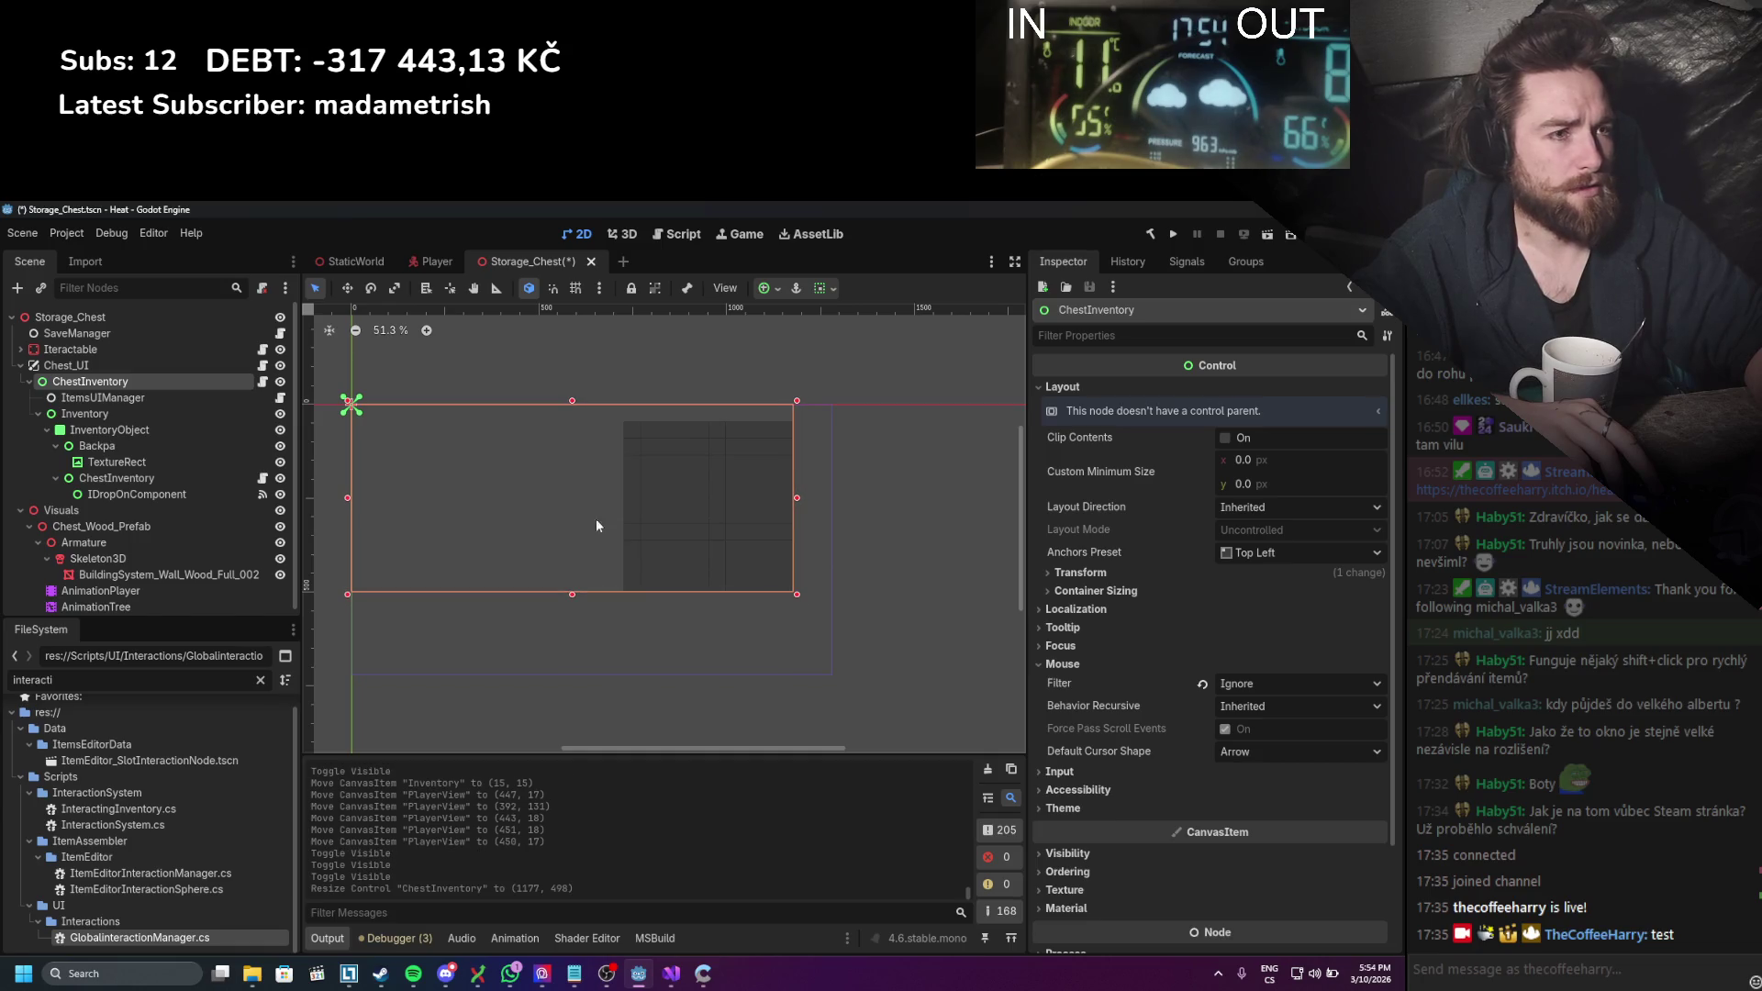
{"action": "mouse_move", "coordinate": [348, 405]}
{"action": "left_mouse_down"}
{"action": "mouse_move", "coordinate": [641, 456]}
{"action": "mouse_move", "coordinate": [592, 422]}
{"action": "left_mouse_up"}
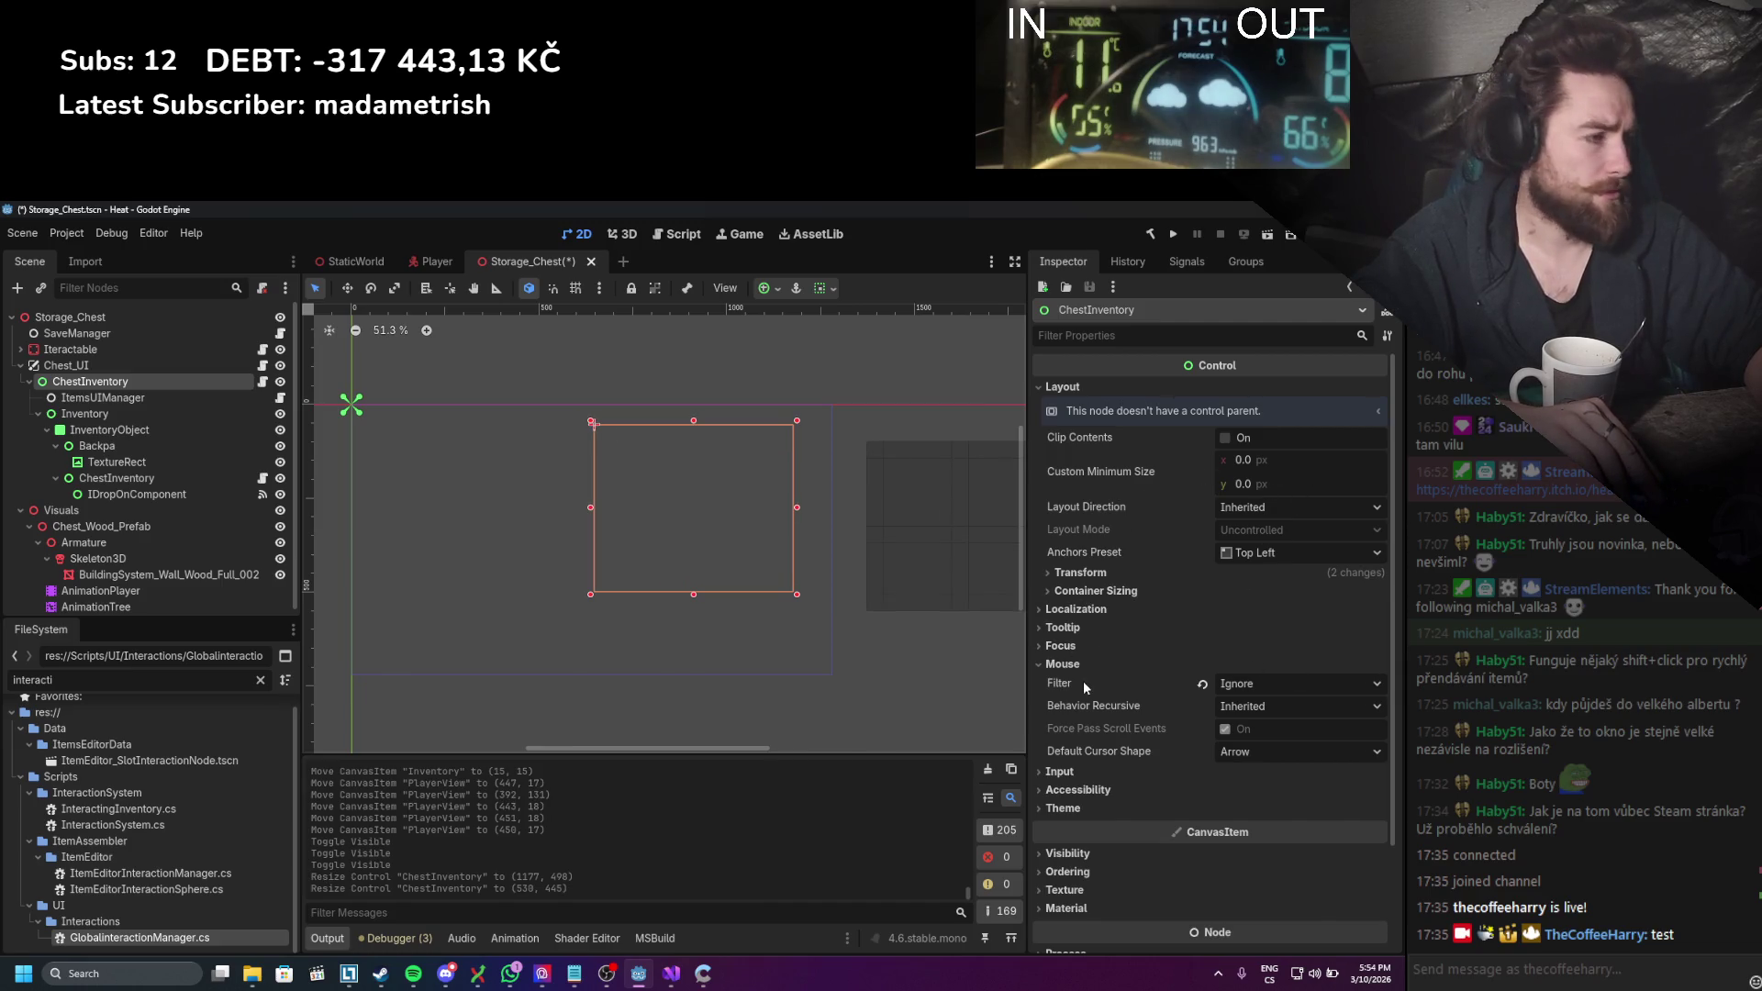
{"action": "left_click", "coordinate": [1080, 573]}
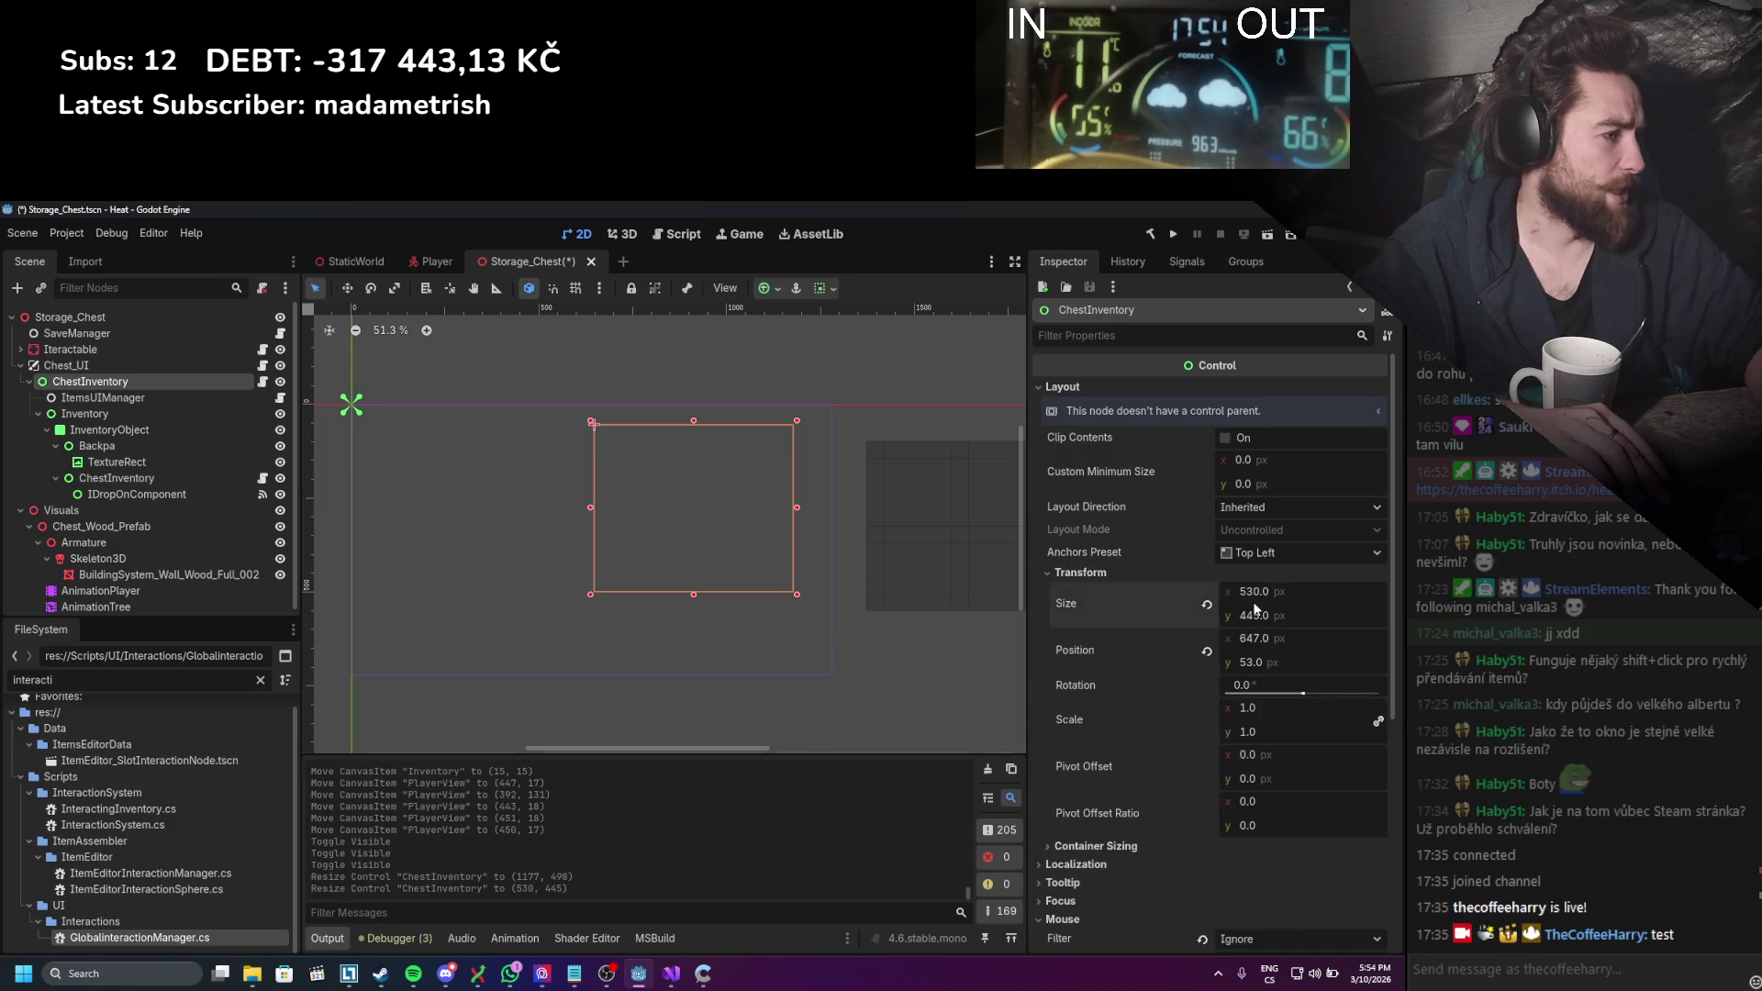
{"action": "type", "text": "0"}
{"action": "key", "text": "Tab"}
{"action": "type", "text": "400"}
{"action": "key", "text": "Return"}
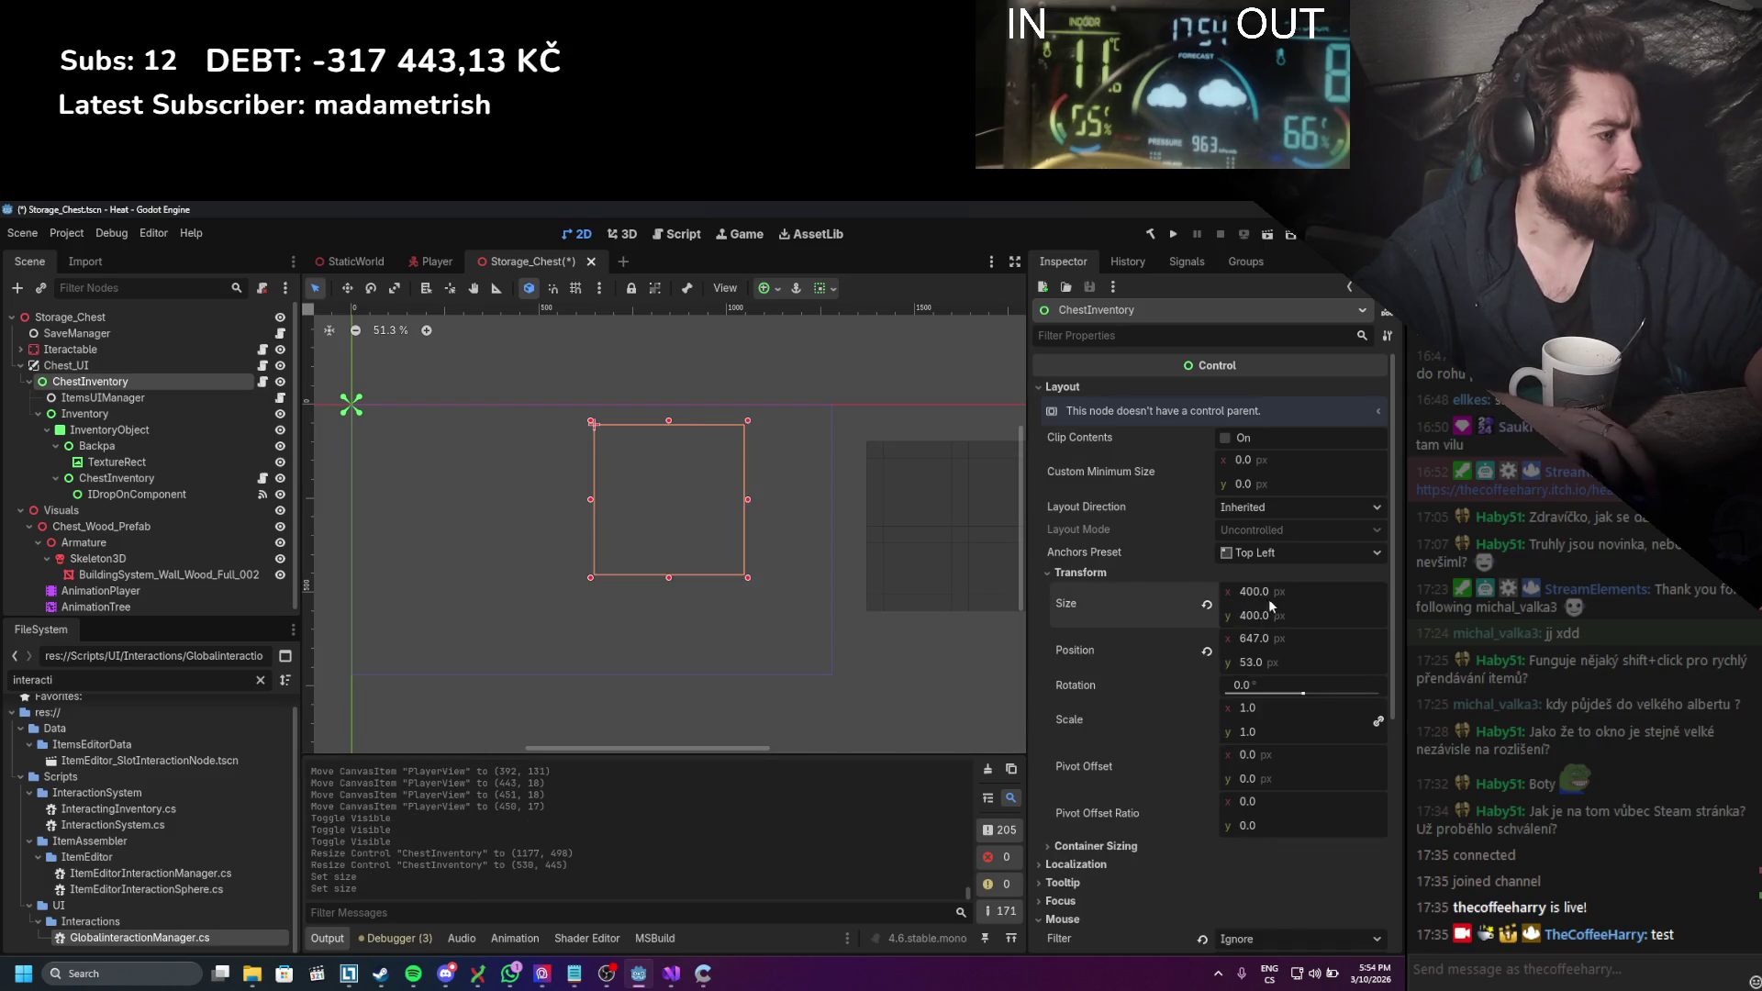
{"action": "left_click", "coordinate": [92, 414]}
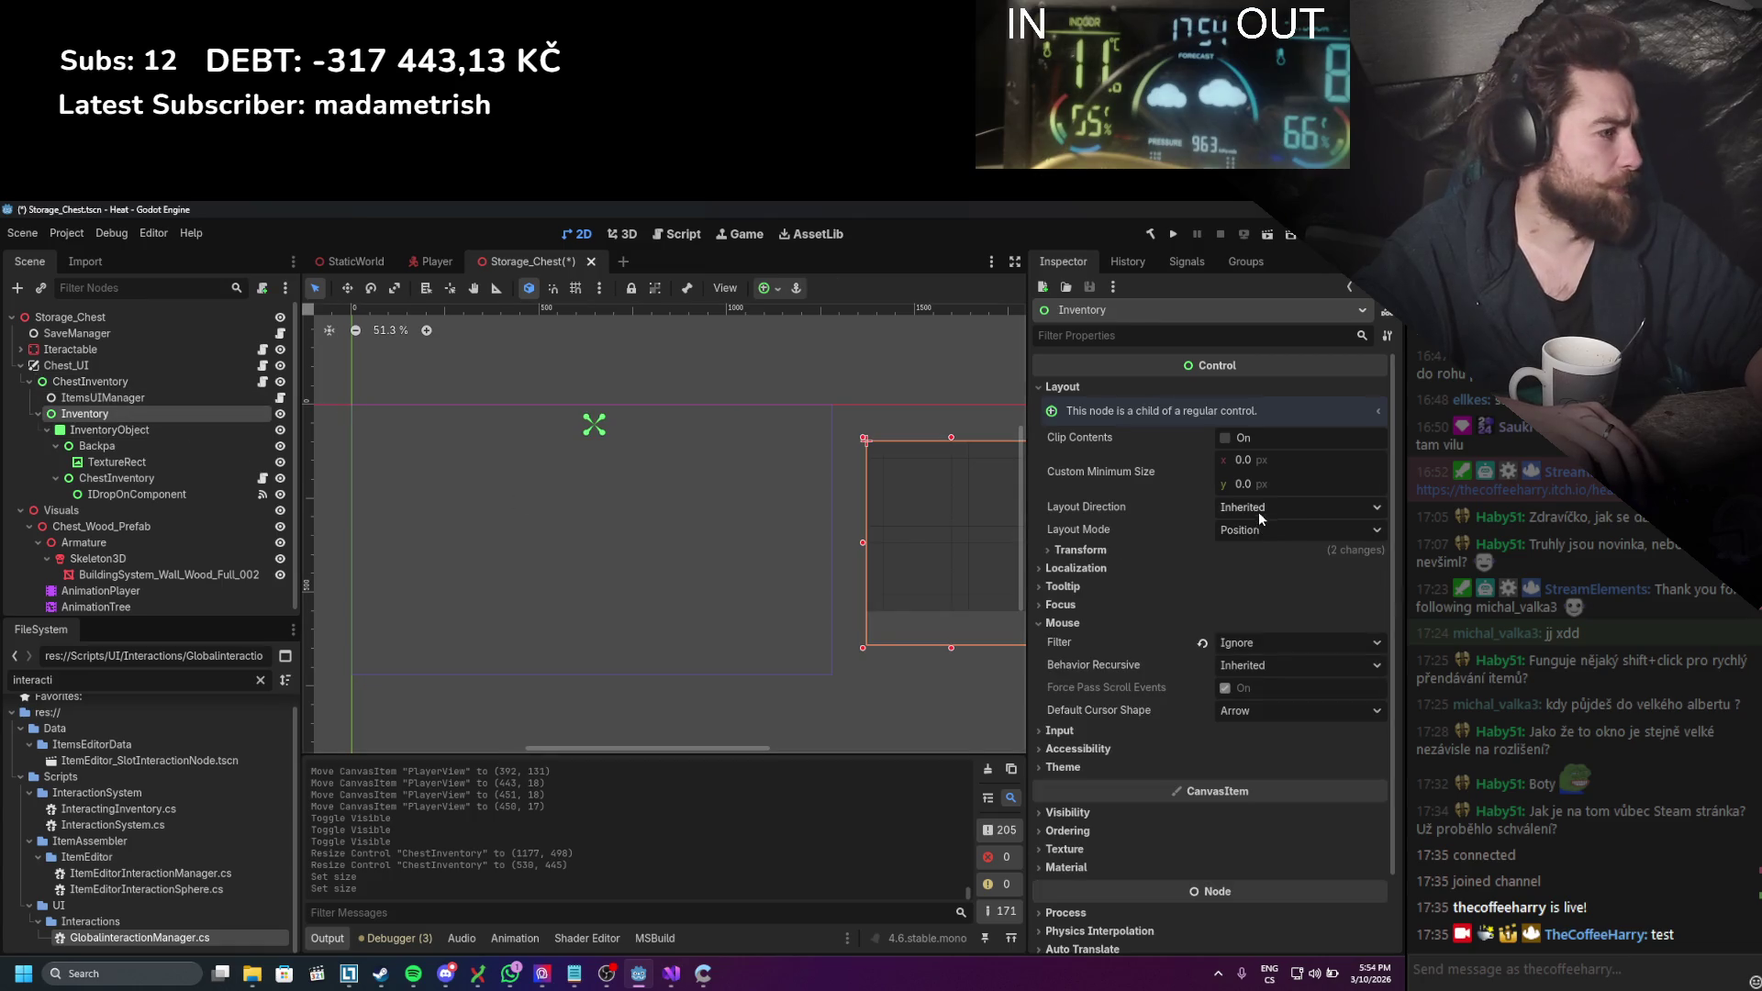
Step: Set the chest's Inventory node to Anchors layout mode with the Full Rect preset
{"action": "left_click", "coordinate": [1259, 529]}
{"action": "left_click", "coordinate": [1263, 571]}
{"action": "left_click", "coordinate": [1262, 553]}
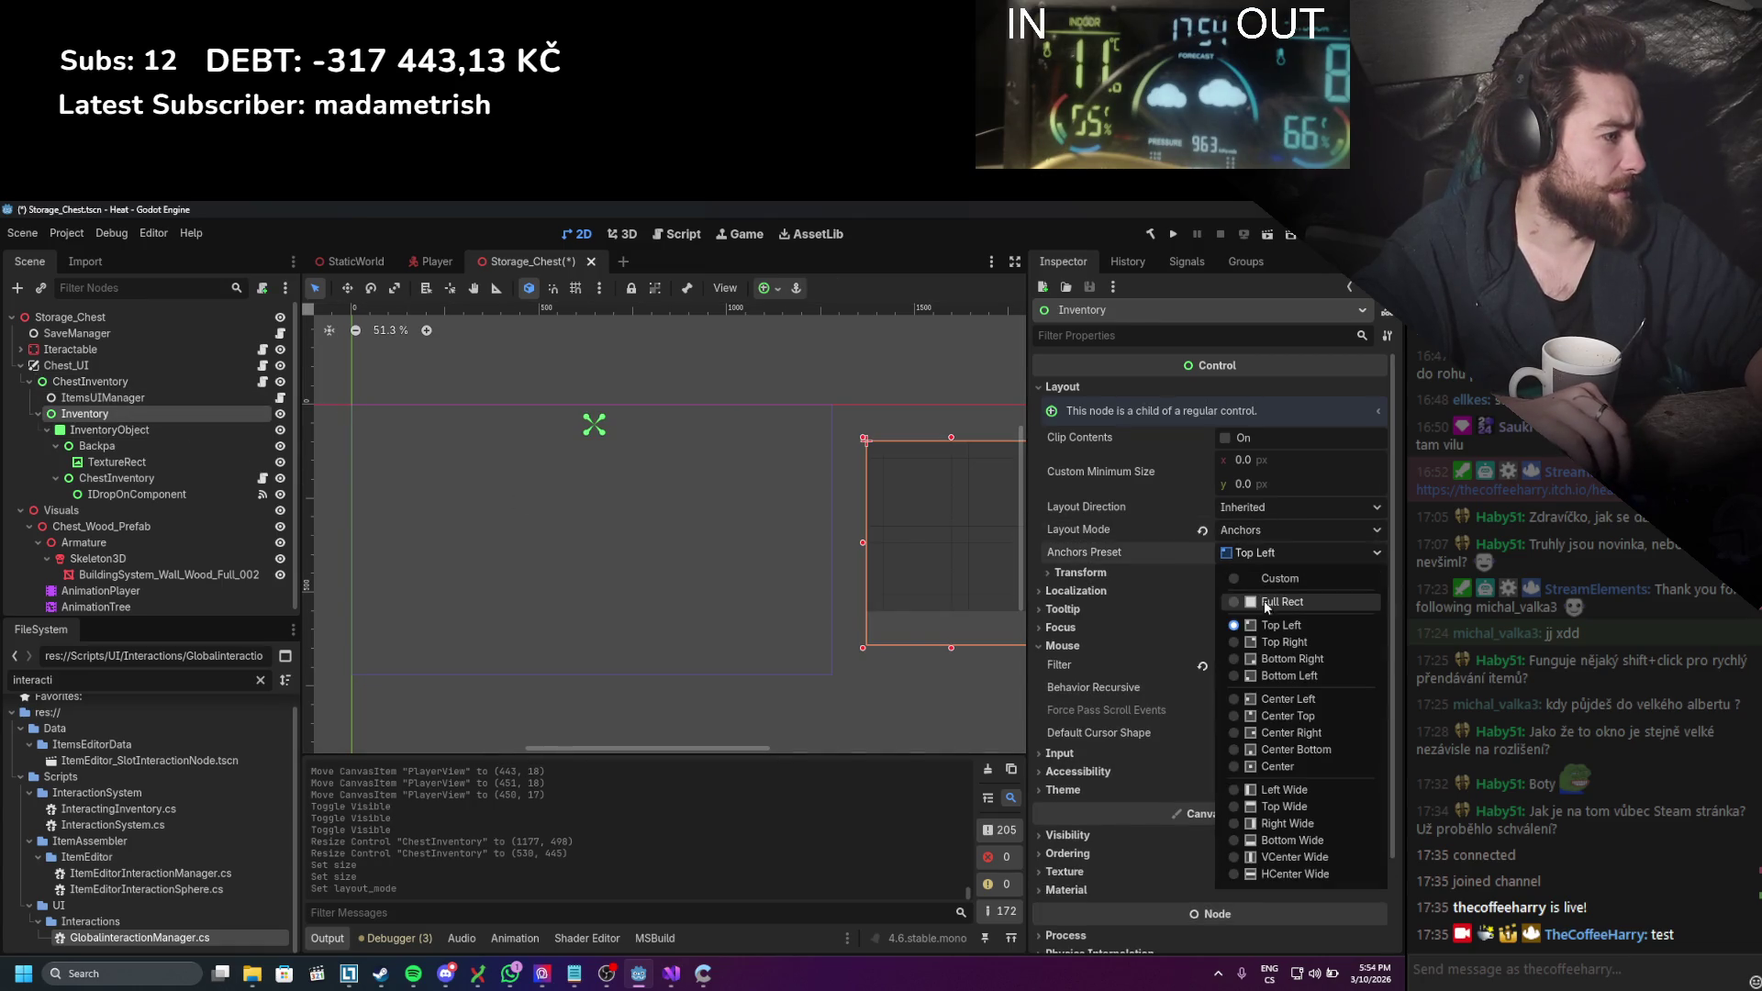
{"action": "left_click", "coordinate": [1264, 602]}
{"action": "scroll", "coordinate": [739, 555], "scroll_direction": "up", "scroll_amount": 4}
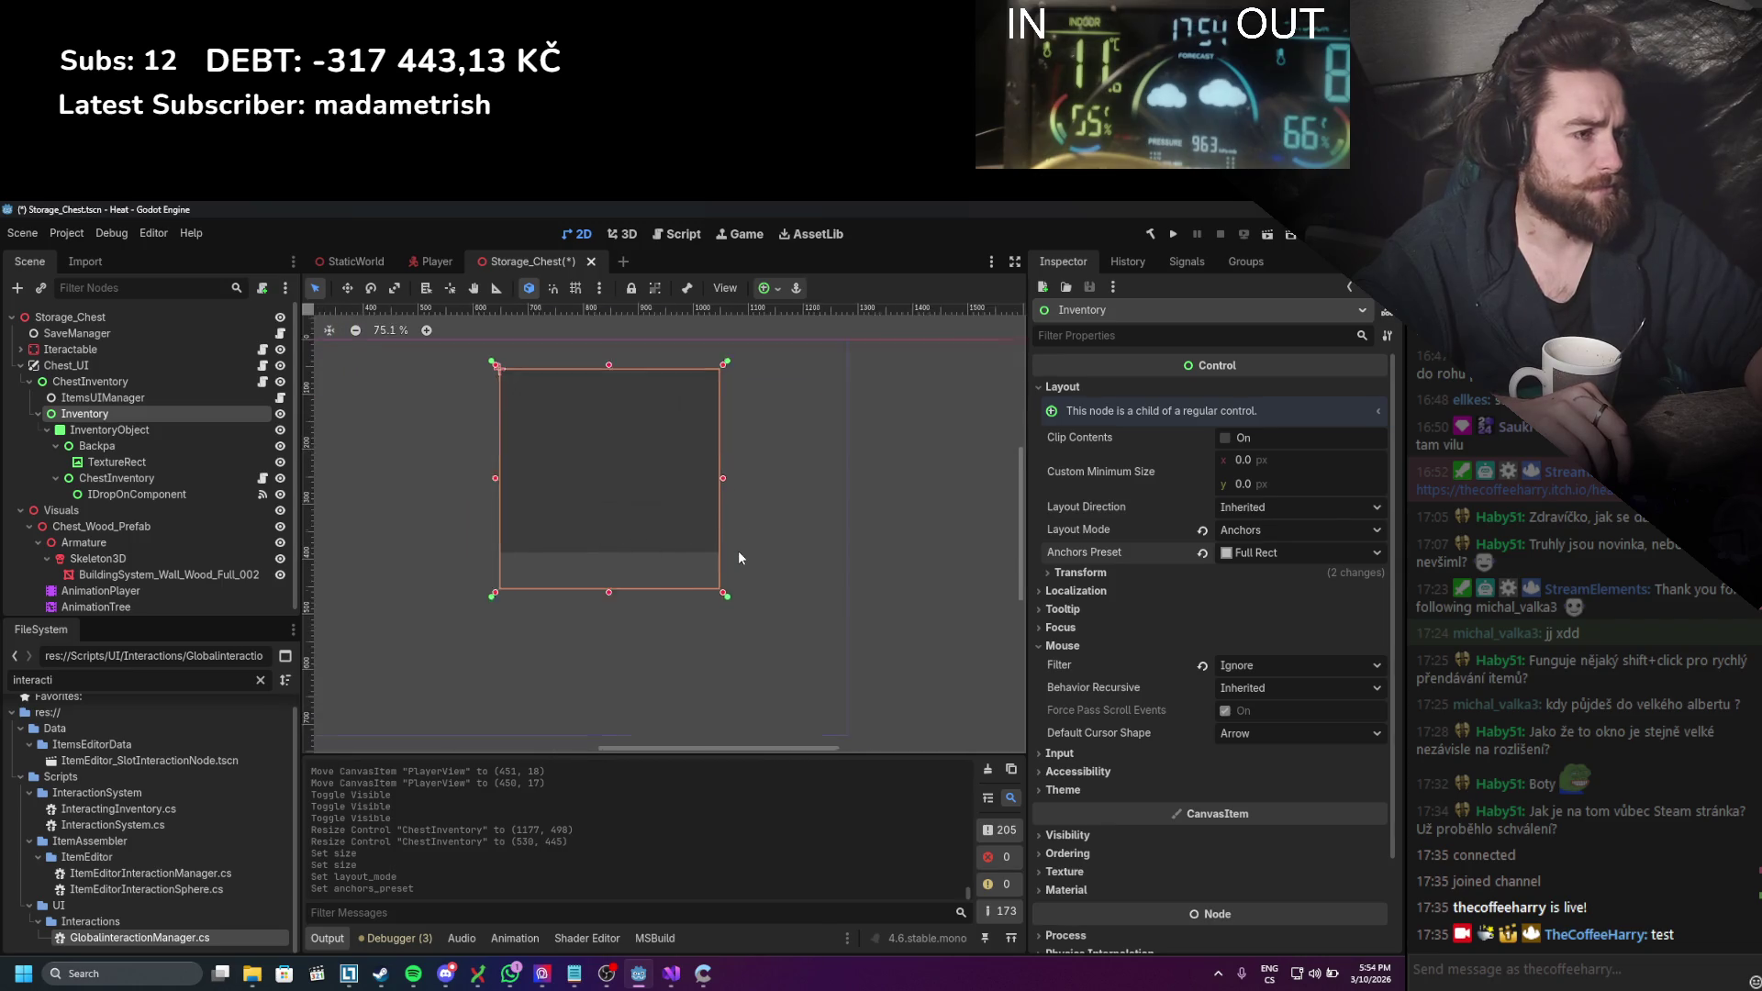
{"action": "scroll", "coordinate": [740, 557], "scroll_direction": "up", "scroll_amount": 6}
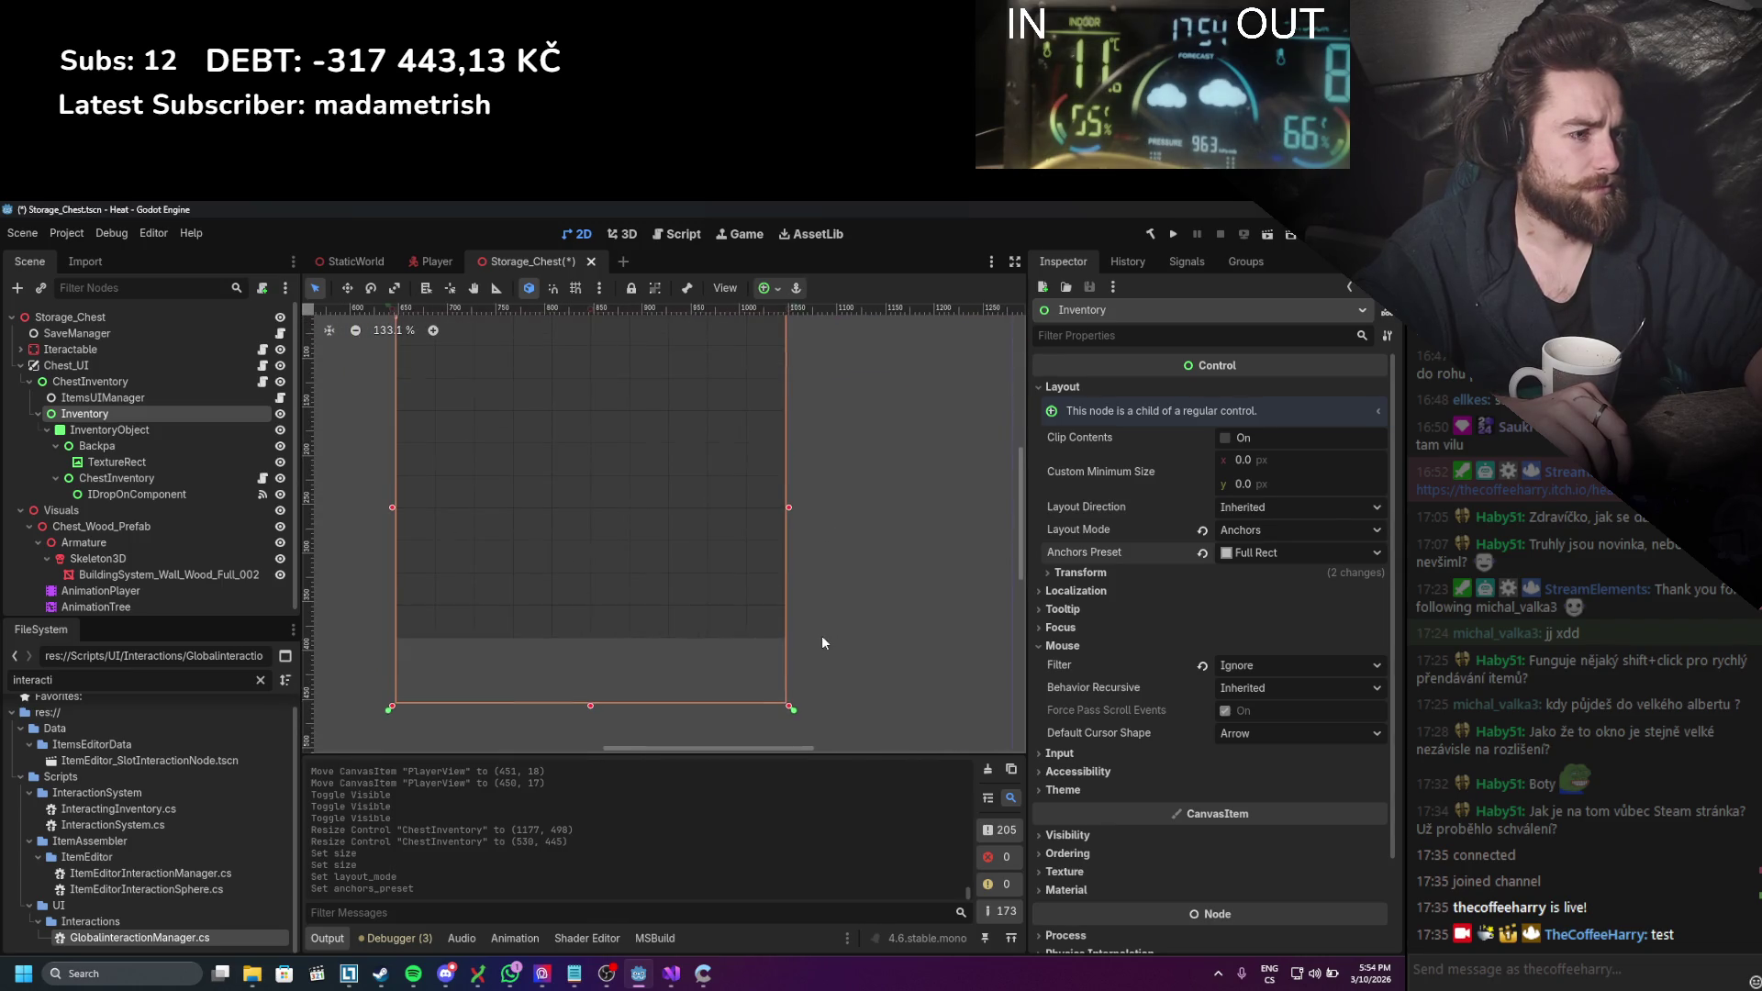
{"action": "scroll", "coordinate": [822, 637], "scroll_direction": "down", "scroll_amount": 1}
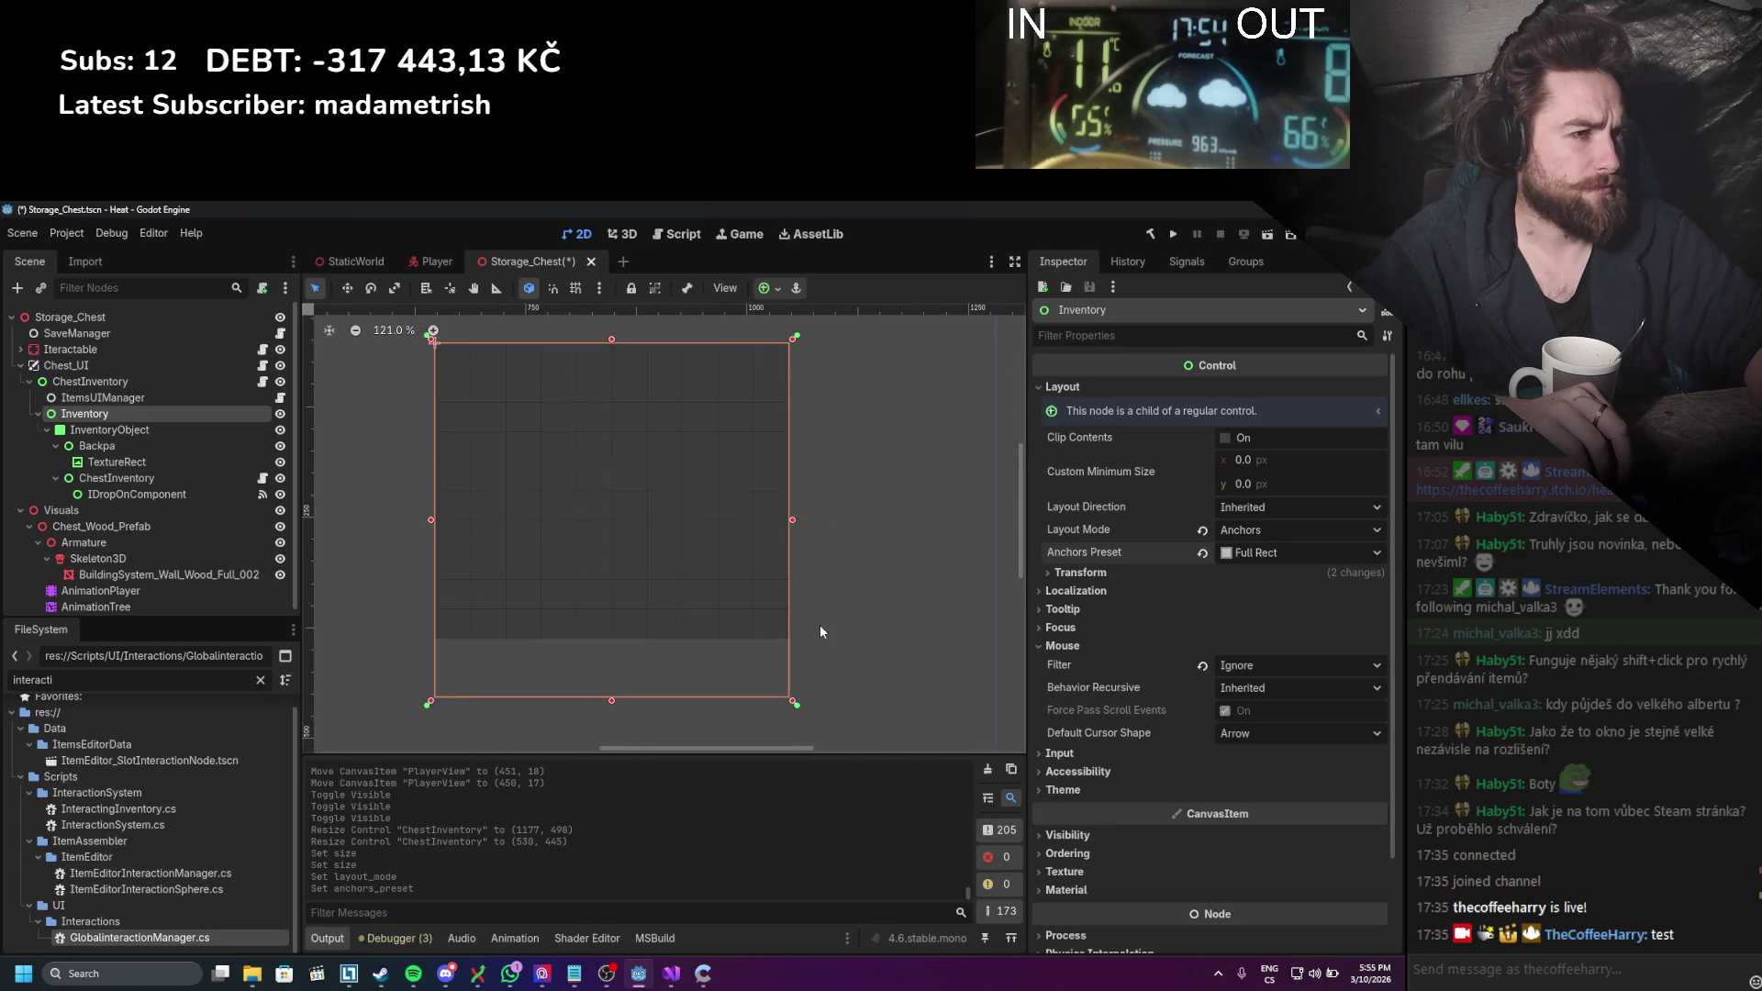
Step: Anchor InventoryObject to Full Rect as well, then save the Storage_Chest scene
{"action": "left_click", "coordinate": [167, 429]}
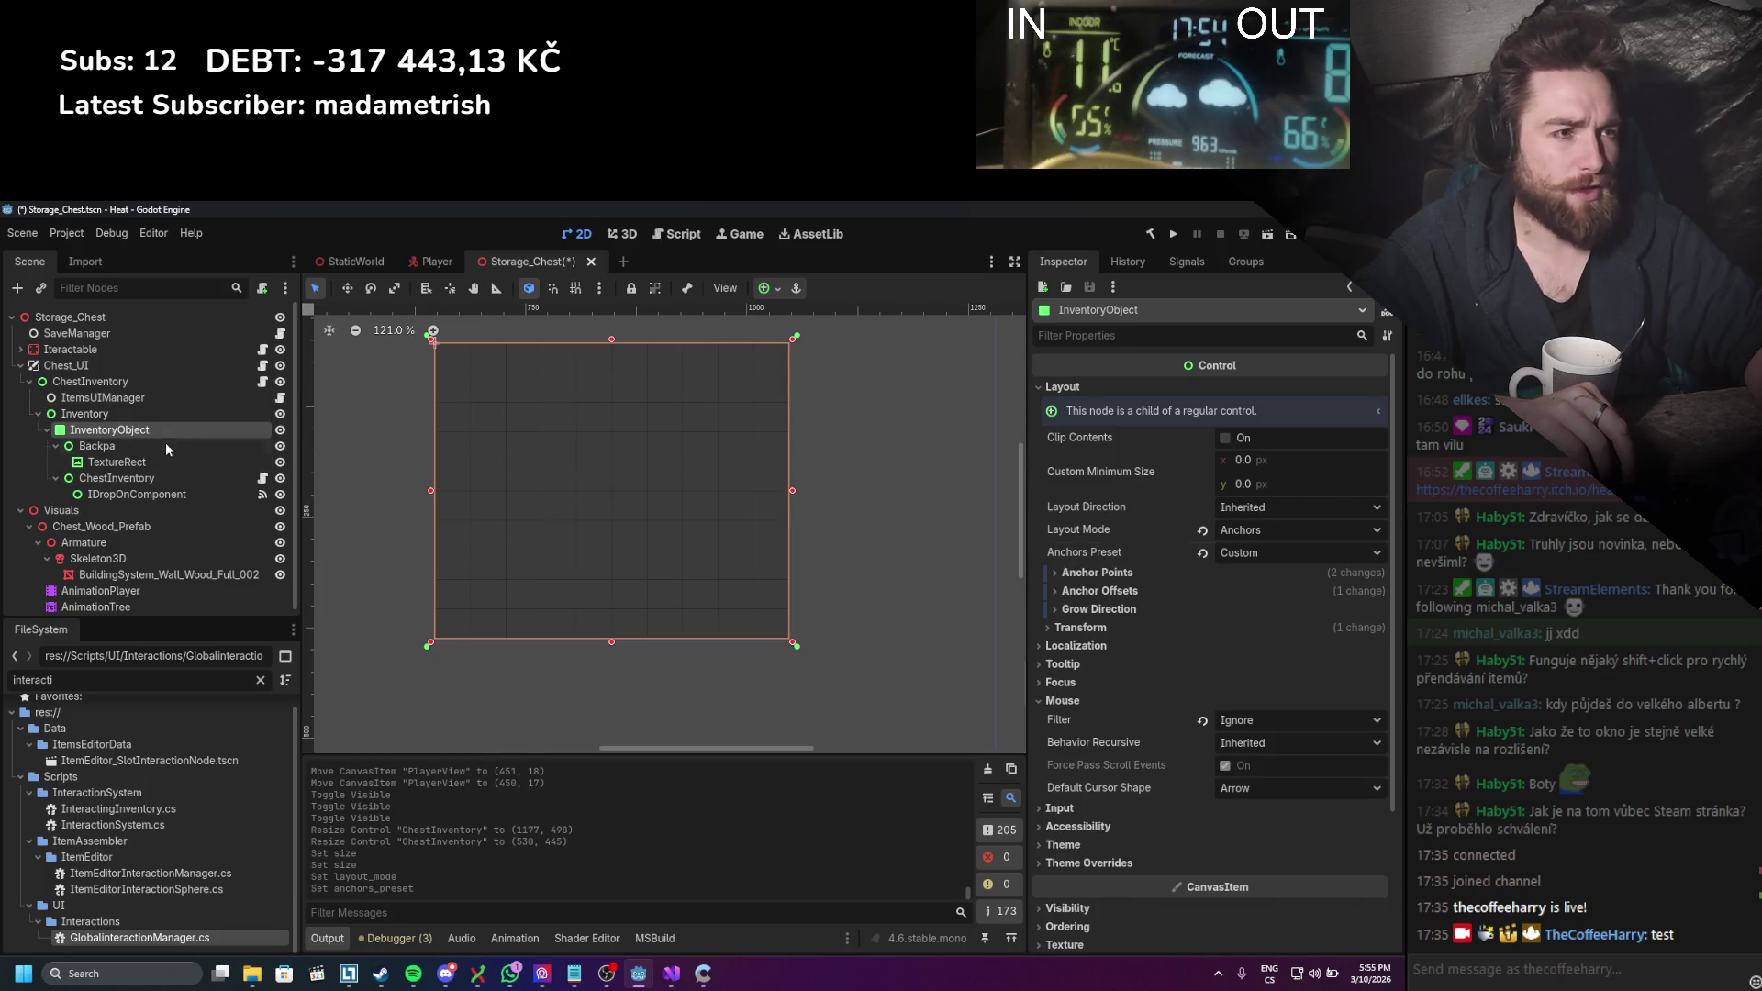
{"action": "left_click", "coordinate": [1280, 553]}
{"action": "left_click", "coordinate": [1284, 592]}
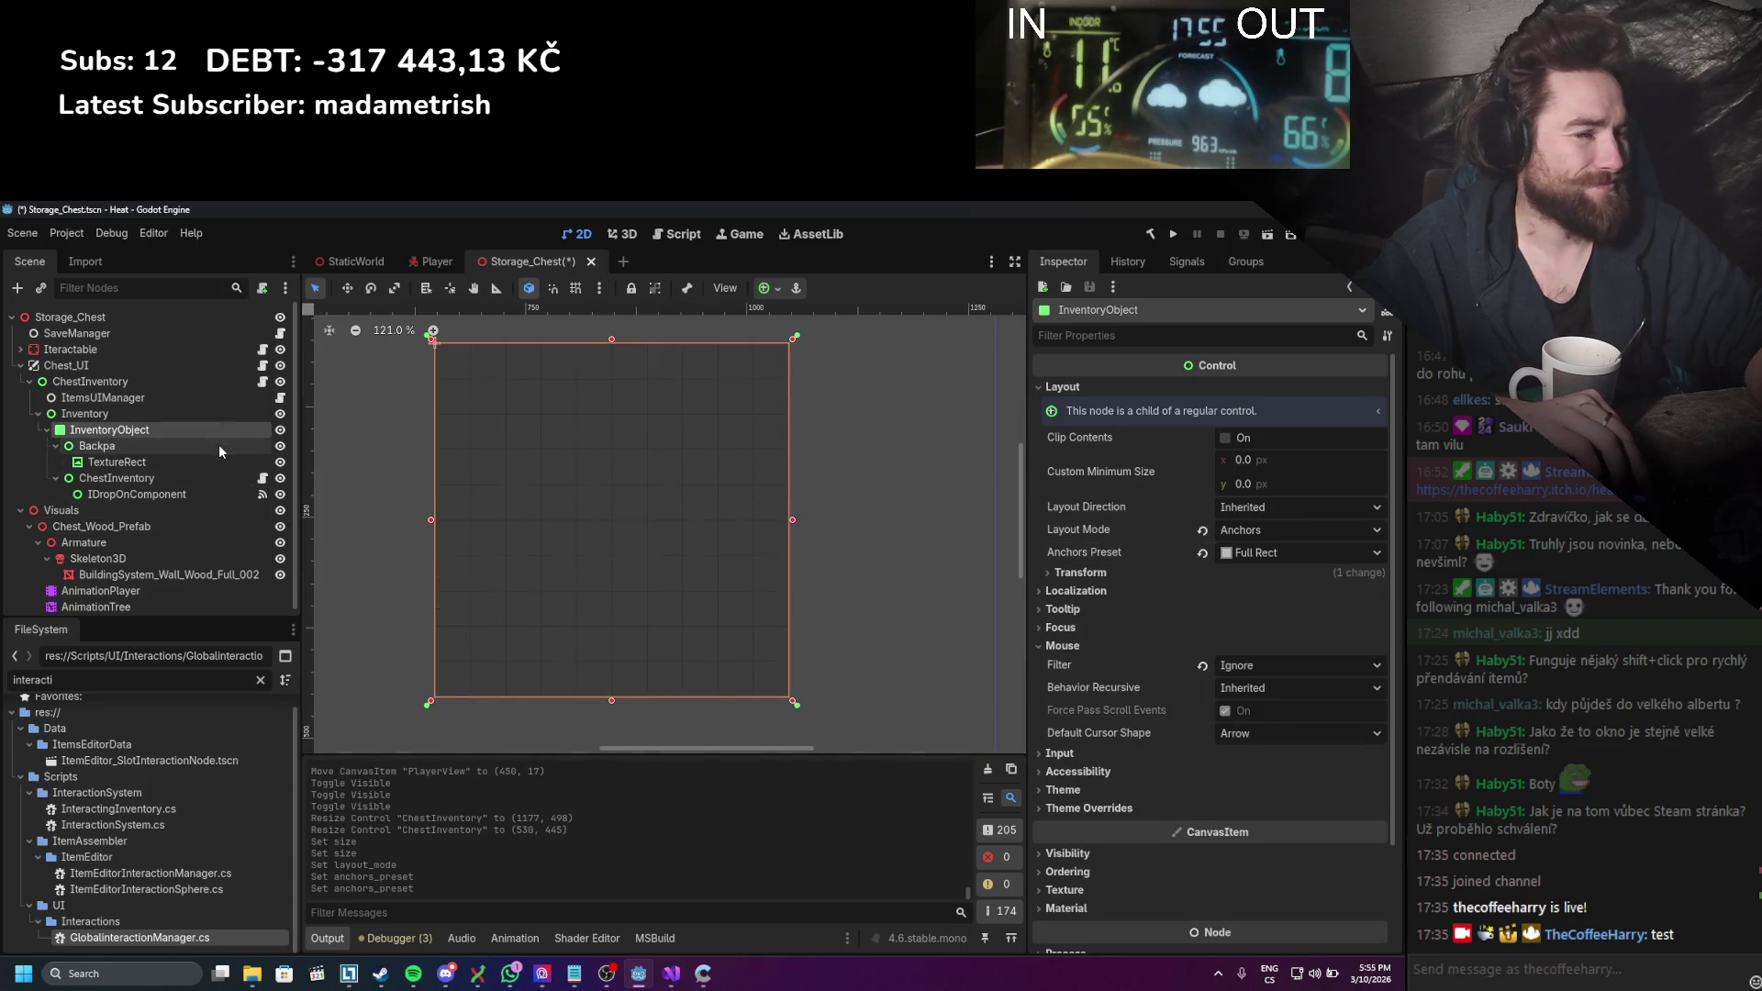
{"action": "left_click", "coordinate": [179, 493]}
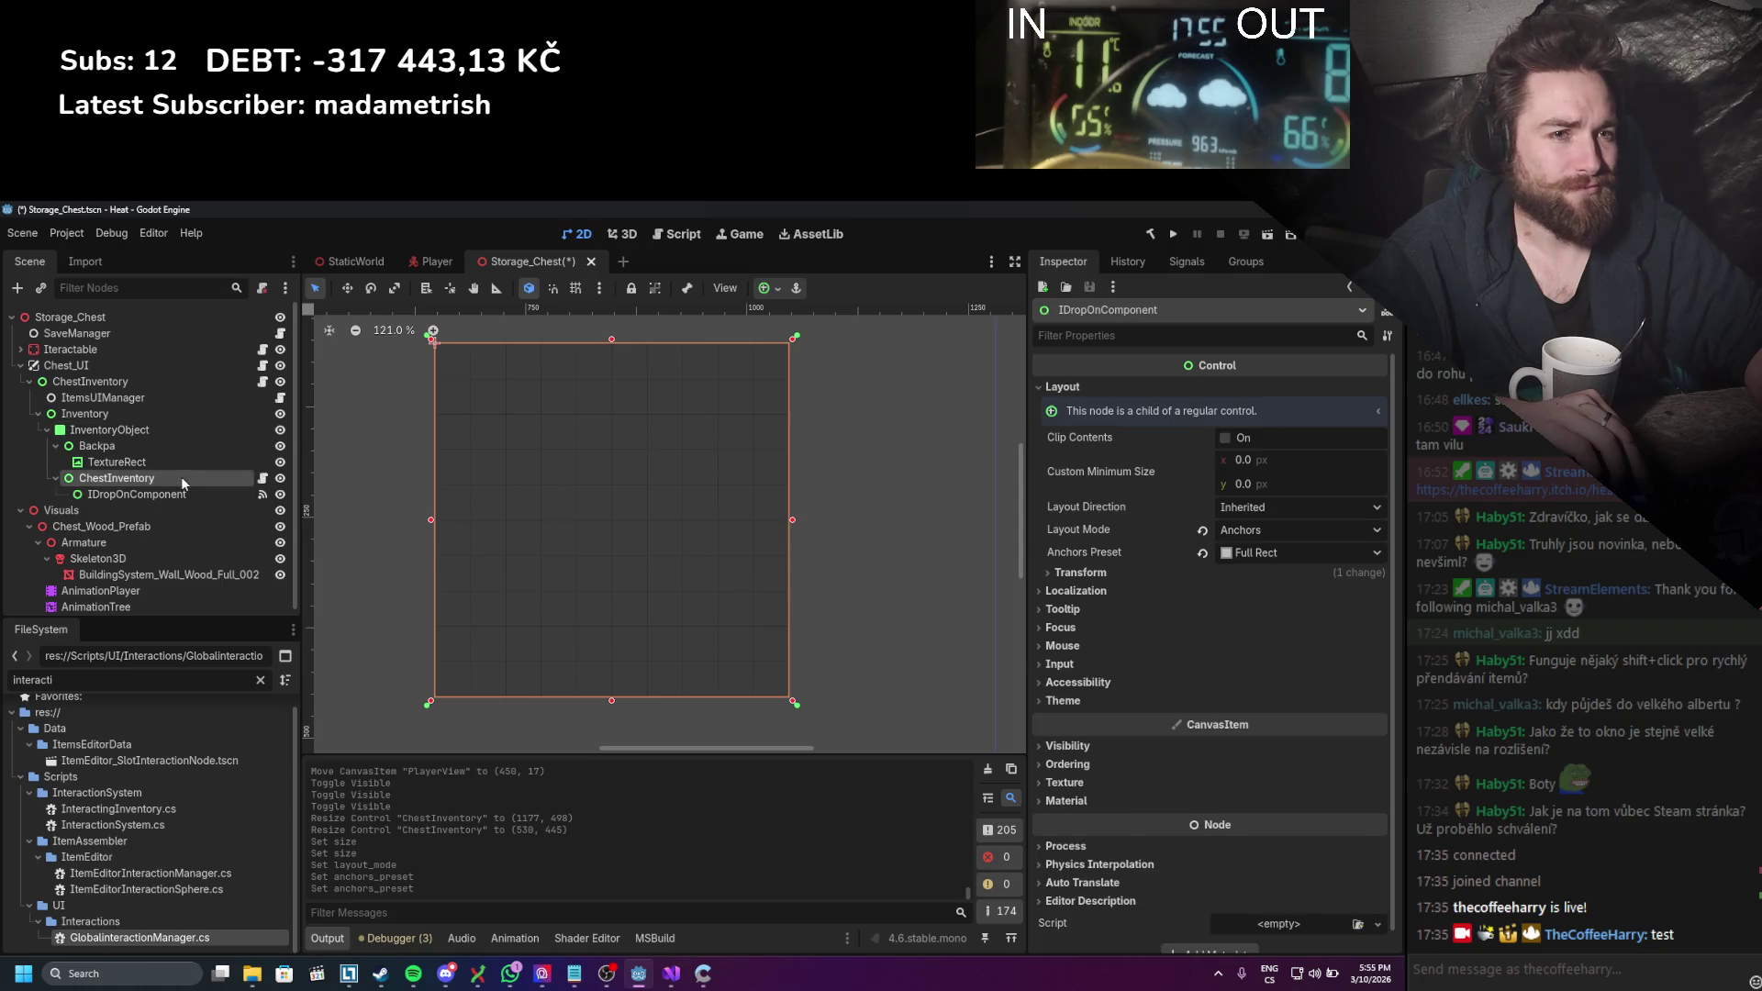
{"action": "left_click", "coordinate": [87, 363]}
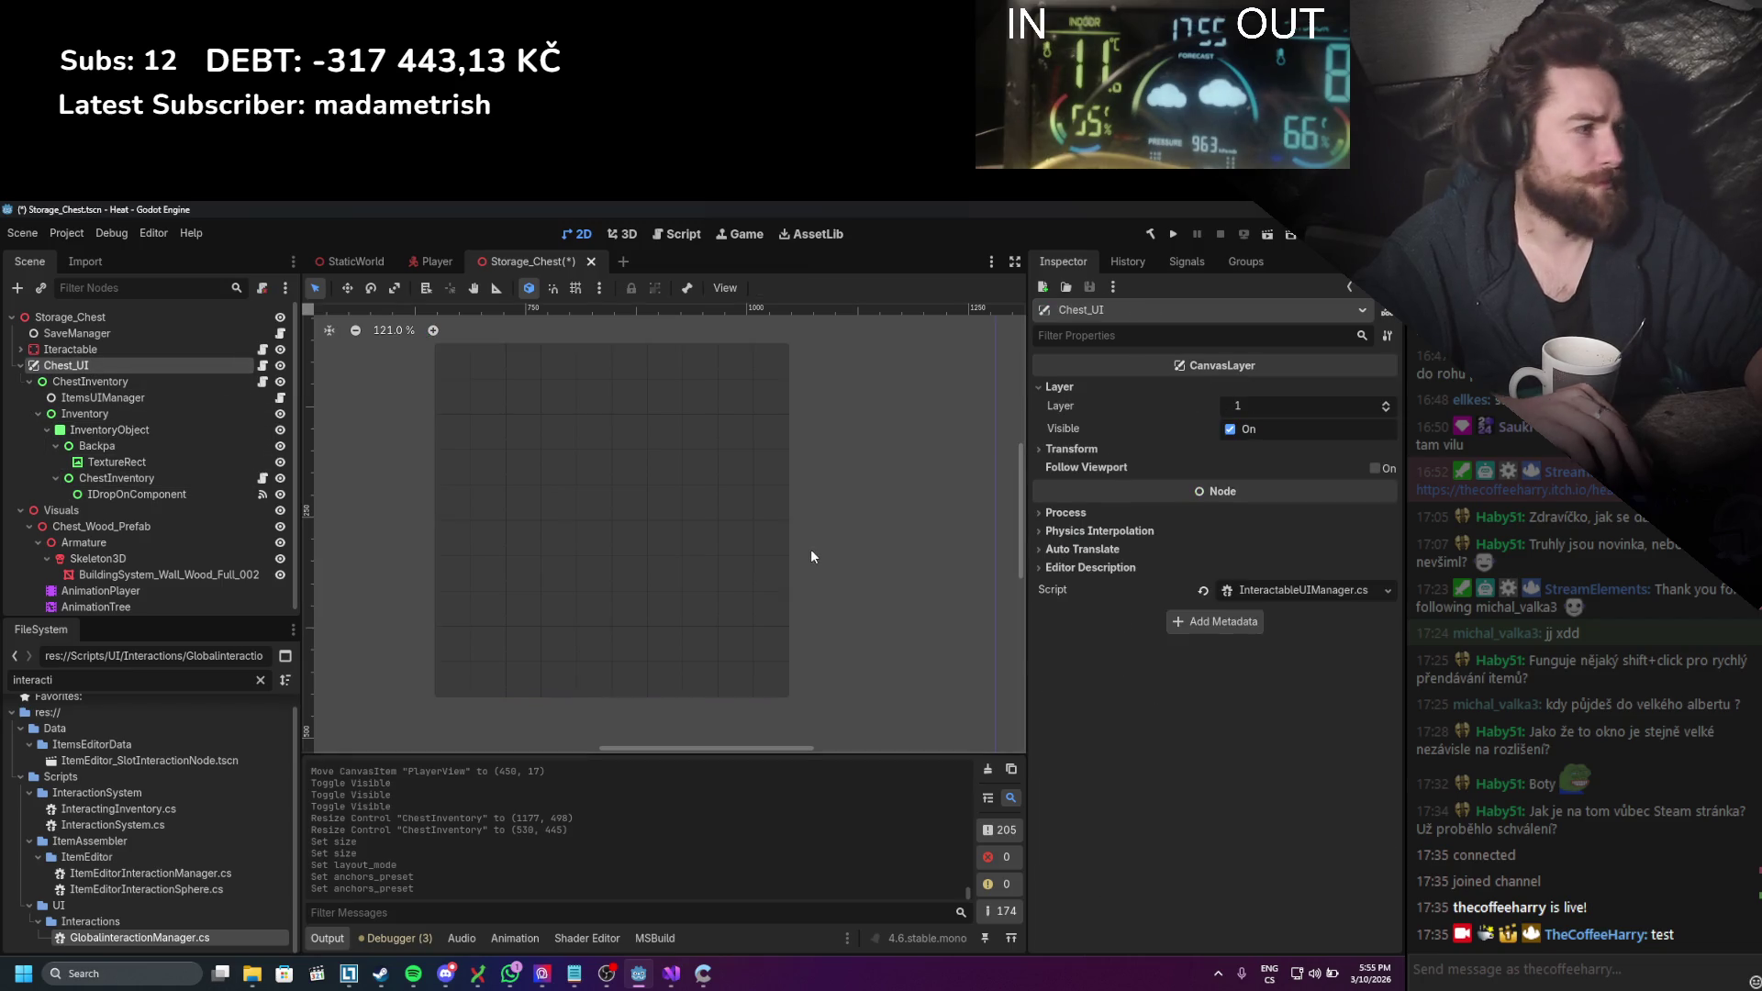
{"action": "key", "text": "ctrl+s"}
Step: In Chest.cs, change SetInventorySlotSizePixels from 45 to 40 and save the script
{"action": "left_click", "coordinate": [262, 367]}
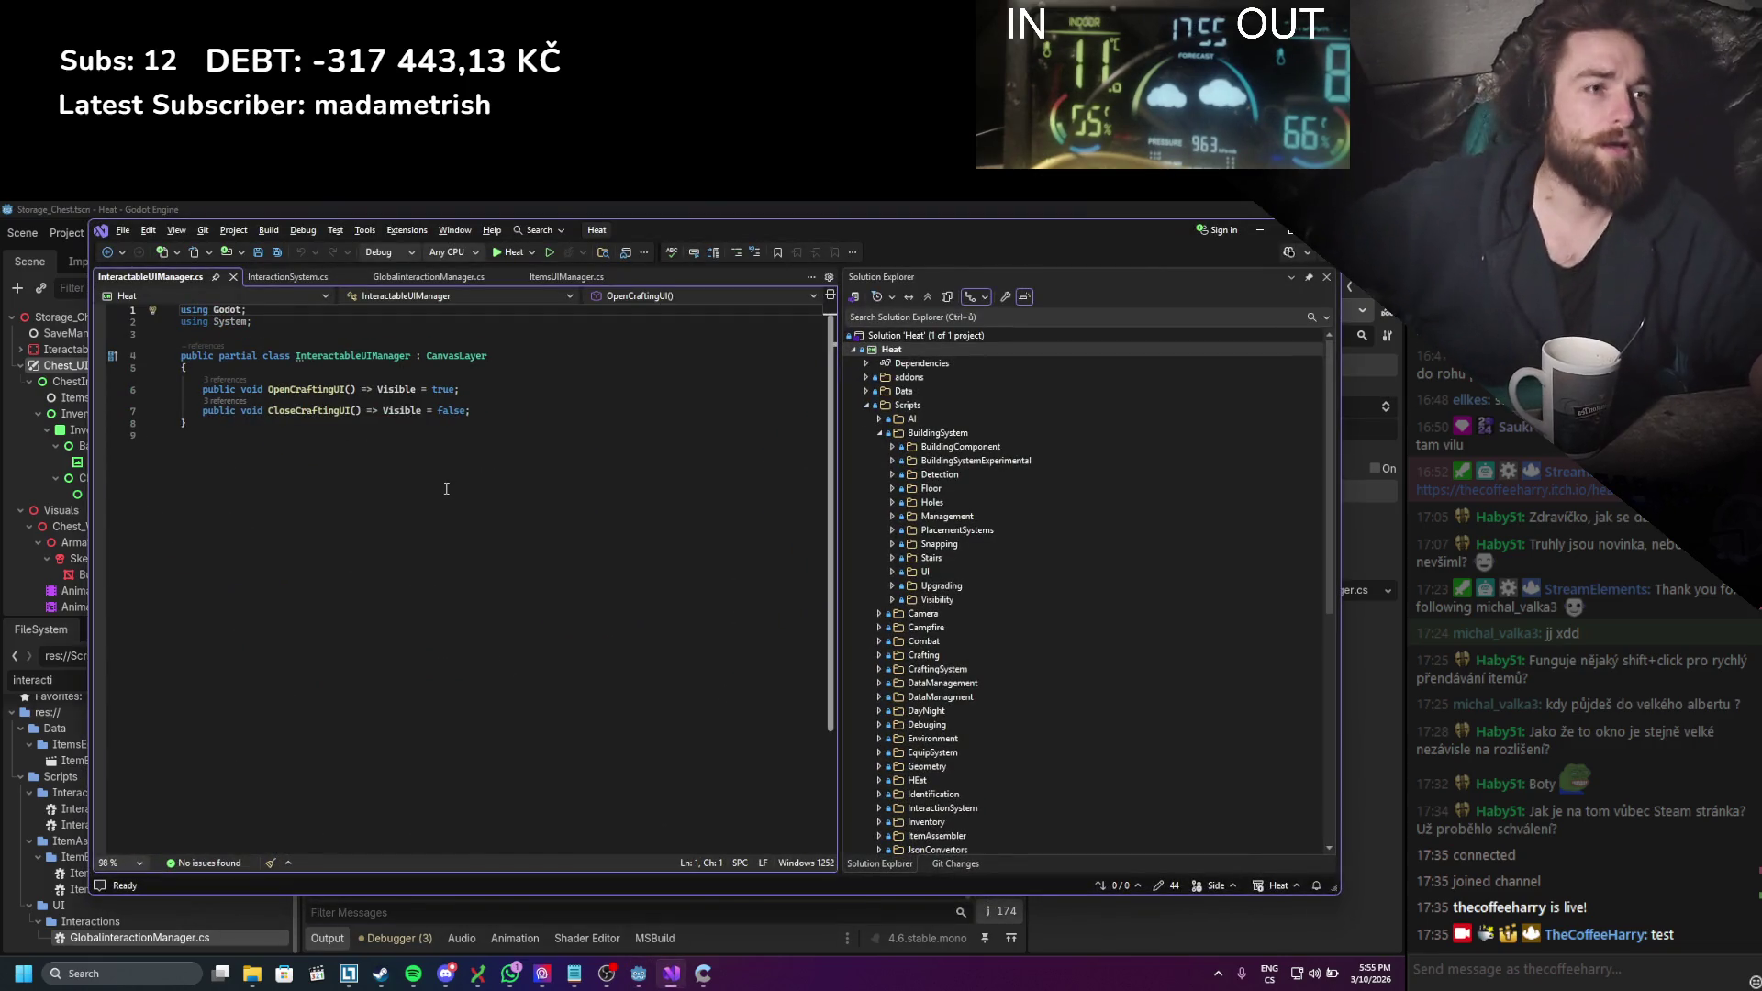
{"action": "left_click", "coordinate": [1260, 230]}
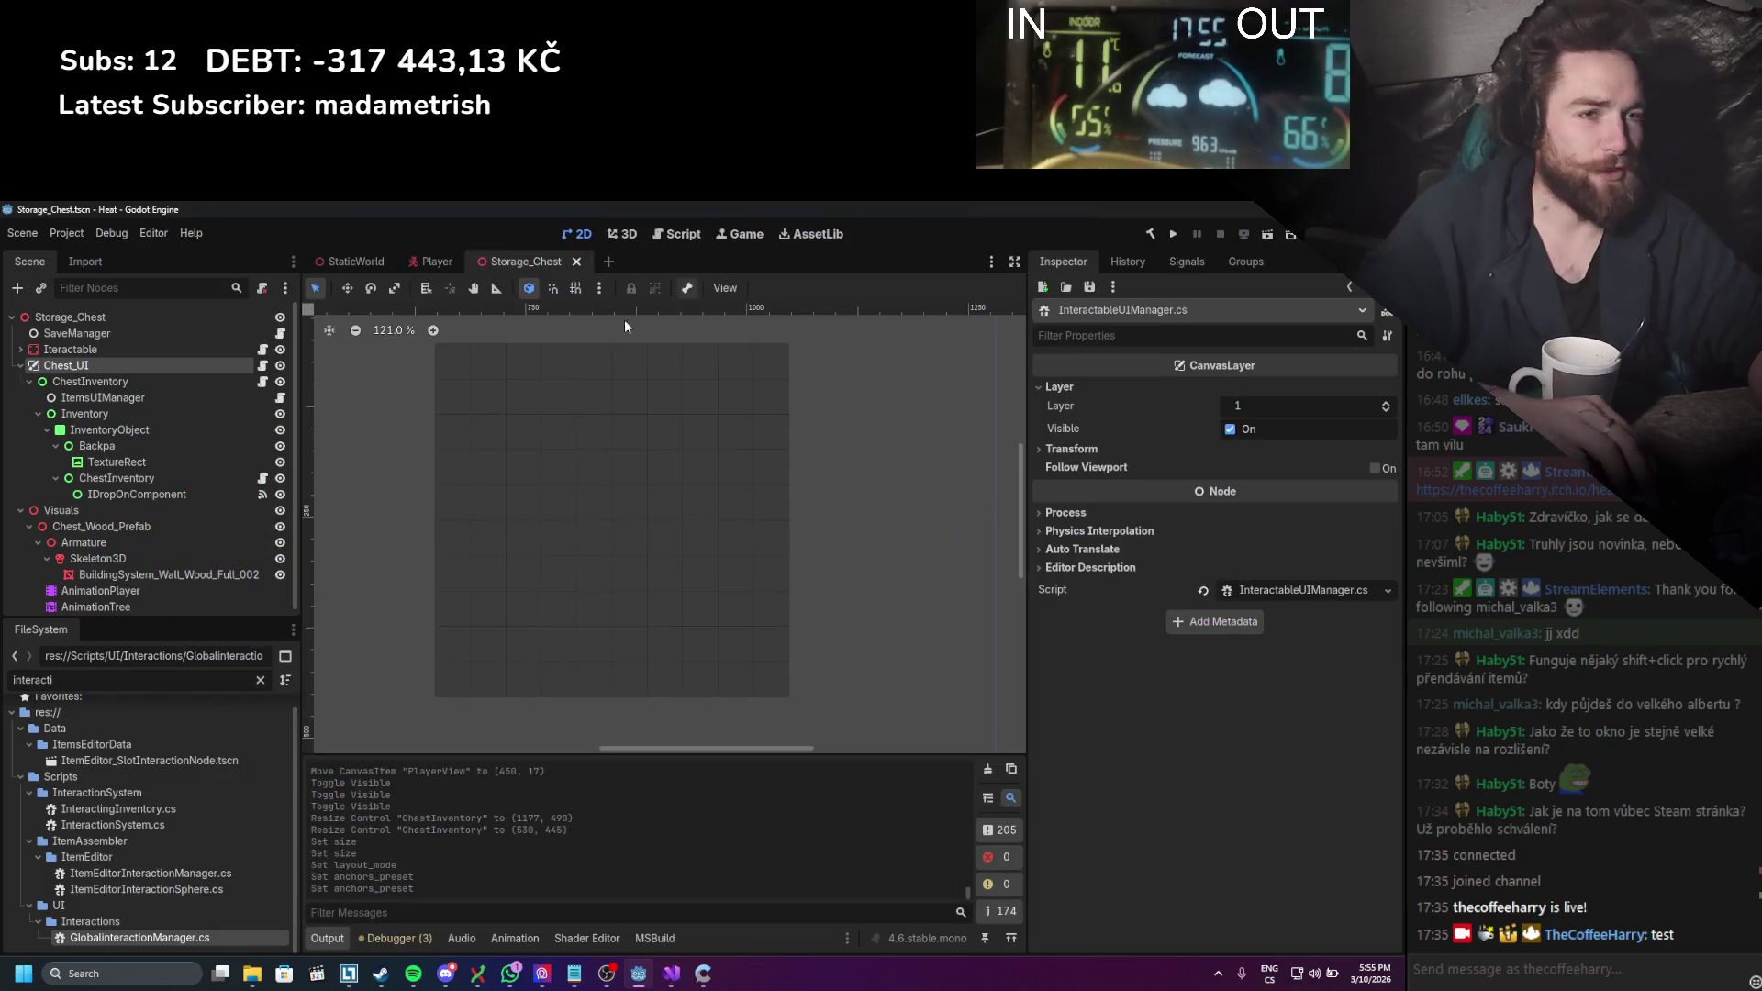
{"action": "left_click", "coordinate": [234, 349]}
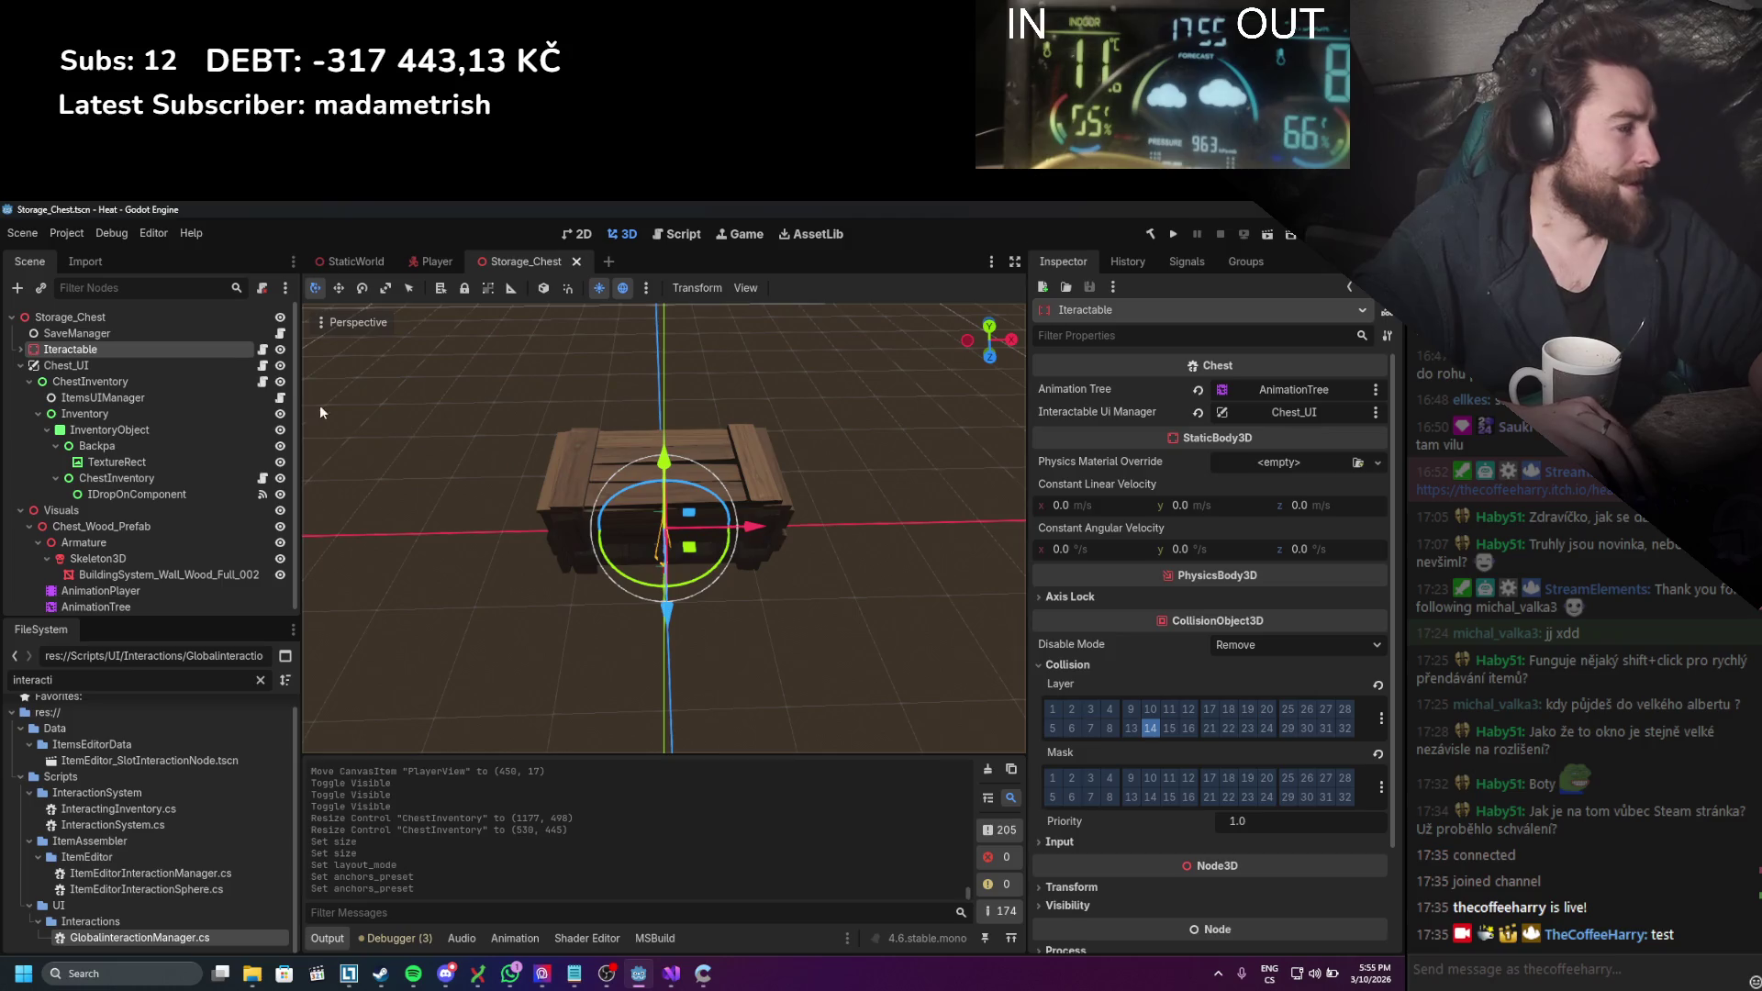
{"action": "left_click", "coordinate": [263, 351]}
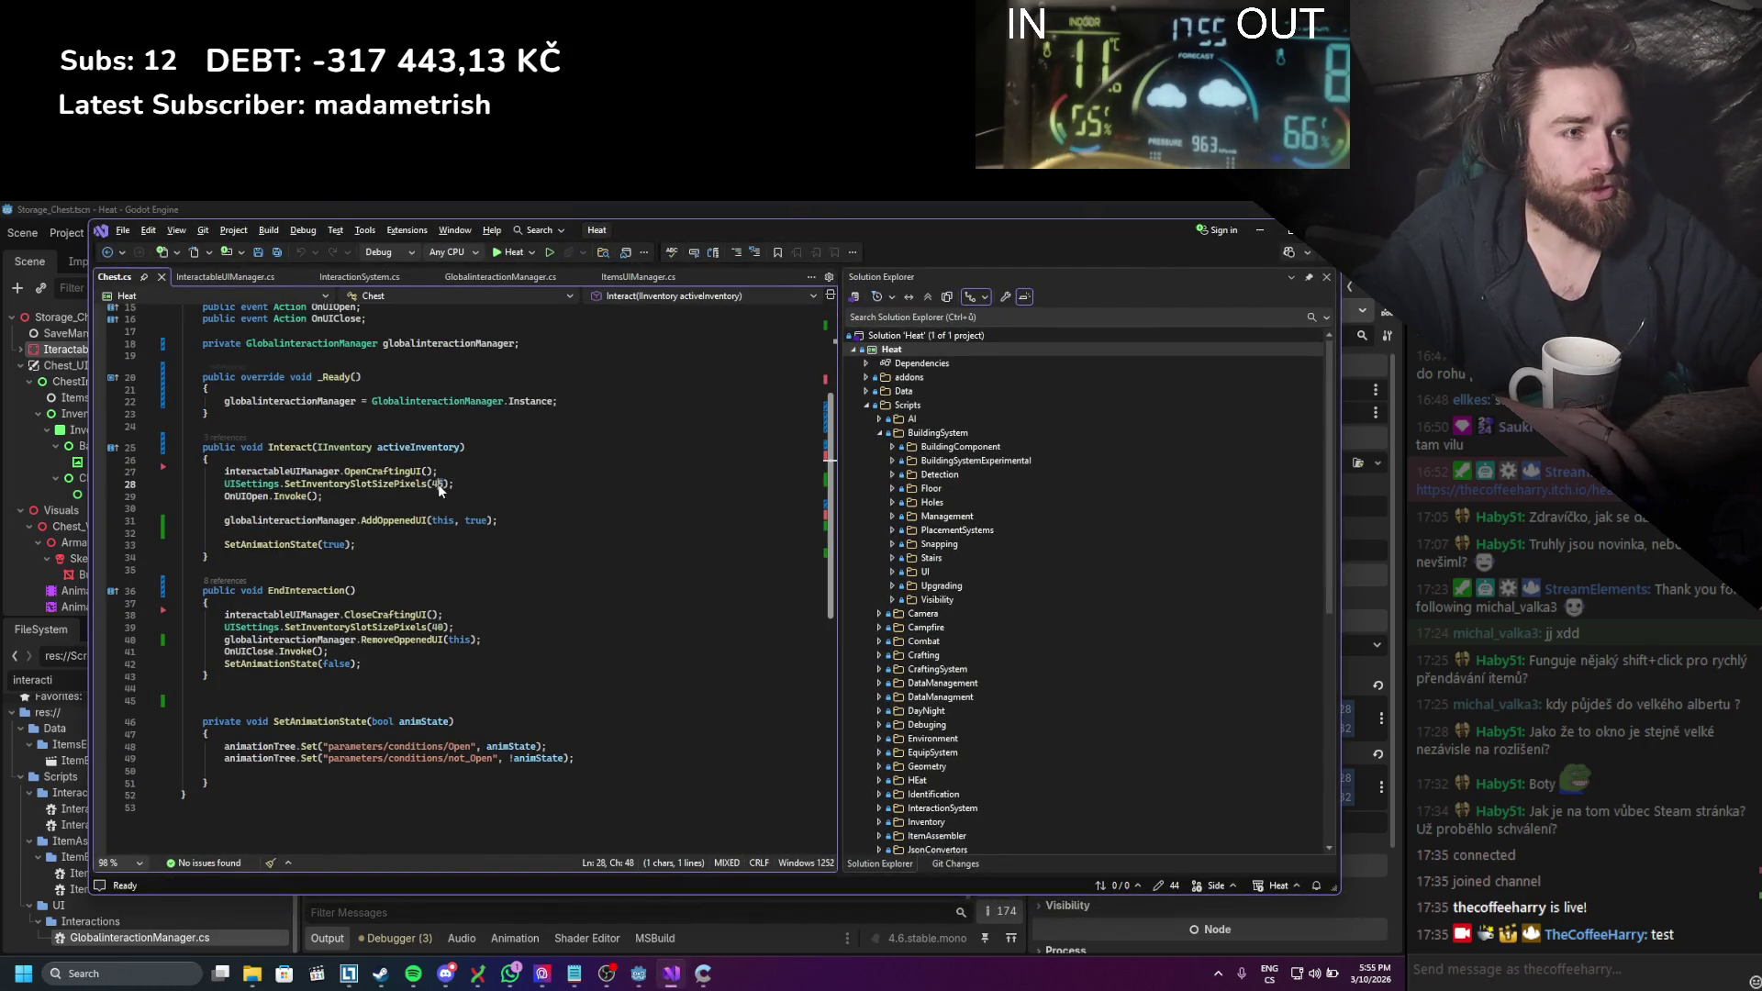
{"action": "type", "text": "0"}
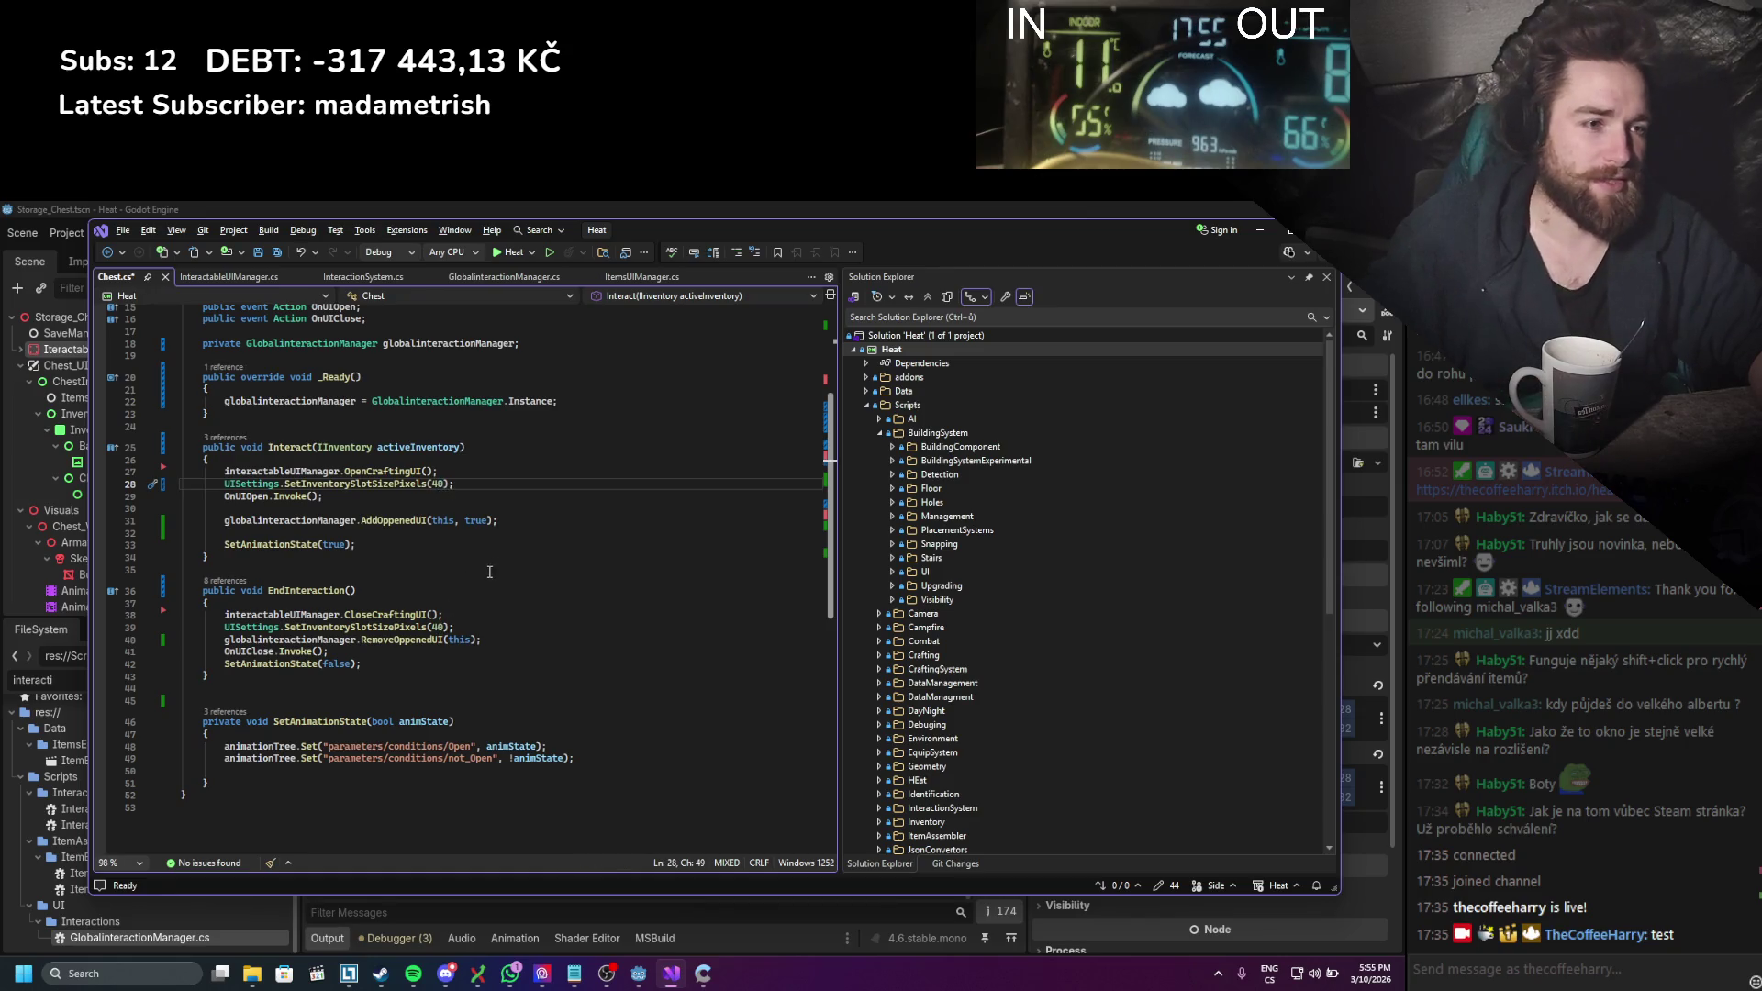
{"action": "key", "text": "ctrl+s"}
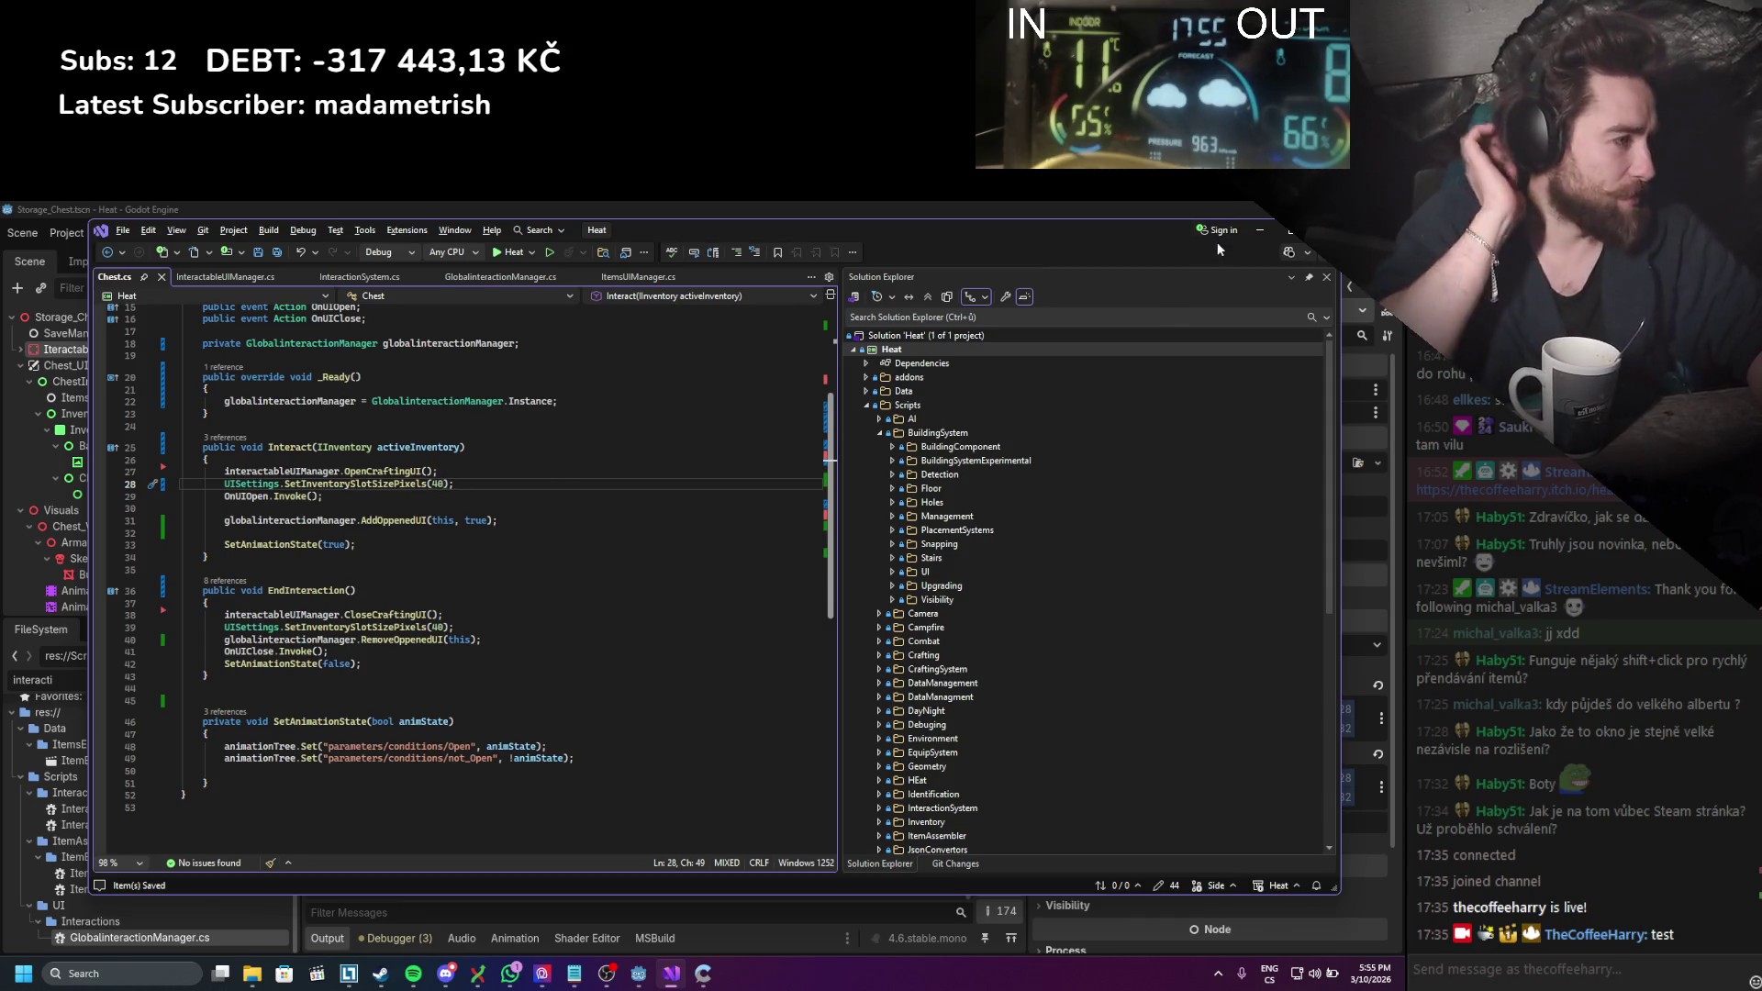
{"action": "left_click", "coordinate": [1258, 231]}
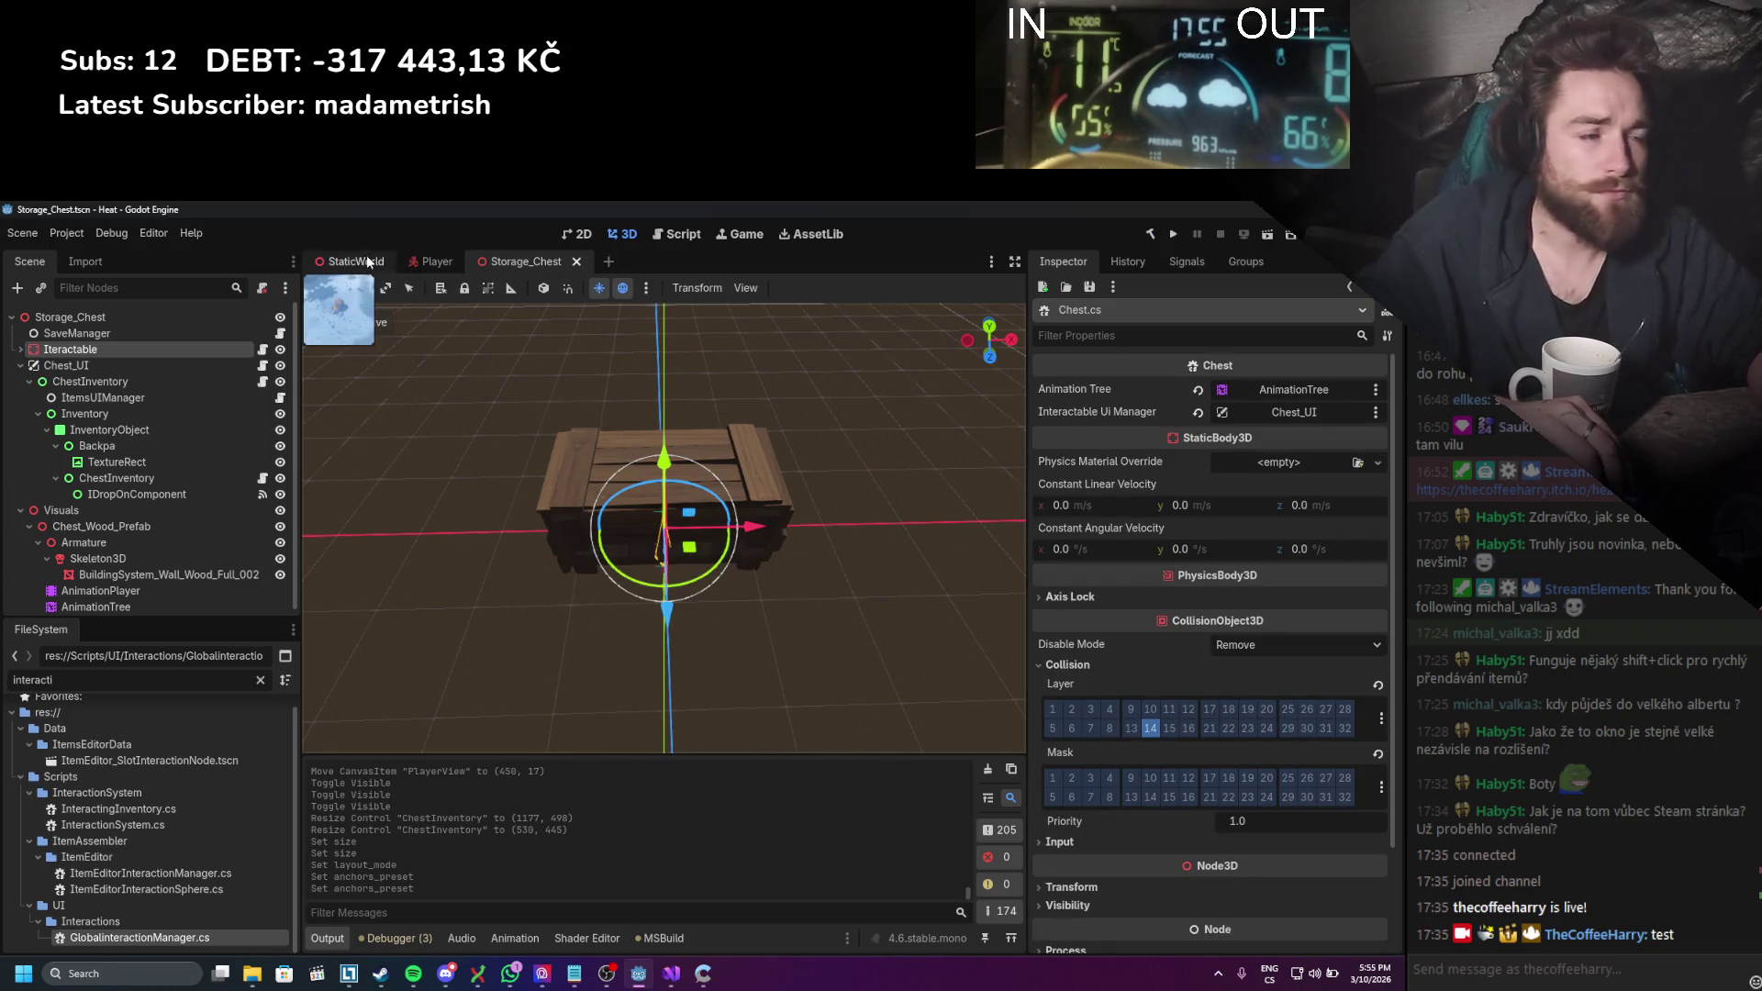
Step: In the 2D view, move the ChestInventory panel right to position 842, 39
{"action": "left_click", "coordinate": [581, 234]}
{"action": "scroll", "coordinate": [614, 445], "scroll_direction": "down", "scroll_amount": 3}
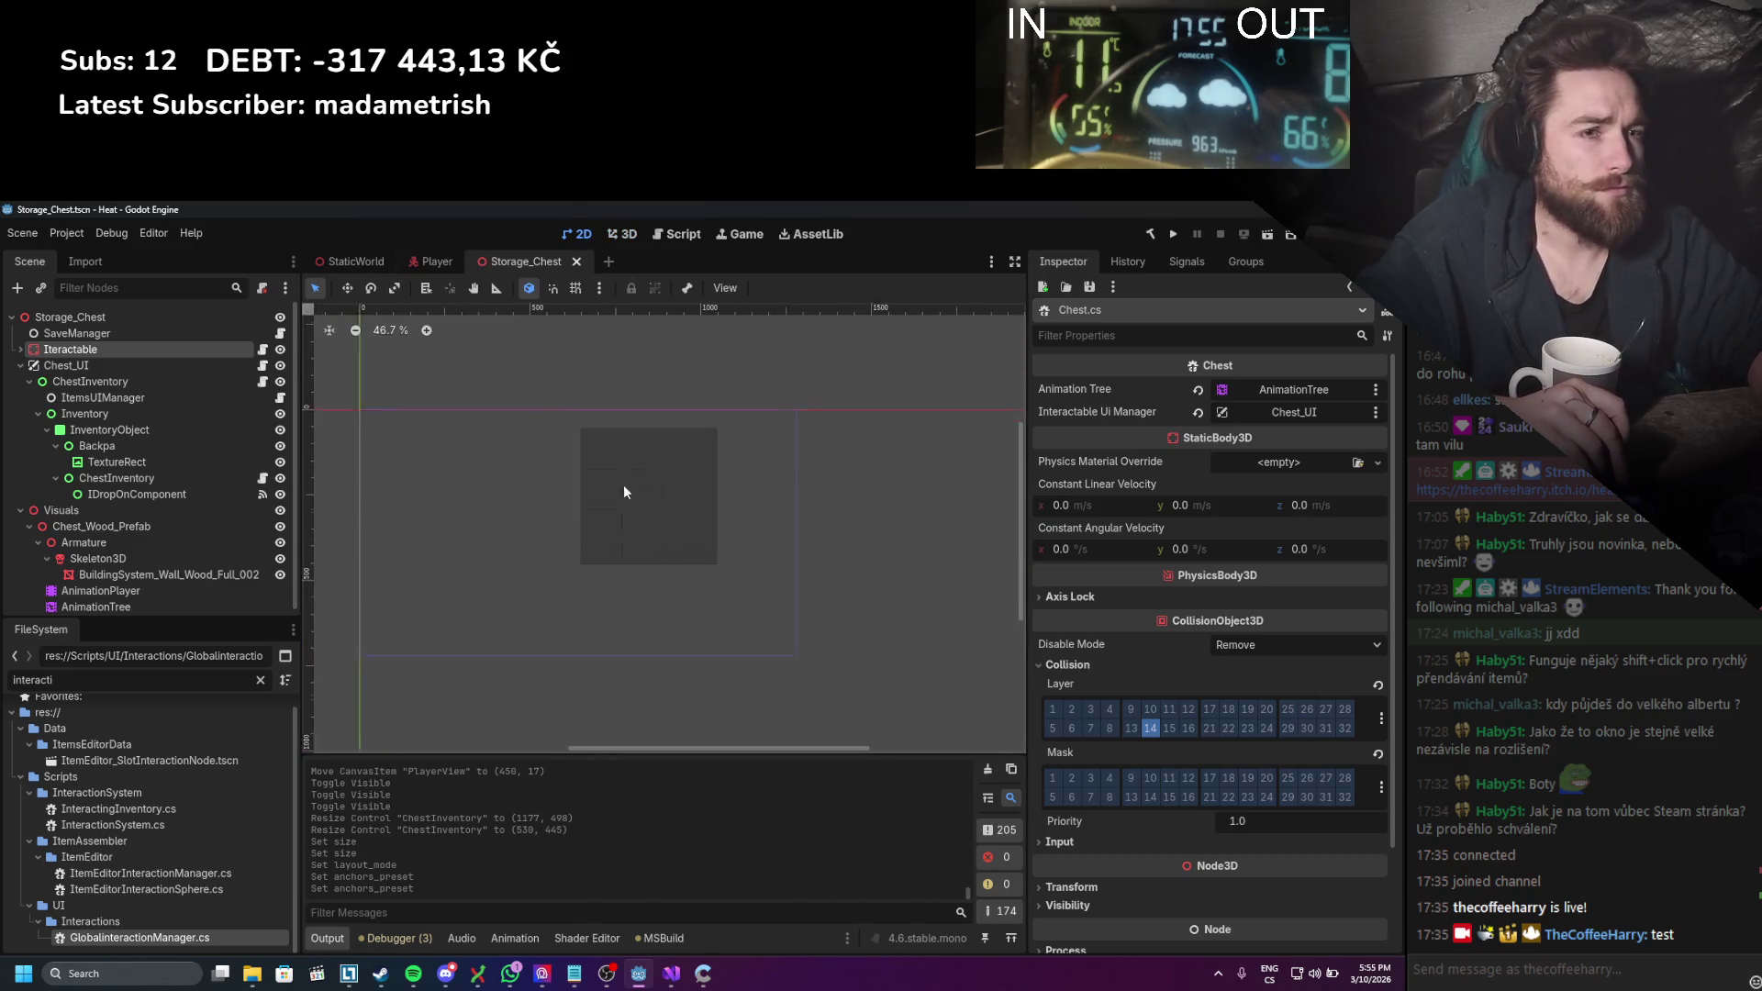
{"action": "scroll", "coordinate": [623, 484], "scroll_direction": "up", "scroll_amount": 2}
{"action": "left_click", "coordinate": [103, 383]}
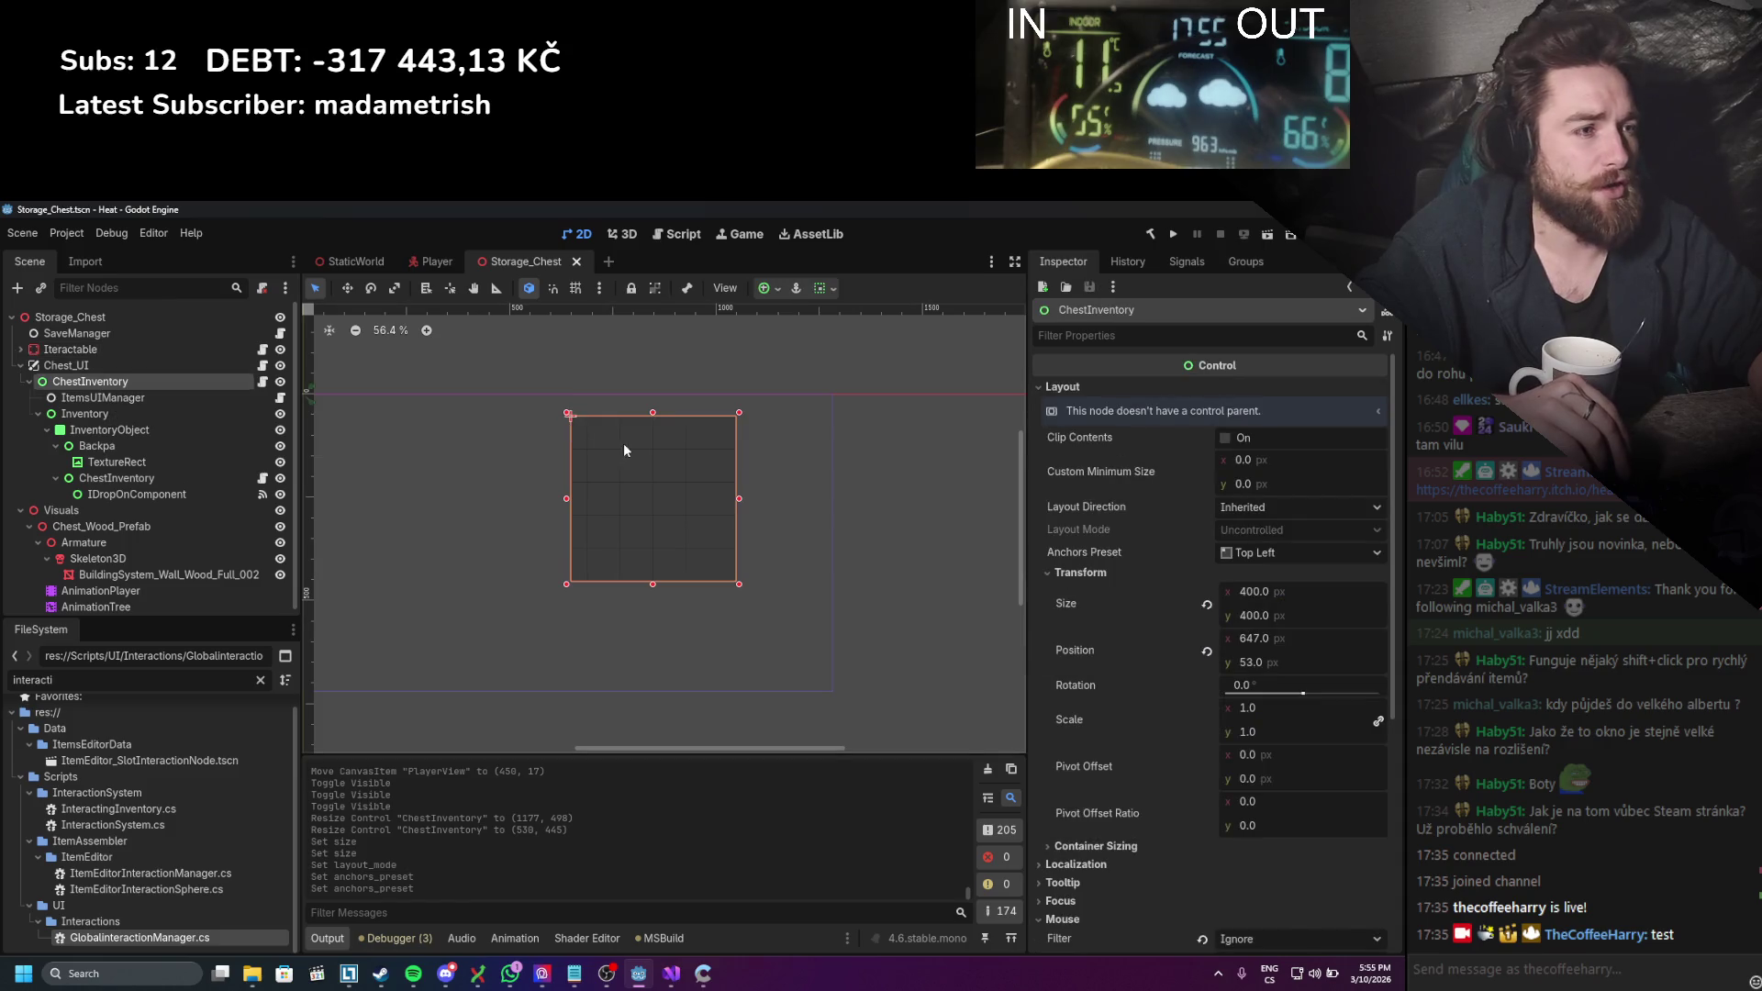
{"action": "left_click_drag", "start_coordinate": [624, 449], "coordinate": [630, 439]}
{"action": "key", "text": "ctrl+z"}
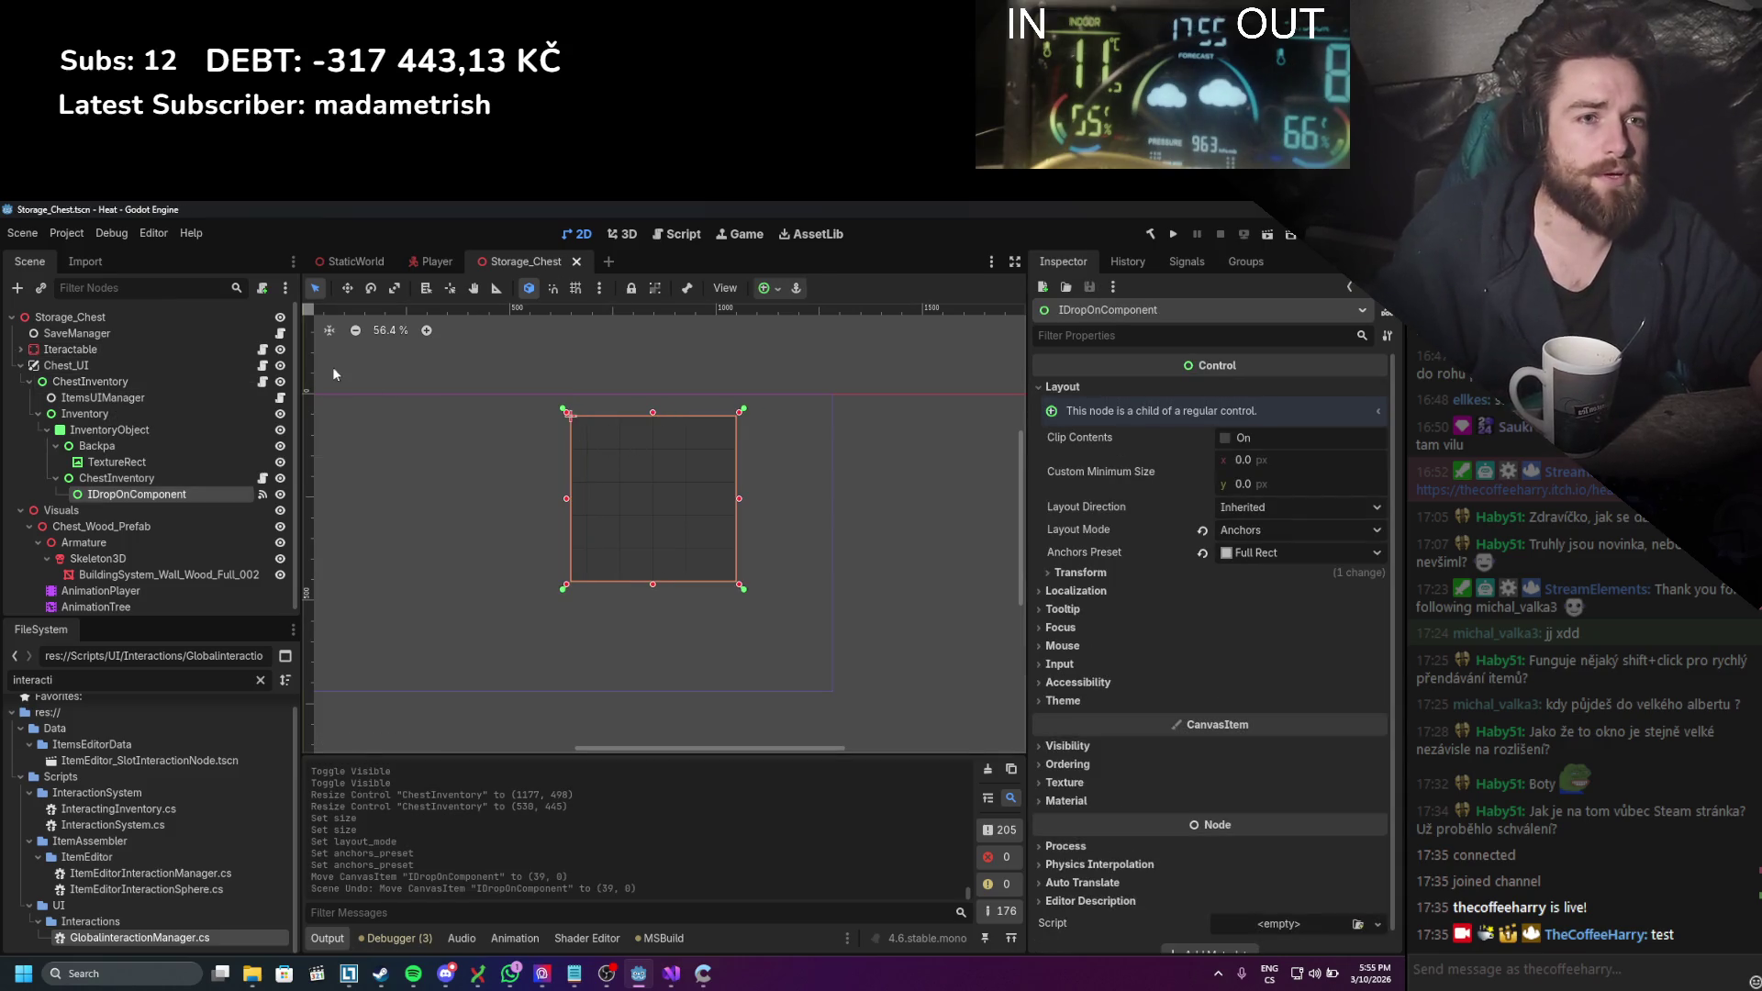
{"action": "left_click", "coordinate": [90, 382]}
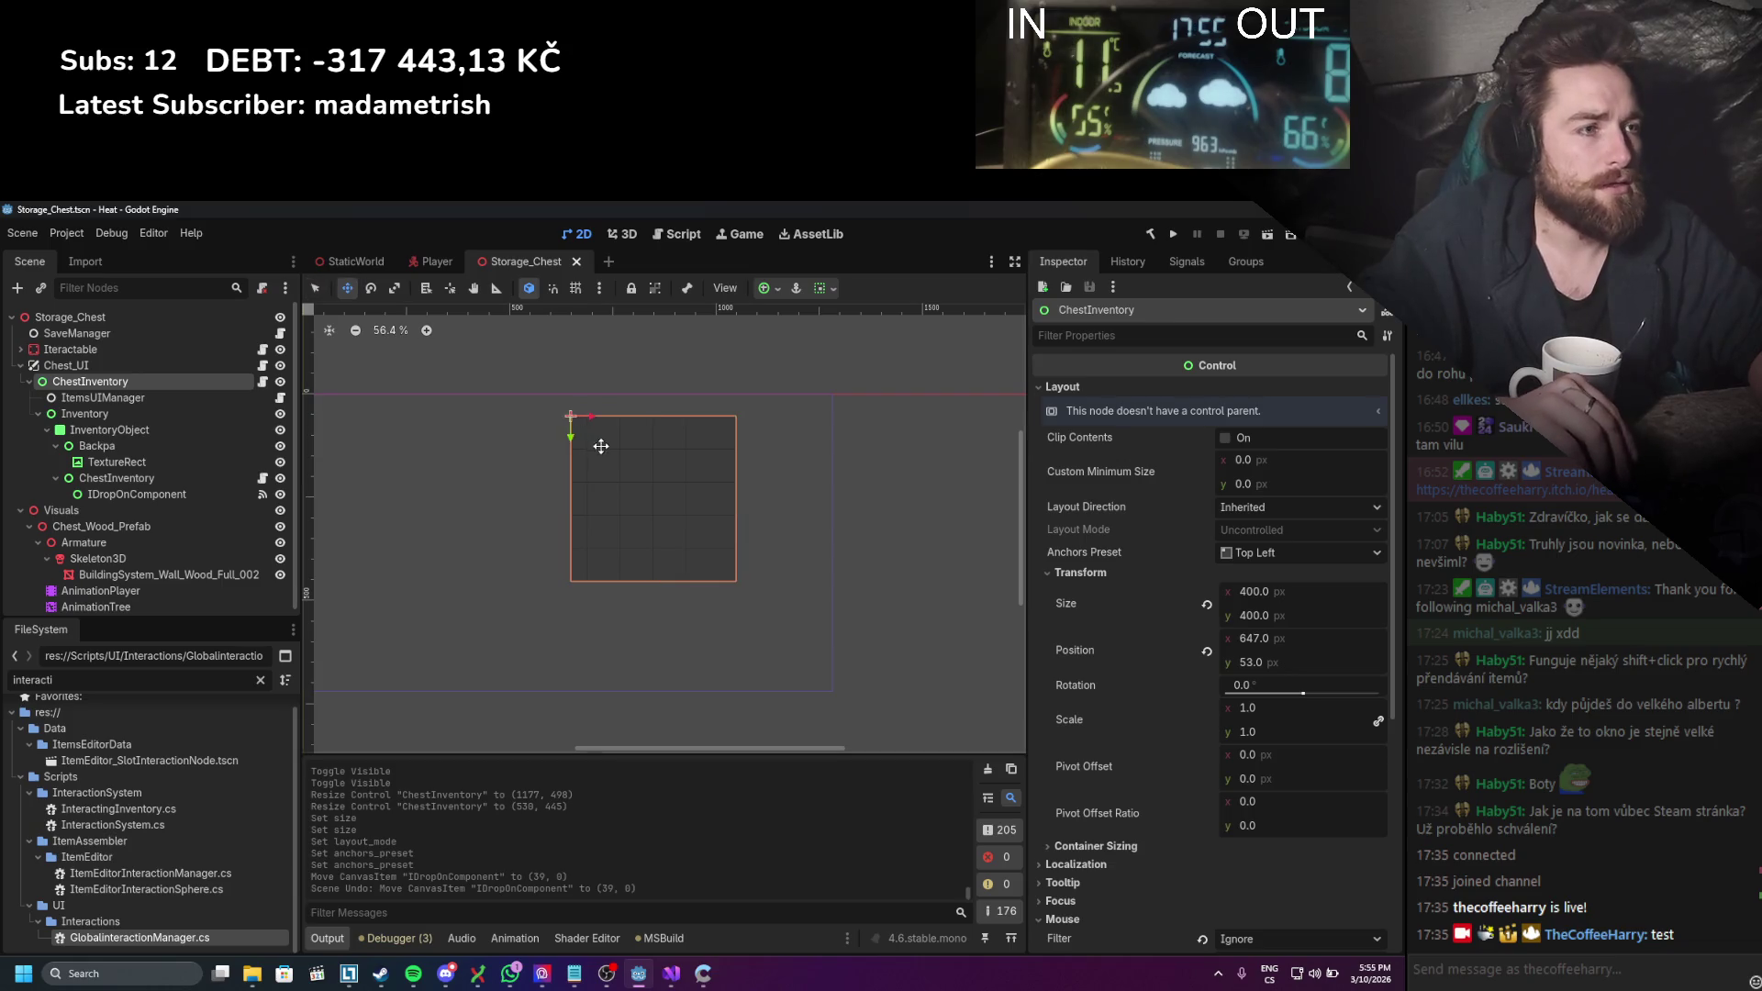
{"action": "left_click_drag", "start_coordinate": [601, 446], "coordinate": [681, 440]}
Step: Save and test-run the game with F5, then stop it
{"action": "key", "text": "F5"}
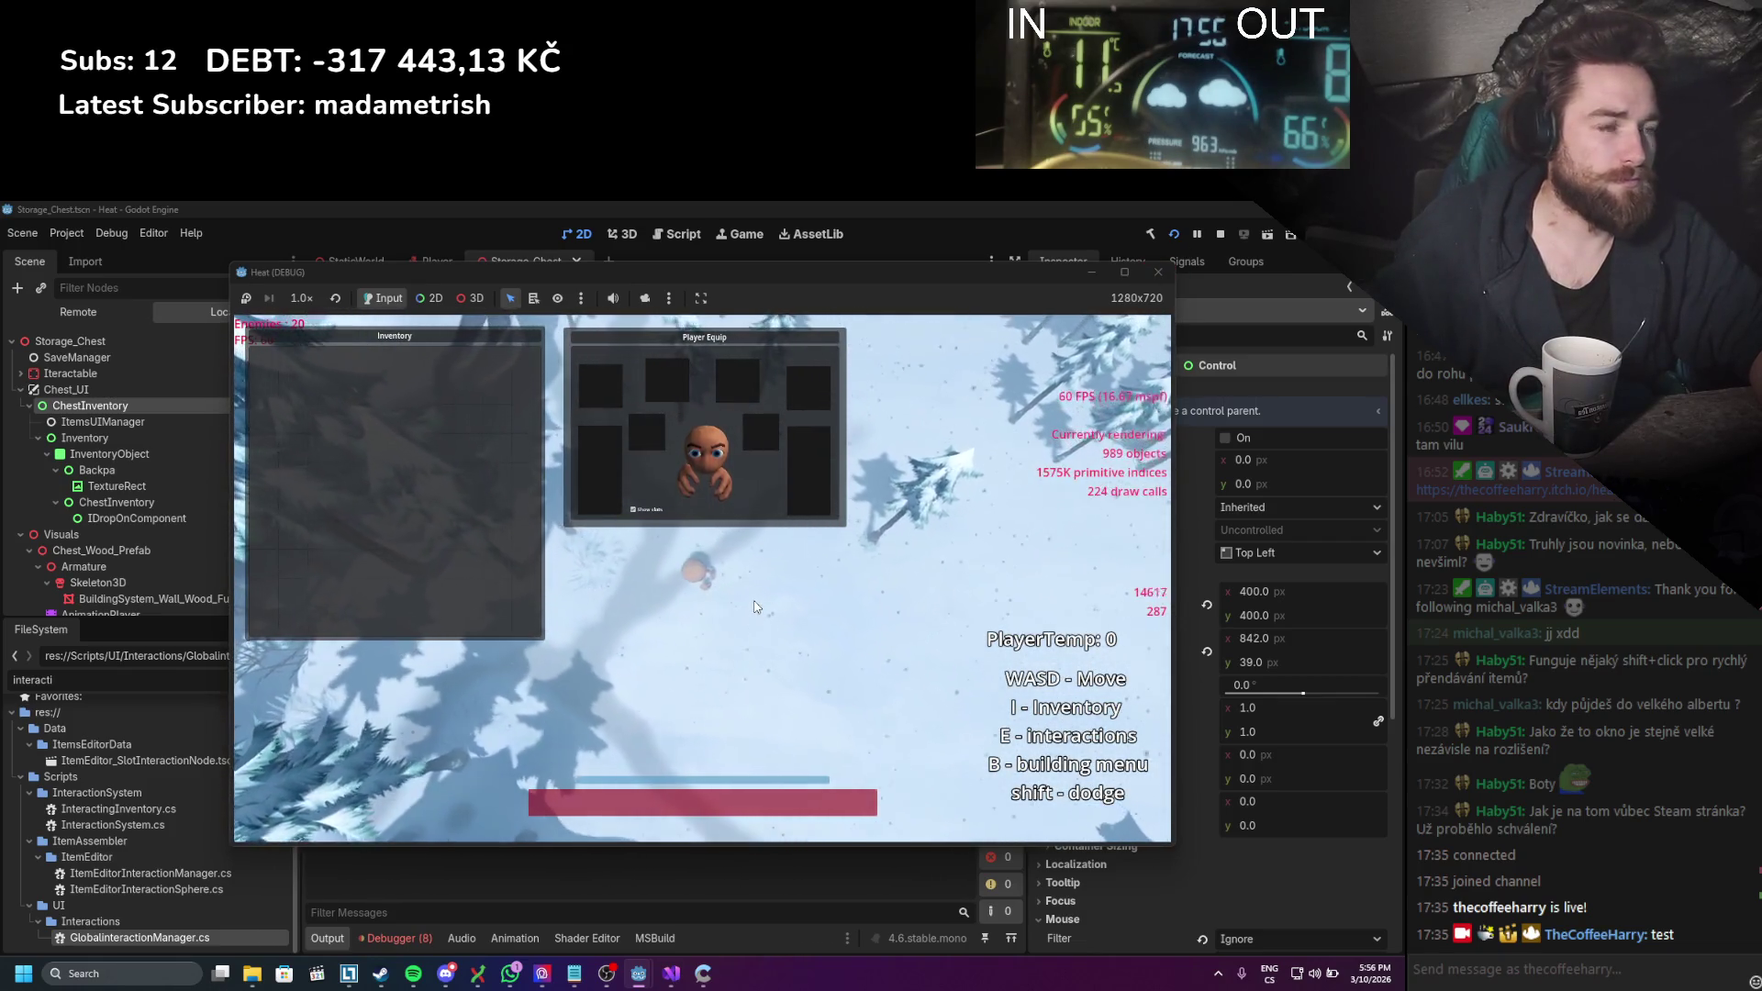
{"action": "left_click", "coordinate": [1222, 236]}
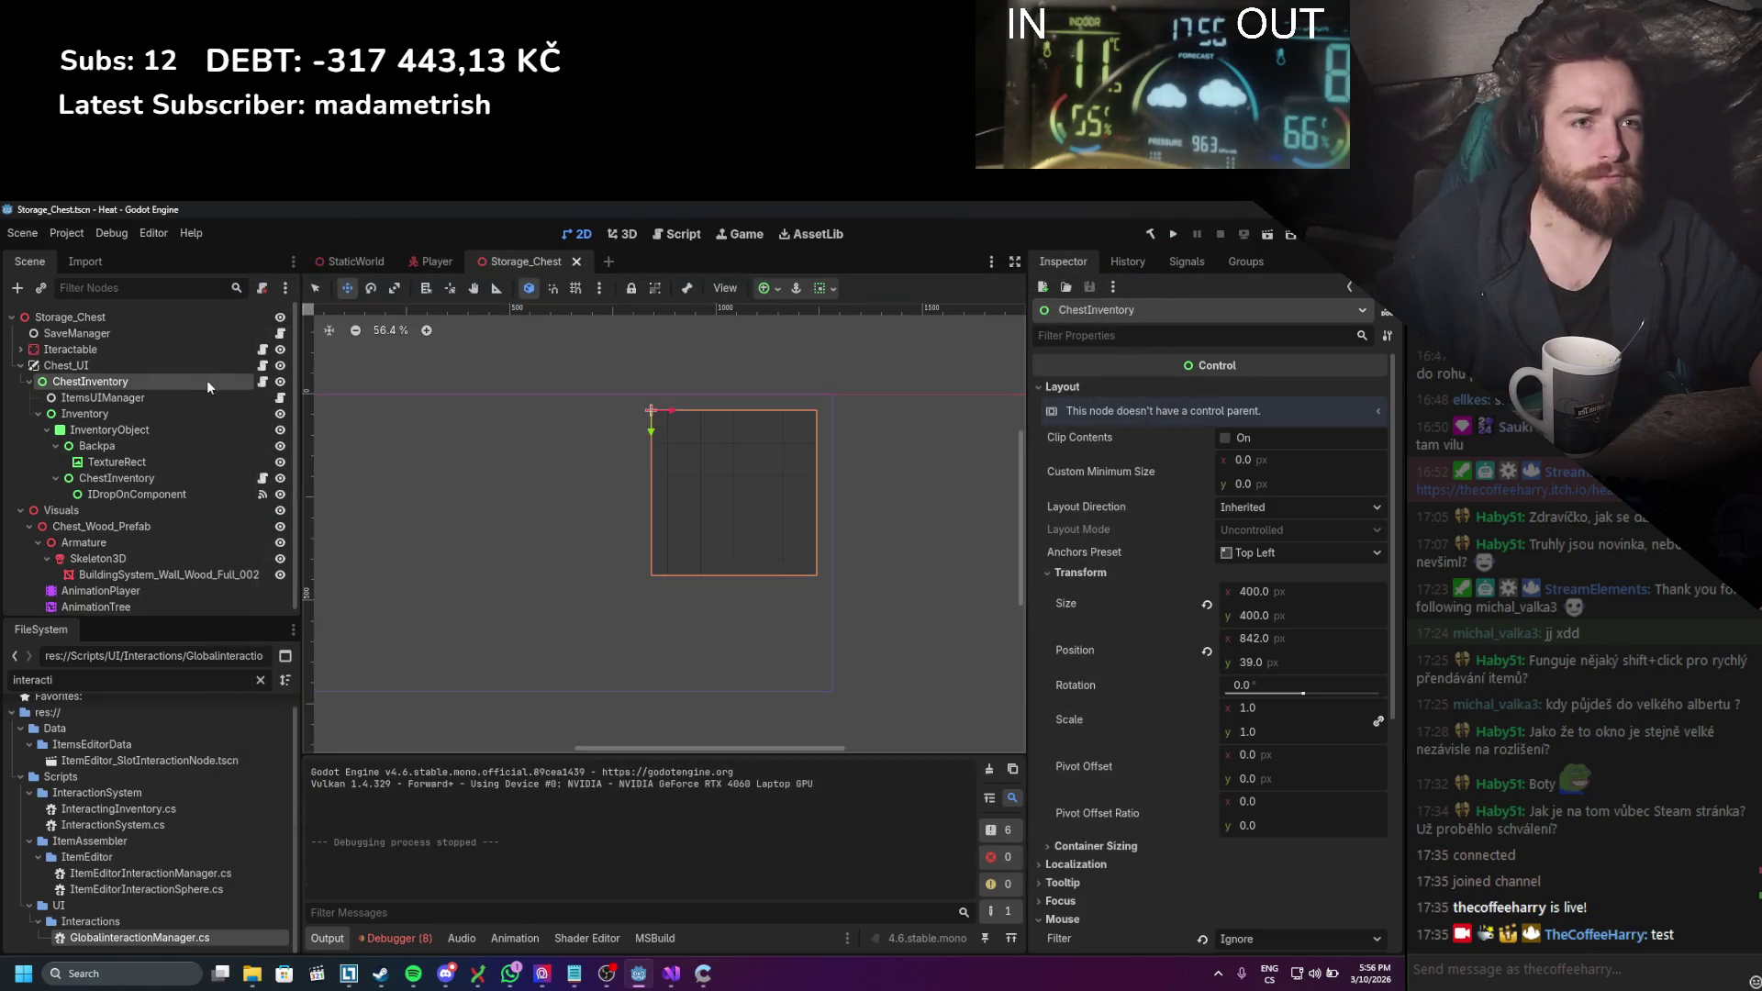
{"action": "key", "text": "ctrl+z"}
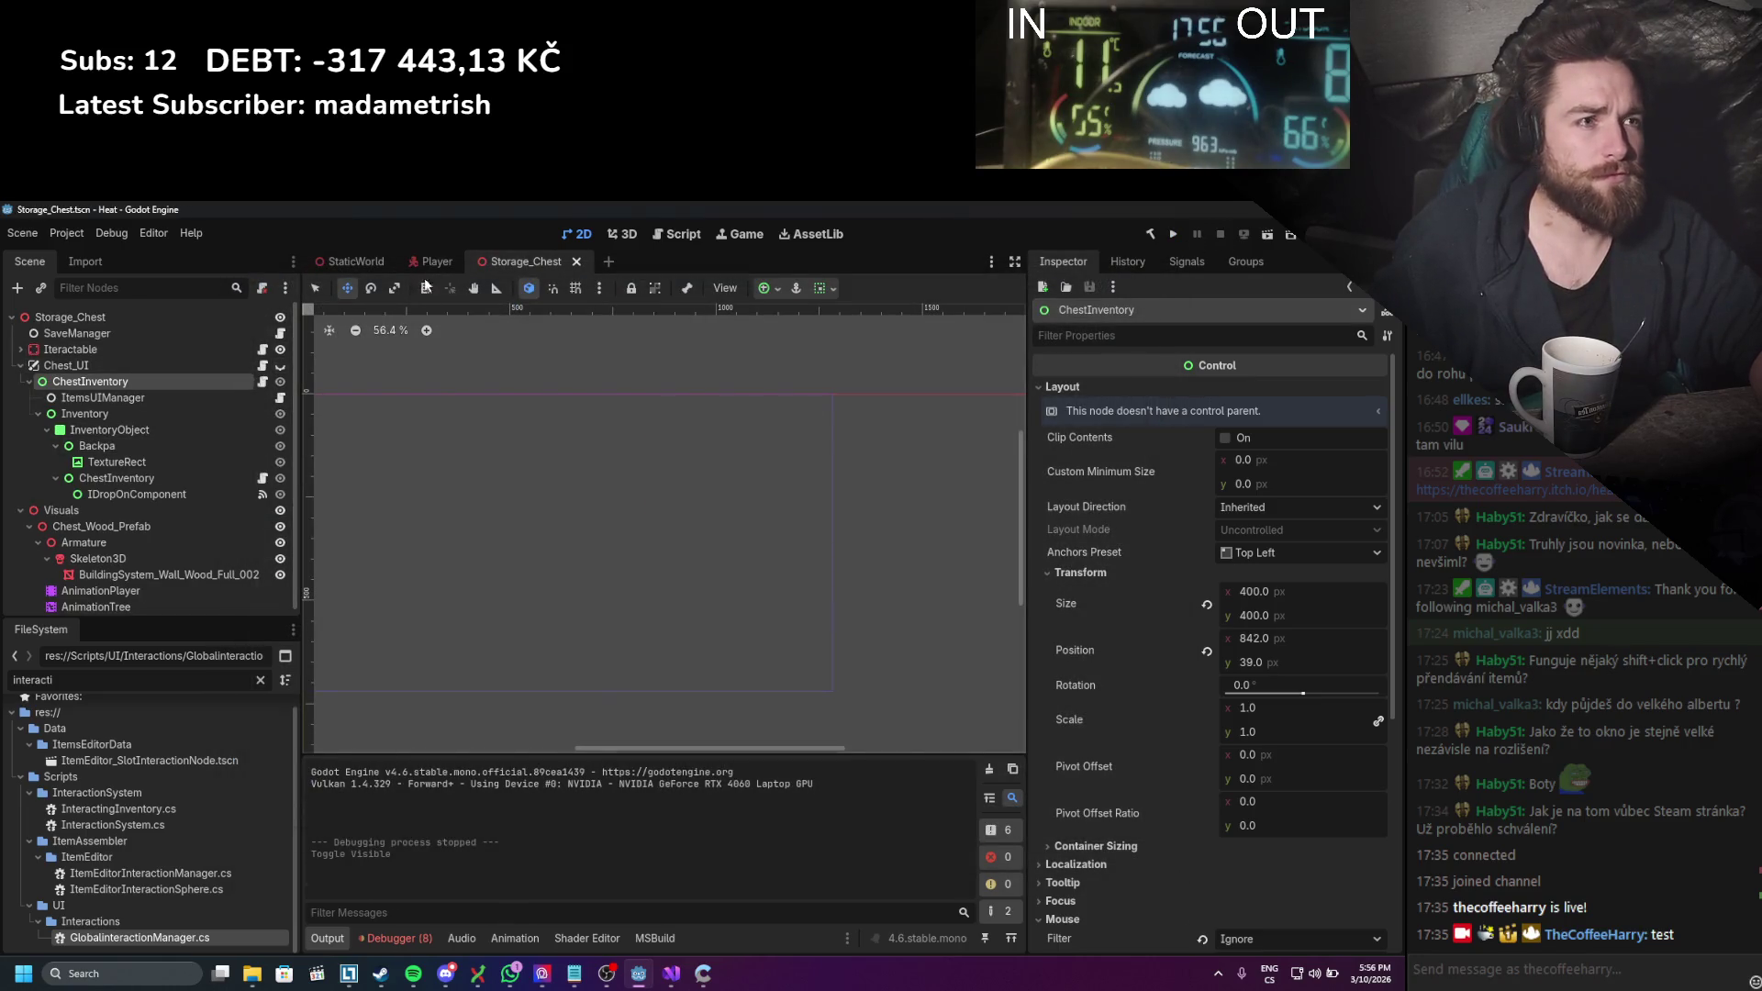
Step: Hide the Player scene's Inventory panel and CharacterUI, then save the scene
{"action": "left_click", "coordinate": [279, 343]}
{"action": "scroll", "coordinate": [284, 477], "scroll_direction": "down", "scroll_amount": 3}
{"action": "left_click", "coordinate": [280, 503]}
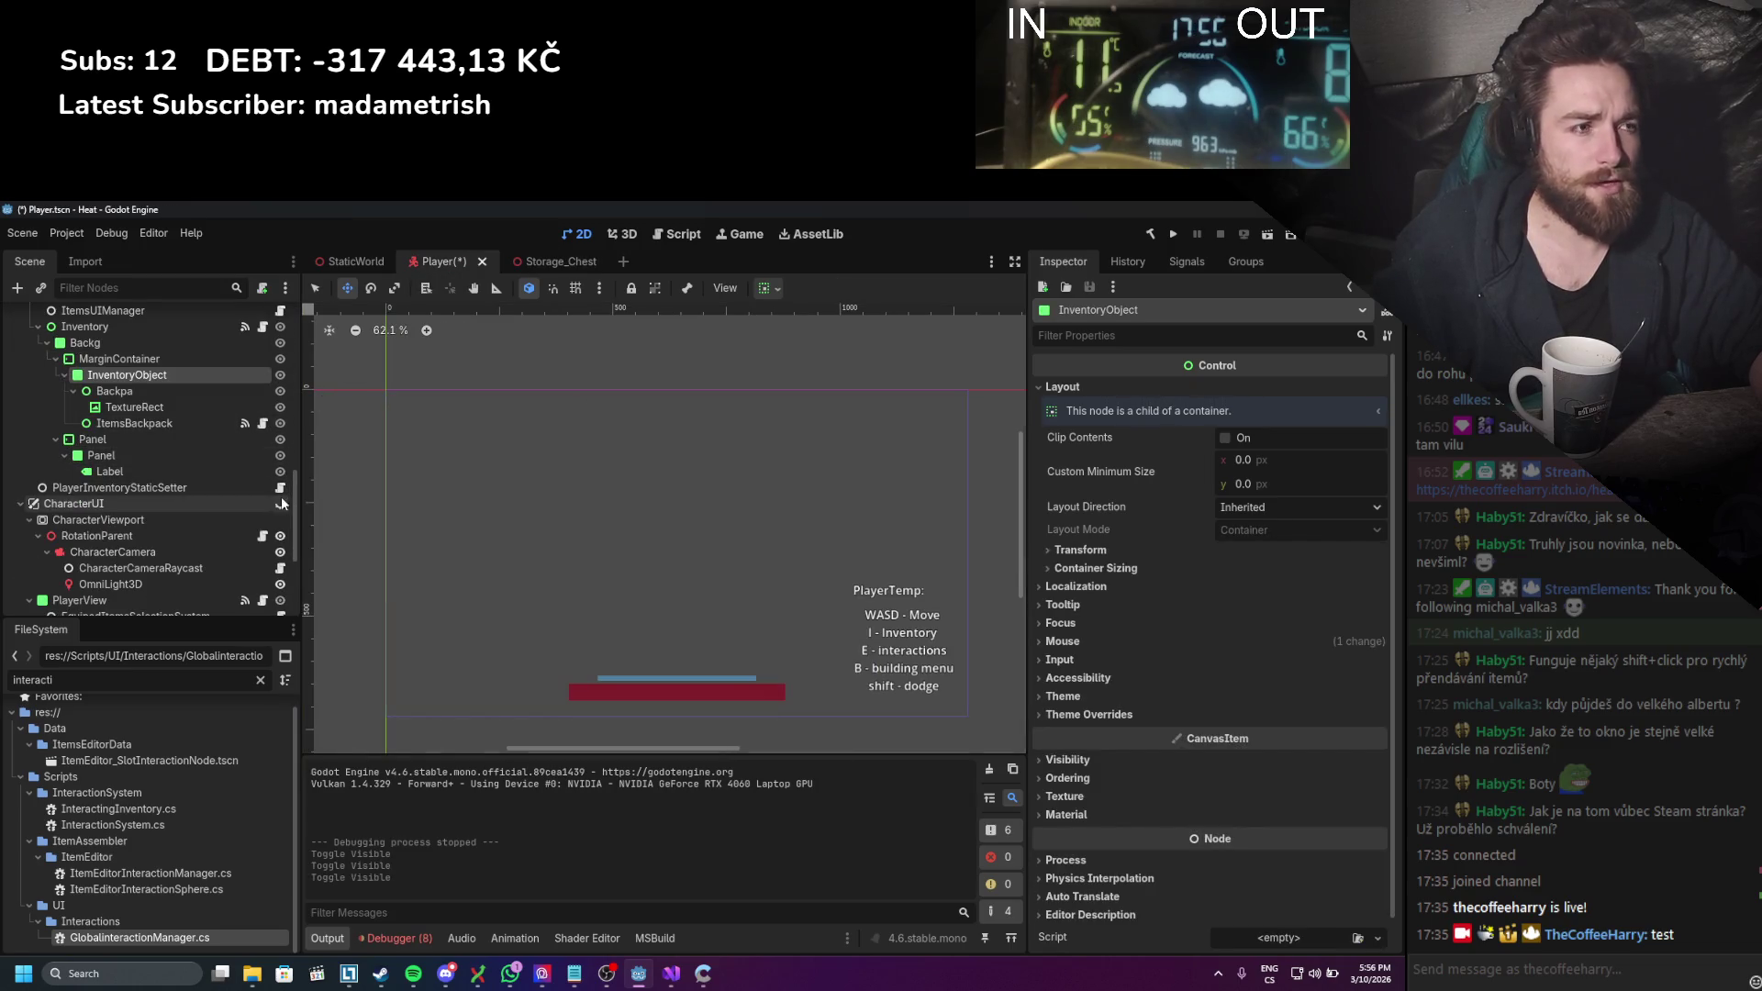
{"action": "key", "text": "ctrl+s"}
Step: Test-run the game and clear the Debugger's error list
{"action": "left_click", "coordinate": [1169, 235]}
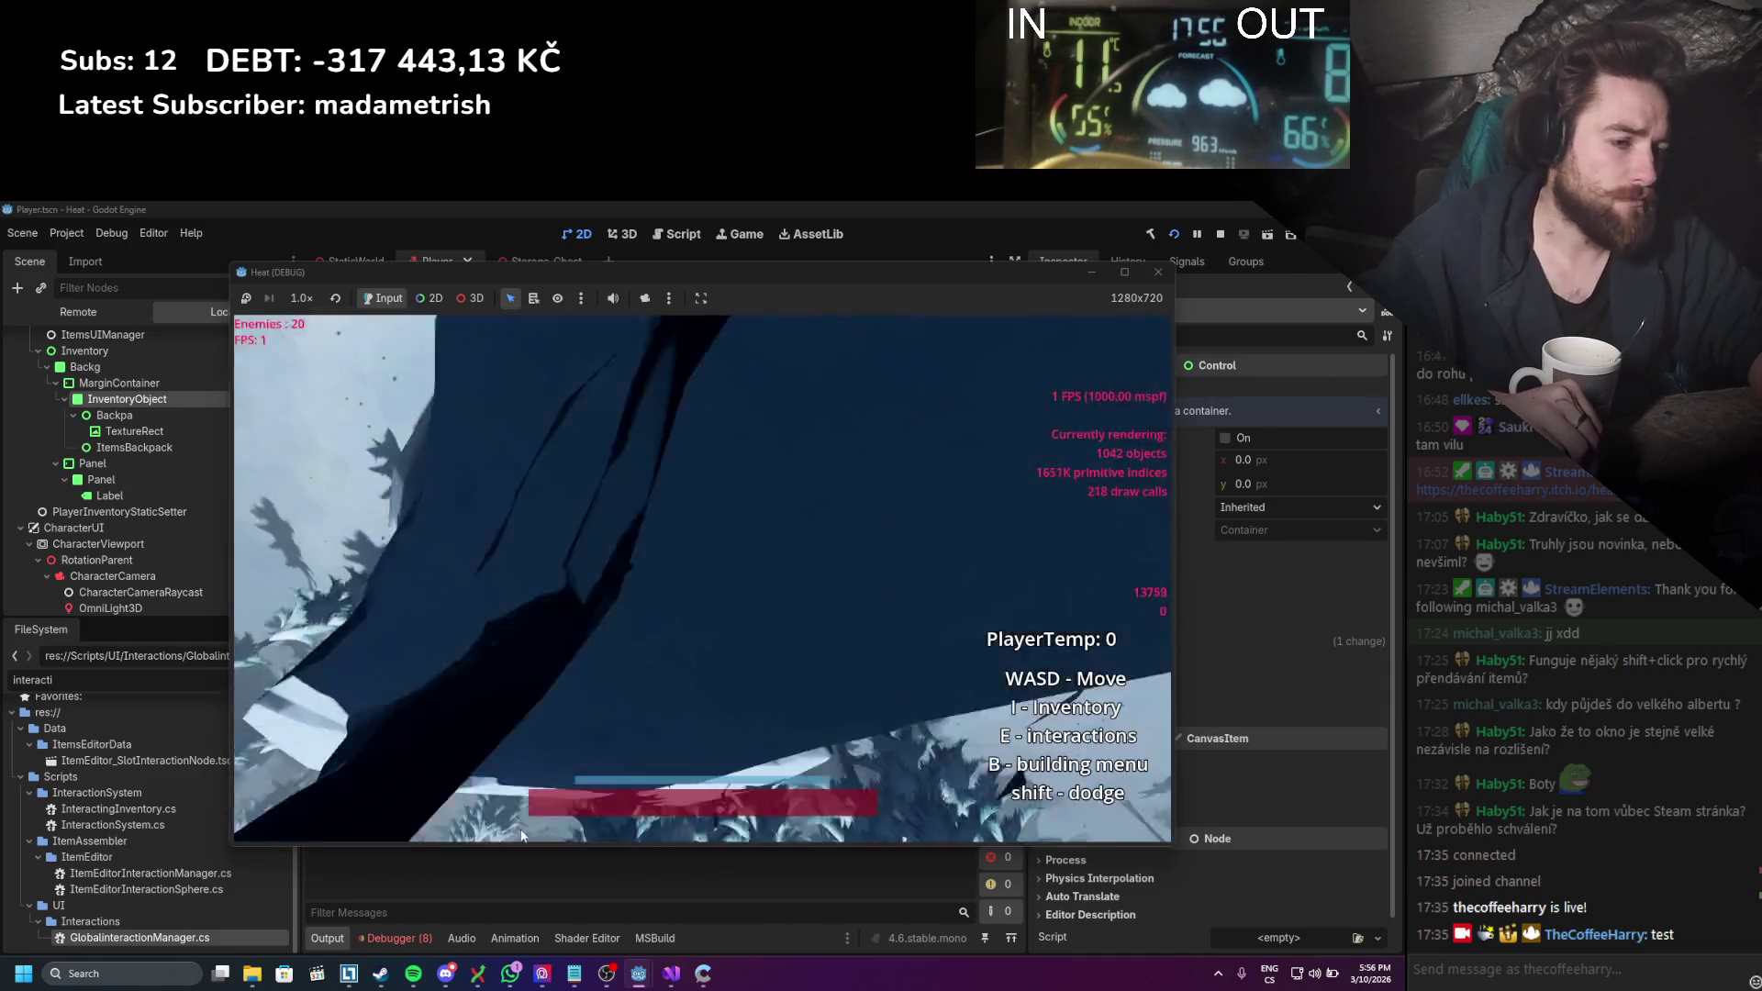
{"action": "left_click", "coordinate": [384, 932]}
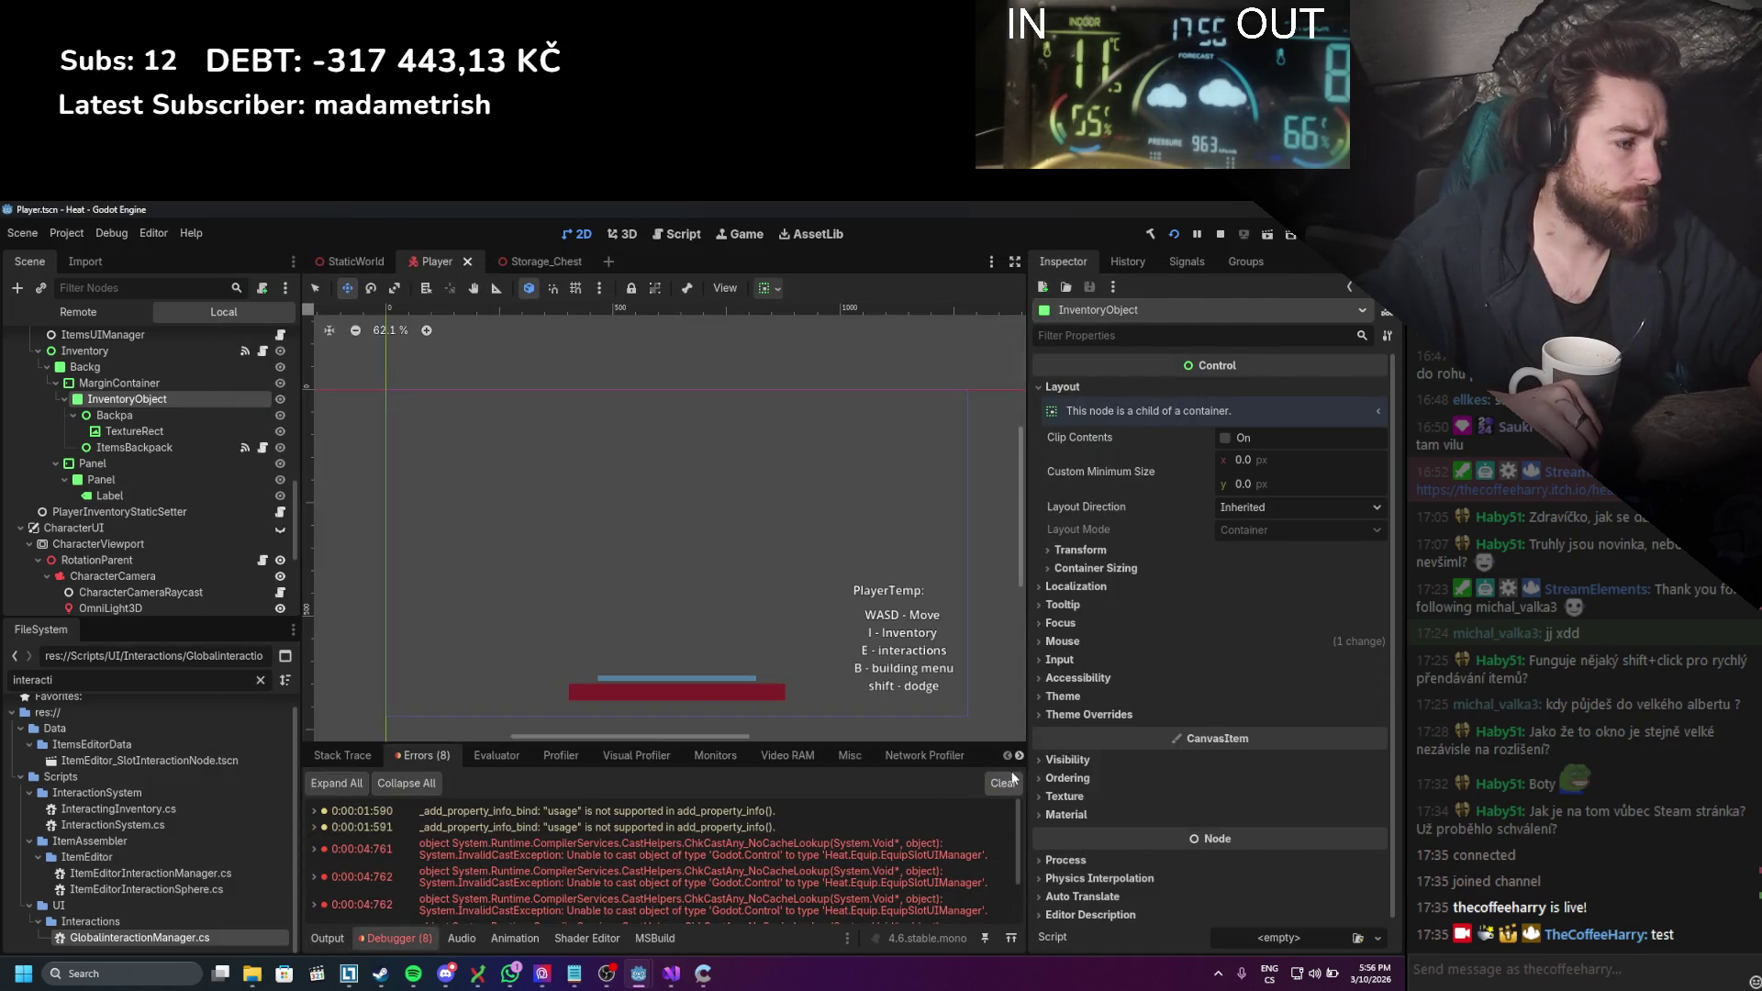
{"action": "left_click", "coordinate": [1004, 782]}
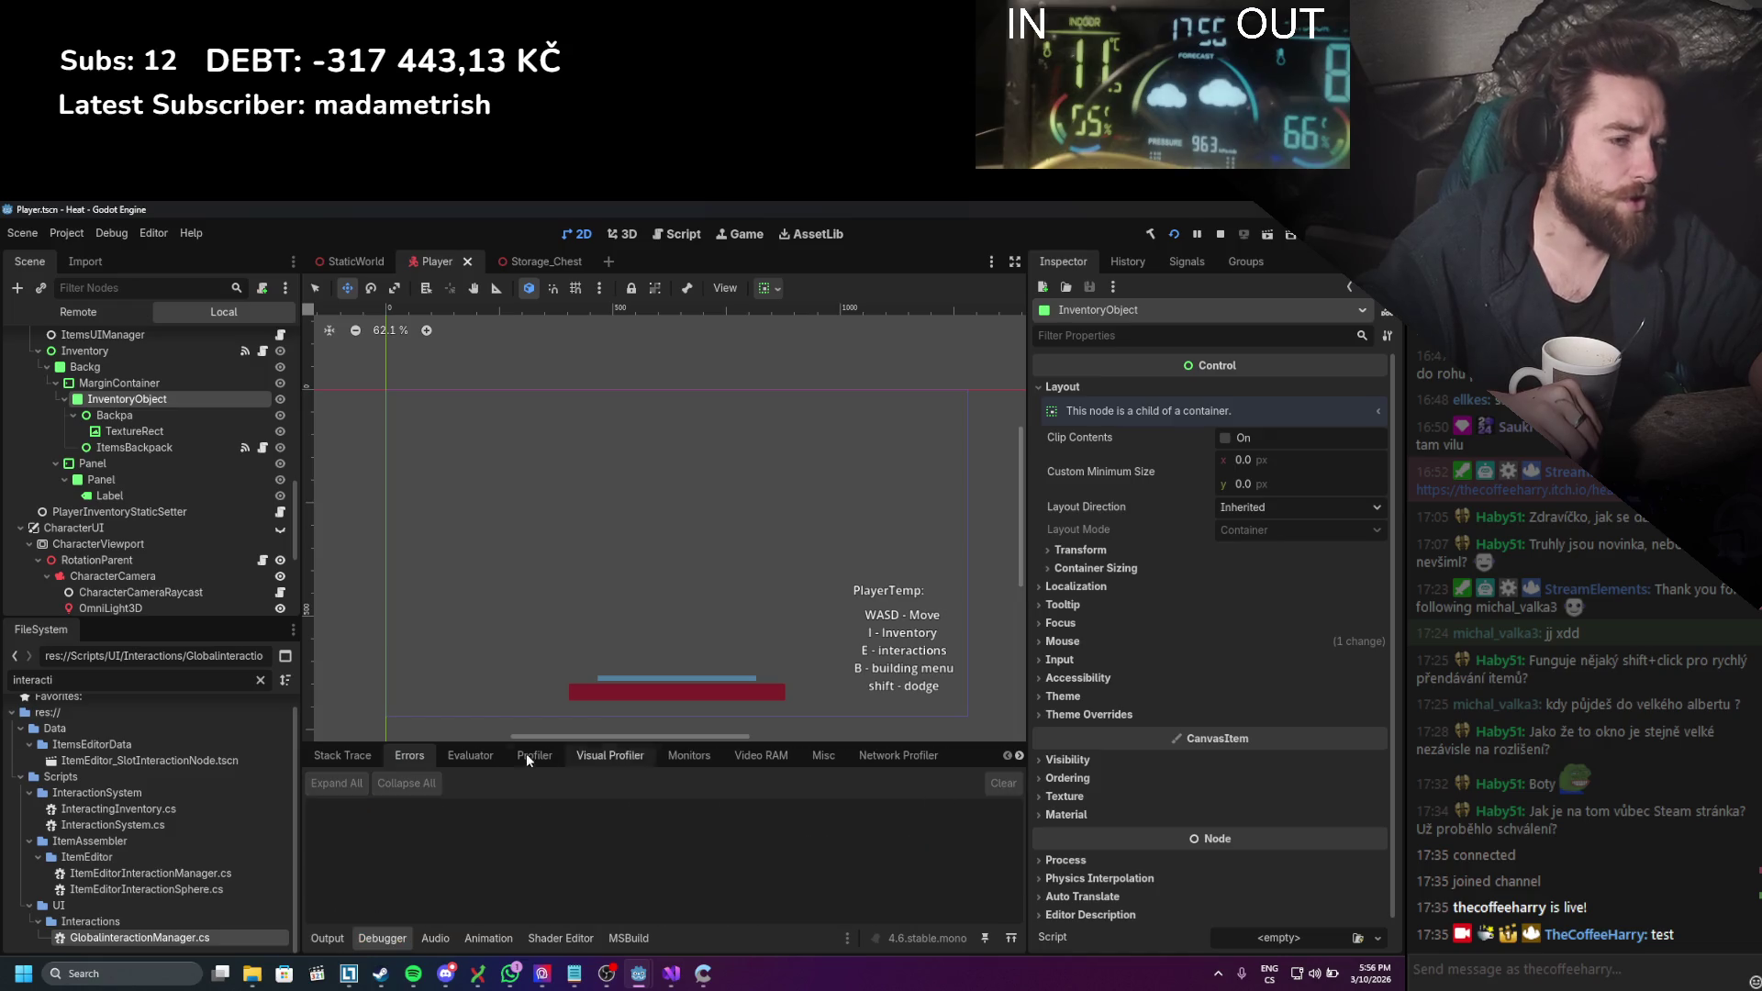
{"action": "scroll", "coordinate": [229, 509], "scroll_direction": "up", "scroll_amount": 5}
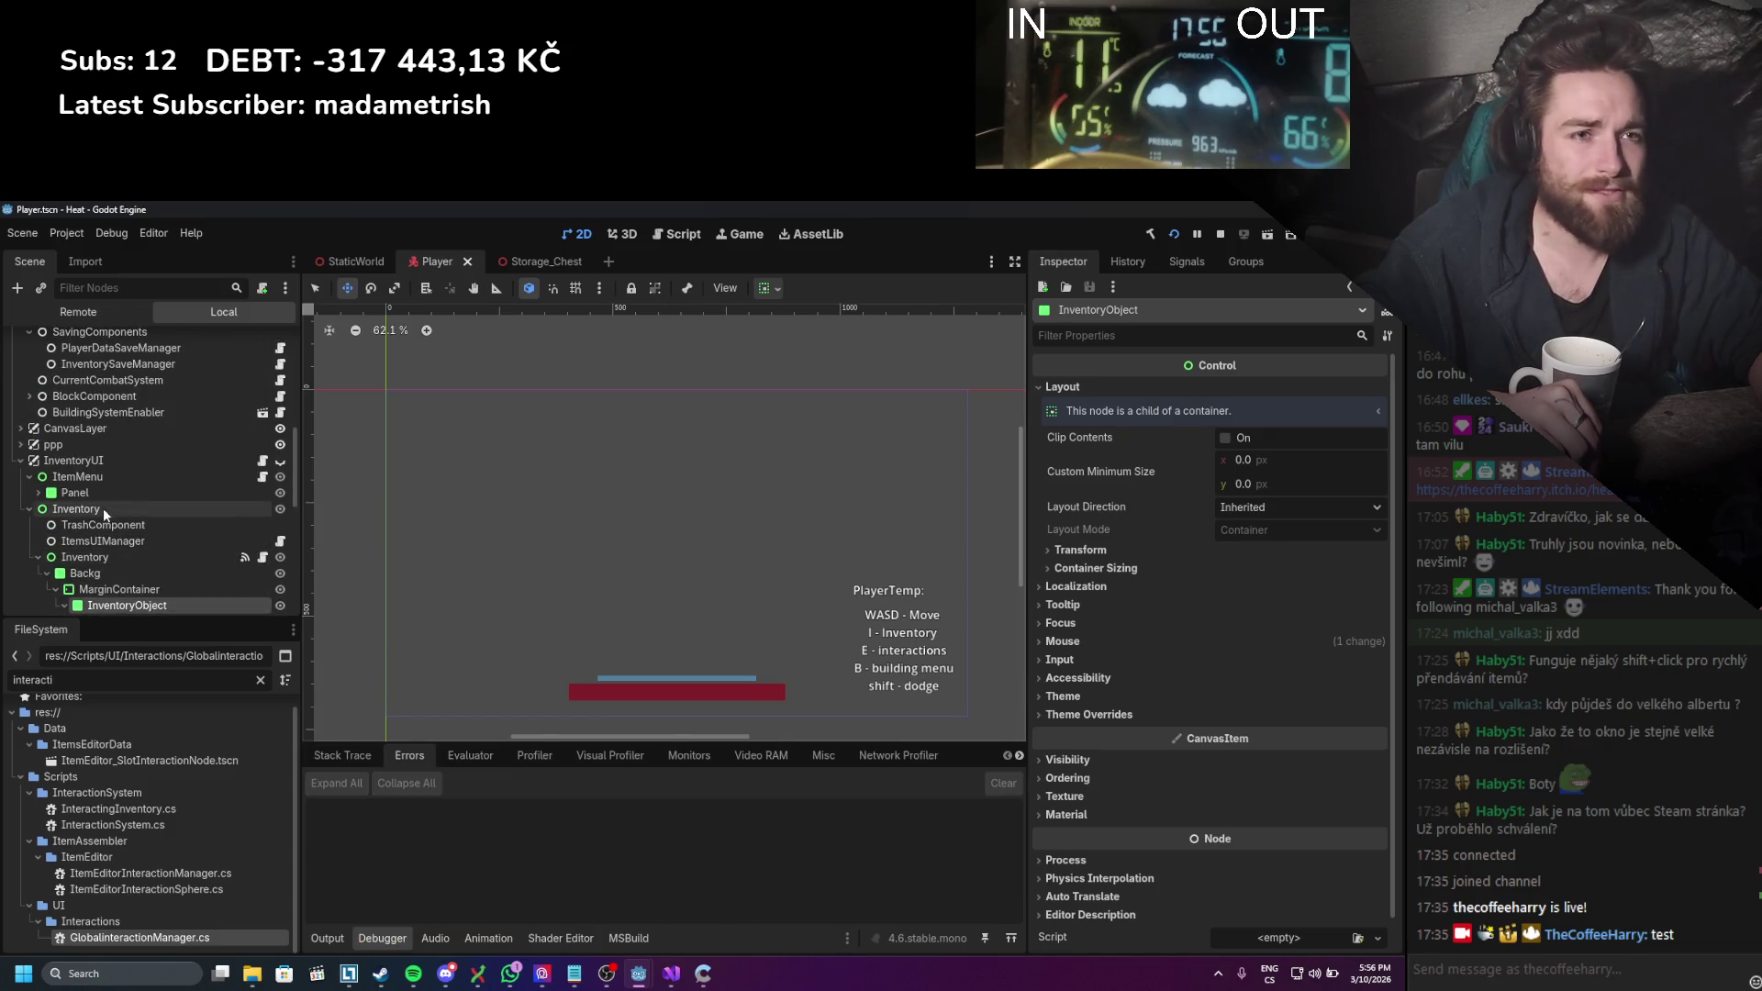
Step: Launch another test run and expand the InventoryUI tree's ItemMenu and nested Inventory nodes
{"action": "left_click", "coordinate": [85, 463]}
{"action": "left_click", "coordinate": [31, 509]}
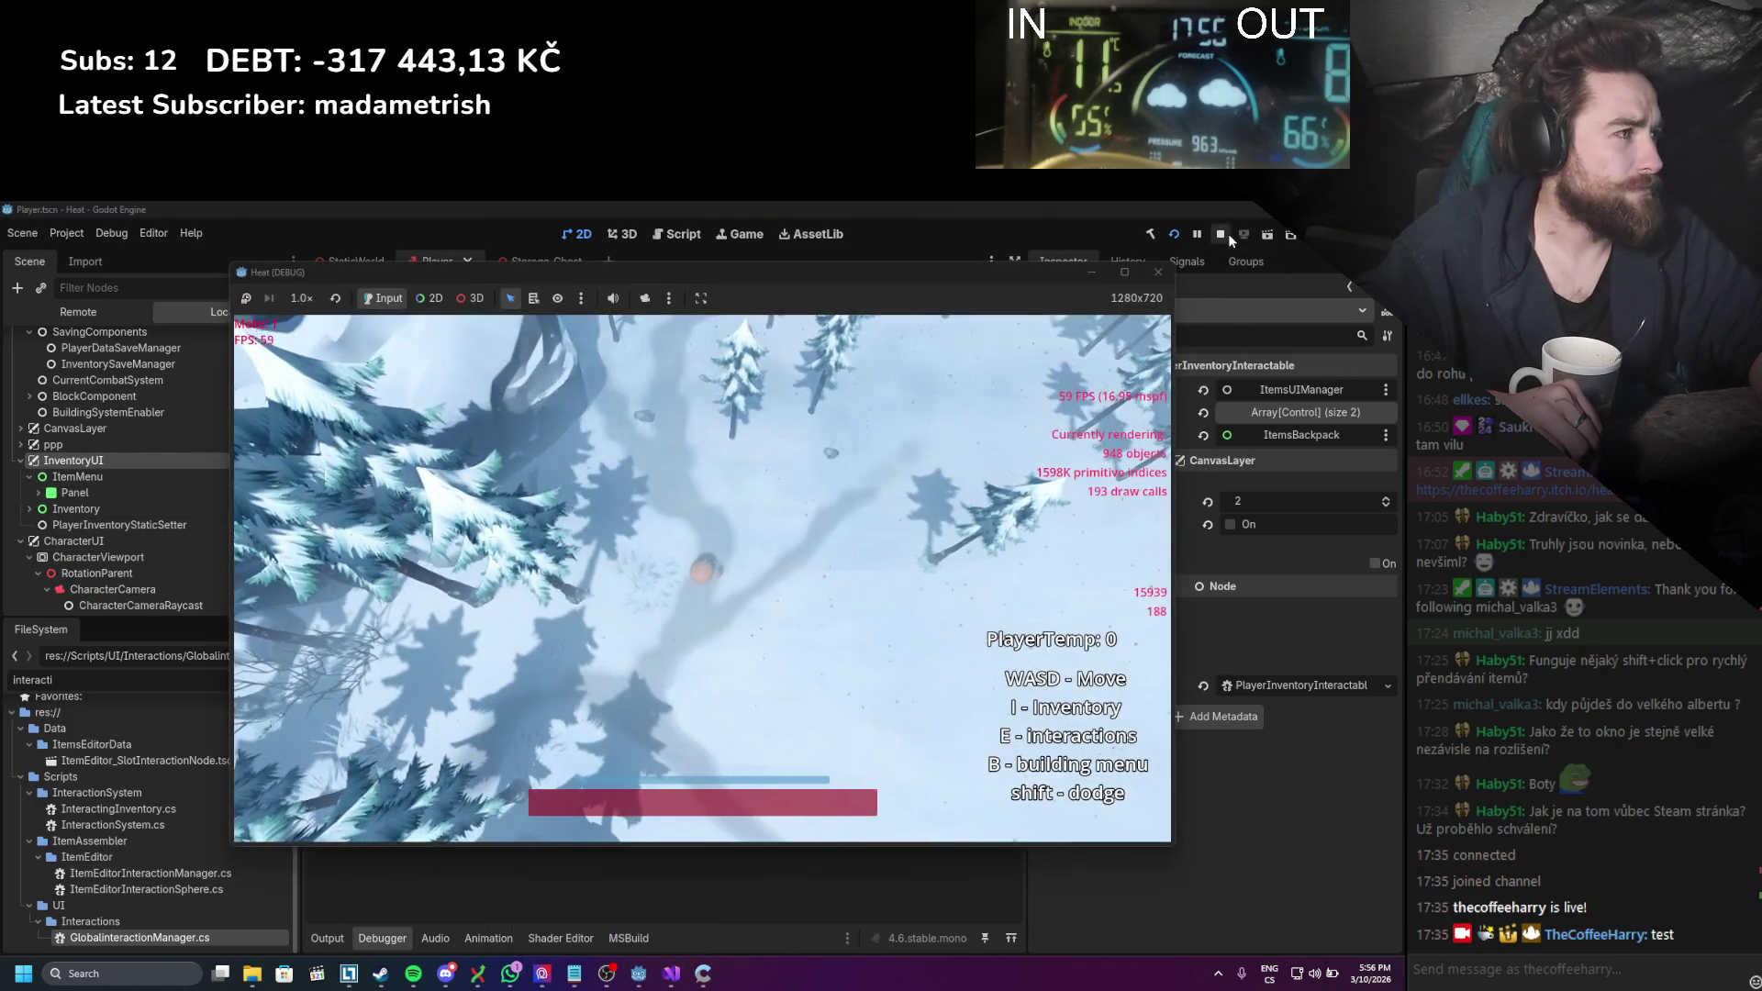
{"action": "left_click", "coordinate": [1221, 234]}
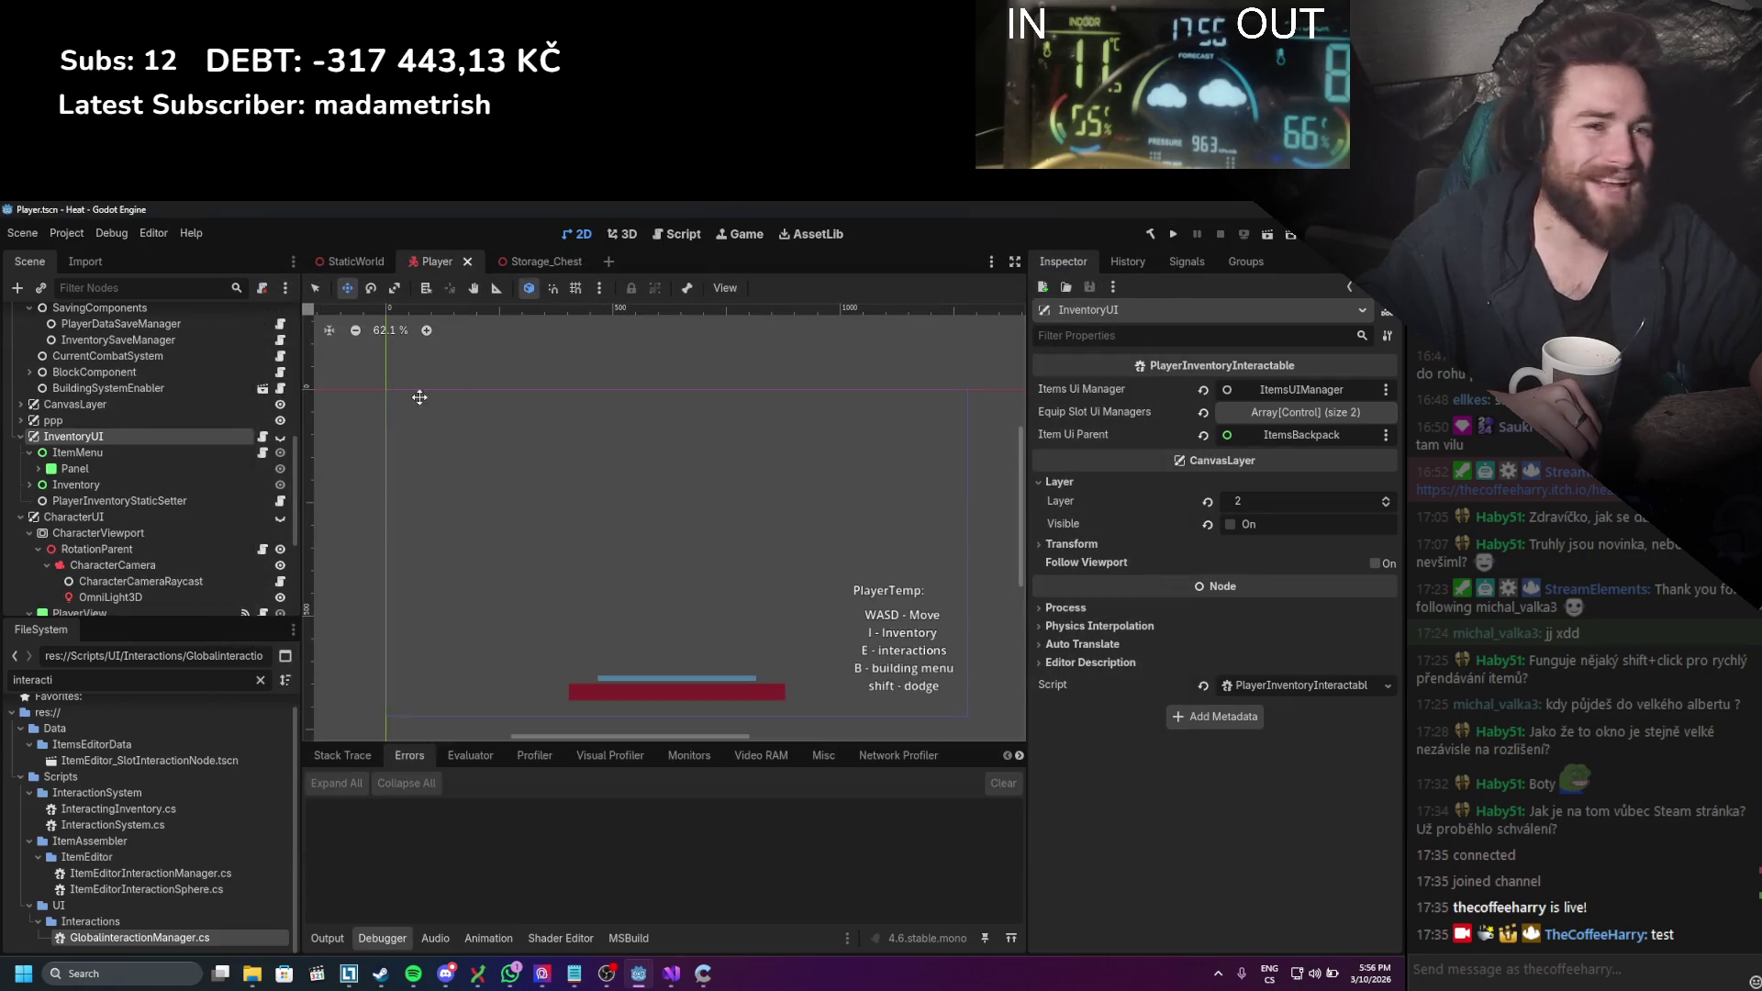
{"action": "scroll", "coordinate": [108, 504], "scroll_direction": "down", "scroll_amount": 5}
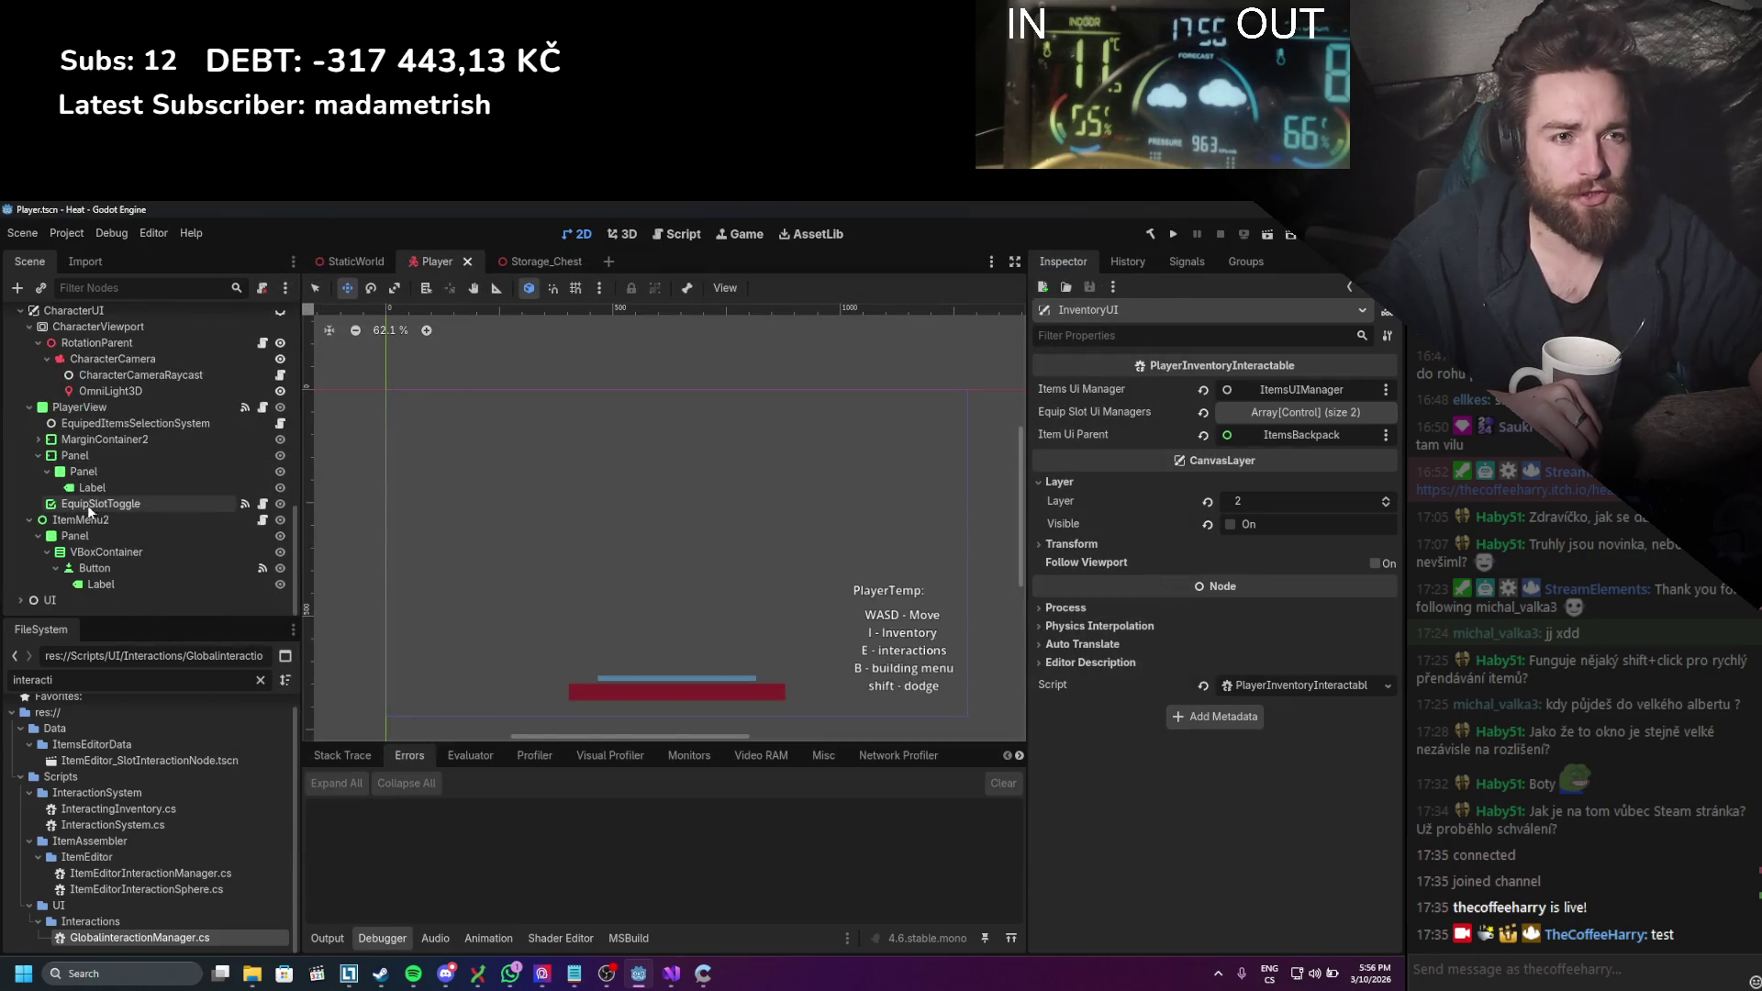
{"action": "scroll", "coordinate": [95, 426], "scroll_direction": "up", "scroll_amount": 5}
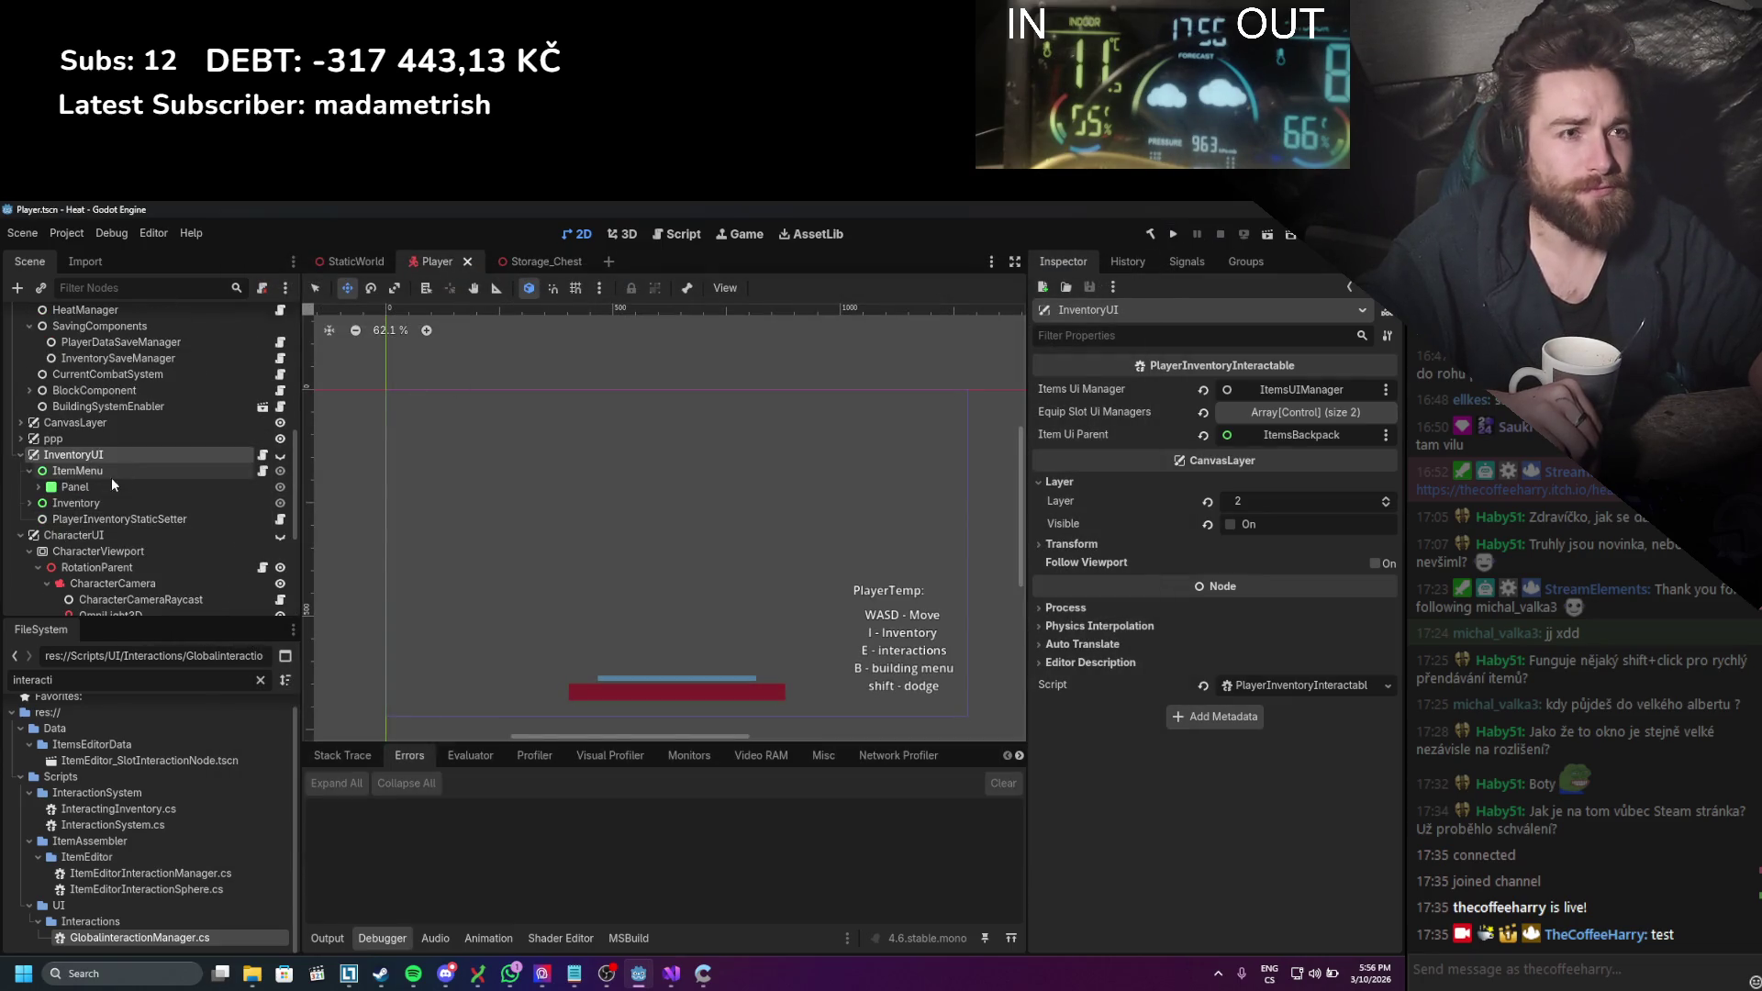
{"action": "left_click", "coordinate": [38, 487]}
{"action": "scroll", "coordinate": [27, 492], "scroll_direction": "down", "scroll_amount": 2}
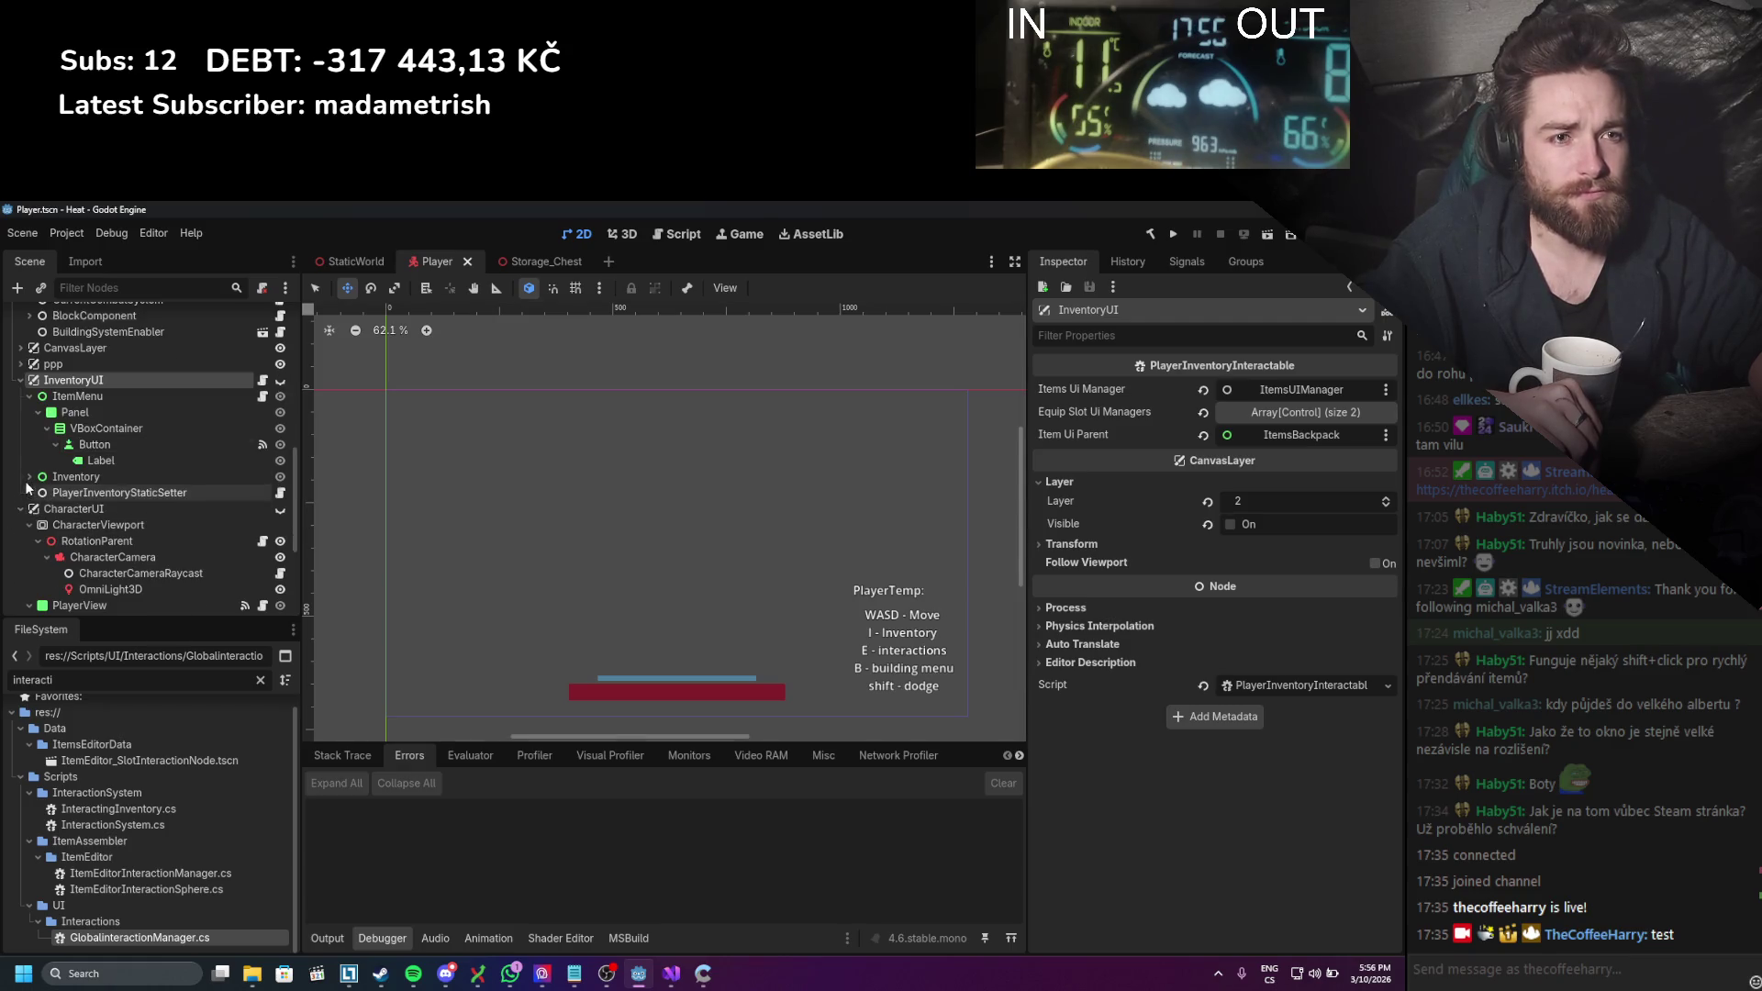
{"action": "left_click", "coordinate": [28, 479]}
{"action": "scroll", "coordinate": [35, 486], "scroll_direction": "down", "scroll_amount": 2}
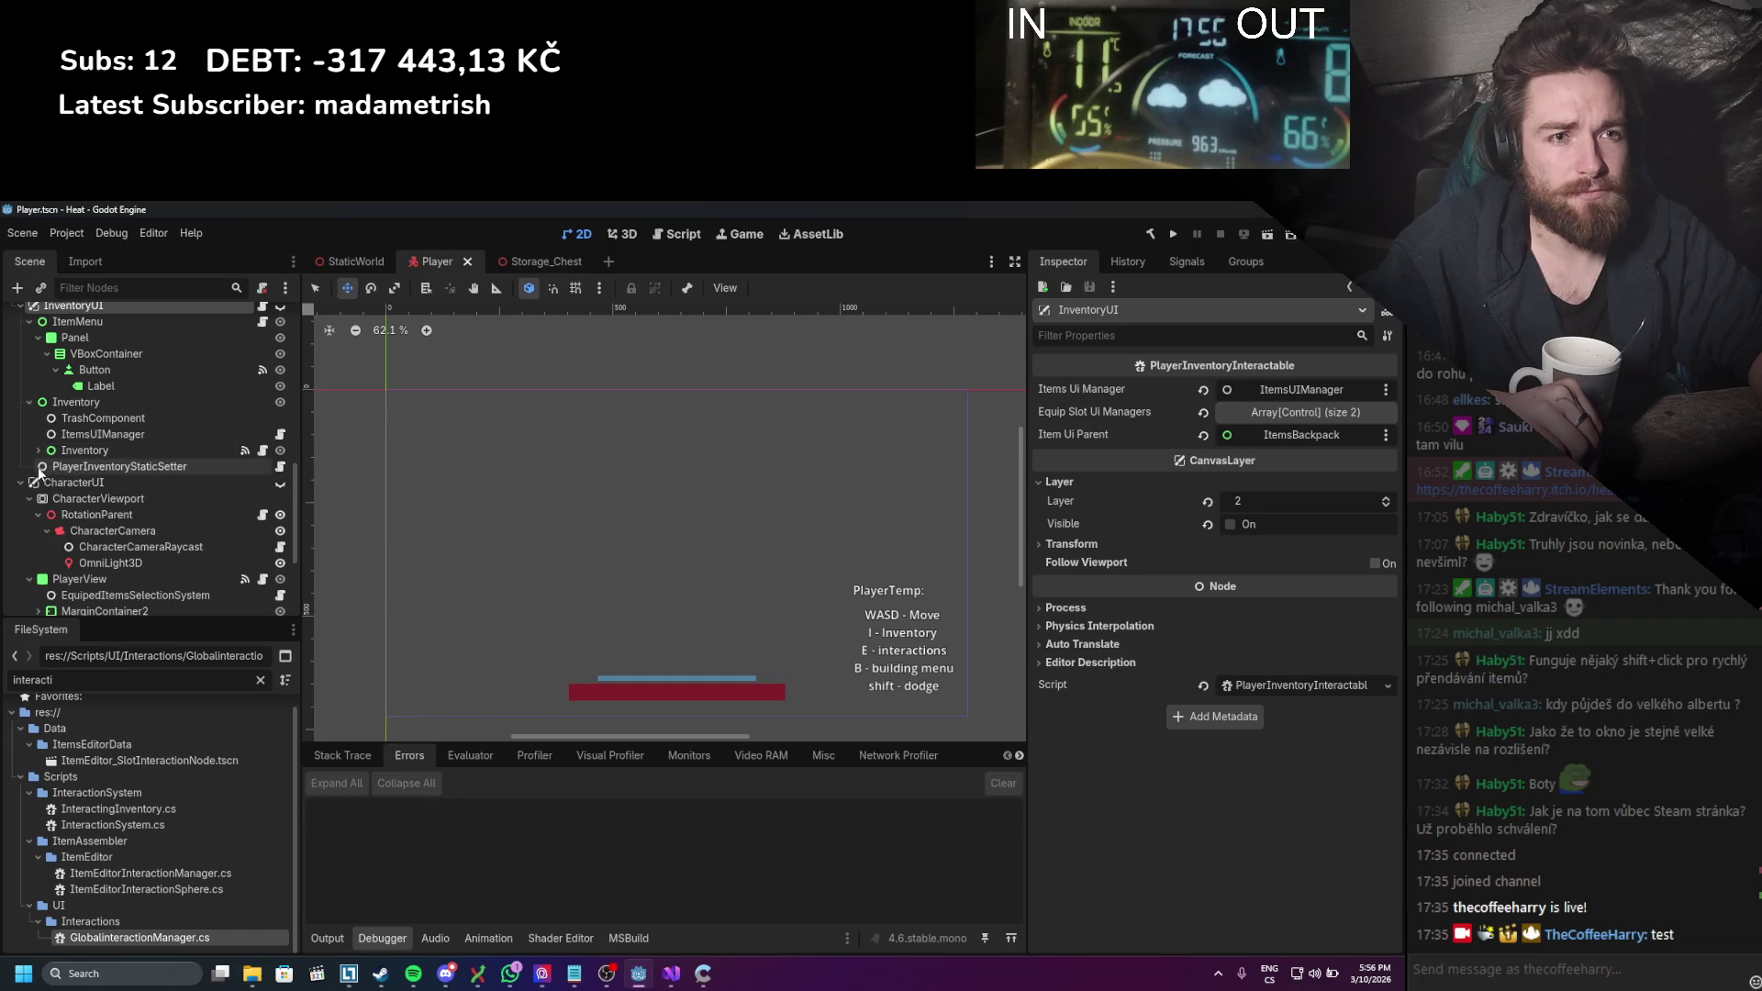
{"action": "left_click", "coordinate": [37, 450]}
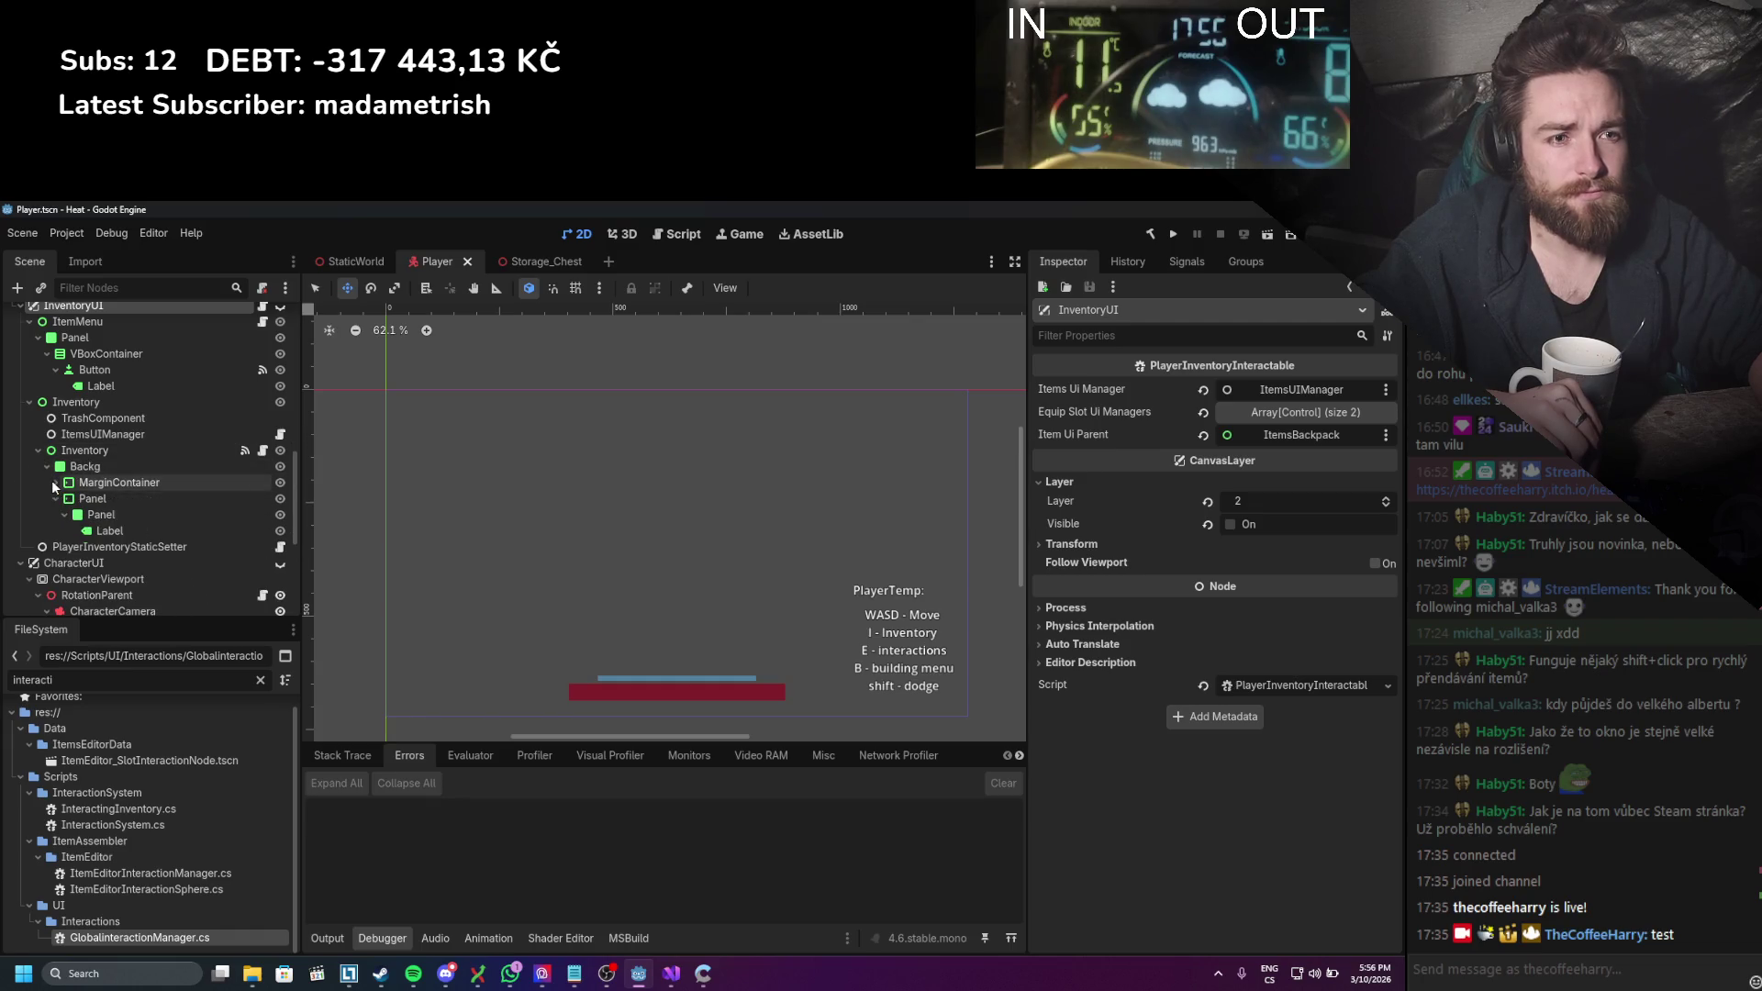
{"action": "scroll", "coordinate": [276, 394], "scroll_direction": "up", "scroll_amount": 1}
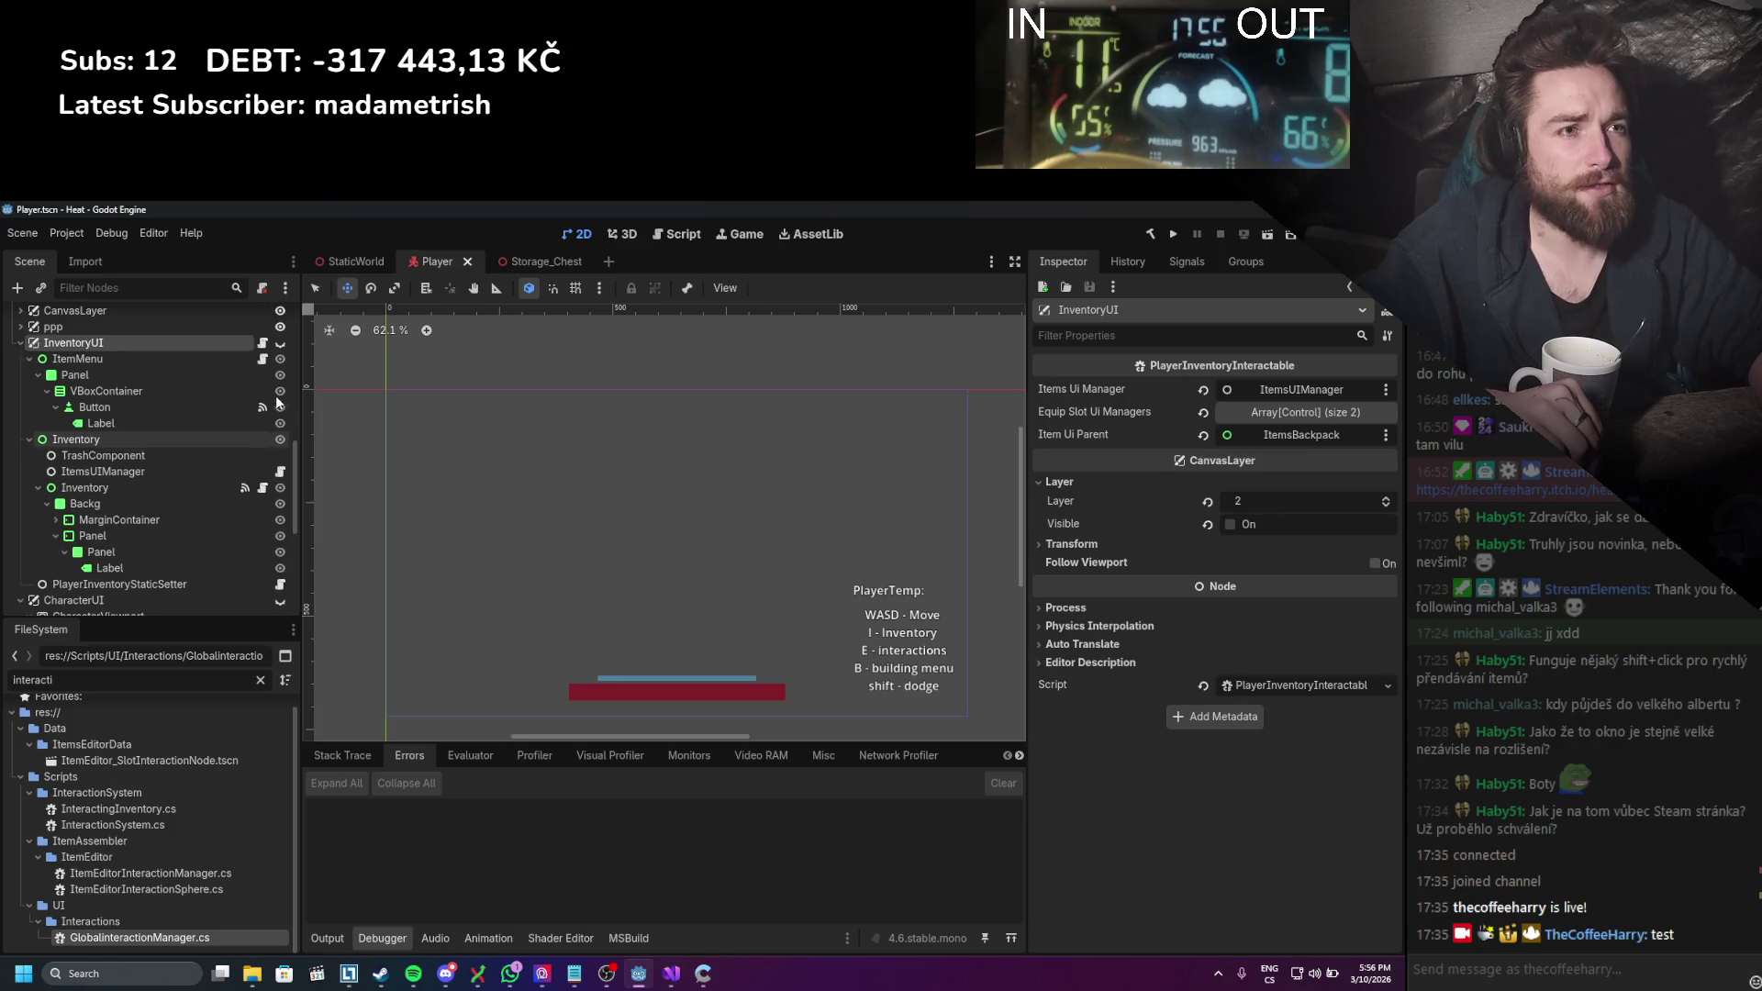
Step: Briefly show InventoryUI and toggle its Inventory panel, then hide the whole InventoryUI layer
{"action": "left_click", "coordinate": [279, 343]}
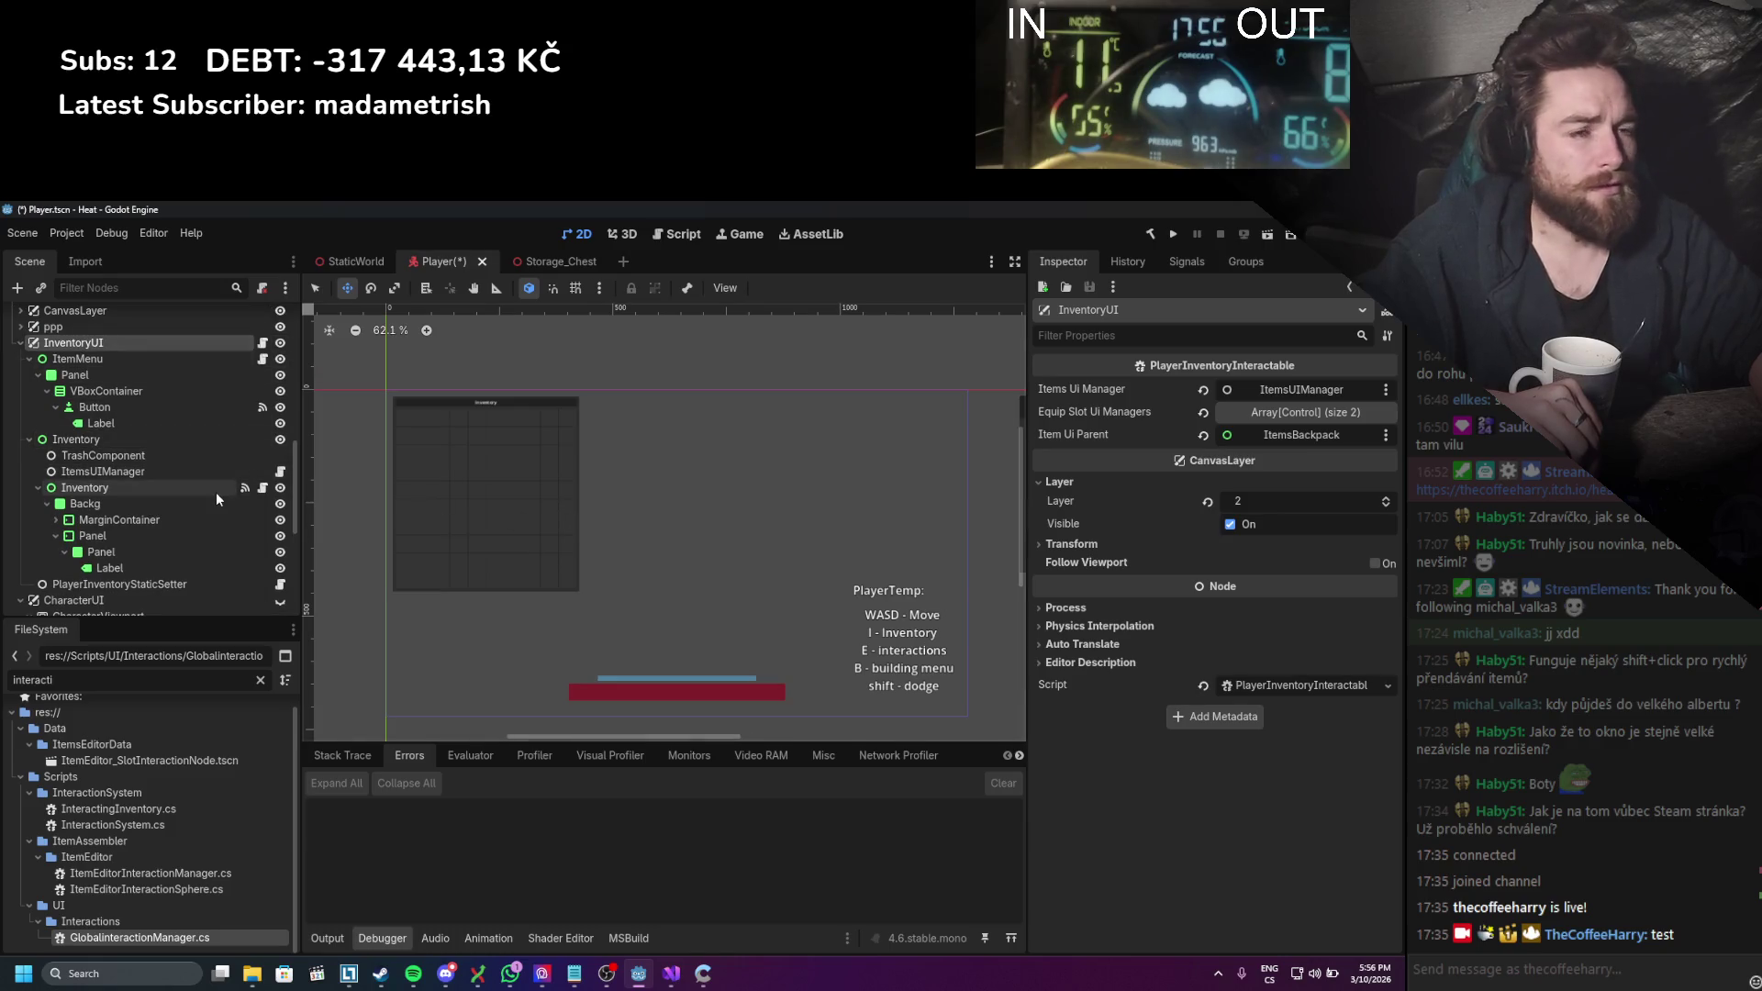
{"action": "left_click", "coordinate": [56, 520]}
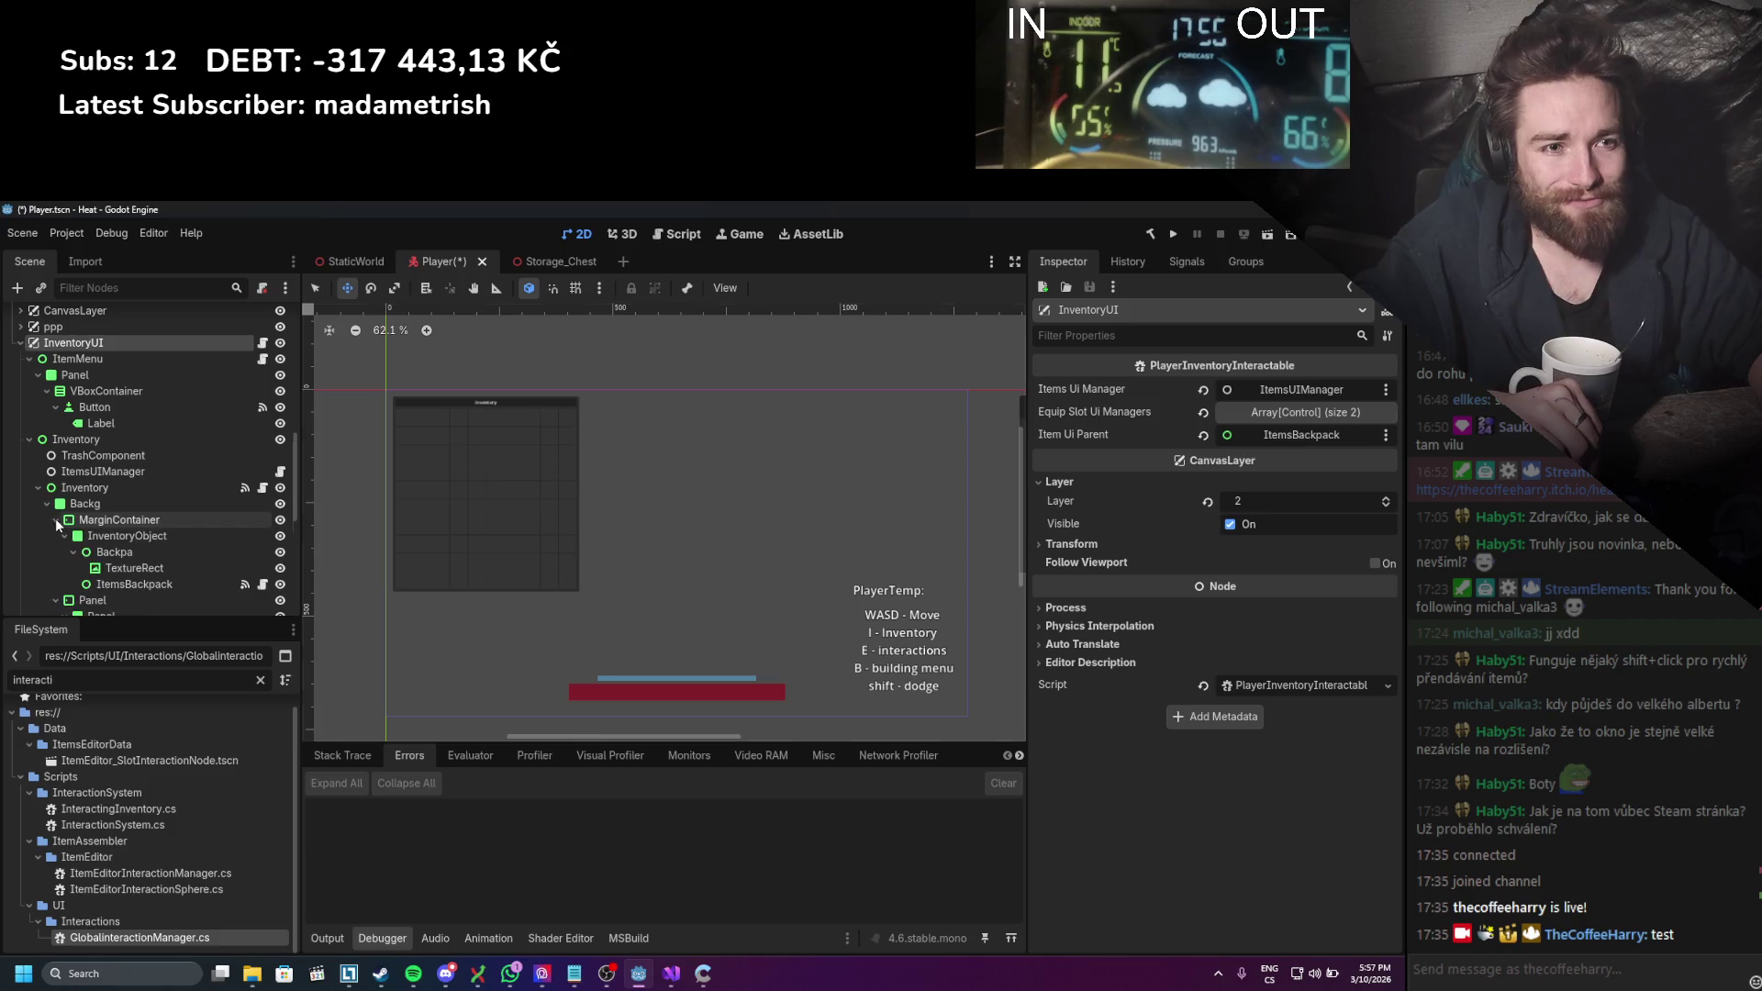
{"action": "scroll", "coordinate": [63, 519], "scroll_direction": "down", "scroll_amount": 1}
{"action": "left_click", "coordinate": [64, 498]}
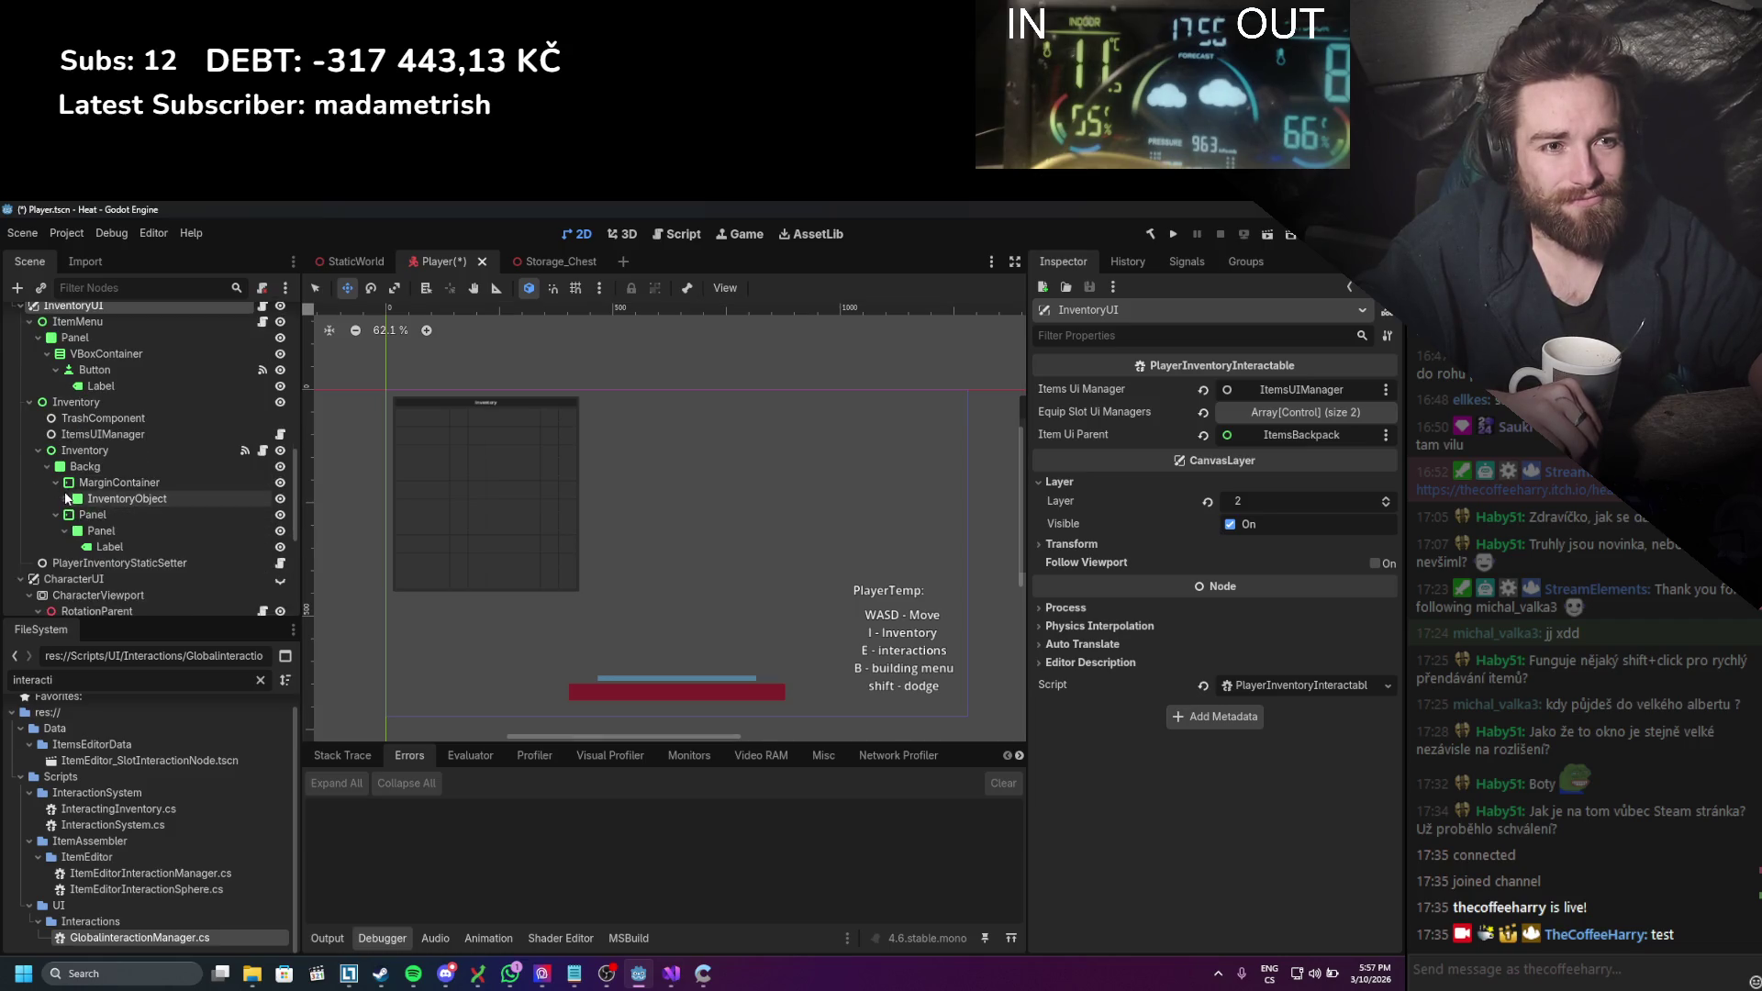
{"action": "left_click", "coordinate": [56, 482]}
{"action": "left_click", "coordinate": [47, 466]}
{"action": "left_click", "coordinate": [39, 449]}
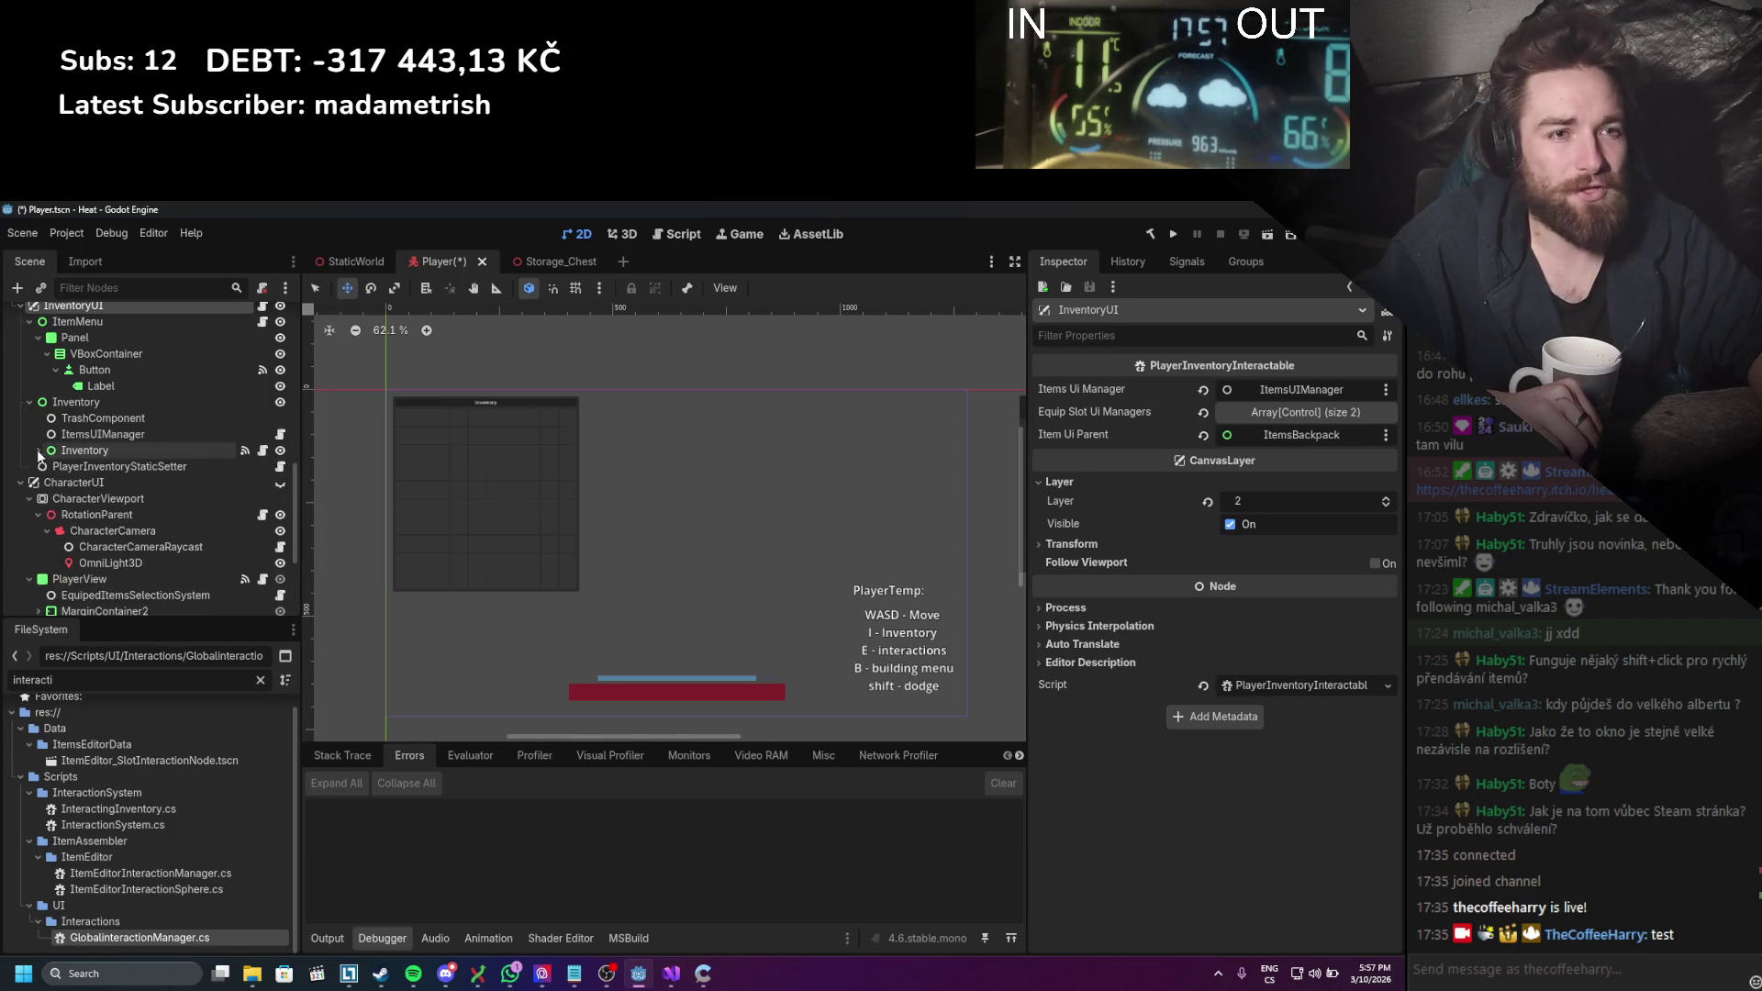
{"action": "left_click", "coordinate": [279, 449]}
{"action": "left_click", "coordinate": [280, 449]}
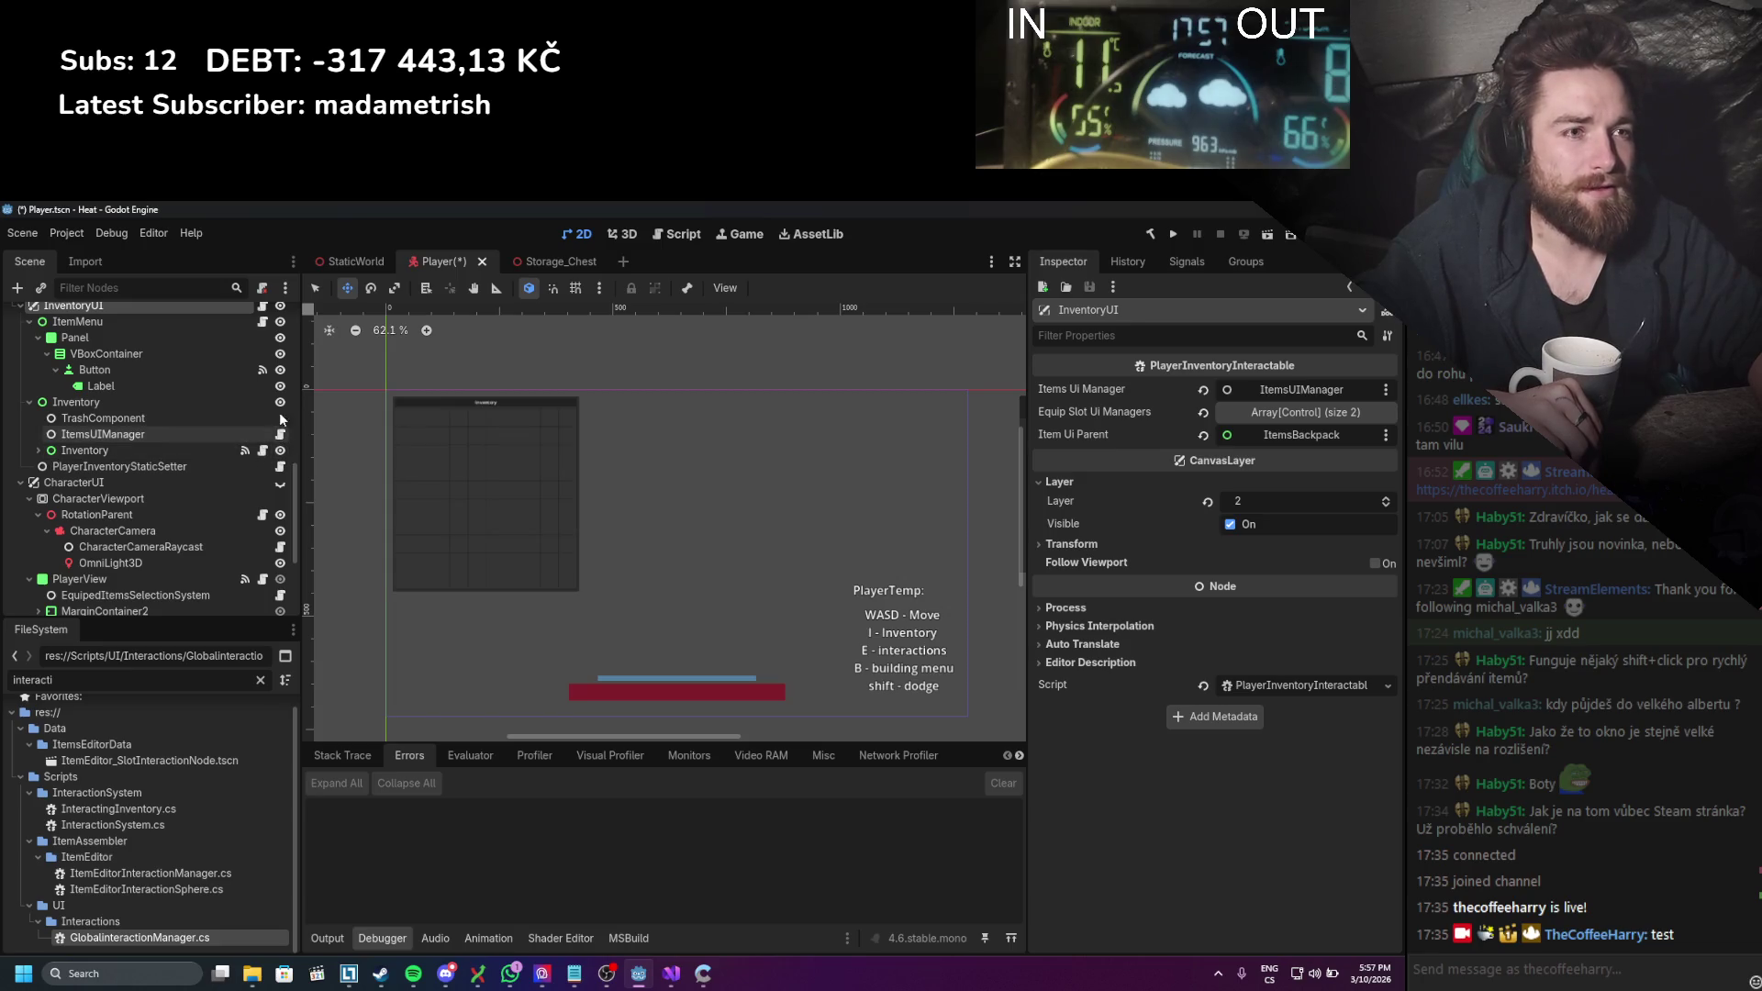
{"action": "left_click", "coordinate": [280, 402]}
{"action": "left_click", "coordinate": [279, 402]}
{"action": "scroll", "coordinate": [280, 404], "scroll_direction": "up", "scroll_amount": 3}
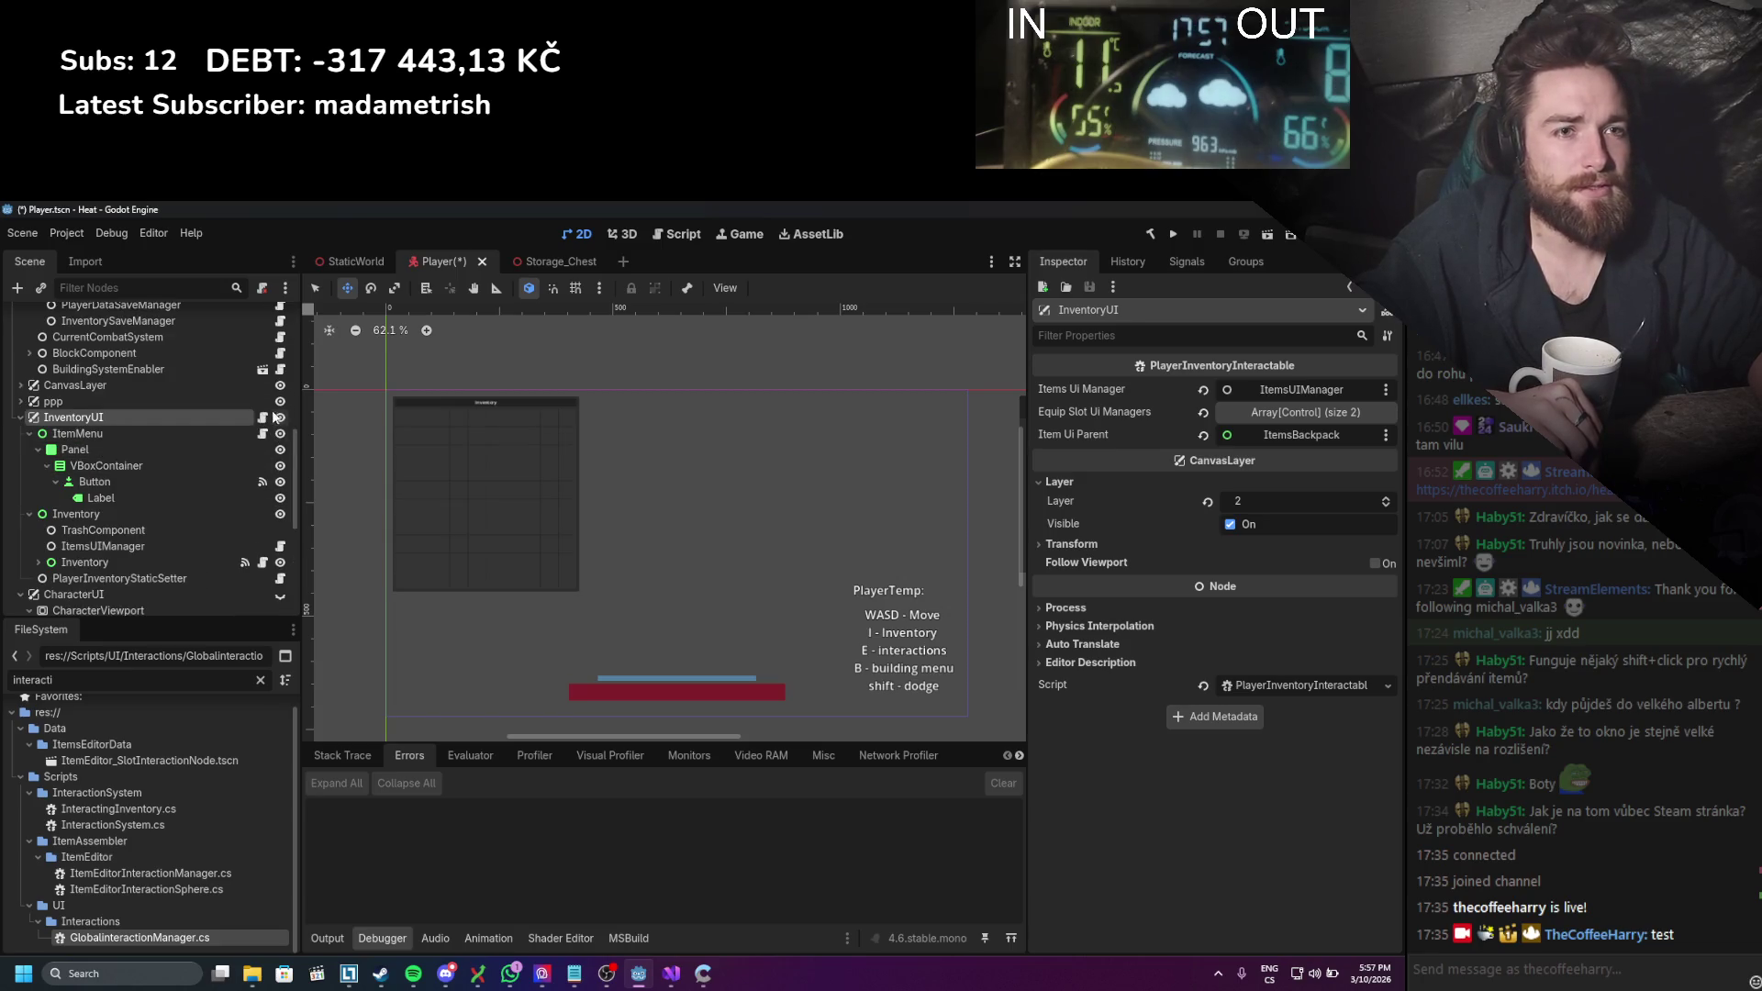
{"action": "left_click", "coordinate": [279, 418]}
{"action": "left_click", "coordinate": [21, 418]}
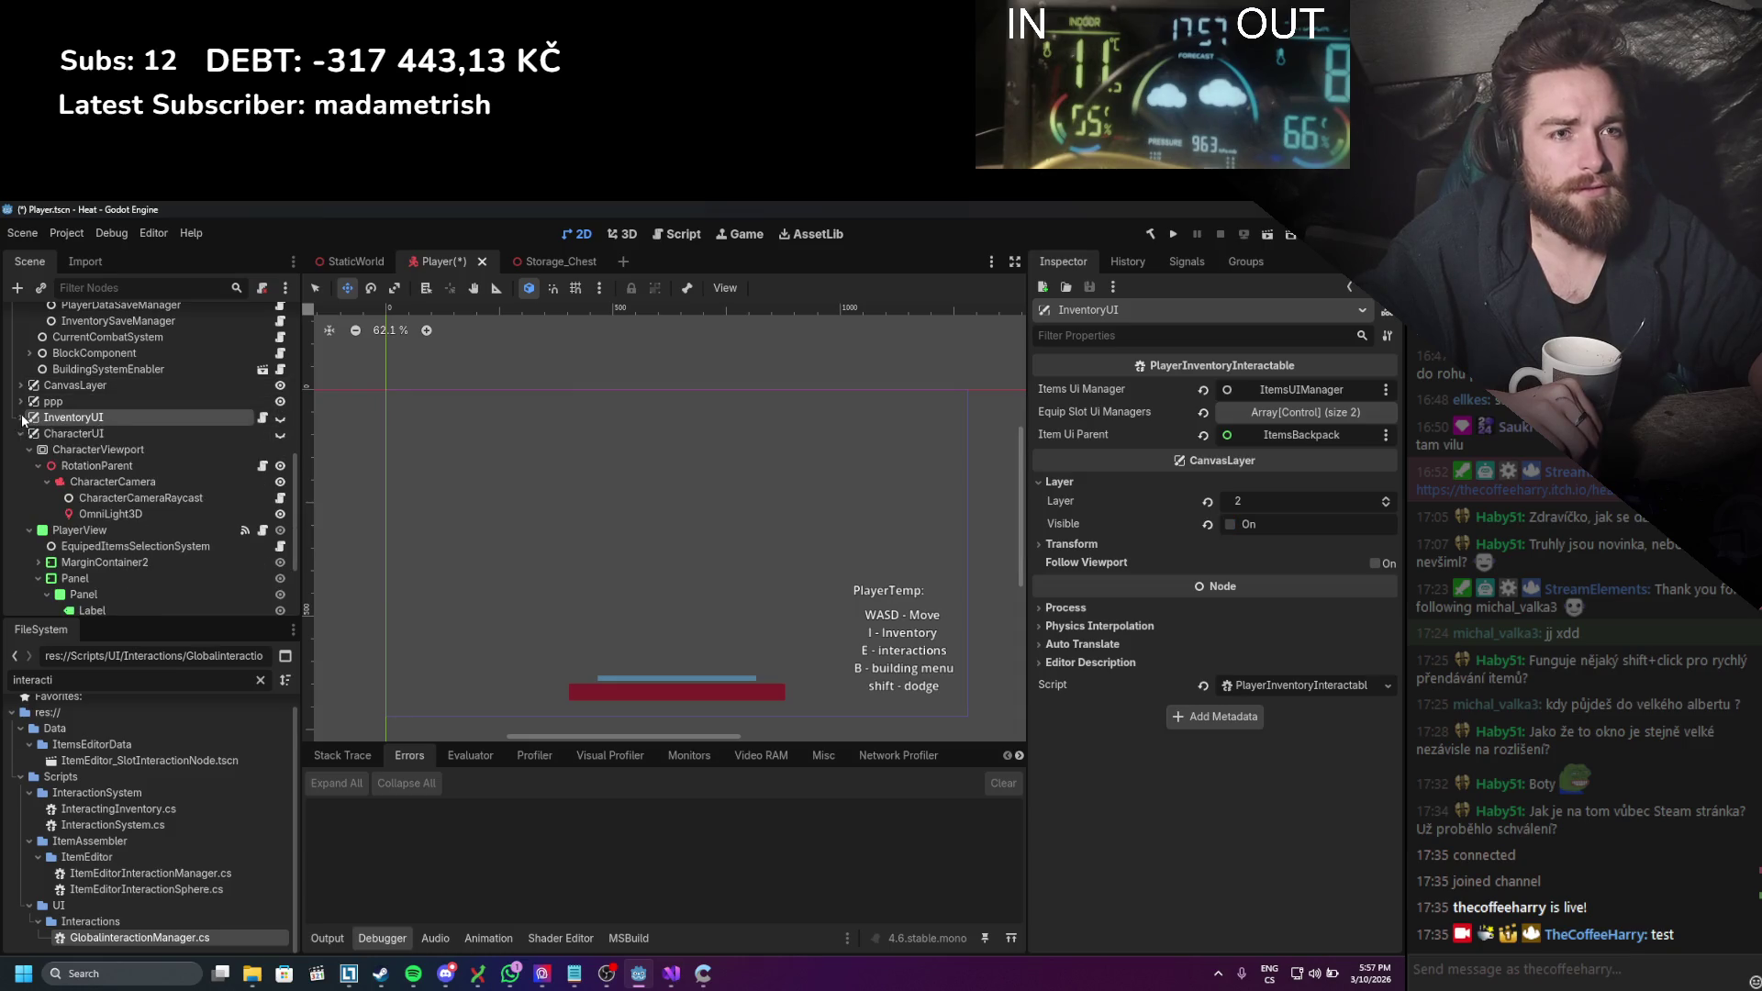
Step: Show the CharacterUI equip panel and expand MarginContainer2 down to Helmet2
{"action": "left_click", "coordinate": [281, 434]}
{"action": "scroll", "coordinate": [106, 473], "scroll_direction": "down", "scroll_amount": 3}
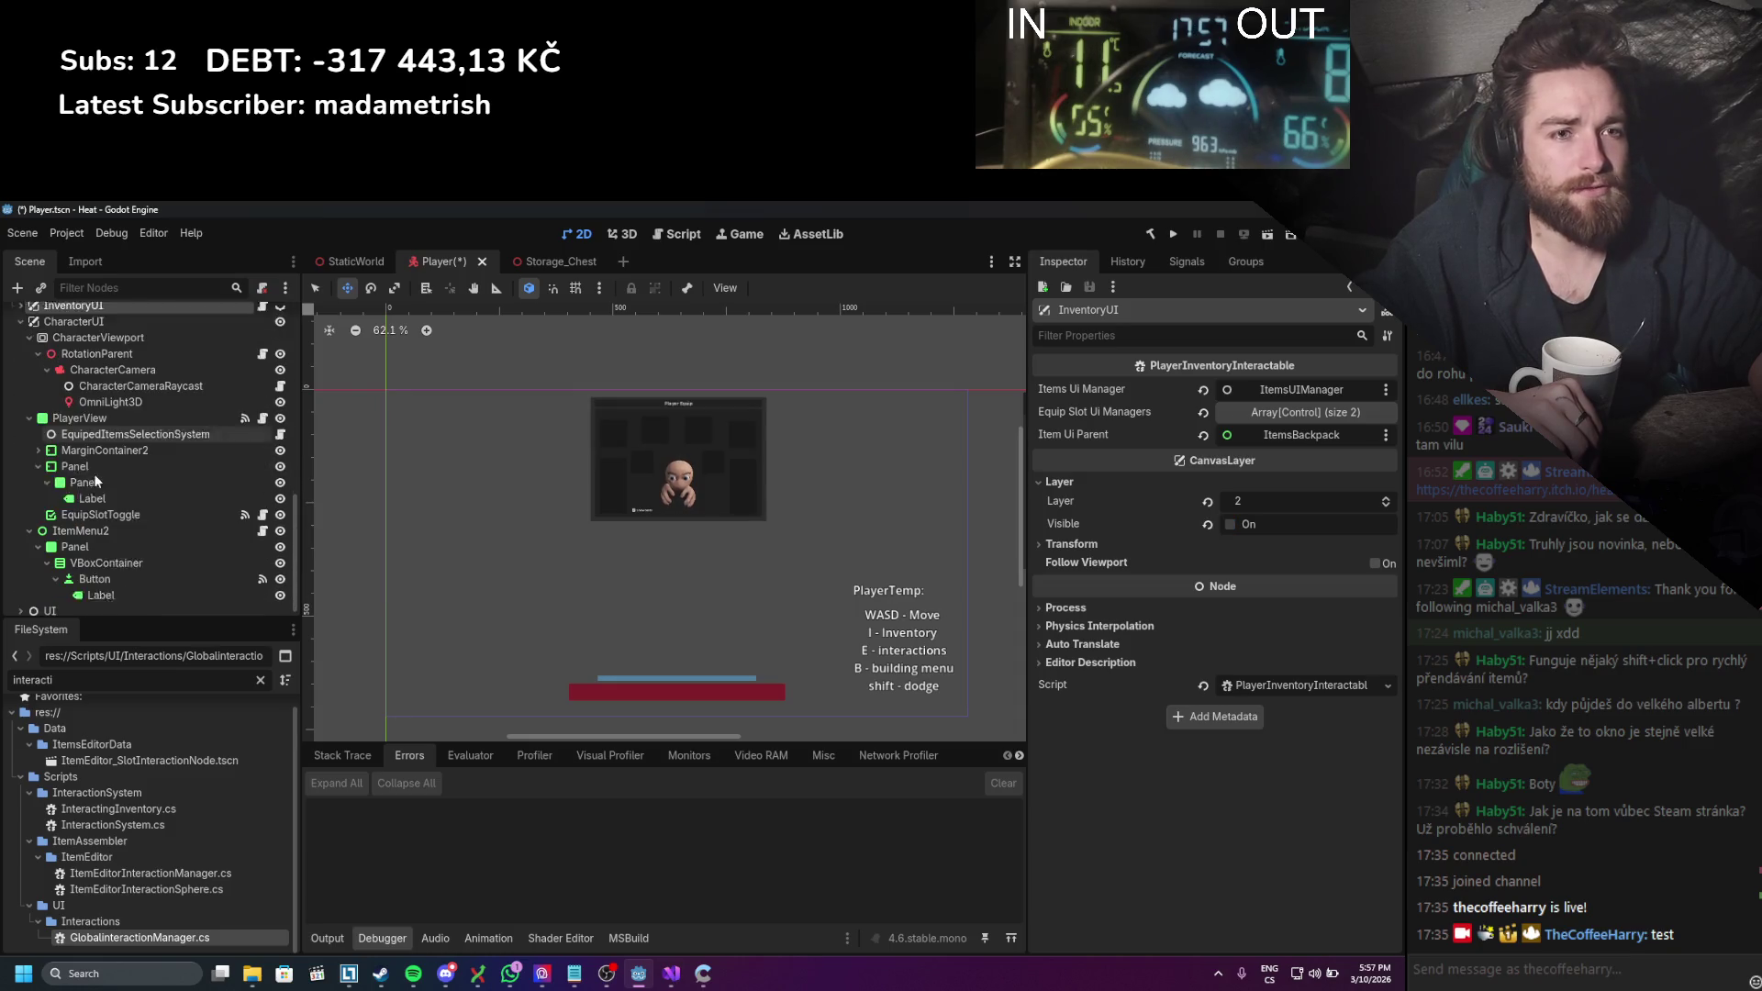
{"action": "left_click", "coordinate": [37, 439]}
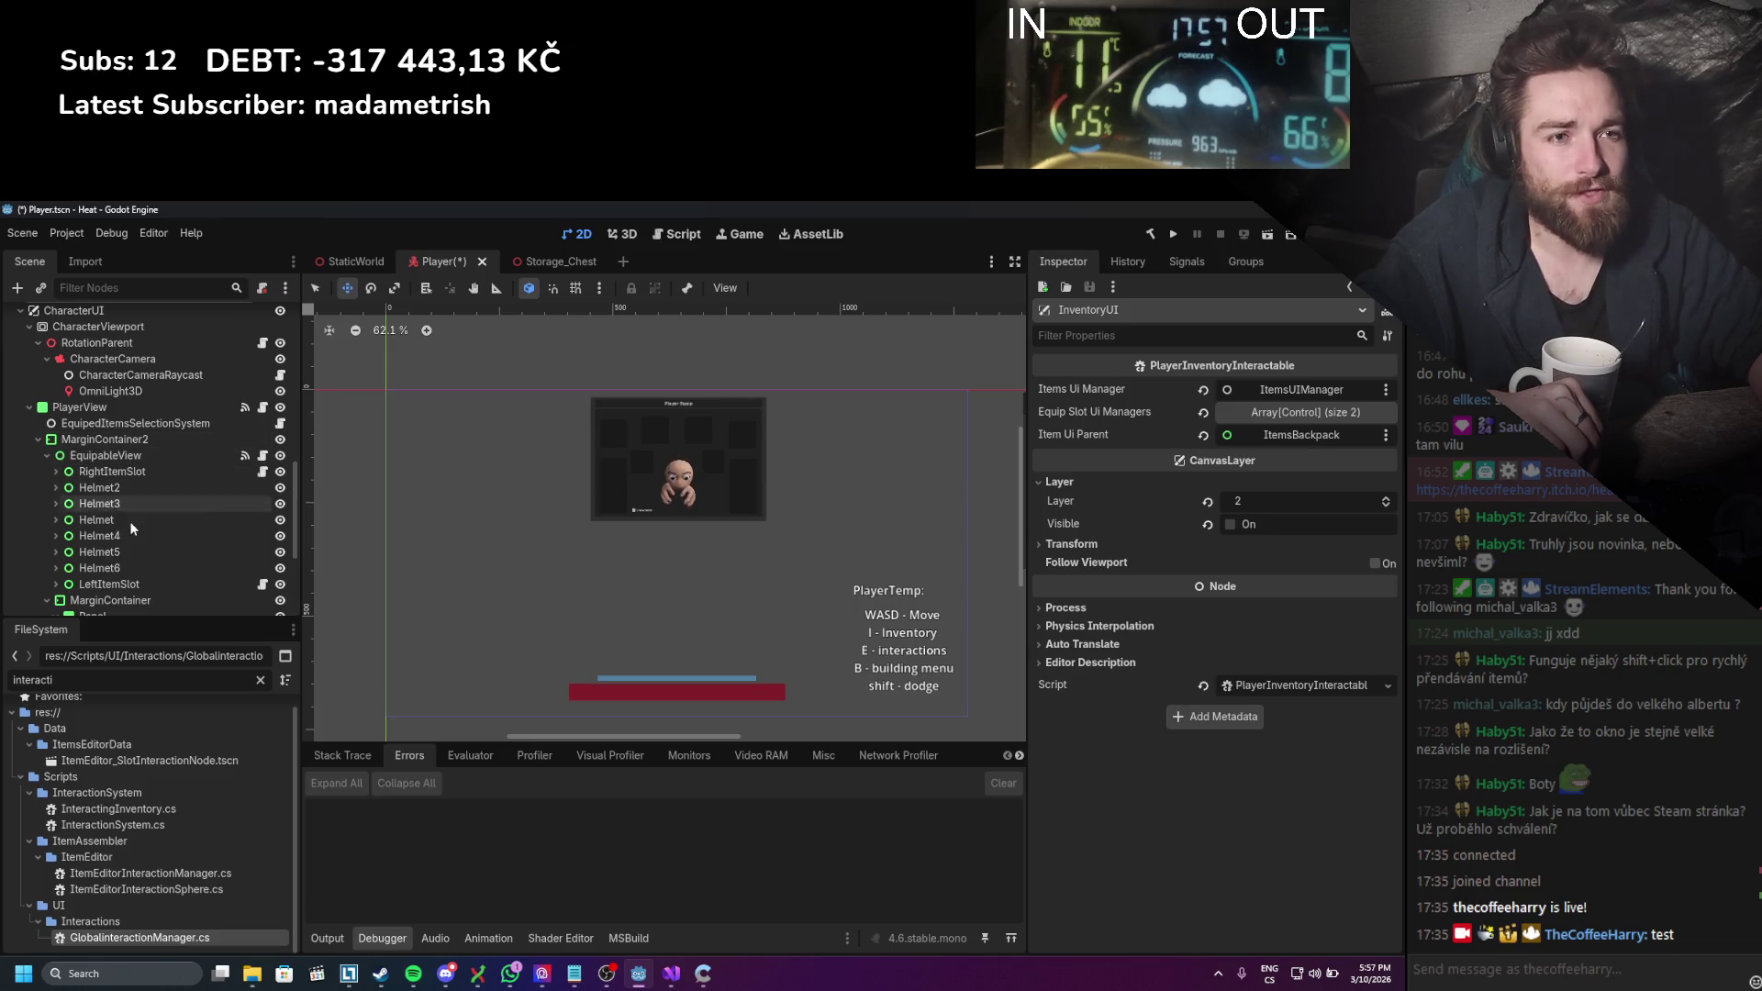
{"action": "left_click", "coordinate": [55, 487]}
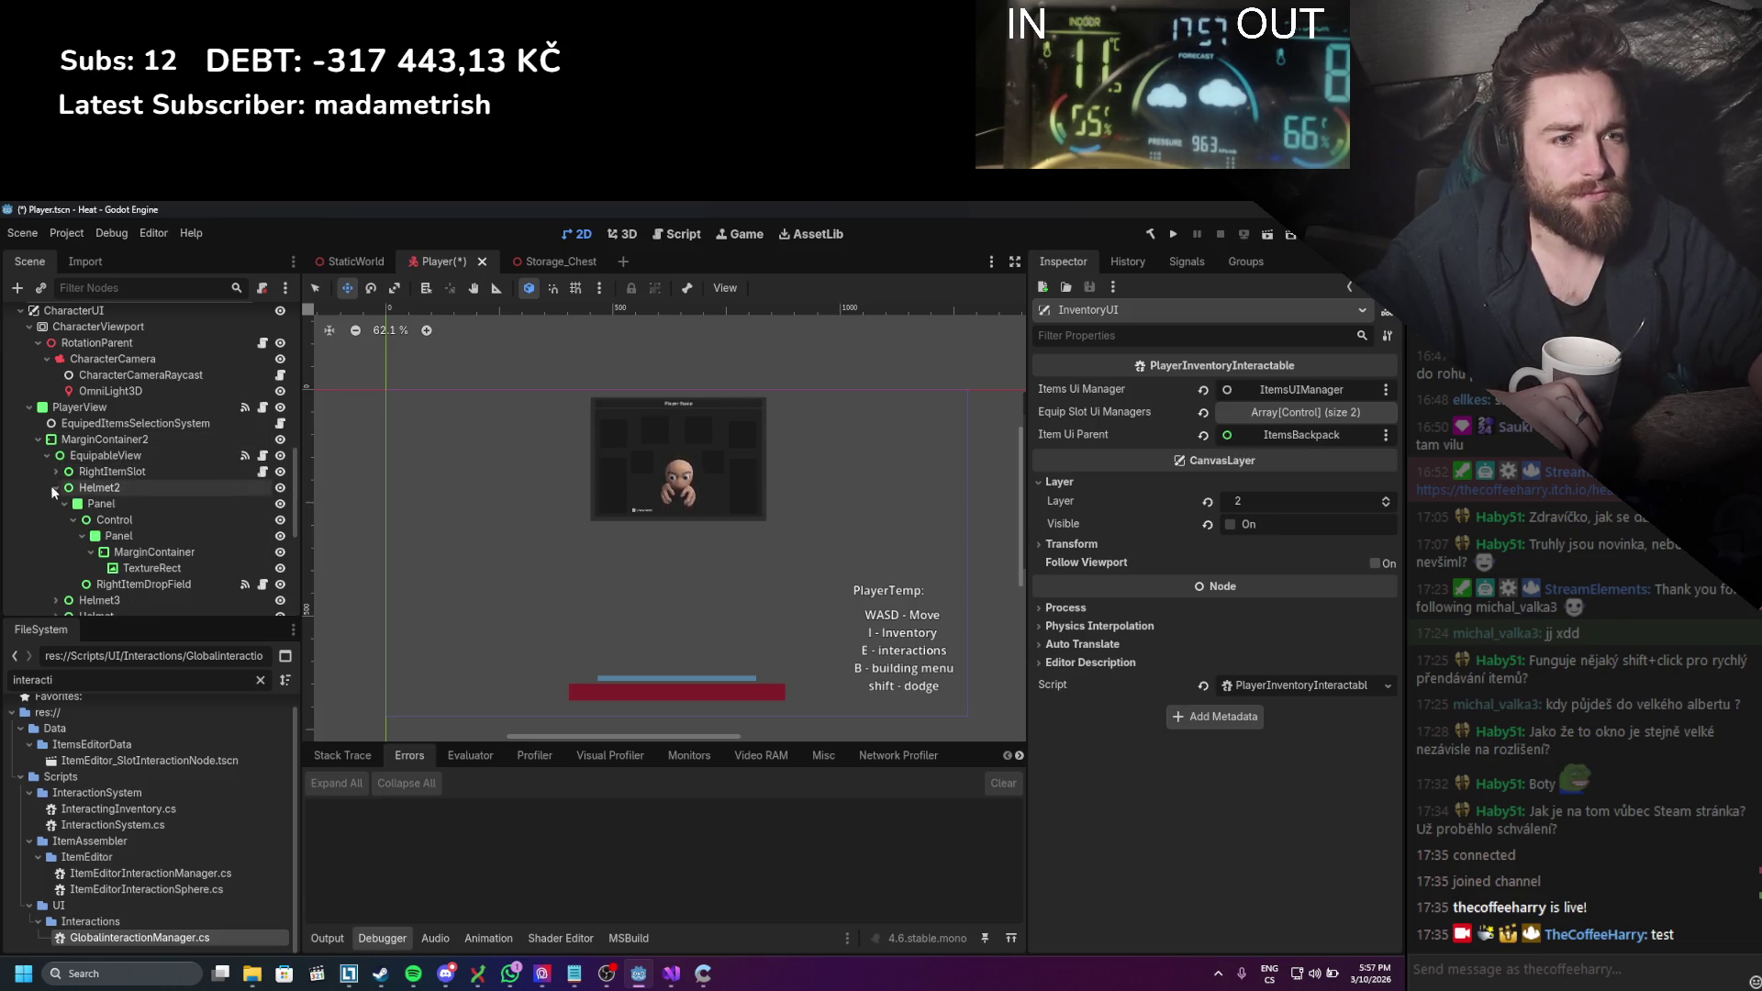
Step: Disconnect RightItemDropField's SetDropOn (mouse_entered) and mouse_exited signal connections
{"action": "left_click", "coordinate": [186, 585]}
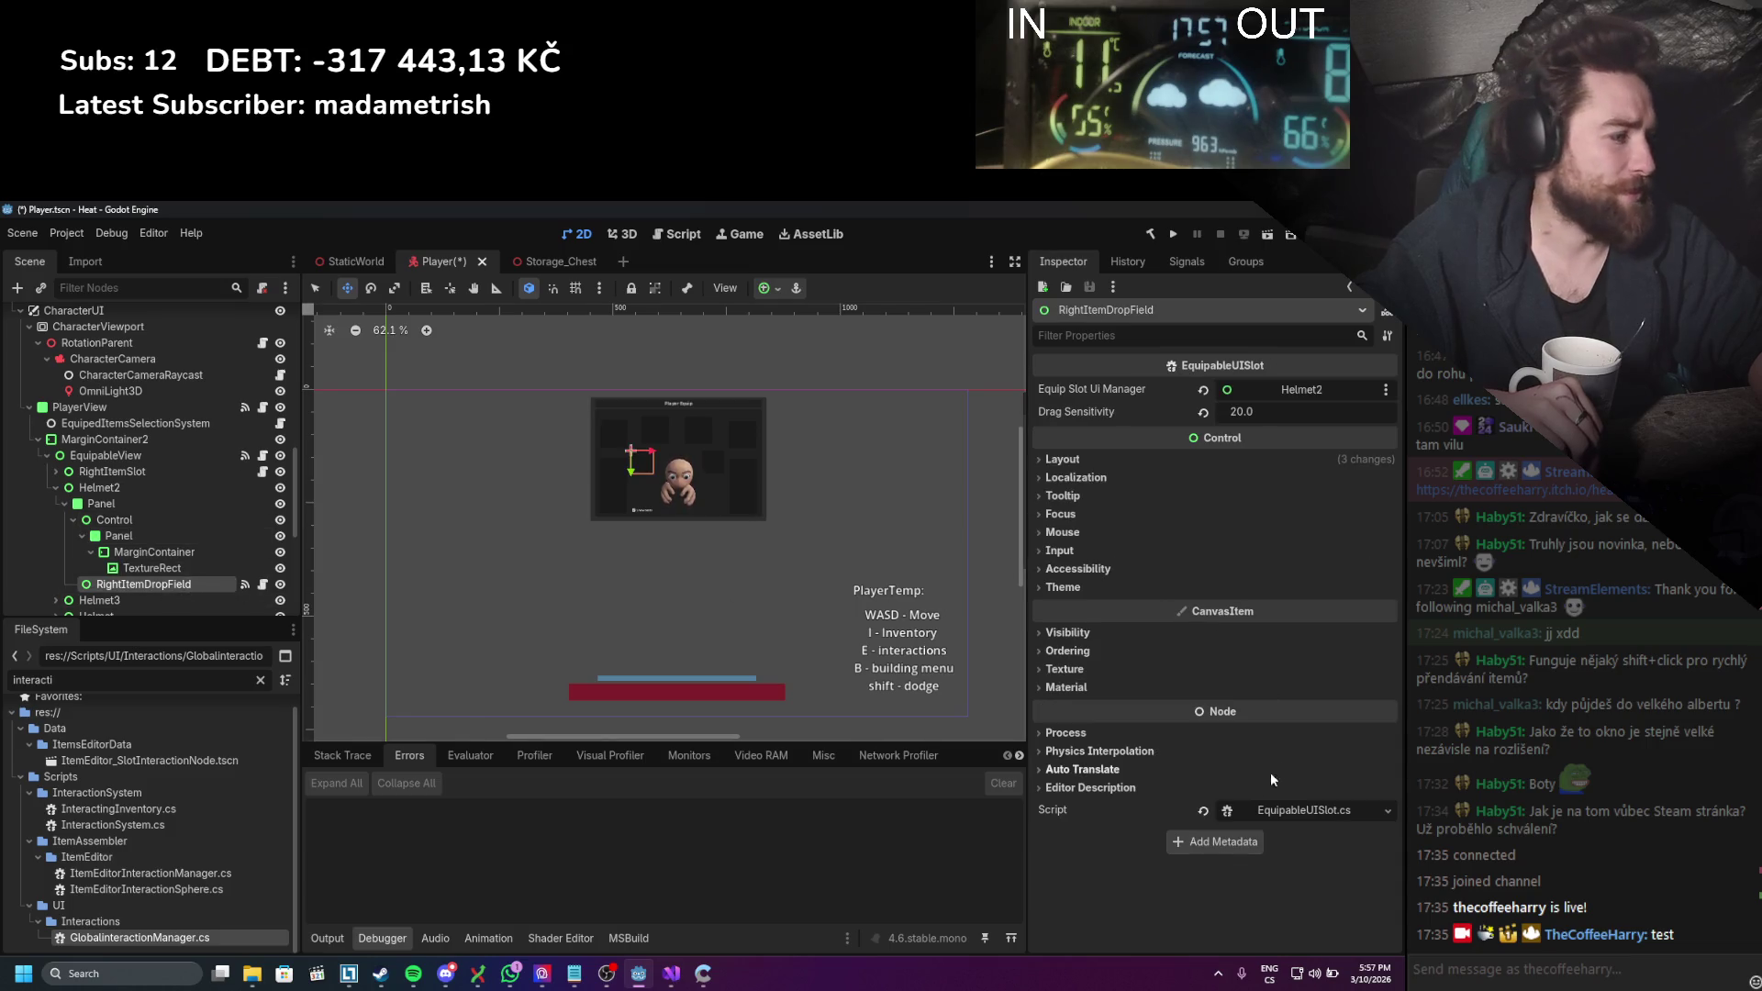
{"action": "left_click", "coordinate": [1203, 811]}
{"action": "scroll", "coordinate": [211, 570], "scroll_direction": "down", "scroll_amount": 2}
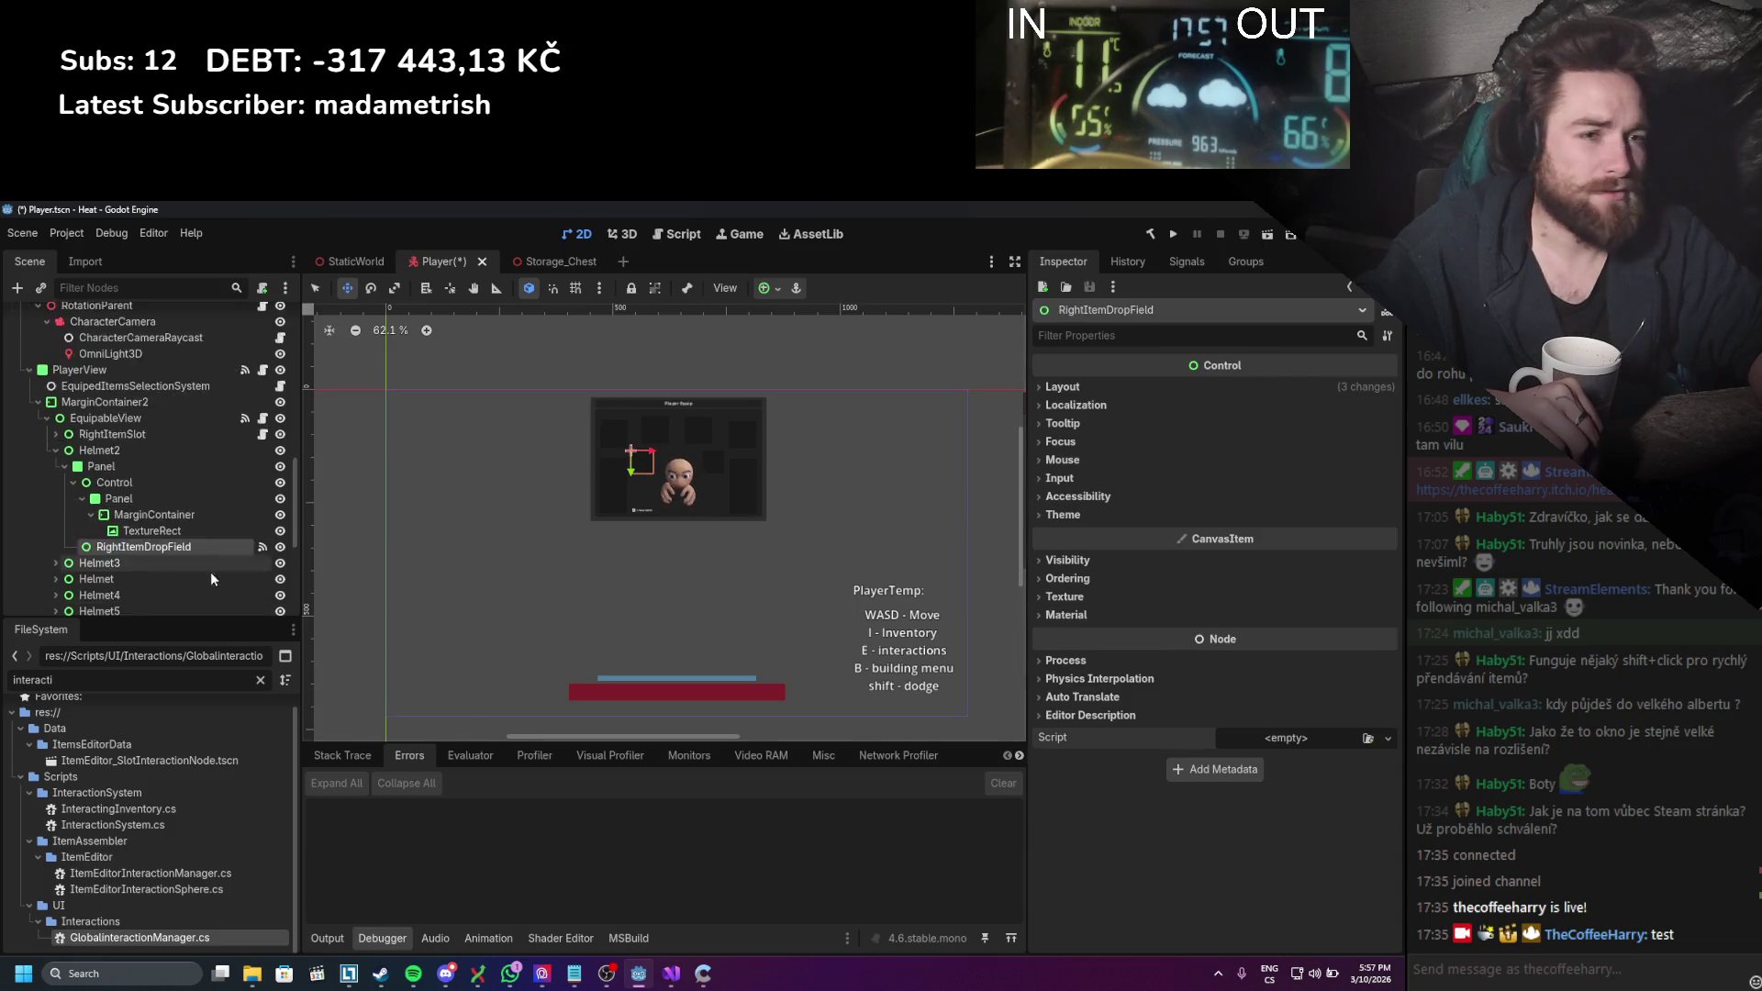
{"action": "left_click", "coordinate": [1181, 262]}
{"action": "right_click", "coordinate": [1121, 417]}
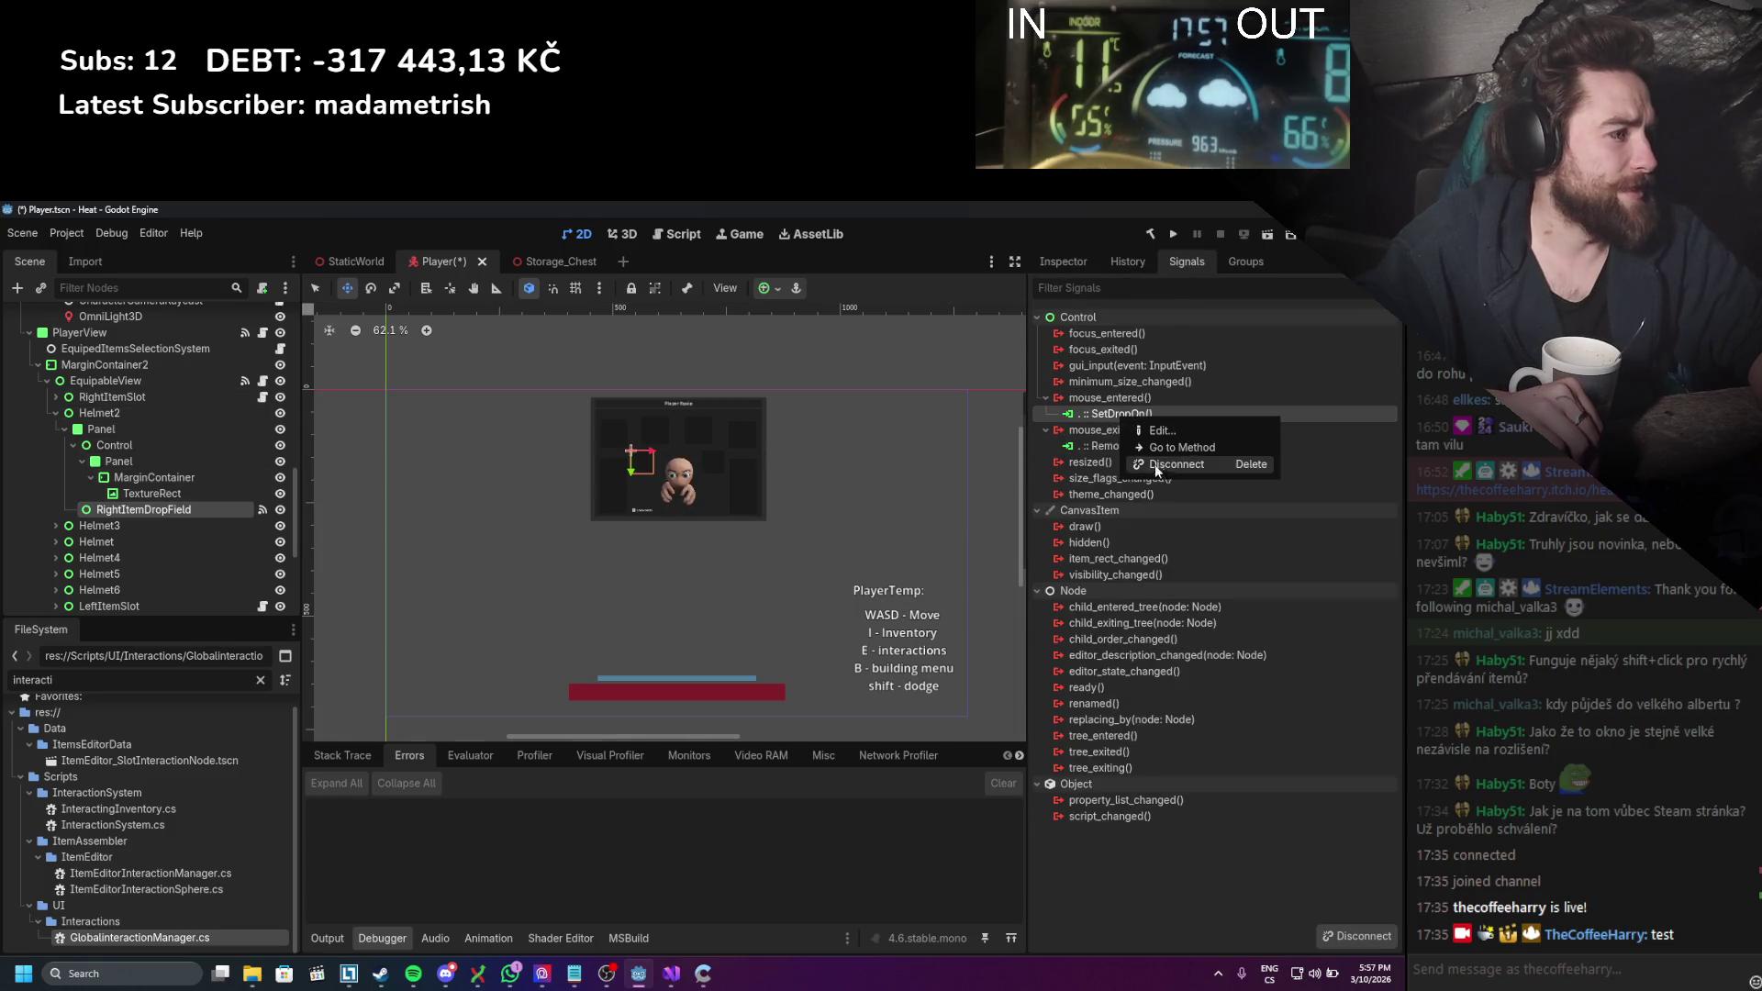
{"action": "left_click", "coordinate": [1156, 466]}
{"action": "right_click", "coordinate": [1119, 428]}
{"action": "left_click", "coordinate": [1143, 475]}
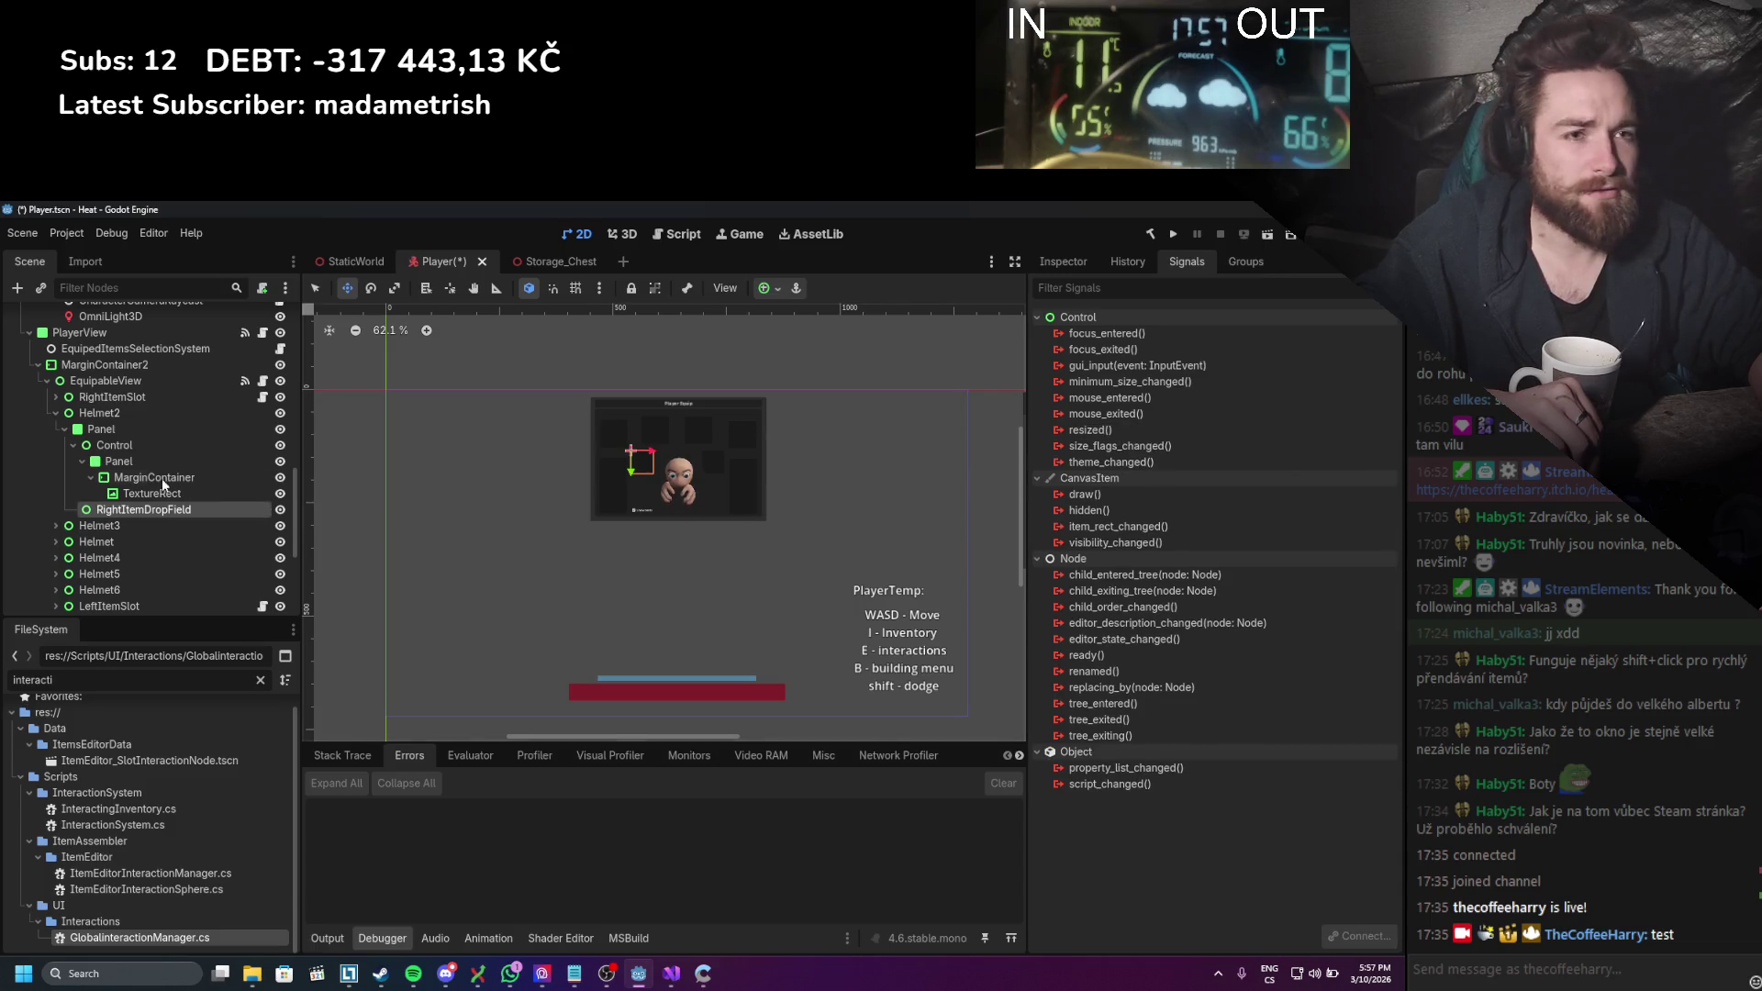
Step: Save the Player scene, toggling CharacterUI's visibility and reselecting RightItemDropField
{"action": "left_click", "coordinate": [162, 405]}
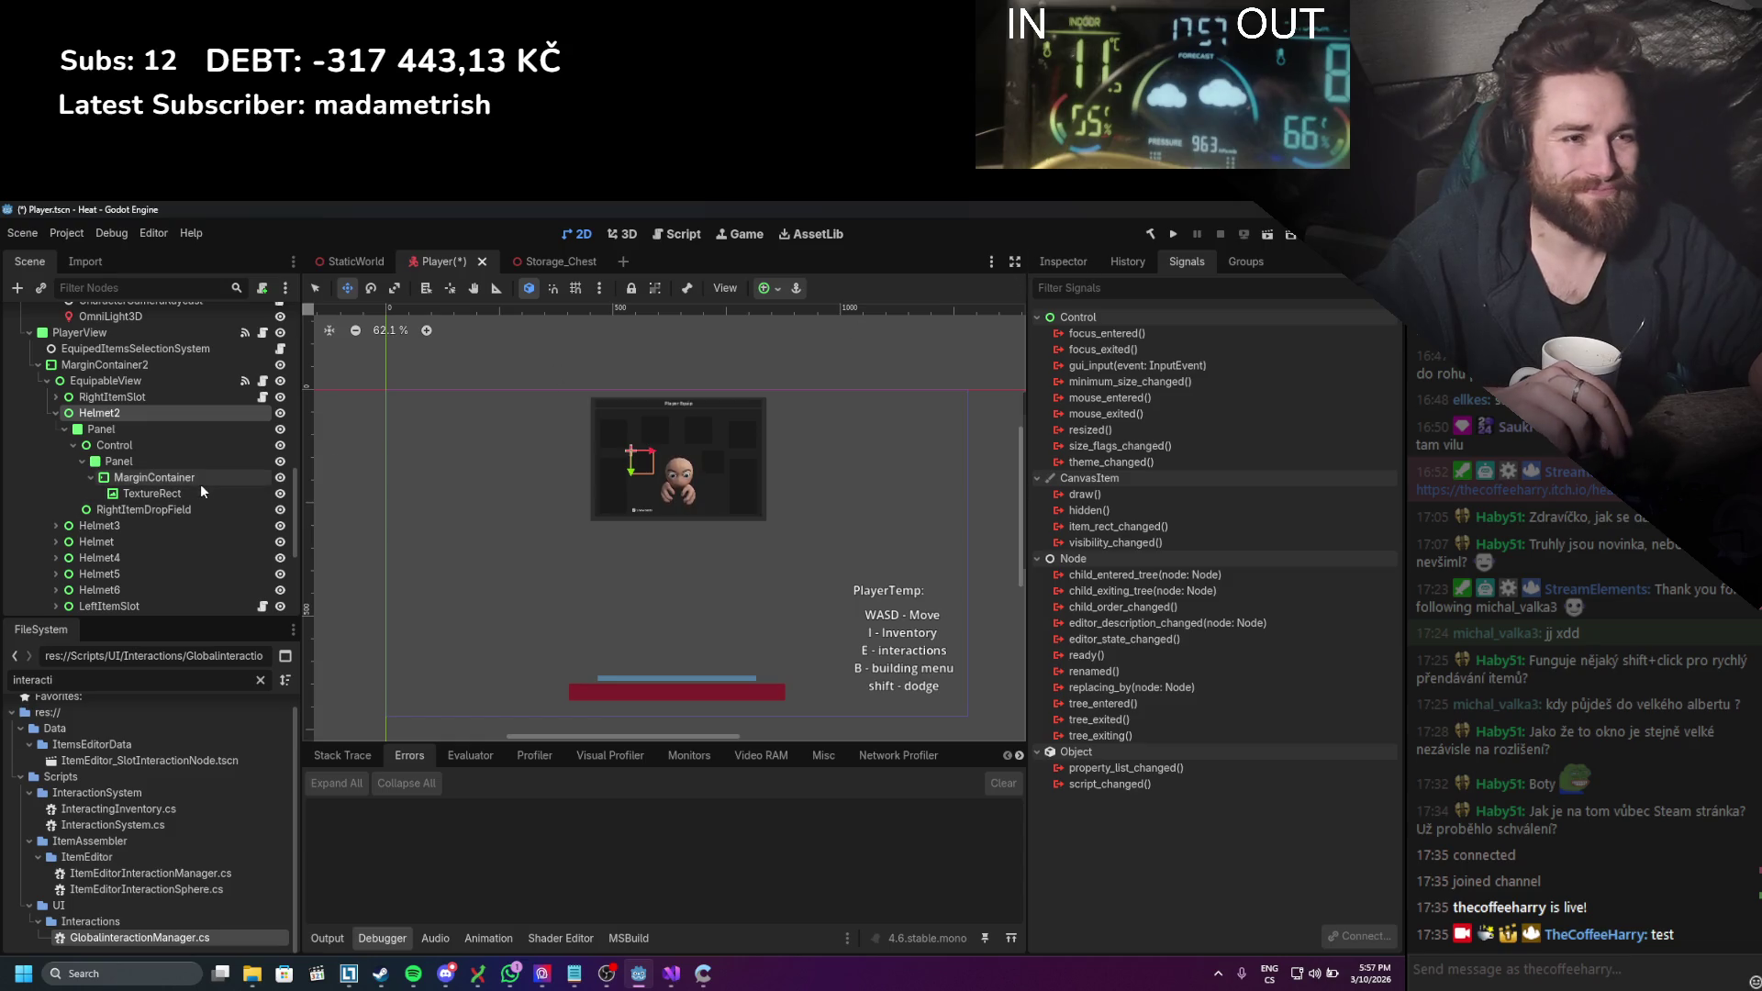
{"action": "left_click", "coordinate": [530, 483]}
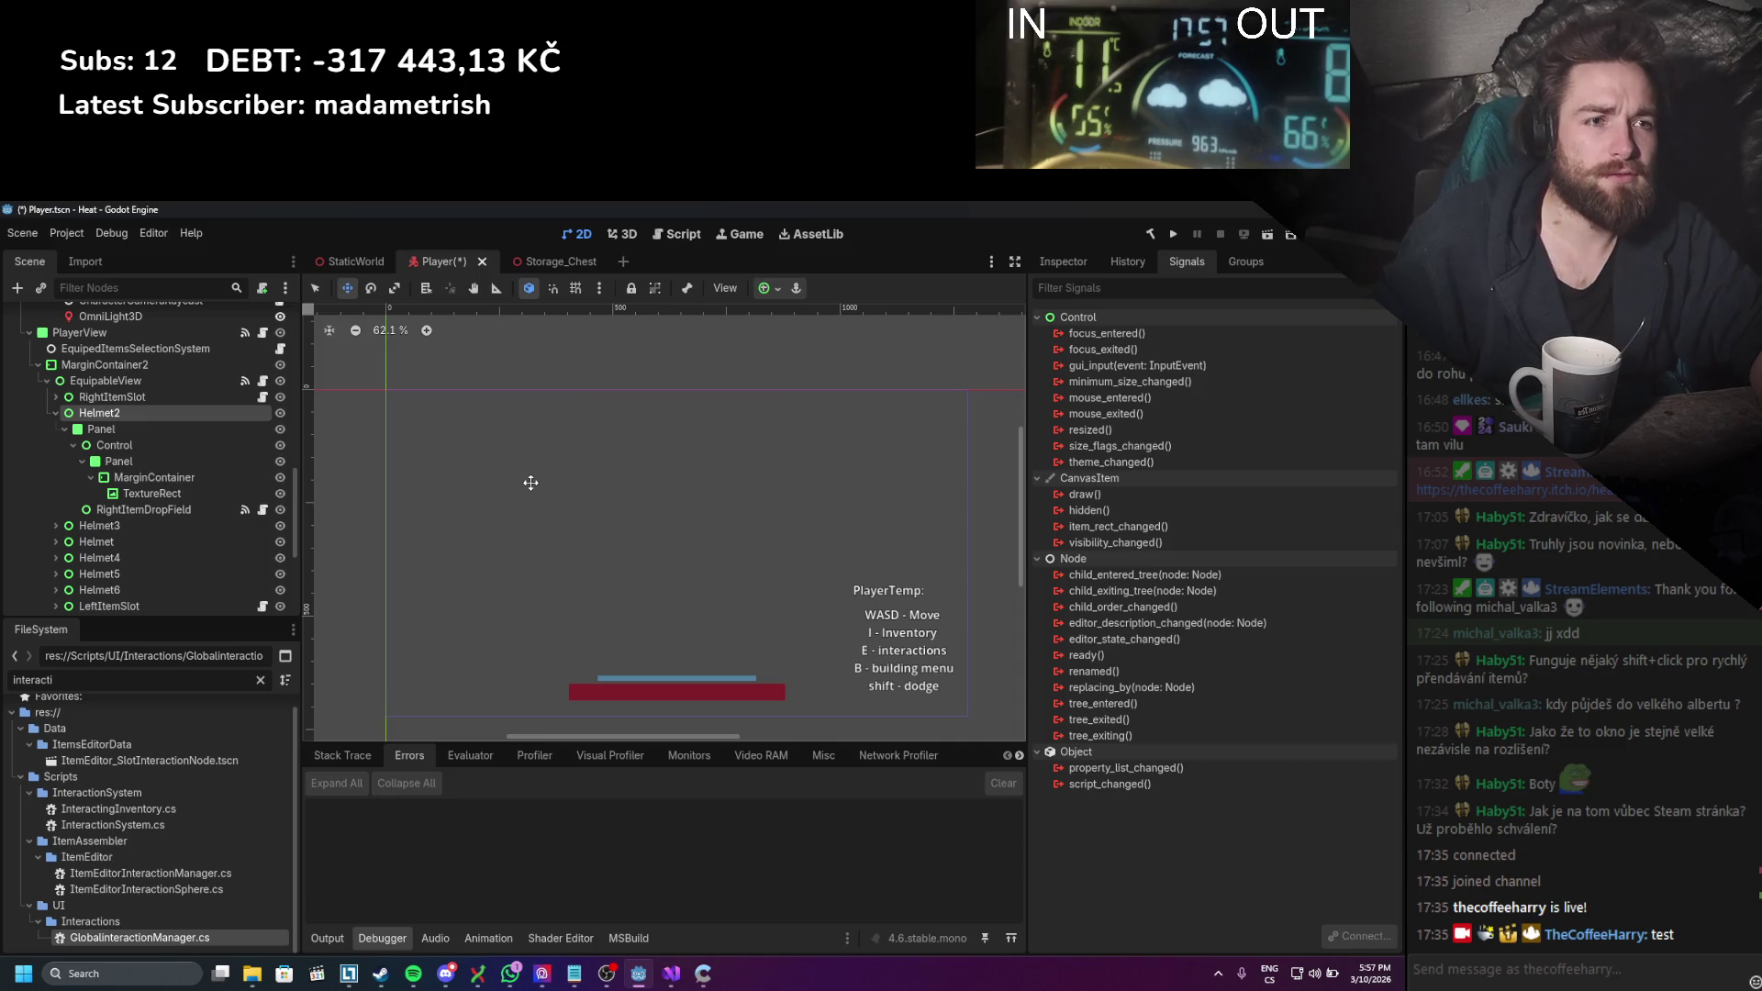
{"action": "key", "text": "ctrl+s"}
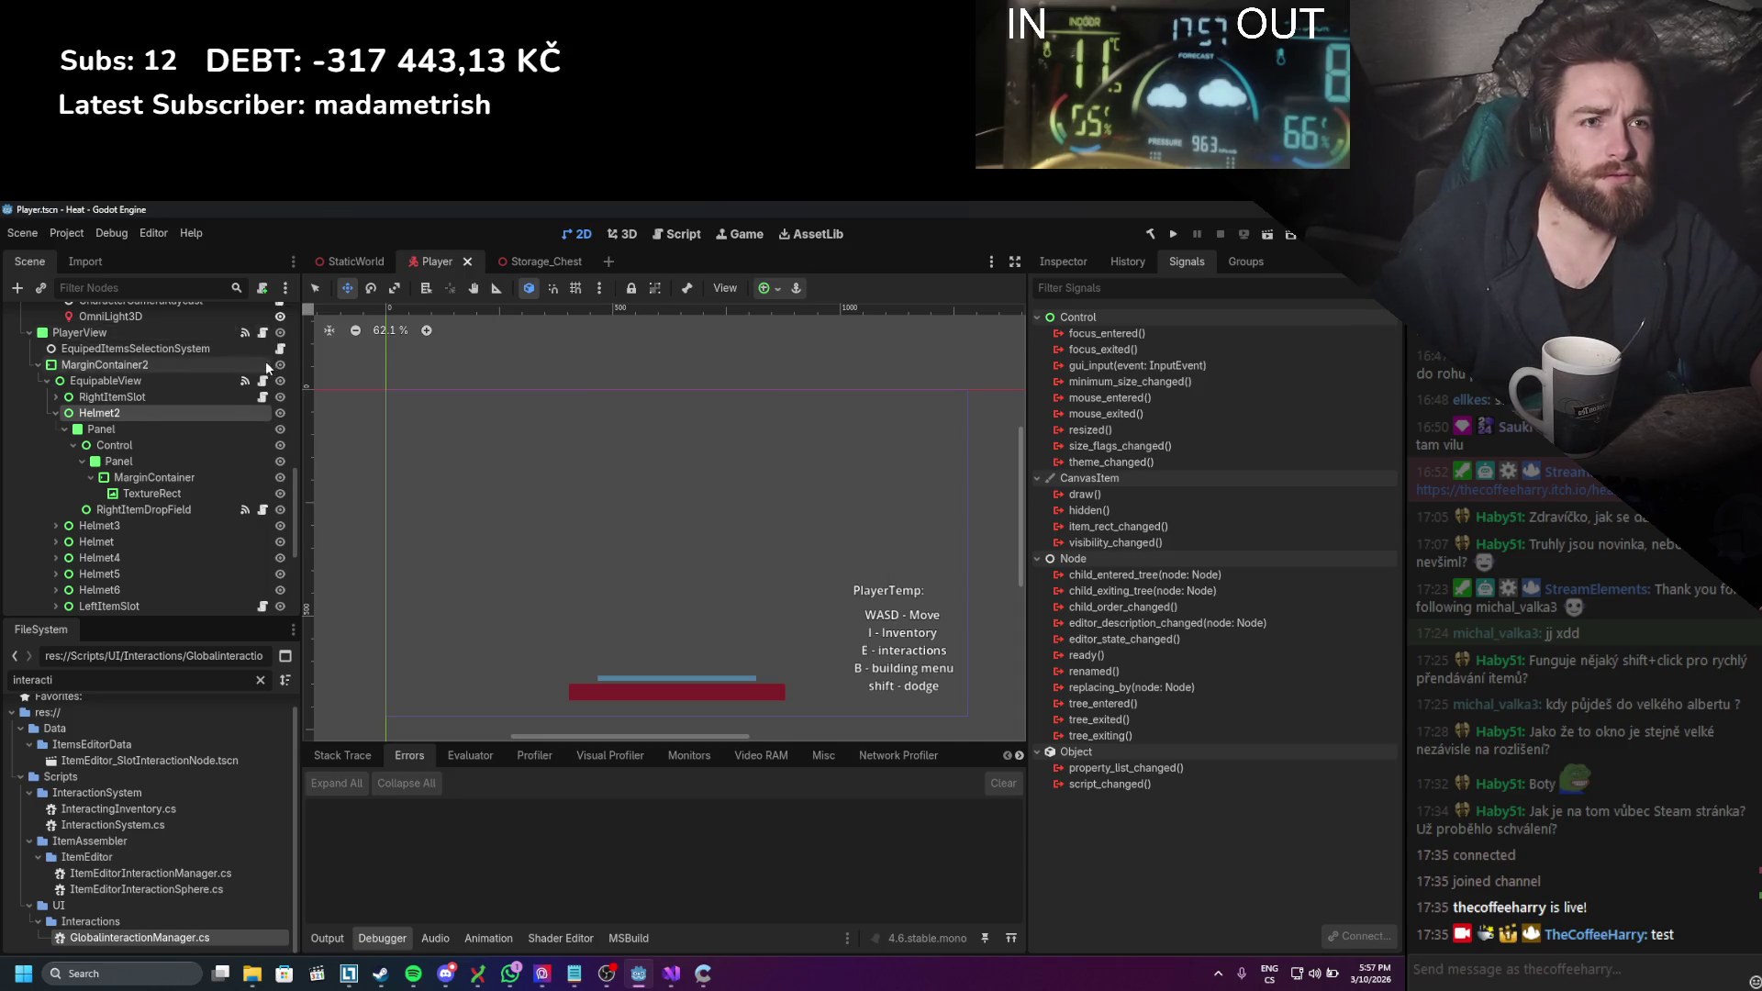
{"action": "scroll", "coordinate": [270, 357], "scroll_direction": "up", "scroll_amount": 2}
{"action": "left_click", "coordinate": [280, 310]}
{"action": "left_click", "coordinate": [141, 585]}
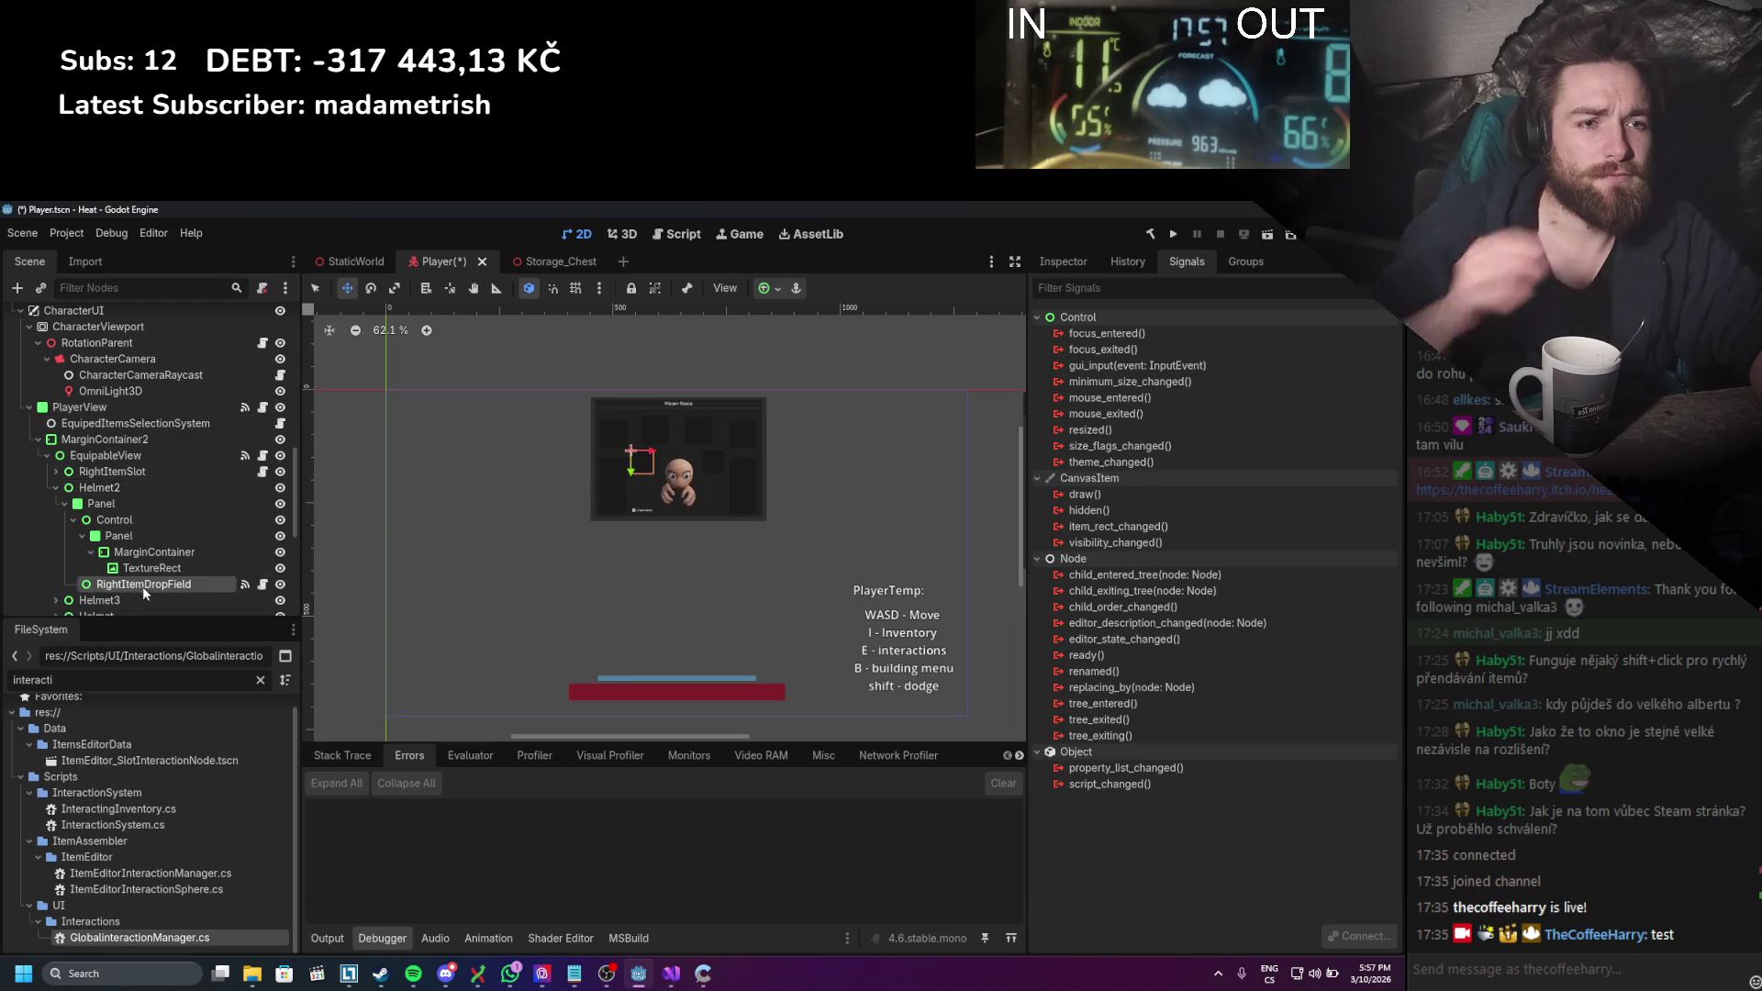
{"action": "left_click", "coordinate": [1079, 270]}
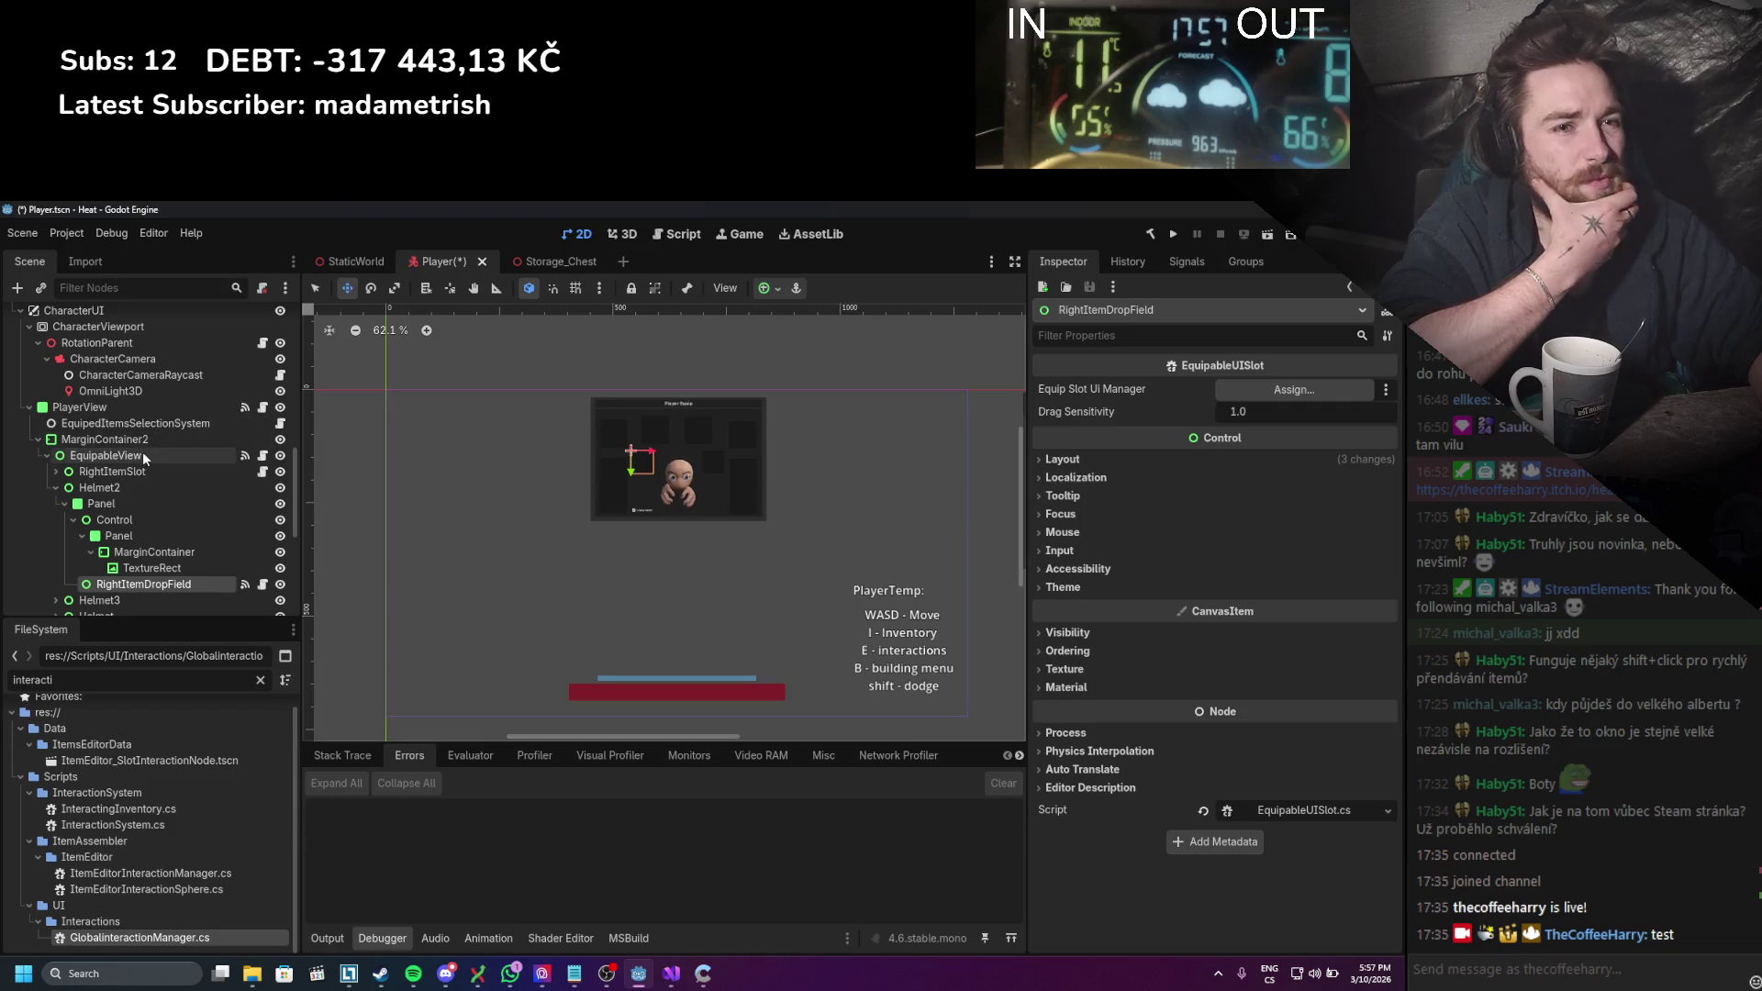
Step: Collapse Helmet2 and select the Helmet2 through Helmet6 slots together
{"action": "scroll", "coordinate": [156, 519], "scroll_direction": "down", "scroll_amount": 3}
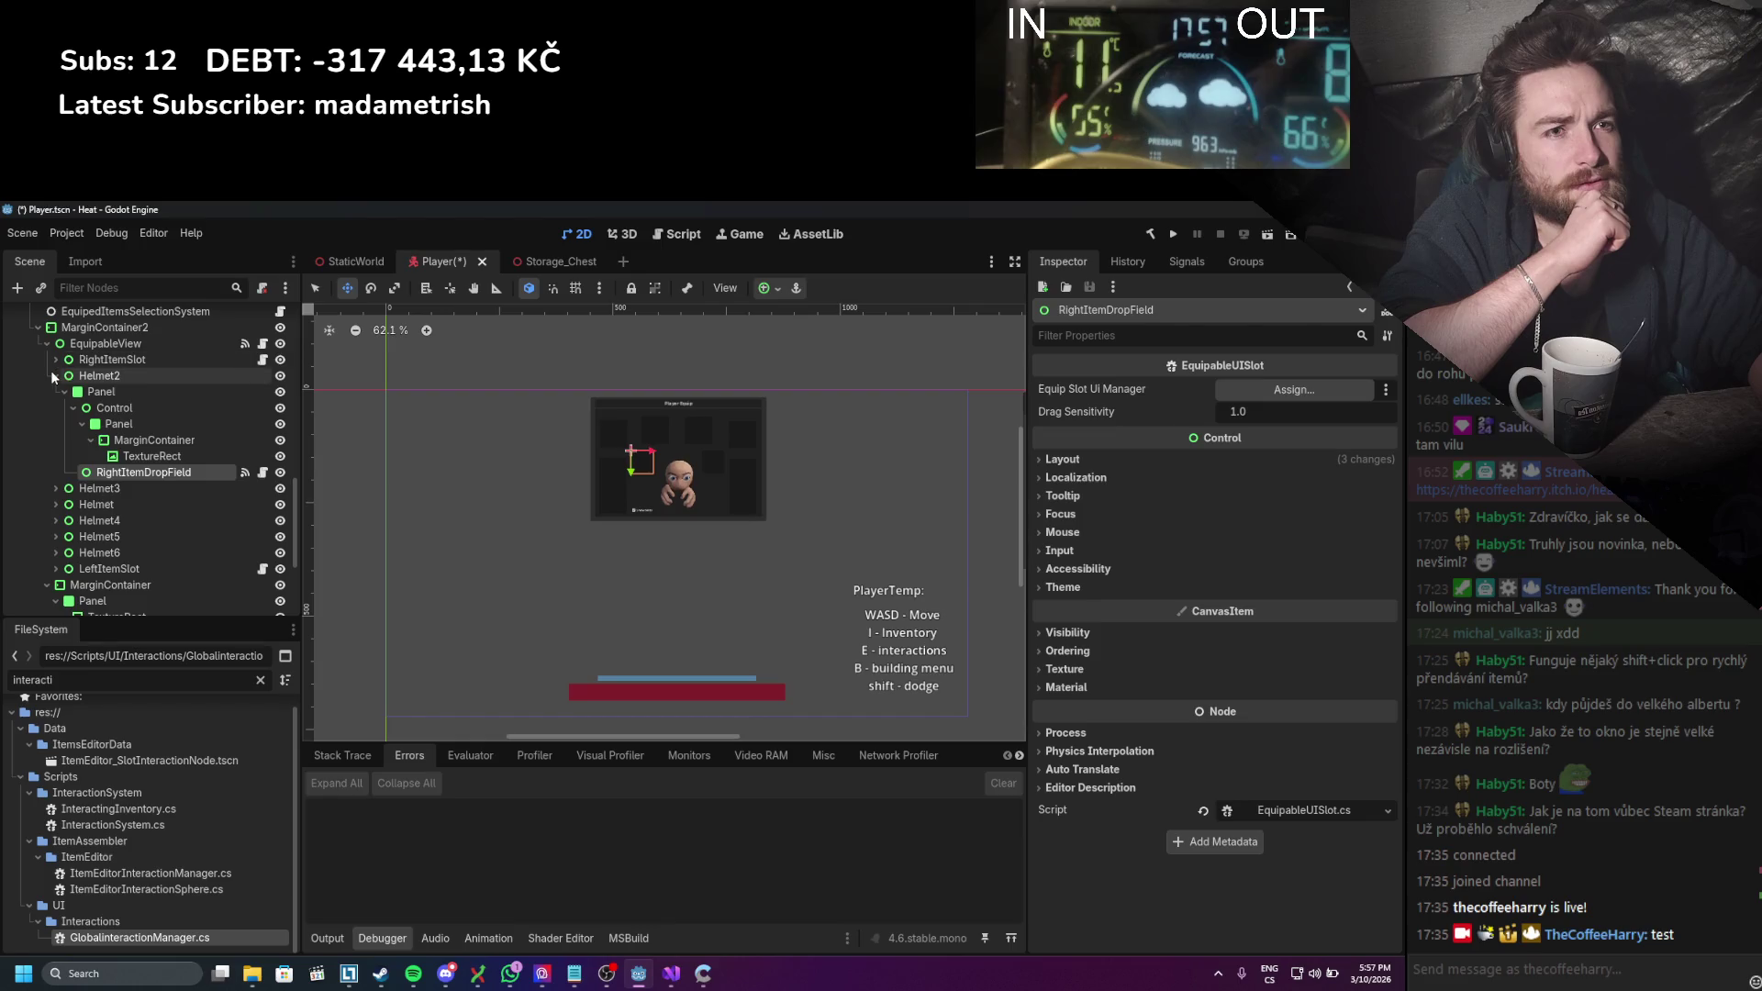
{"action": "left_click", "coordinate": [55, 375]}
{"action": "left_click", "coordinate": [191, 470]}
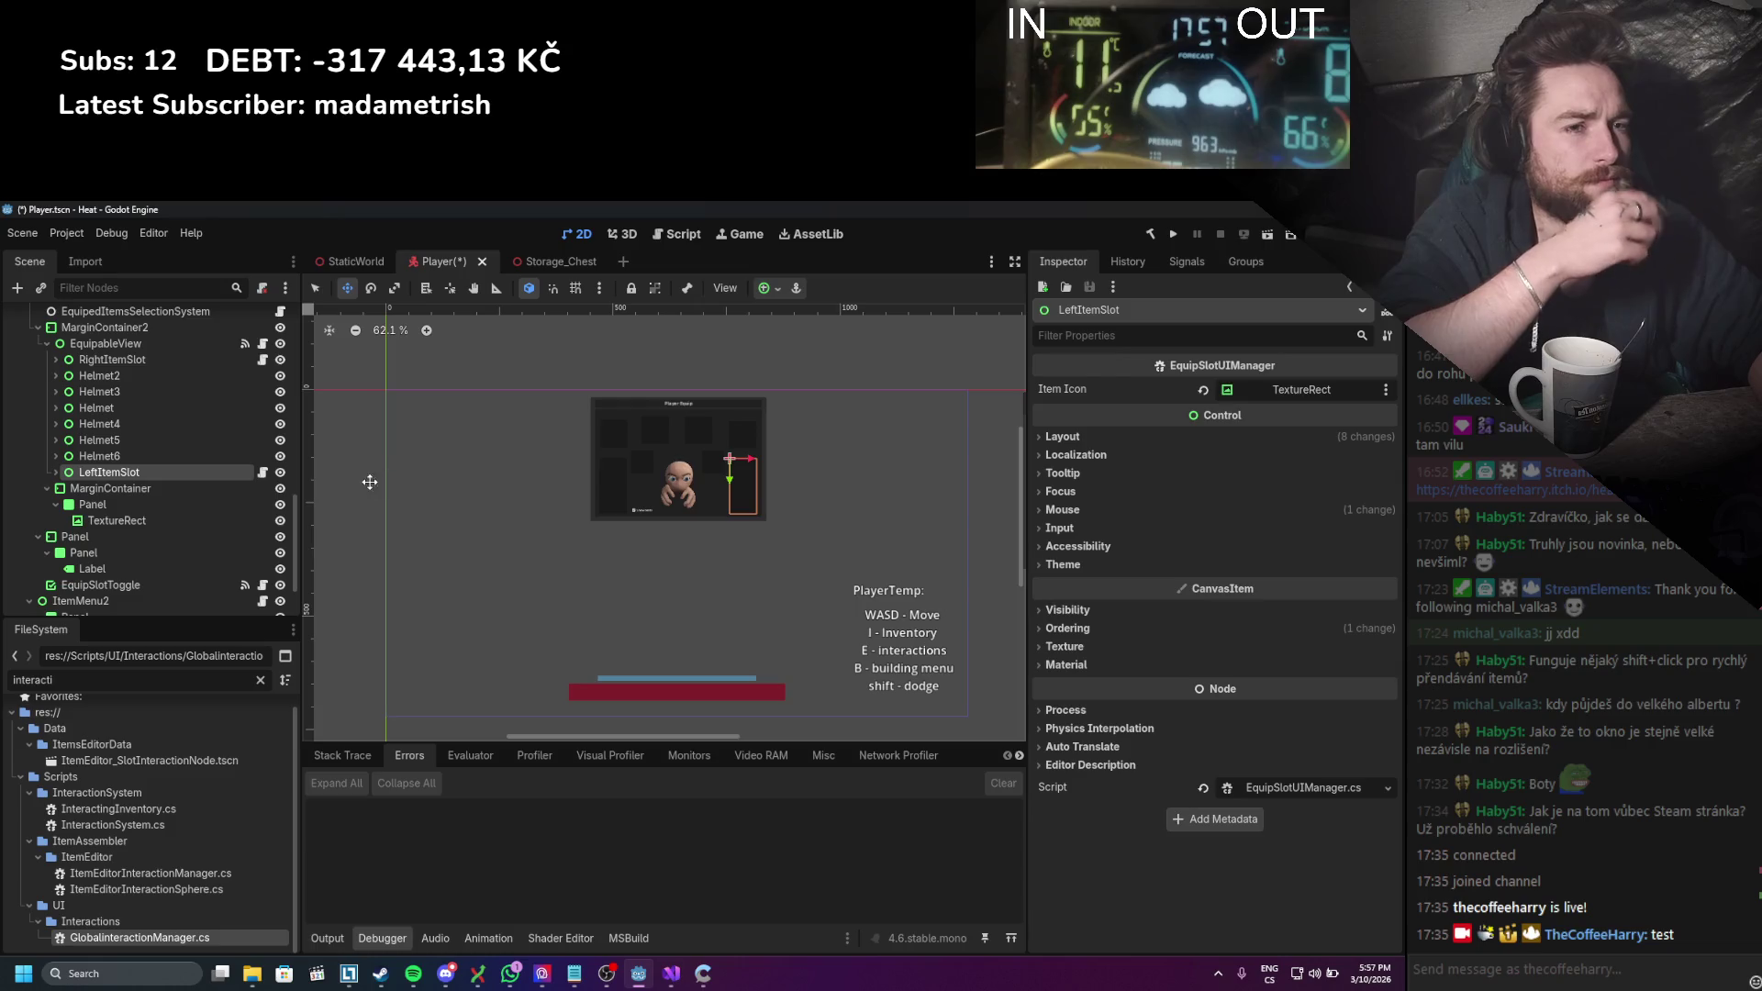
{"action": "left_click", "coordinate": [136, 454]}
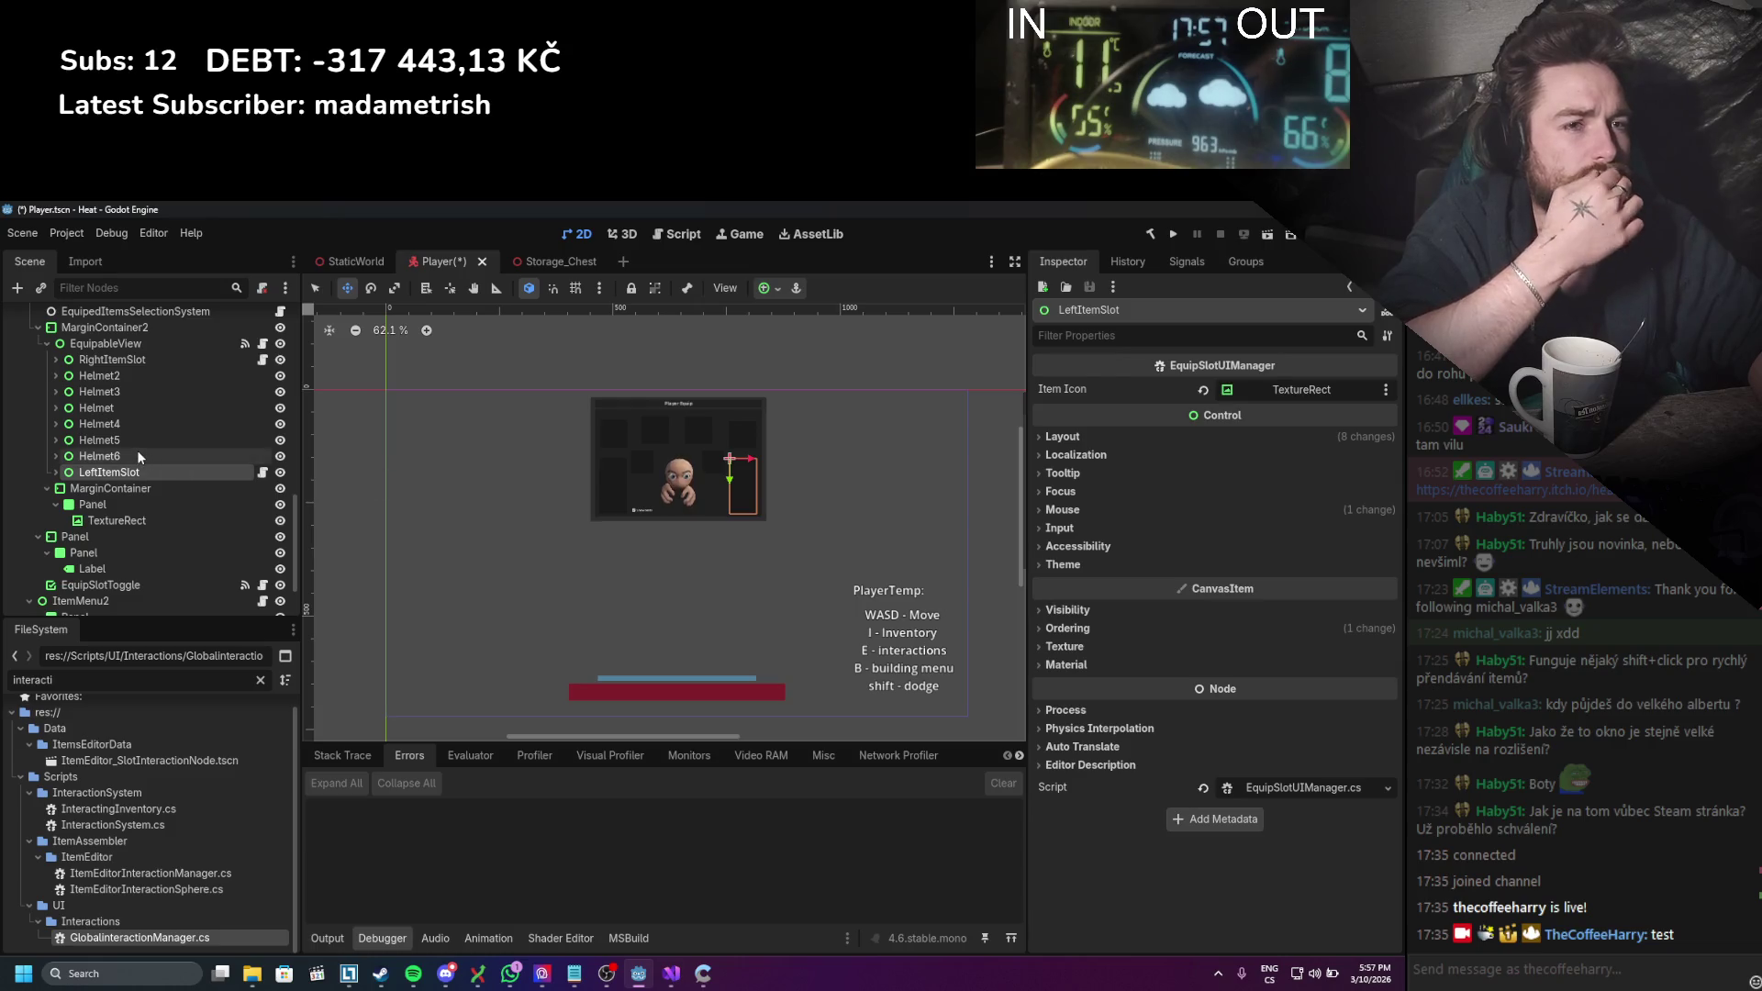
{"action": "left_click", "coordinate": [119, 372], "text": "shift"}
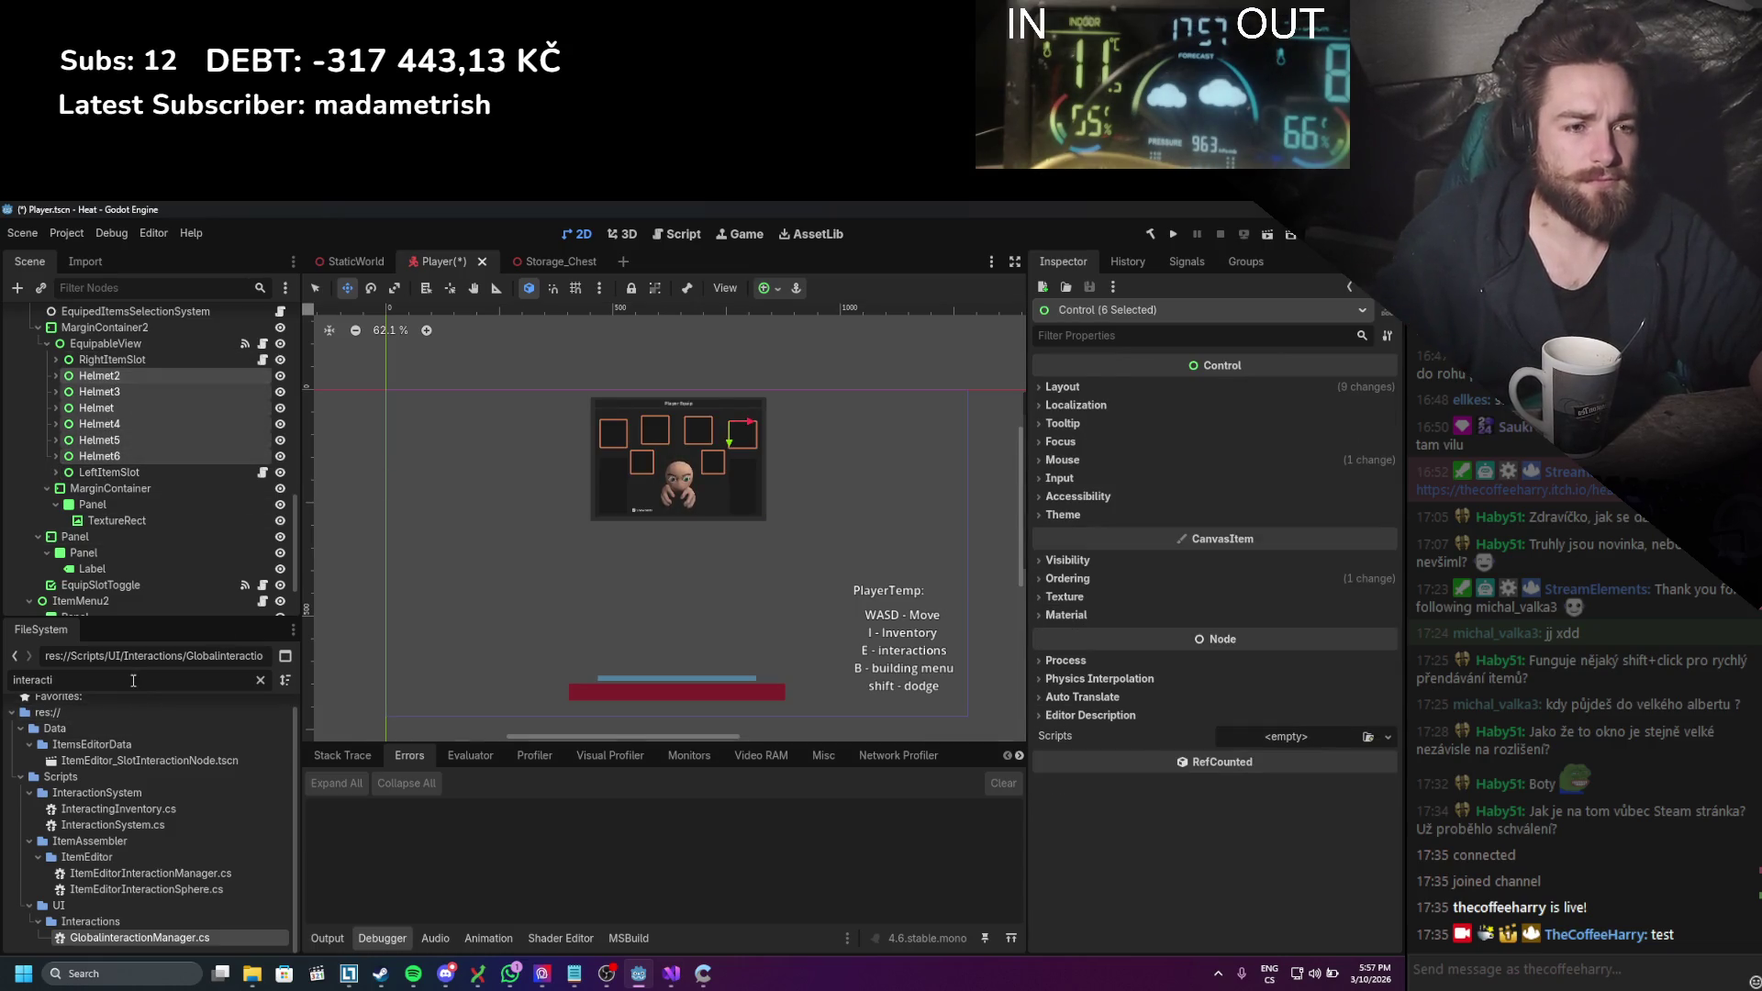